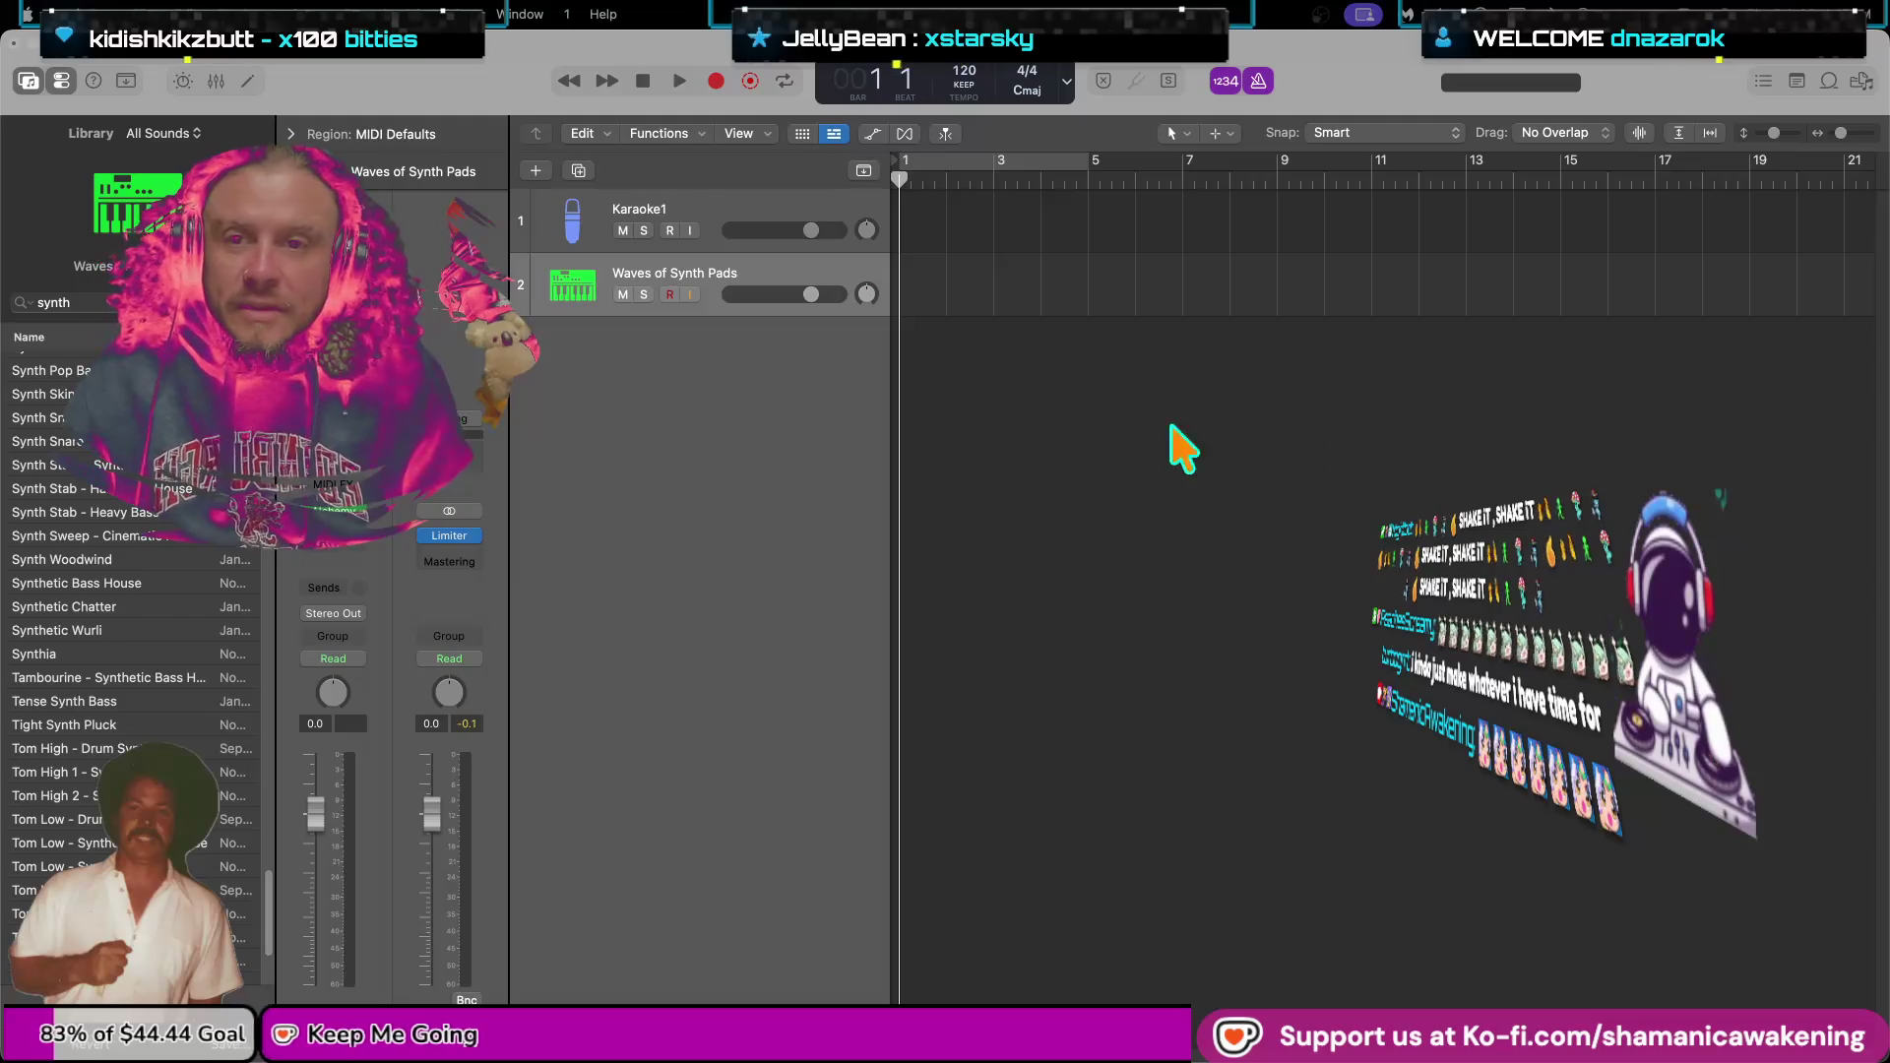
Browse the synth library sounds, show the project's quick notes, and open the File menu.
{"action": "scroll", "coordinate": [120, 543], "scroll_direction": "down", "scroll_amount": 5}
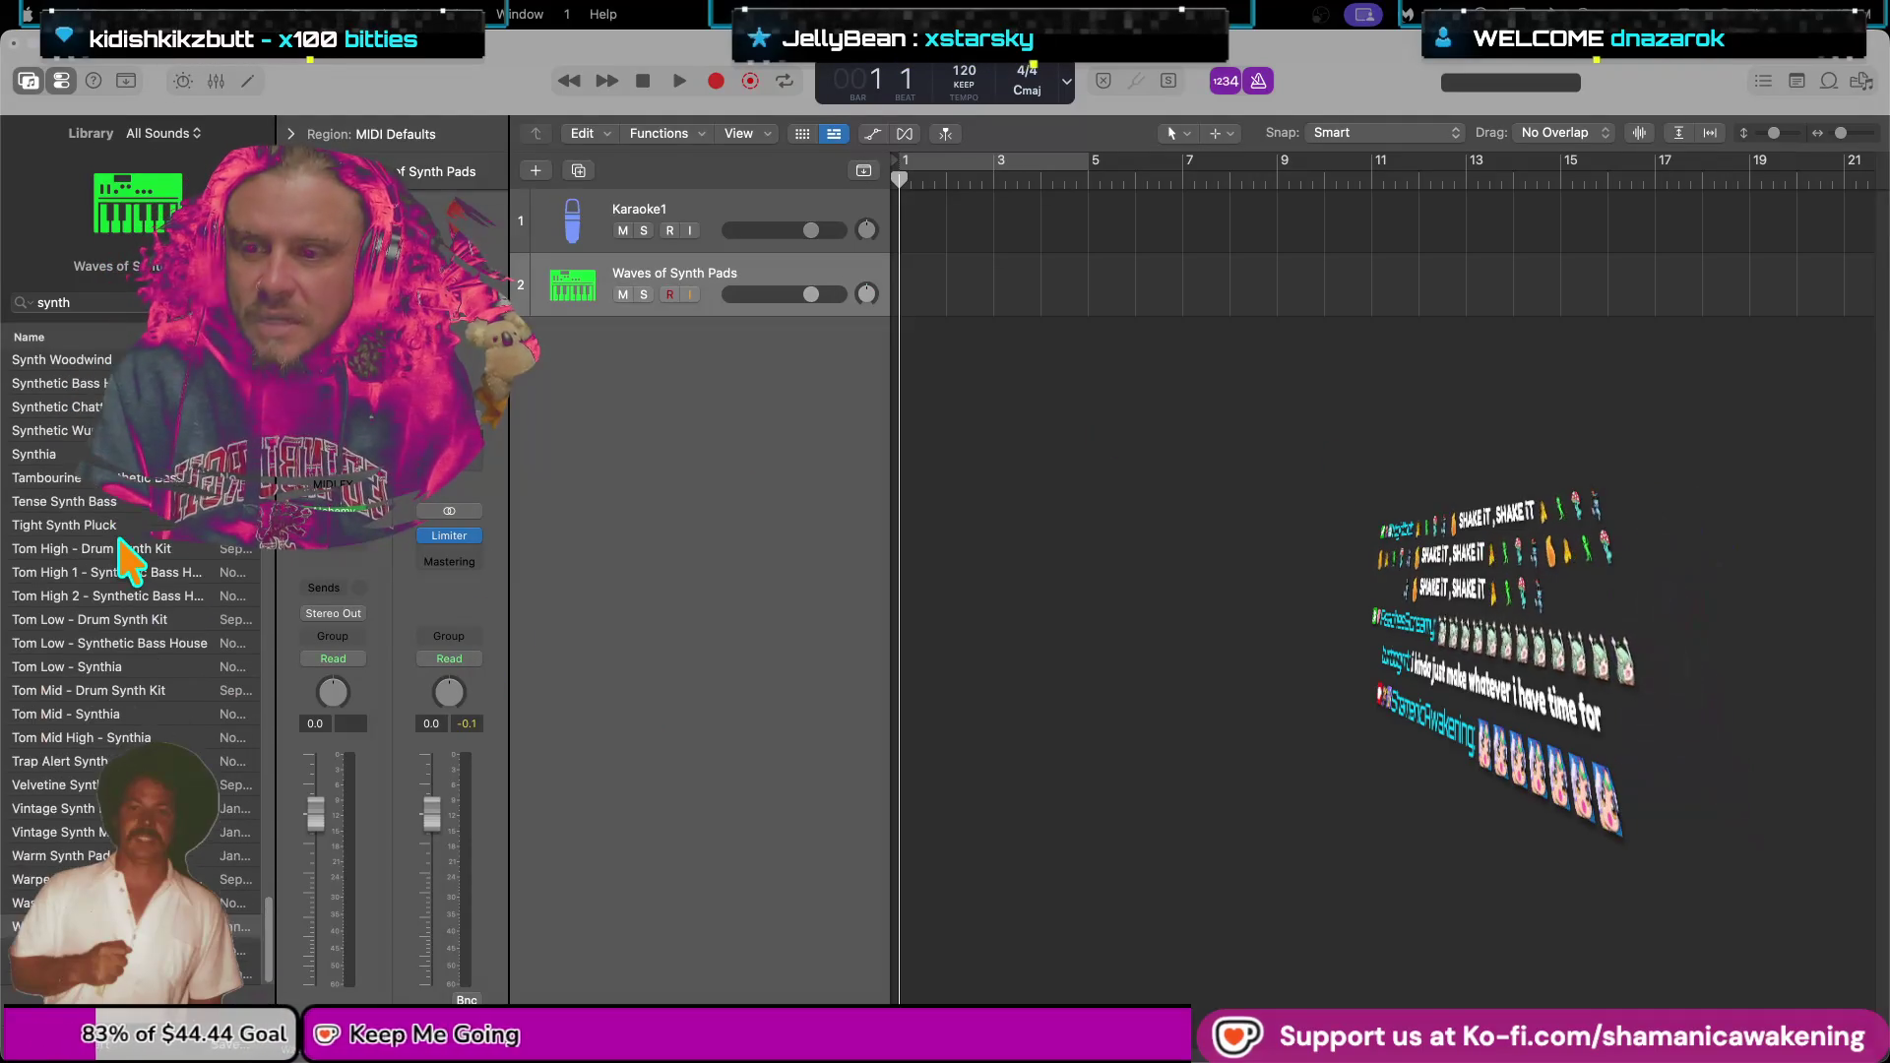
{"action": "scroll", "coordinate": [120, 544], "scroll_direction": "up", "scroll_amount": 20}
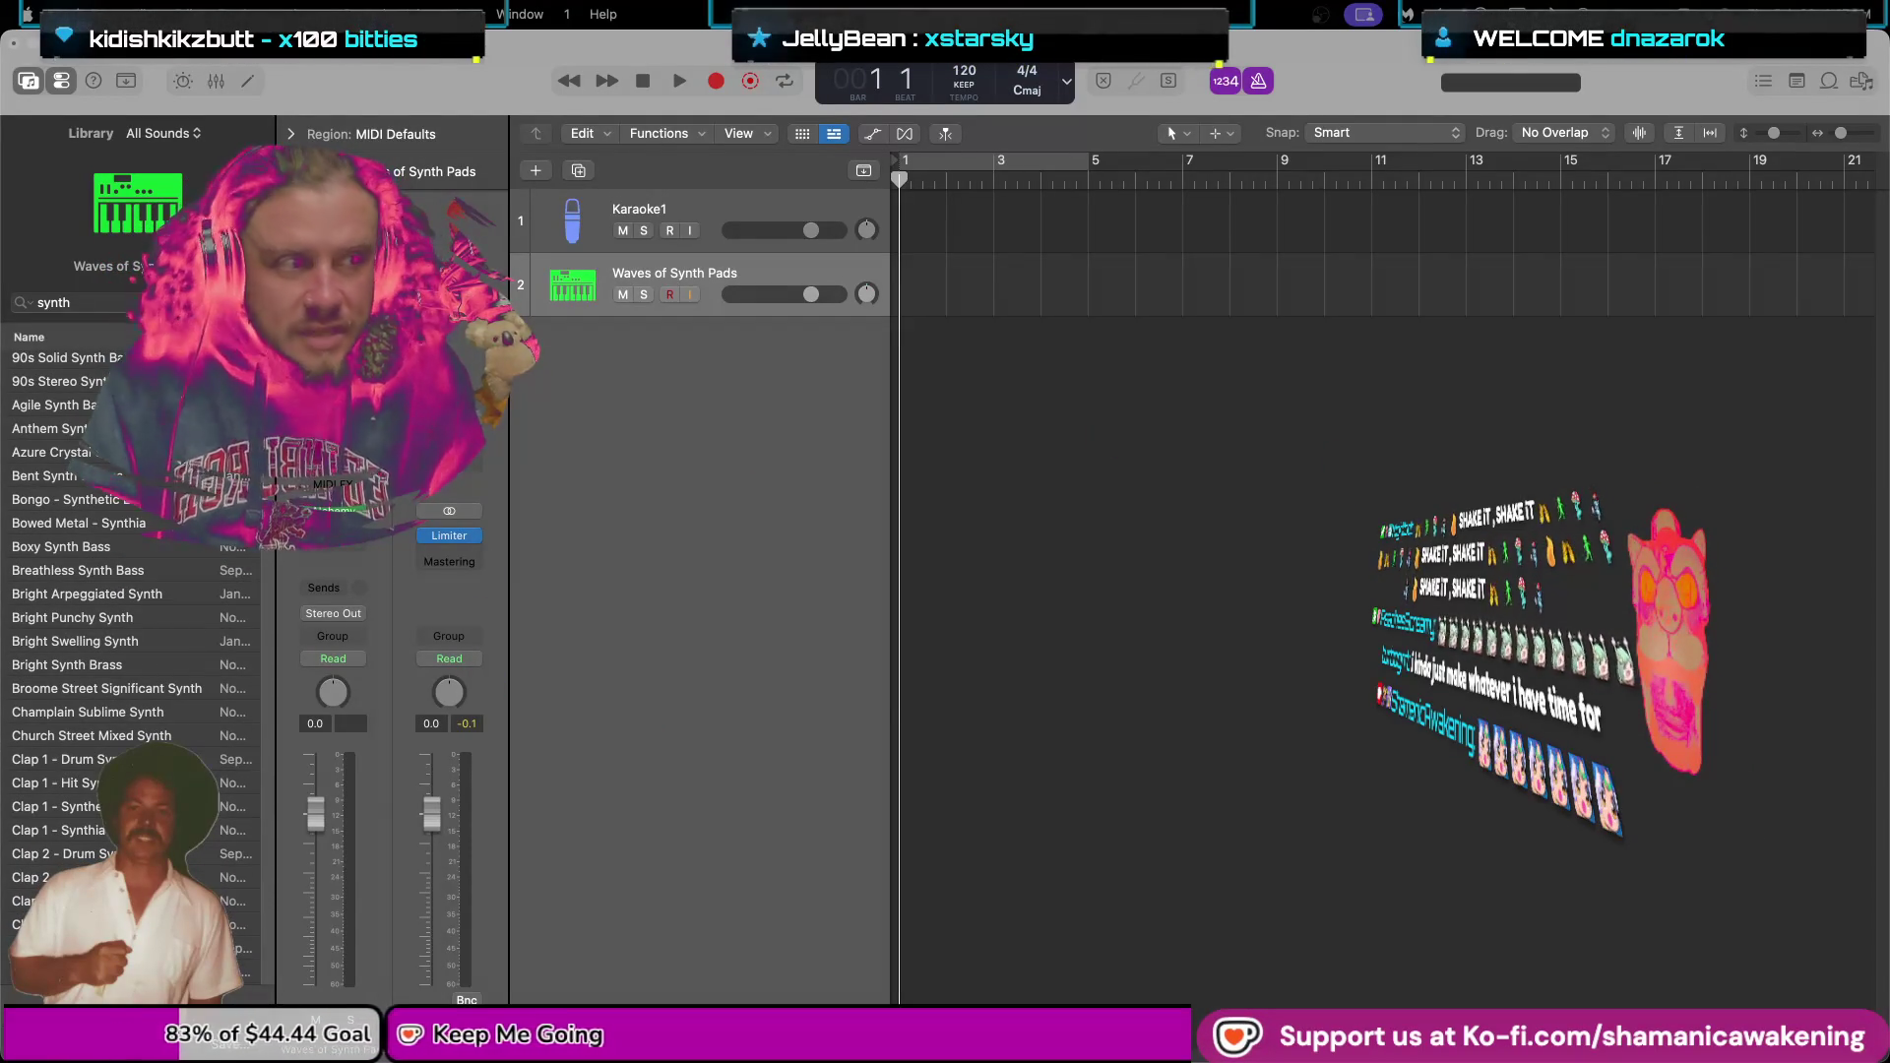
{"action": "key", "text": "fn+q"}
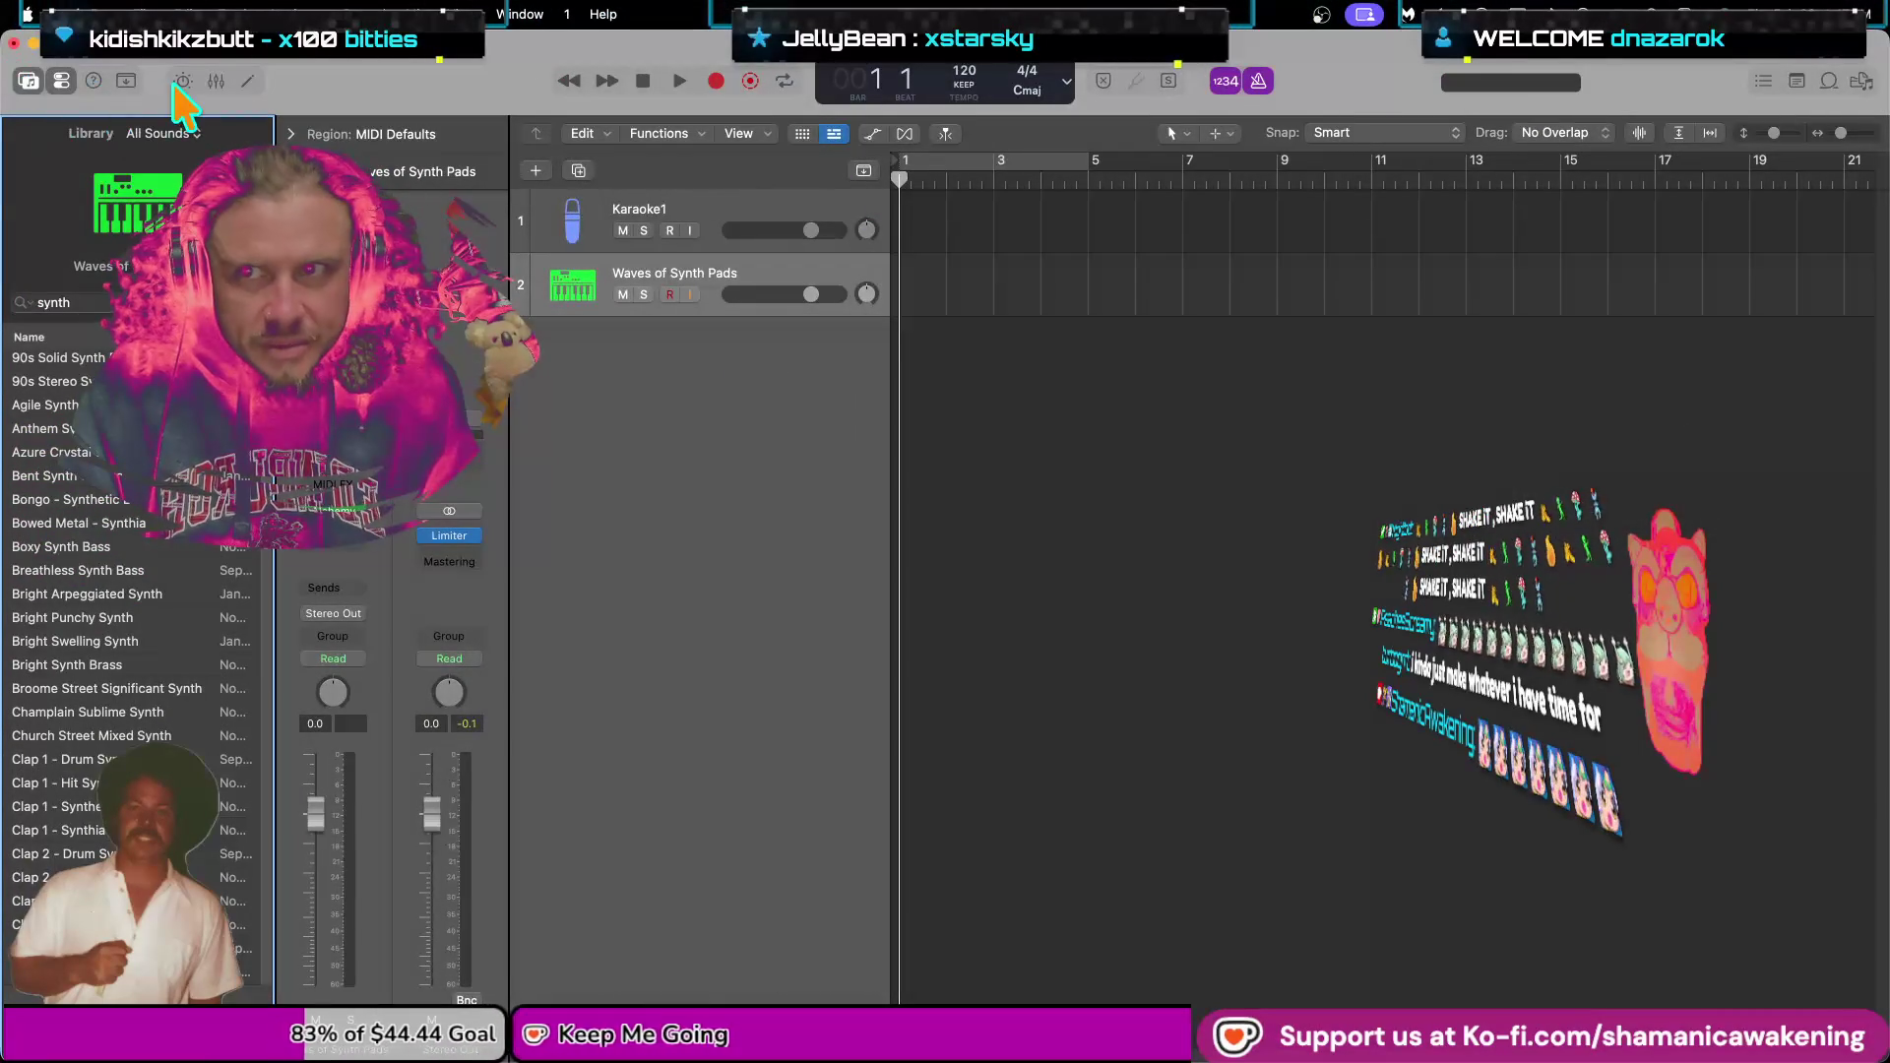
{"action": "left_click", "coordinate": [138, 14]}
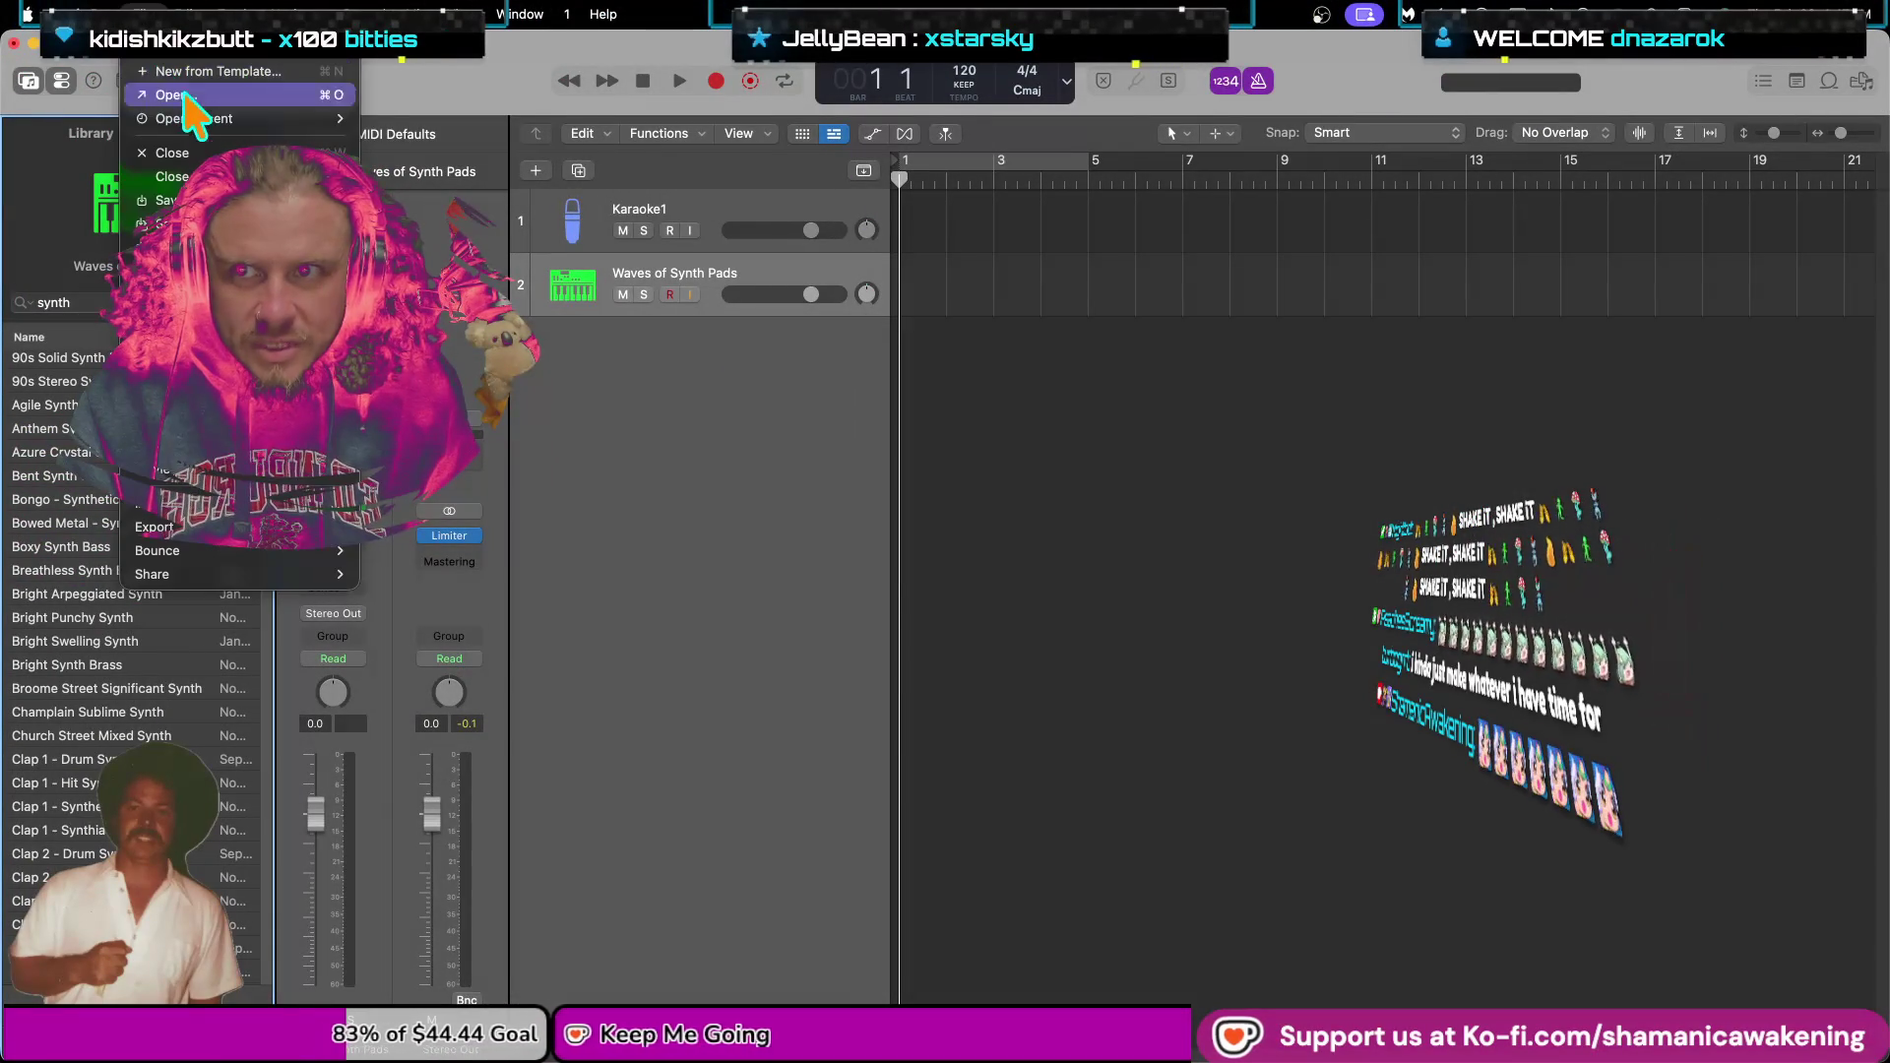
{"action": "mouse_move", "coordinate": [236, 118]}
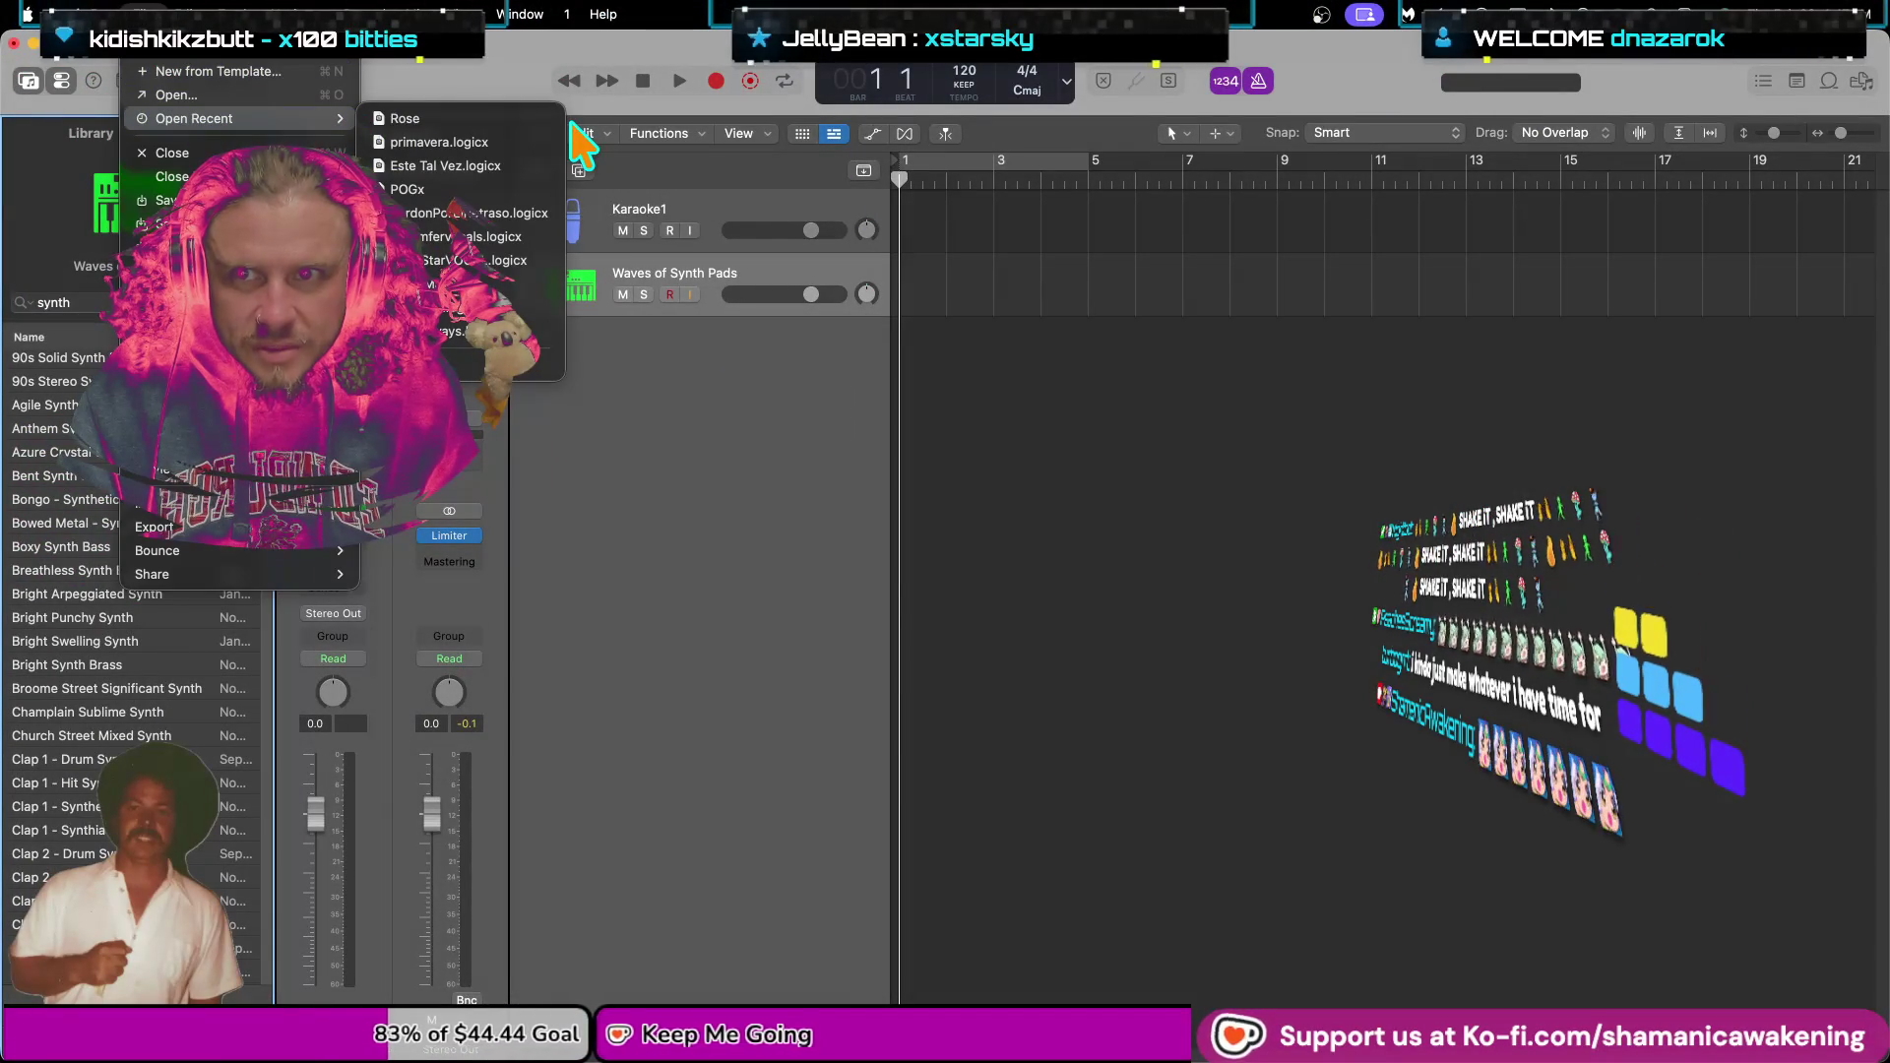
{"action": "left_click", "coordinate": [1115, 325]}
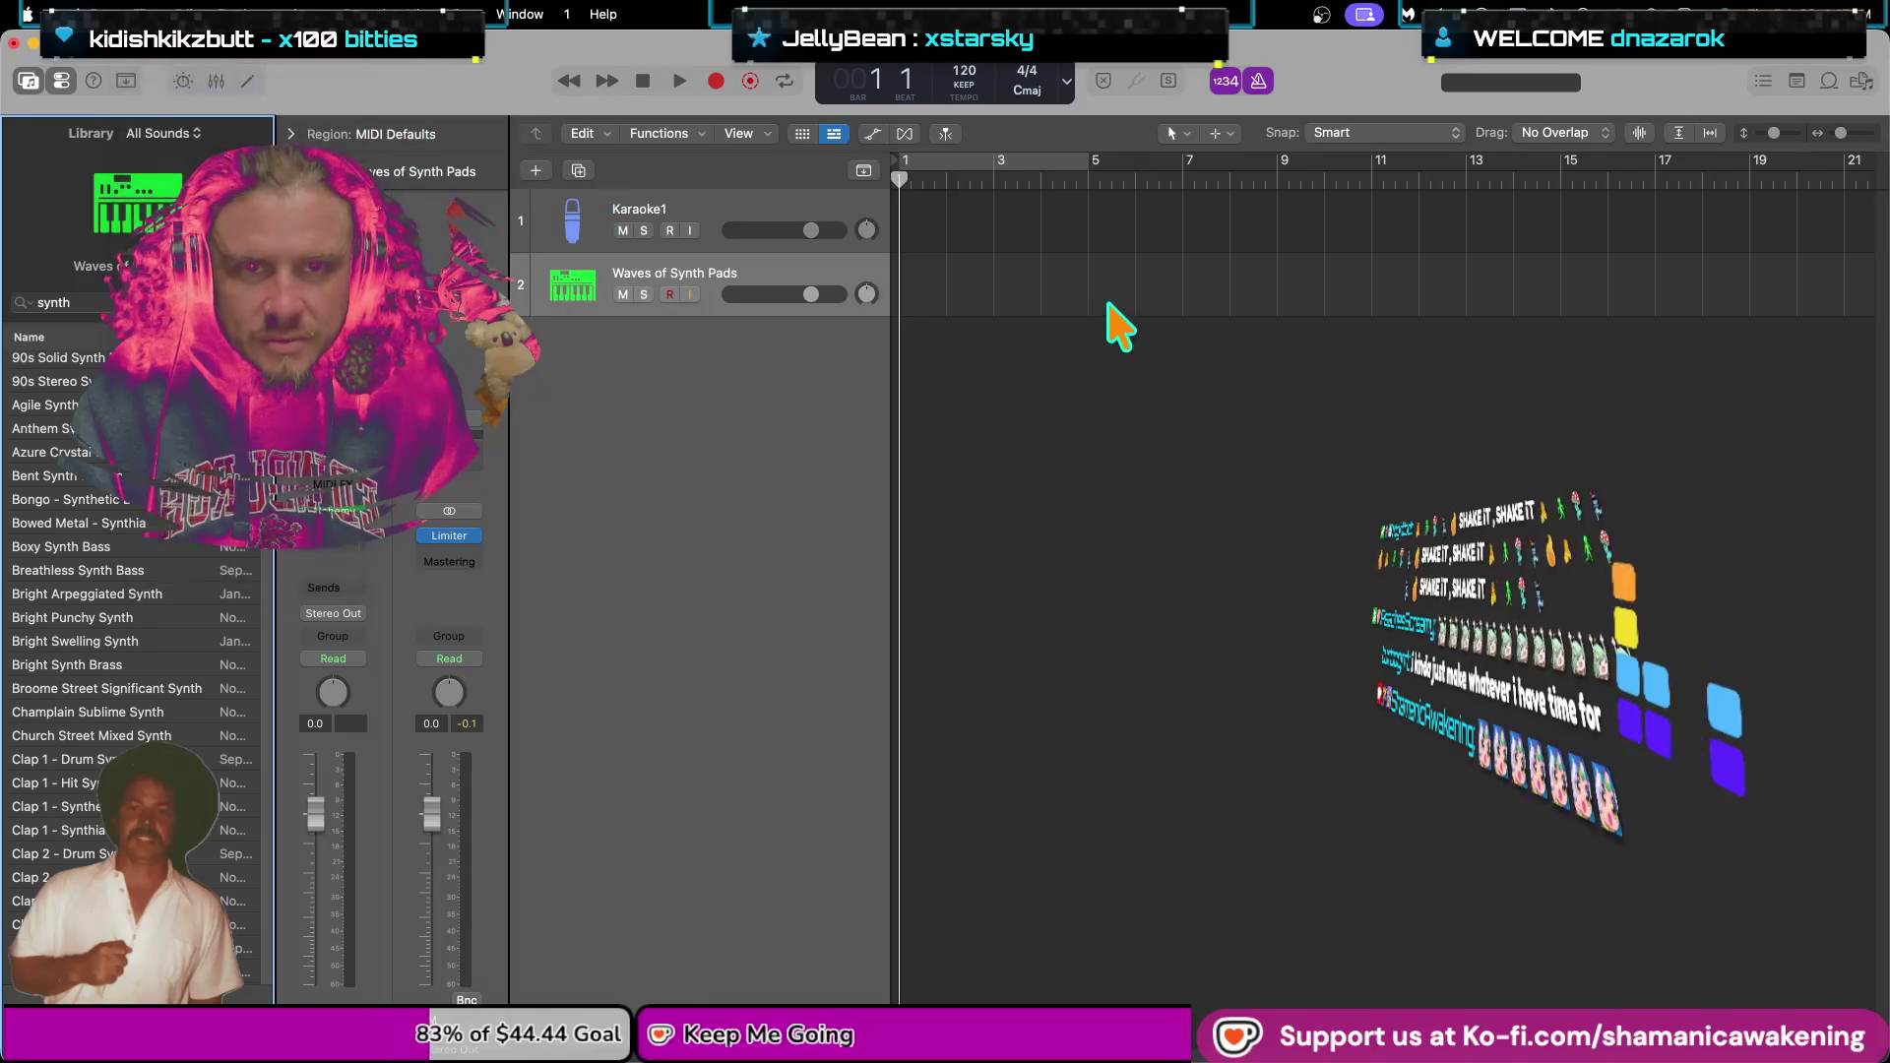
{"action": "key", "text": "super+o"}
{"action": "scroll", "coordinate": [1024, 295], "scroll_direction": "up", "scroll_amount": 10}
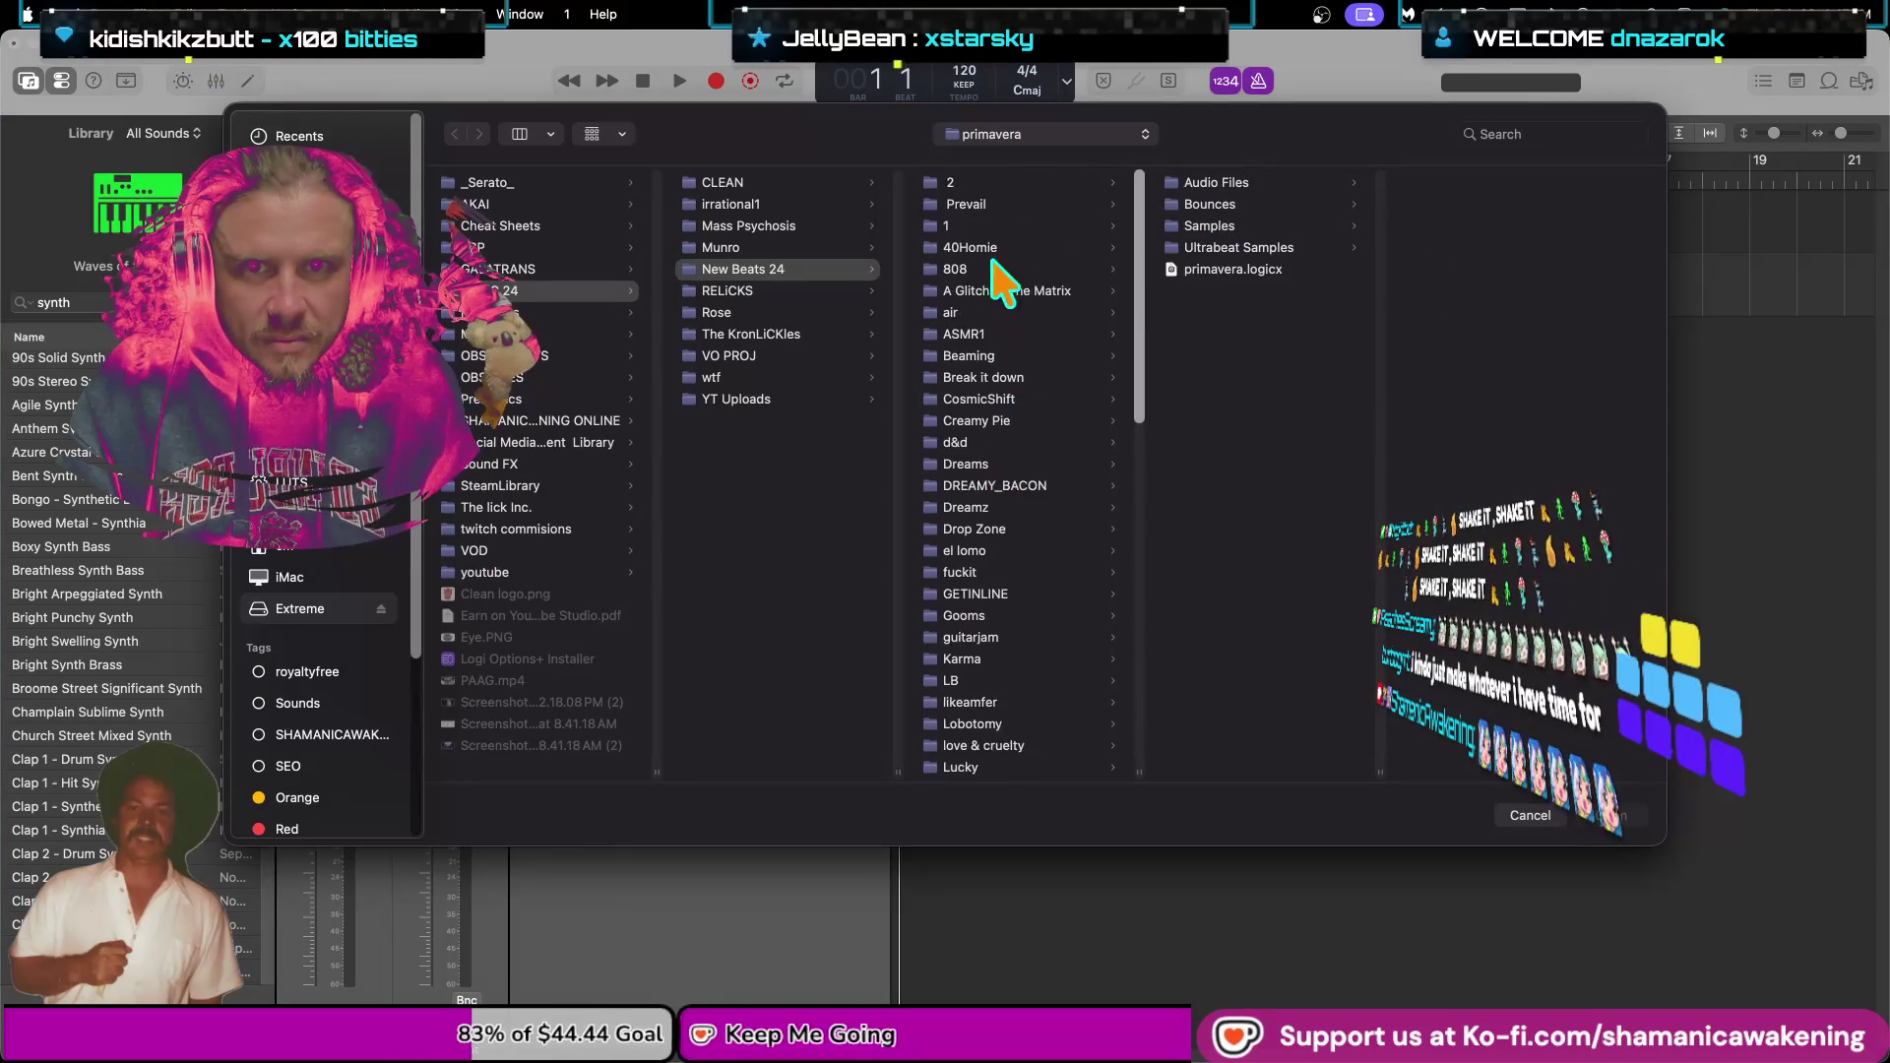
{"action": "left_click", "coordinate": [1265, 291]}
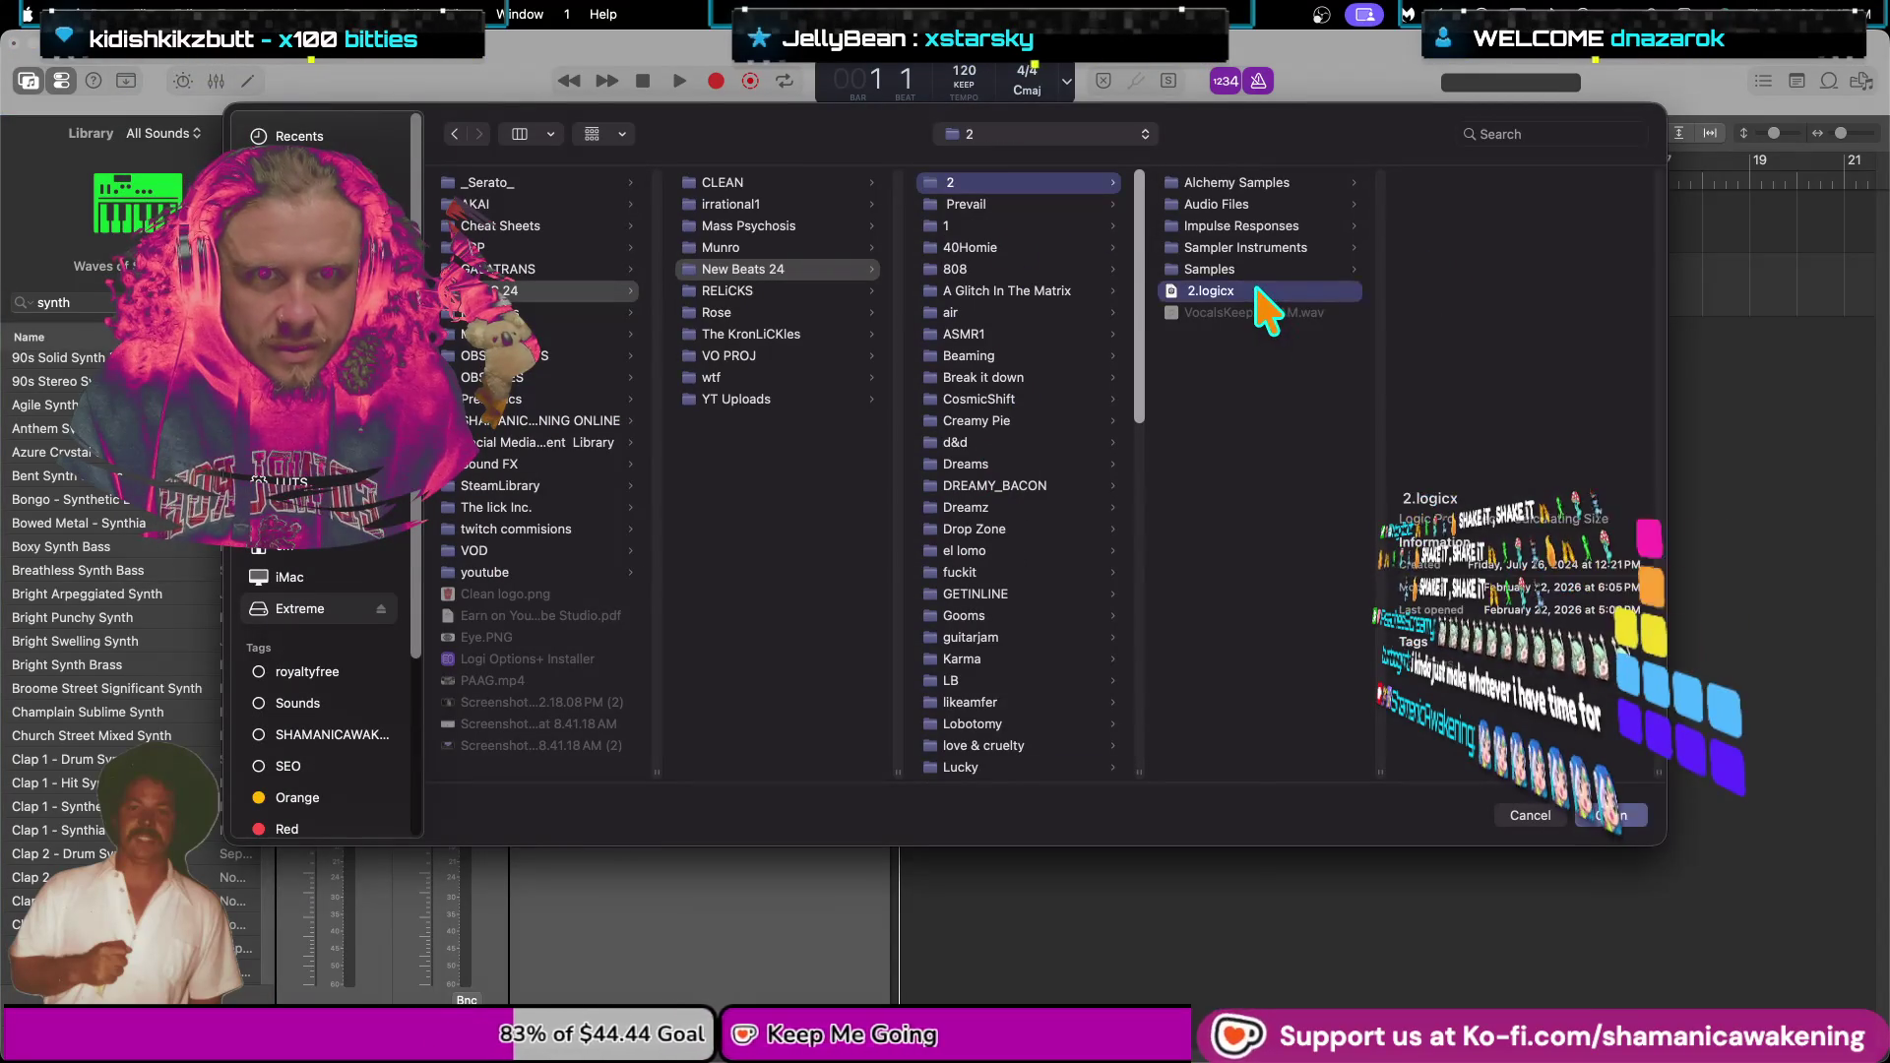
{"action": "double_click", "coordinate": [1265, 291]}
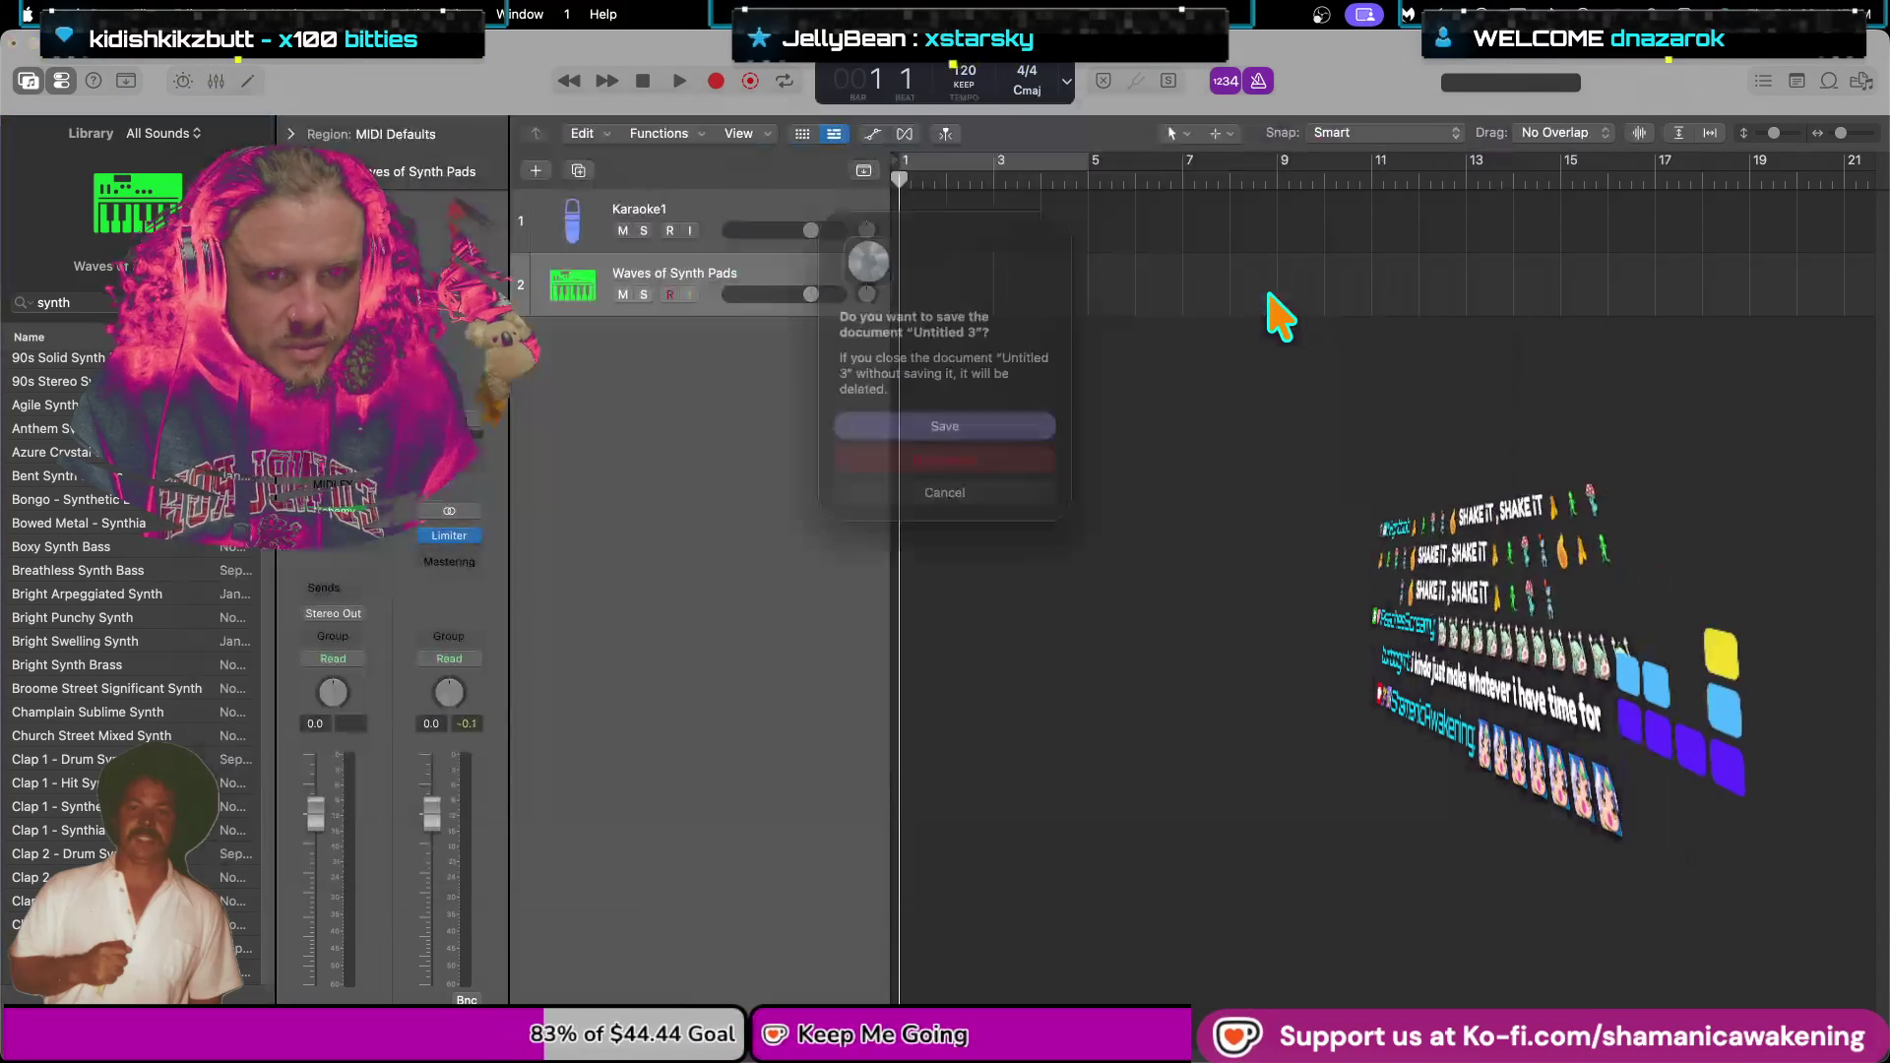
{"action": "left_click", "coordinate": [1031, 429]}
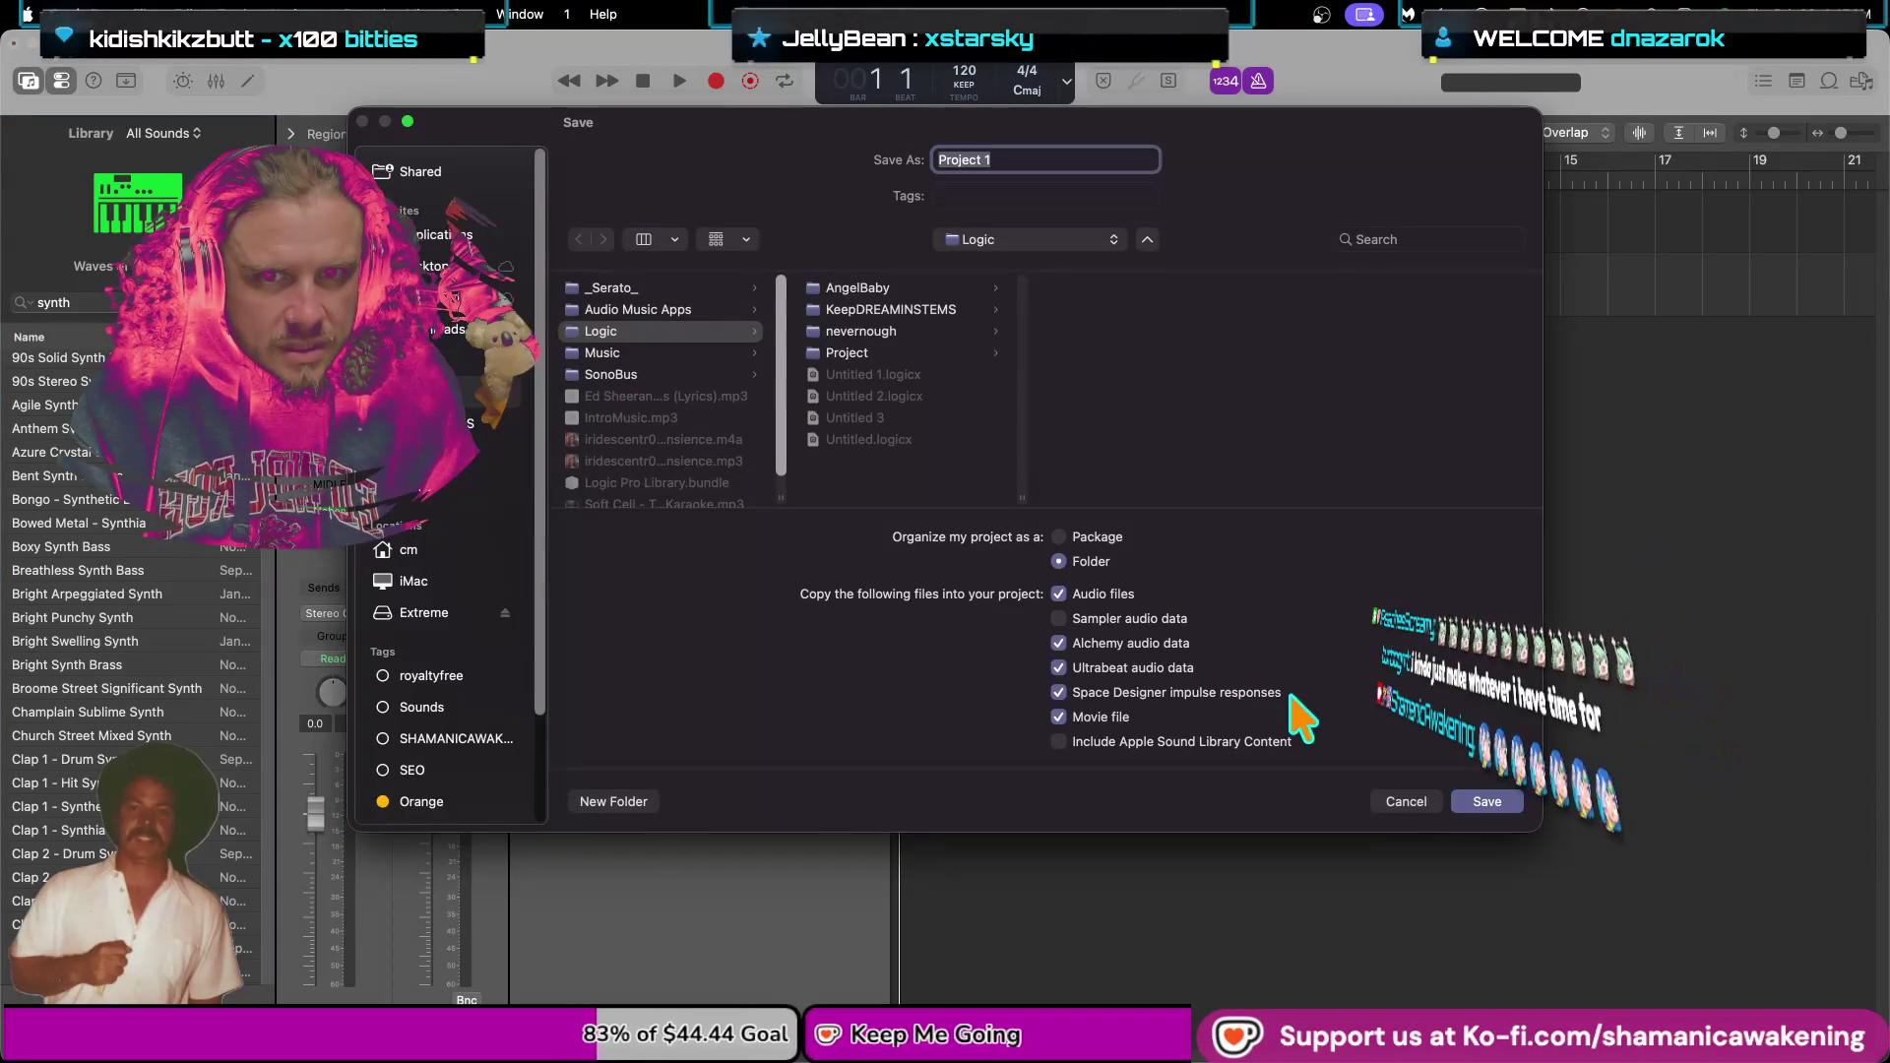
{"action": "left_click", "coordinate": [1405, 803]}
{"action": "left_click", "coordinate": [138, 12]}
{"action": "mouse_move", "coordinate": [255, 117]}
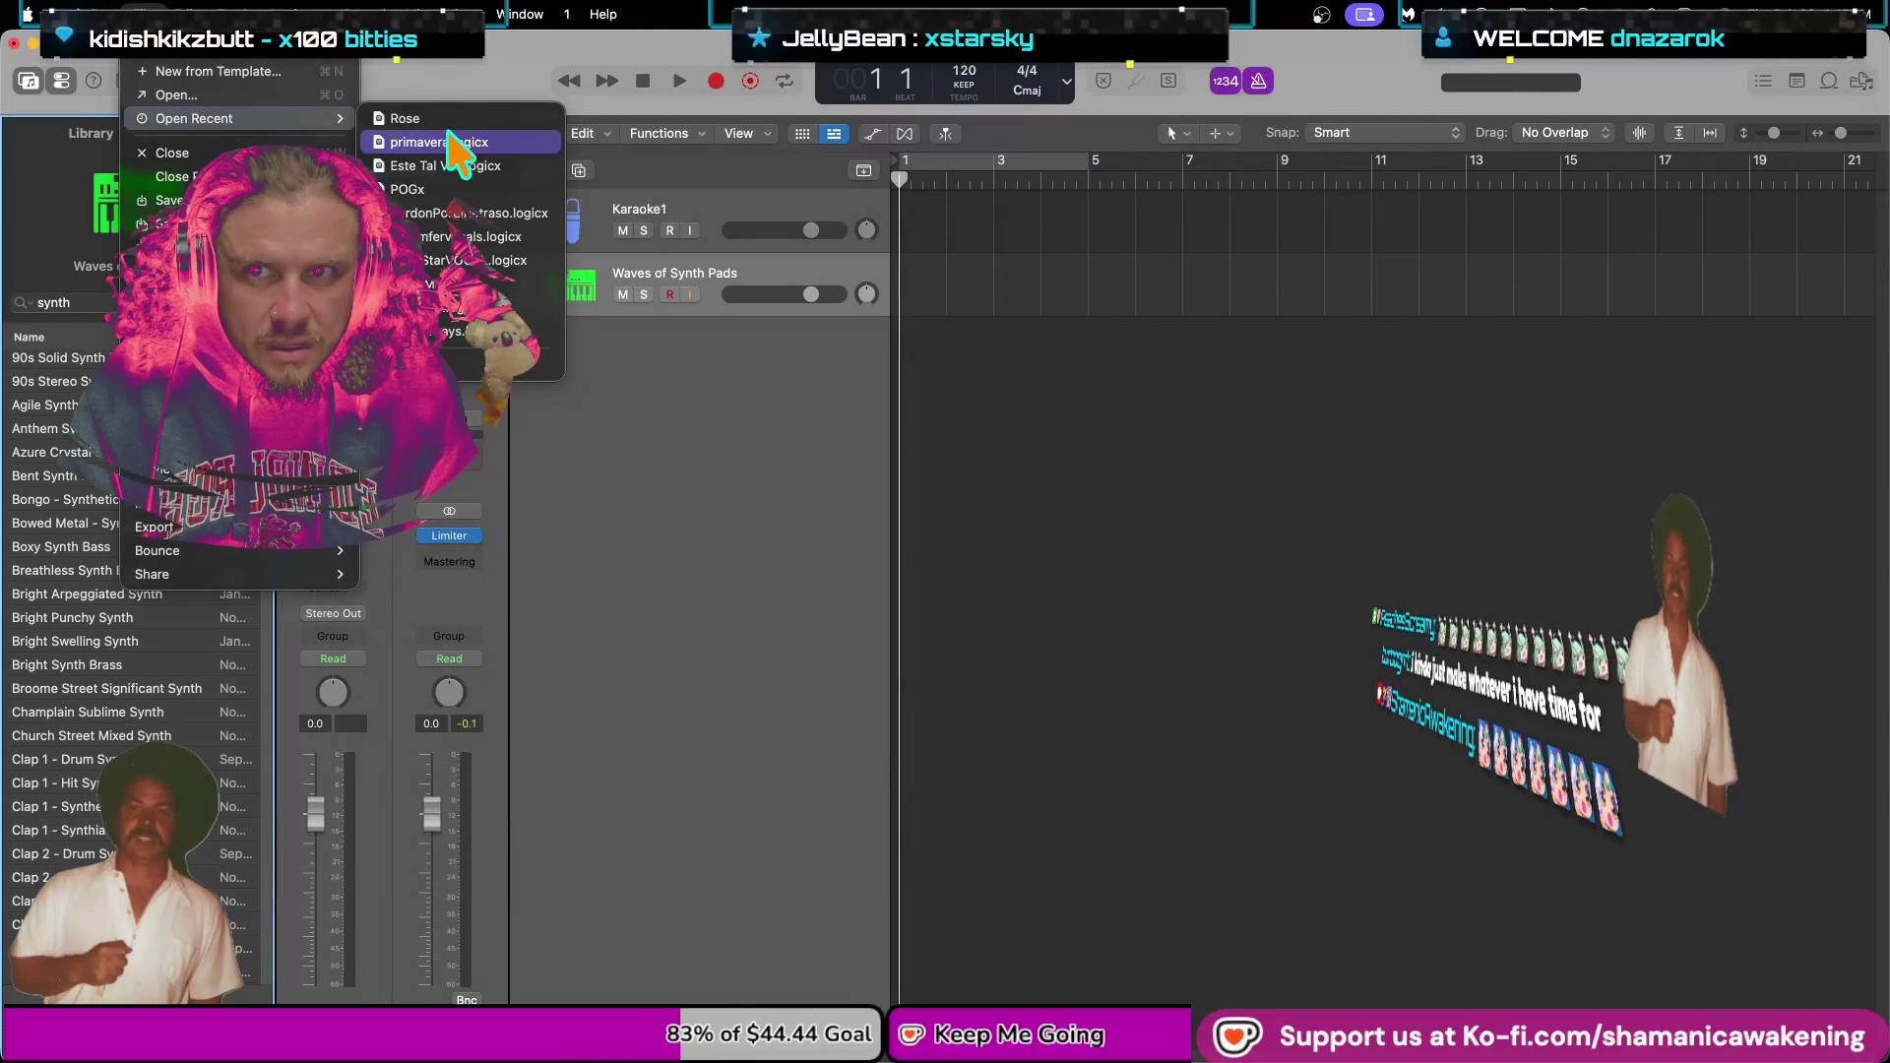
{"action": "left_click", "coordinate": [286, 99]}
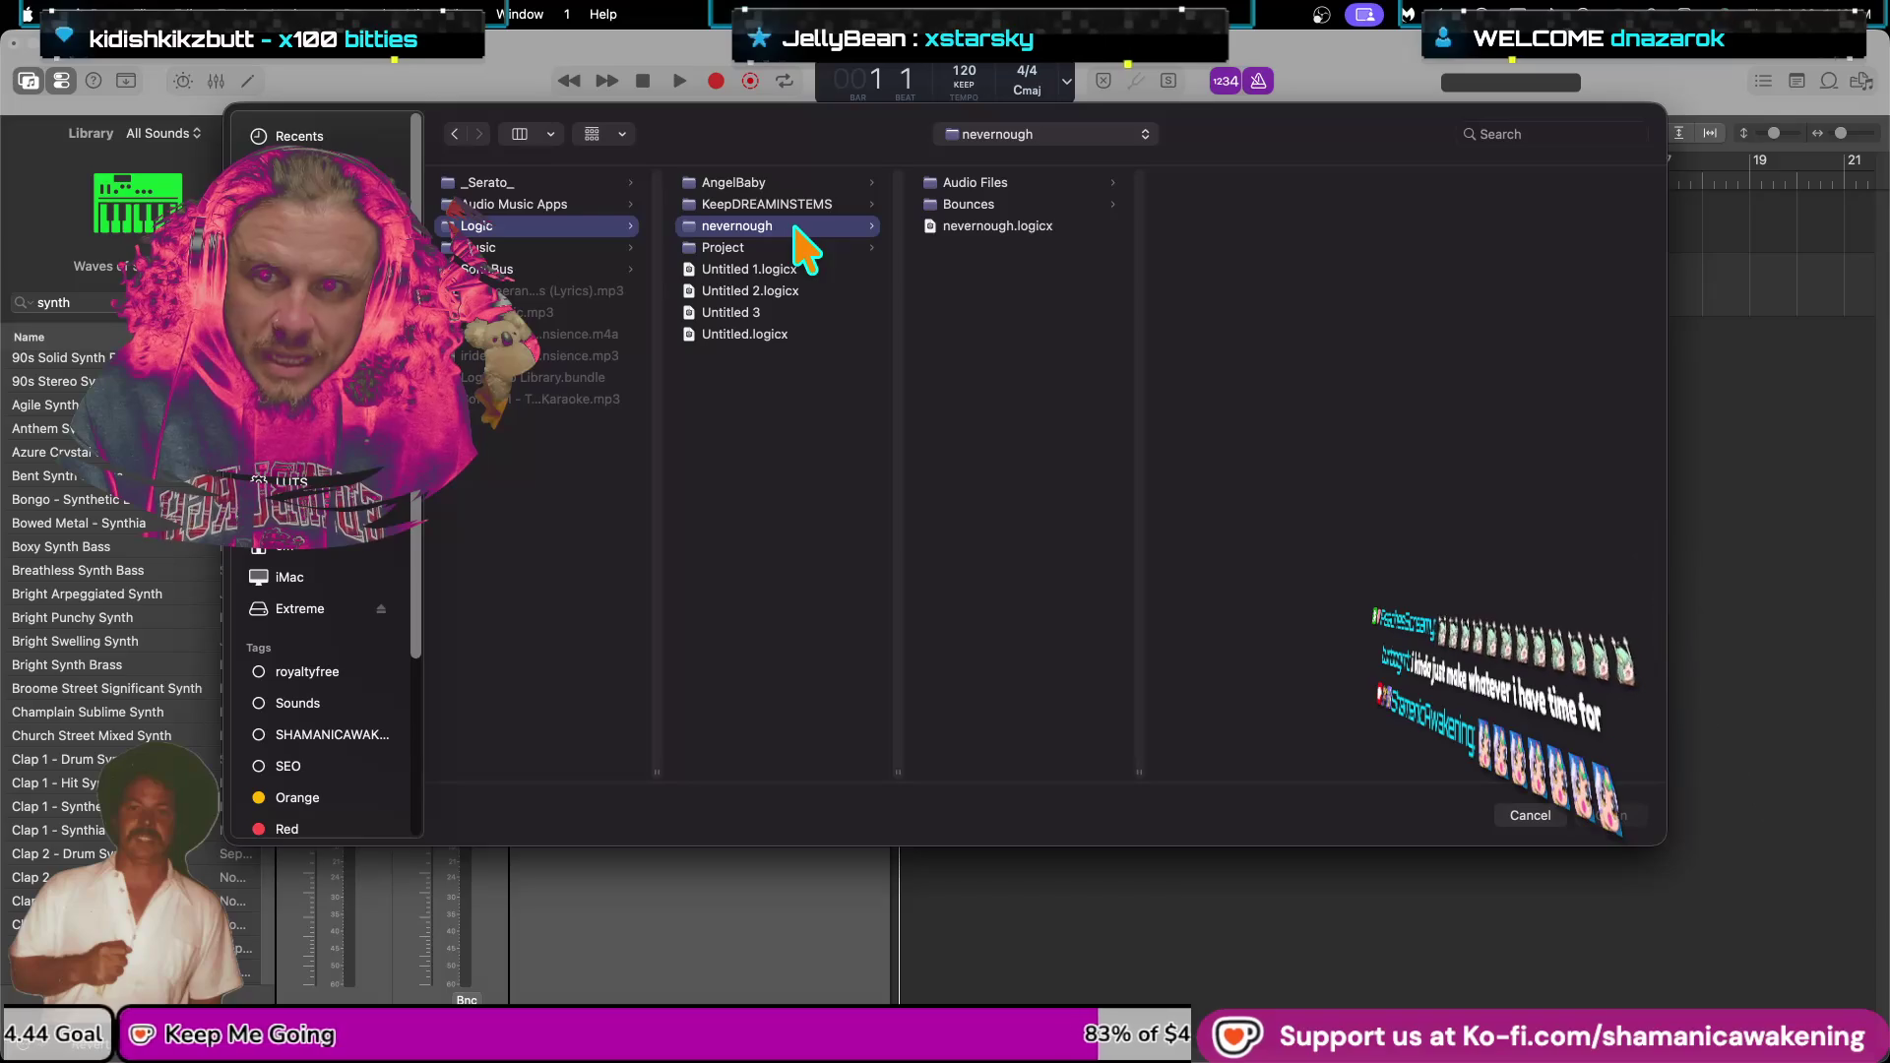
Browse the Project, KeepDREAMINSTEMS, nevernough, SonoBus and Music folders in the Open dialog.
{"action": "left_click", "coordinate": [815, 247]}
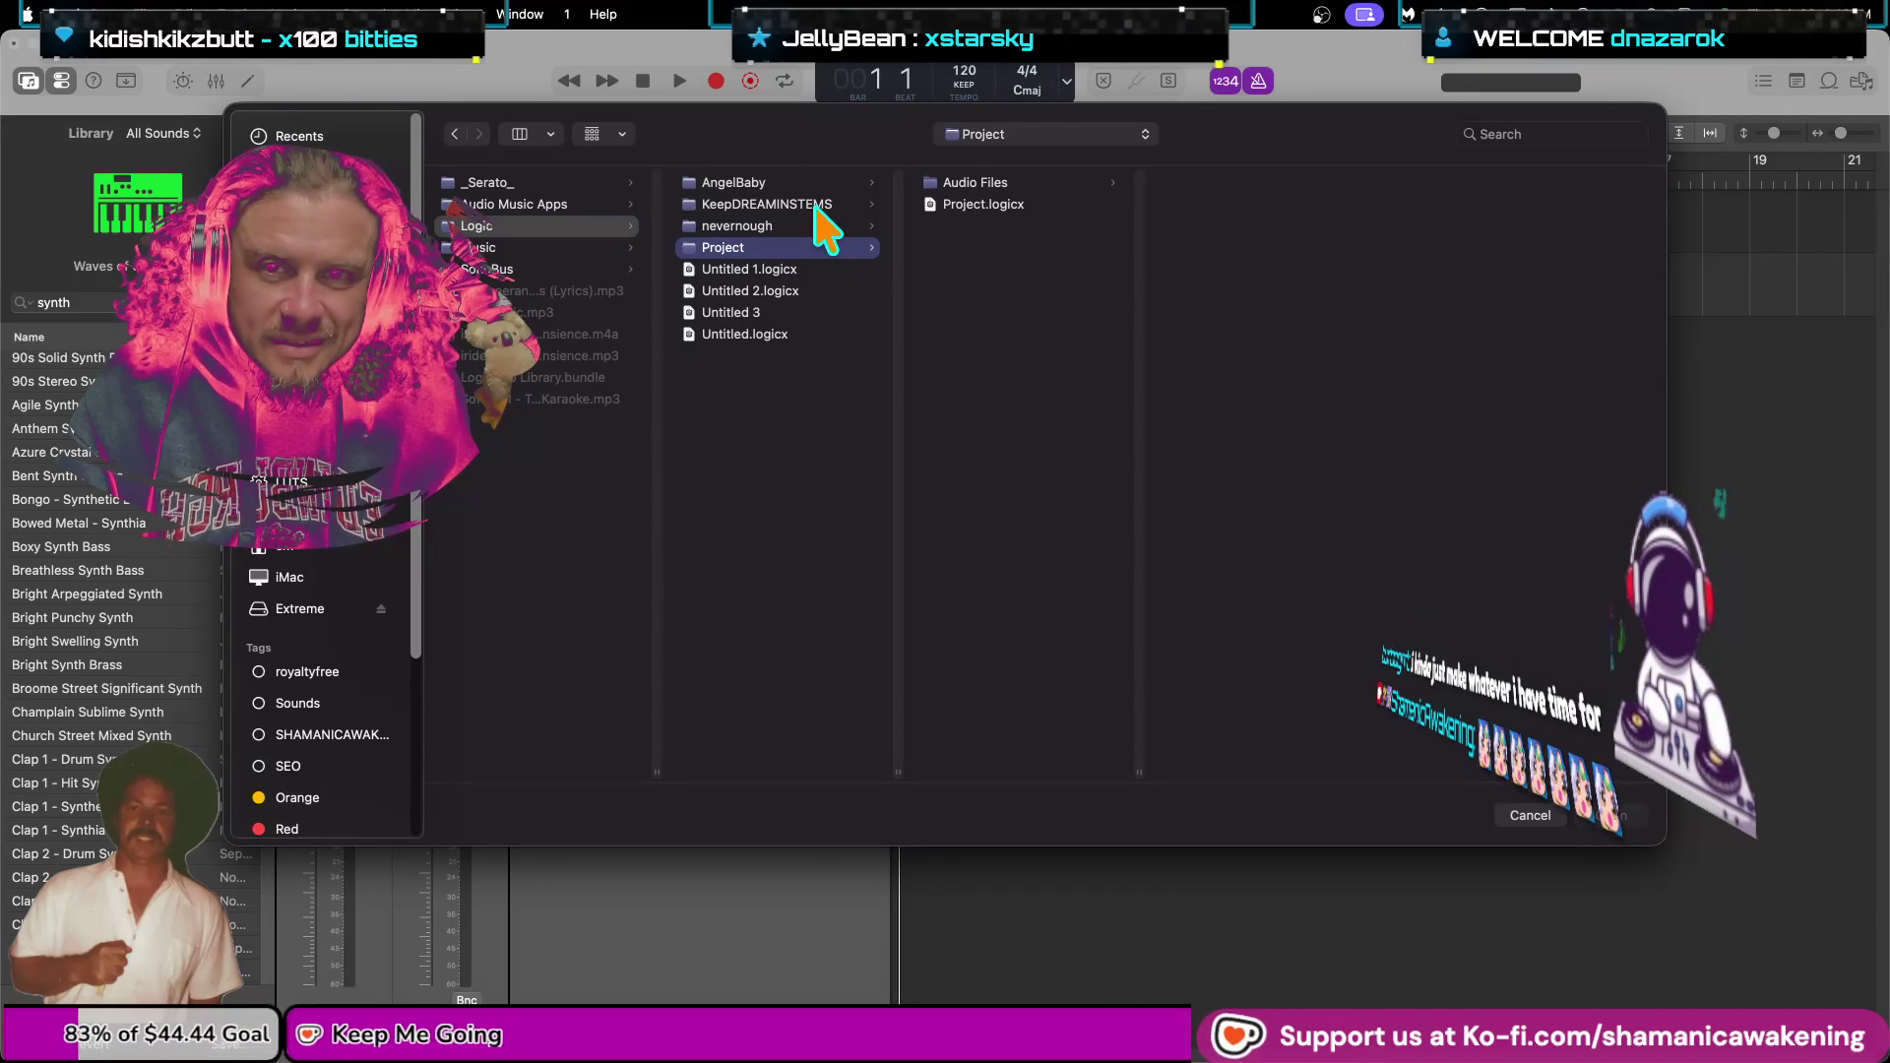
{"action": "left_click", "coordinate": [815, 206]}
{"action": "left_click", "coordinate": [802, 228]}
{"action": "left_click", "coordinate": [803, 248]}
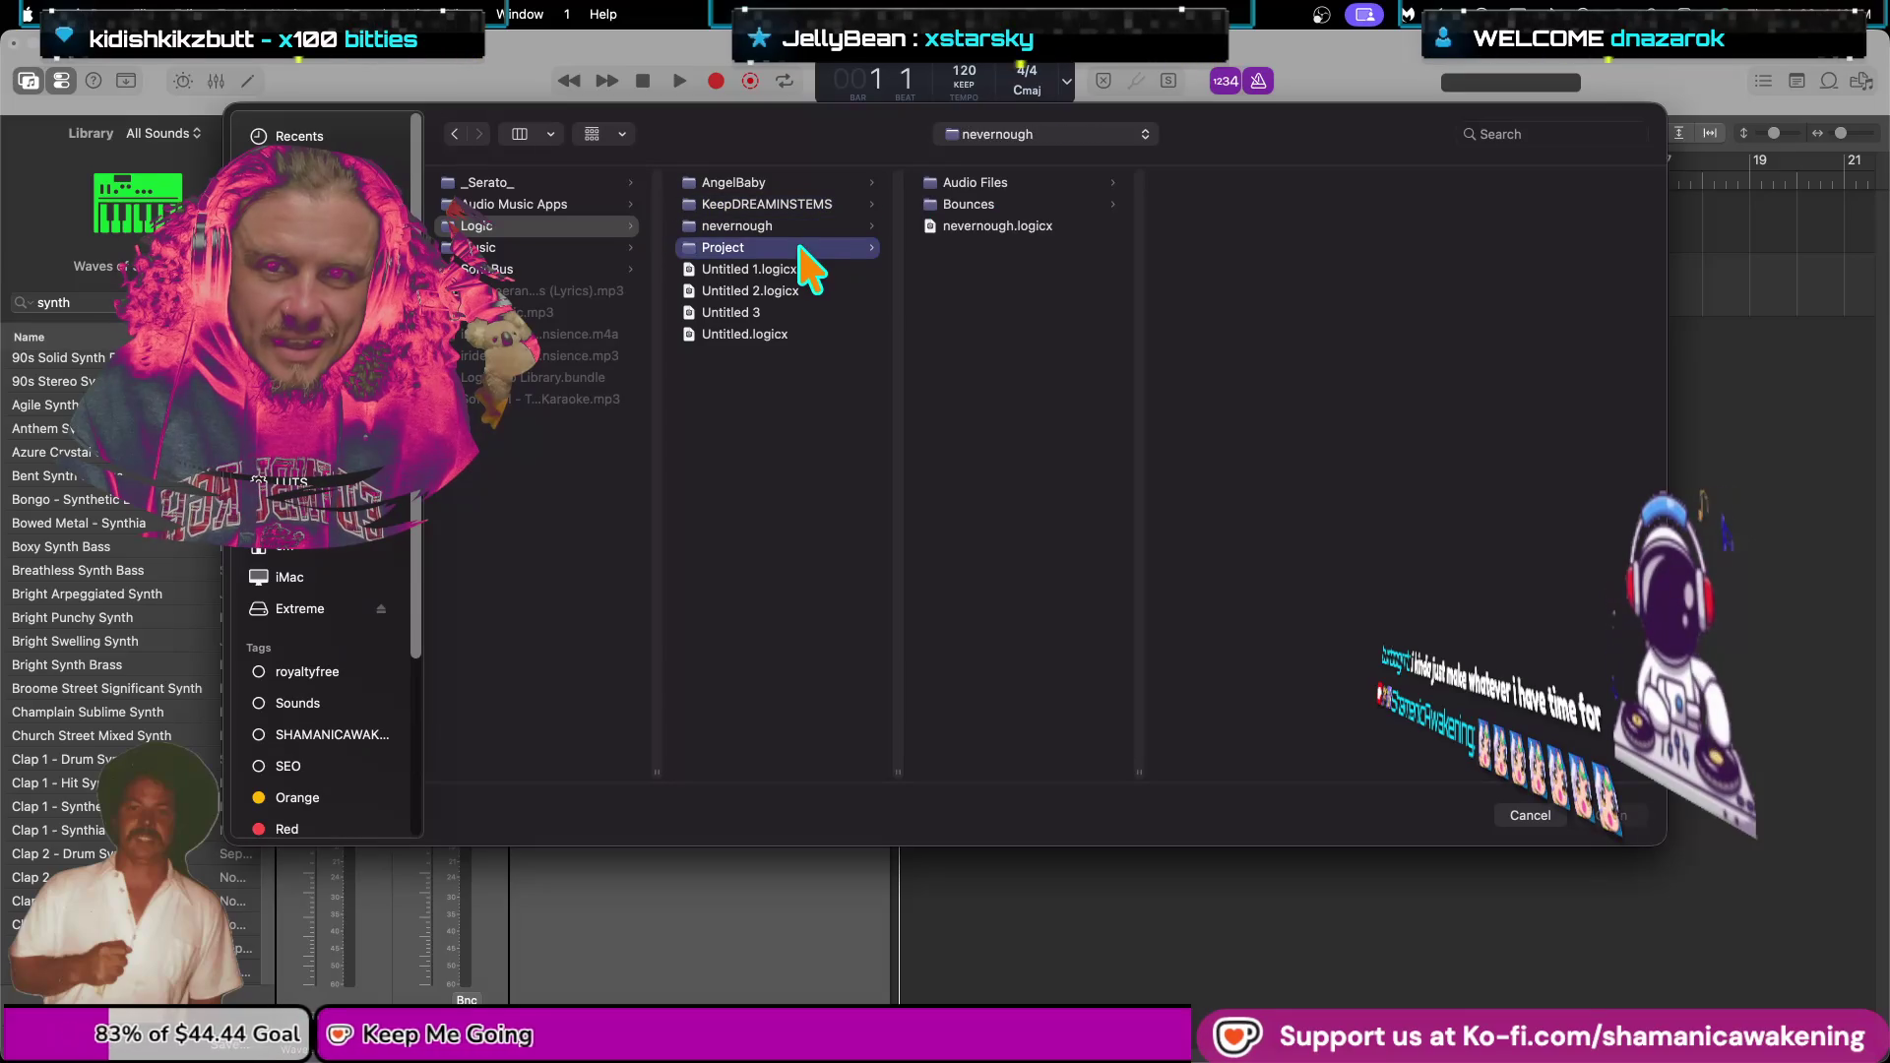
{"action": "left_click", "coordinate": [580, 241]}
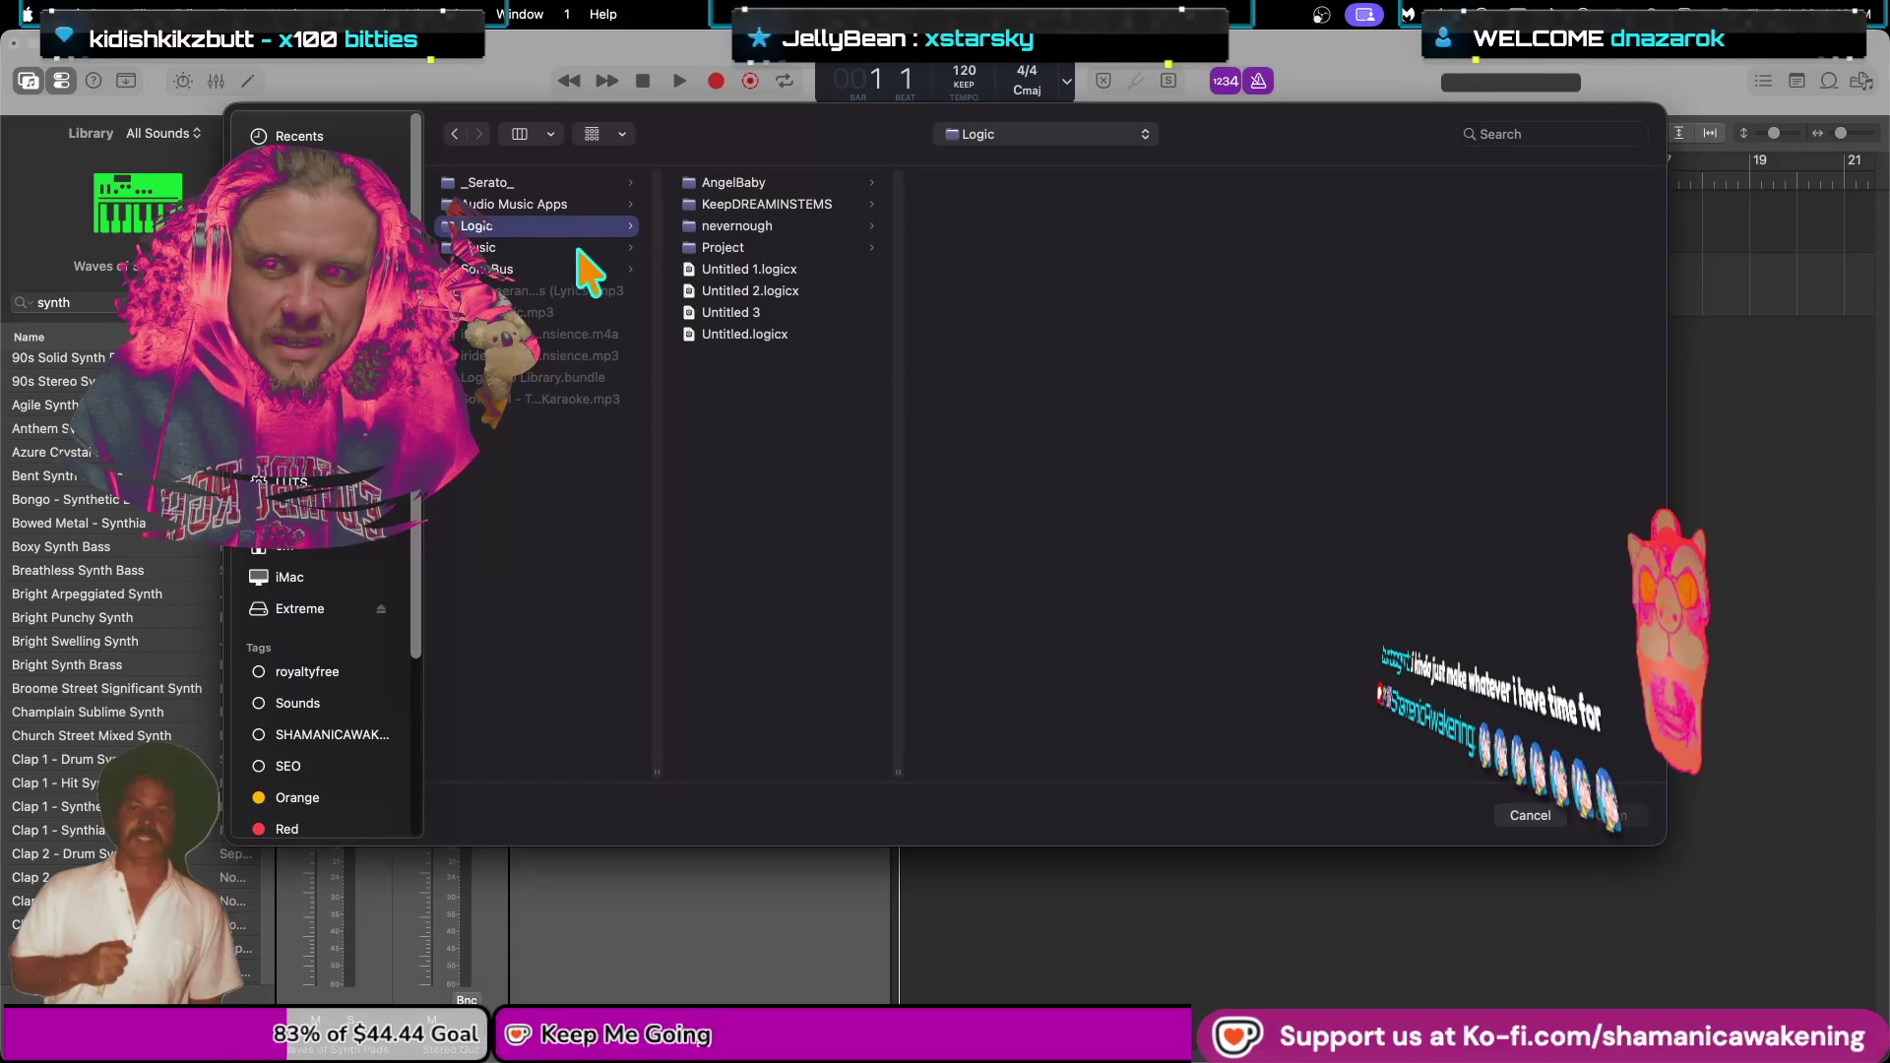
{"action": "left_click", "coordinate": [551, 473]}
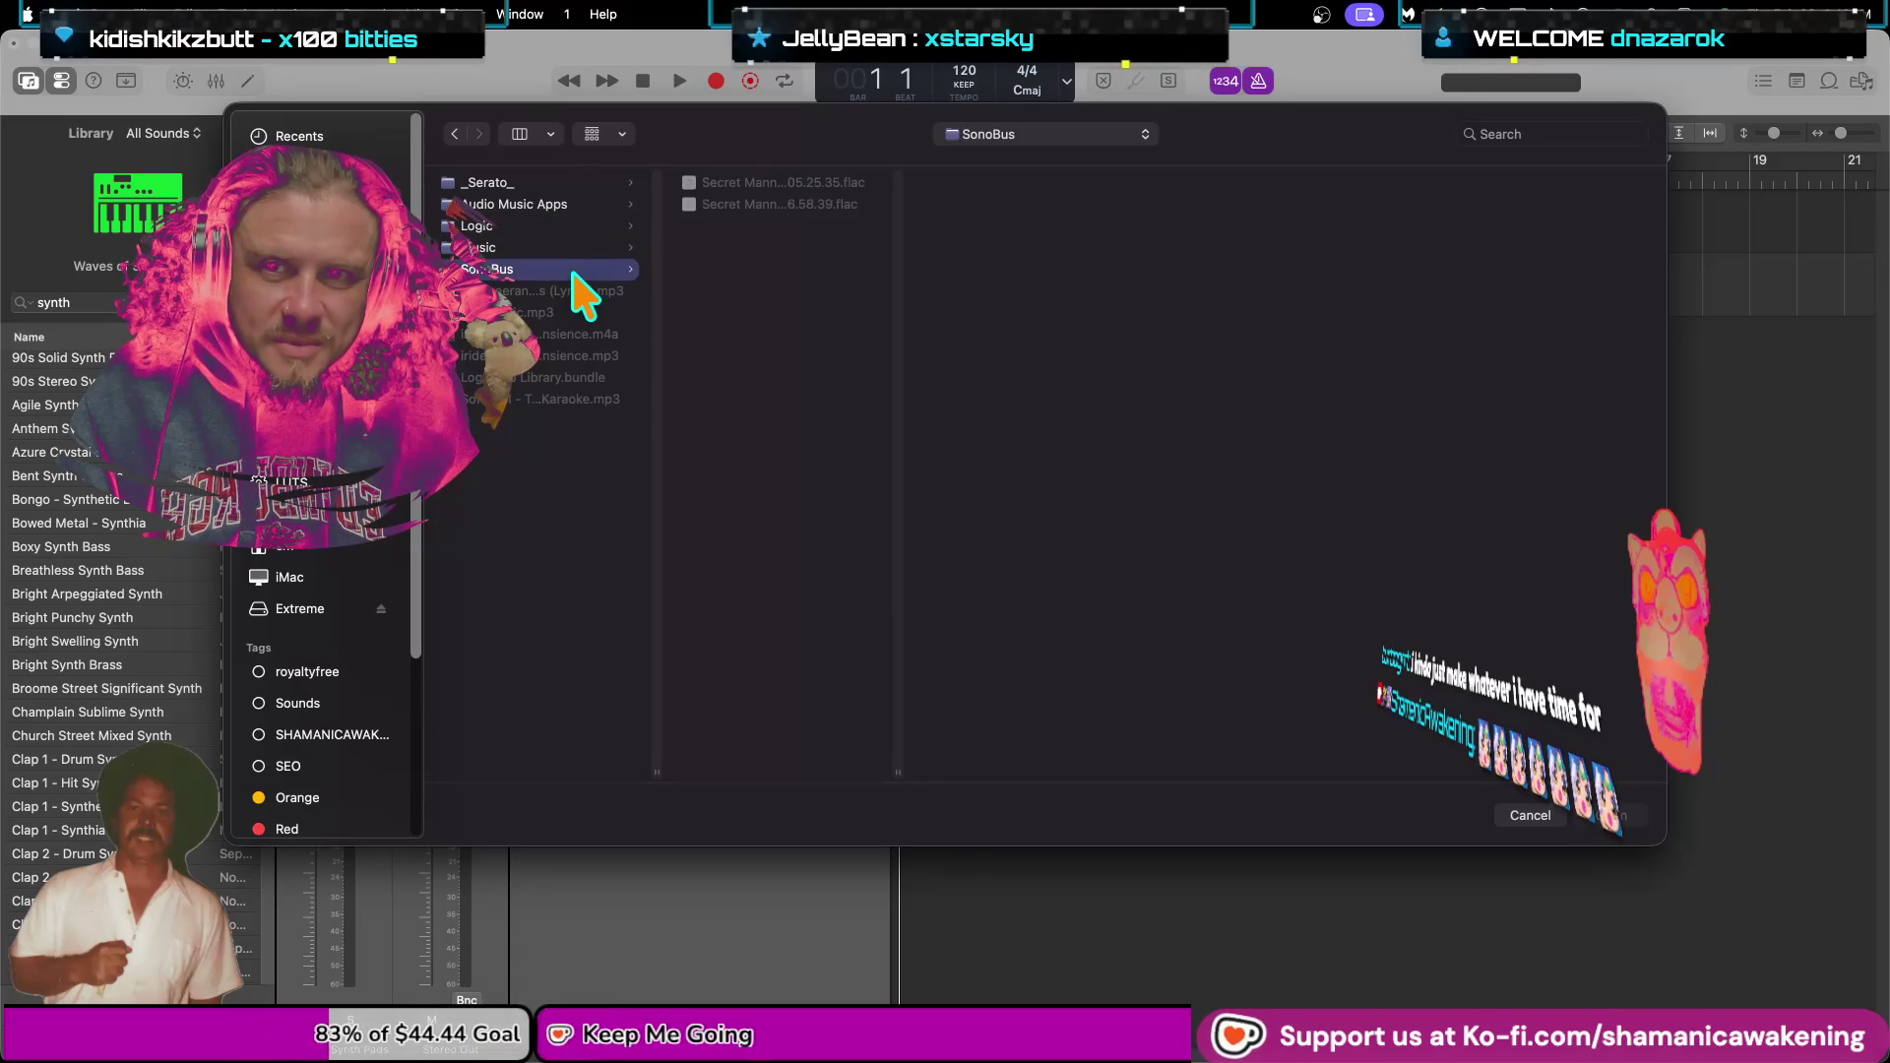
{"action": "left_click", "coordinate": [500, 251]}
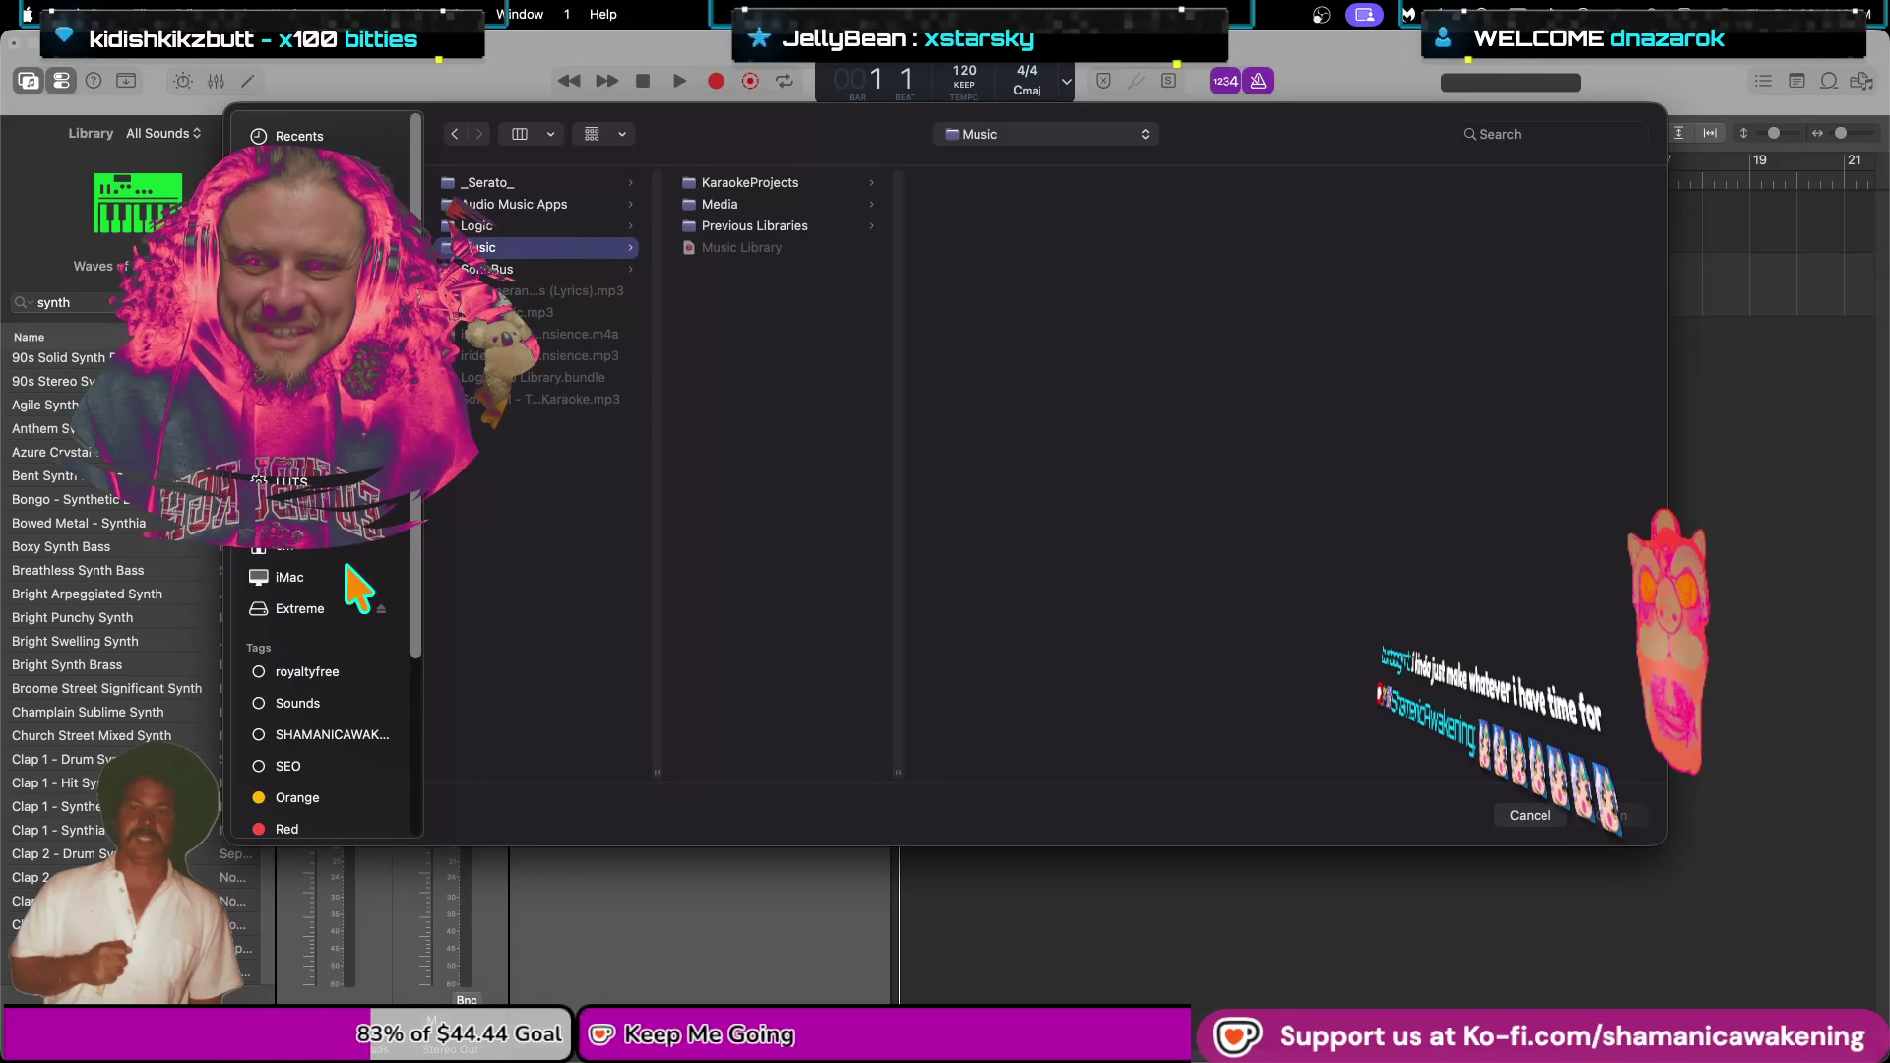
Navigate to Extreme > LOGIC 24 > The KronLiCKles and look inside No. I.
{"action": "left_click", "coordinate": [319, 608]}
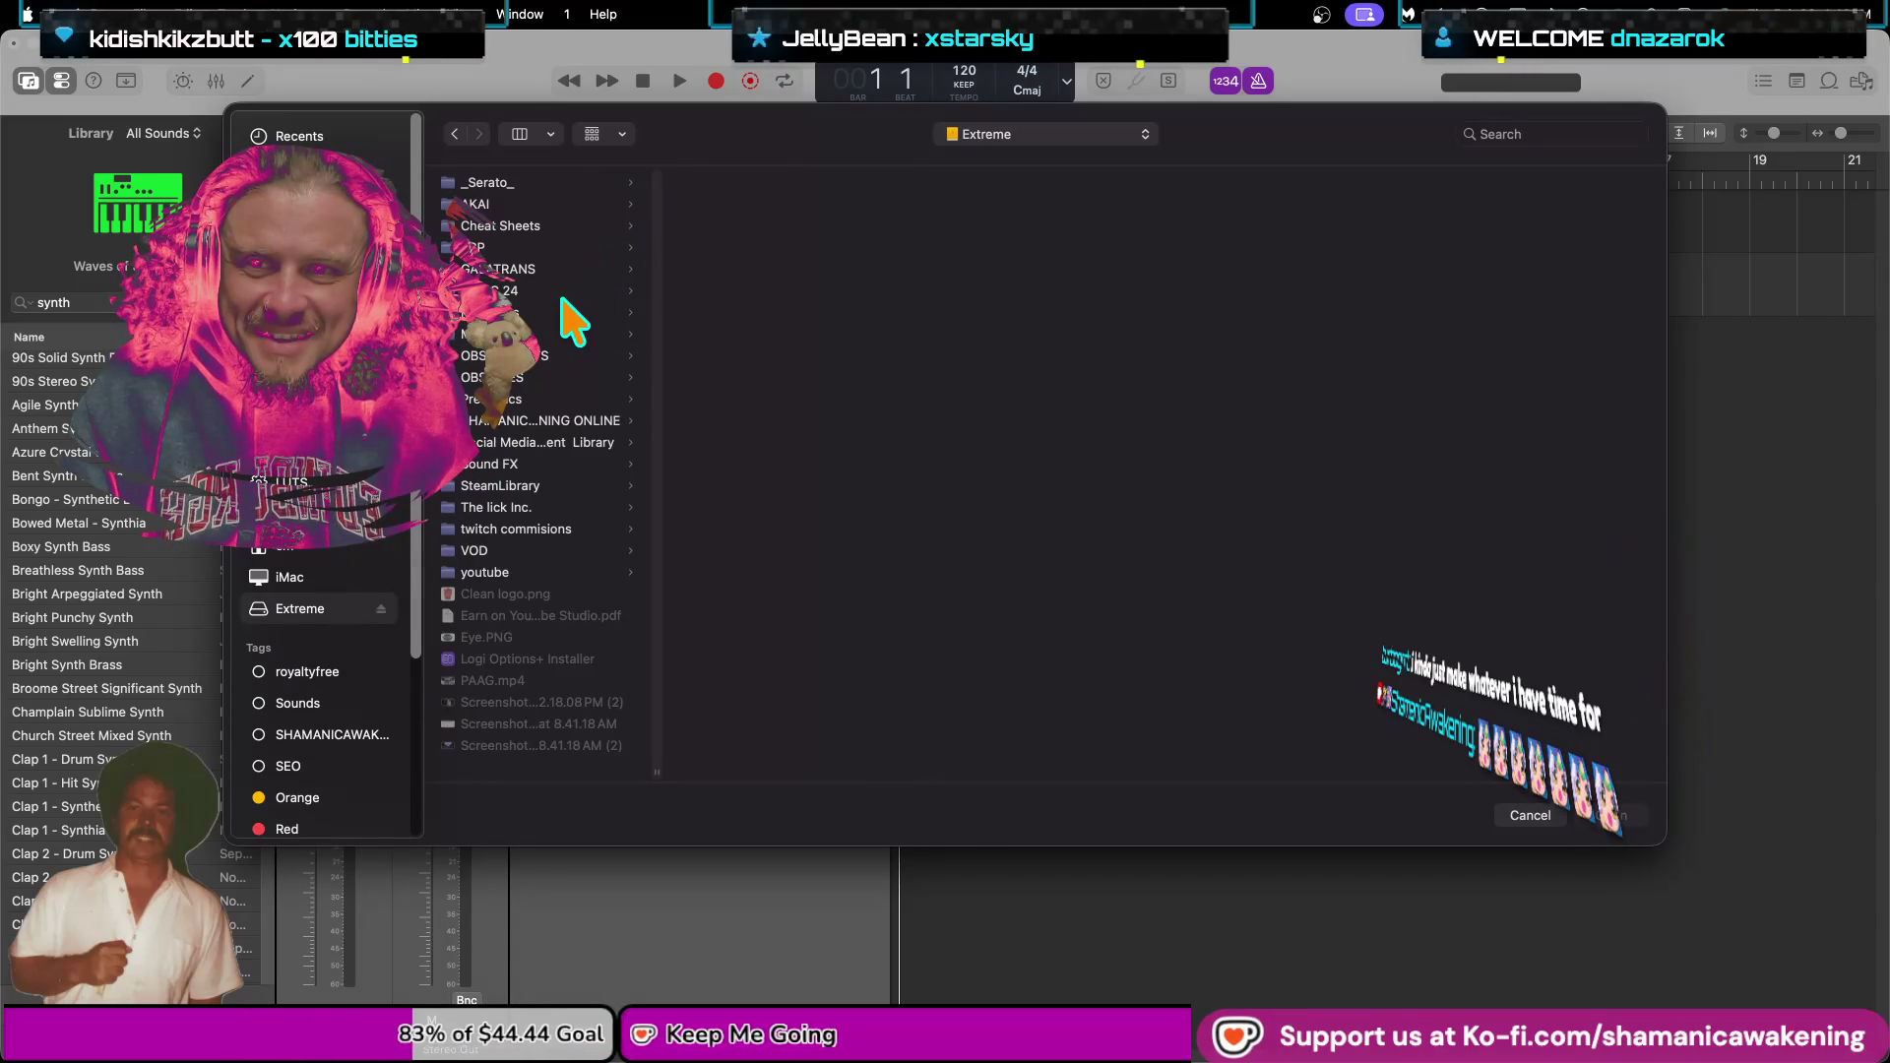
{"action": "left_click", "coordinate": [563, 312]}
{"action": "left_click", "coordinate": [593, 292]}
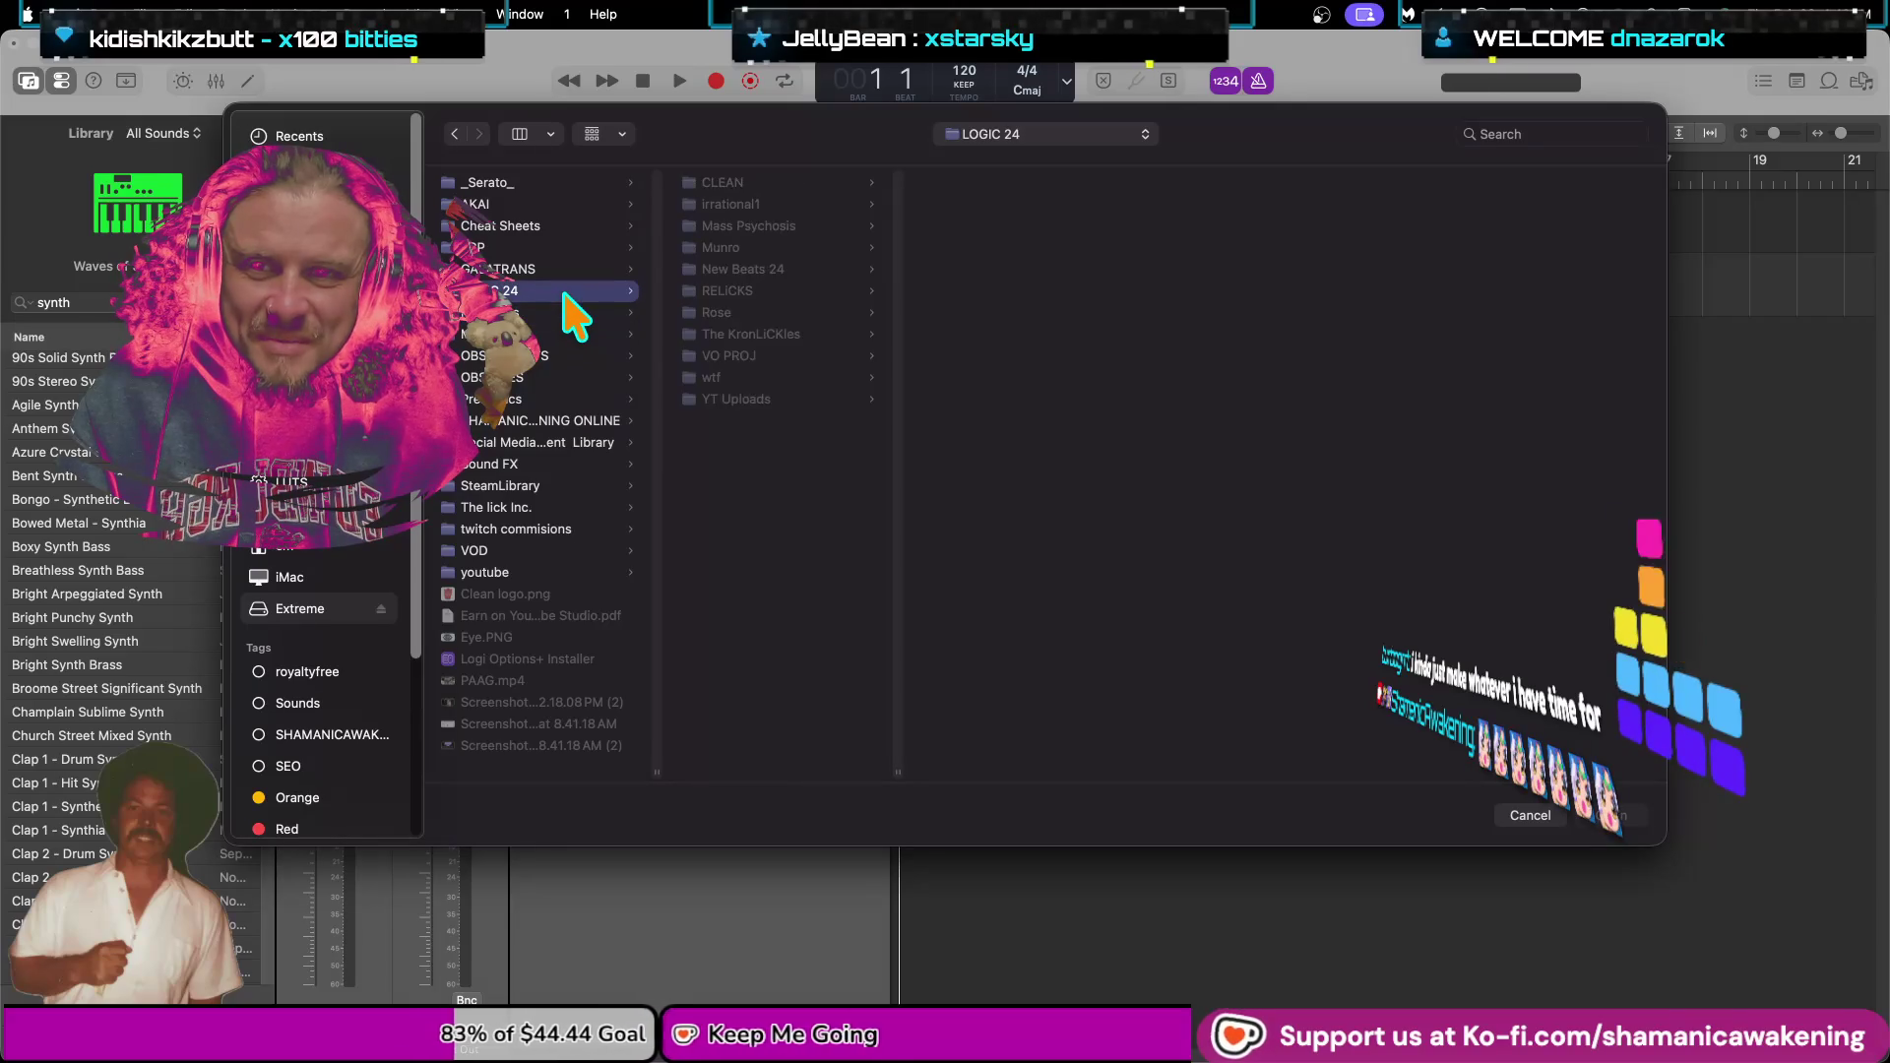
{"action": "left_click", "coordinate": [779, 335]}
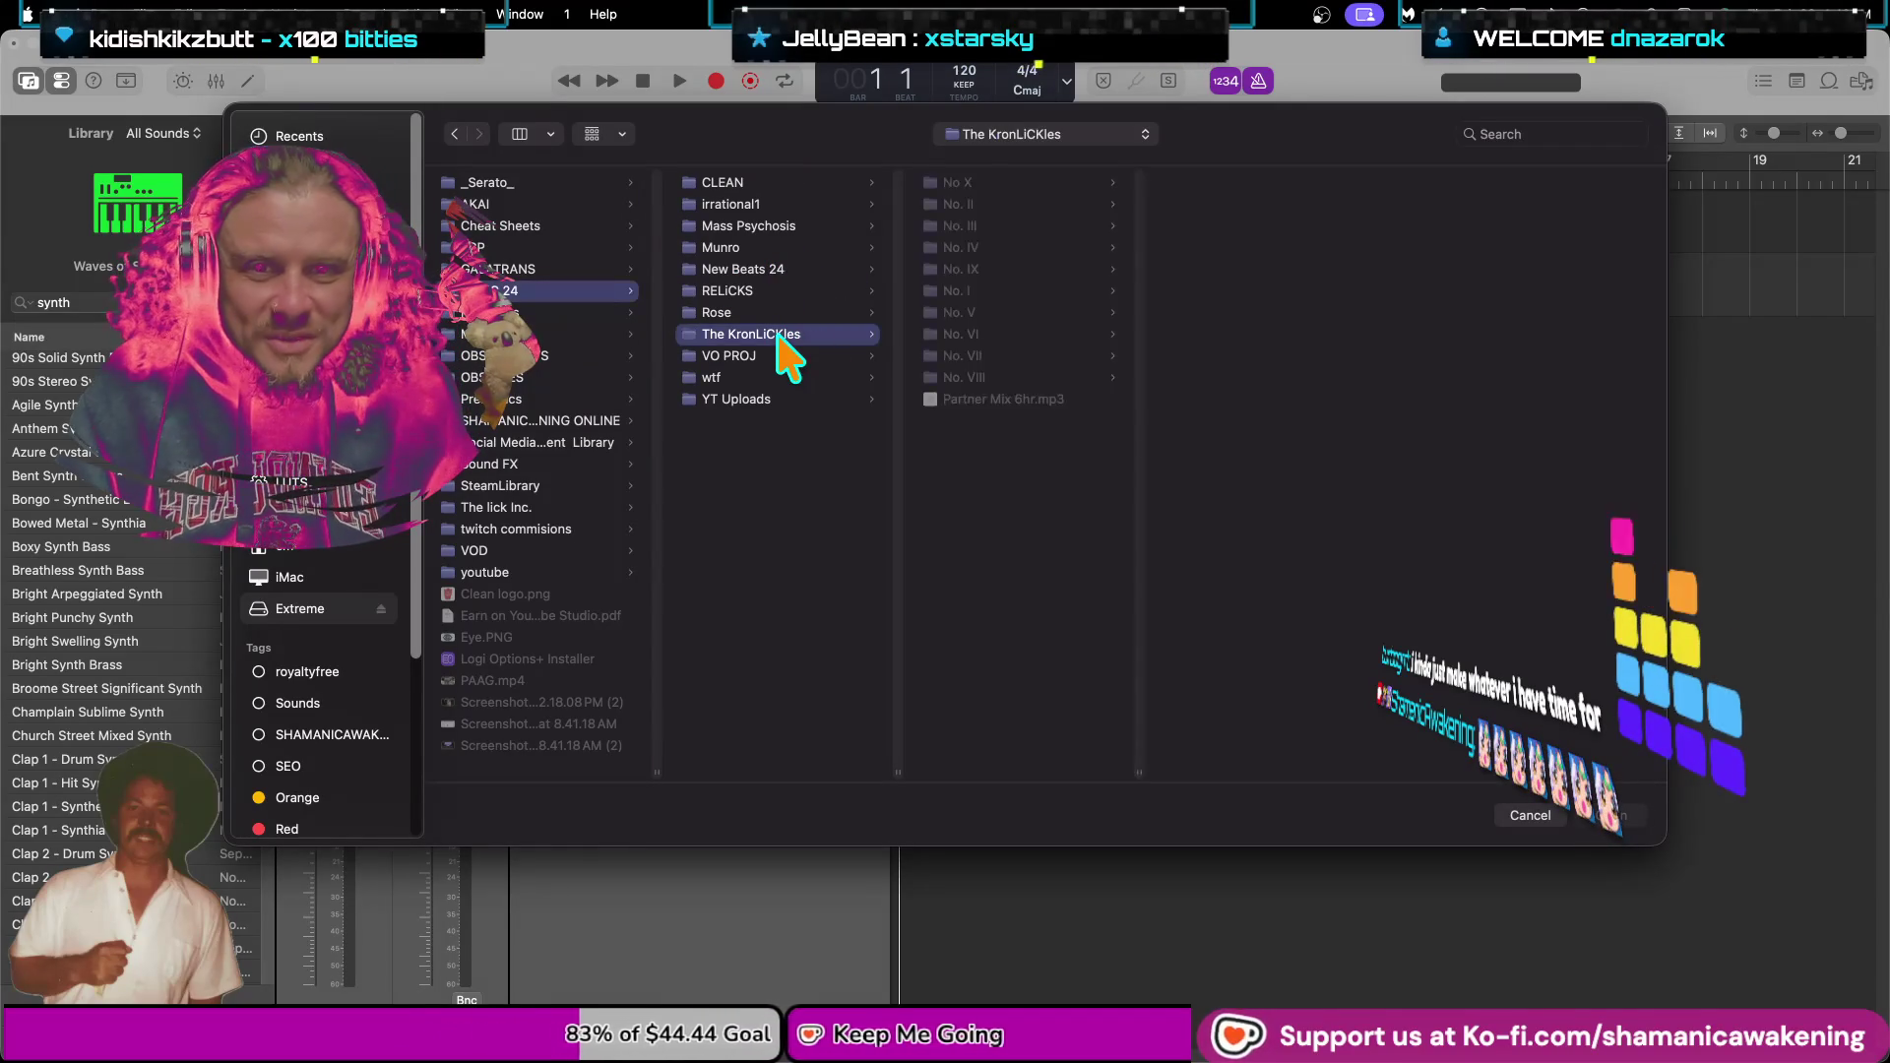
{"action": "left_click", "coordinate": [989, 291]}
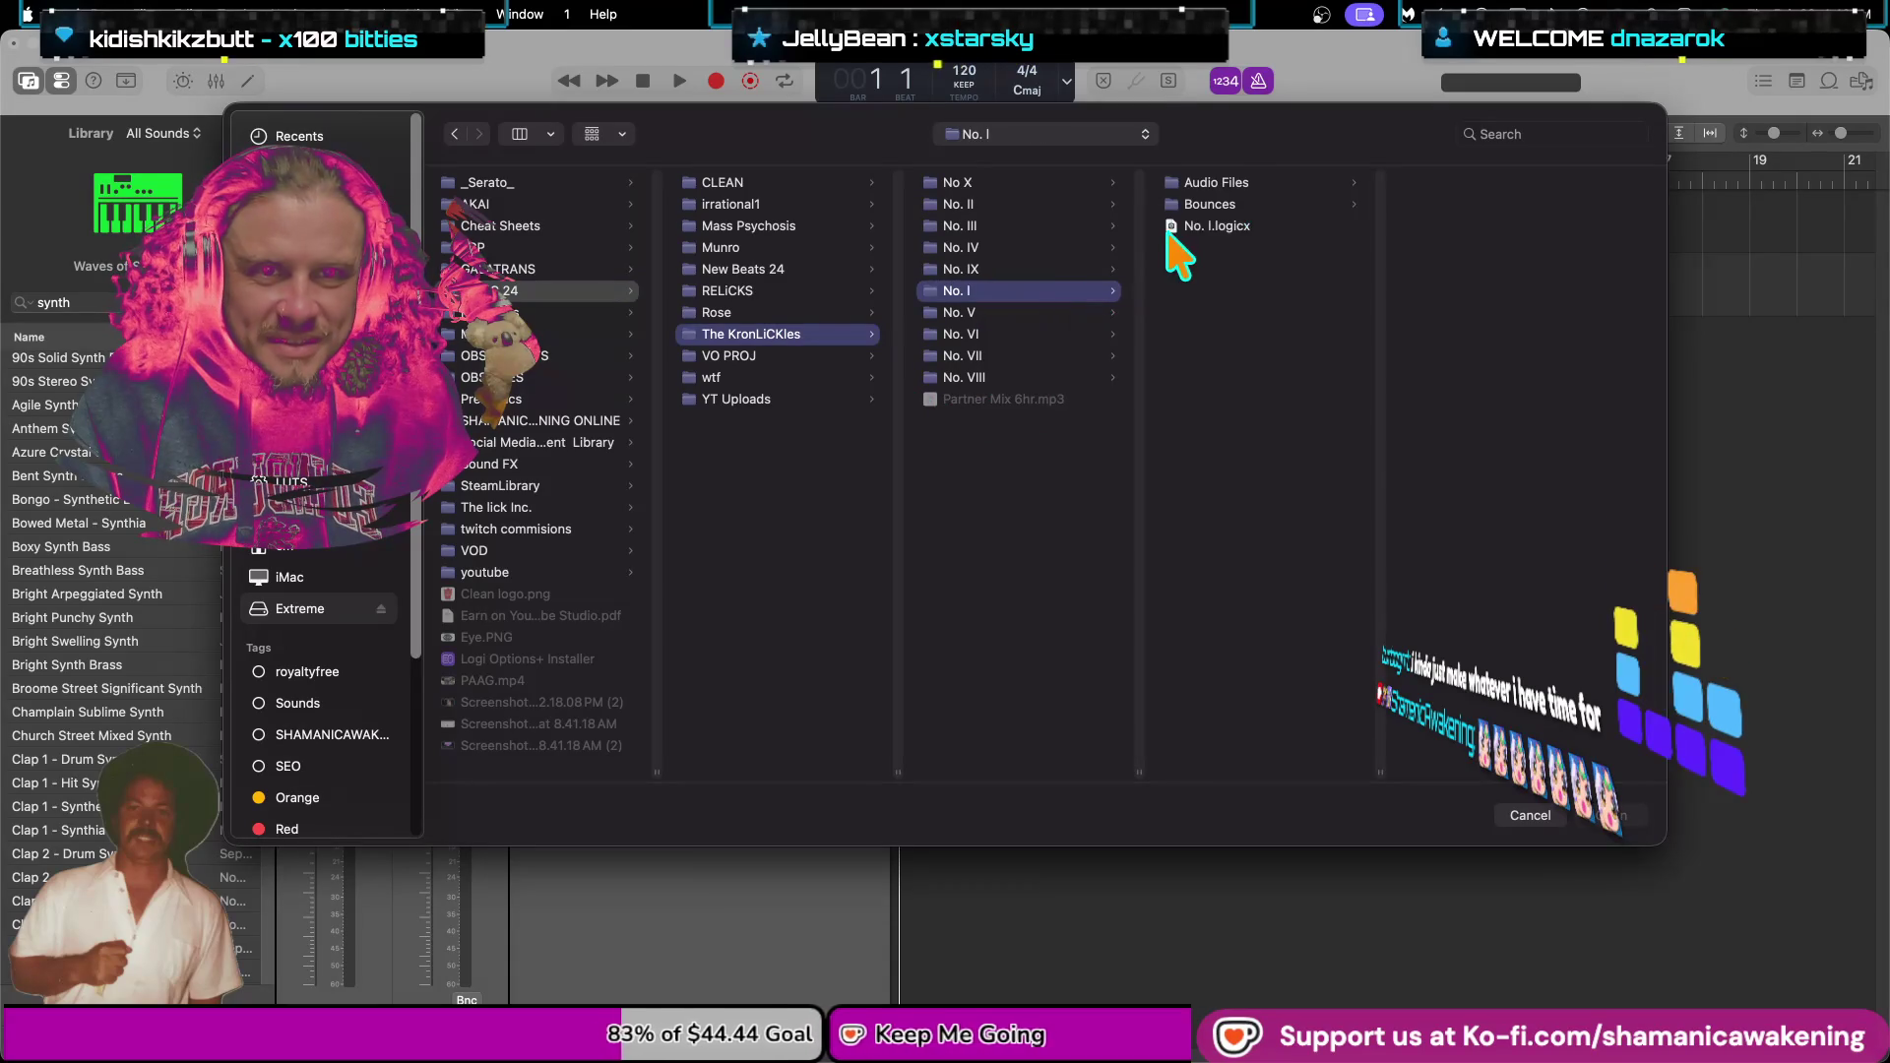
Reveal the No. IX project folder in Finder via Show in Finder.
{"action": "right_click", "coordinate": [1196, 226]}
{"action": "left_click", "coordinate": [1034, 253]}
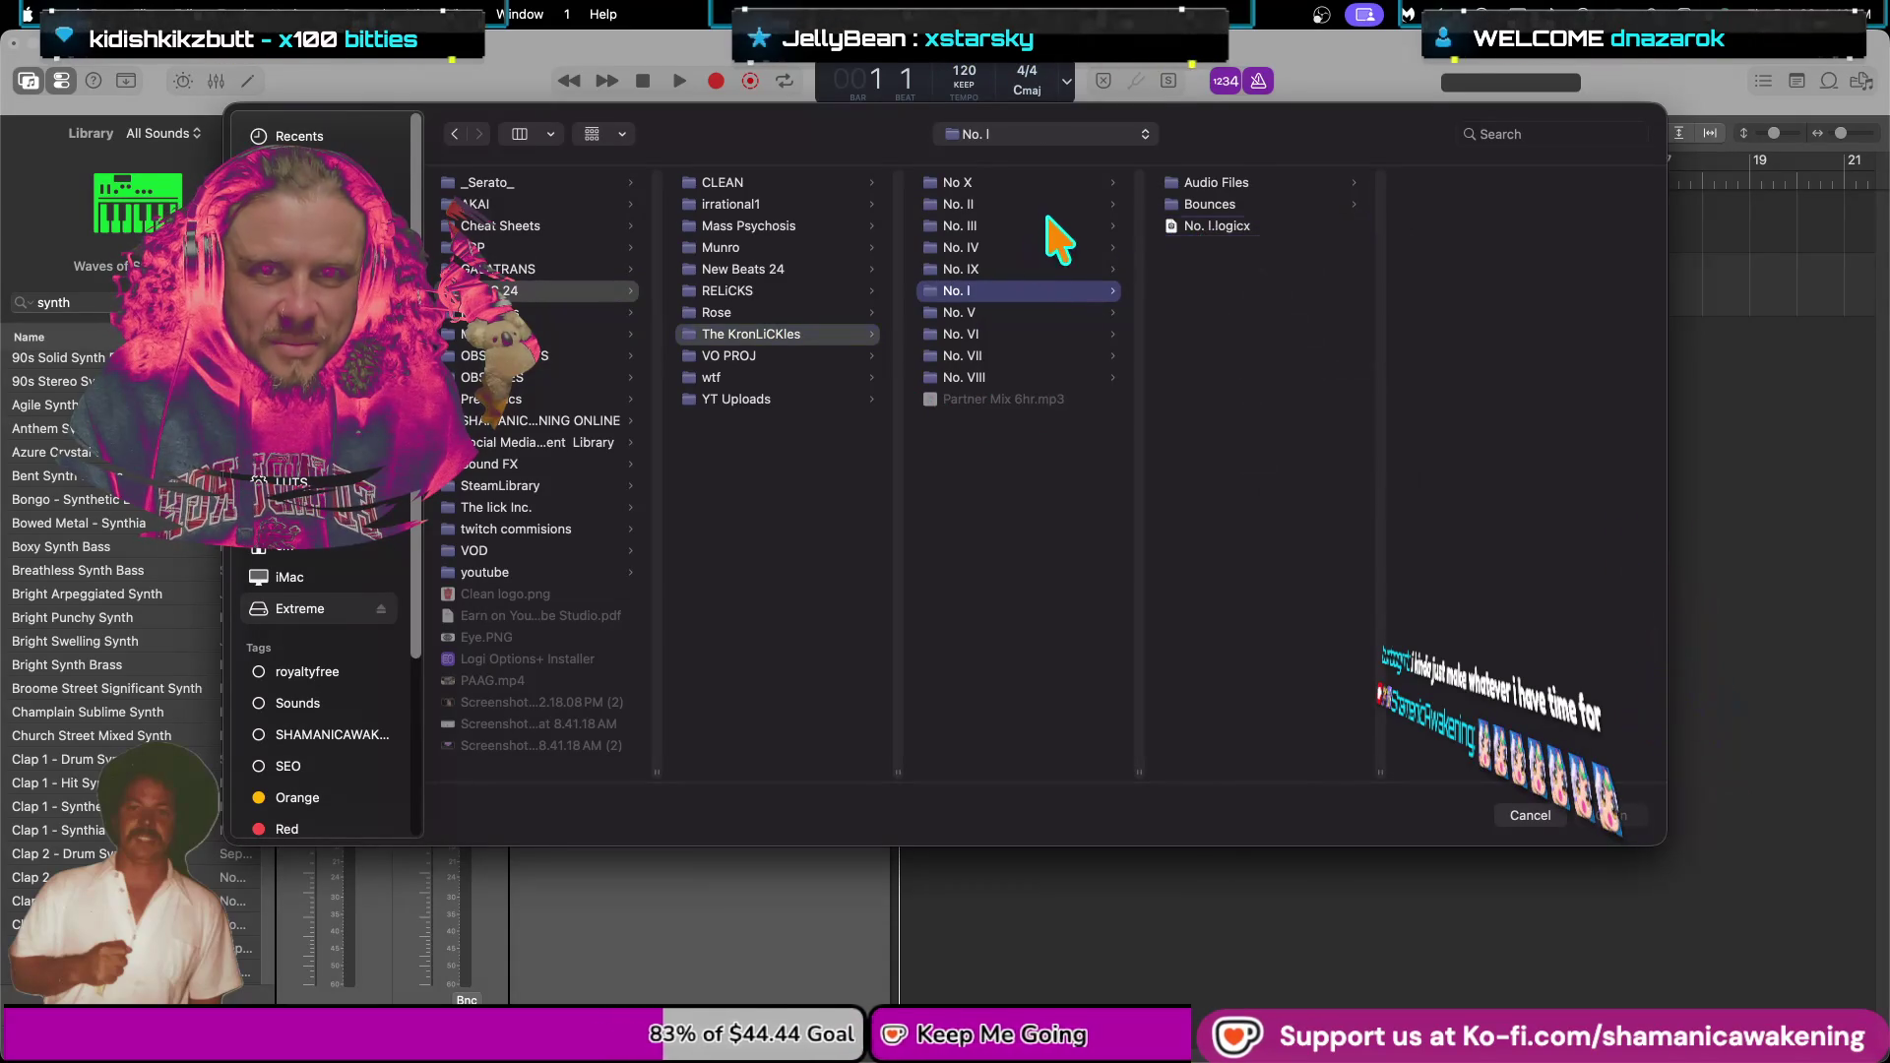
{"action": "left_click", "coordinate": [1048, 246]}
{"action": "left_click", "coordinate": [1068, 269]}
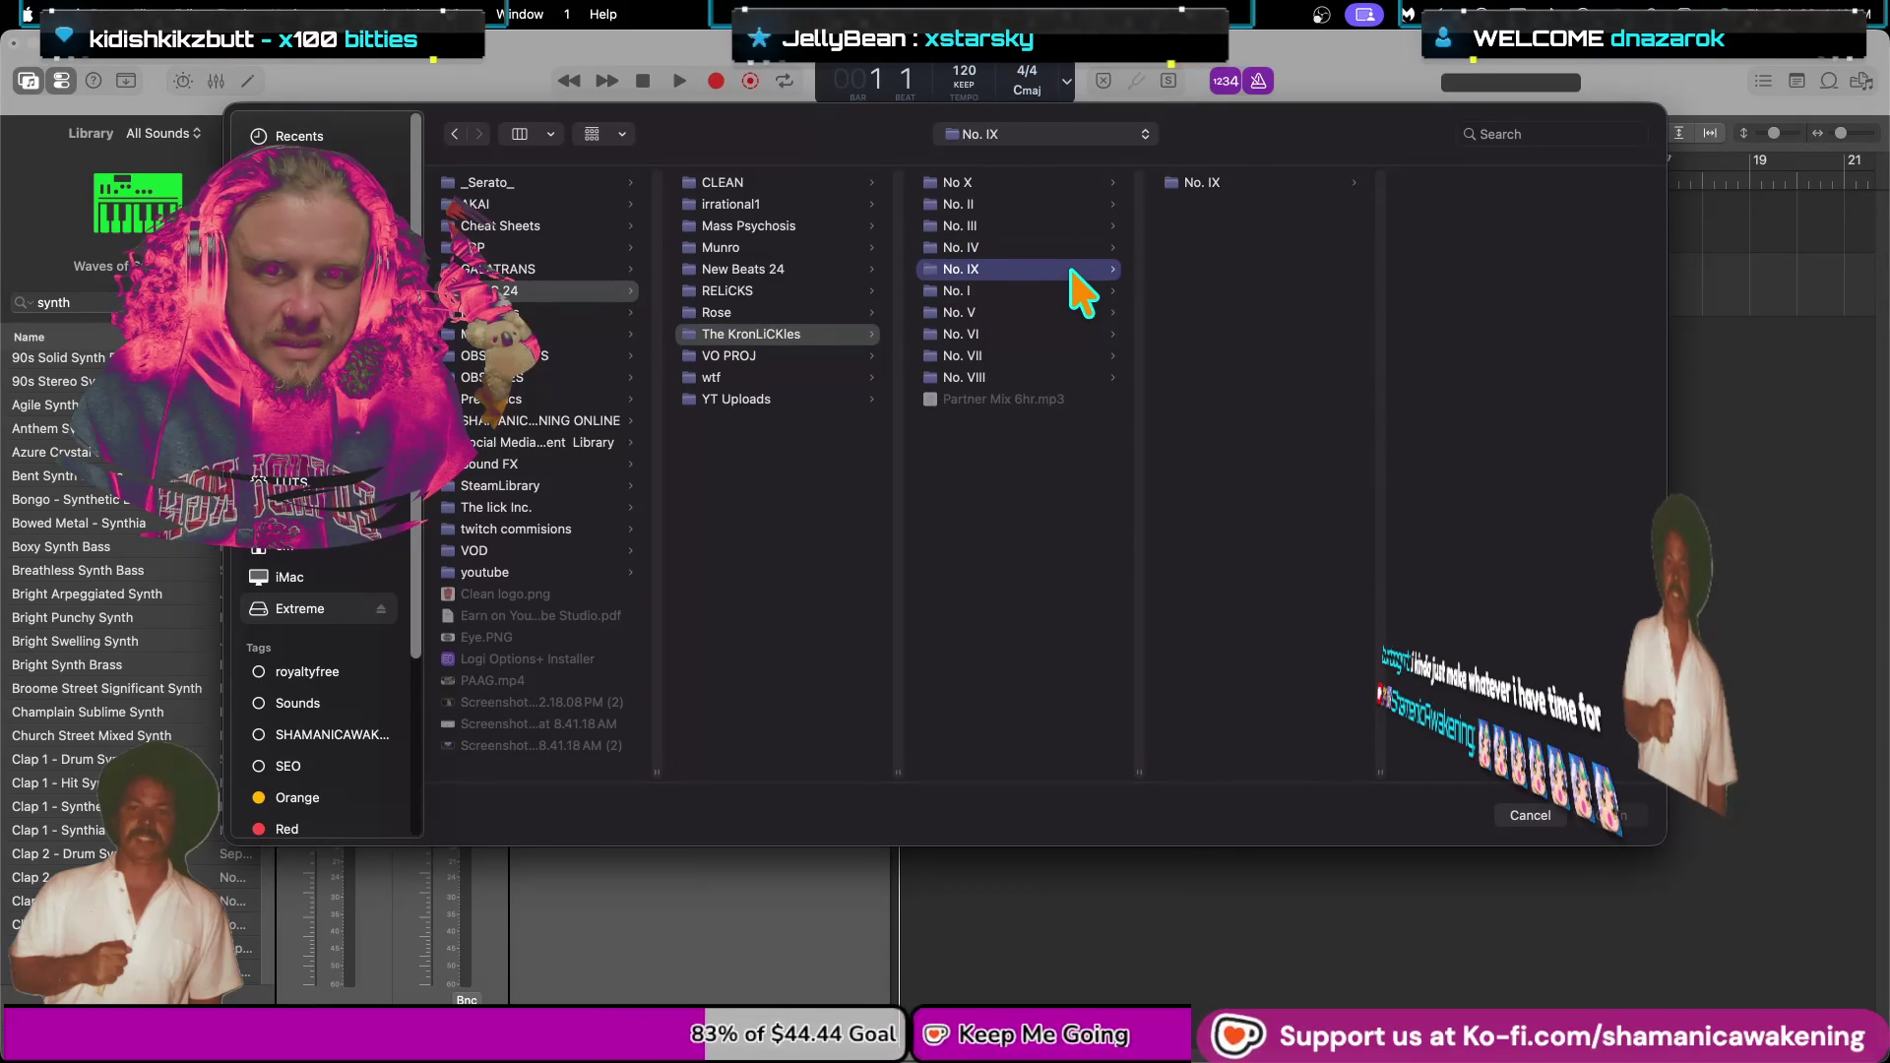
{"action": "right_click", "coordinate": [1072, 271]}
{"action": "left_click", "coordinate": [1220, 381]}
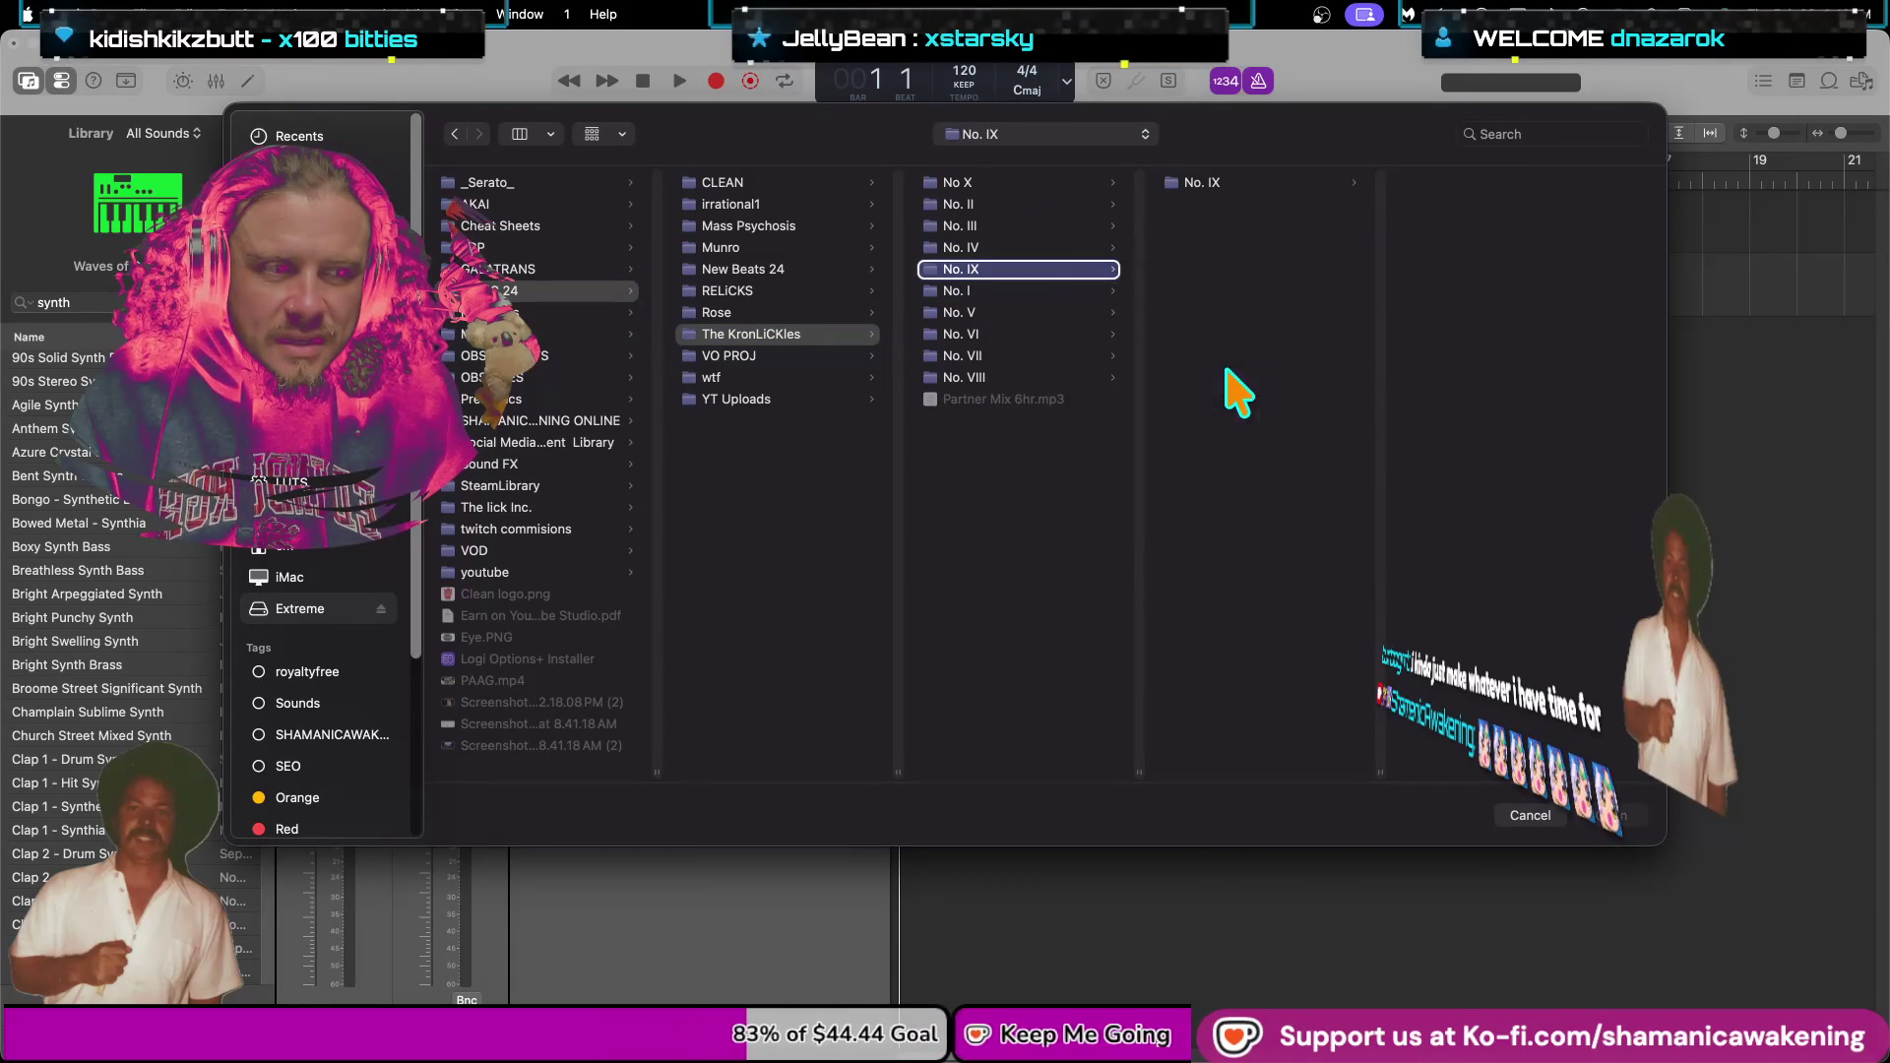
Open the No. IX folder and preview the recordings Untitled_1#02.wav and Untitled_1#01.wav.
{"action": "left_click", "coordinate": [1217, 300]}
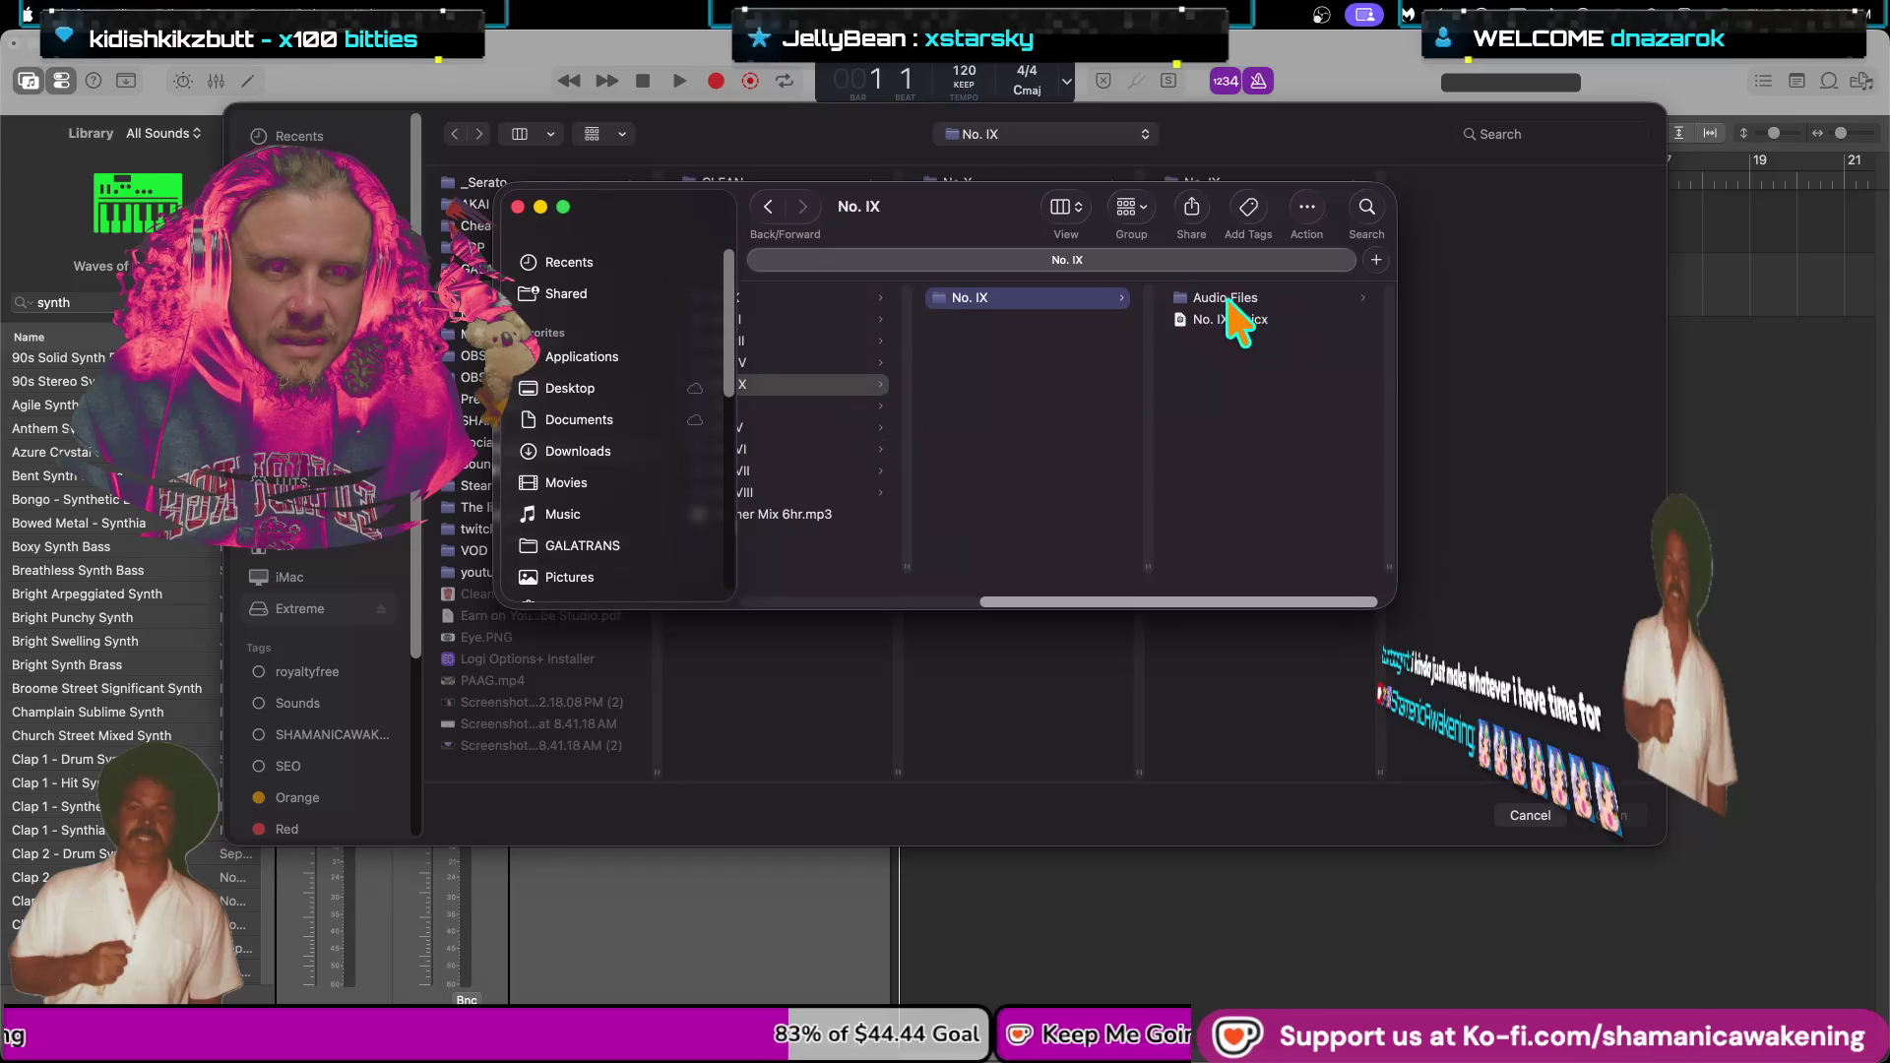
{"action": "left_click", "coordinate": [1262, 322]}
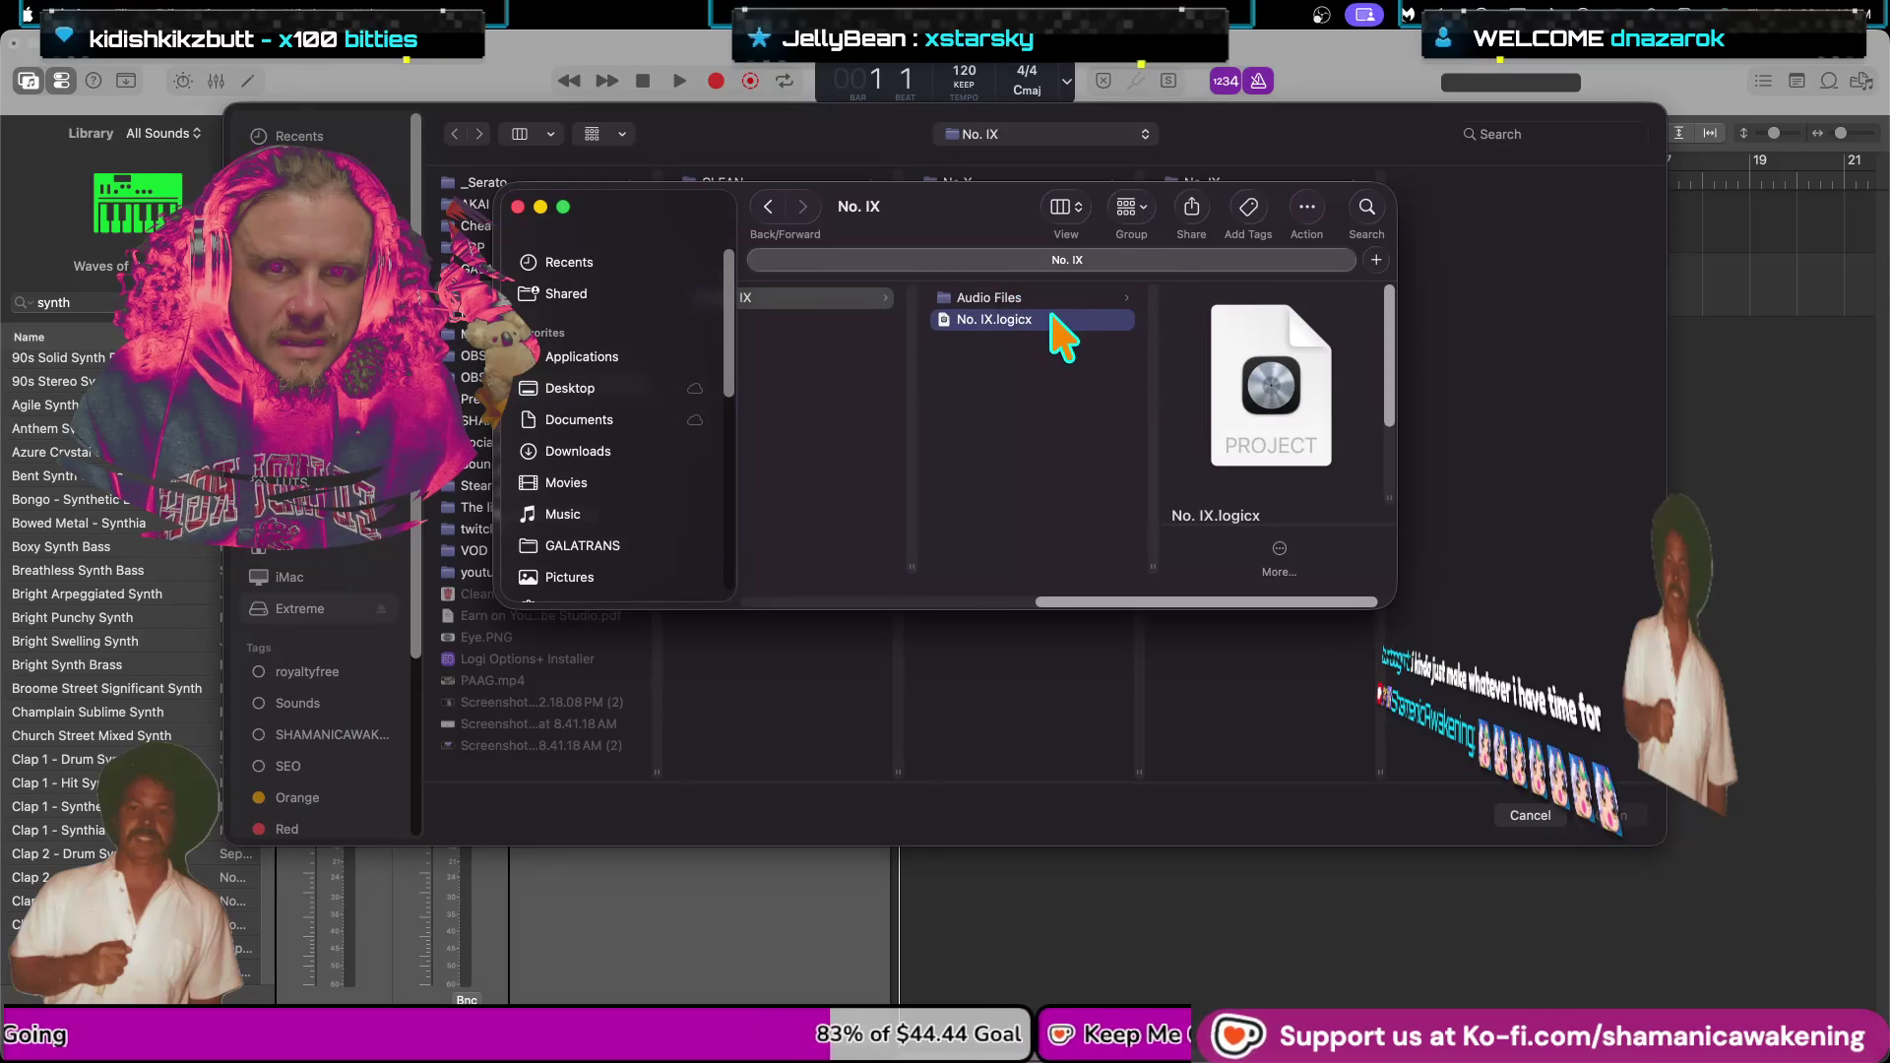
{"action": "left_click", "coordinate": [1207, 320]}
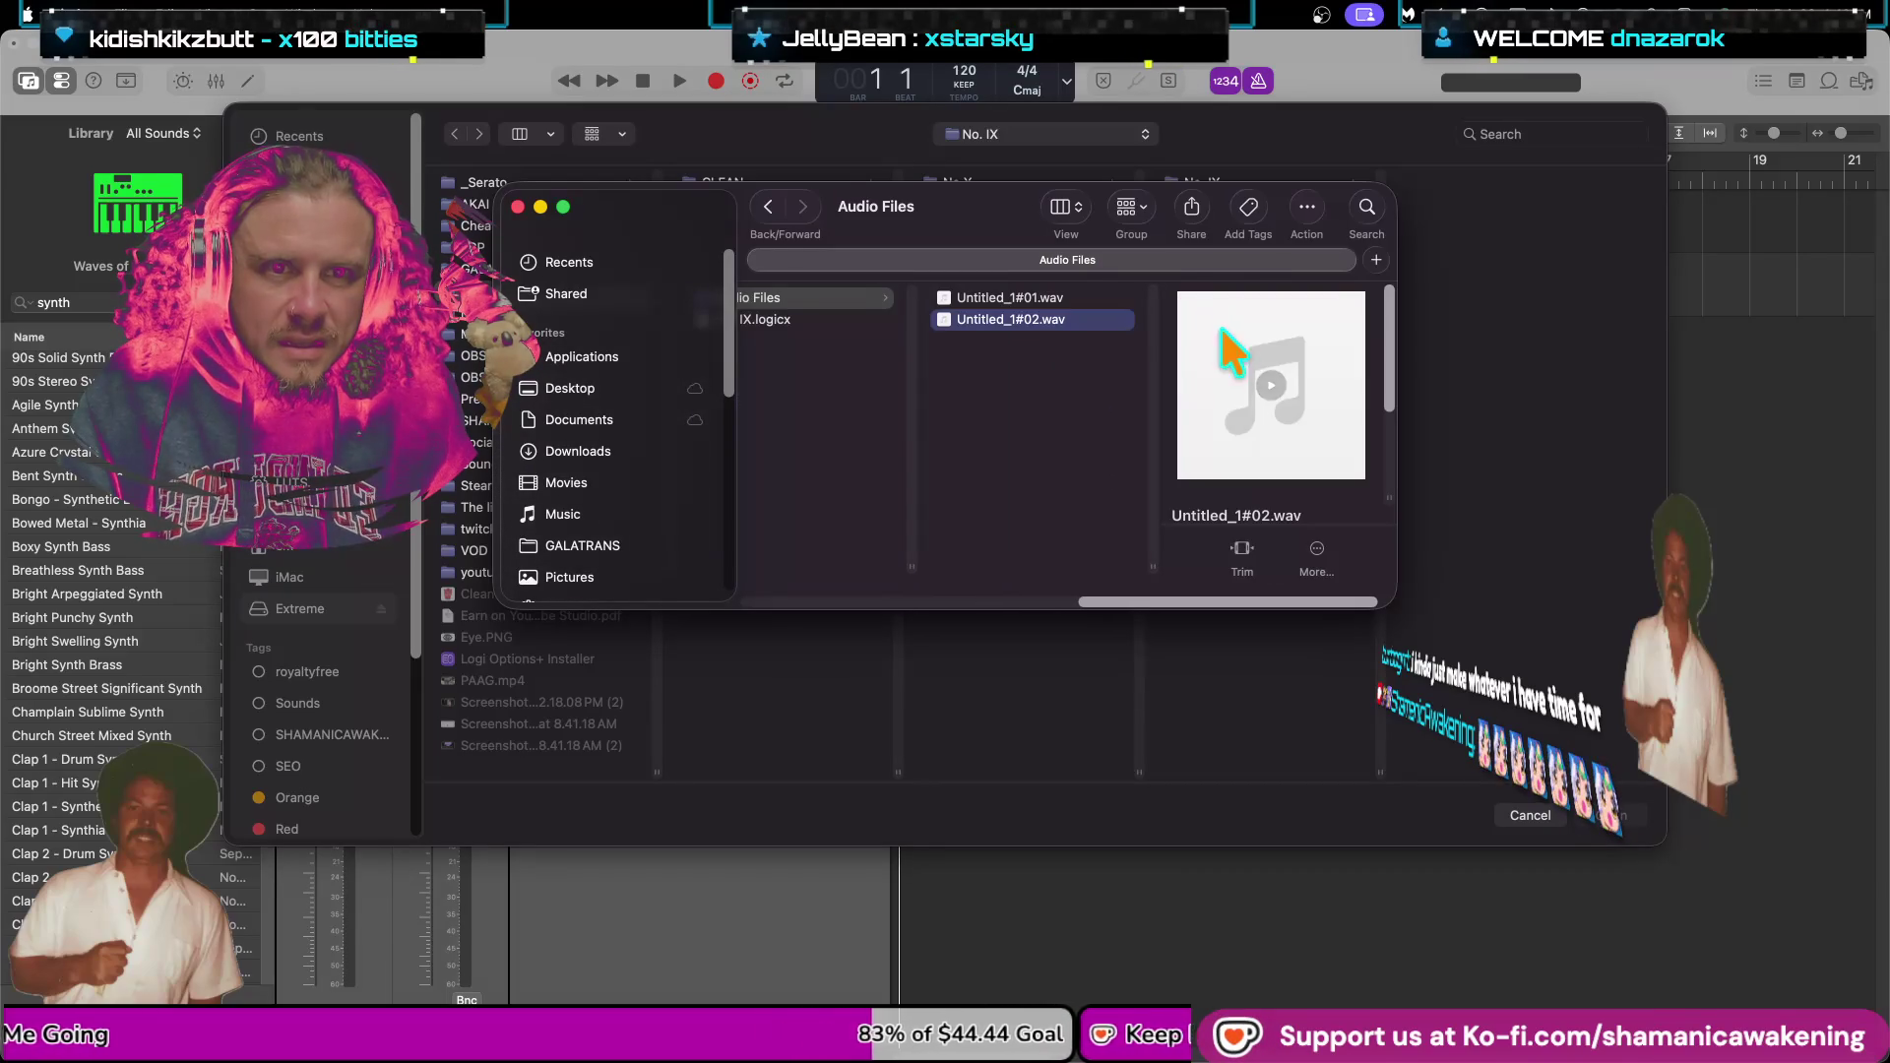
{"action": "key", "text": "space"}
{"action": "key", "text": "space"}
{"action": "key", "text": "Up"}
{"action": "key", "text": "space"}
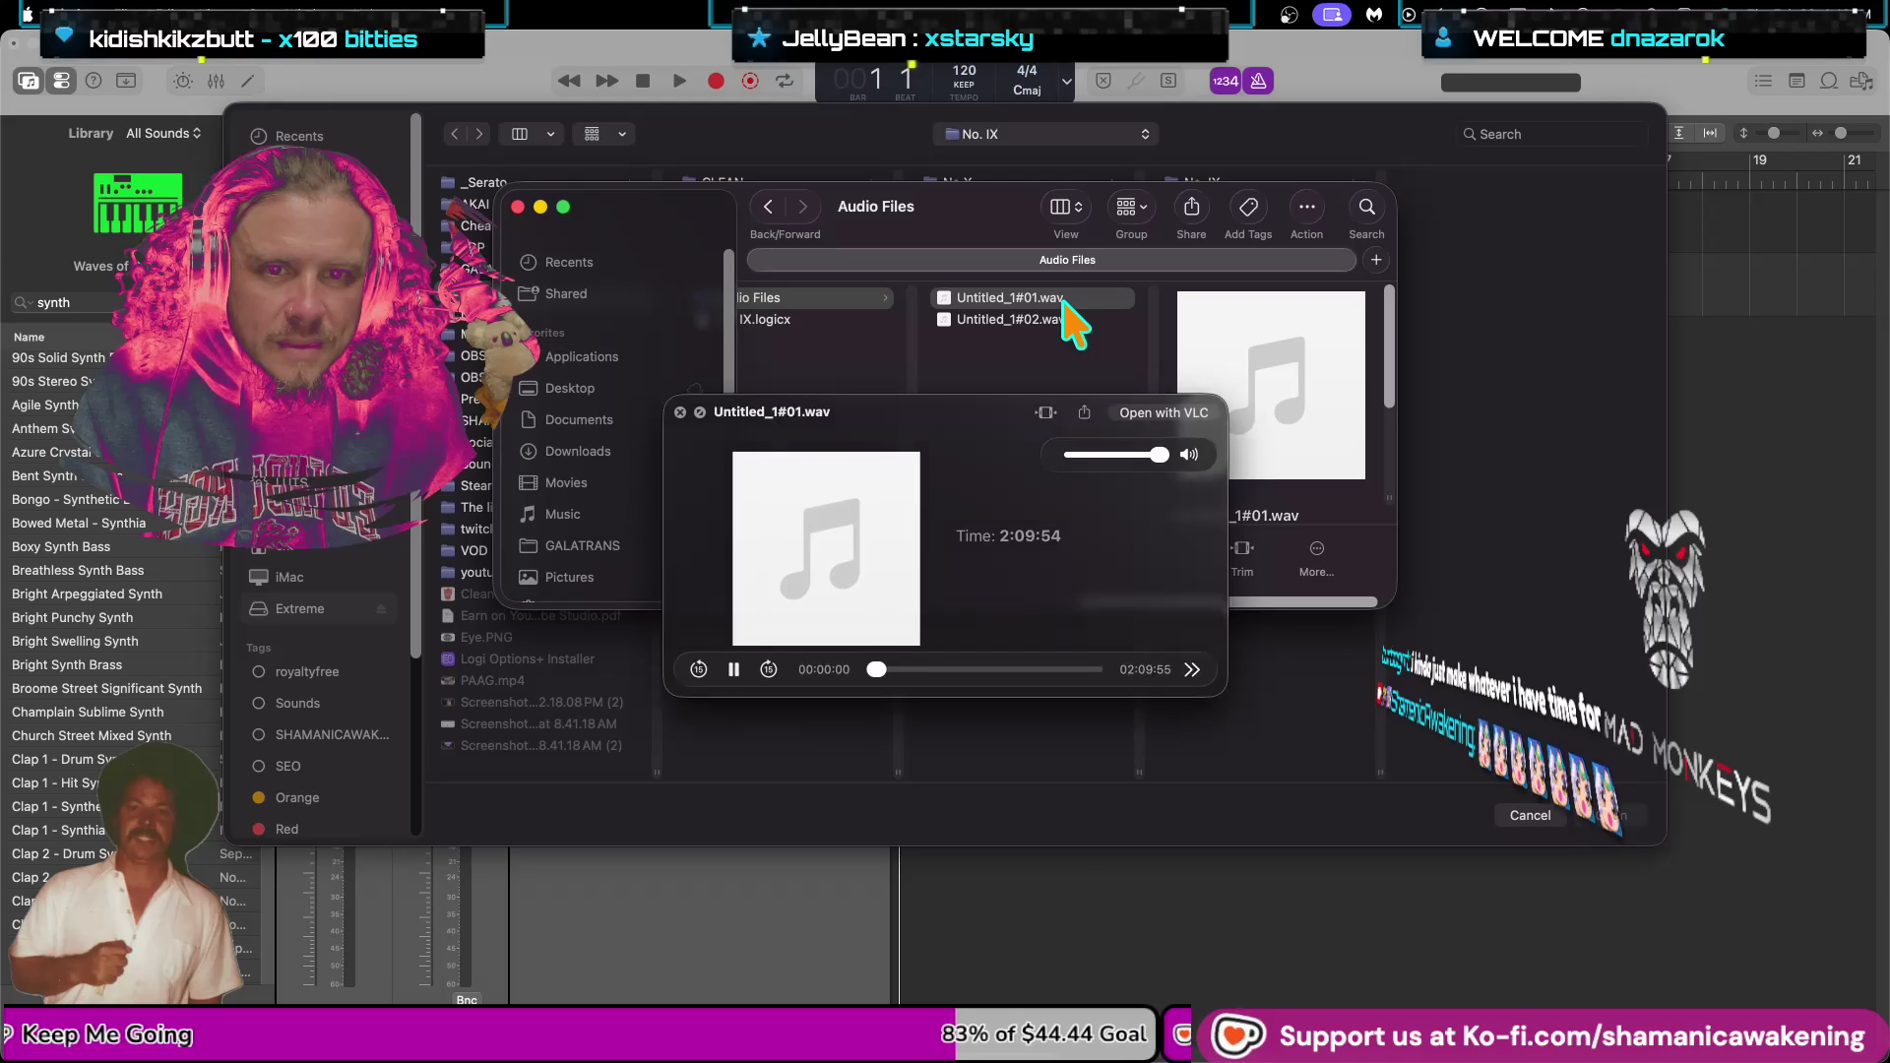
{"action": "key", "text": "space"}
{"action": "key", "text": "space"}
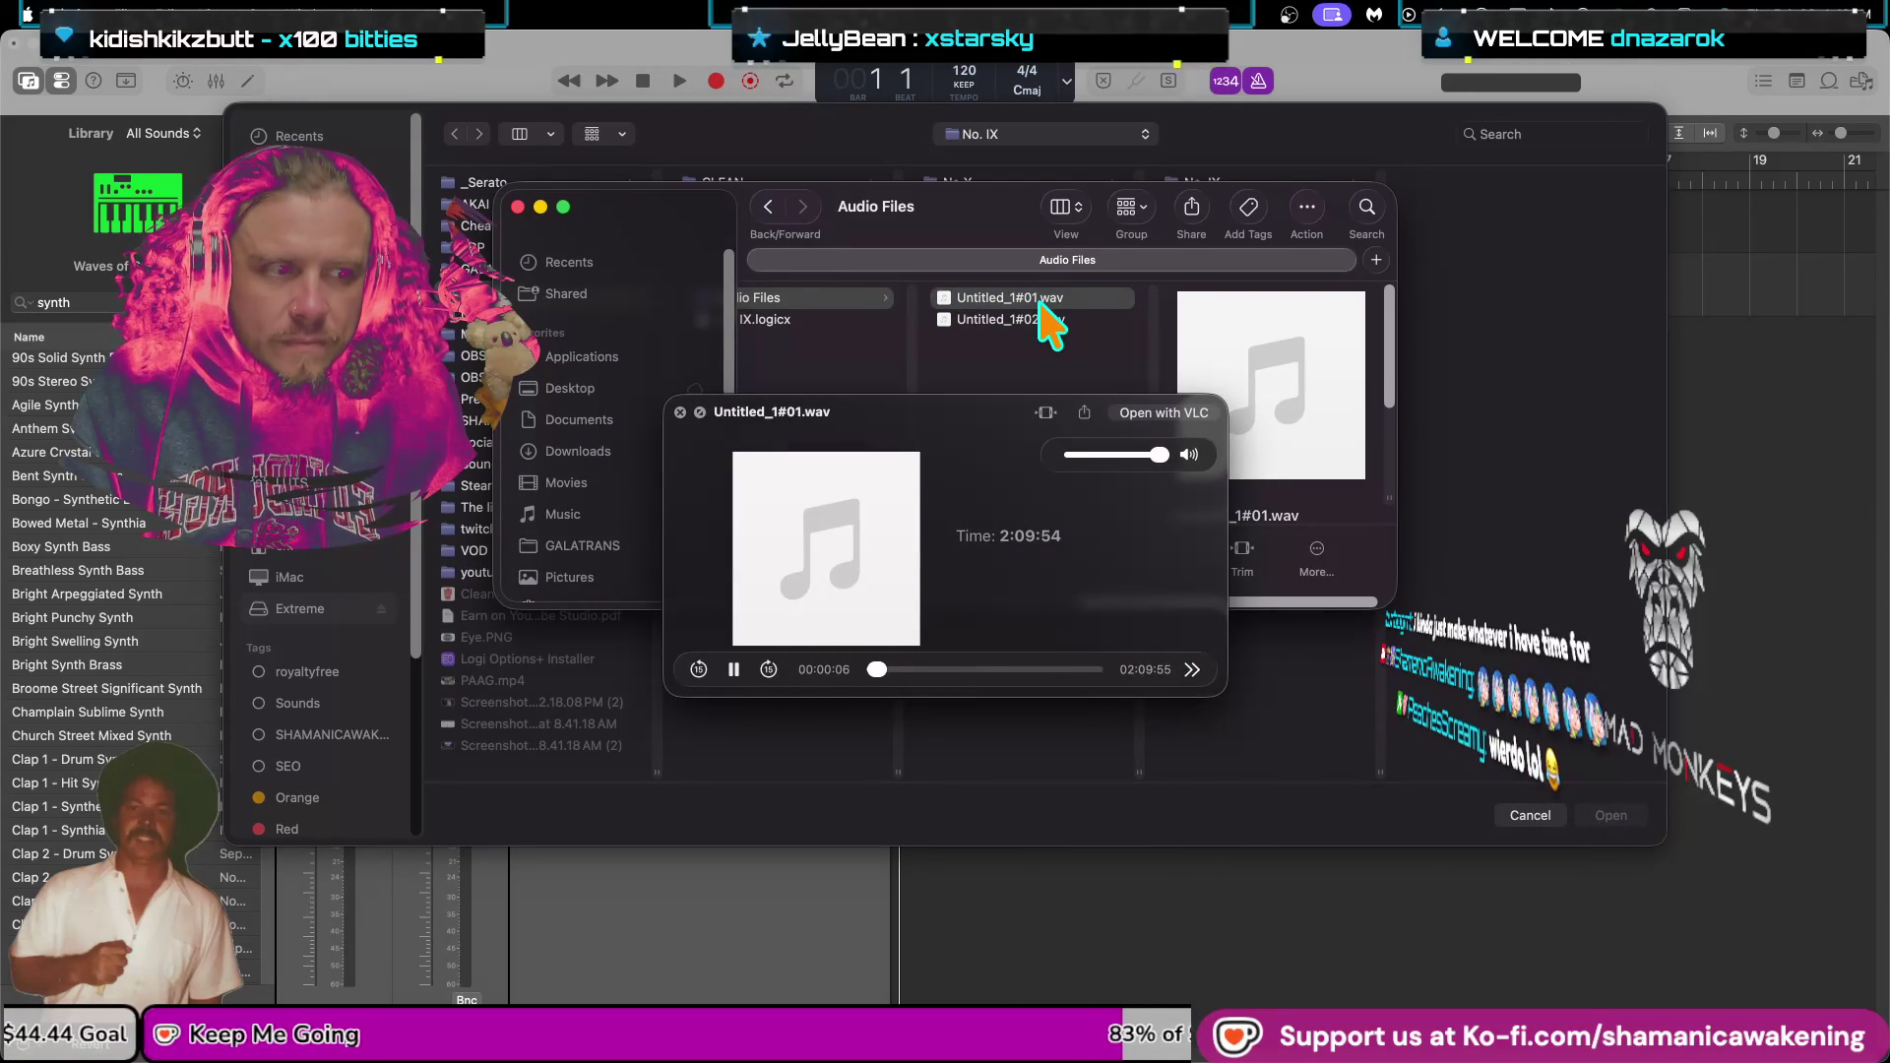
{"action": "key", "text": "space"}
Check the options for Untitled_1#01.wav, then preview Untitled_1#02.wav again.
{"action": "right_click", "coordinate": [1043, 299]}
{"action": "mouse_move", "coordinate": [1117, 337]}
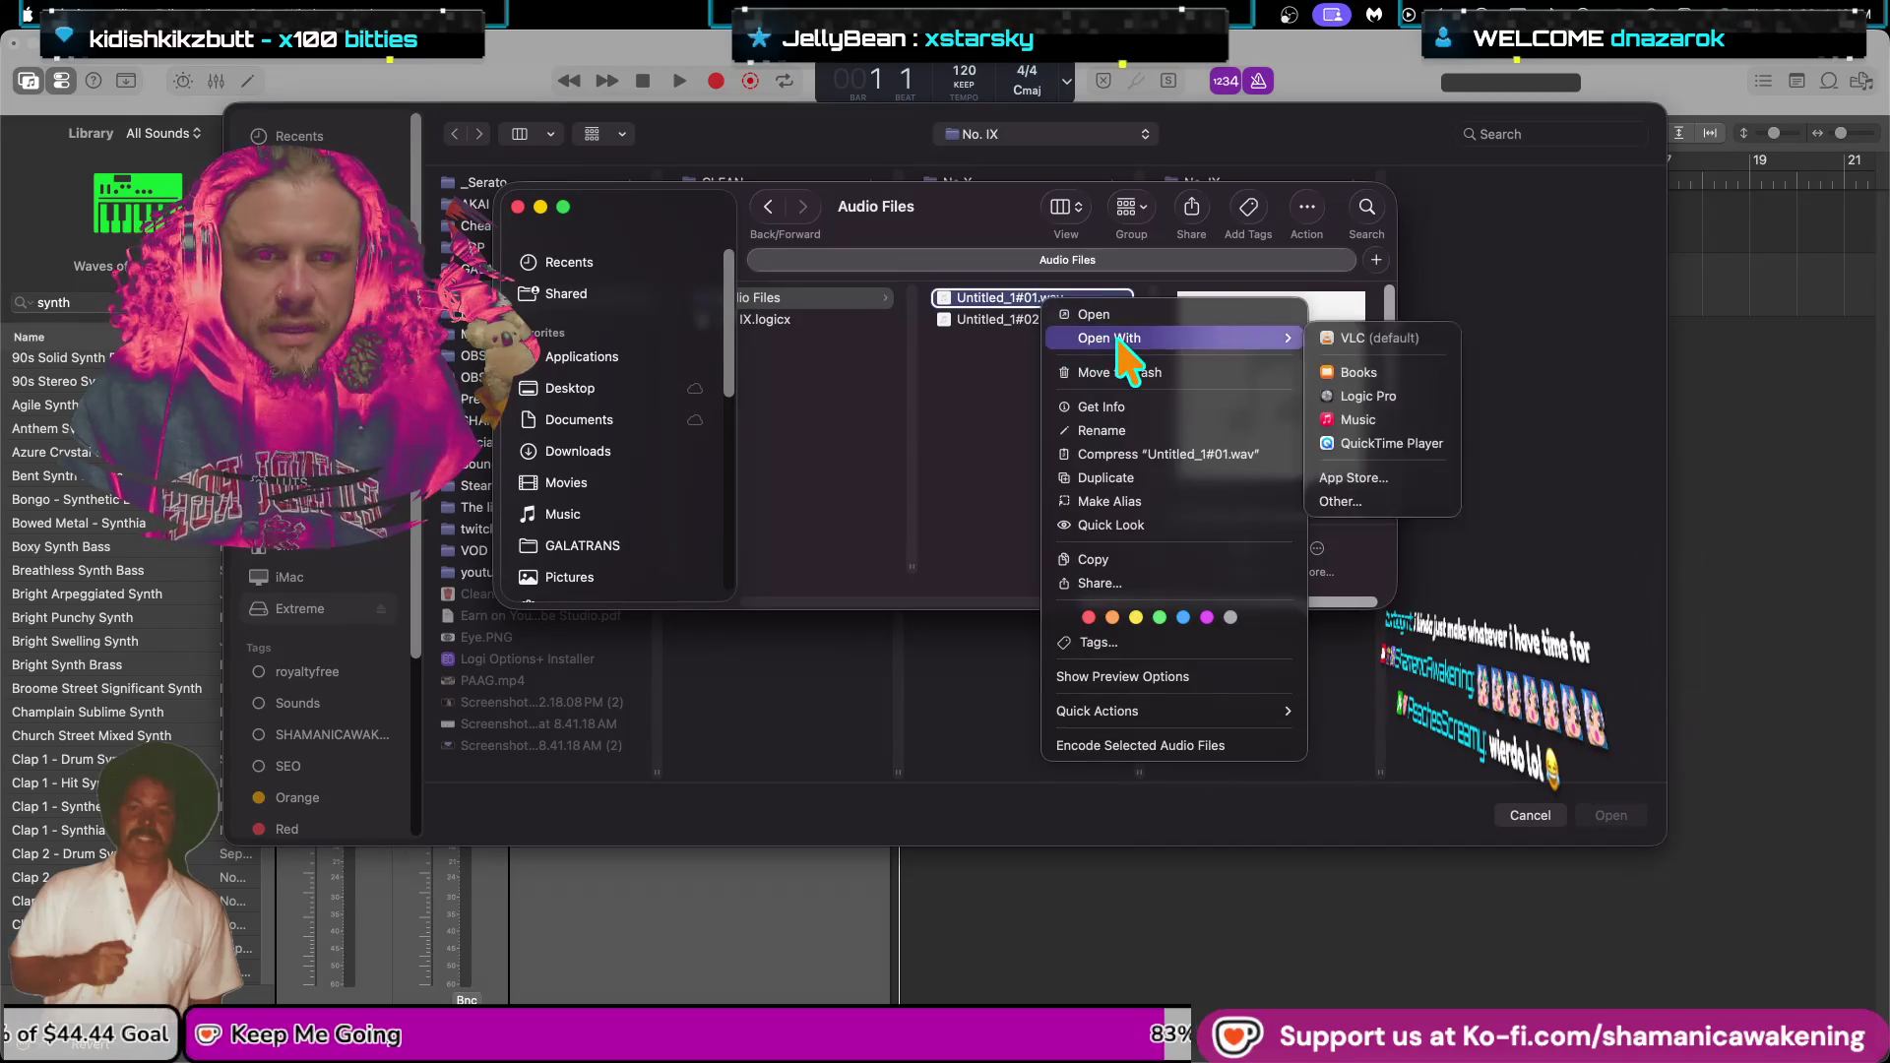
{"action": "left_click", "coordinate": [979, 352]}
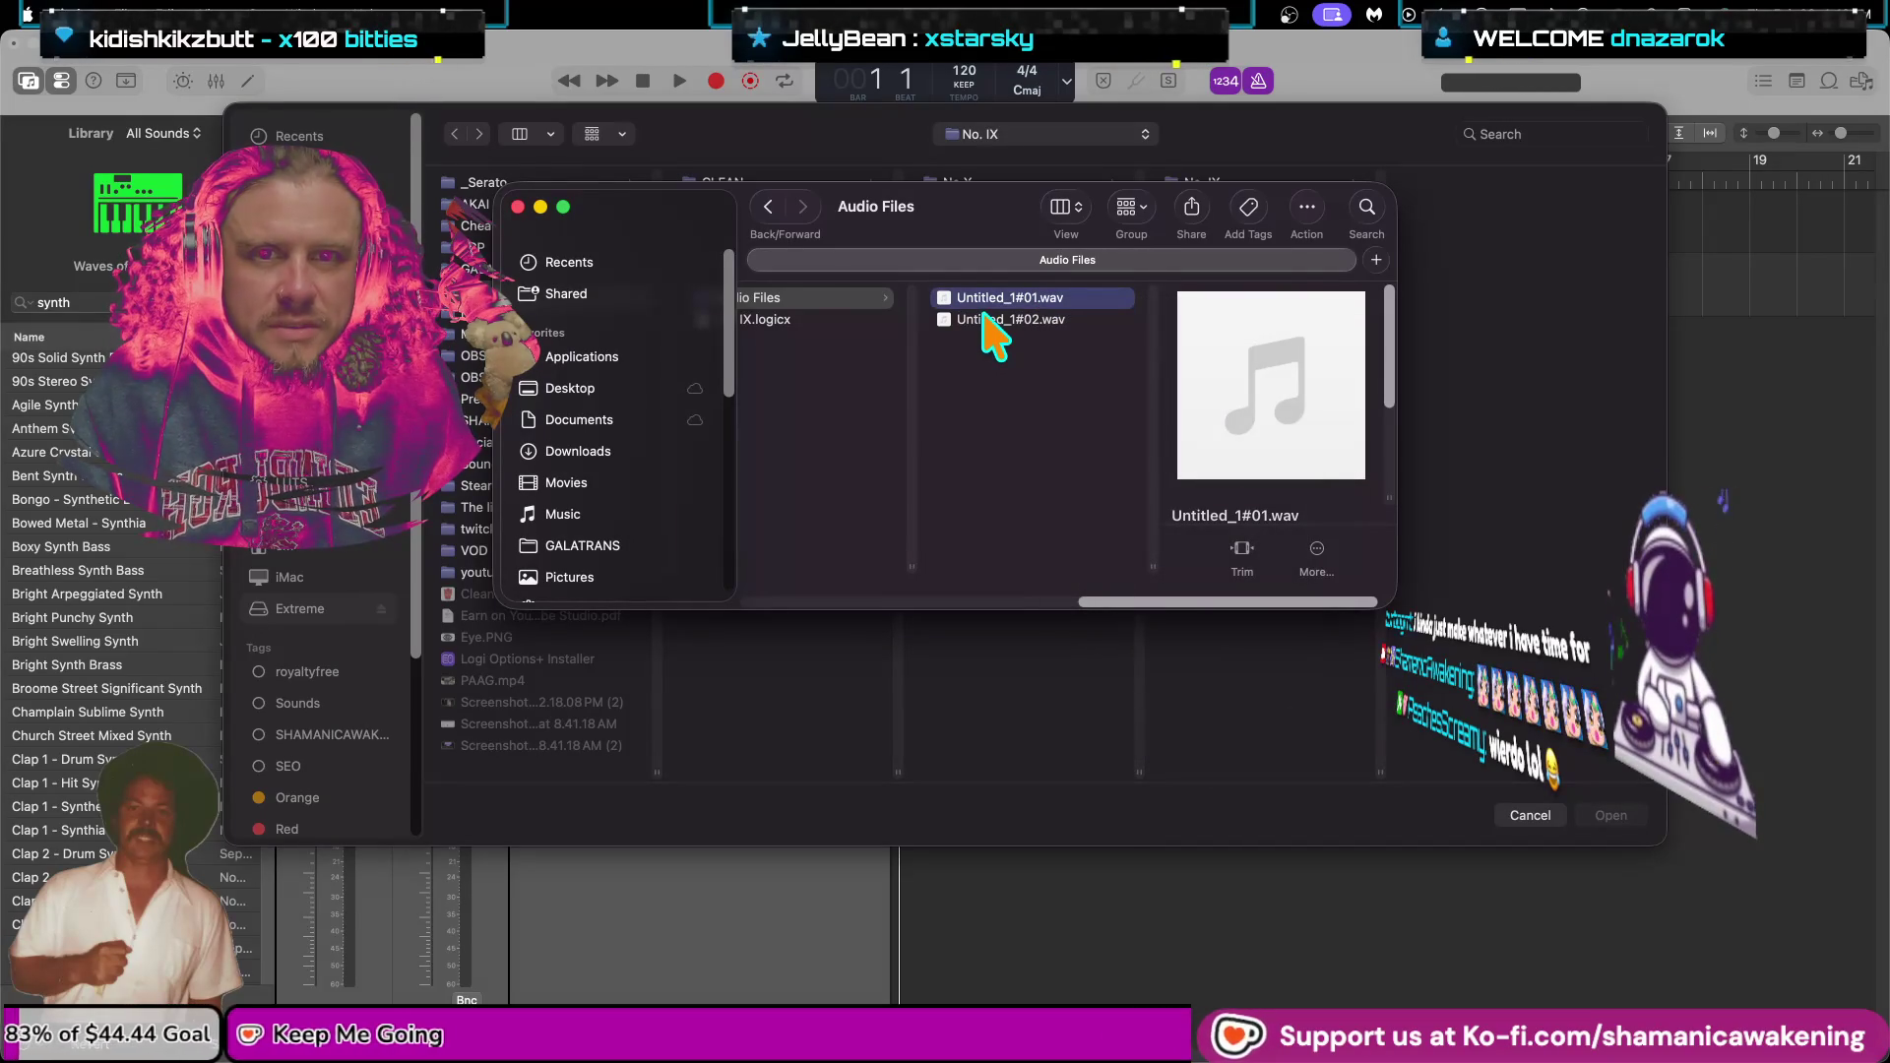
{"action": "left_click", "coordinate": [983, 319]}
{"action": "key", "text": "space"}
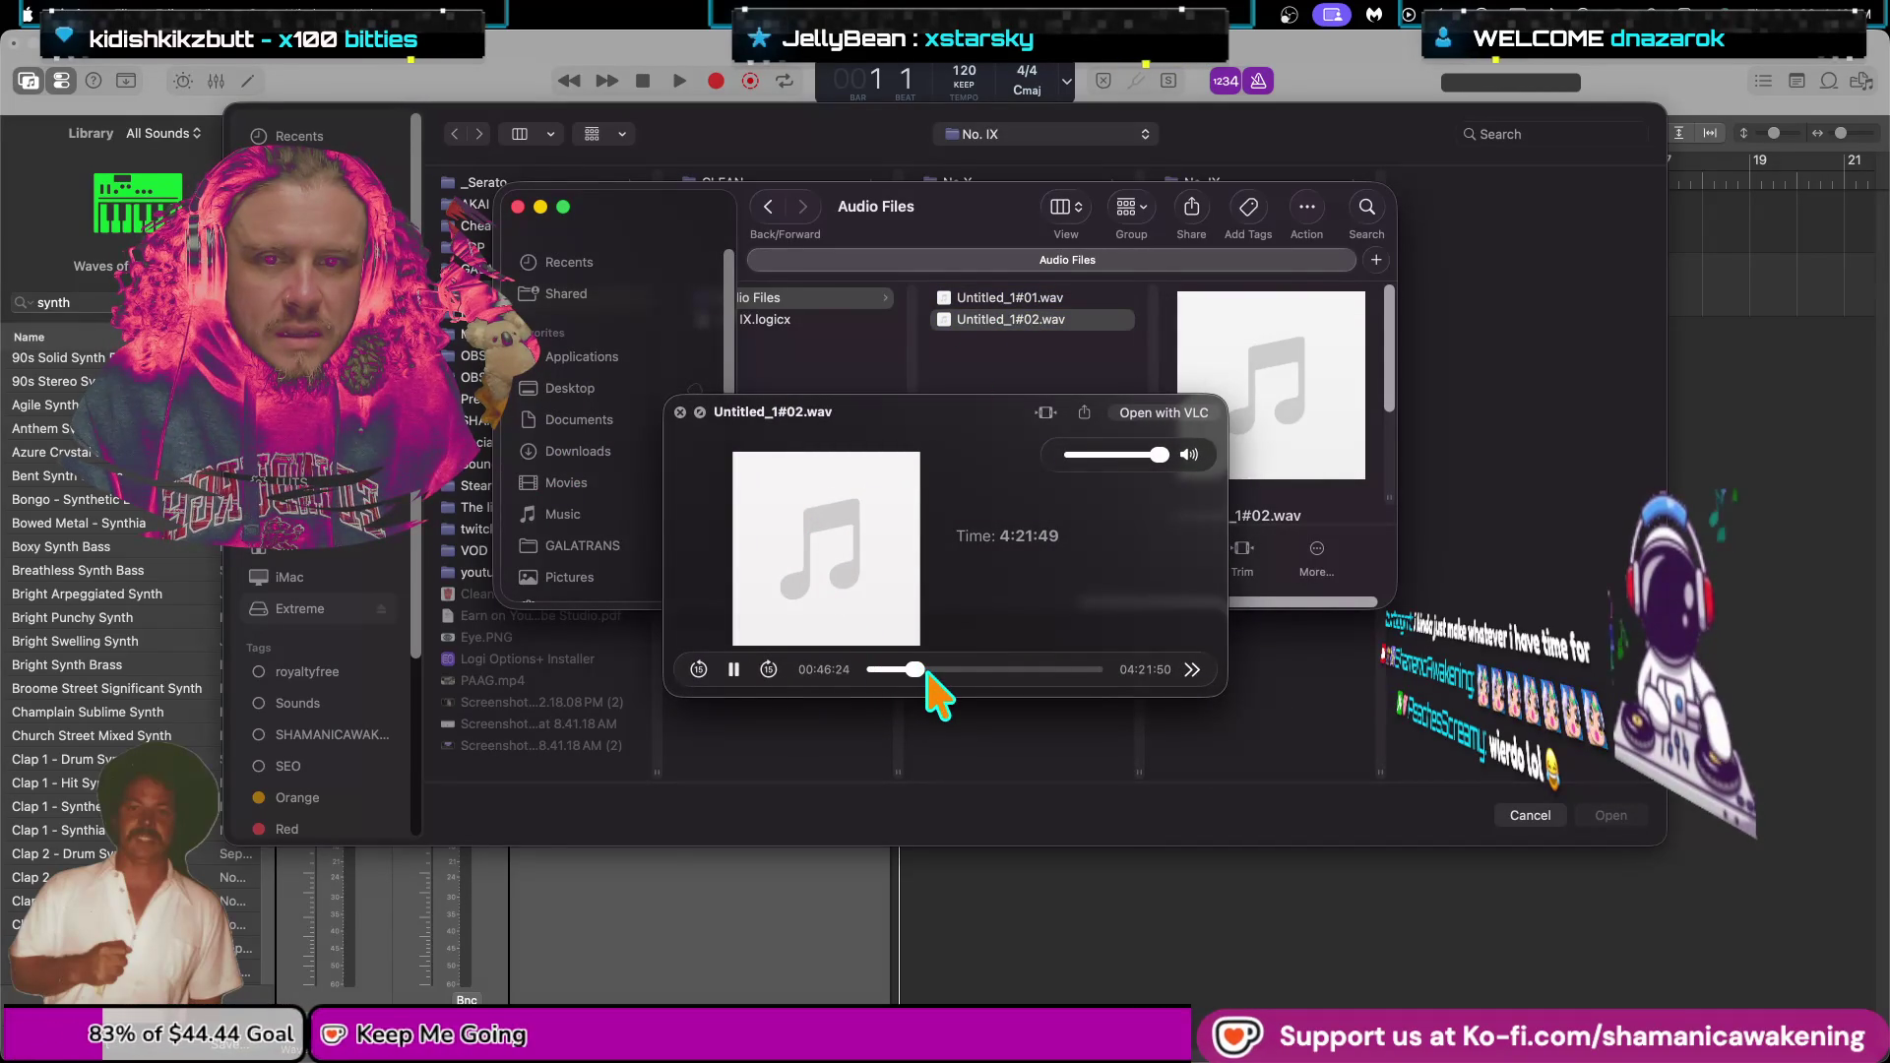
{"action": "key", "text": "space"}
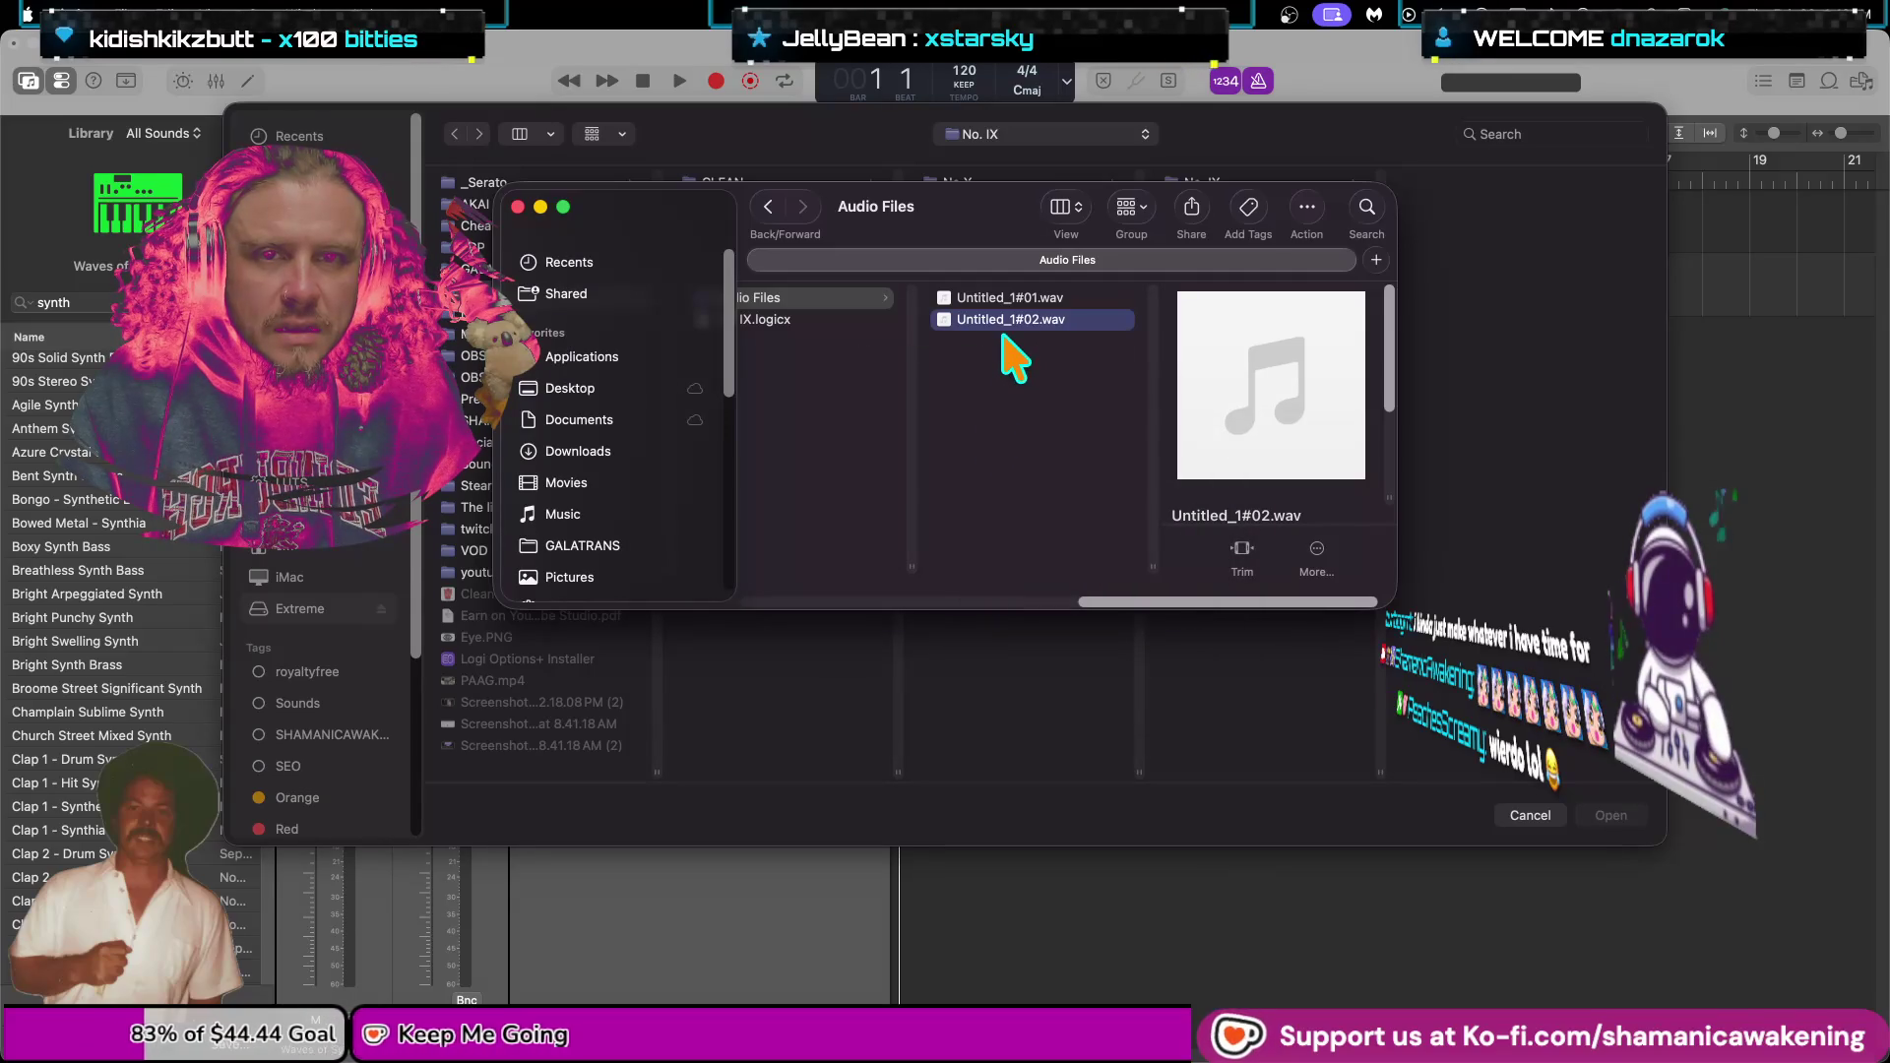
Open Untitled_1#01.wav in VLC and close the Audio Files window.
{"action": "left_click", "coordinate": [1013, 297]}
{"action": "right_click", "coordinate": [1019, 299]}
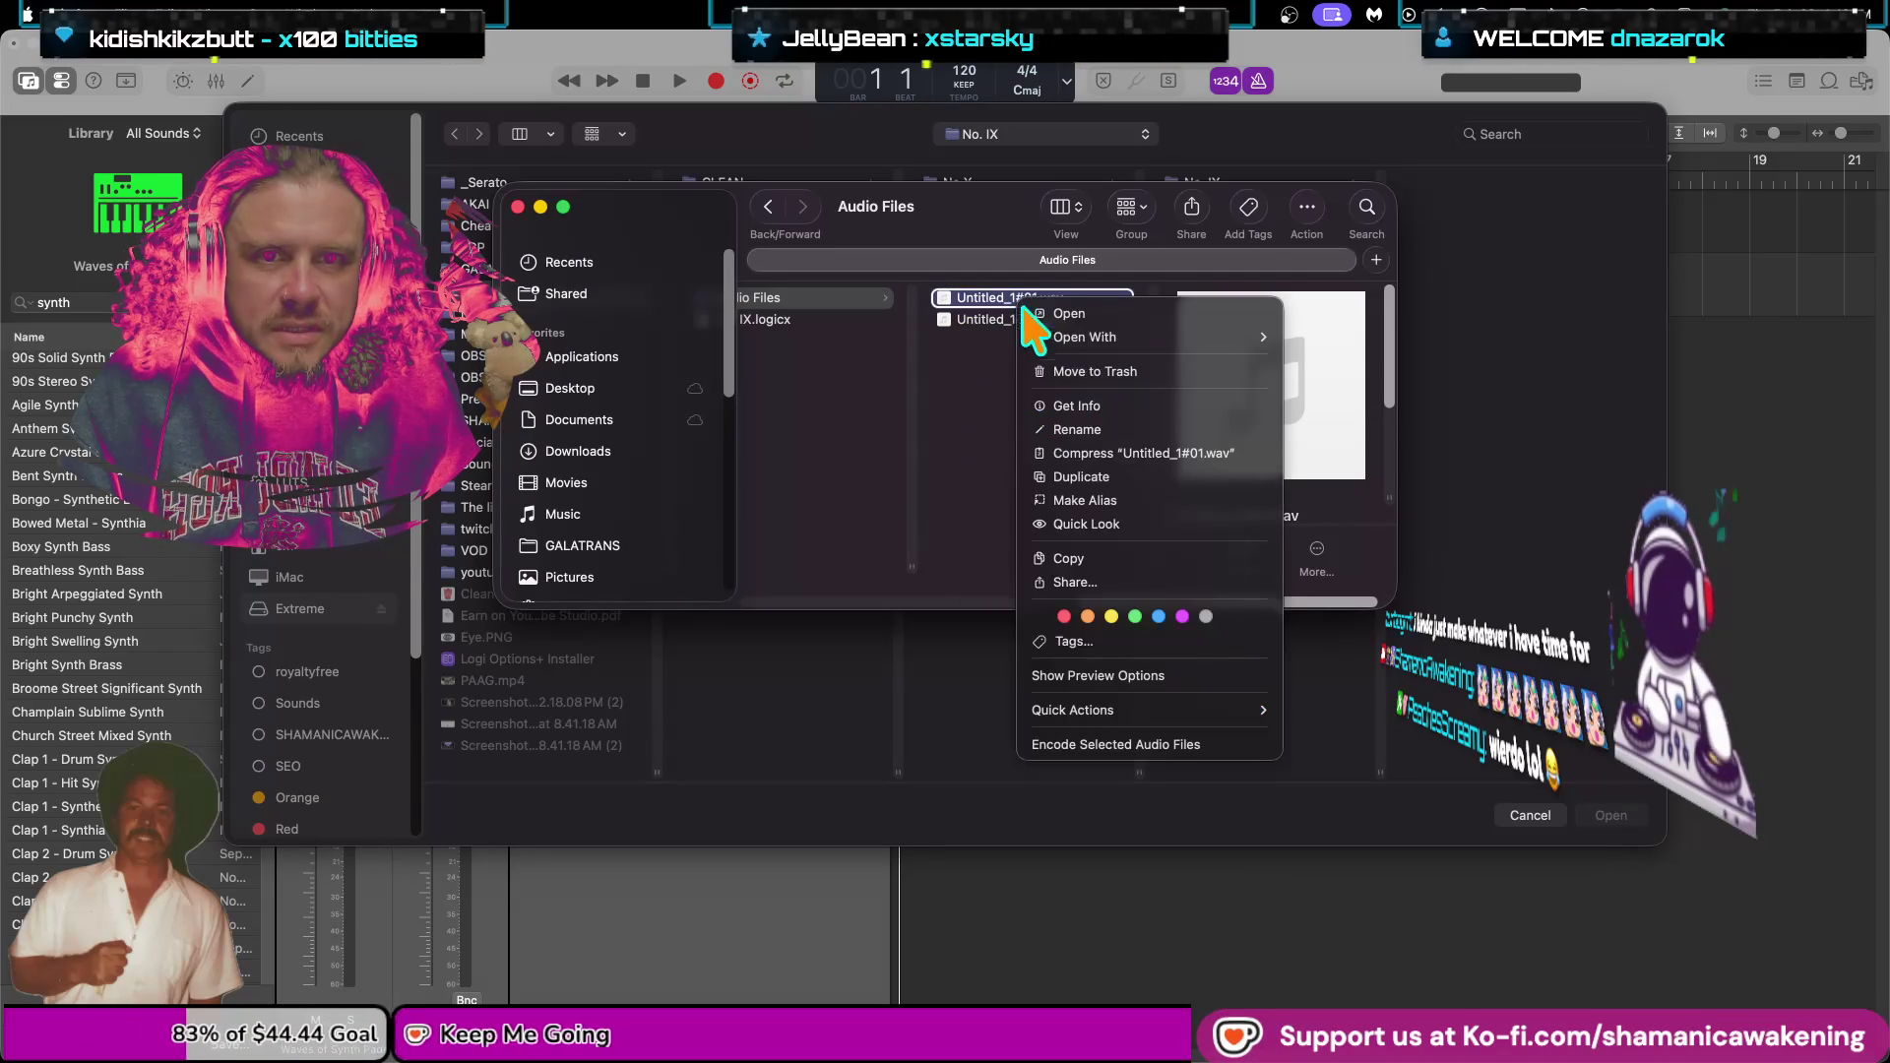
{"action": "left_click", "coordinate": [1291, 337]}
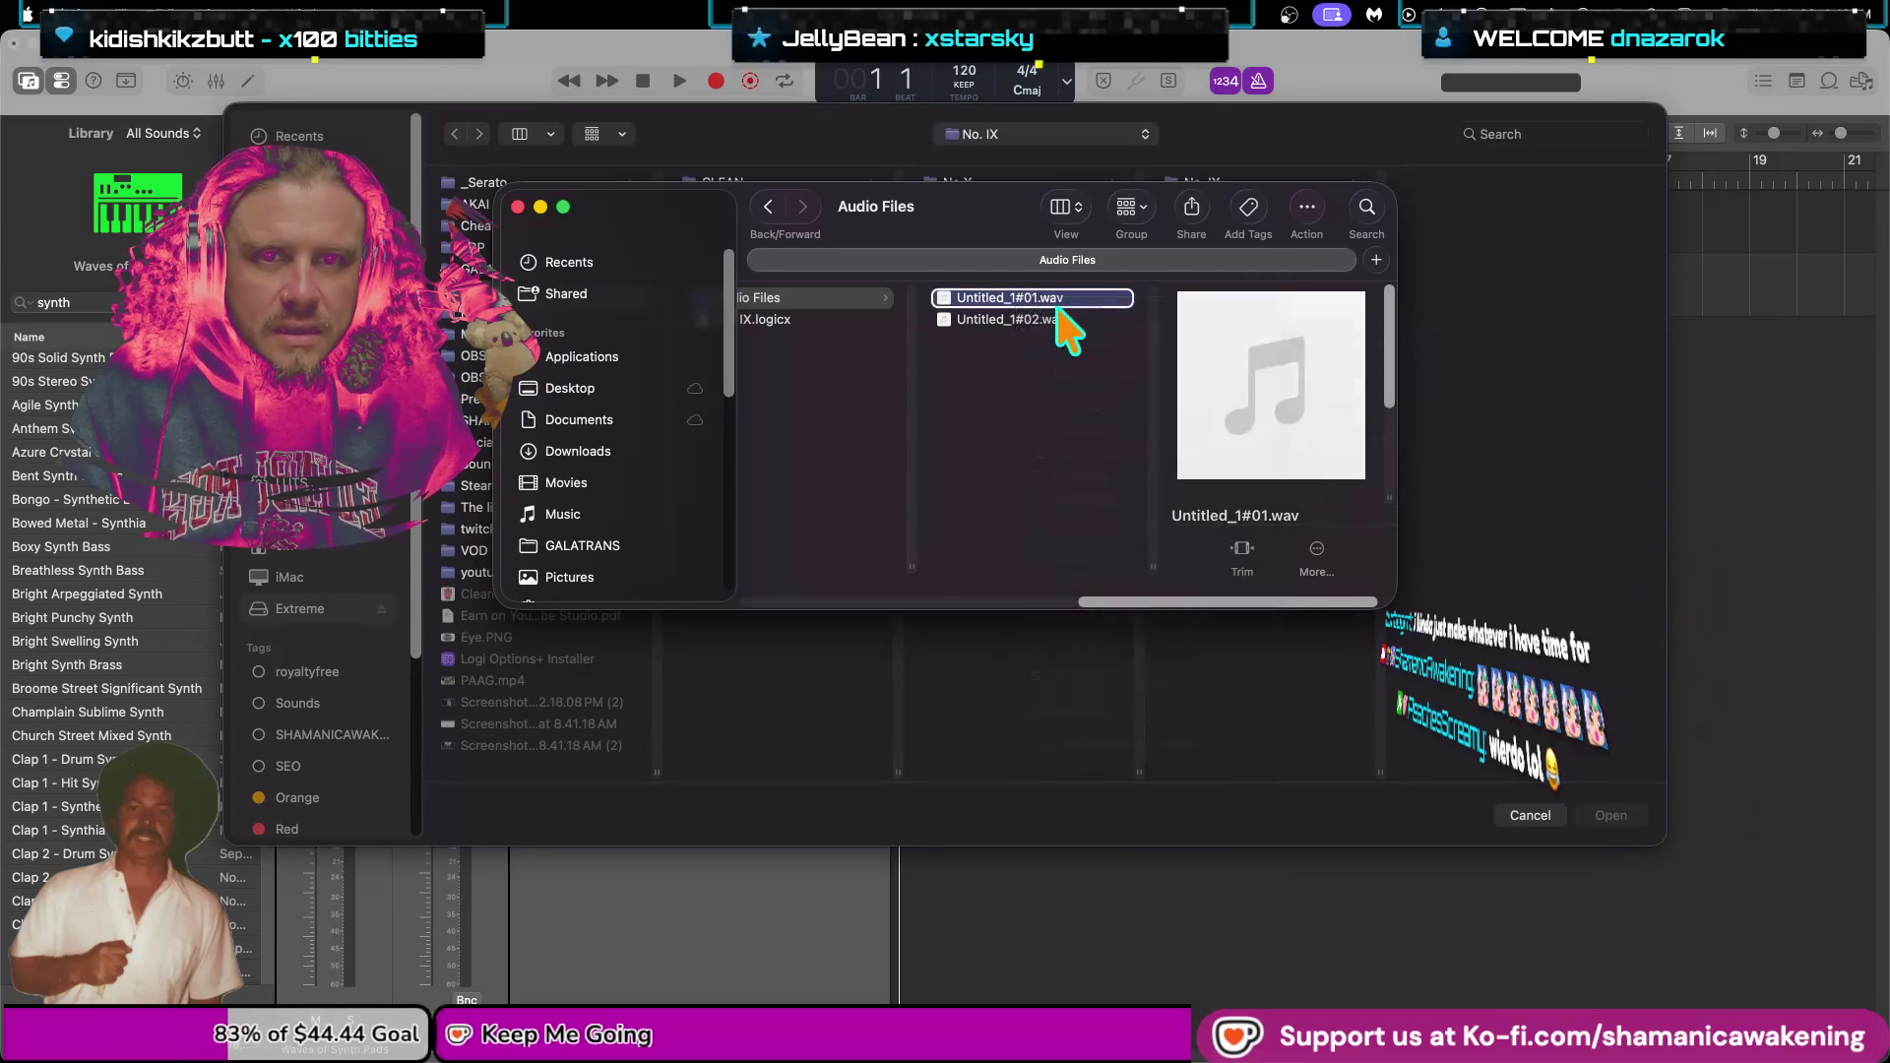
{"action": "left_click", "coordinate": [517, 207]}
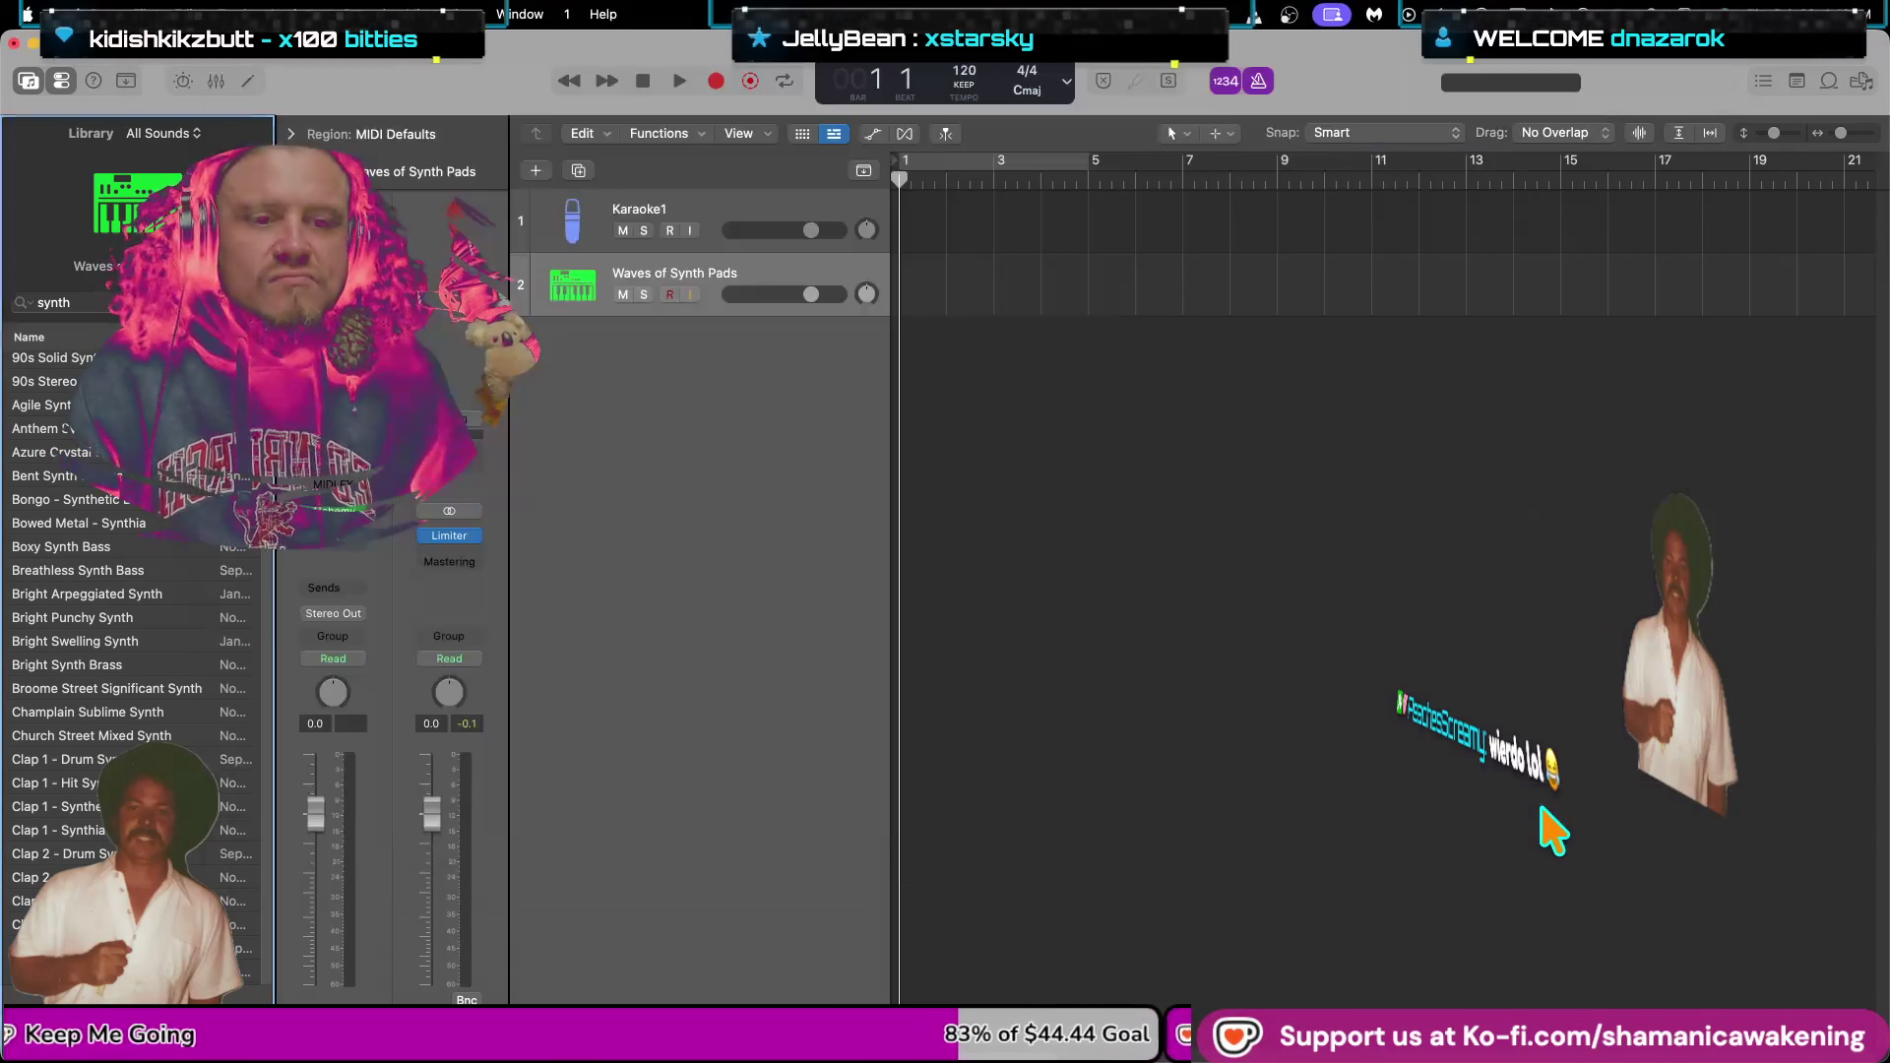
Cancel the Open dialog and quit Logic Pro without saving Untitled 3.
{"action": "left_click", "coordinate": [1529, 814]}
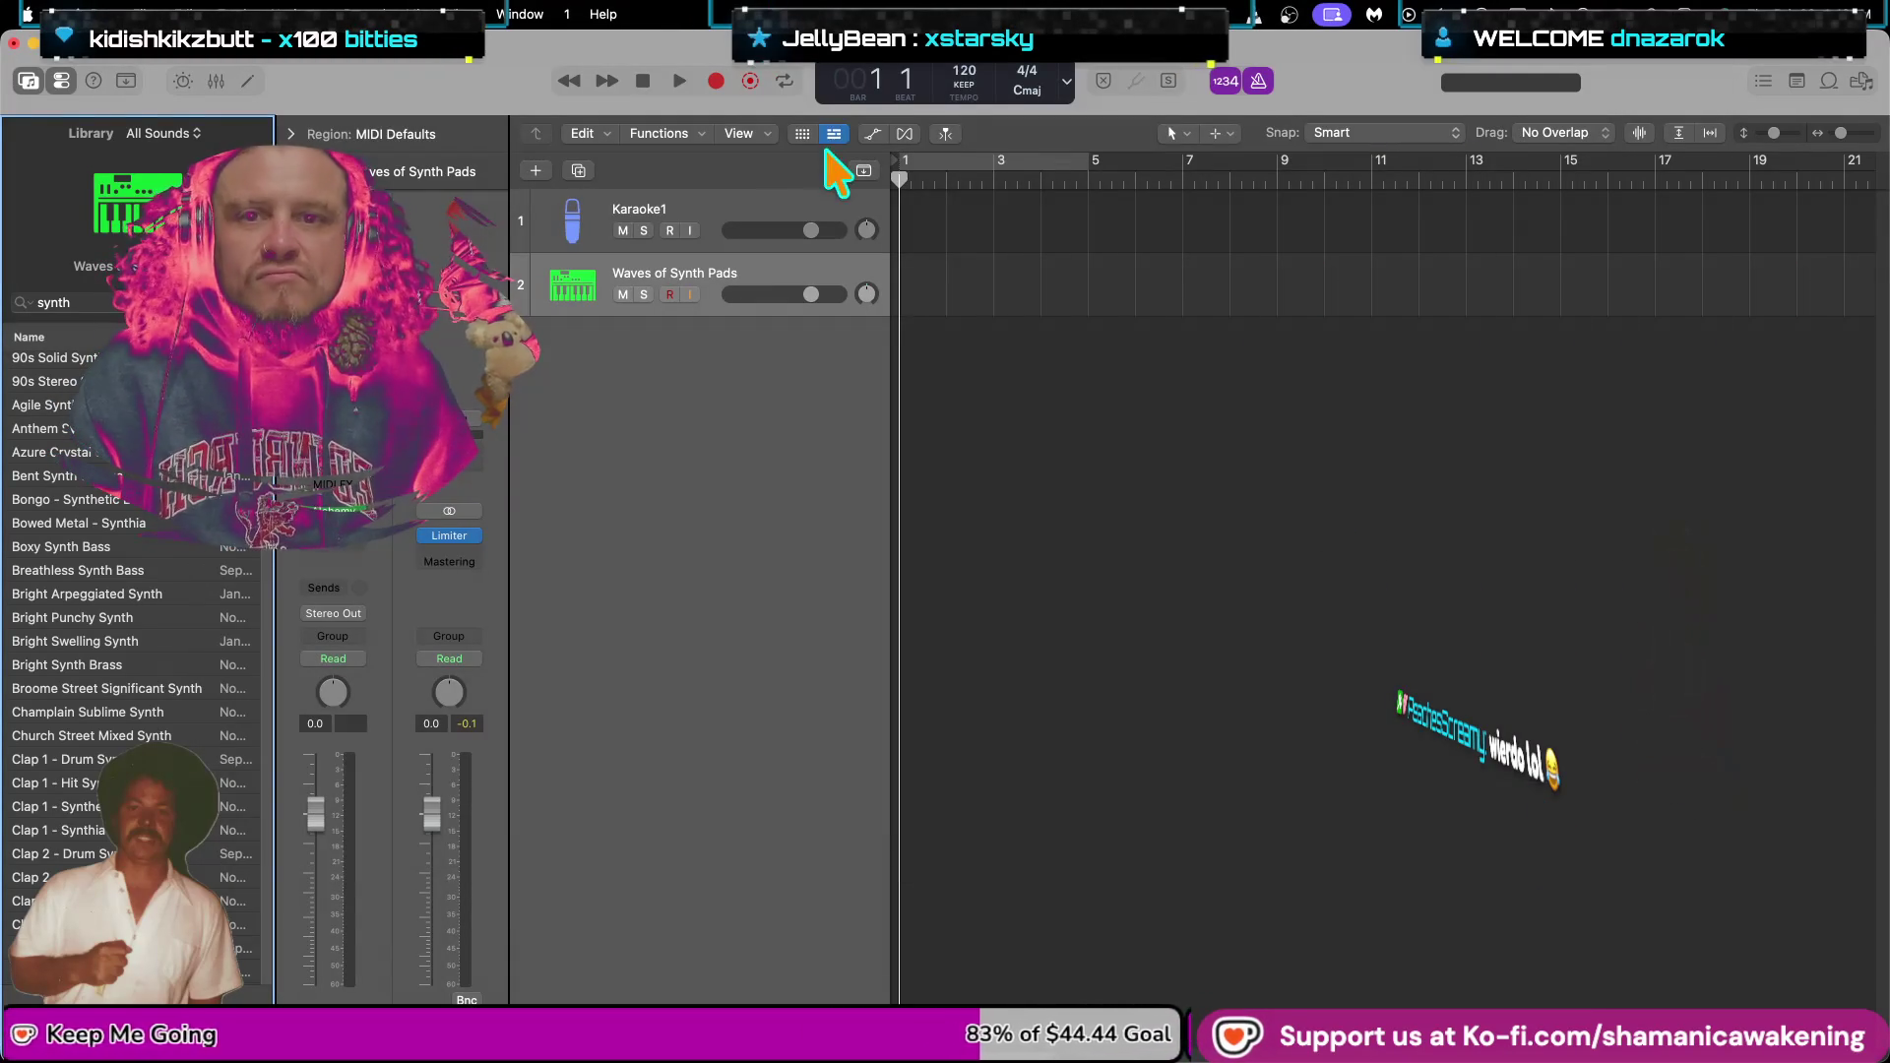
{"action": "left_click", "coordinate": [69, 13]}
{"action": "left_click", "coordinate": [98, 395]}
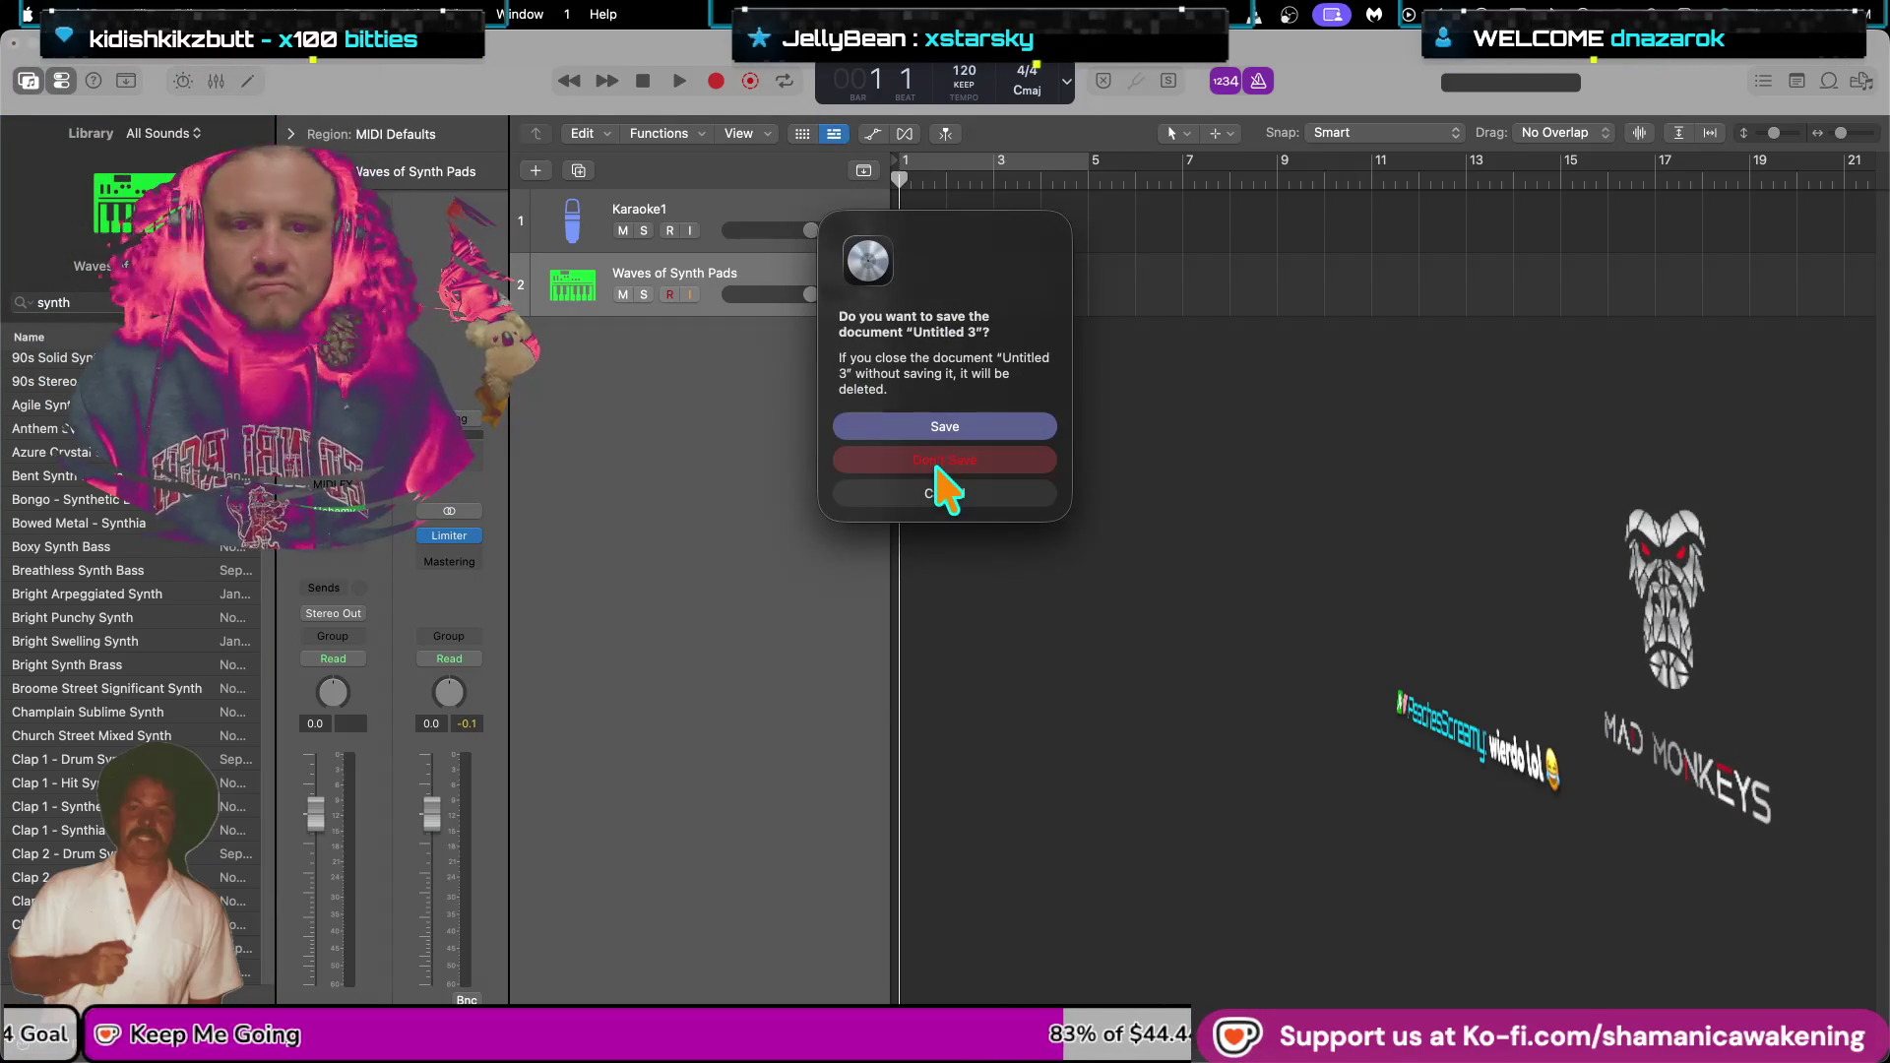
{"action": "left_click", "coordinate": [941, 463]}
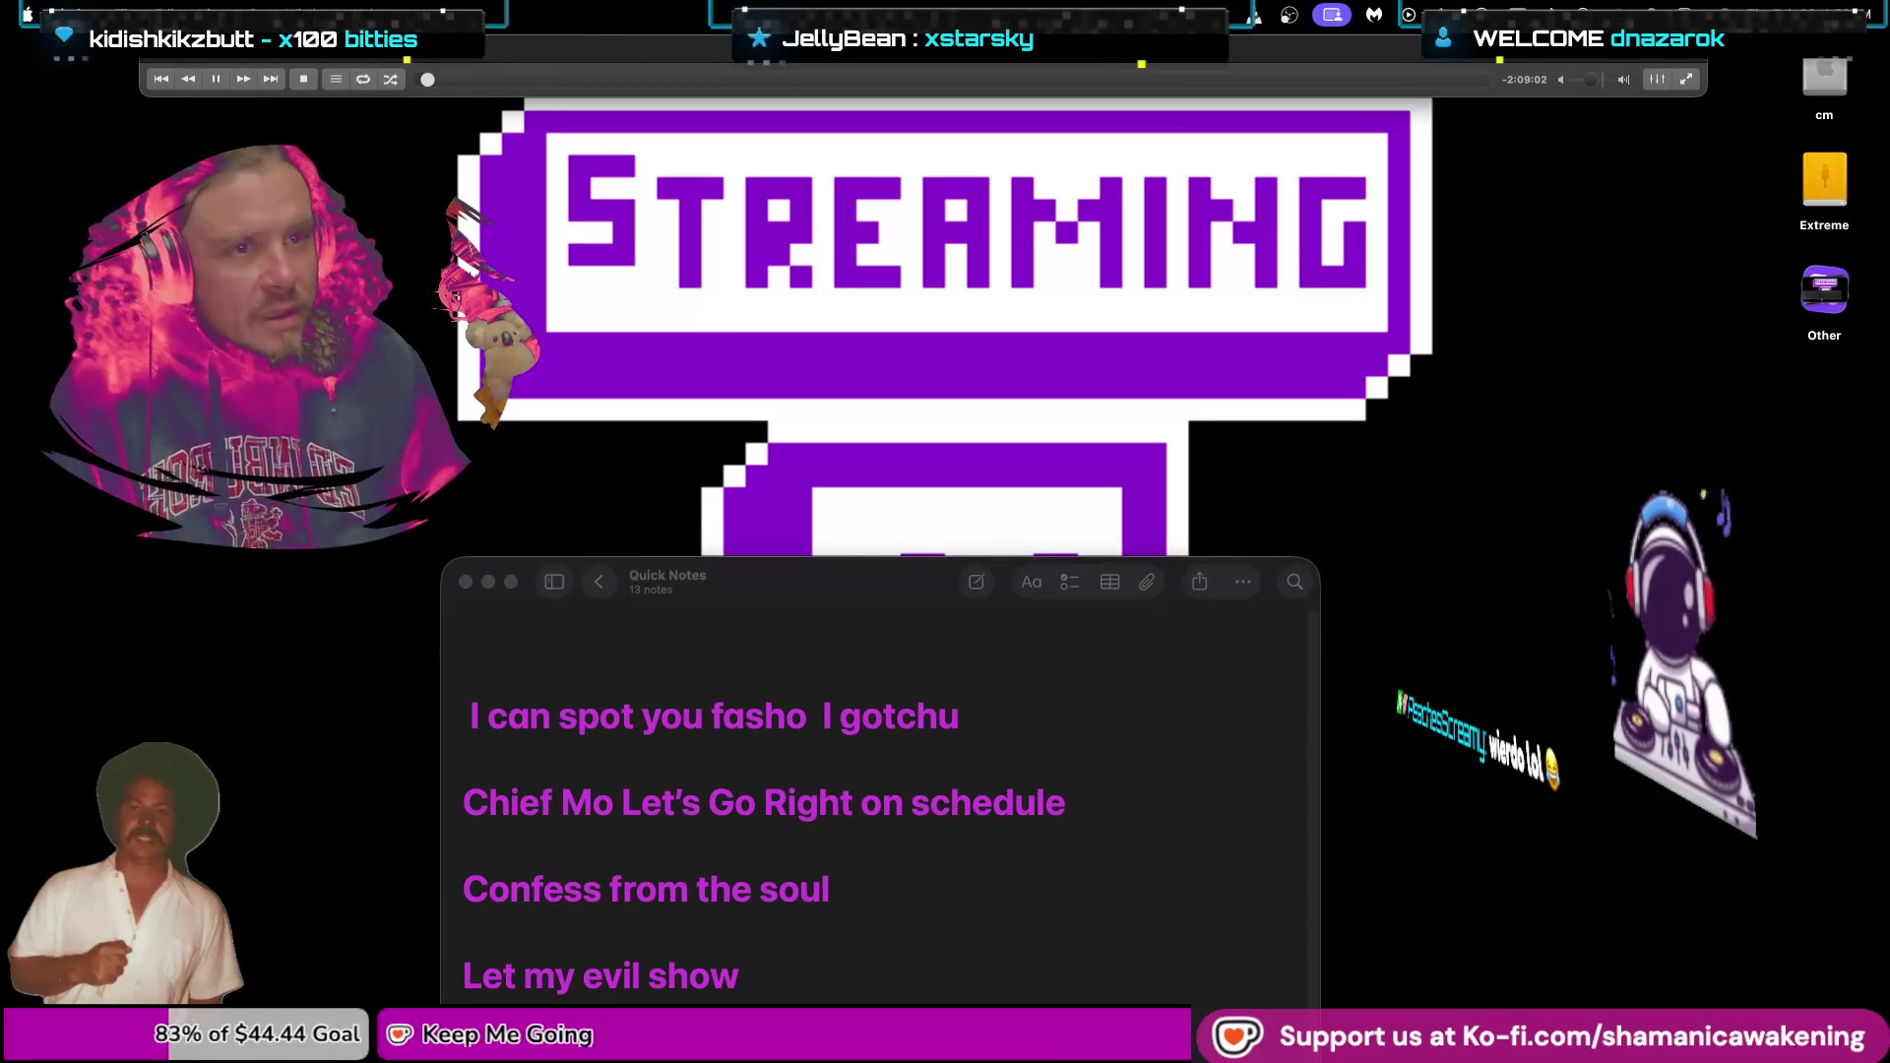
Search Spotlight for 'sounds' and show the results in Finder.
{"action": "key", "text": "super+space"}
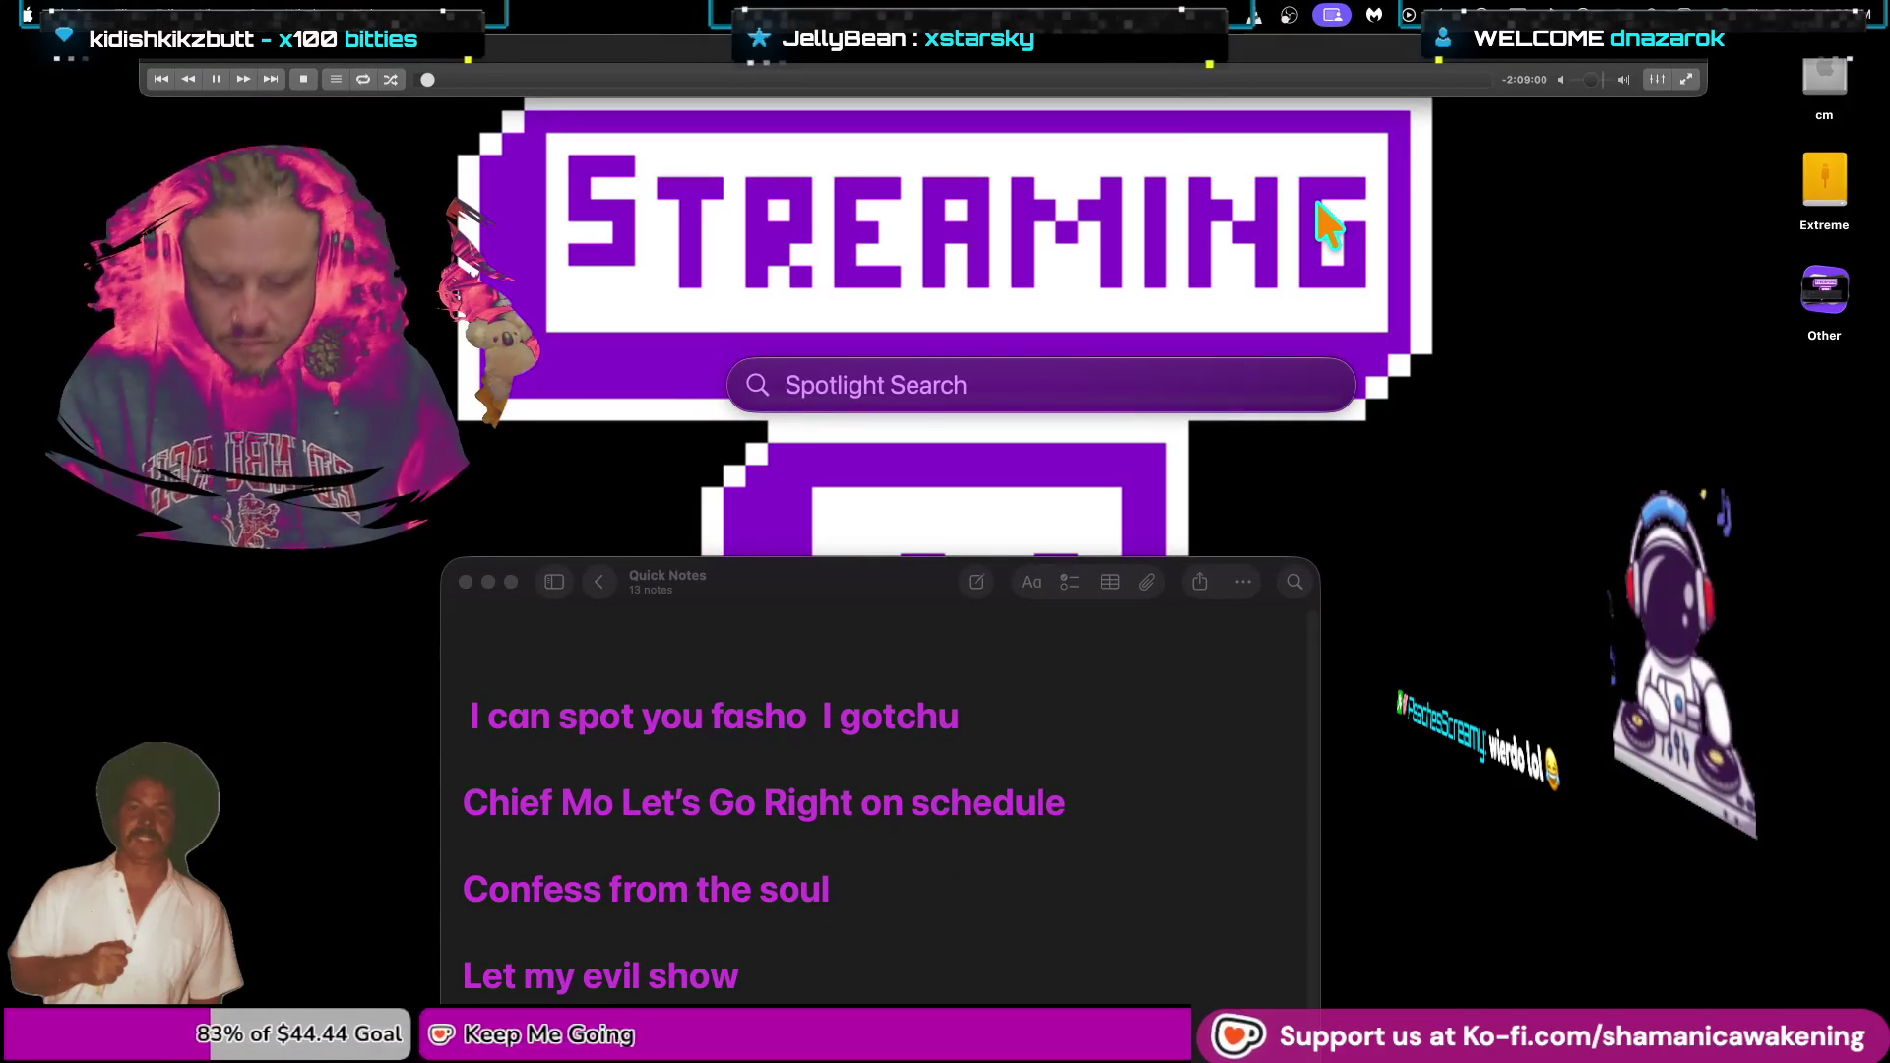
{"action": "type", "text": "sounds"}
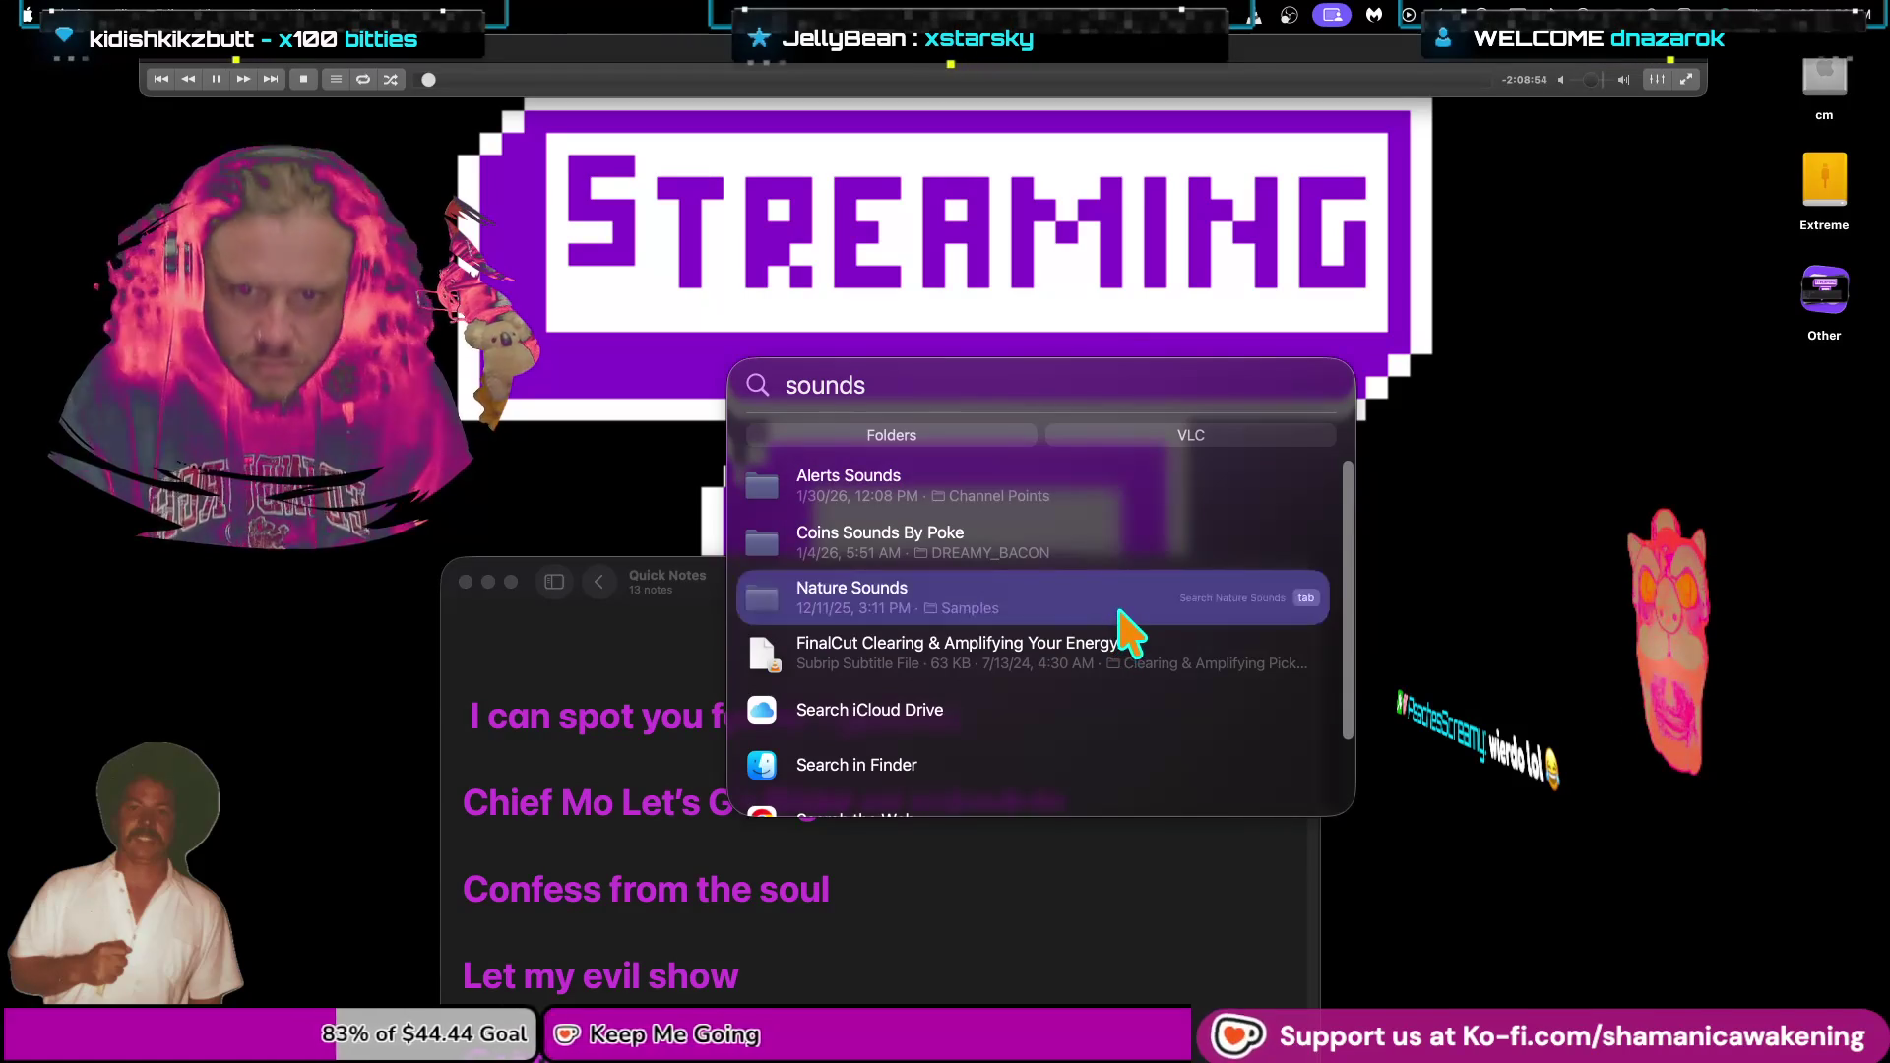
{"action": "scroll", "coordinate": [1124, 633], "scroll_direction": "down", "scroll_amount": 1}
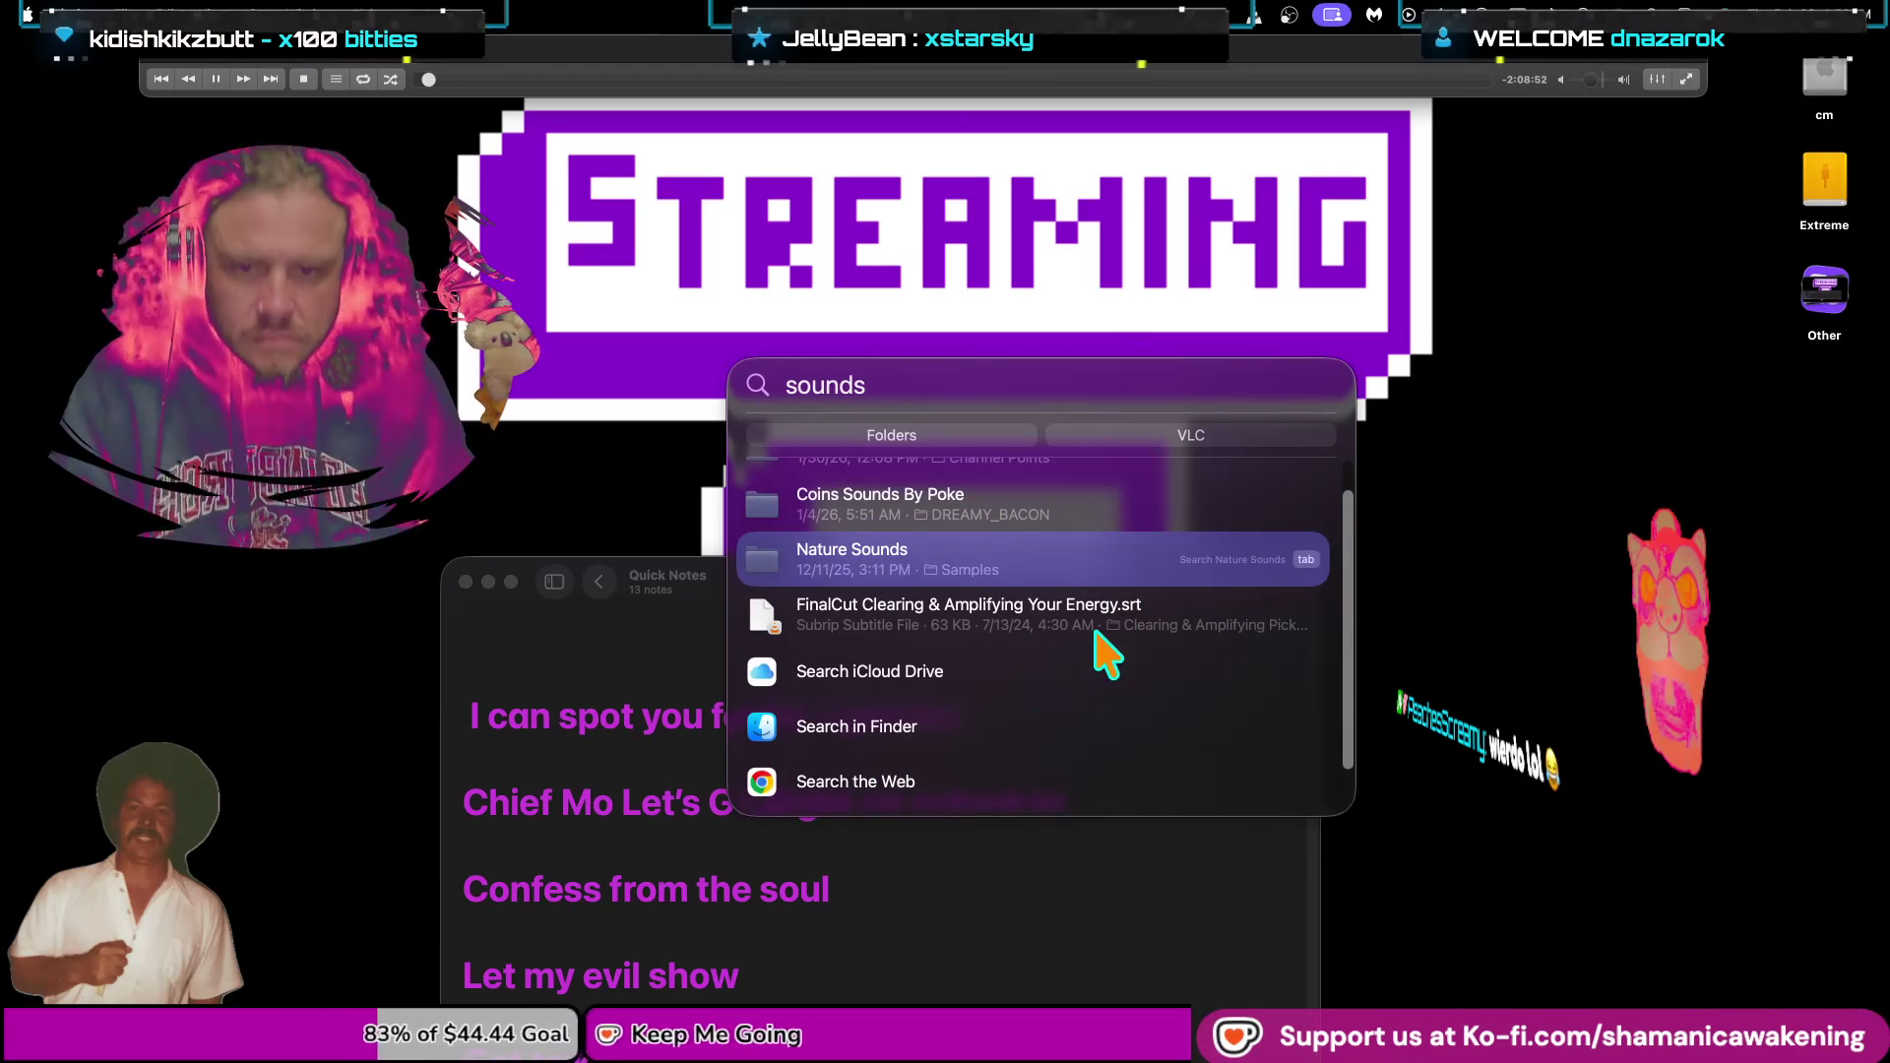
{"action": "left_click", "coordinate": [1079, 730]}
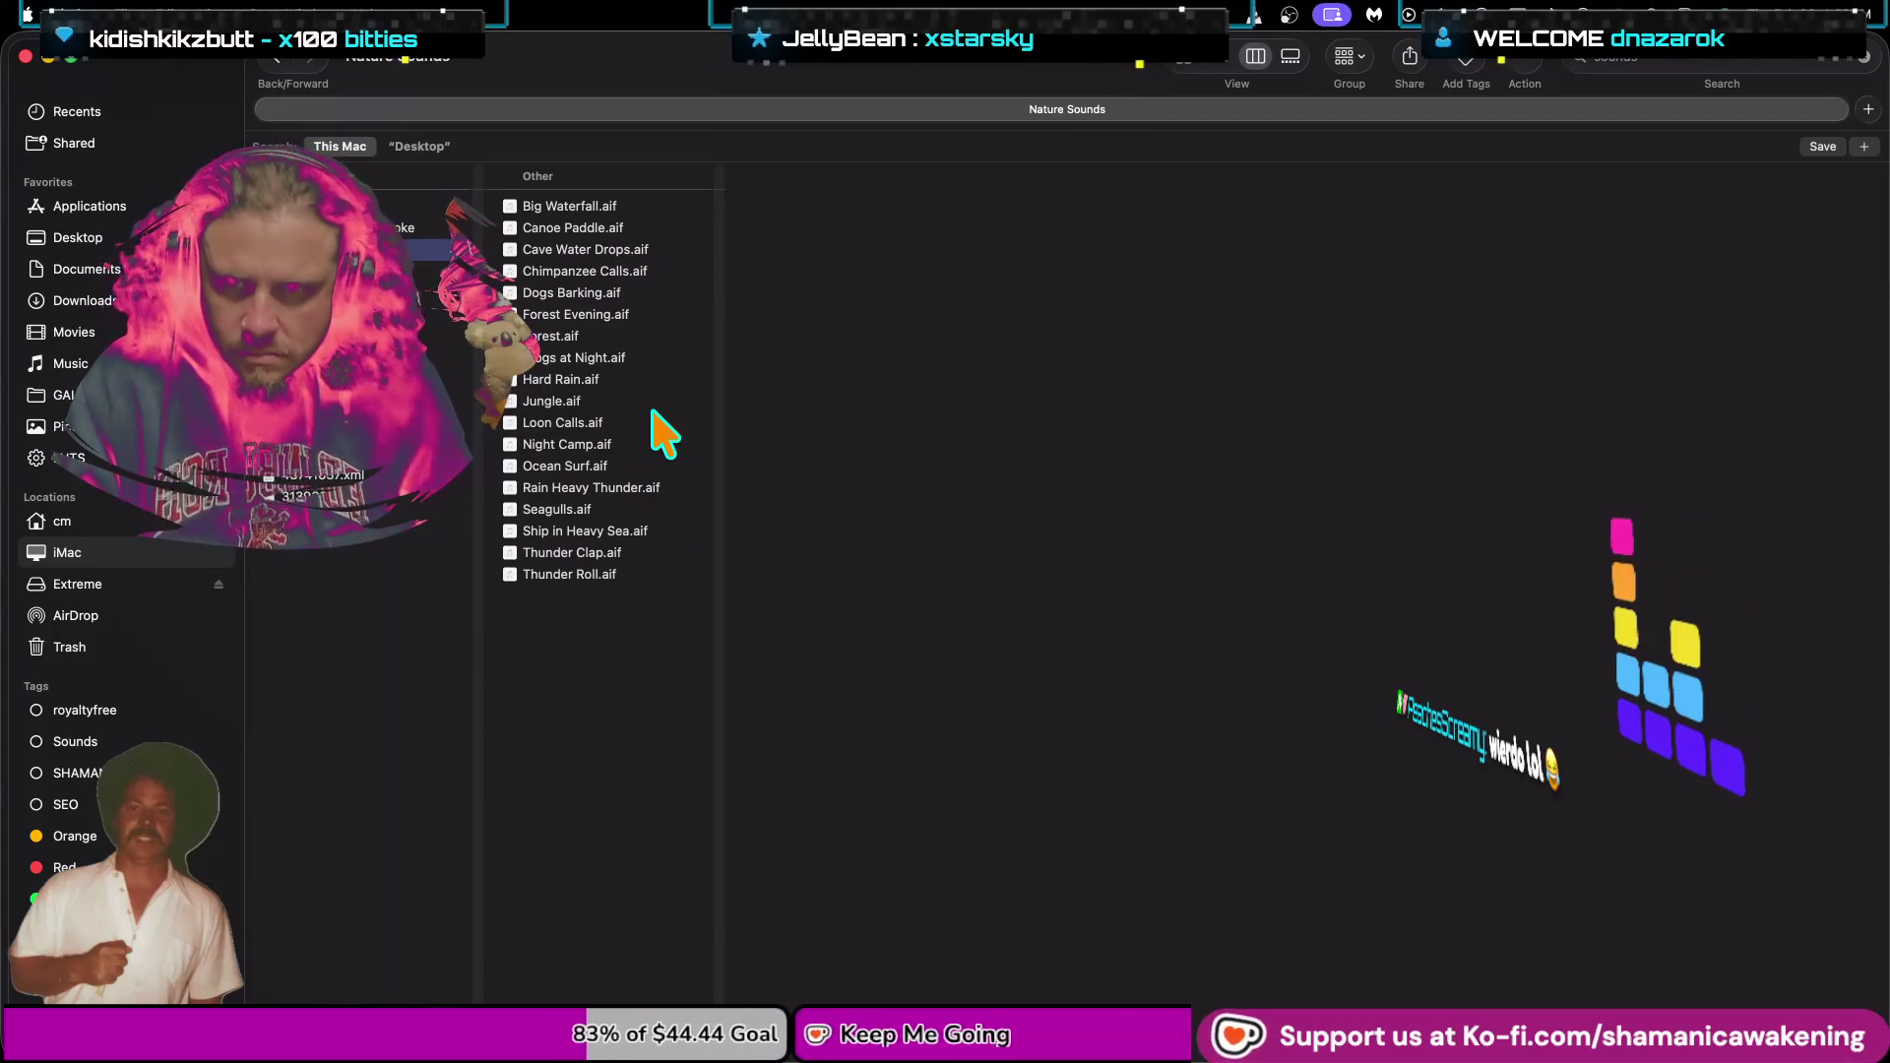
{"action": "left_click", "coordinate": [640, 444]}
{"action": "key", "text": "space"}
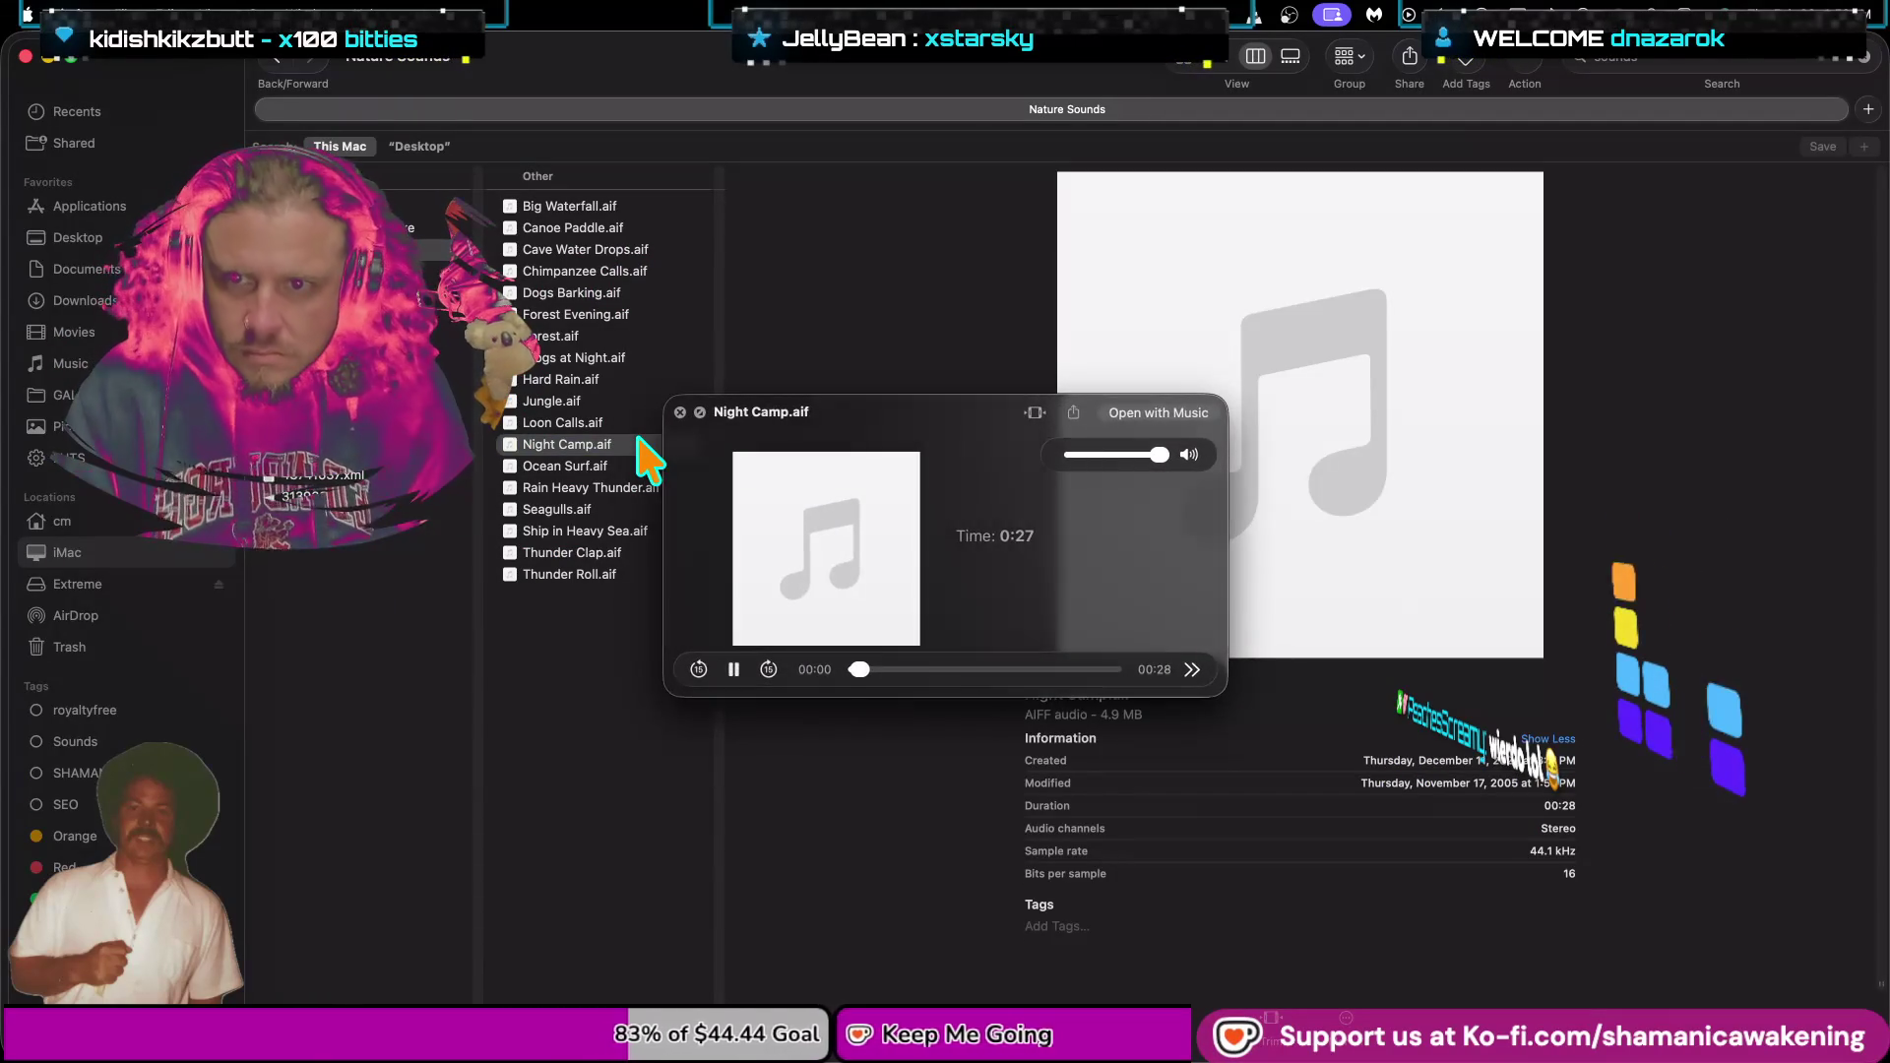
{"action": "key", "text": "space"}
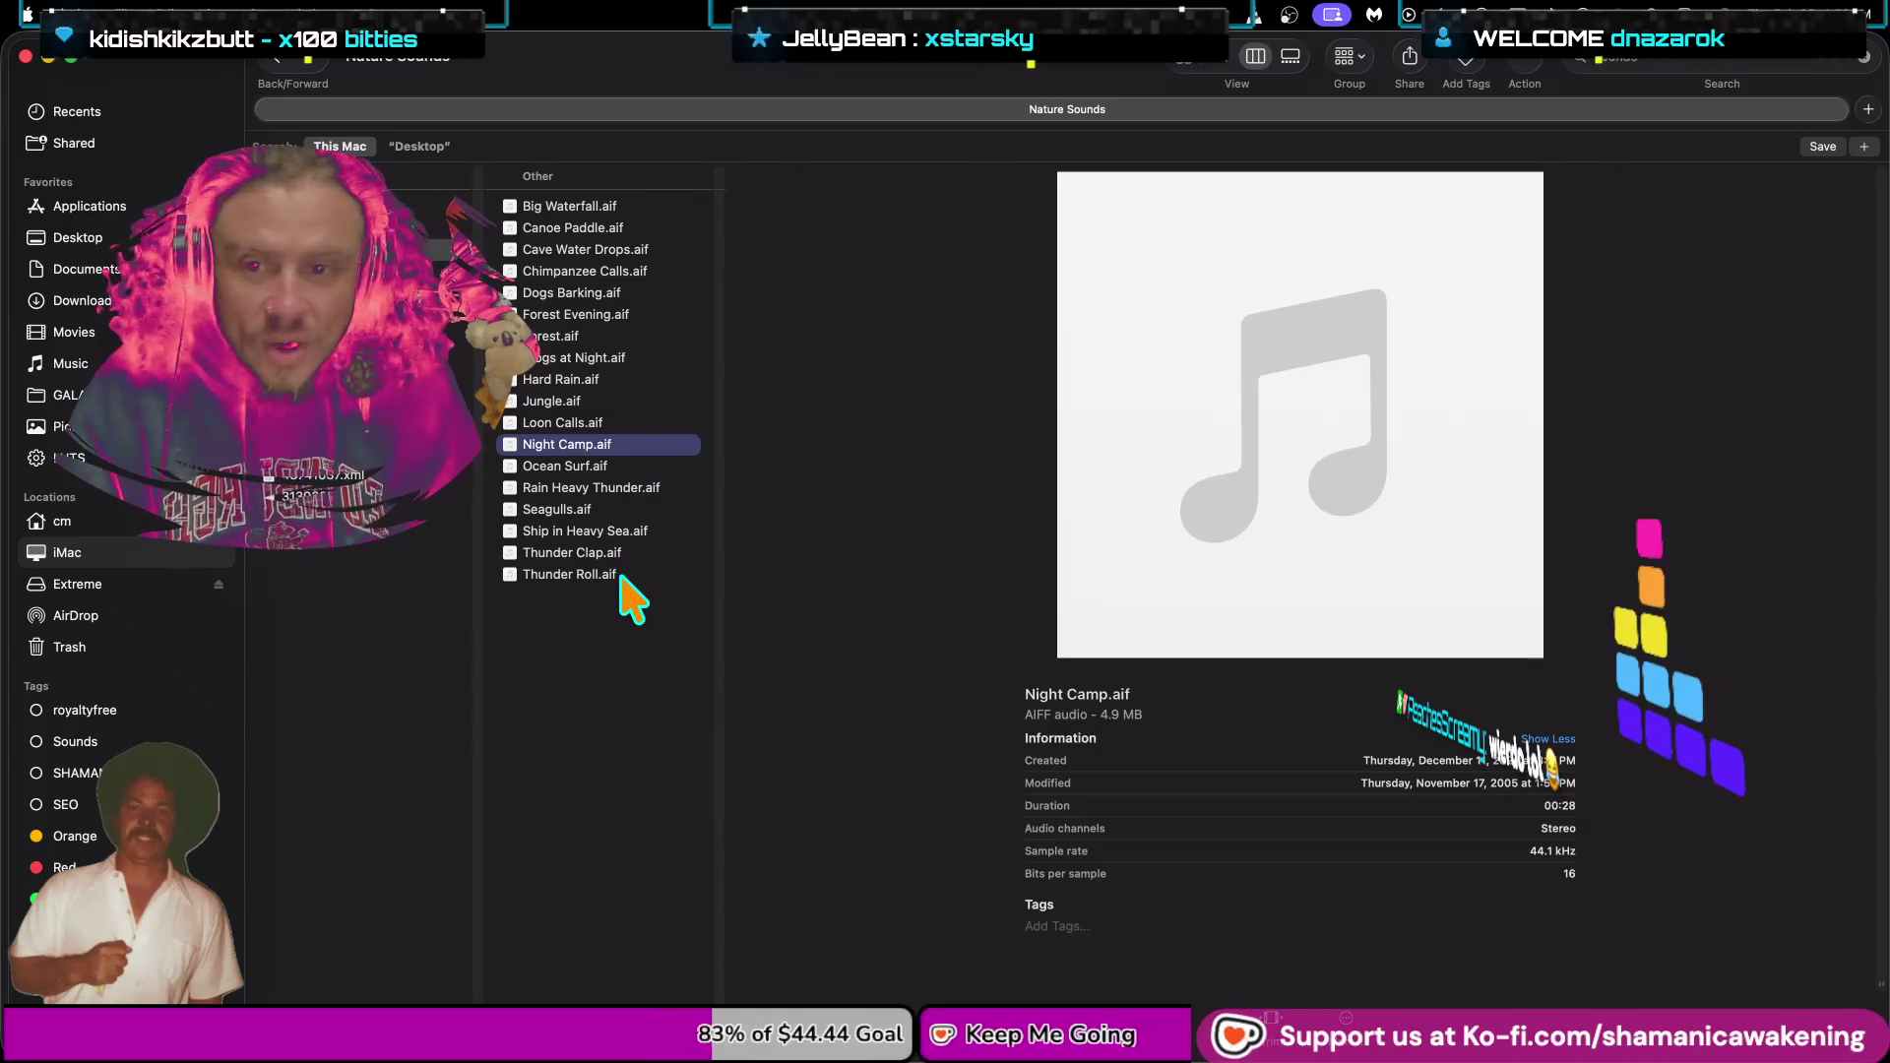
{"action": "left_click", "coordinate": [622, 579]}
{"action": "key", "text": "space"}
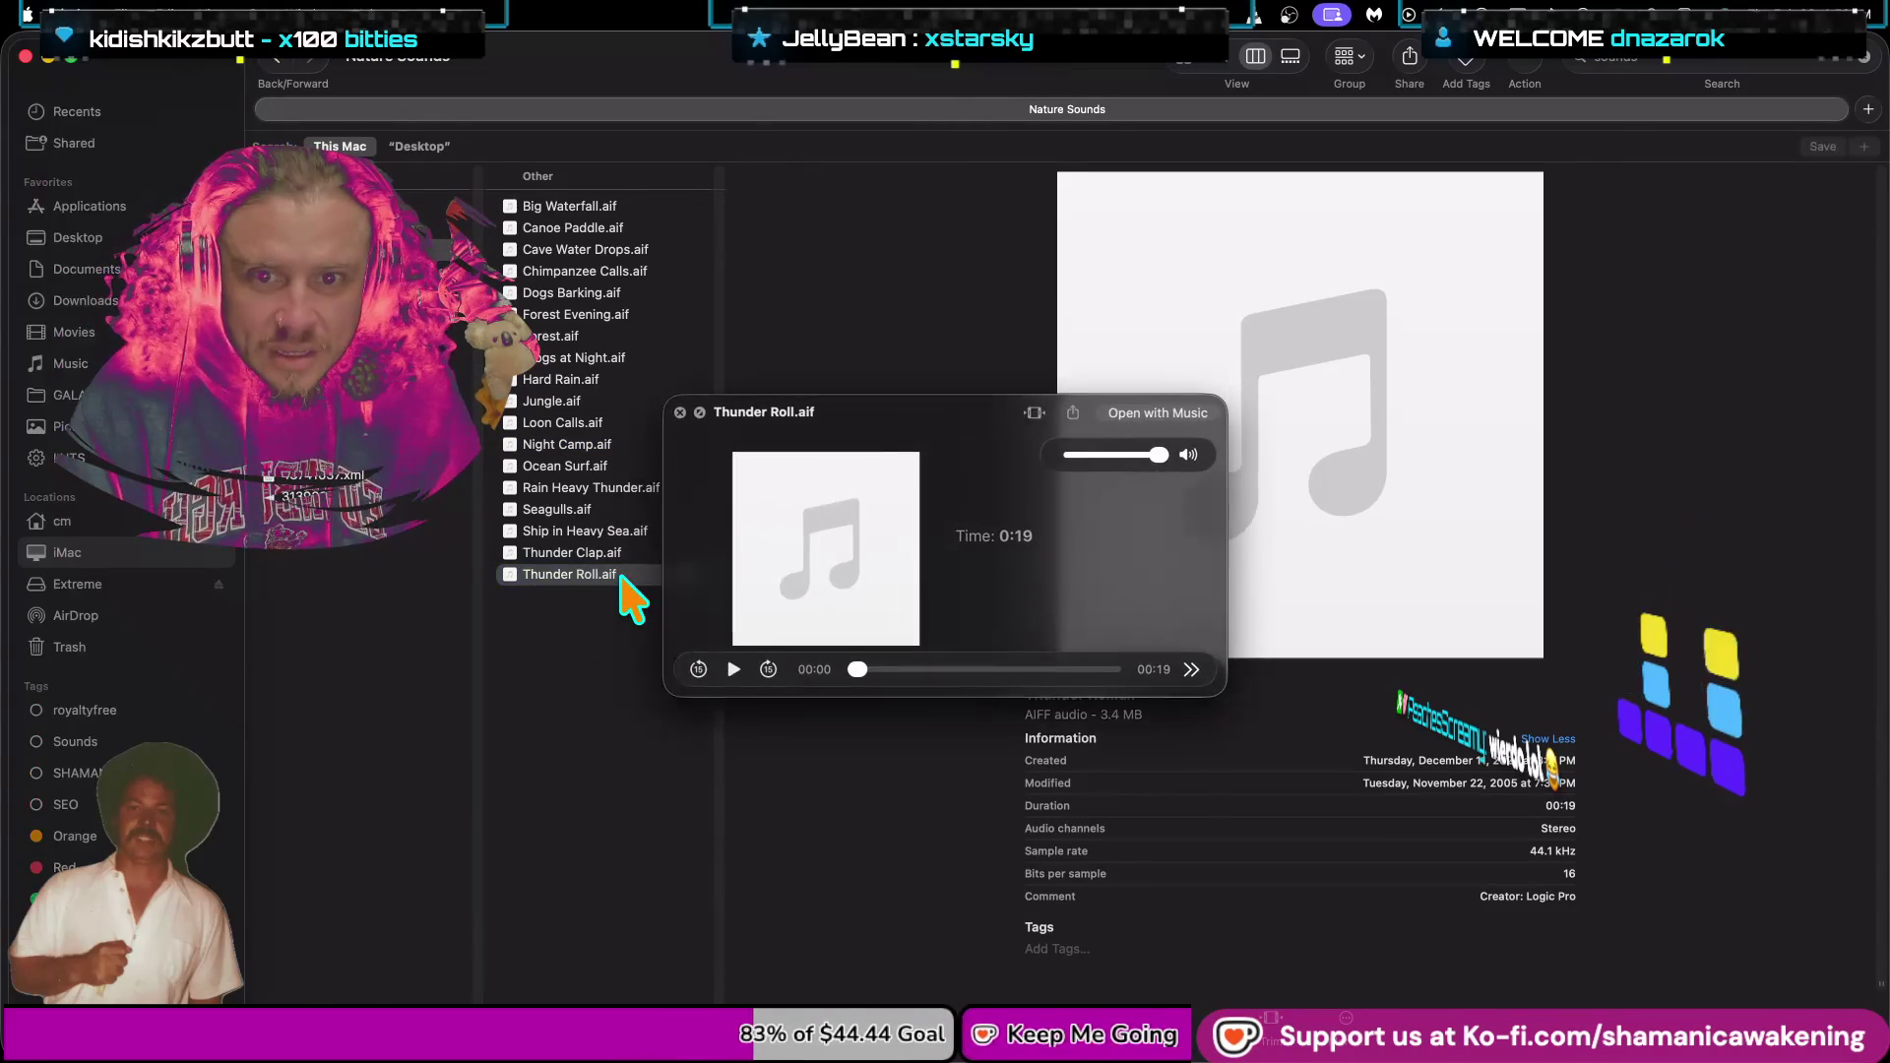
{"action": "left_click", "coordinate": [965, 669]}
{"action": "key", "text": "space"}
{"action": "left_click", "coordinate": [597, 557]}
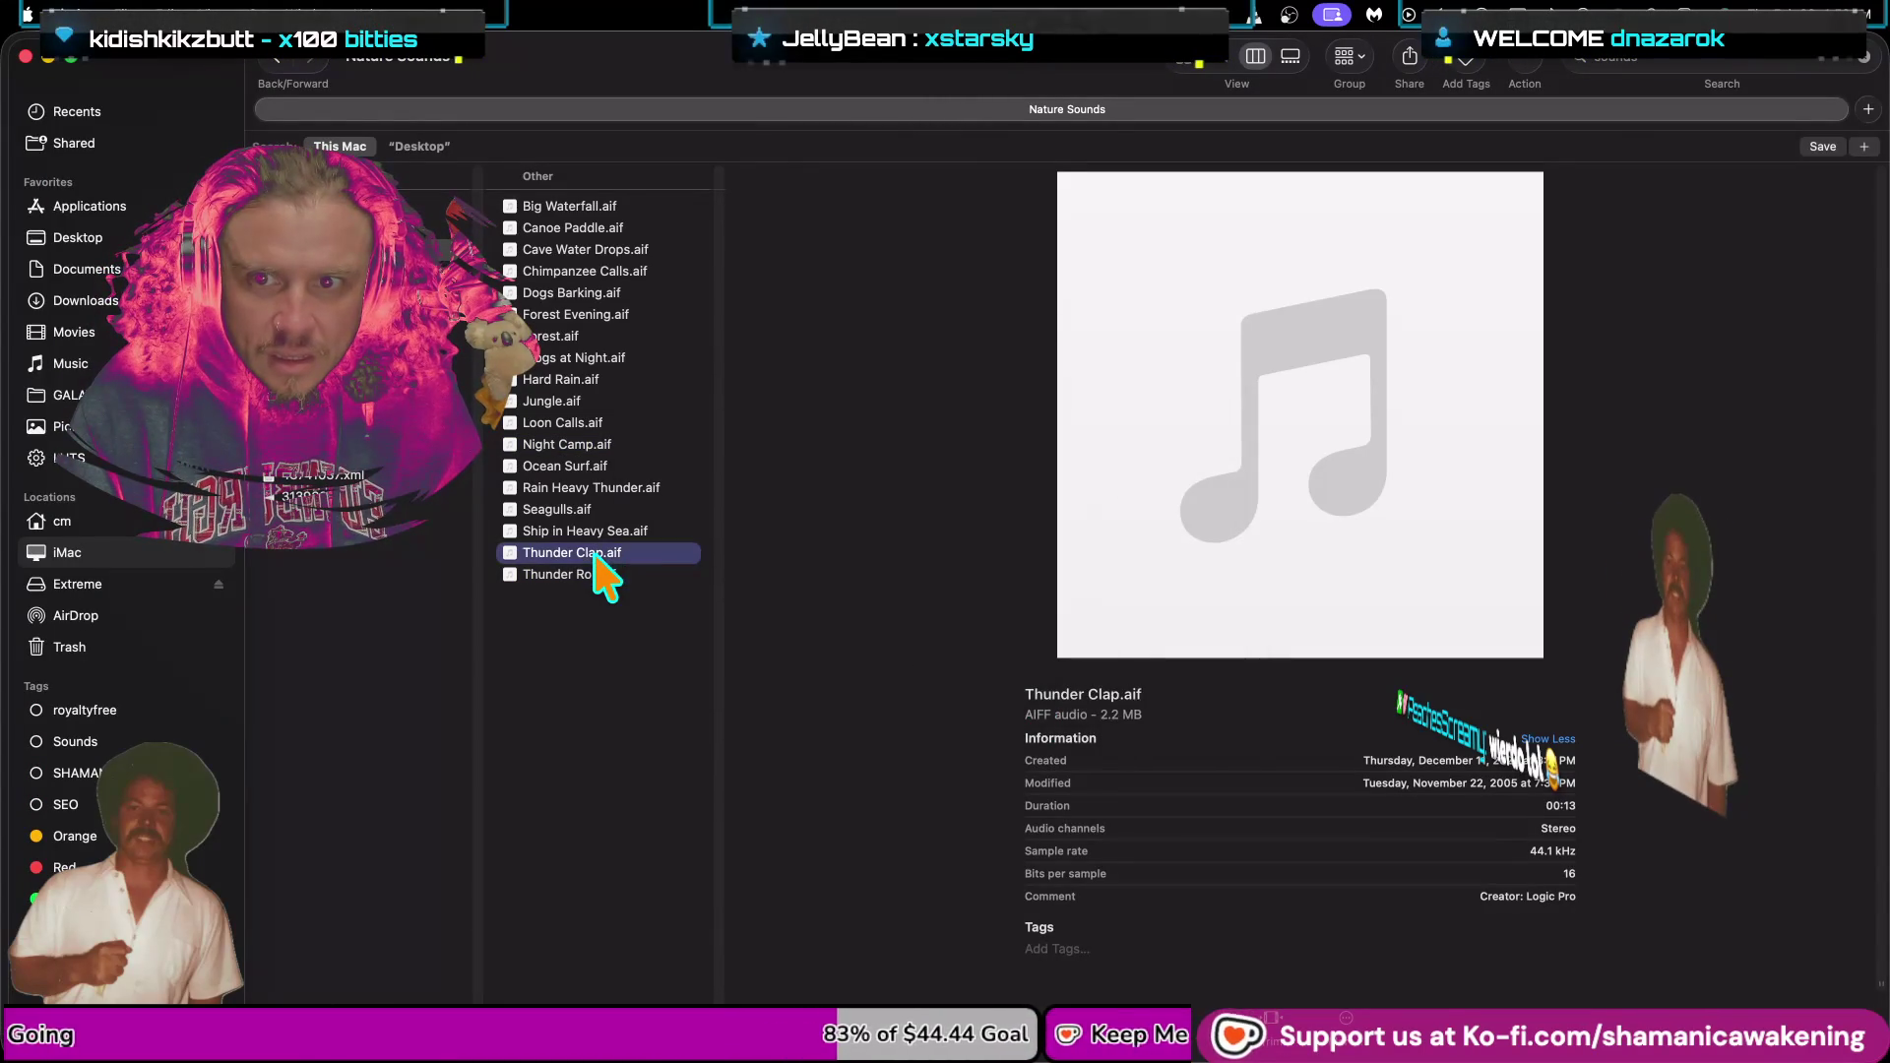
{"action": "key", "text": "space"}
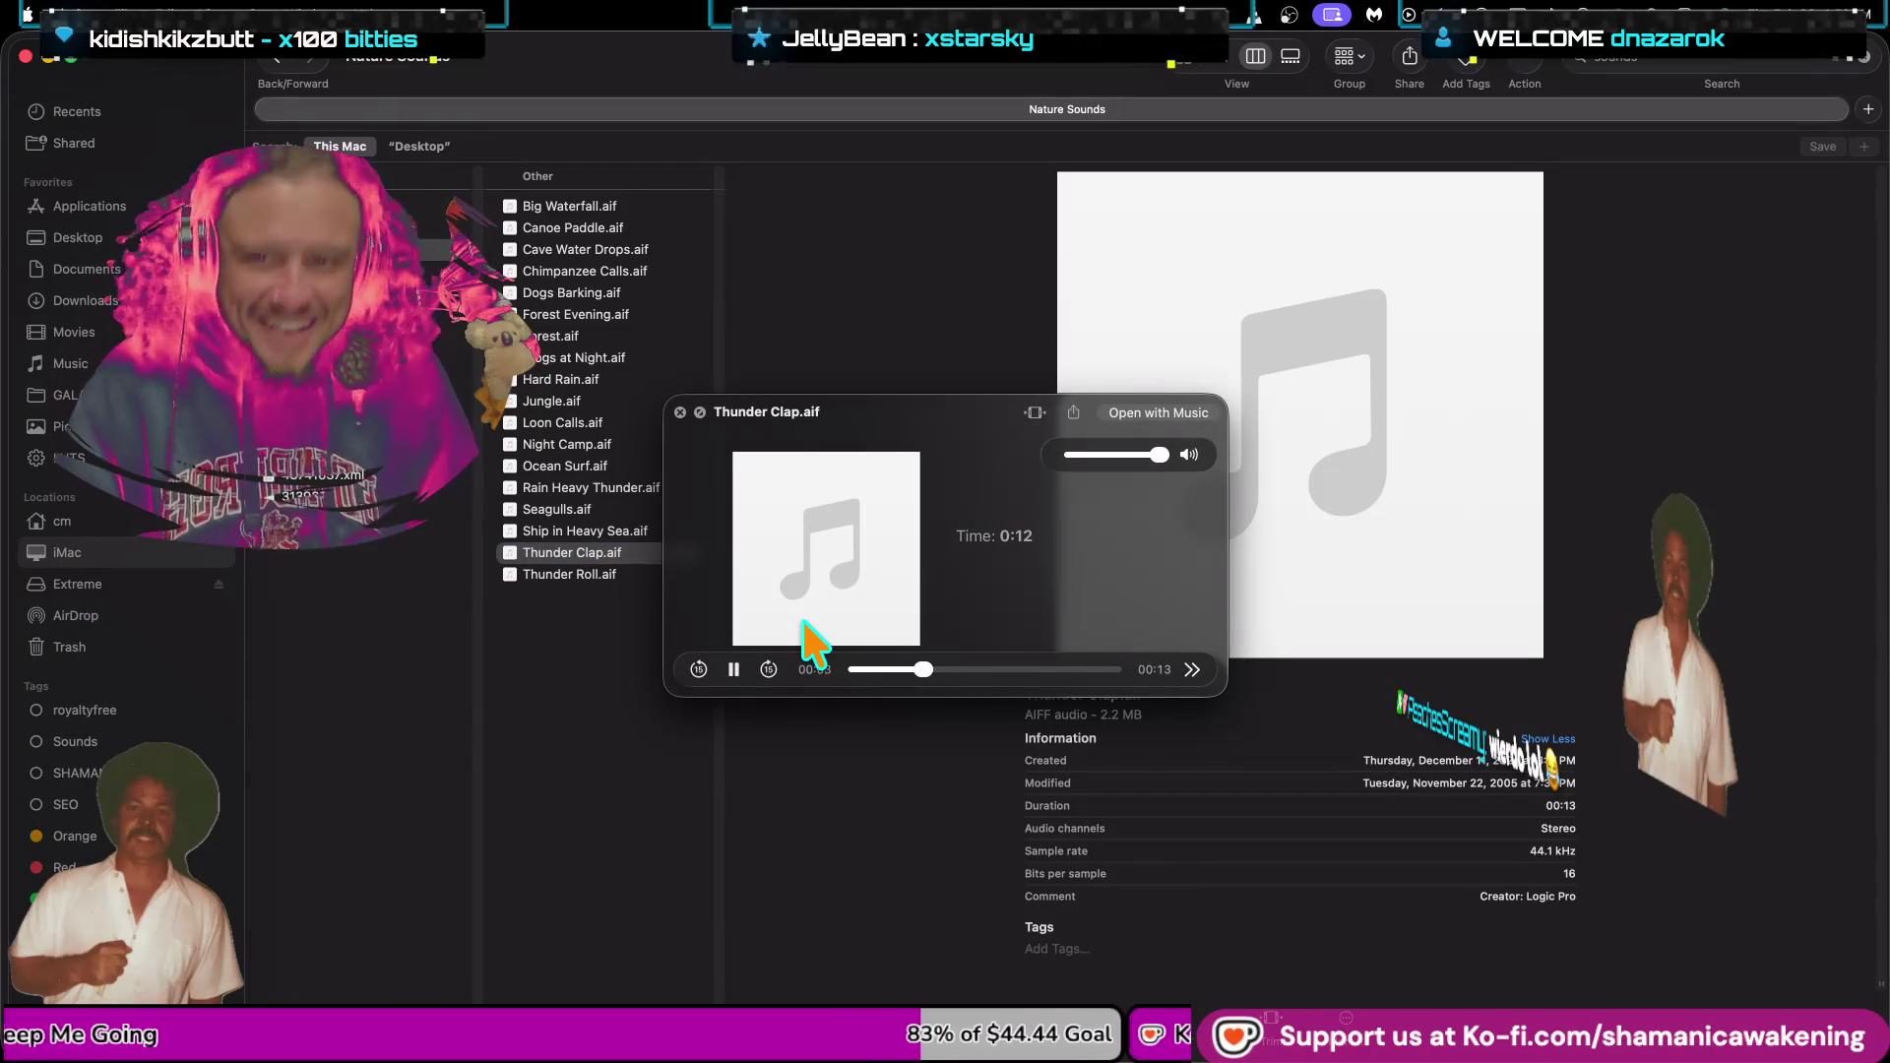
{"action": "key", "text": "space"}
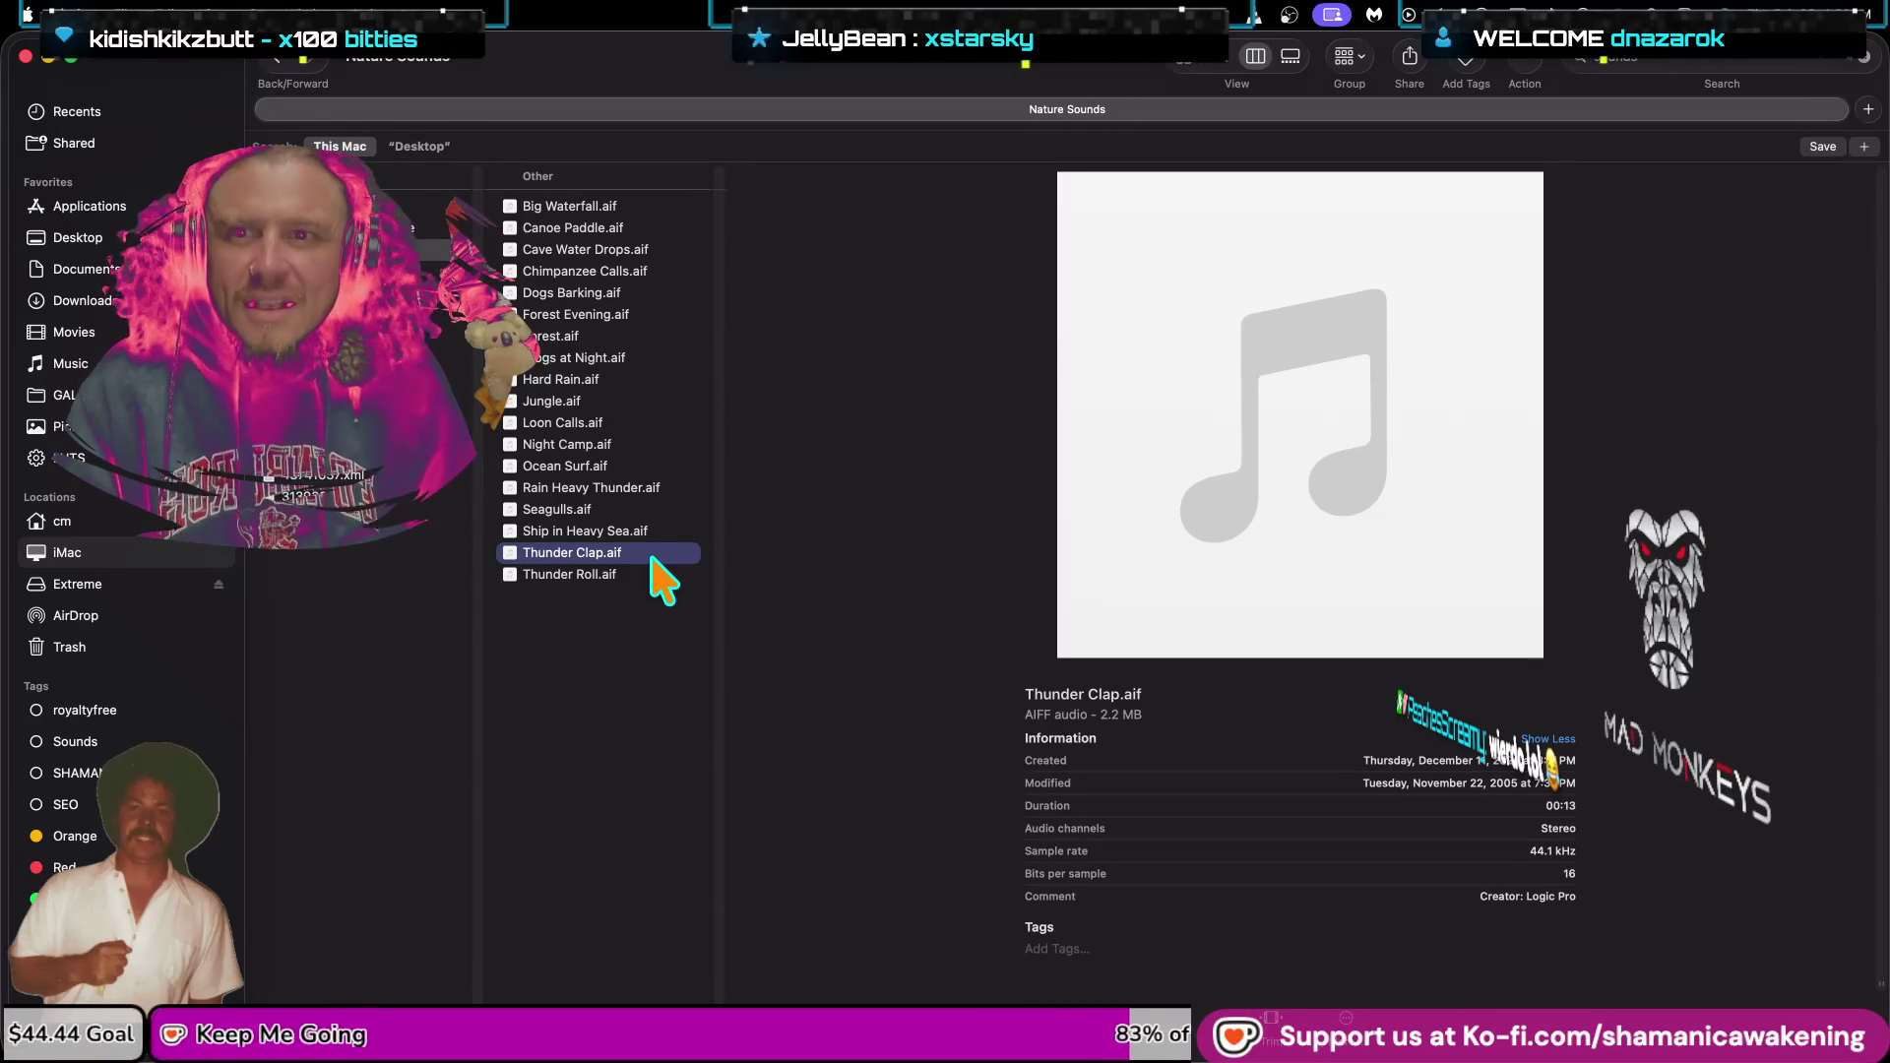
{"action": "right_click", "coordinate": [603, 579]}
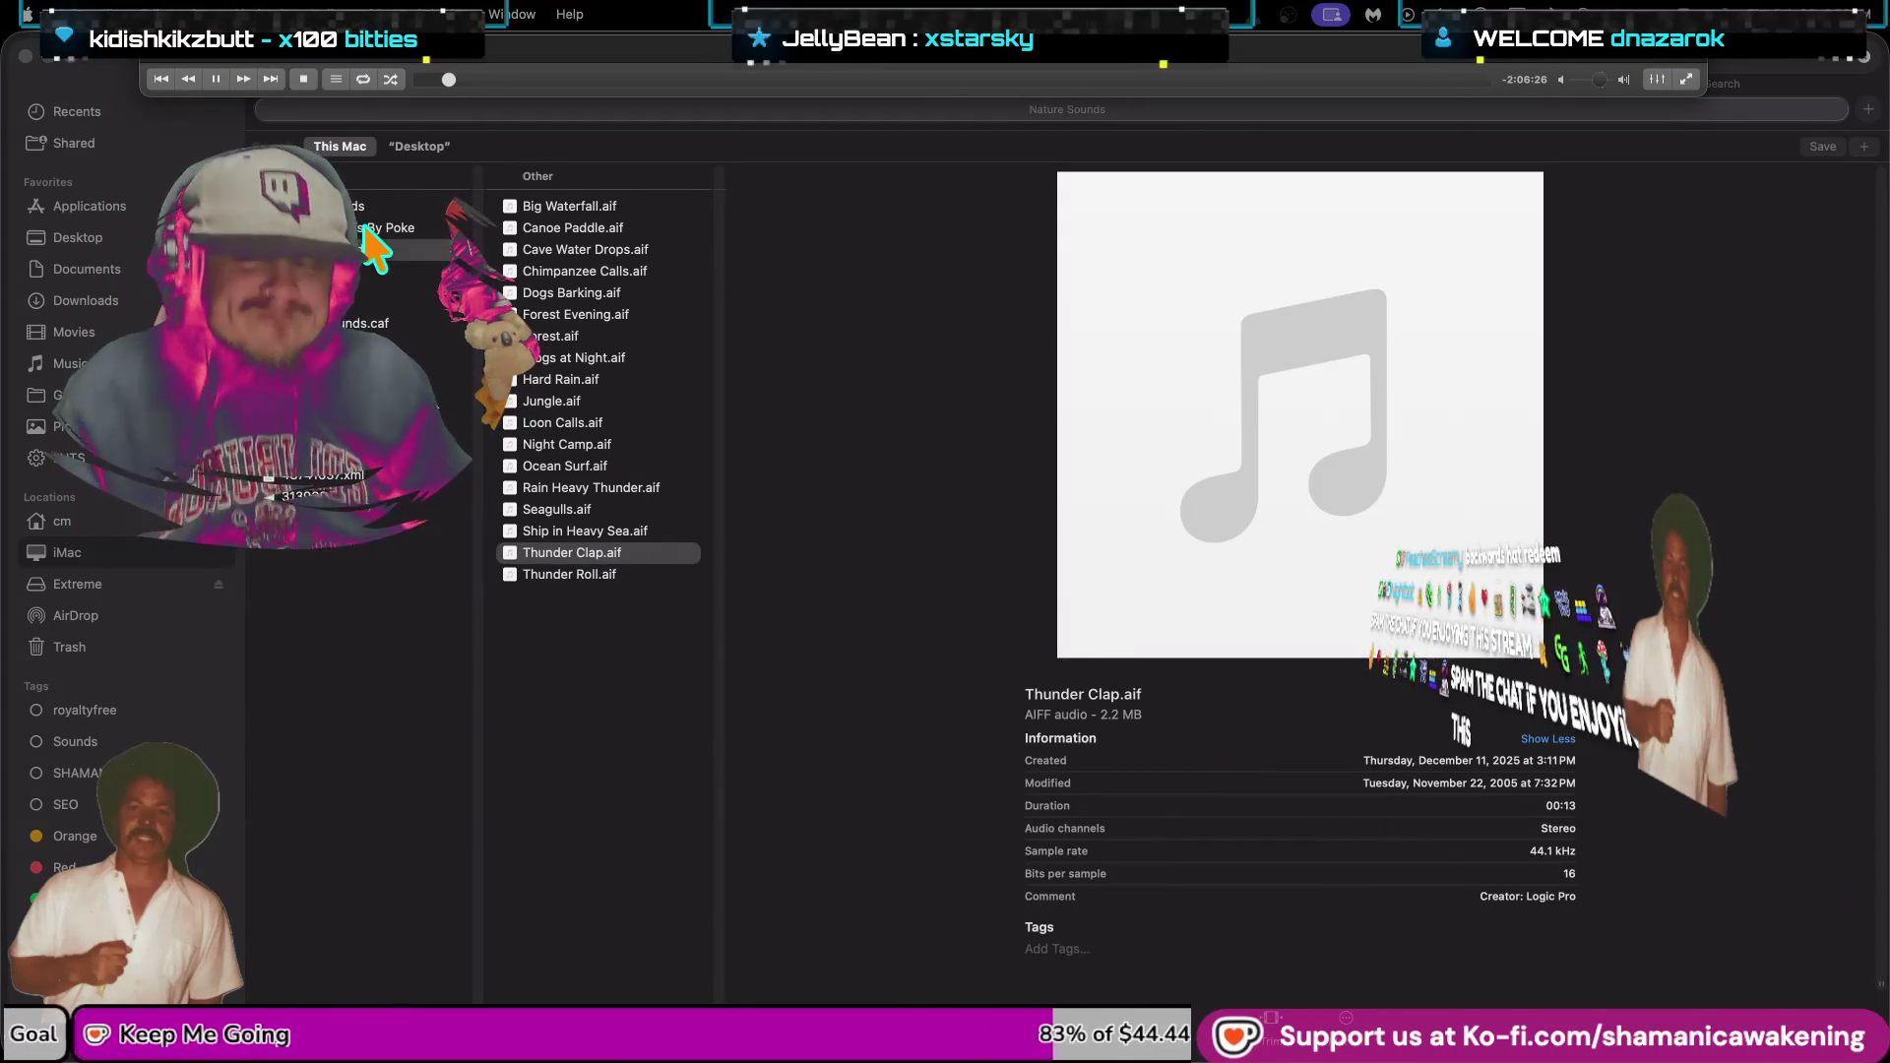
Bring Finder forward and show the context menu for the Nature Sounds folder.
{"action": "key", "text": "super+Tab"}
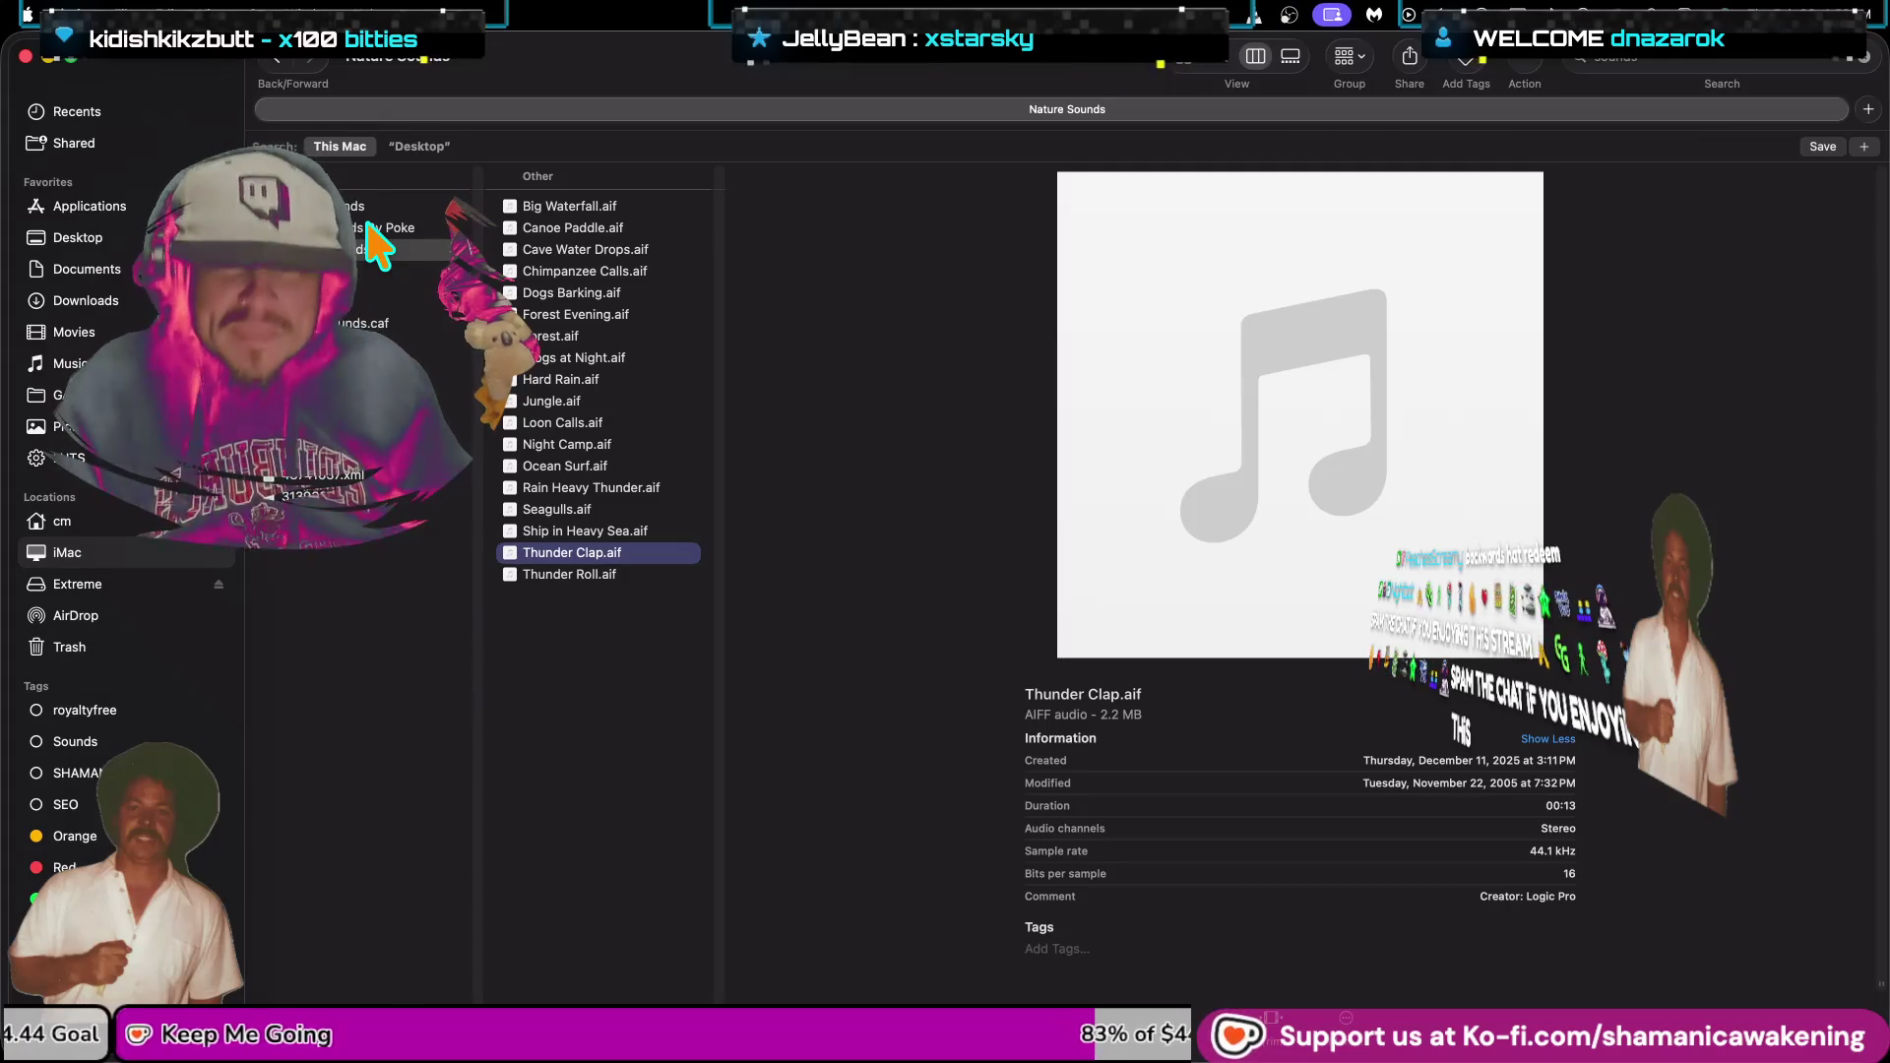
{"action": "right_click", "coordinate": [376, 254]}
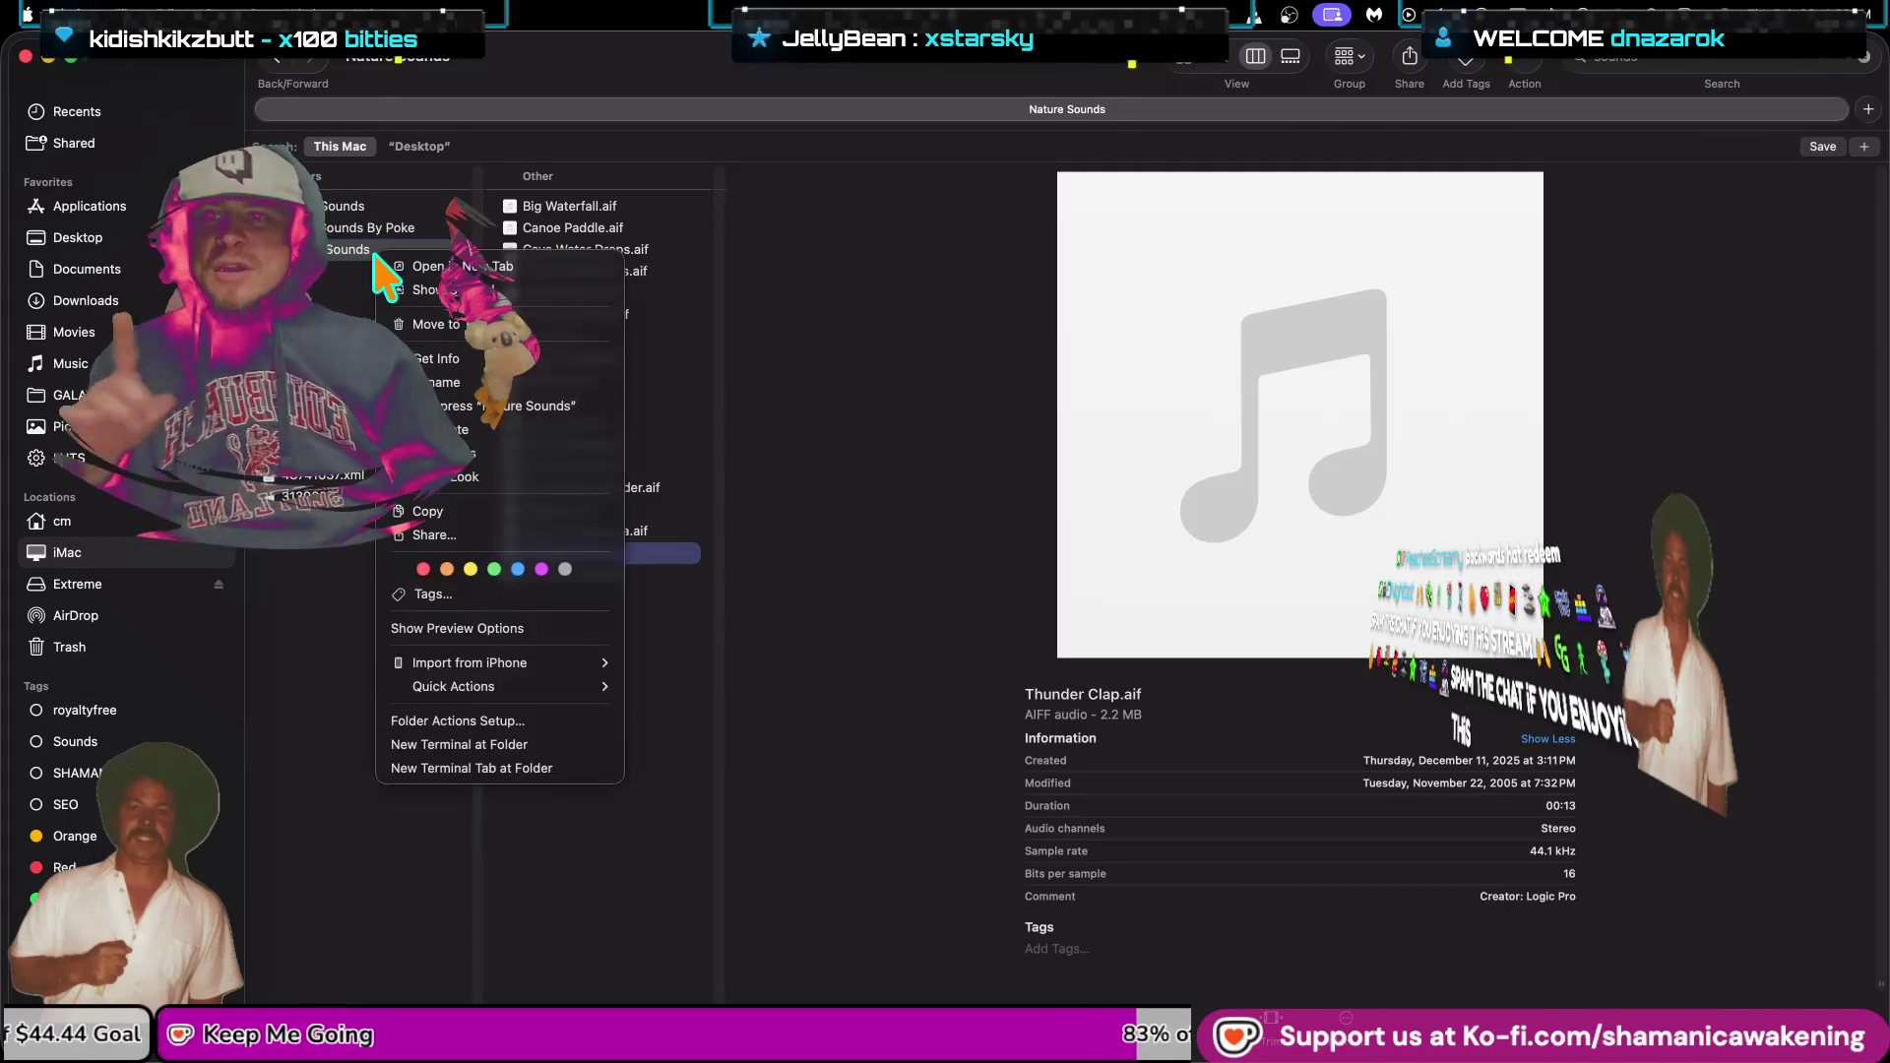
Reveal Nature Sounds in its enclosing Samples folder and scroll through the column hierarchy.
{"action": "left_click", "coordinate": [411, 291]}
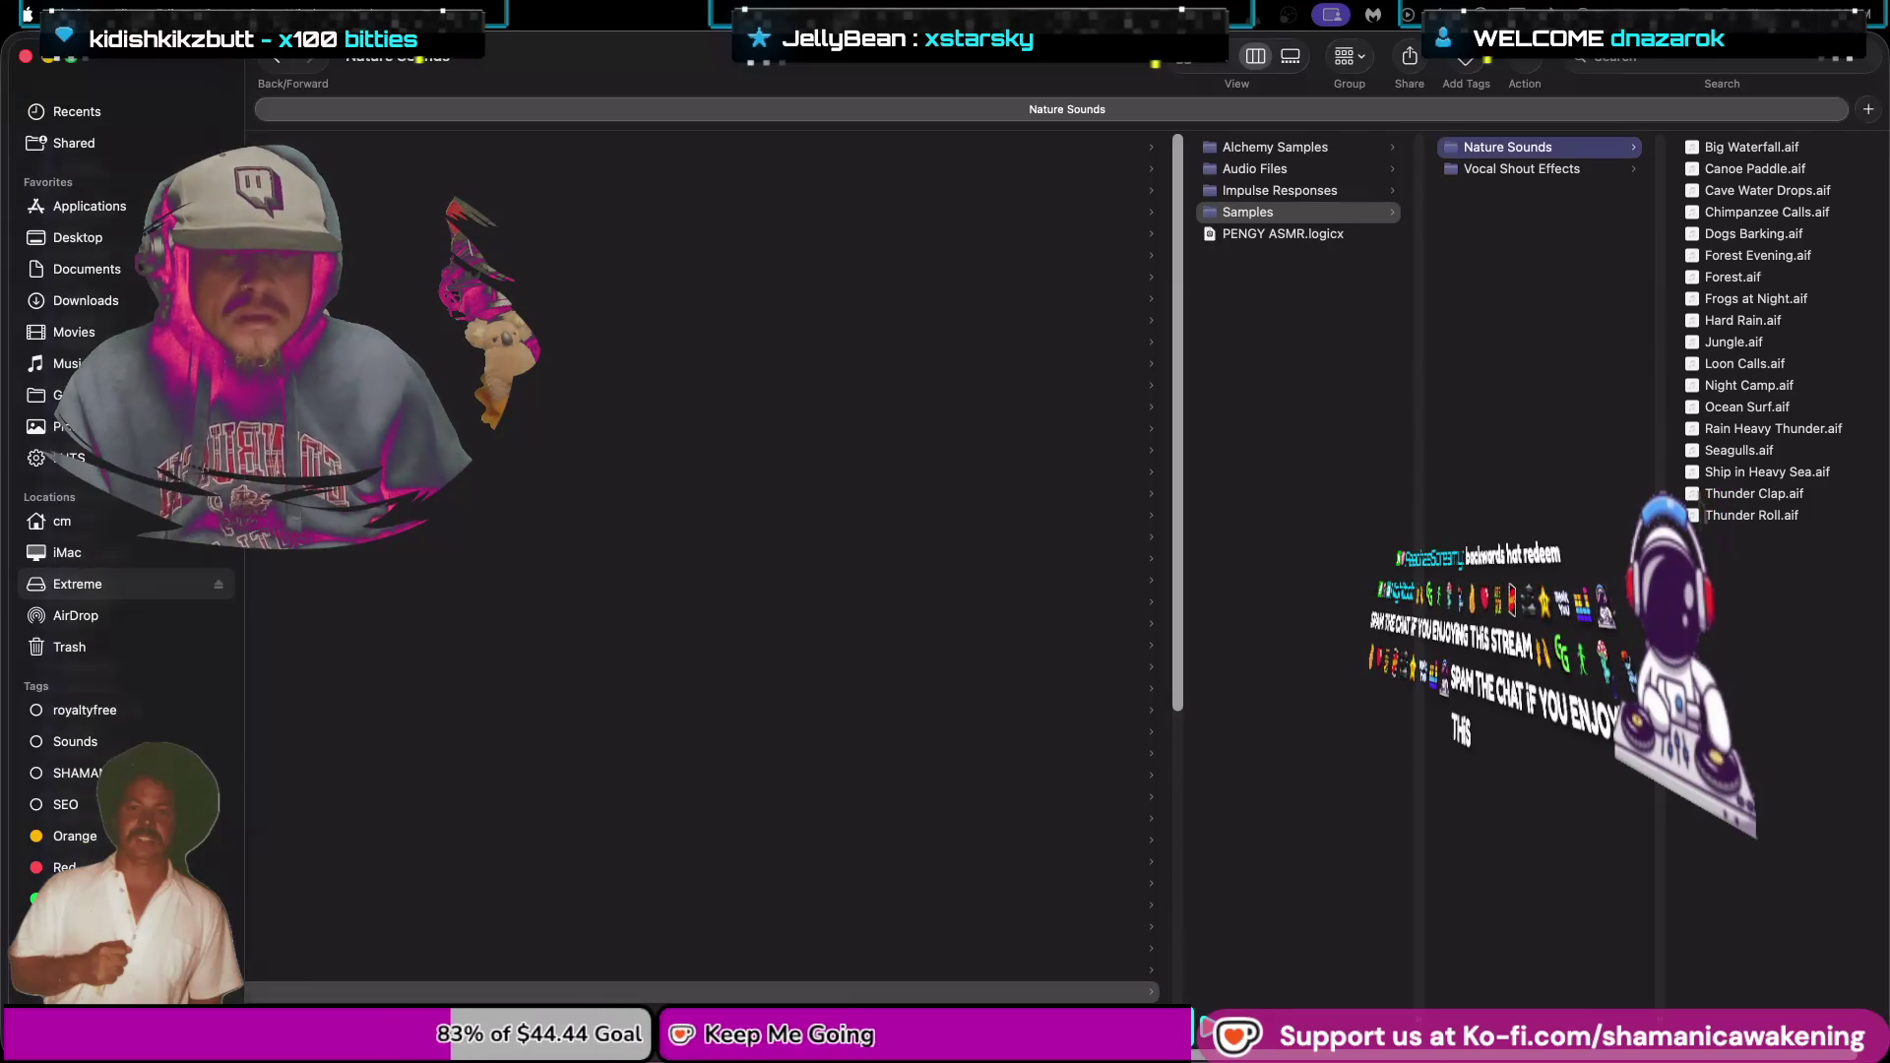
{"action": "scroll", "coordinate": [403, 926], "scroll_direction": "right", "scroll_amount": 8}
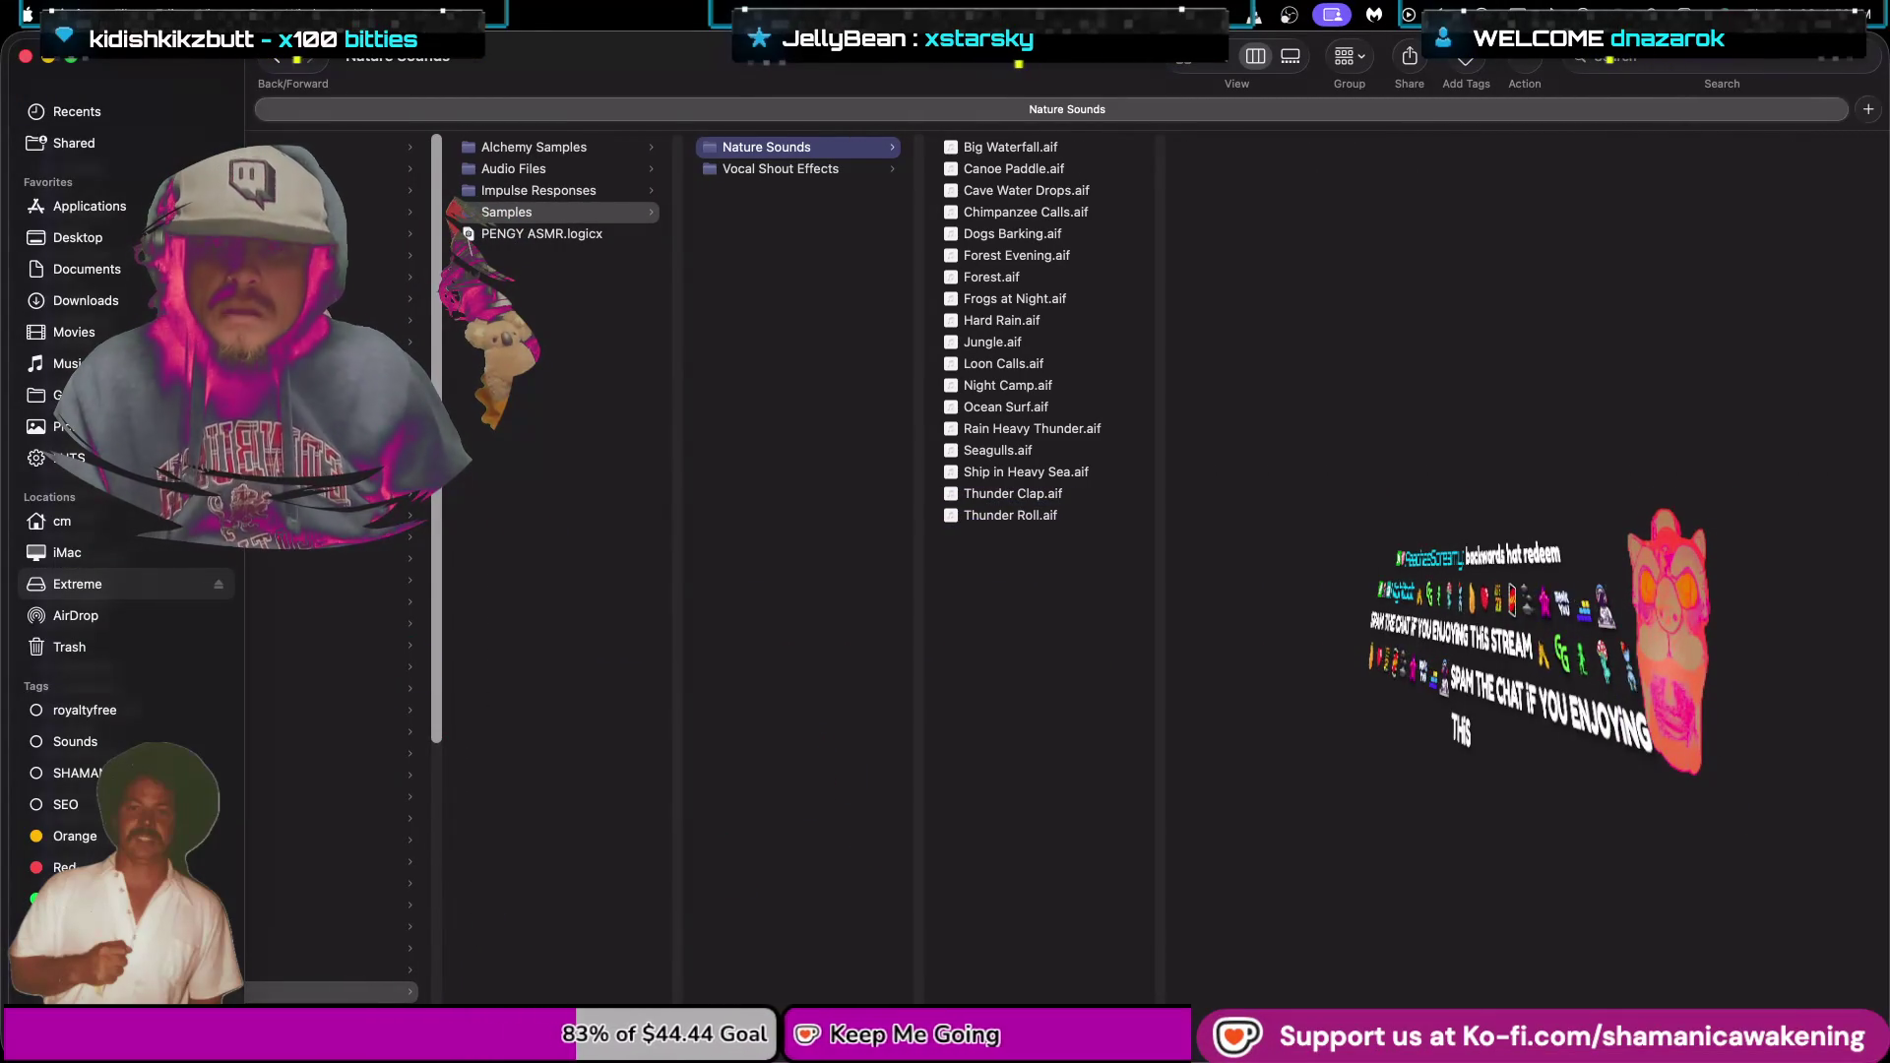
{"action": "scroll", "coordinate": [984, 571], "scroll_direction": "left", "scroll_amount": 8}
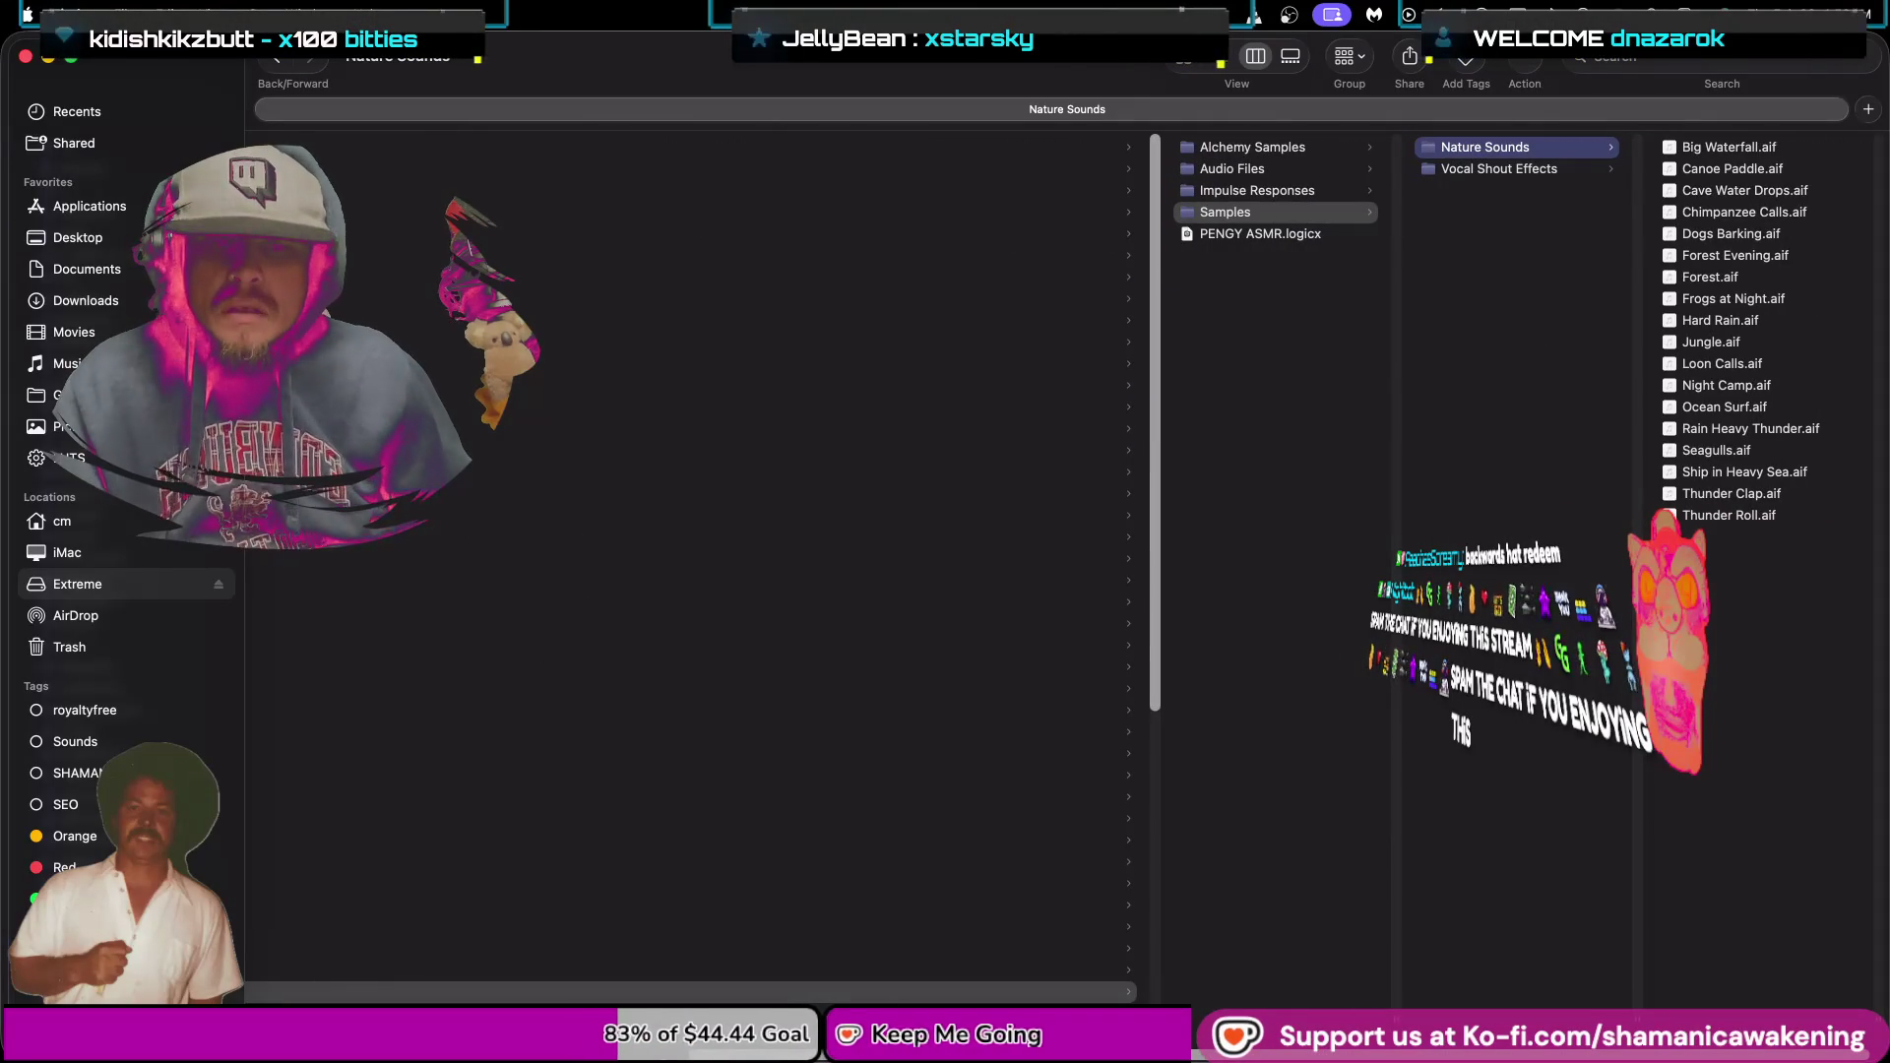
{"action": "scroll", "coordinate": [984, 571], "scroll_direction": "left", "scroll_amount": 7}
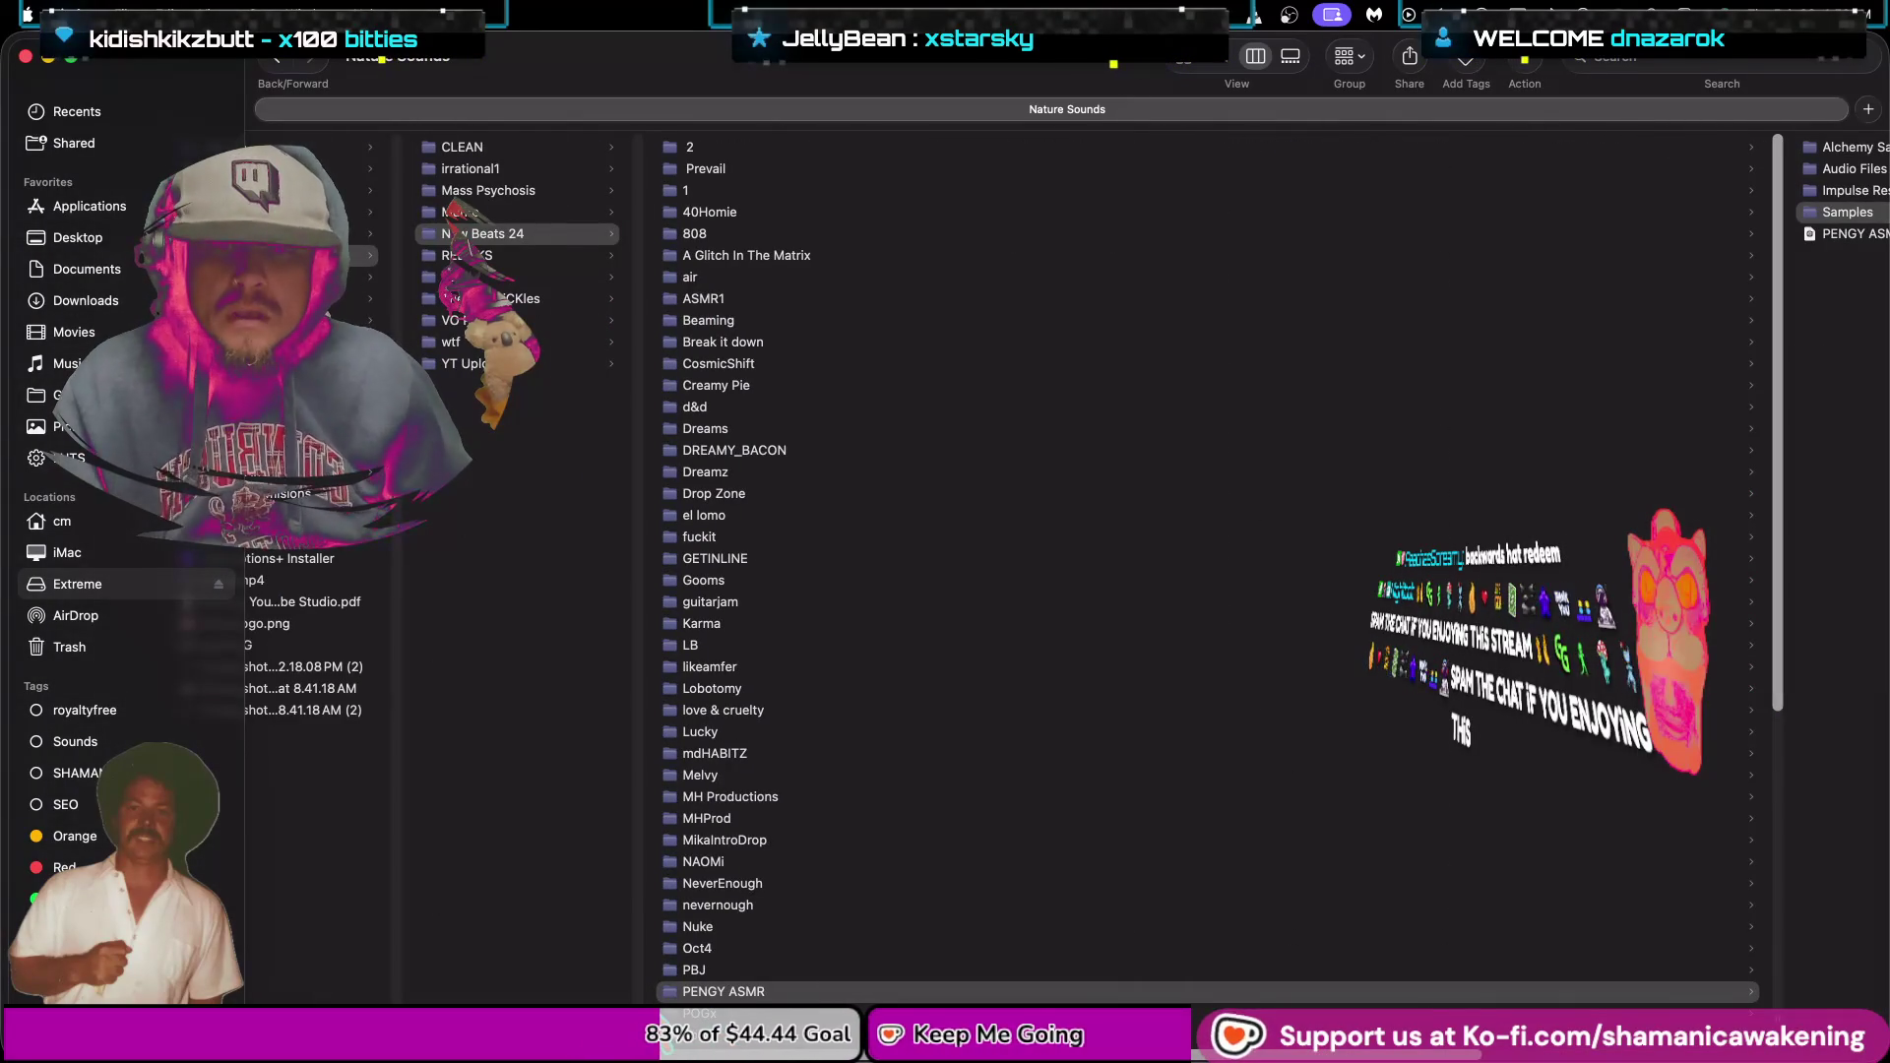
Bring the Finder window forward and open a second tab on the cm home folder.
{"action": "scroll", "coordinate": [677, 669], "scroll_direction": "down", "scroll_amount": 5}
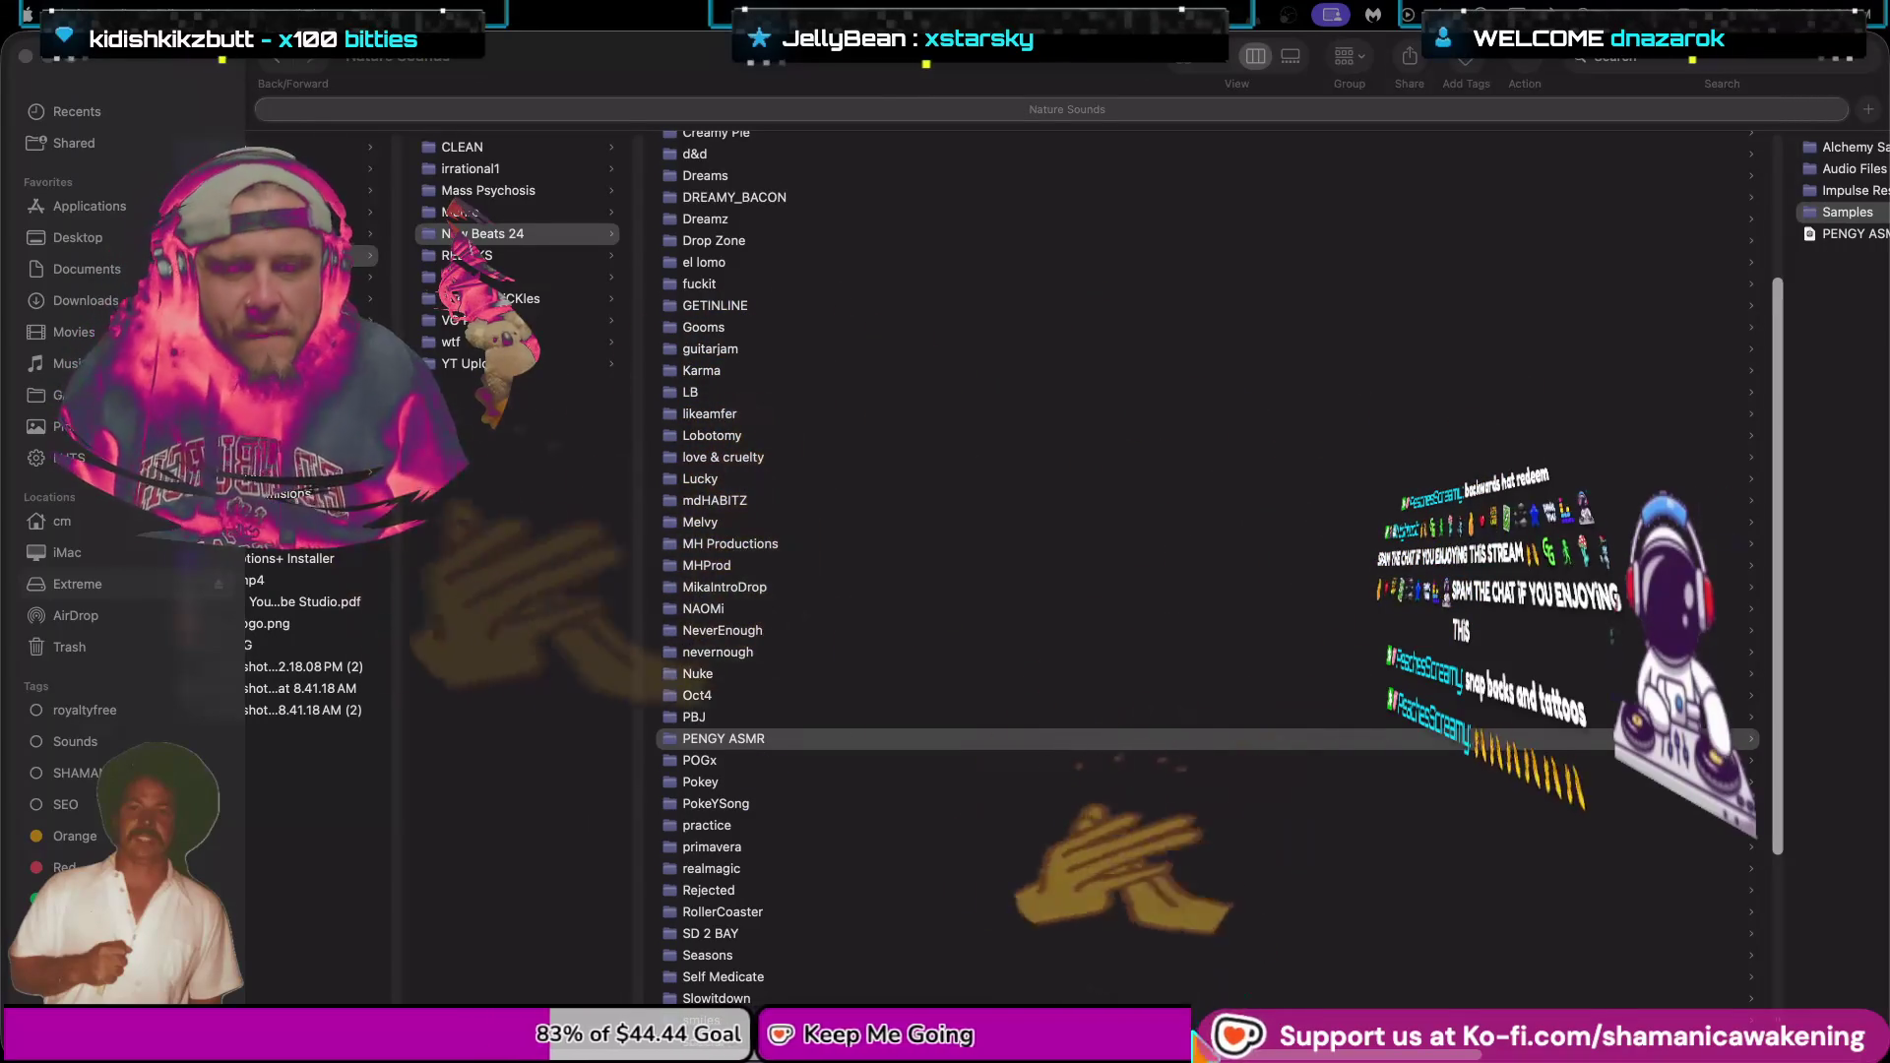
{"action": "left_click", "coordinate": [1388, 1049]}
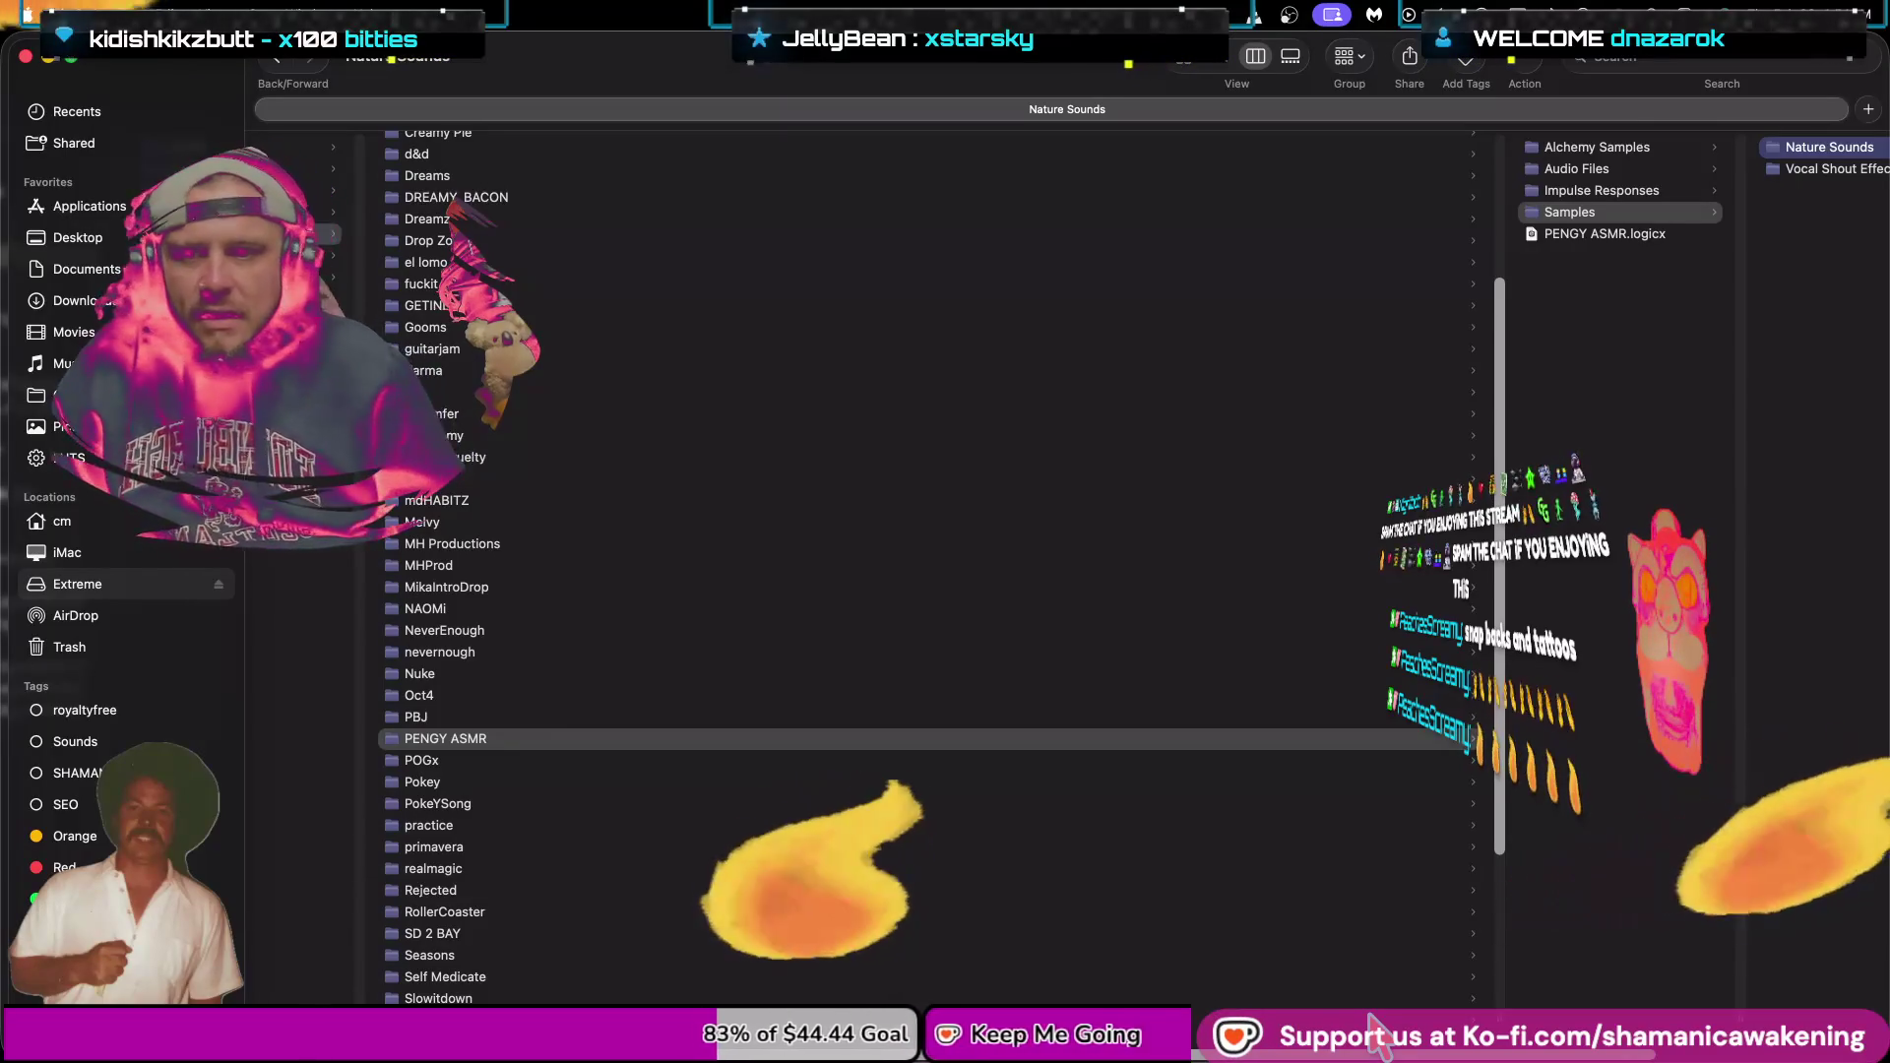
{"action": "left_click_drag", "start_coordinate": [1370, 1019], "coordinate": [1586, 1020]}
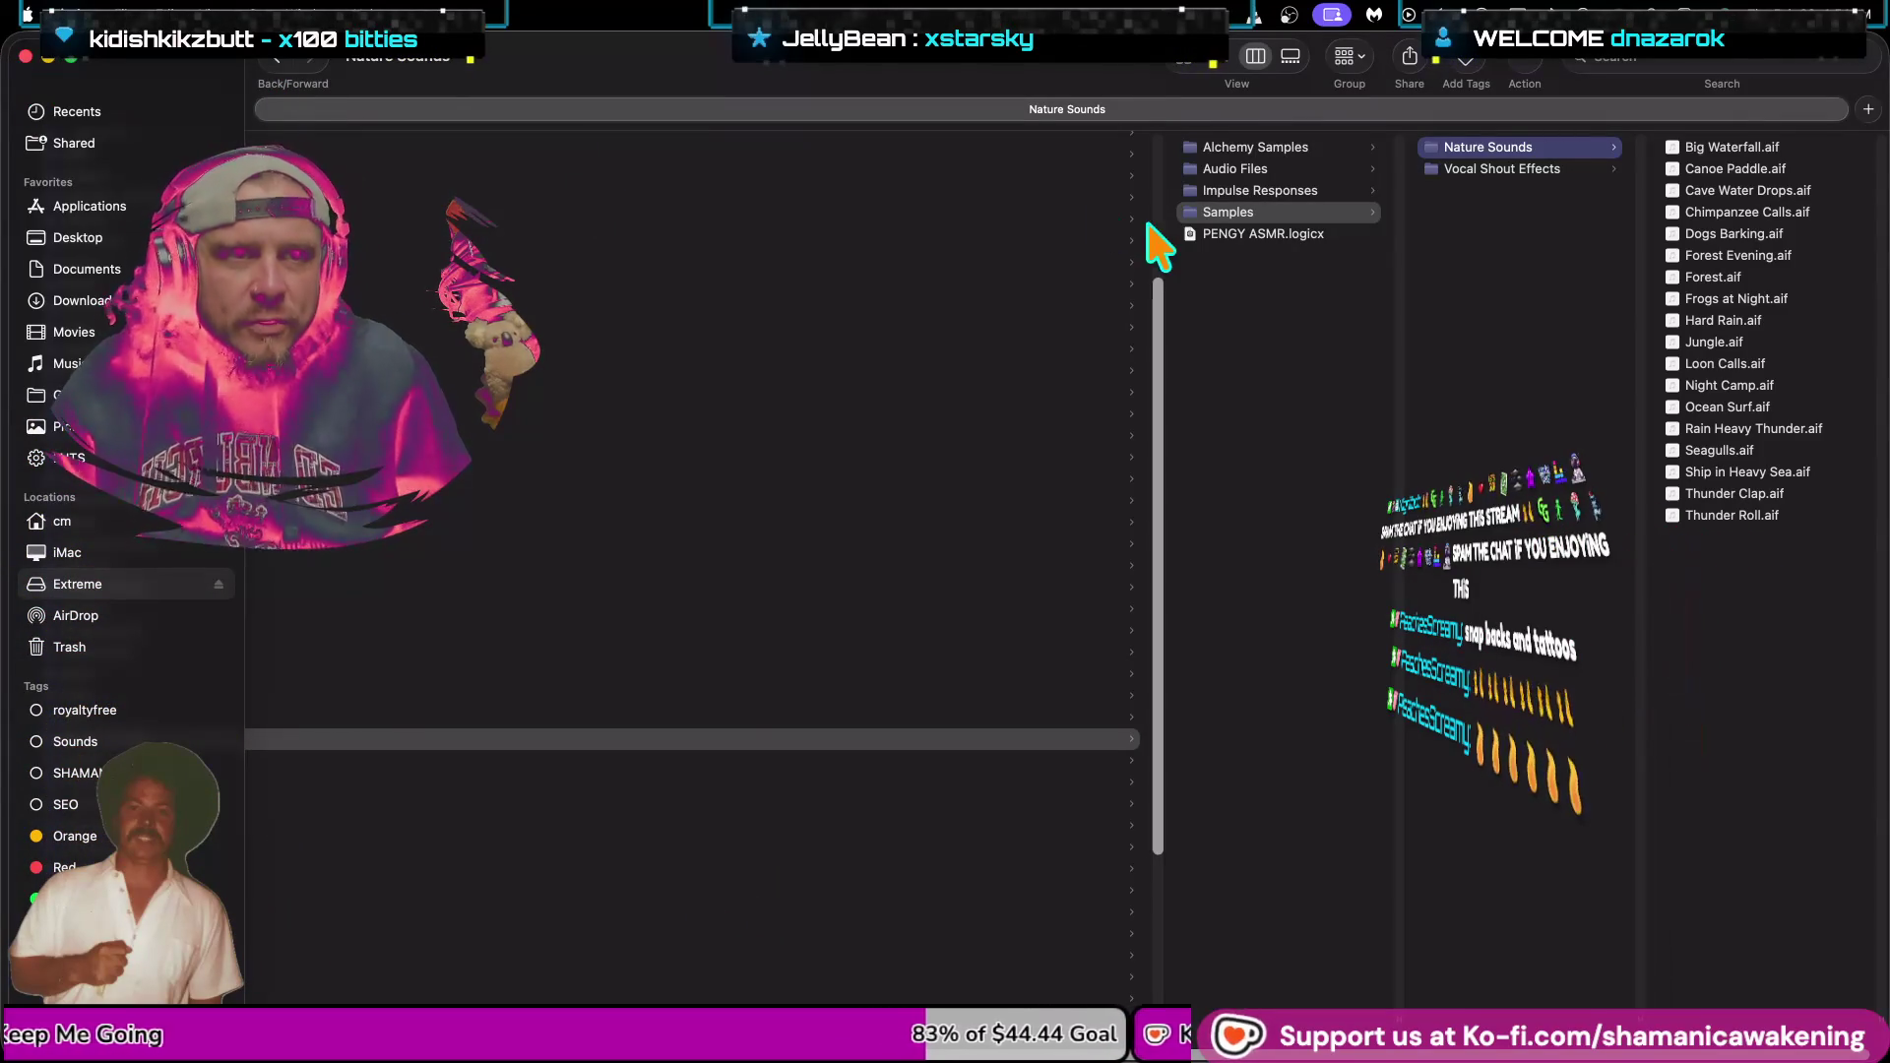
{"action": "left_click", "coordinate": [1868, 109]}
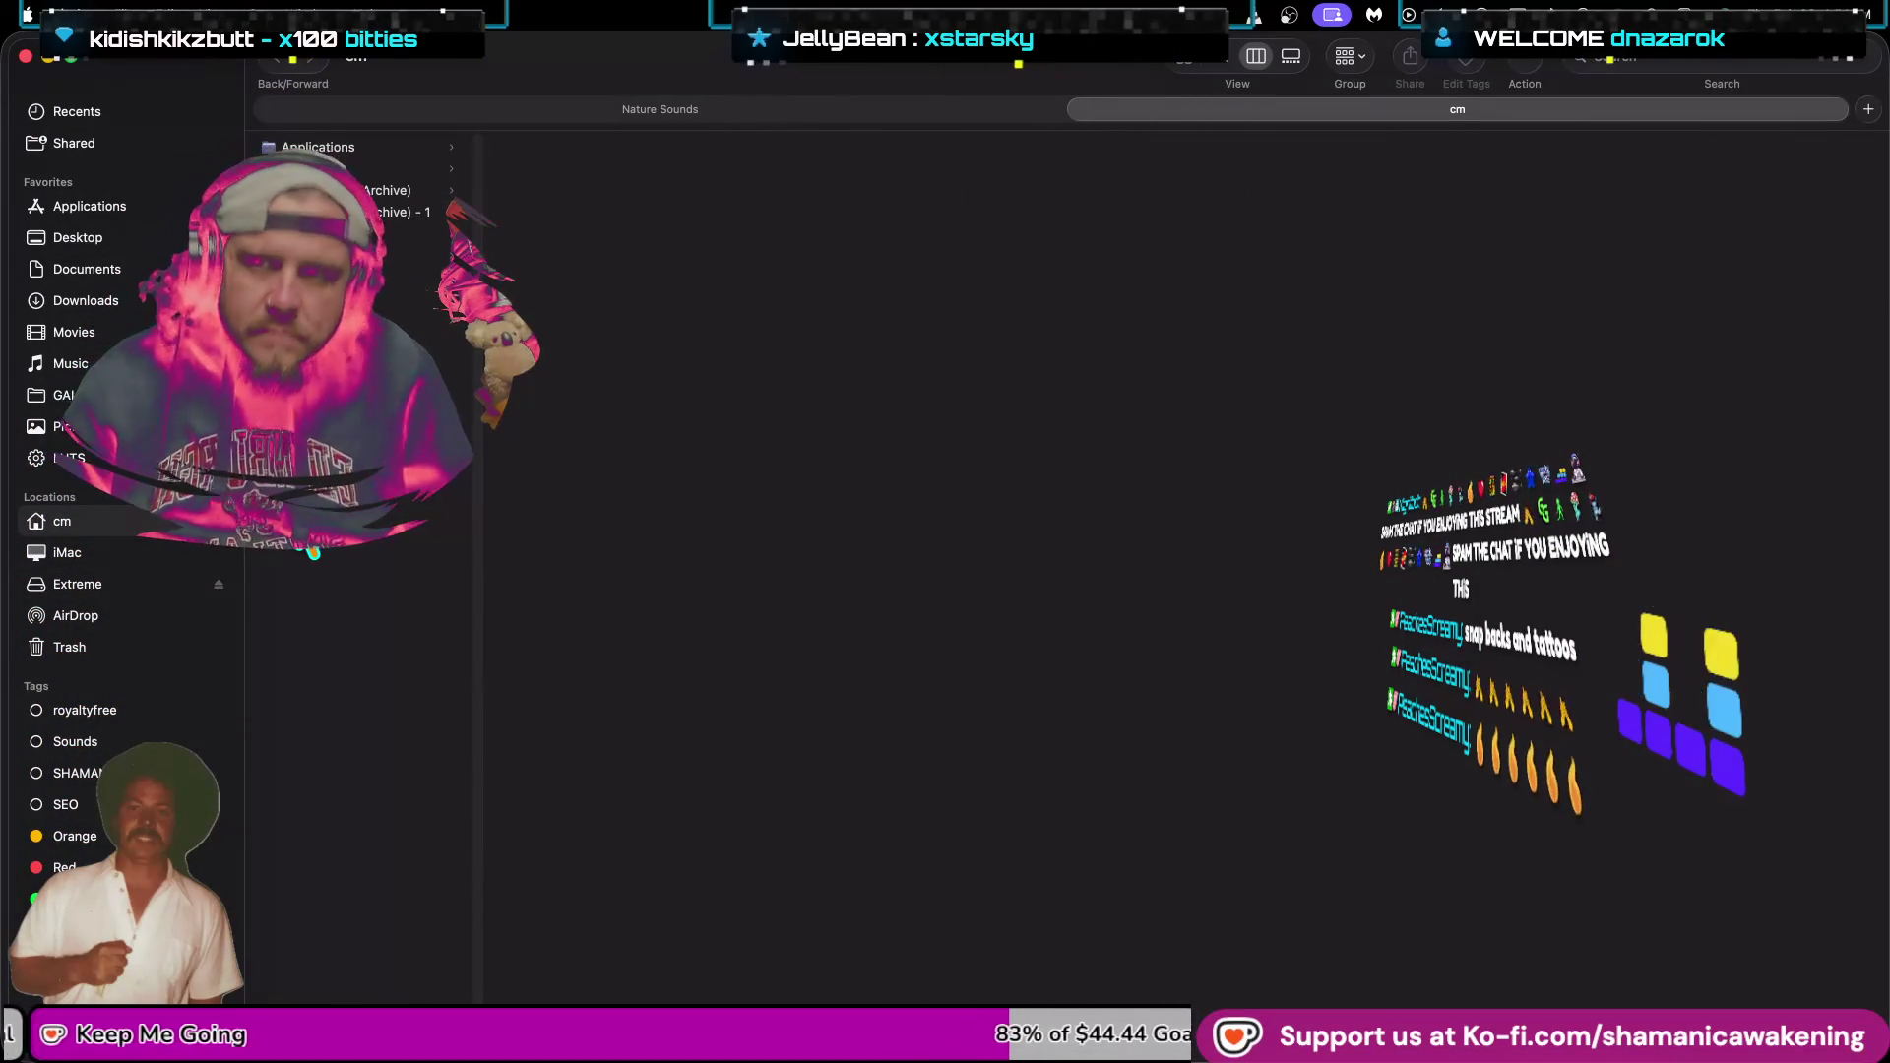
On the Extreme drive, add a new folder inside Peachy for INTRO SOUNDS.
{"action": "left_click", "coordinate": [106, 587]}
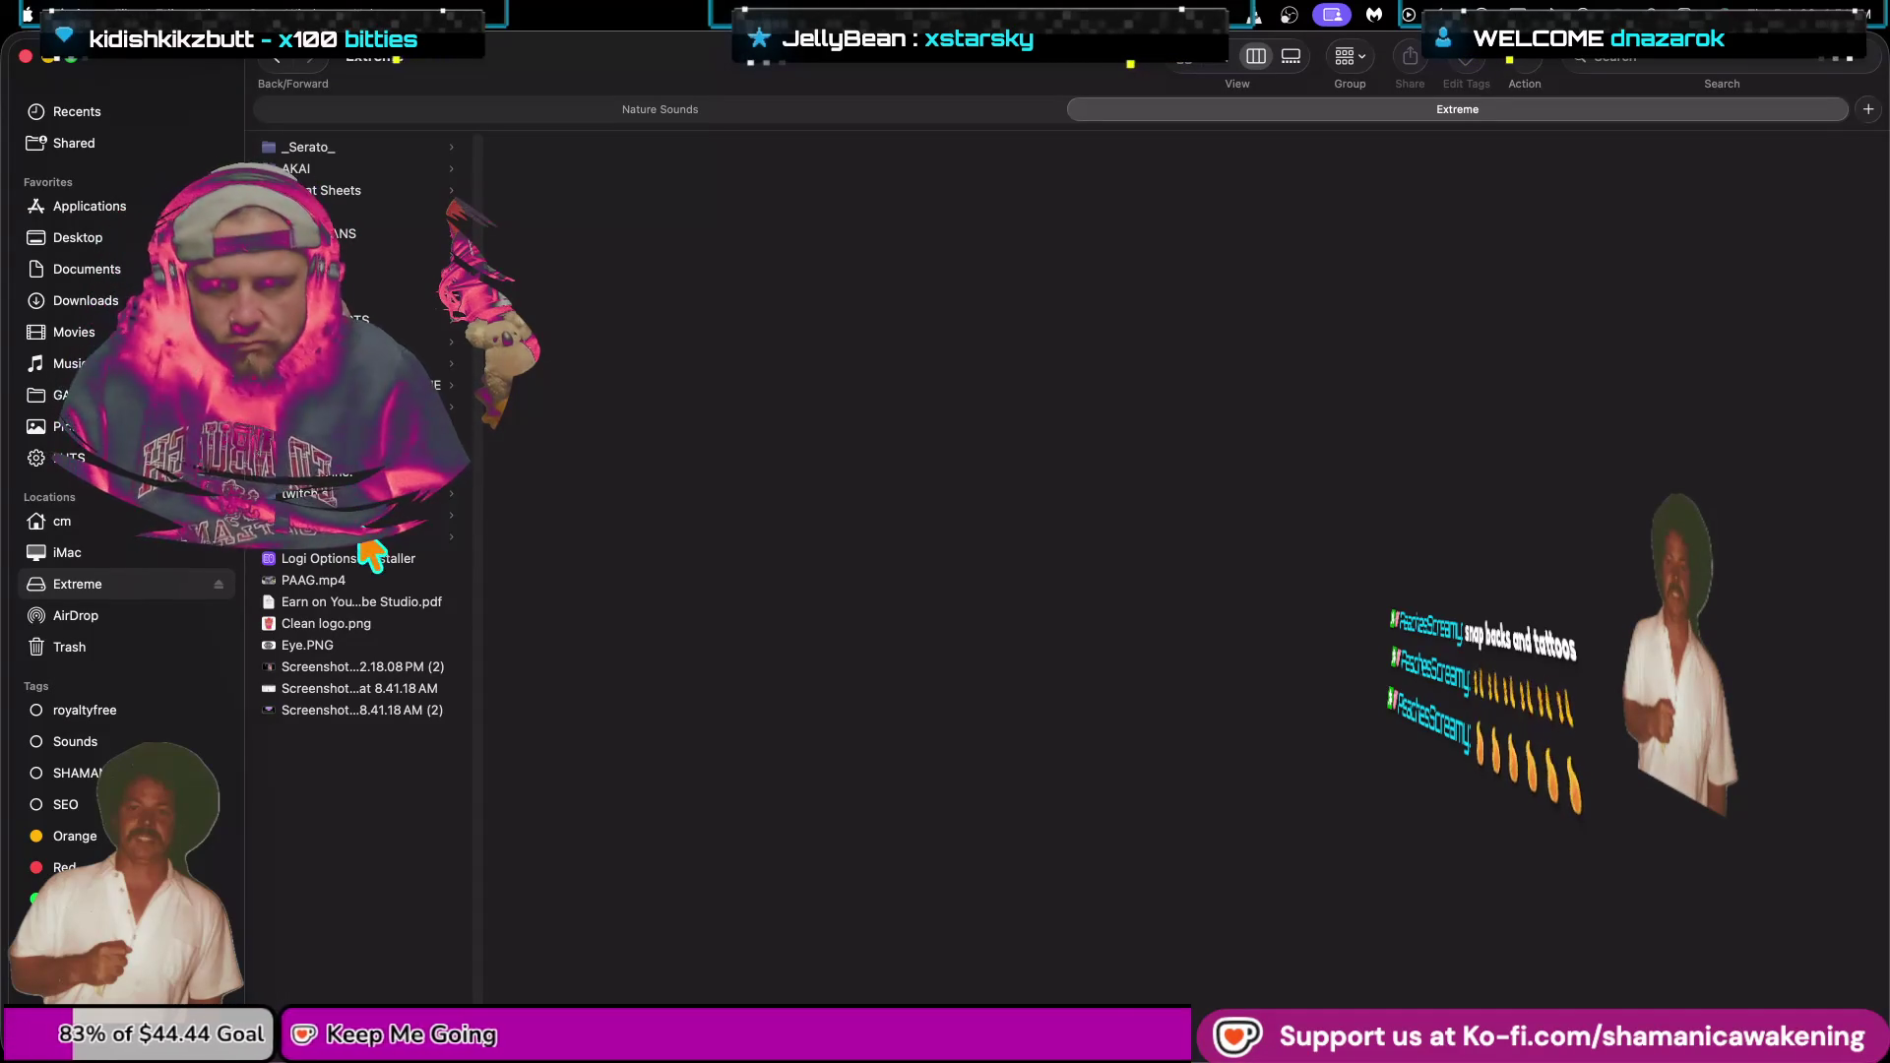
{"action": "left_click", "coordinate": [608, 211]}
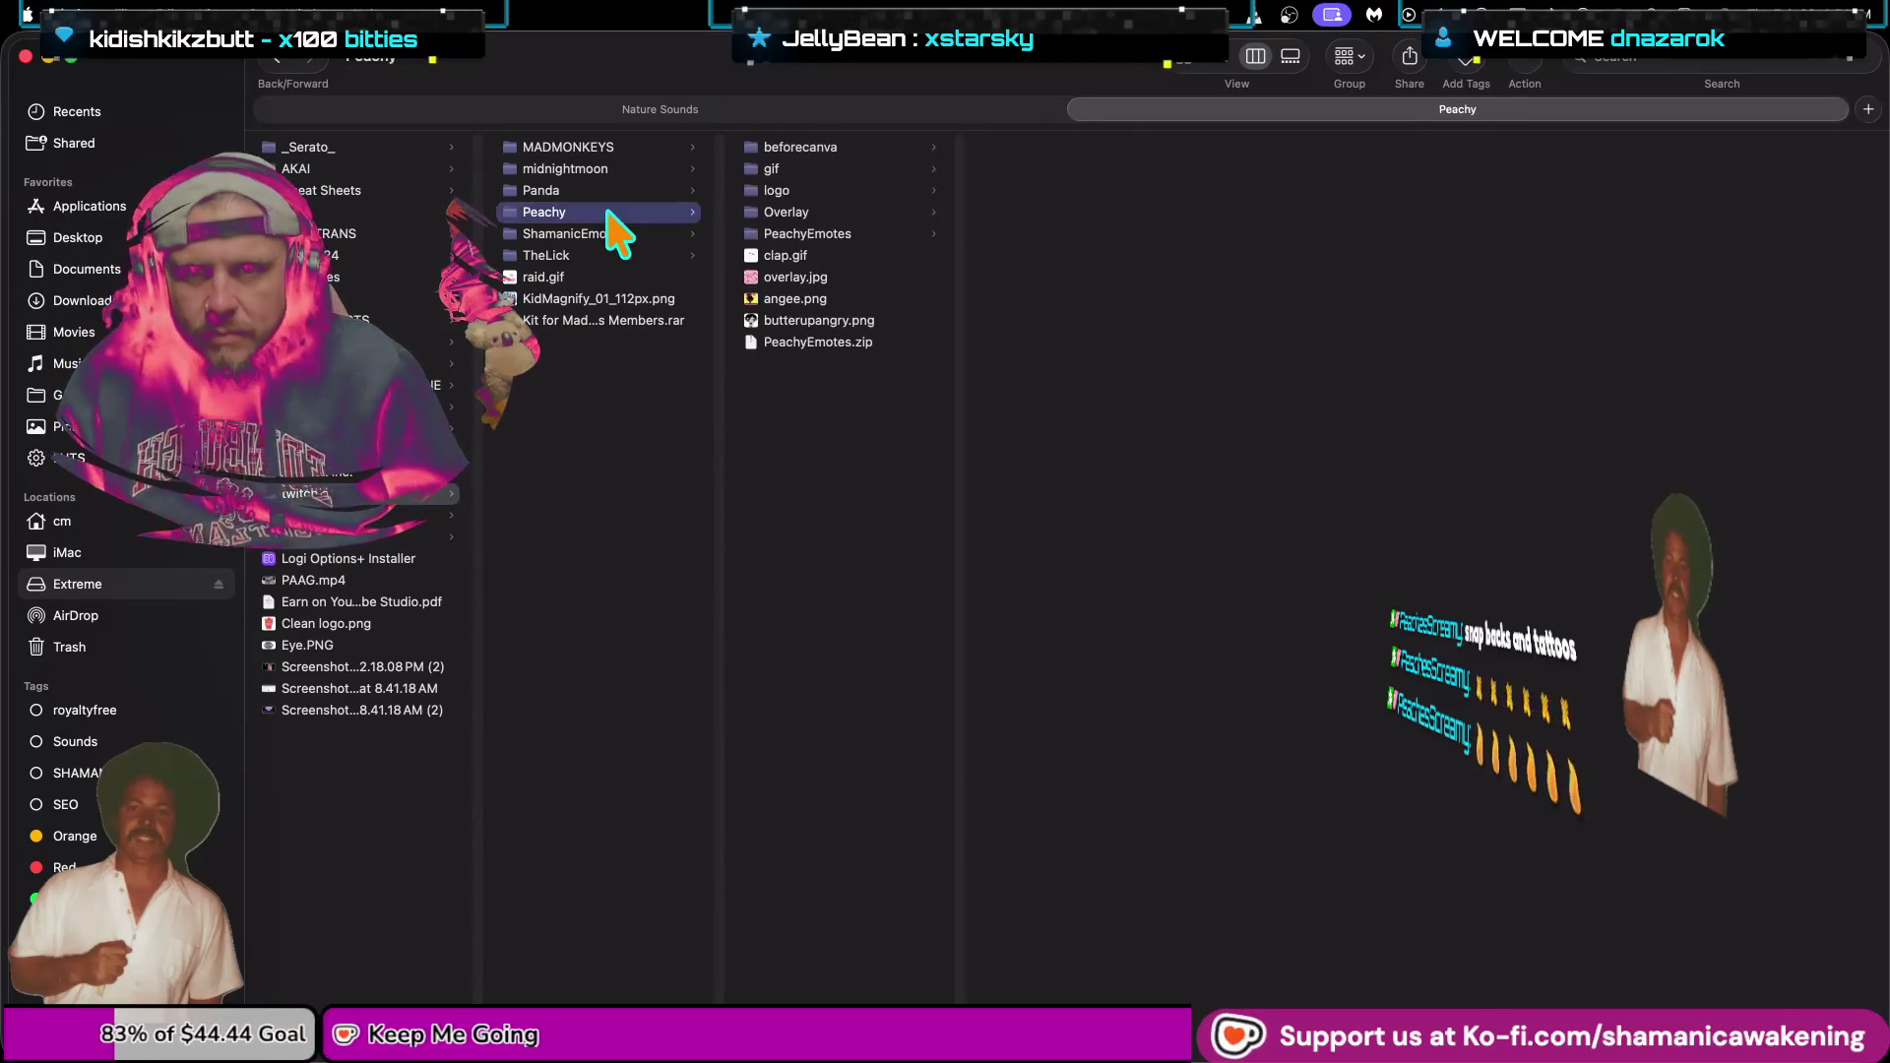
{"action": "right_click", "coordinate": [844, 454]}
{"action": "left_click", "coordinate": [876, 471]}
{"action": "type", "text": "INTRO SOUNDS"}
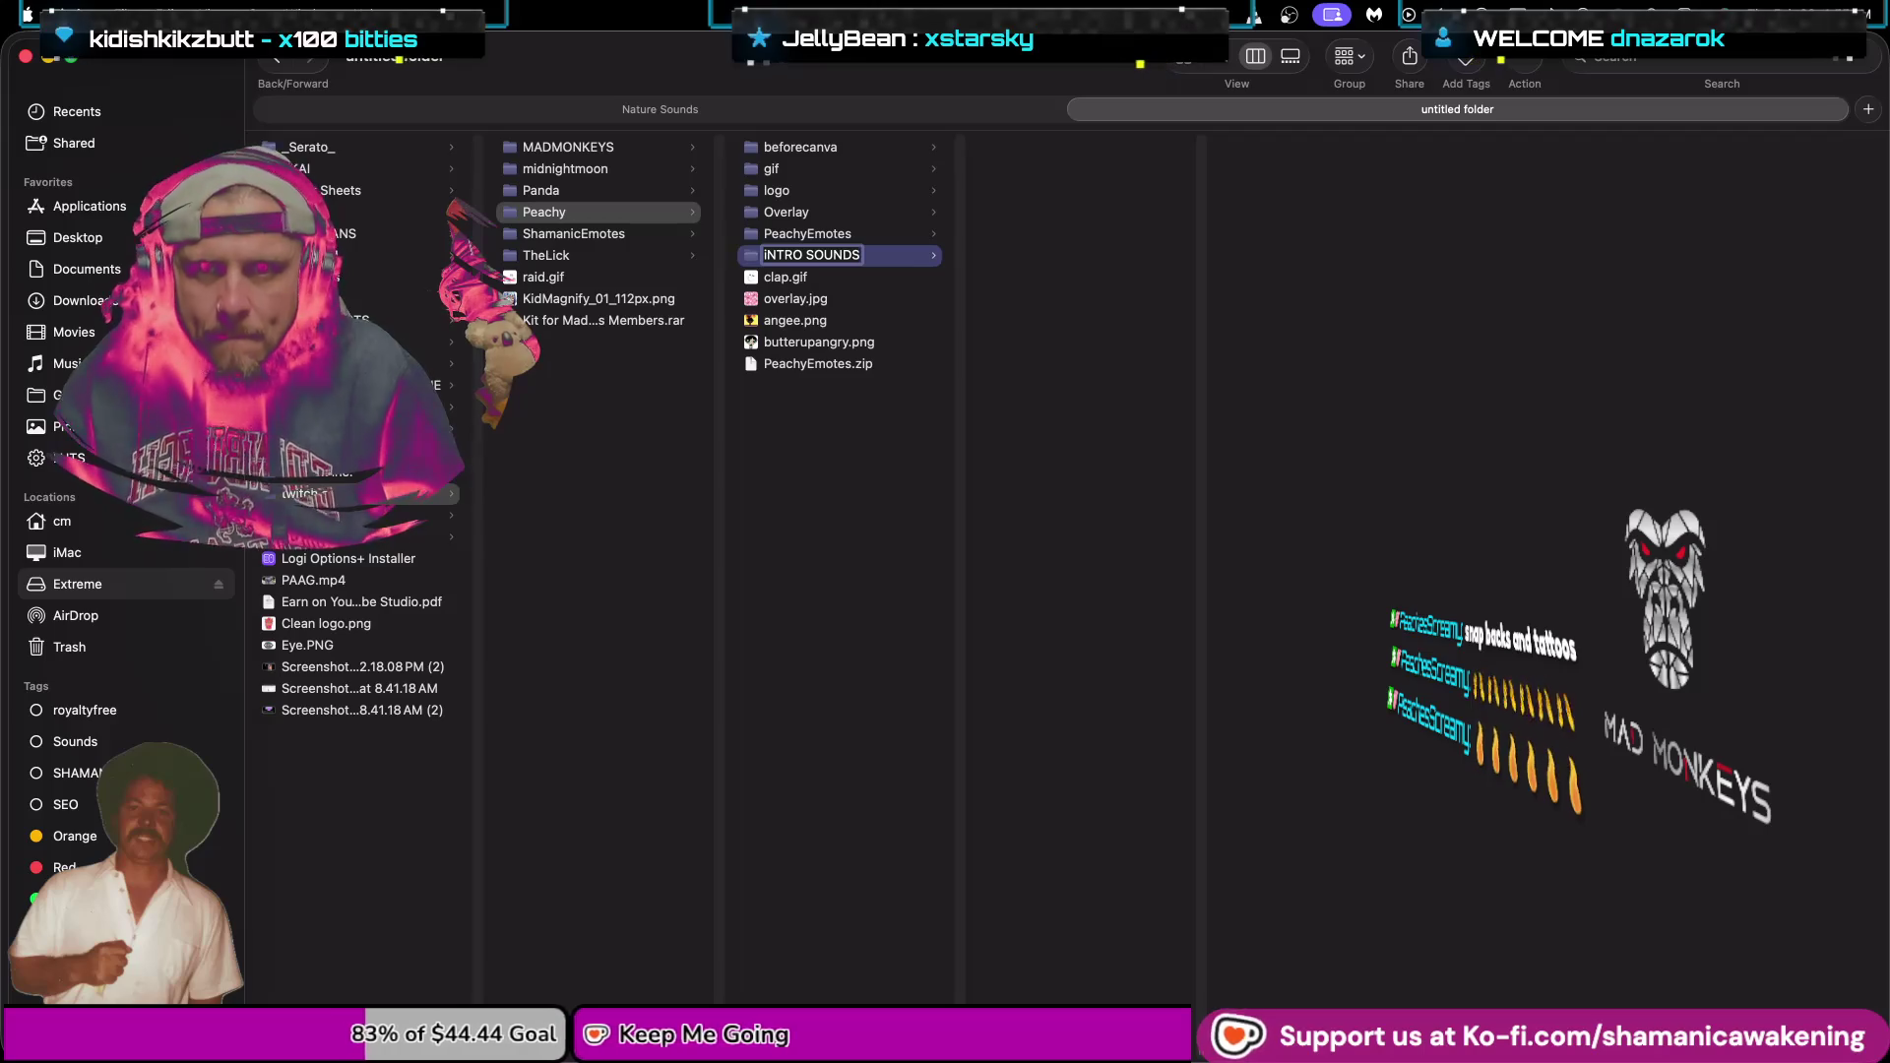
Confirm the INTRO SOUNDS name and preview angee.png, butterupangry.png, PeachyEmotes.zip and clap.gif.
{"action": "left_click", "coordinate": [844, 279]}
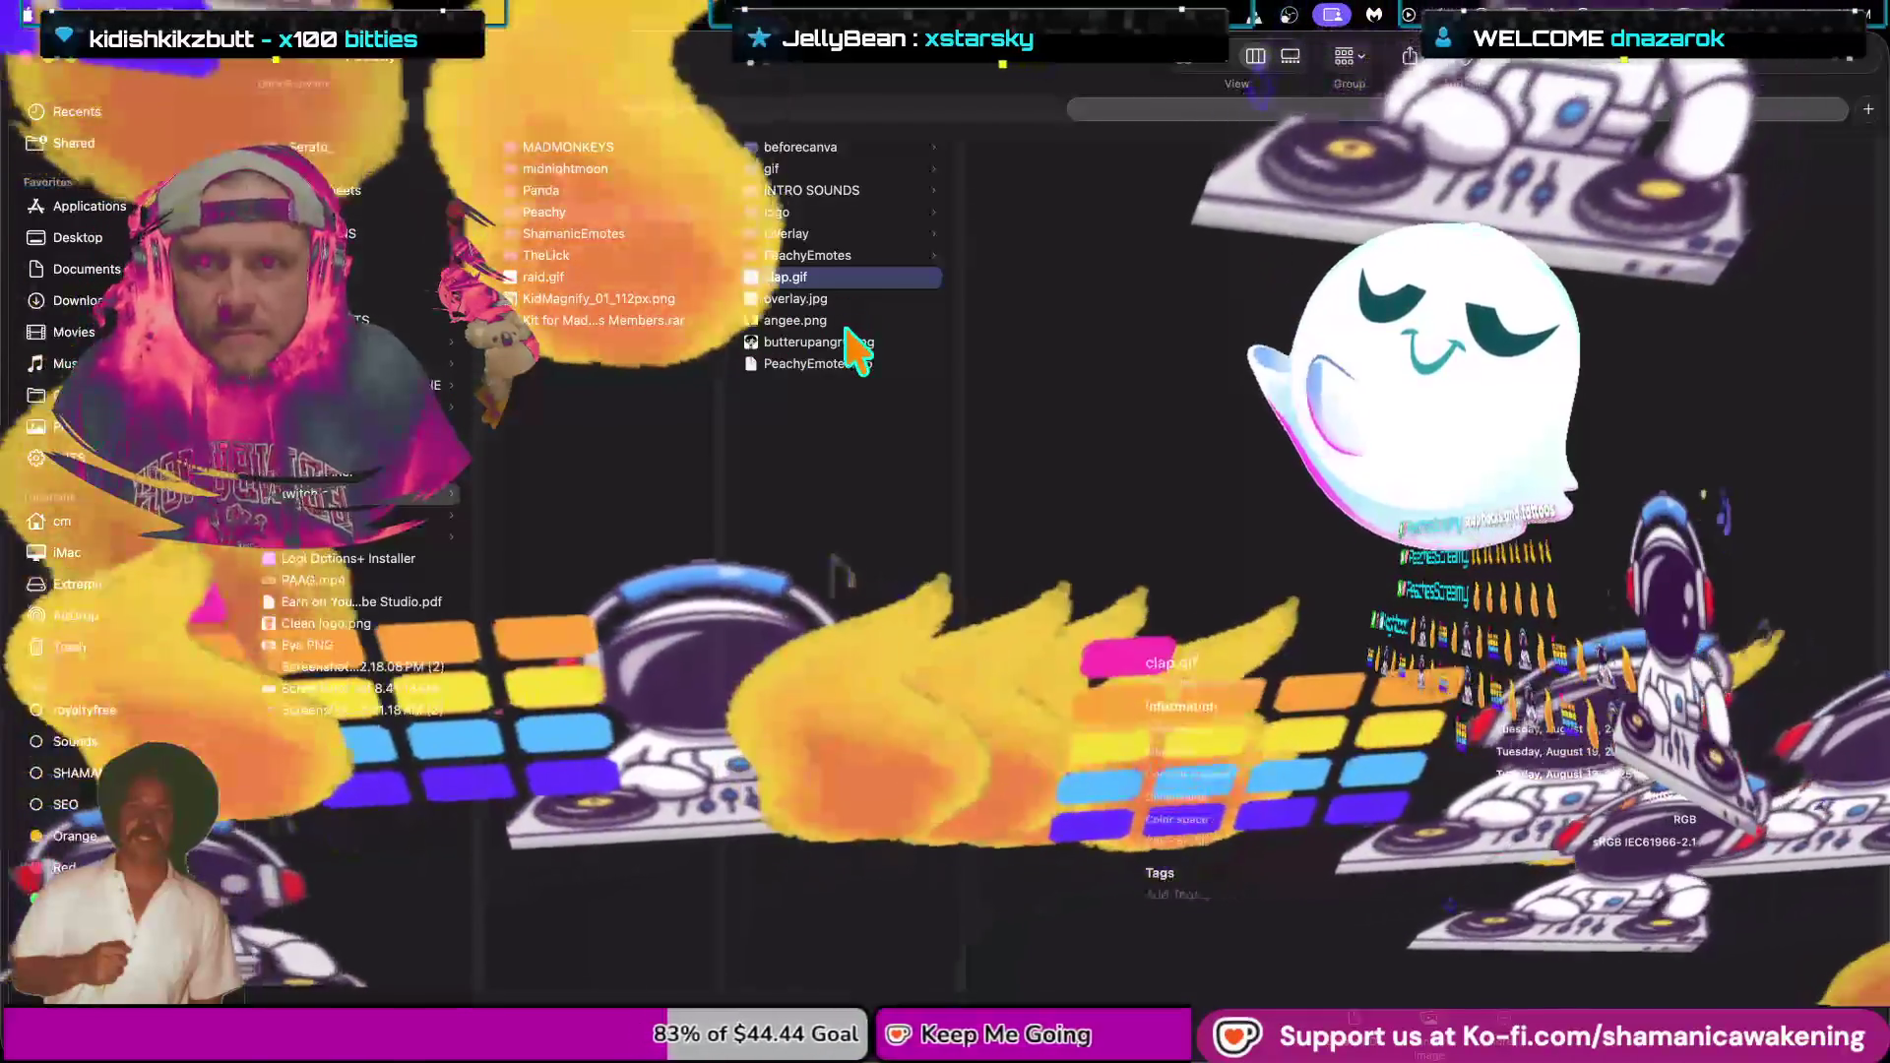
{"action": "left_click", "coordinate": [849, 321]}
{"action": "left_click", "coordinate": [846, 342]}
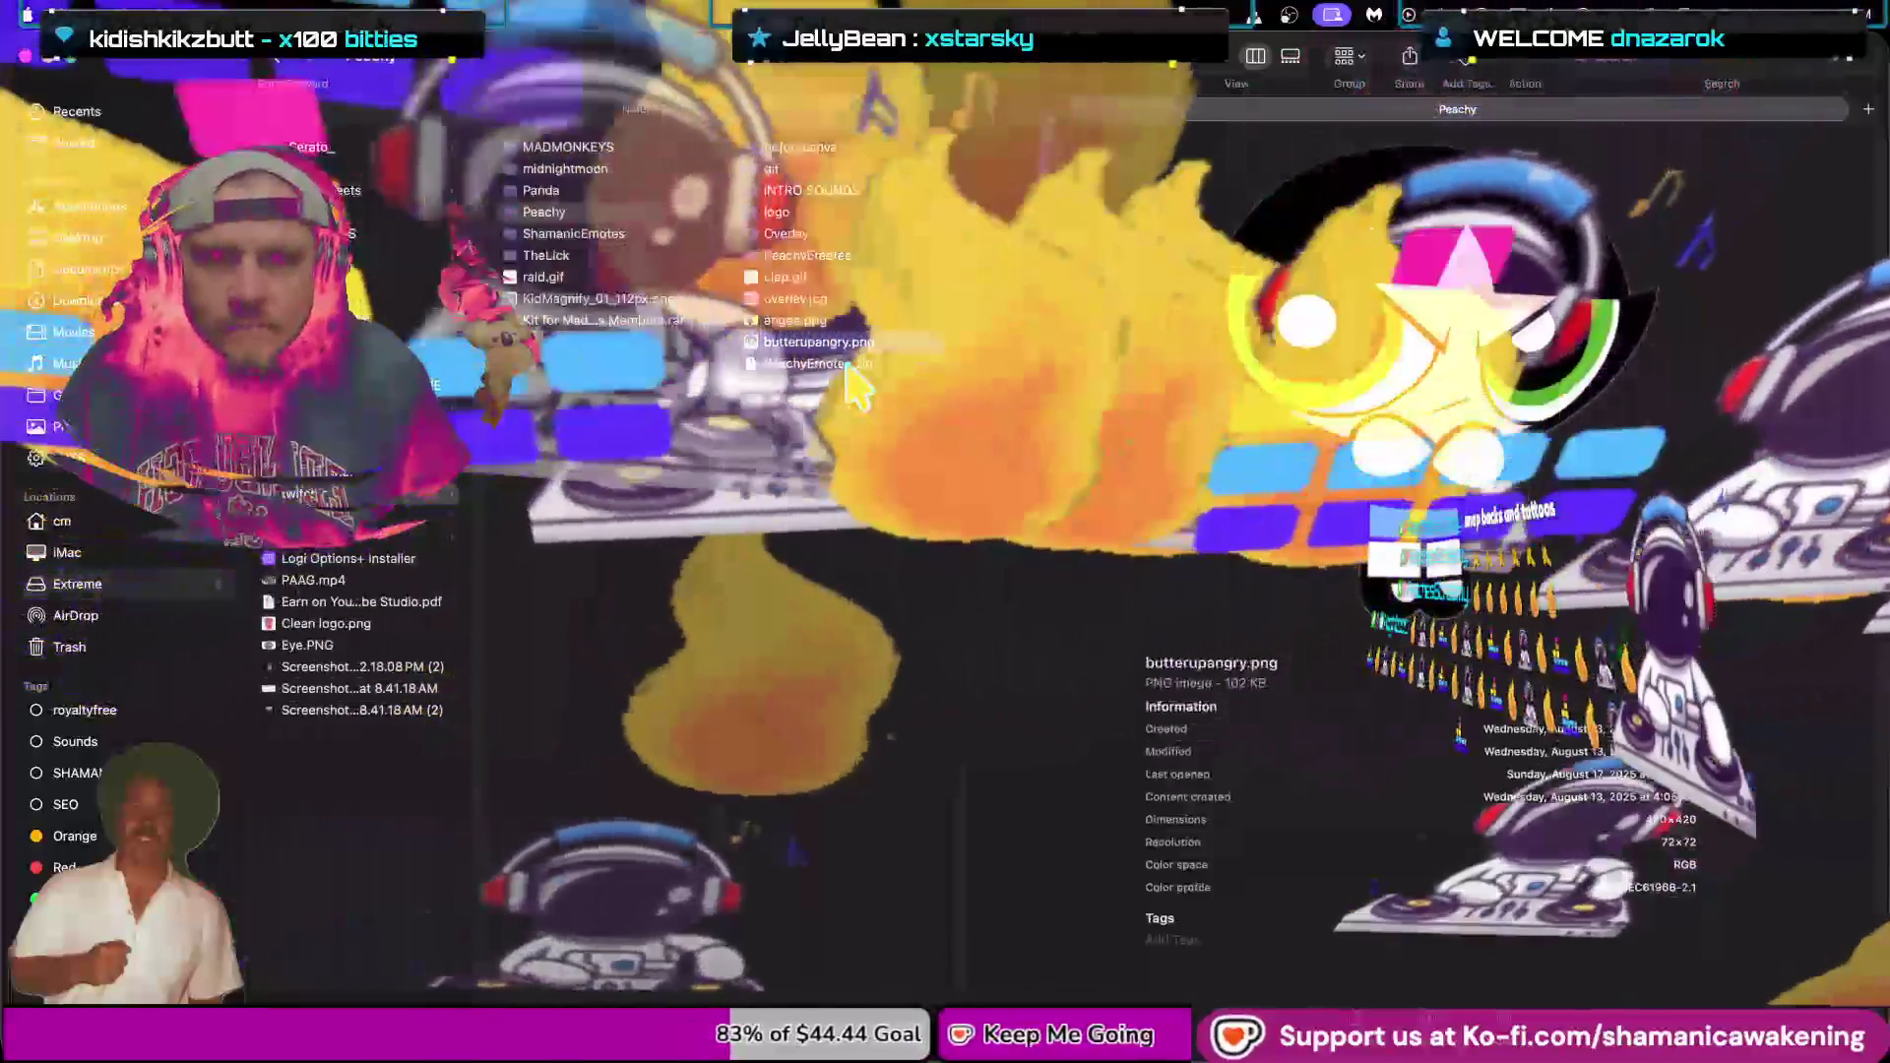
{"action": "left_click", "coordinate": [848, 364]}
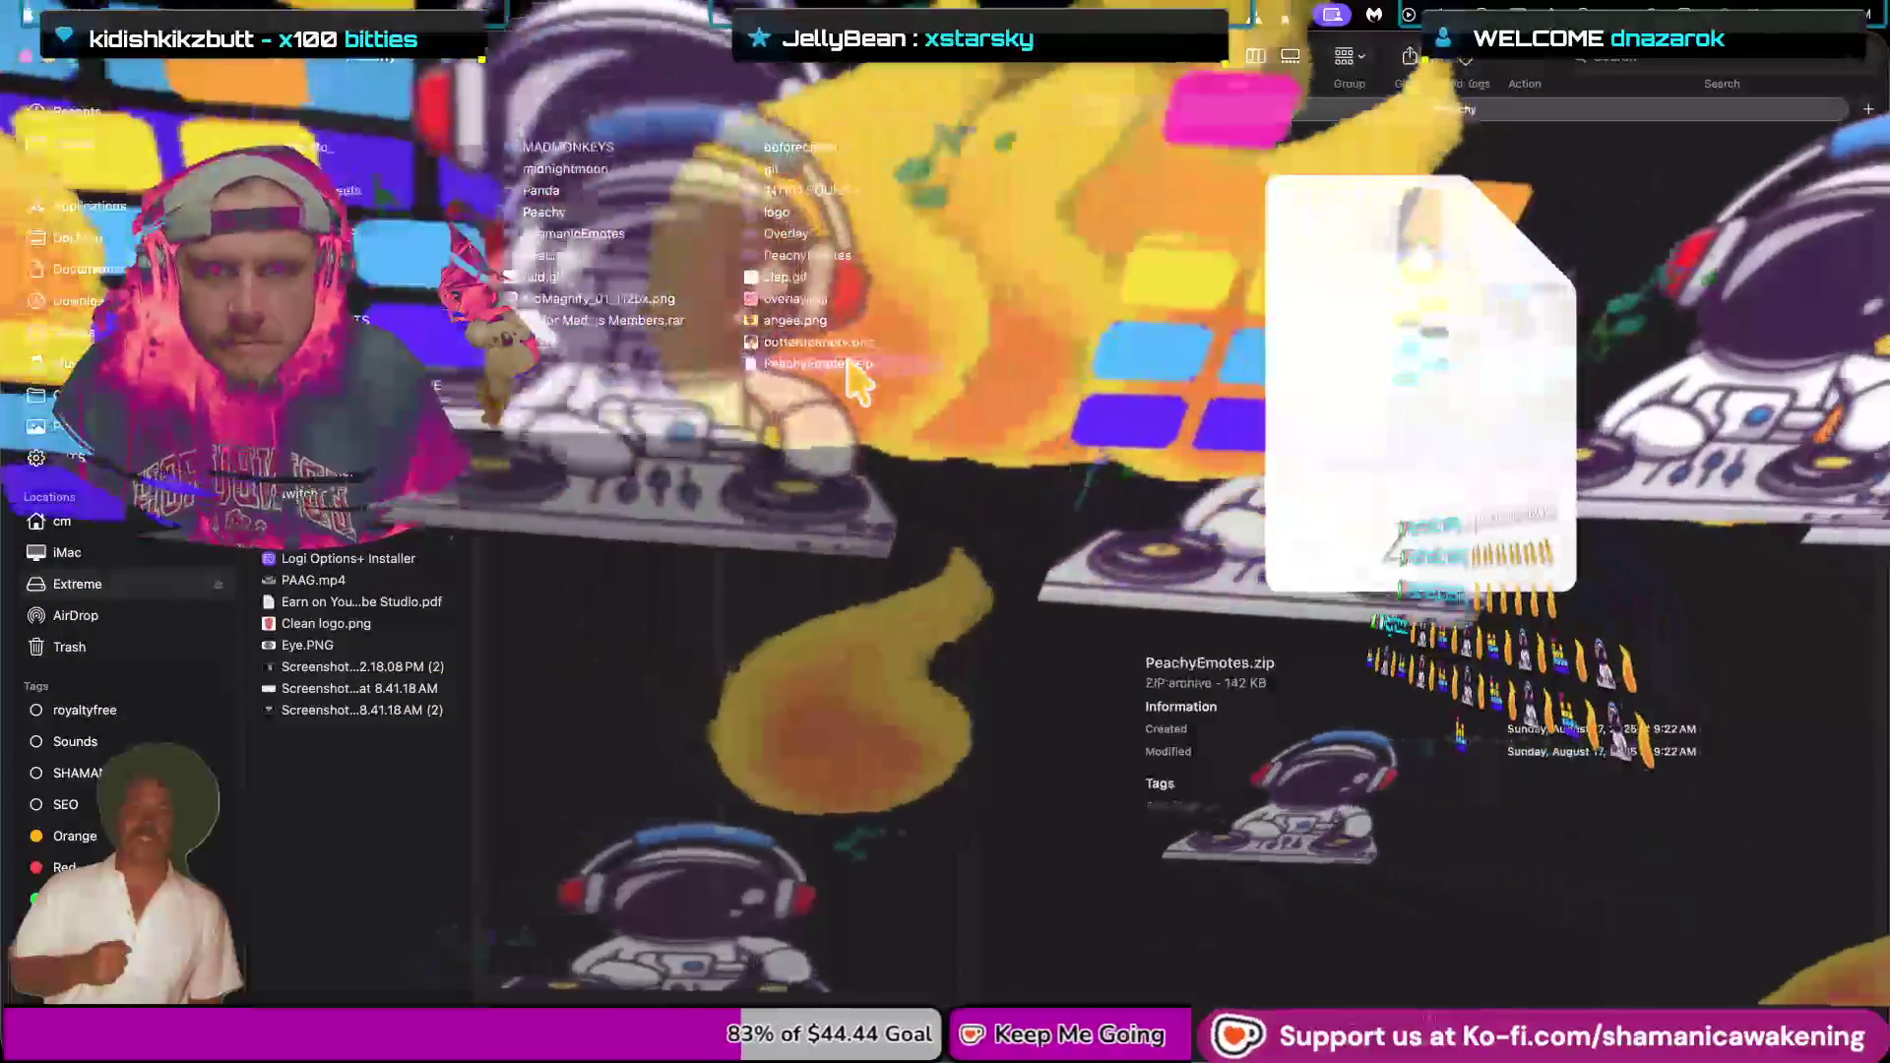
{"action": "left_click", "coordinate": [861, 276]}
Preview the angry, revenge, happy and whaaa emotes in the PeachyEmotes folder.
{"action": "left_click", "coordinate": [866, 256]}
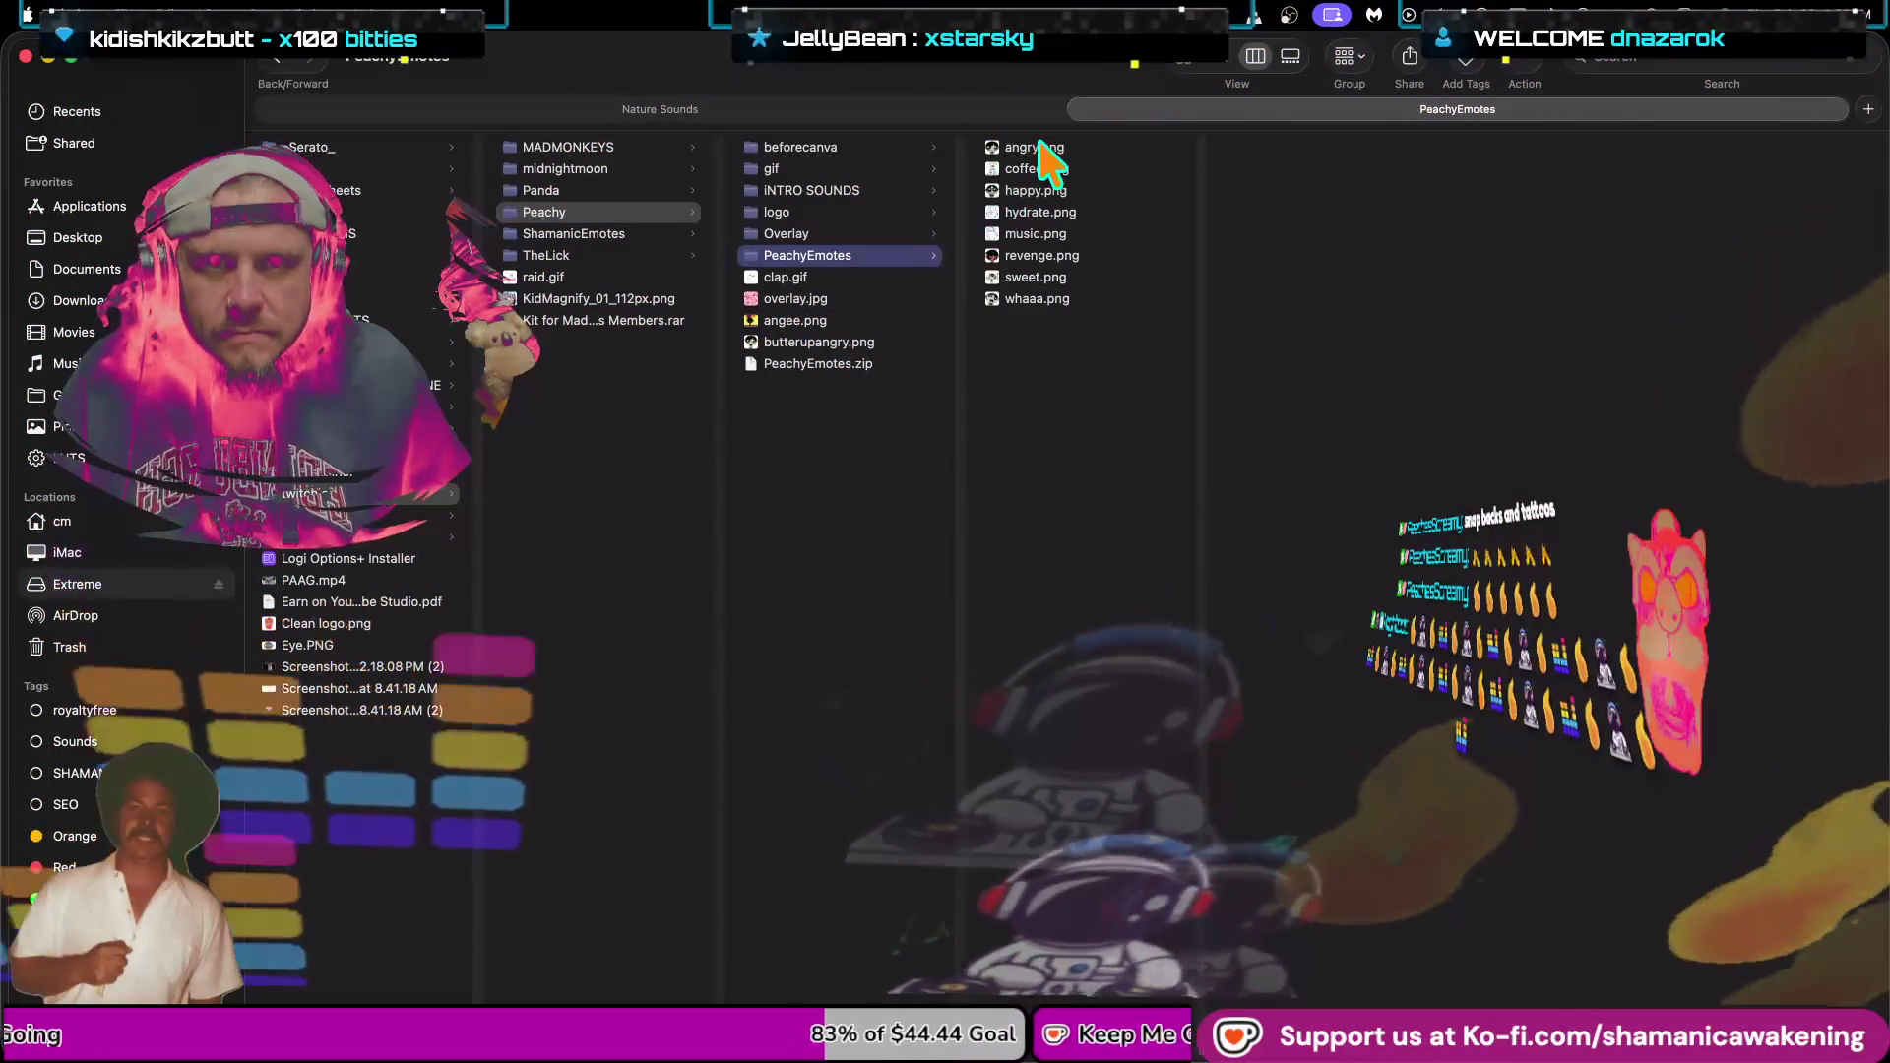
{"action": "left_click", "coordinate": [1038, 149]}
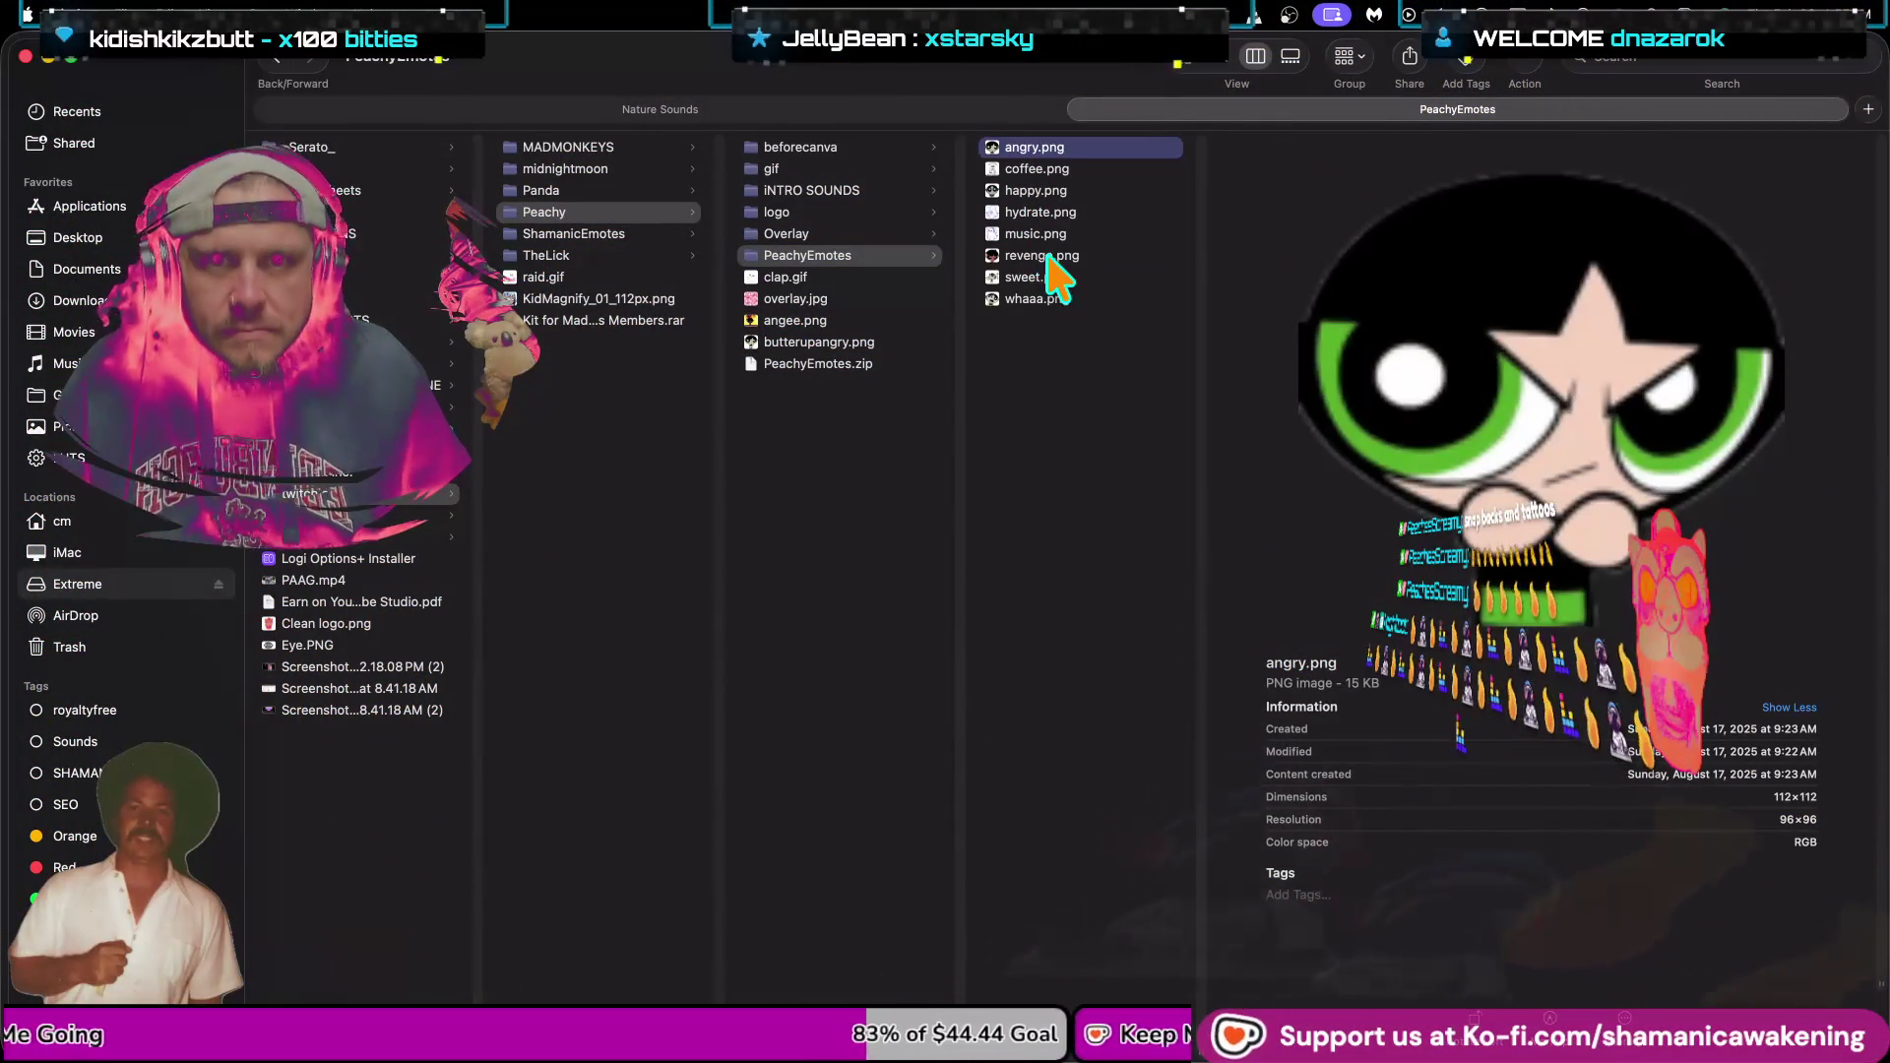
{"action": "left_click", "coordinate": [1047, 258]}
{"action": "left_click", "coordinate": [1057, 193]}
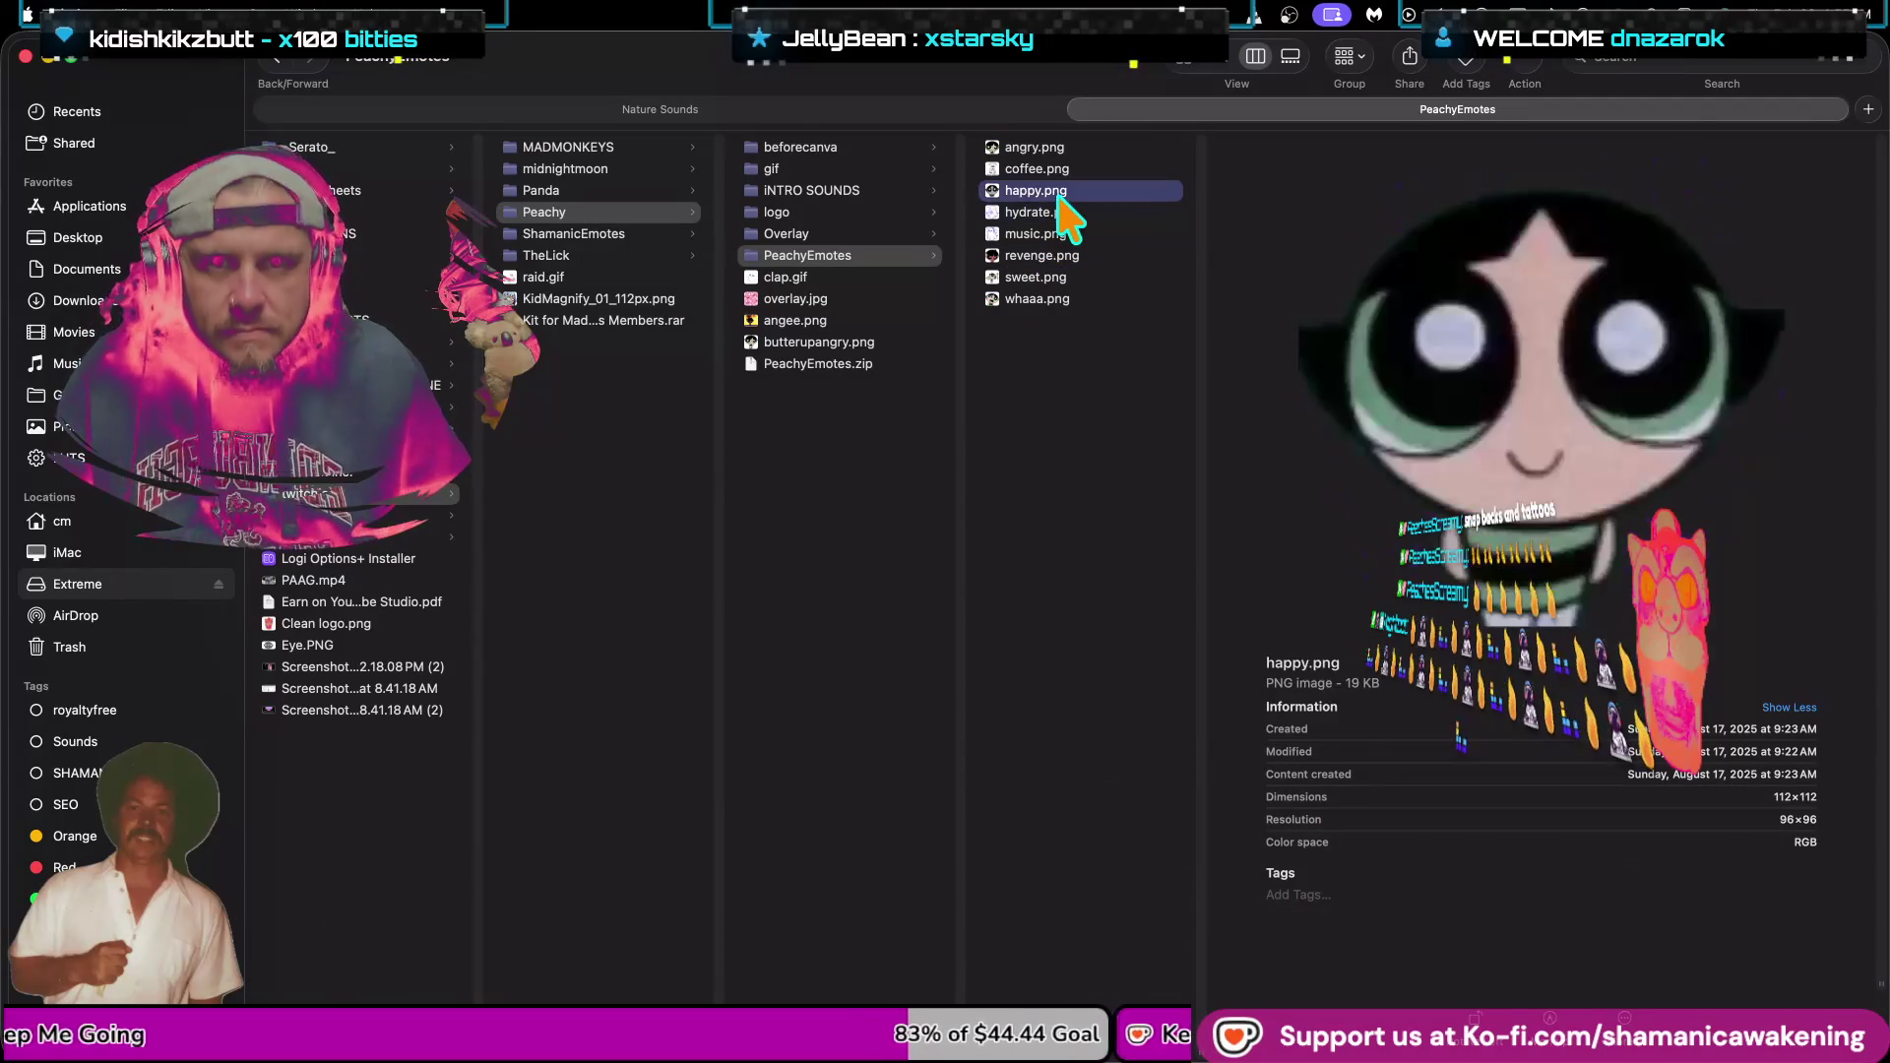
{"action": "left_click", "coordinate": [1063, 300]}
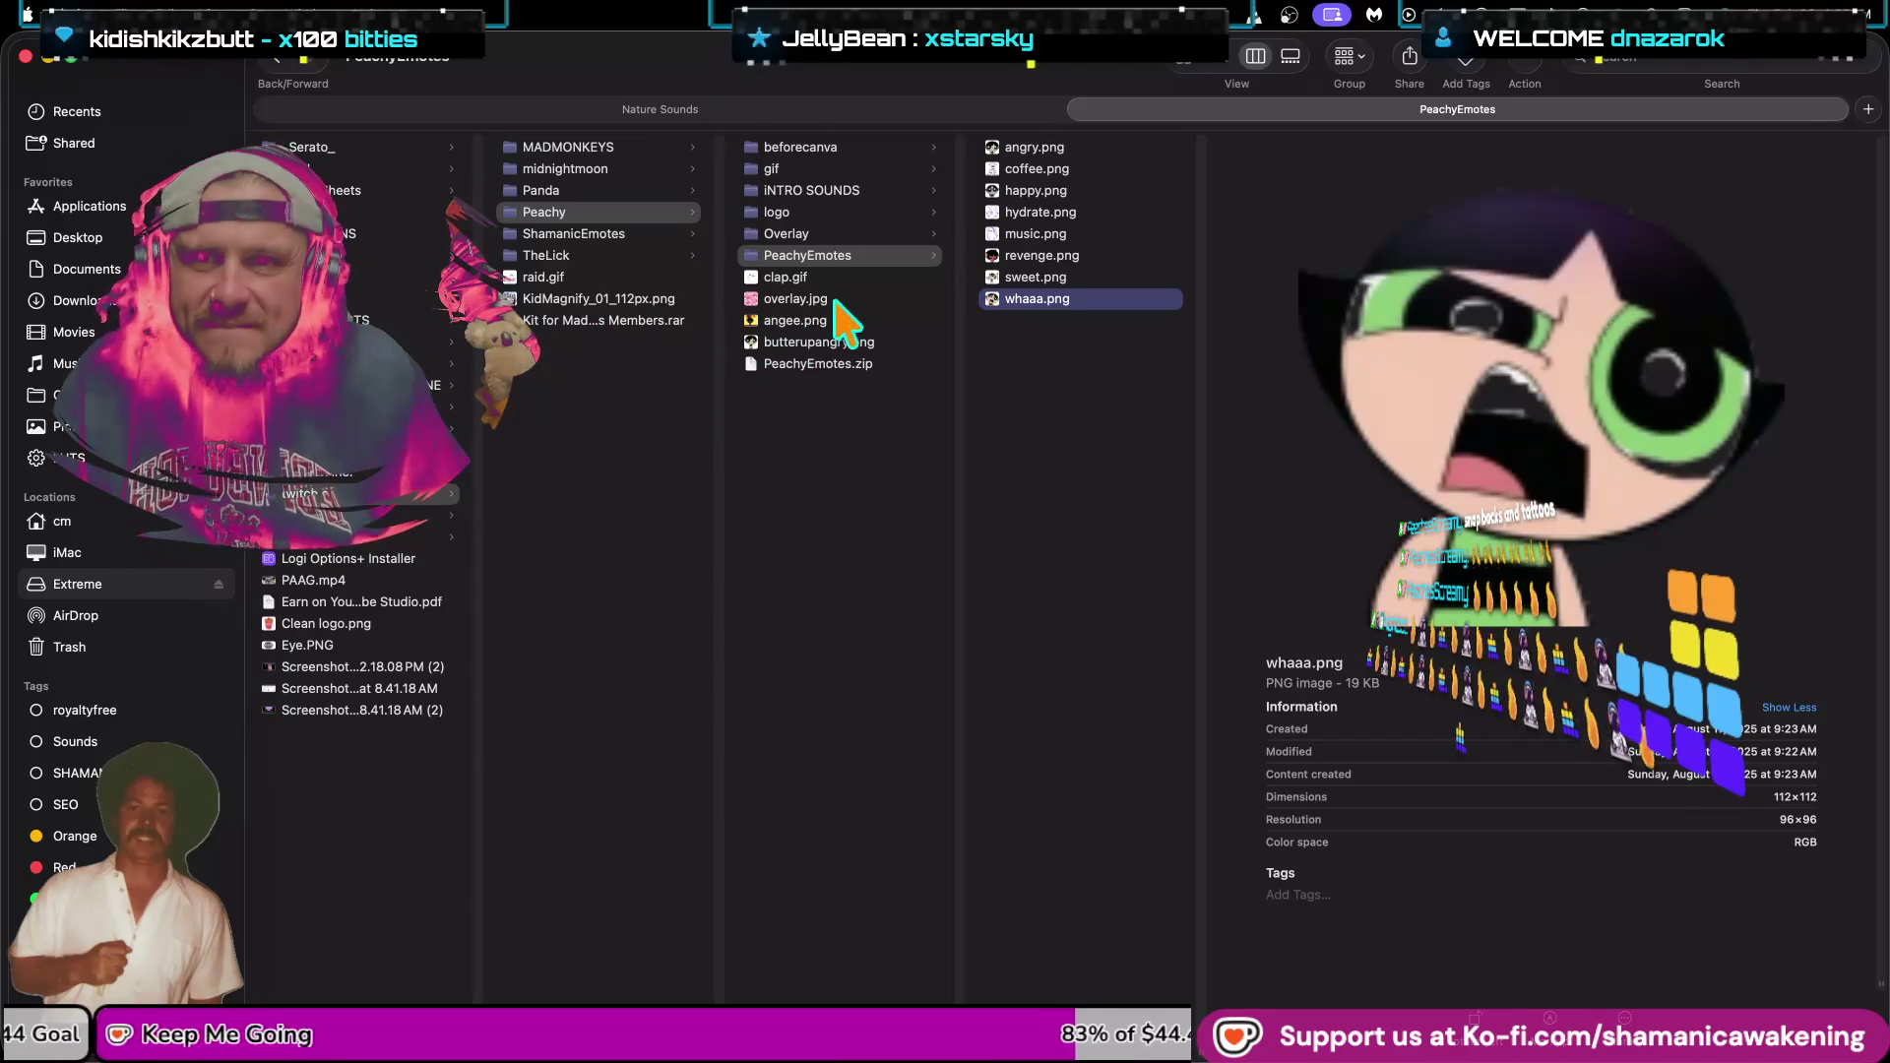
Preview the IMG_4135.png logo, then open the empty INTRO SOUNDS folder in its own window.
{"action": "left_click", "coordinate": [881, 210]}
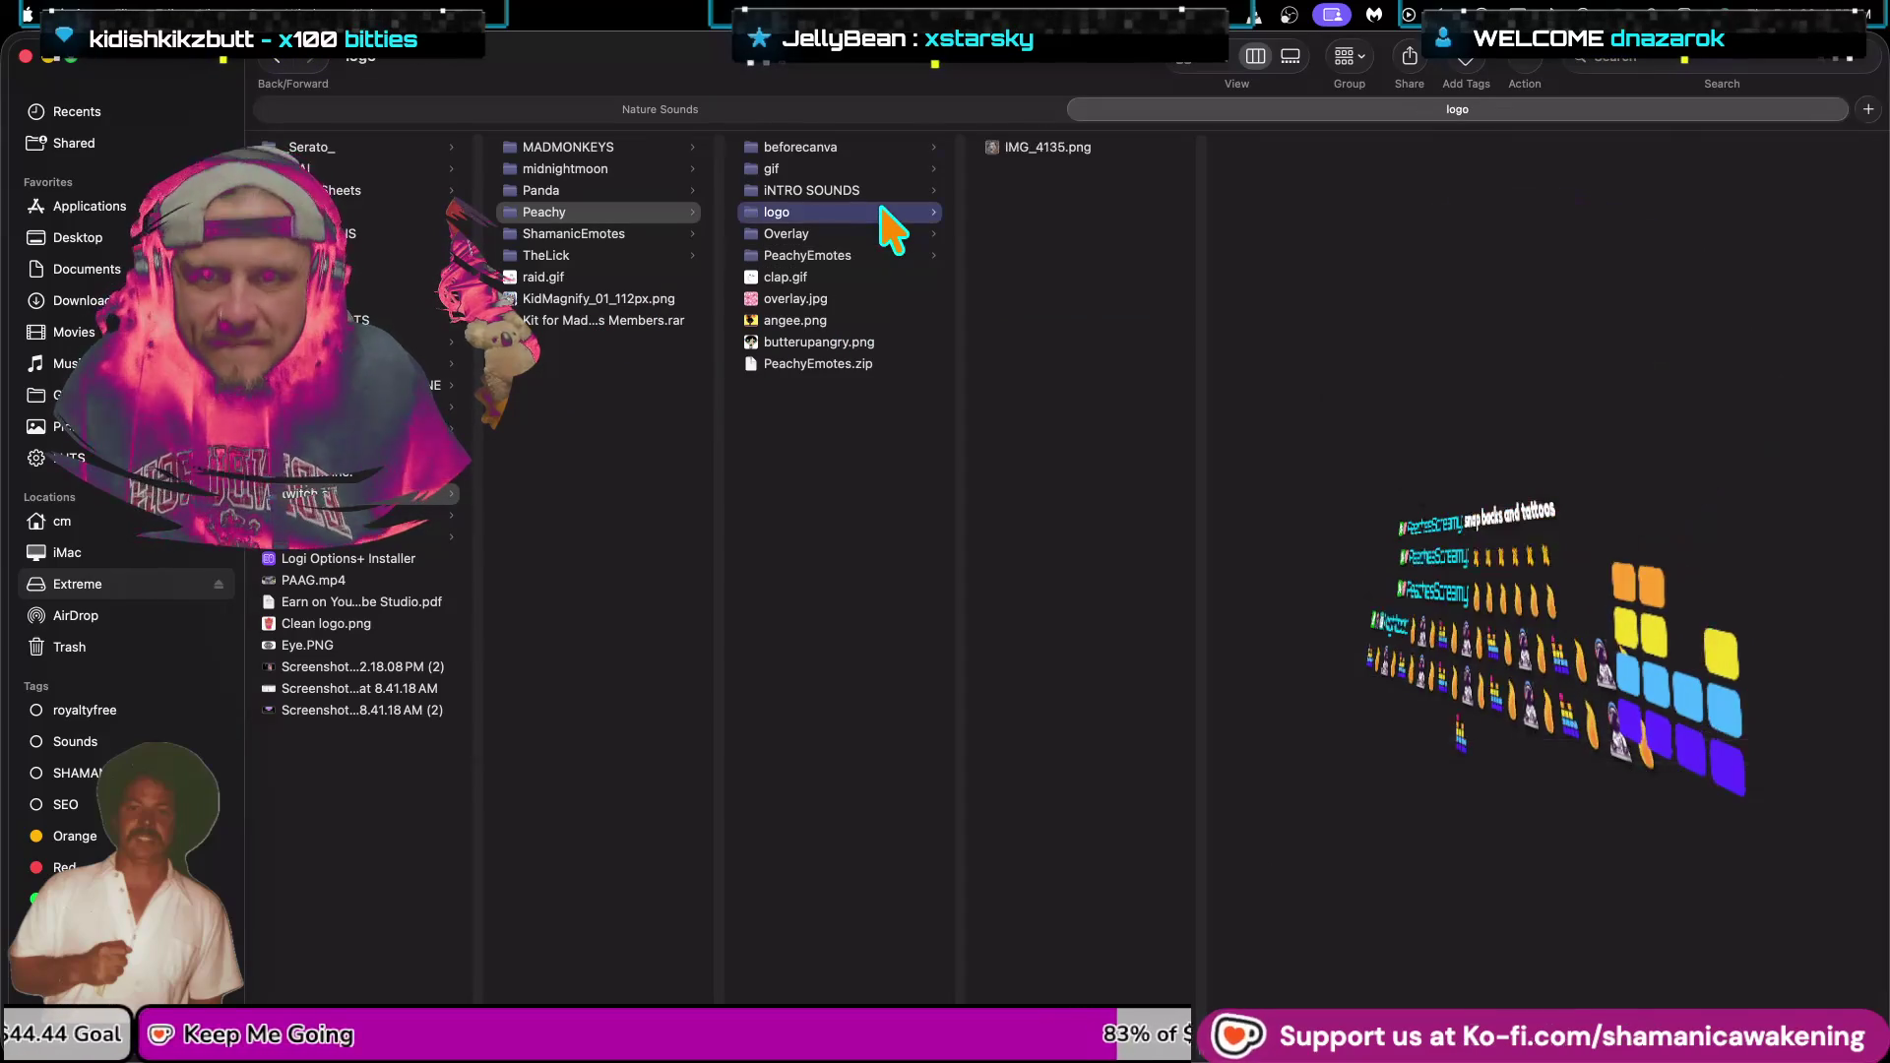
{"action": "left_click", "coordinate": [1053, 146]}
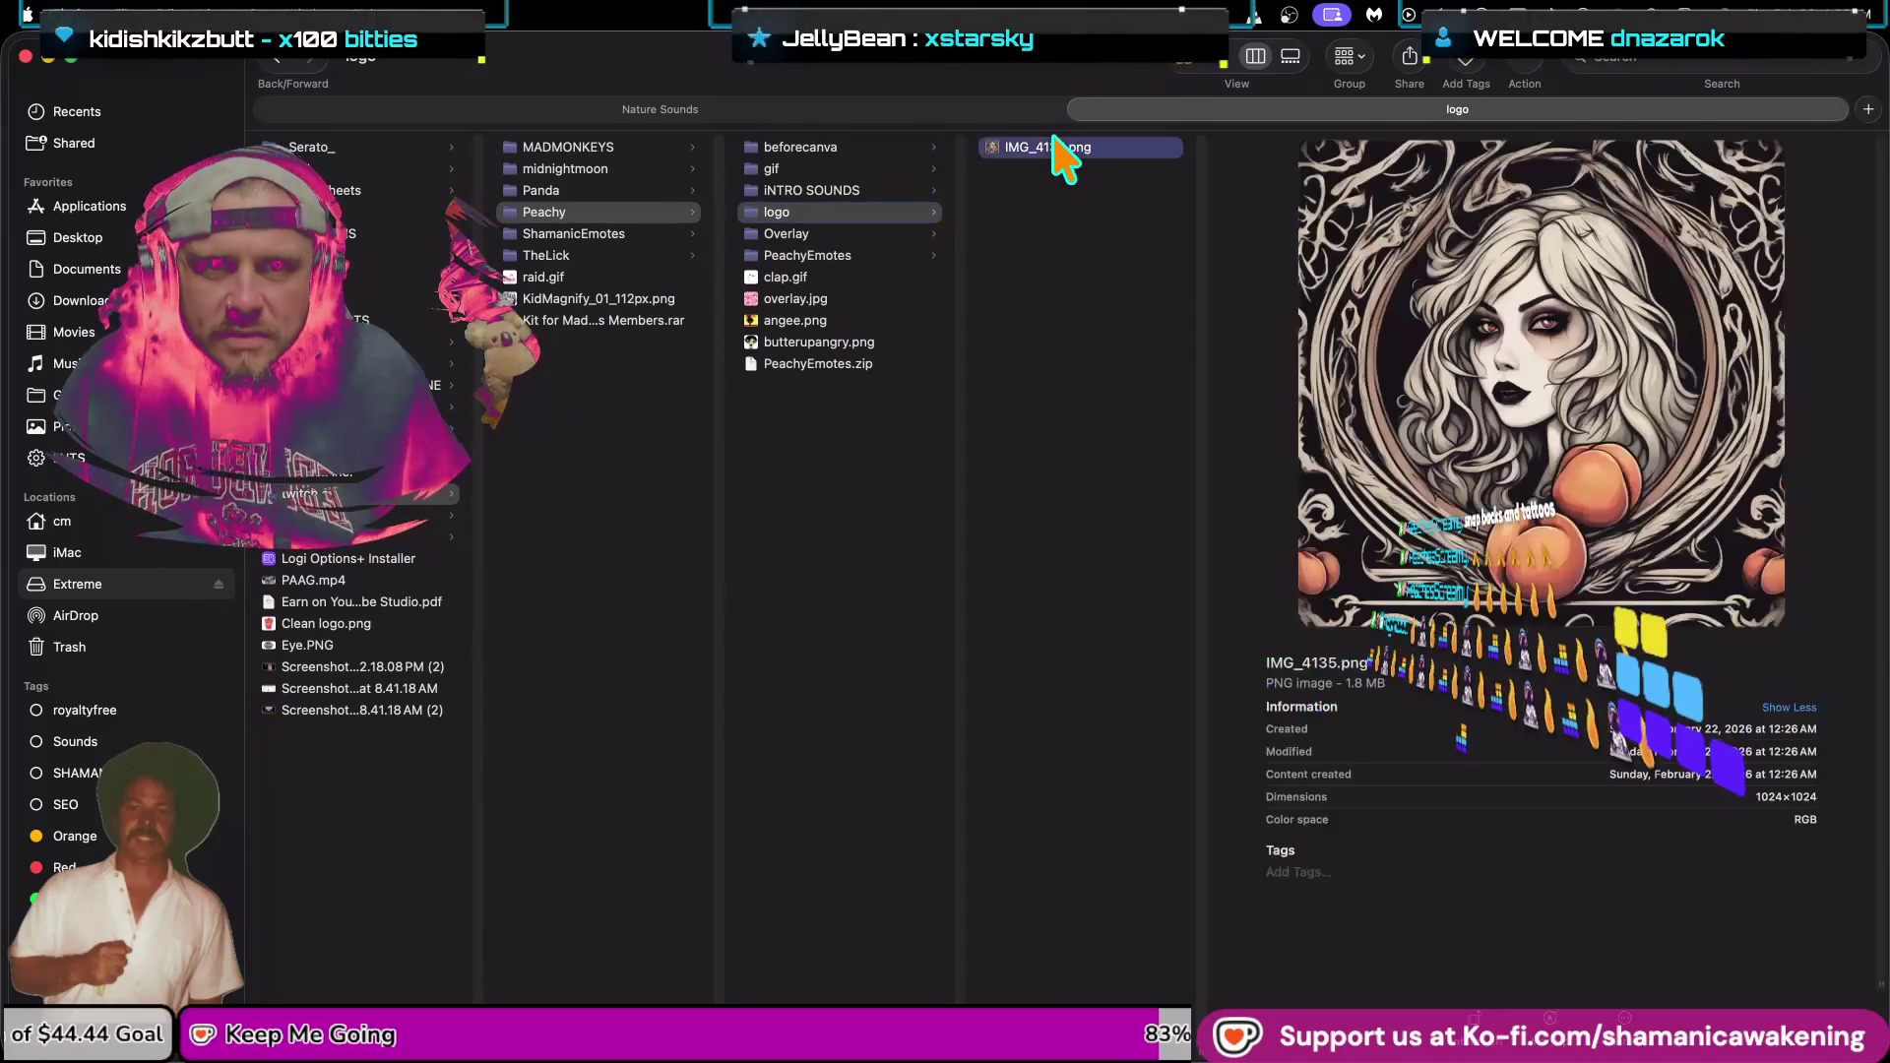
{"action": "left_click", "coordinate": [895, 187]}
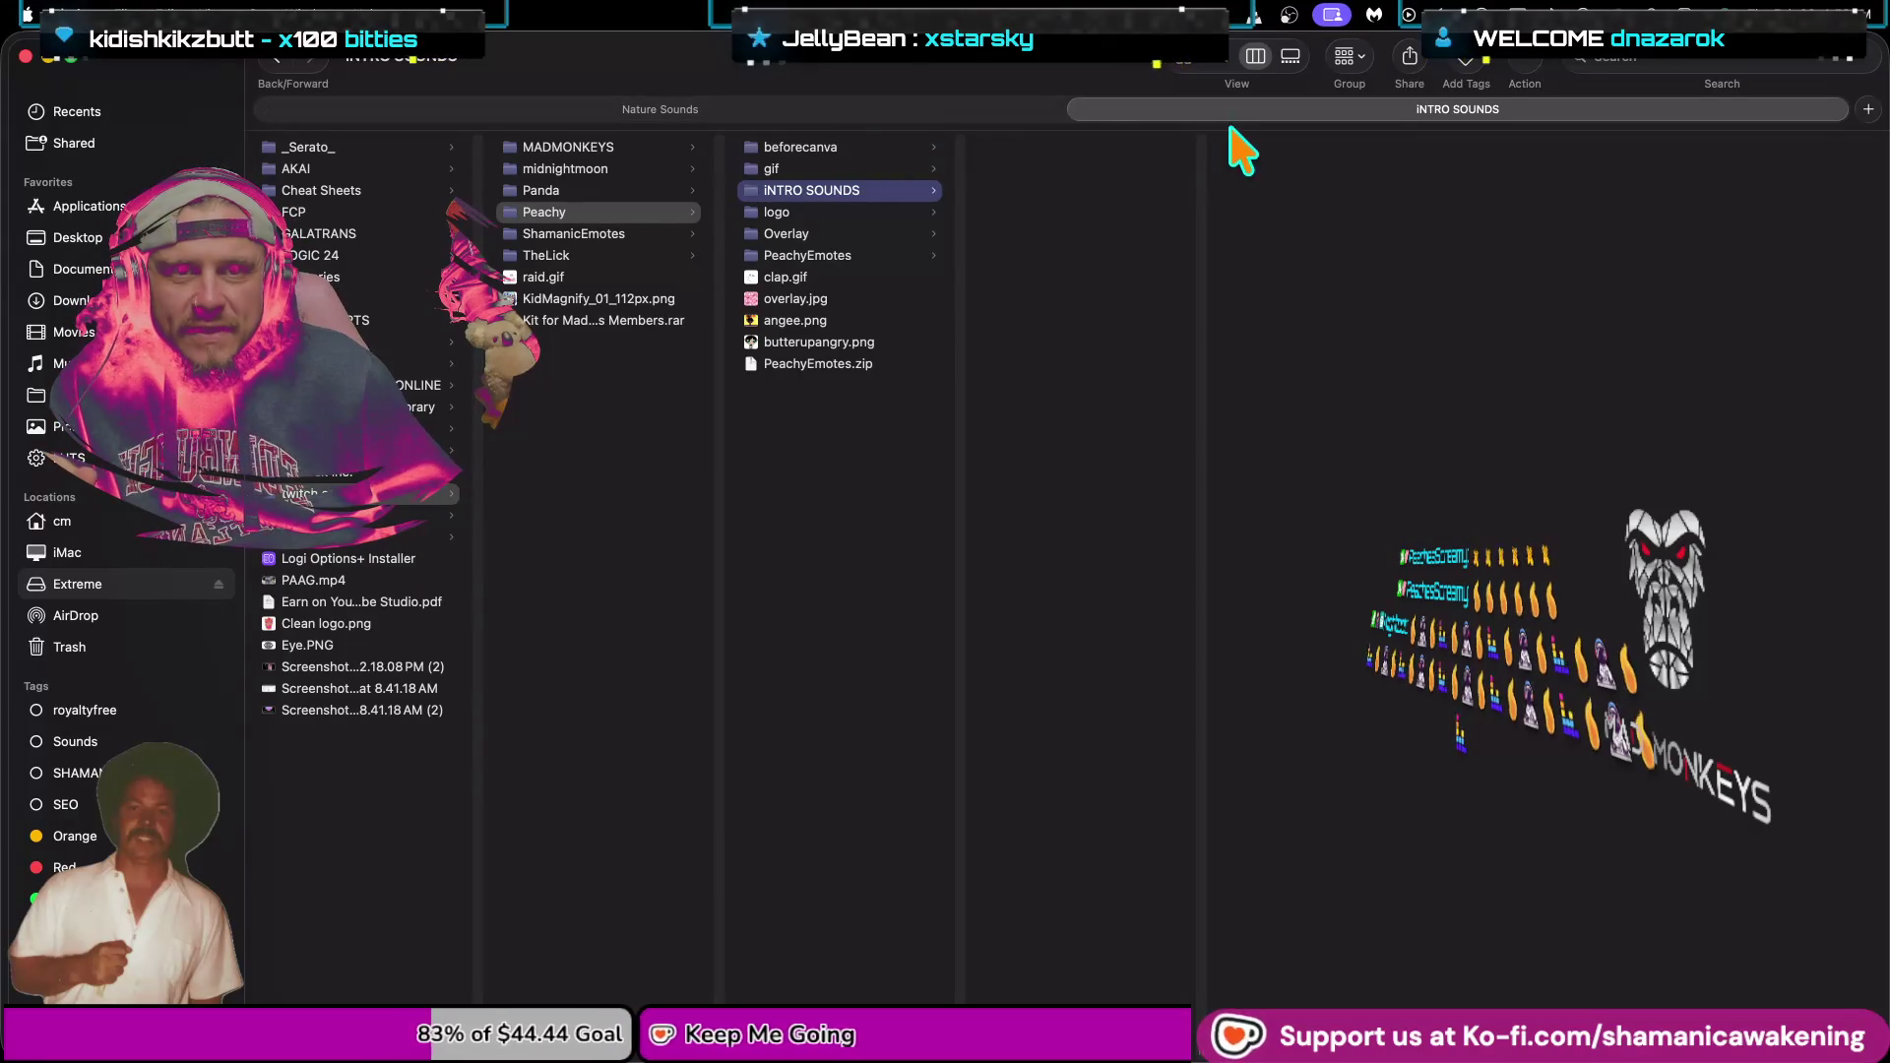
{"action": "mouse_move", "coordinate": [1174, 110]}
{"action": "left_mouse_down"}
{"action": "mouse_move", "coordinate": [1040, 110]}
{"action": "mouse_move", "coordinate": [1194, 464]}
{"action": "left_mouse_up"}
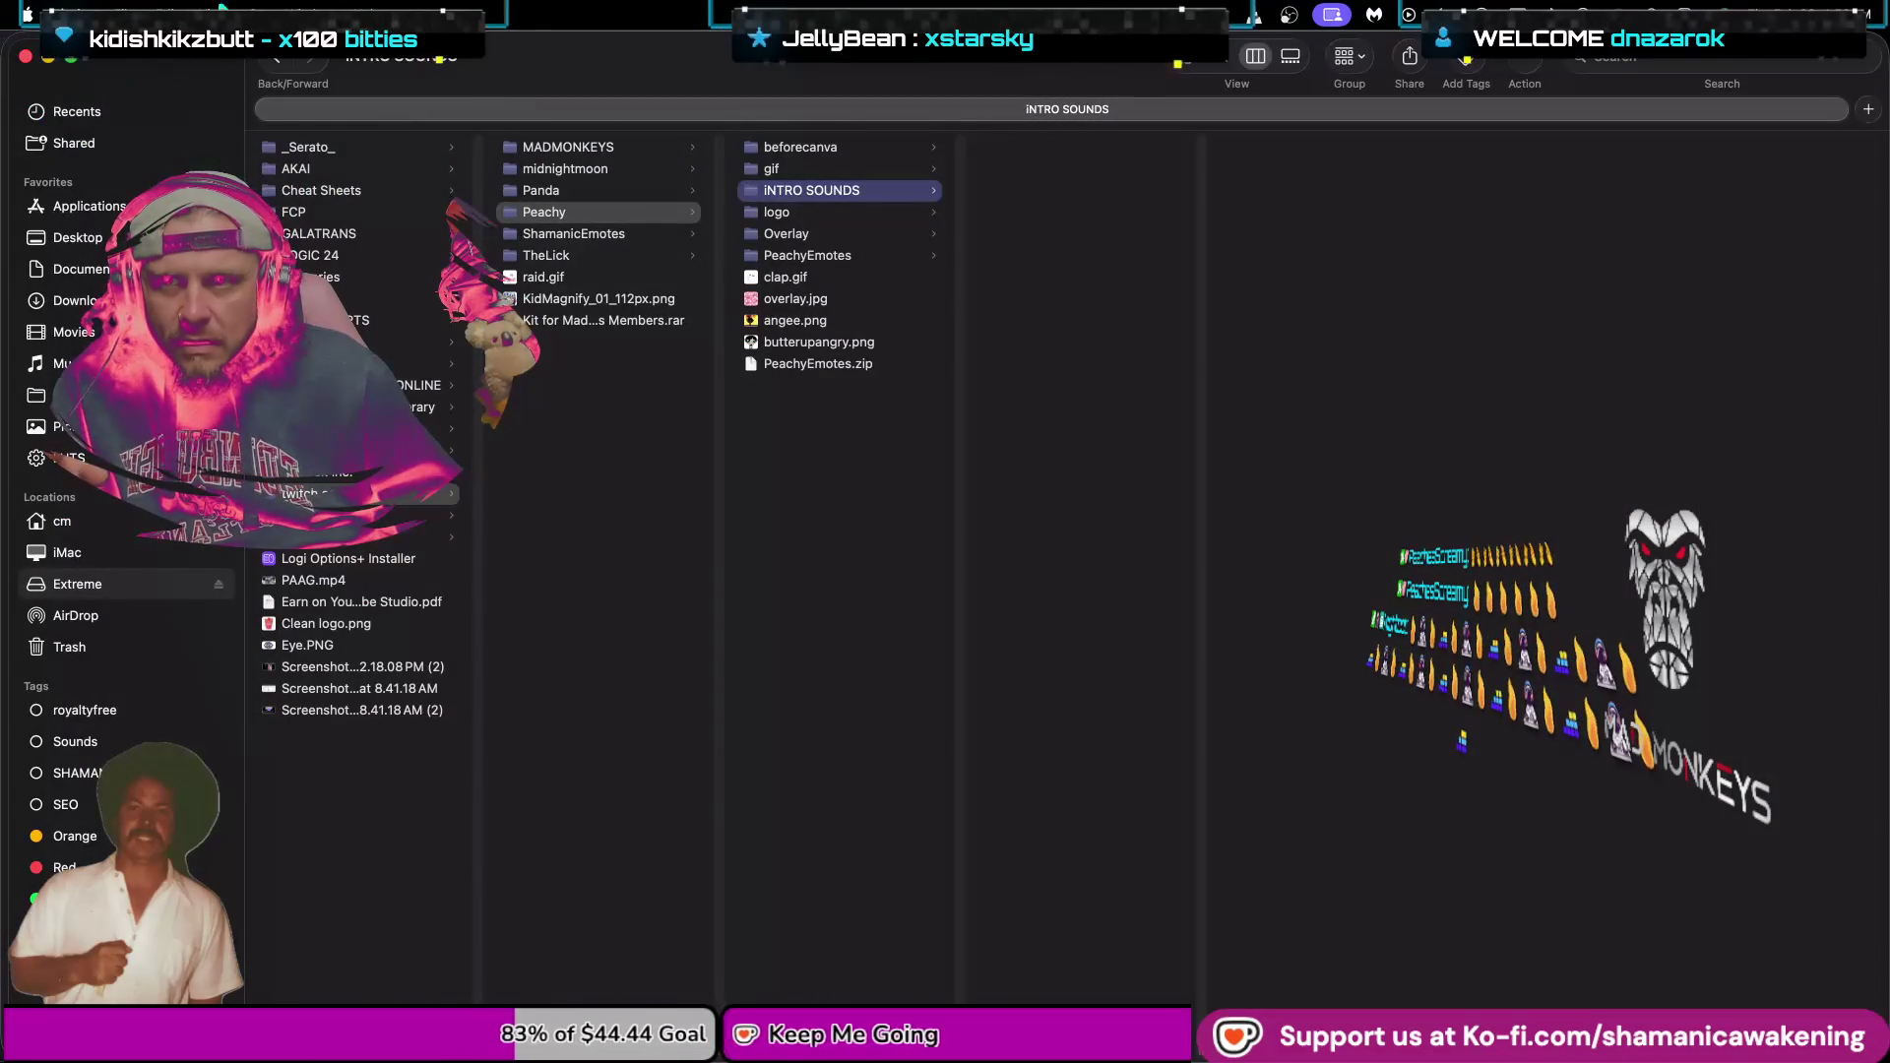
Tile INTRO SOUNDS on the right half and Nature Sounds on the left half of the screen.
{"action": "mouse_move", "coordinate": [71, 56]}
{"action": "mouse_move", "coordinate": [498, 179]}
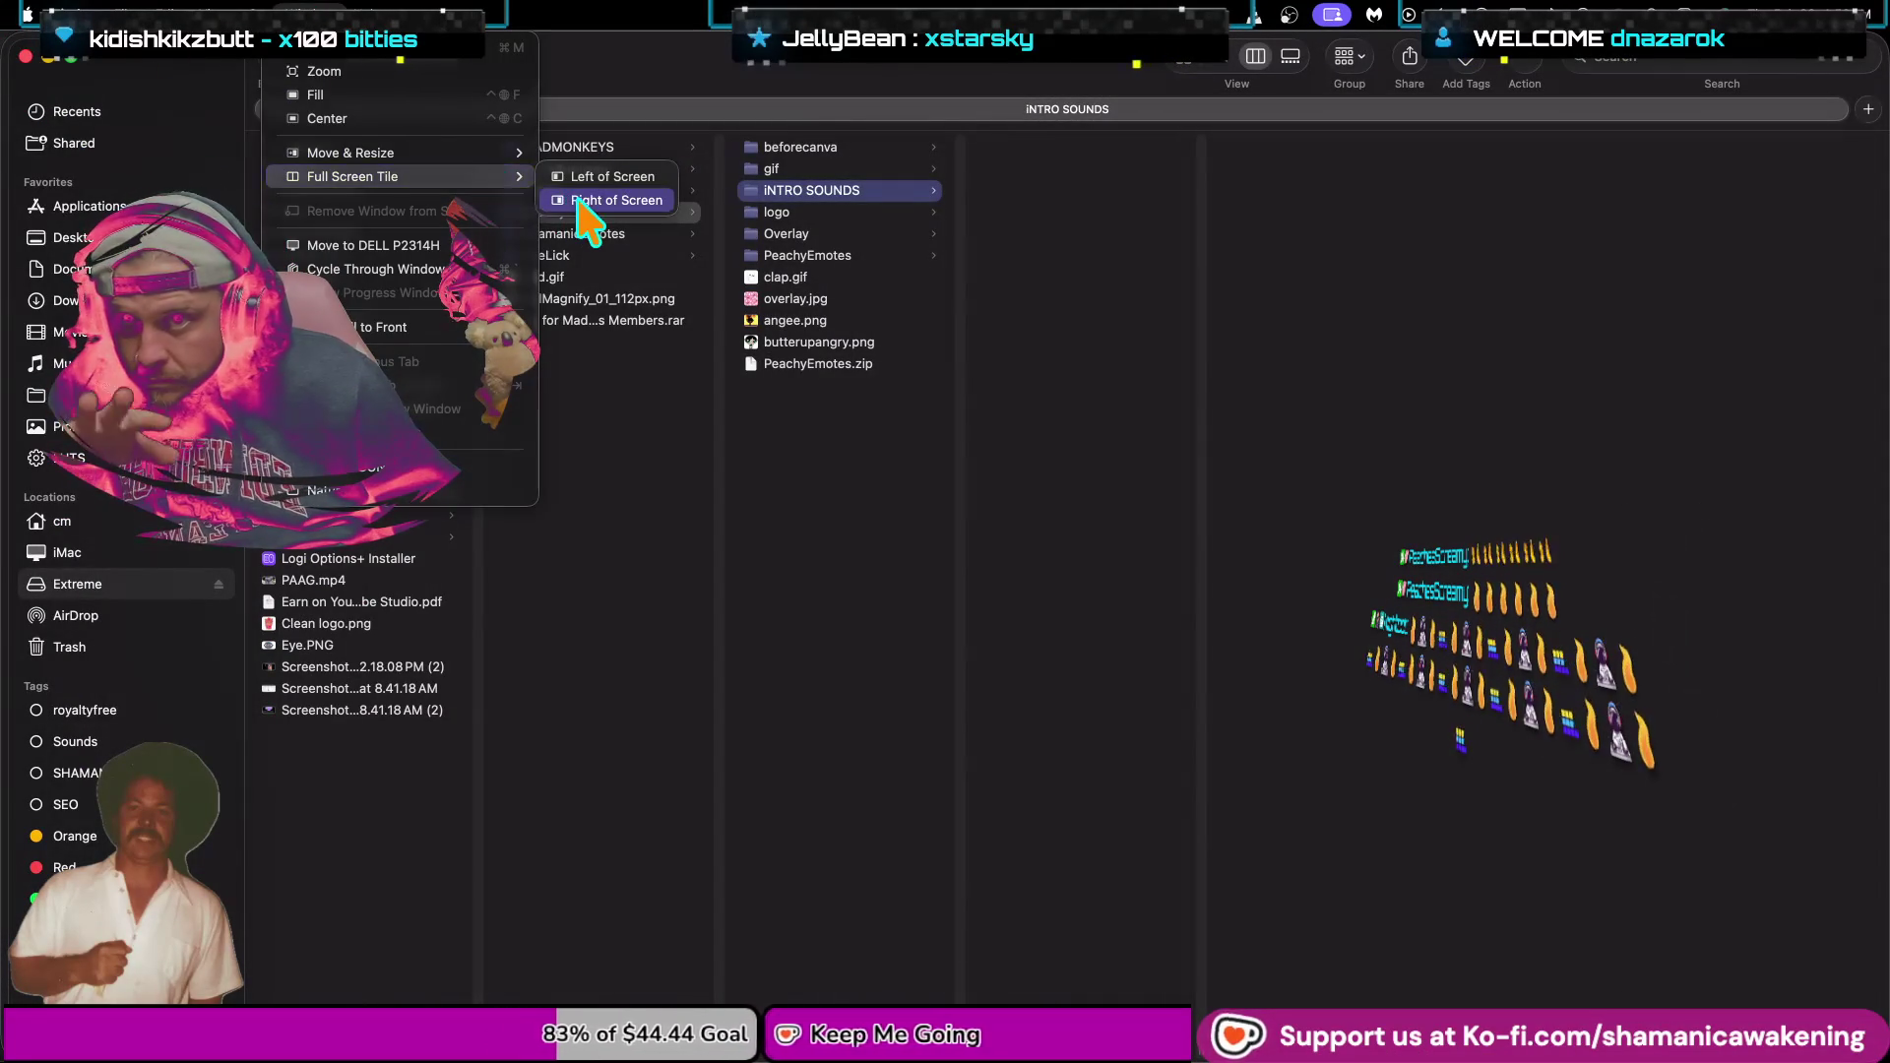
{"action": "left_click", "coordinate": [616, 200]}
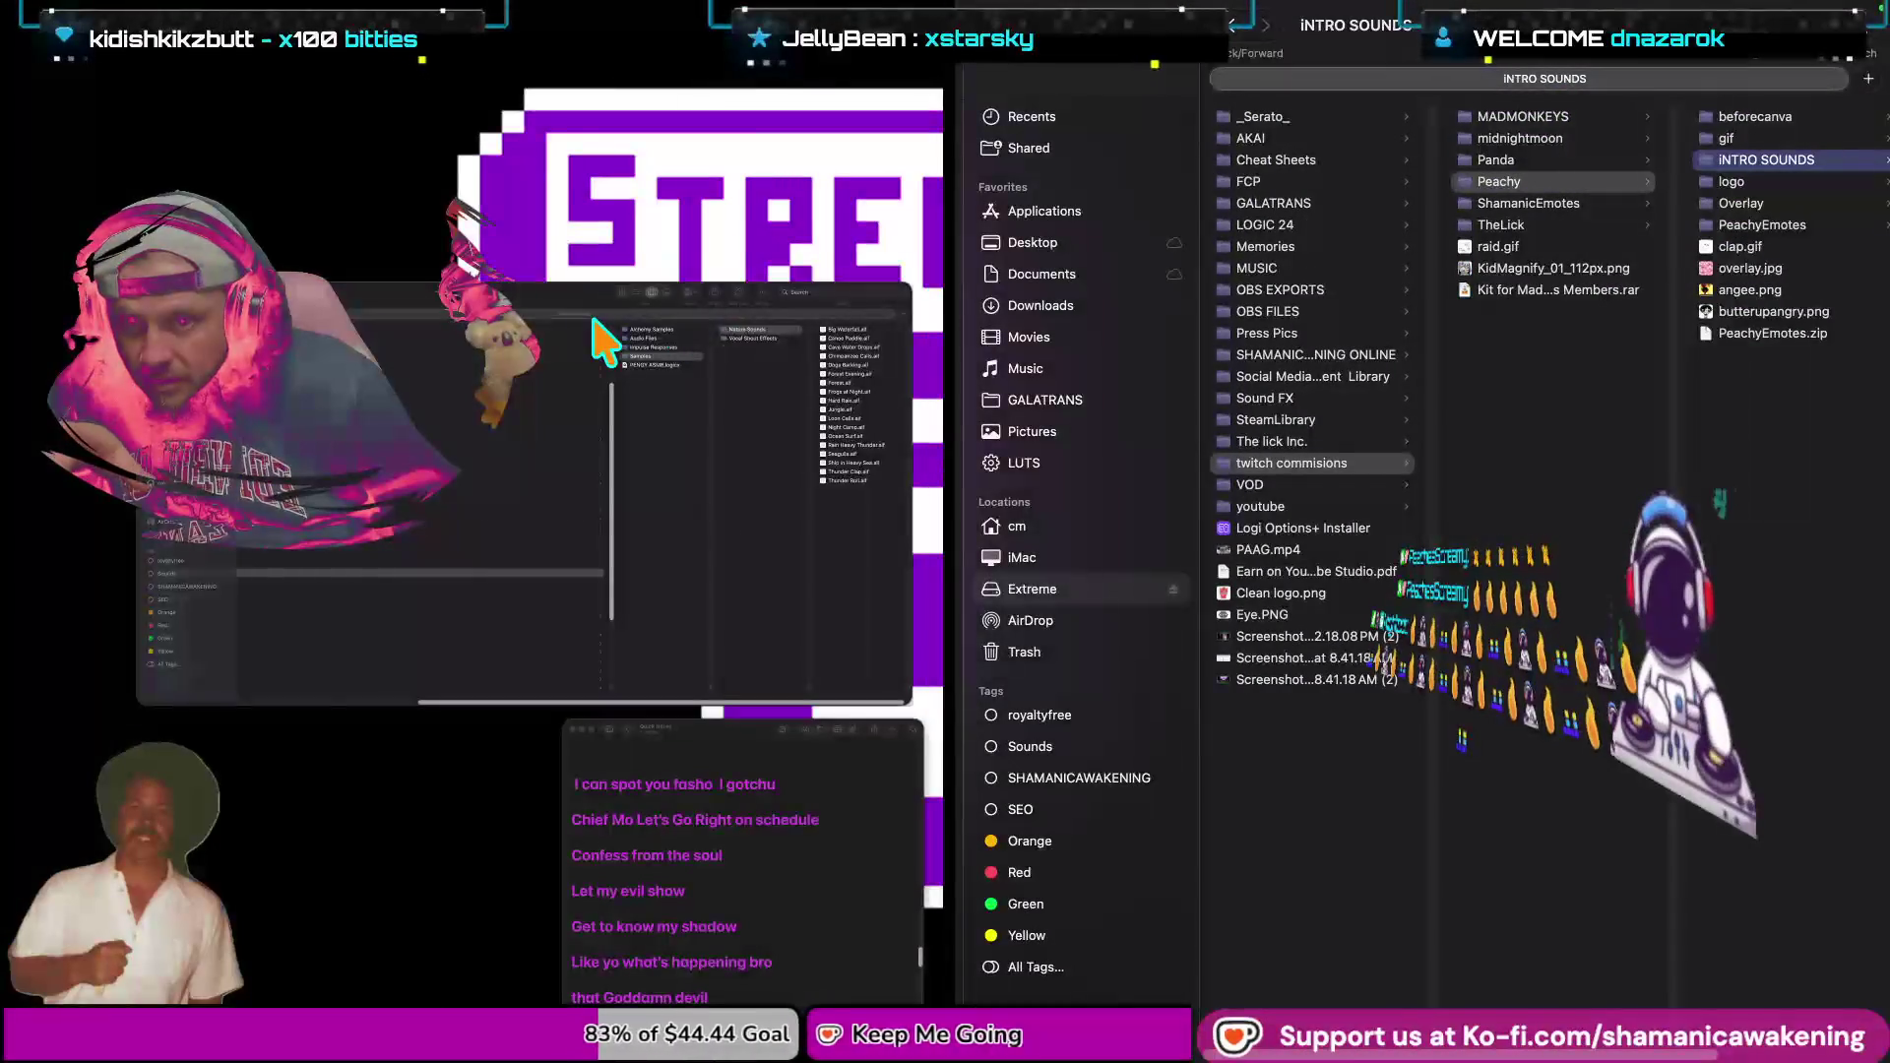
{"action": "left_click", "coordinate": [602, 339]}
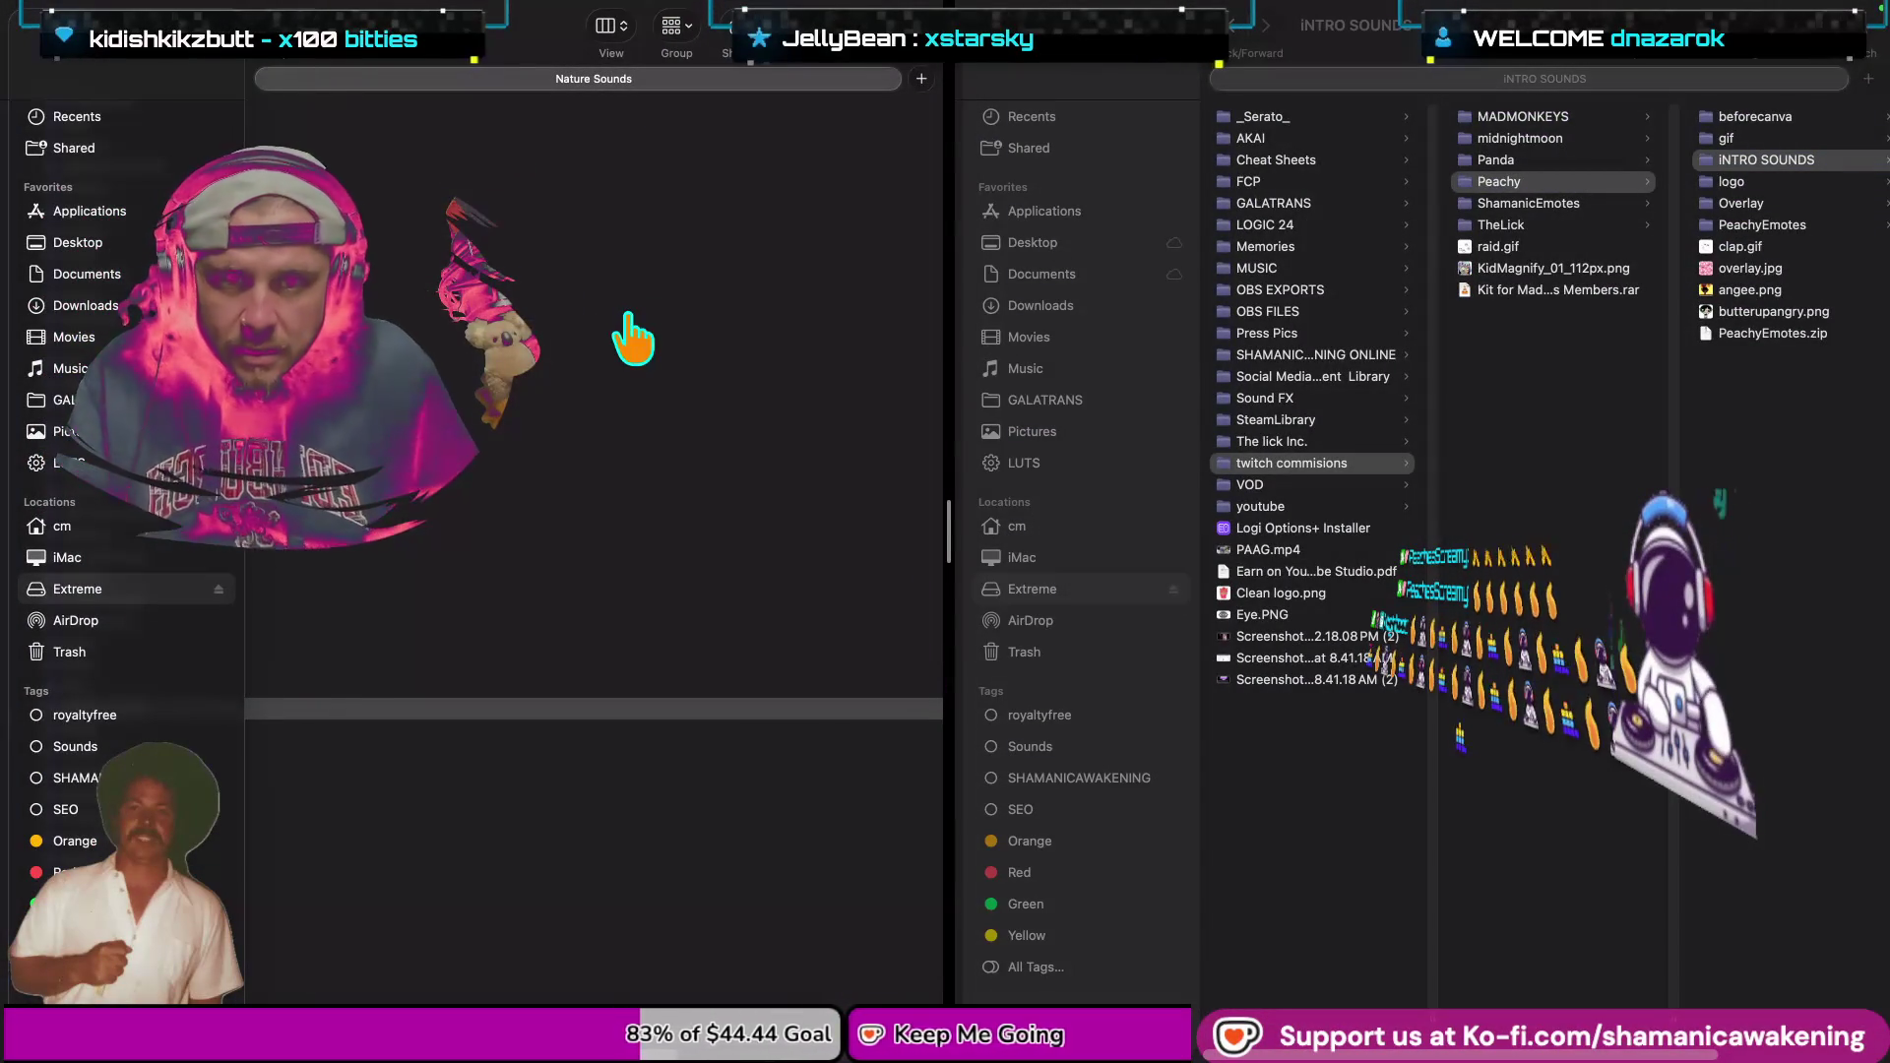
{"action": "key", "text": "super+h"}
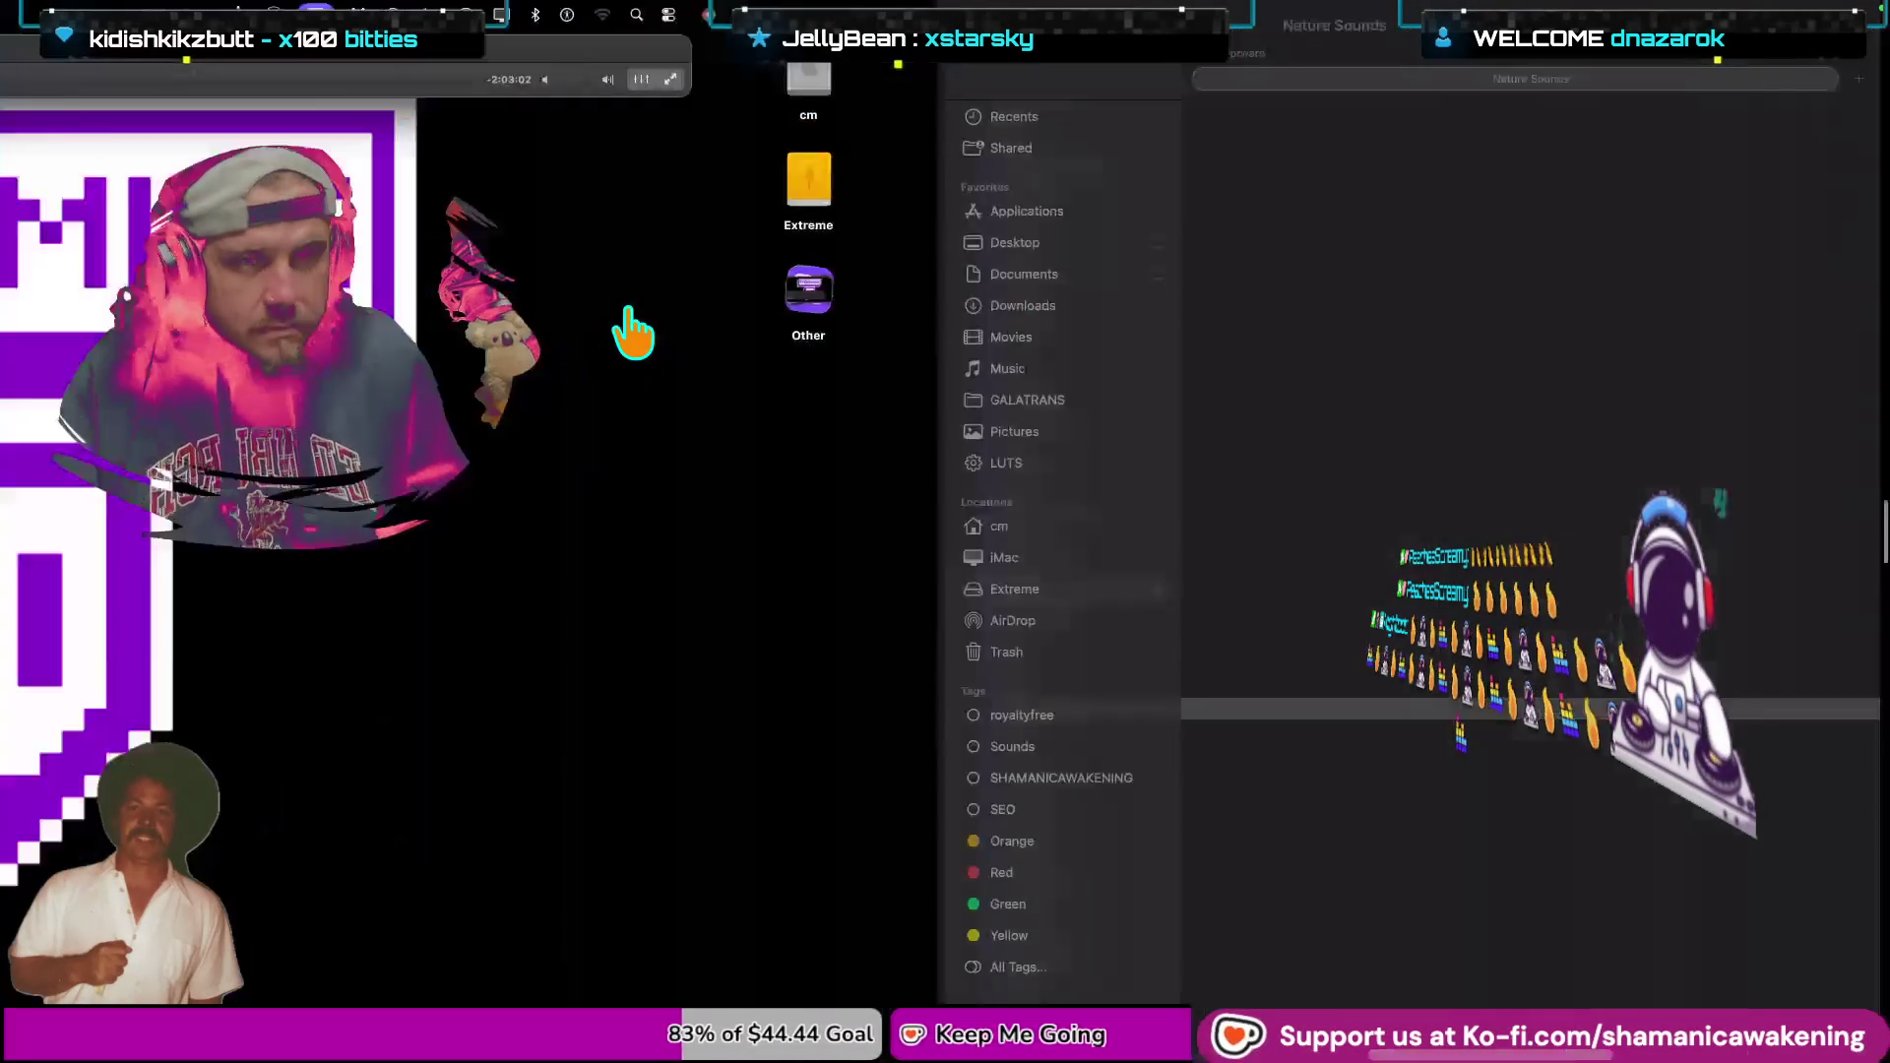
{"action": "left_click", "coordinate": [308, 73]}
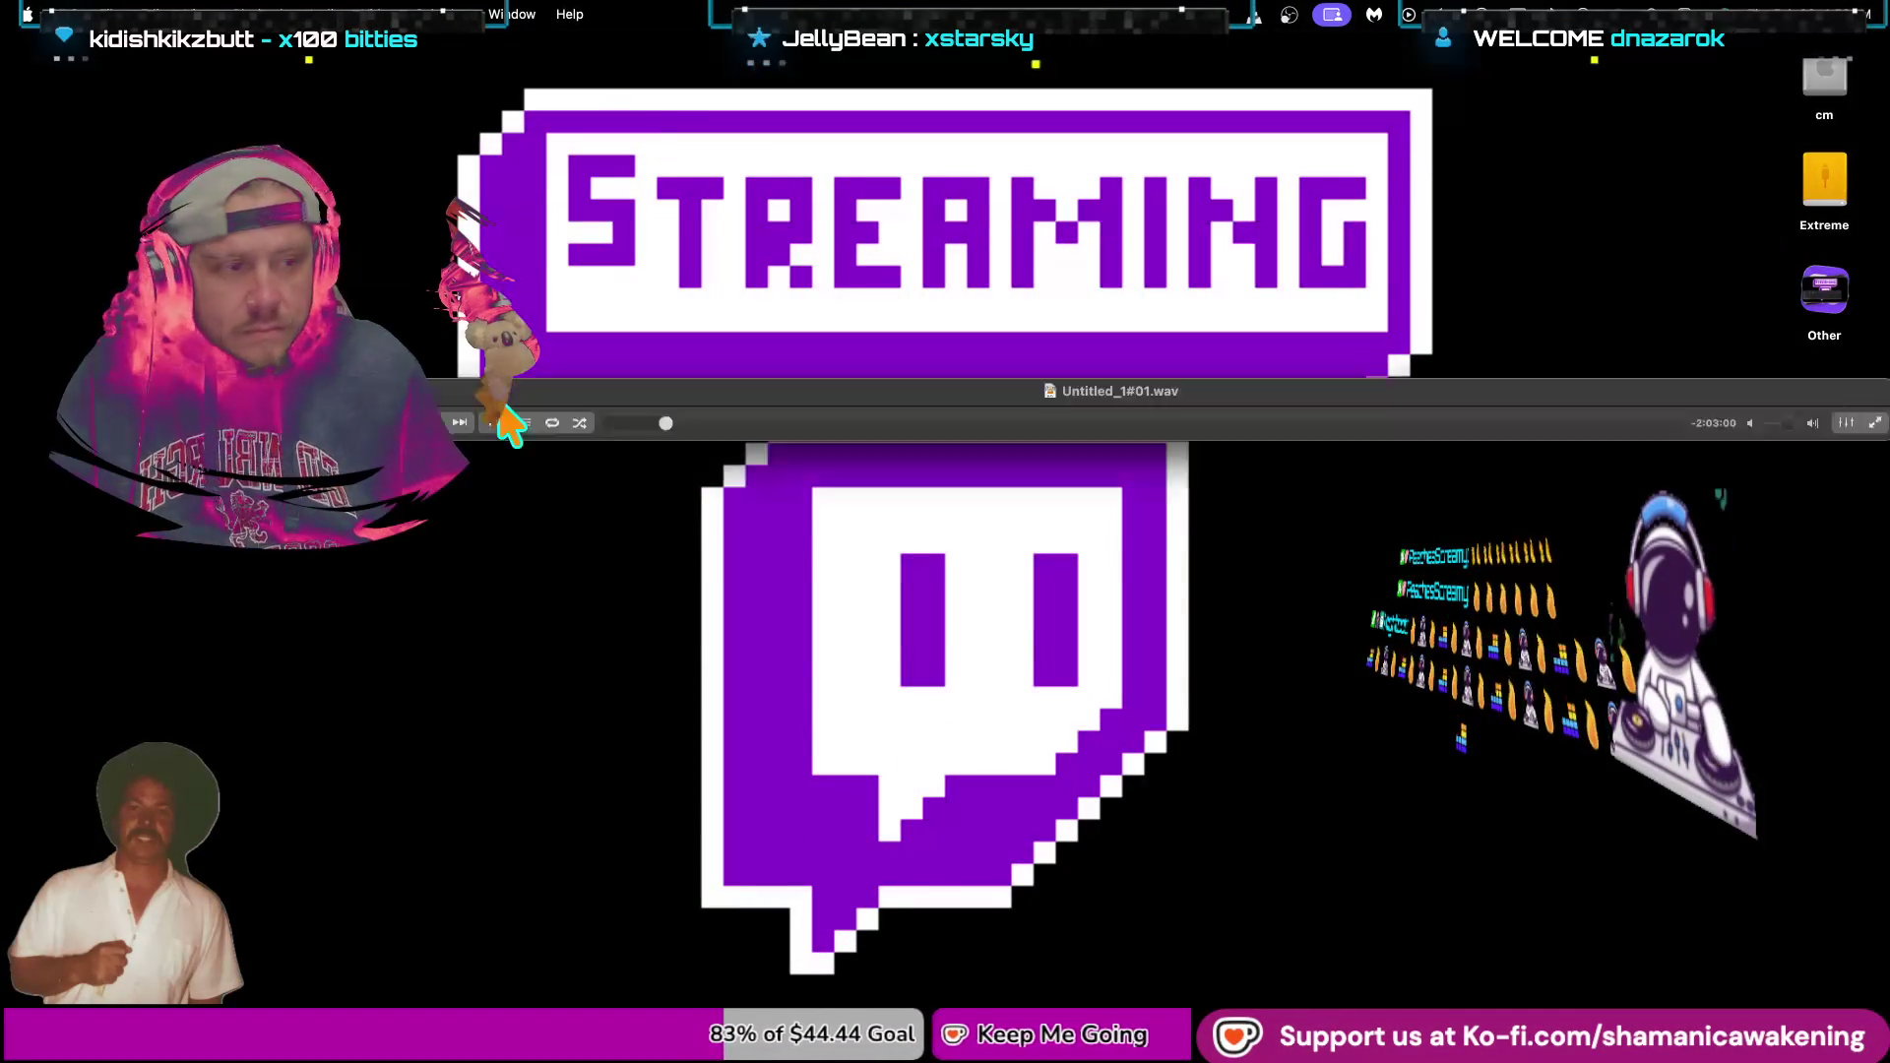
{"action": "key", "text": "super+Tab"}
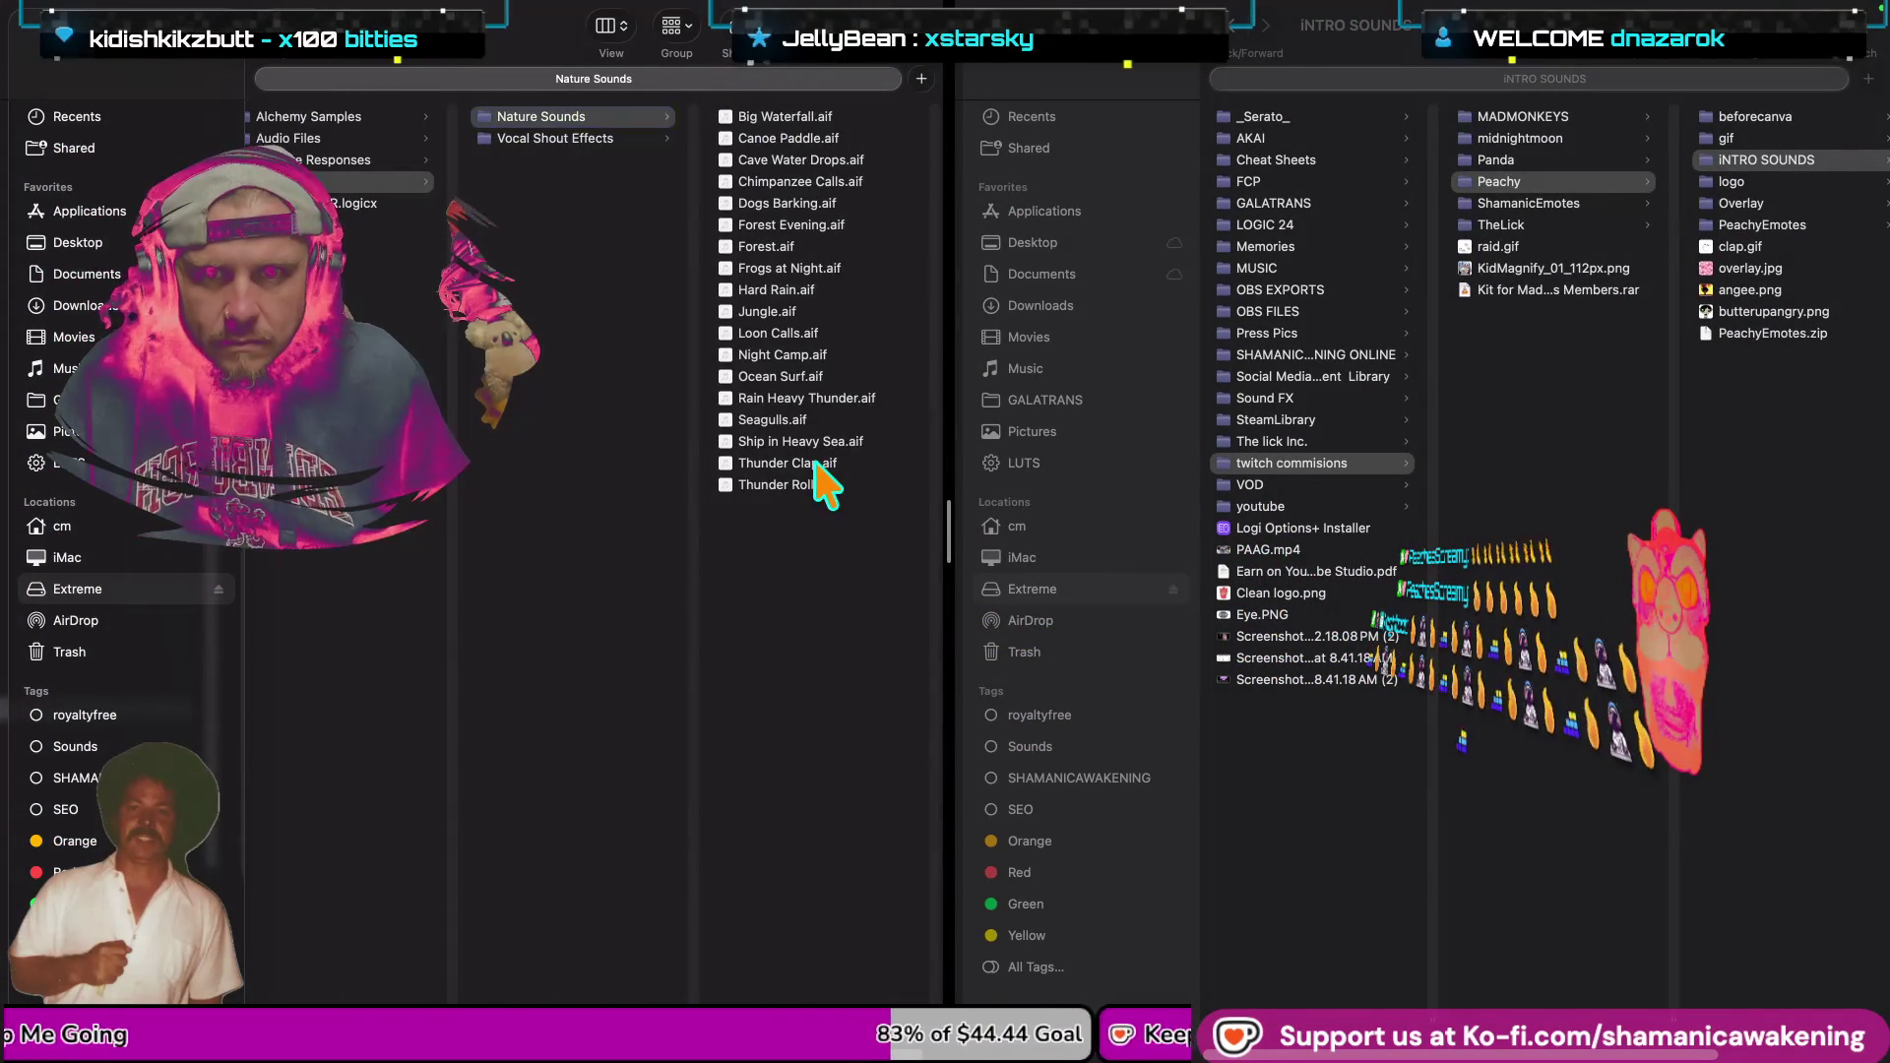
Preview Thunder Clap.aif, then move the right window up to the twitch commisions folder.
{"action": "left_click", "coordinate": [815, 464]}
{"action": "key", "text": "space"}
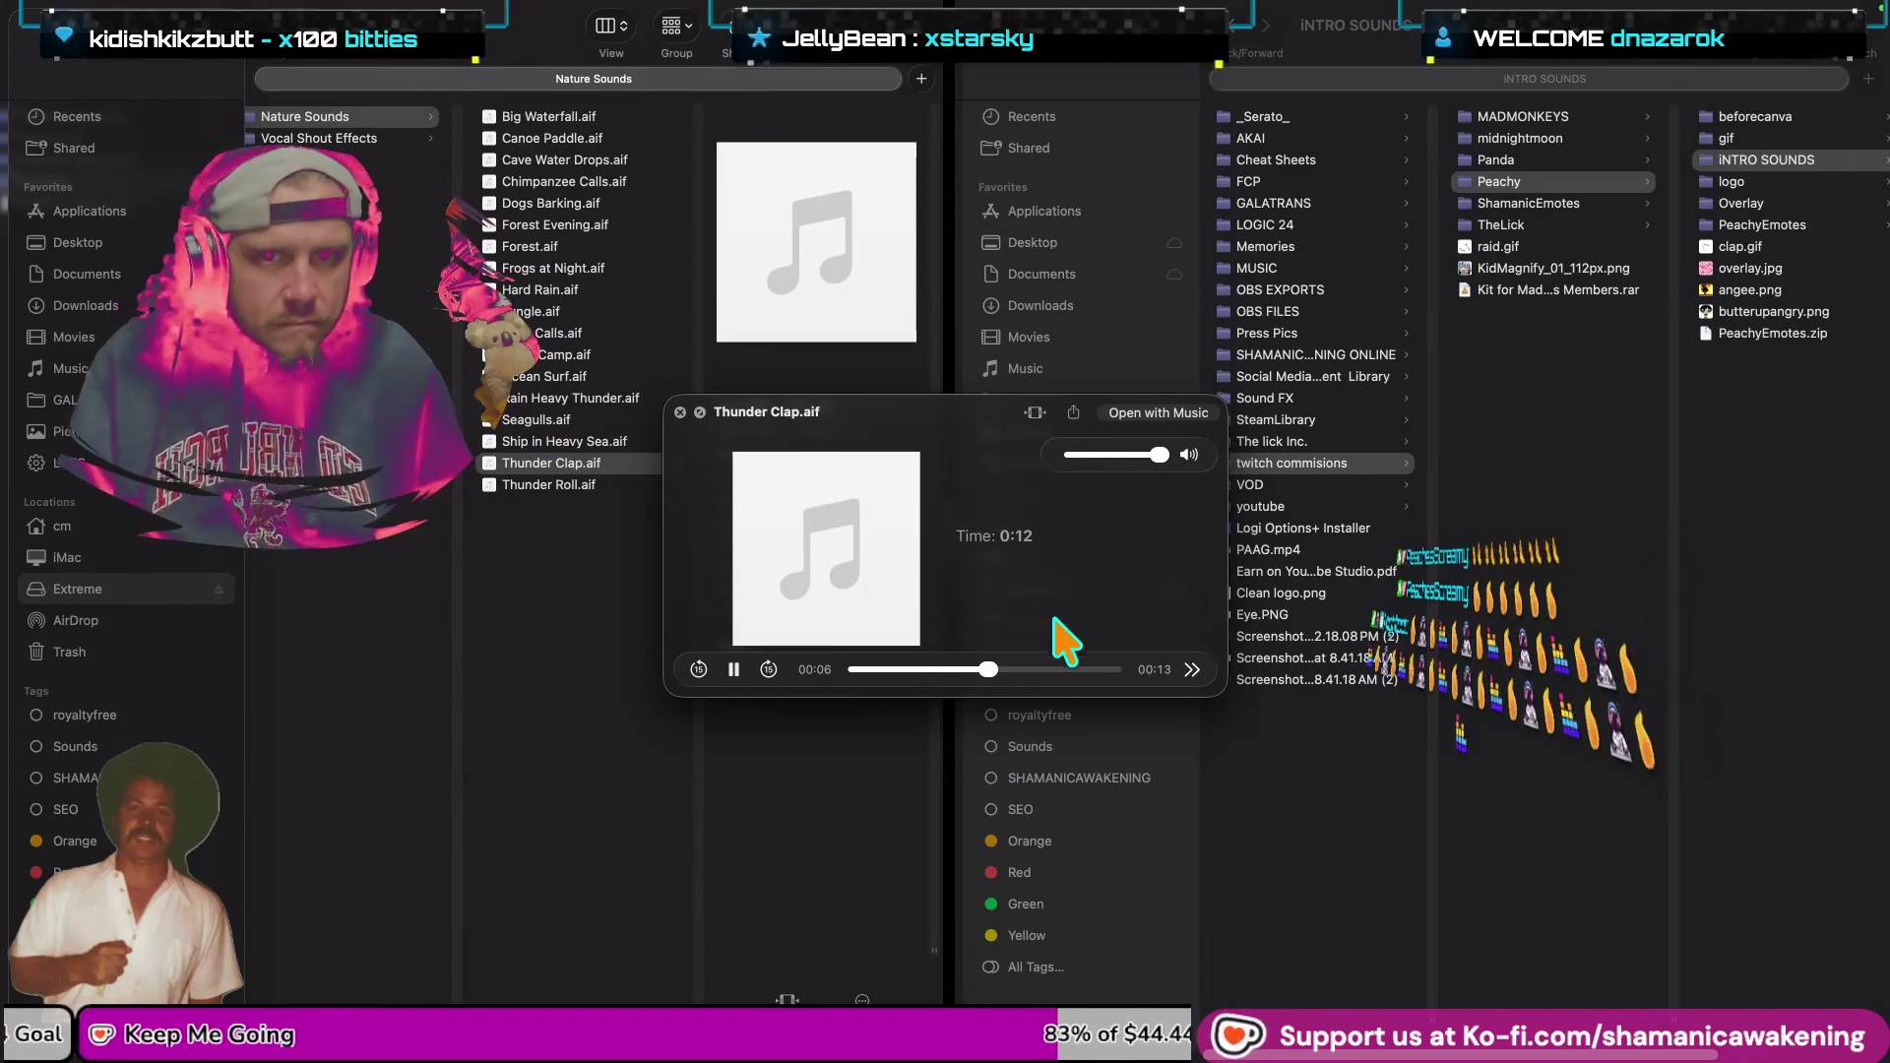
{"action": "key", "text": "space"}
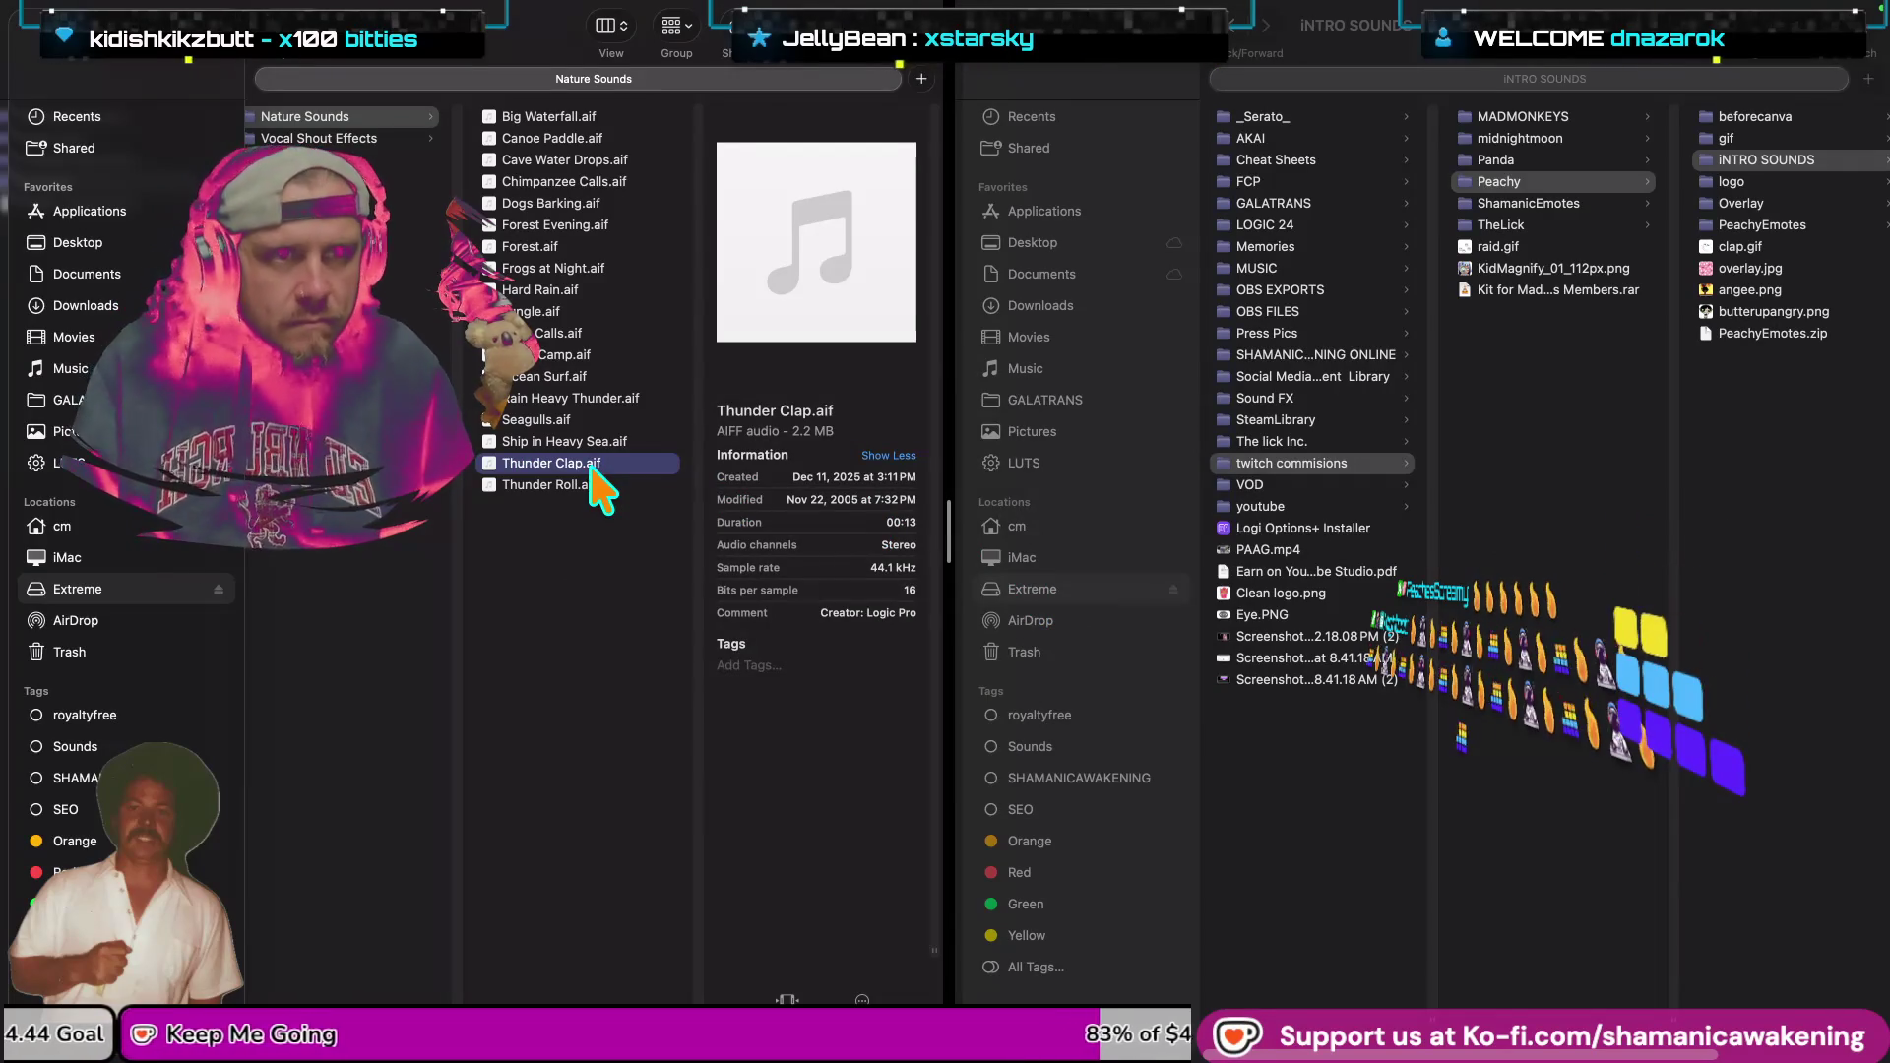
{"action": "left_click", "coordinate": [1269, 990]}
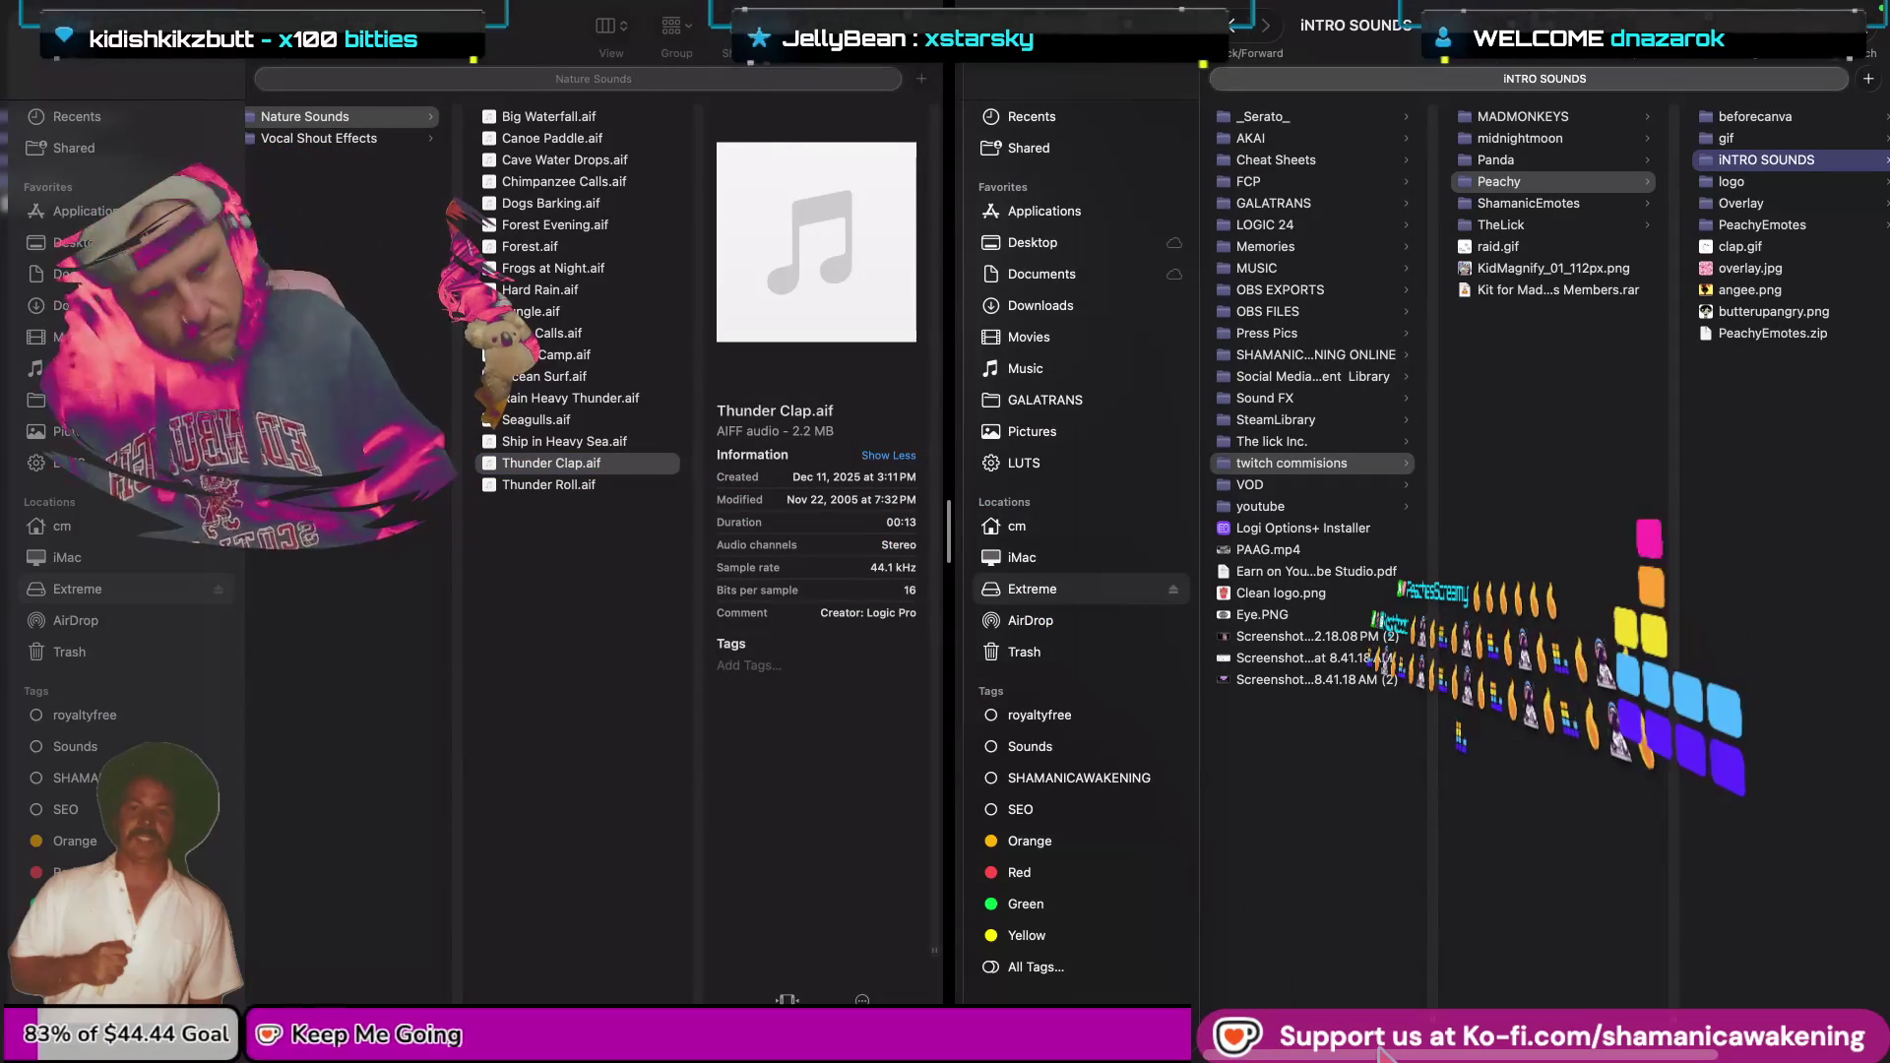
{"action": "key", "text": "Left"}
{"action": "key", "text": "Left"}
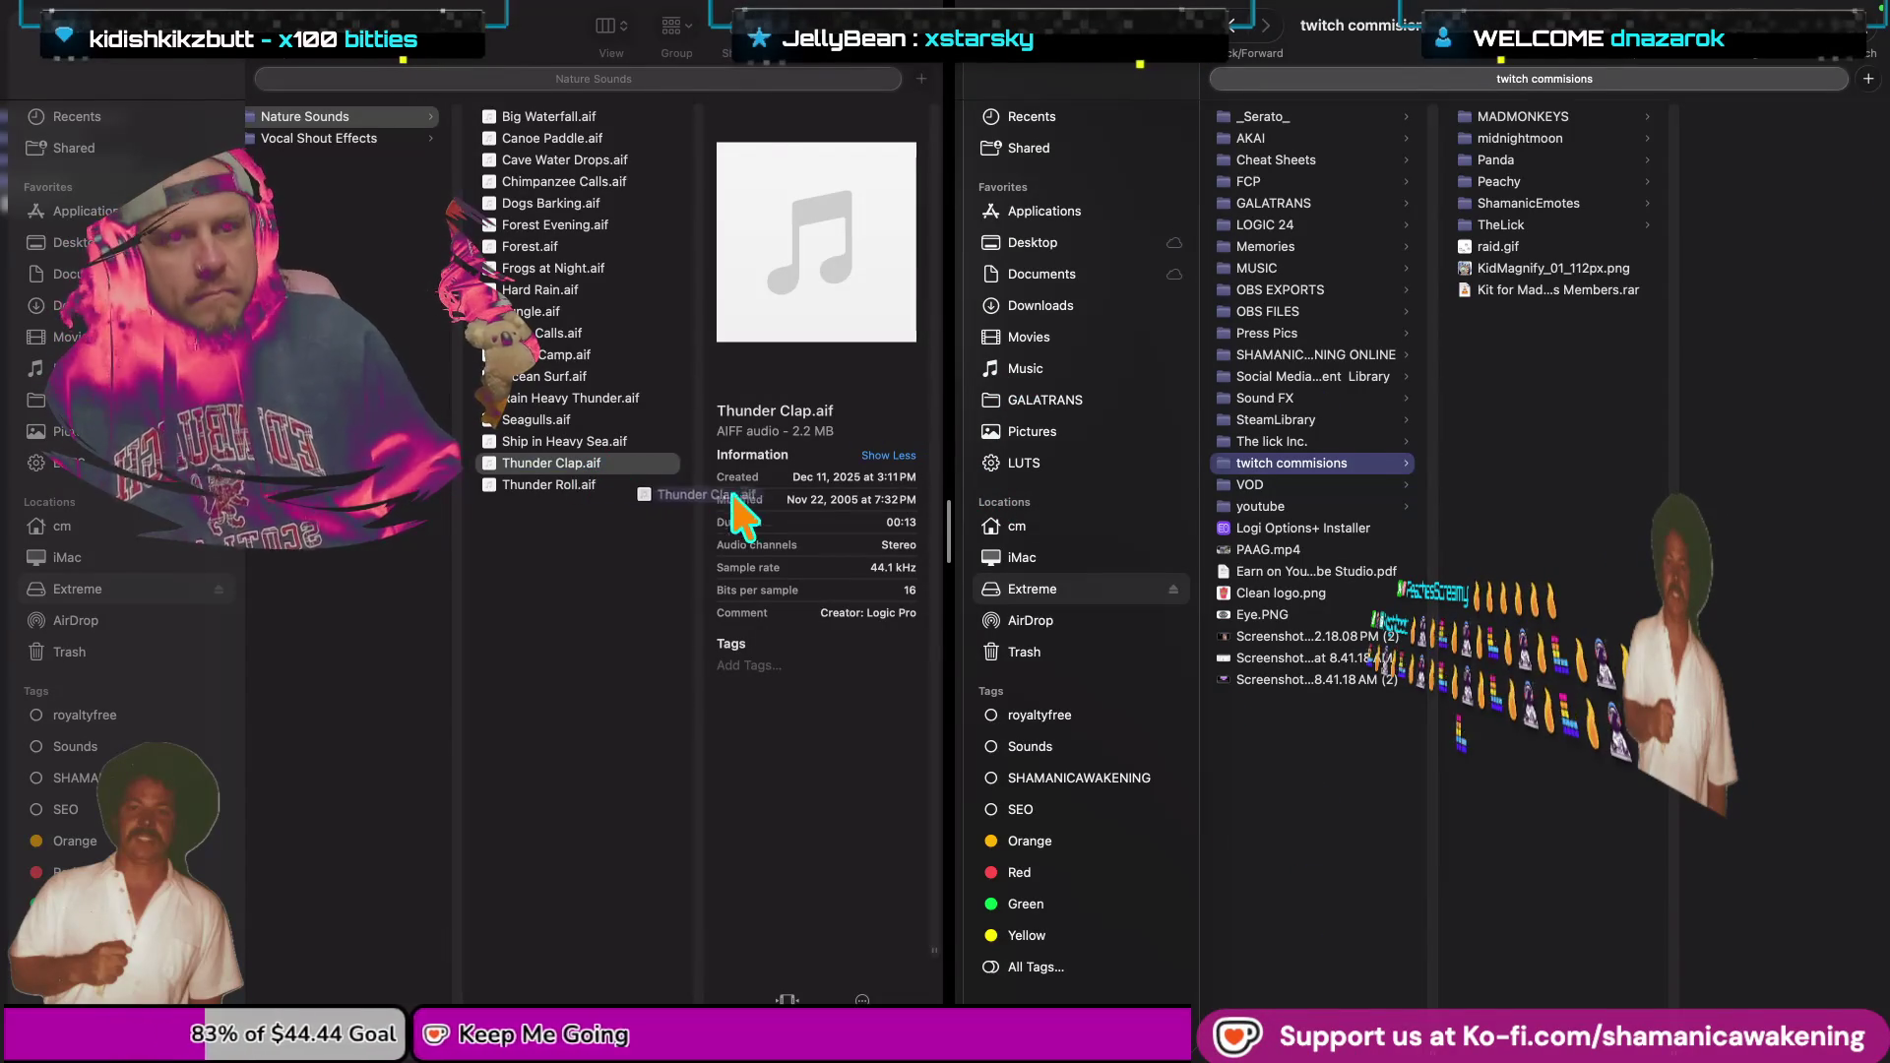
Drag Thunder Clap.aif through Peachy into INTRO SOUNDS, undo the move, and reselect it in Nature Sounds.
{"action": "mouse_move", "coordinate": [729, 492]}
{"action": "left_mouse_down"}
{"action": "mouse_move", "coordinate": [1589, 183]}
{"action": "mouse_move", "coordinate": [1493, 185]}
{"action": "left_mouse_up"}
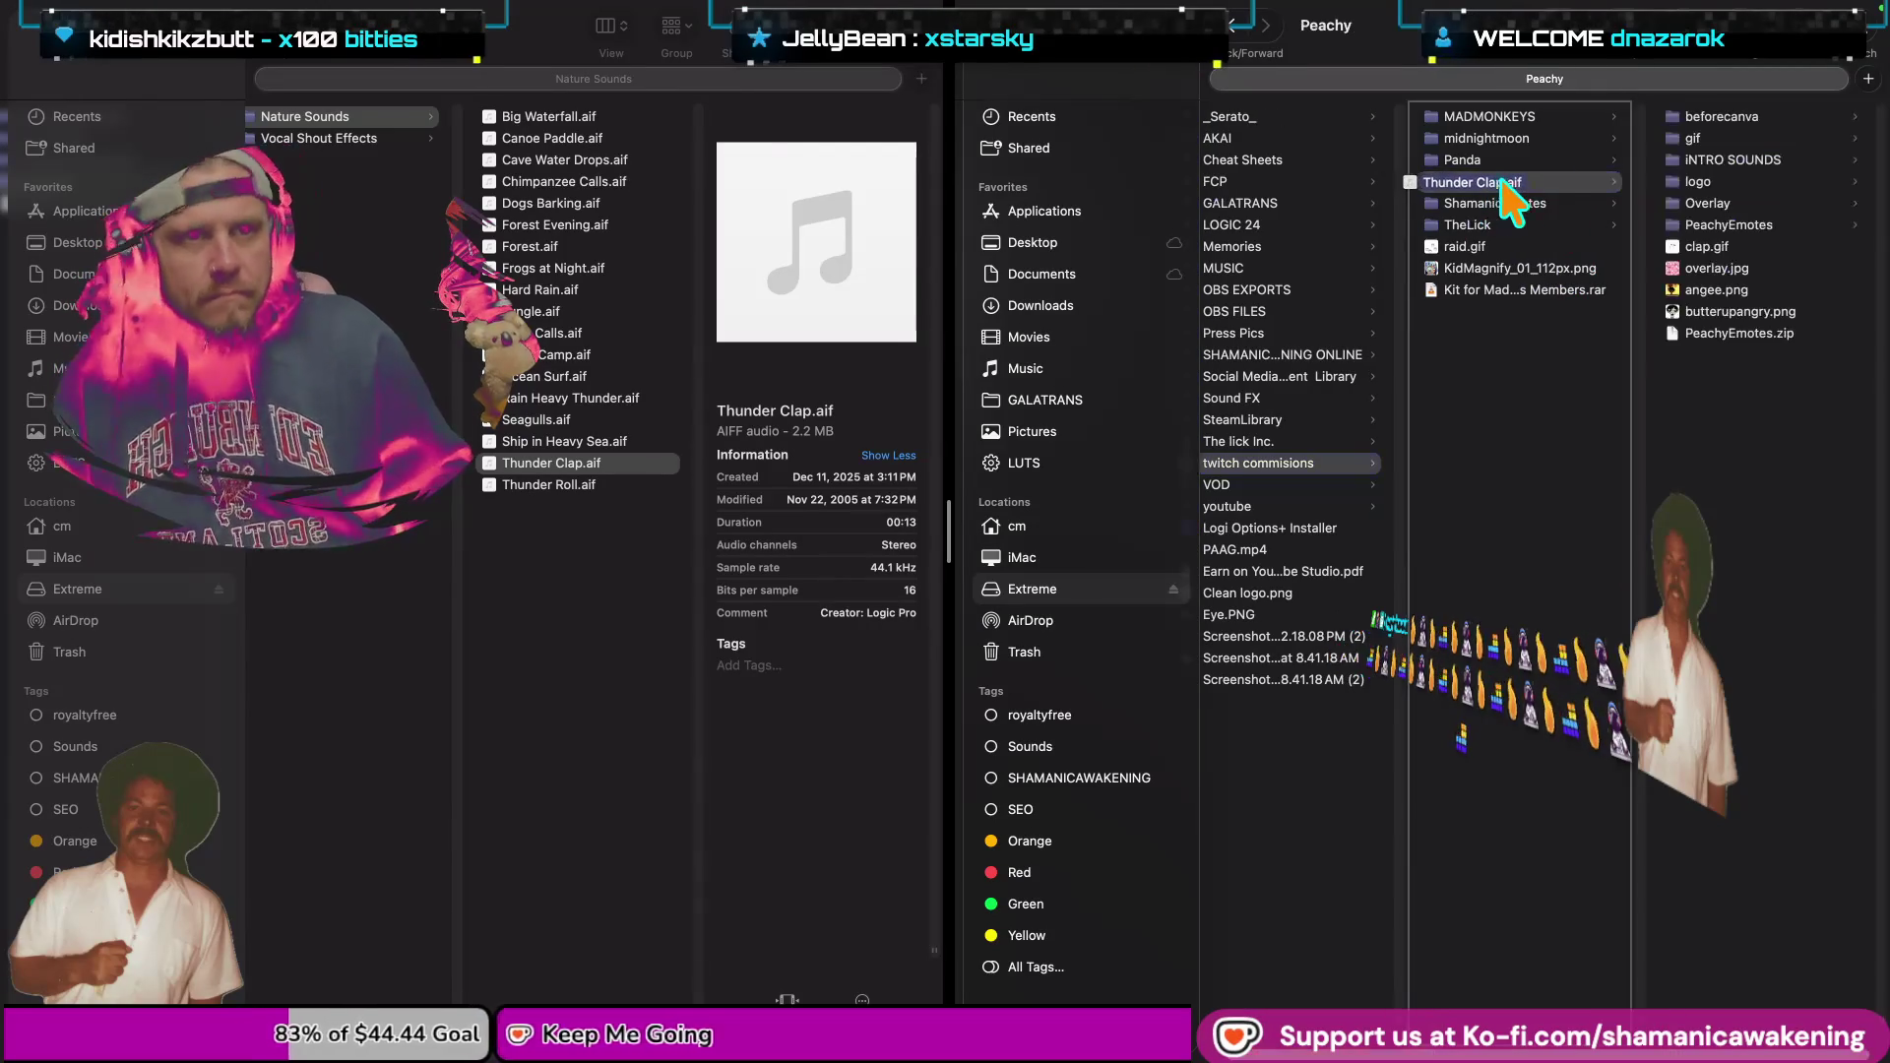
{"action": "mouse_move", "coordinate": [1493, 184]}
{"action": "left_mouse_down"}
{"action": "mouse_move", "coordinate": [1793, 195]}
{"action": "mouse_move", "coordinate": [1766, 170]}
{"action": "left_mouse_up"}
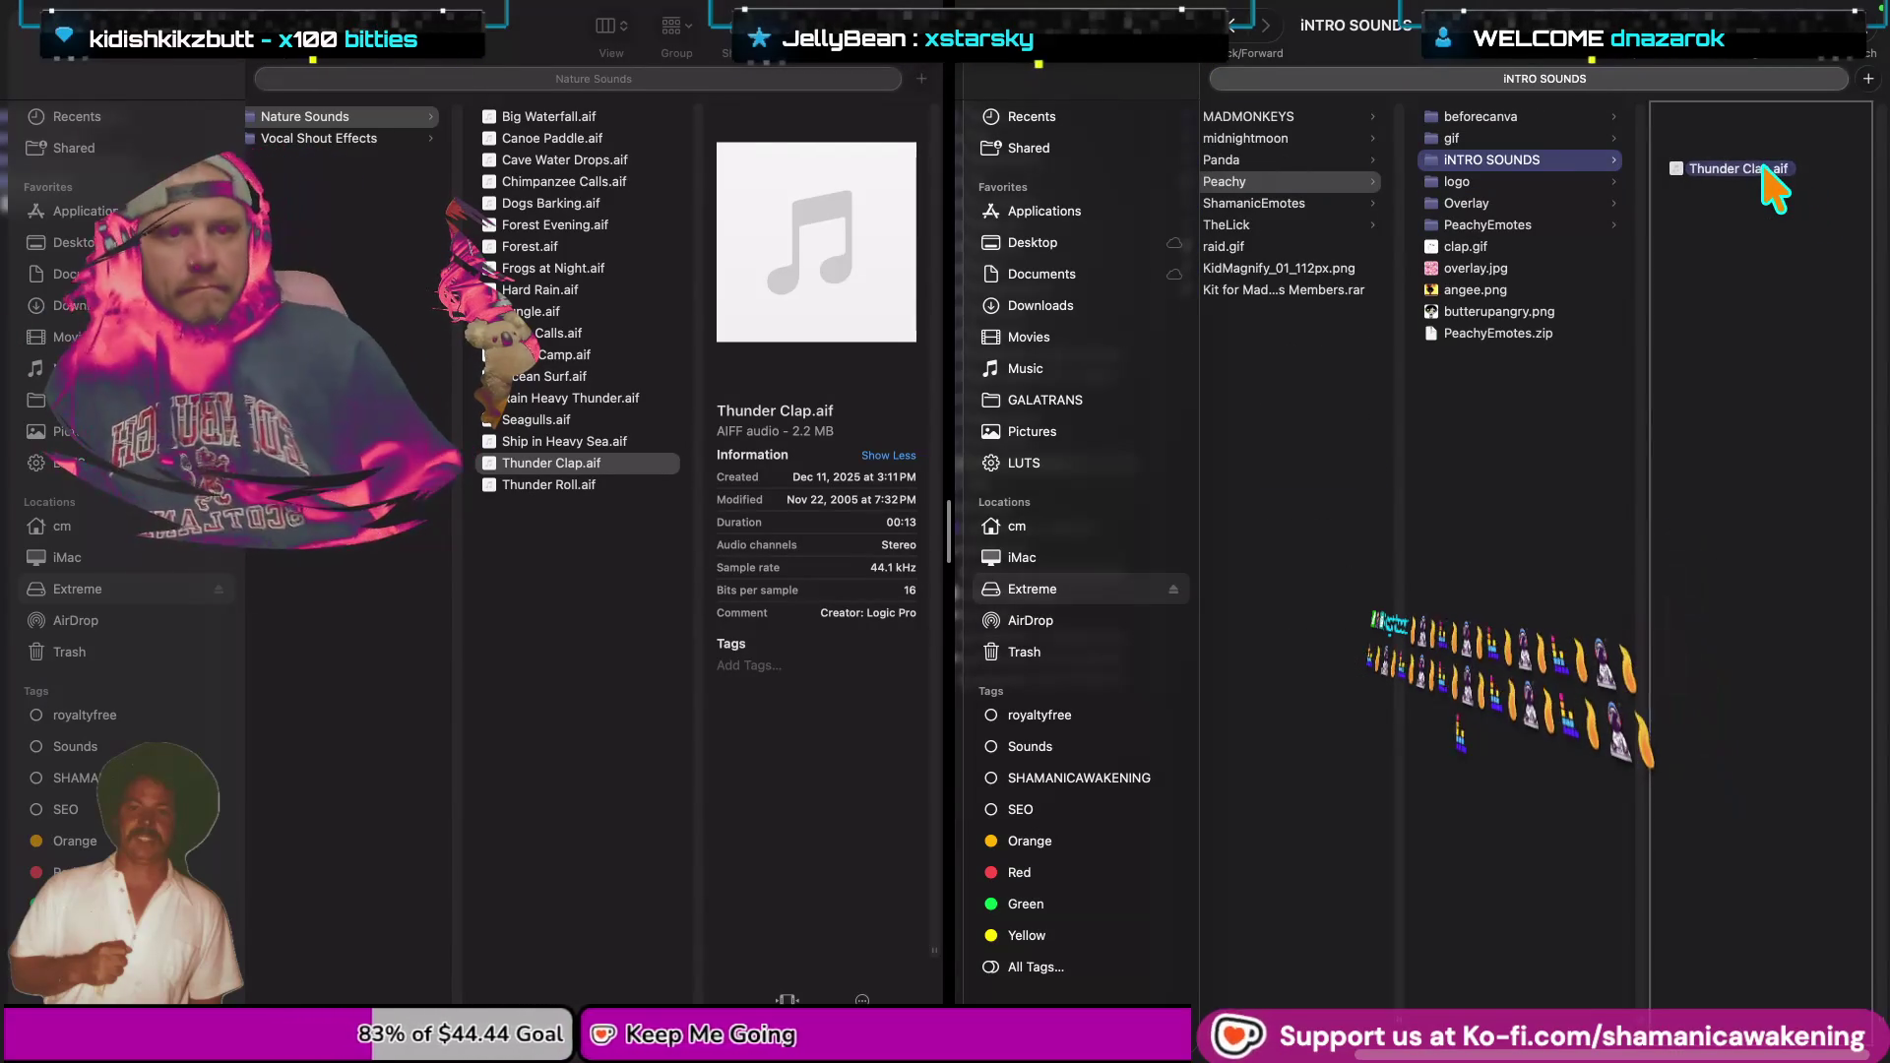
{"action": "left_click_drag", "start_coordinate": [1777, 189], "coordinate": [1766, 177]}
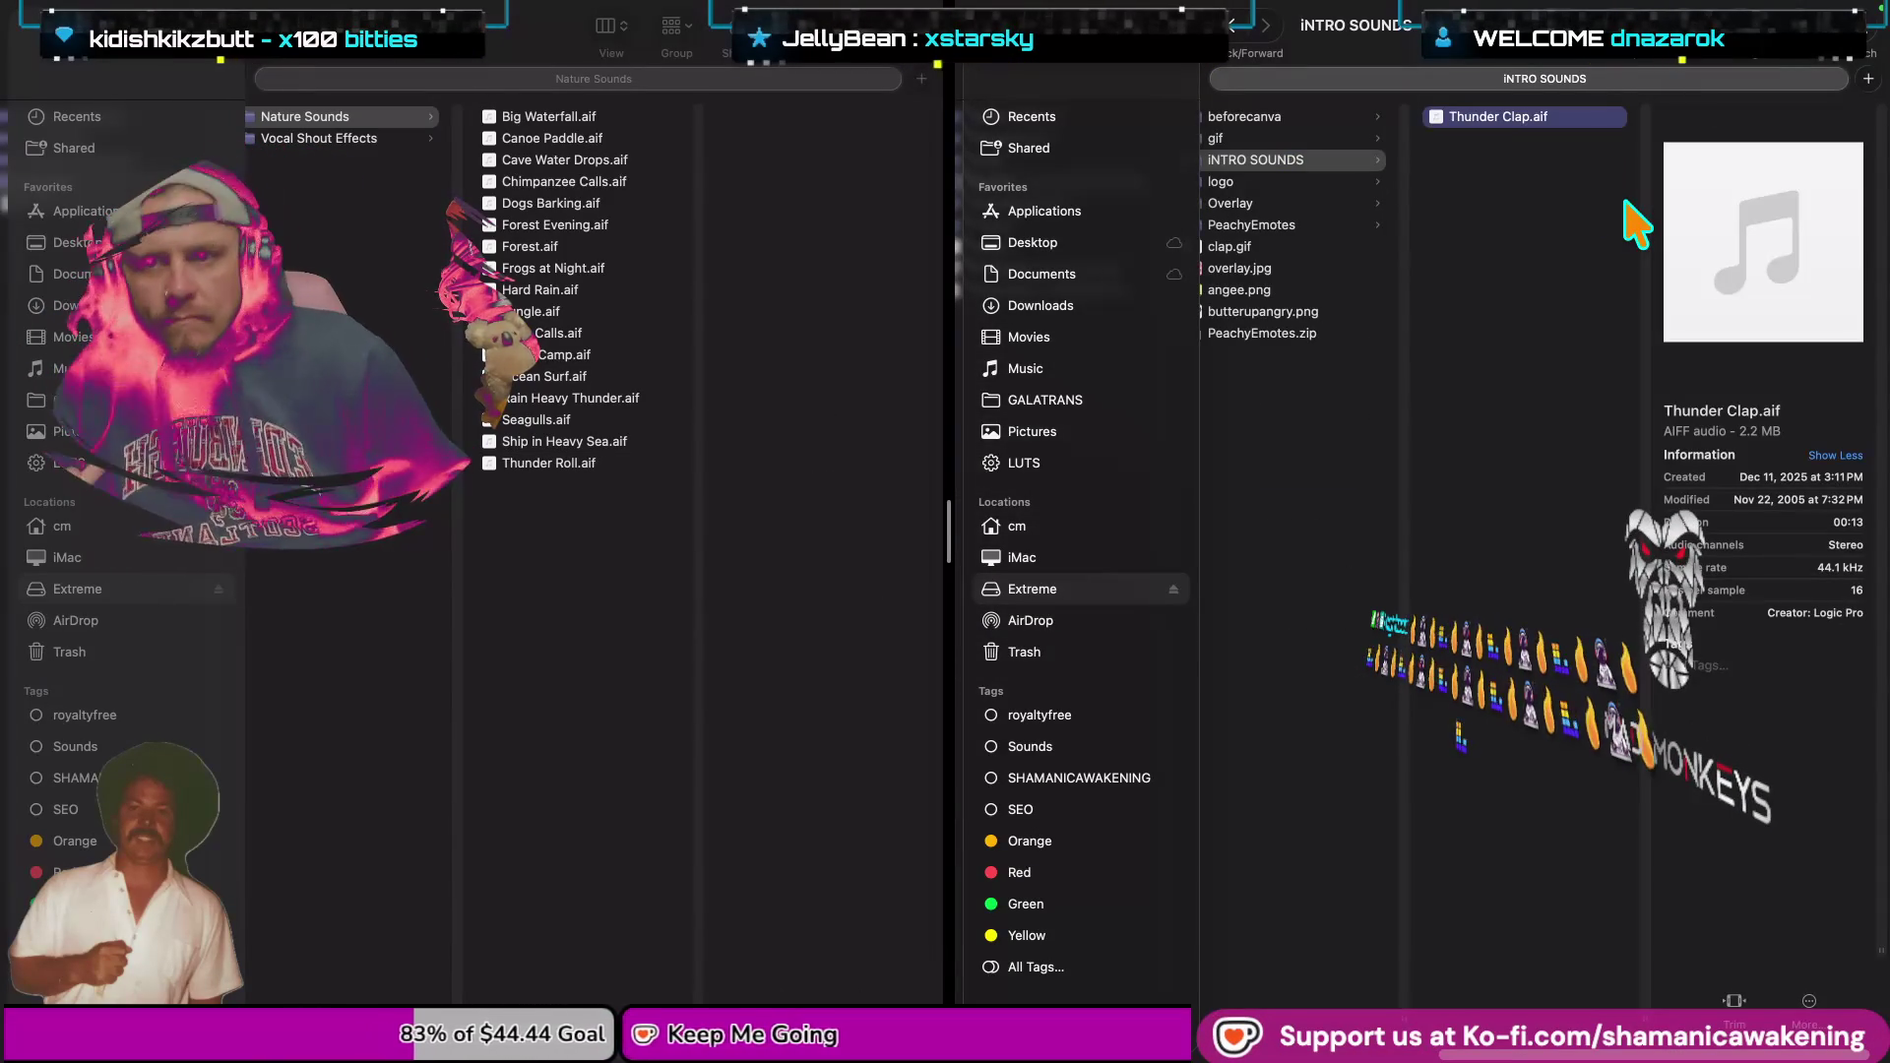
{"action": "key", "text": "super+z"}
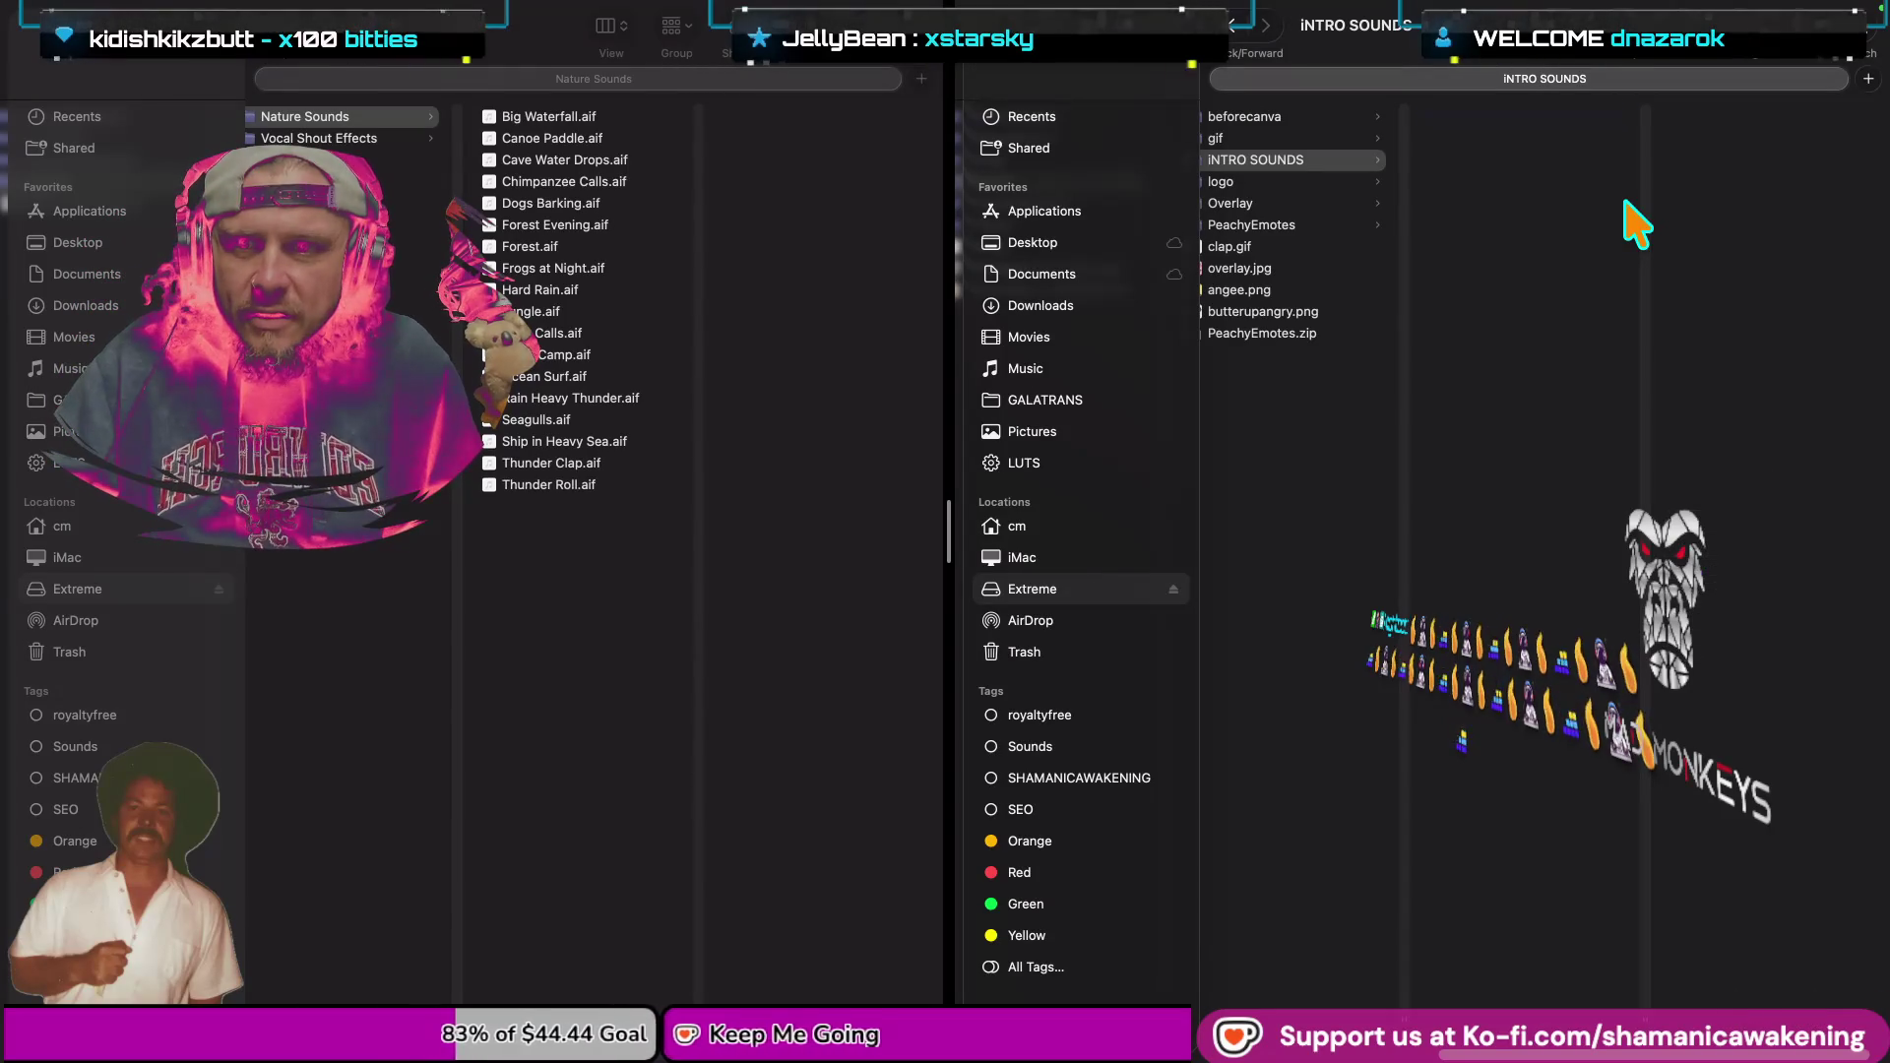
{"action": "left_click", "coordinate": [579, 464]}
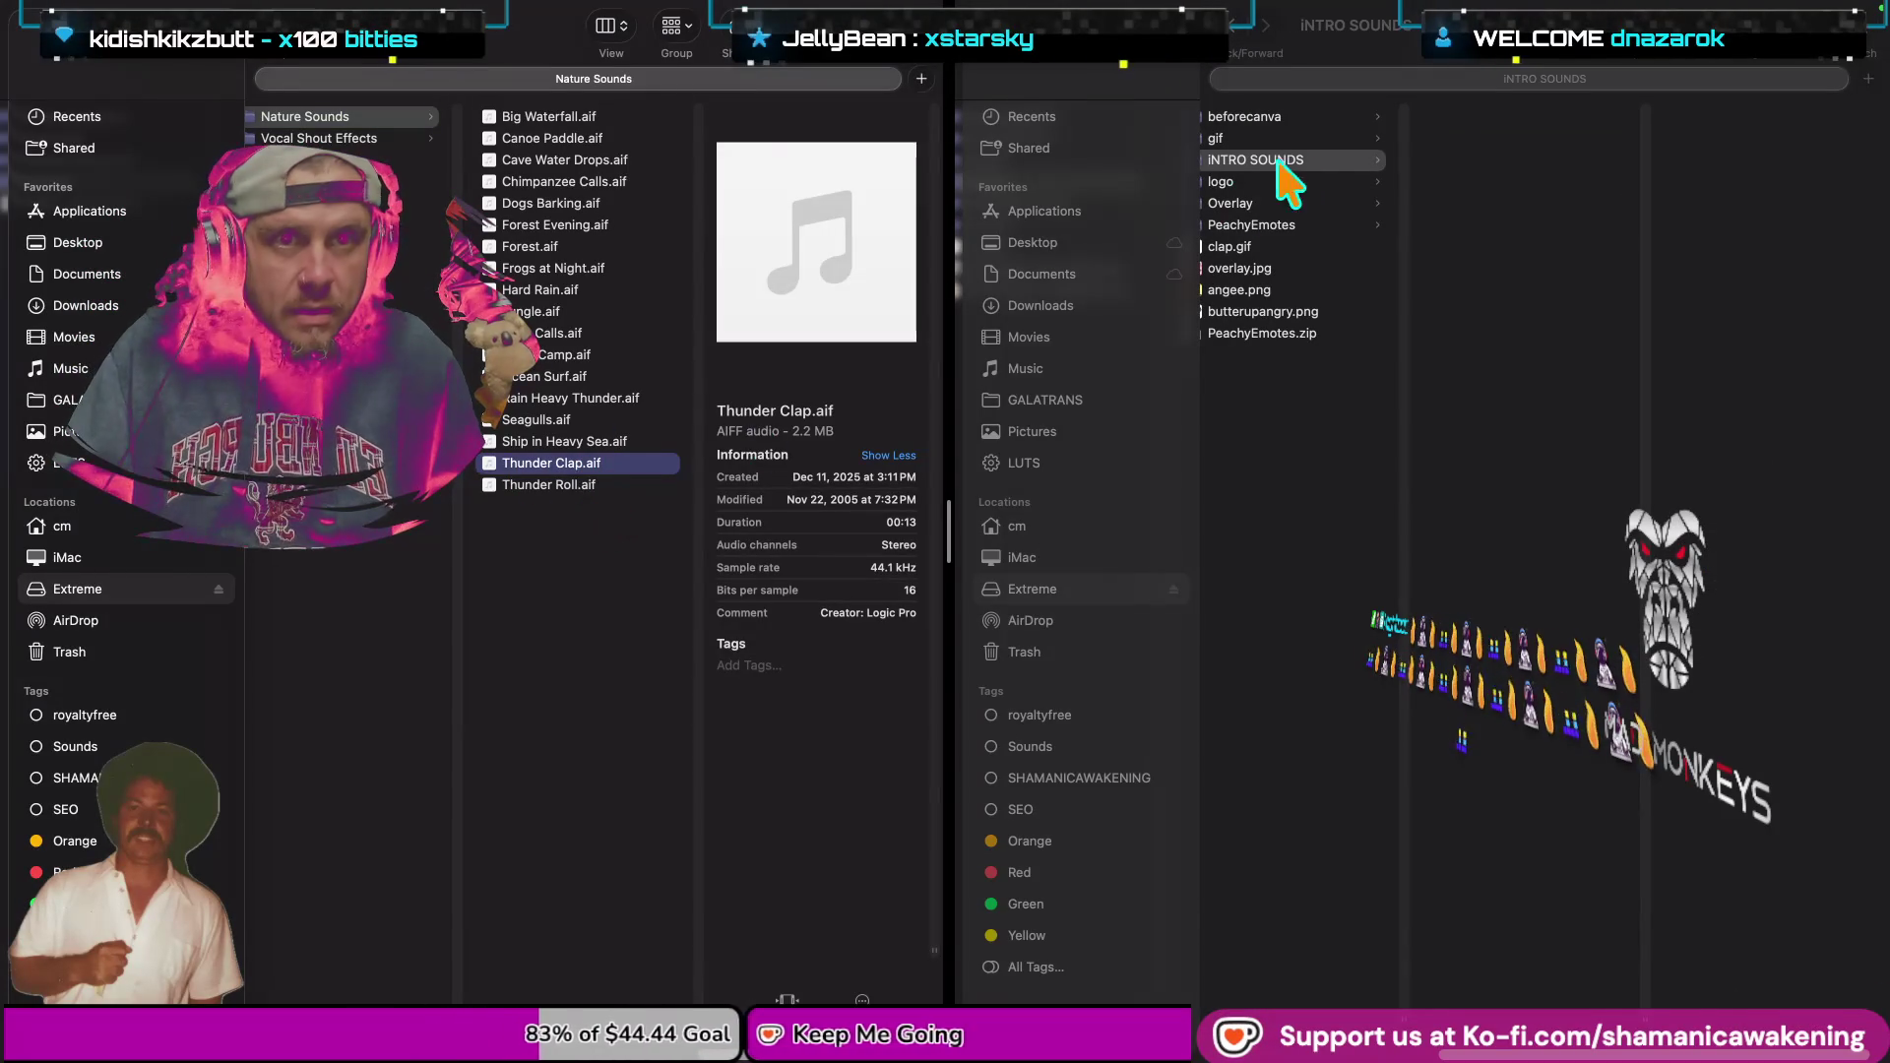
{"action": "left_click", "coordinate": [1503, 210]}
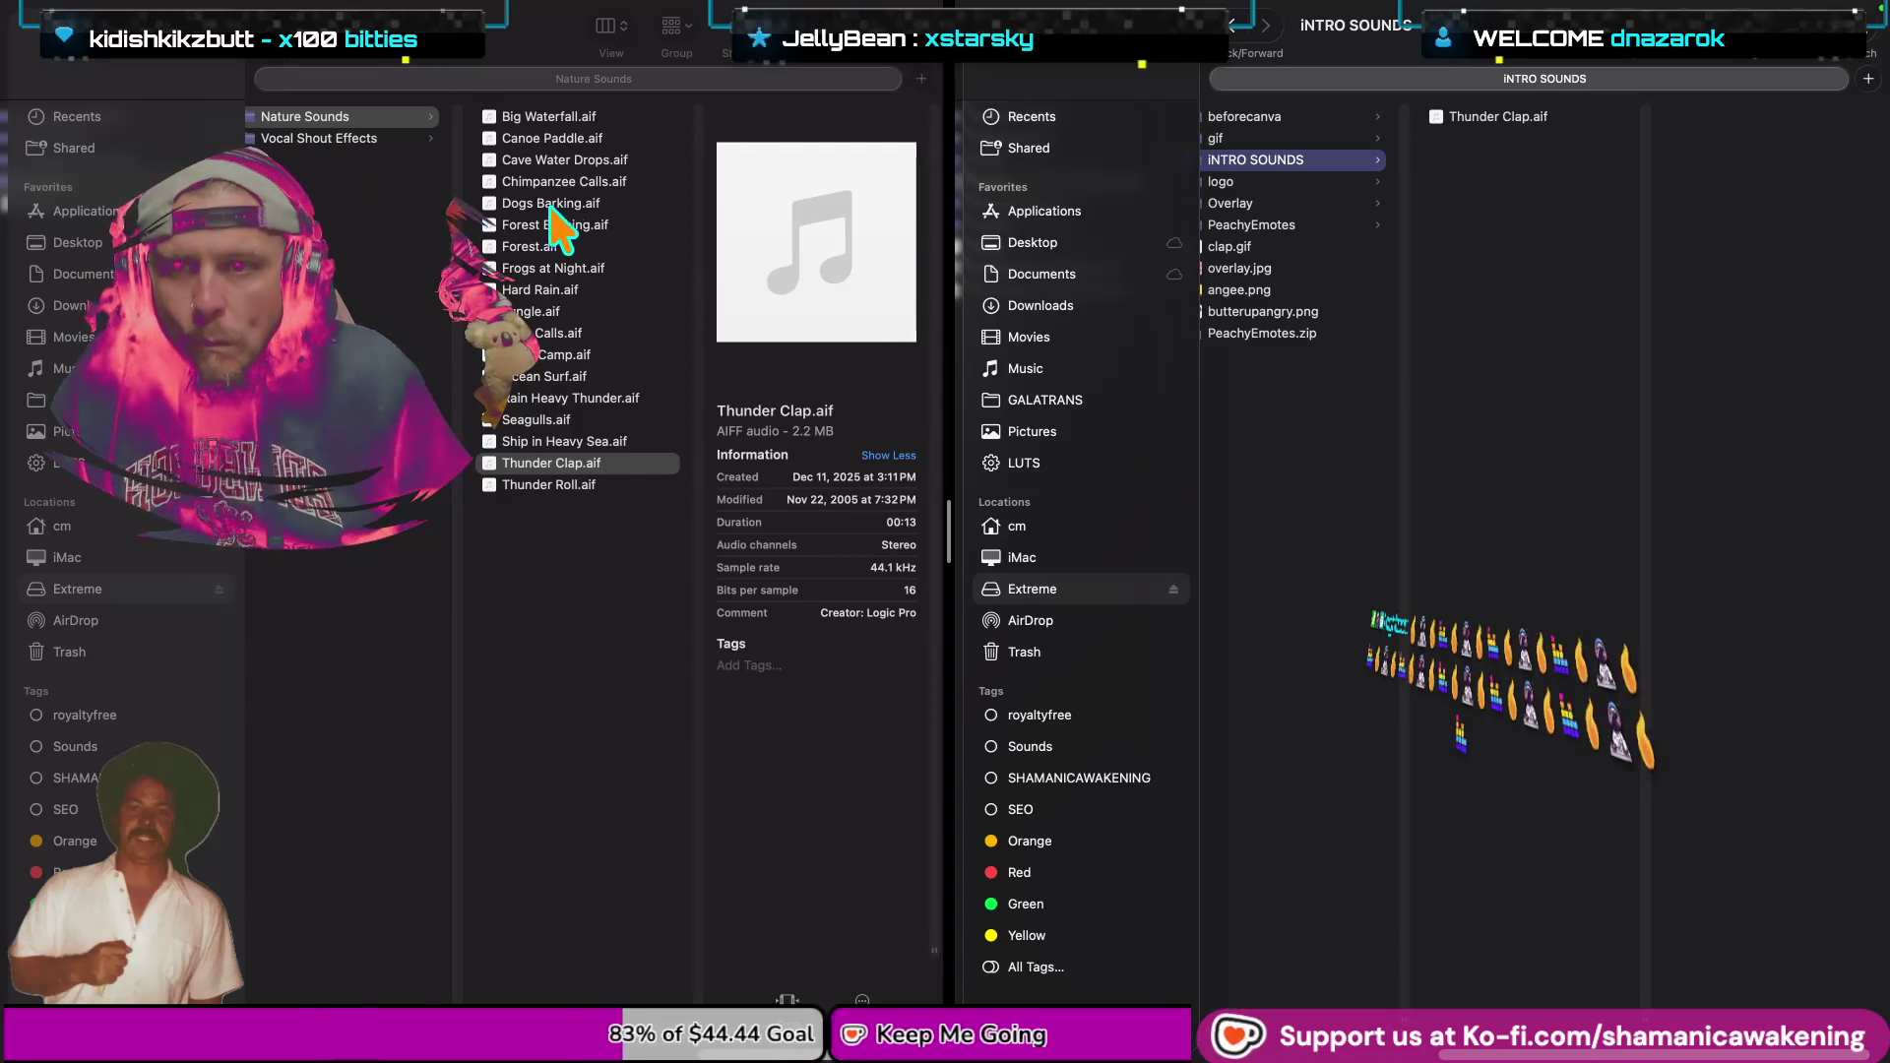
Preview Loon Calls.aif and Night Camp.aif in Nature Sounds, settling on Loon Calls.aif.
{"action": "left_click", "coordinate": [593, 336]}
{"action": "left_click", "coordinate": [593, 337]}
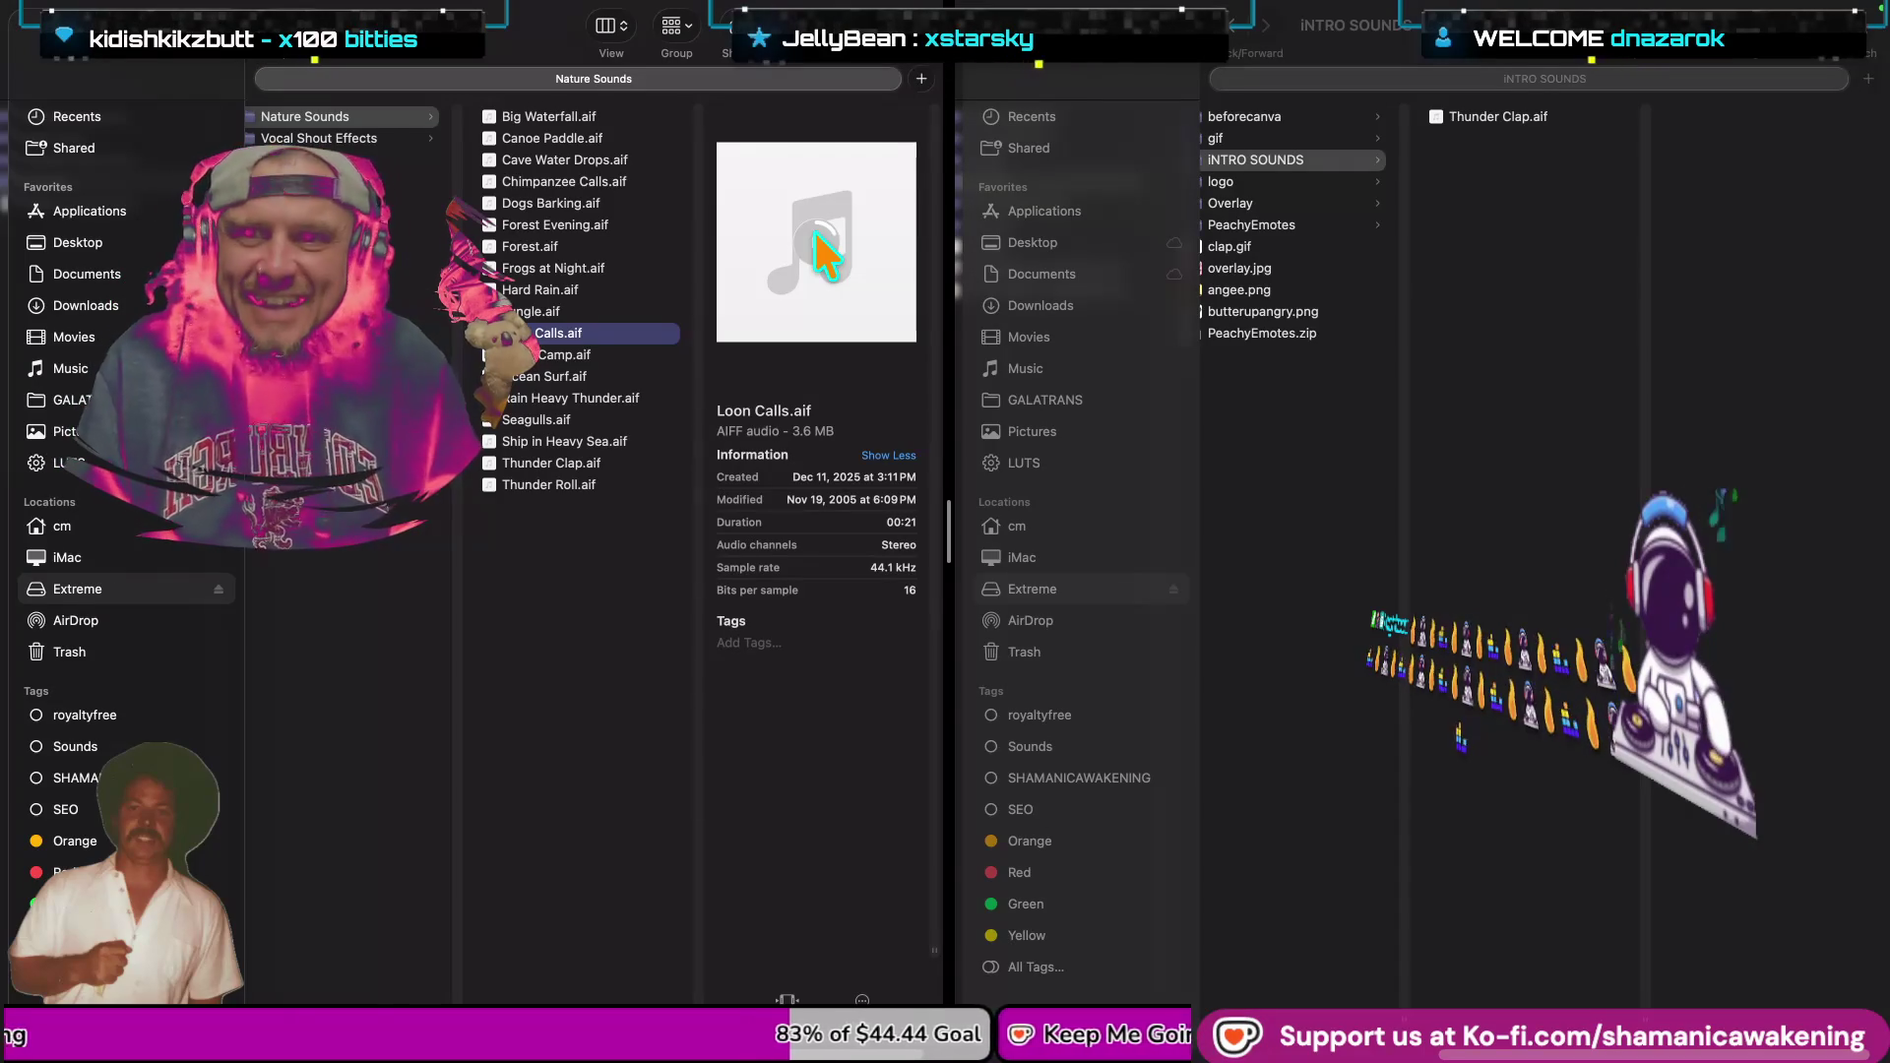
{"action": "key", "text": "space"}
{"action": "key", "text": "space"}
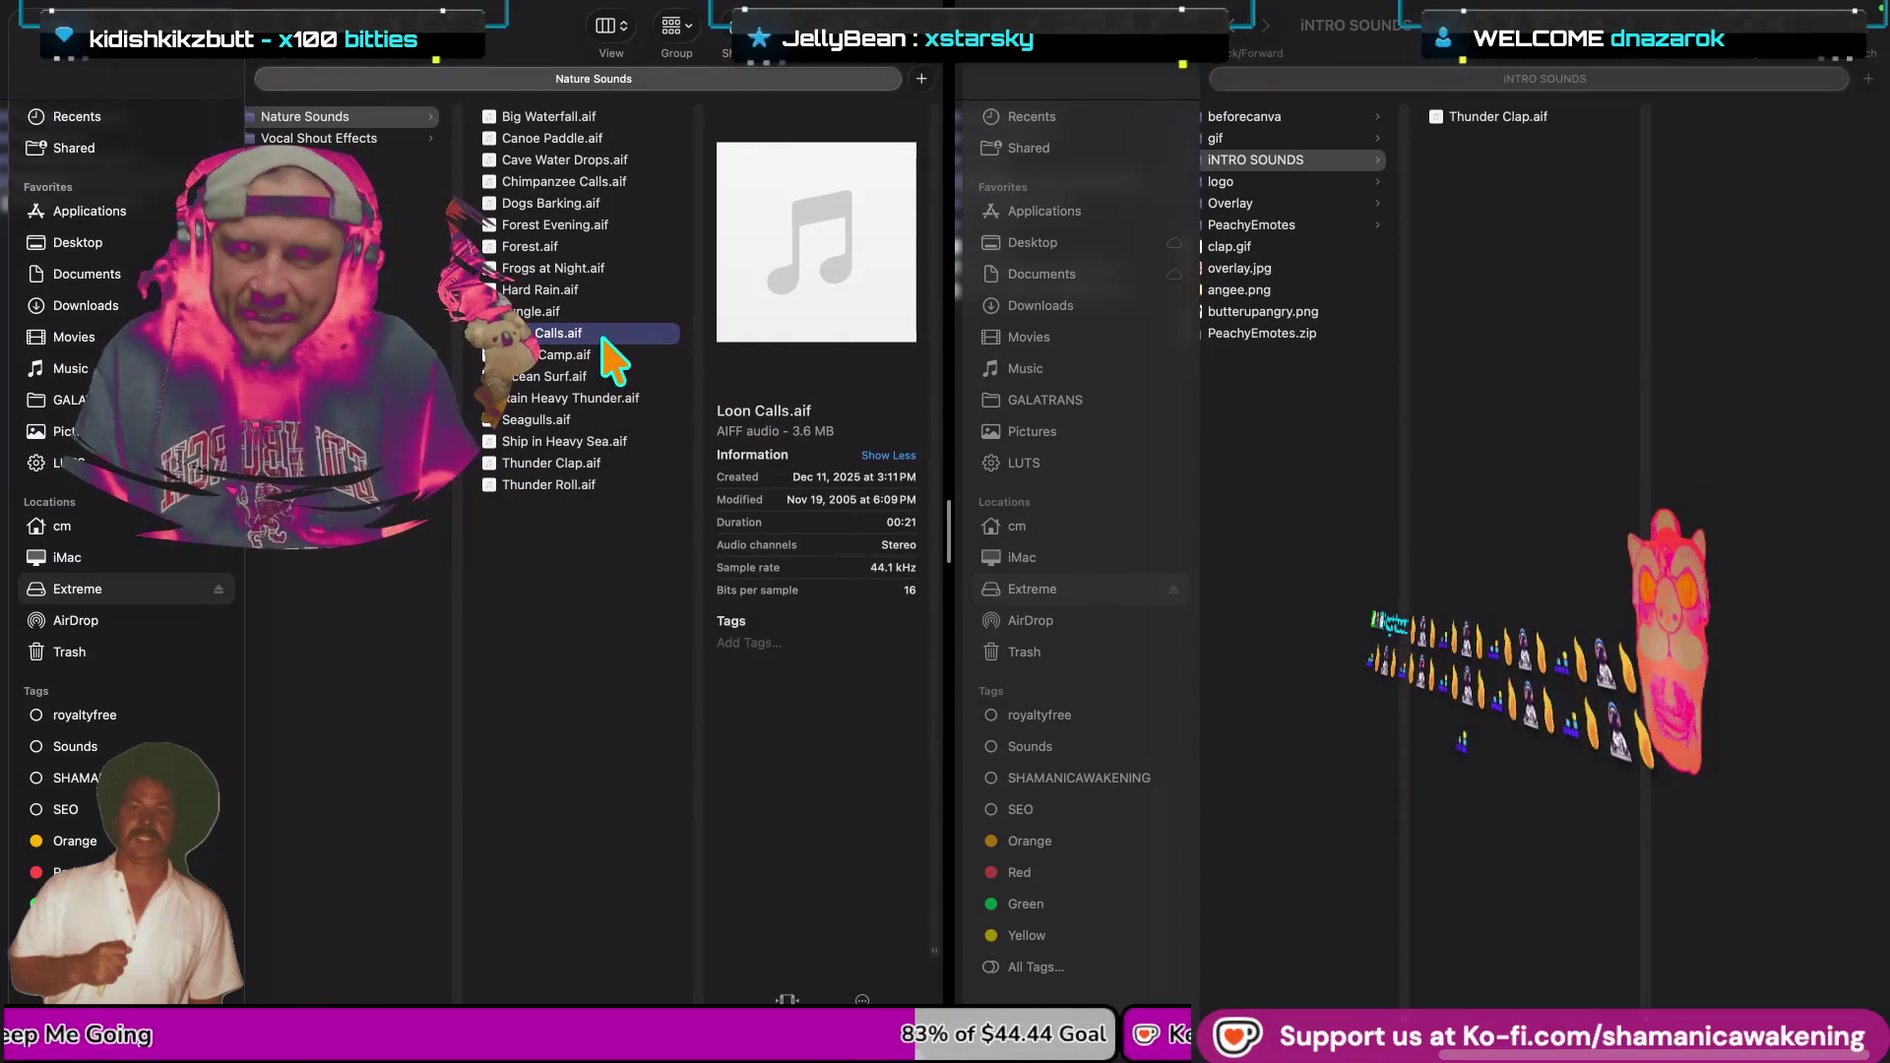
{"action": "right_click", "coordinate": [612, 360]}
{"action": "key", "text": "Escape"}
{"action": "left_click", "coordinate": [608, 356]}
{"action": "left_click", "coordinate": [602, 336]}
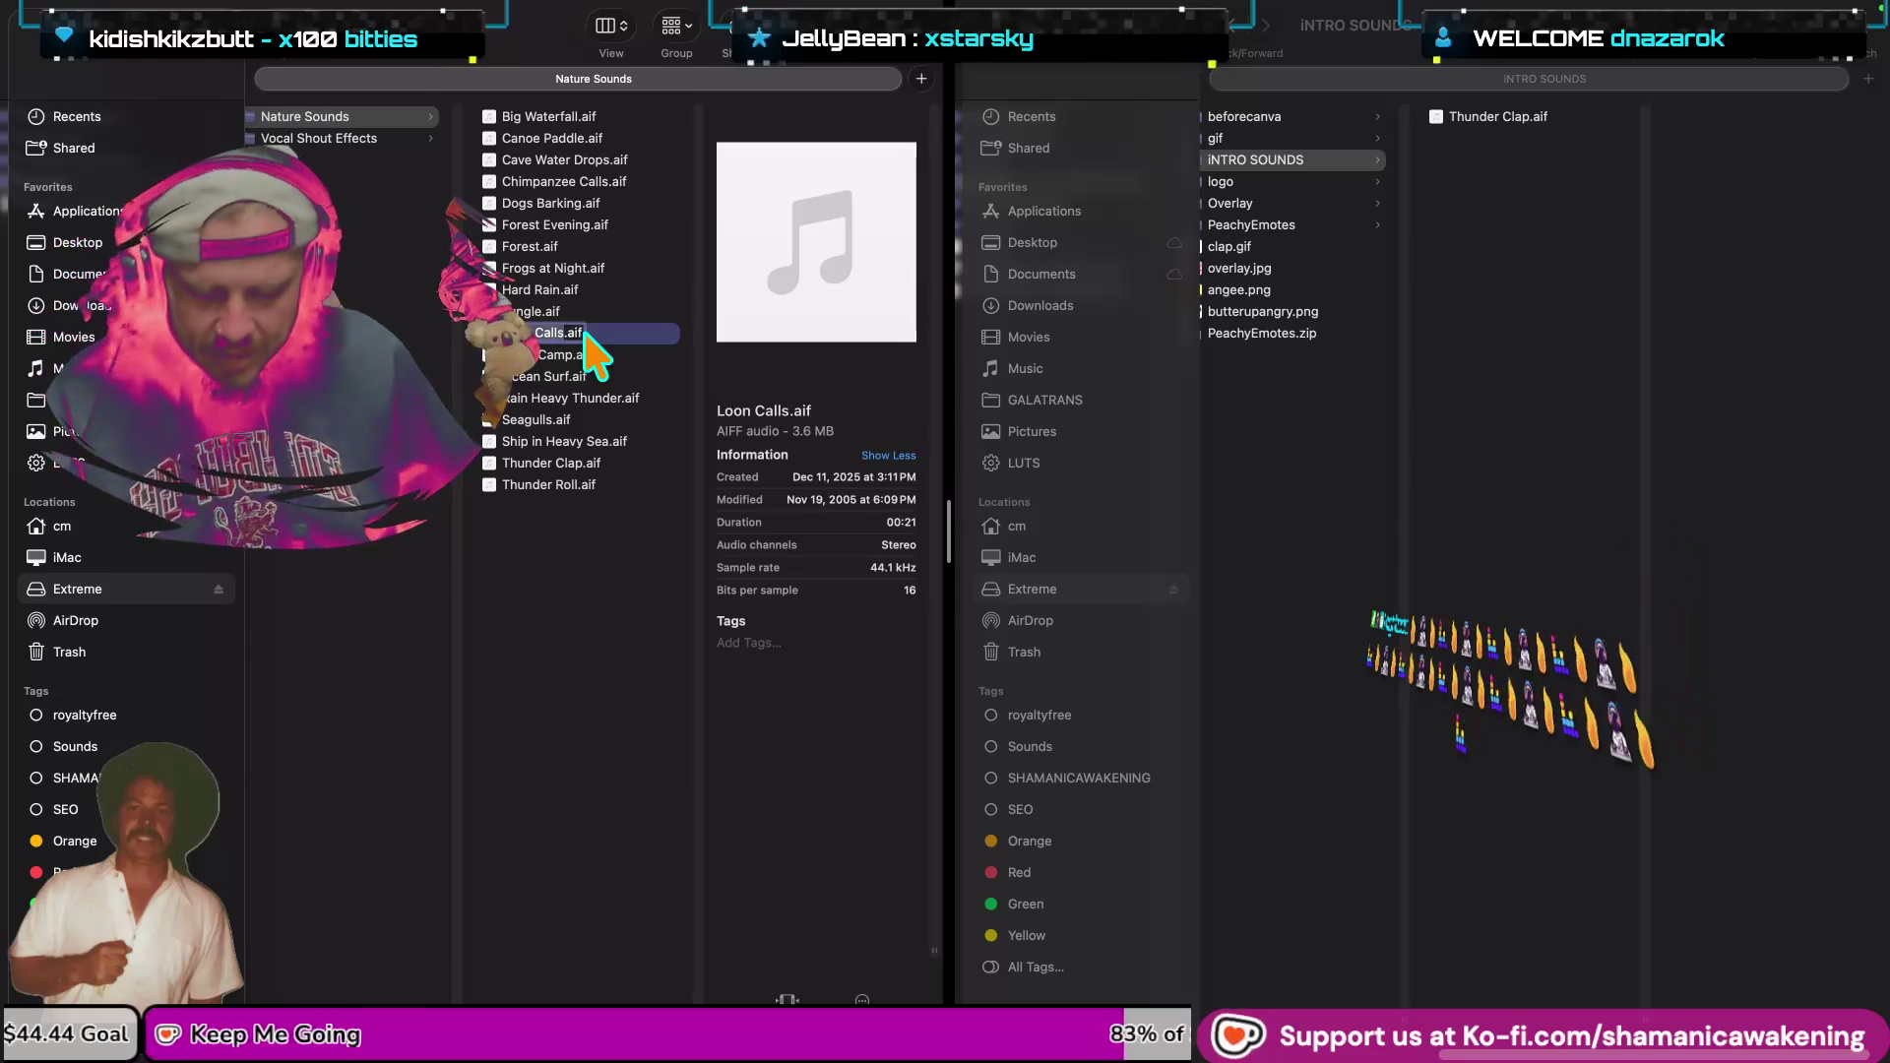
Paste Loon Calls.aif into the INTRO SOUNDS folder.
{"action": "left_click", "coordinate": [1514, 293]}
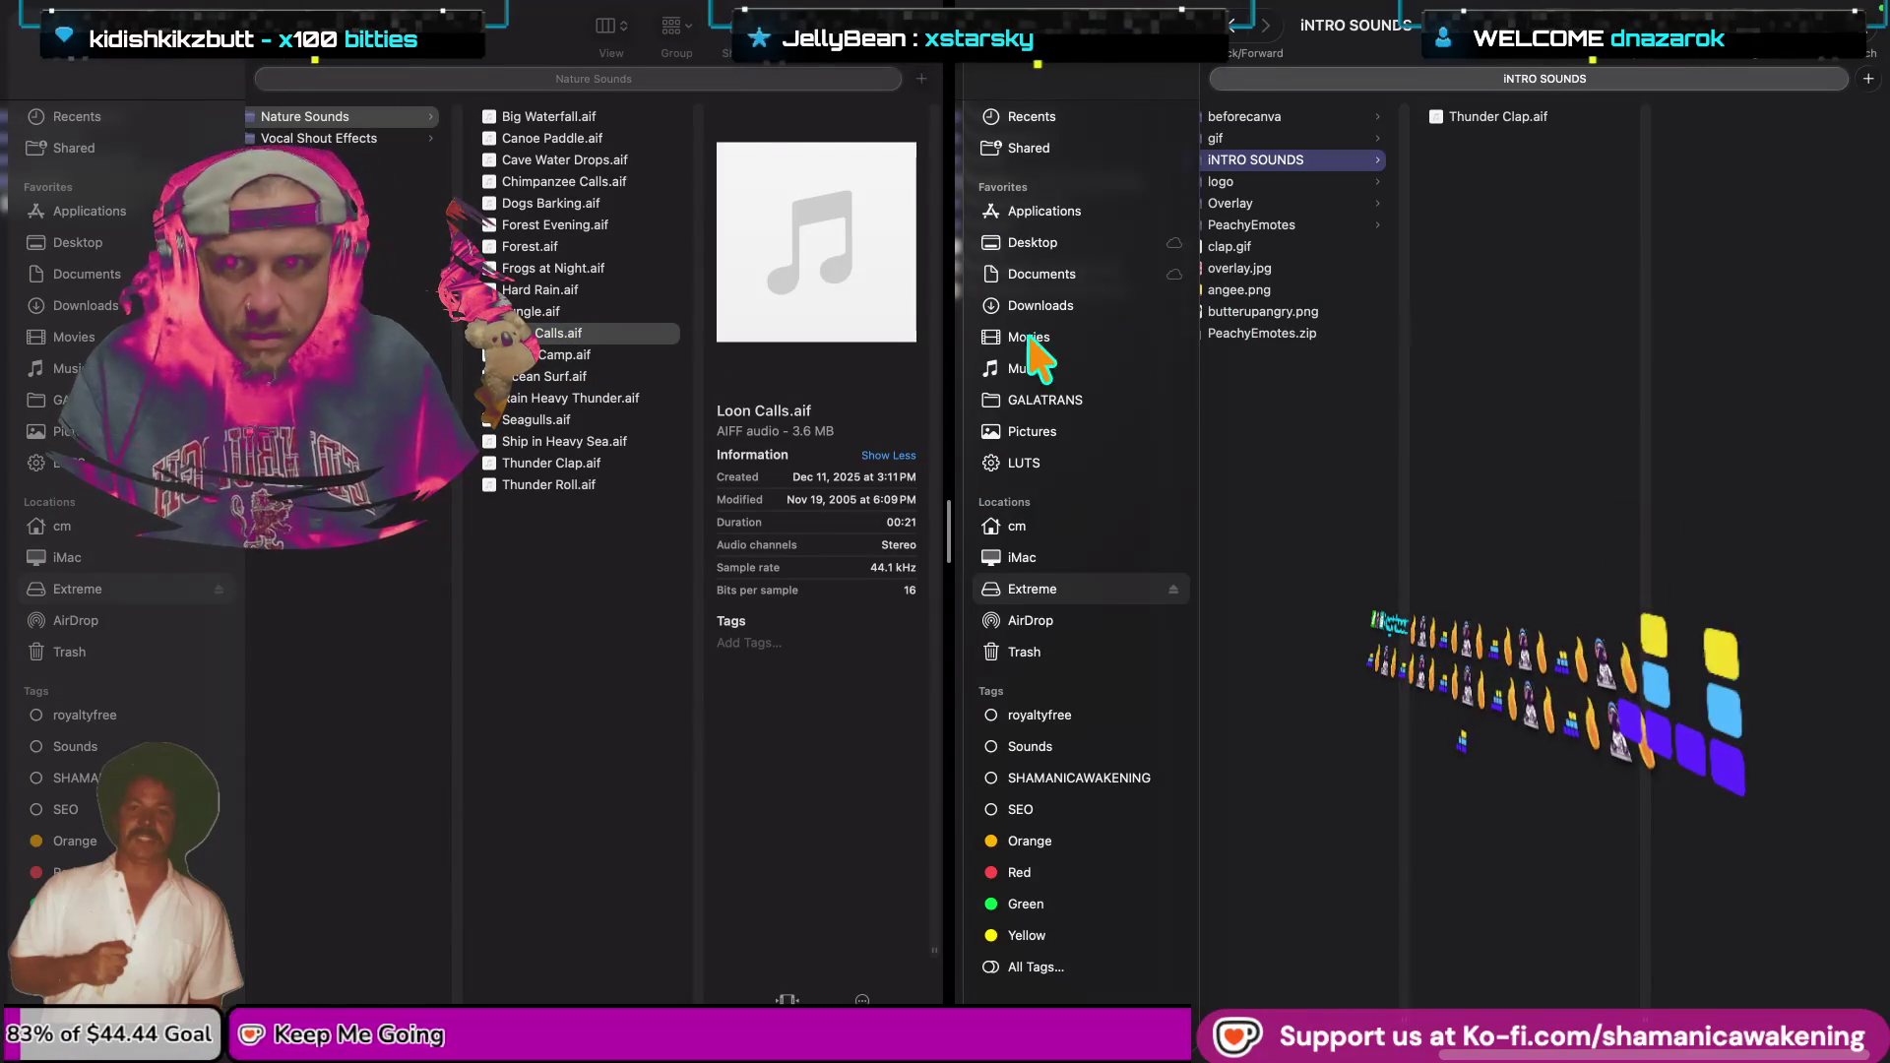
{"action": "left_click", "coordinate": [620, 356]}
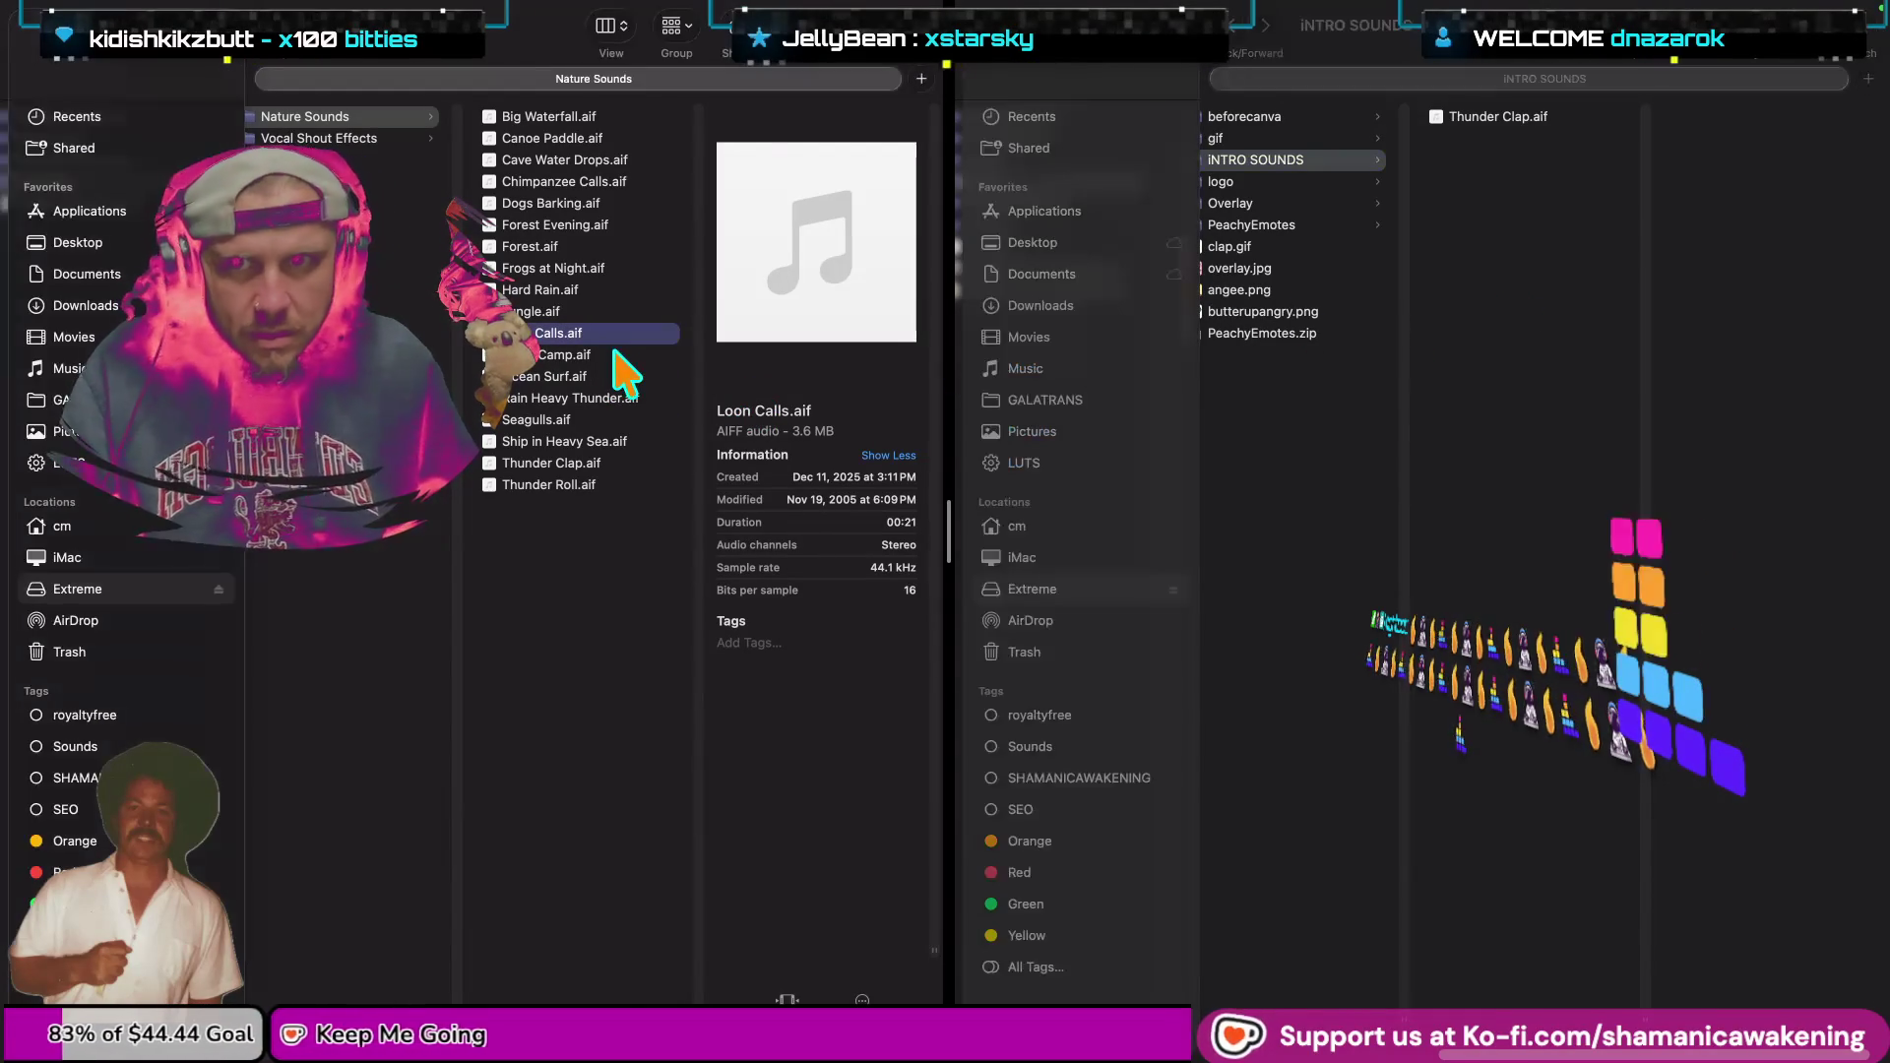
{"action": "key", "text": "Up"}
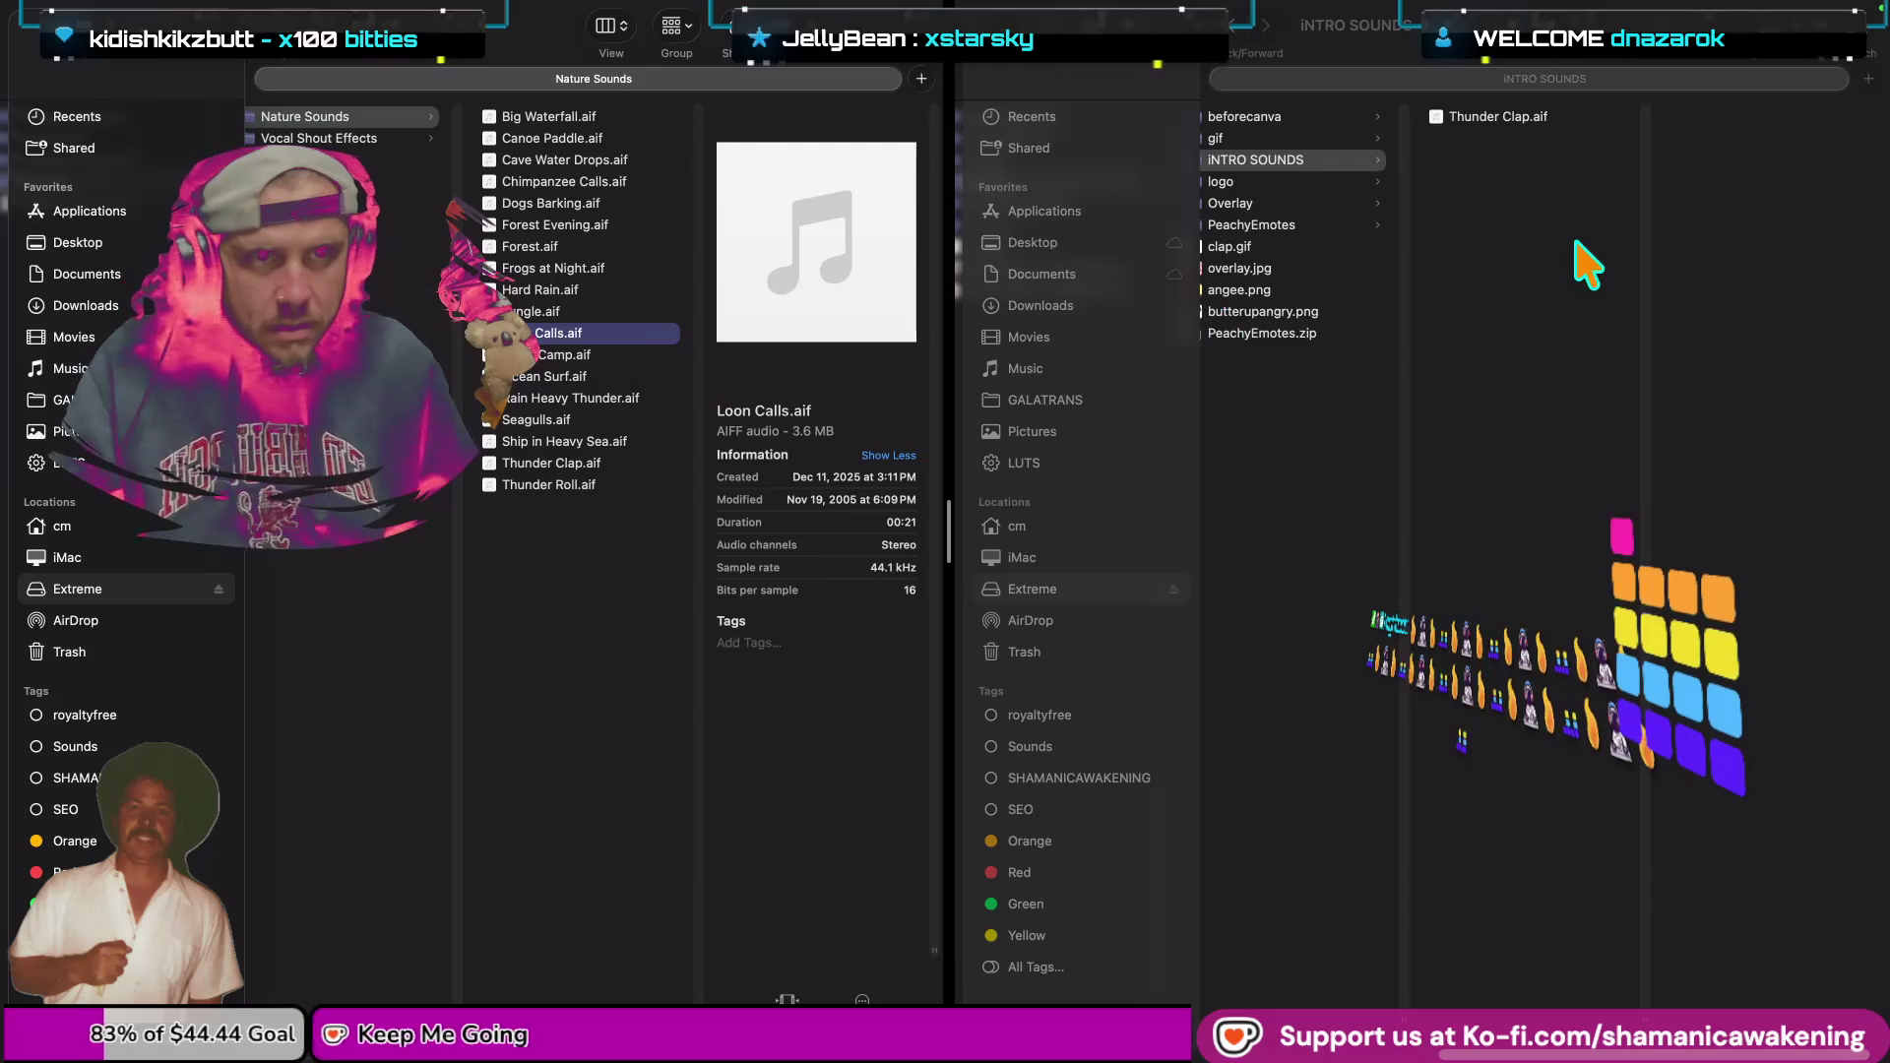
{"action": "left_click", "coordinate": [1583, 262]}
{"action": "key", "text": "super+v"}
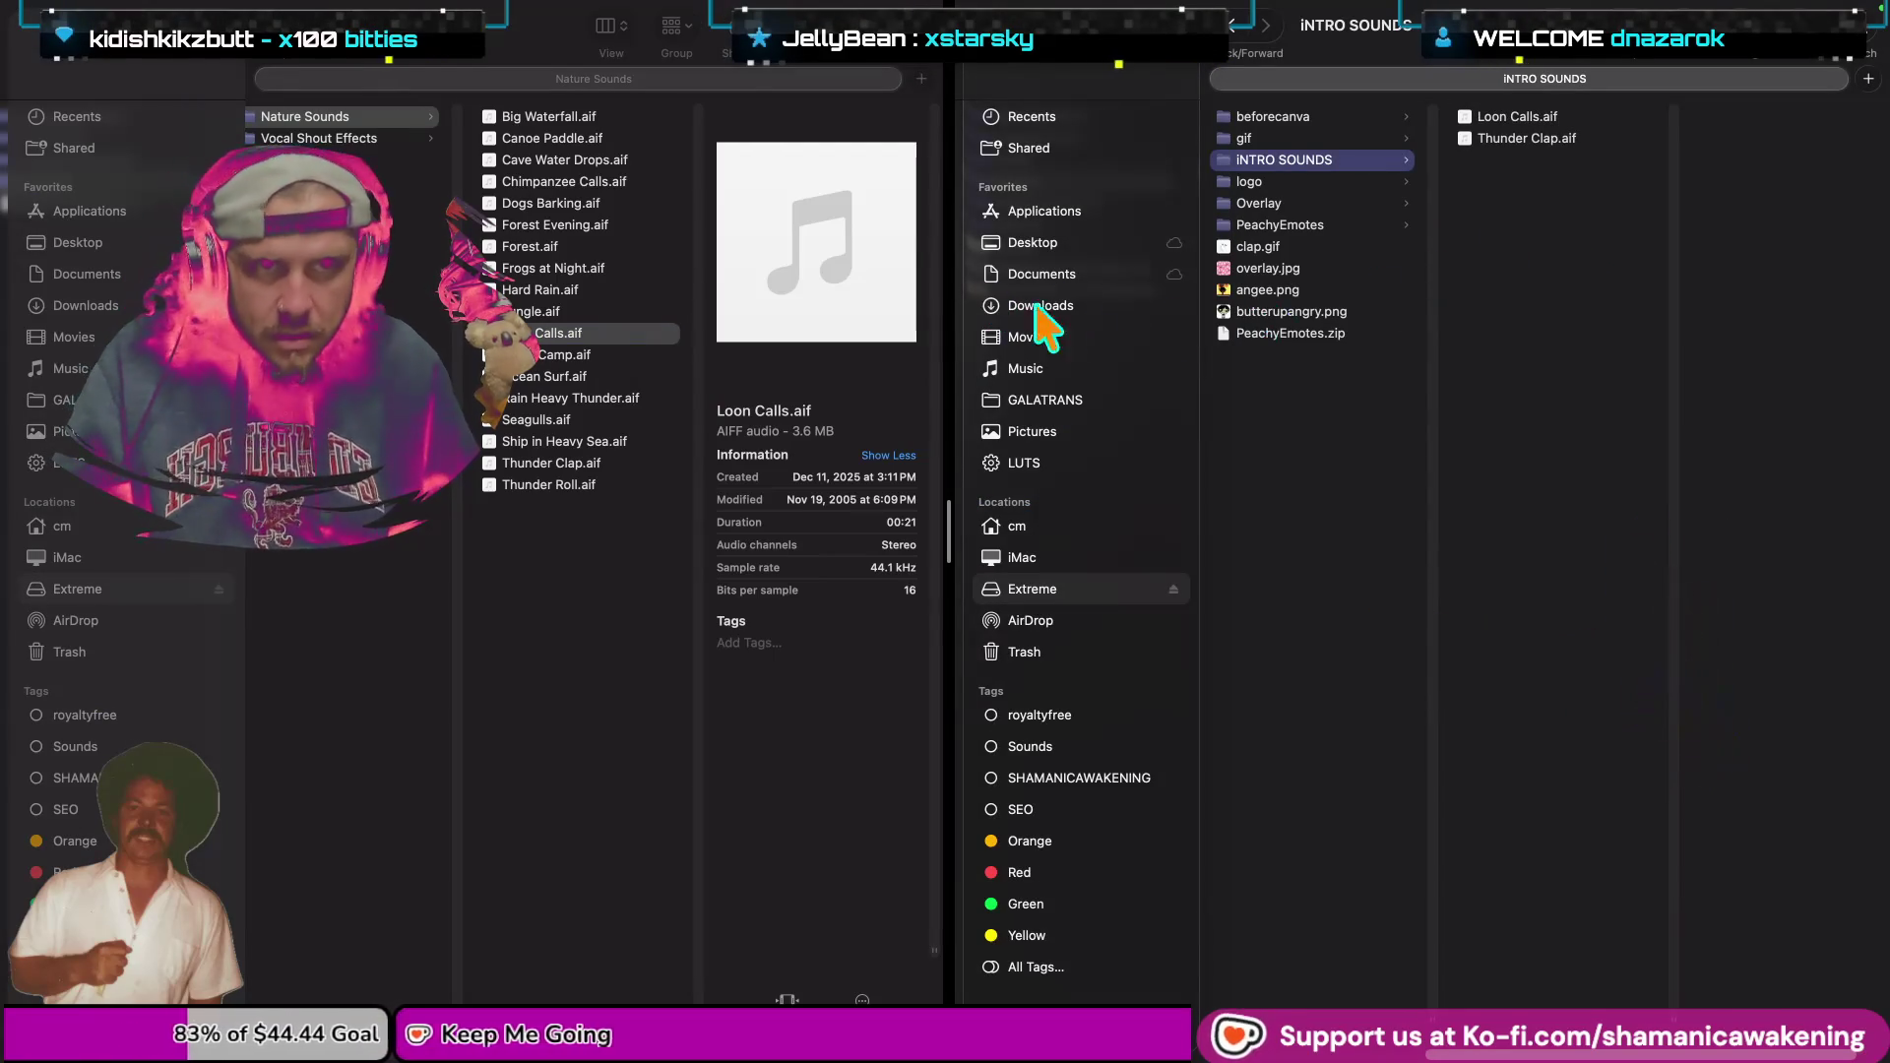
{"action": "left_click", "coordinate": [603, 320]}
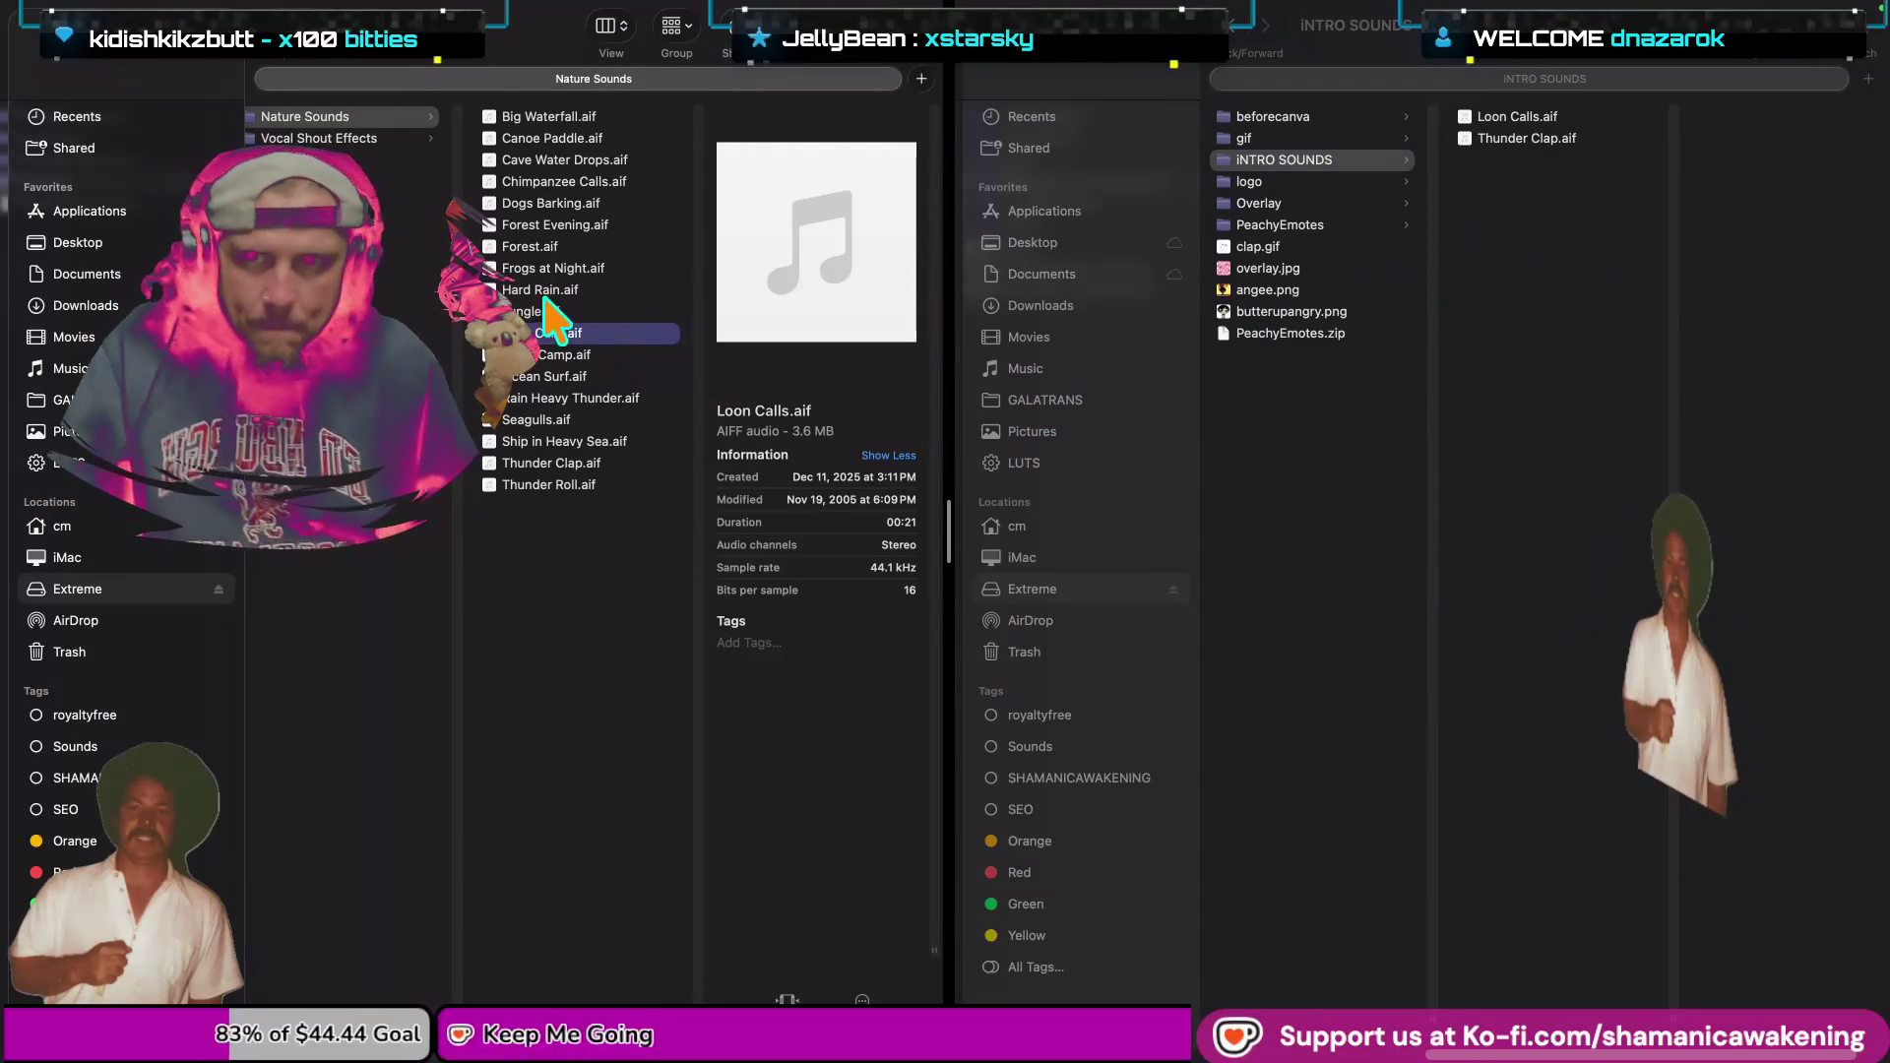
{"action": "left_click", "coordinate": [578, 287]}
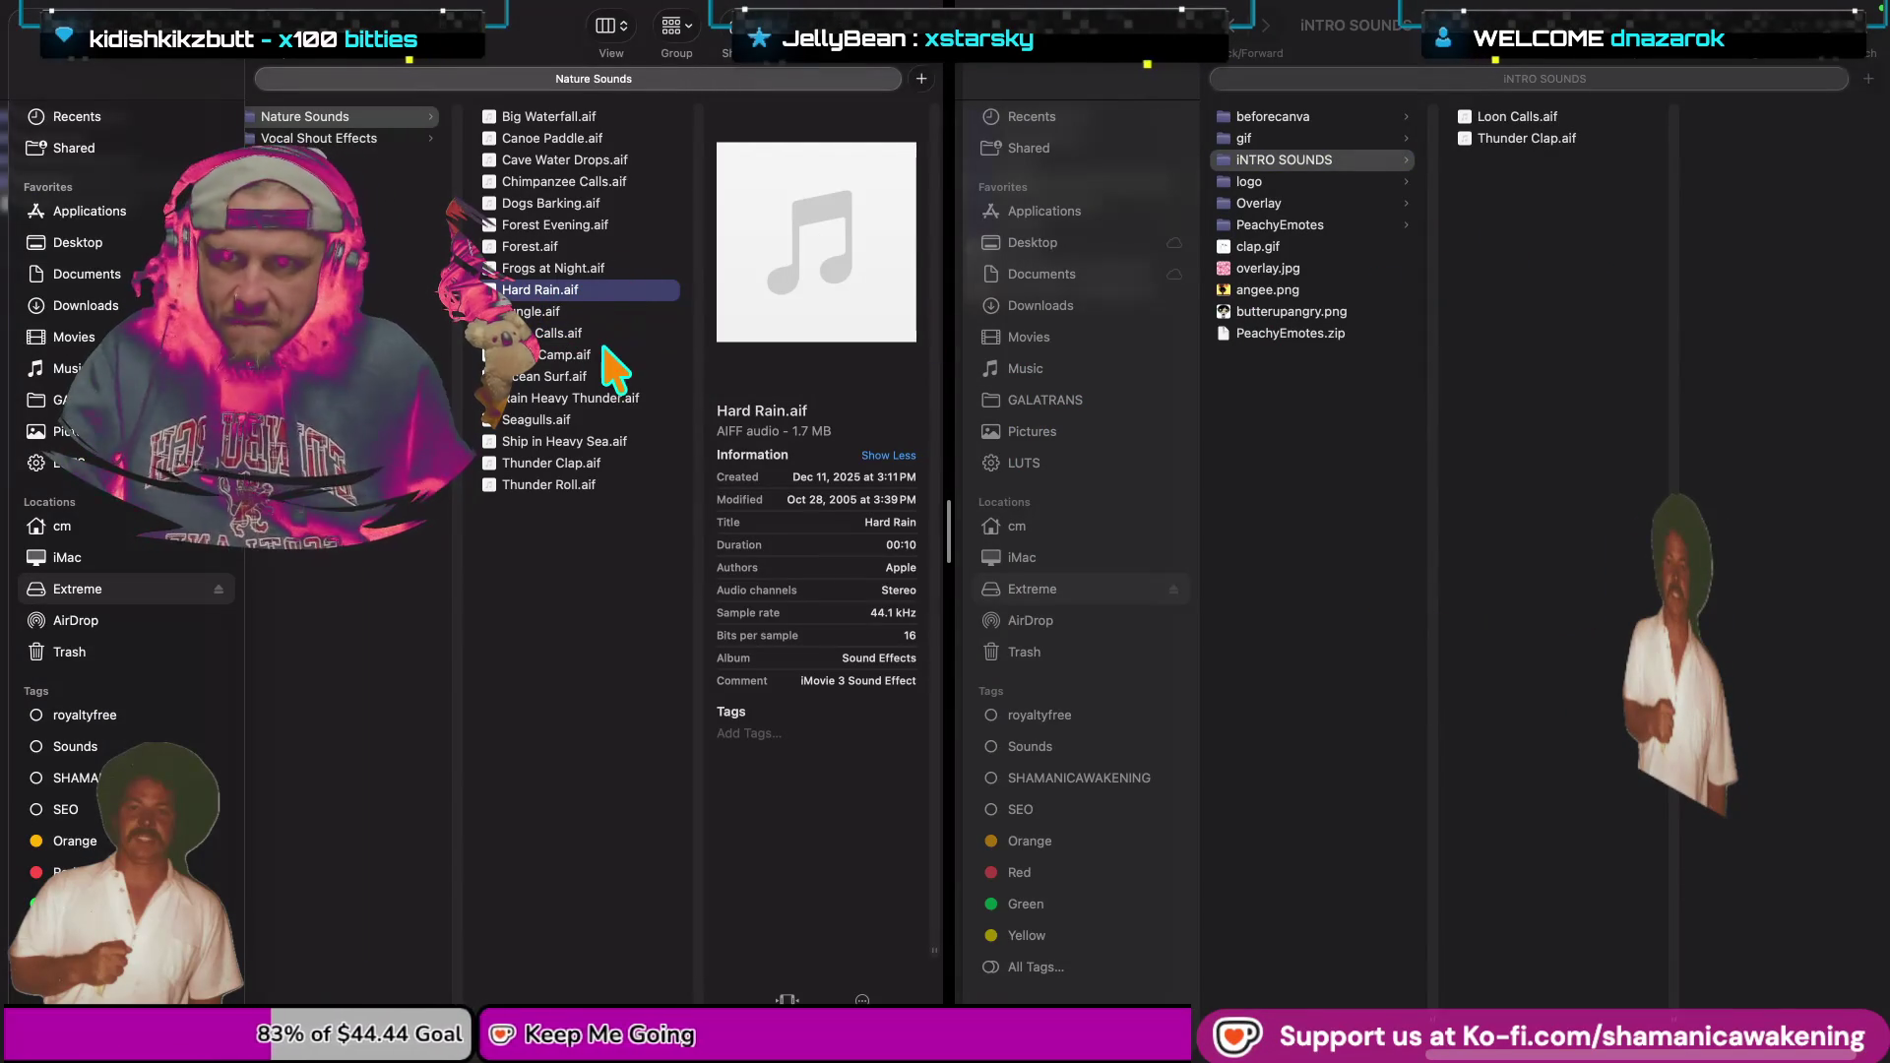
{"action": "left_click", "coordinate": [604, 351]}
{"action": "left_click", "coordinate": [607, 335]}
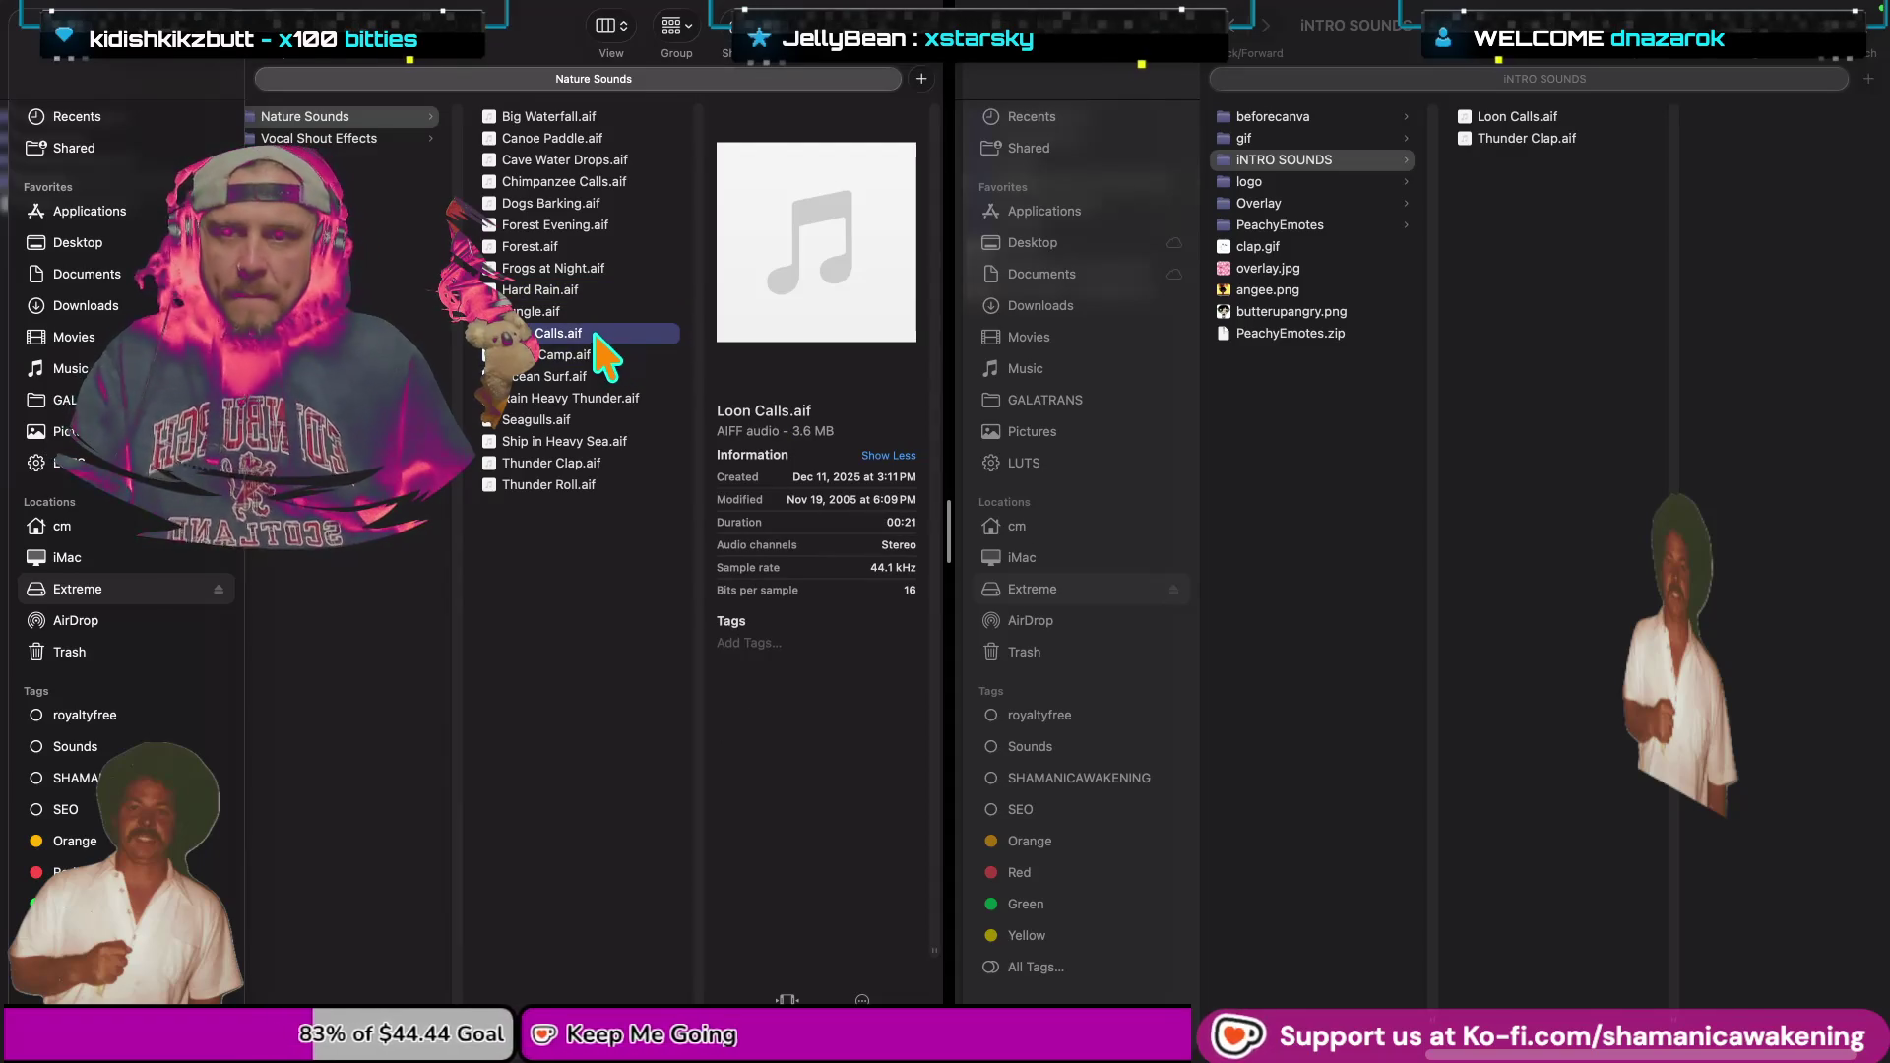
{"action": "left_click", "coordinate": [617, 360]}
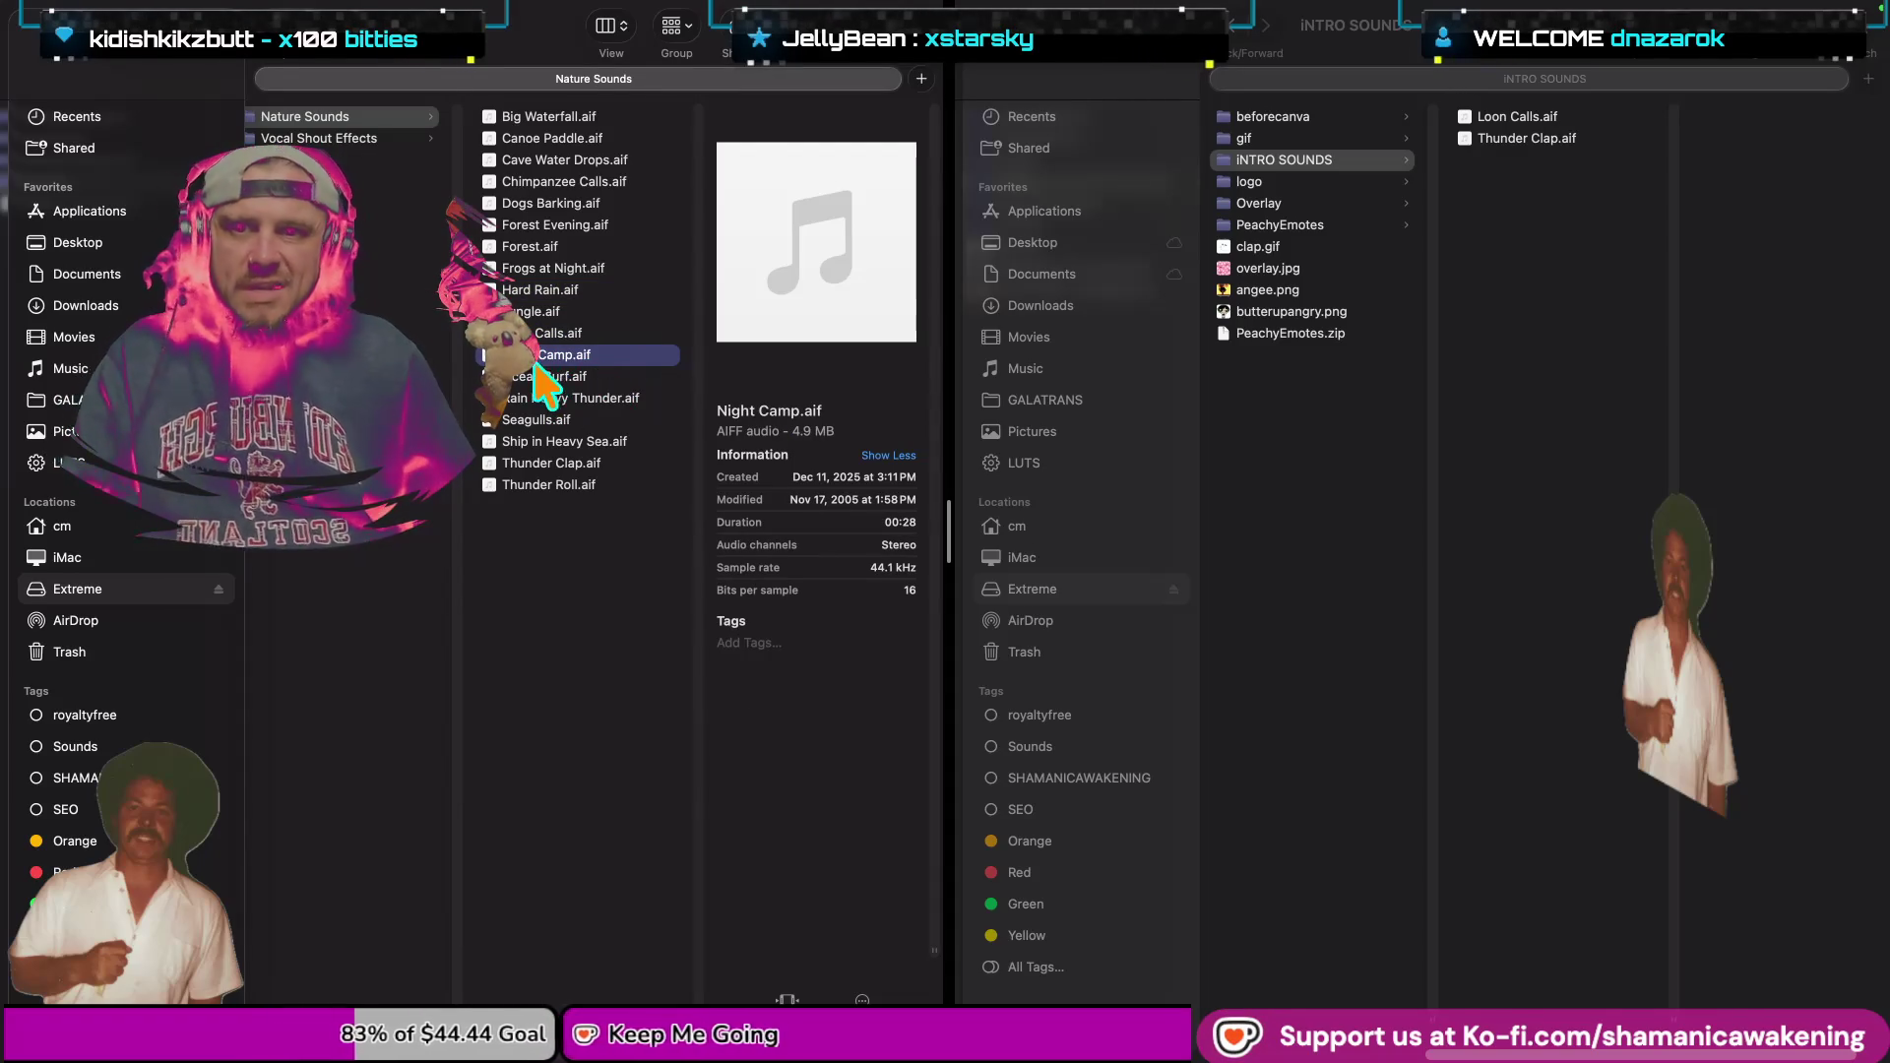
{"action": "key", "text": "space"}
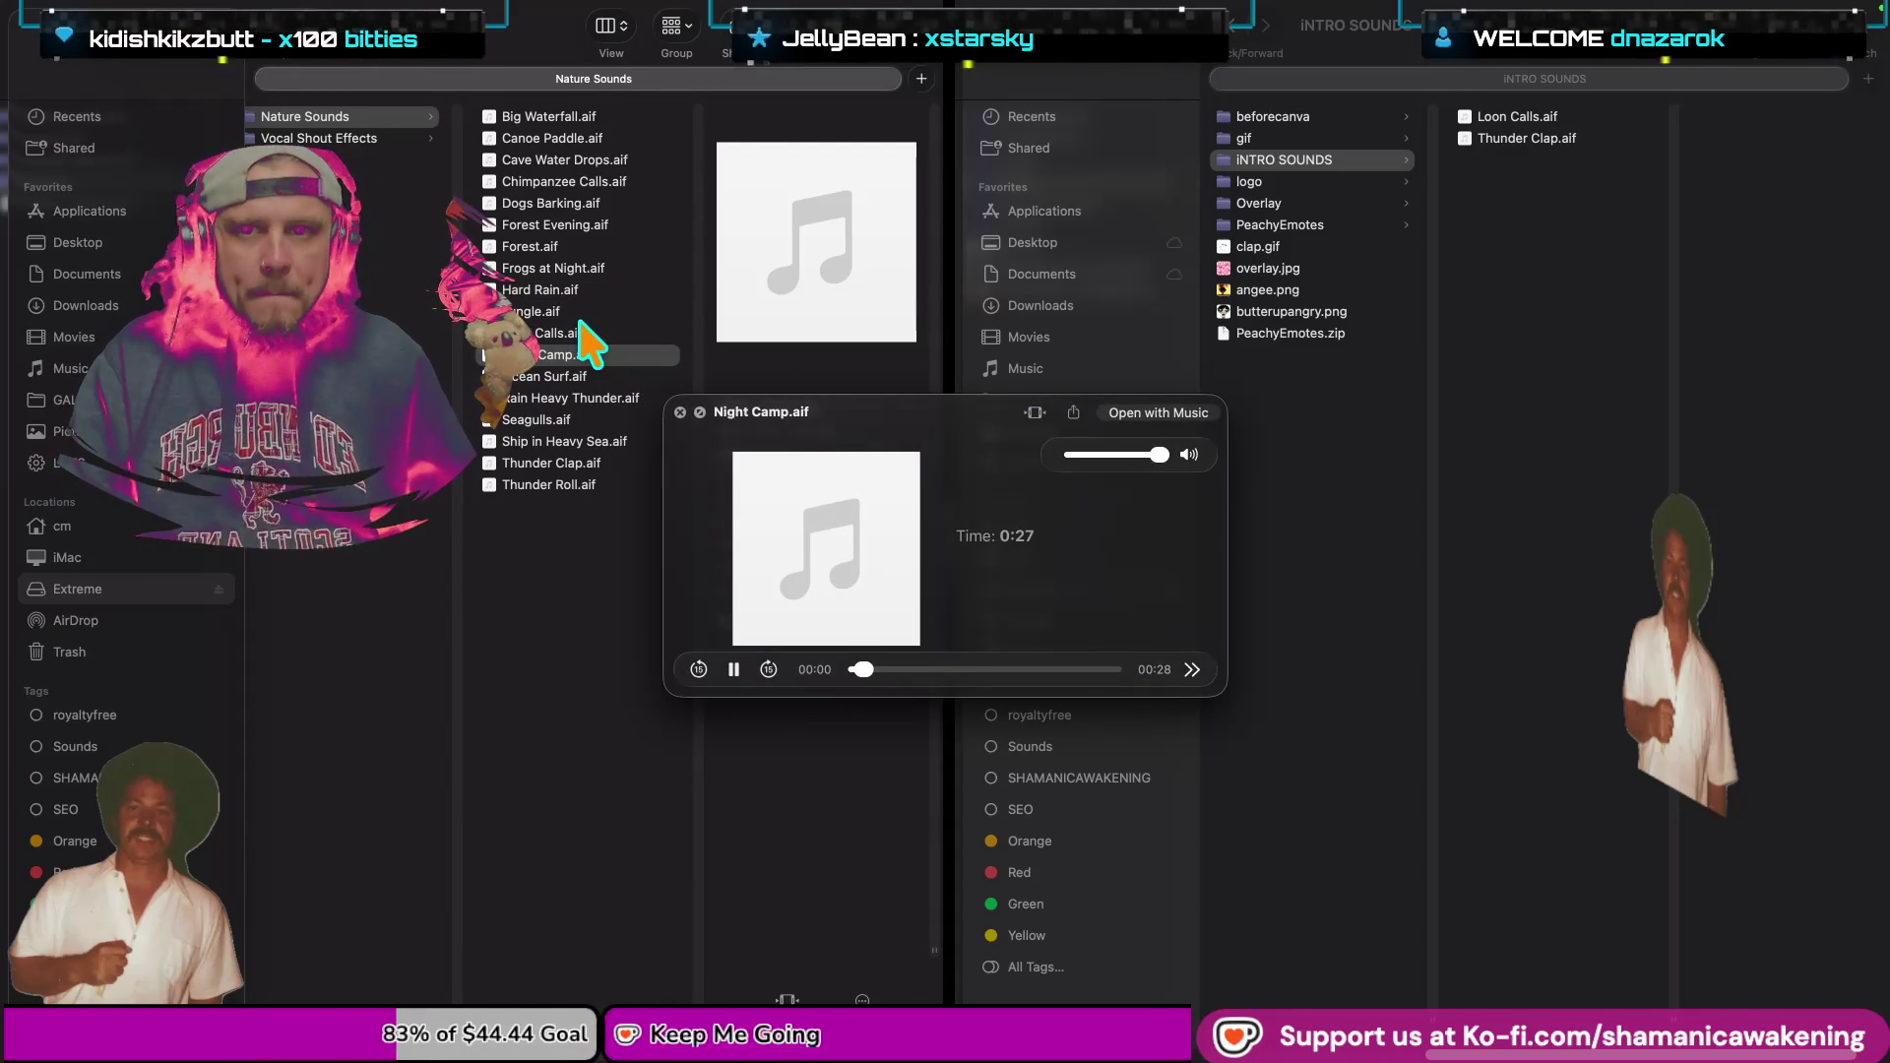
{"action": "key", "text": "space"}
{"action": "key", "text": "space"}
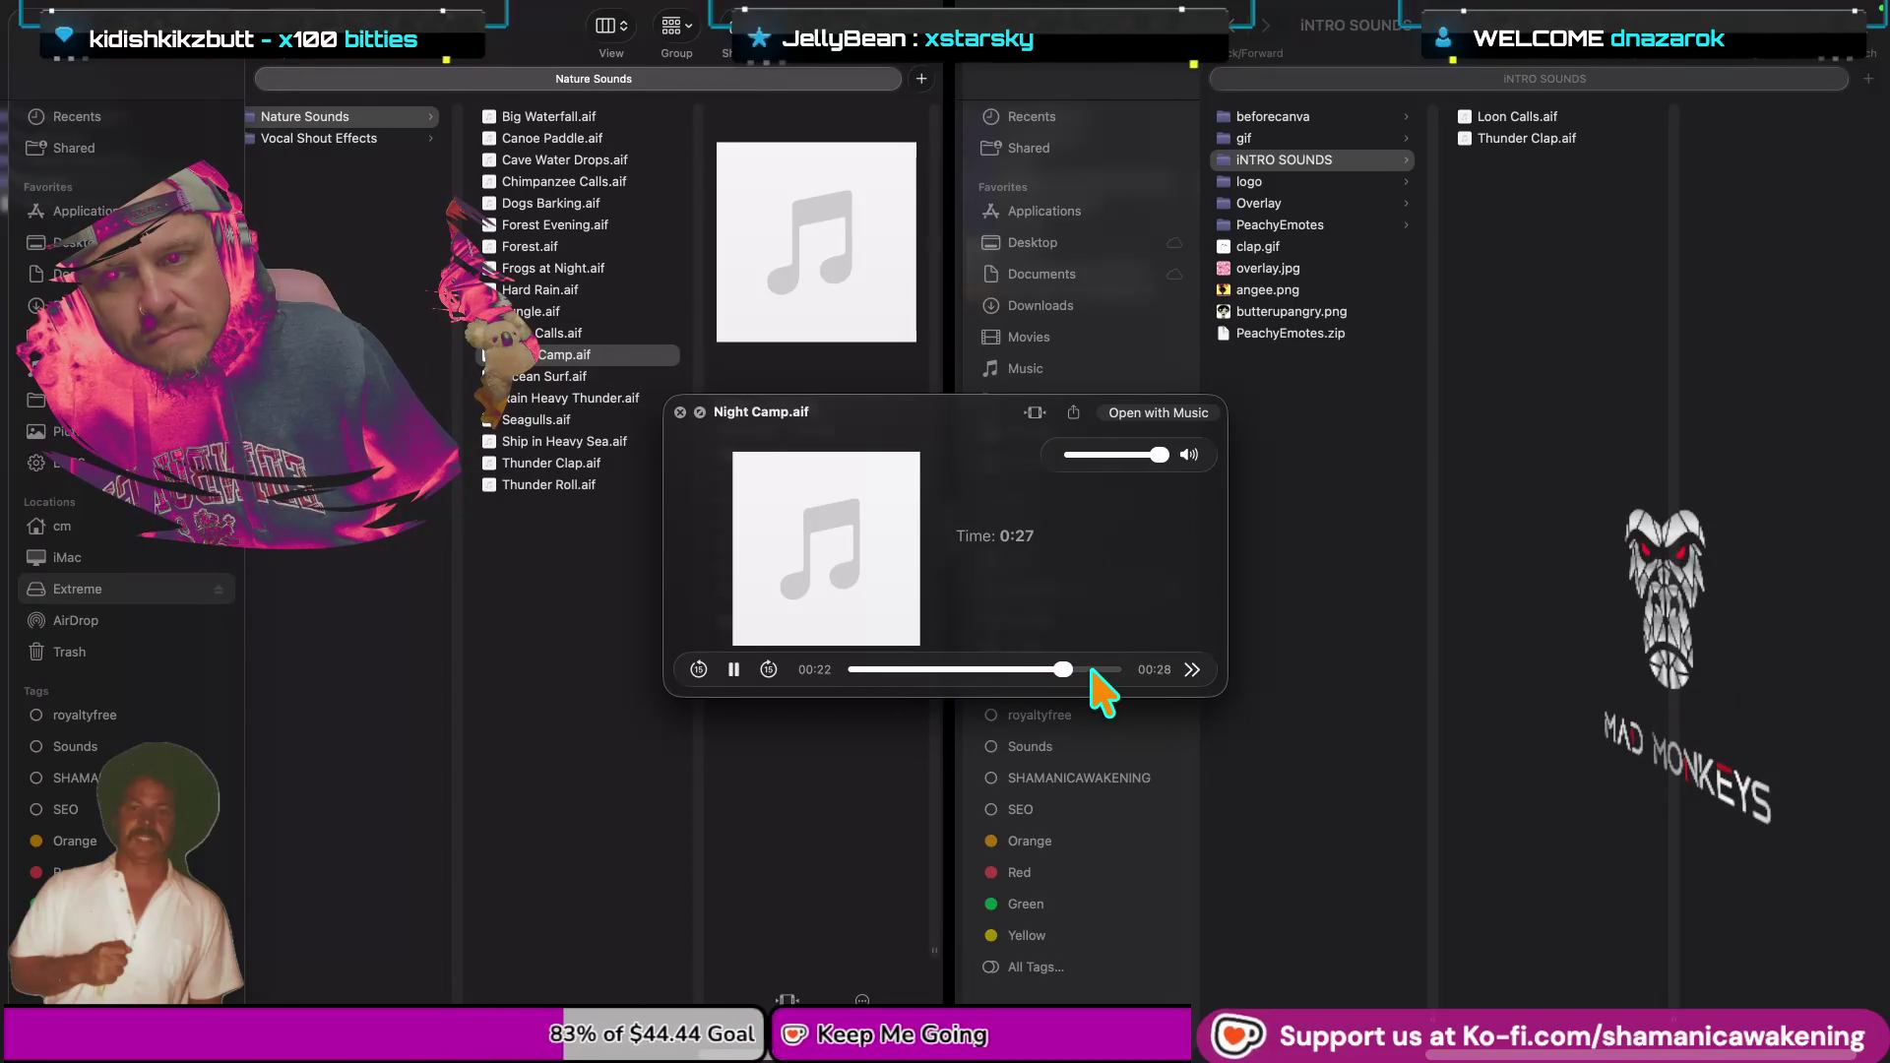
{"action": "left_click", "coordinate": [679, 413]}
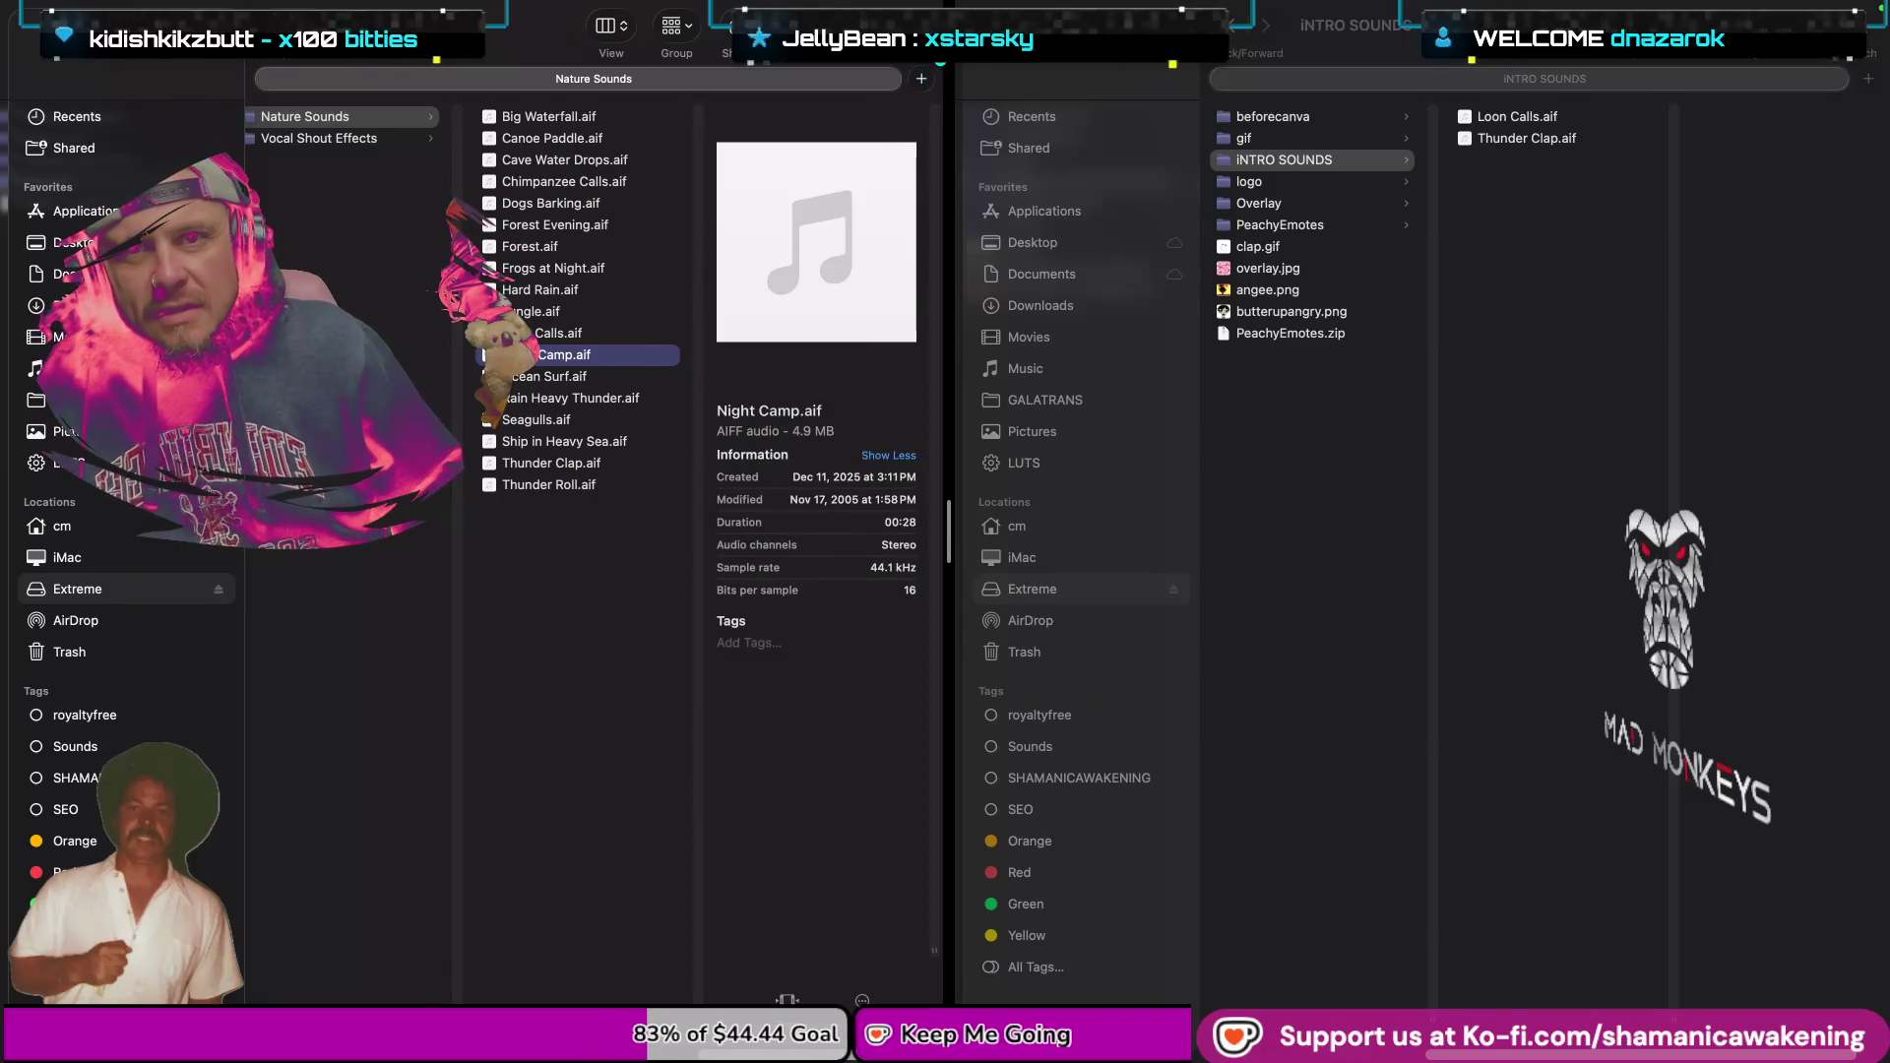
{"action": "key", "text": "super+f"}
Search the Mac for 'fire' and preview Fire Scene.caf.
{"action": "type", "text": "fire"}
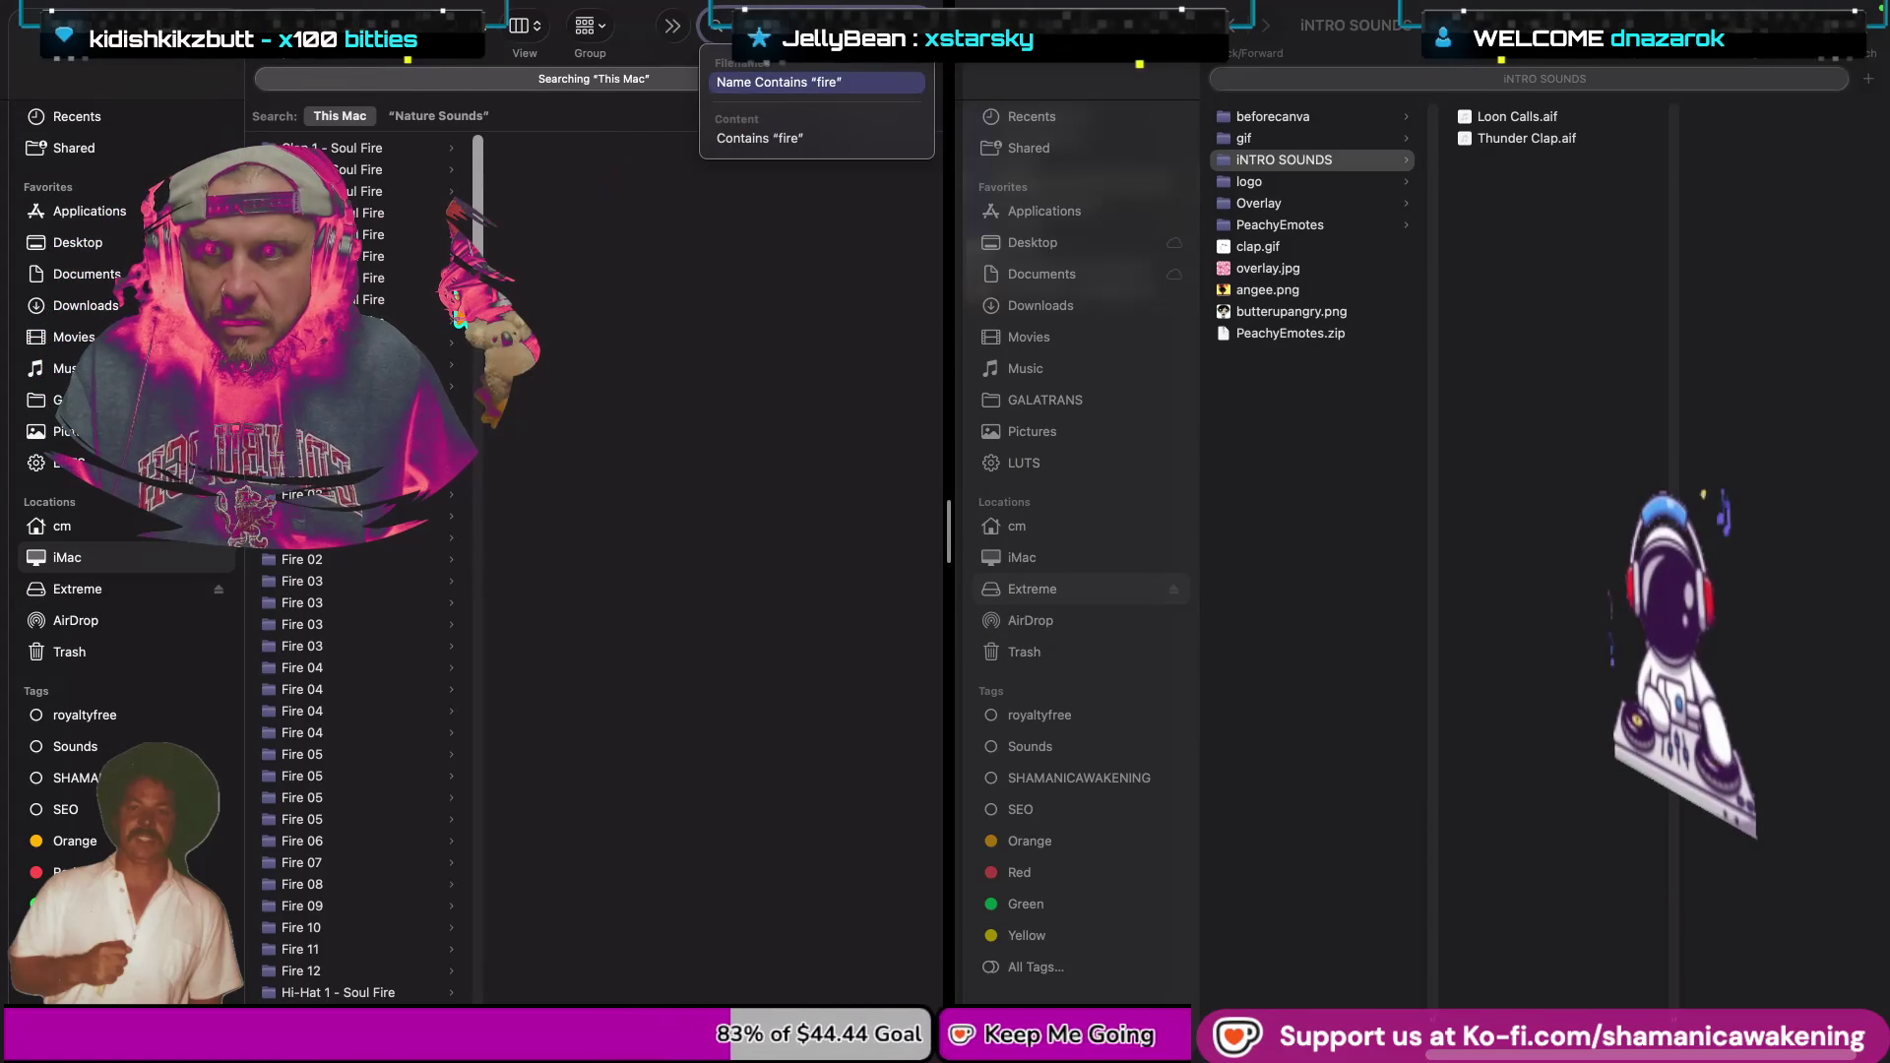
{"action": "left_click_drag", "start_coordinate": [479, 214], "coordinate": [500, 571]}
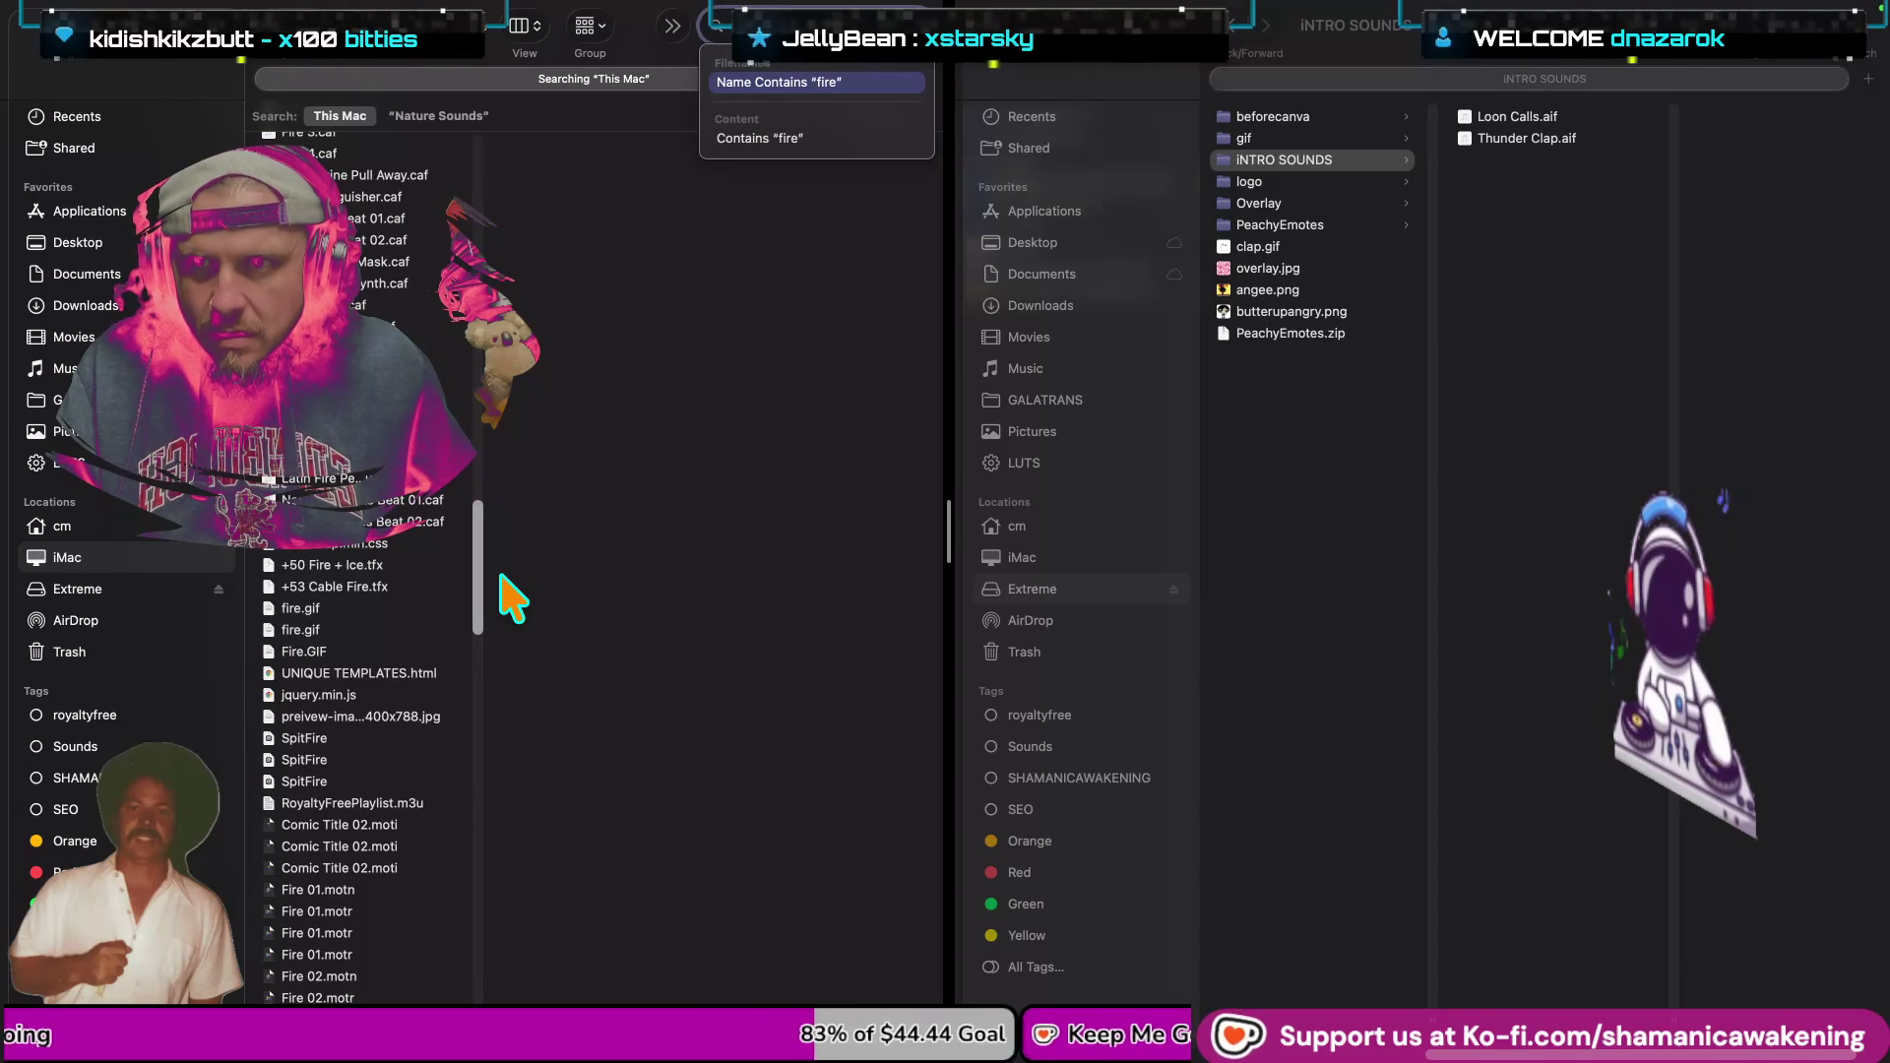
{"action": "key", "text": "Escape"}
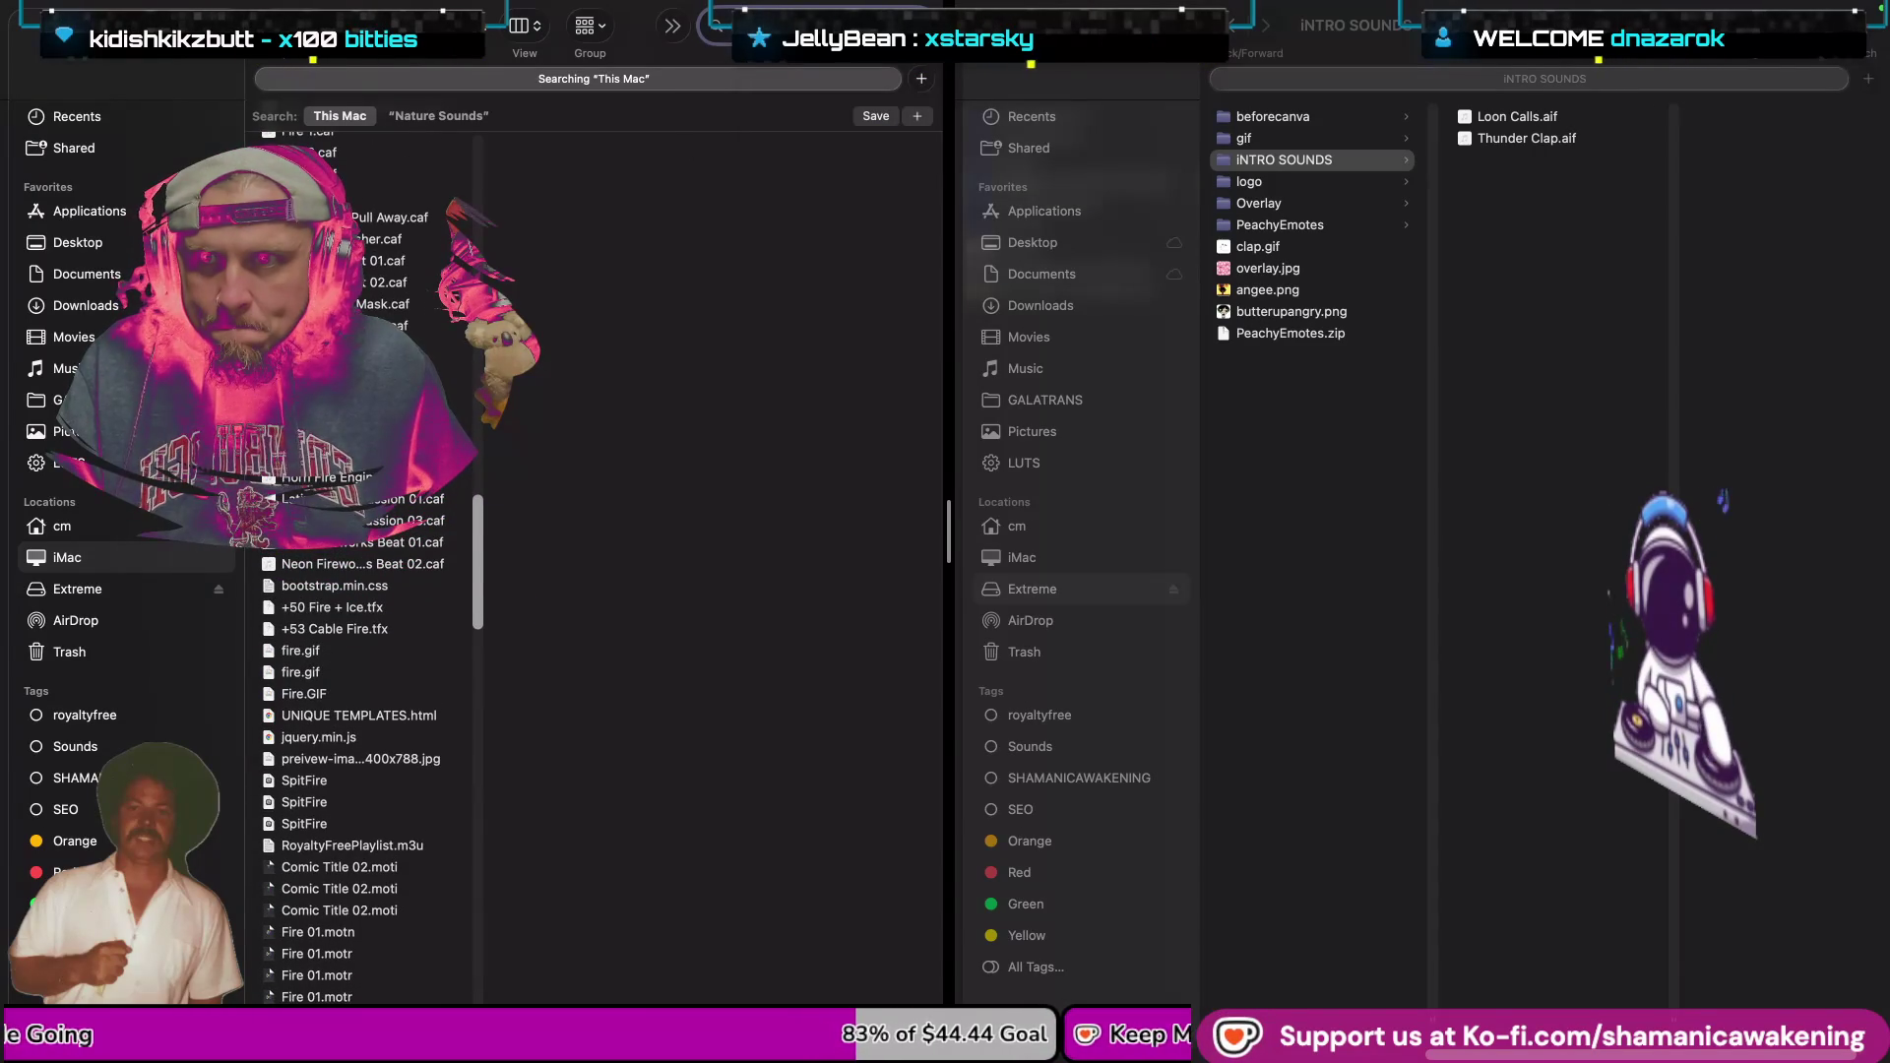
{"action": "left_click", "coordinate": [403, 348]}
{"action": "key", "text": "space"}
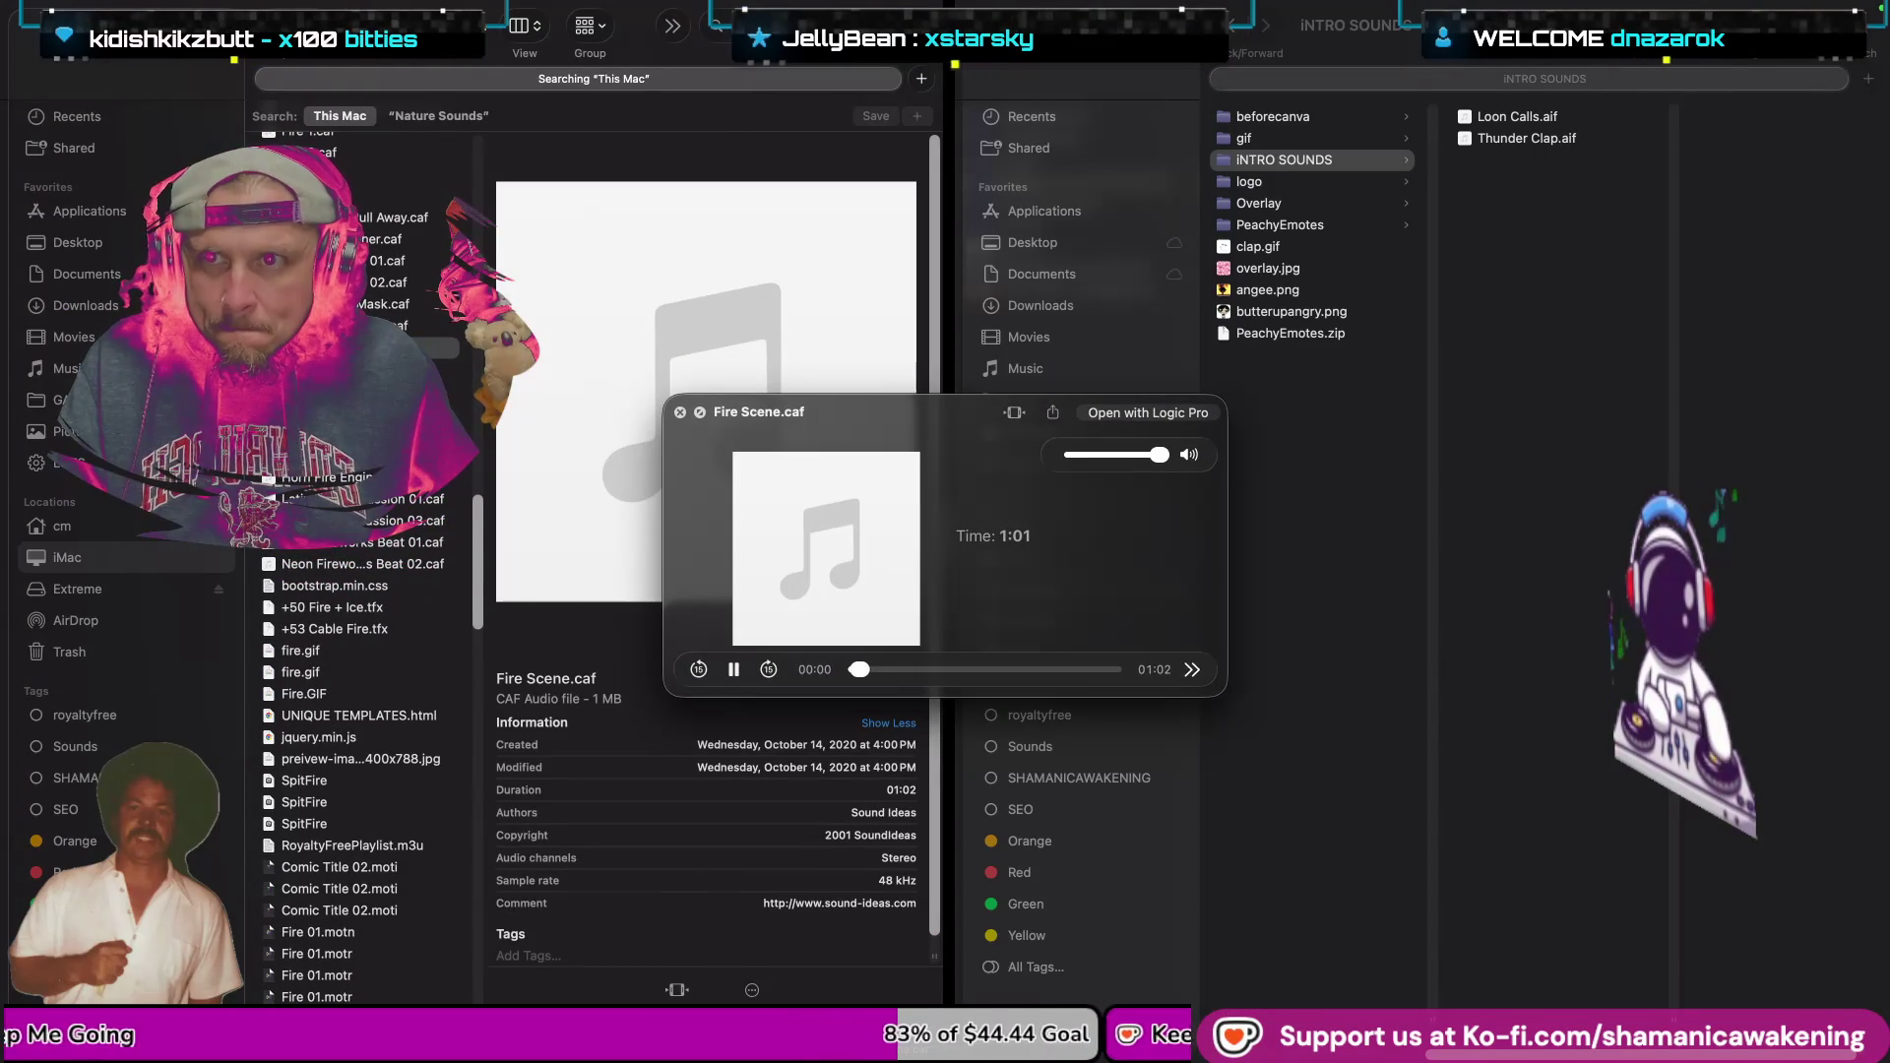
{"action": "key", "text": "space"}
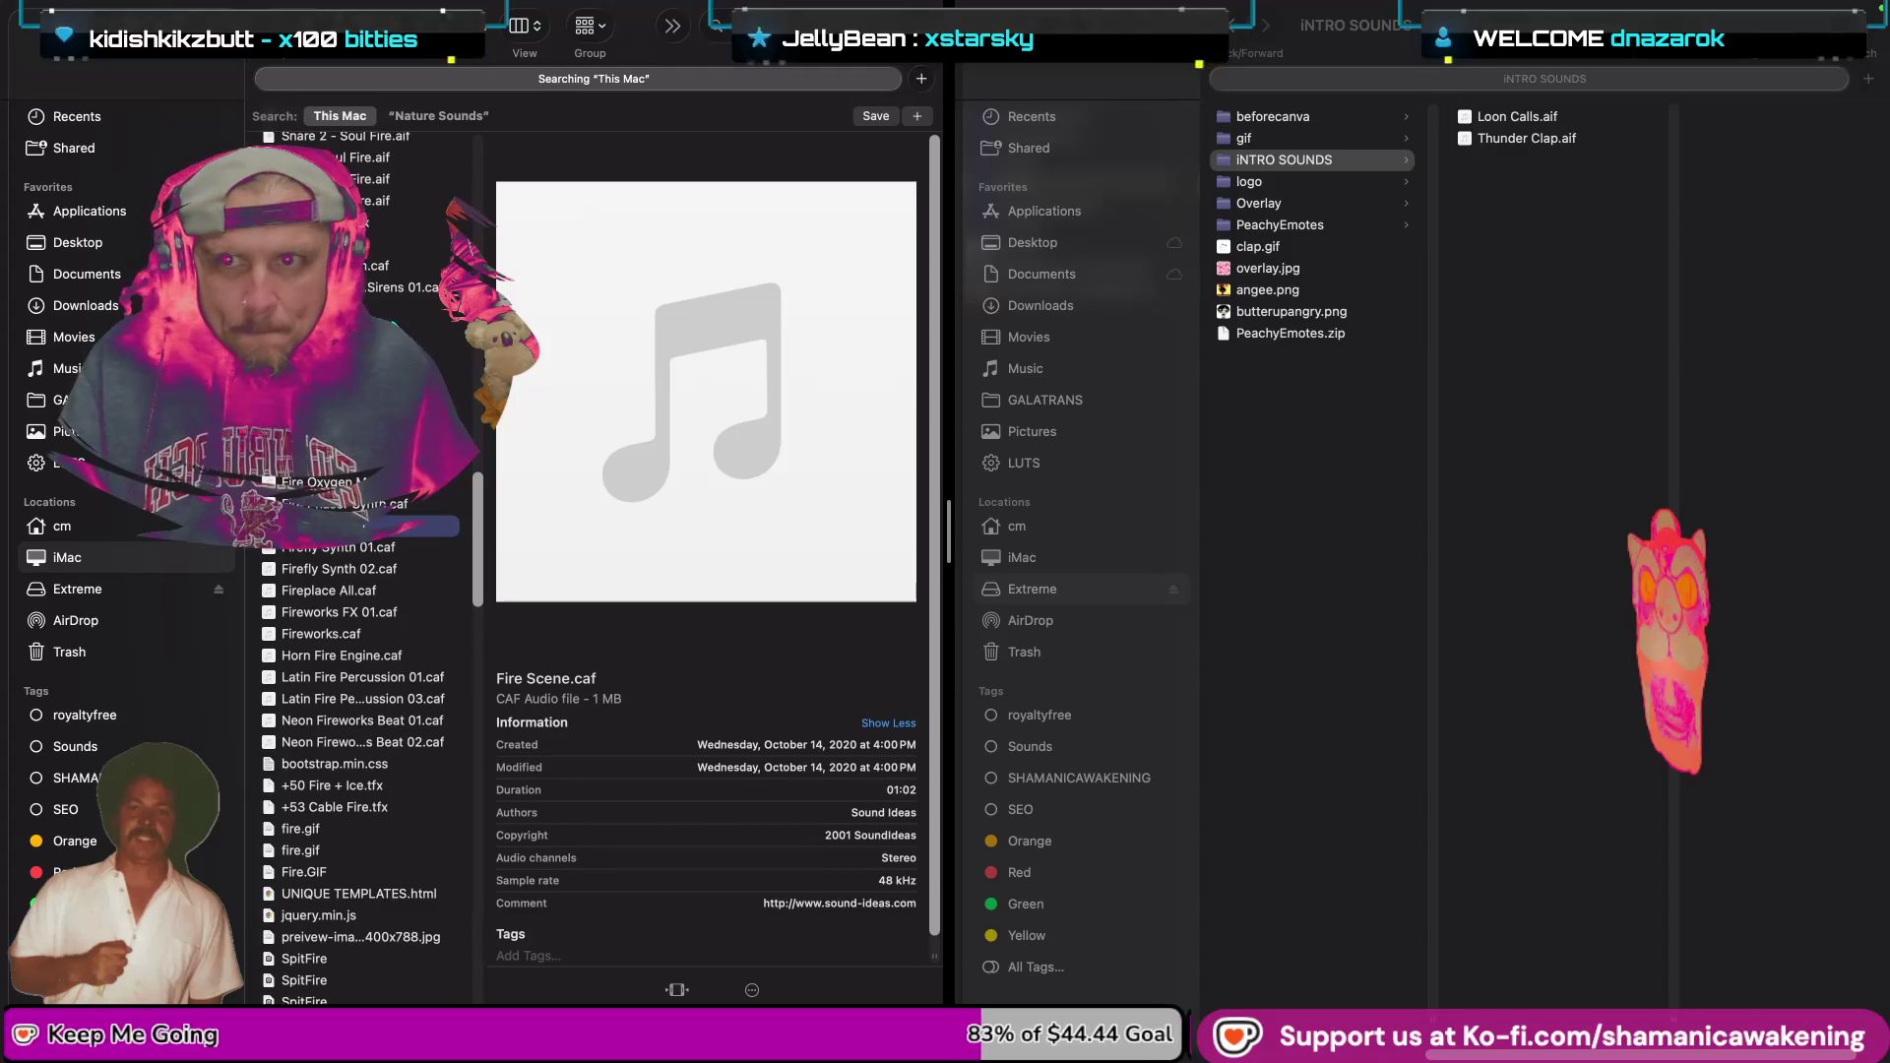
Preview Fire 1.caf and paste it into the INTRO SOUNDS folder.
{"action": "key", "text": "space"}
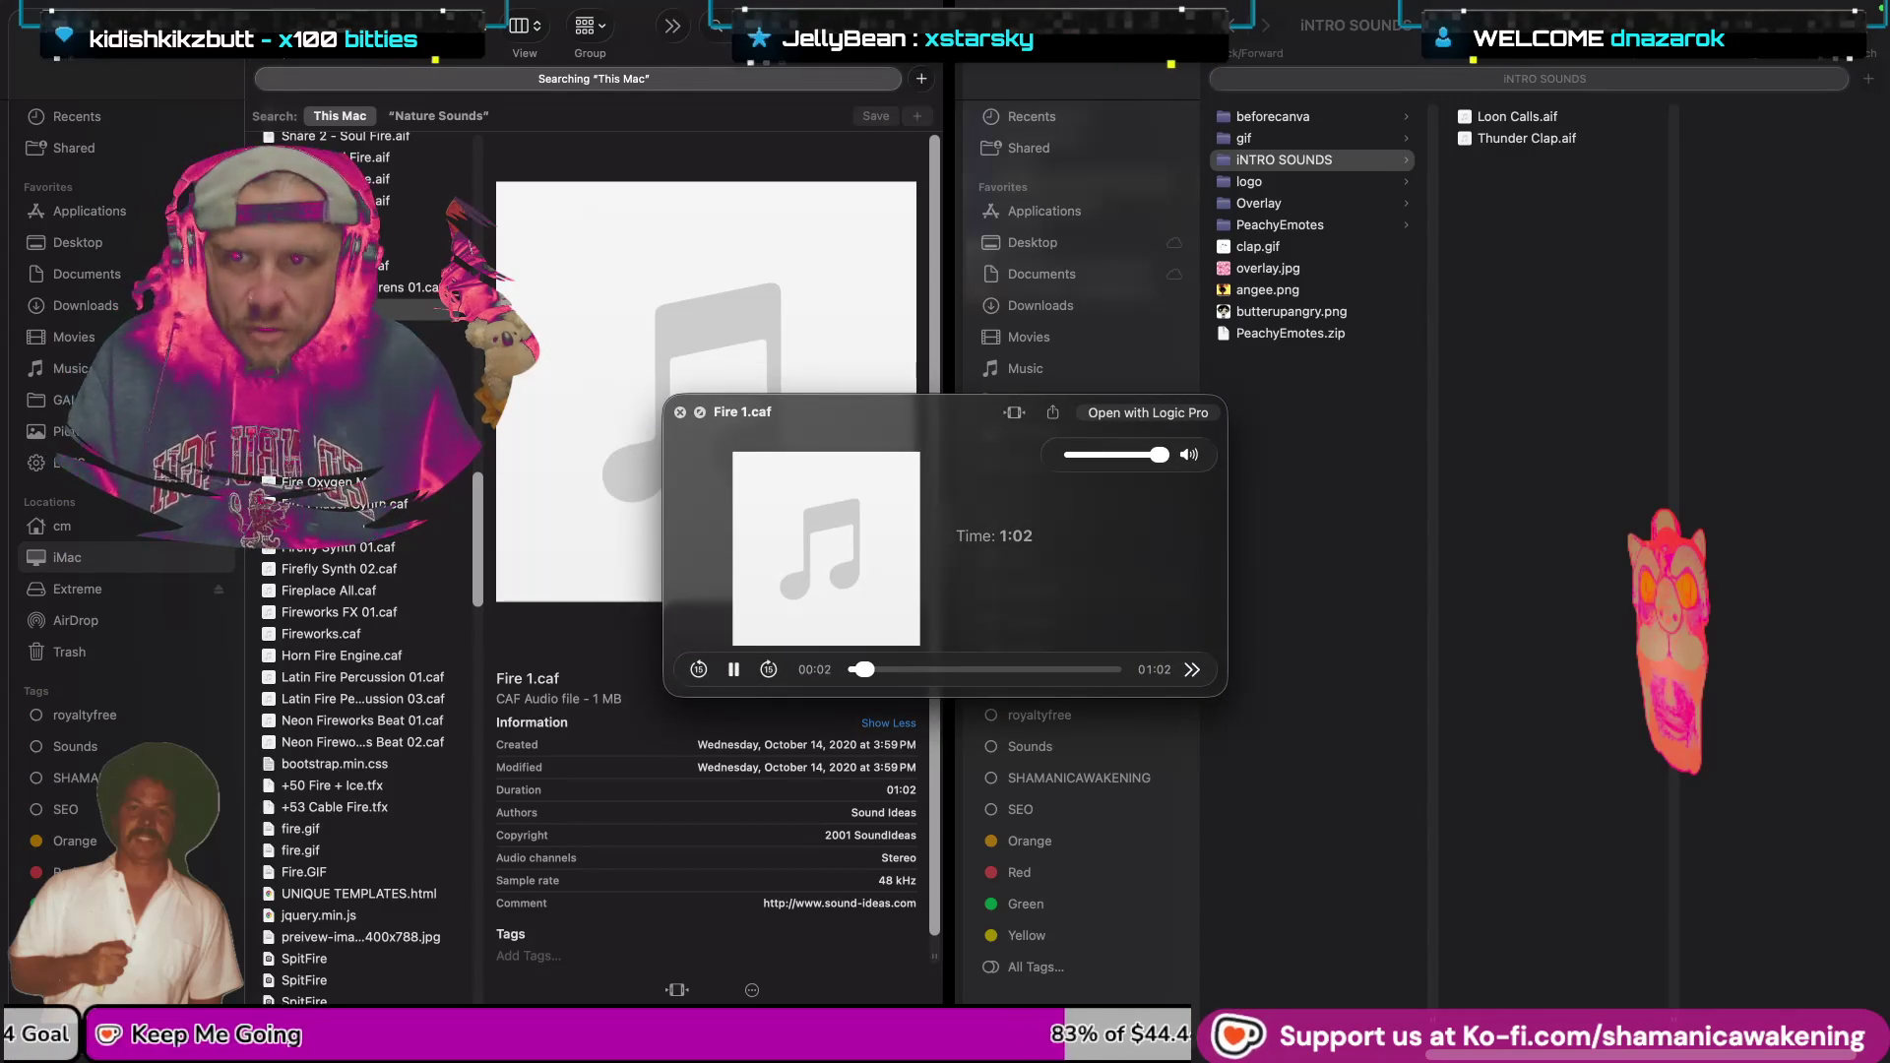
{"action": "key", "text": "space"}
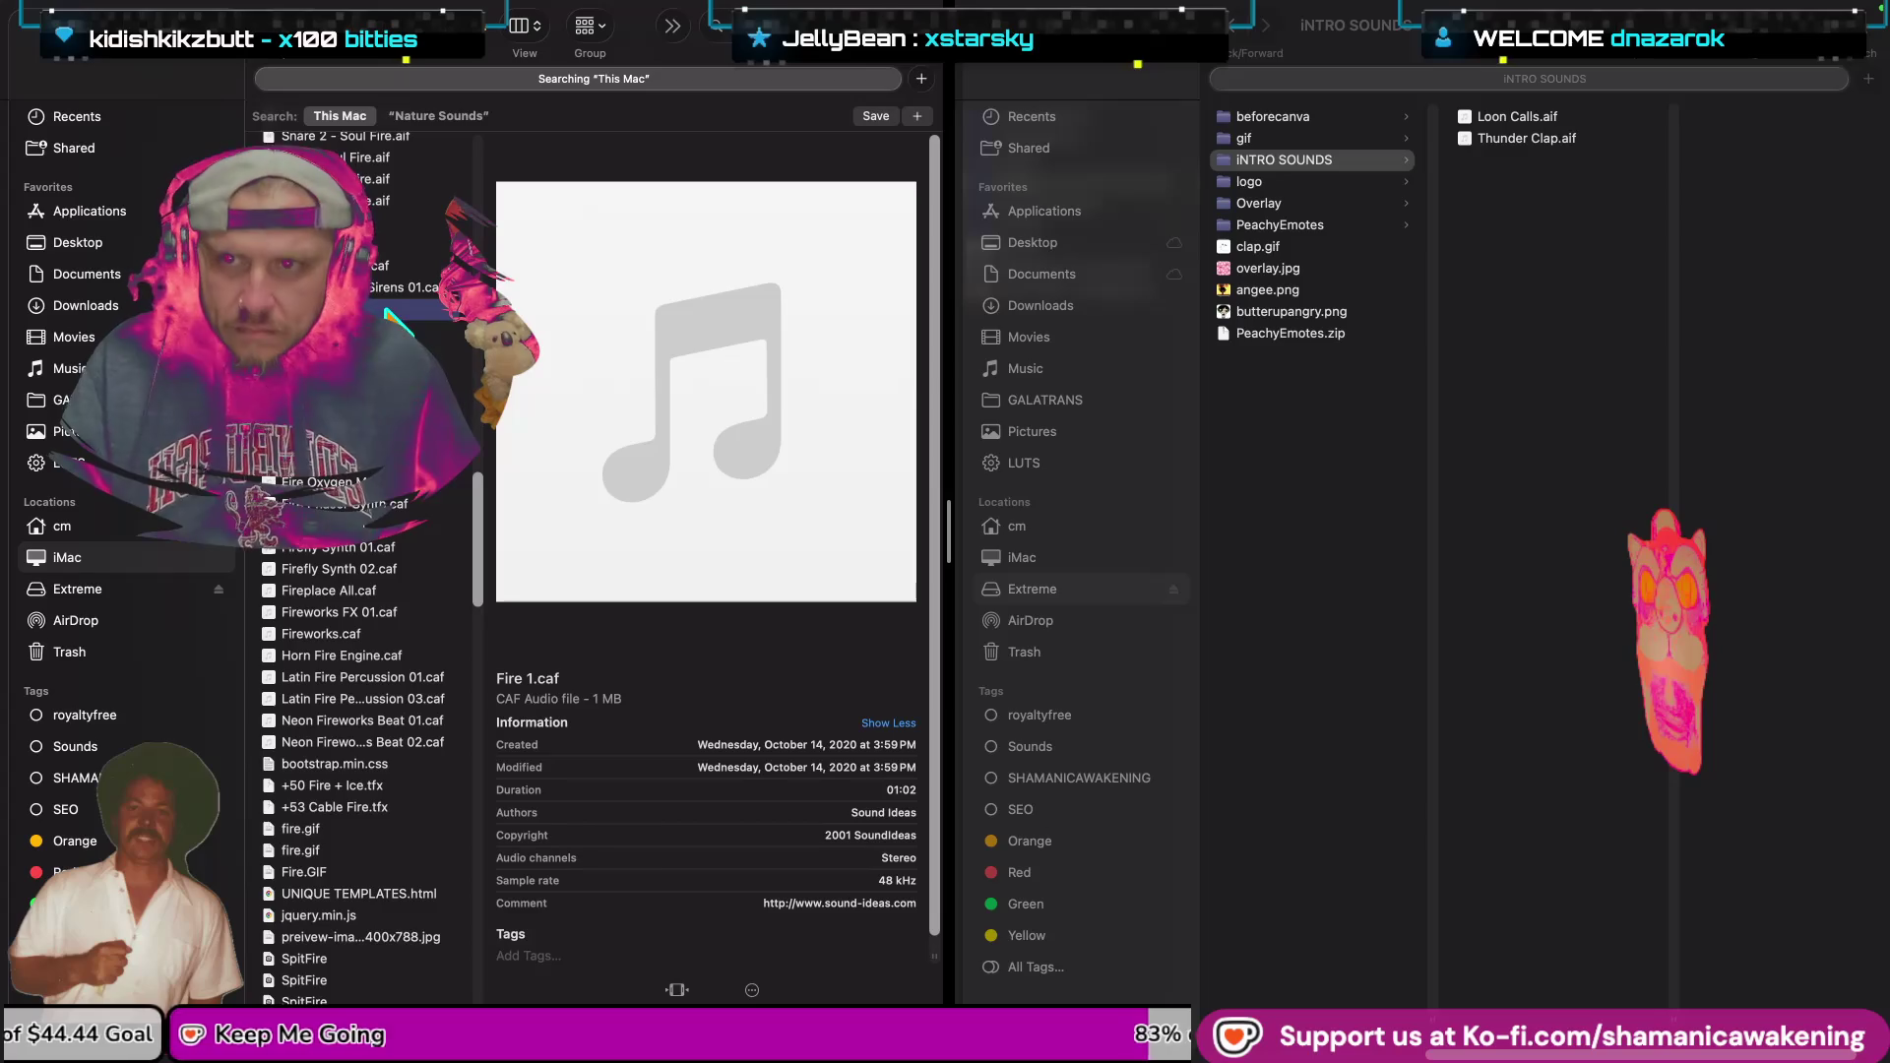
{"action": "left_click", "coordinate": [1511, 325]}
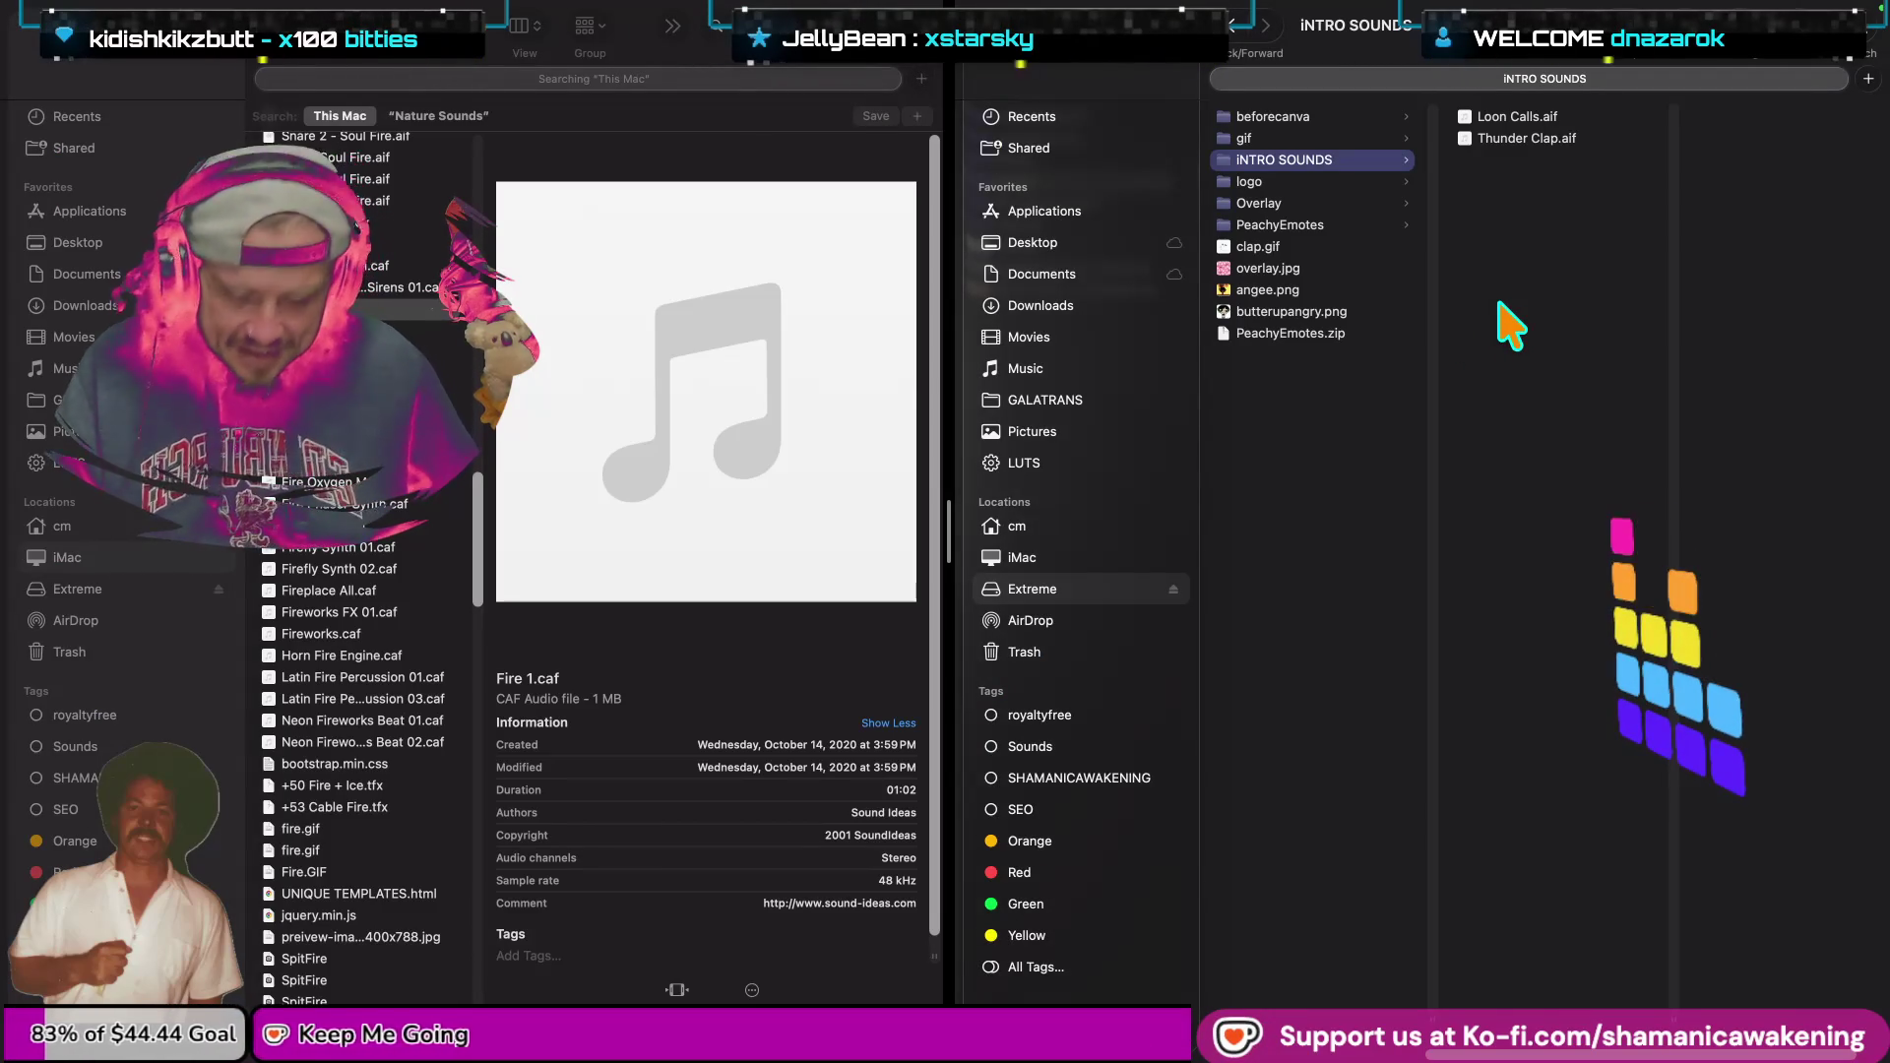
{"action": "key", "text": "super+v"}
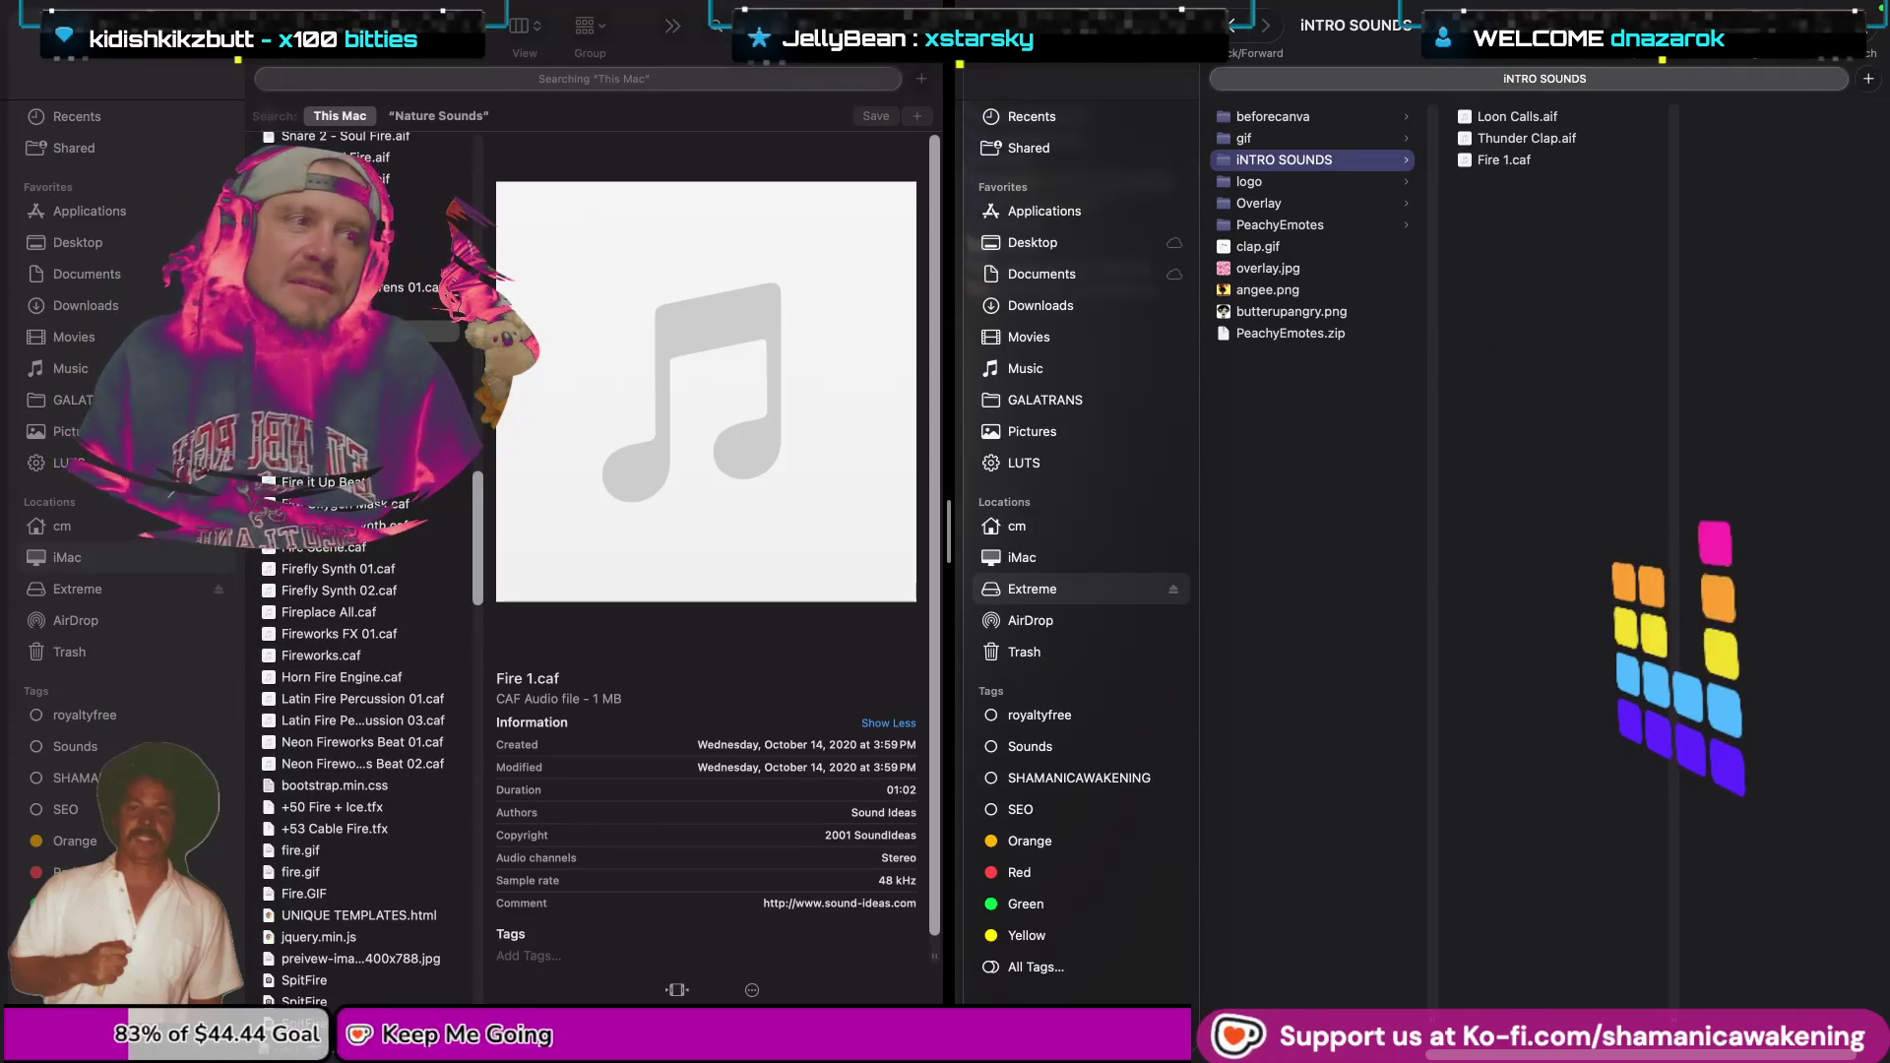
{"action": "key", "text": "super+Tab"}
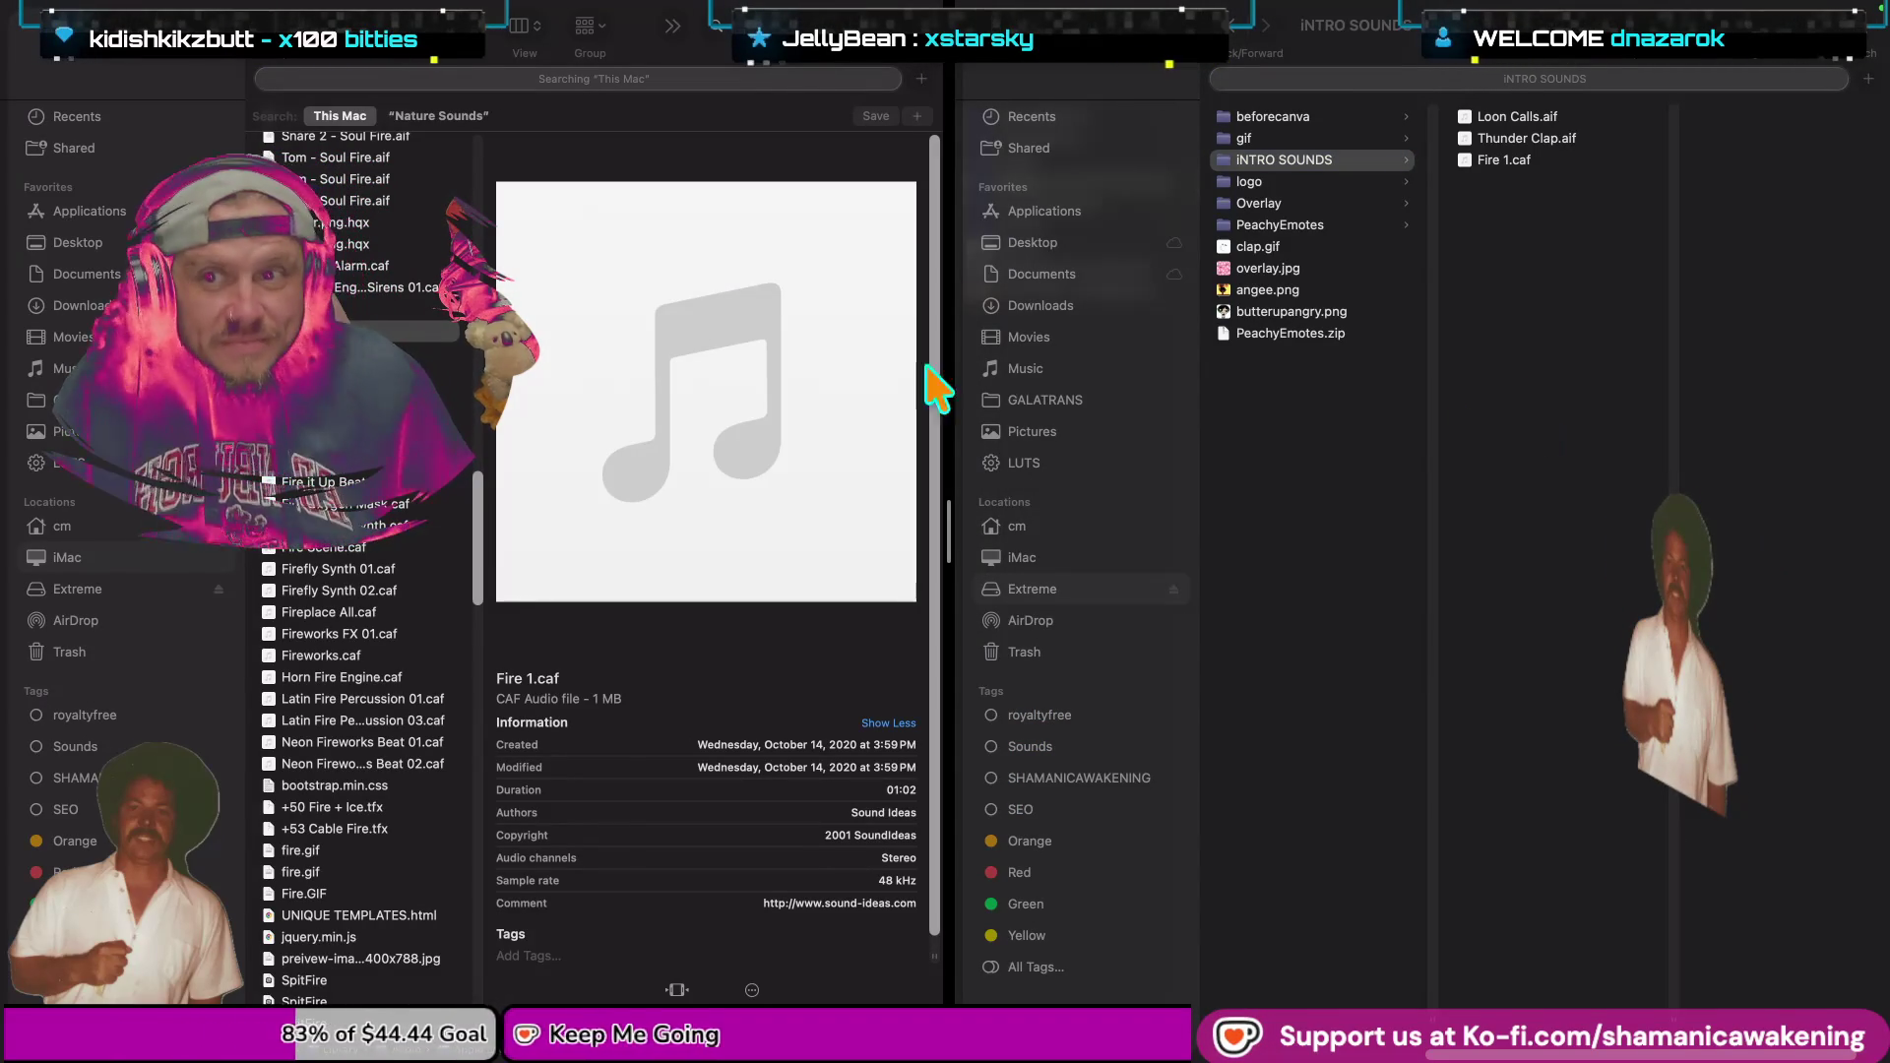
{"action": "scroll", "coordinate": [334, 566], "scroll_direction": "down", "scroll_amount": 1}
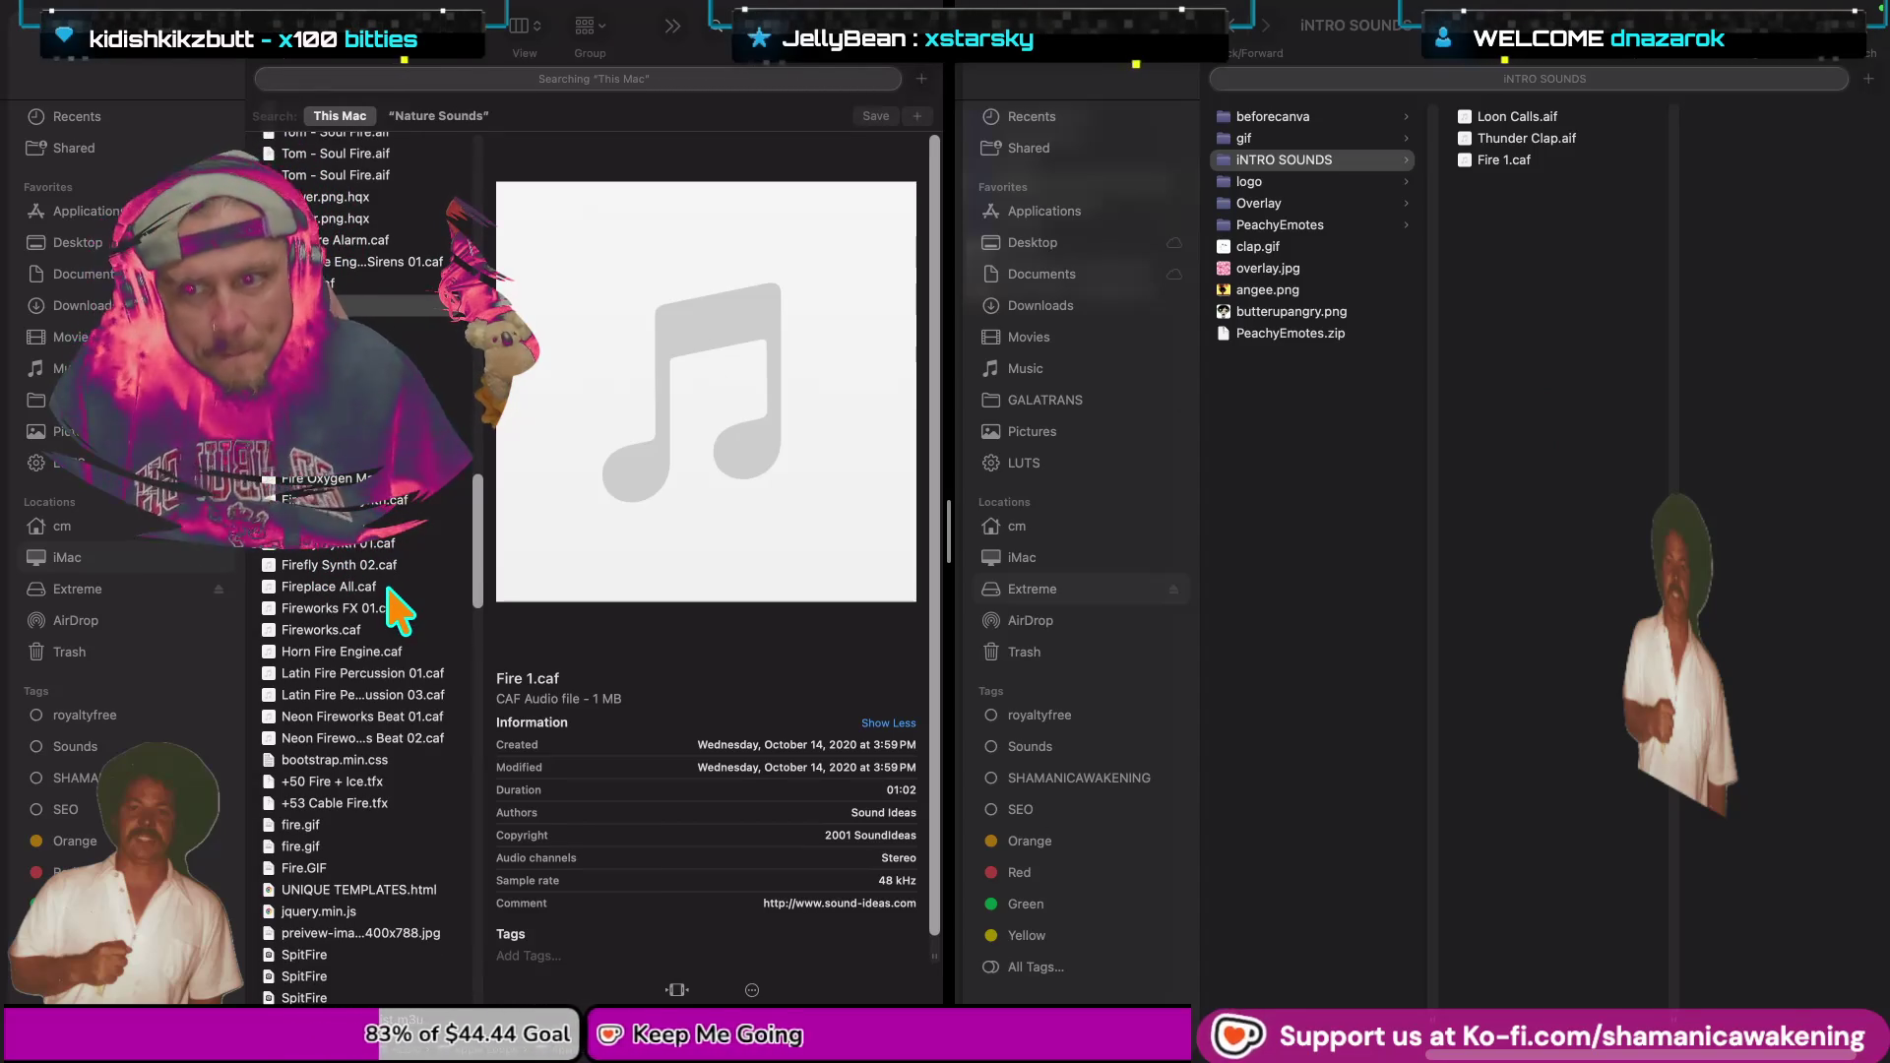
{"action": "scroll", "coordinate": [366, 660], "scroll_direction": "down", "scroll_amount": 2}
{"action": "scroll", "coordinate": [372, 674], "scroll_direction": "down", "scroll_amount": 2}
{"action": "scroll", "coordinate": [379, 689], "scroll_direction": "down", "scroll_amount": 1}
{"action": "scroll", "coordinate": [384, 698], "scroll_direction": "down", "scroll_amount": 1}
{"action": "scroll", "coordinate": [379, 684], "scroll_direction": "down", "scroll_amount": 3}
{"action": "scroll", "coordinate": [379, 684], "scroll_direction": "down", "scroll_amount": 3}
{"action": "scroll", "coordinate": [379, 684], "scroll_direction": "down", "scroll_amount": 3}
{"action": "scroll", "coordinate": [378, 684], "scroll_direction": "down", "scroll_amount": 3}
{"action": "scroll", "coordinate": [381, 696], "scroll_direction": "down", "scroll_amount": 3}
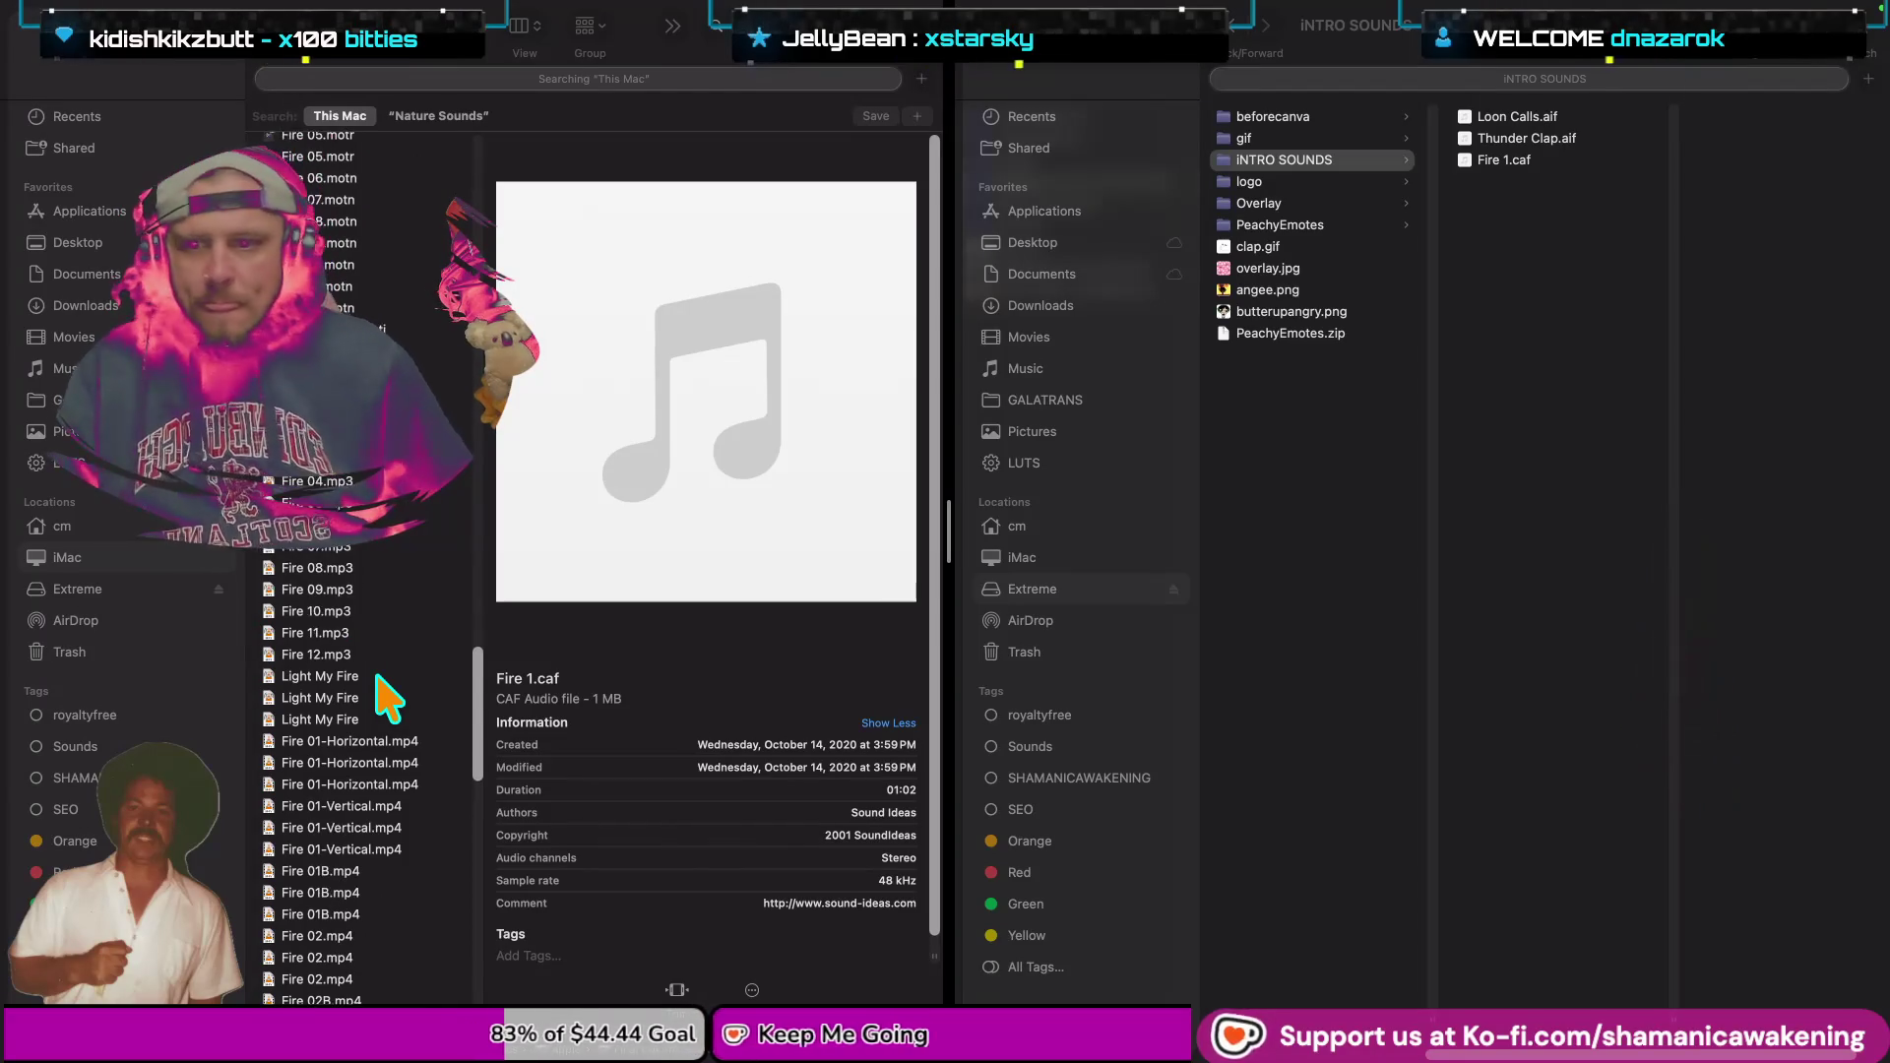
{"action": "scroll", "coordinate": [346, 477], "scroll_direction": "up", "scroll_amount": 10}
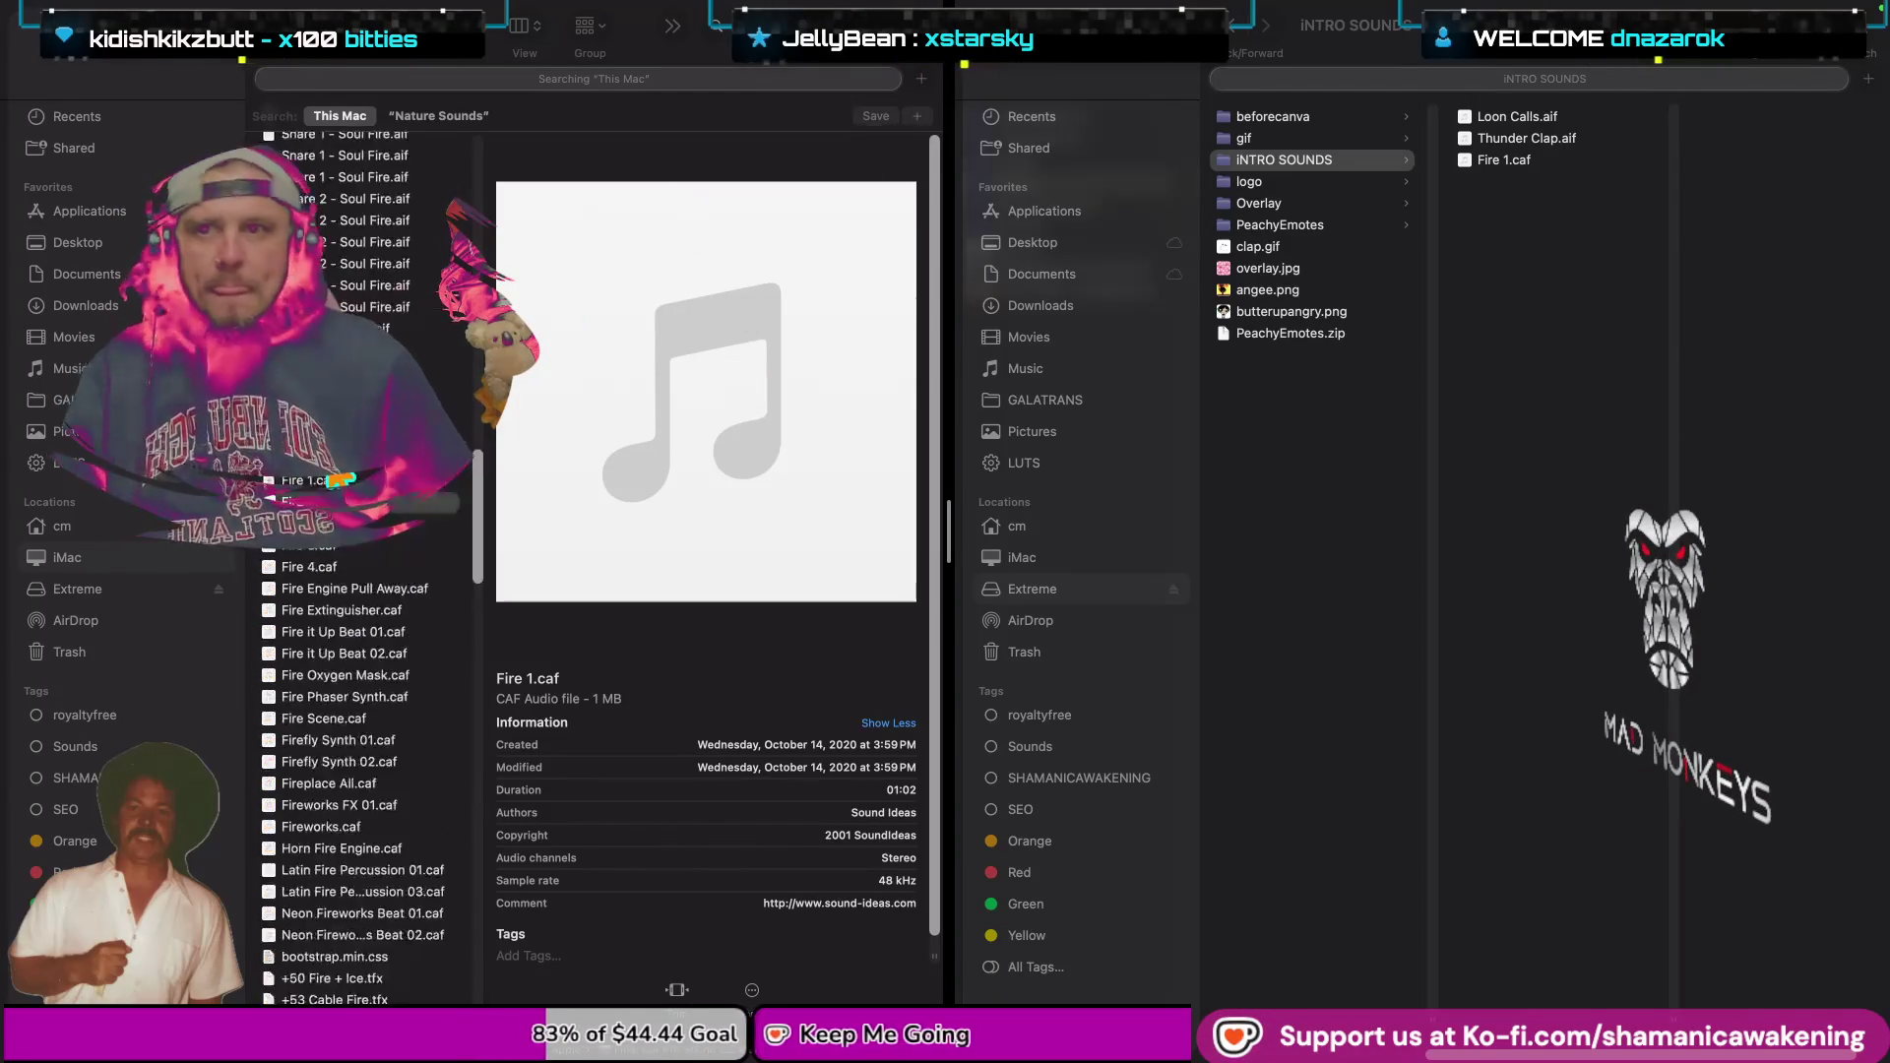
{"action": "scroll", "coordinate": [346, 476], "scroll_direction": "up", "scroll_amount": 10}
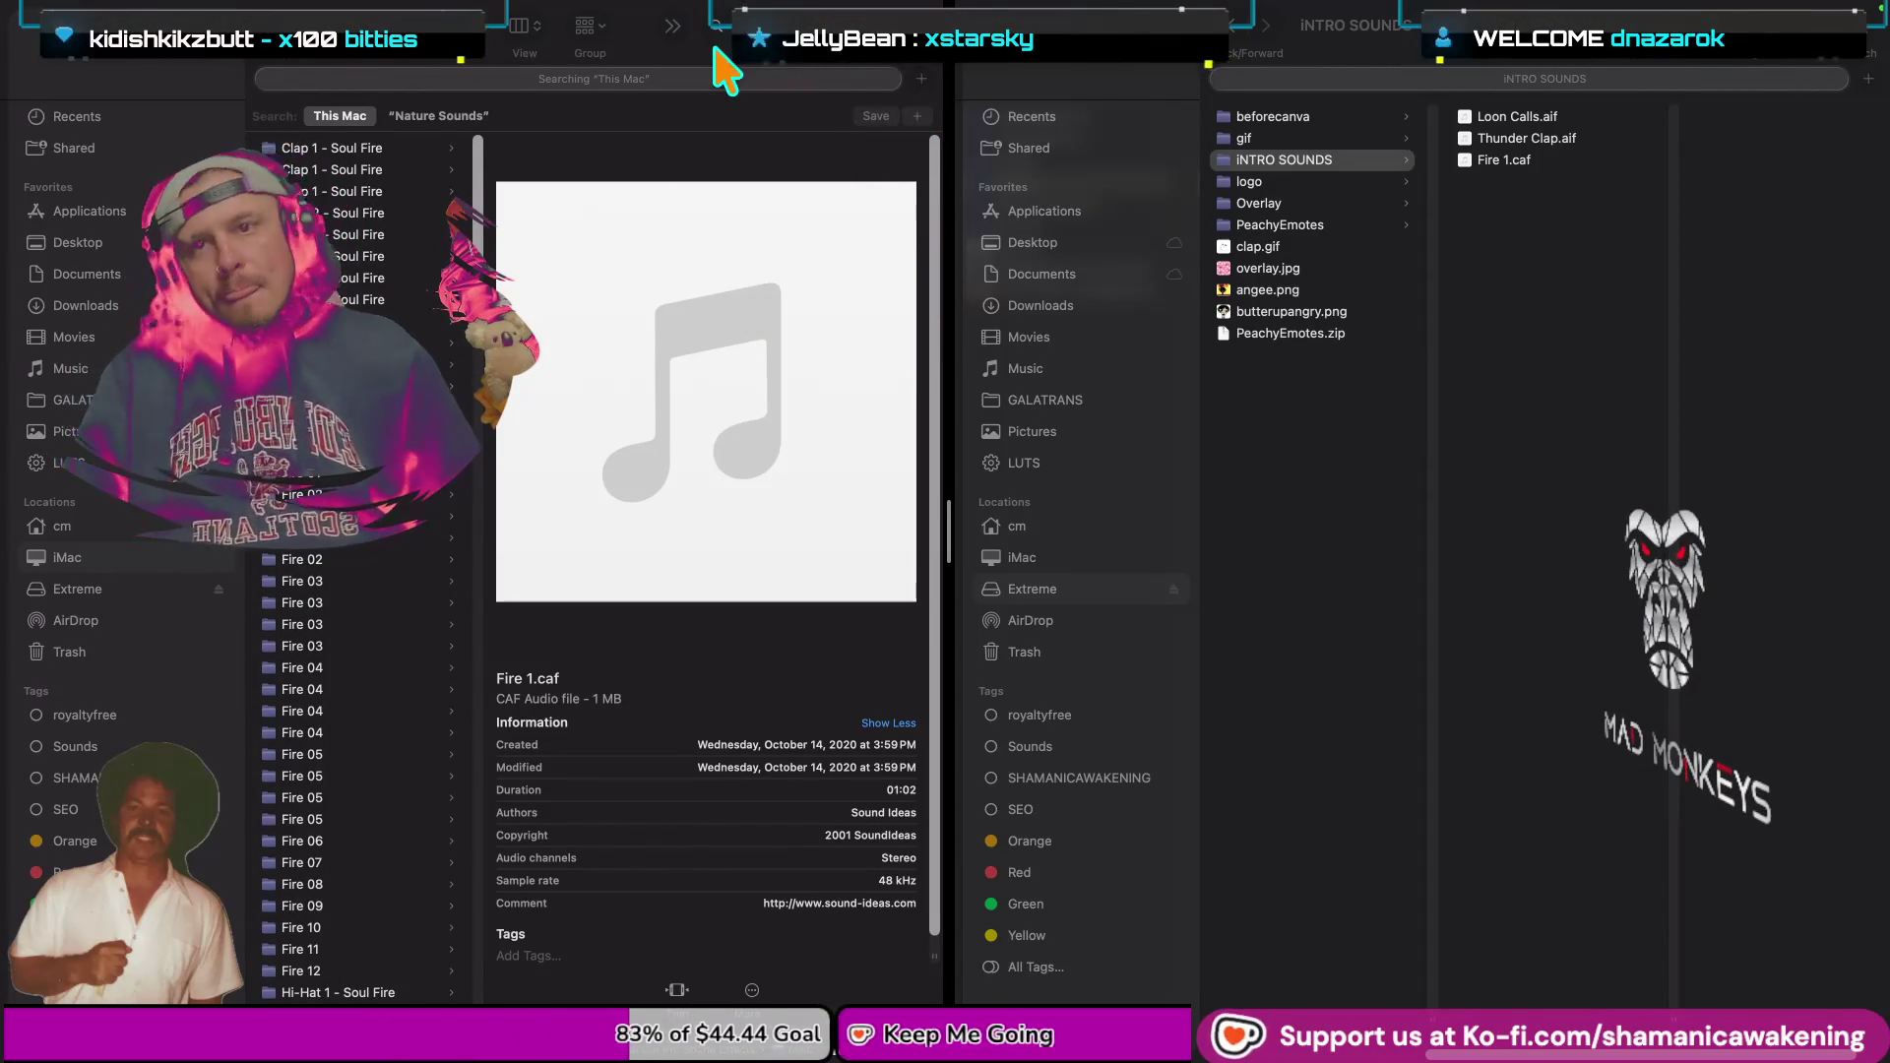
{"action": "left_click", "coordinate": [741, 4]}
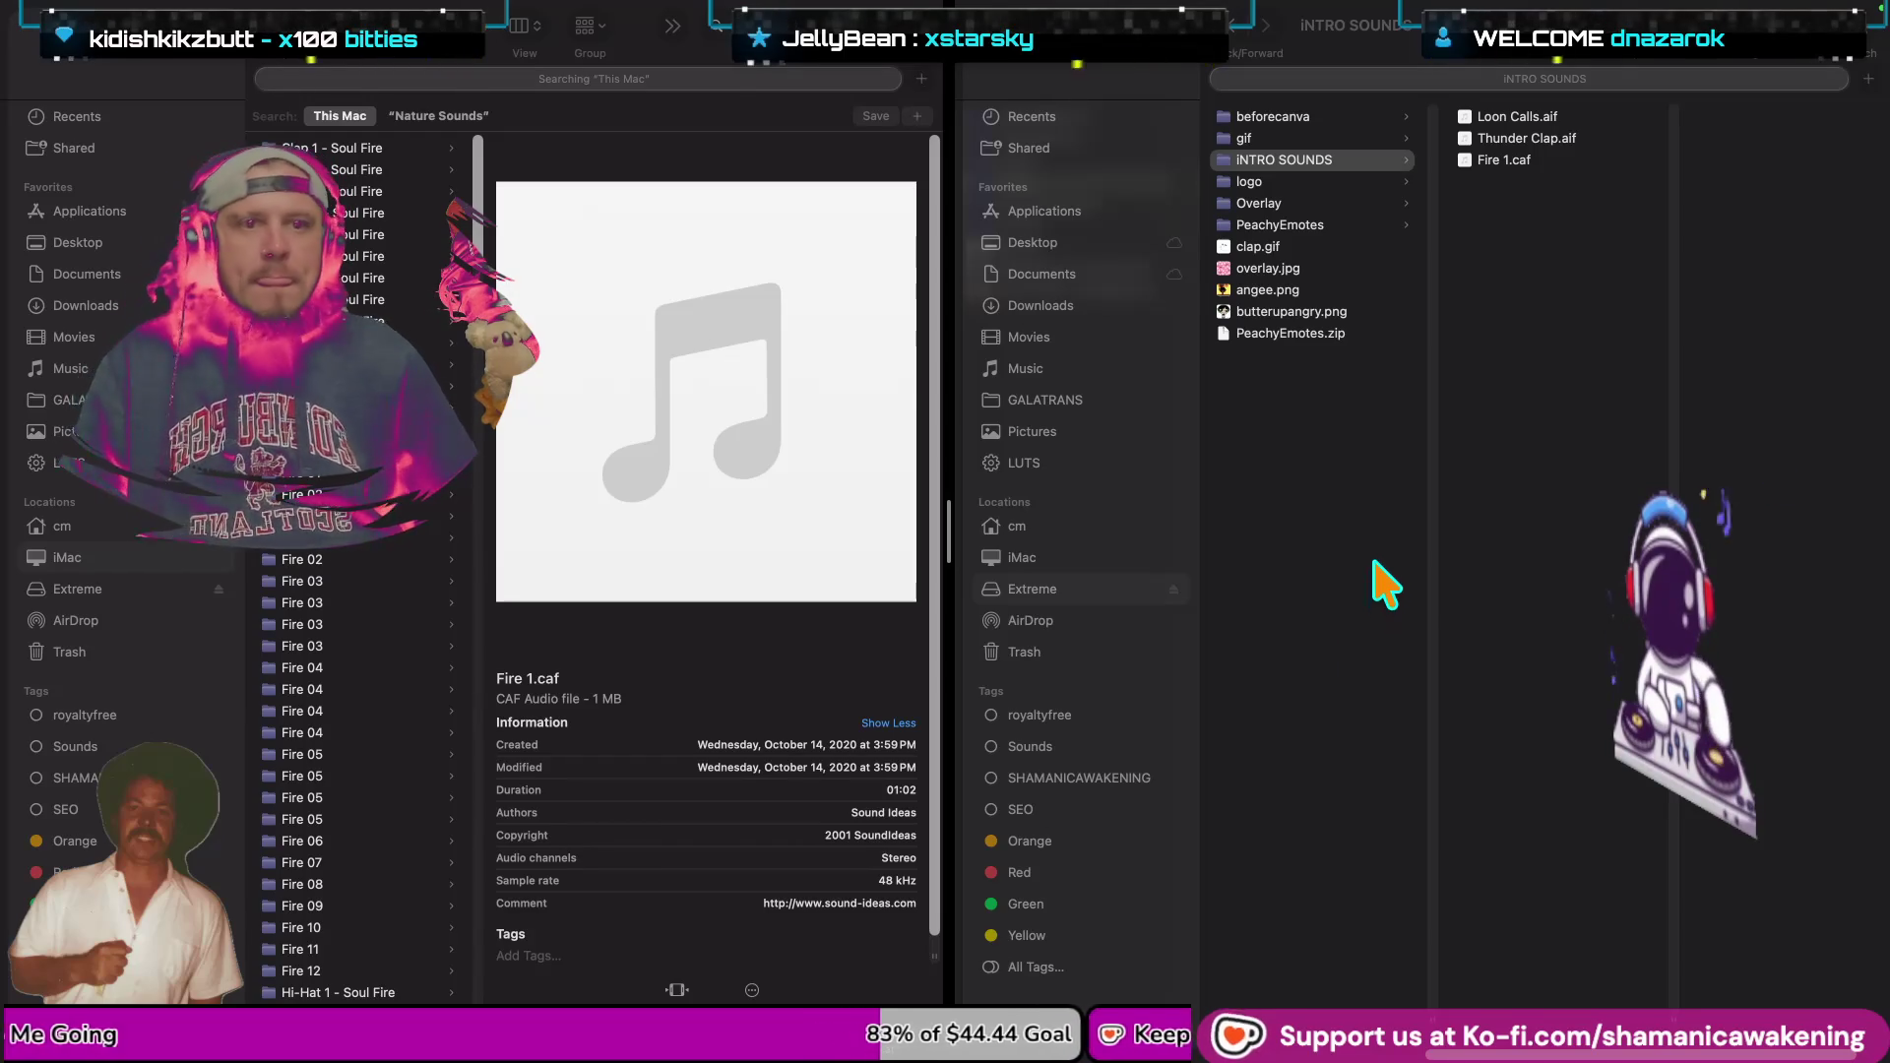
{"action": "scroll", "coordinate": [330, 625], "scroll_direction": "down", "scroll_amount": 5}
{"action": "scroll", "coordinate": [330, 616], "scroll_direction": "down", "scroll_amount": 5}
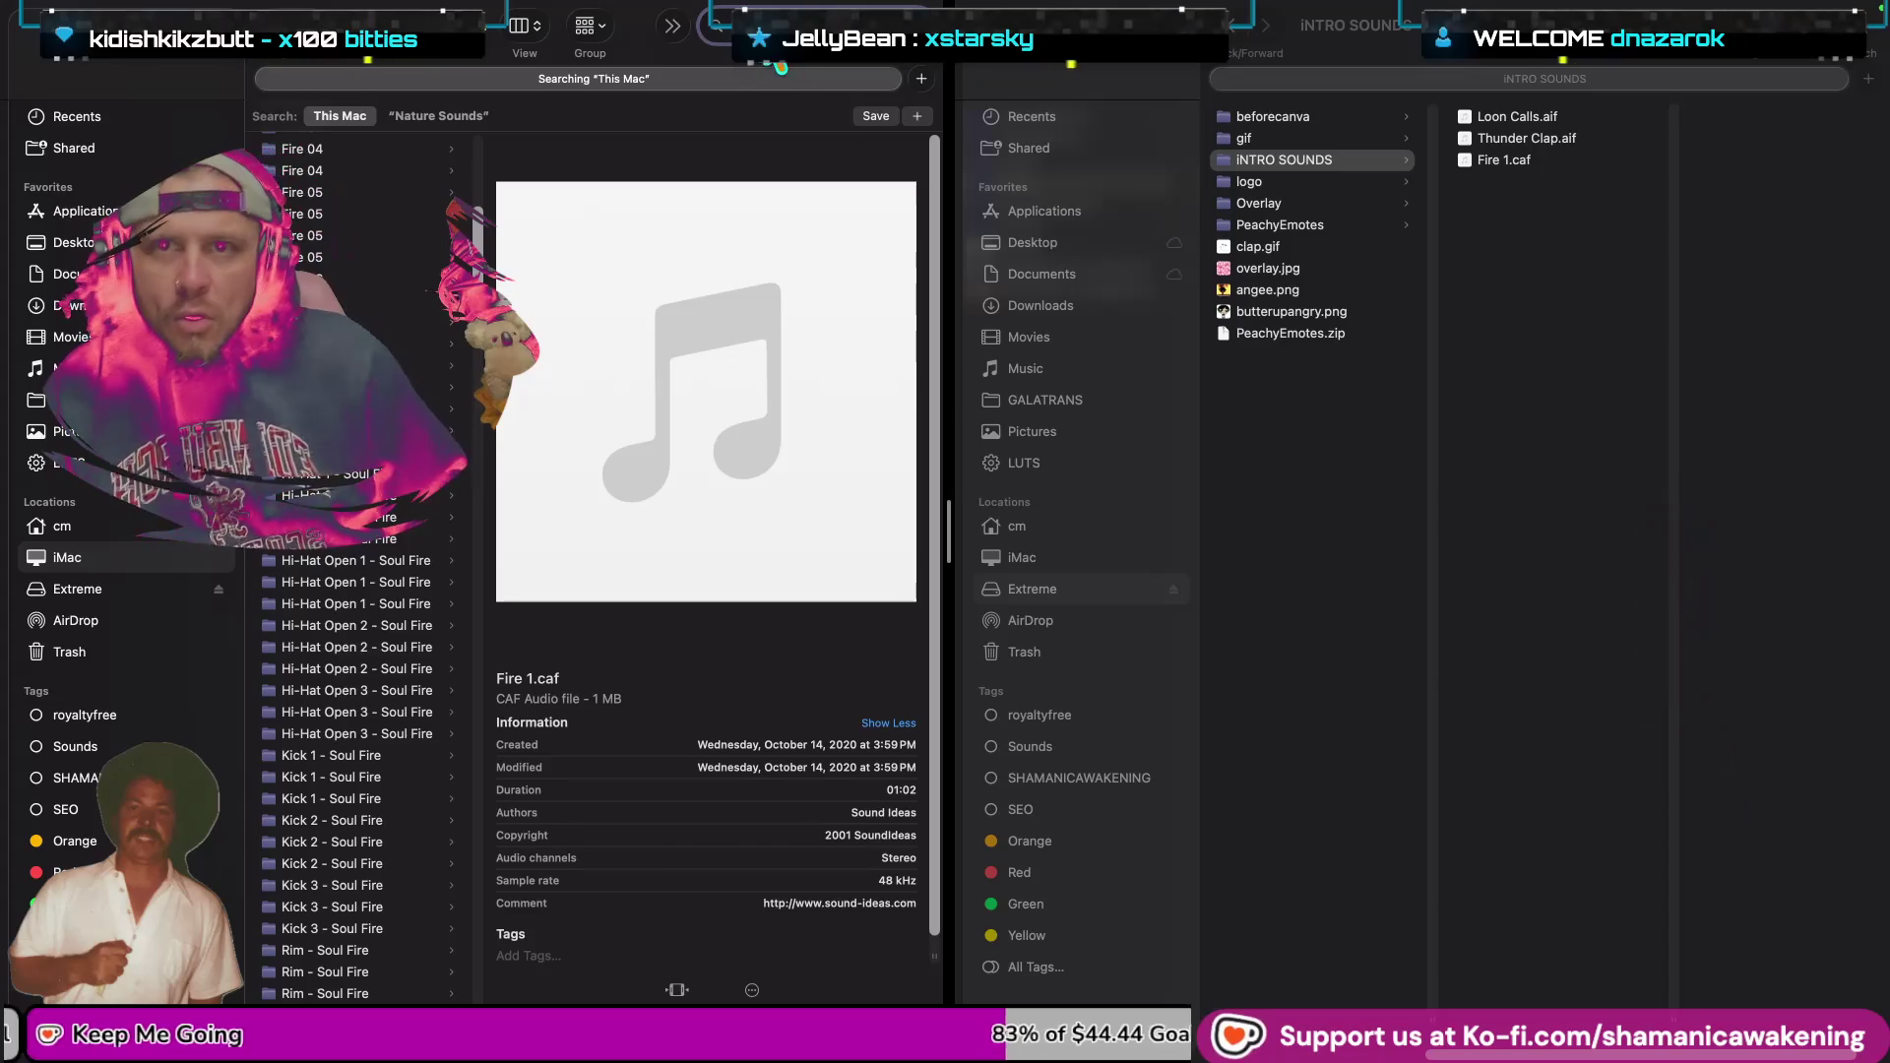
{"action": "mouse_move", "coordinate": [1063, 4]}
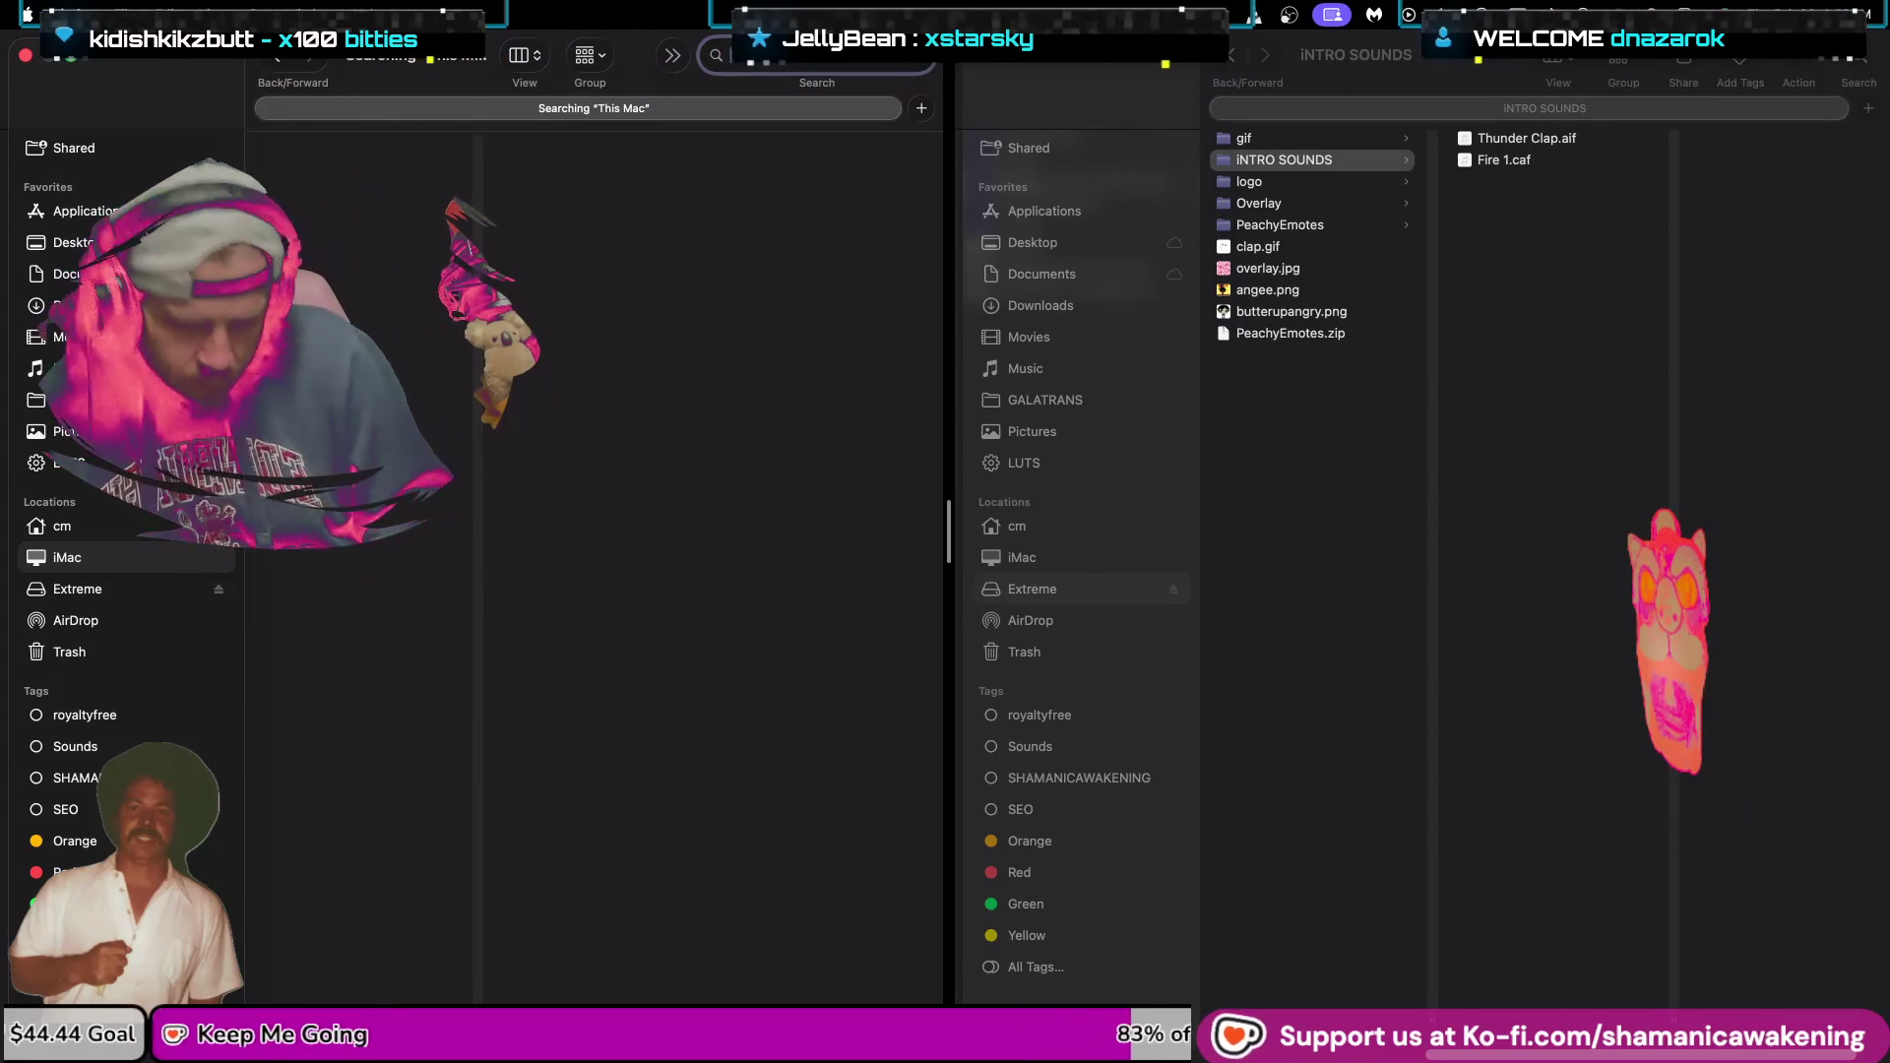
Search for 'siren' and preview Siren 1.caf and Siren 3.caf.
{"action": "type", "text": "siren"}
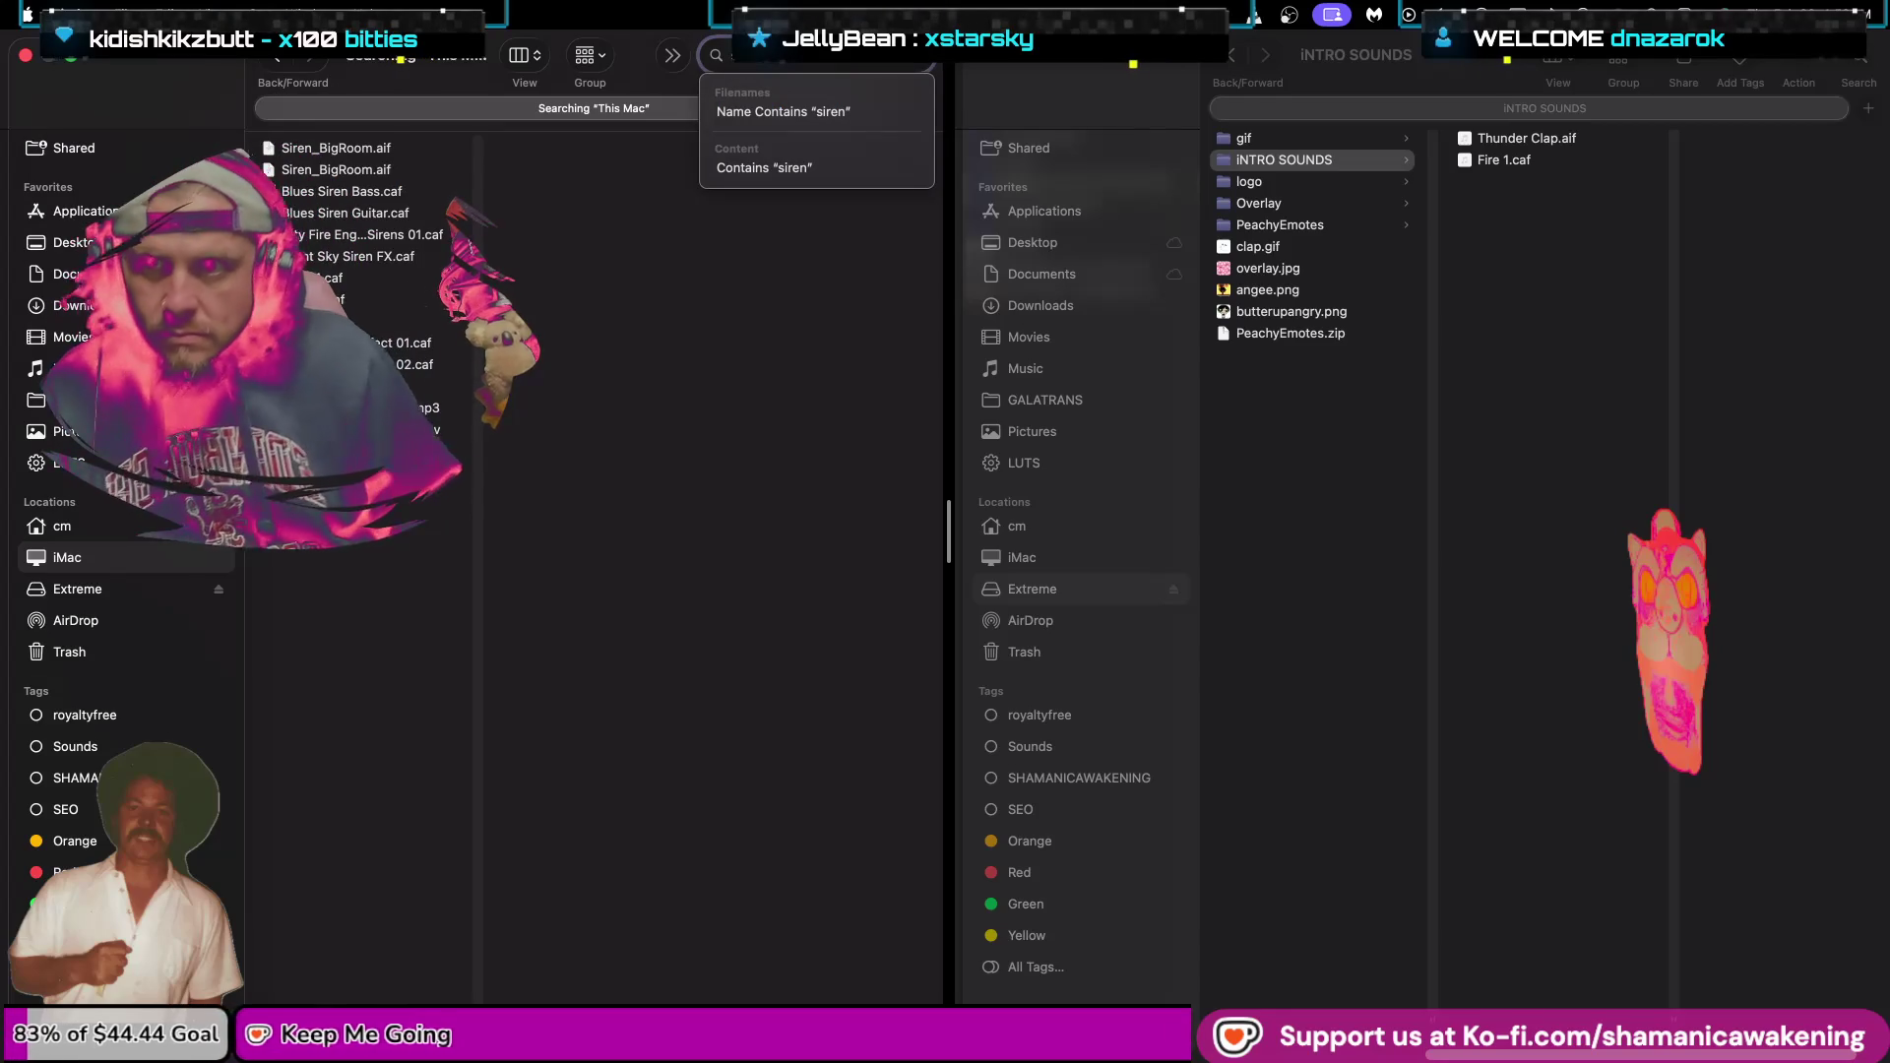
{"action": "left_click", "coordinate": [408, 280]}
{"action": "key", "text": "space"}
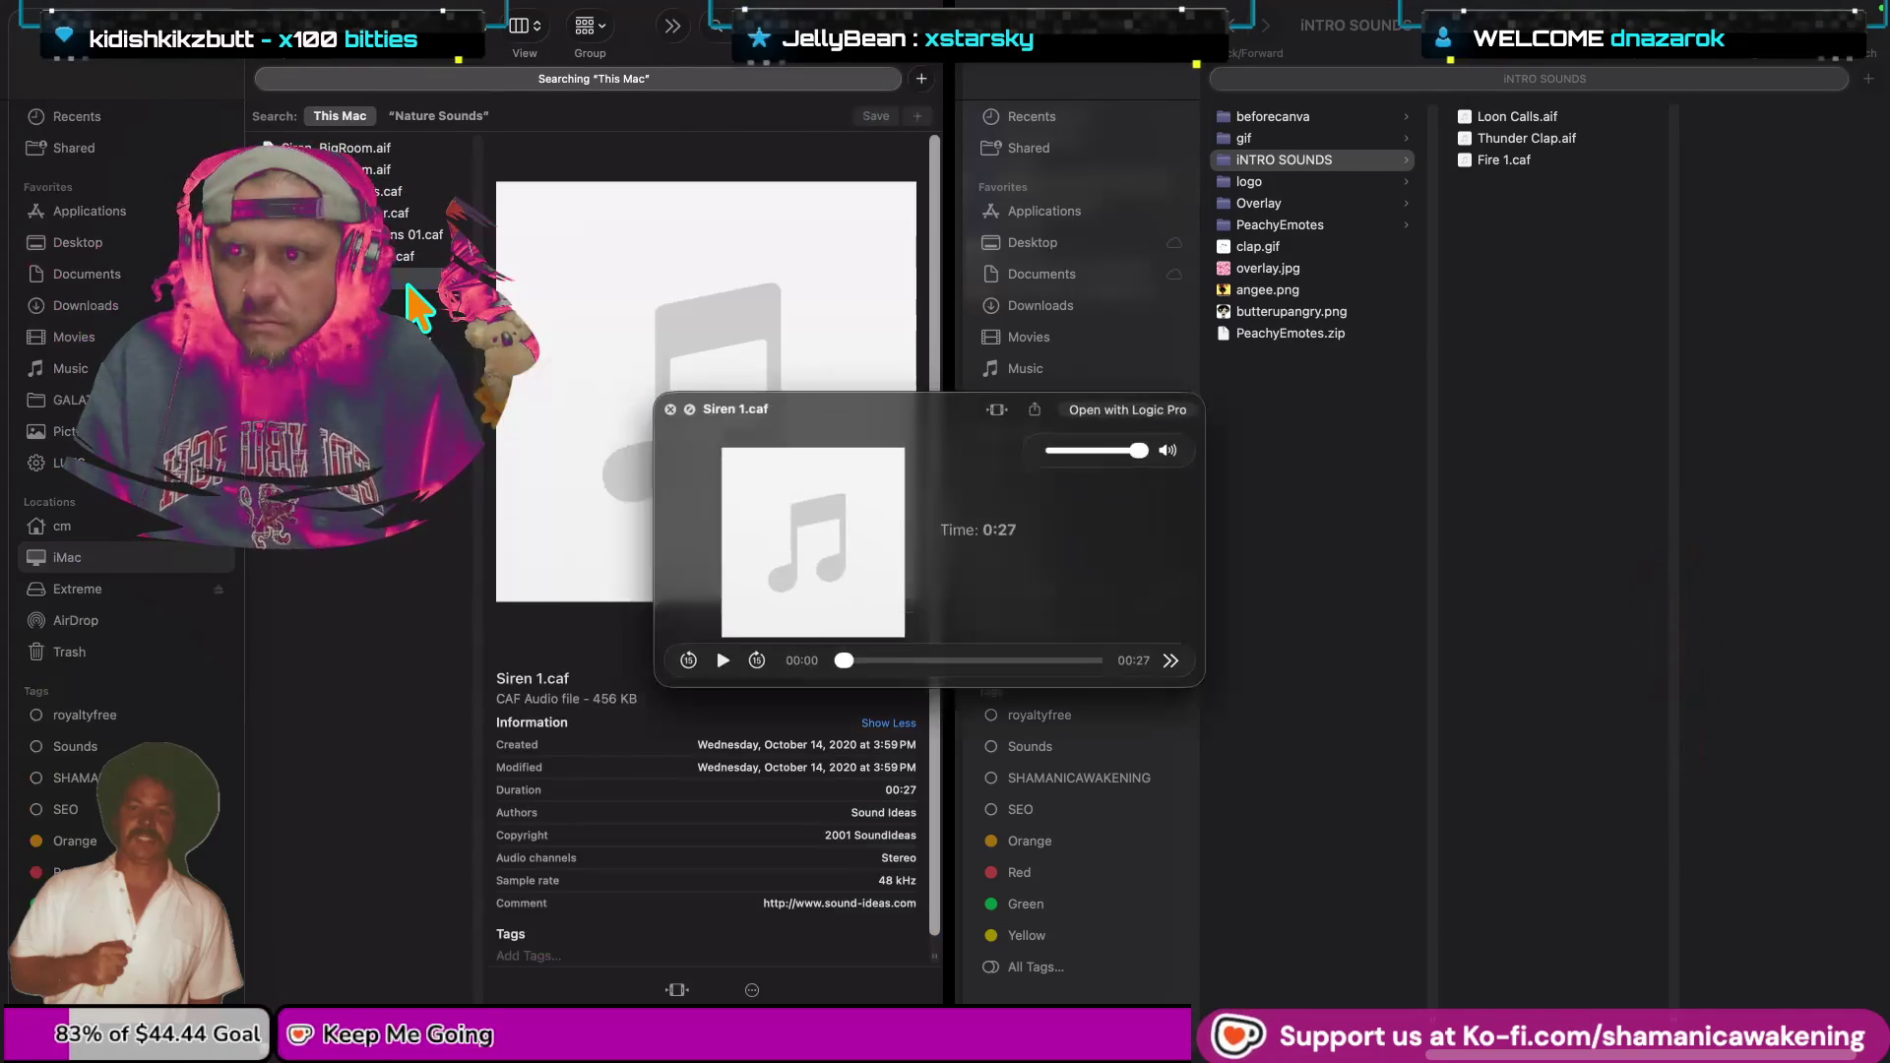
{"action": "key", "text": "space"}
{"action": "left_click", "coordinate": [415, 304]}
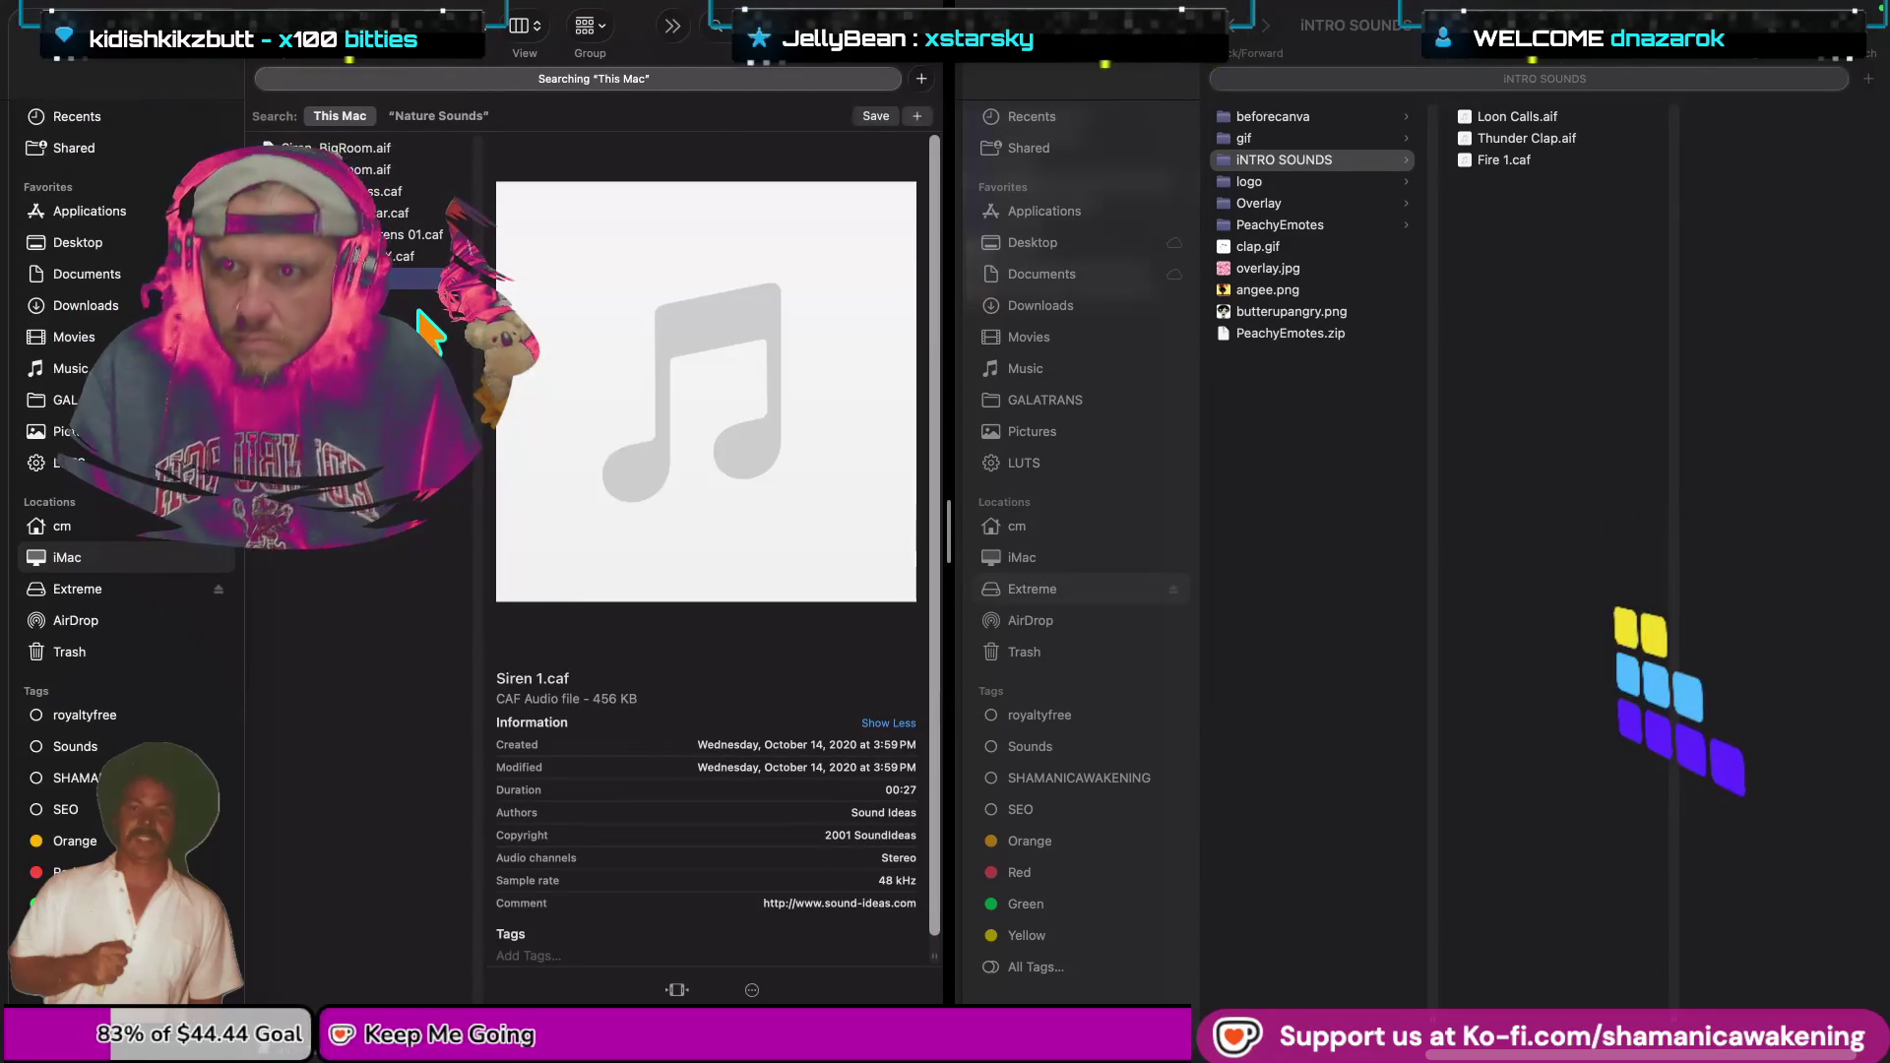
{"action": "key", "text": "space"}
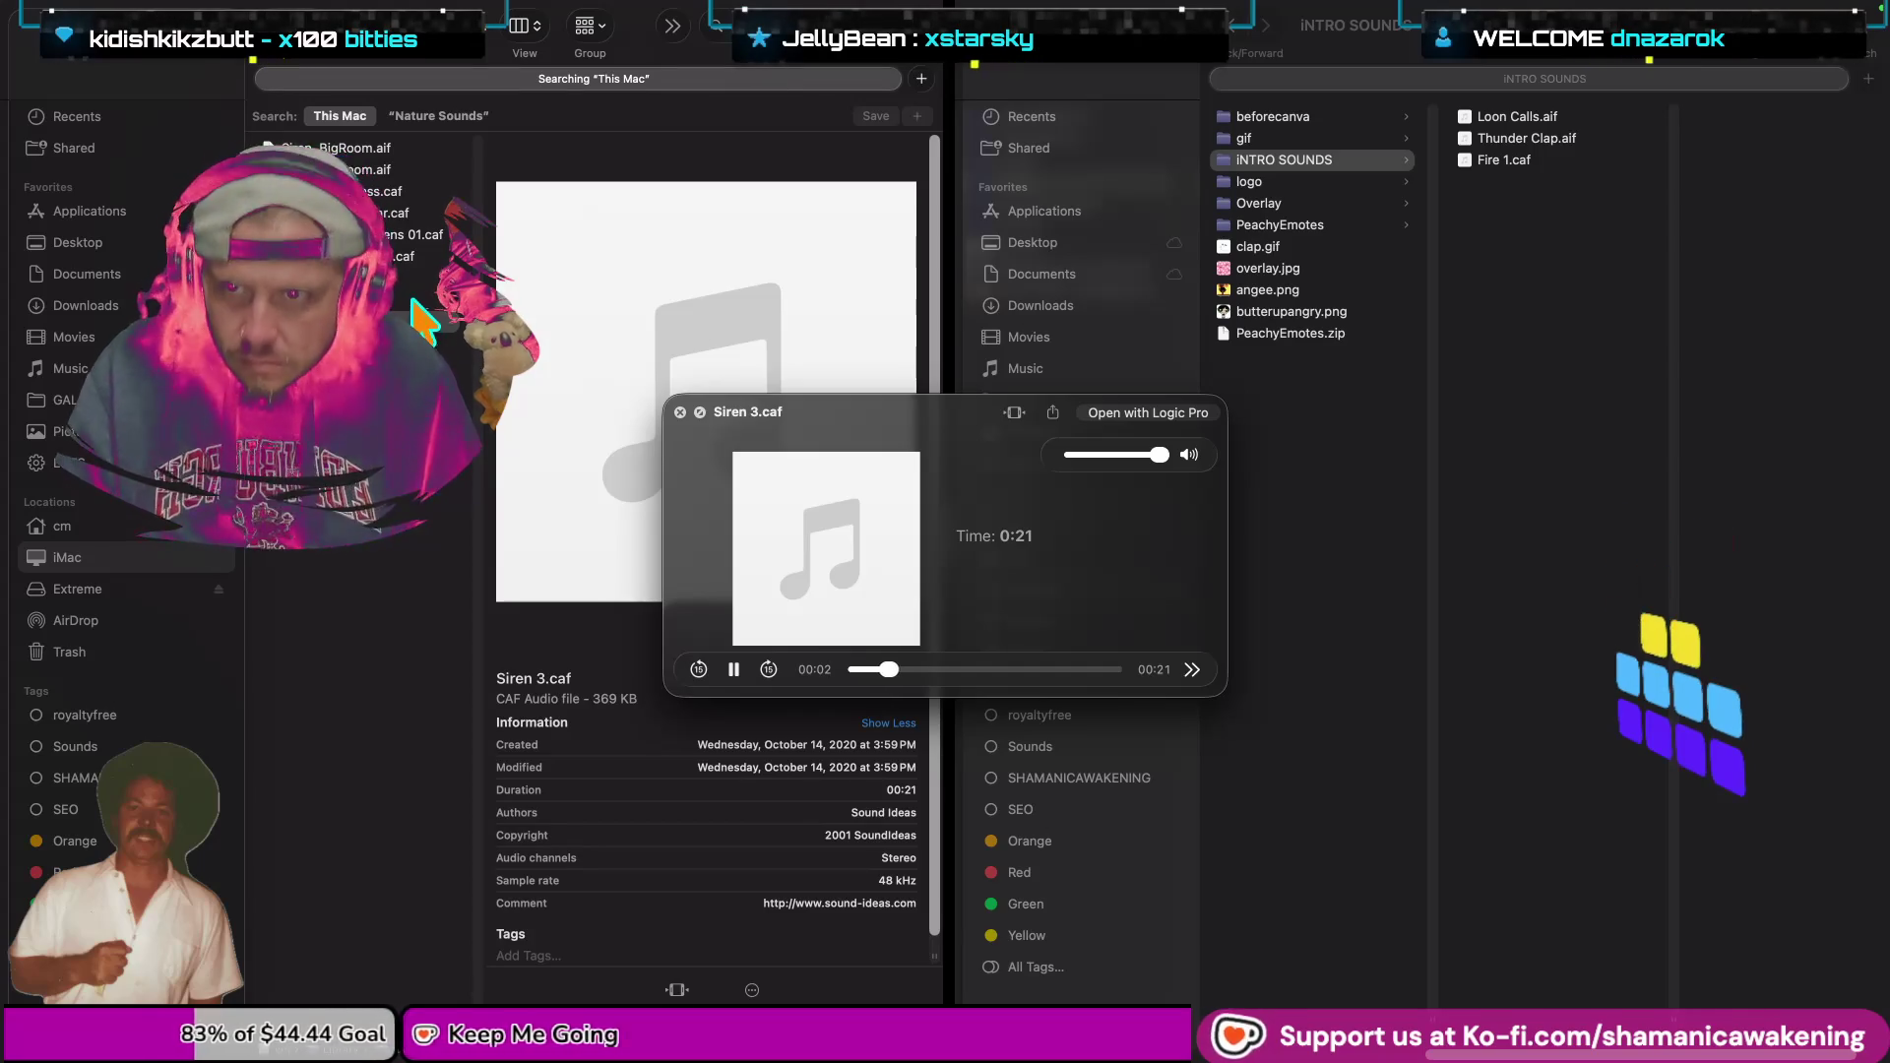
{"action": "key", "text": "space"}
Preview Siren Sound Effect 02 and 01, Security Breach Alarm Siren.mp3 and +33 Space Sirens.tfx, then return to Nature Sounds.
{"action": "key", "text": "Down"}
{"action": "key", "text": "Down"}
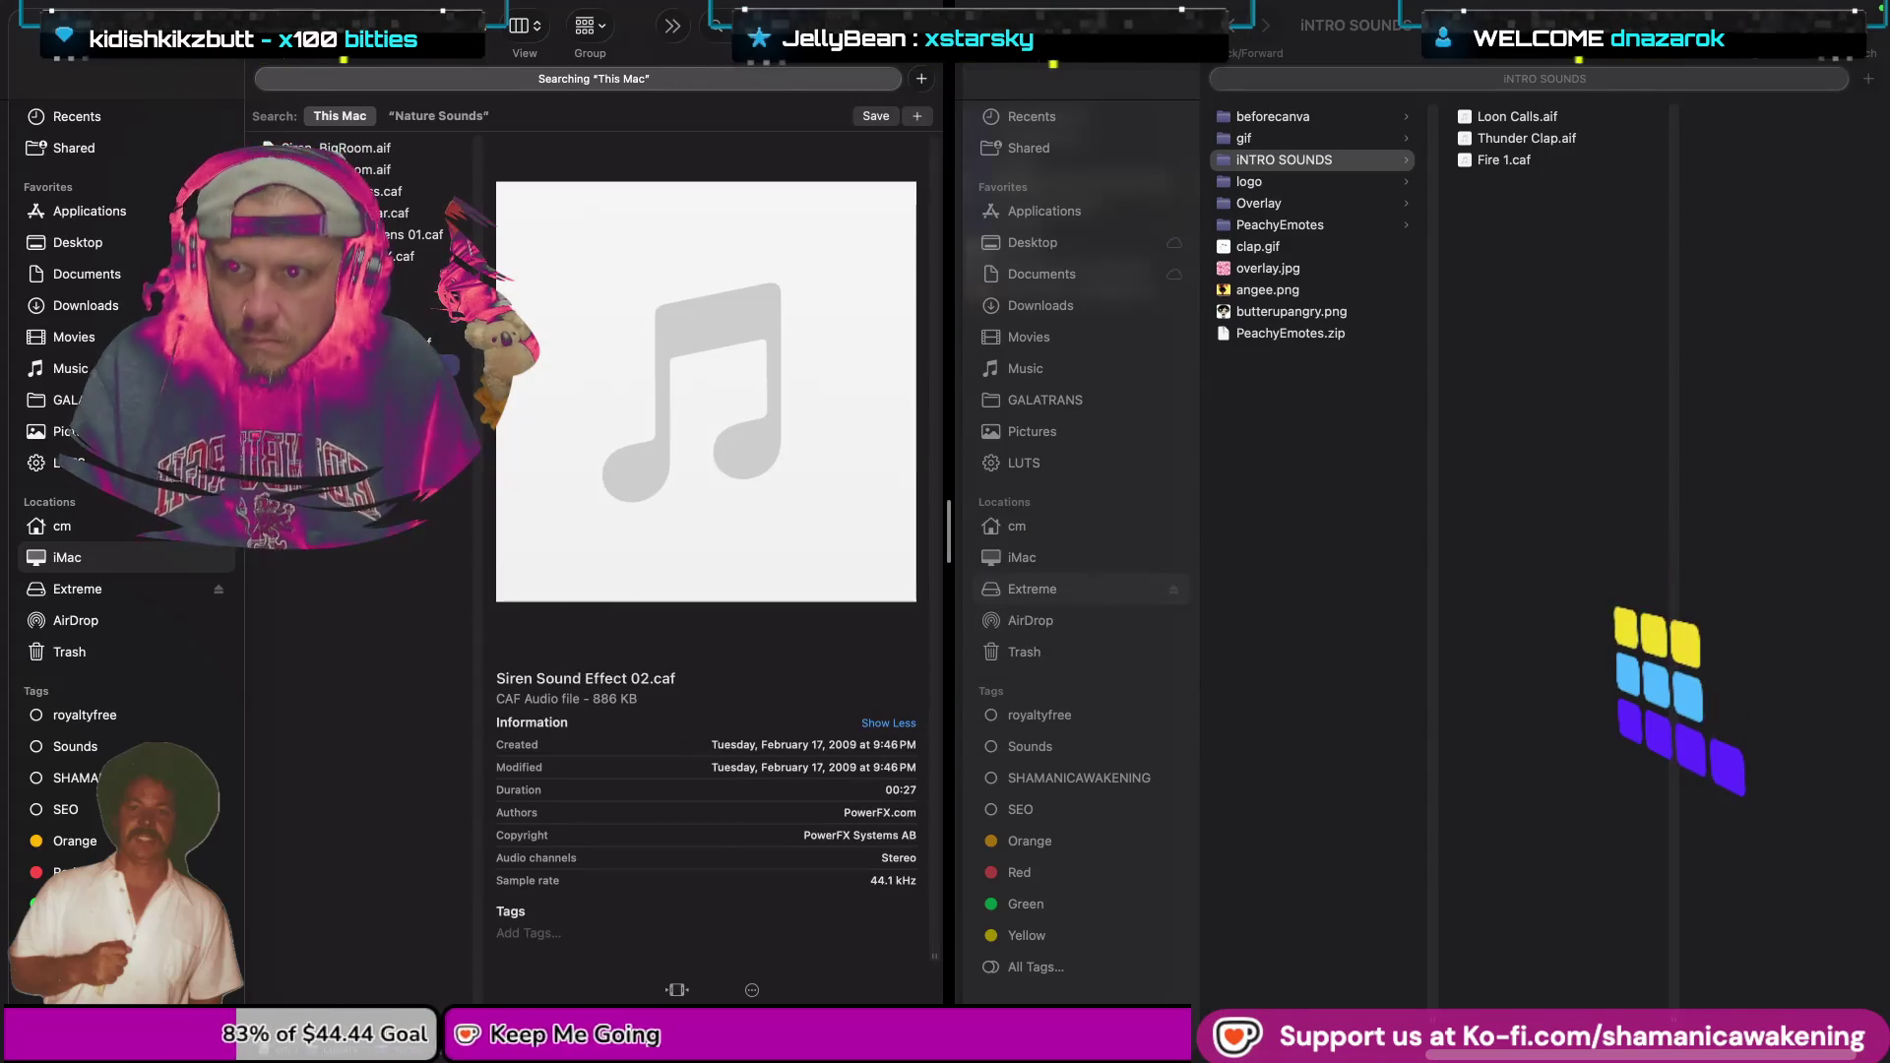
{"action": "key", "text": "space"}
{"action": "key", "text": "space"}
{"action": "key", "text": "Up"}
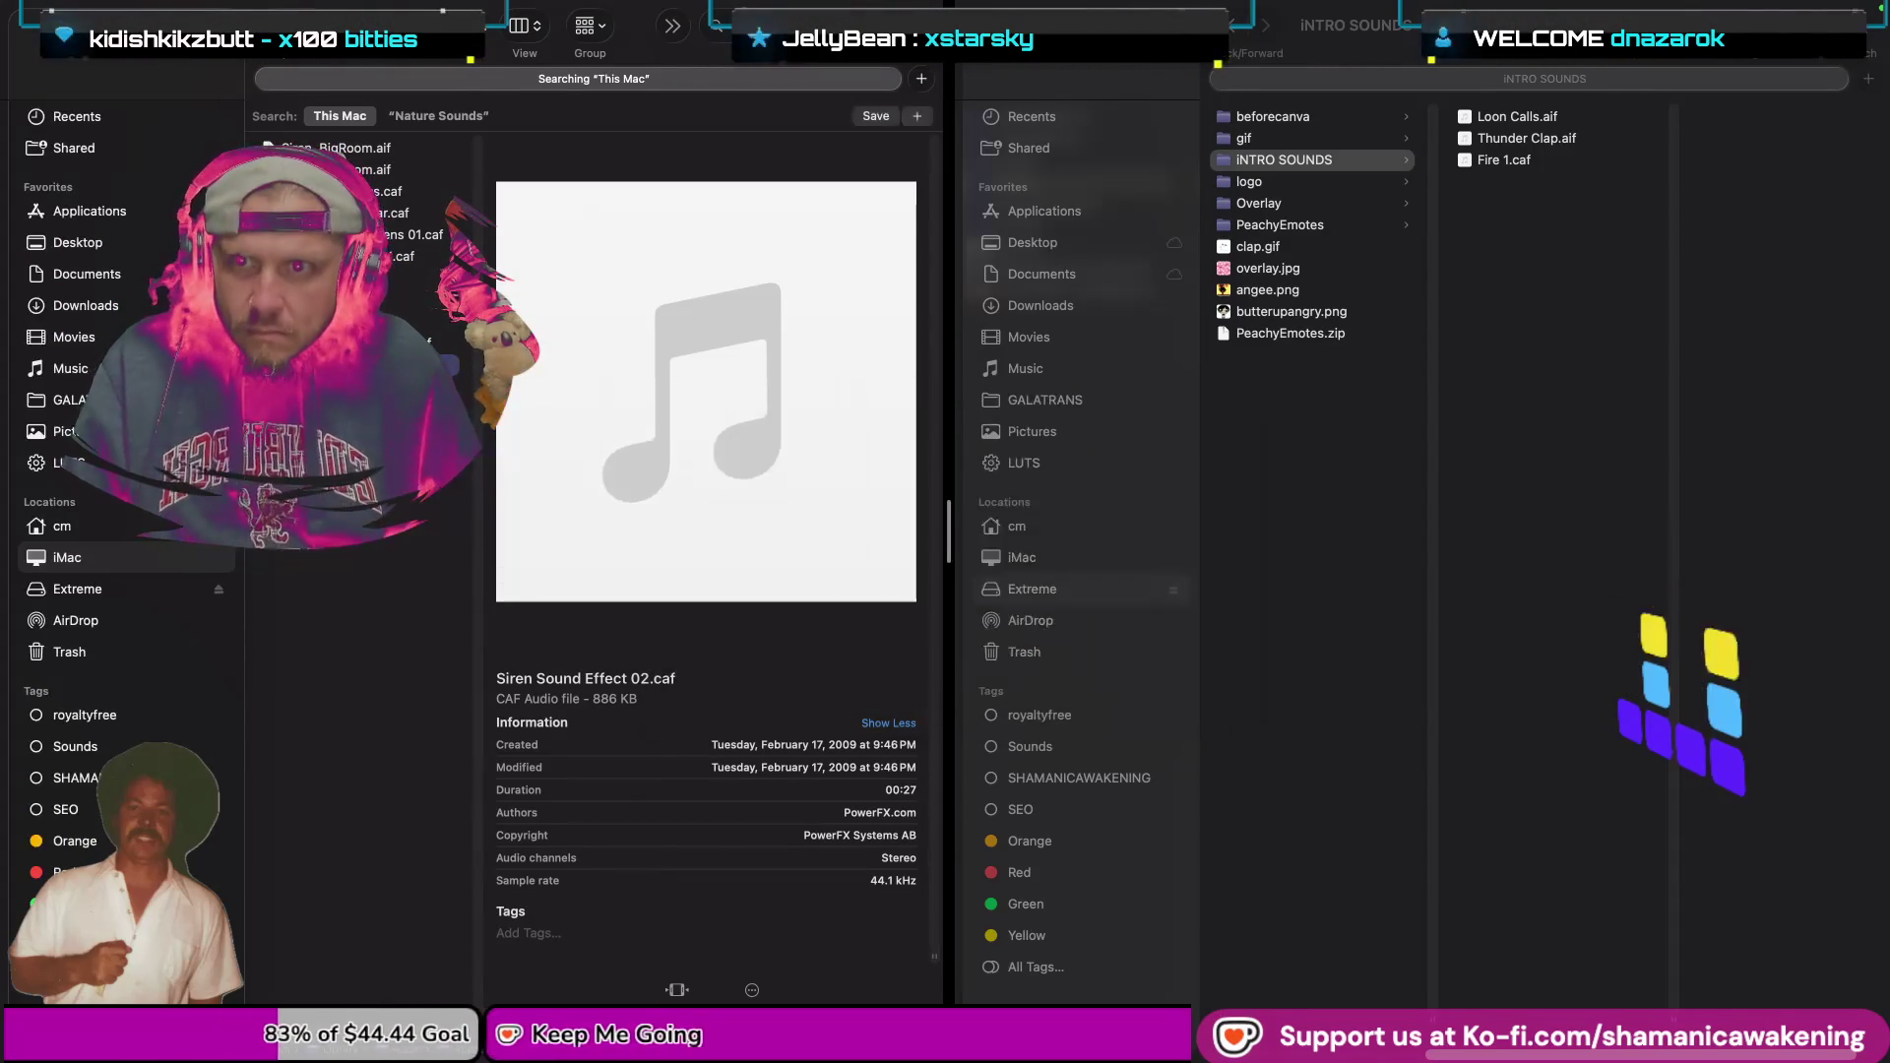
{"action": "key", "text": "space"}
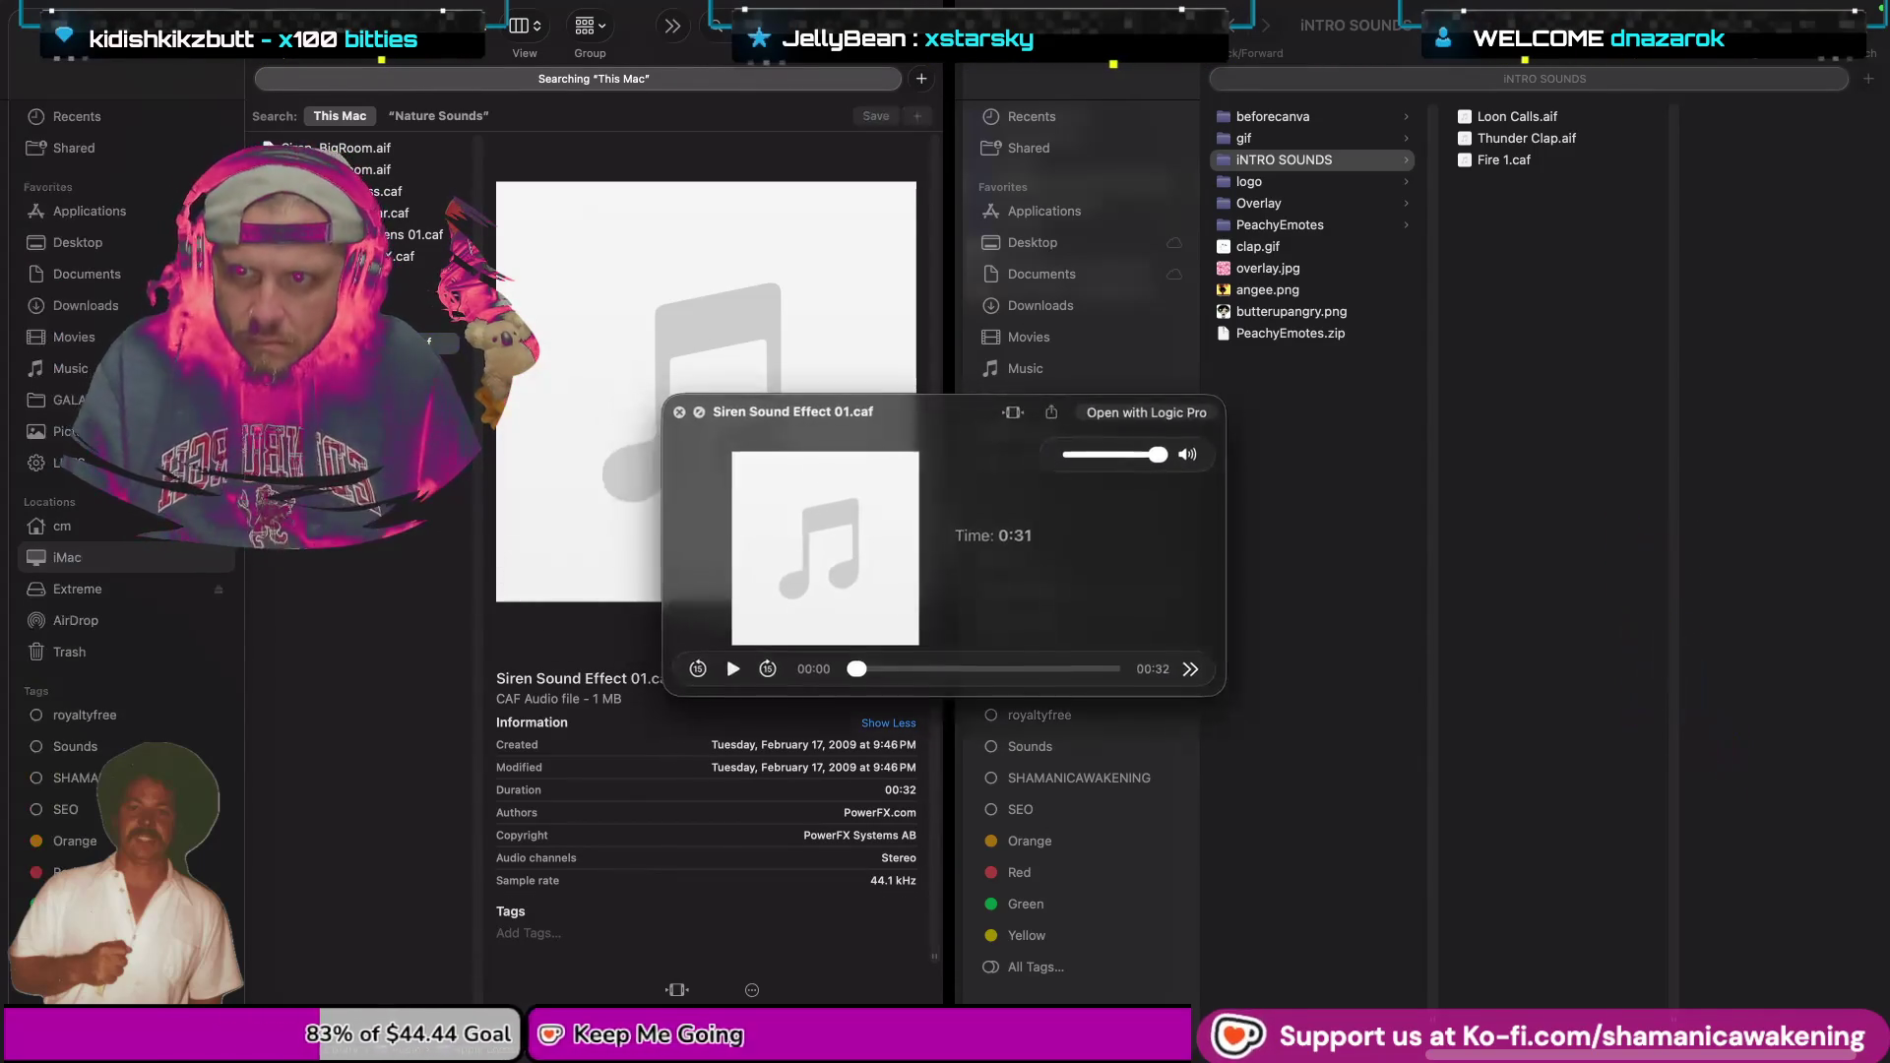
{"action": "key", "text": "space"}
{"action": "key", "text": "Down"}
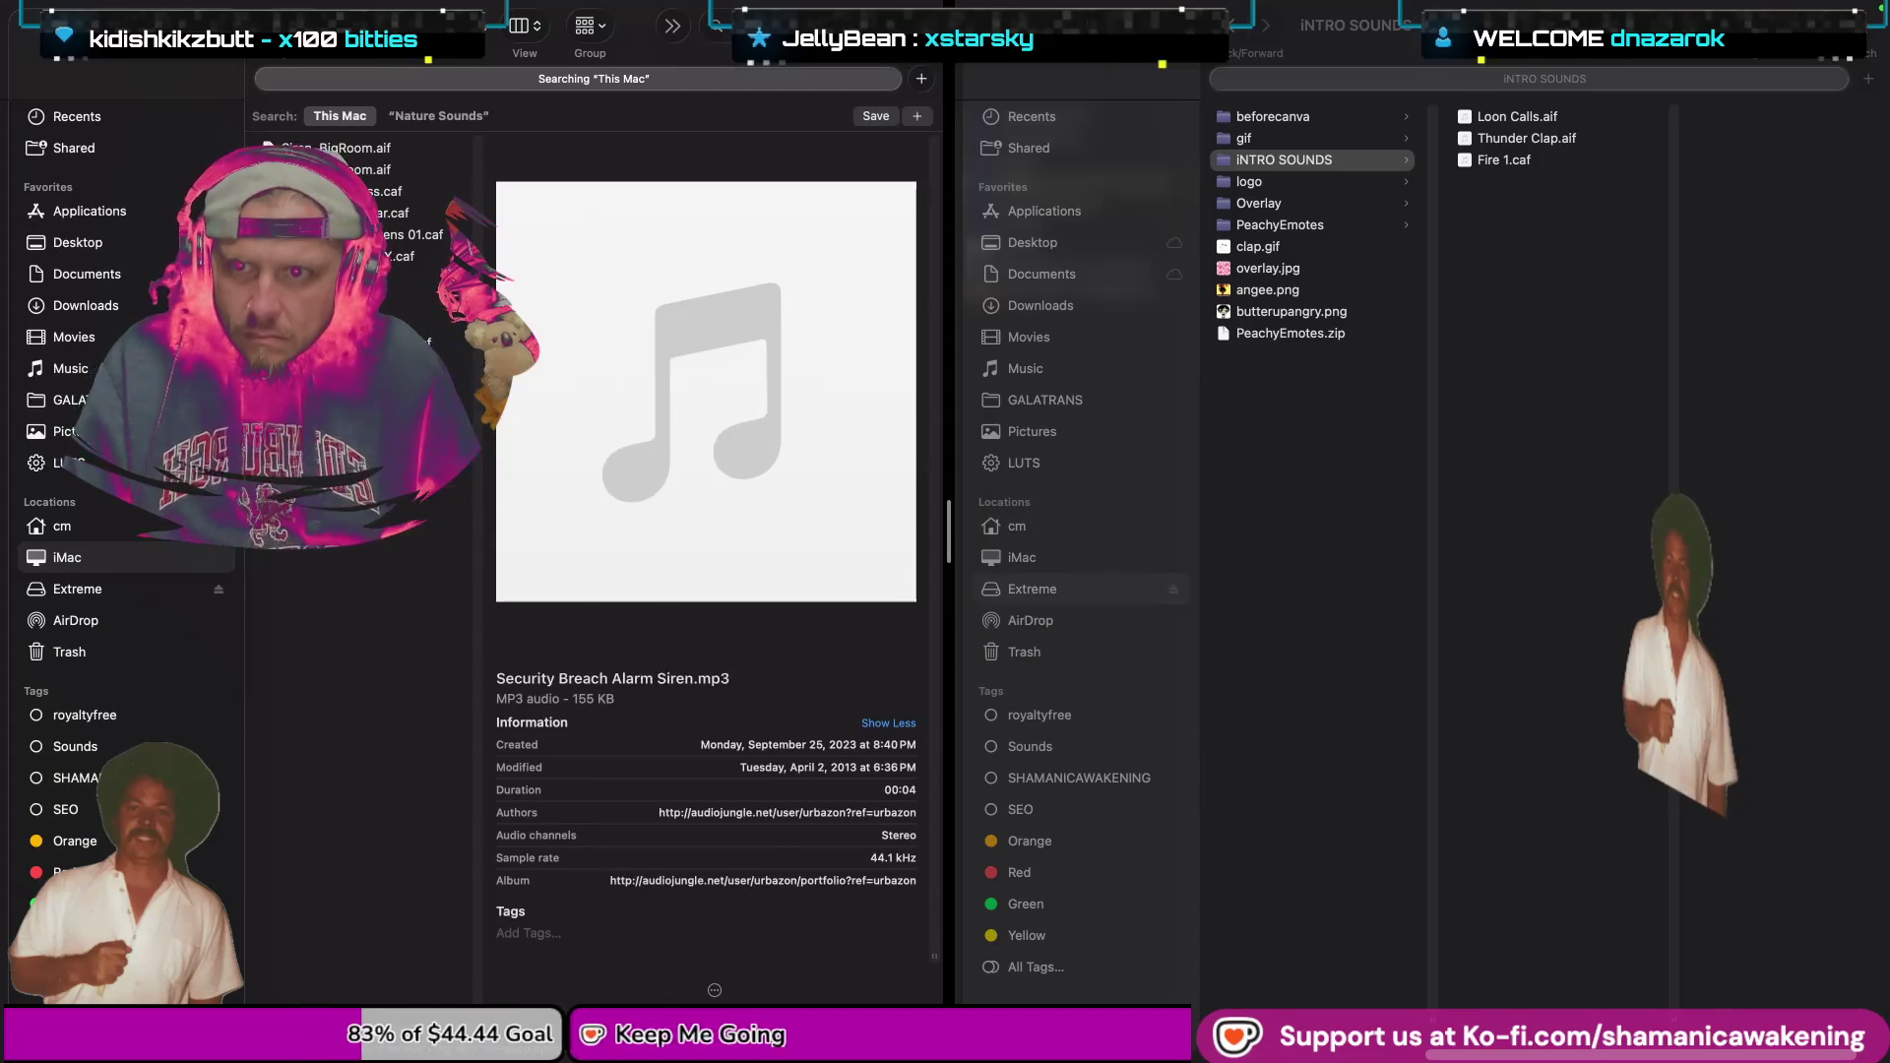
{"action": "key", "text": "space"}
{"action": "key", "text": "space"}
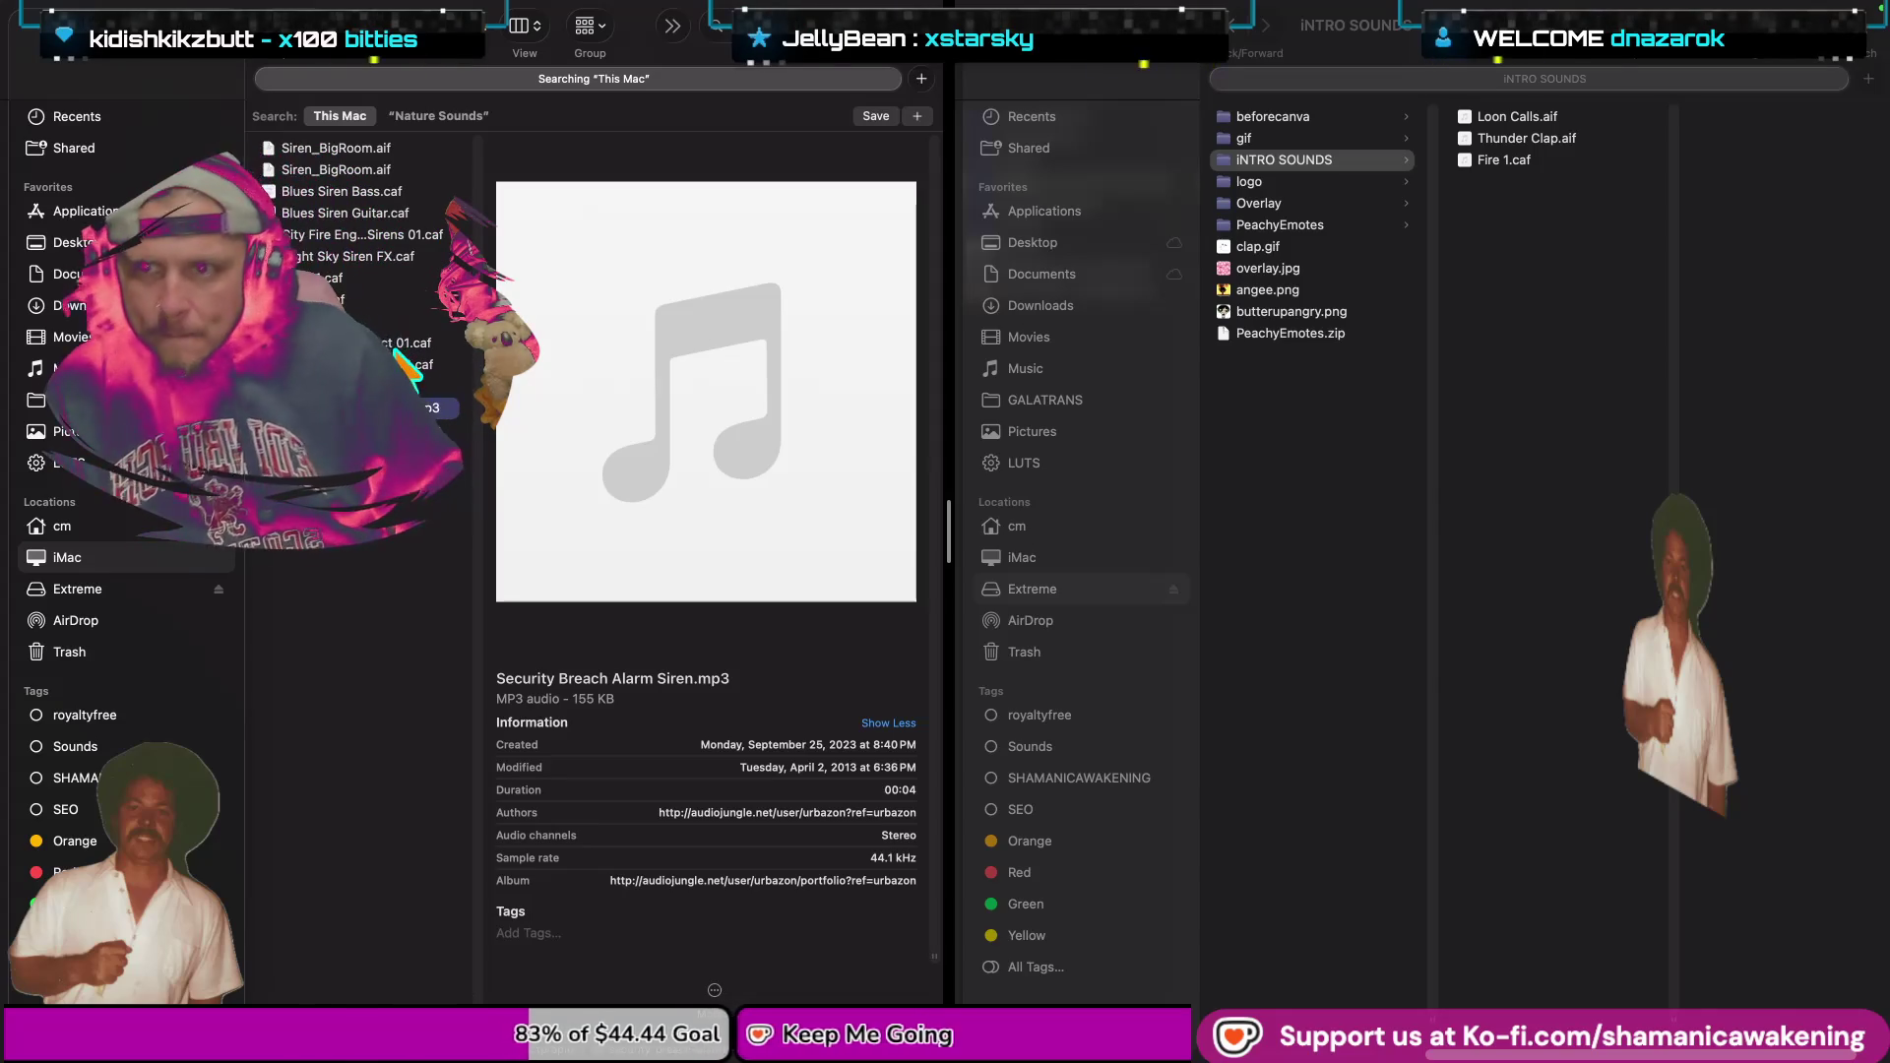
{"action": "key", "text": "Down"}
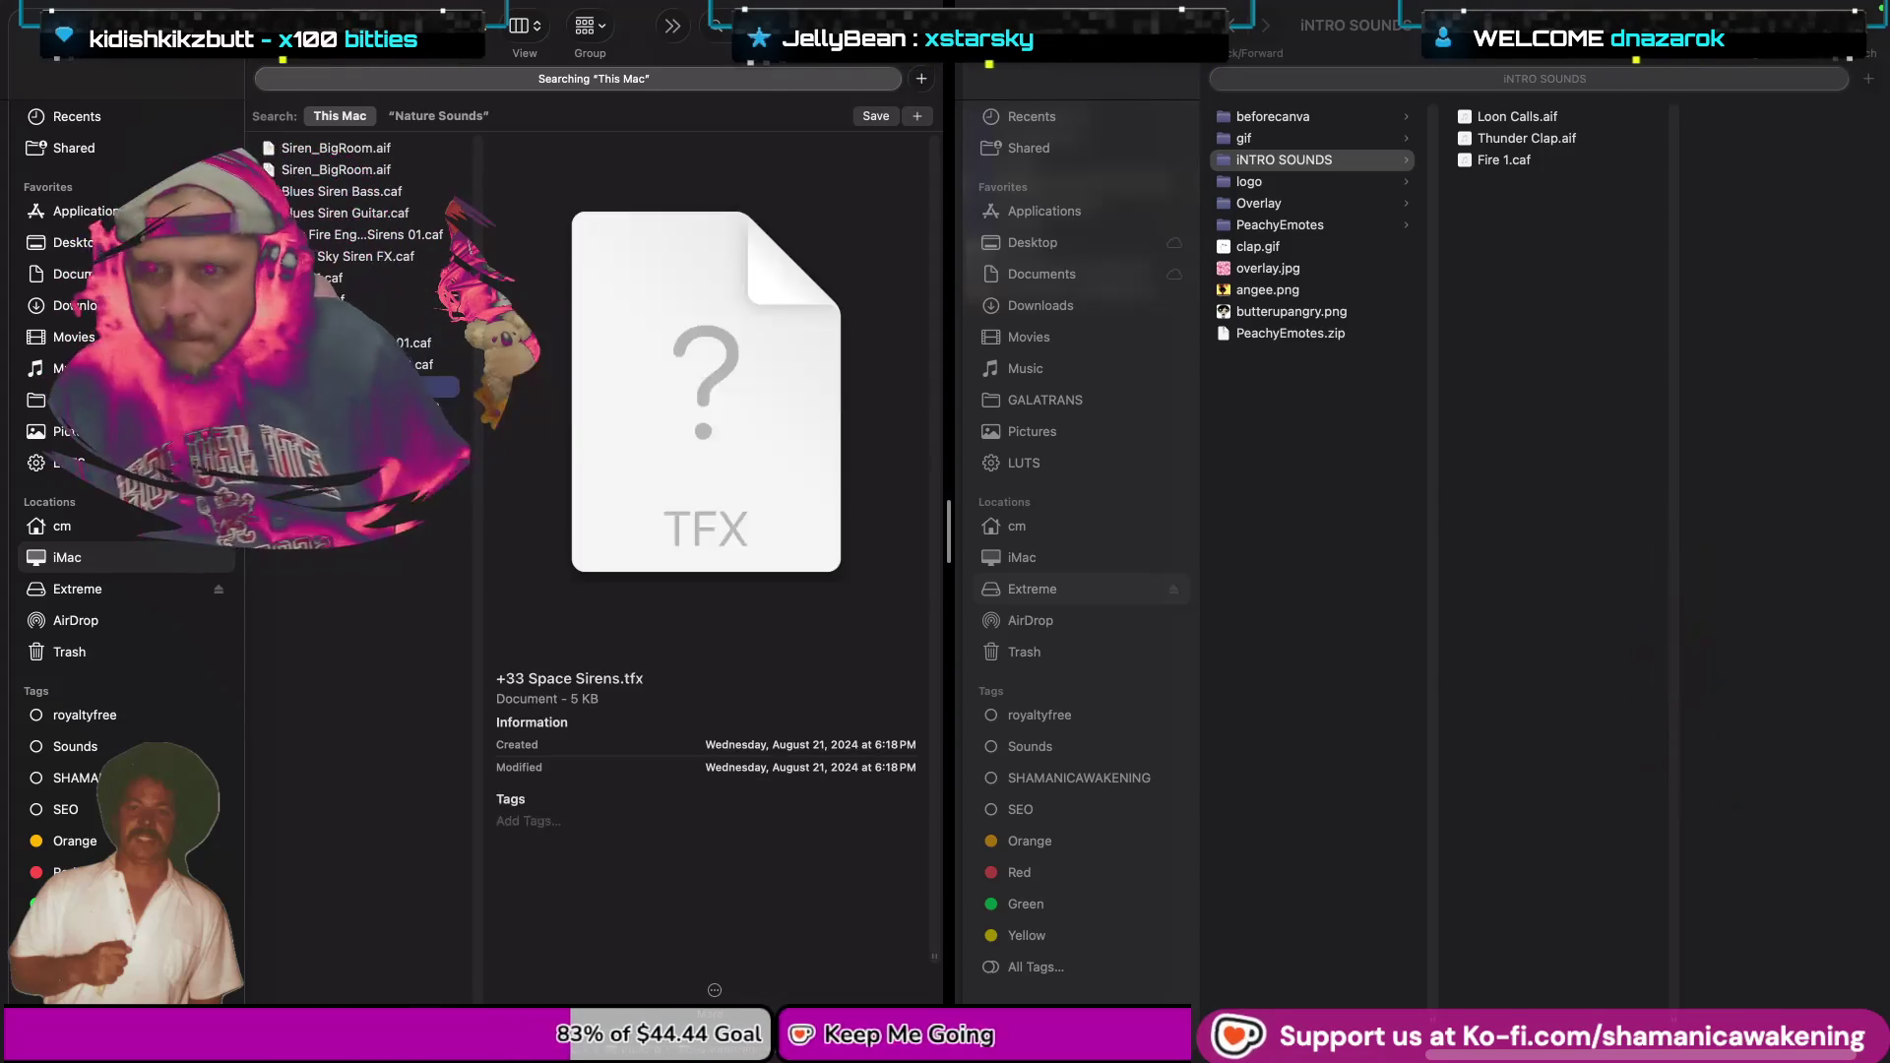
{"action": "key", "text": "space"}
{"action": "key", "text": "space"}
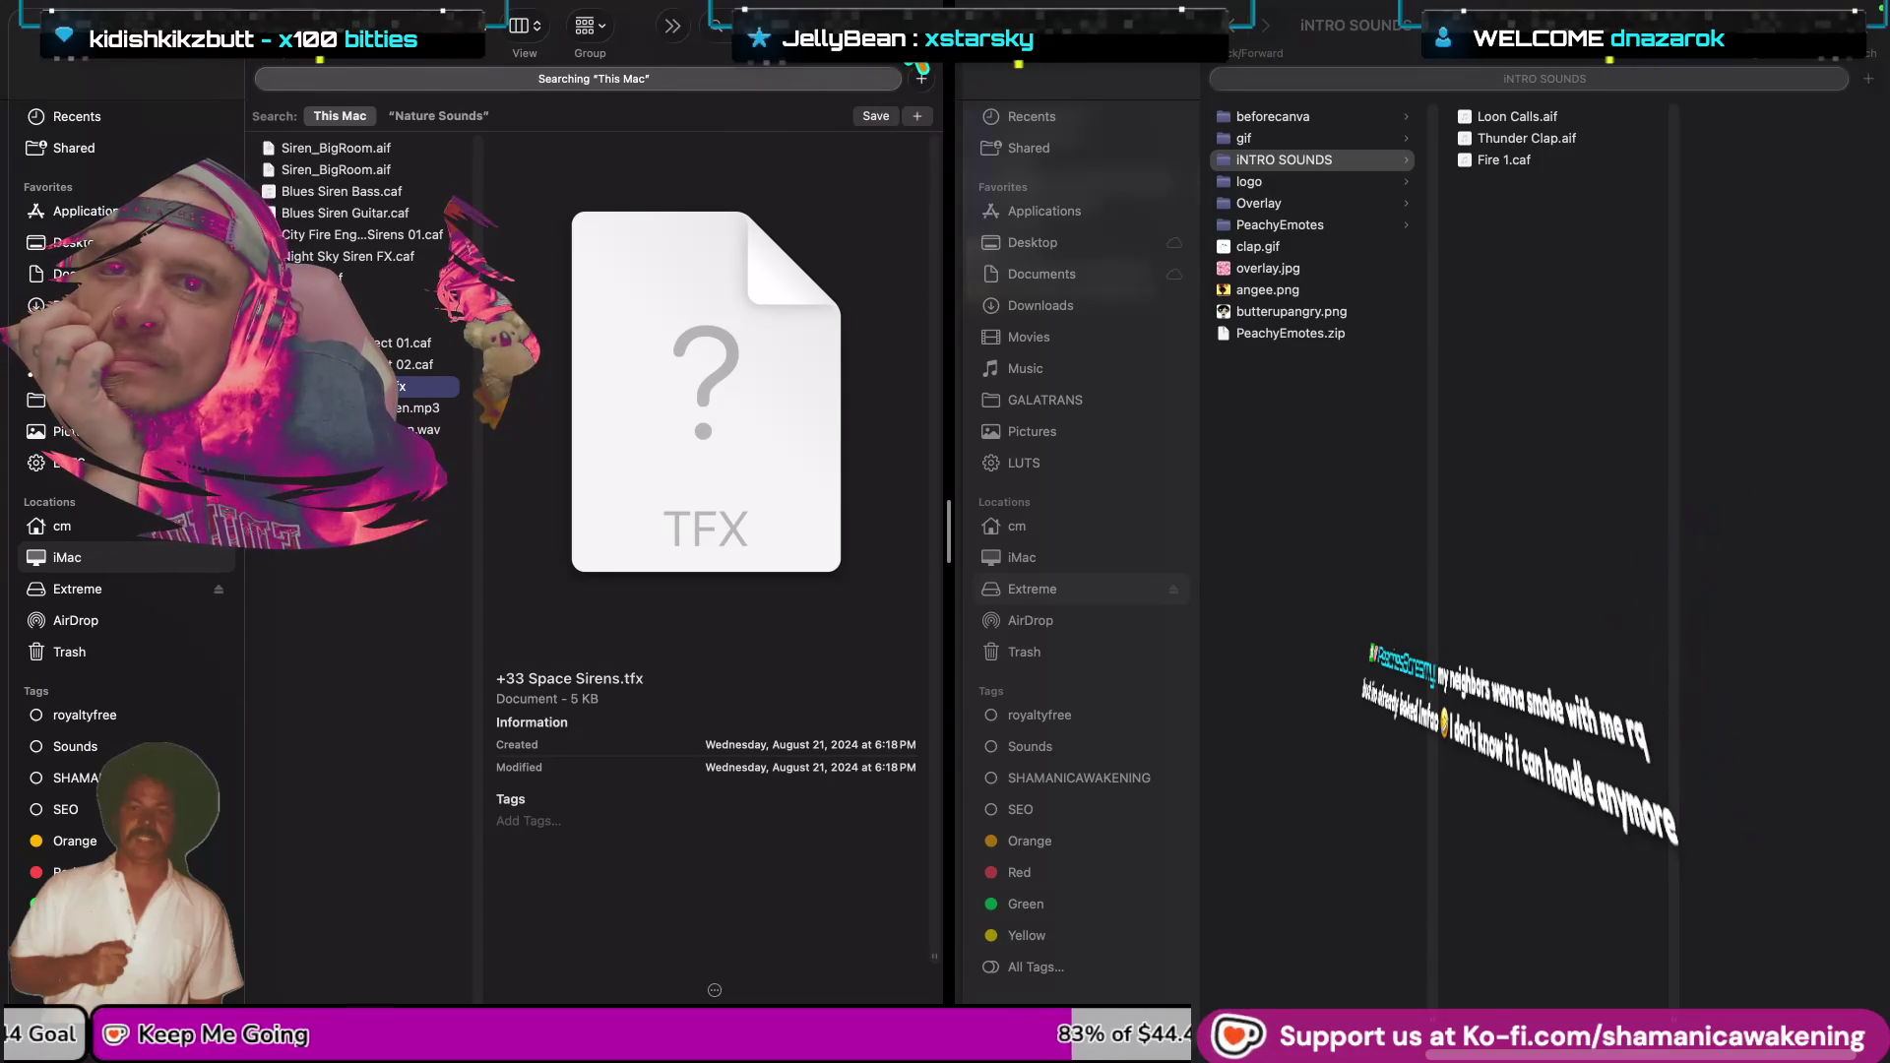
{"action": "key", "text": "Escape"}
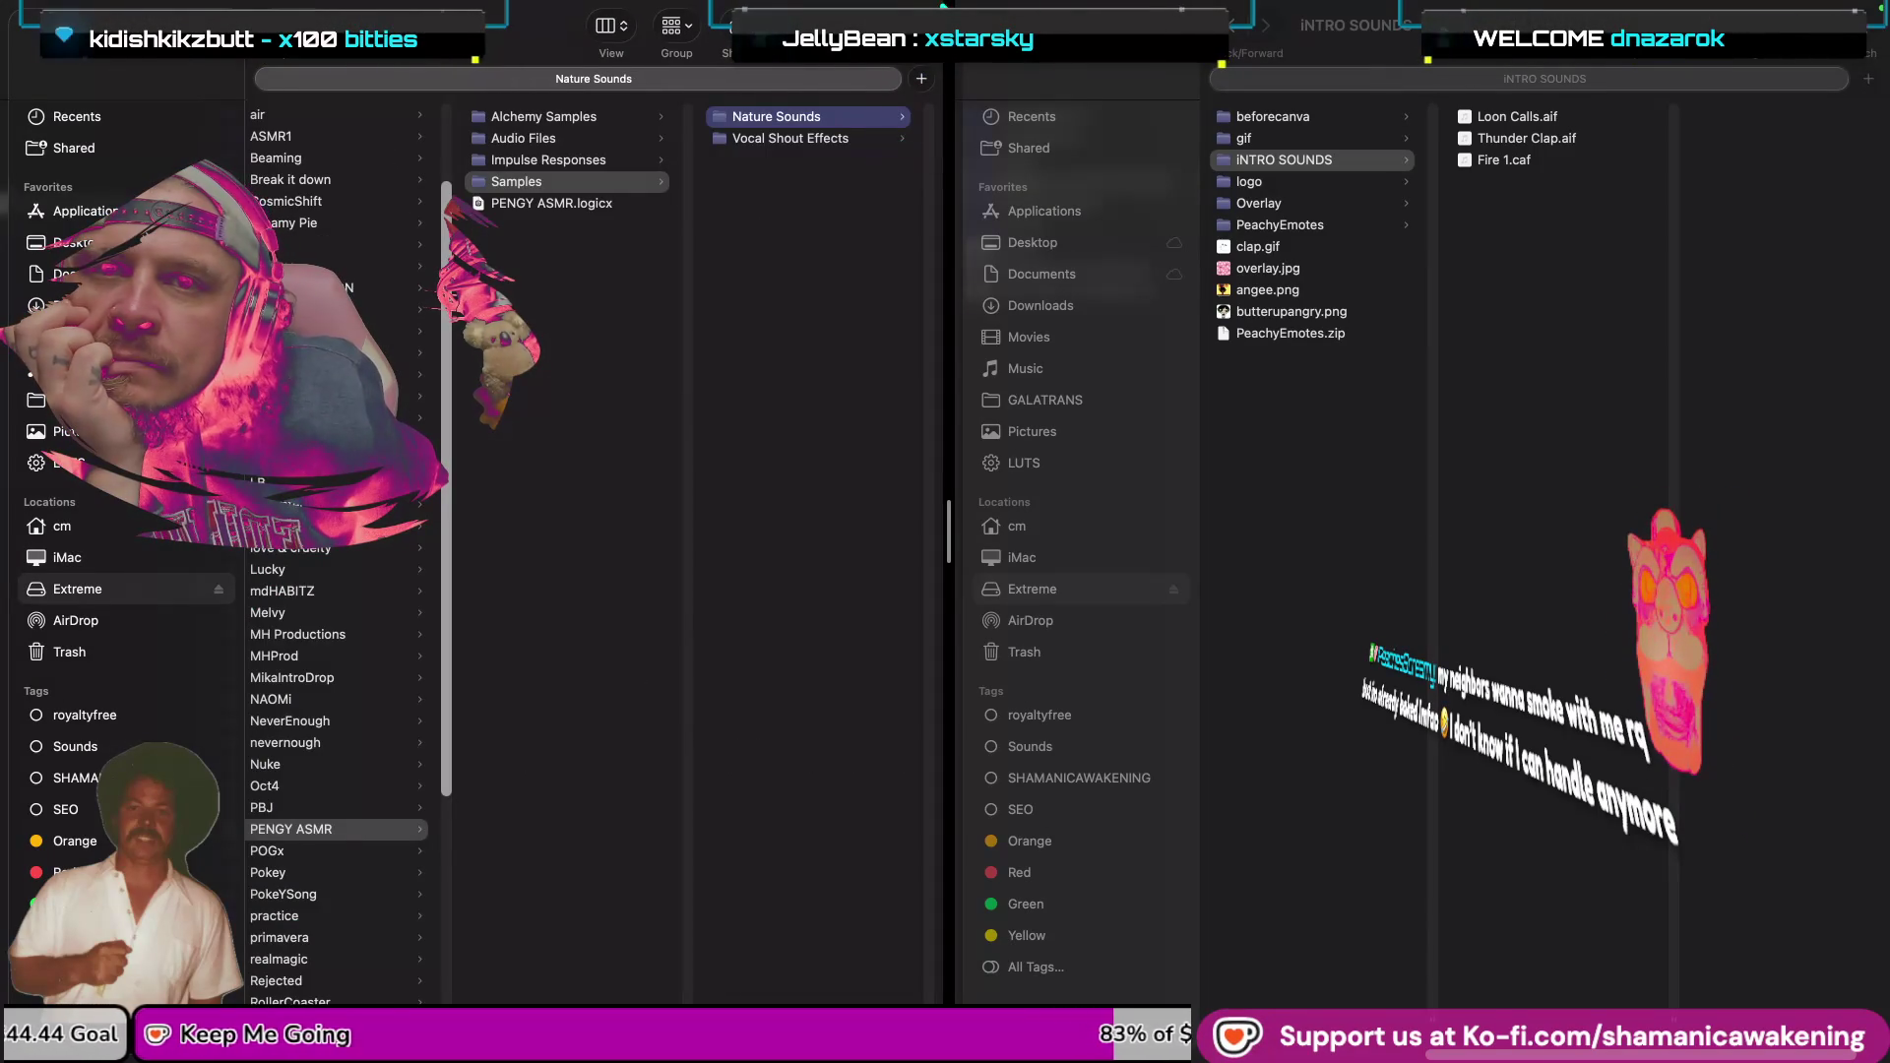
Search the Mac for 'foot' and preview Footsteps Mud Walk.caf.
{"action": "key", "text": "super+f"}
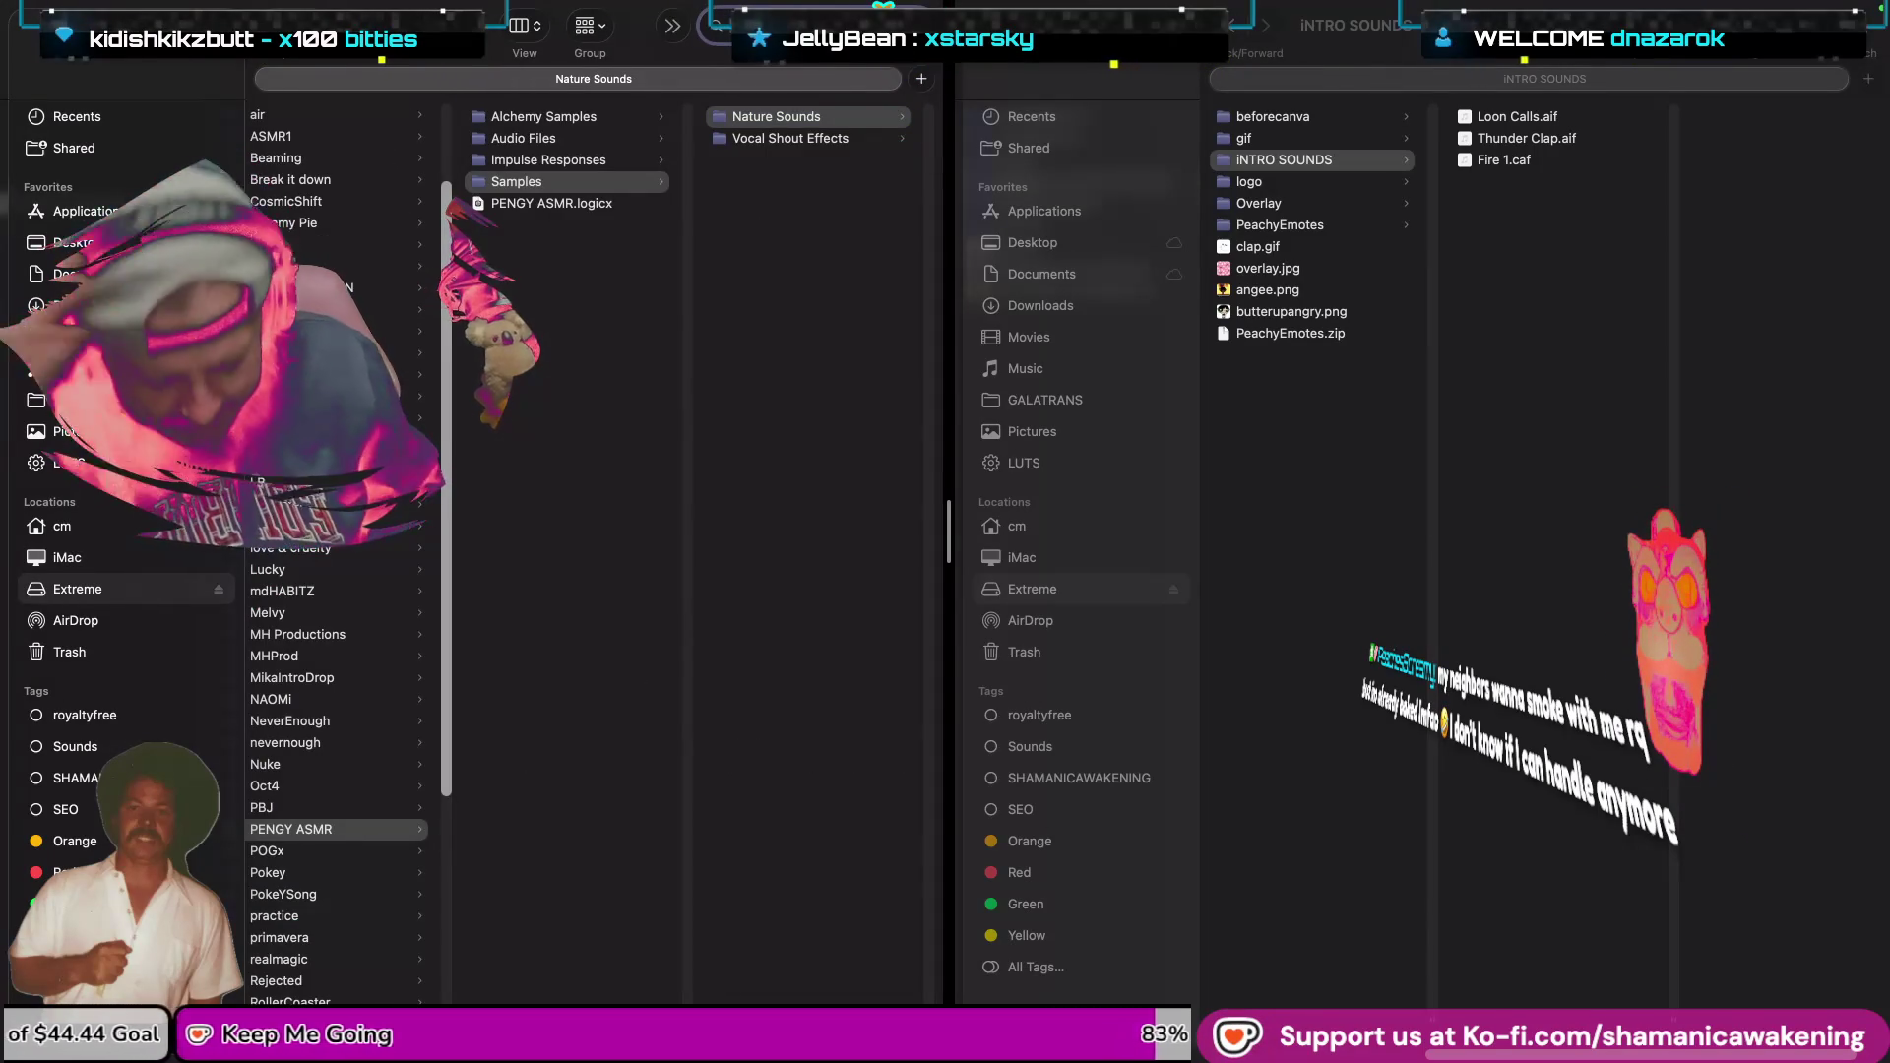
{"action": "type", "text": "footsteps"}
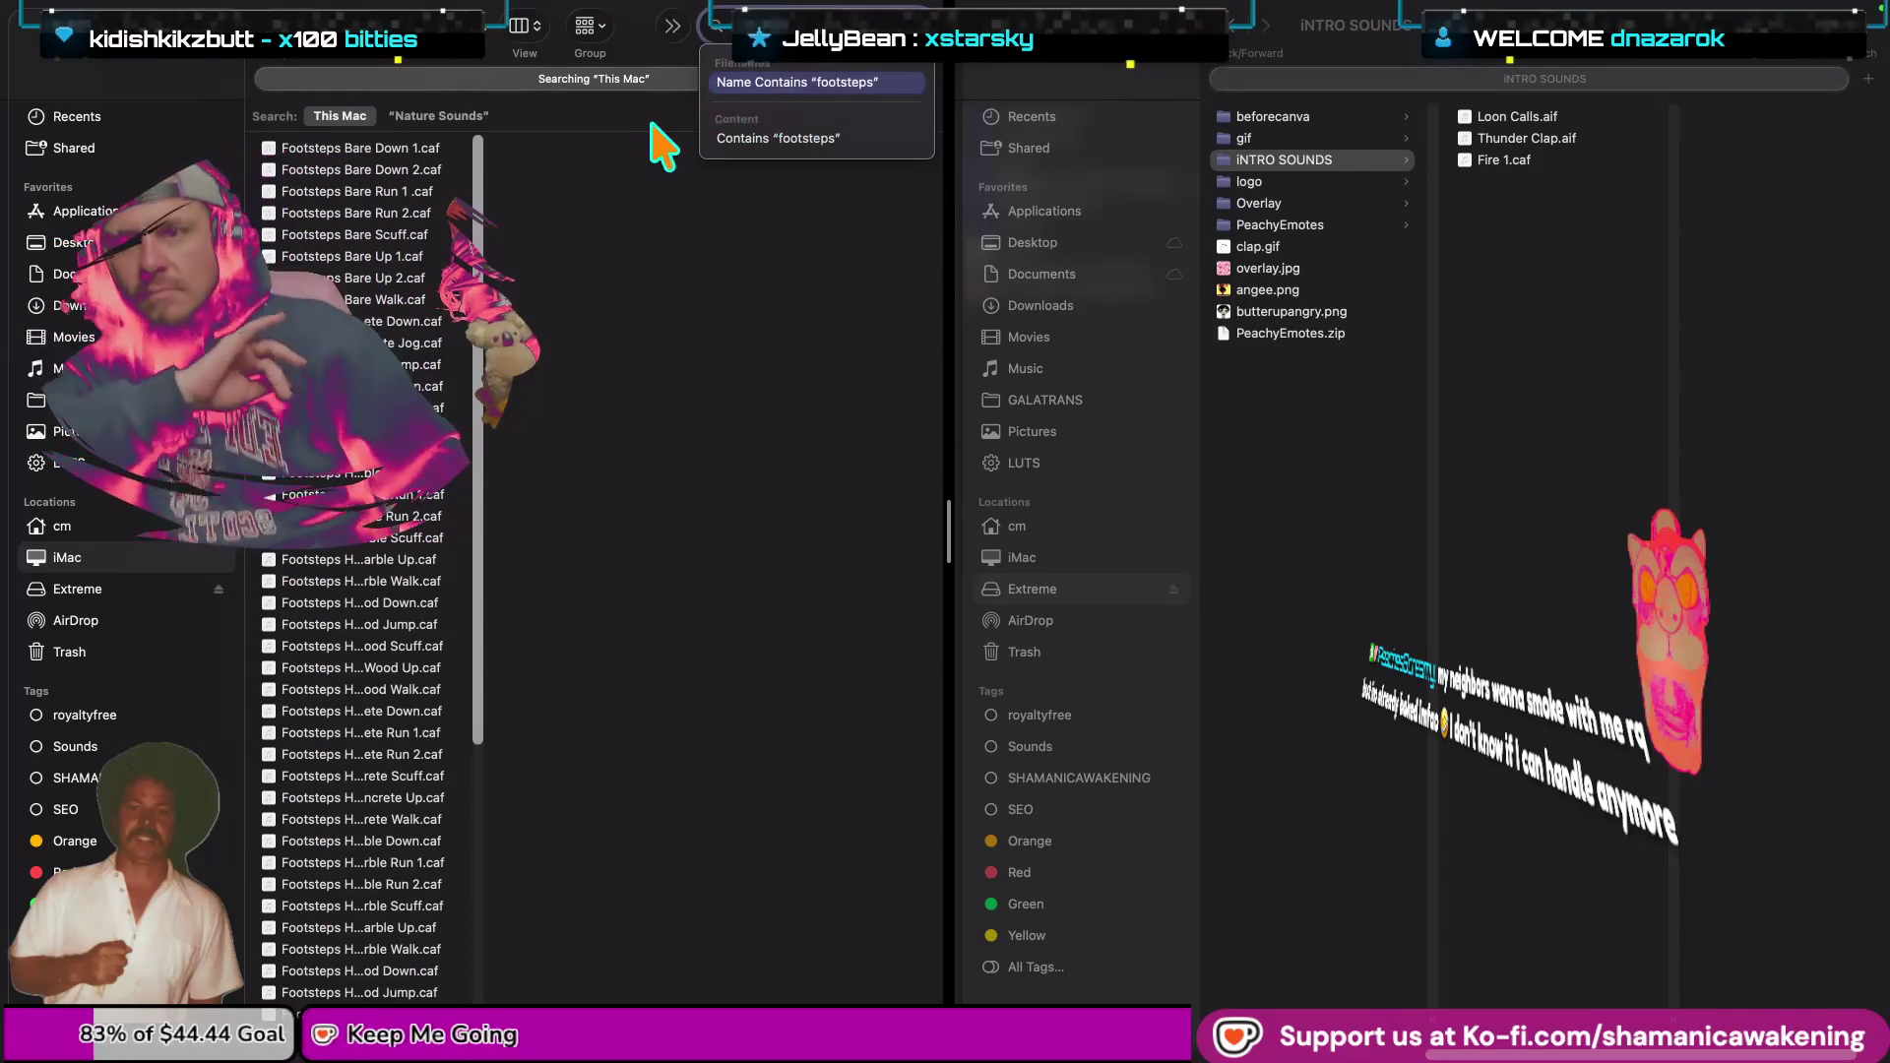
{"action": "scroll", "coordinate": [364, 571], "scroll_direction": "down", "scroll_amount": 5}
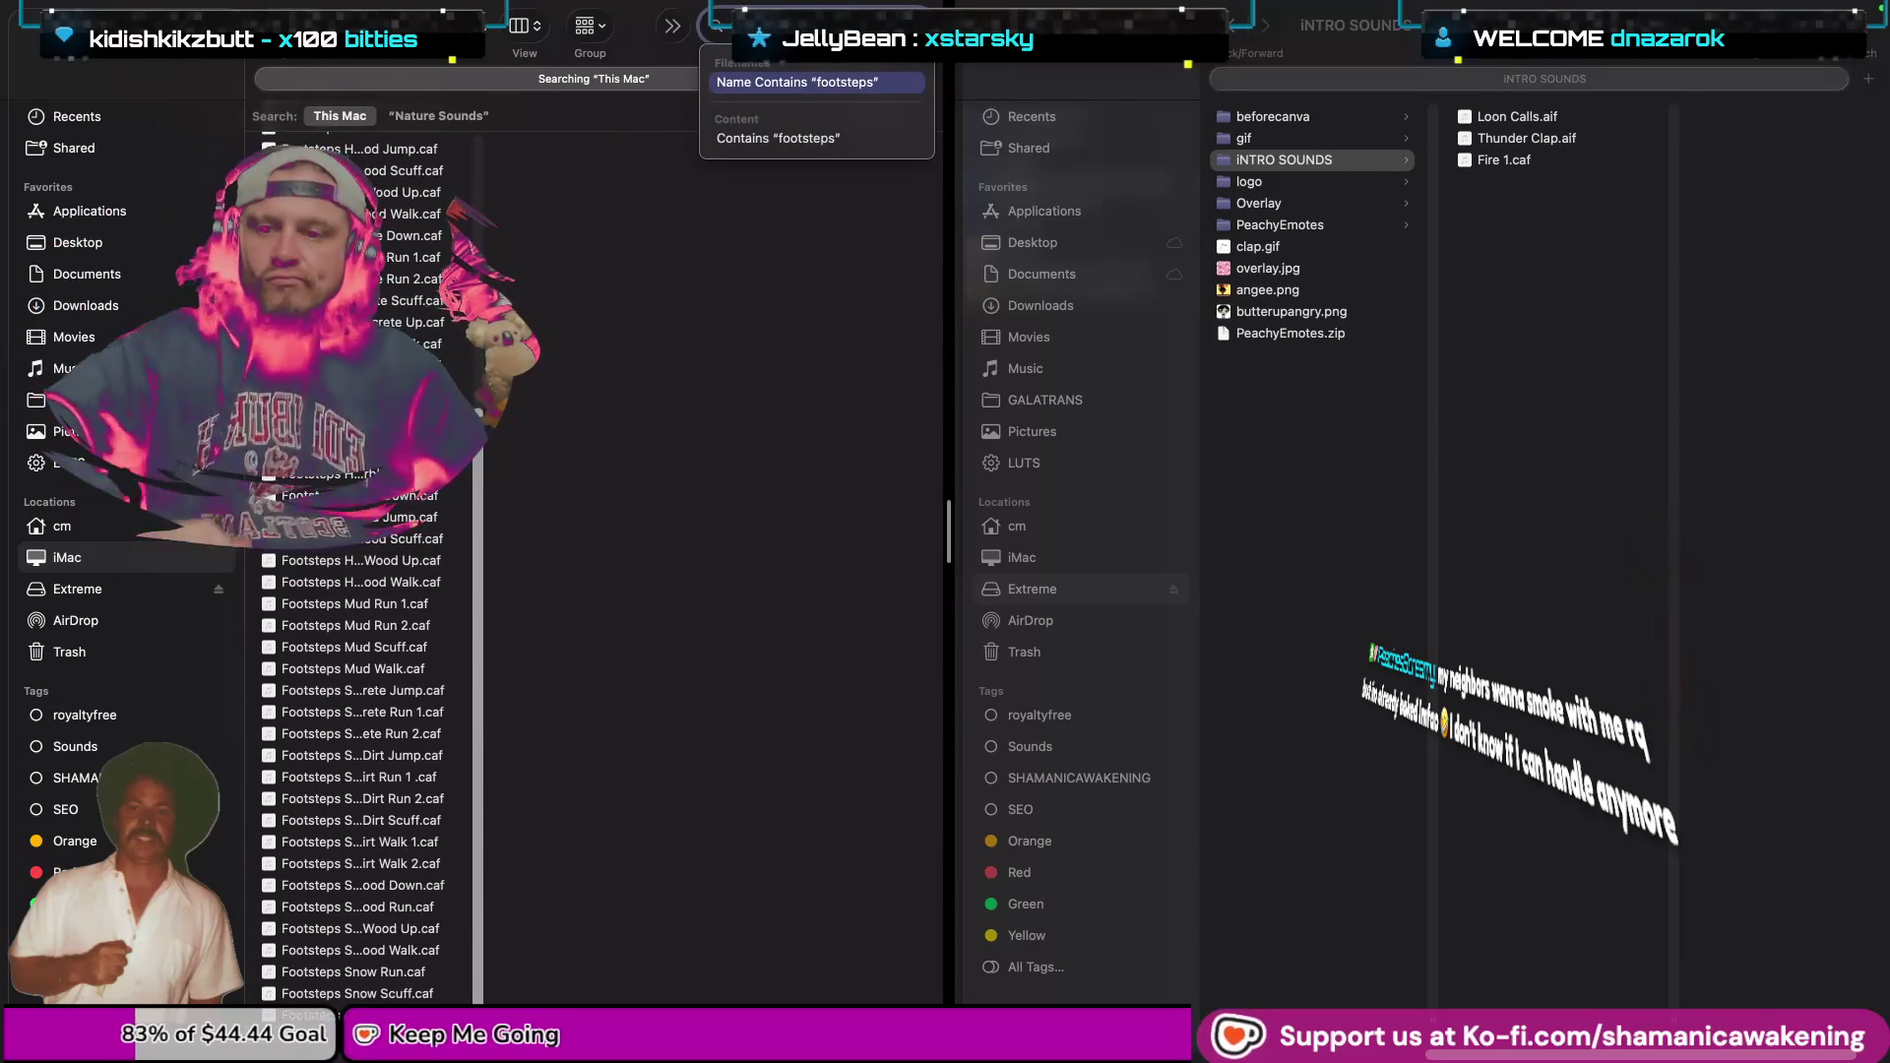
{"action": "left_click", "coordinate": [403, 669]}
{"action": "key", "text": "space"}
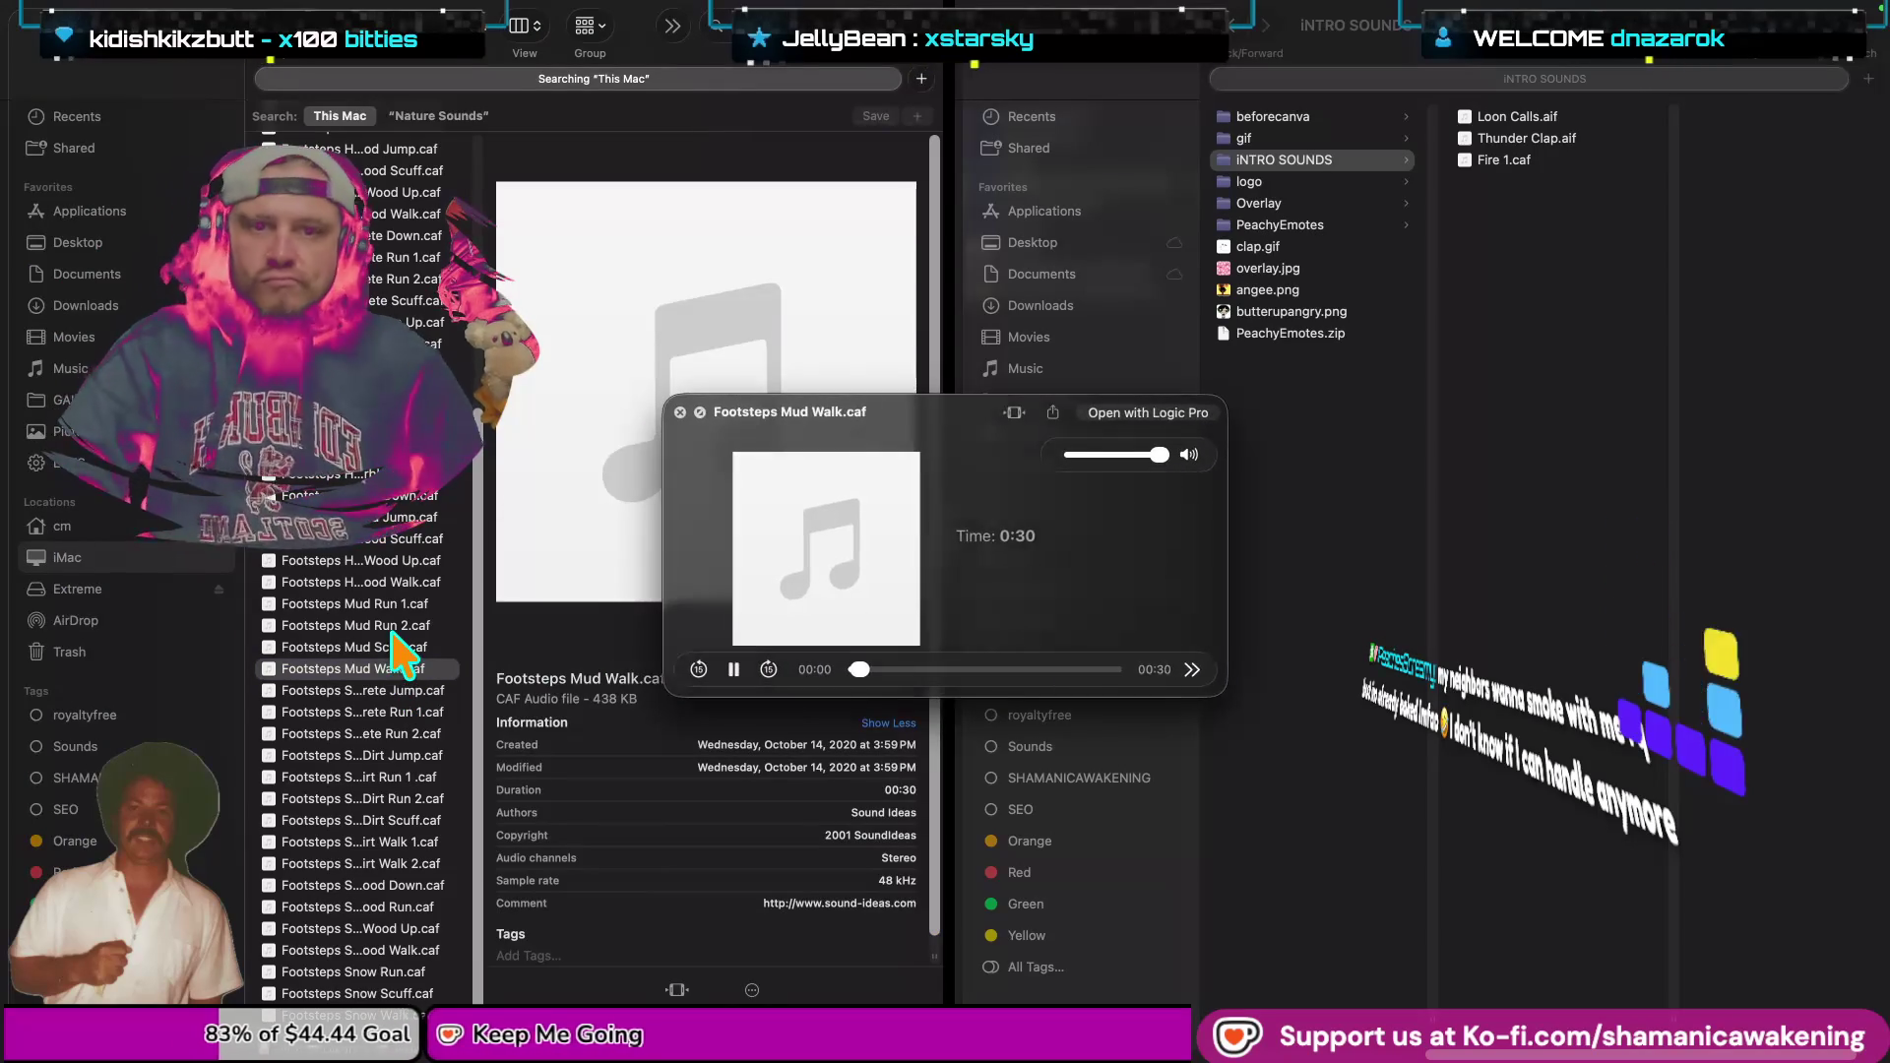
{"action": "key", "text": "space"}
Preview Footsteps Heels Concrete Up.caf.
{"action": "scroll", "coordinate": [389, 556], "scroll_direction": "up", "scroll_amount": 3}
{"action": "scroll", "coordinate": [391, 557], "scroll_direction": "up", "scroll_amount": 3}
{"action": "left_click", "coordinate": [408, 527]}
{"action": "key", "text": "space"}
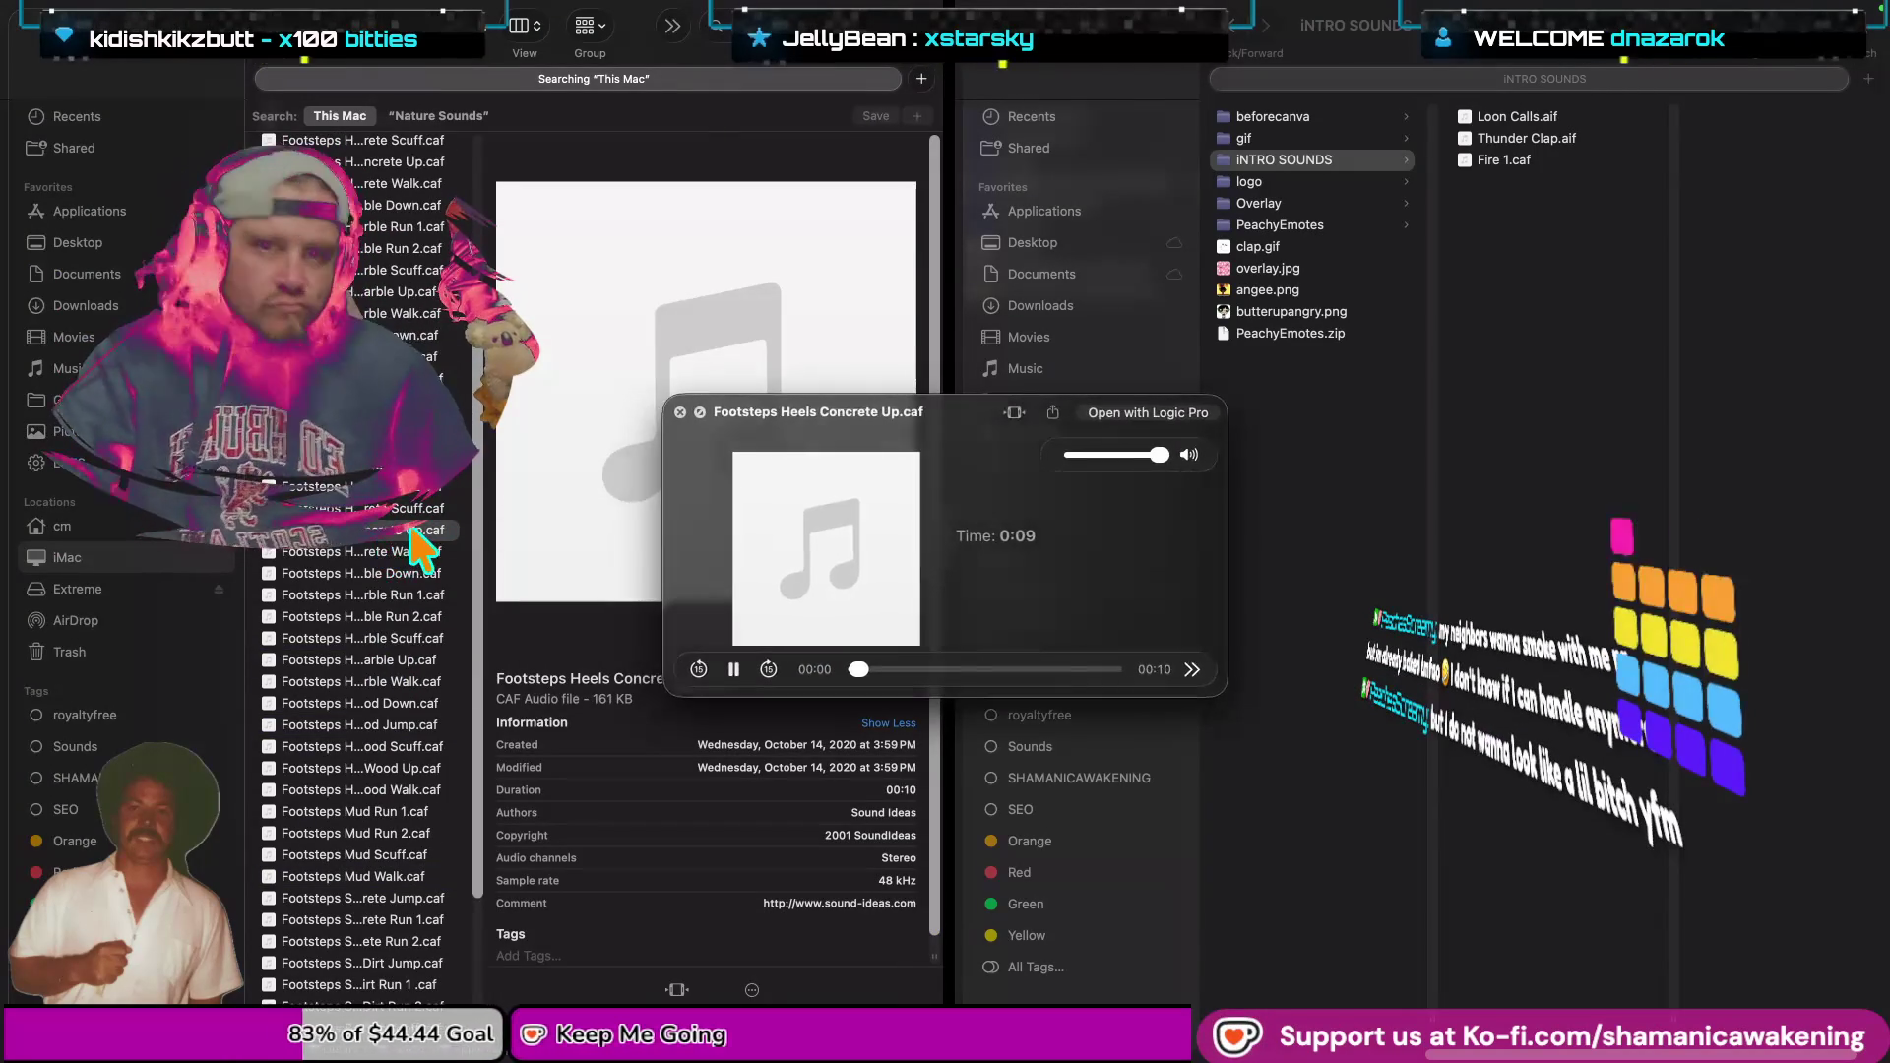
{"action": "key", "text": "space"}
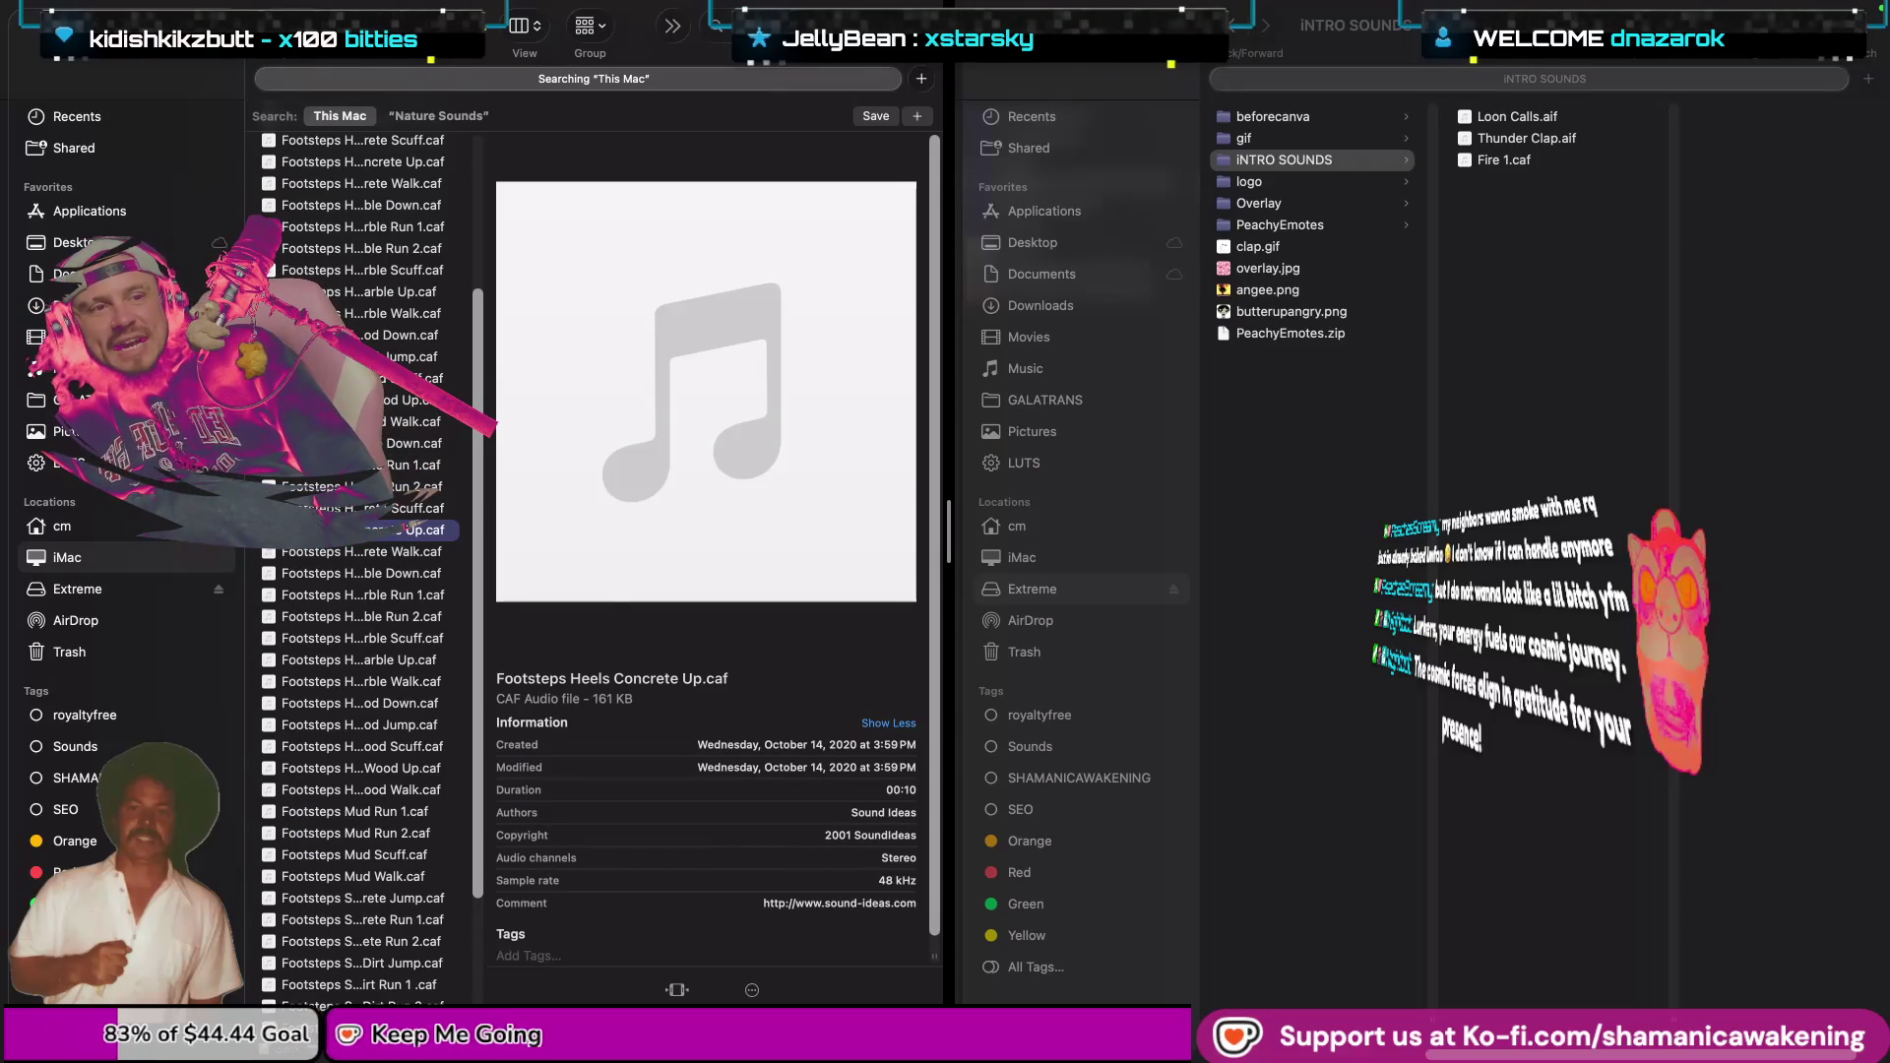
{"action": "key", "text": "ctrl+Up"}
{"action": "key", "text": "Escape"}
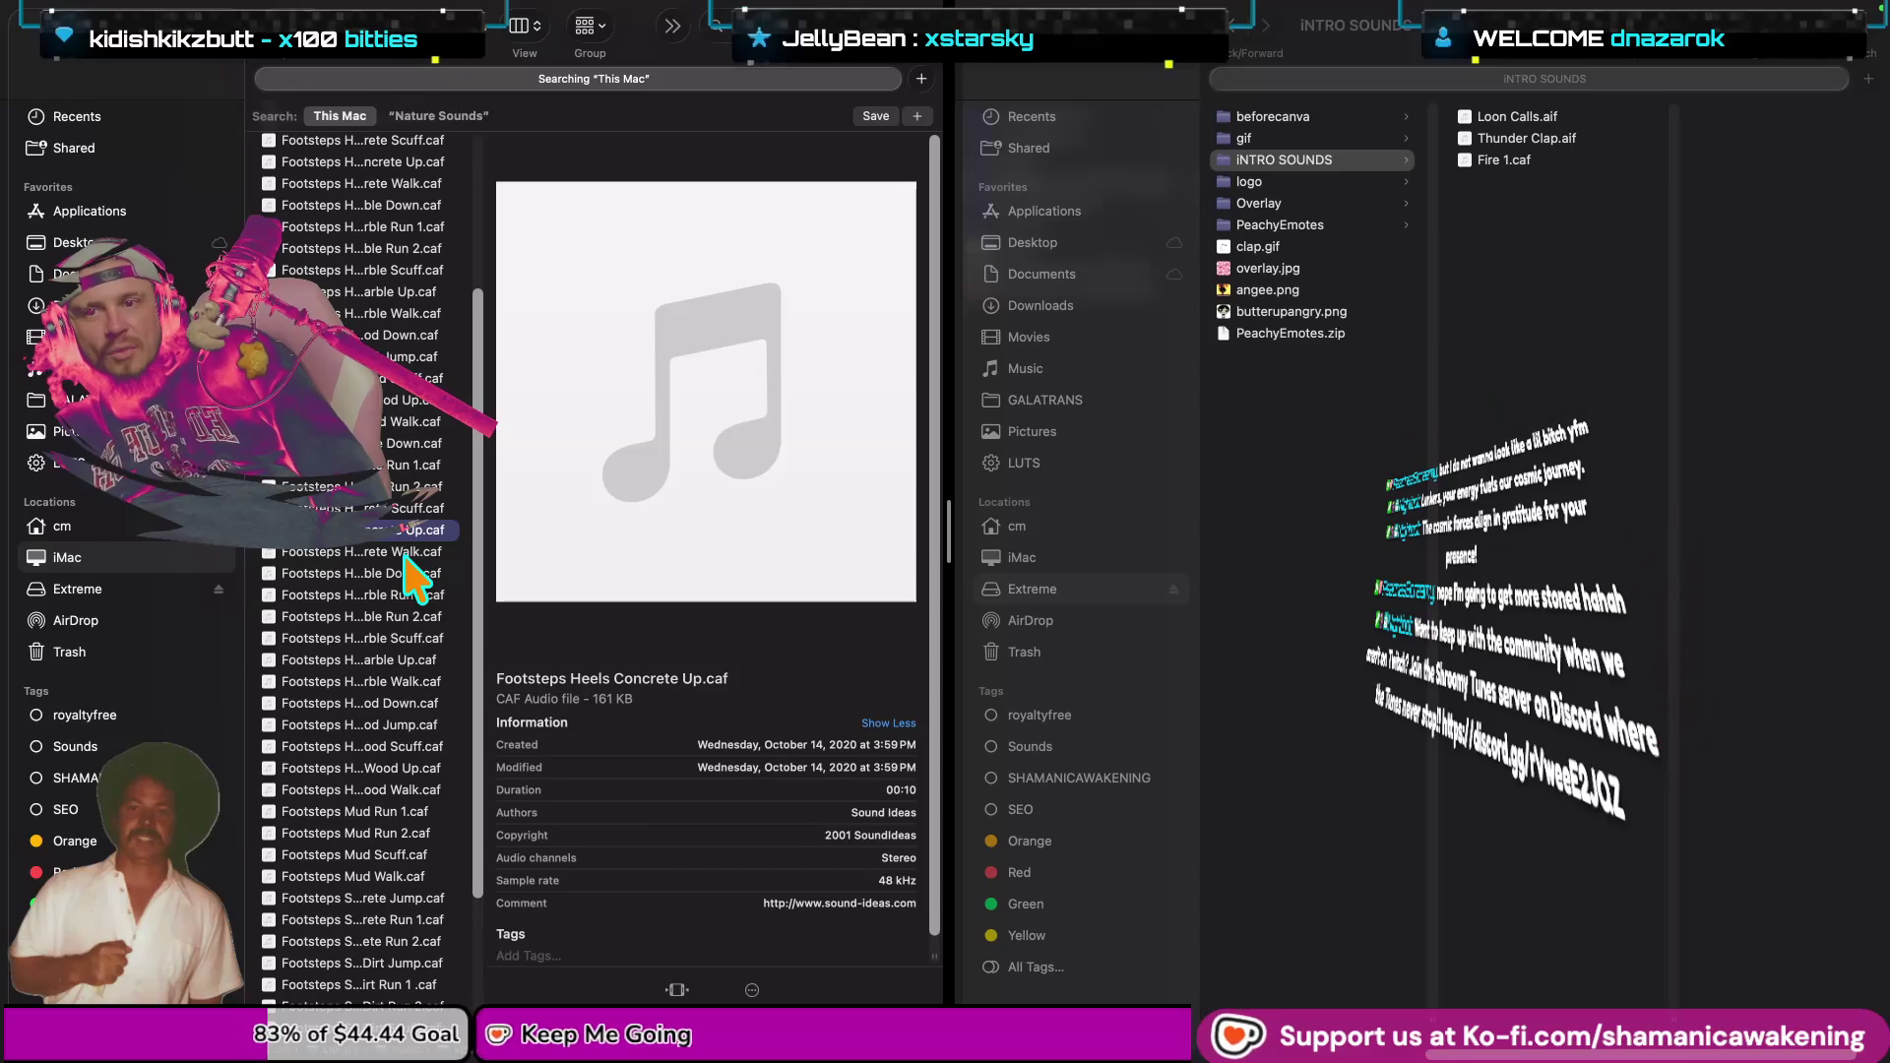
Preview Footsteps Bare Down 1.caf and Footsteps Heels Concrete Scuff.caf.
{"action": "scroll", "coordinate": [440, 581], "scroll_direction": "up", "scroll_amount": 10}
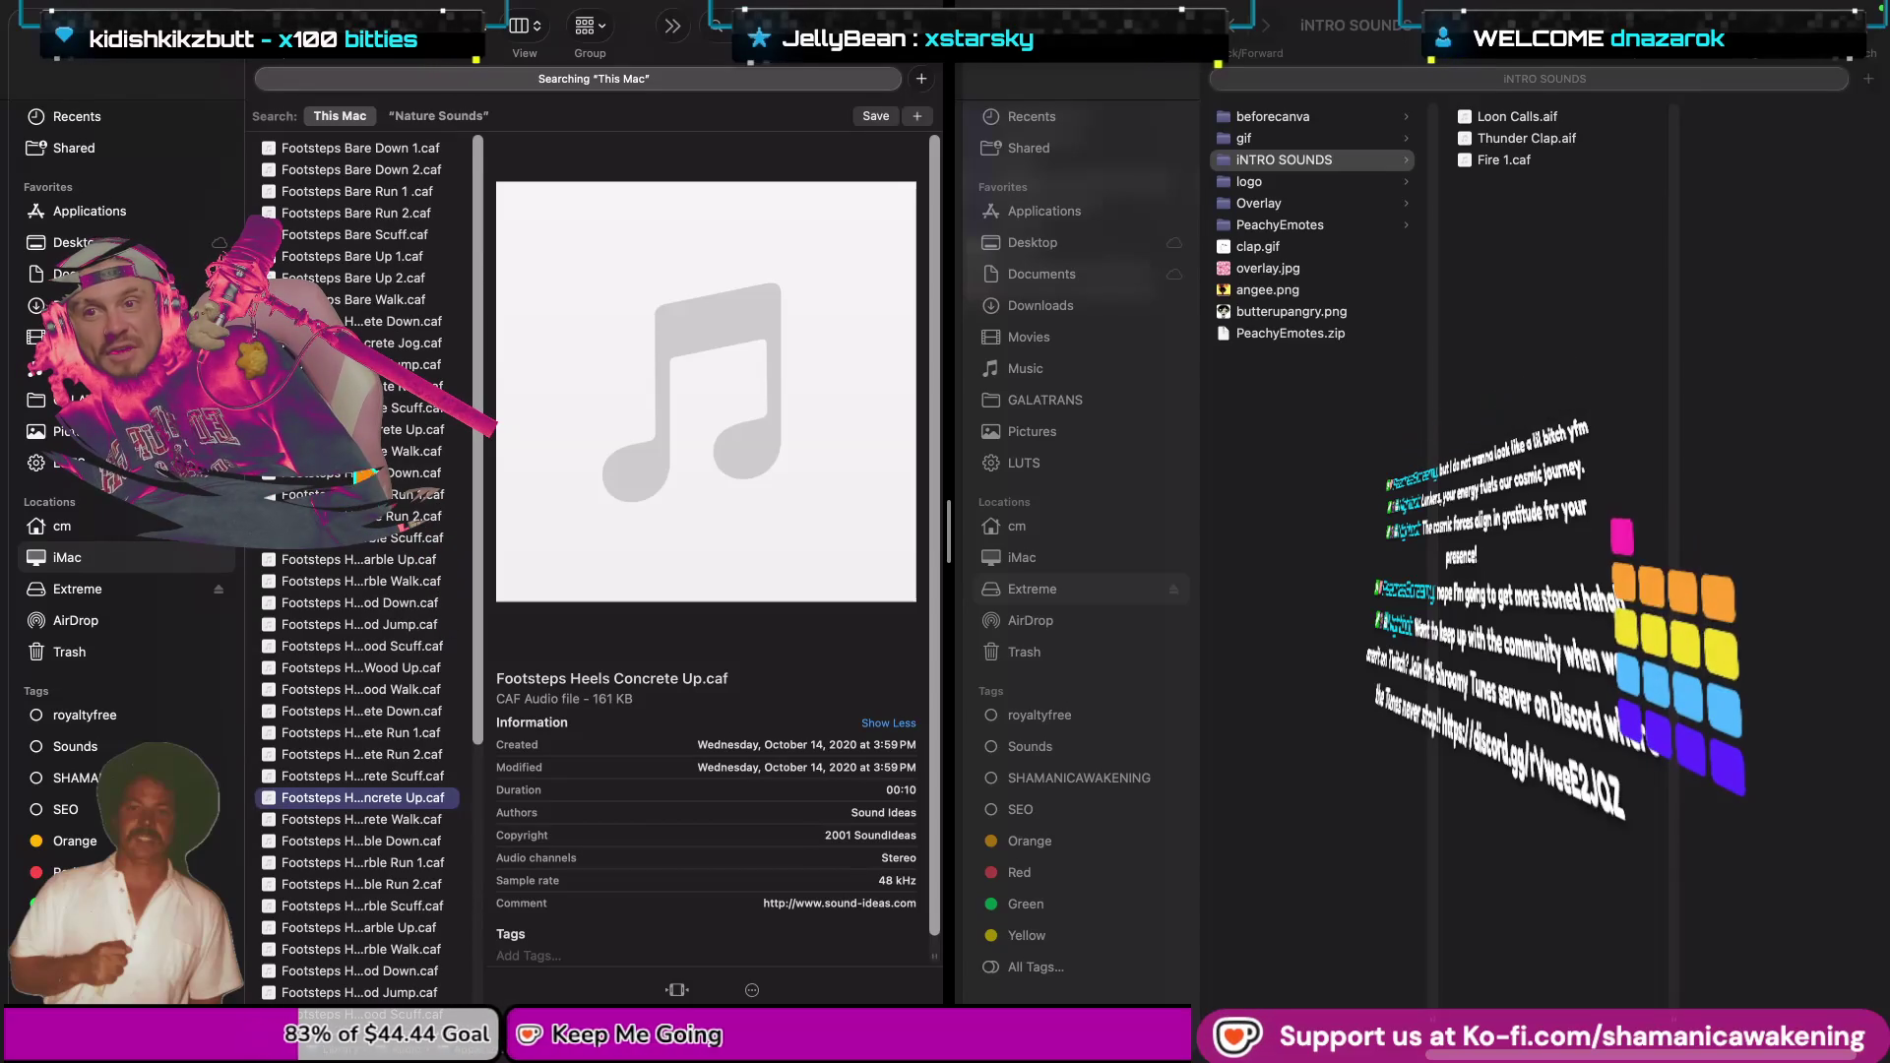
{"action": "left_click", "coordinate": [387, 155]}
{"action": "key", "text": "space"}
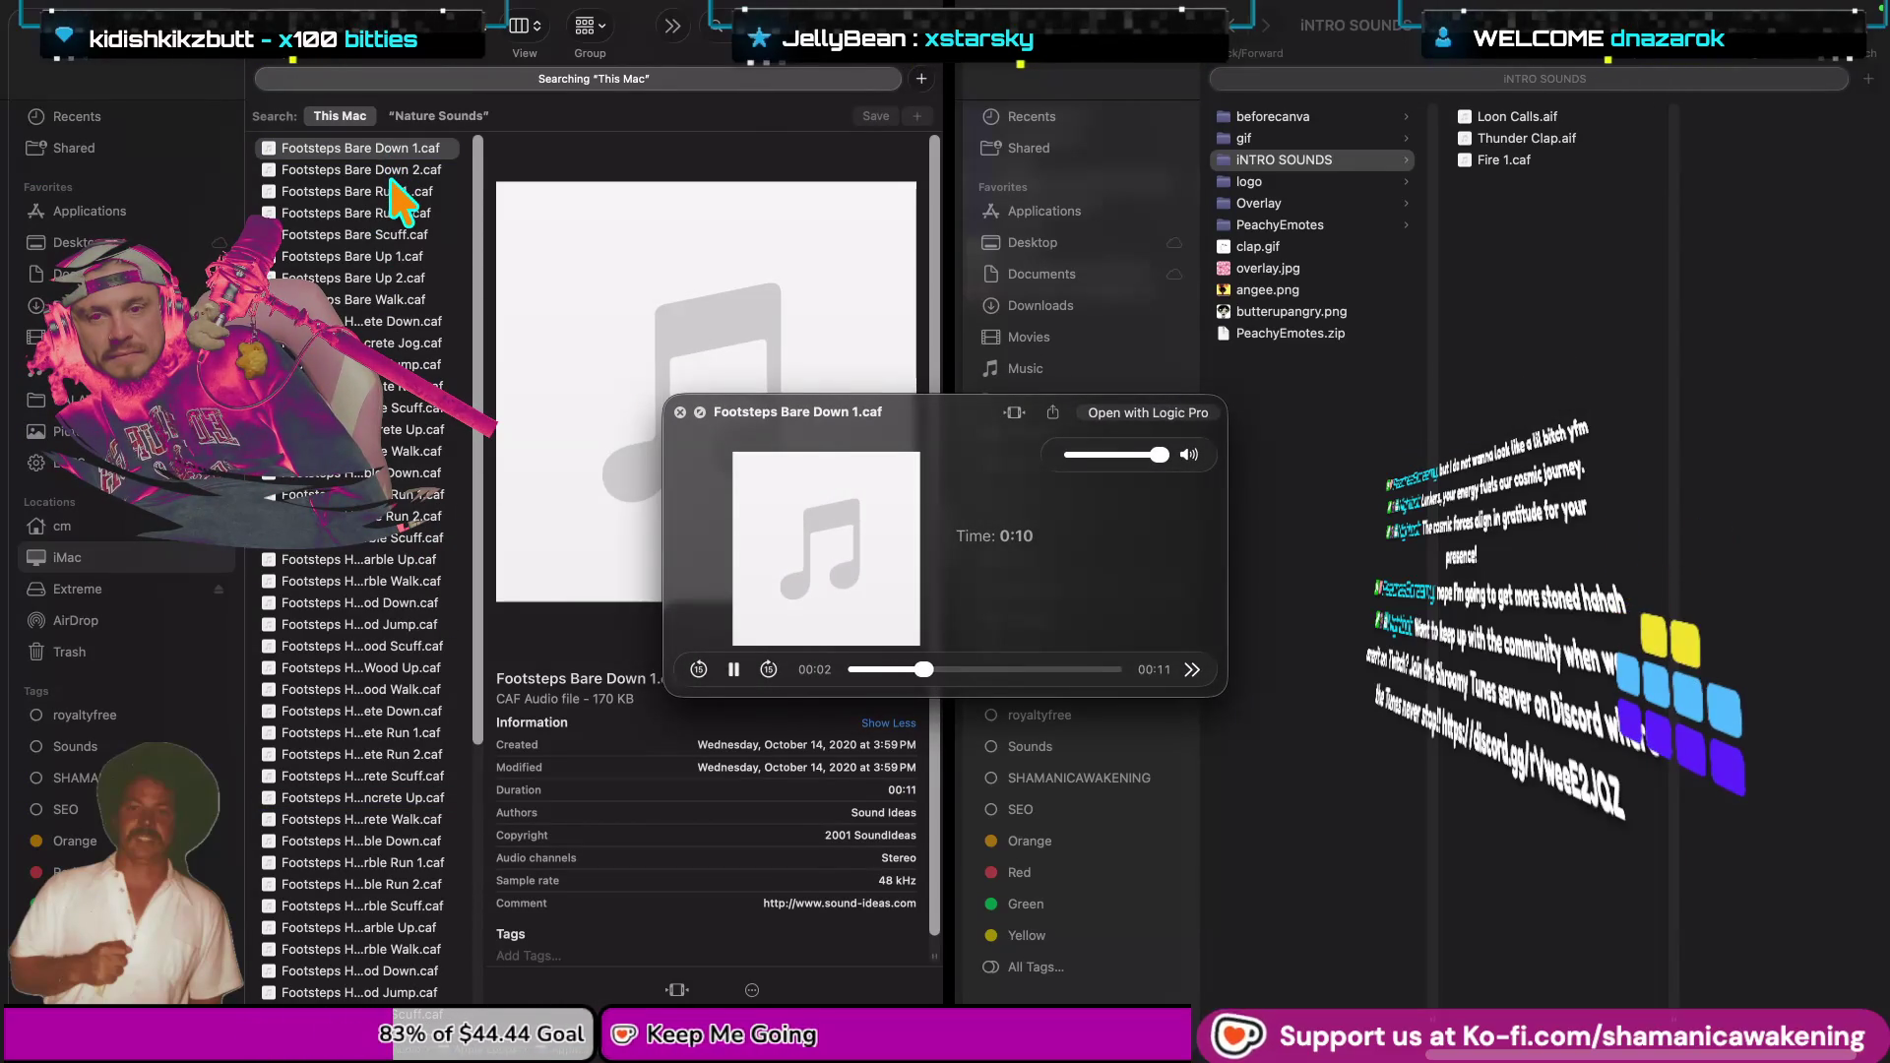
{"action": "key", "text": "space"}
{"action": "left_click", "coordinate": [366, 777]}
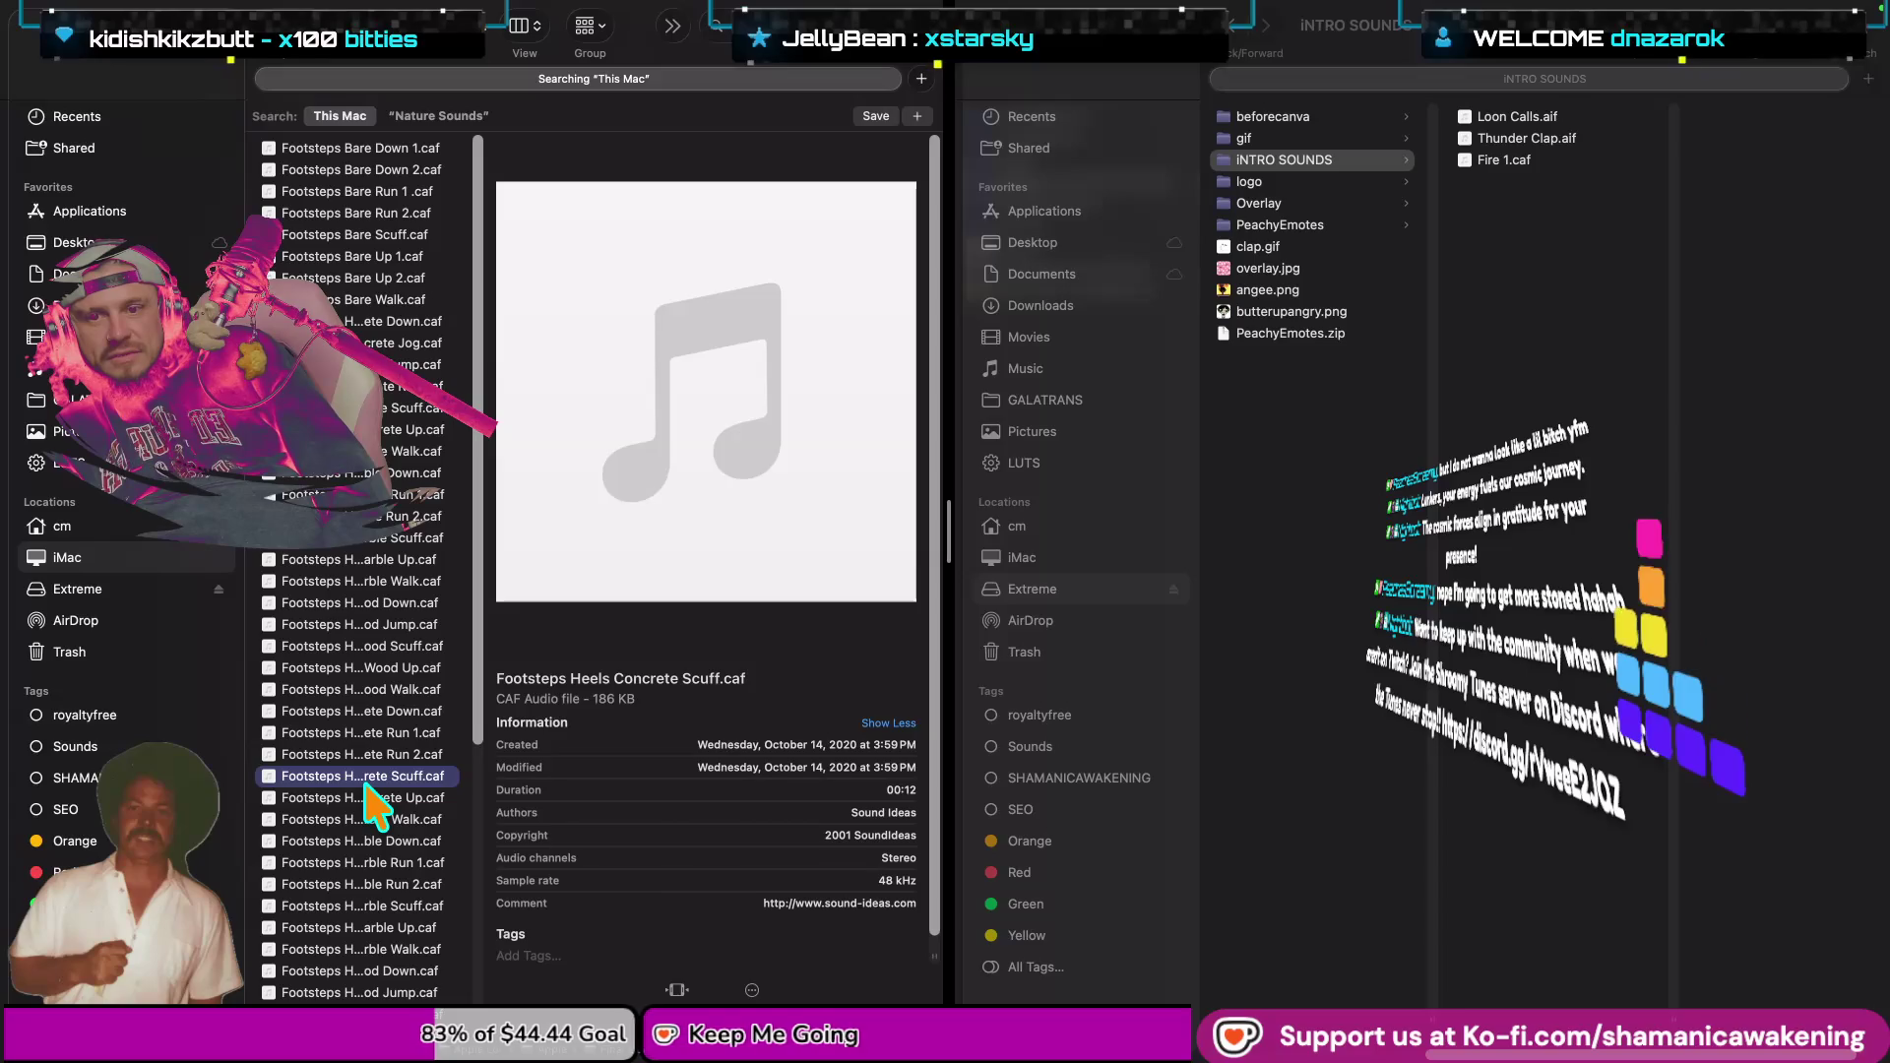
{"action": "key", "text": "space"}
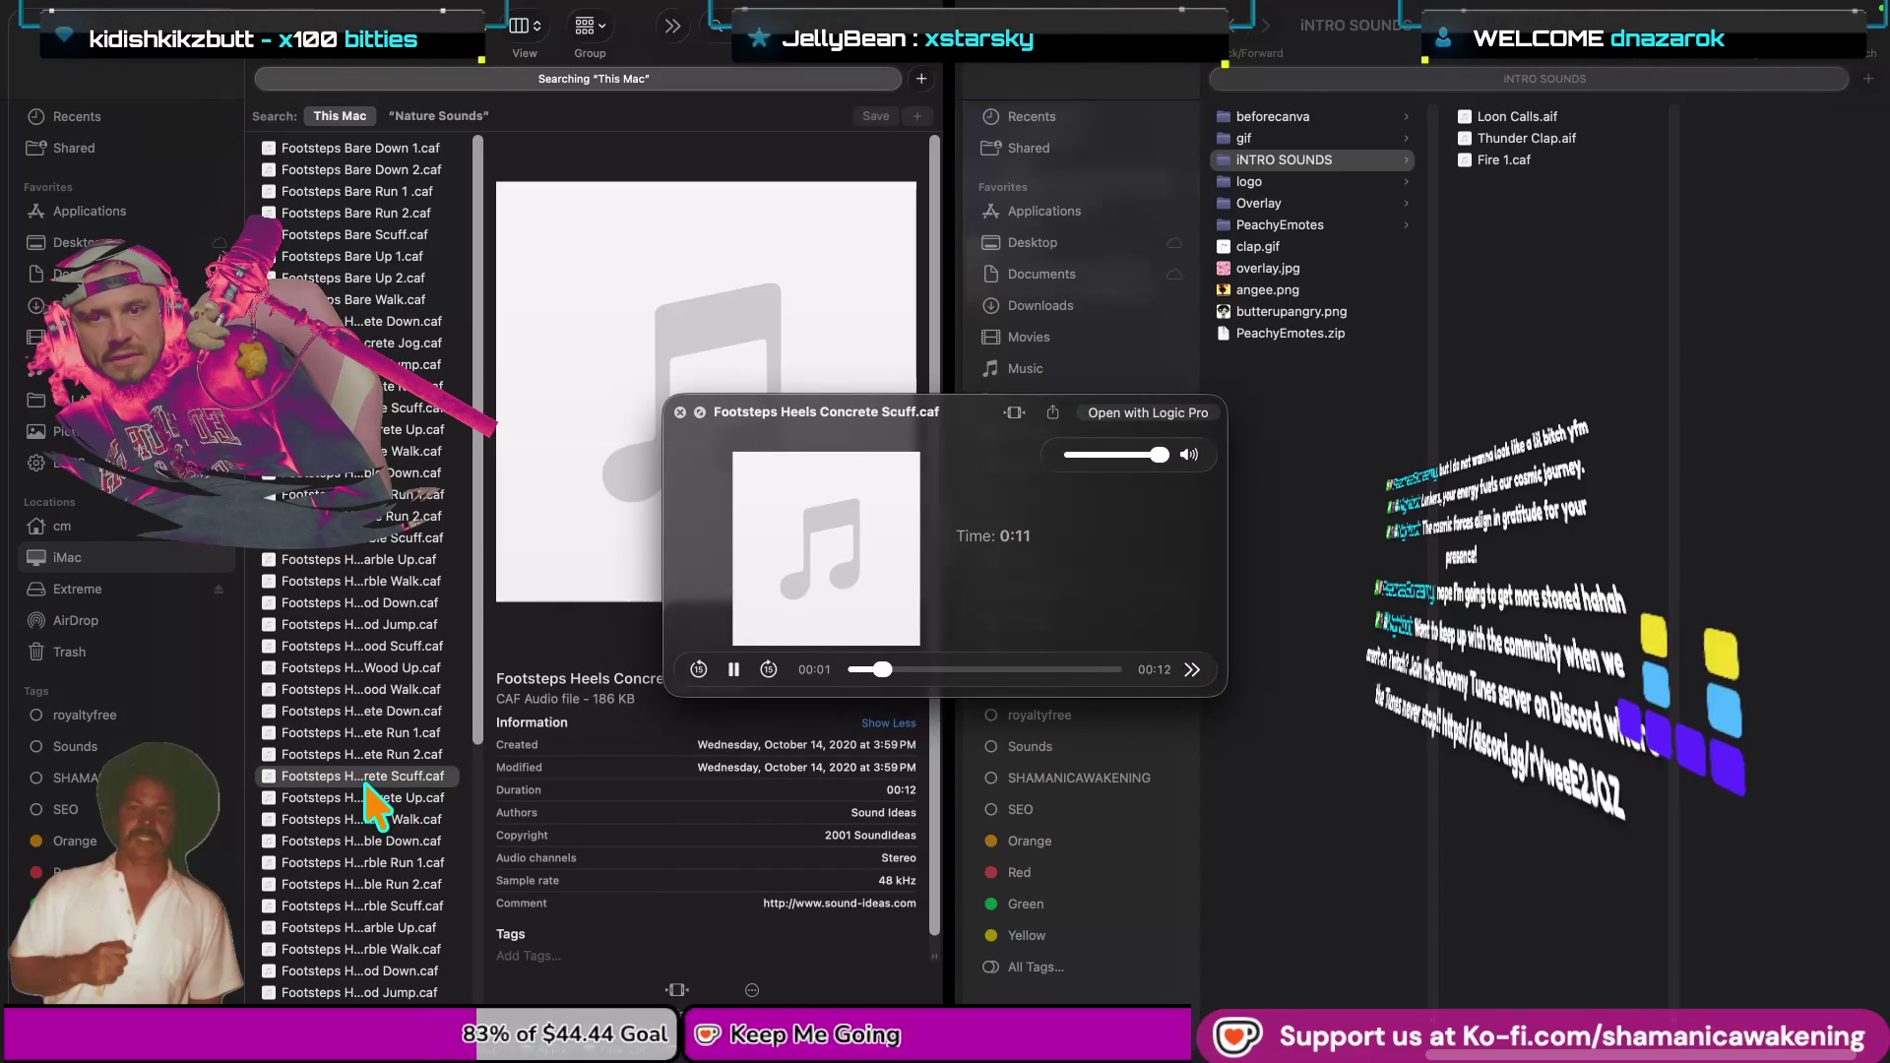
{"action": "key", "text": "space"}
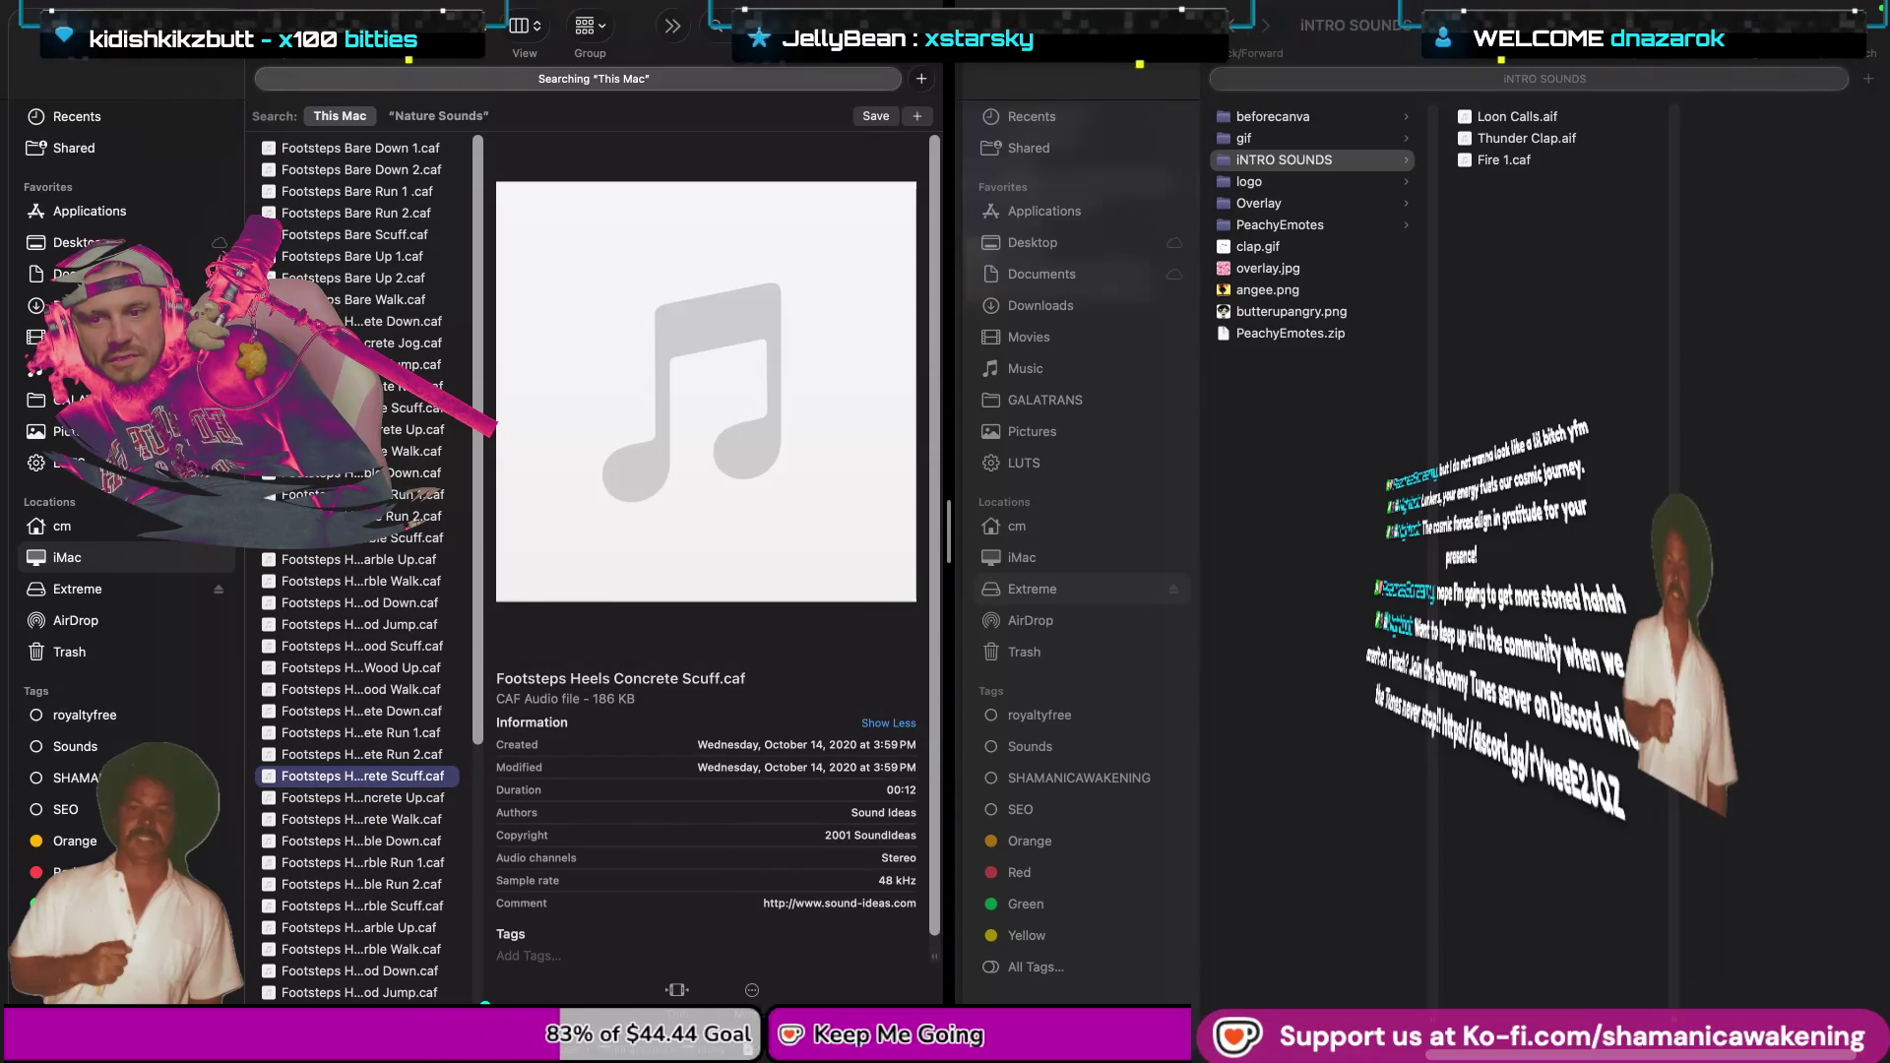
Widen the name column to show full file names and preview Footsteps Hard Wood Walk.caf.
{"action": "double_click", "coordinate": [483, 1000]}
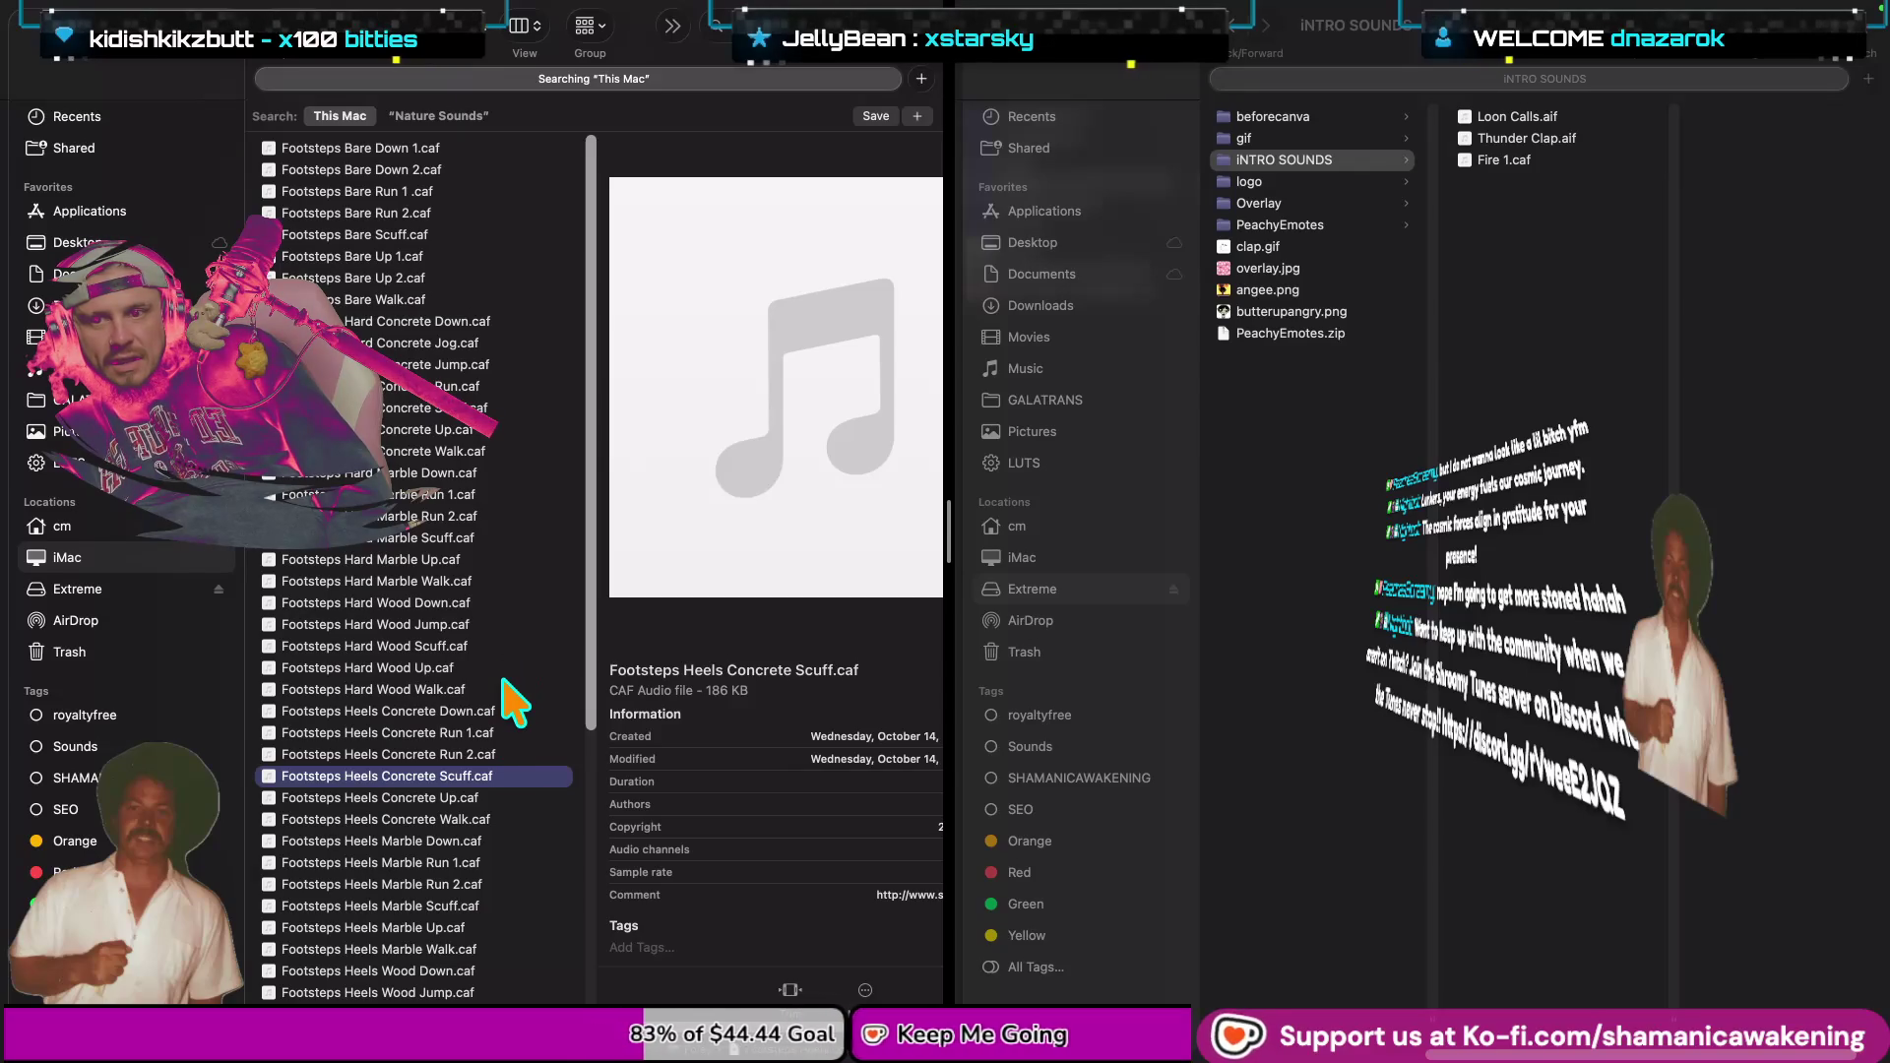
{"action": "left_click", "coordinate": [501, 690]}
{"action": "key", "text": "space"}
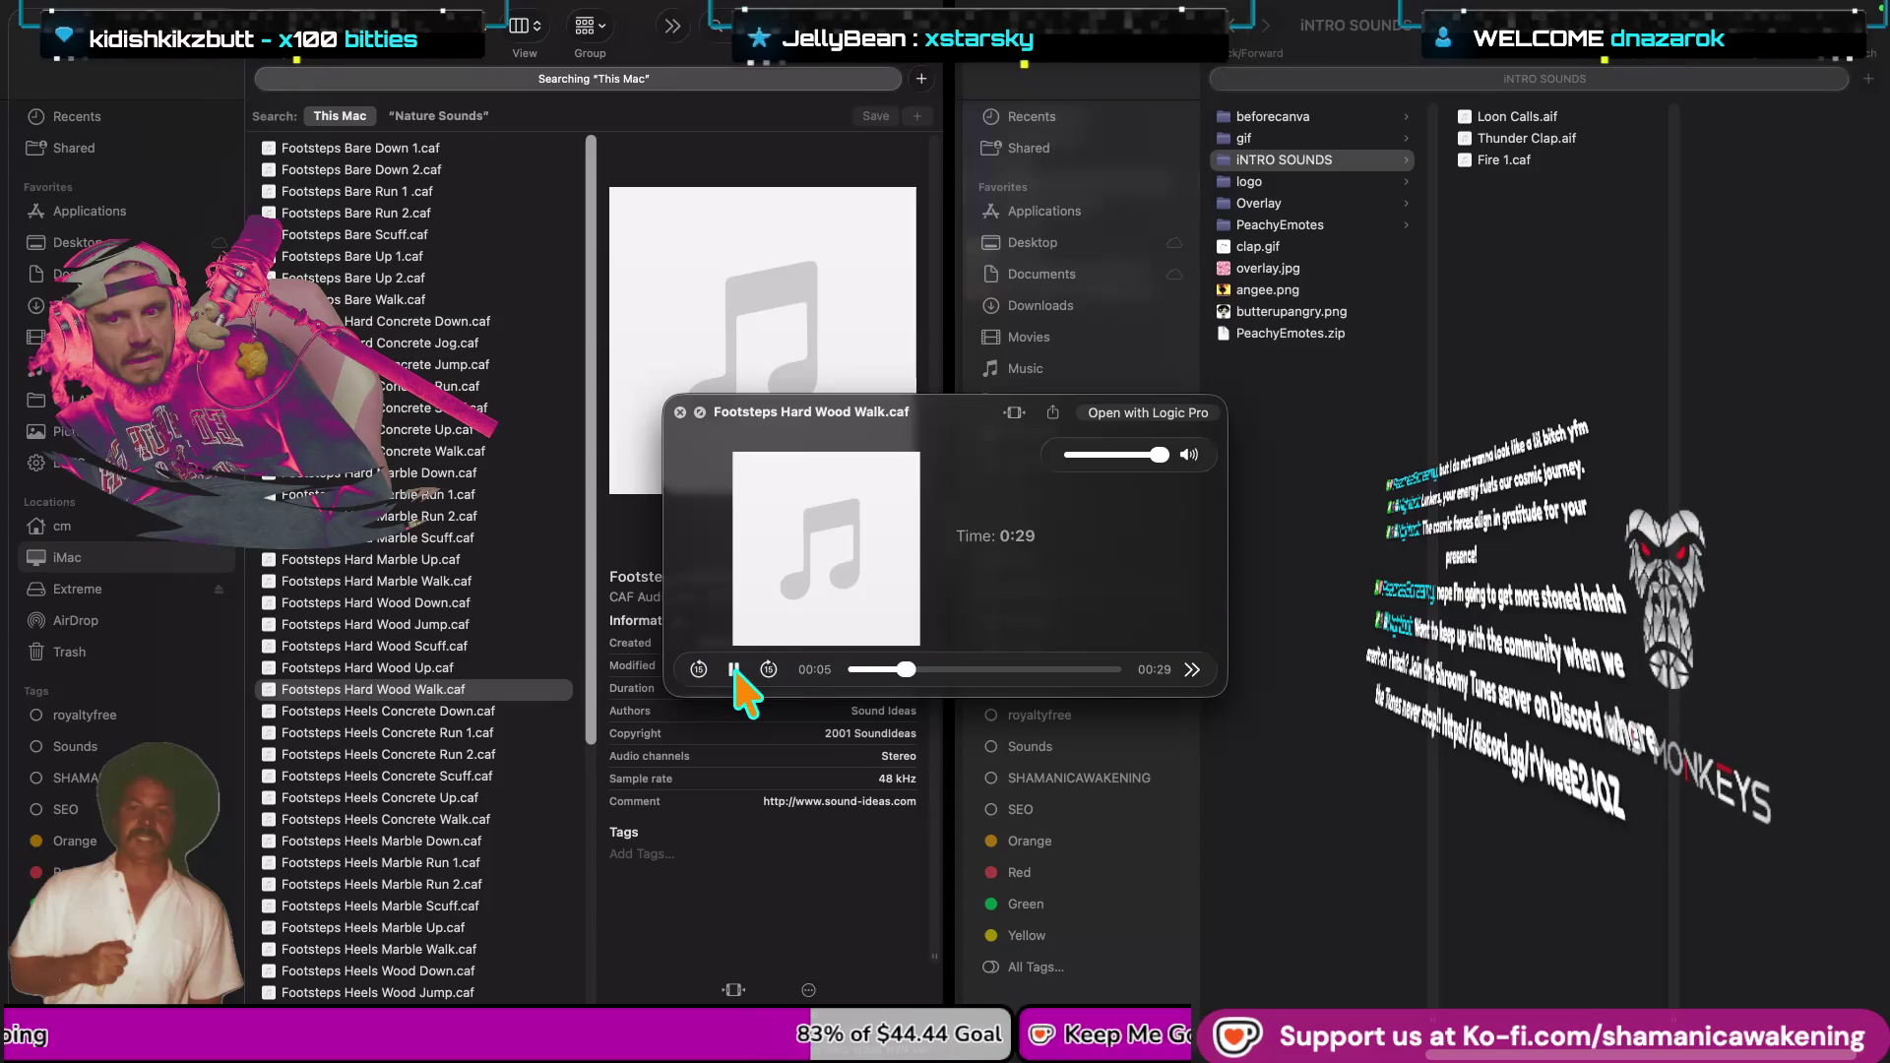
{"action": "key", "text": "space"}
Preview Footsteps Hard Wood Up.caf and Hard Wood Jump.caf, then Hard Wood Walk.caf again.
{"action": "left_click", "coordinate": [451, 667]}
{"action": "key", "text": "space"}
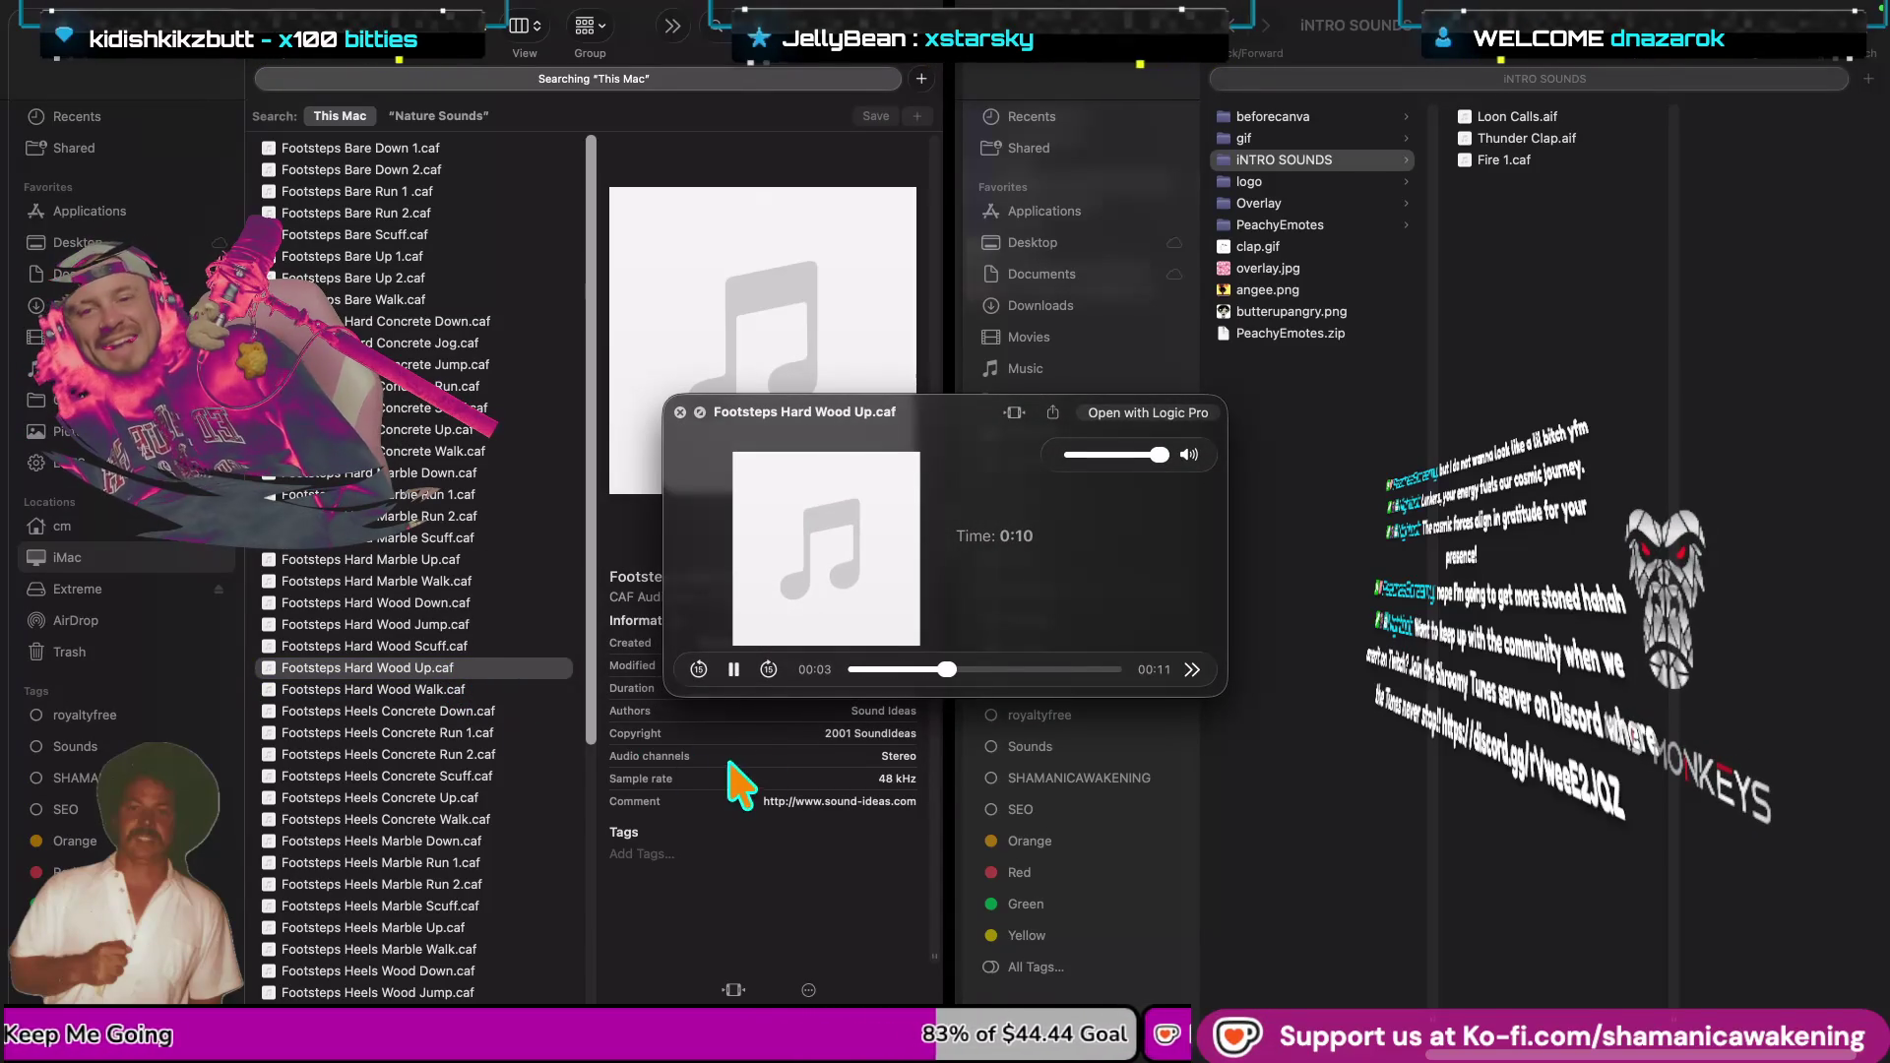
{"action": "key", "text": "space"}
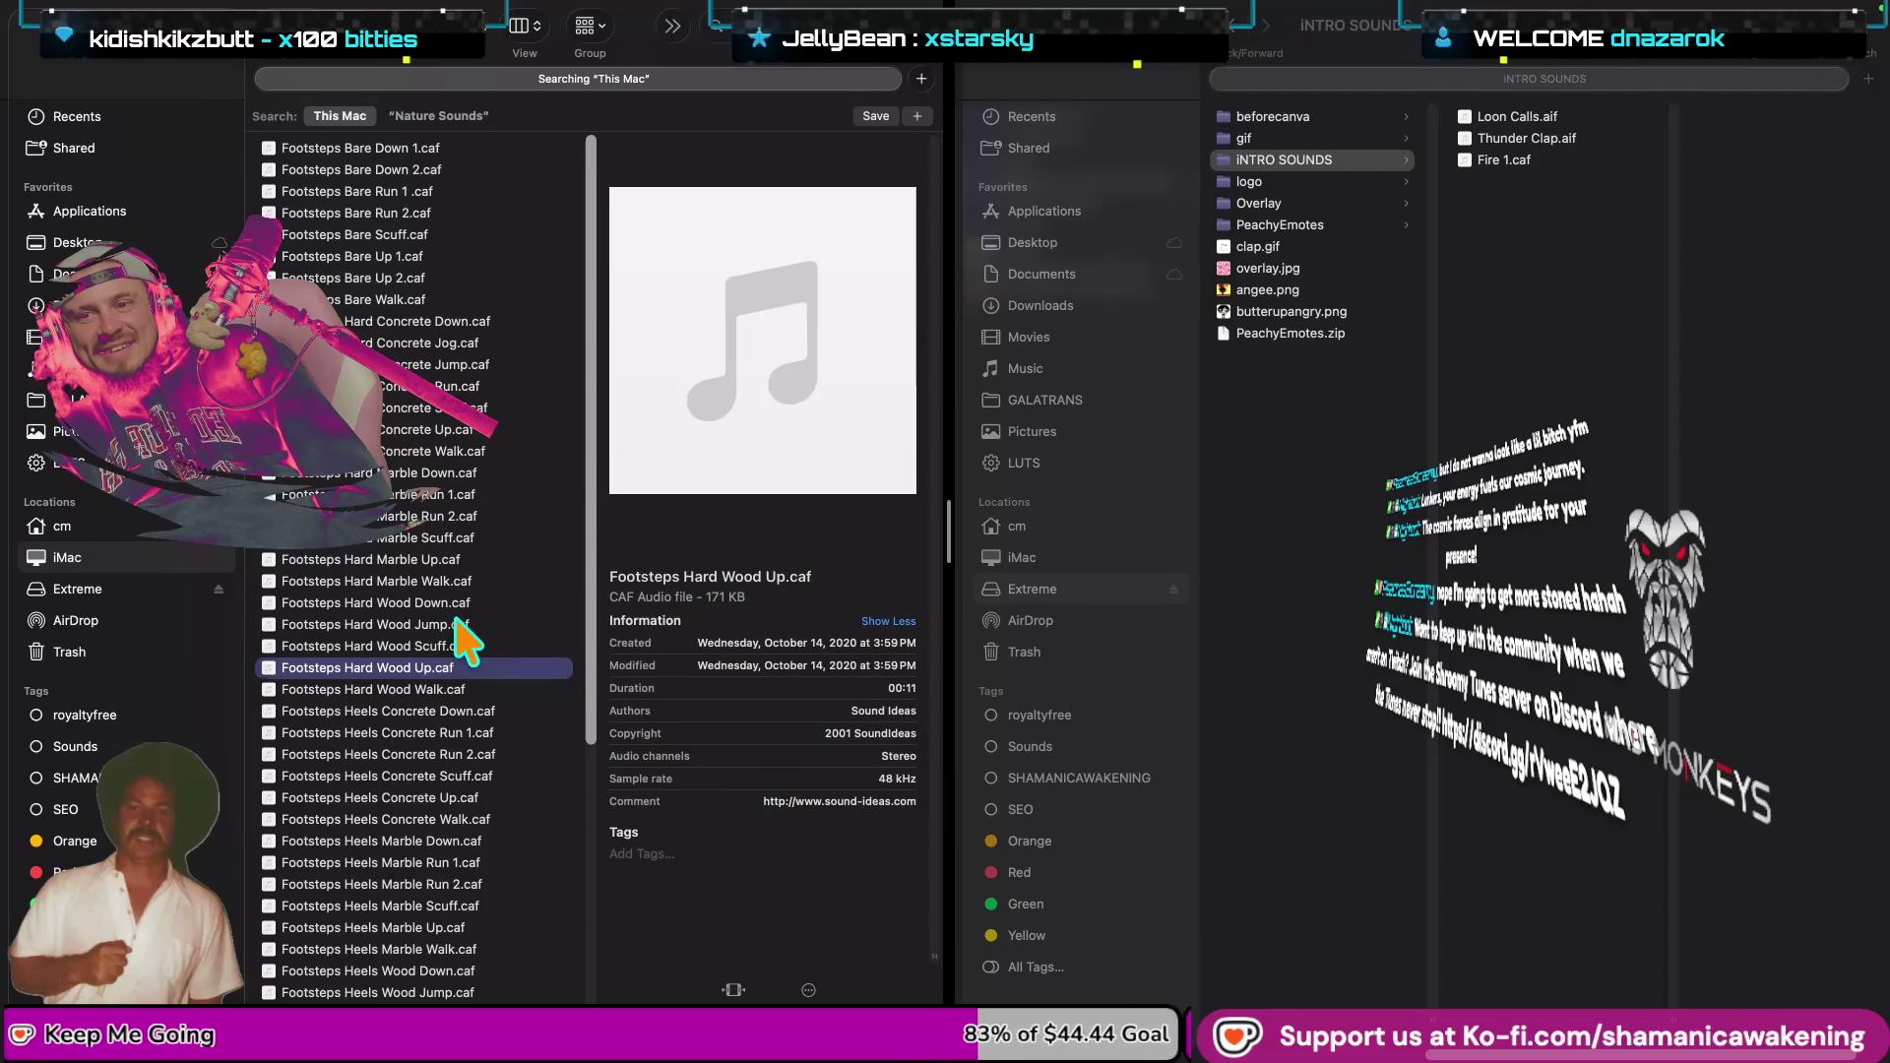
{"action": "key", "text": "space"}
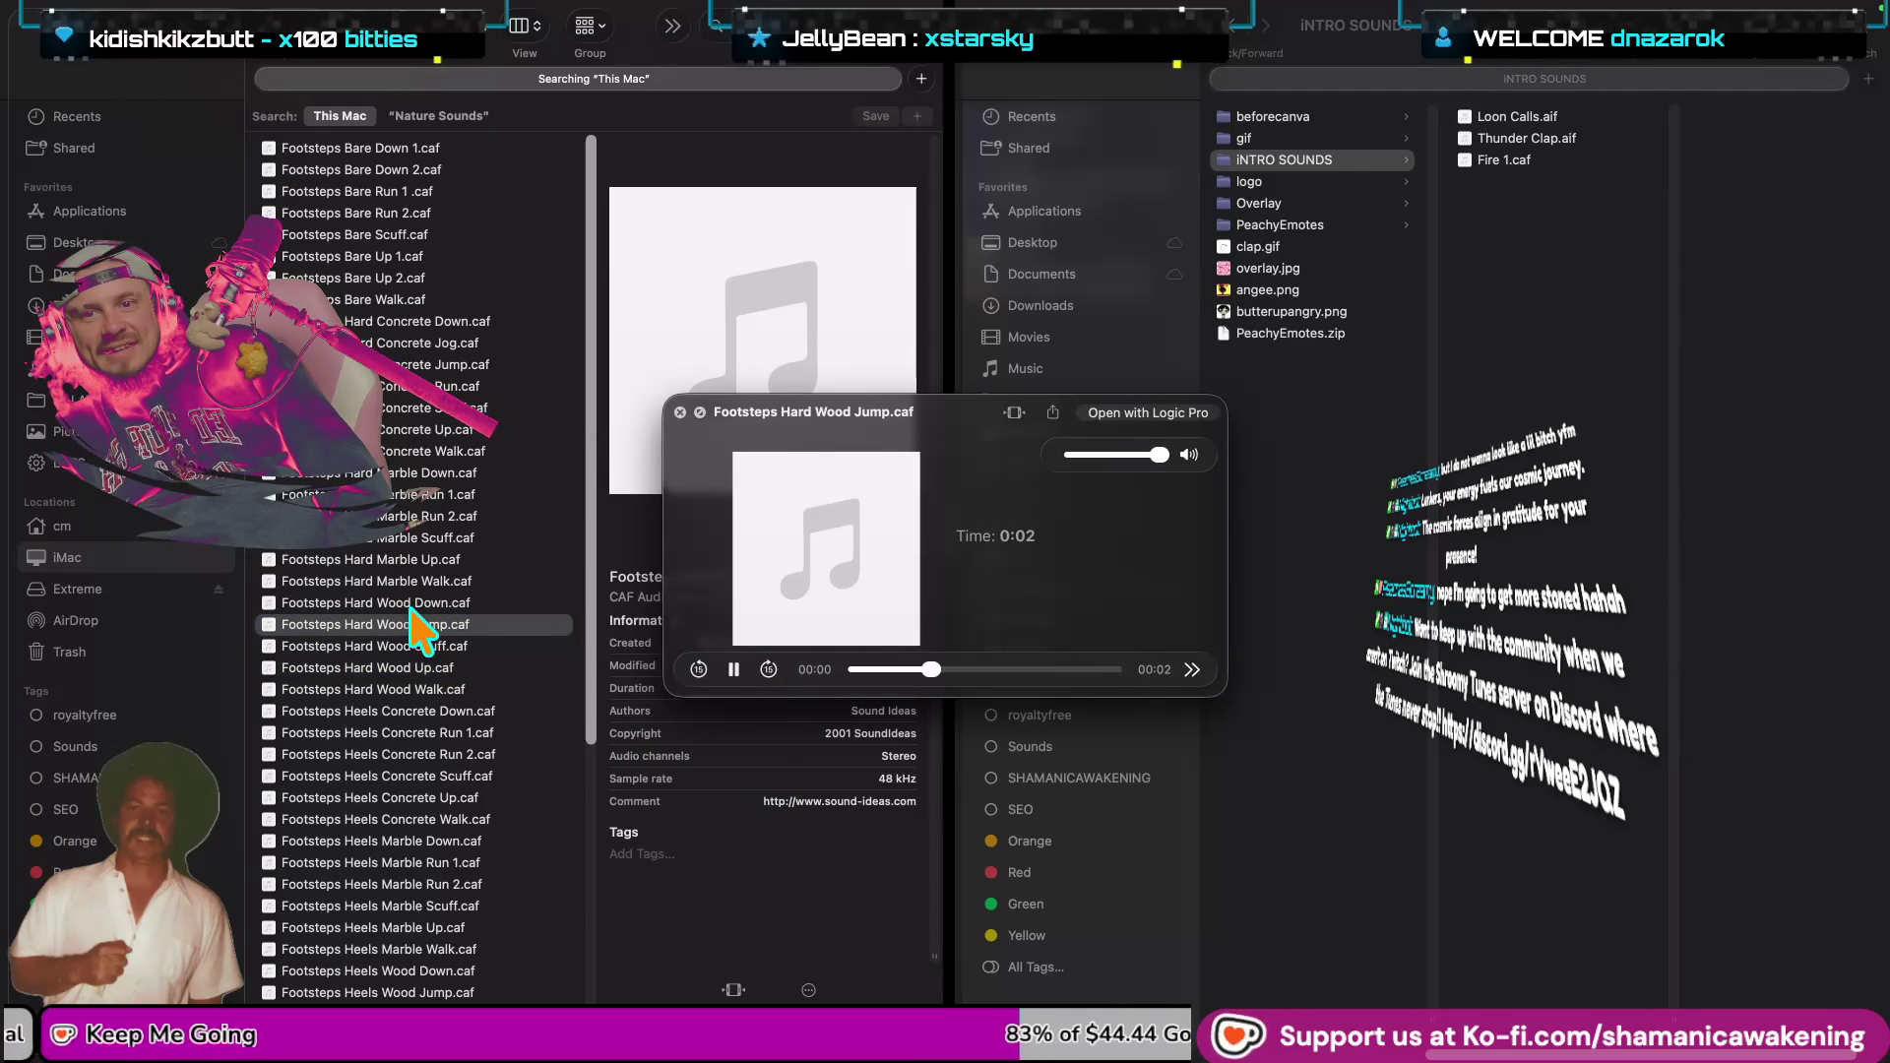
{"action": "key", "text": "space"}
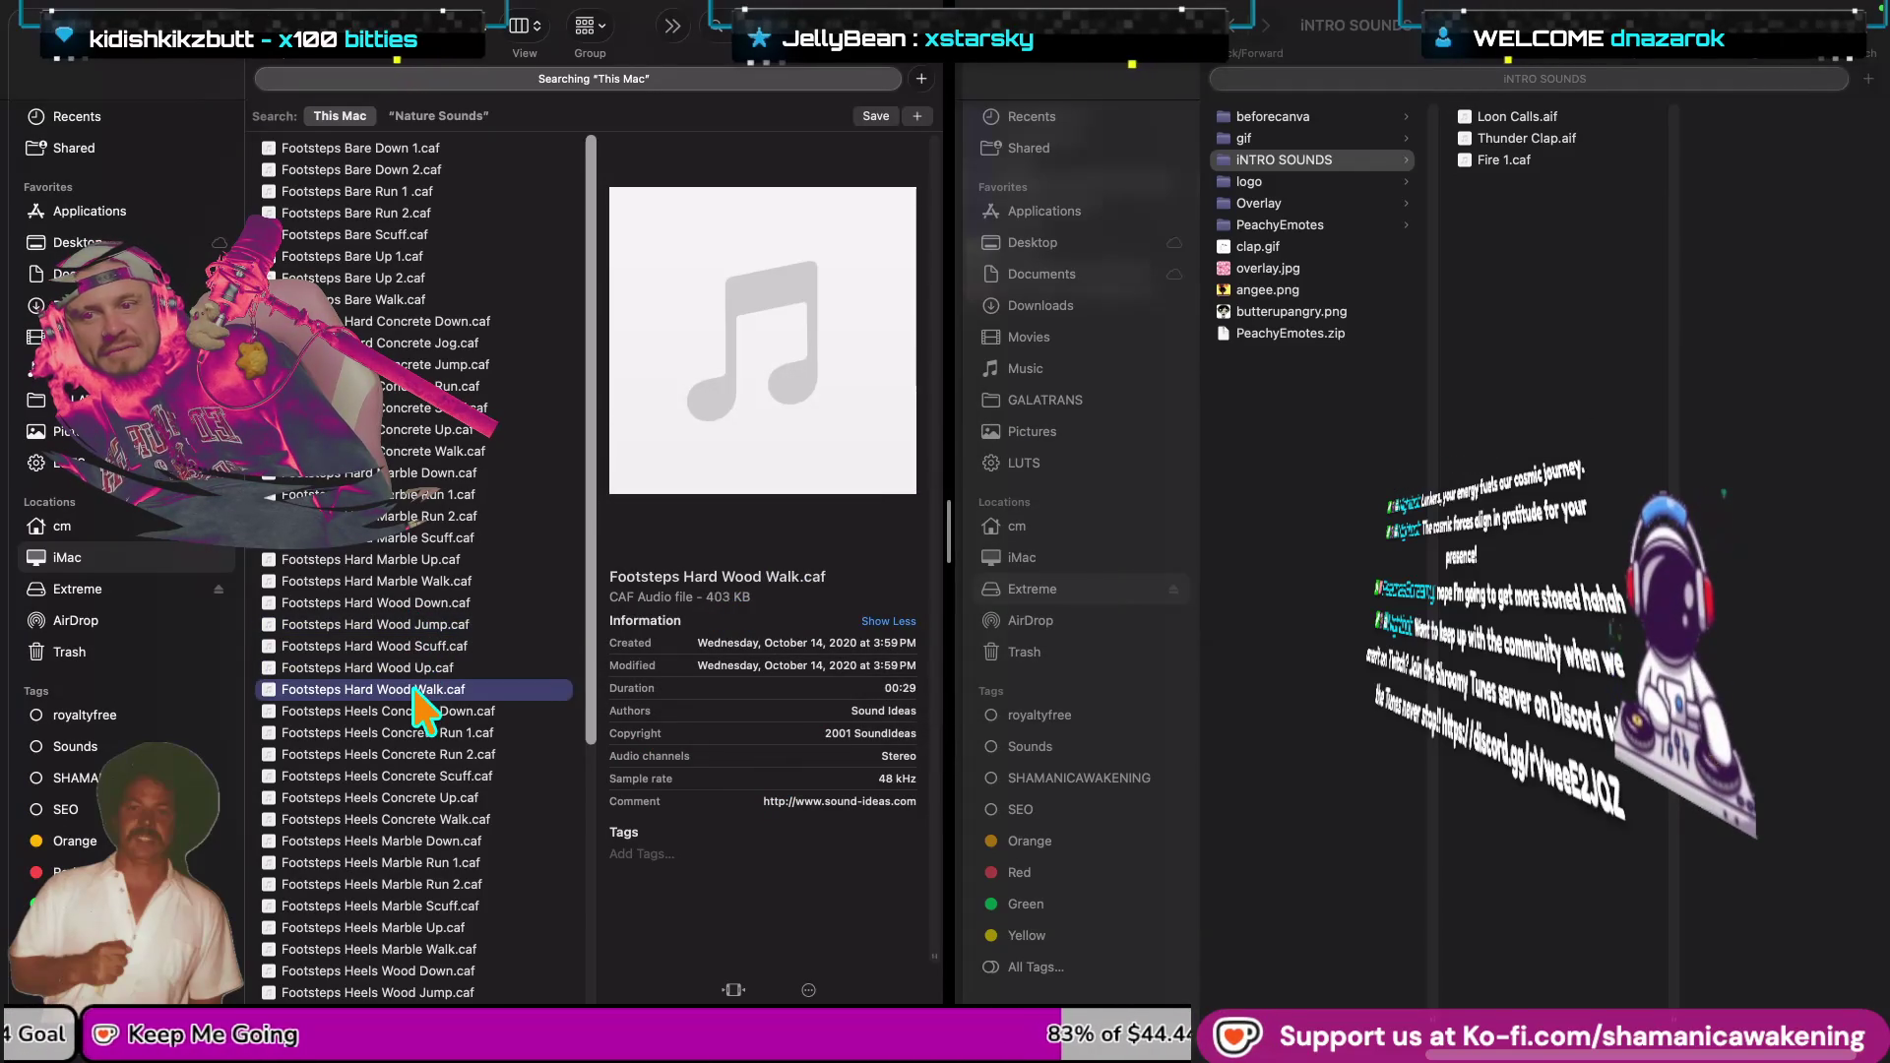
{"action": "key", "text": "space"}
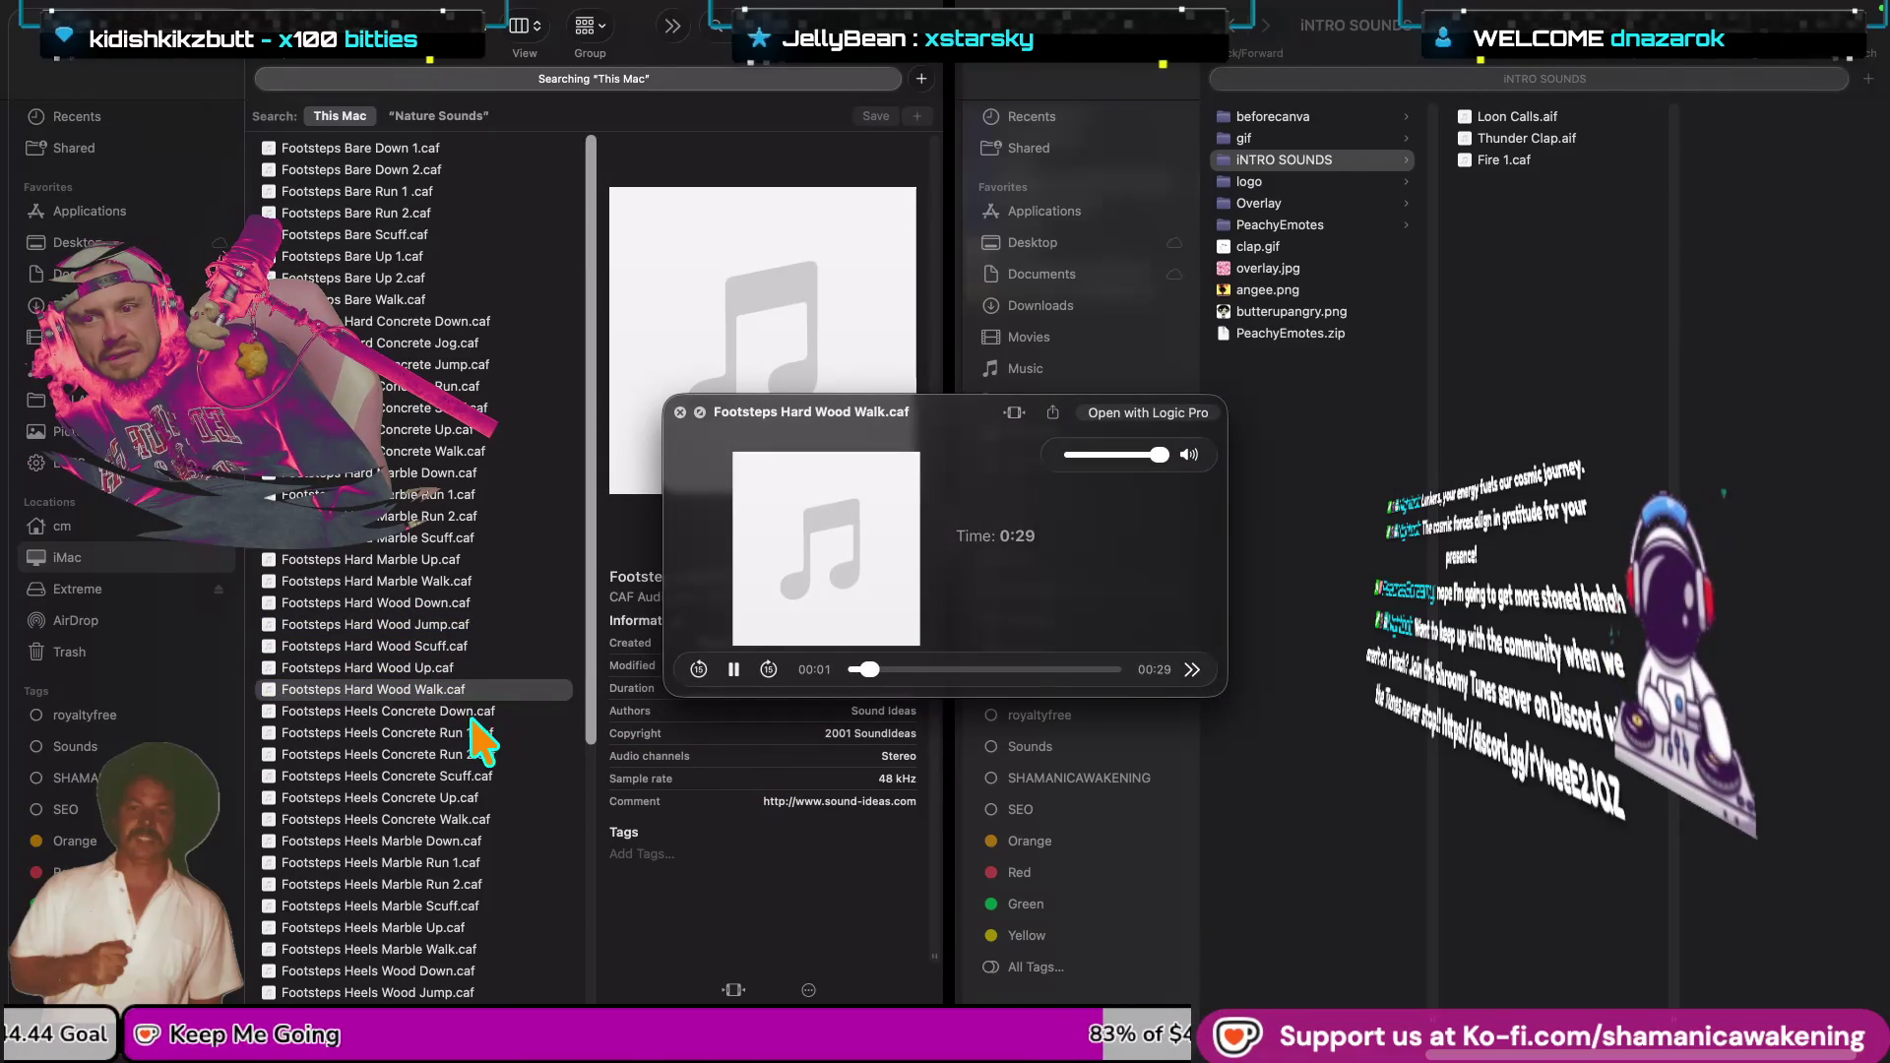
{"action": "scroll", "coordinate": [470, 904], "scroll_direction": "down", "scroll_amount": 3}
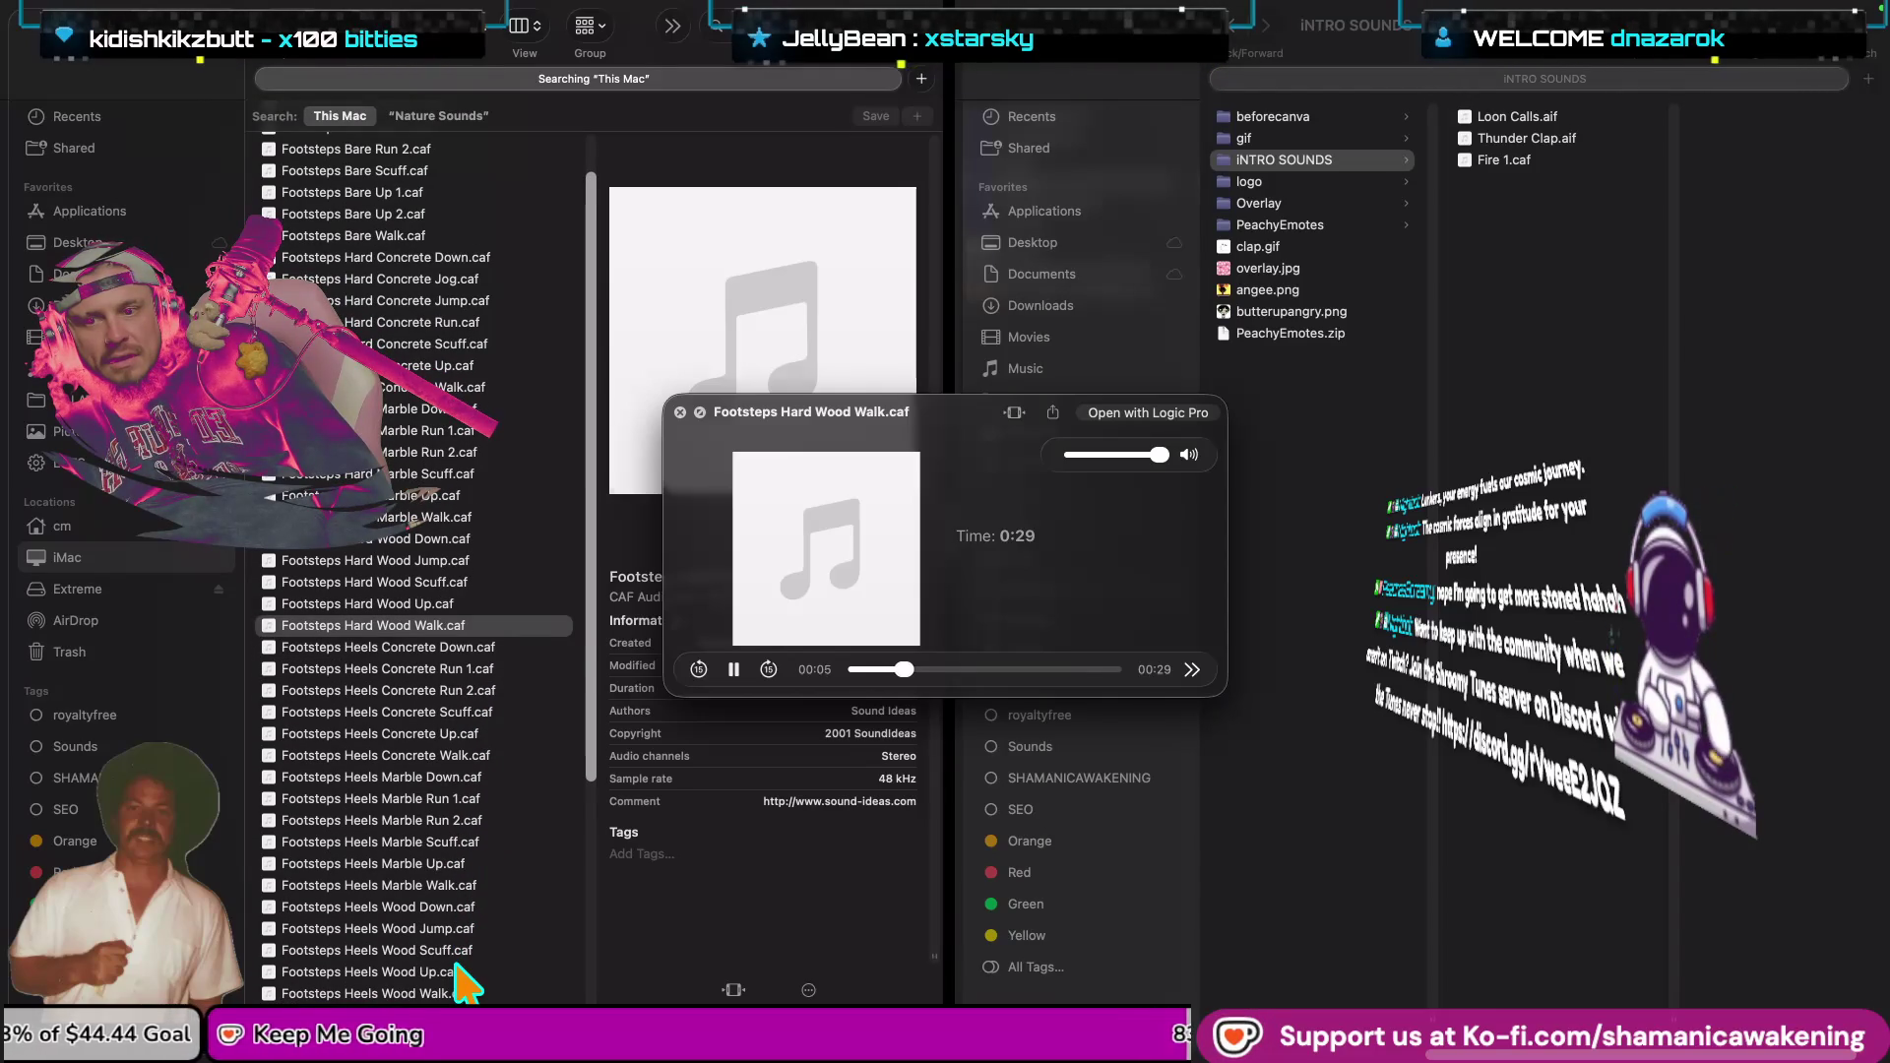
{"action": "key", "text": "space"}
{"action": "key", "text": "space"}
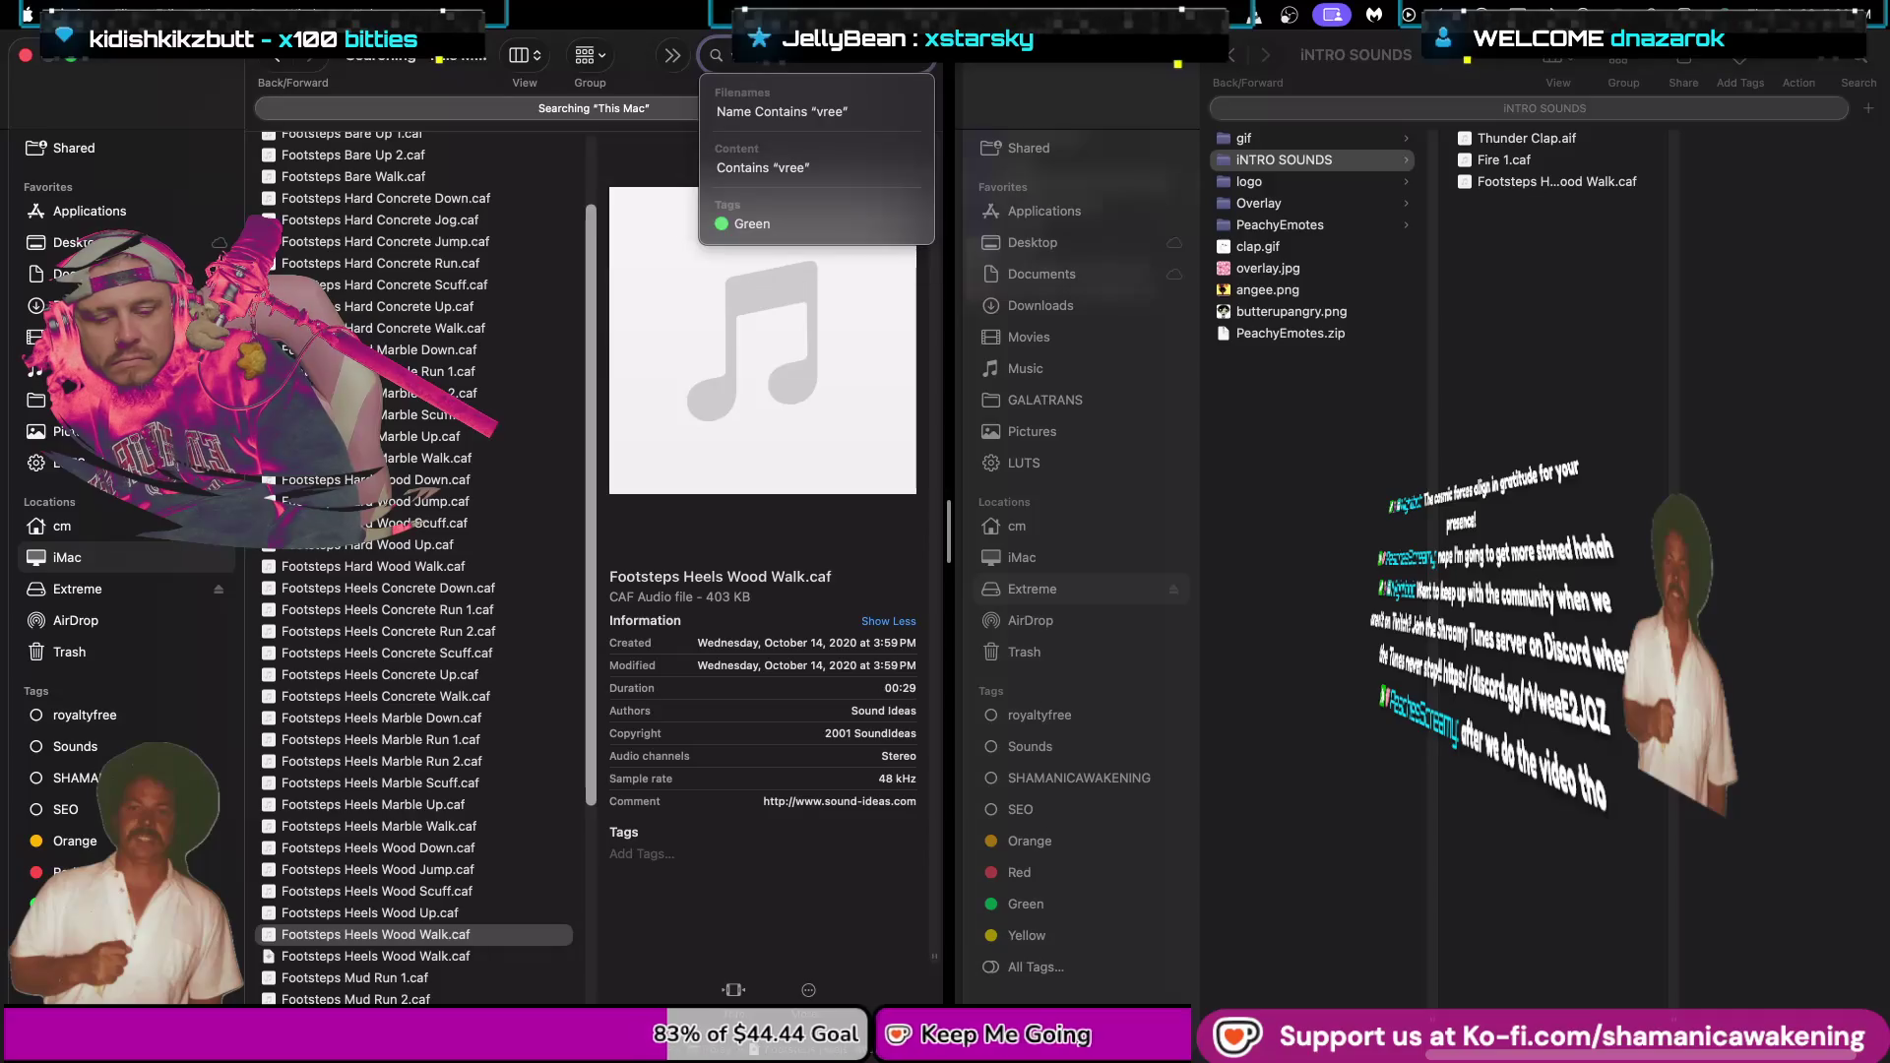
Replace the 'creek' search term with 'wood'.
{"action": "type", "text": "g"}
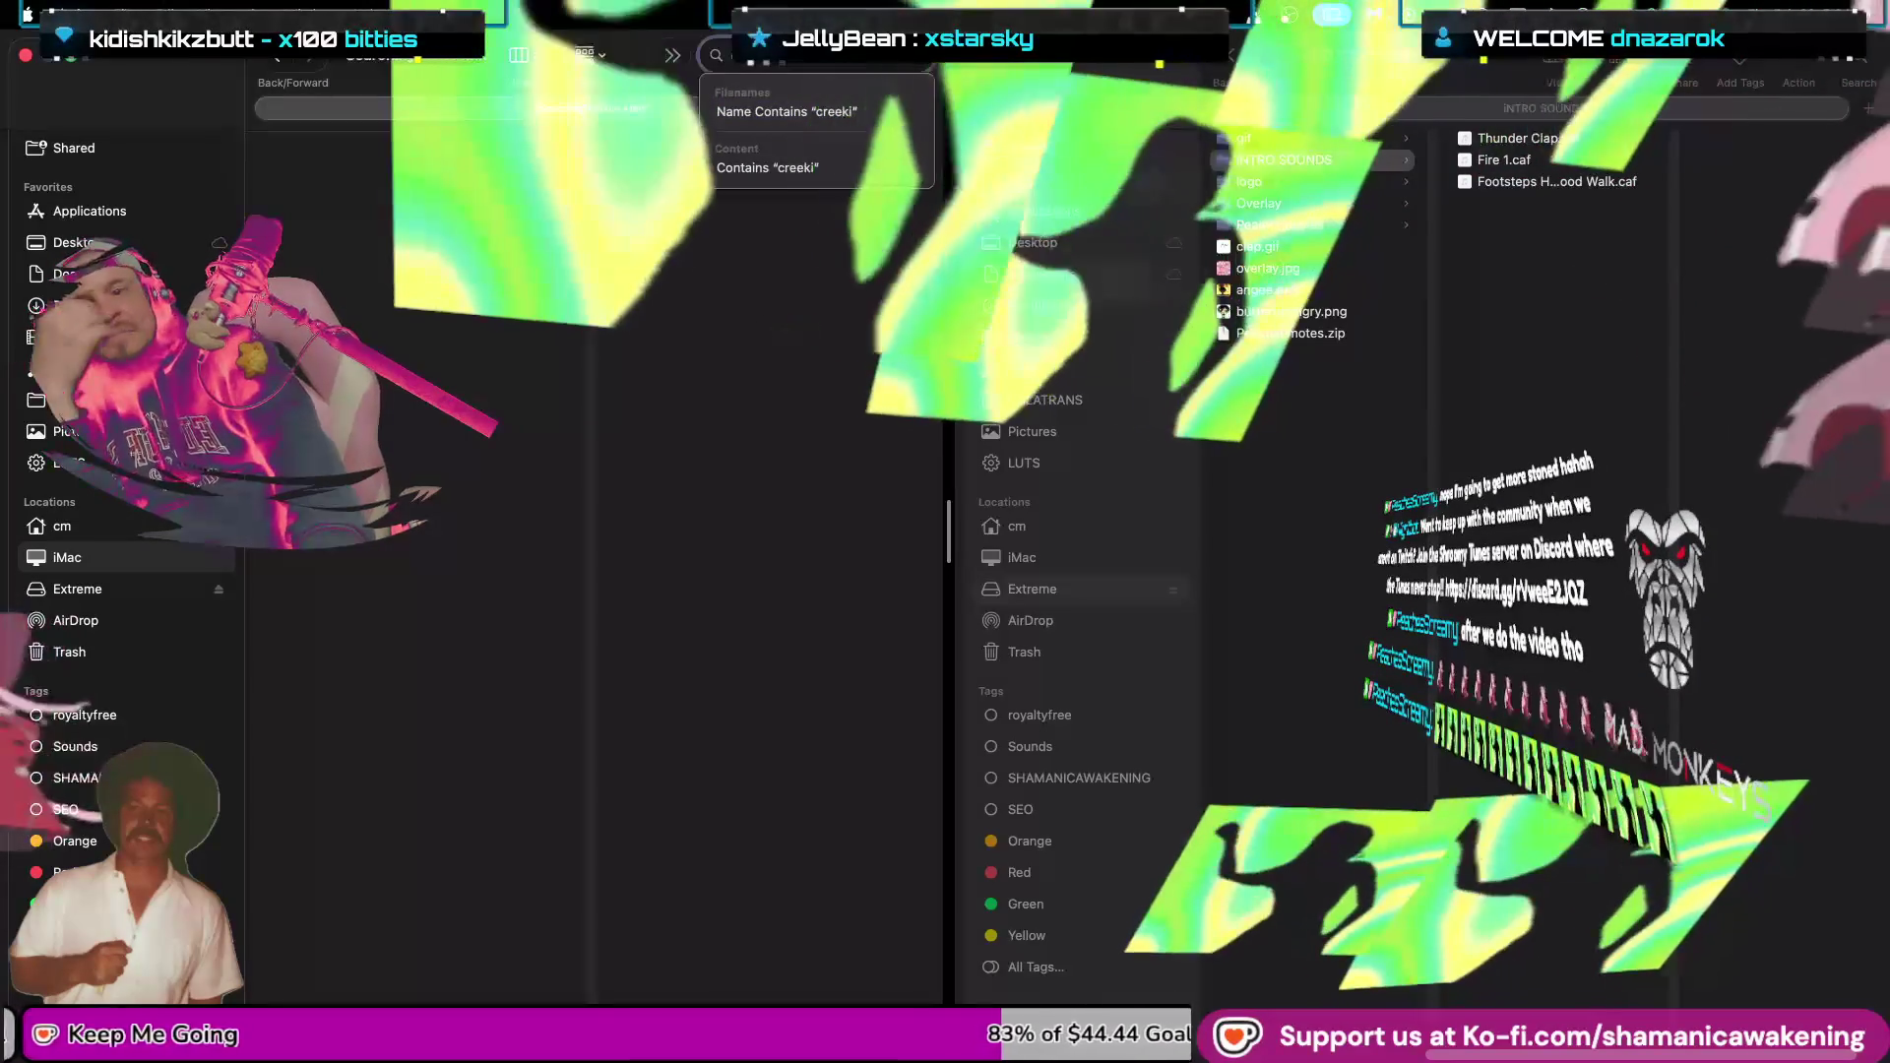
{"action": "key", "text": "BackSpace"}
{"action": "key", "text": "BackSpace"}
{"action": "key", "text": "BackSpace"}
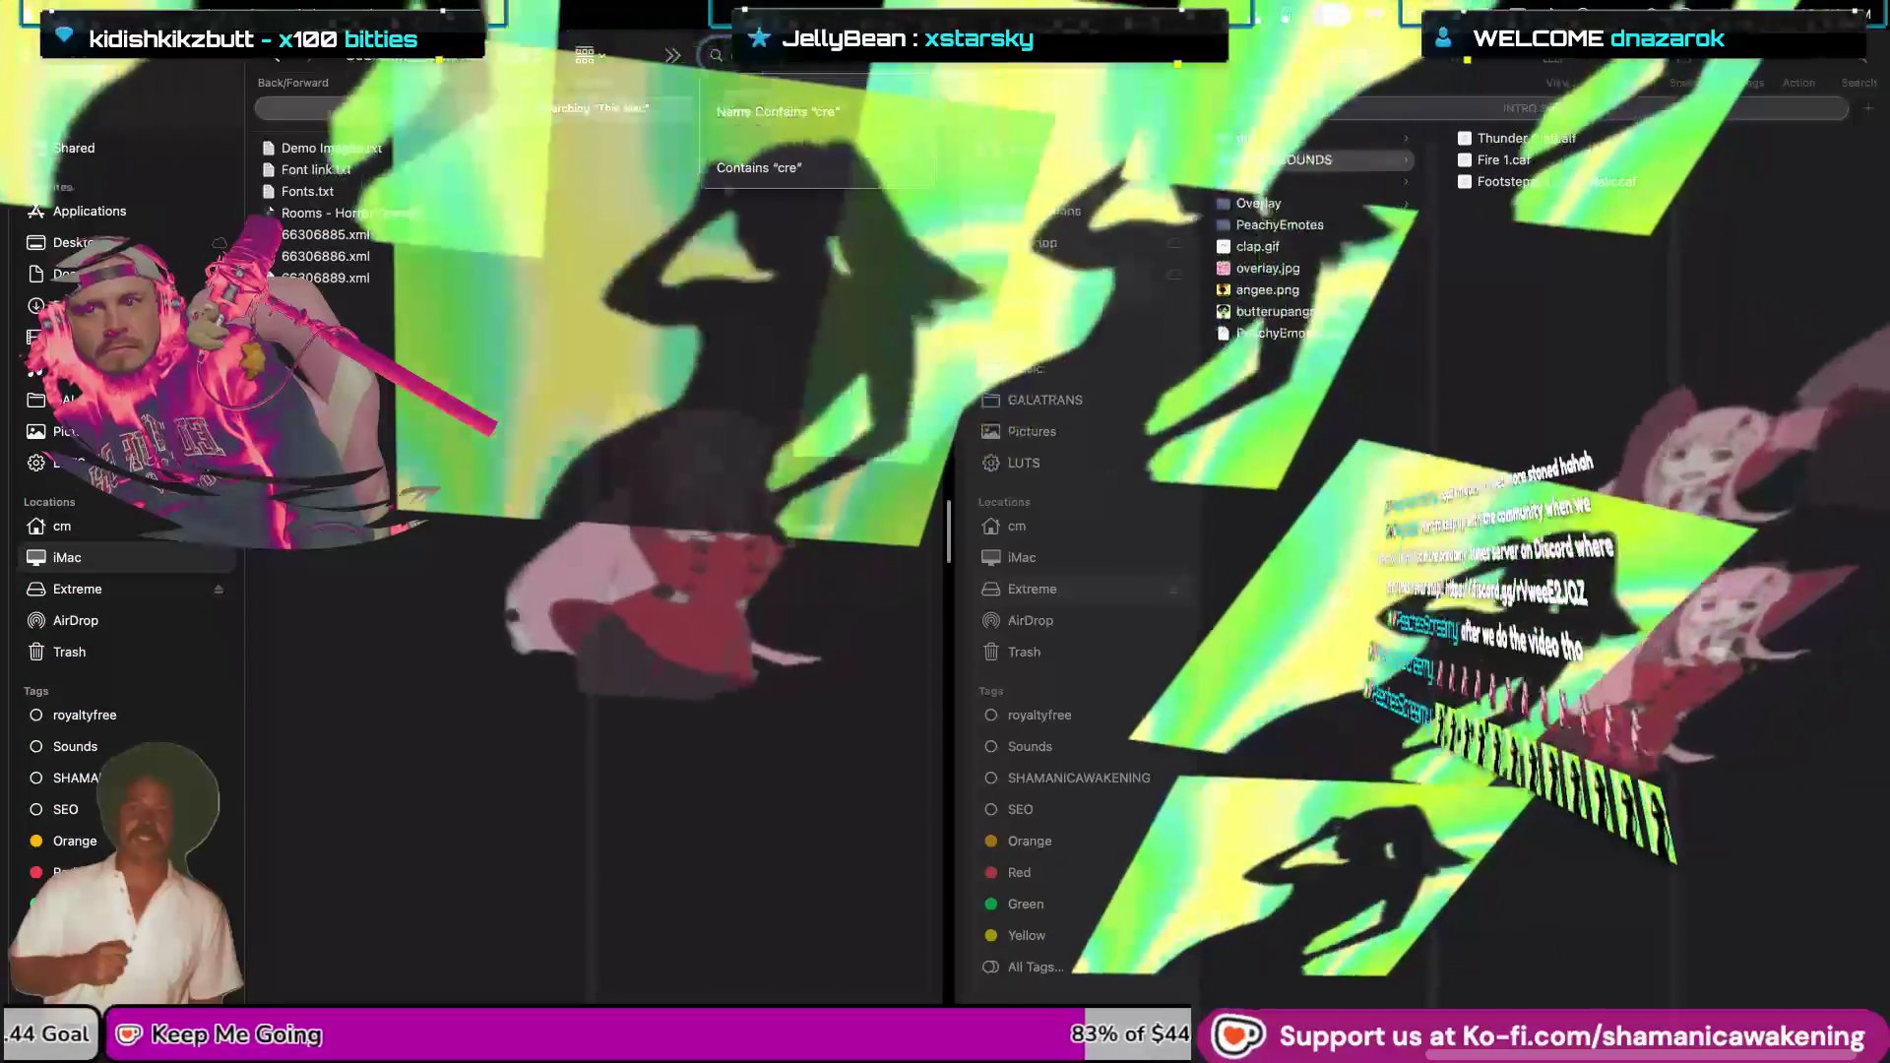
{"action": "key", "text": "BackSpace"}
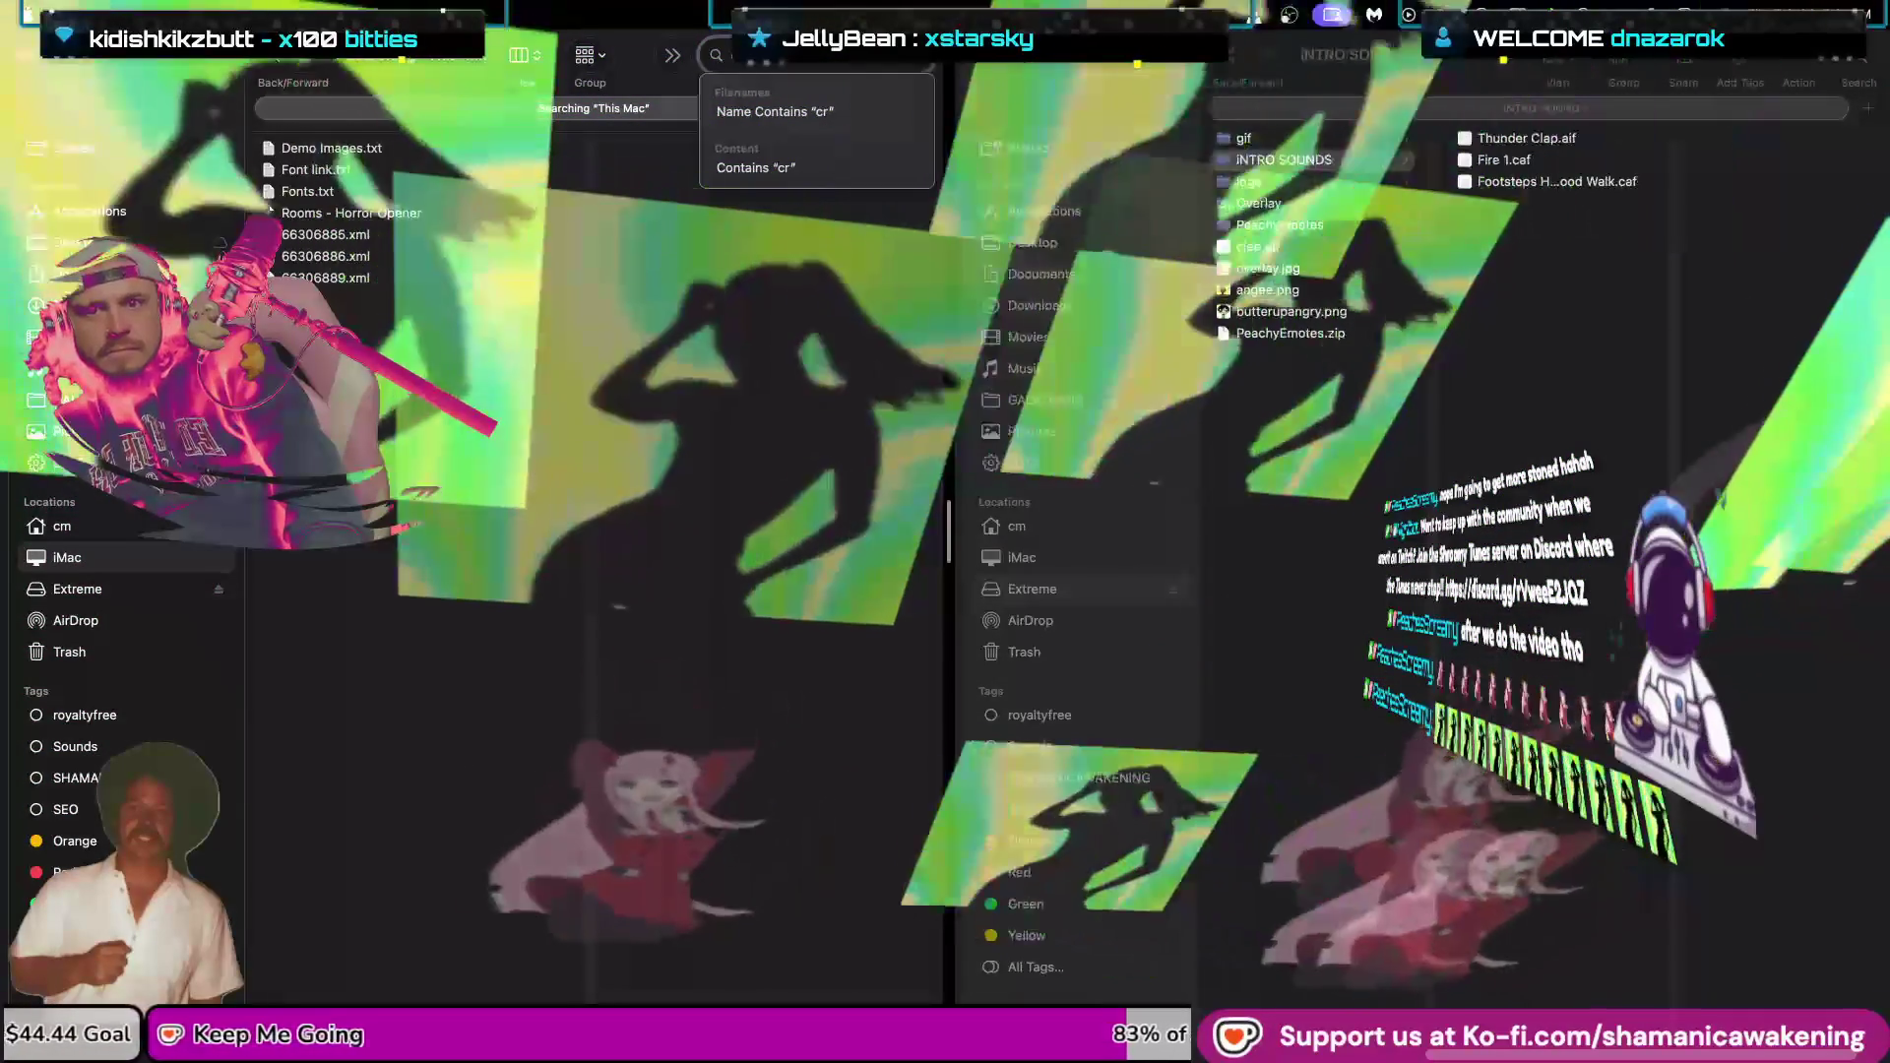
{"action": "key", "text": "BackSpace"}
{"action": "key", "text": "BackSpace"}
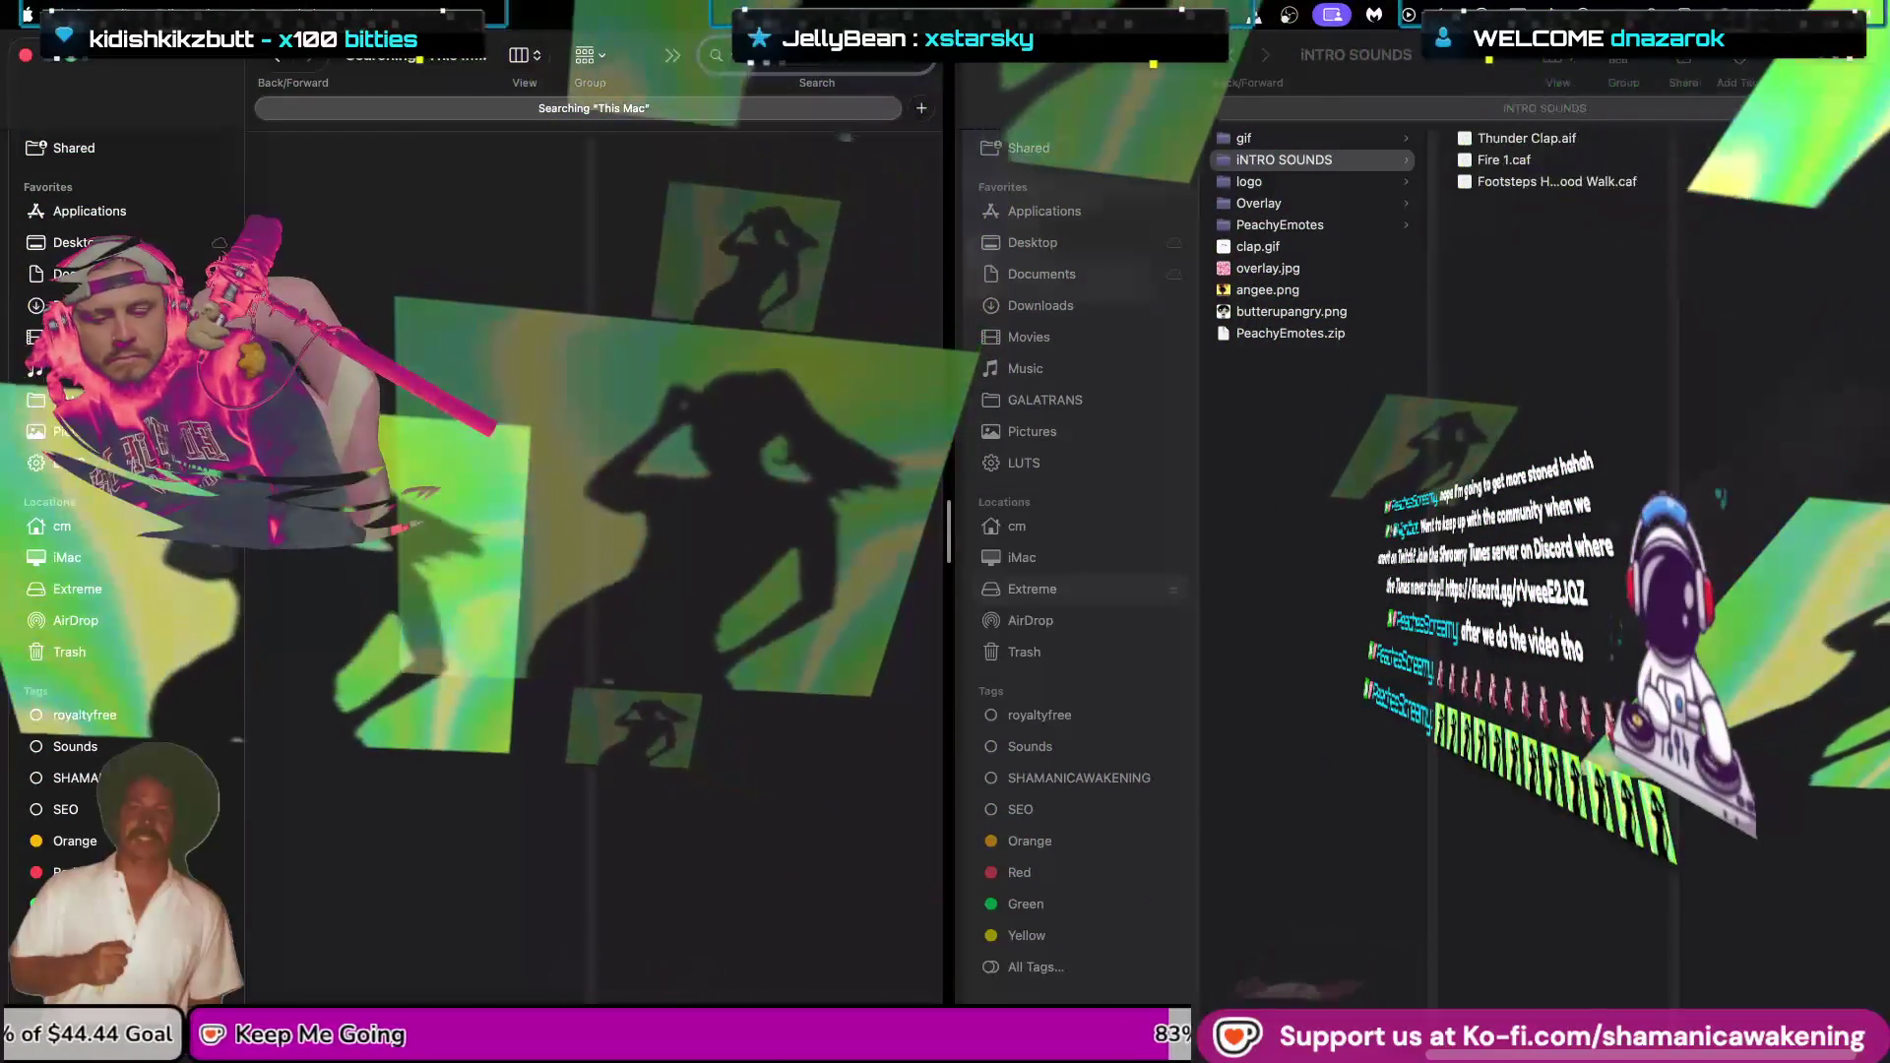
{"action": "type", "text": "wood"}
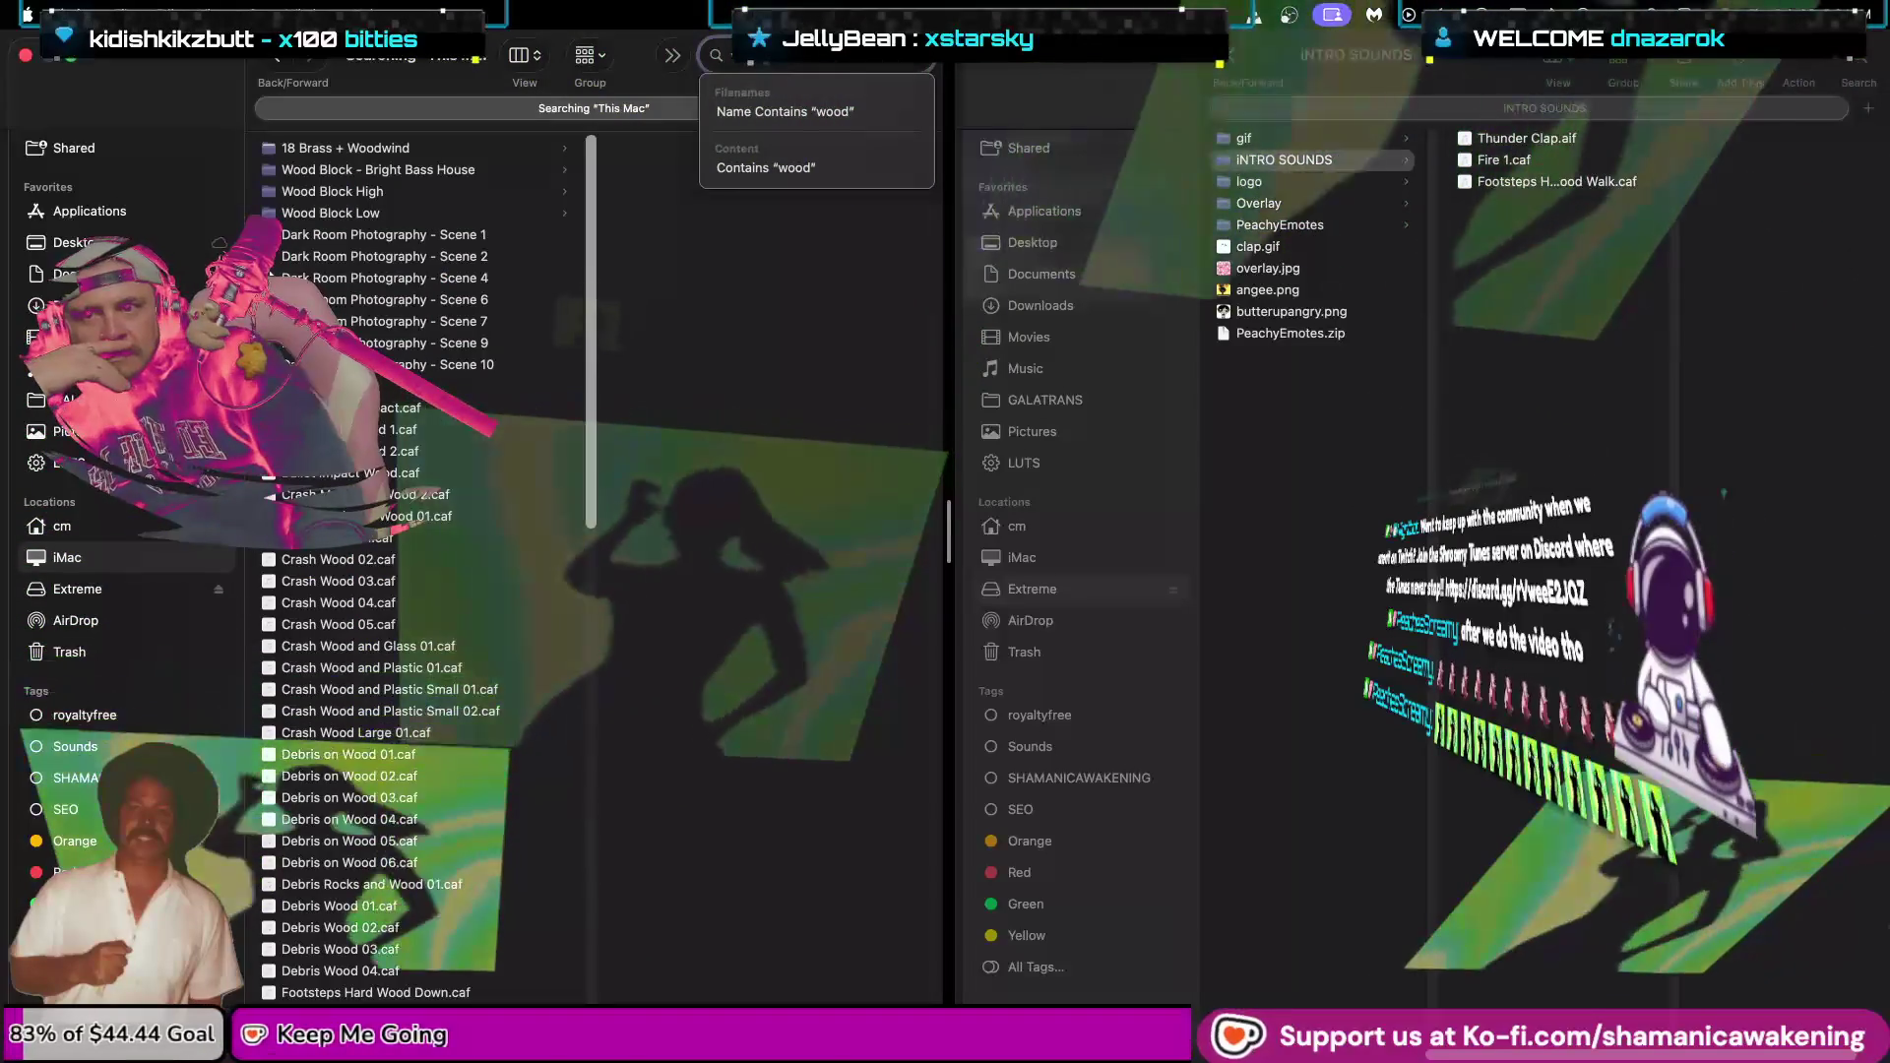
Browse down the wood results and select +44 Wood Wood.tfx.
{"action": "scroll", "coordinate": [418, 807], "scroll_direction": "down", "scroll_amount": 3}
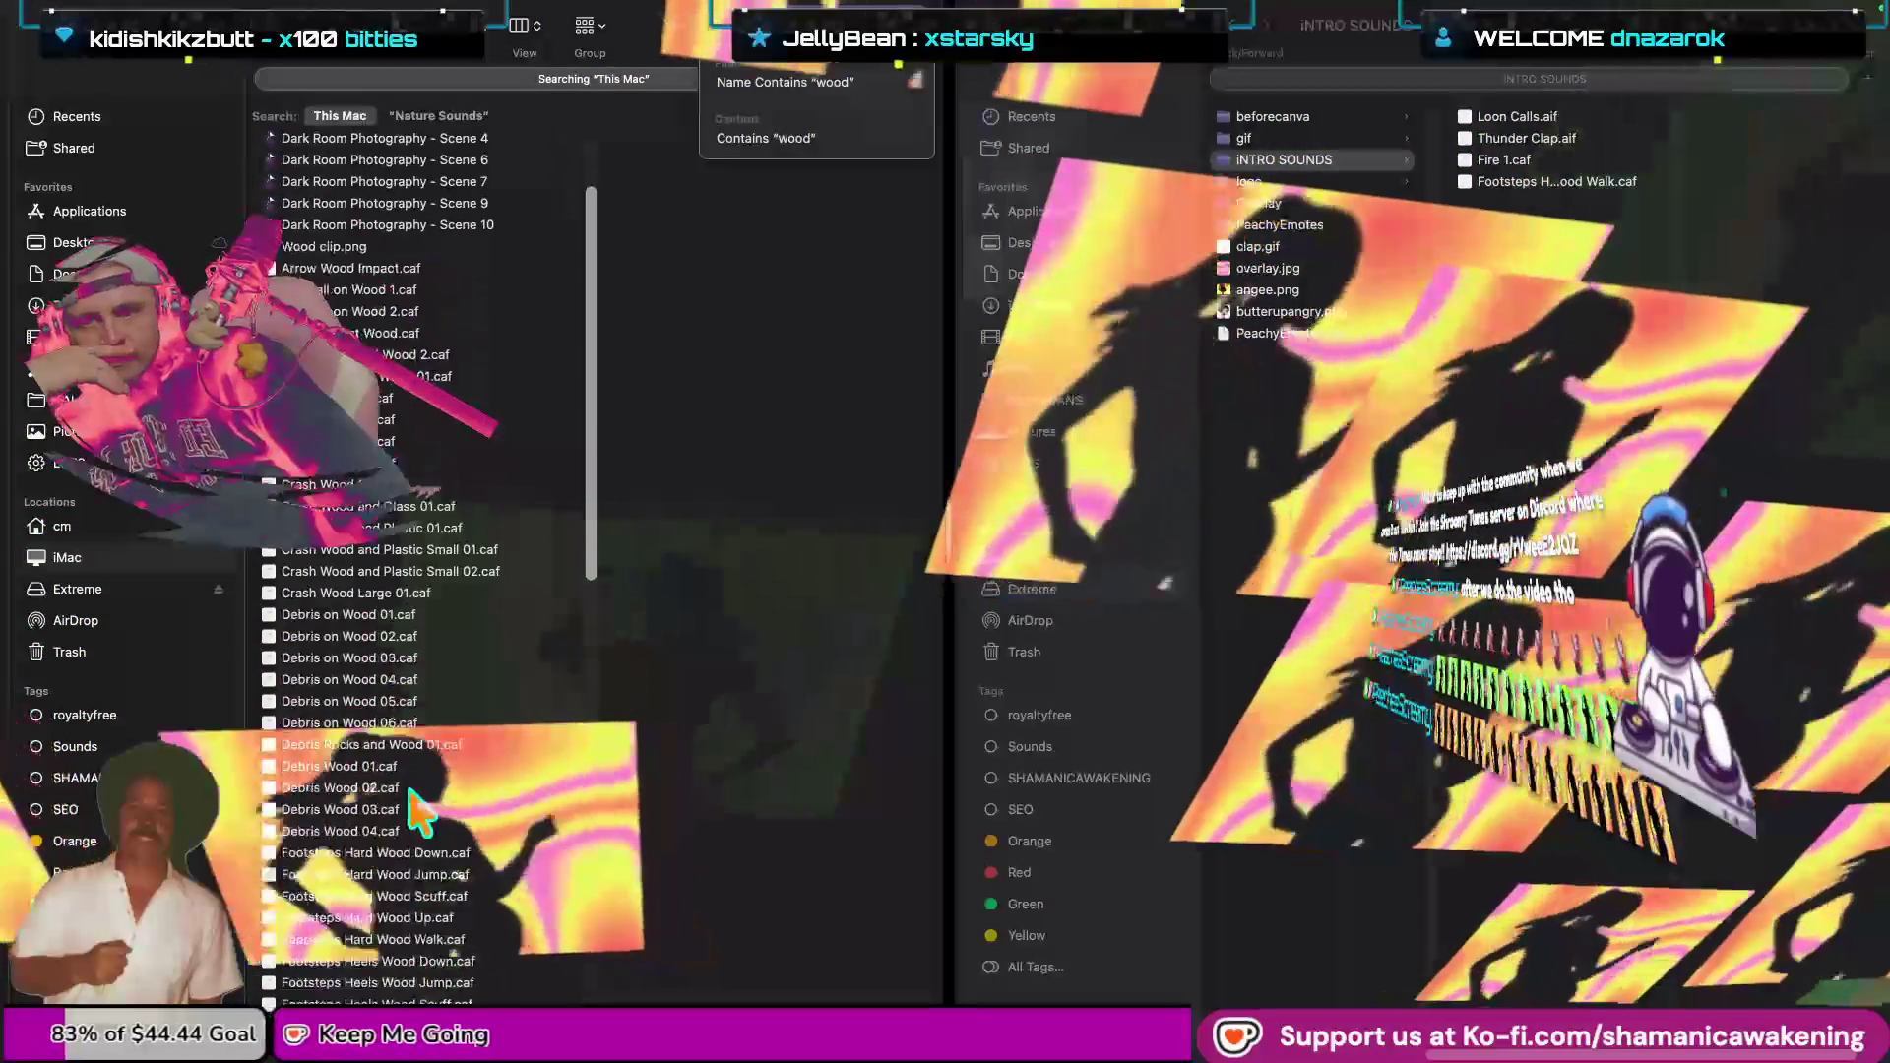
{"action": "scroll", "coordinate": [421, 827], "scroll_direction": "down", "scroll_amount": 3}
{"action": "scroll", "coordinate": [451, 876], "scroll_direction": "down", "scroll_amount": 4}
{"action": "scroll", "coordinate": [482, 891], "scroll_direction": "down", "scroll_amount": 3}
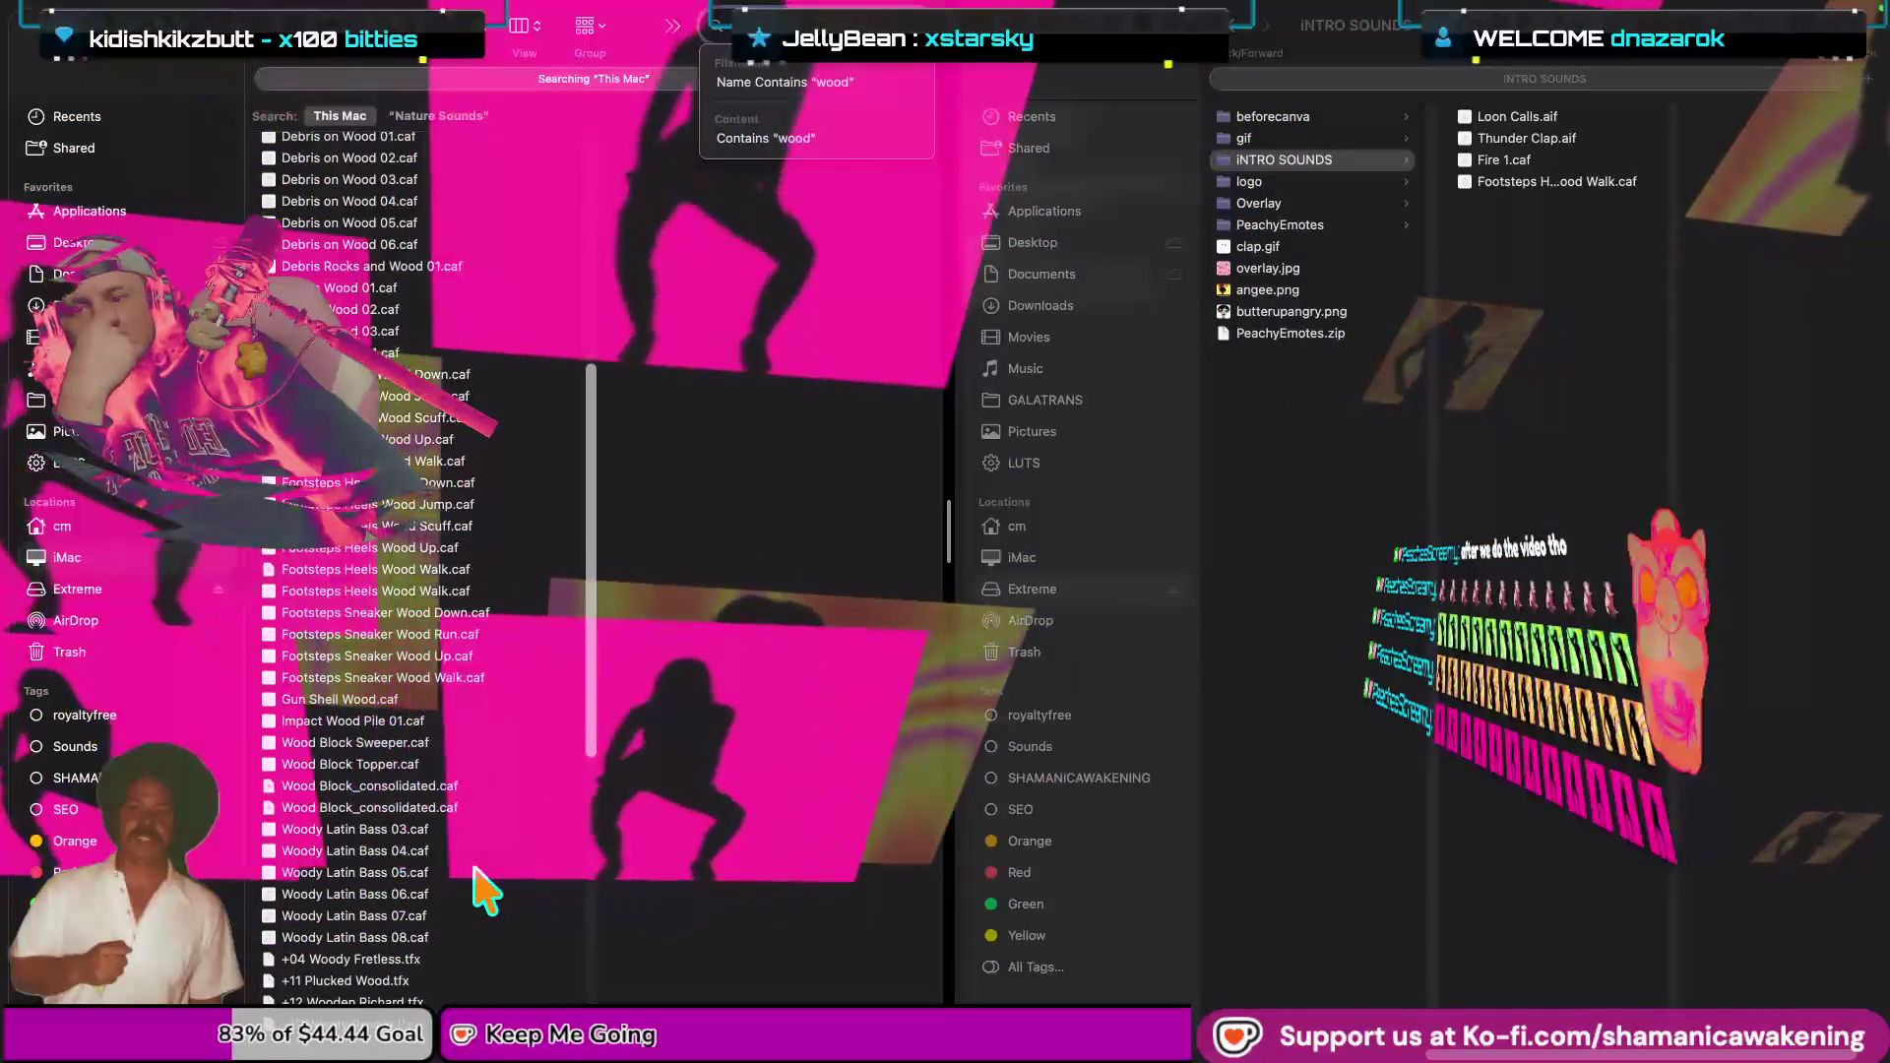
{"action": "scroll", "coordinate": [485, 891], "scroll_direction": "down", "scroll_amount": 2}
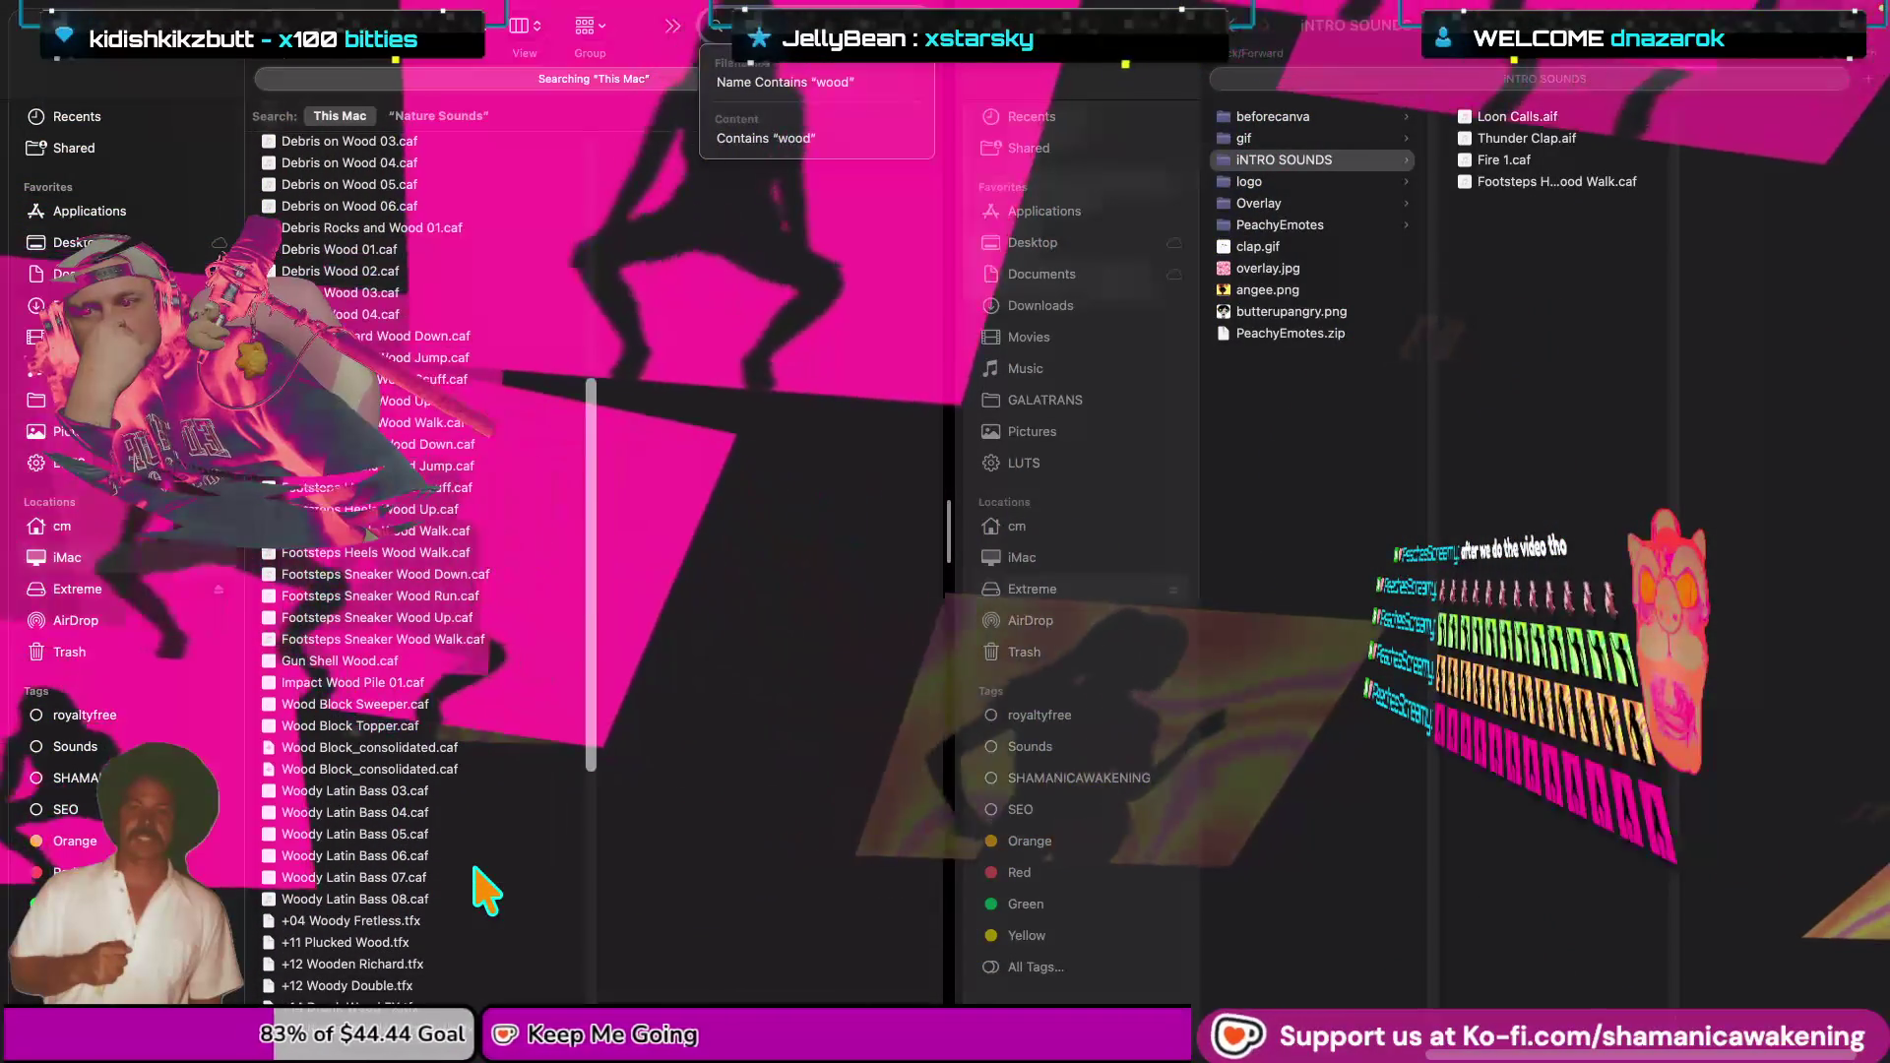
{"action": "scroll", "coordinate": [477, 866], "scroll_direction": "down", "scroll_amount": 10}
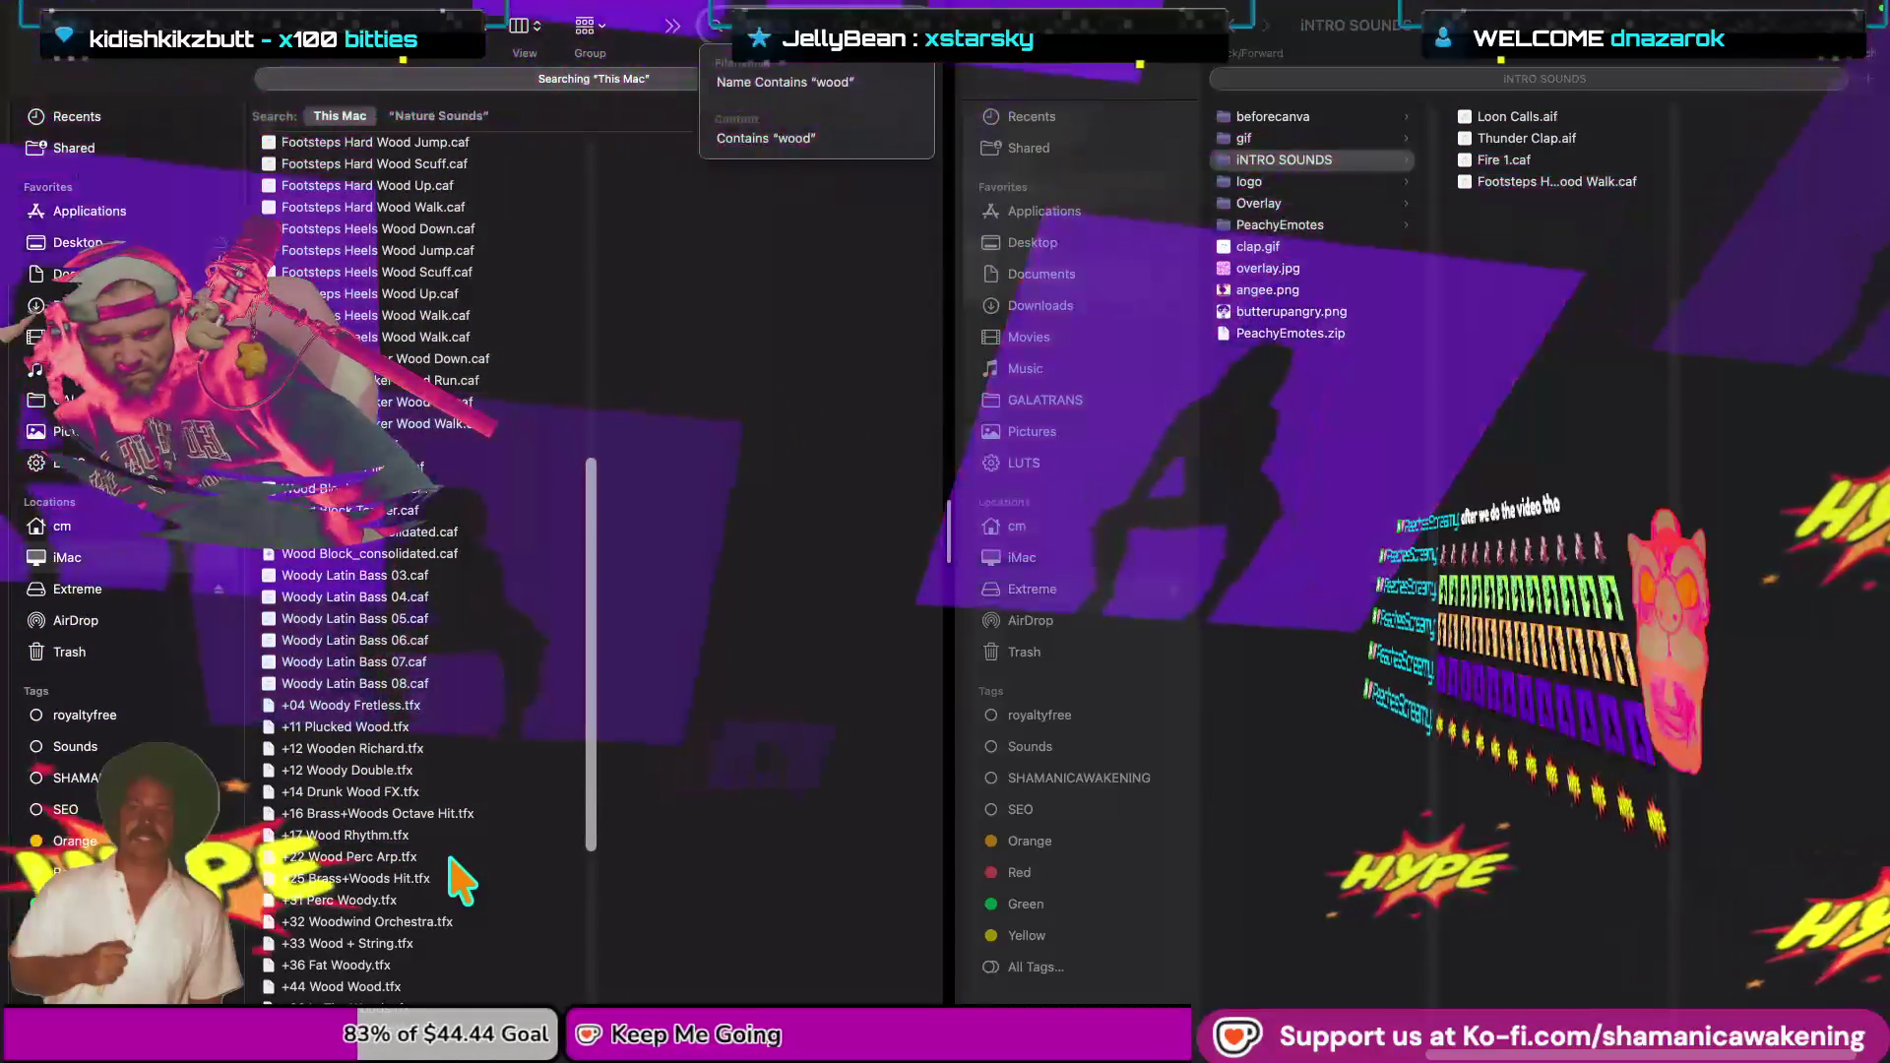
{"action": "scroll", "coordinate": [458, 906], "scroll_direction": "down", "scroll_amount": 12}
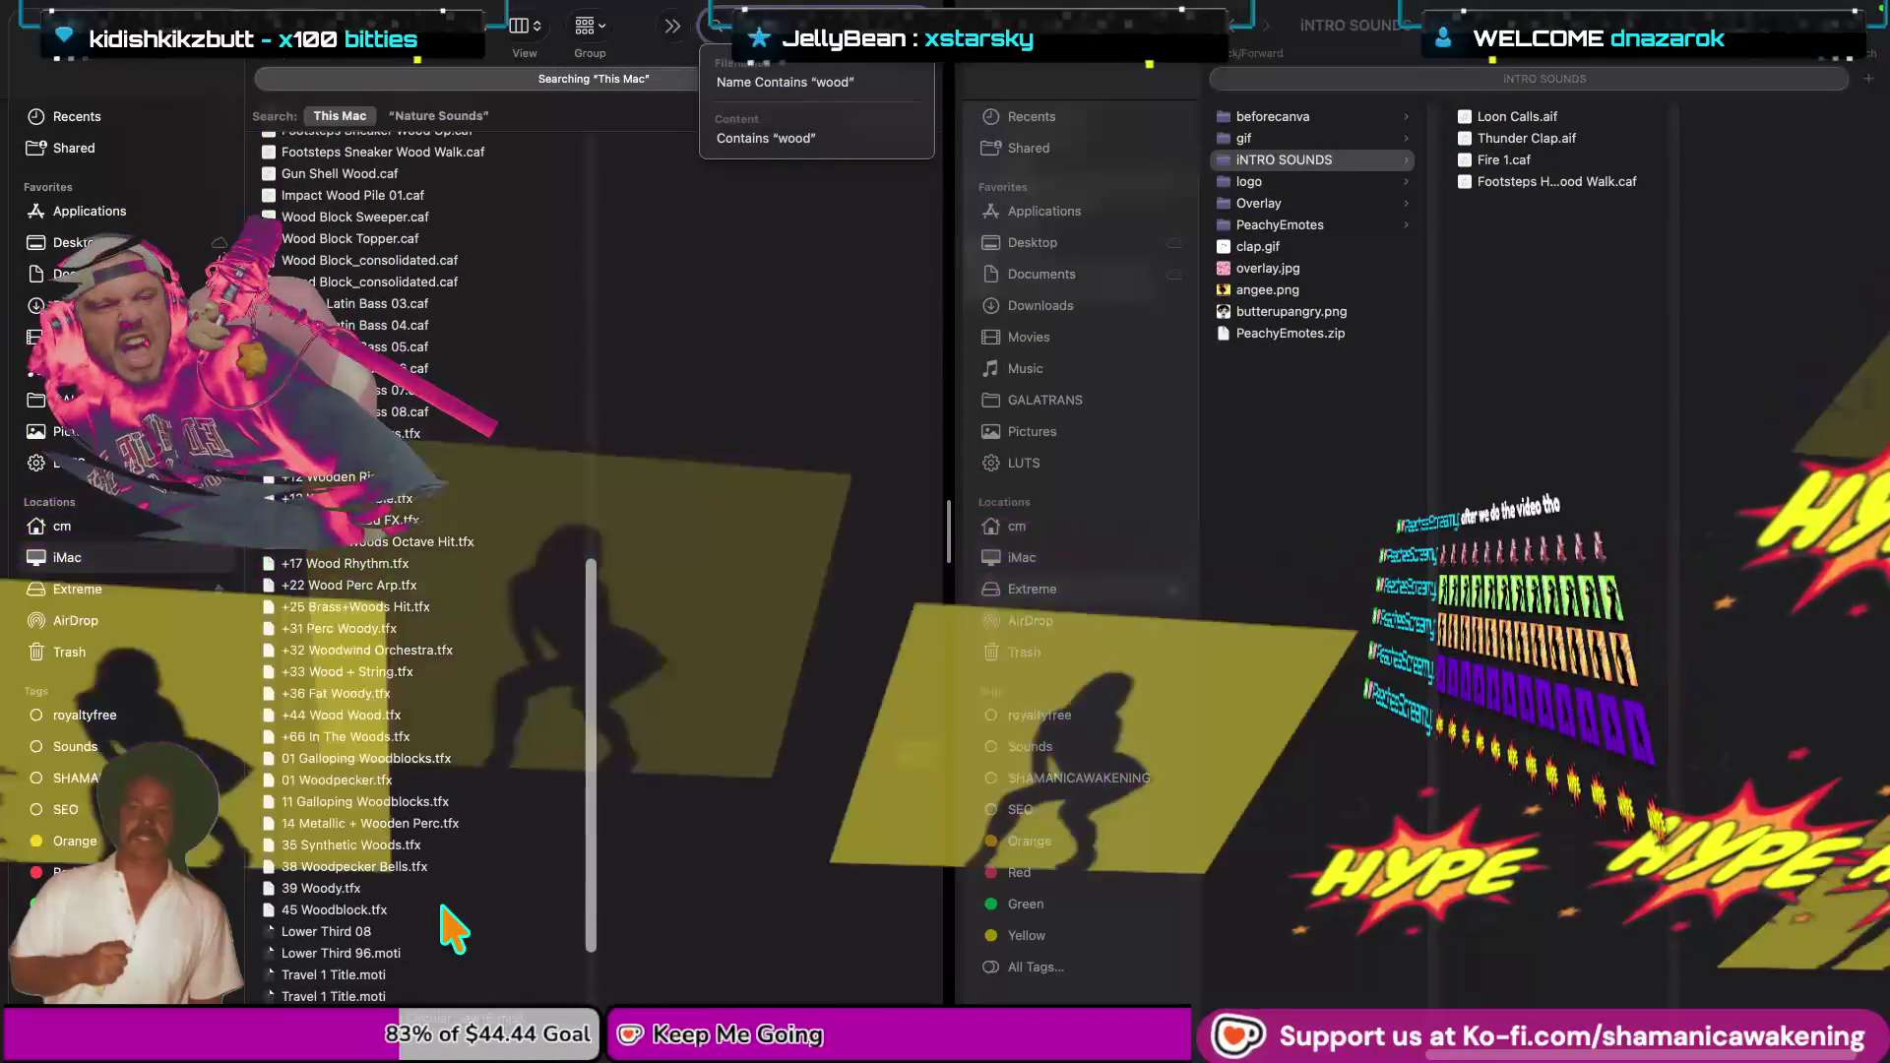
{"action": "scroll", "coordinate": [453, 930], "scroll_direction": "down", "scroll_amount": 3}
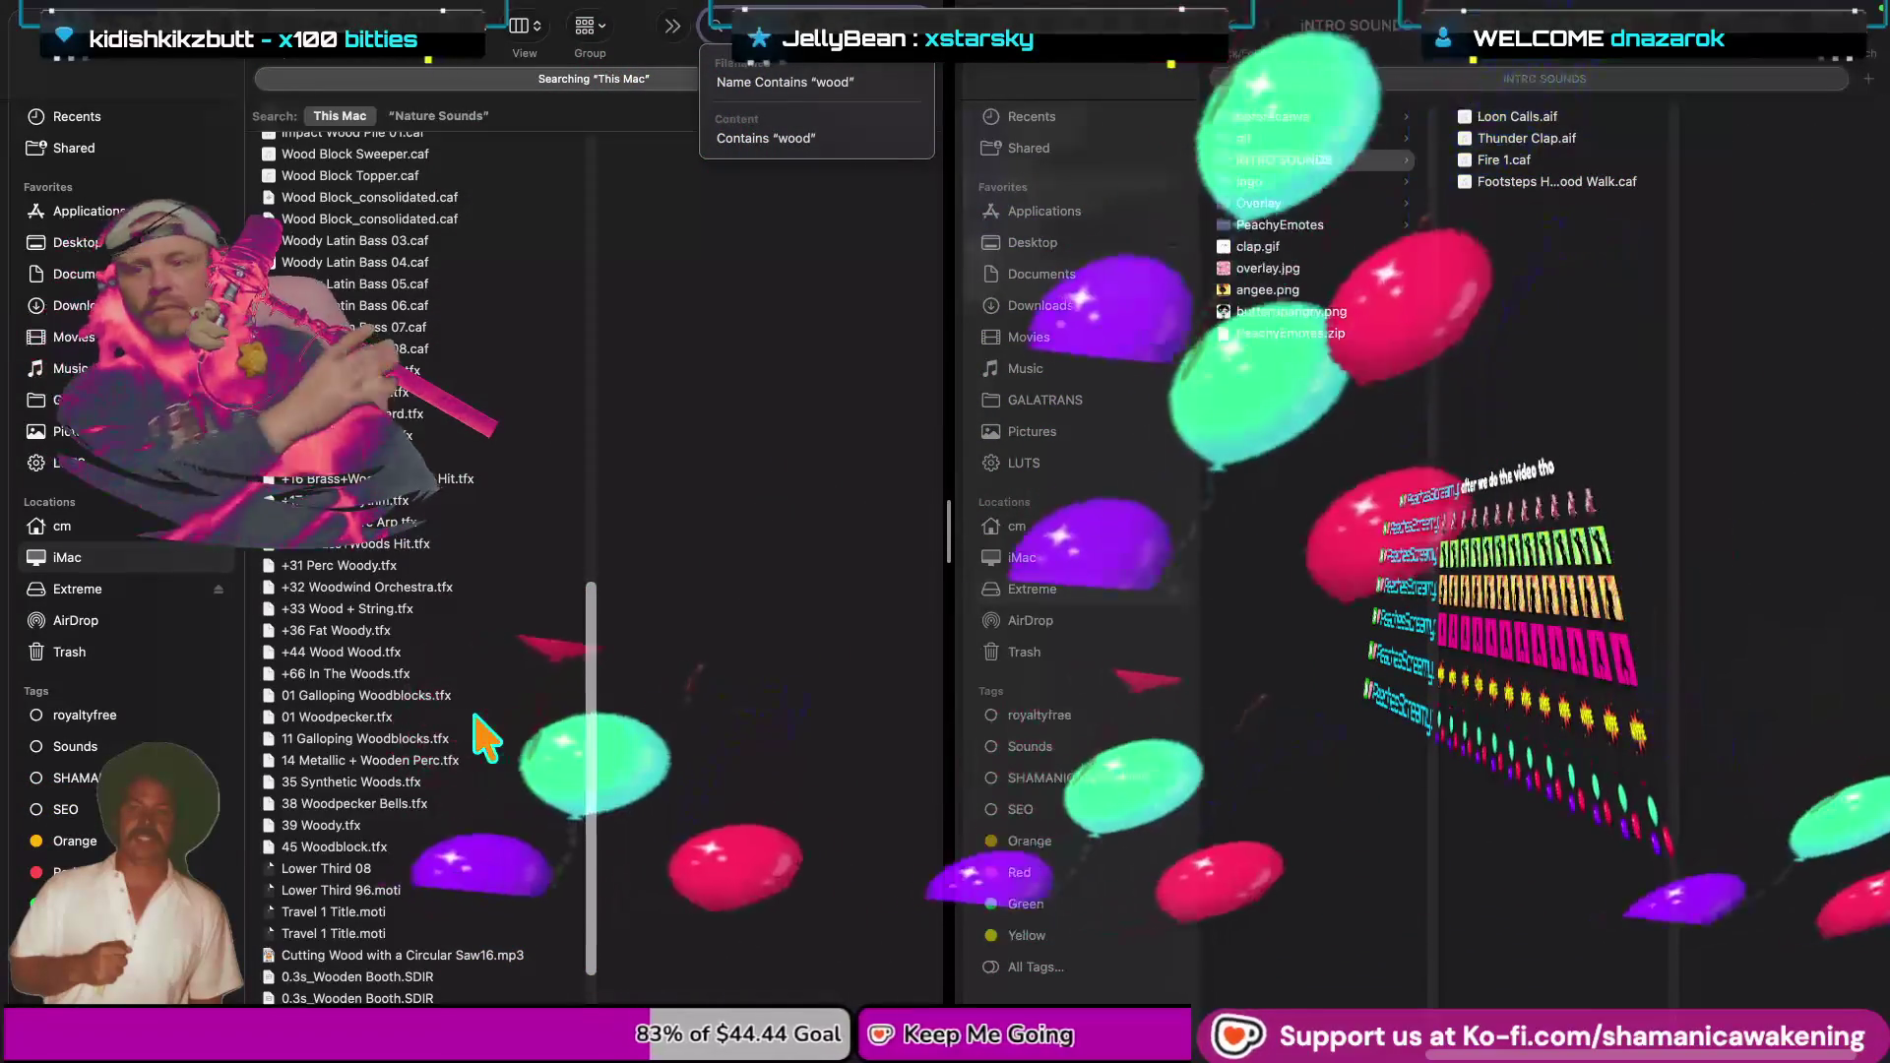
{"action": "mouse_move", "coordinate": [344, 4]}
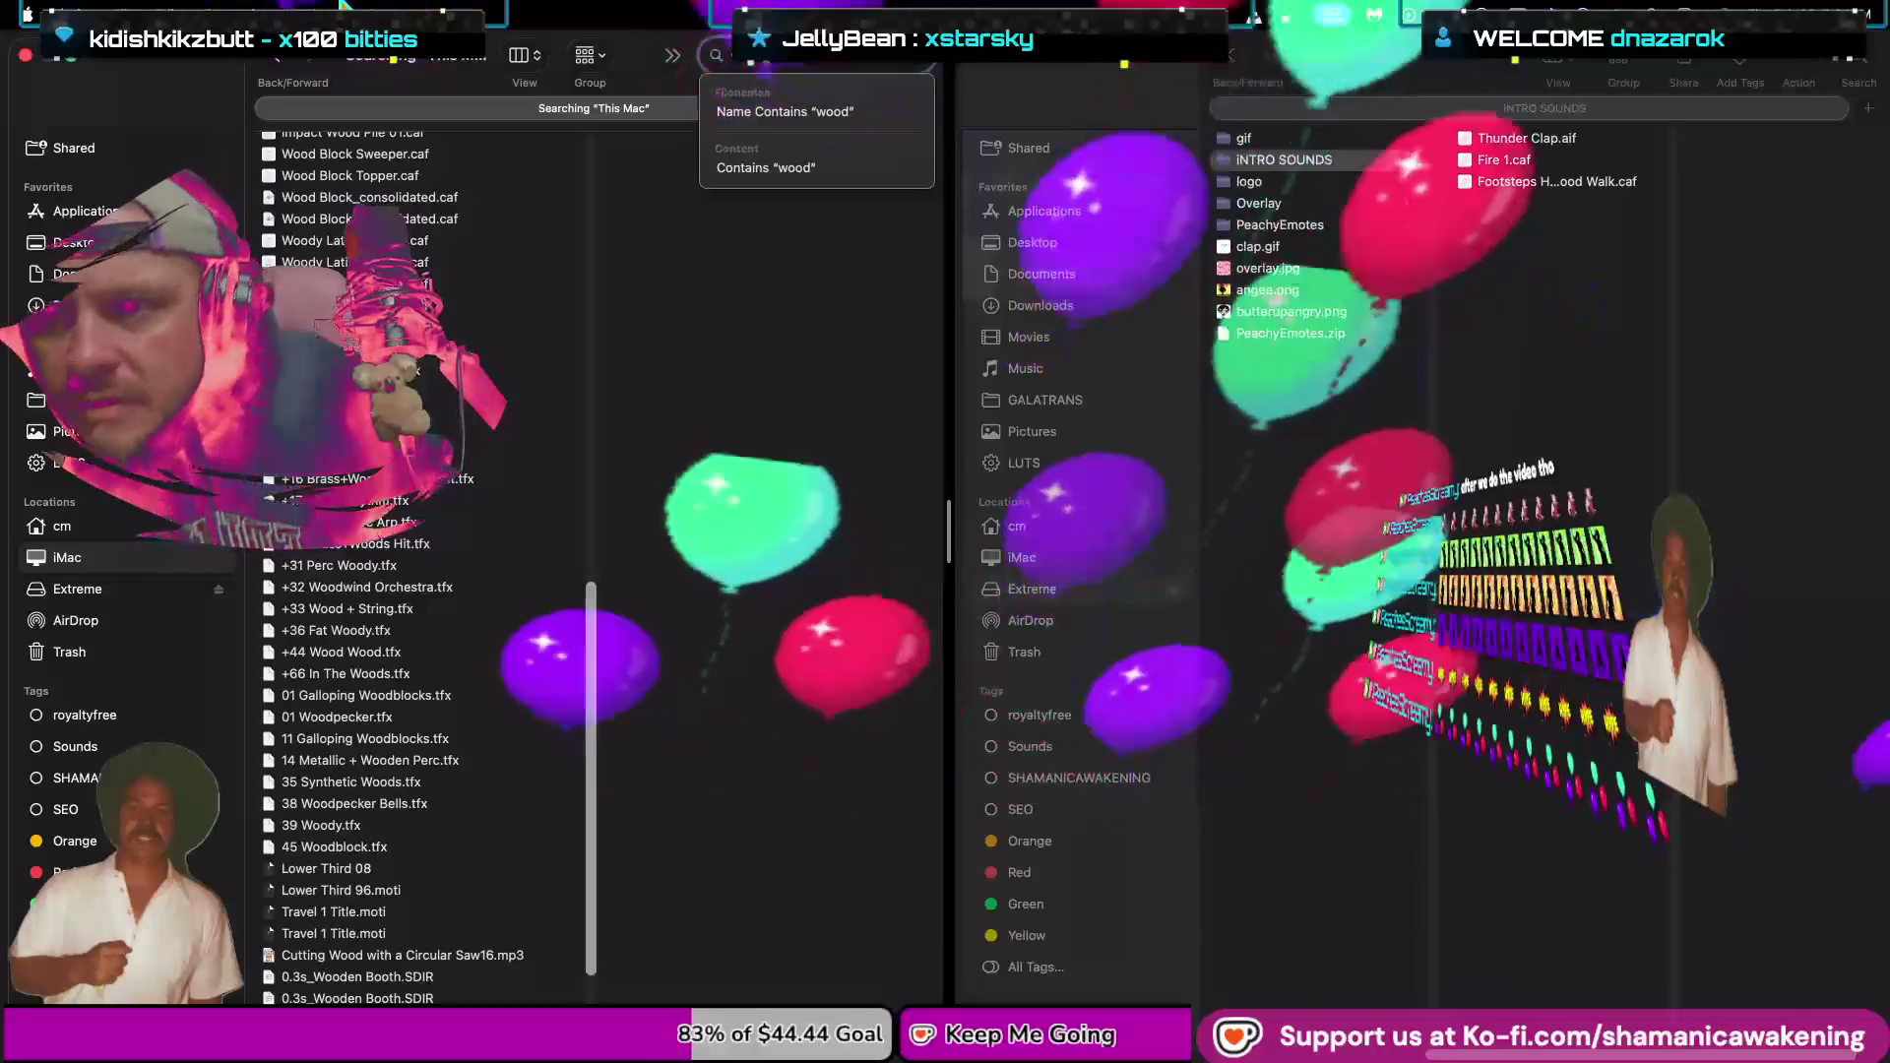
{"action": "scroll", "coordinate": [527, 423], "scroll_direction": "down", "scroll_amount": 2}
{"action": "scroll", "coordinate": [526, 423], "scroll_direction": "down", "scroll_amount": 2}
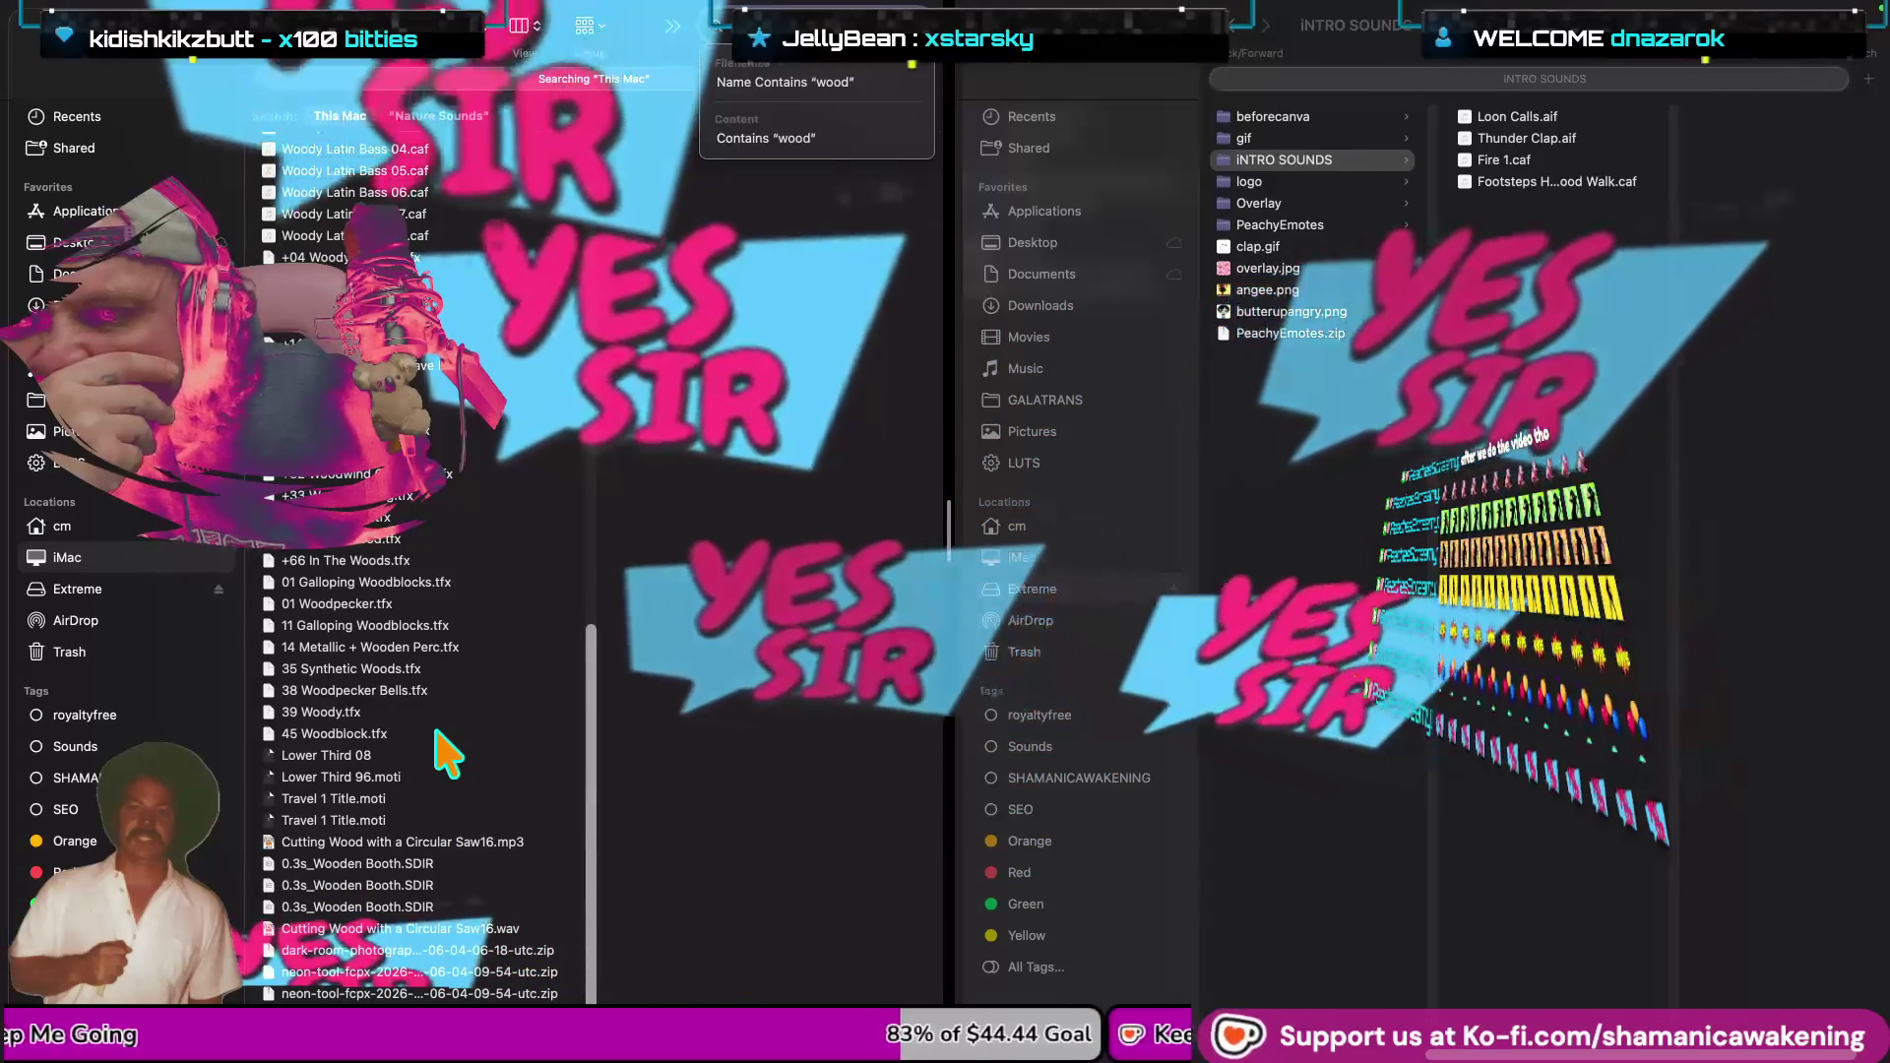
{"action": "left_click", "coordinate": [460, 539]}
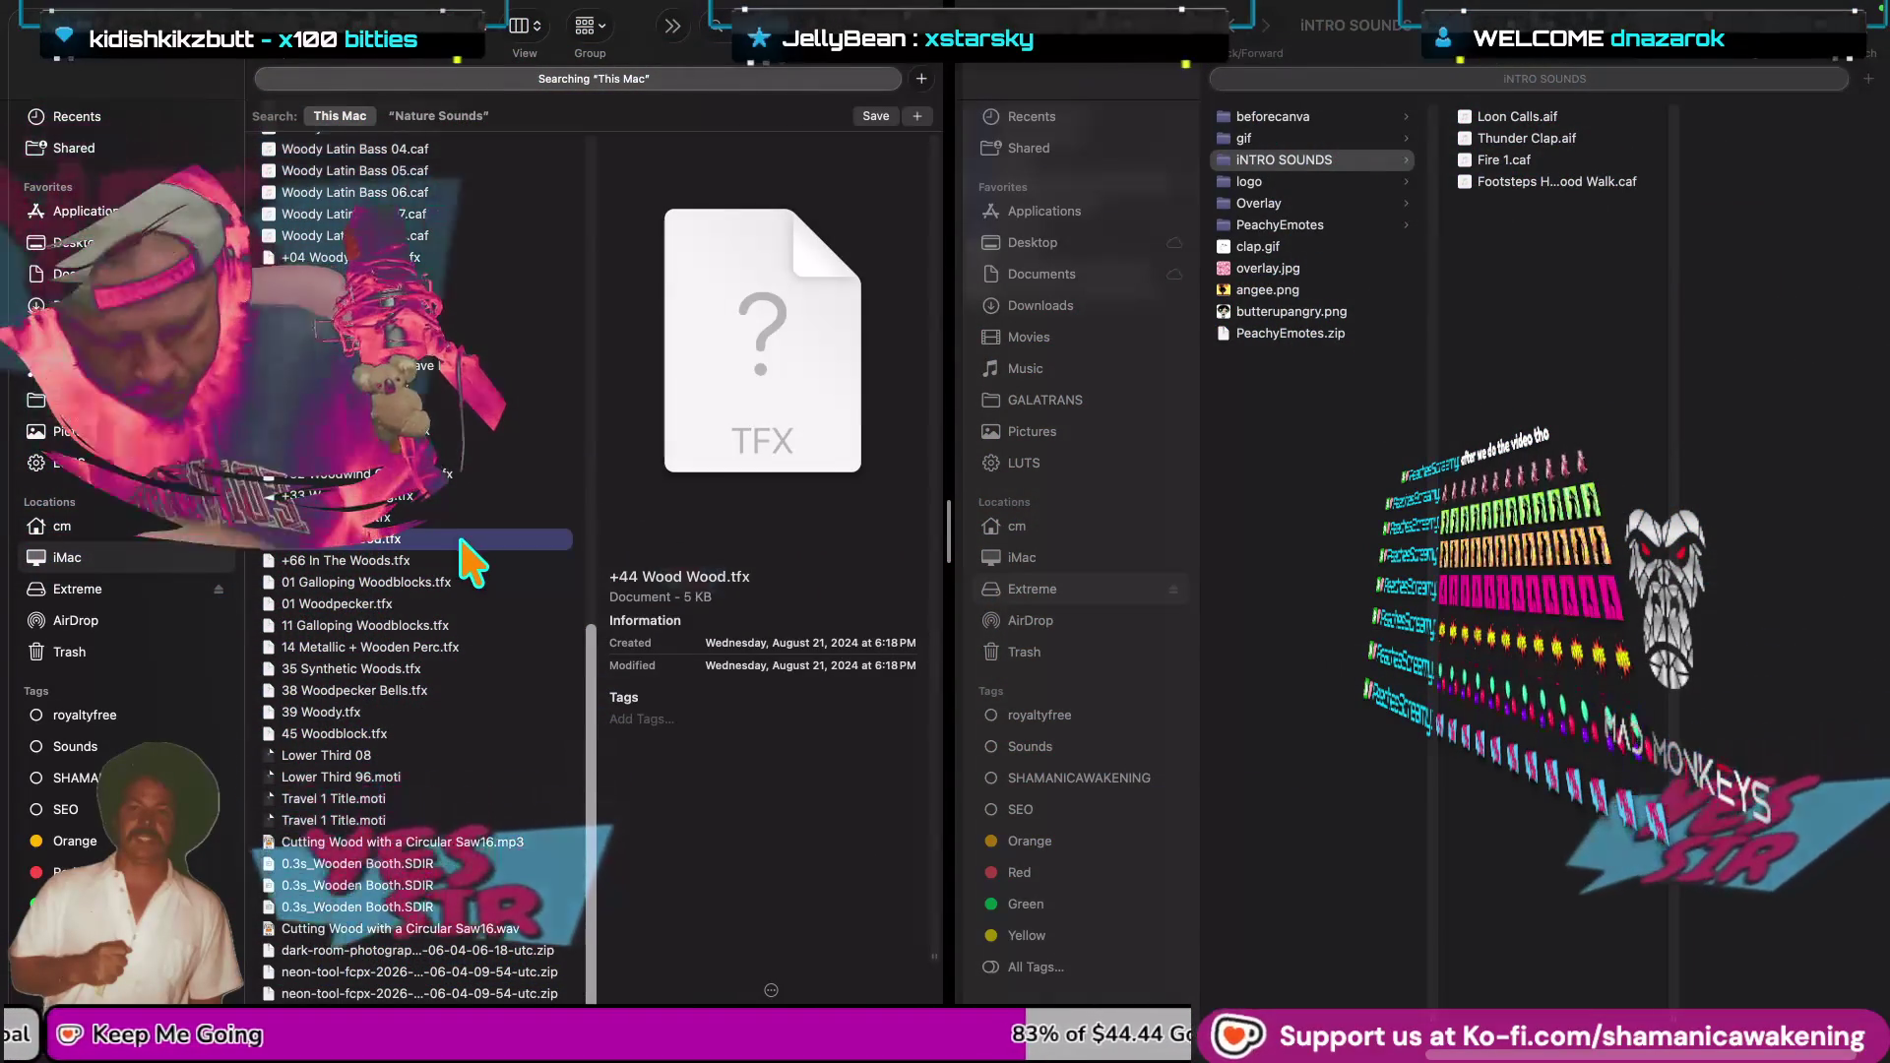
Preview Woody Latin Bass 07.caf and move on to Gun Shell Wood.caf.
{"action": "scroll", "coordinate": [461, 551], "scroll_direction": "up", "scroll_amount": 2}
{"action": "scroll", "coordinate": [461, 539], "scroll_direction": "up", "scroll_amount": 3}
{"action": "left_click", "coordinate": [433, 327]}
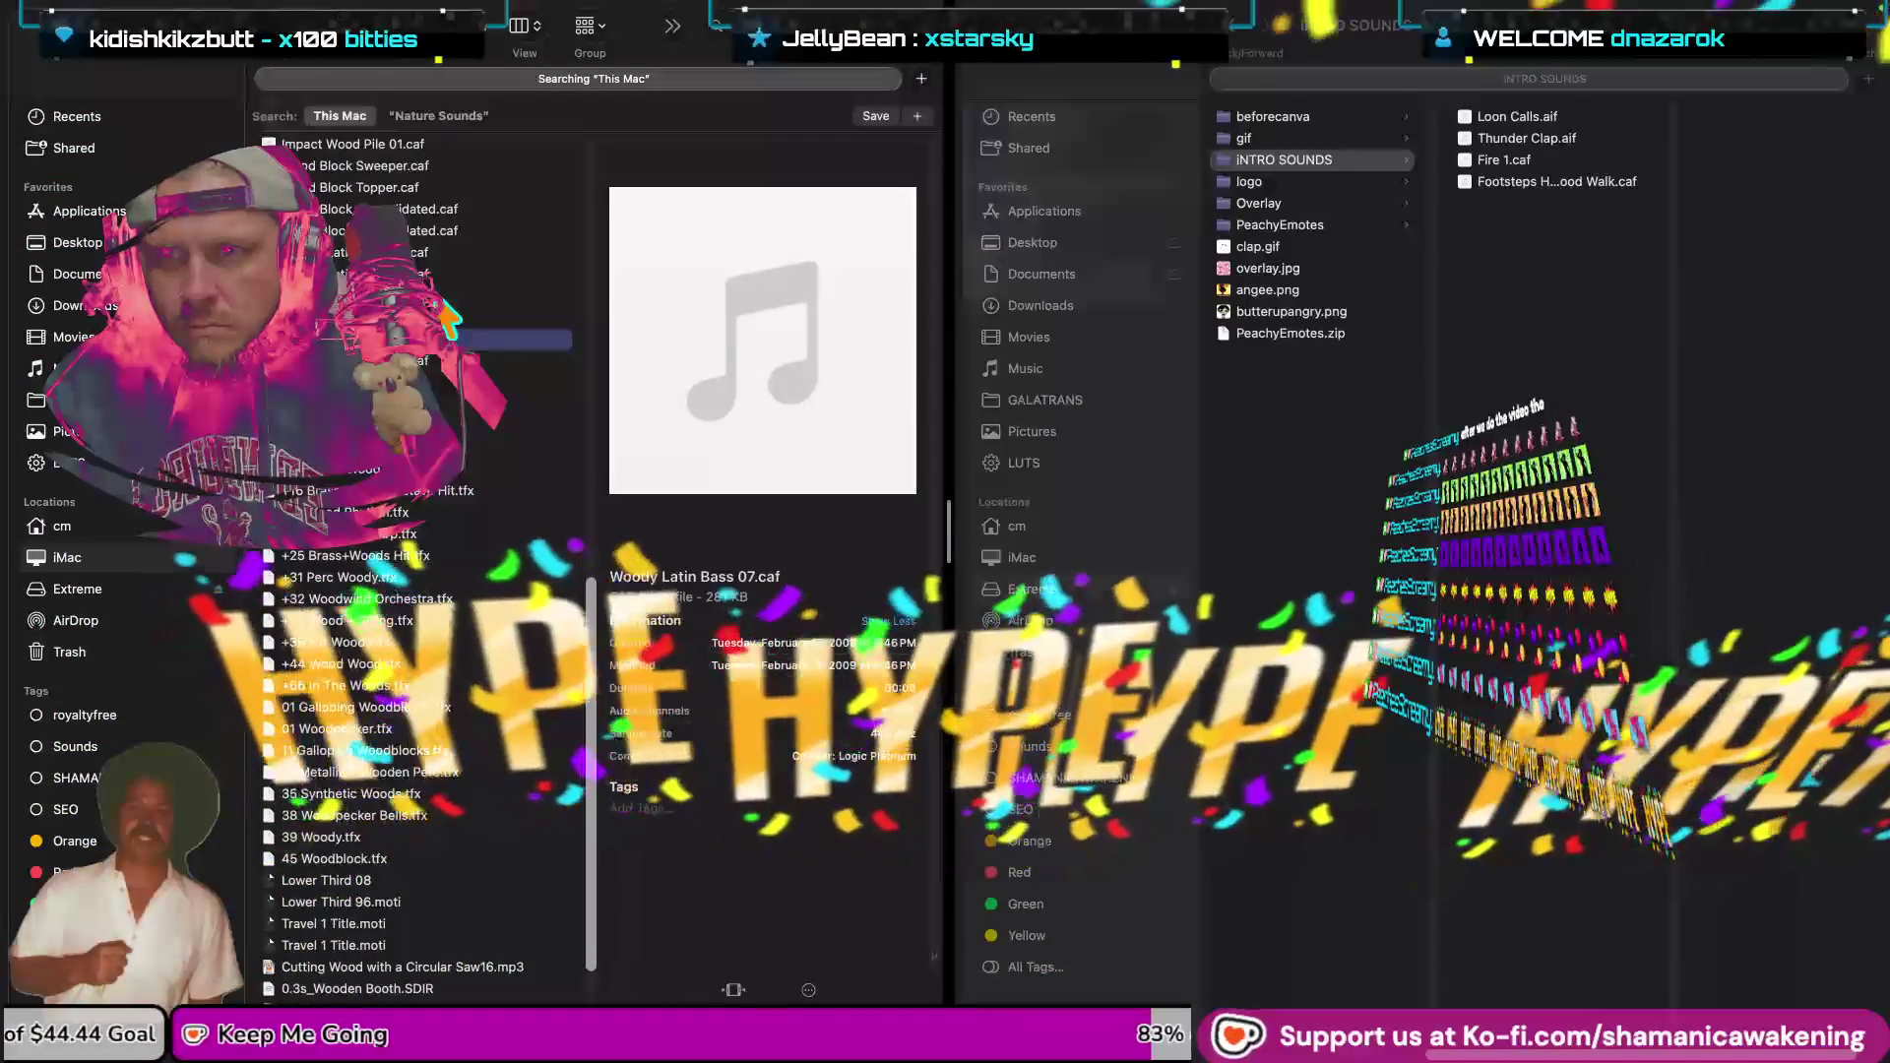
{"action": "scroll", "coordinate": [443, 325], "scroll_direction": "up", "scroll_amount": 5}
{"action": "key", "text": "space"}
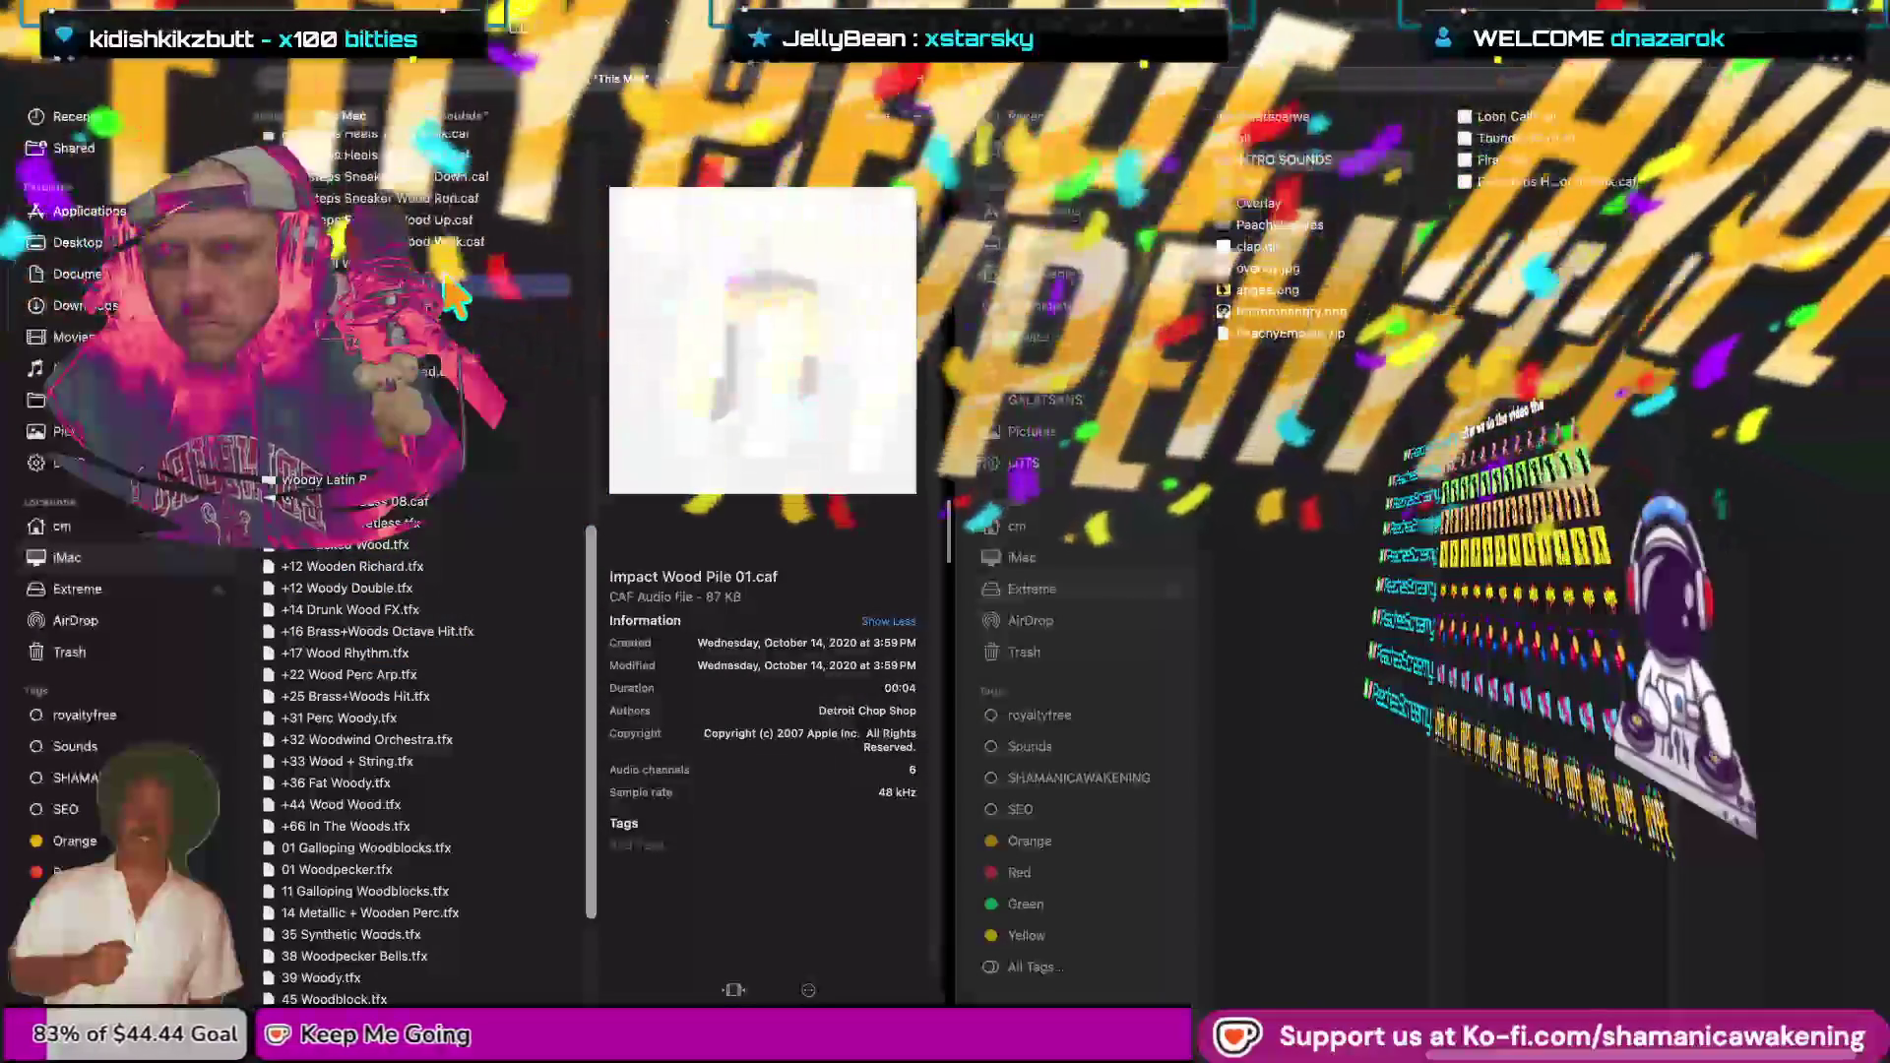
{"action": "left_click", "coordinate": [458, 264]}
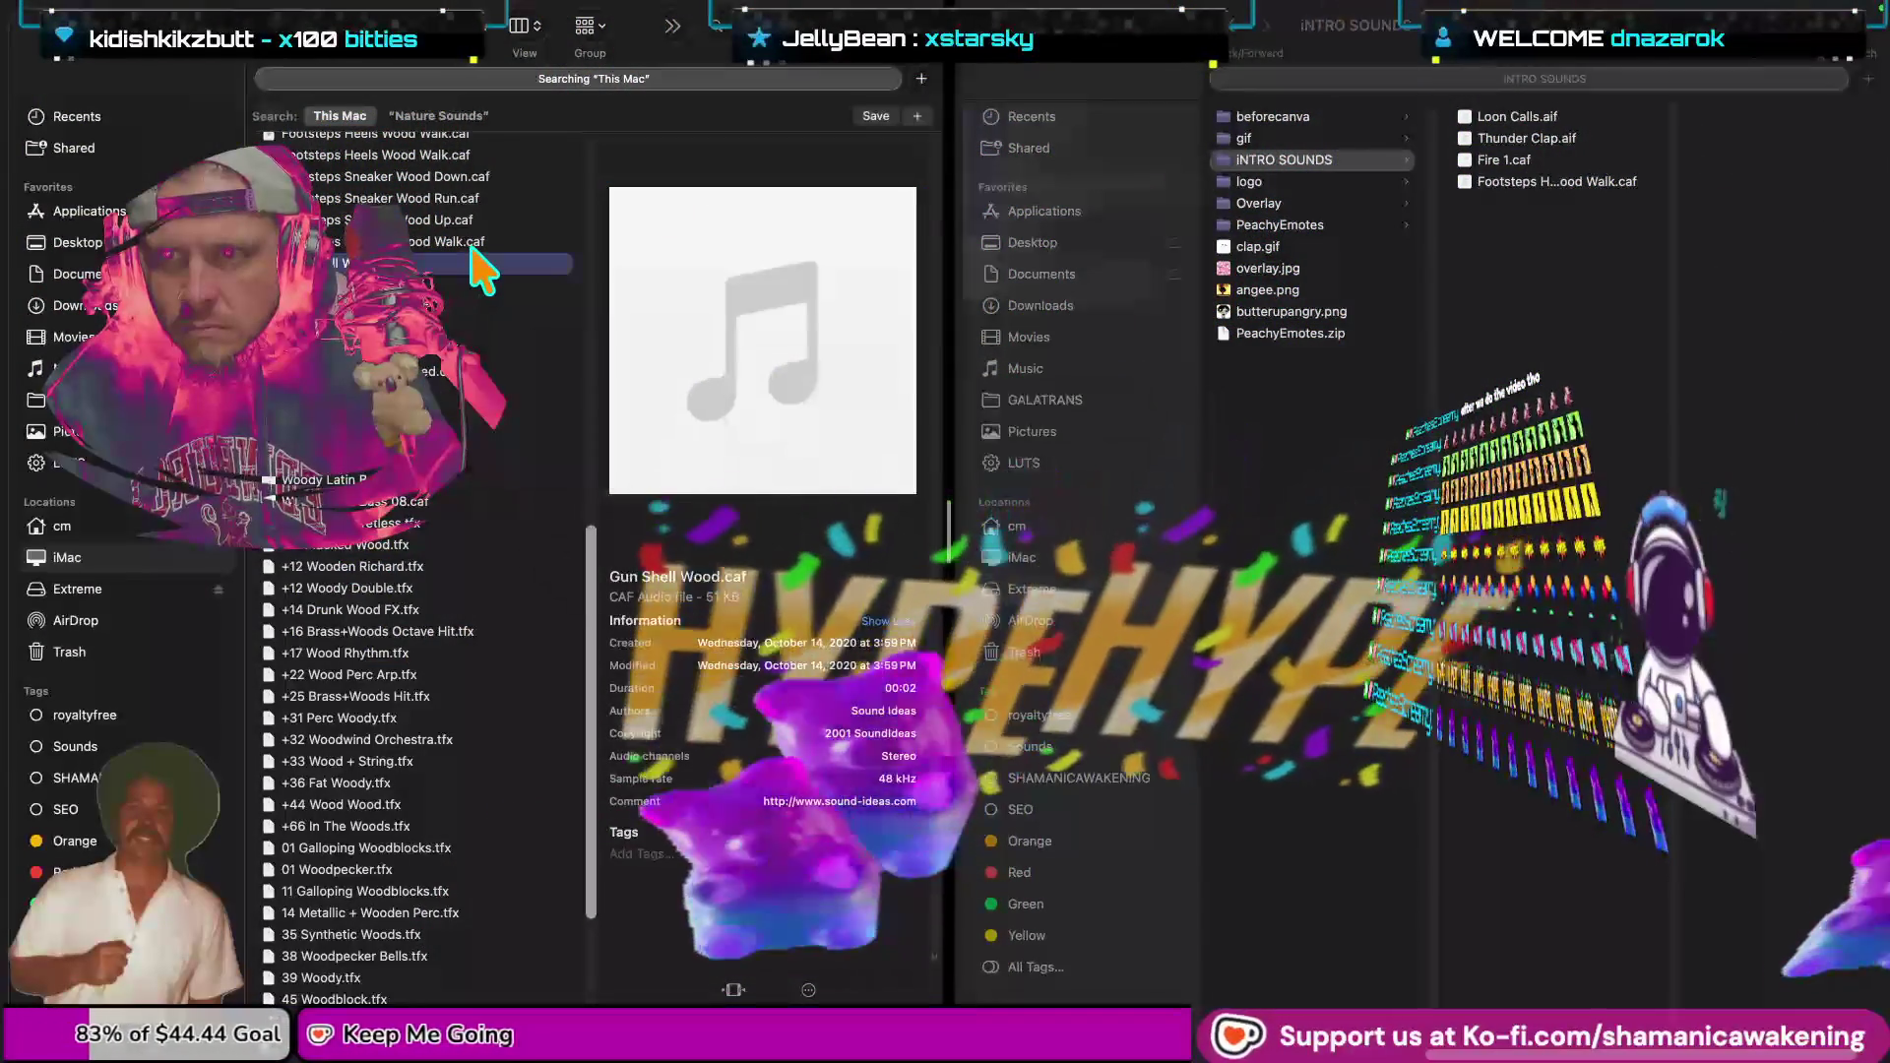
Preview Footsteps Sneaker Wood Walk.caf.
{"action": "left_click", "coordinate": [473, 242]}
{"action": "scroll", "coordinate": [492, 296], "scroll_direction": "up", "scroll_amount": 10}
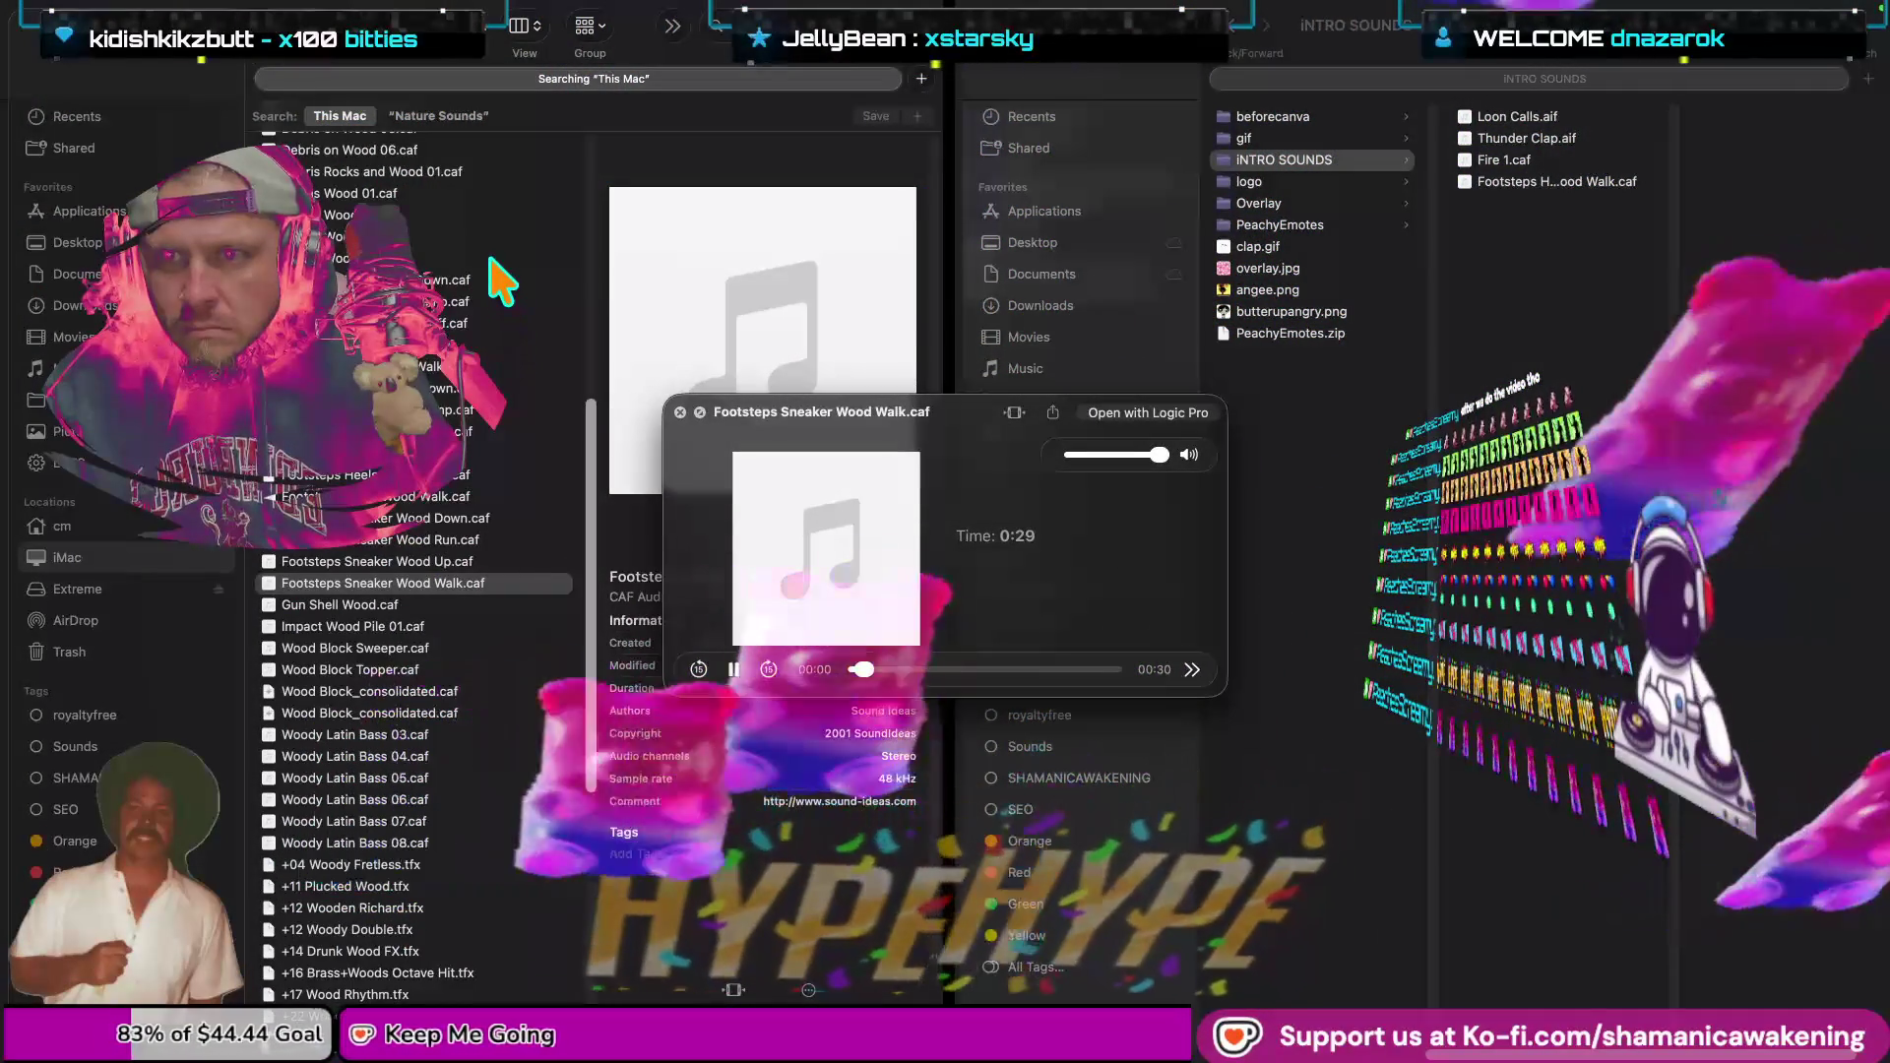
{"action": "key", "text": "space"}
{"action": "scroll", "coordinate": [487, 256], "scroll_direction": "up", "scroll_amount": 3}
Preview Debris Wood 02.caf and Debris Wood 03.caf.
{"action": "left_click", "coordinate": [462, 351]}
{"action": "key", "text": "space"}
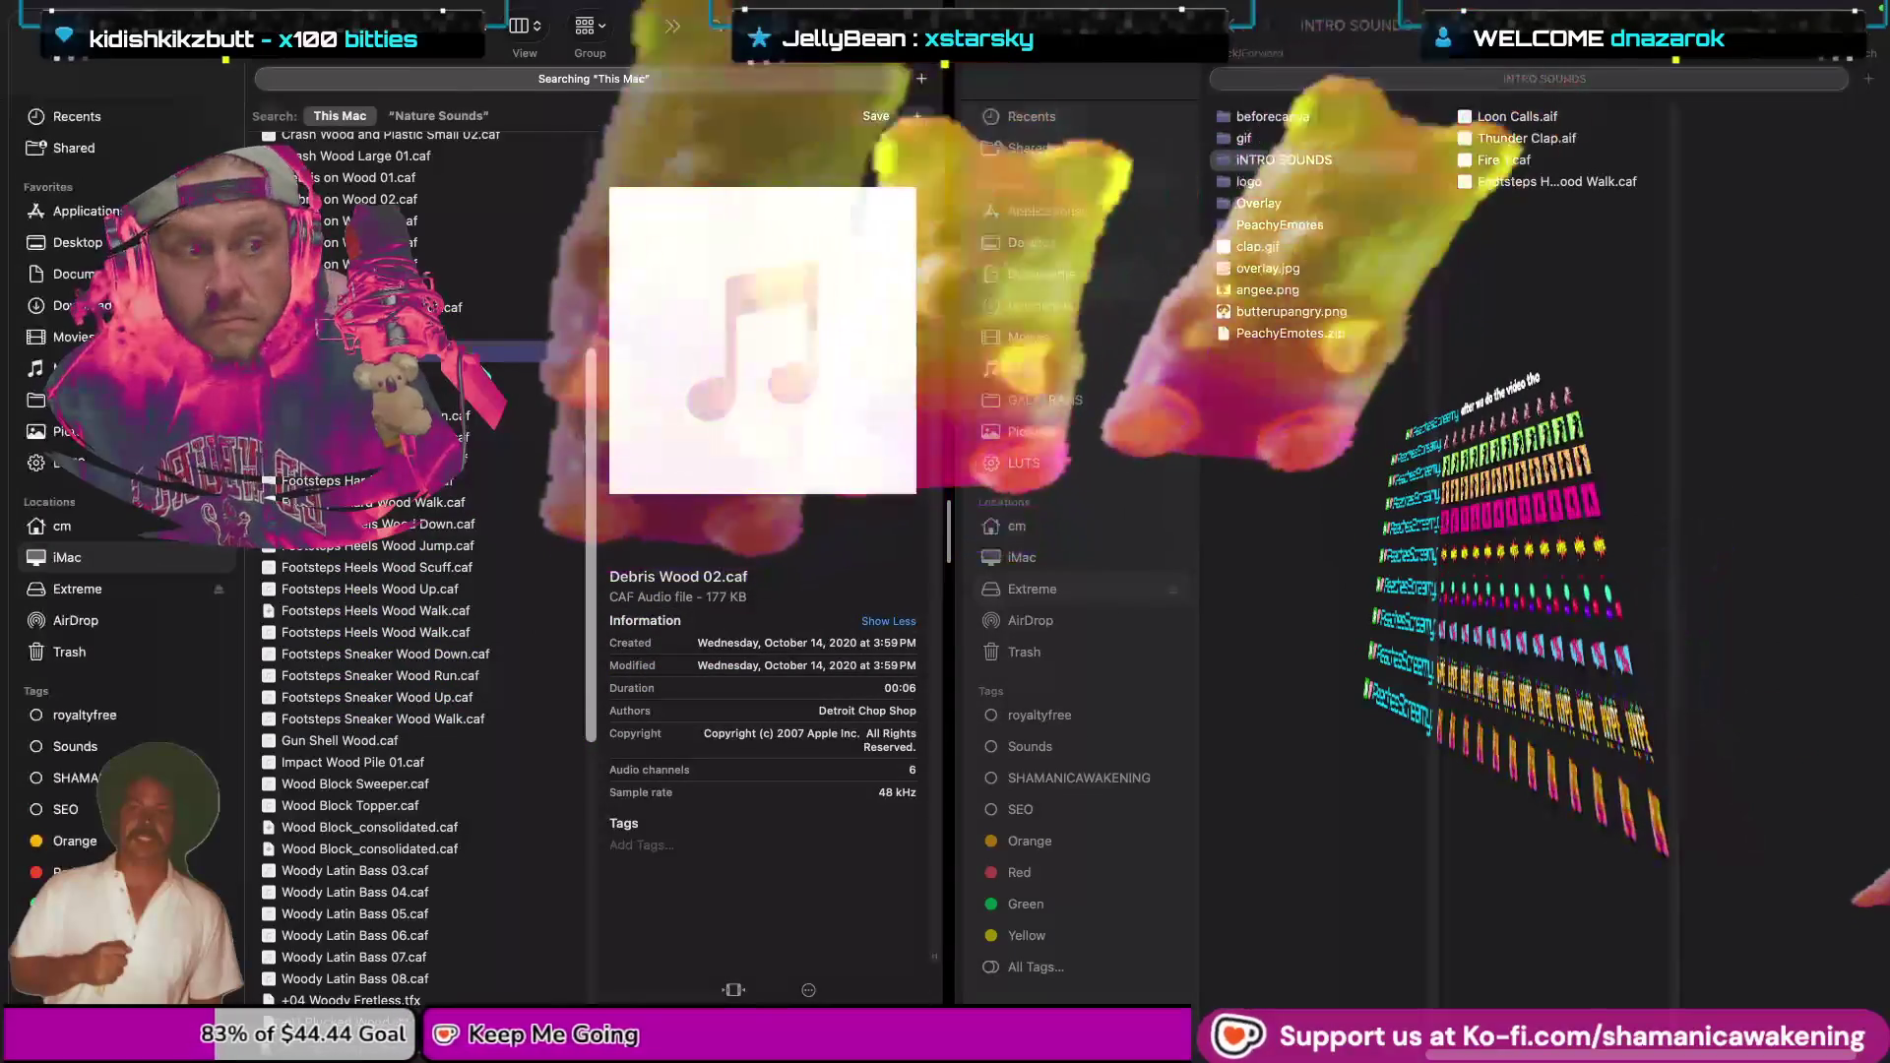
{"action": "key", "text": "Down"}
{"action": "key", "text": "space"}
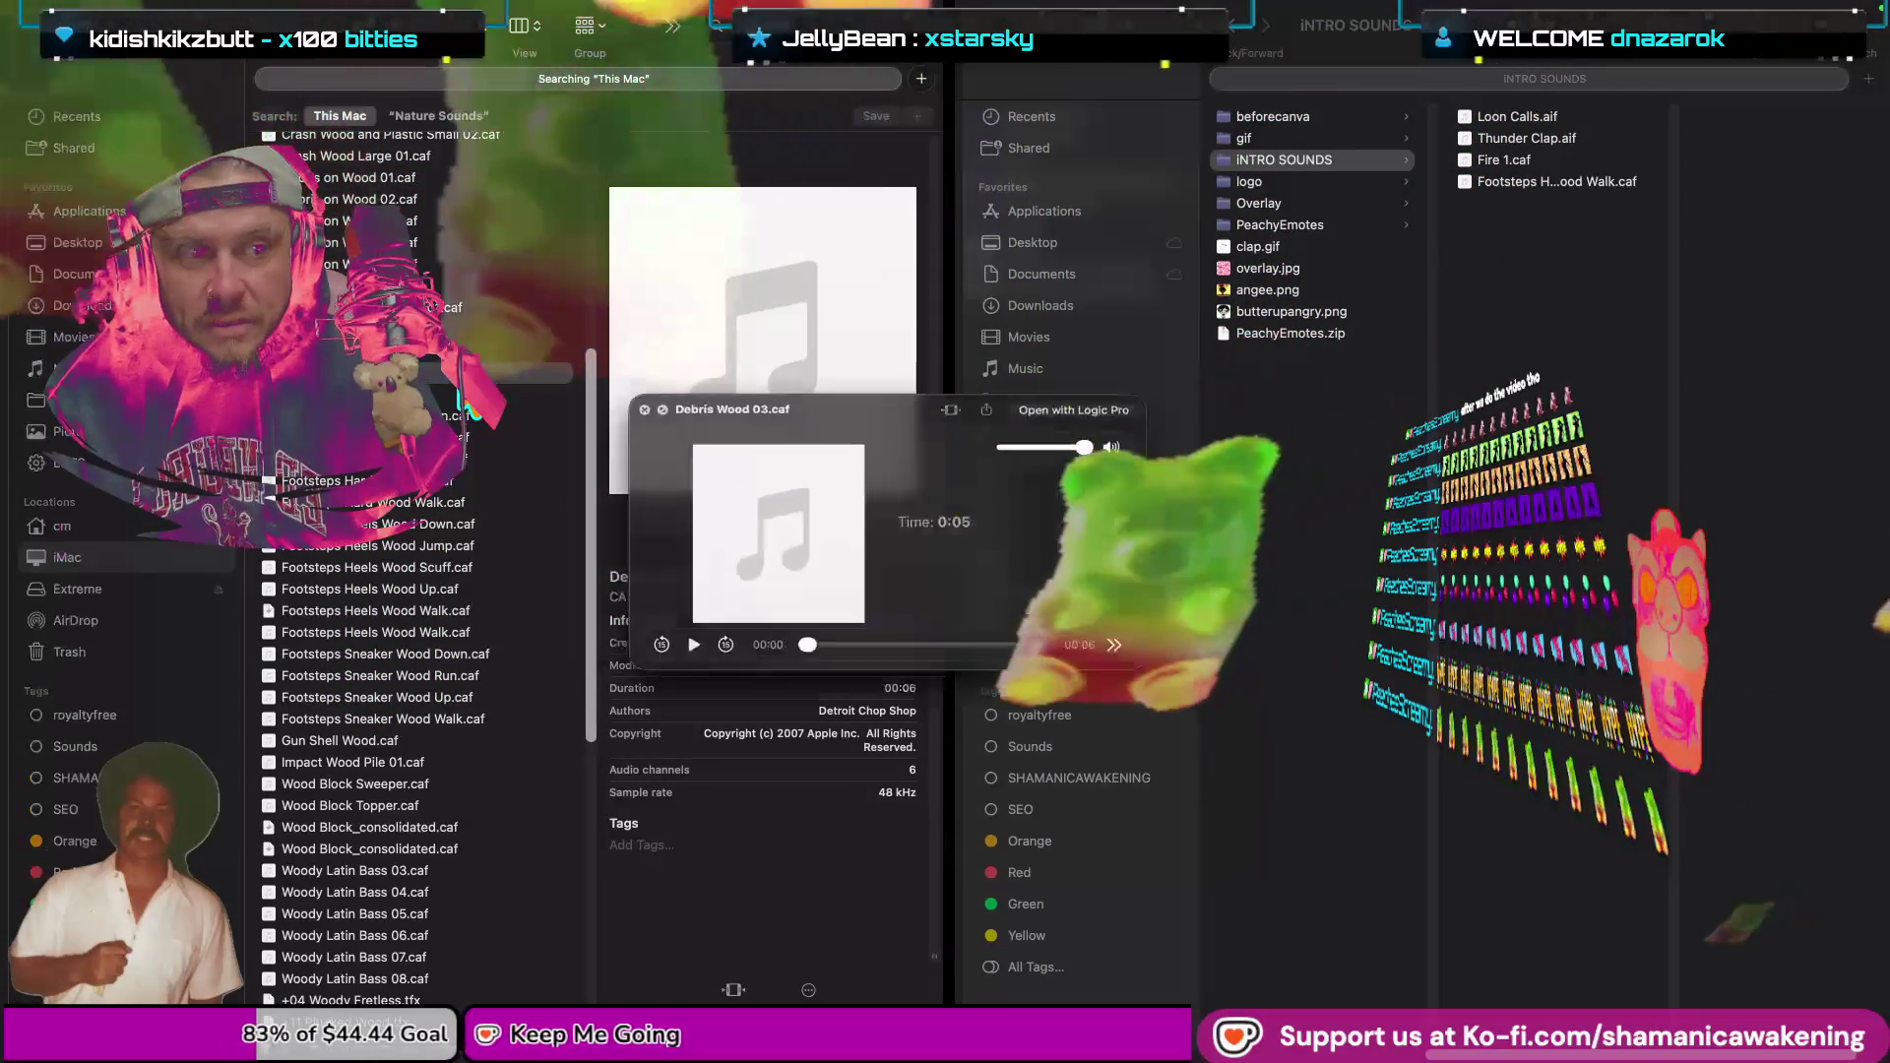
{"action": "key", "text": "space"}
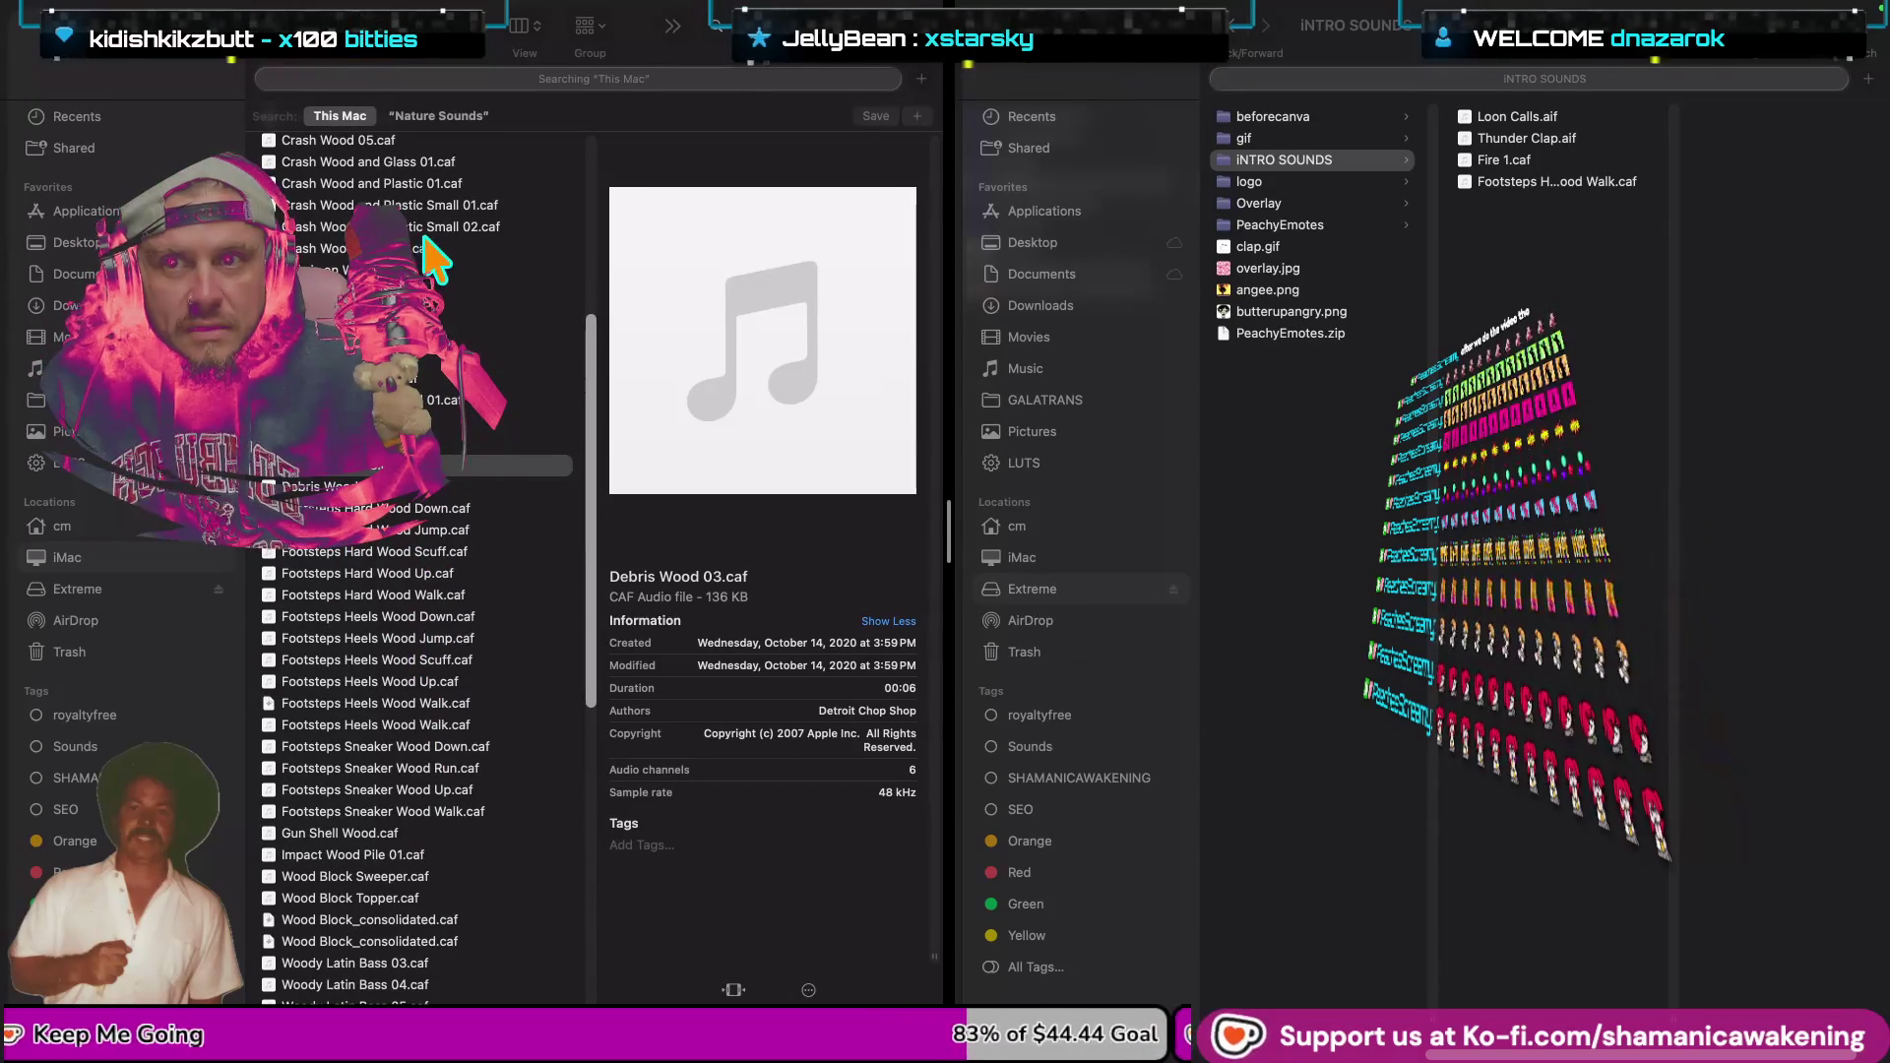
Replay the Debris Wood 03.caf and Debris Wood 04.caf previews.
{"action": "key", "text": "space"}
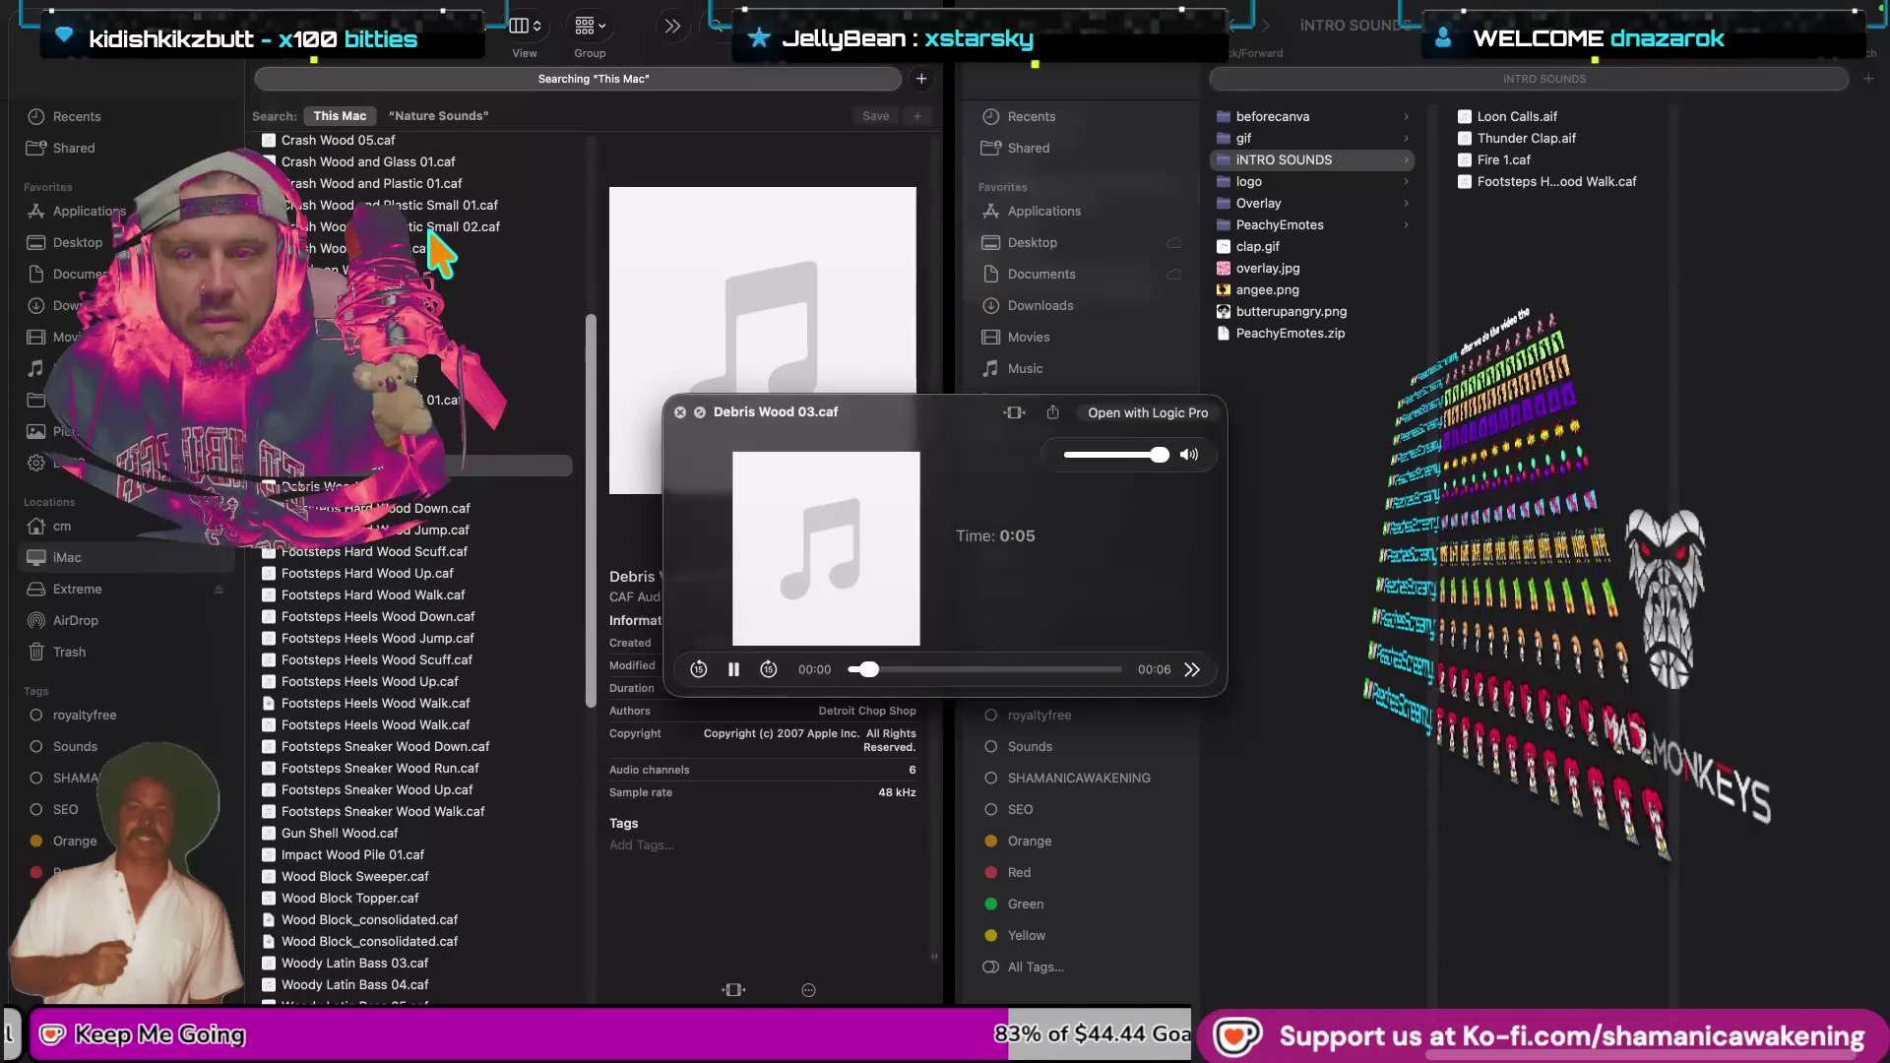
{"action": "key", "text": "space"}
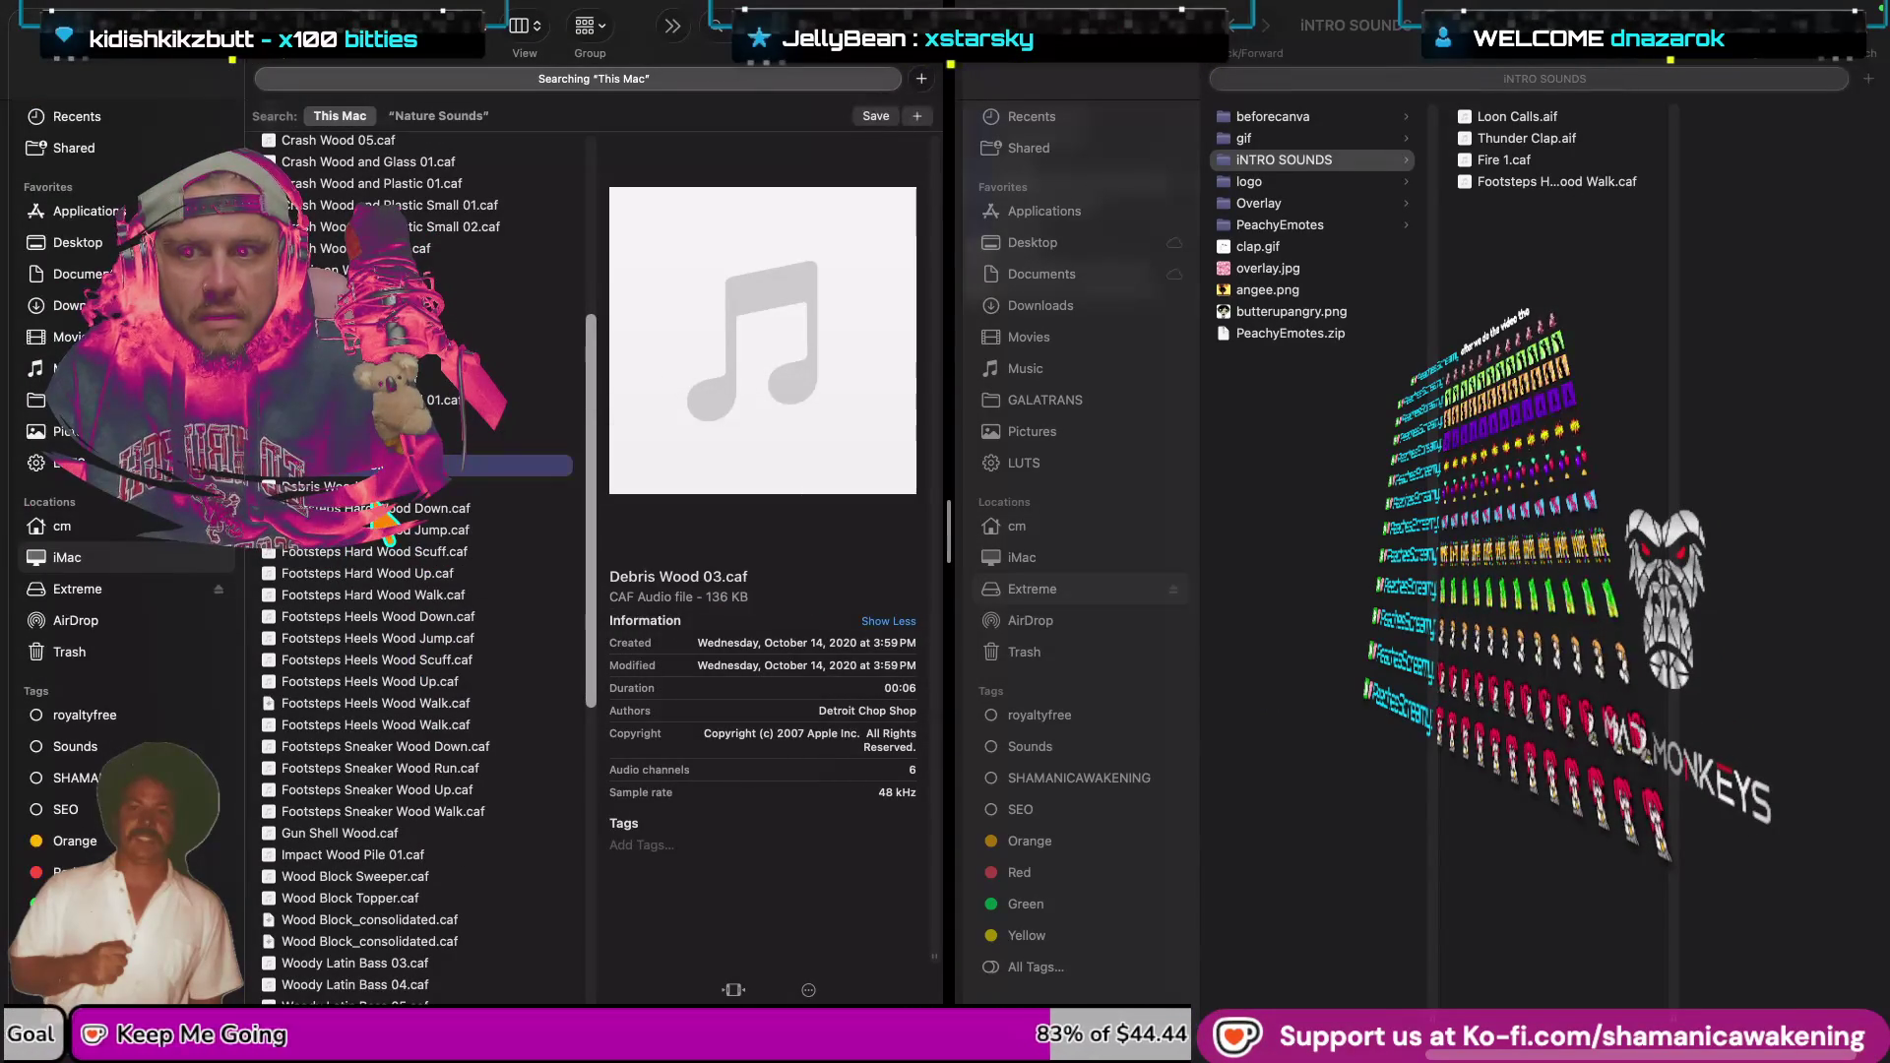
{"action": "key", "text": "space"}
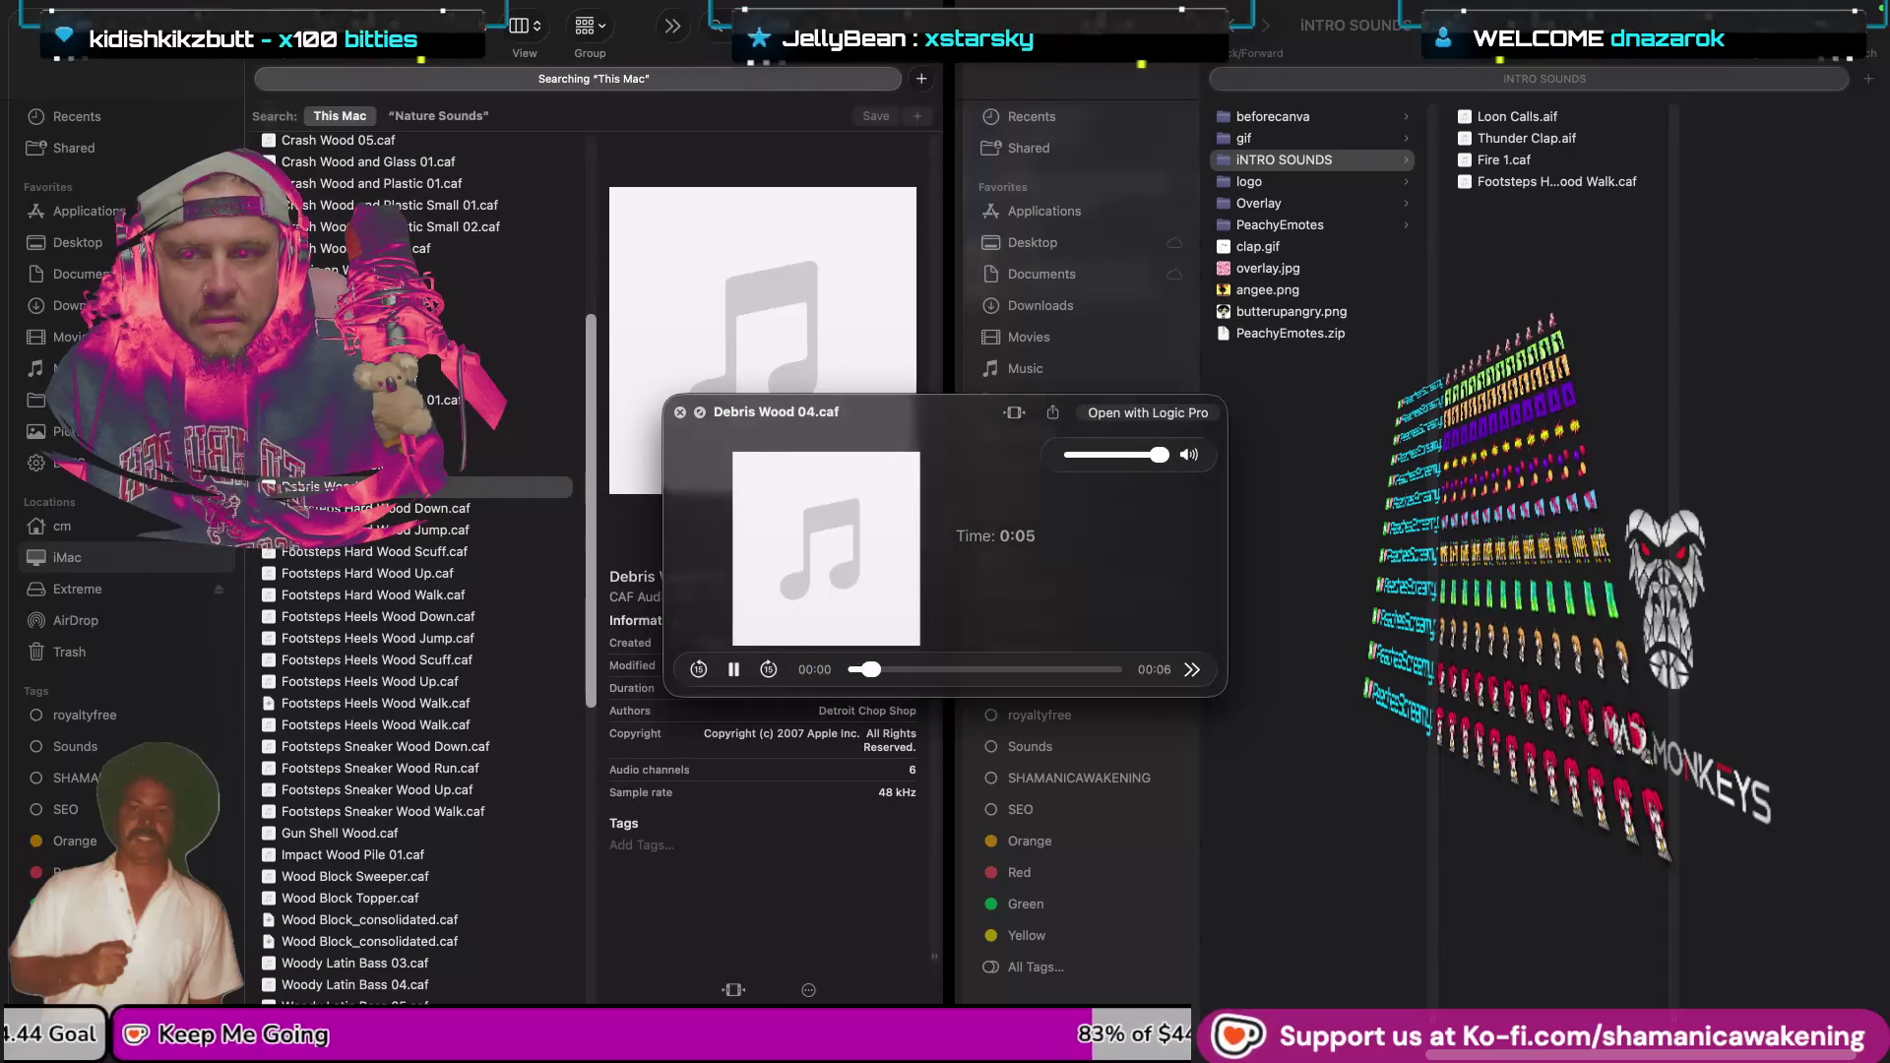
{"action": "key", "text": "space"}
Audition Debris on Wood 03, 02 and 01.caf, then scroll back up the wood results.
{"action": "left_click", "coordinate": [492, 313]}
{"action": "key", "text": "space"}
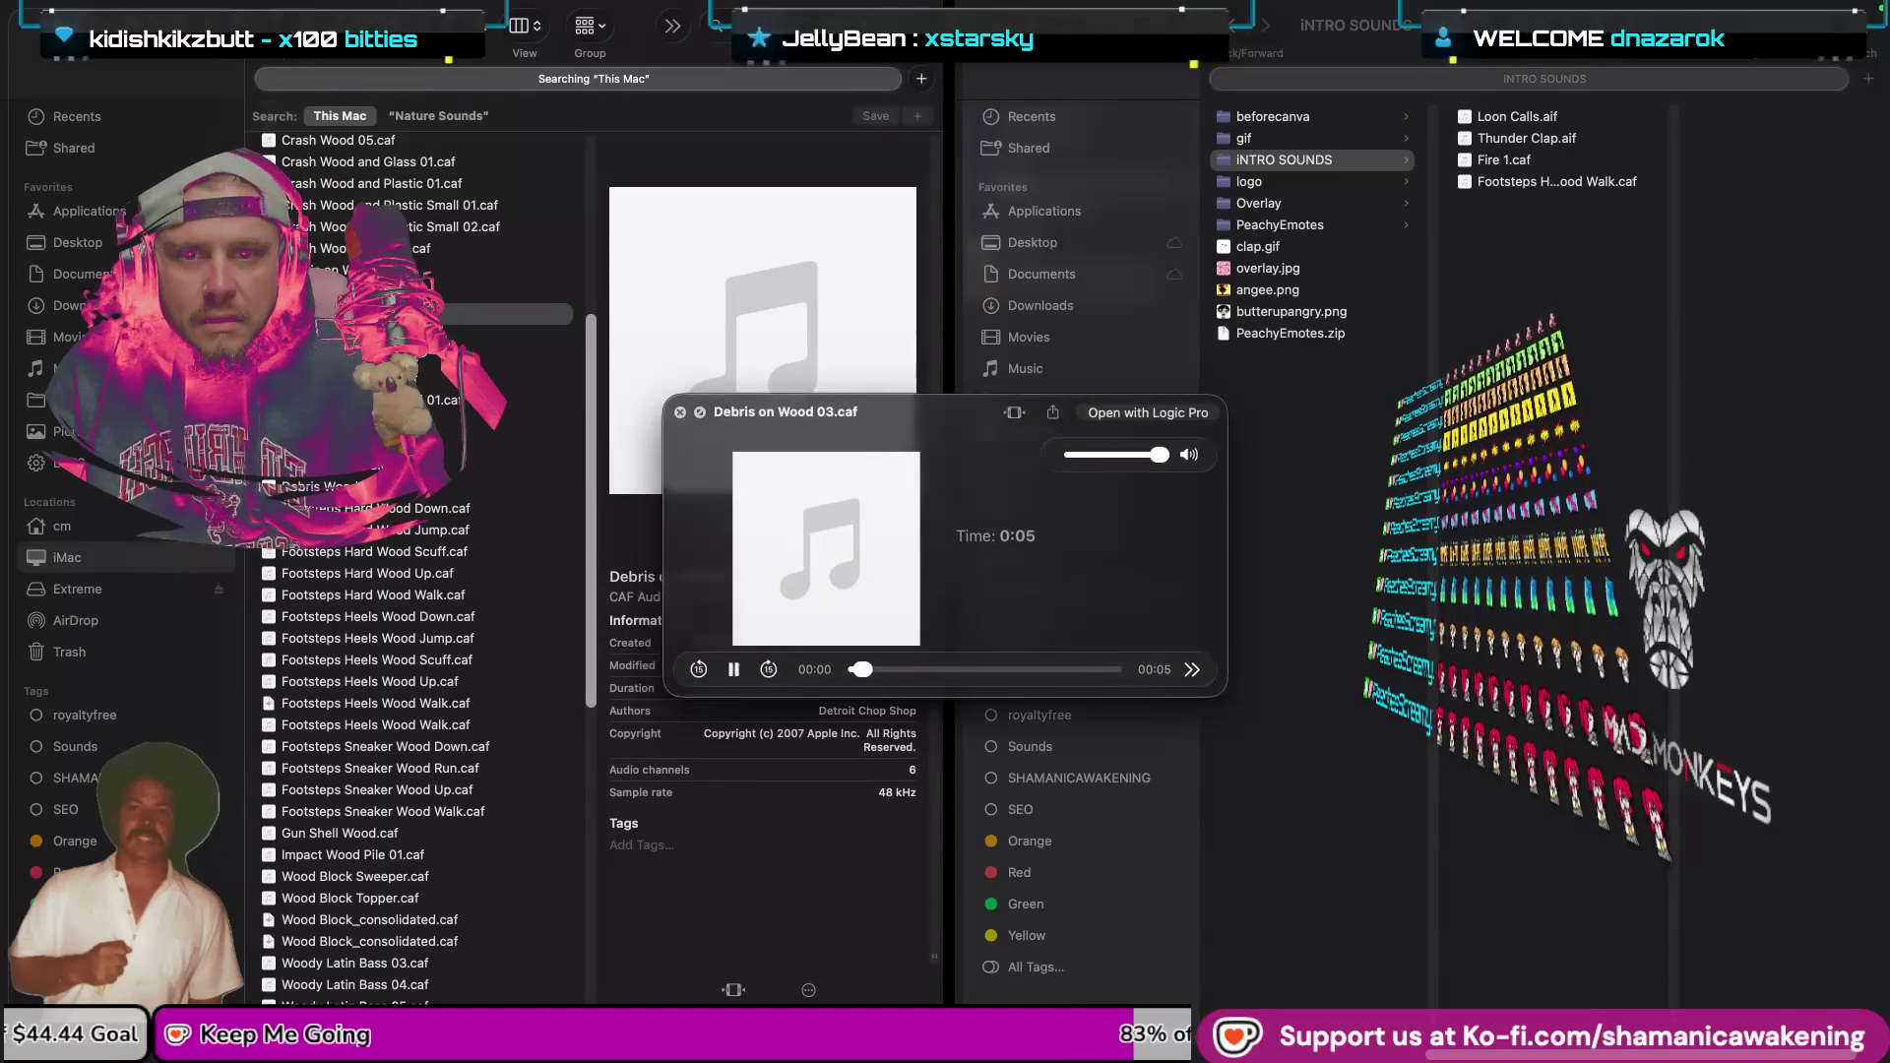
{"action": "key", "text": "space"}
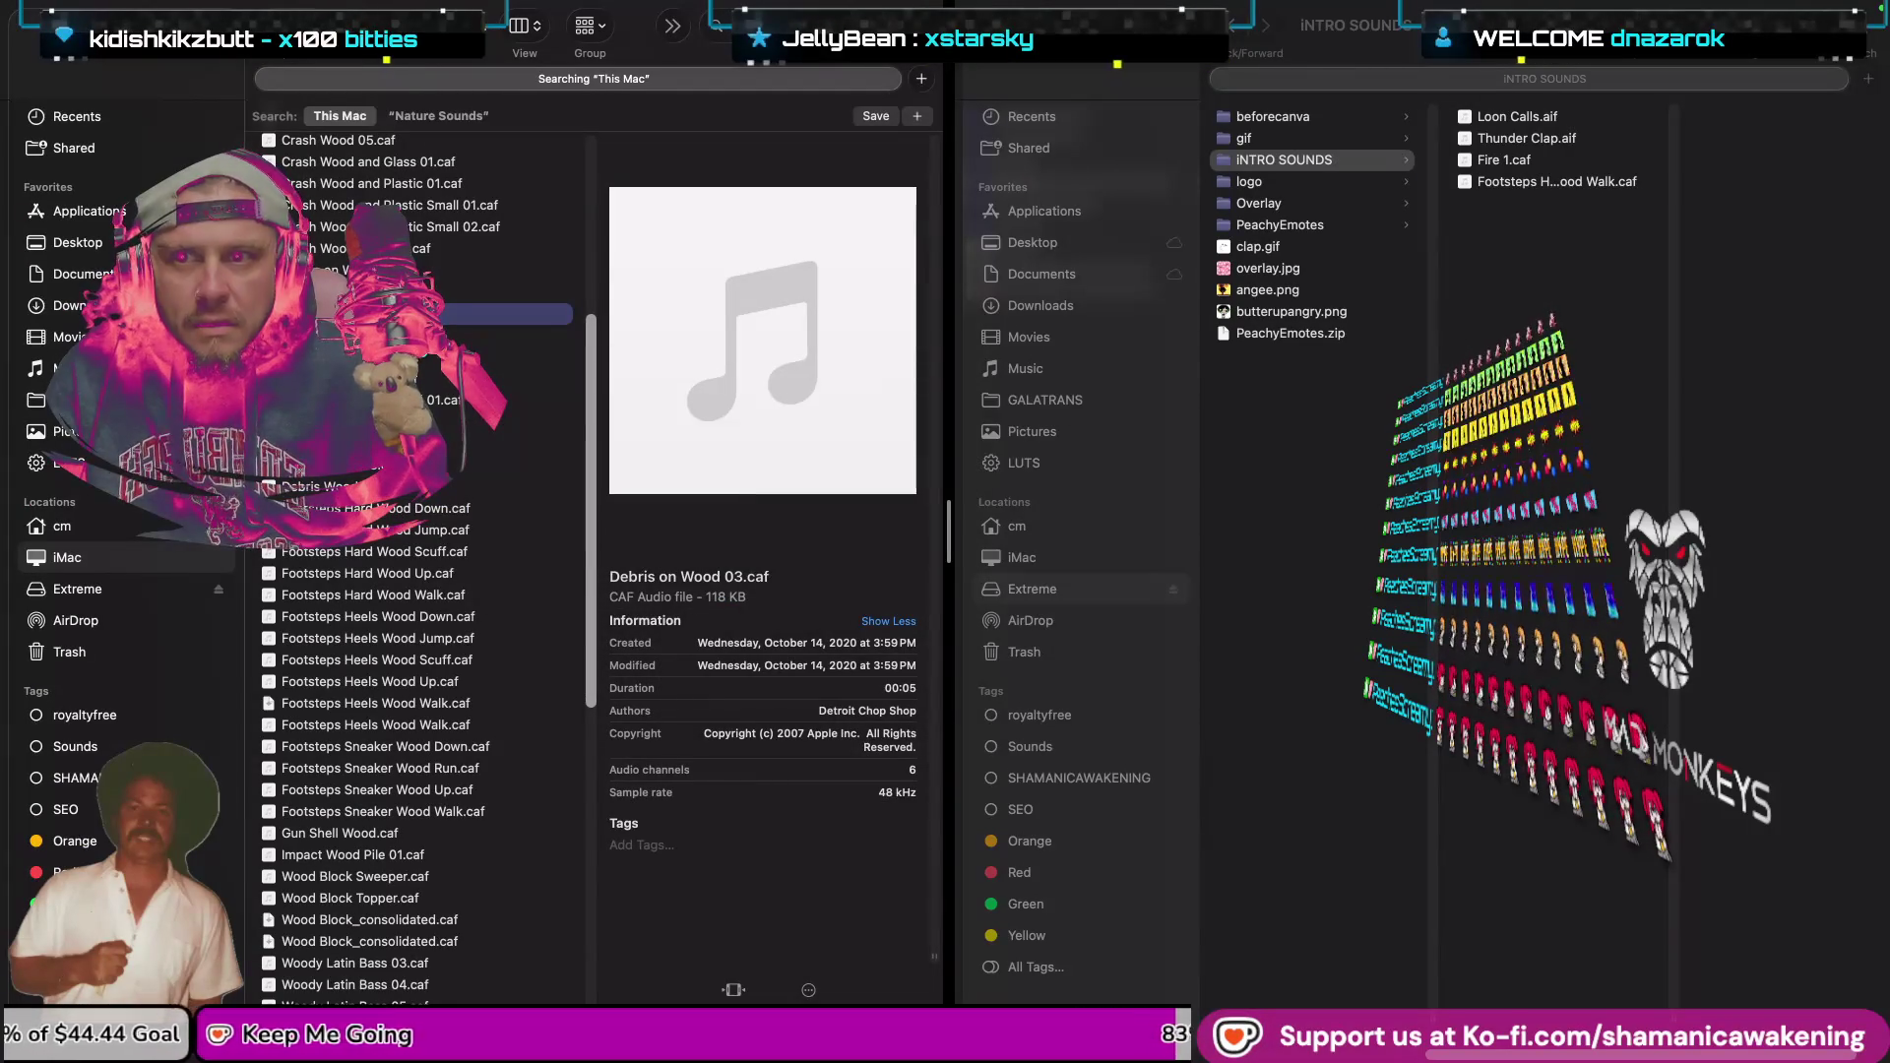
{"action": "left_click", "coordinate": [492, 291]}
{"action": "key", "text": "space"}
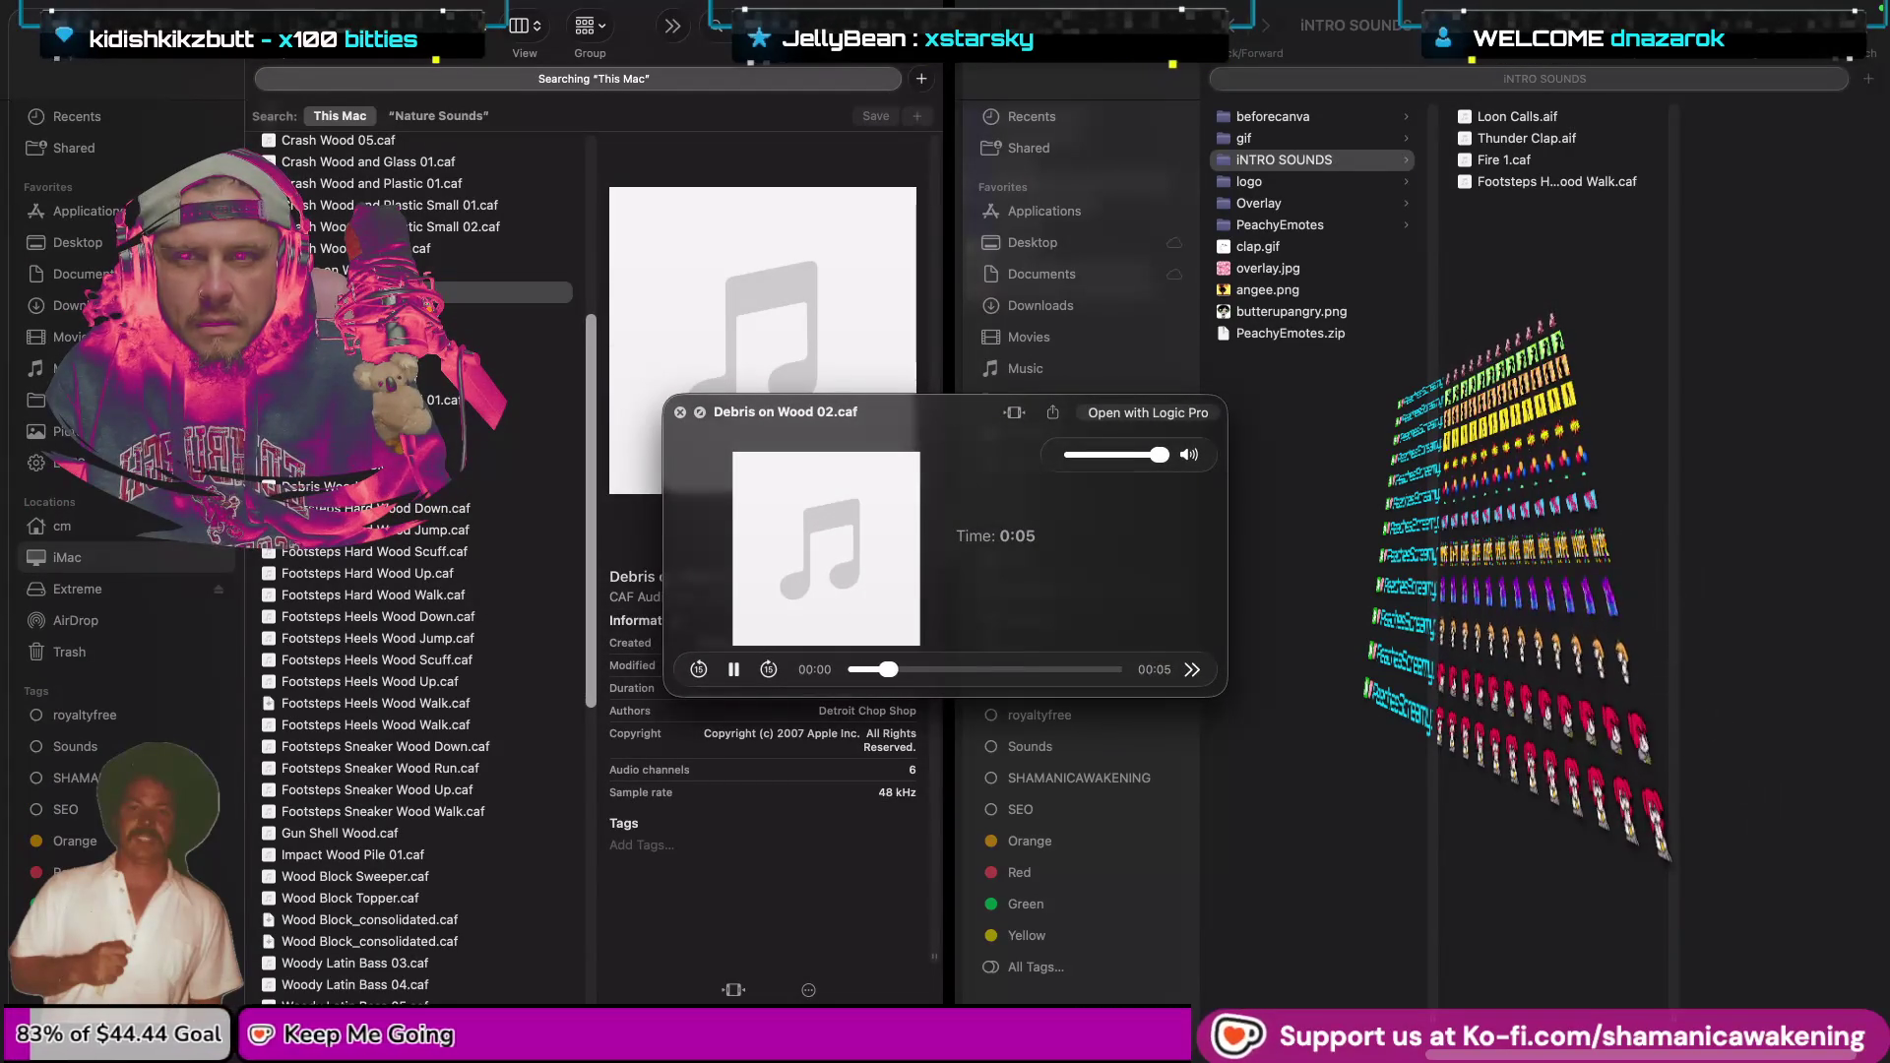
{"action": "key", "text": "space"}
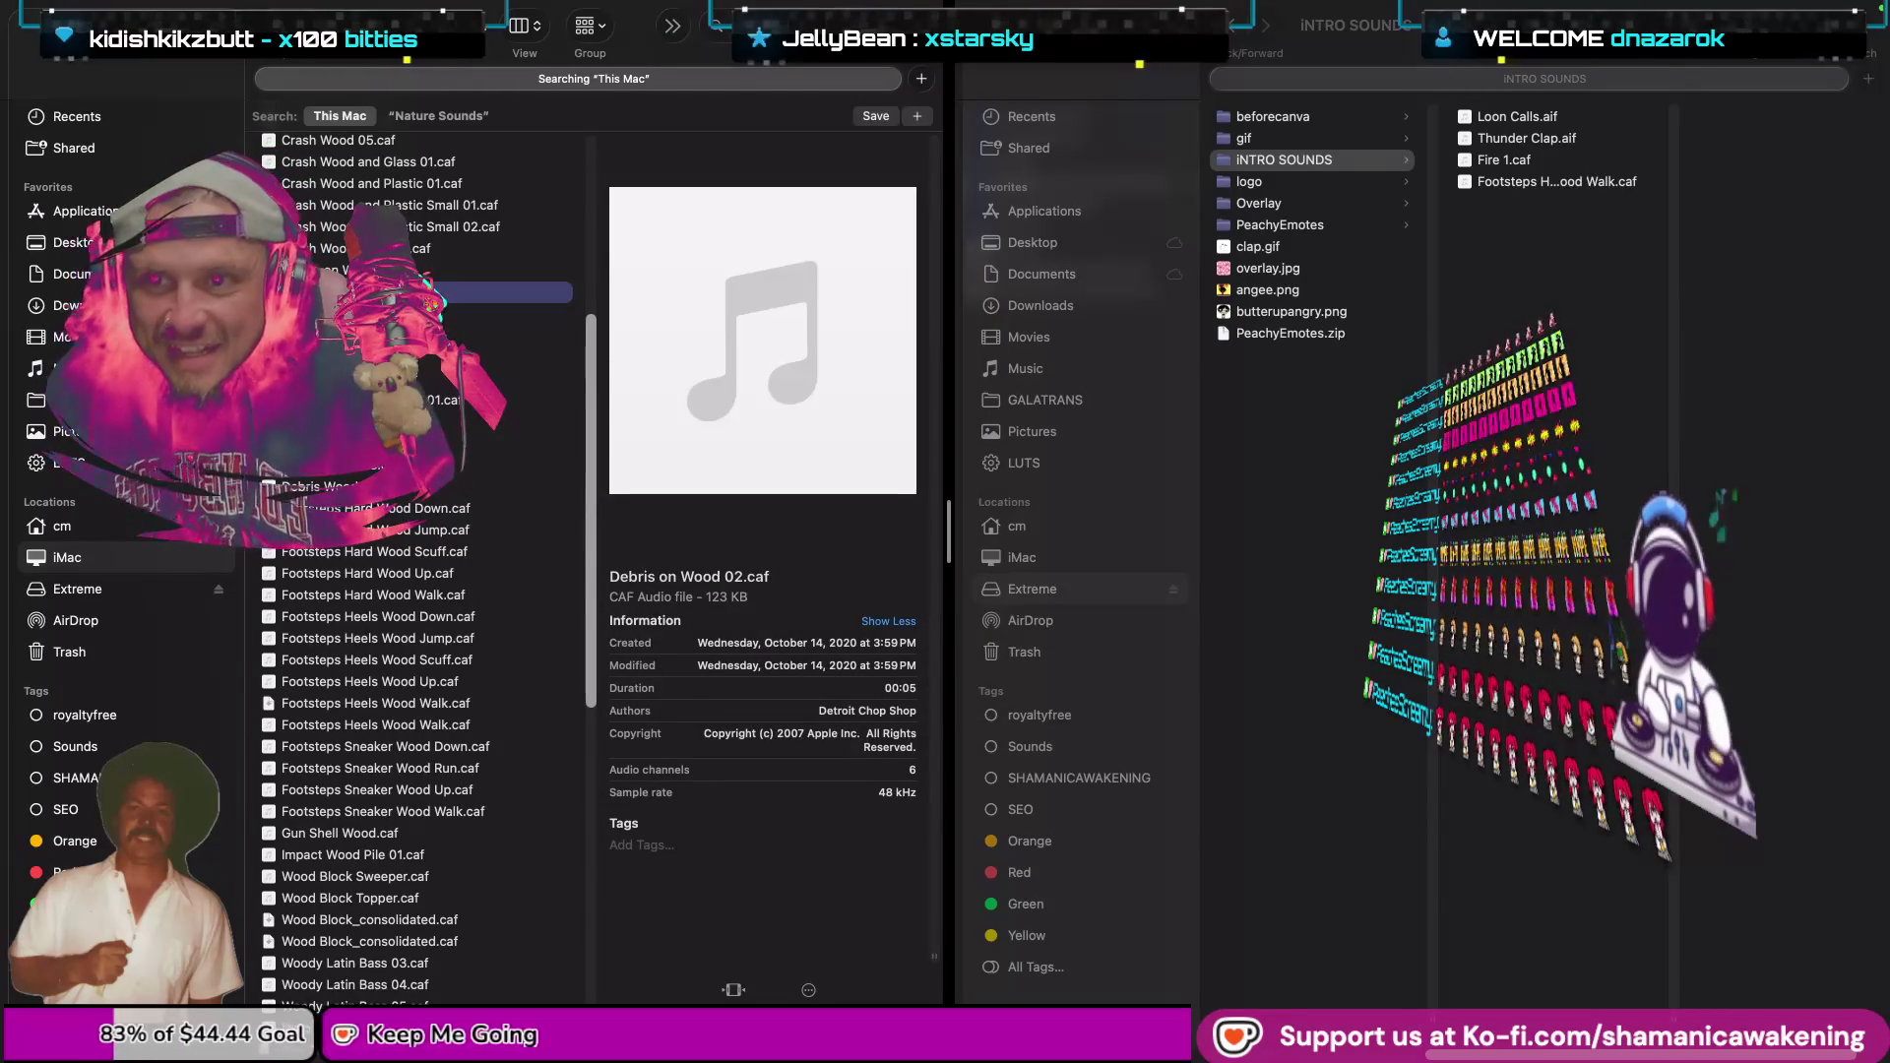
{"action": "key", "text": "space"}
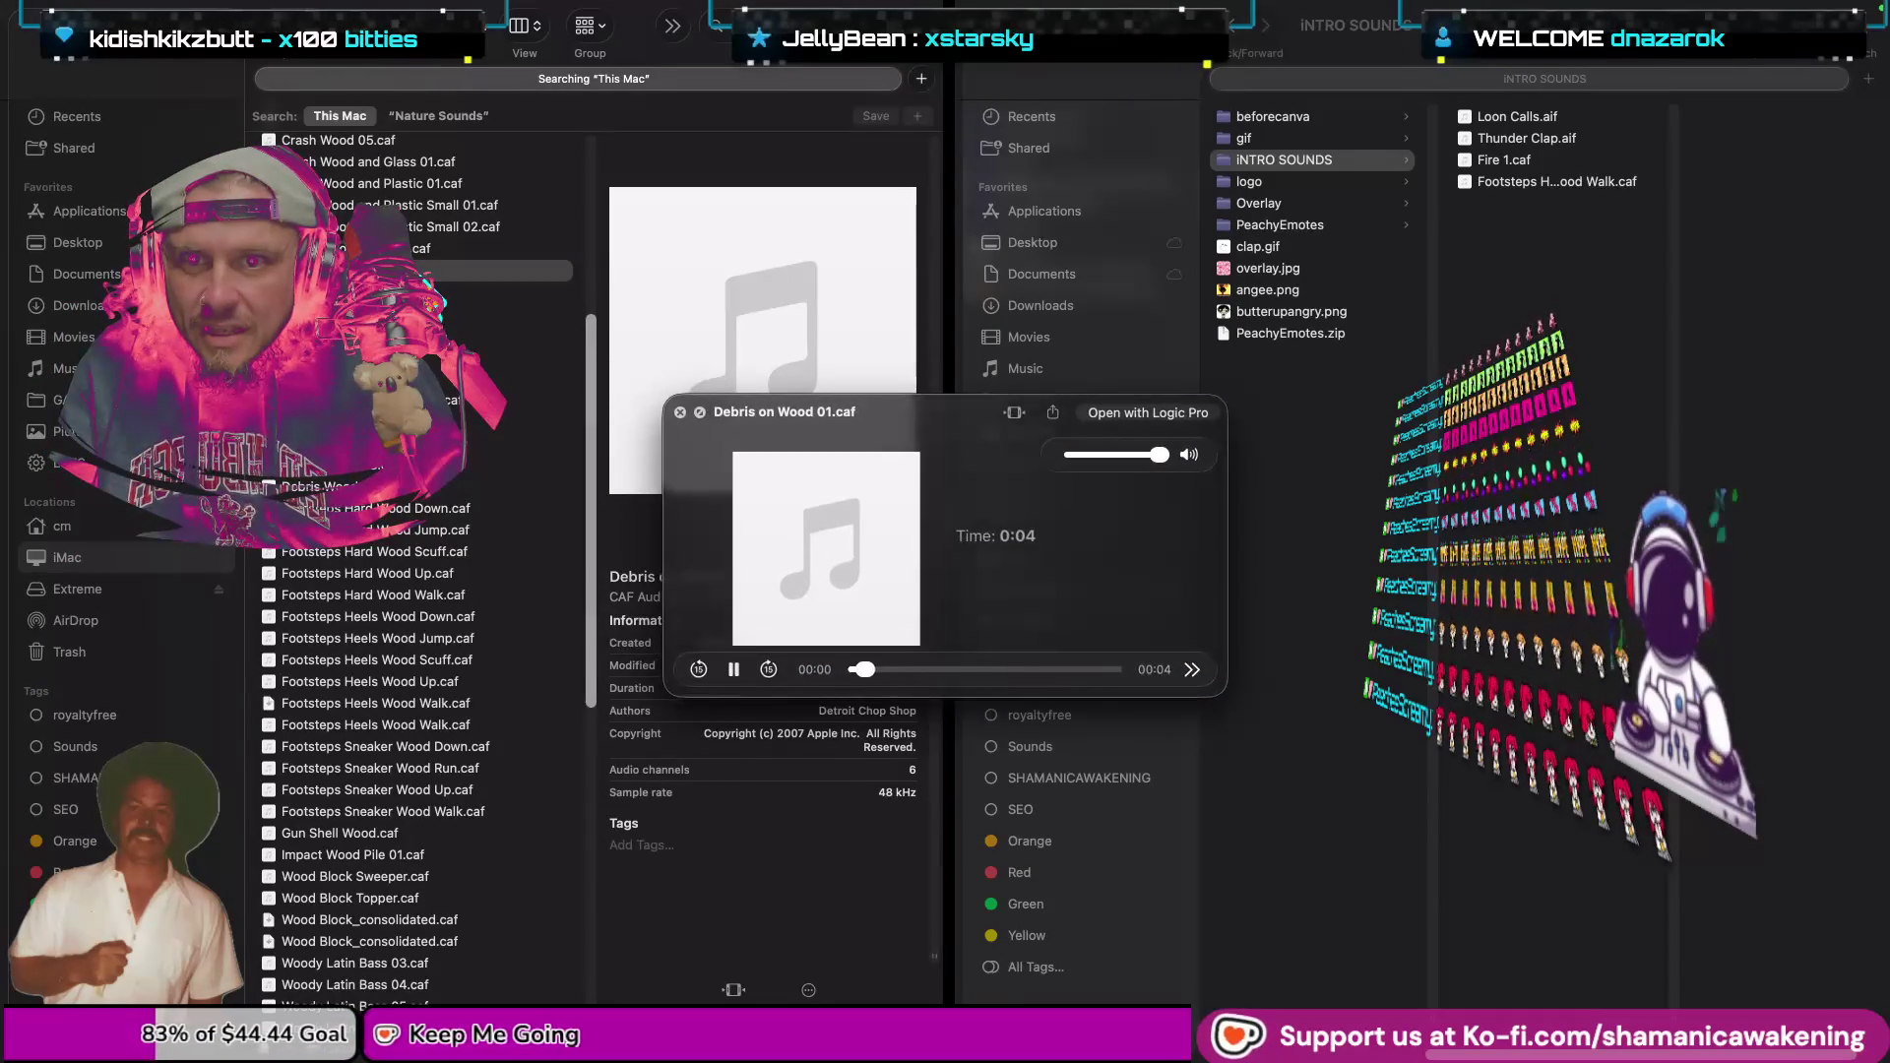
{"action": "key", "text": "space"}
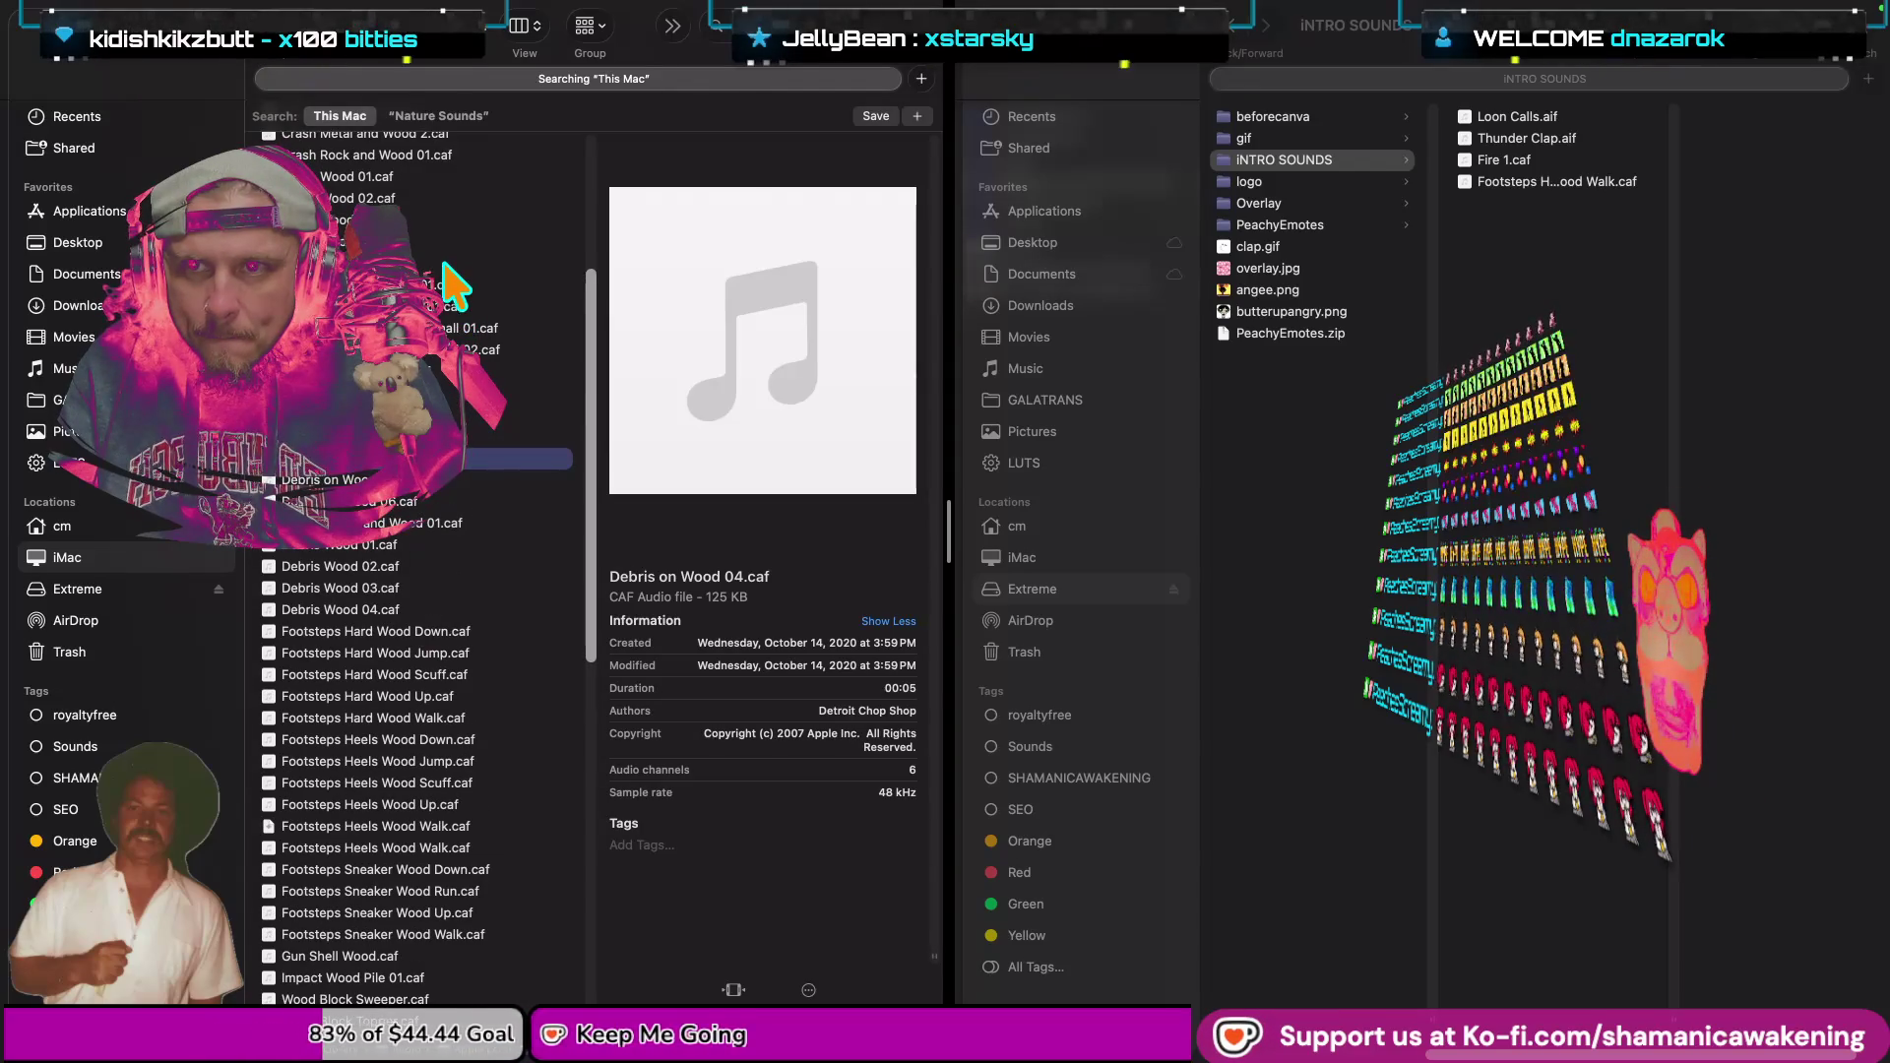
{"action": "scroll", "coordinate": [463, 313], "scroll_direction": "up", "scroll_amount": 3}
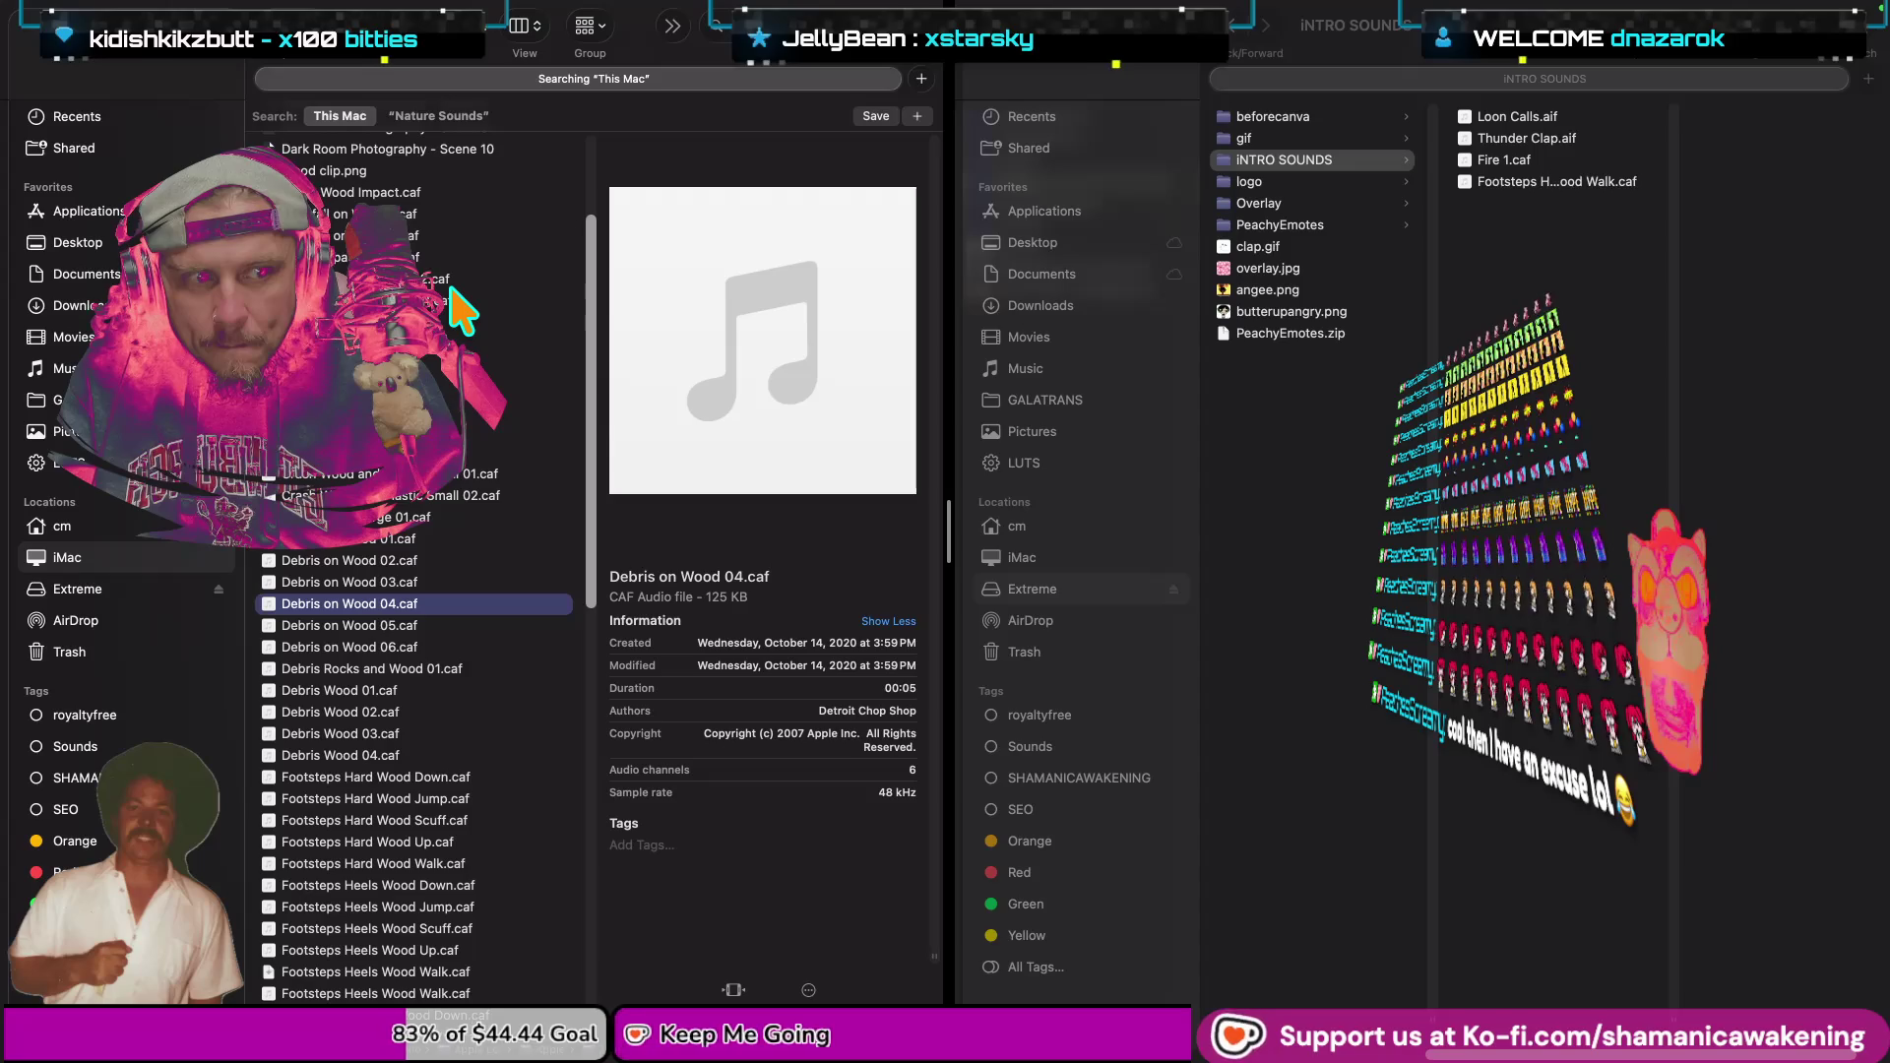
{"action": "scroll", "coordinate": [463, 313], "scroll_direction": "up", "scroll_amount": 5}
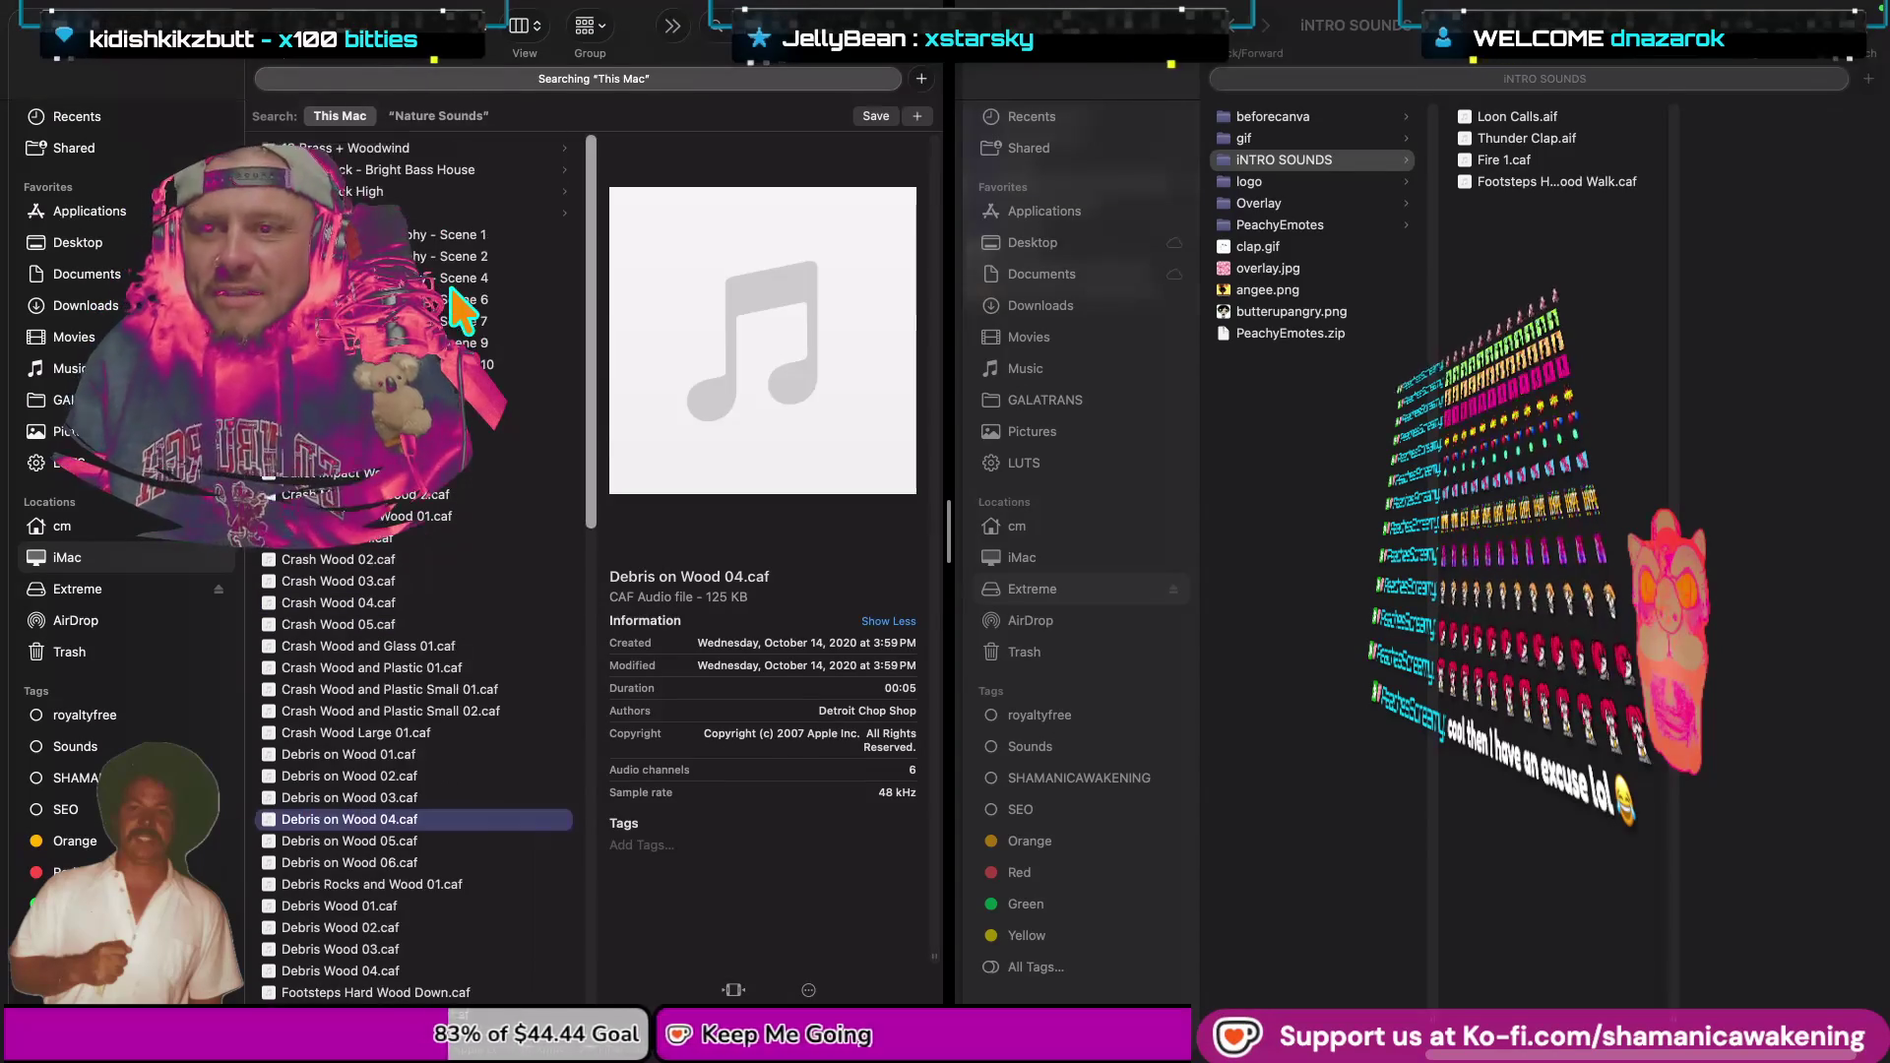
{"action": "left_click", "coordinate": [438, 387]}
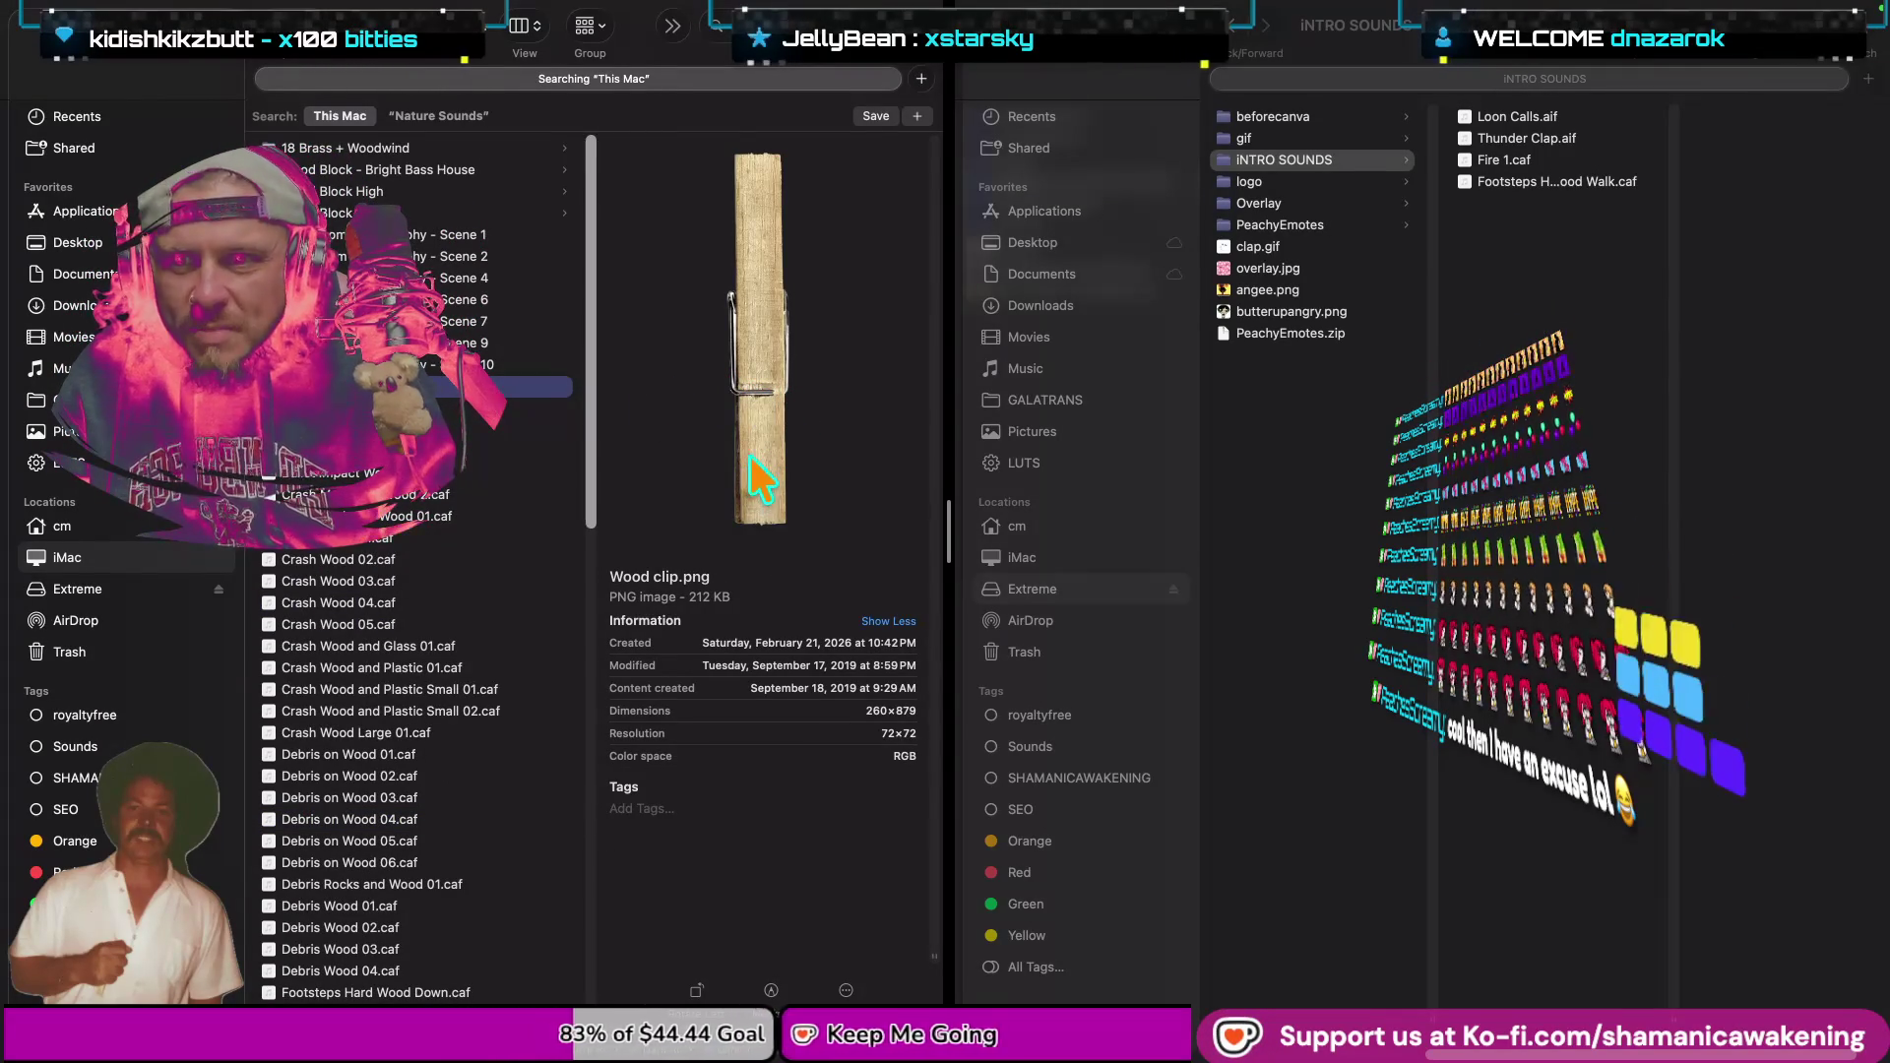
{"action": "key", "text": "space"}
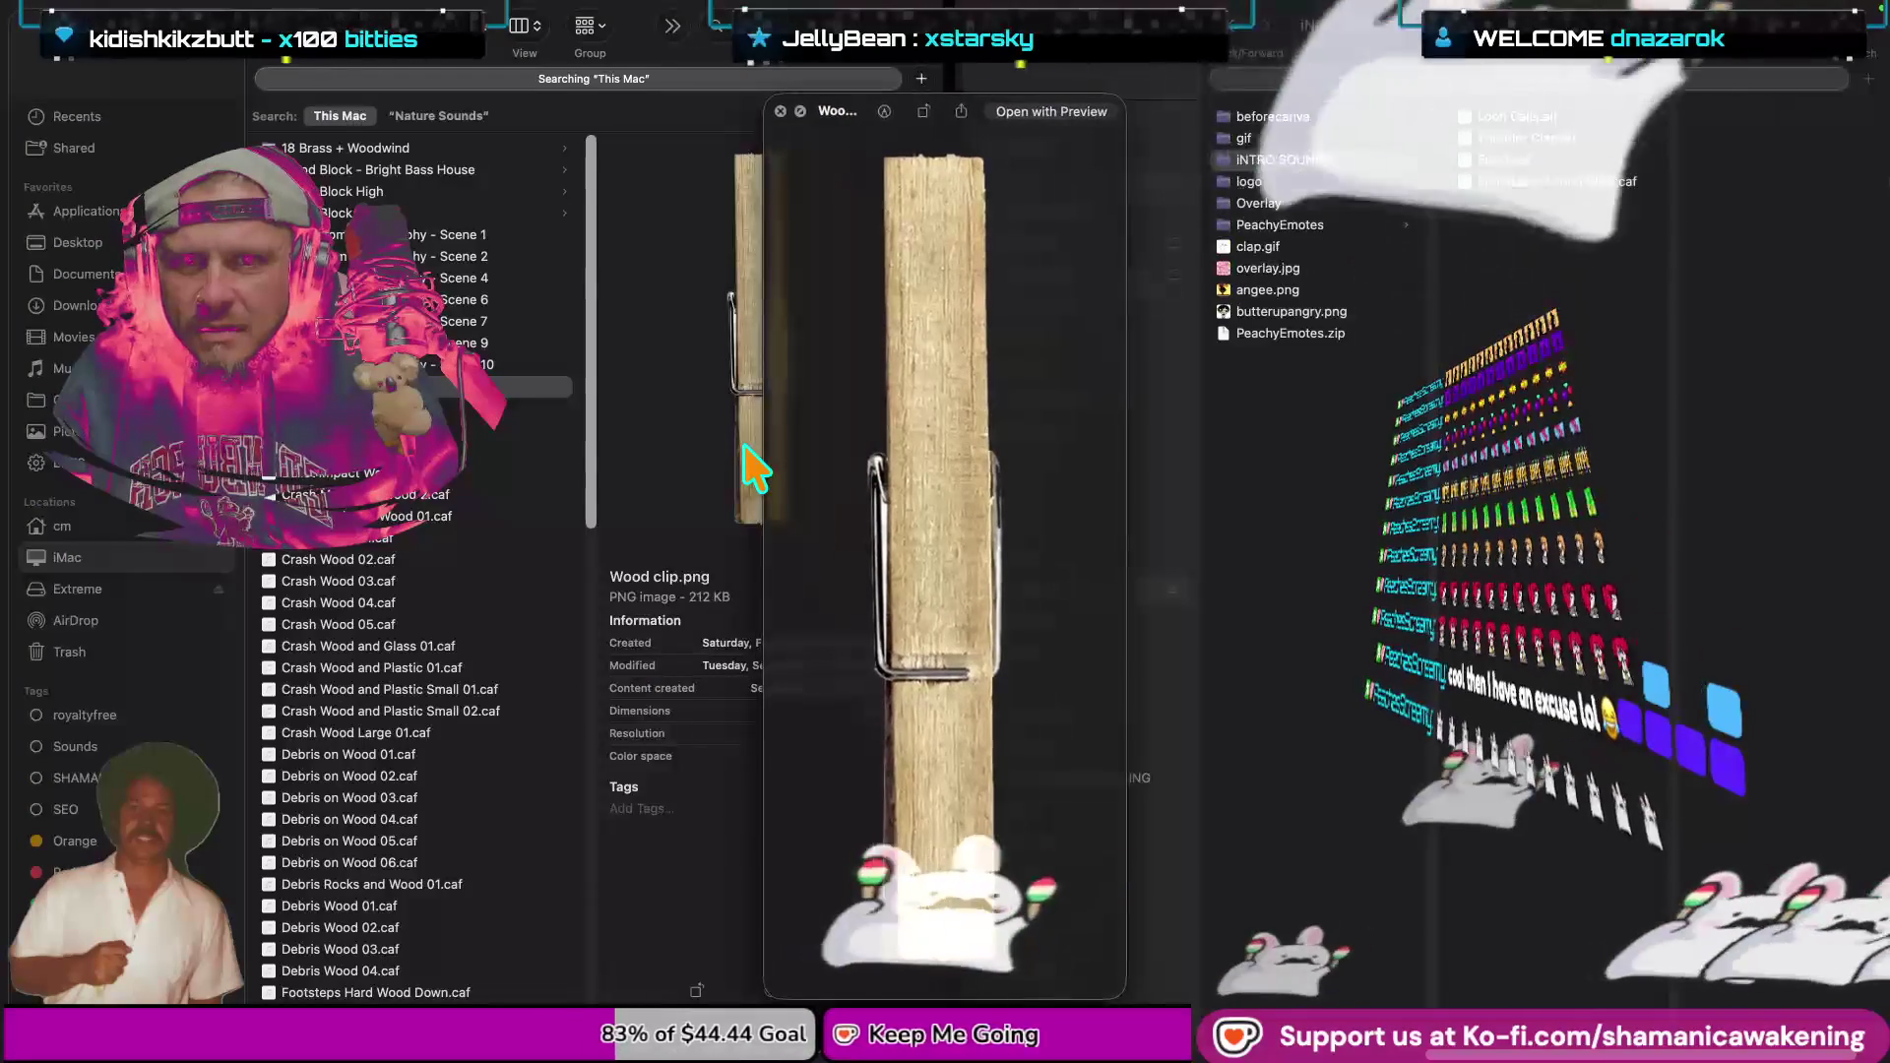
{"action": "key", "text": "space"}
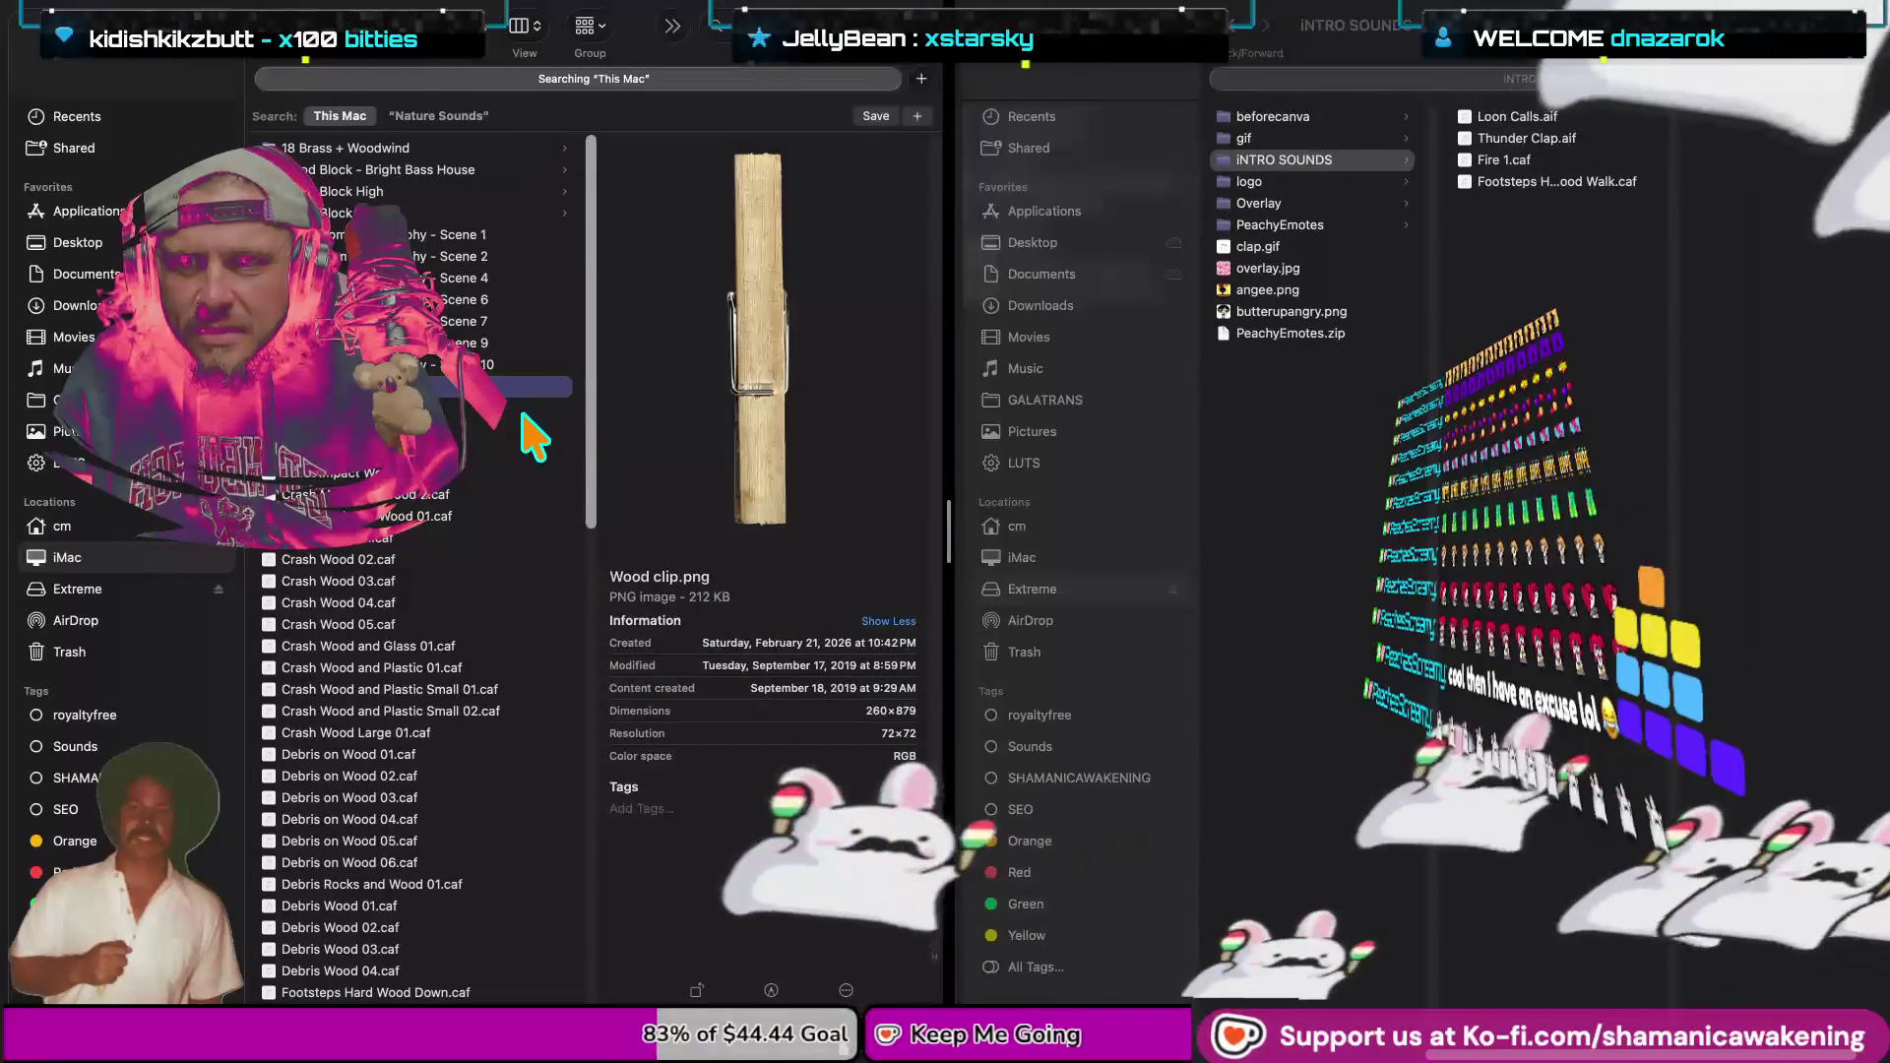
{"action": "left_click", "coordinate": [531, 431]}
{"action": "key", "text": "space"}
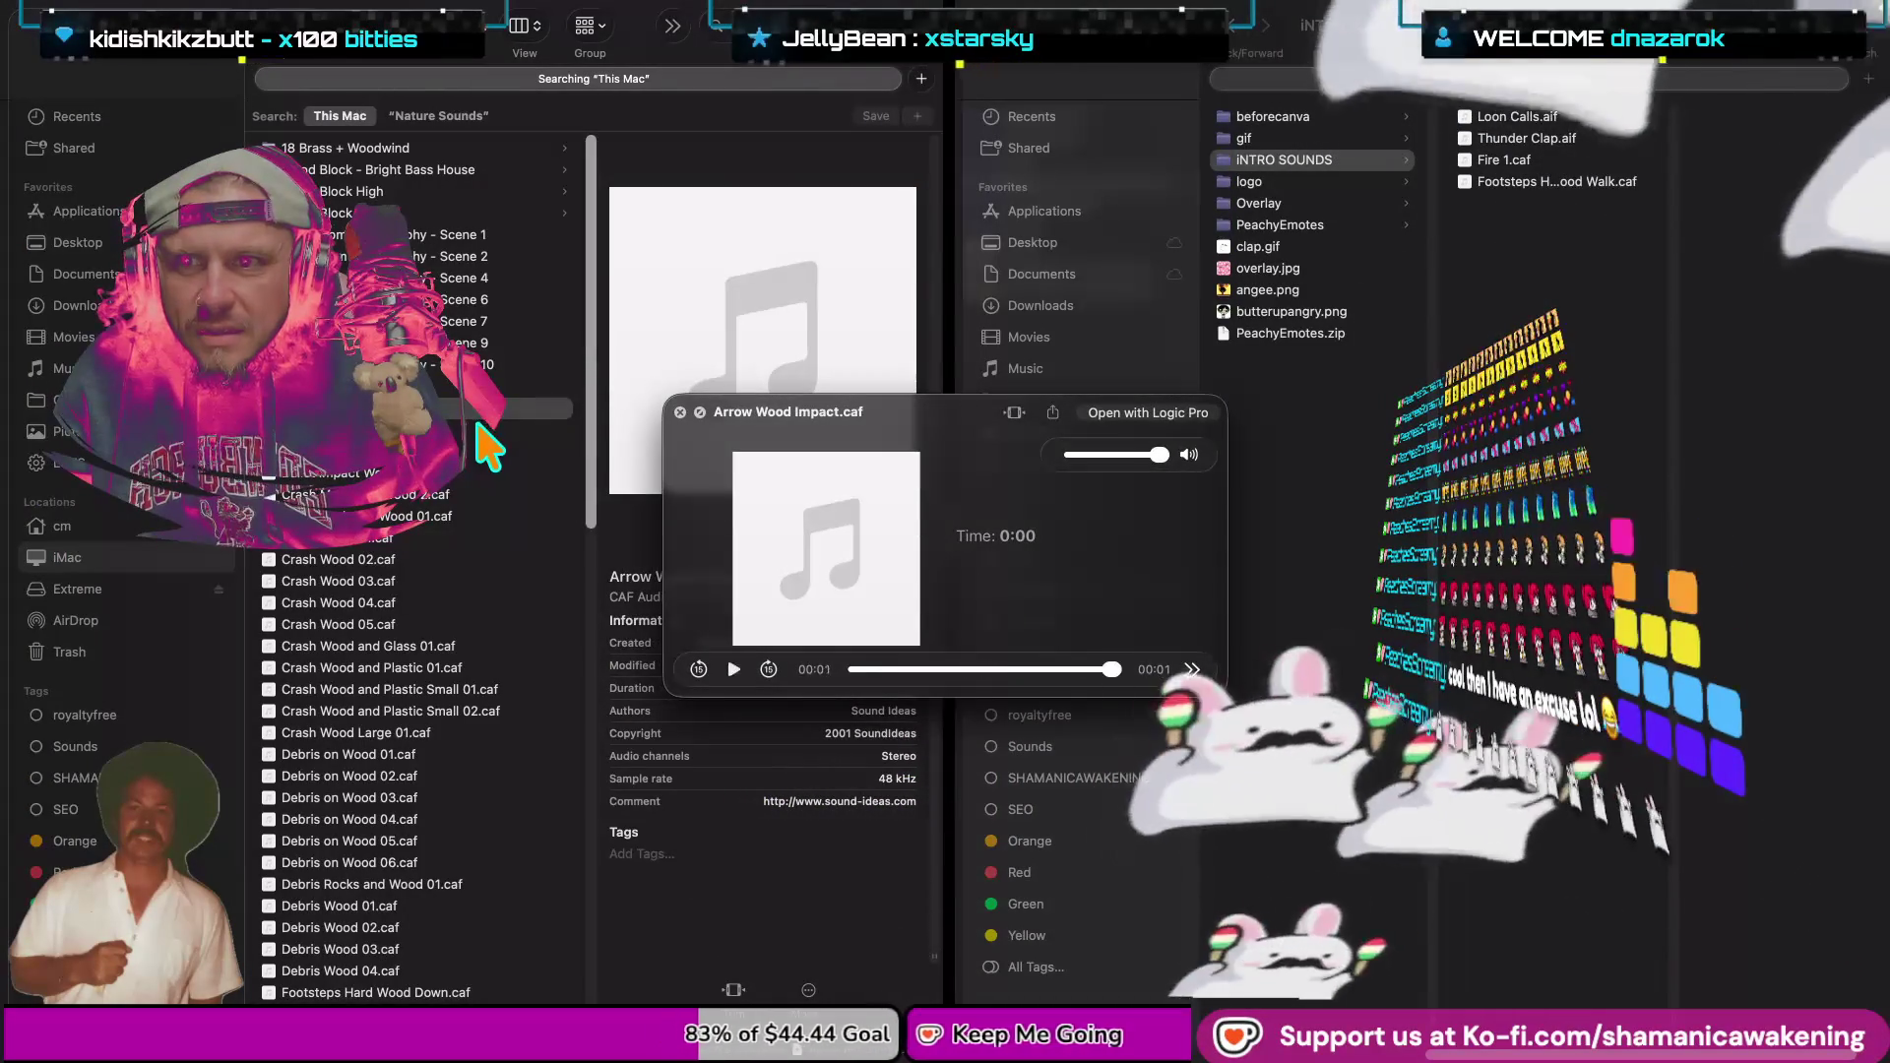
{"action": "key", "text": "space"}
{"action": "left_click", "coordinate": [479, 430]}
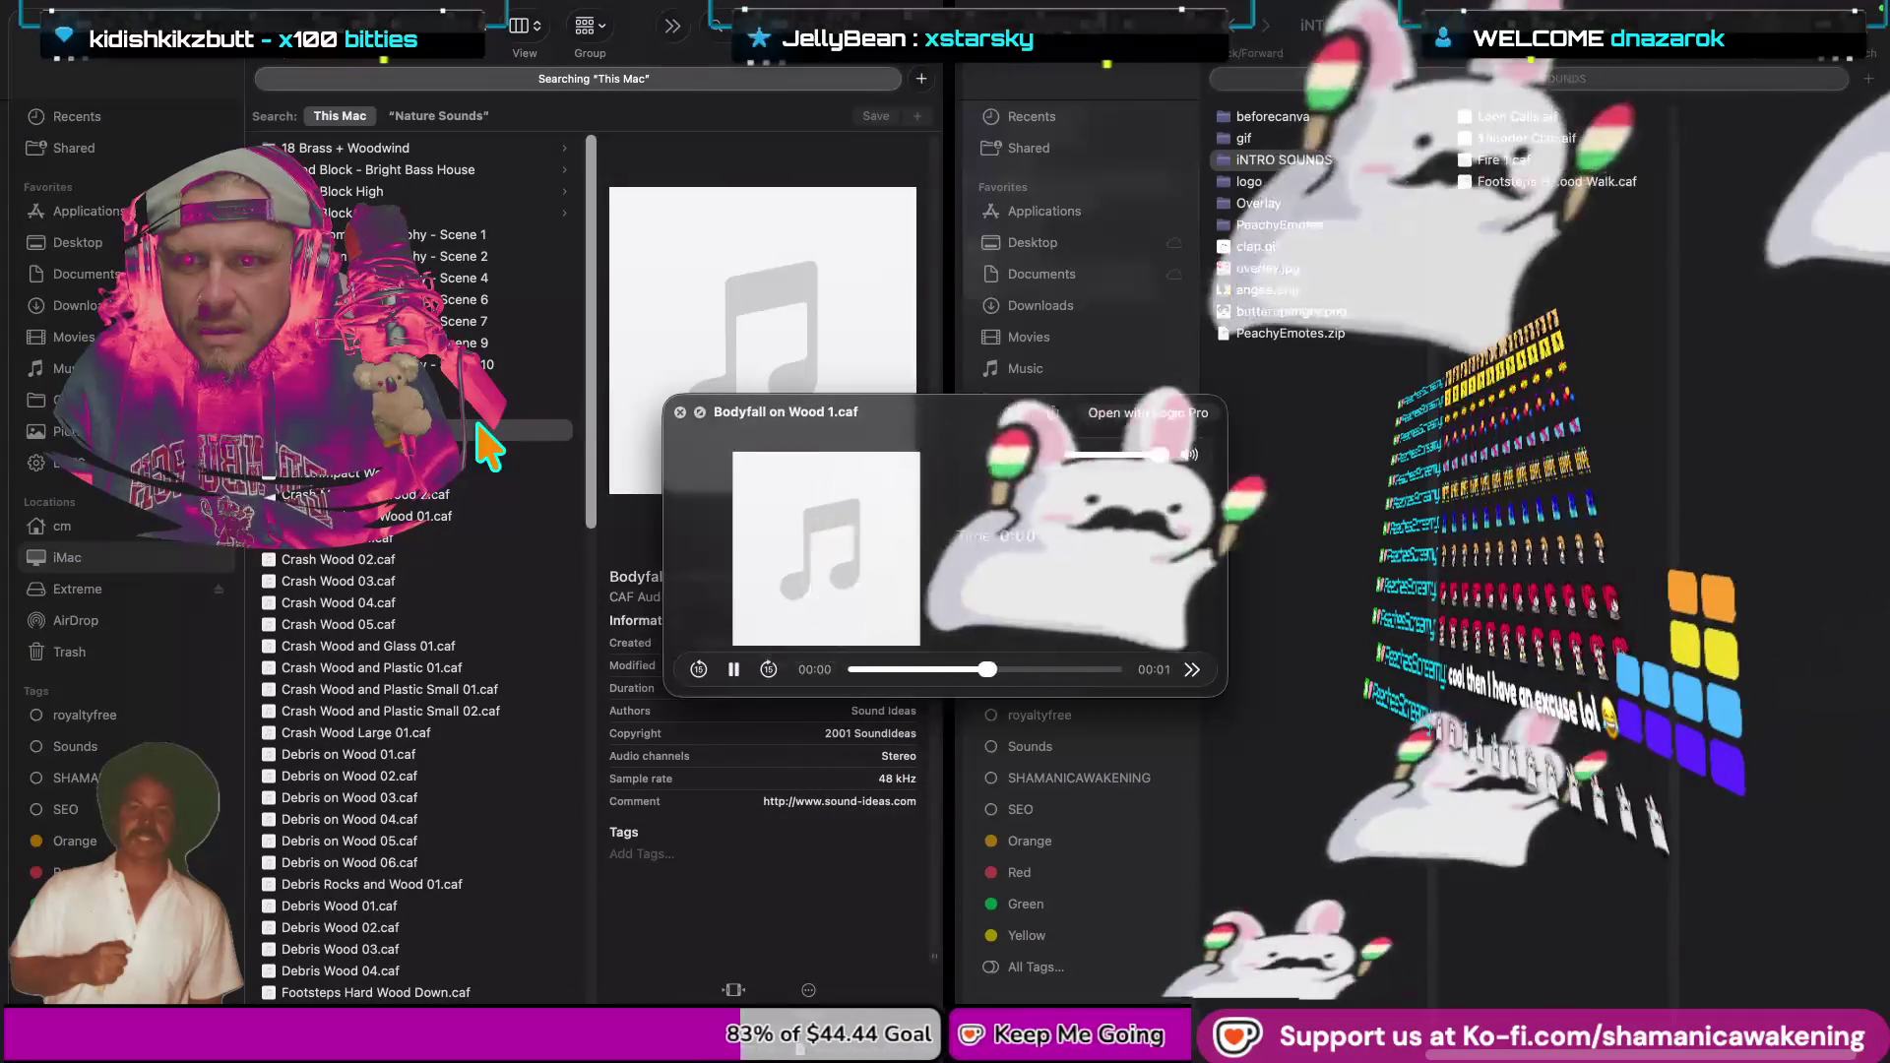
{"action": "key", "text": "space"}
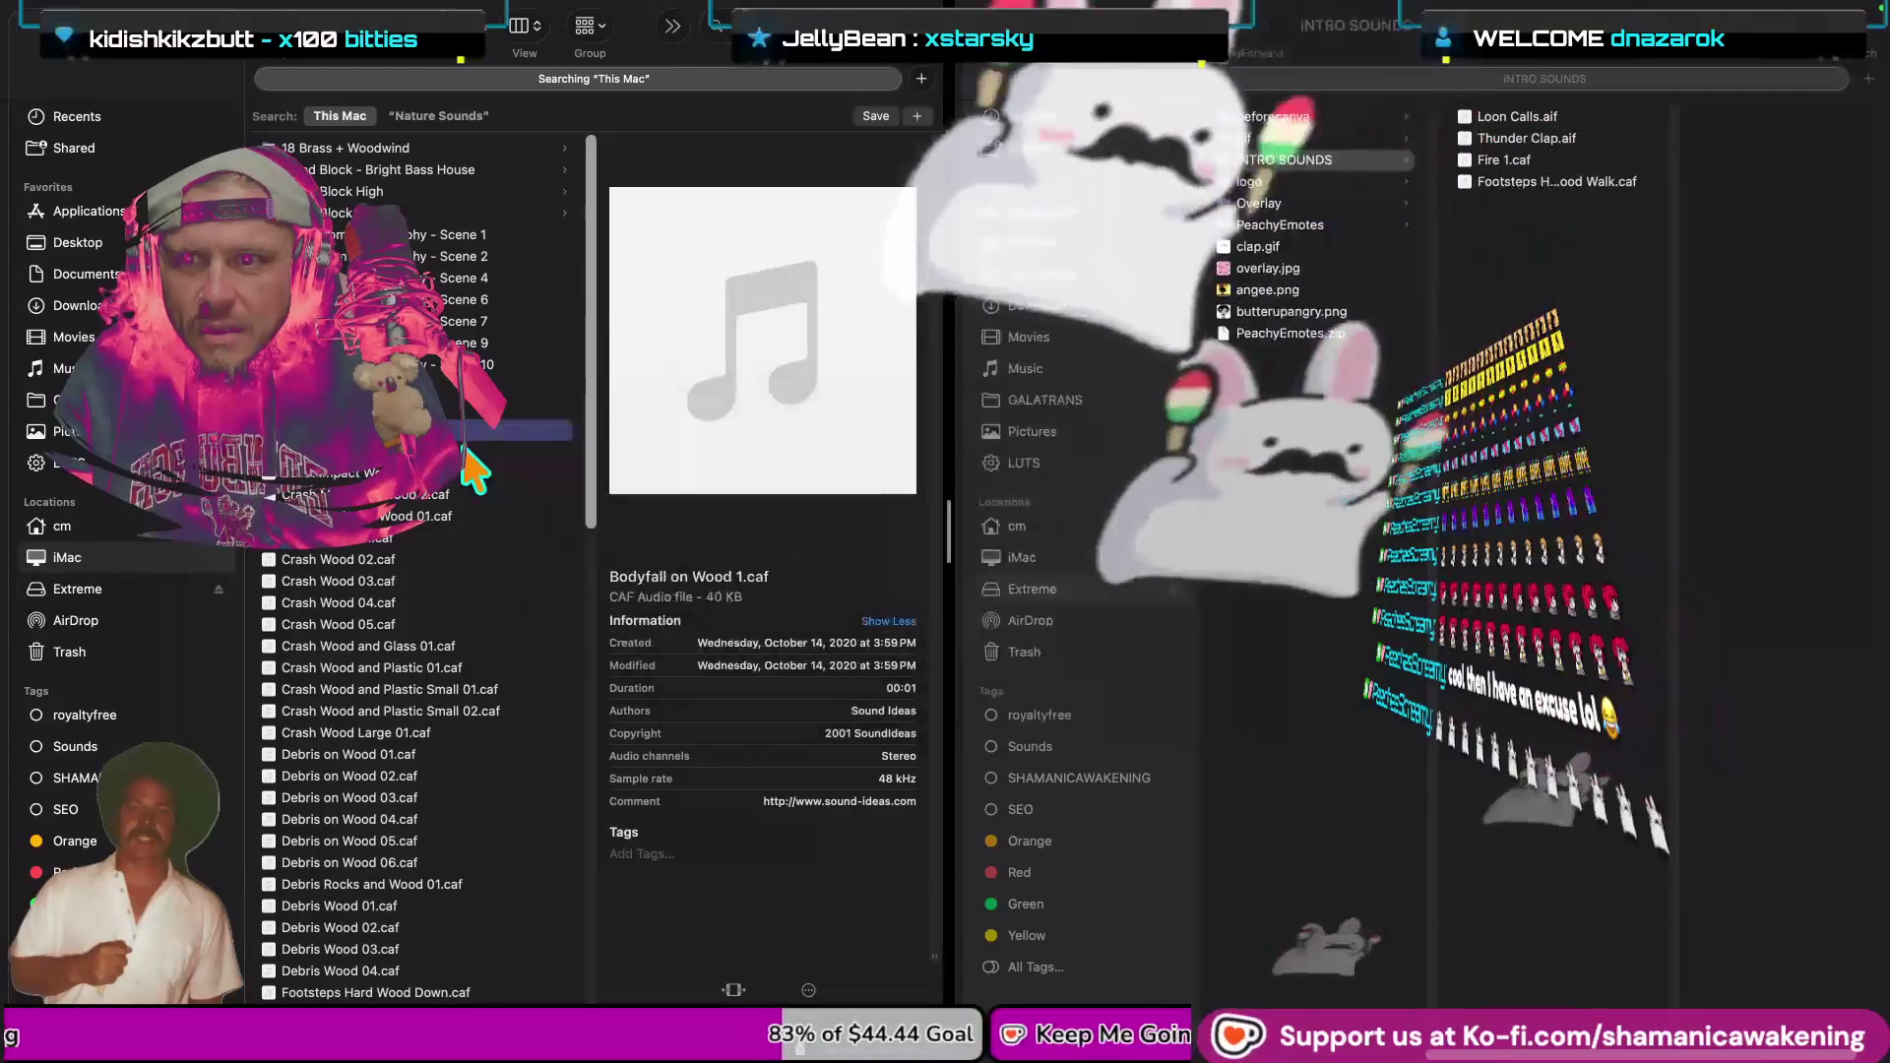
{"action": "key", "text": "space"}
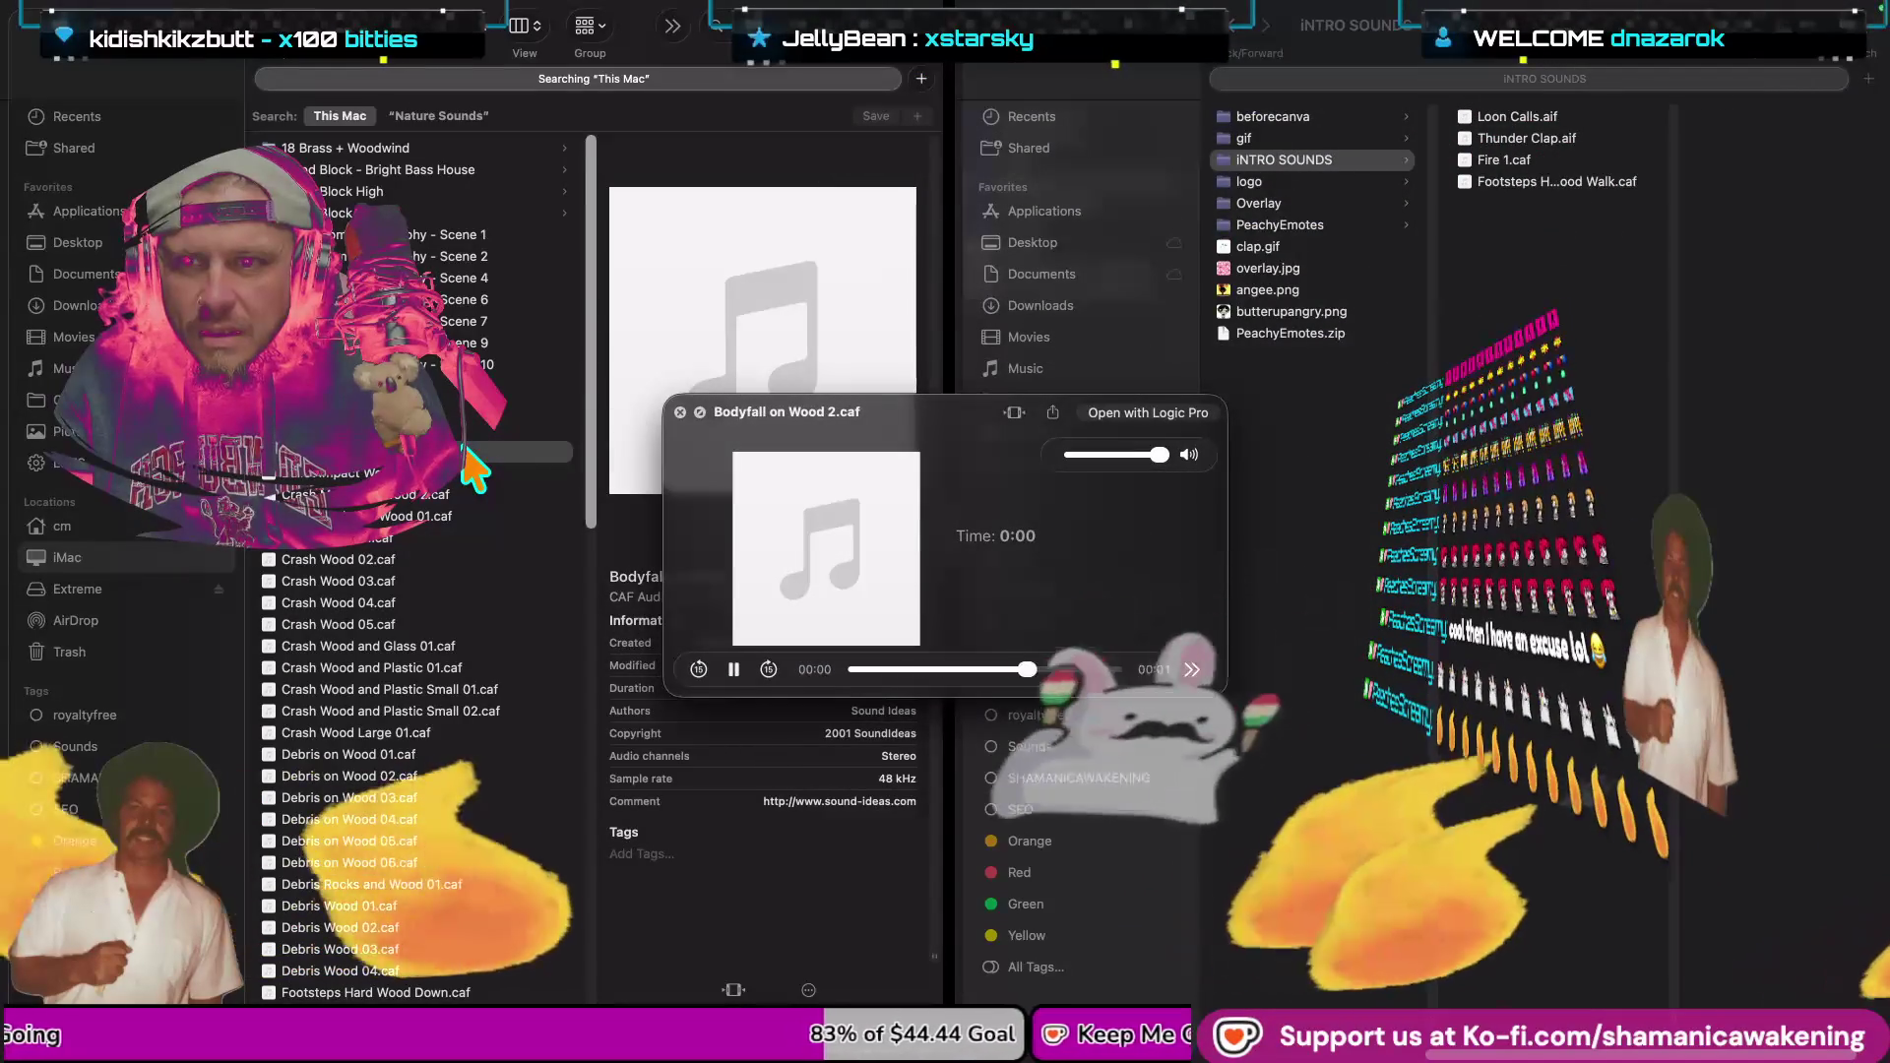
{"action": "key", "text": "space"}
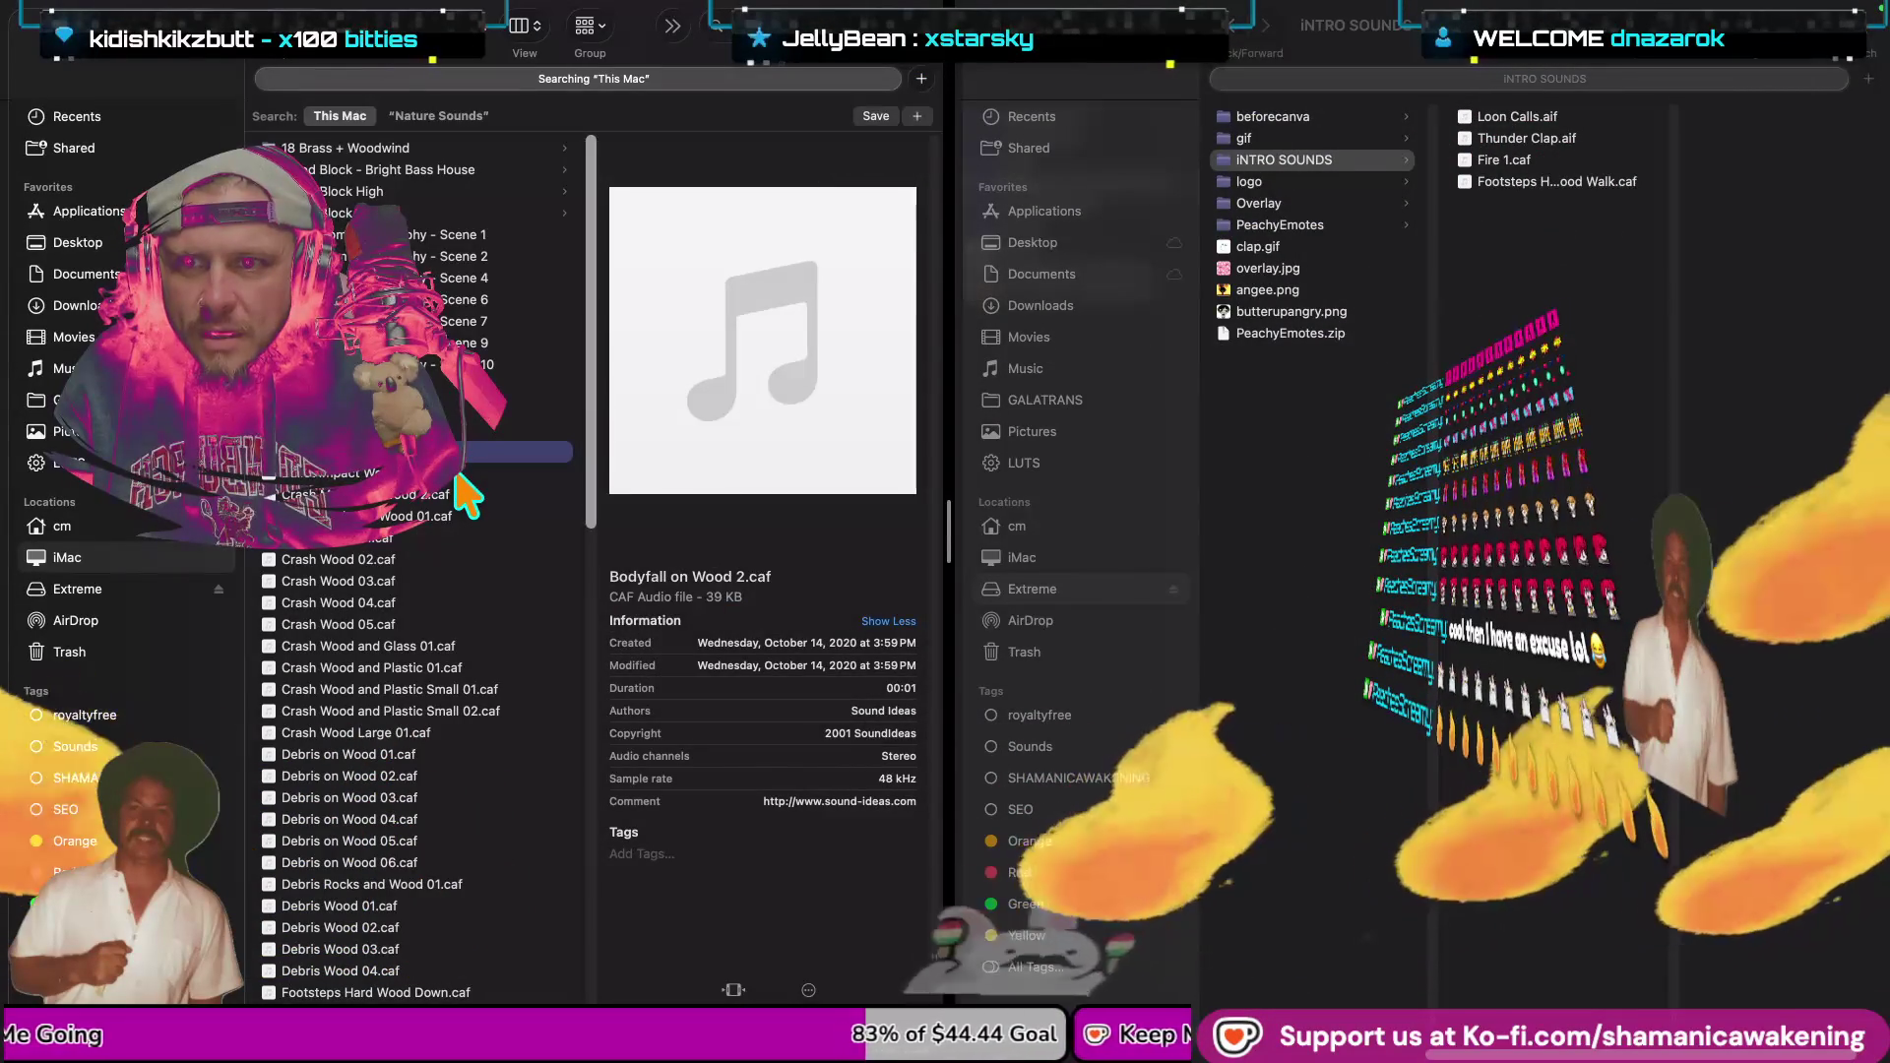
{"action": "left_click", "coordinate": [484, 419]}
{"action": "key", "text": "space"}
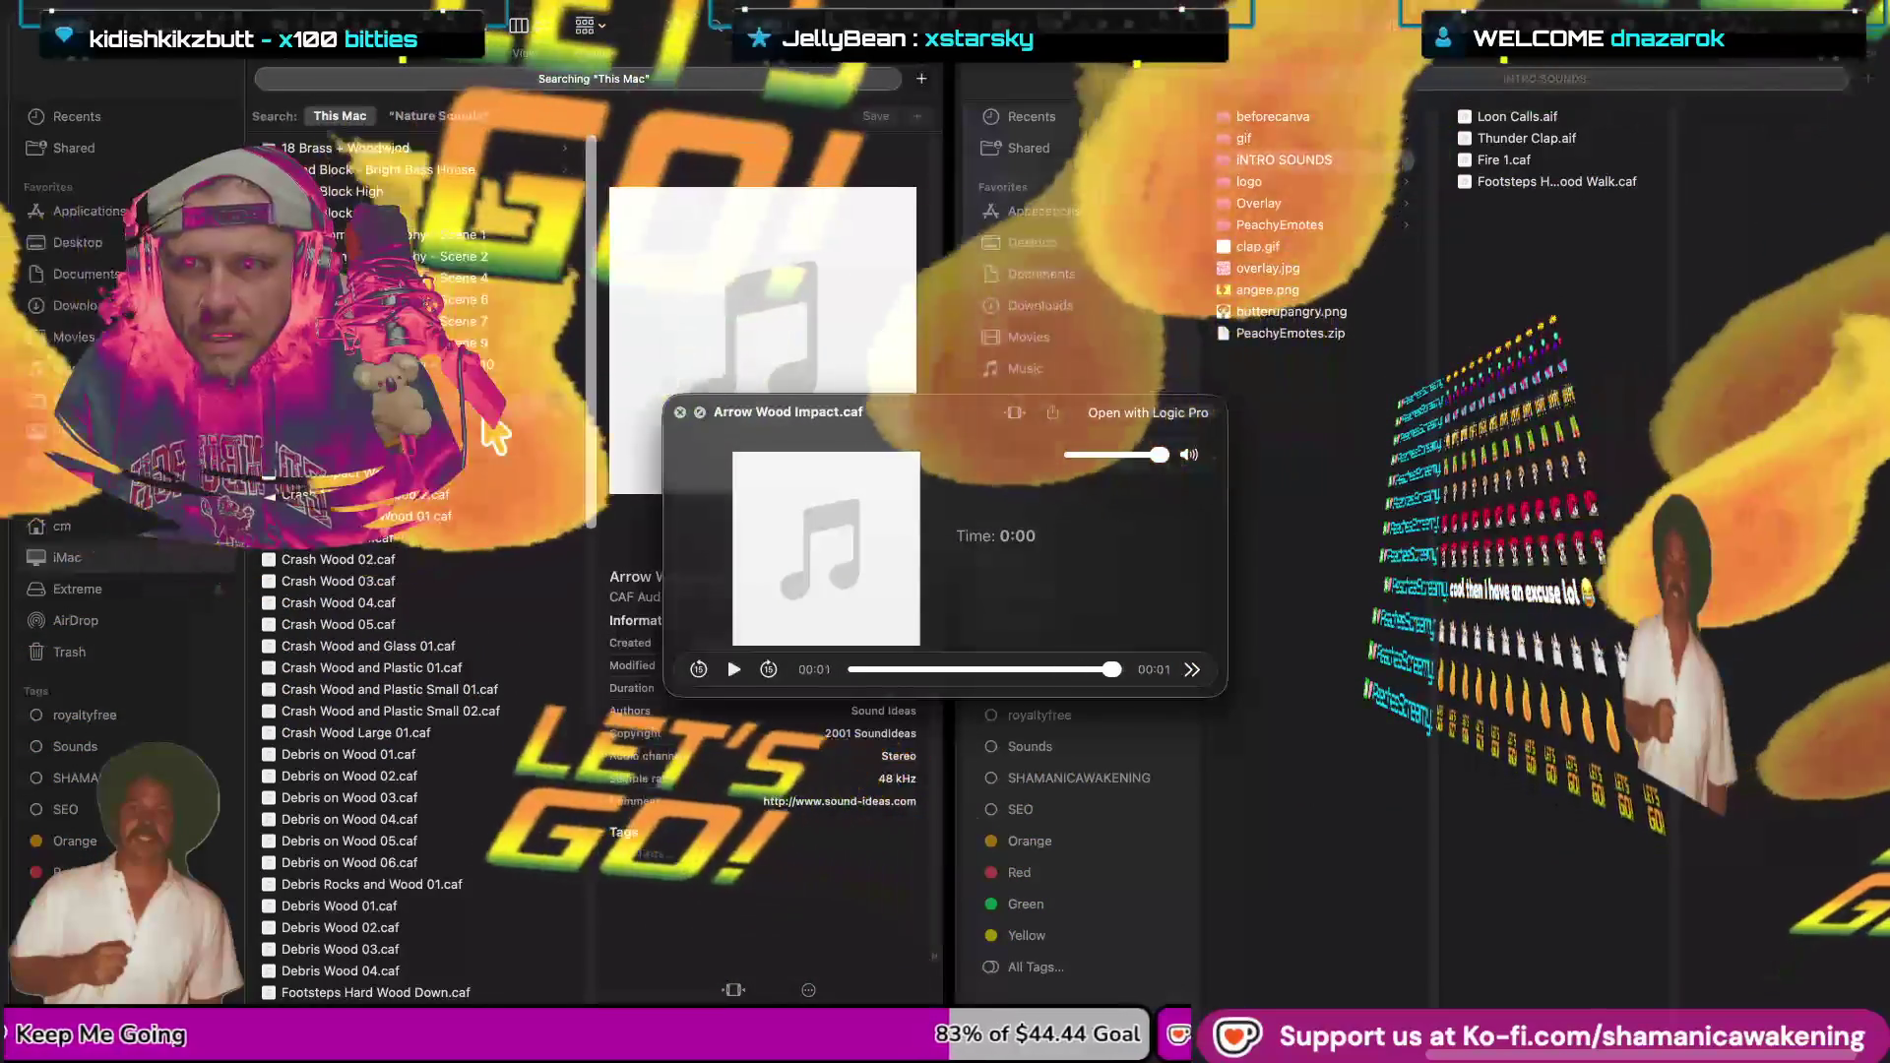
{"action": "key", "text": "space"}
{"action": "left_click", "coordinate": [476, 430]}
{"action": "key", "text": "space"}
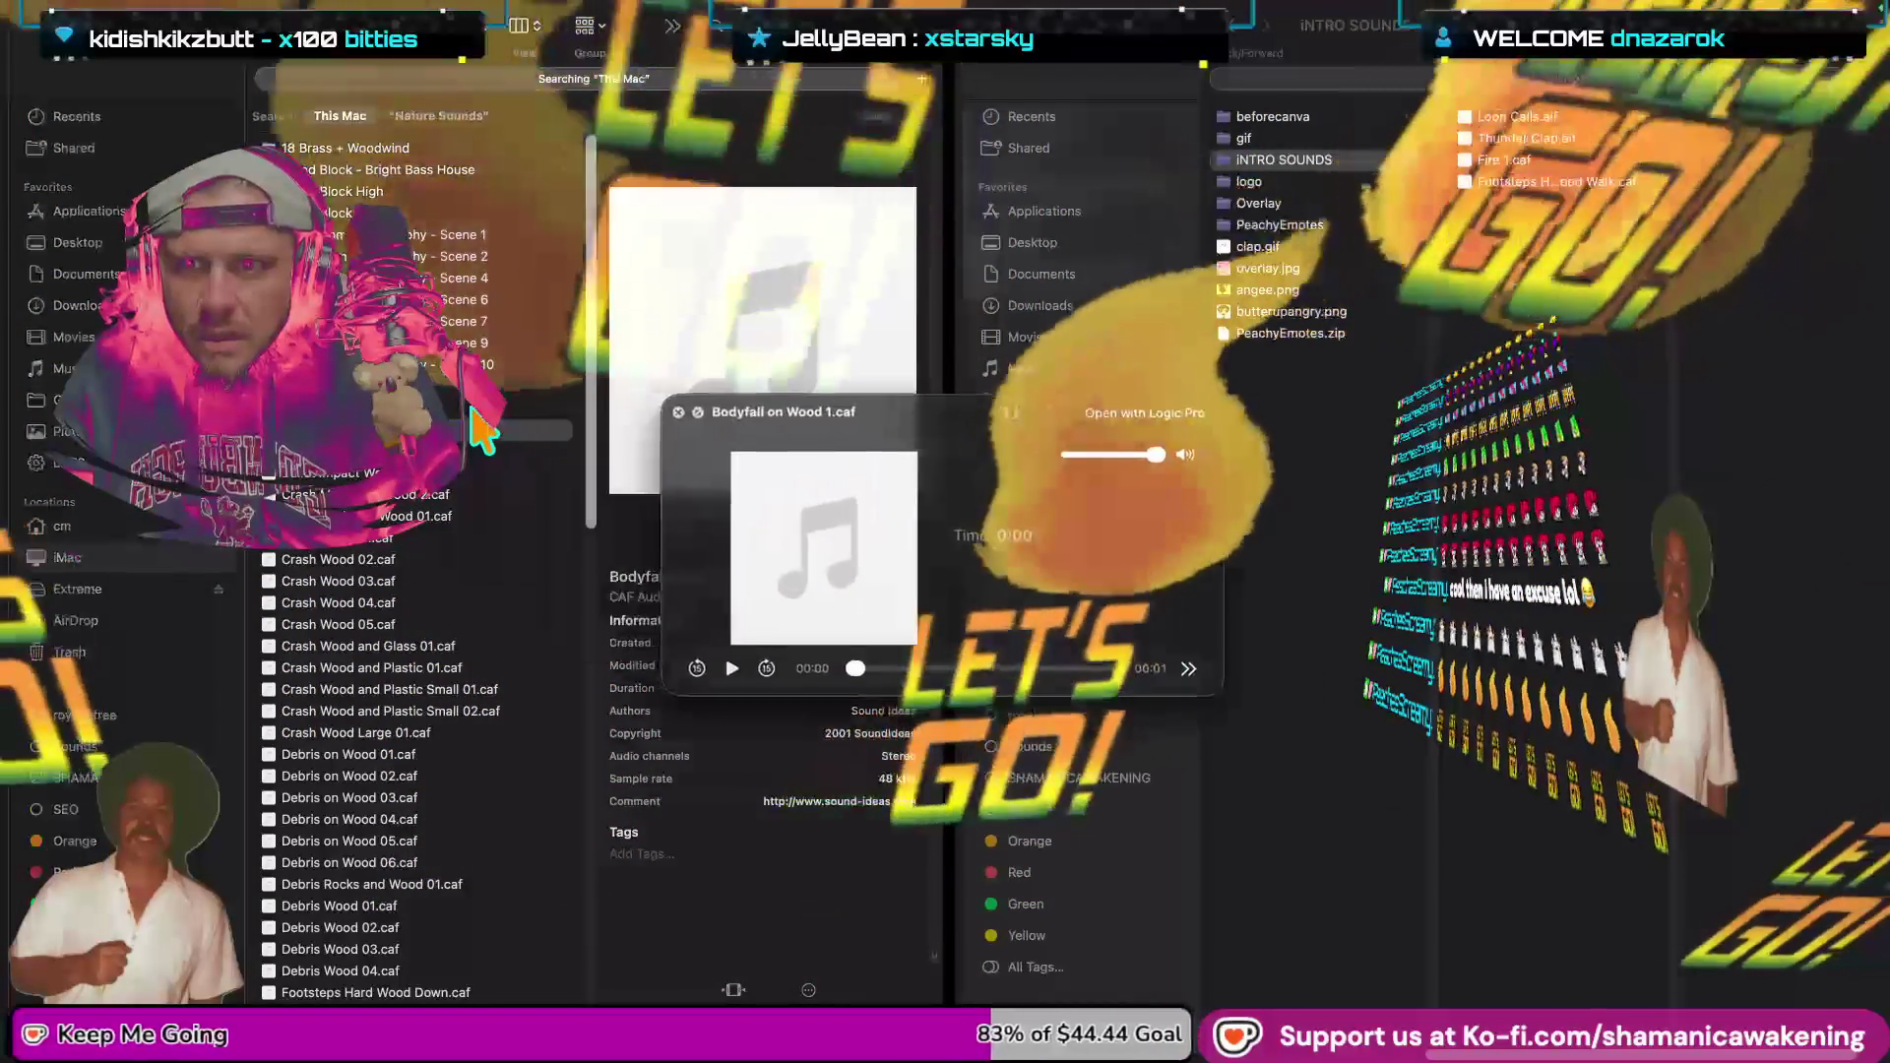
{"action": "key", "text": "space"}
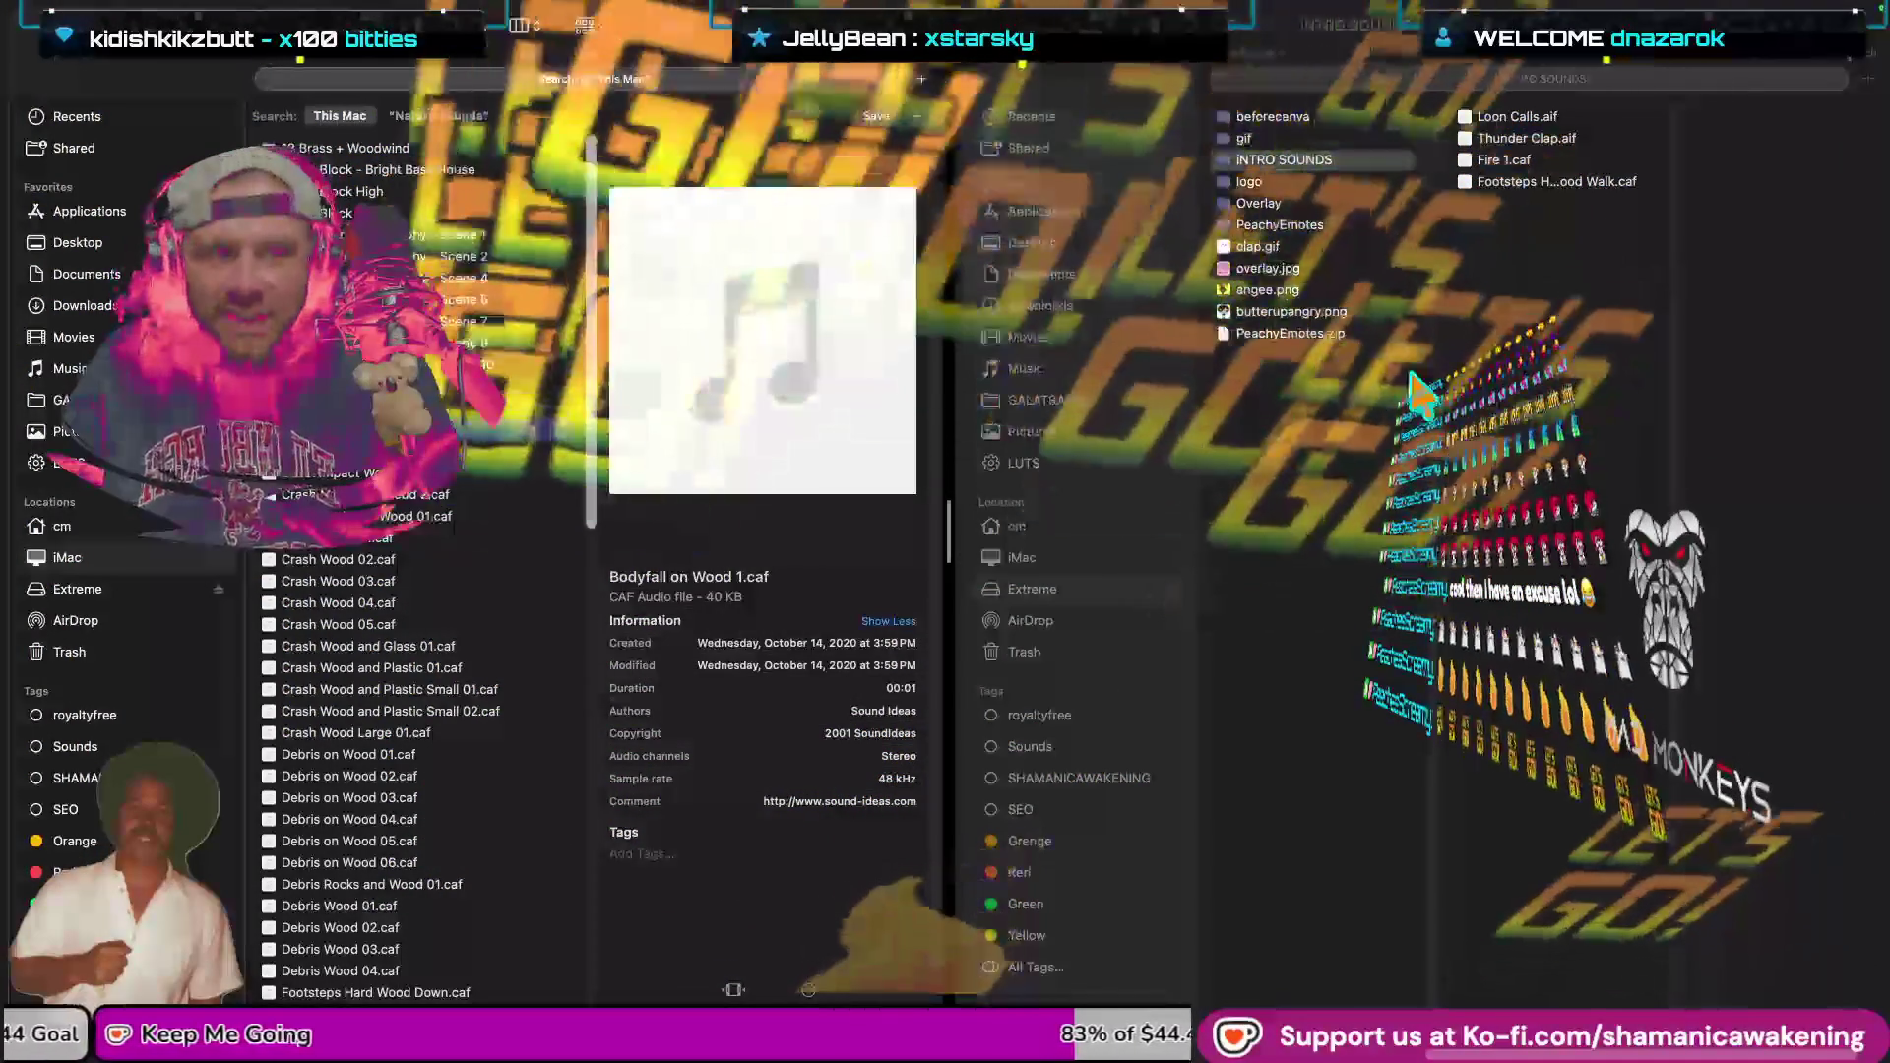
{"action": "scroll", "coordinate": [492, 620], "scroll_direction": "down", "scroll_amount": 1}
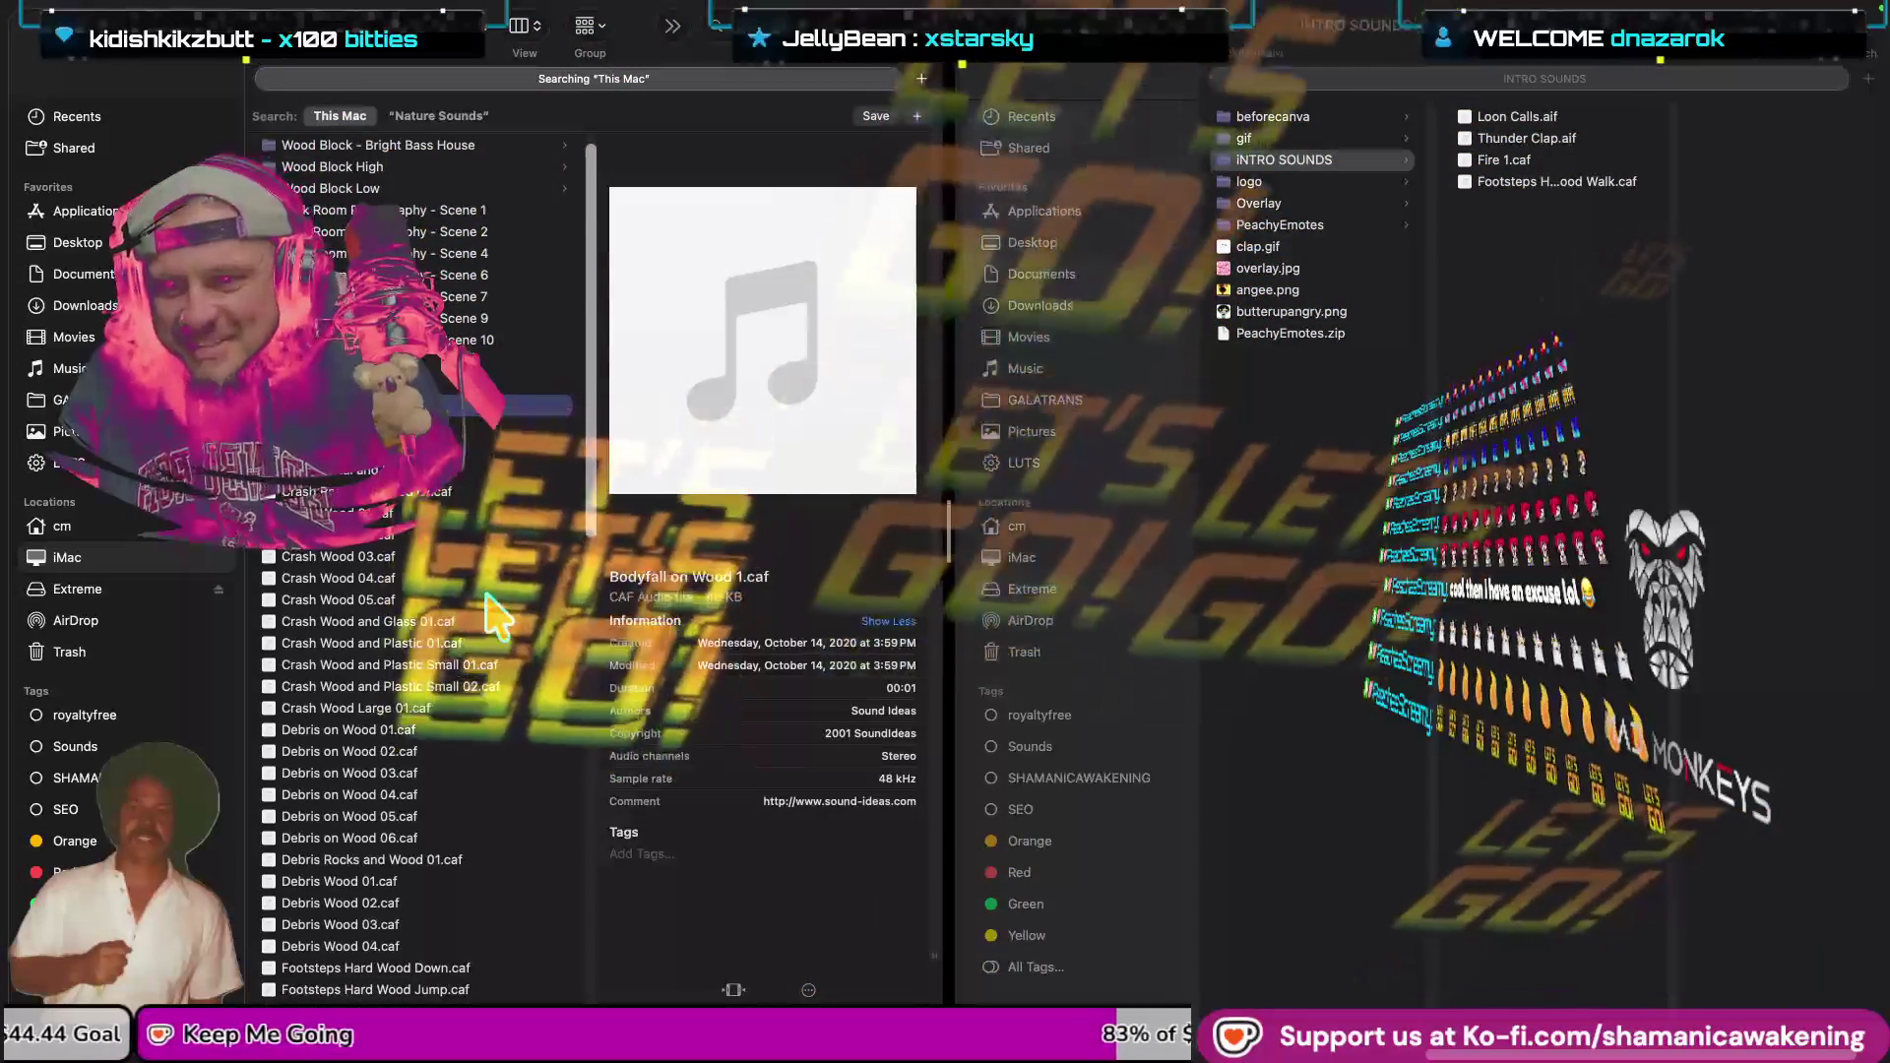
{"action": "scroll", "coordinate": [492, 615], "scroll_direction": "down", "scroll_amount": 5}
{"action": "scroll", "coordinate": [492, 615], "scroll_direction": "down", "scroll_amount": 5}
{"action": "scroll", "coordinate": [492, 615], "scroll_direction": "down", "scroll_amount": 5}
{"action": "scroll", "coordinate": [492, 615], "scroll_direction": "down", "scroll_amount": 5}
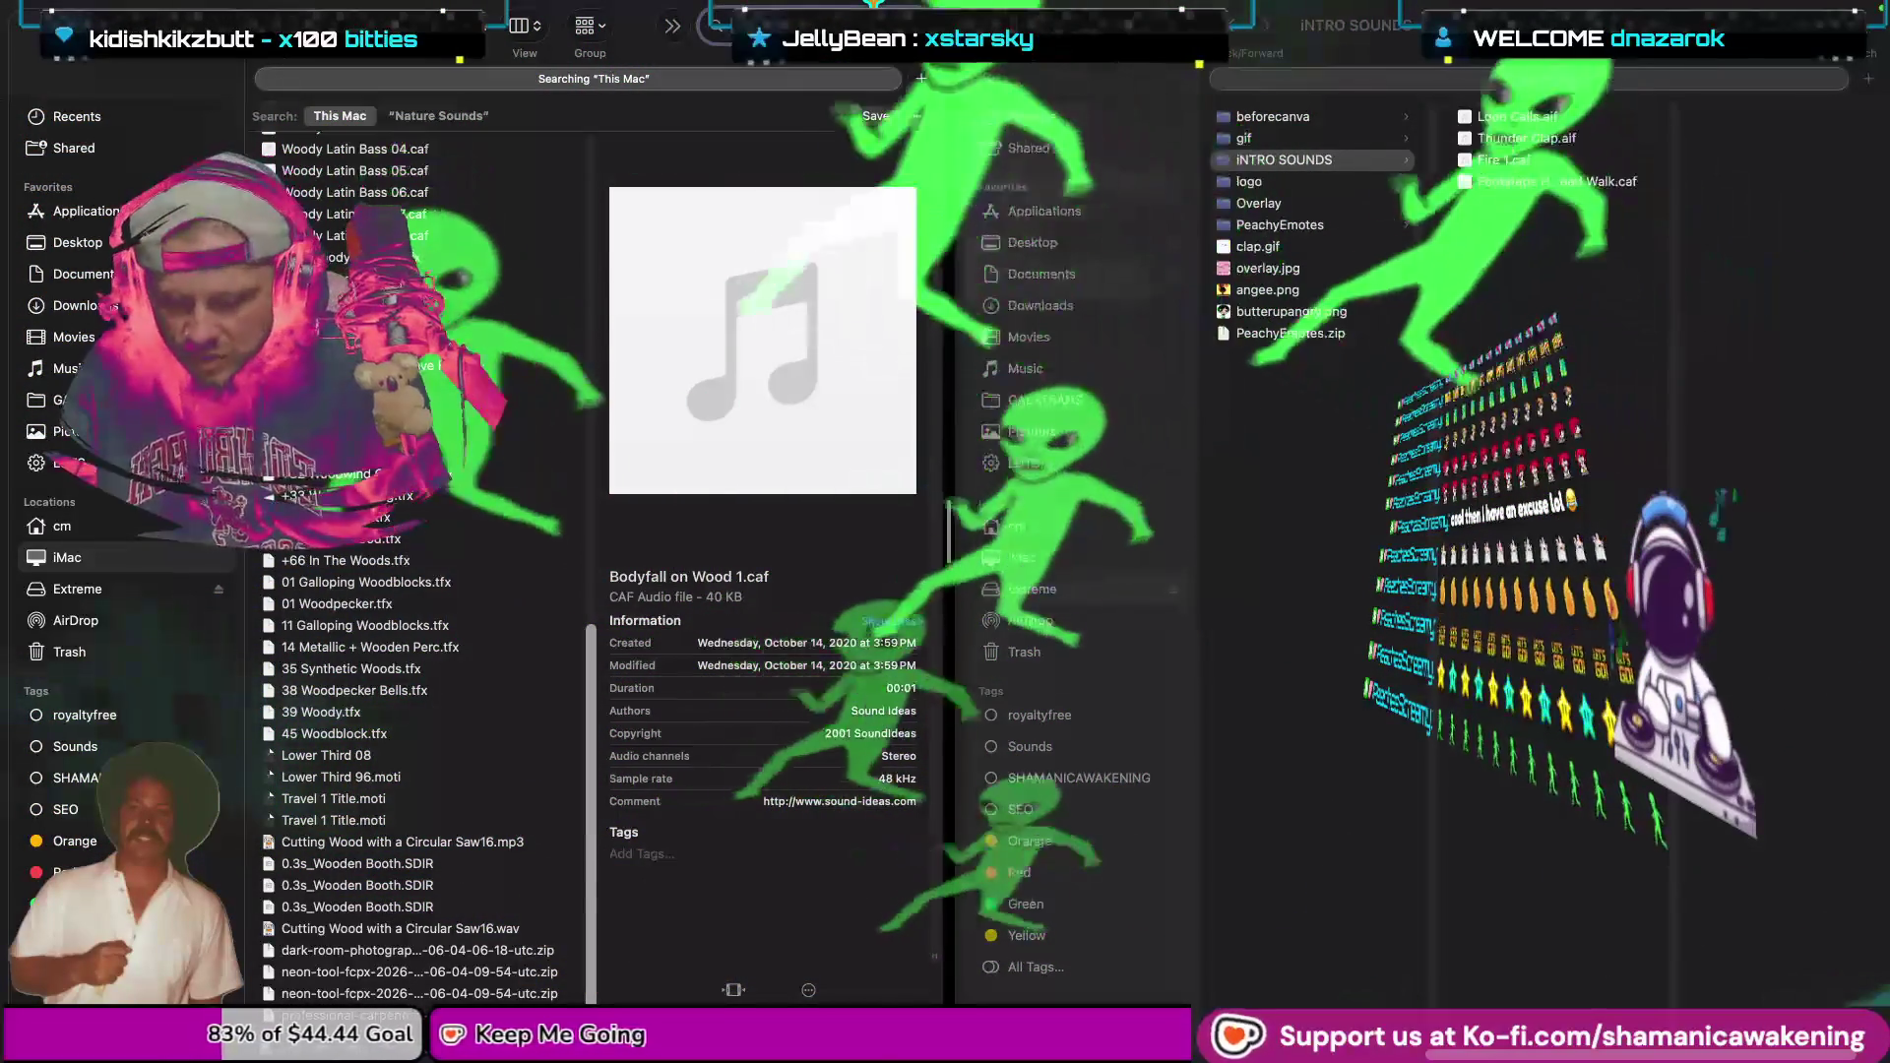
{"action": "type", "text": "sque"}
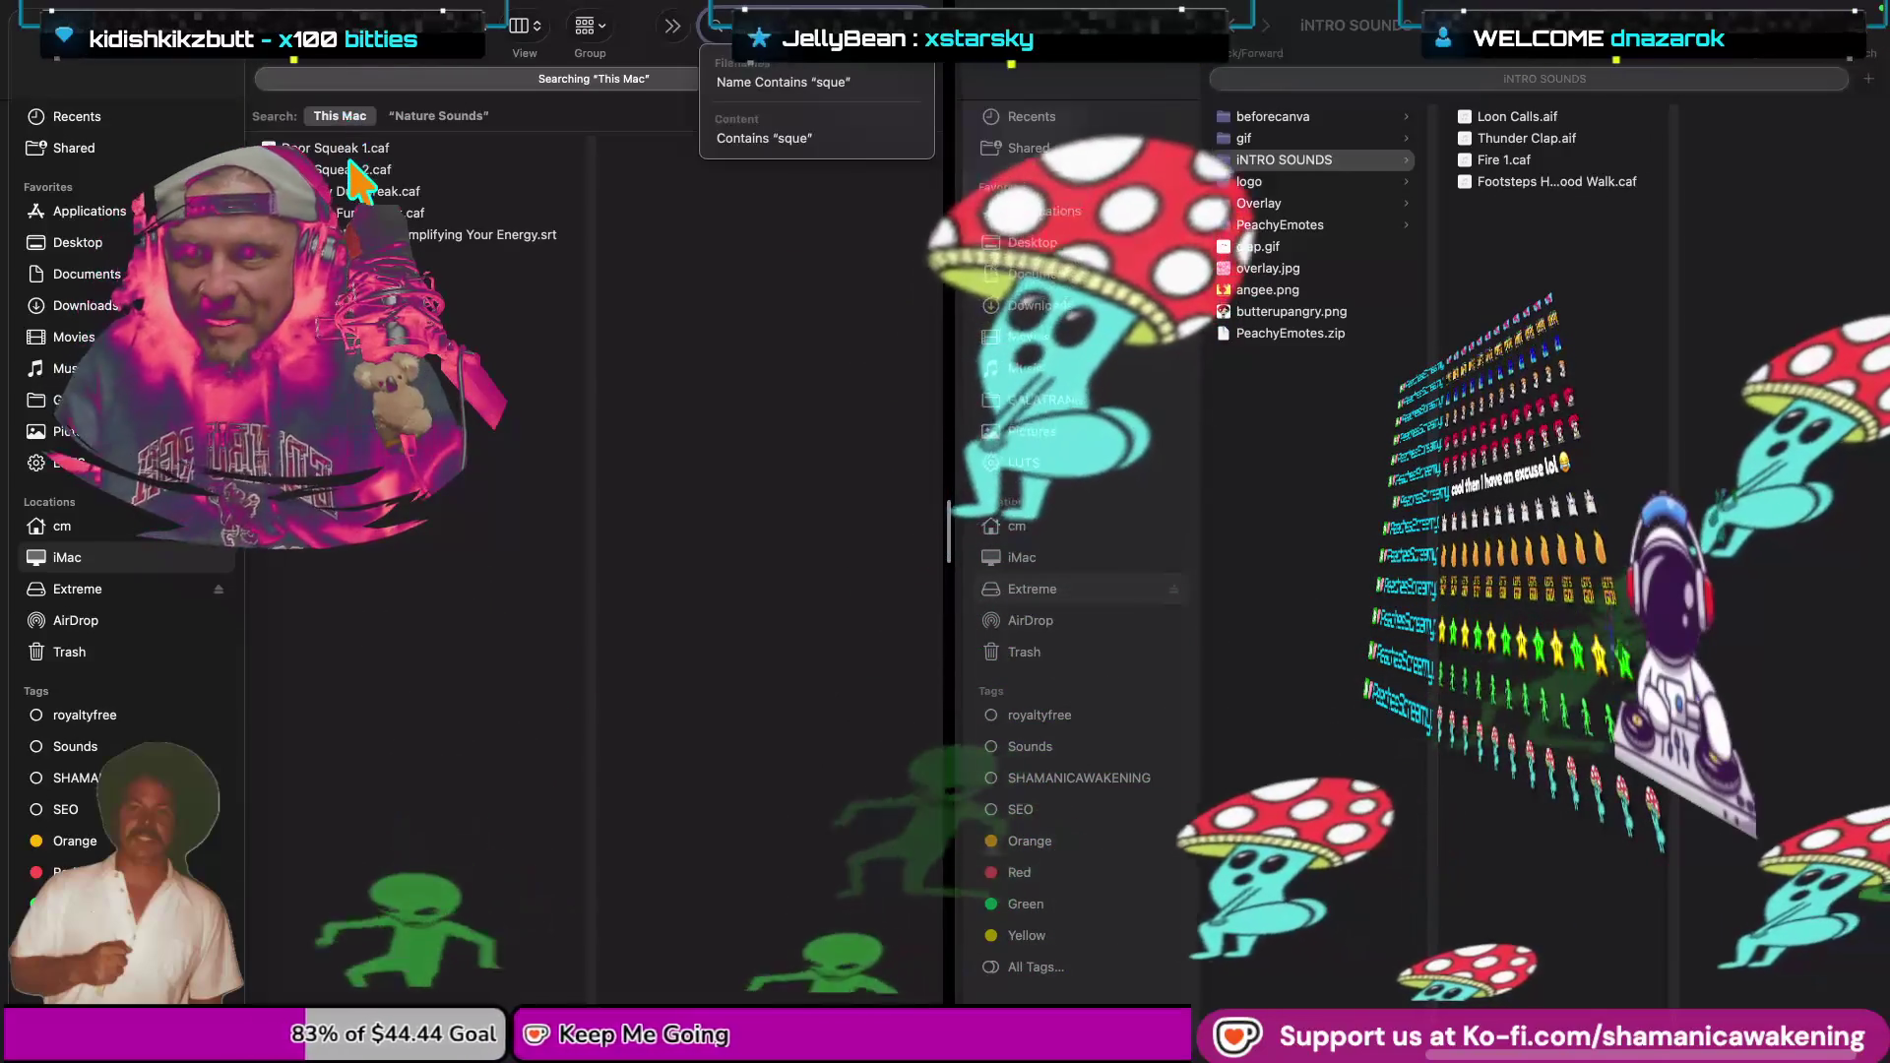
Preview the Door Squeak 1.caf and Door Squeak 2.caf sounds from the 'sque' results.
{"action": "left_click", "coordinate": [354, 167]}
{"action": "key", "text": "space"}
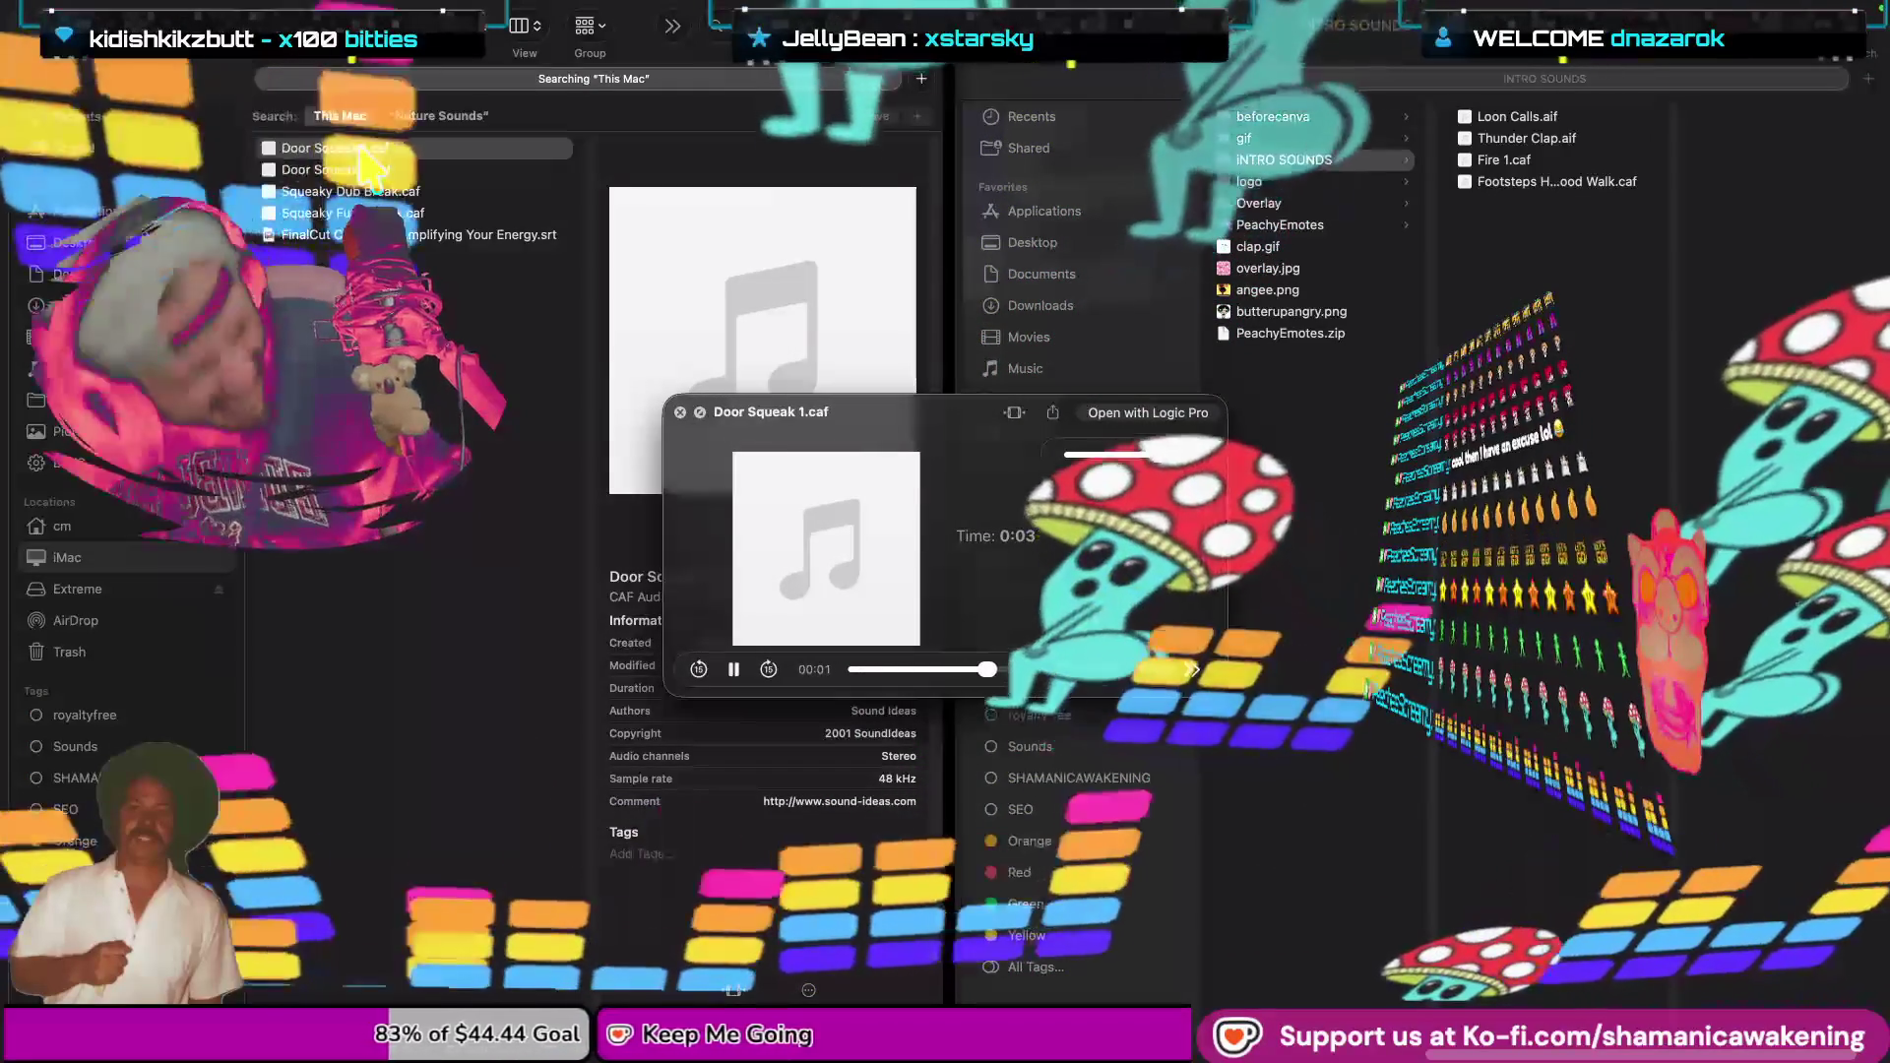
{"action": "left_click", "coordinate": [413, 169]}
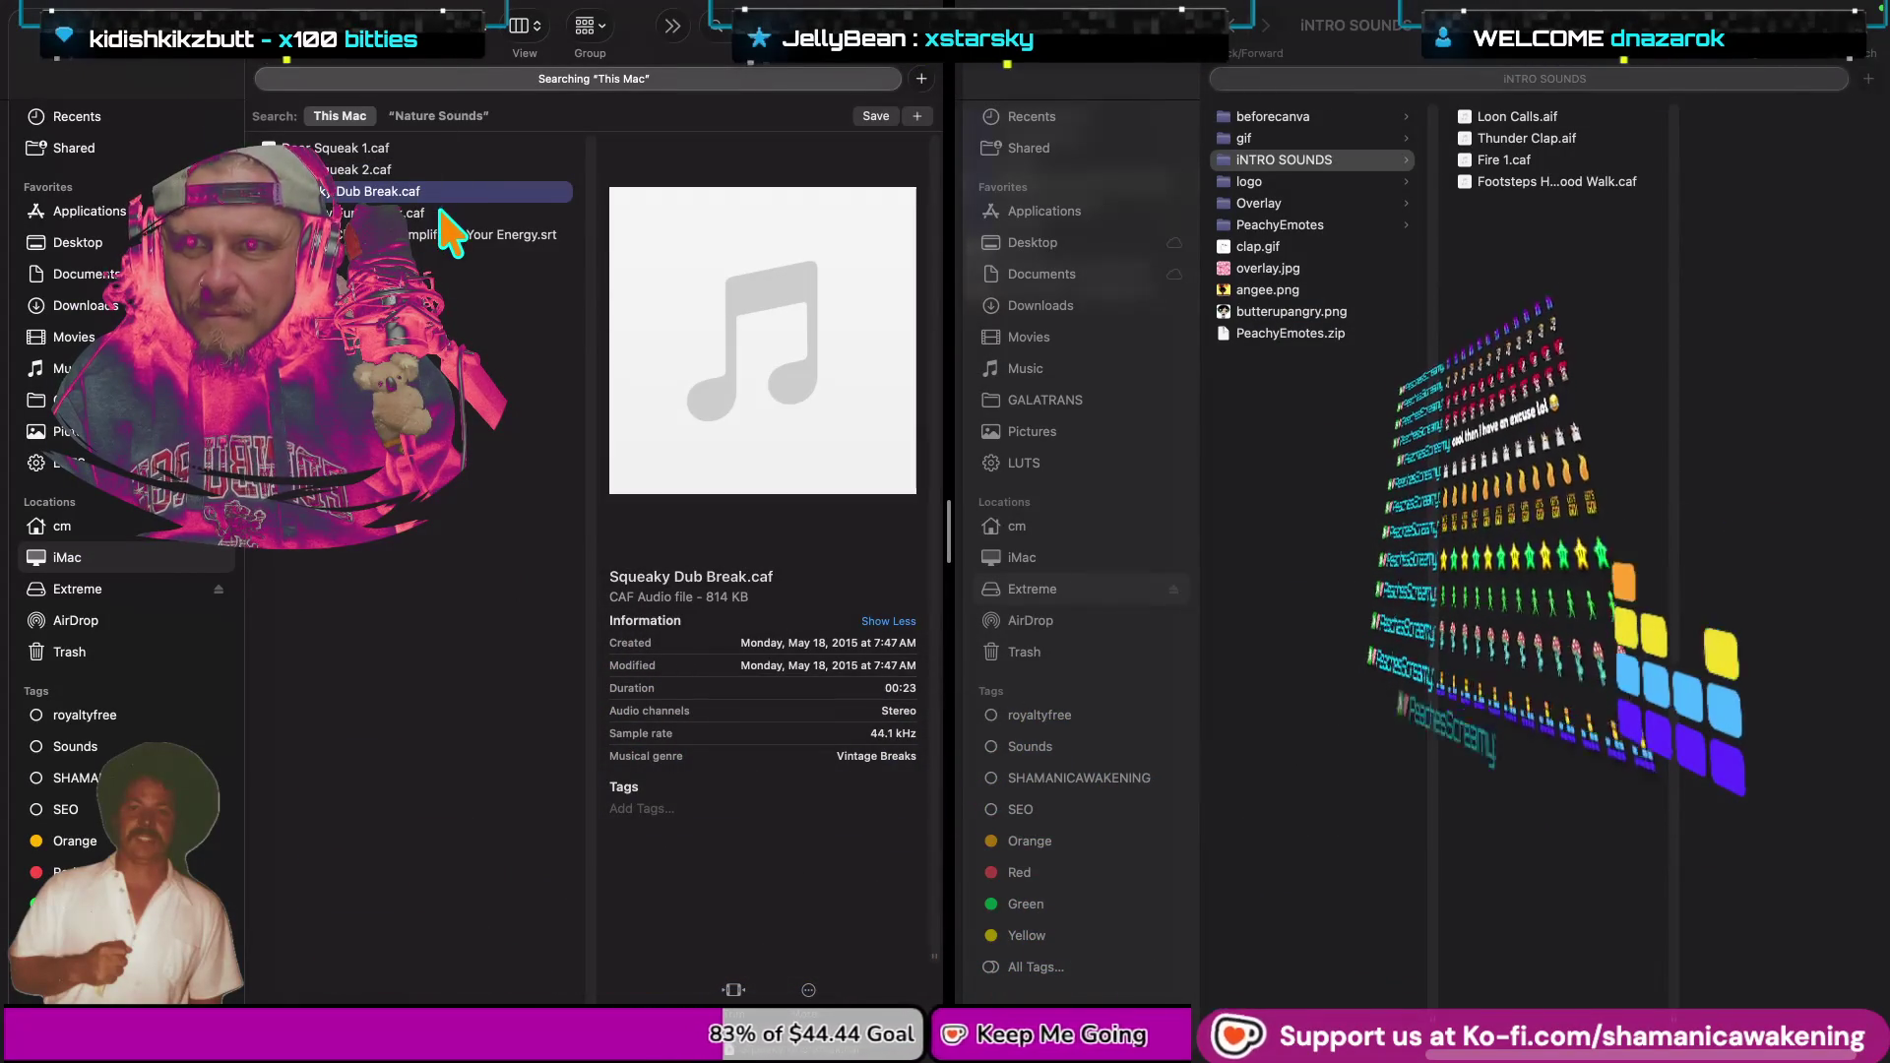
{"action": "left_click", "coordinate": [455, 236]}
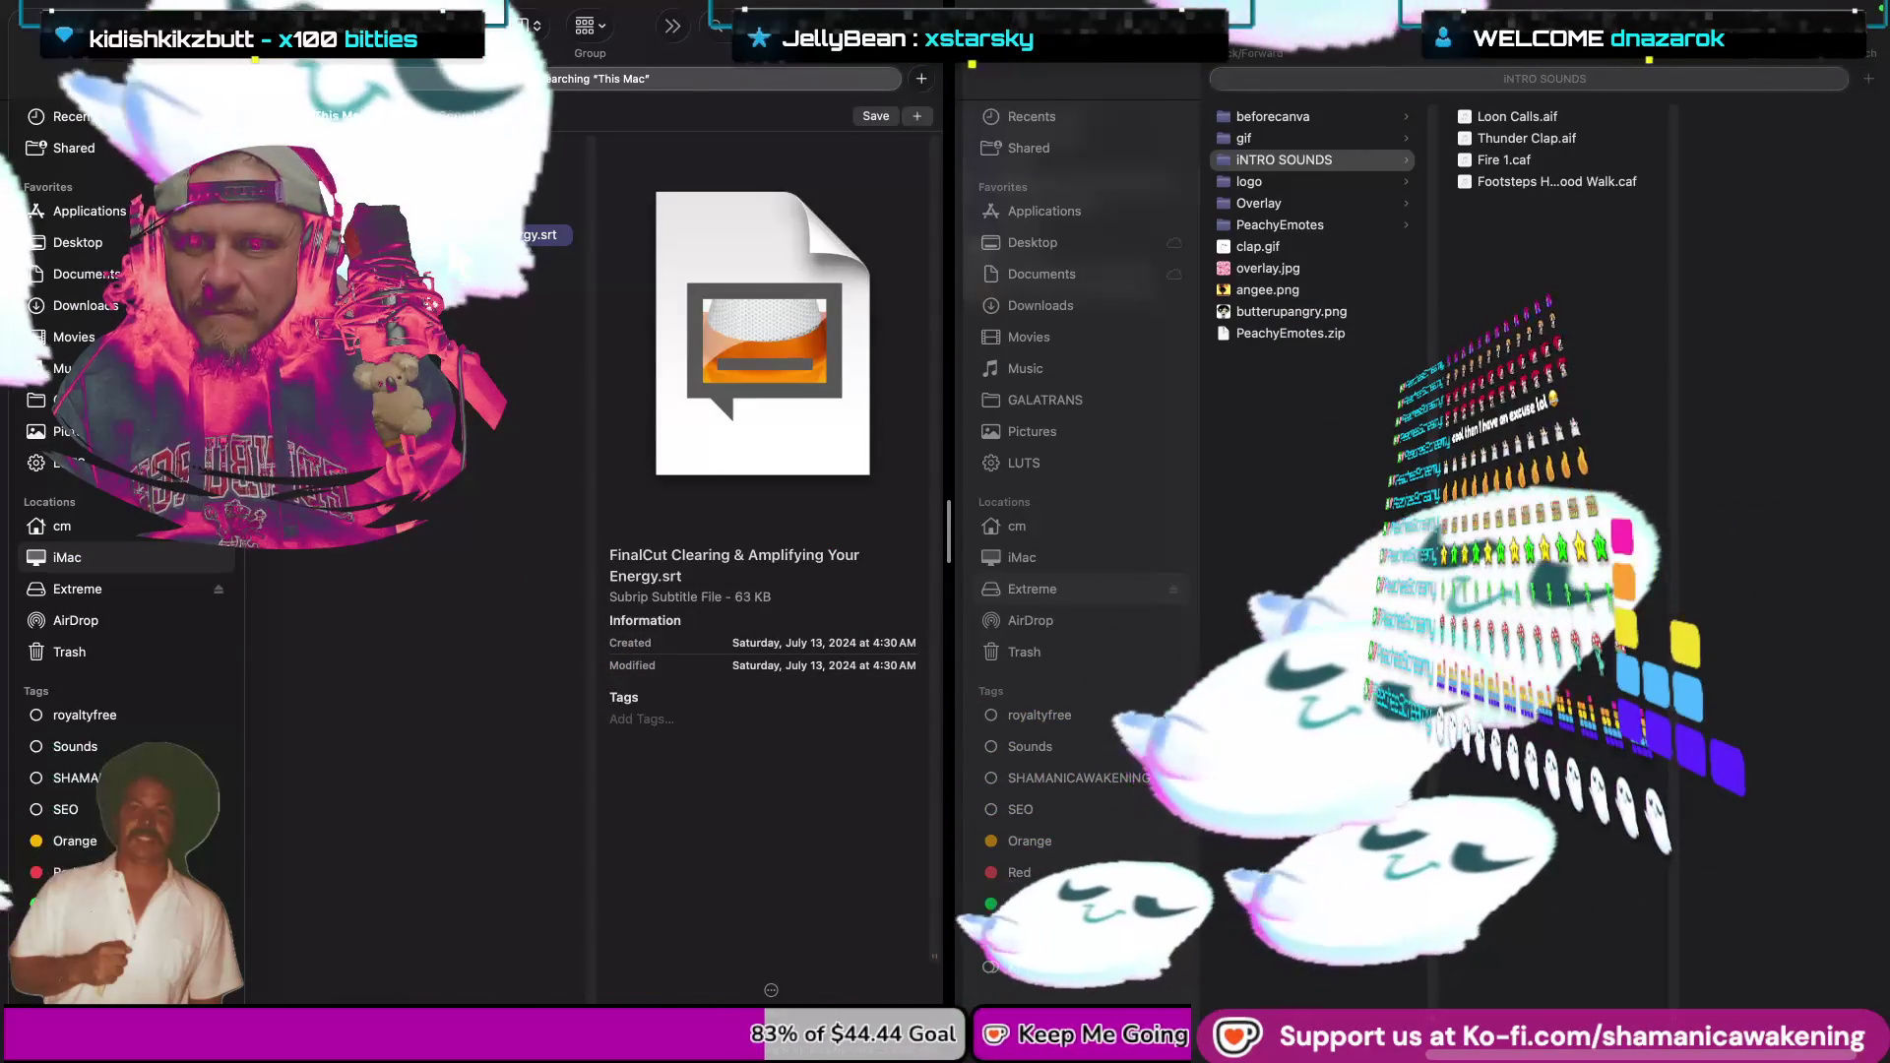
{"action": "key", "text": "Down"}
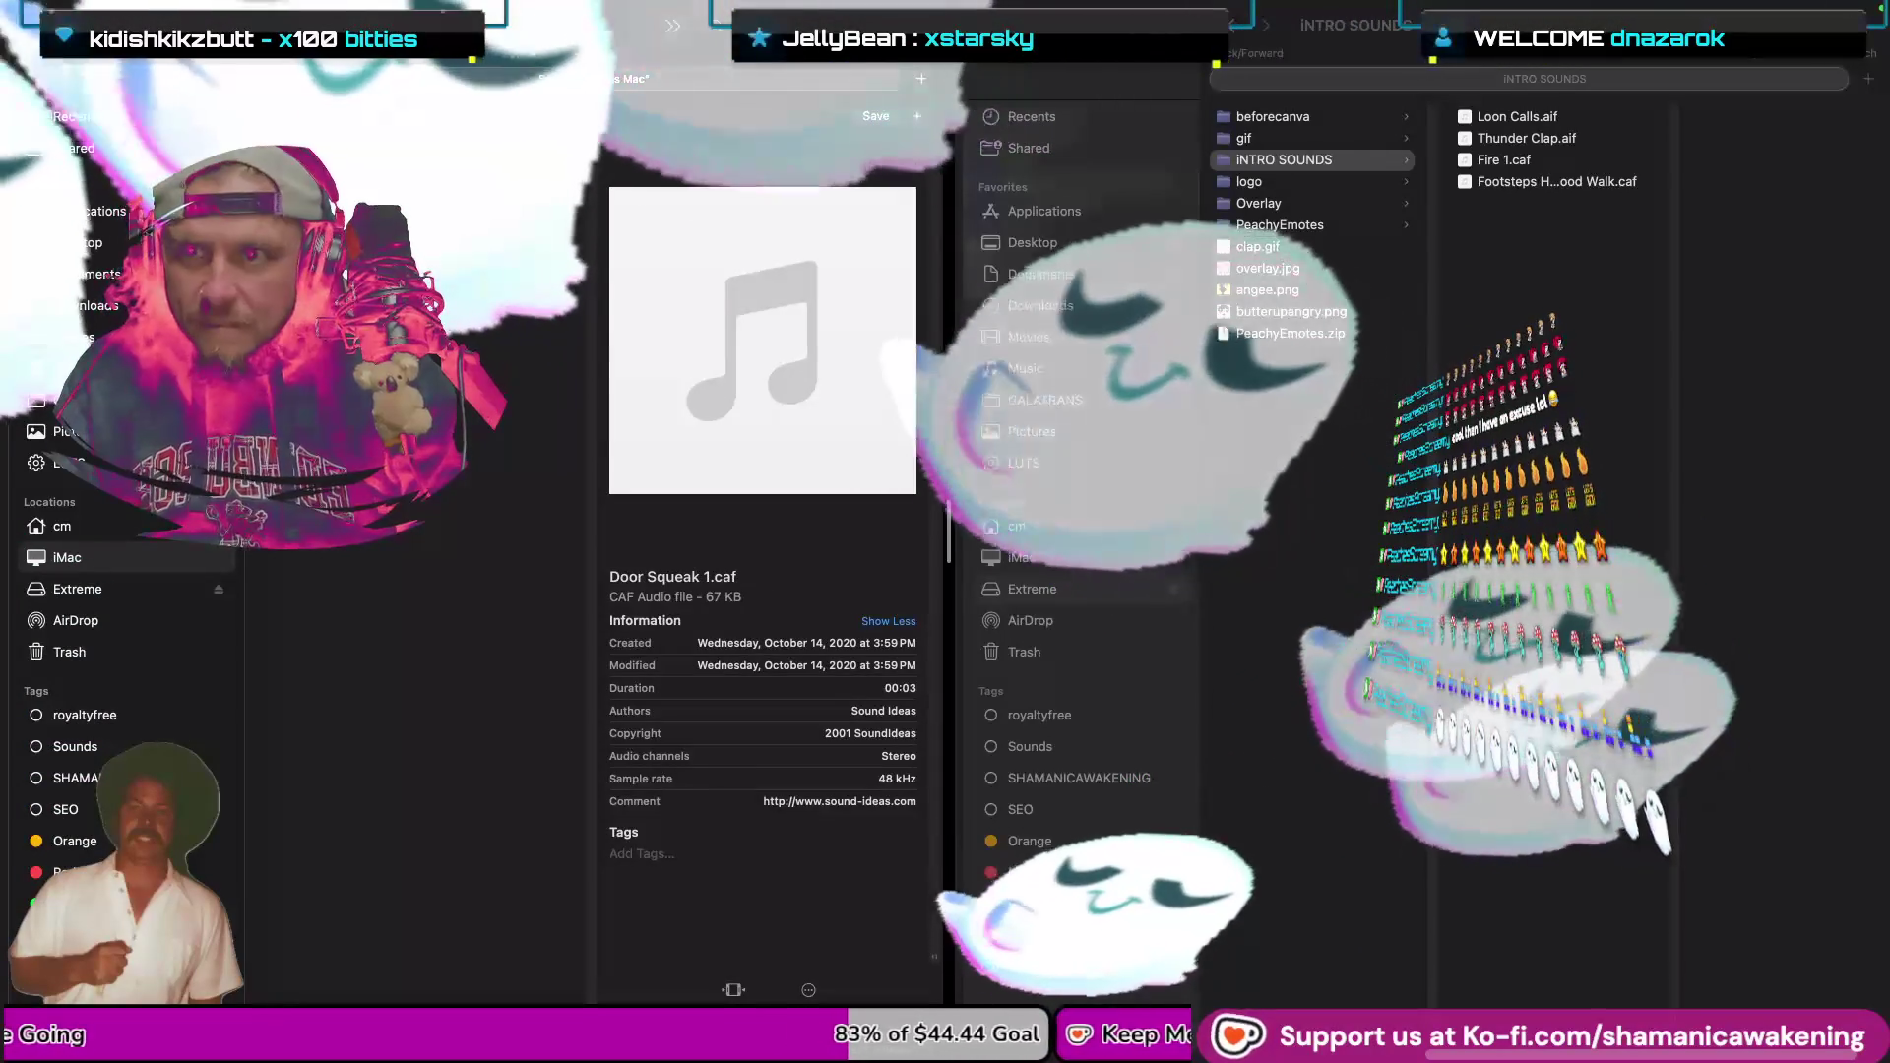
Select both Door Squeak files and paste them into the INTRO SOUNDS folder.
{"action": "key", "text": "space"}
{"action": "key", "text": "space"}
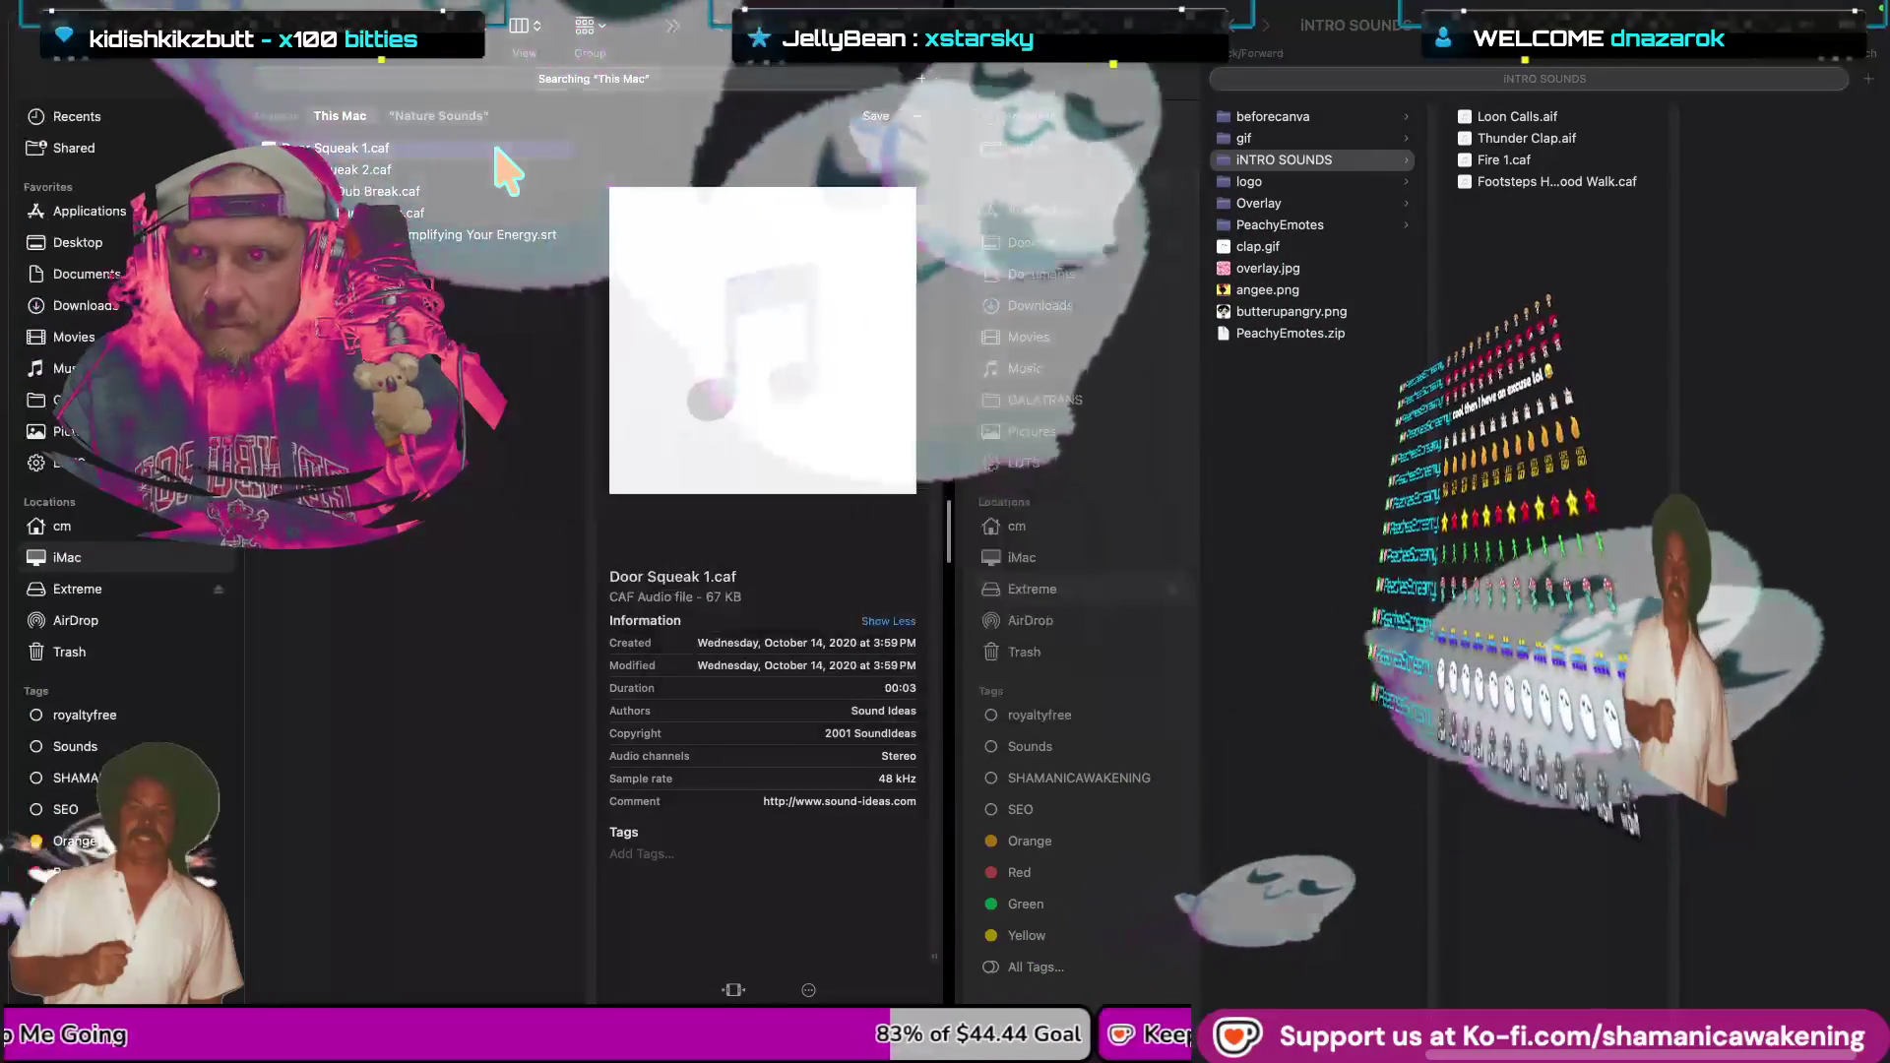
{"action": "left_click", "coordinate": [502, 169], "text": "shift"}
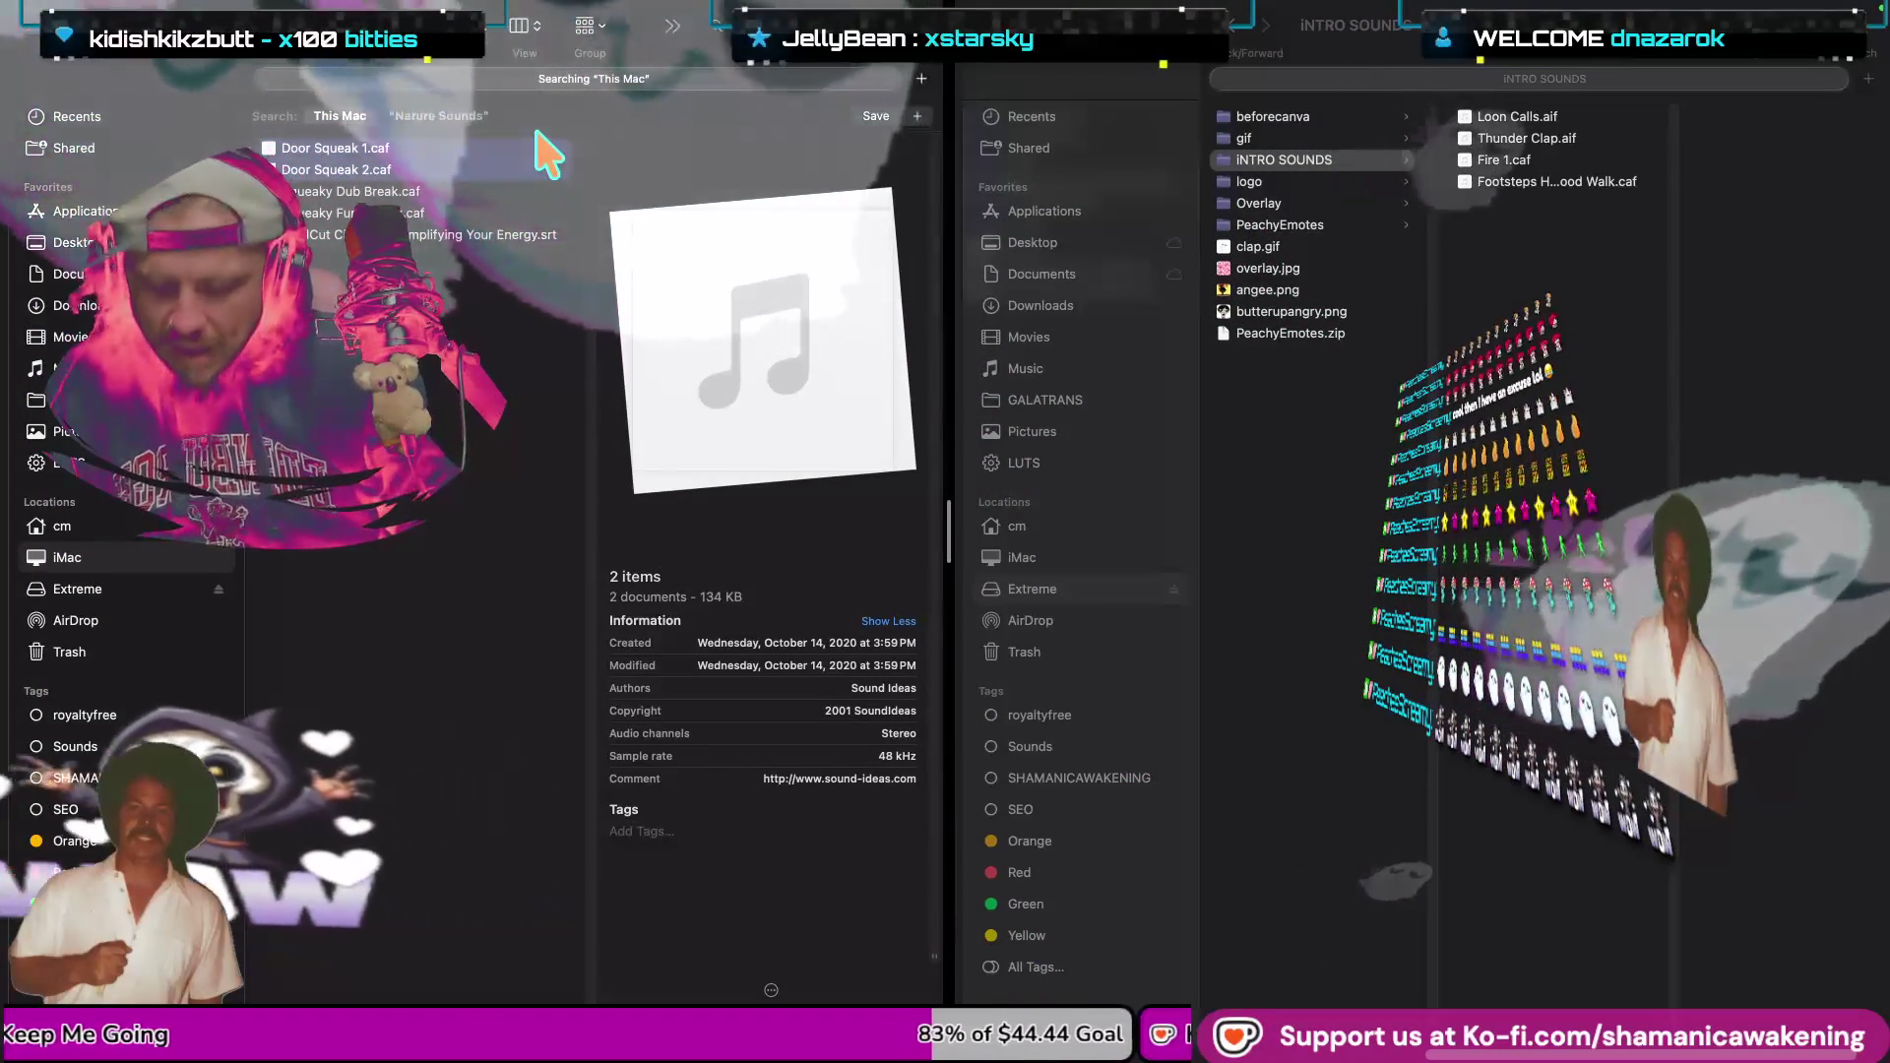
{"action": "key", "text": "super+grave"}
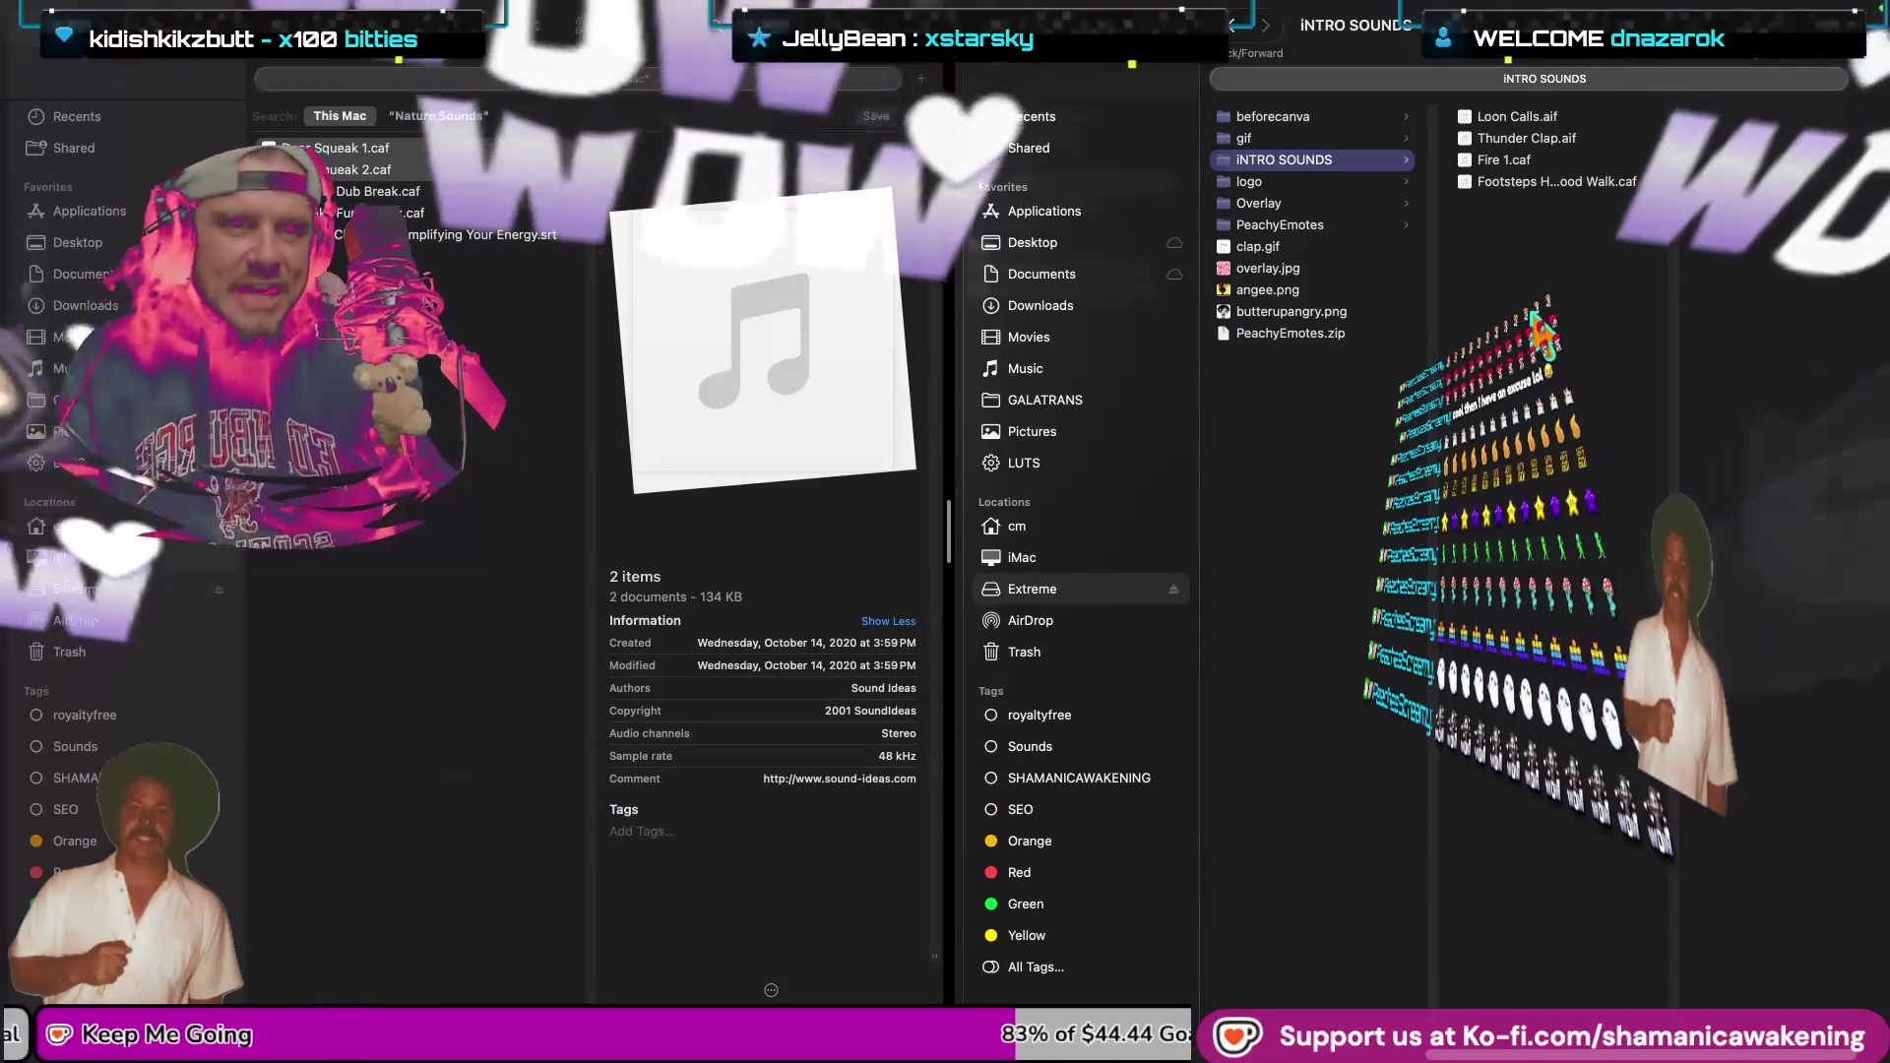
{"action": "key", "text": "super+v"}
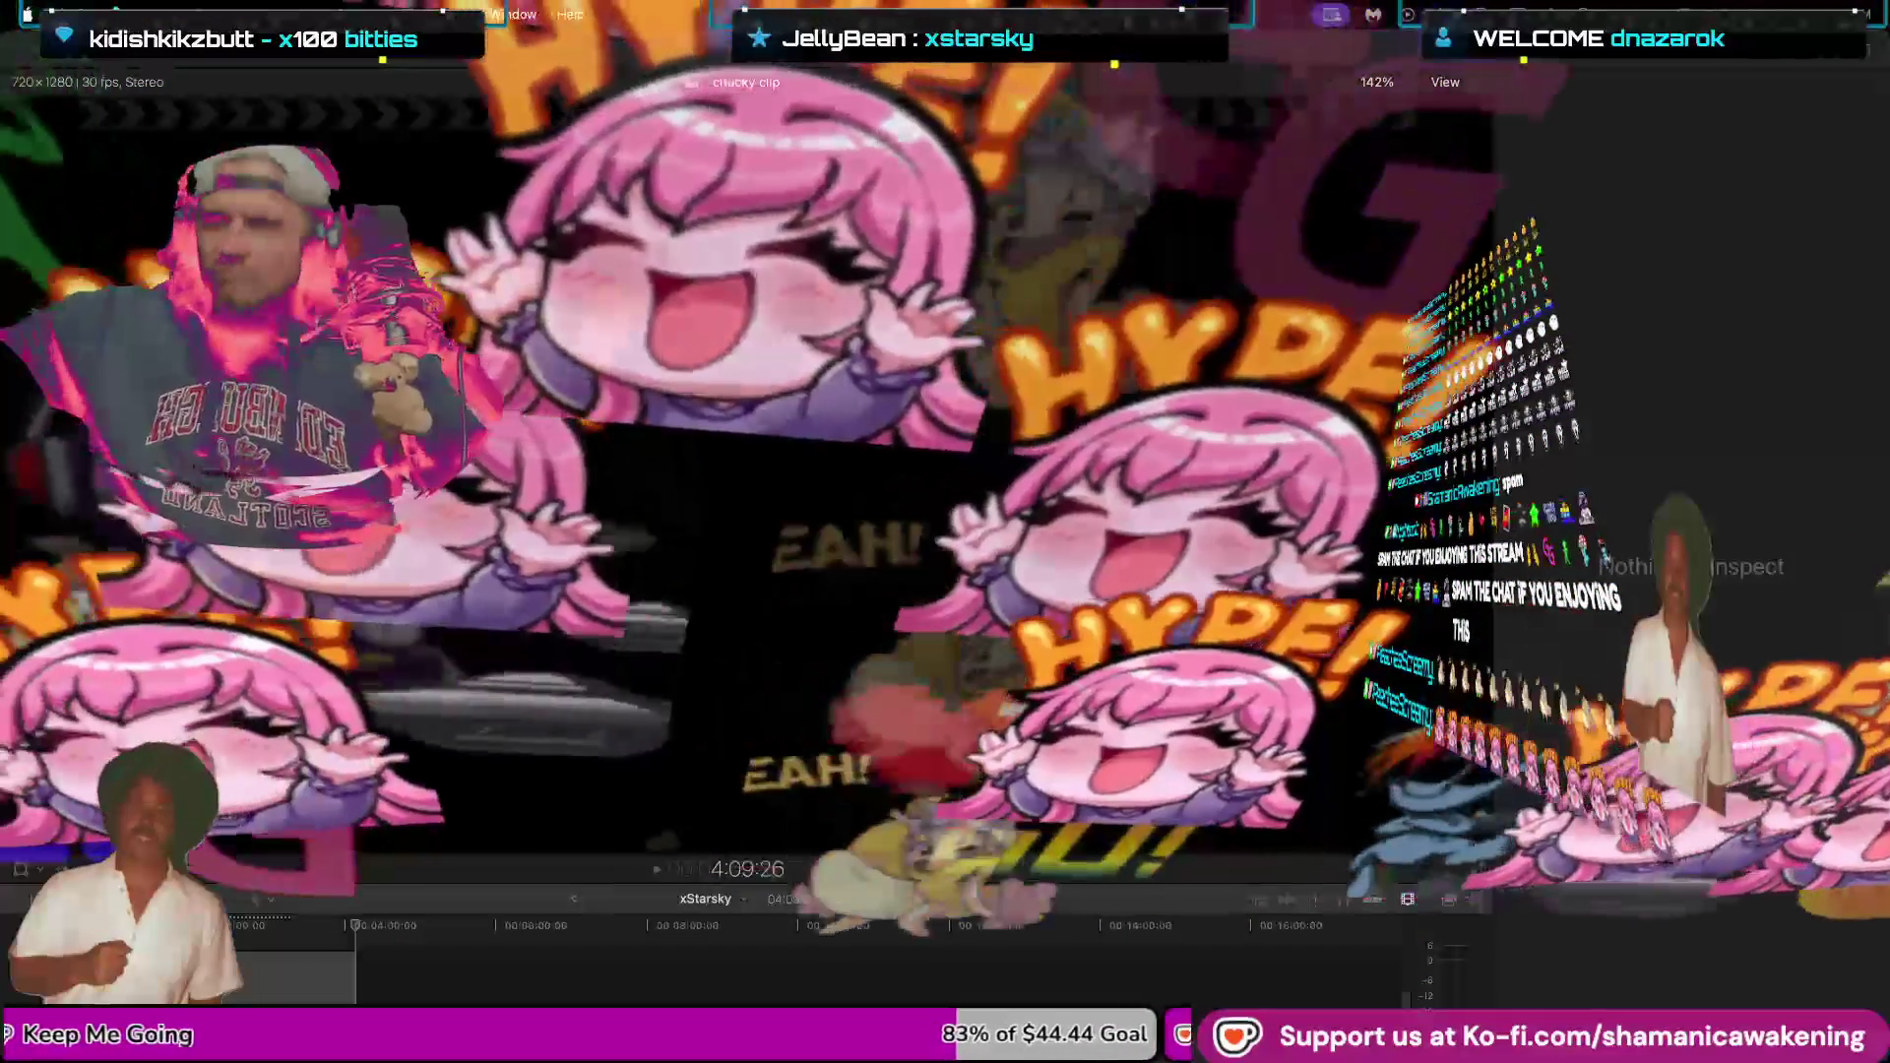
Show the Libraries sidebar, select the 2-20-26 event, and close the xStarsky Video library.
{"action": "left_click", "coordinate": [94, 12]}
{"action": "left_click", "coordinate": [369, 69]}
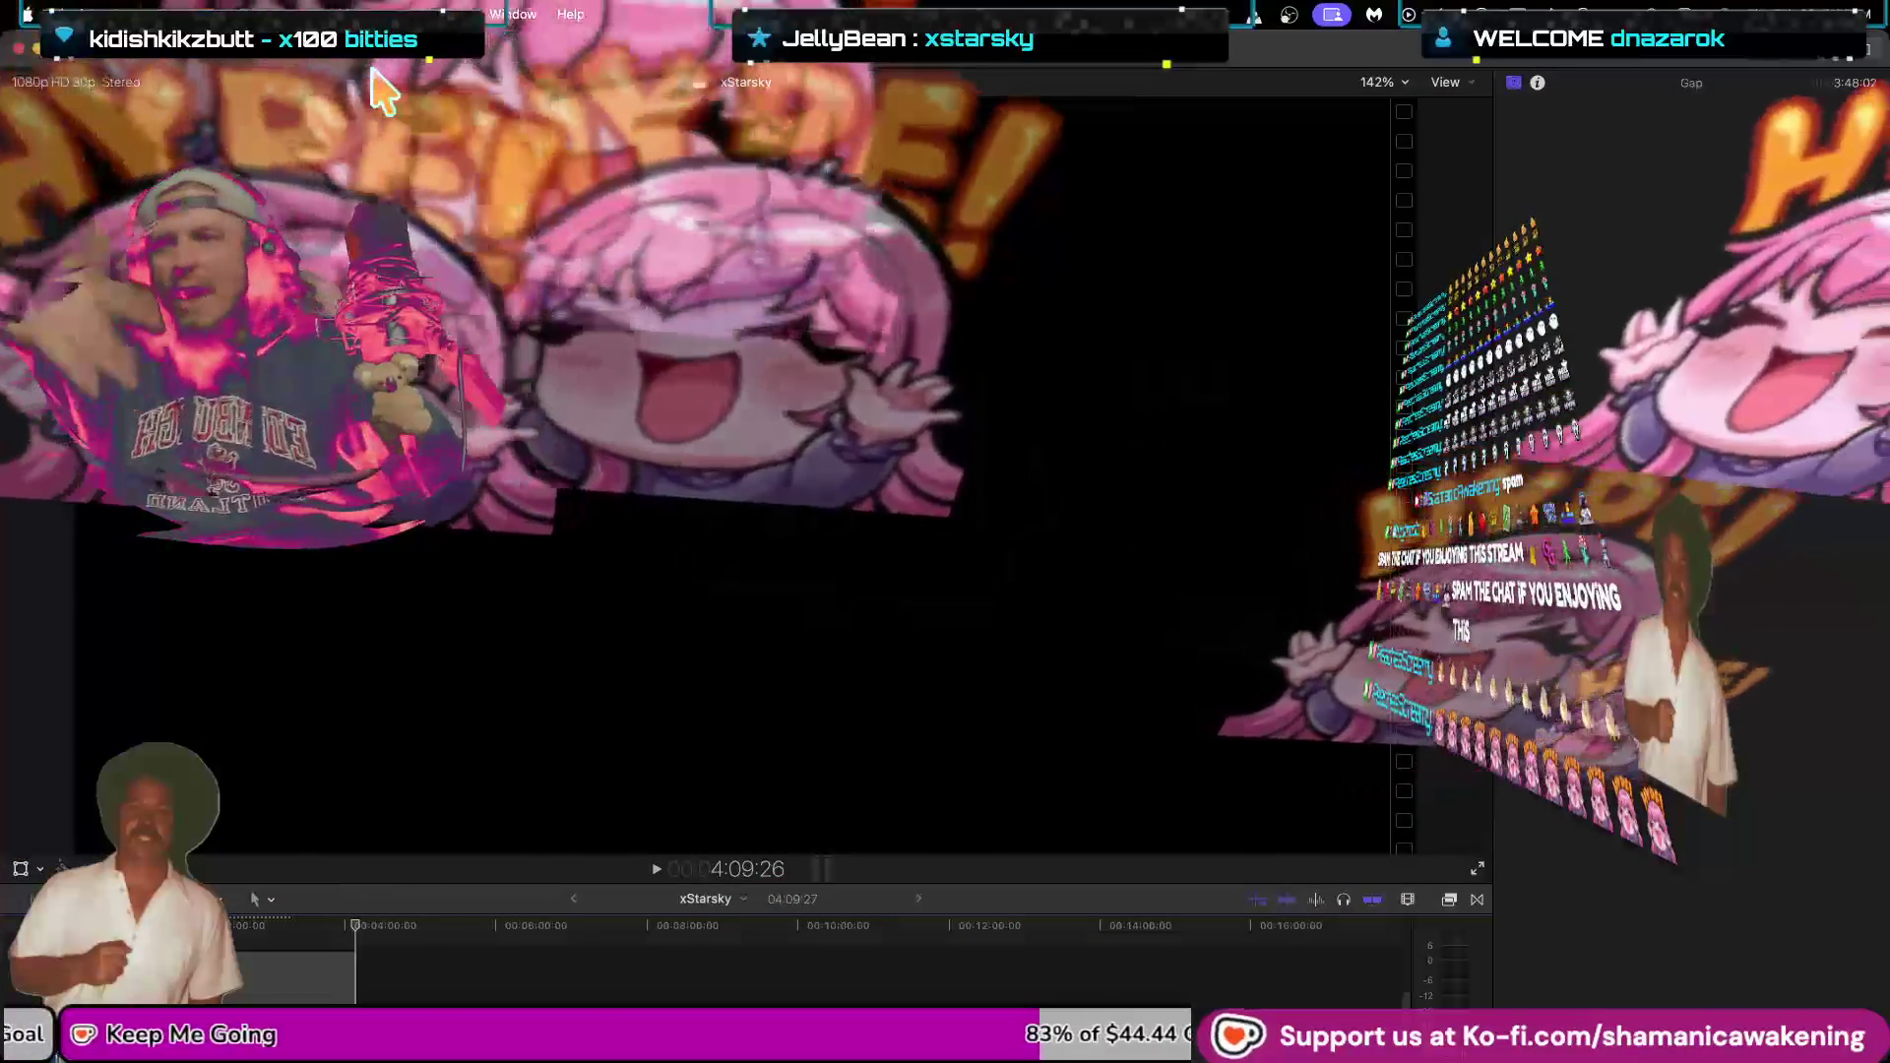
{"action": "left_click", "coordinate": [1735, 61]}
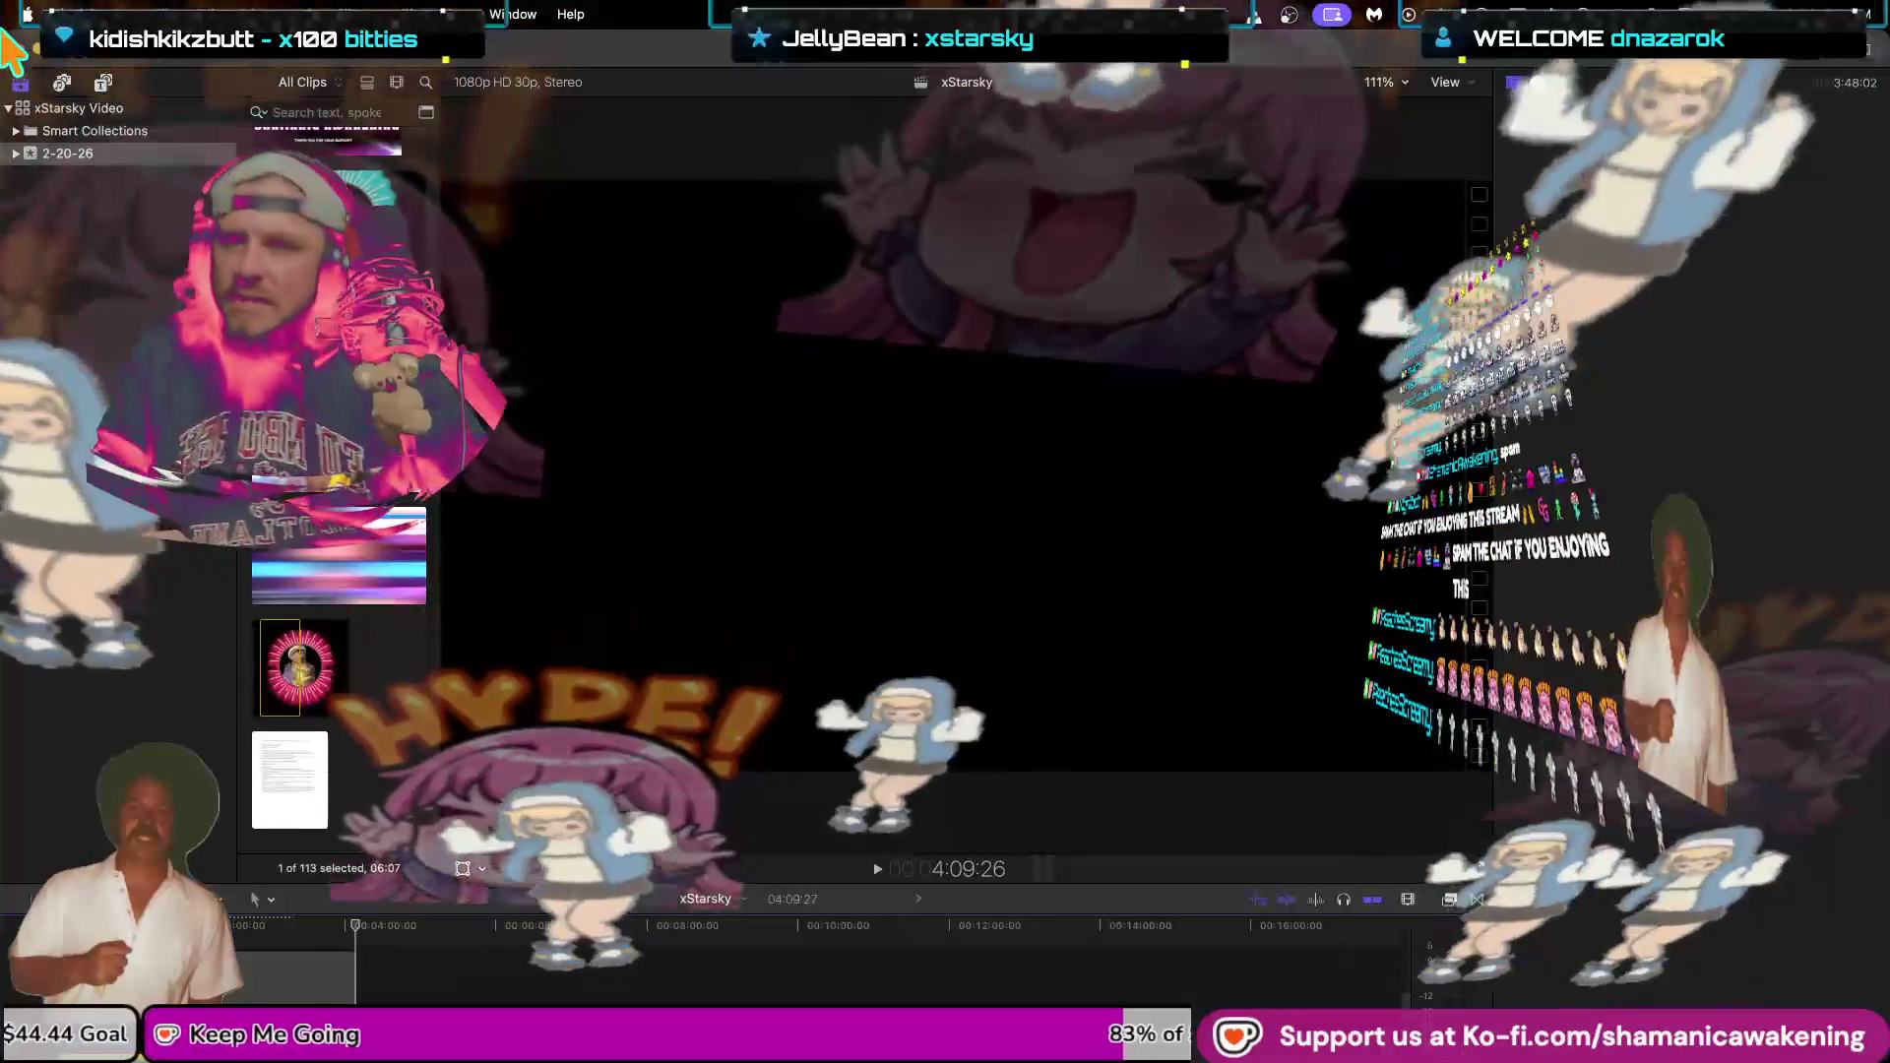
{"action": "left_click", "coordinate": [163, 133]}
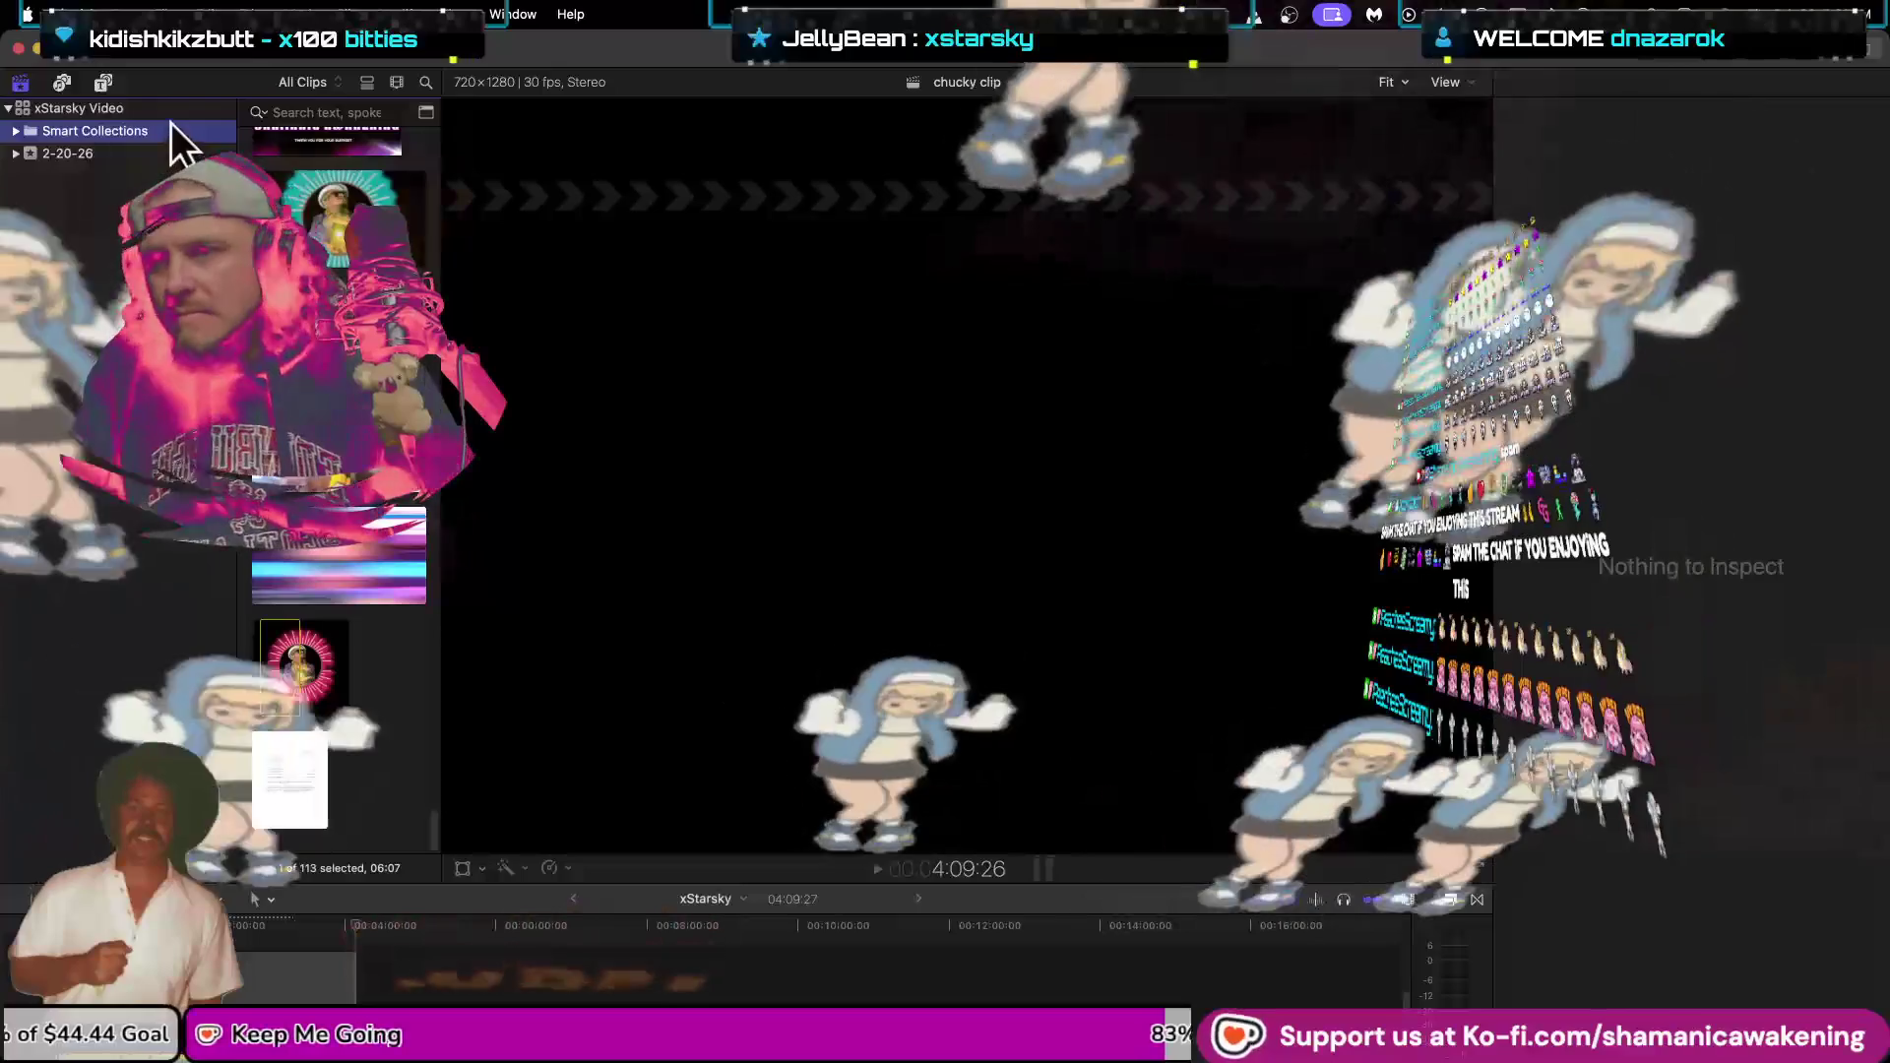
{"action": "left_click", "coordinate": [179, 108]}
{"action": "left_click", "coordinate": [170, 152]}
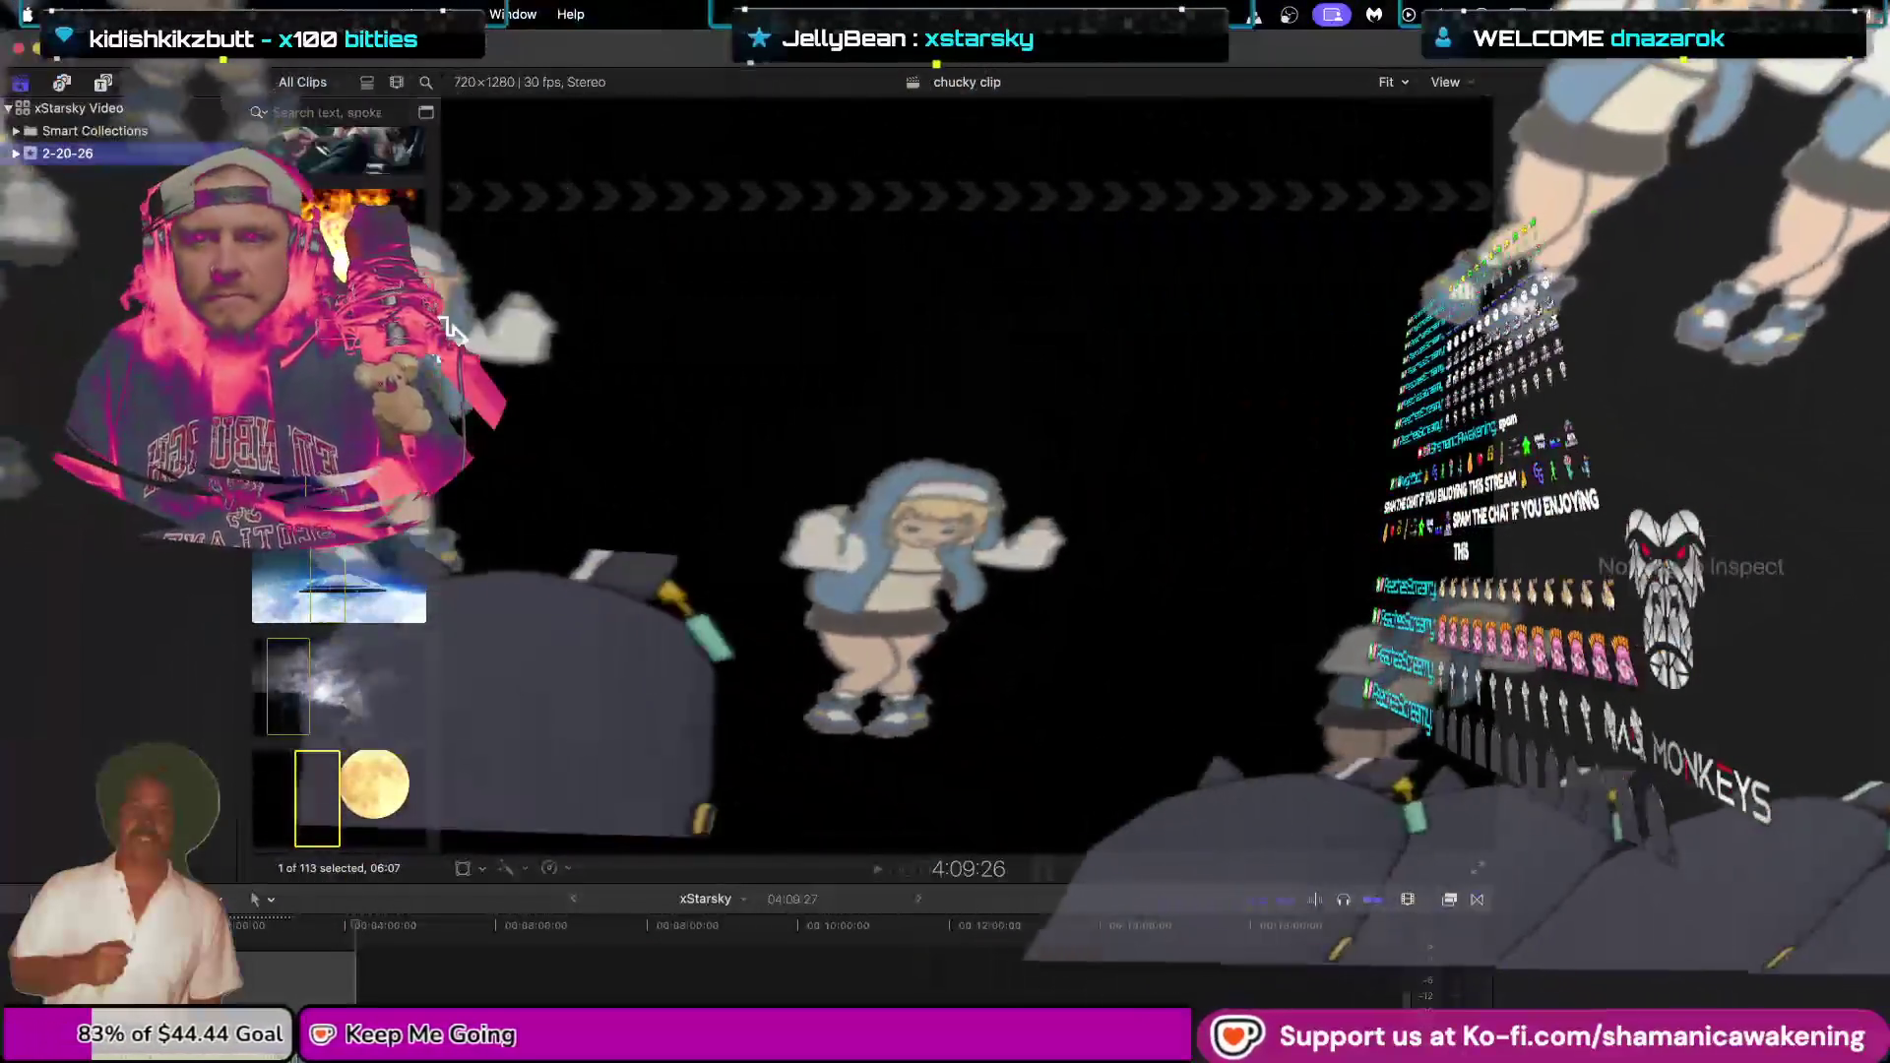
{"action": "left_click_drag", "start_coordinate": [438, 374], "coordinate": [968, 394]}
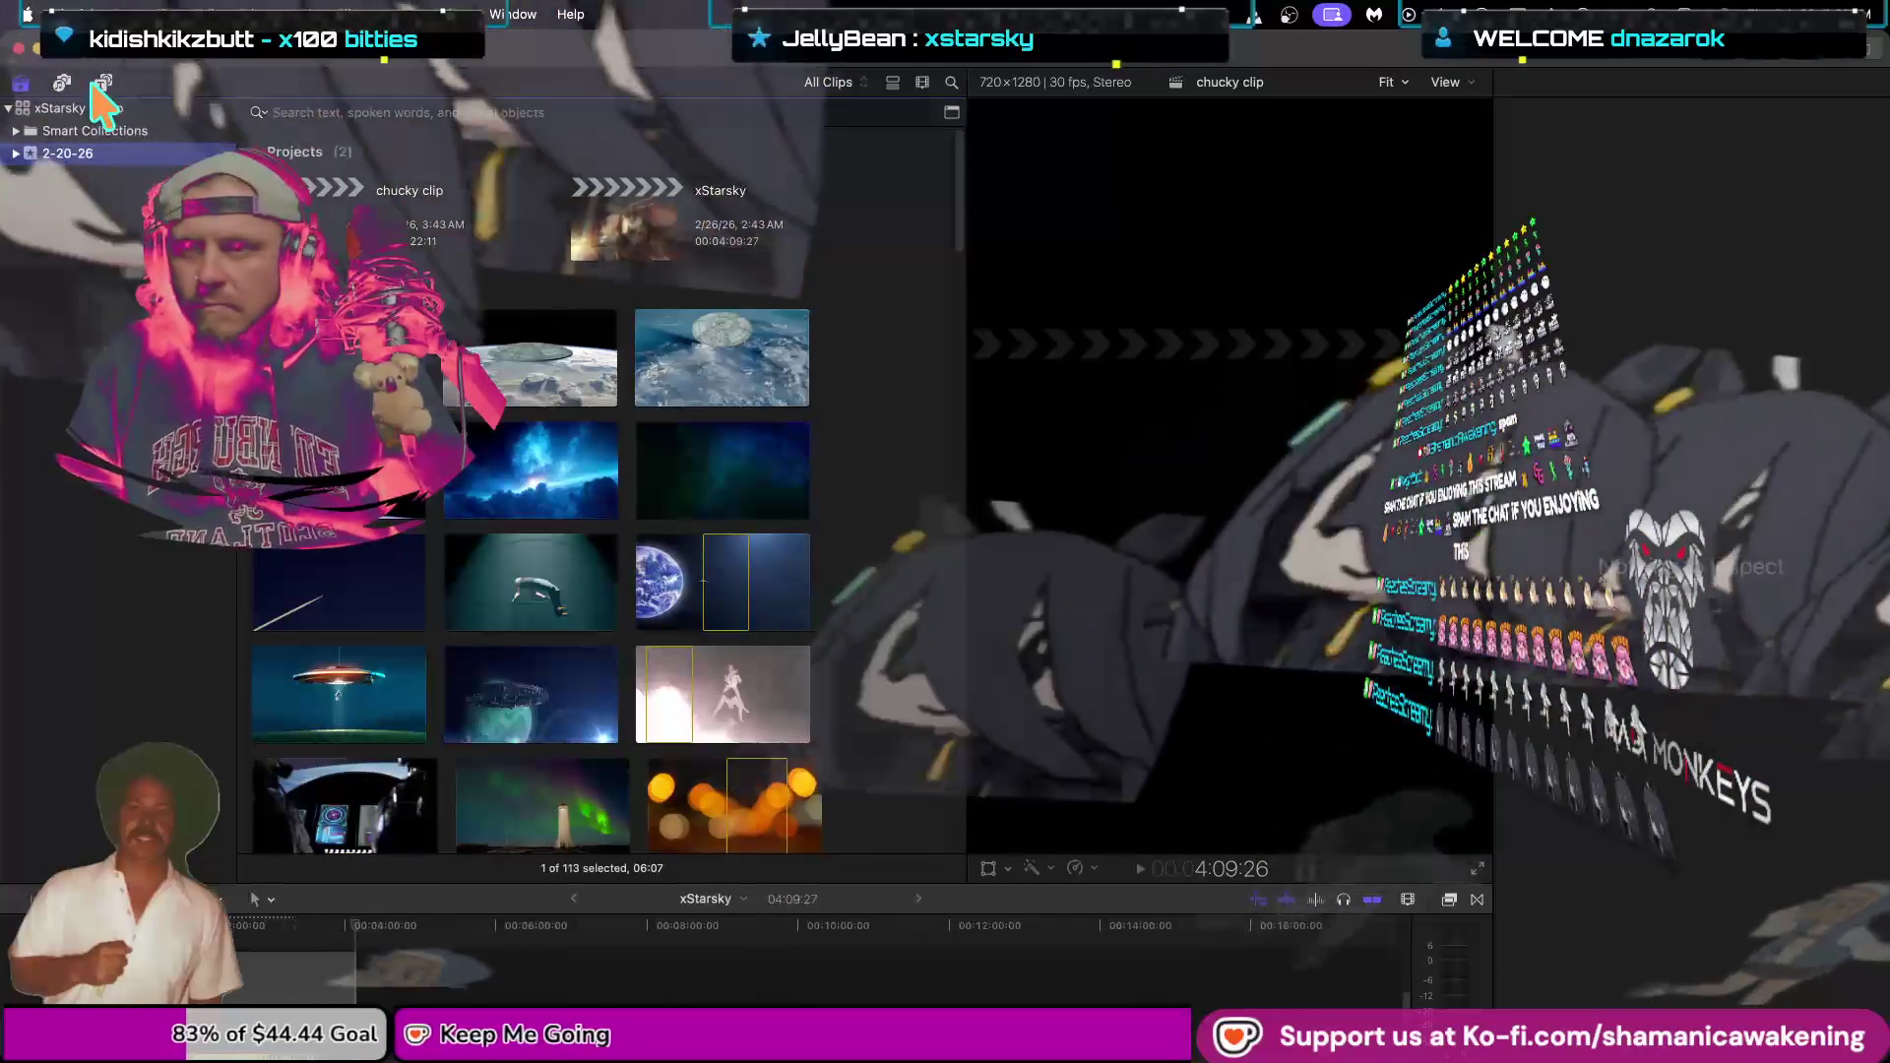
{"action": "right_click", "coordinate": [111, 154]}
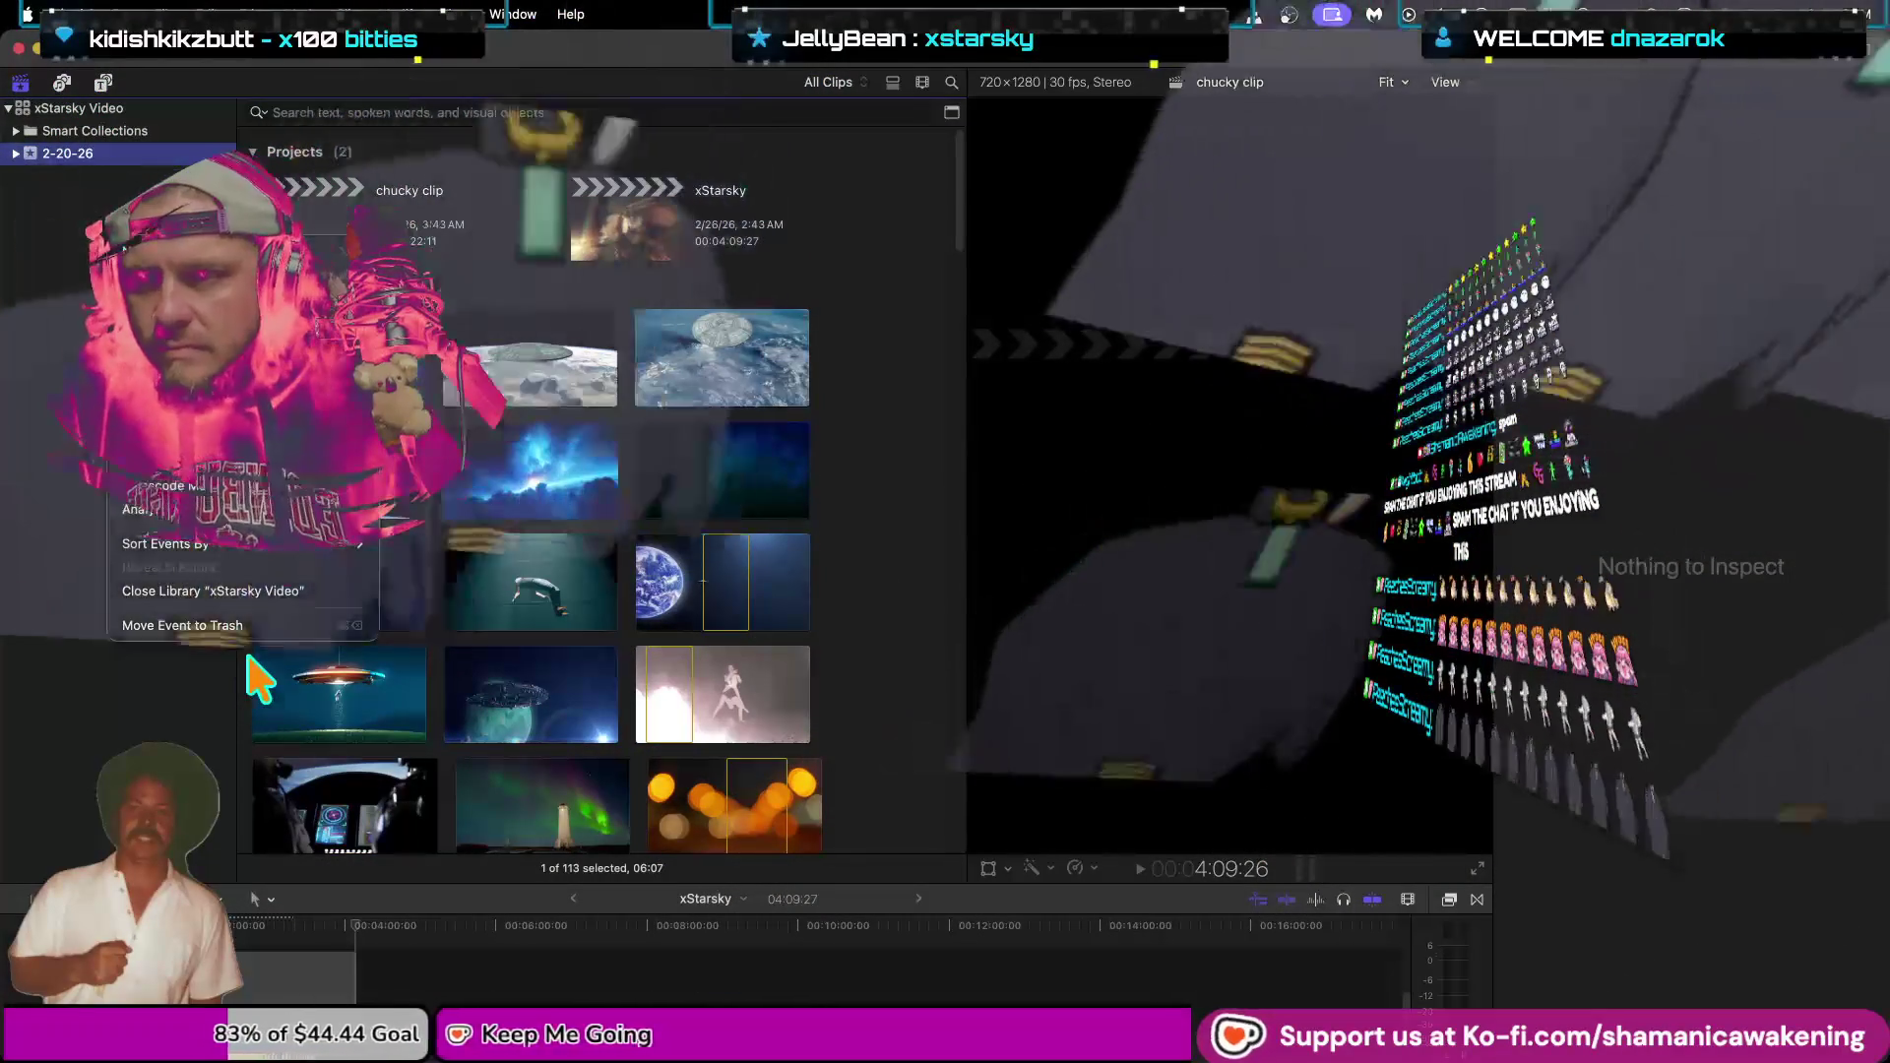
{"action": "left_click", "coordinate": [197, 591]}
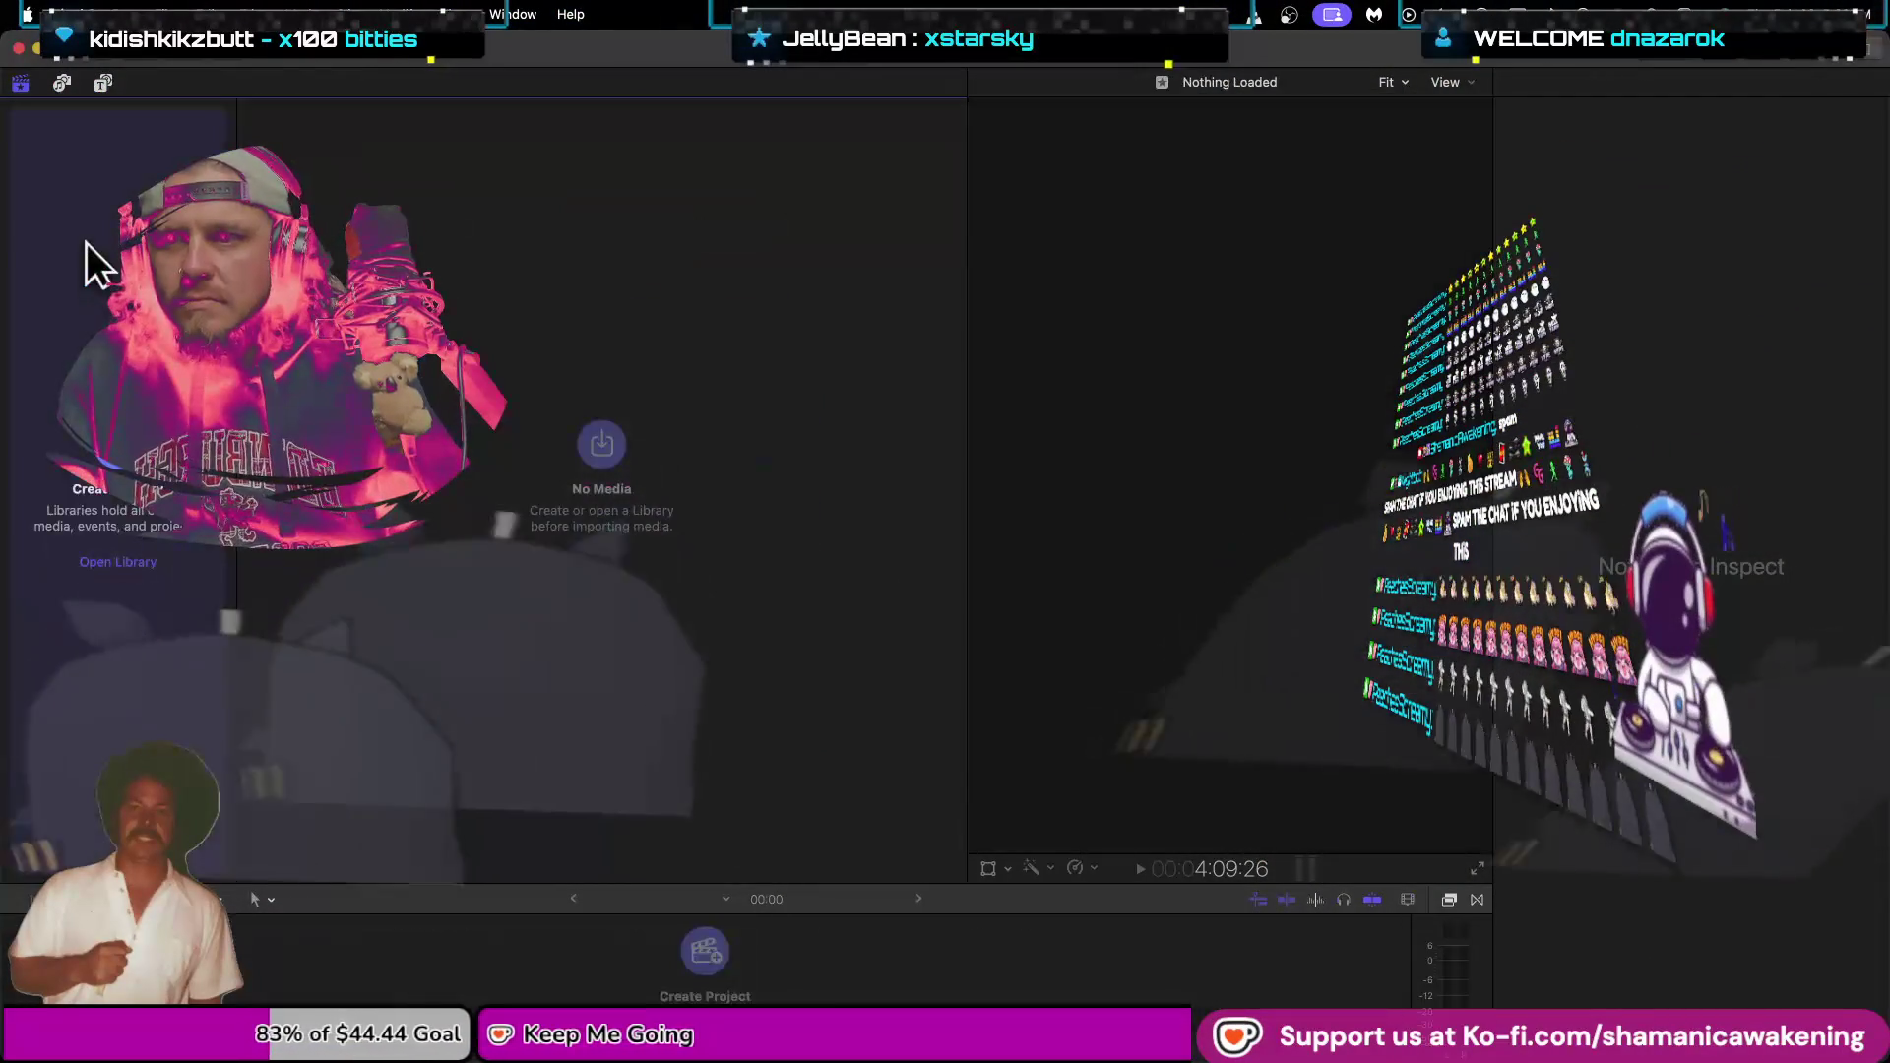
{"action": "left_click", "coordinate": [118, 561]}
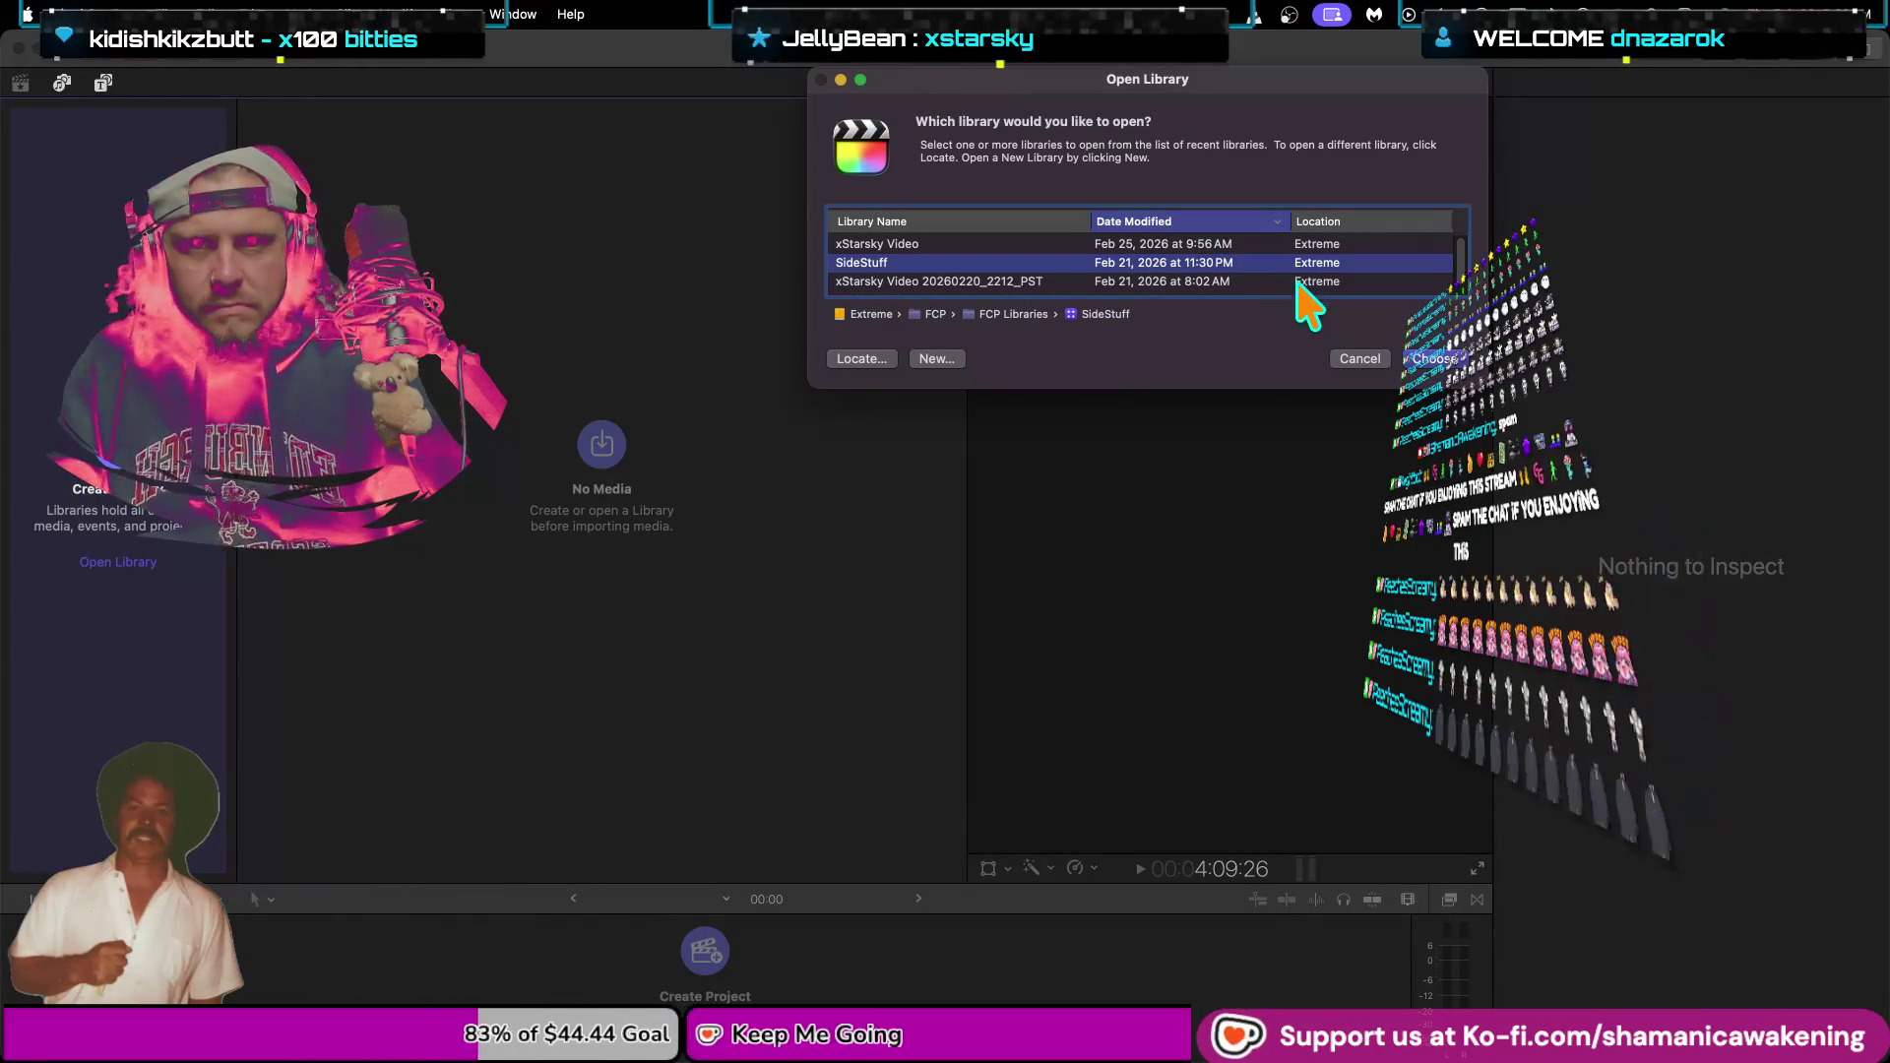
{"action": "left_click", "coordinate": [1439, 360]}
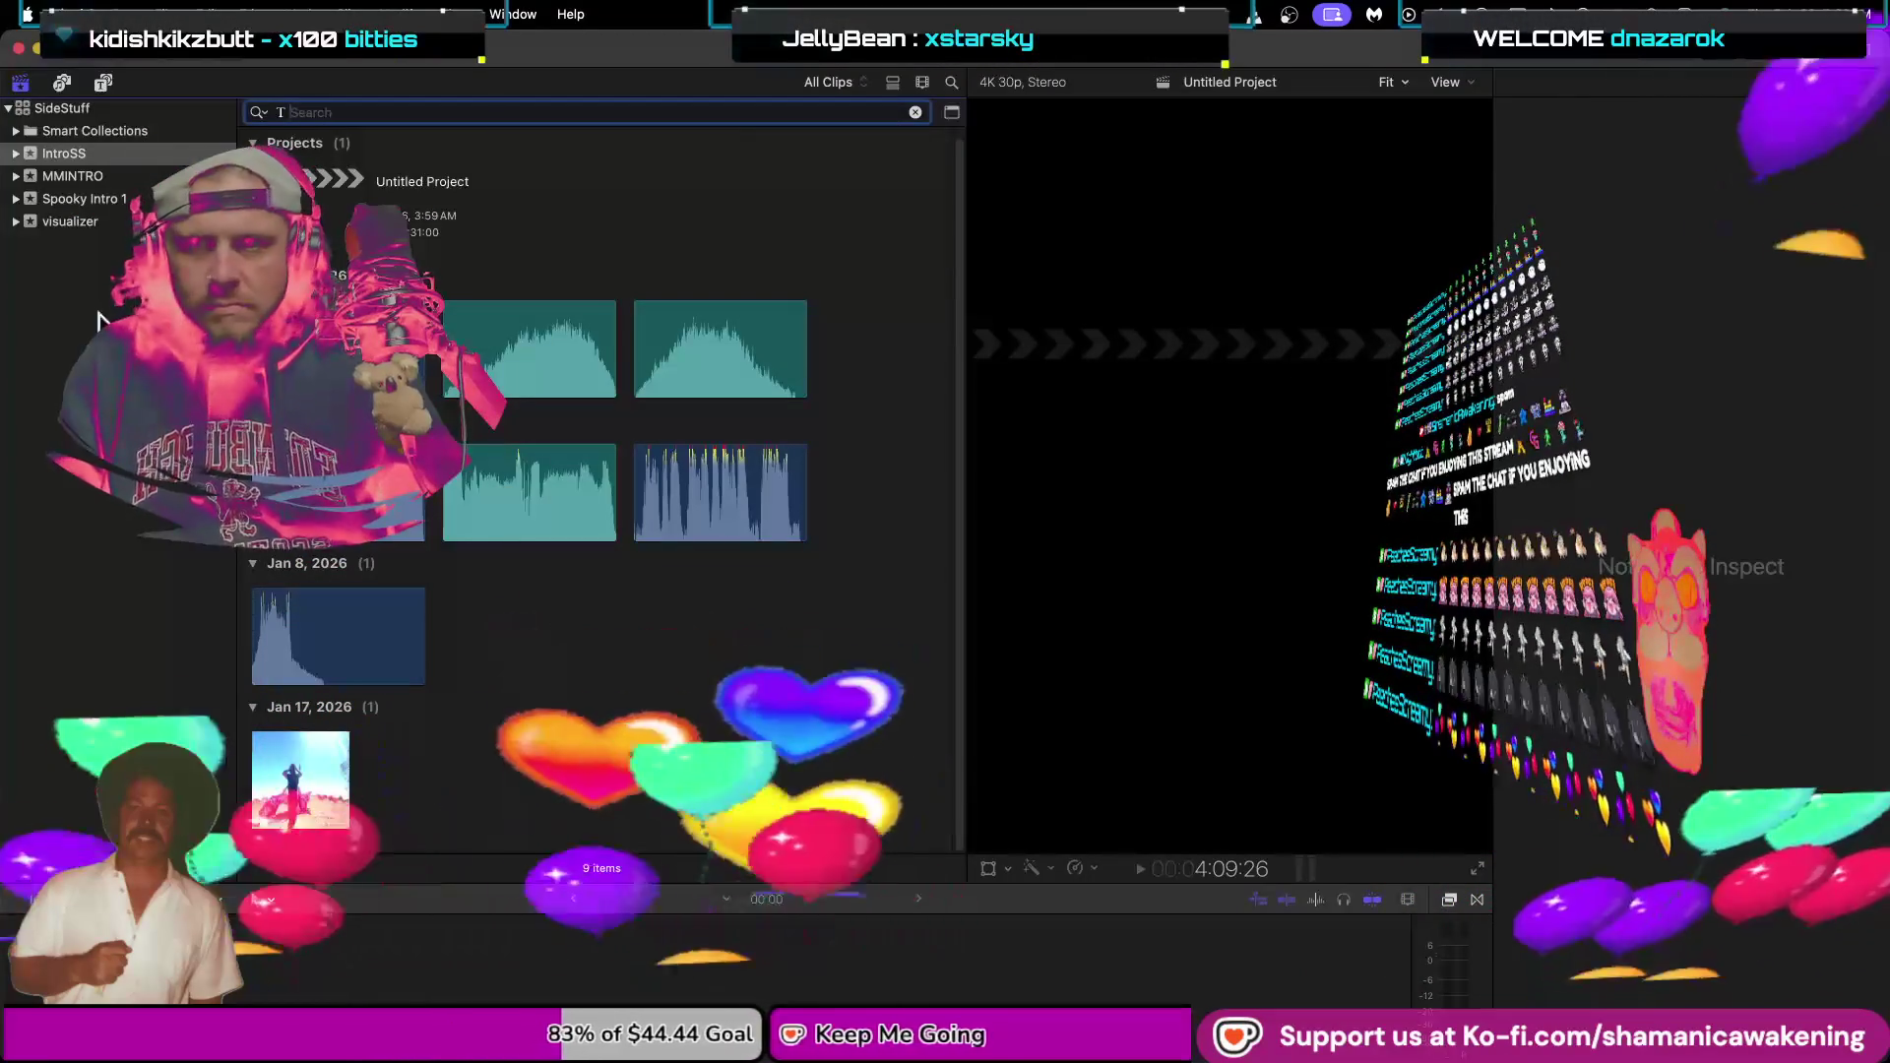
{"action": "left_click", "coordinate": [97, 212]}
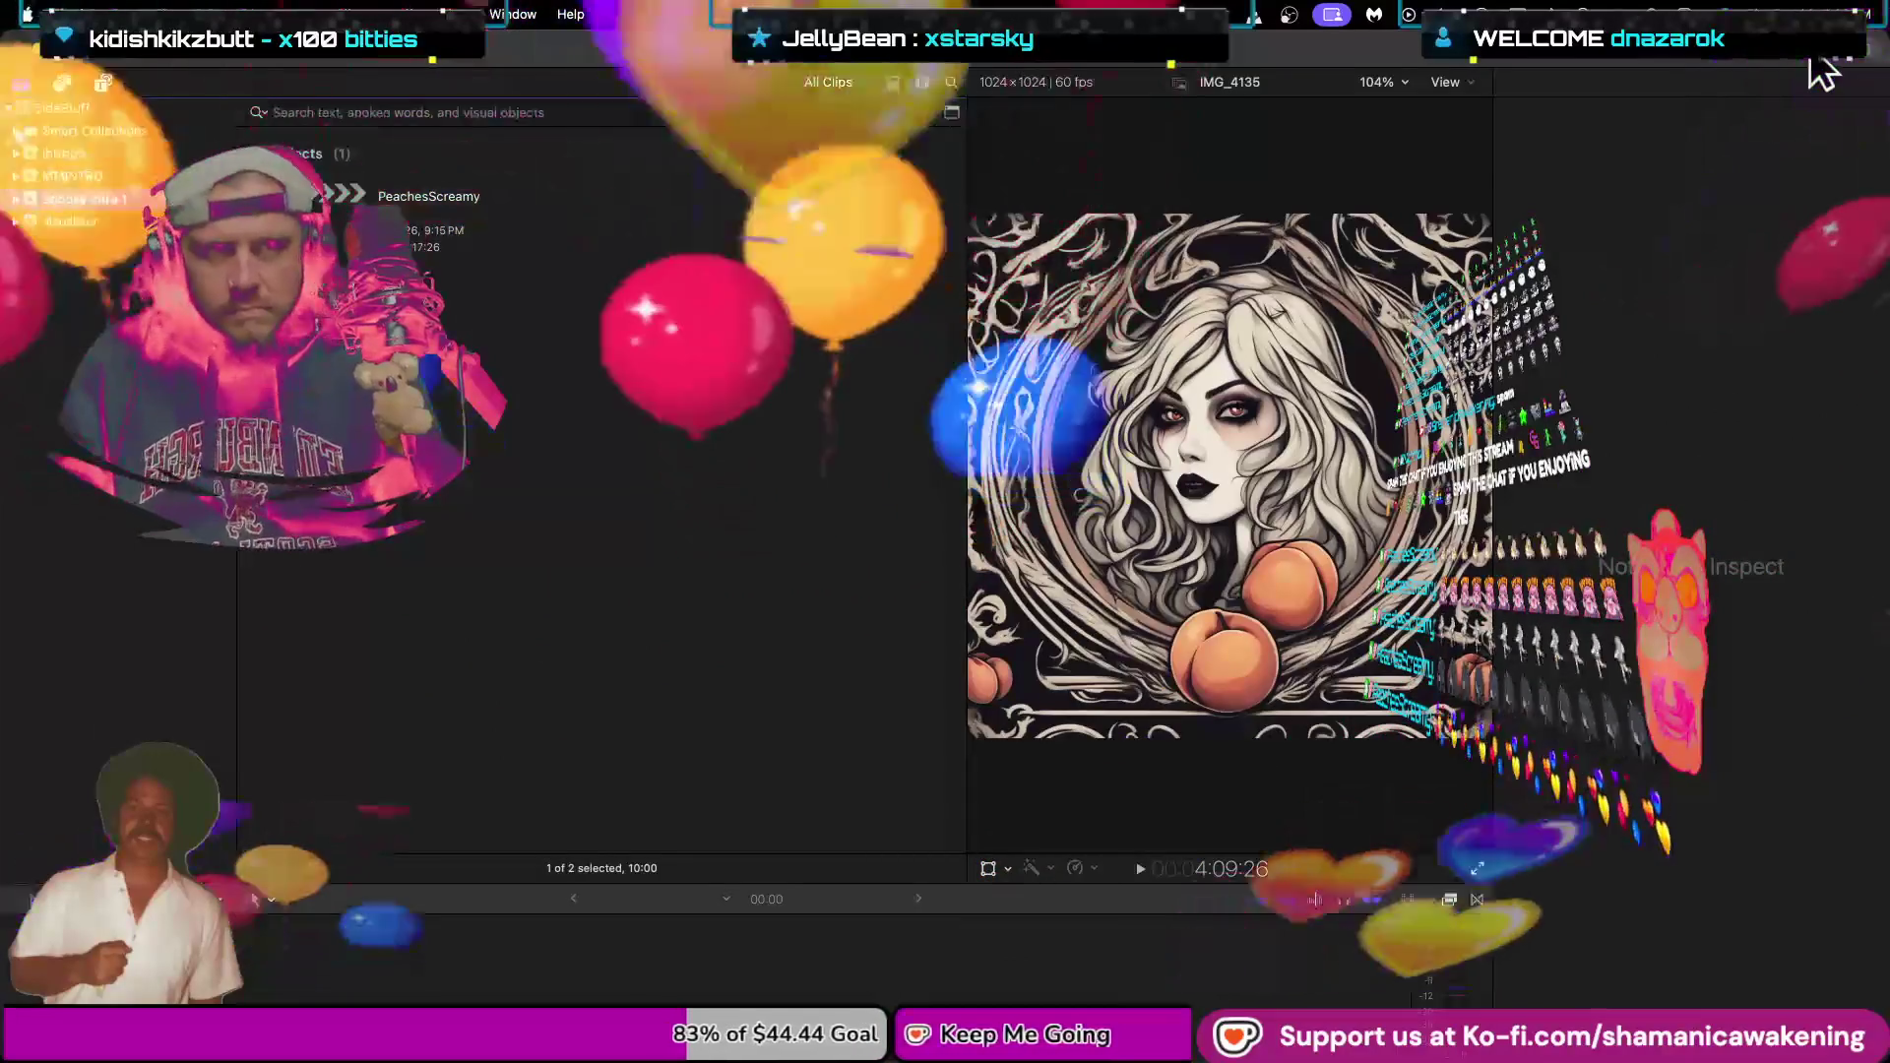
Open PeachesScreamy with the inspector hidden, play its start, then move to the Finder space.
{"action": "key", "text": "super+4"}
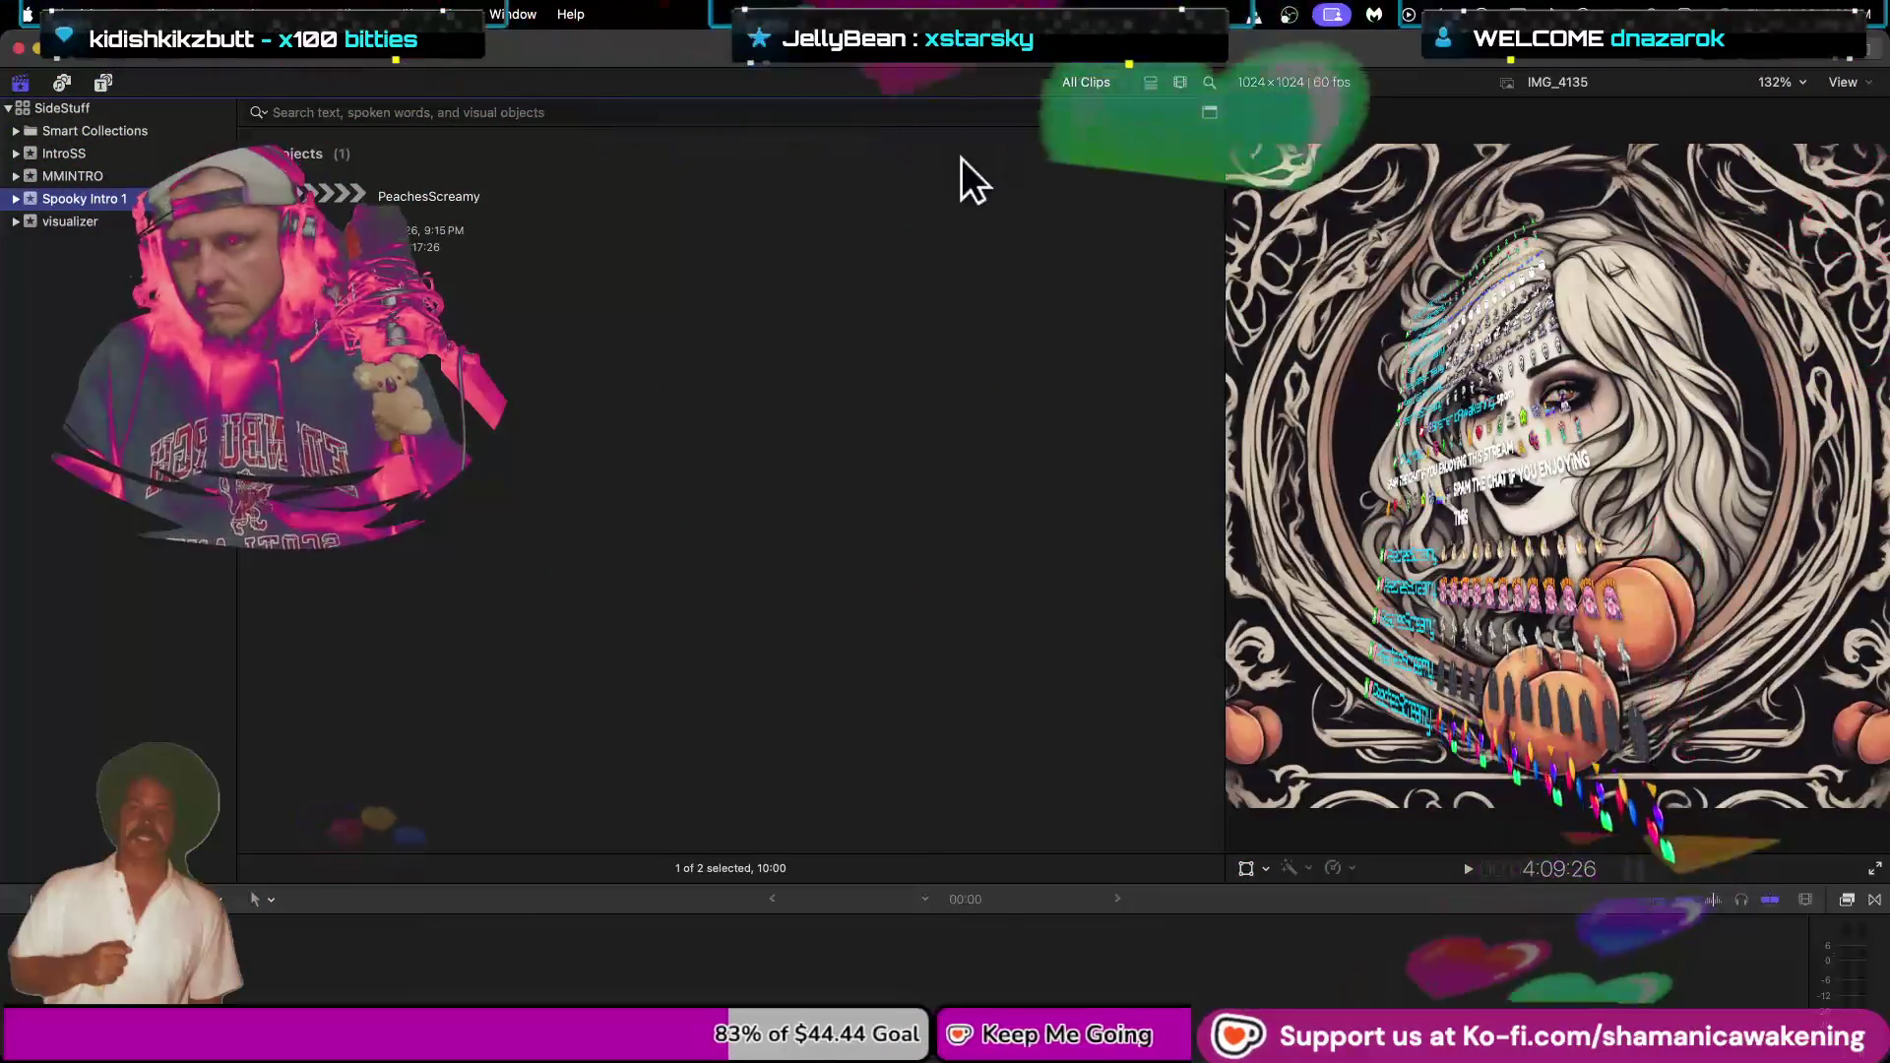
{"action": "double_click", "coordinate": [339, 195]}
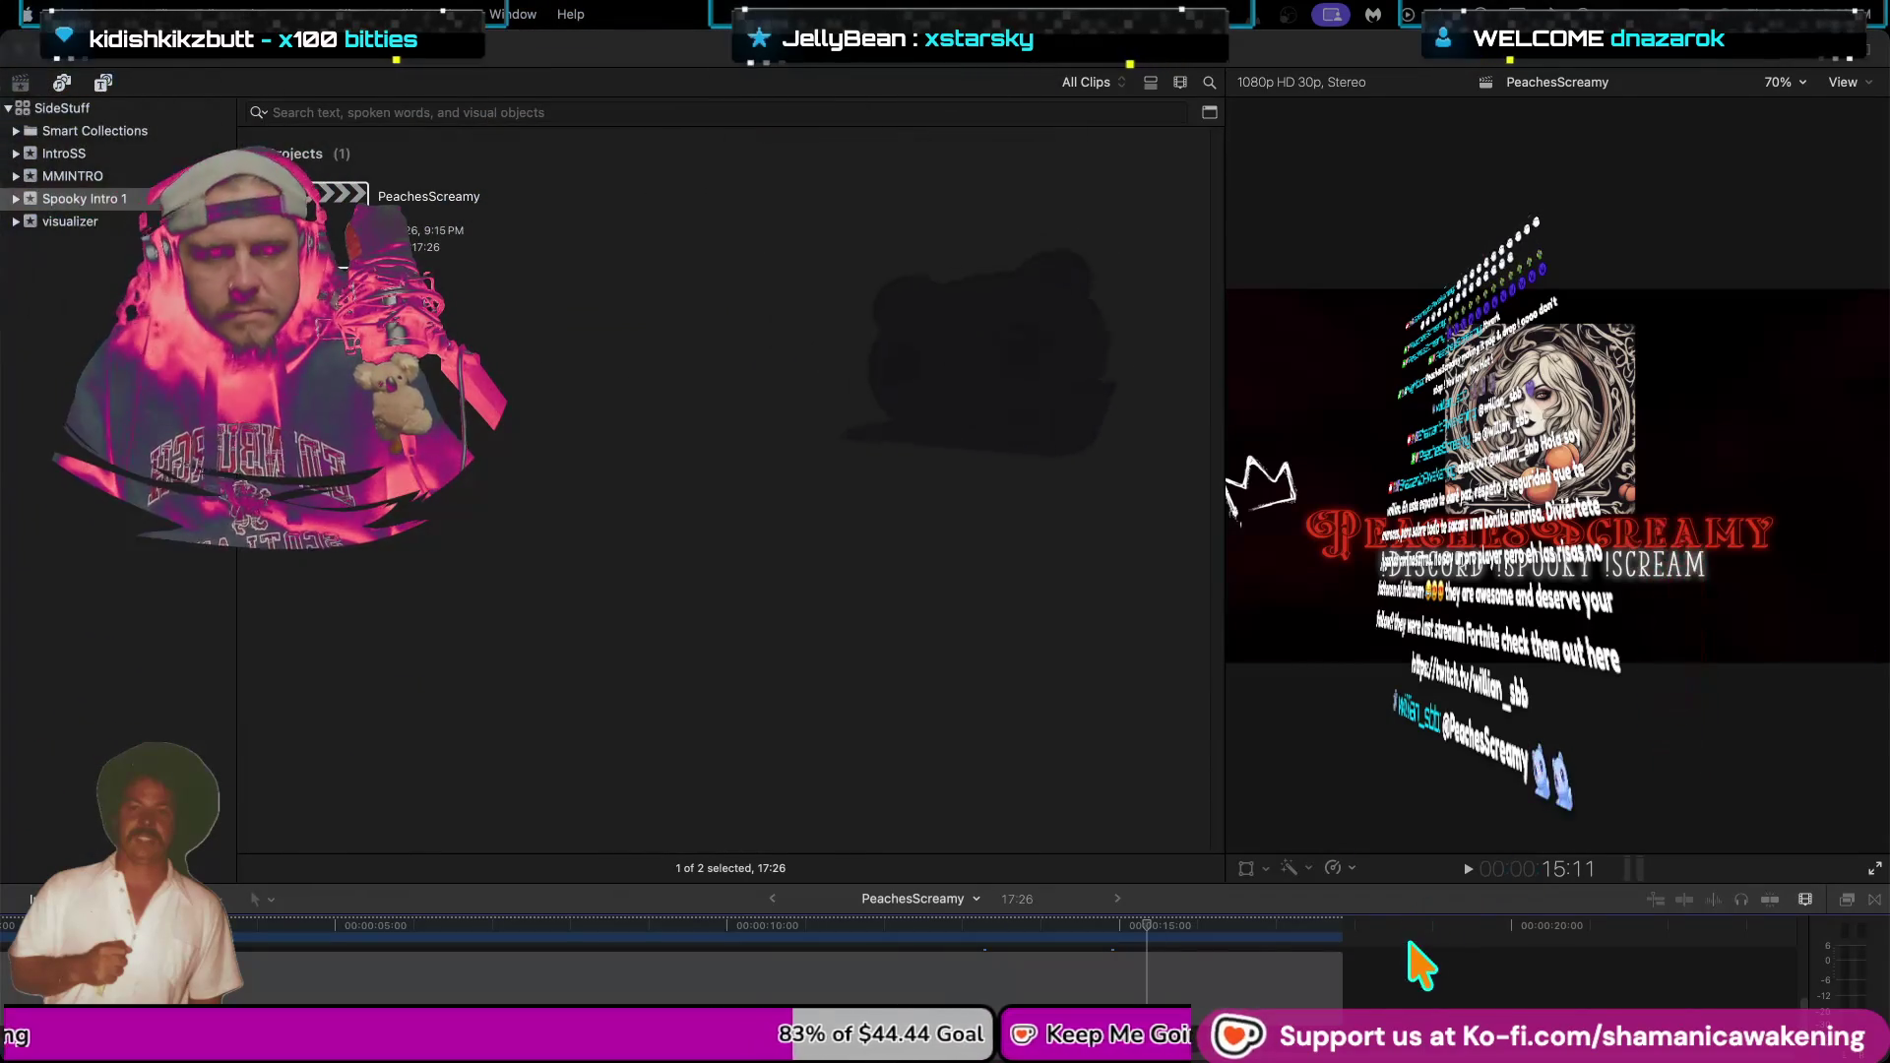
{"action": "left_click", "coordinate": [1371, 925]}
{"action": "key", "text": "Home"}
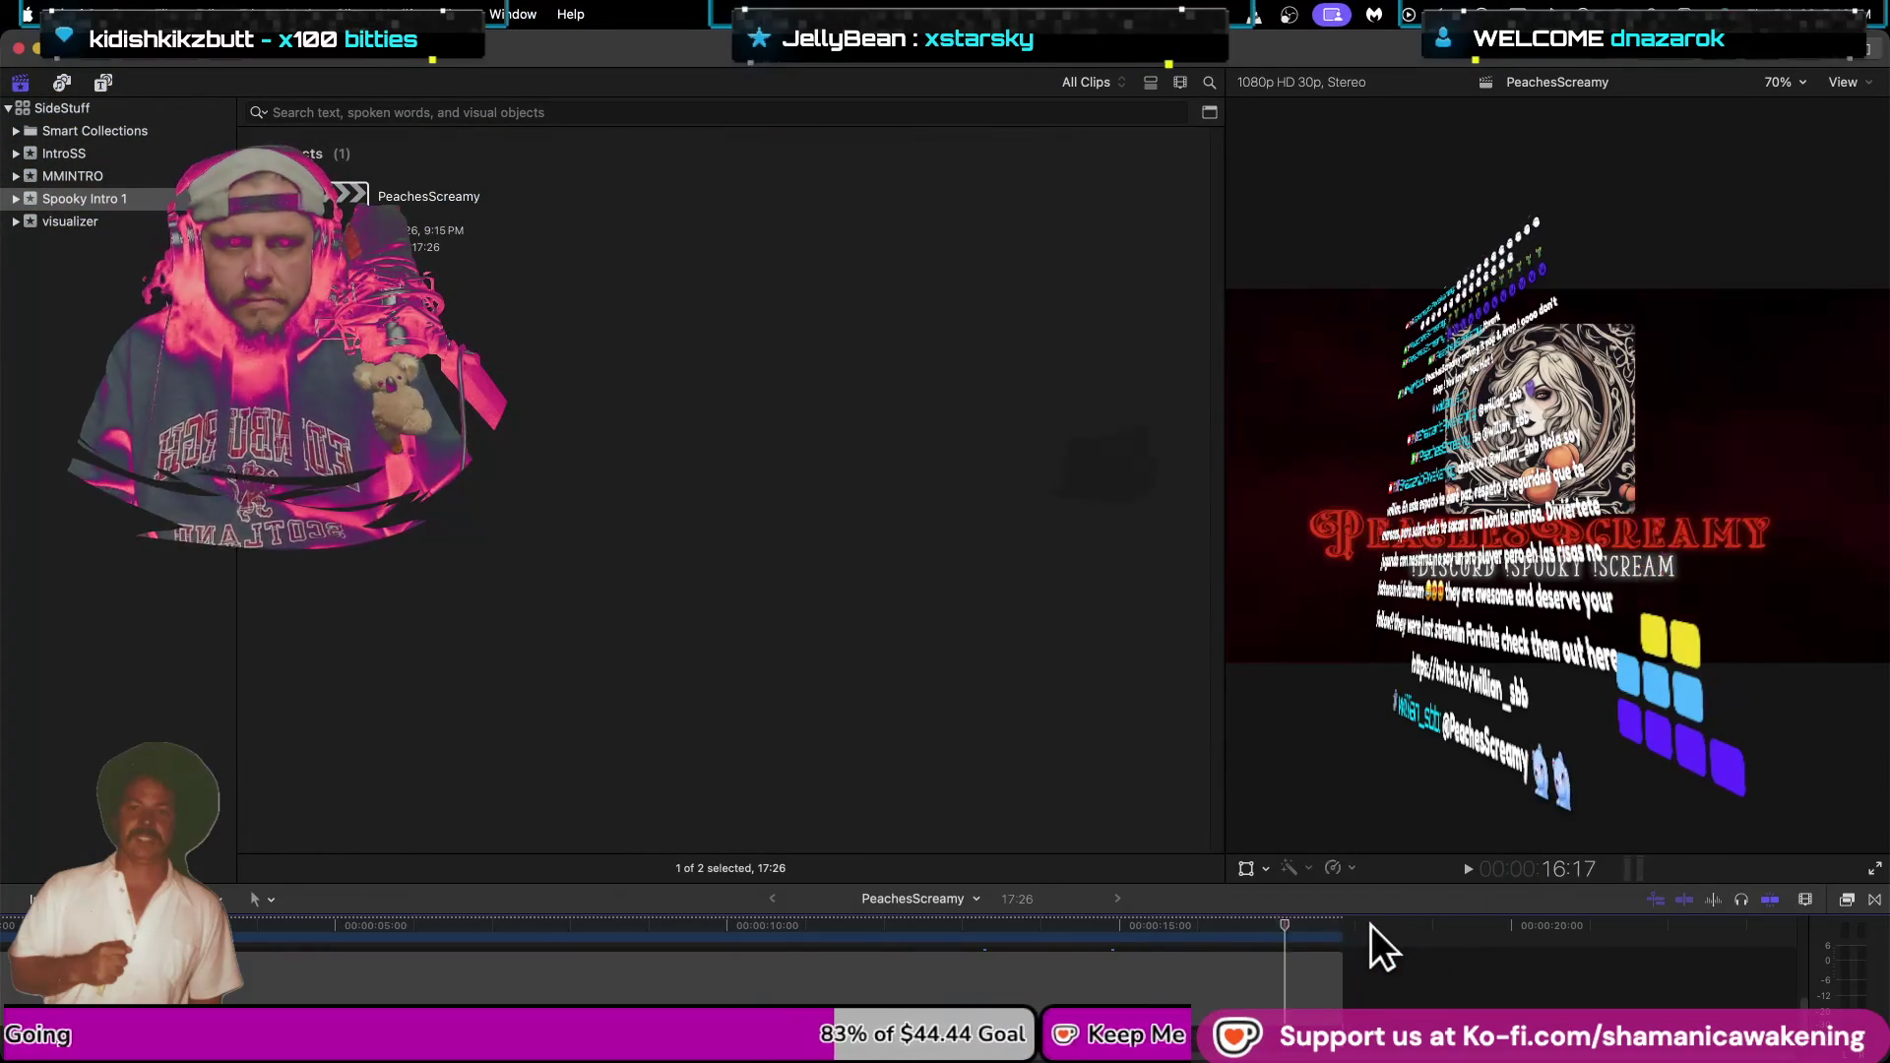
{"action": "key", "text": "space"}
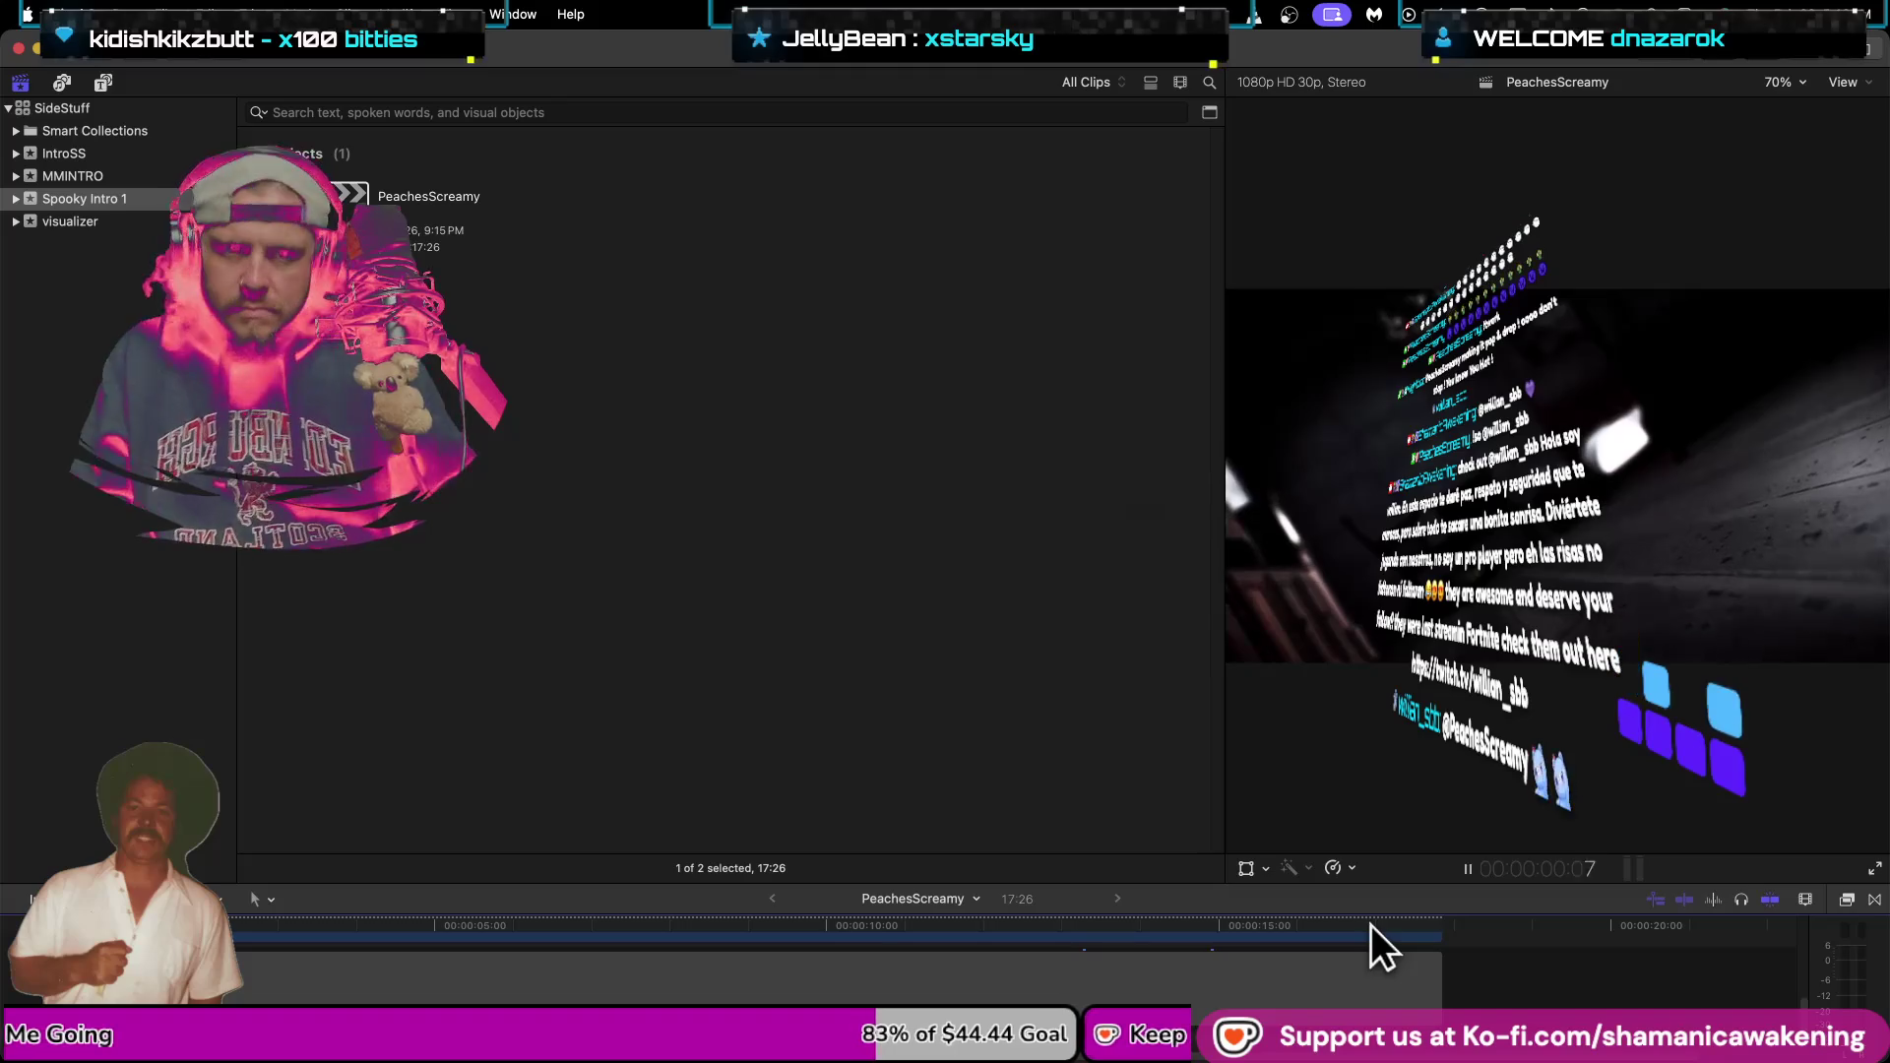
{"action": "key", "text": "Home"}
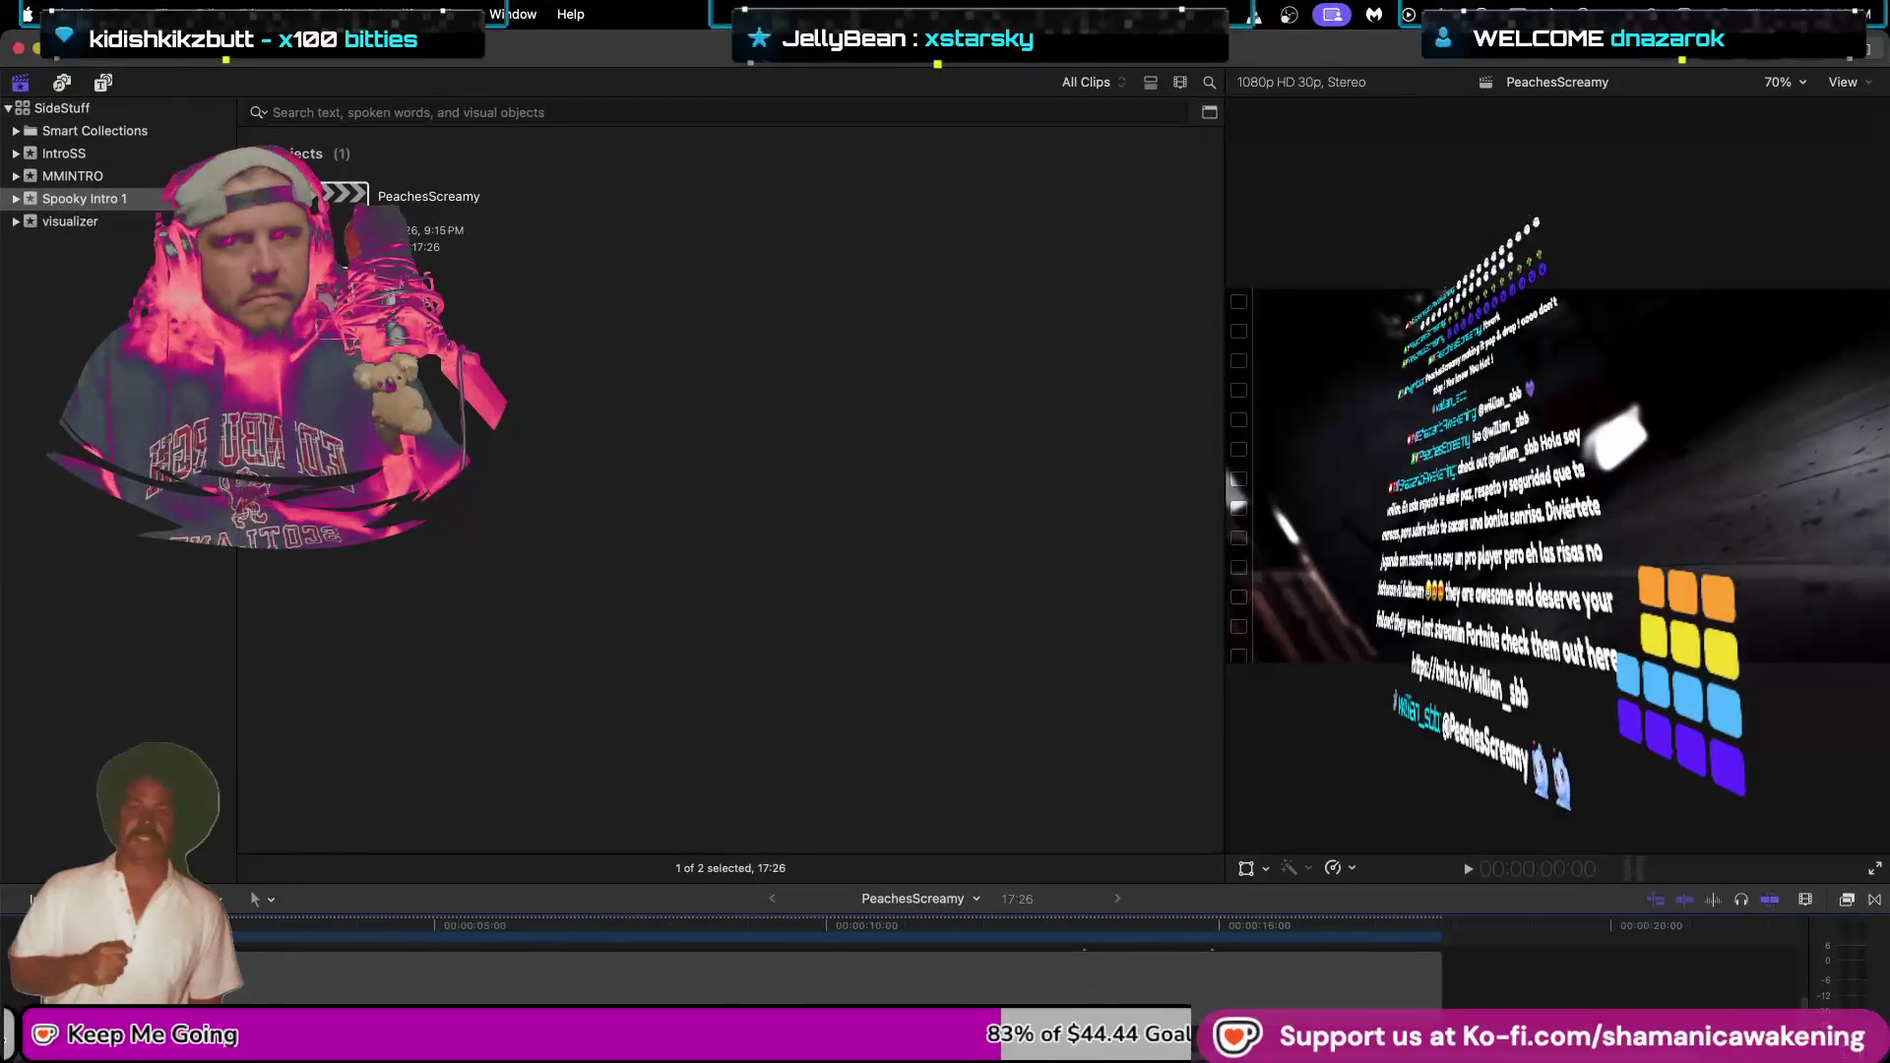
{"action": "key", "text": "ctrl+Right"}
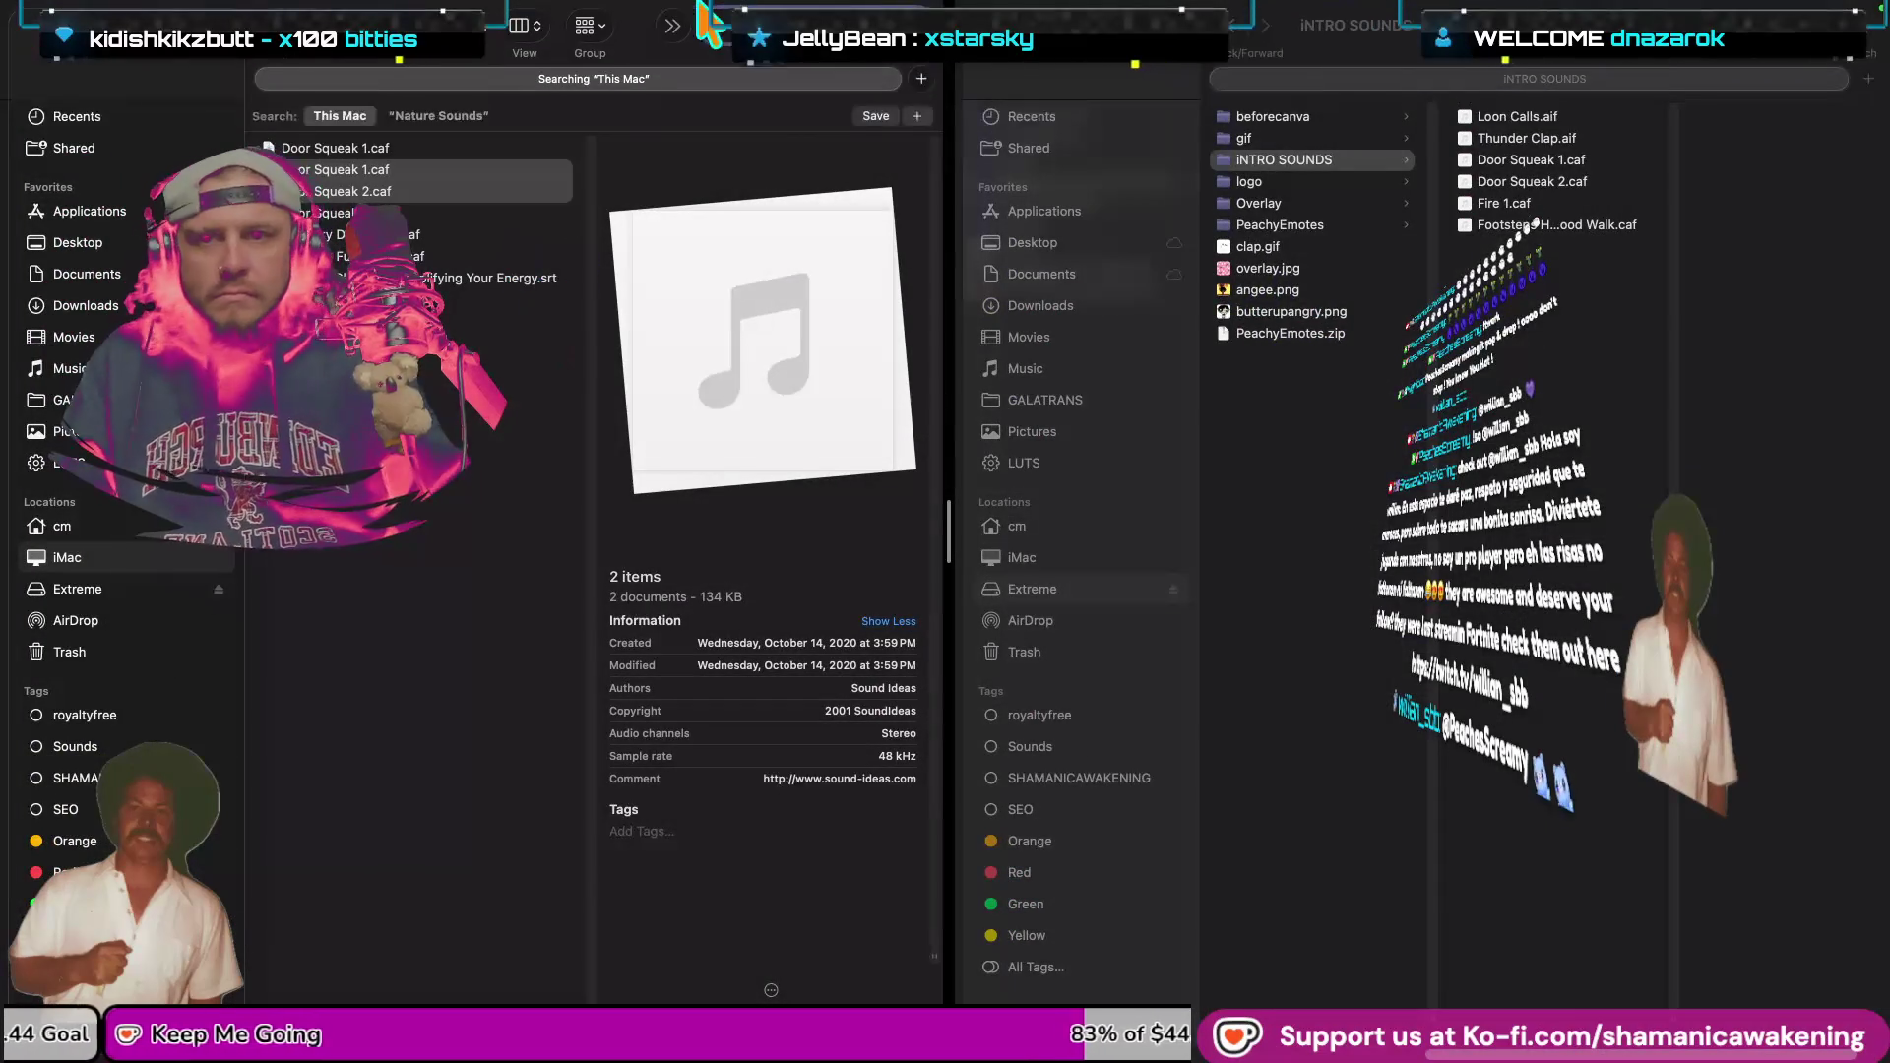
Remove the separate Finder desktop space in Mission Control and return to Final Cut Pro.
{"action": "key", "text": "ctrl+Up"}
{"action": "left_click_drag", "start_coordinate": [1048, 72], "coordinate": [1132, 162]}
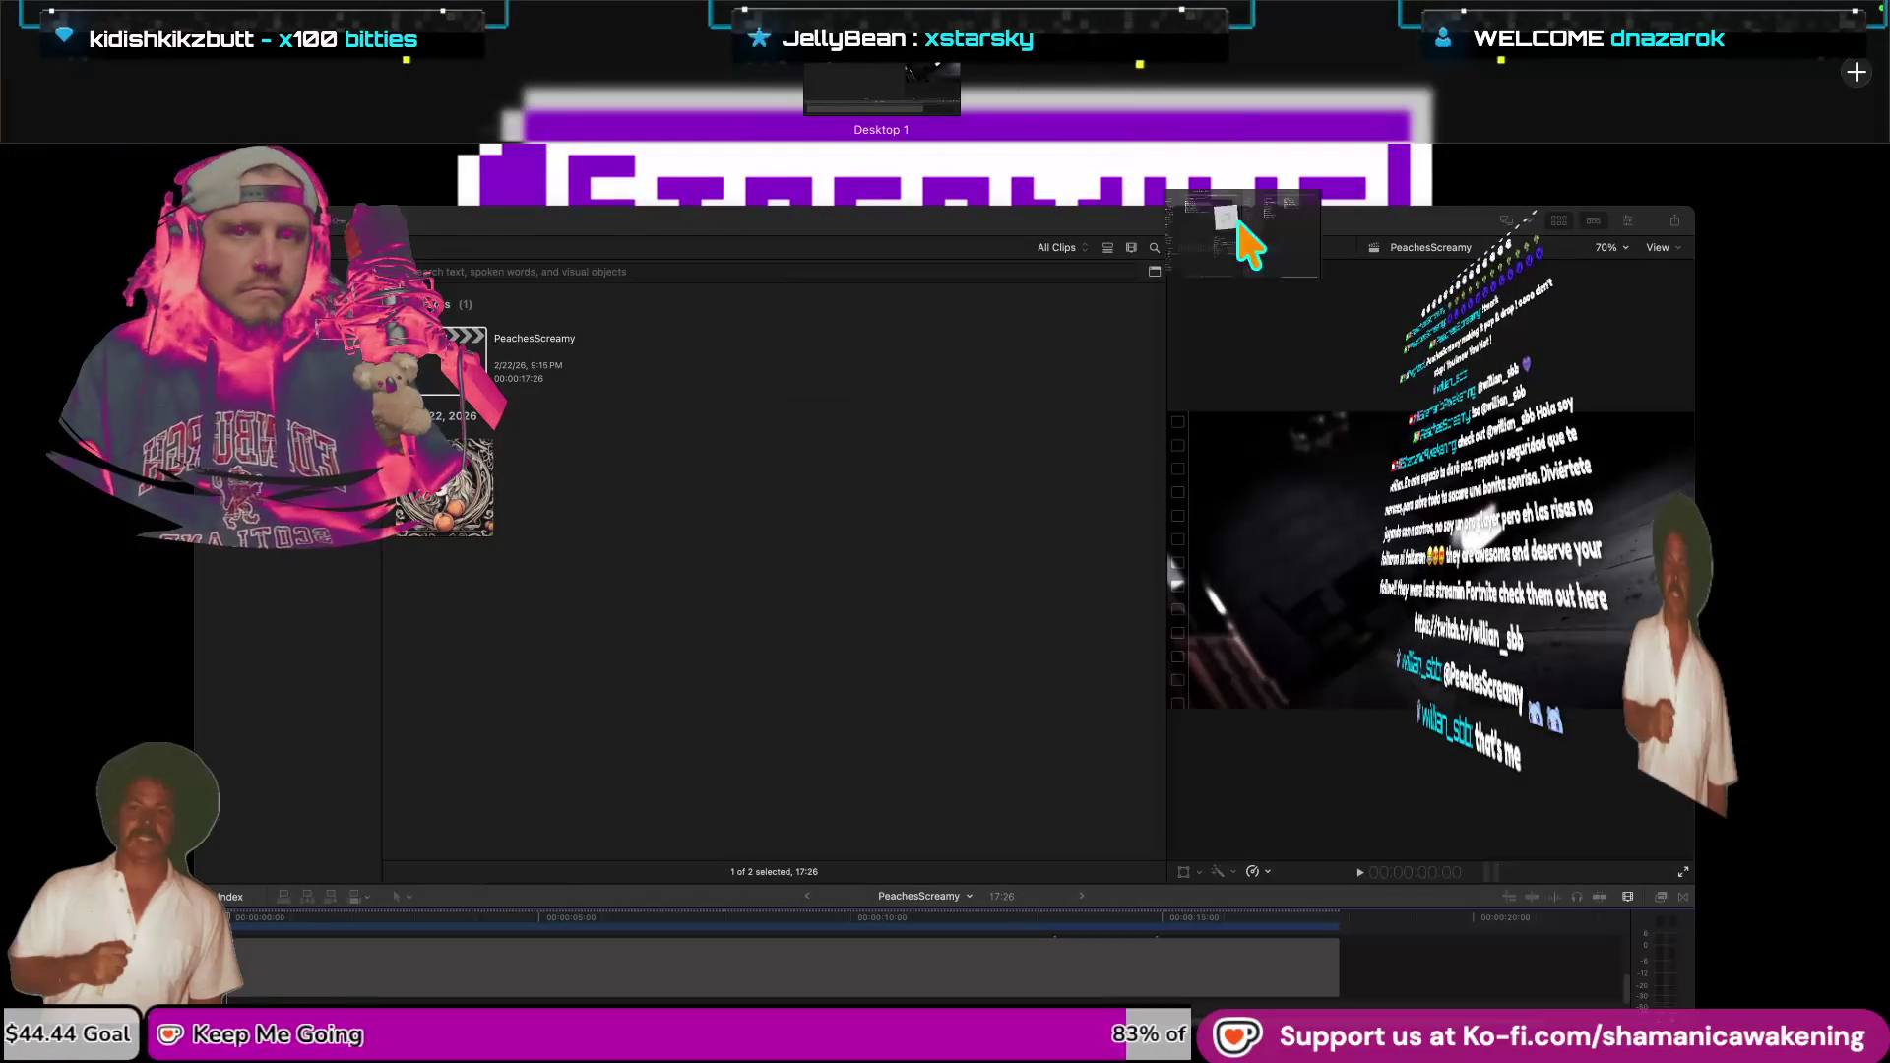
{"action": "left_click", "coordinate": [955, 321]}
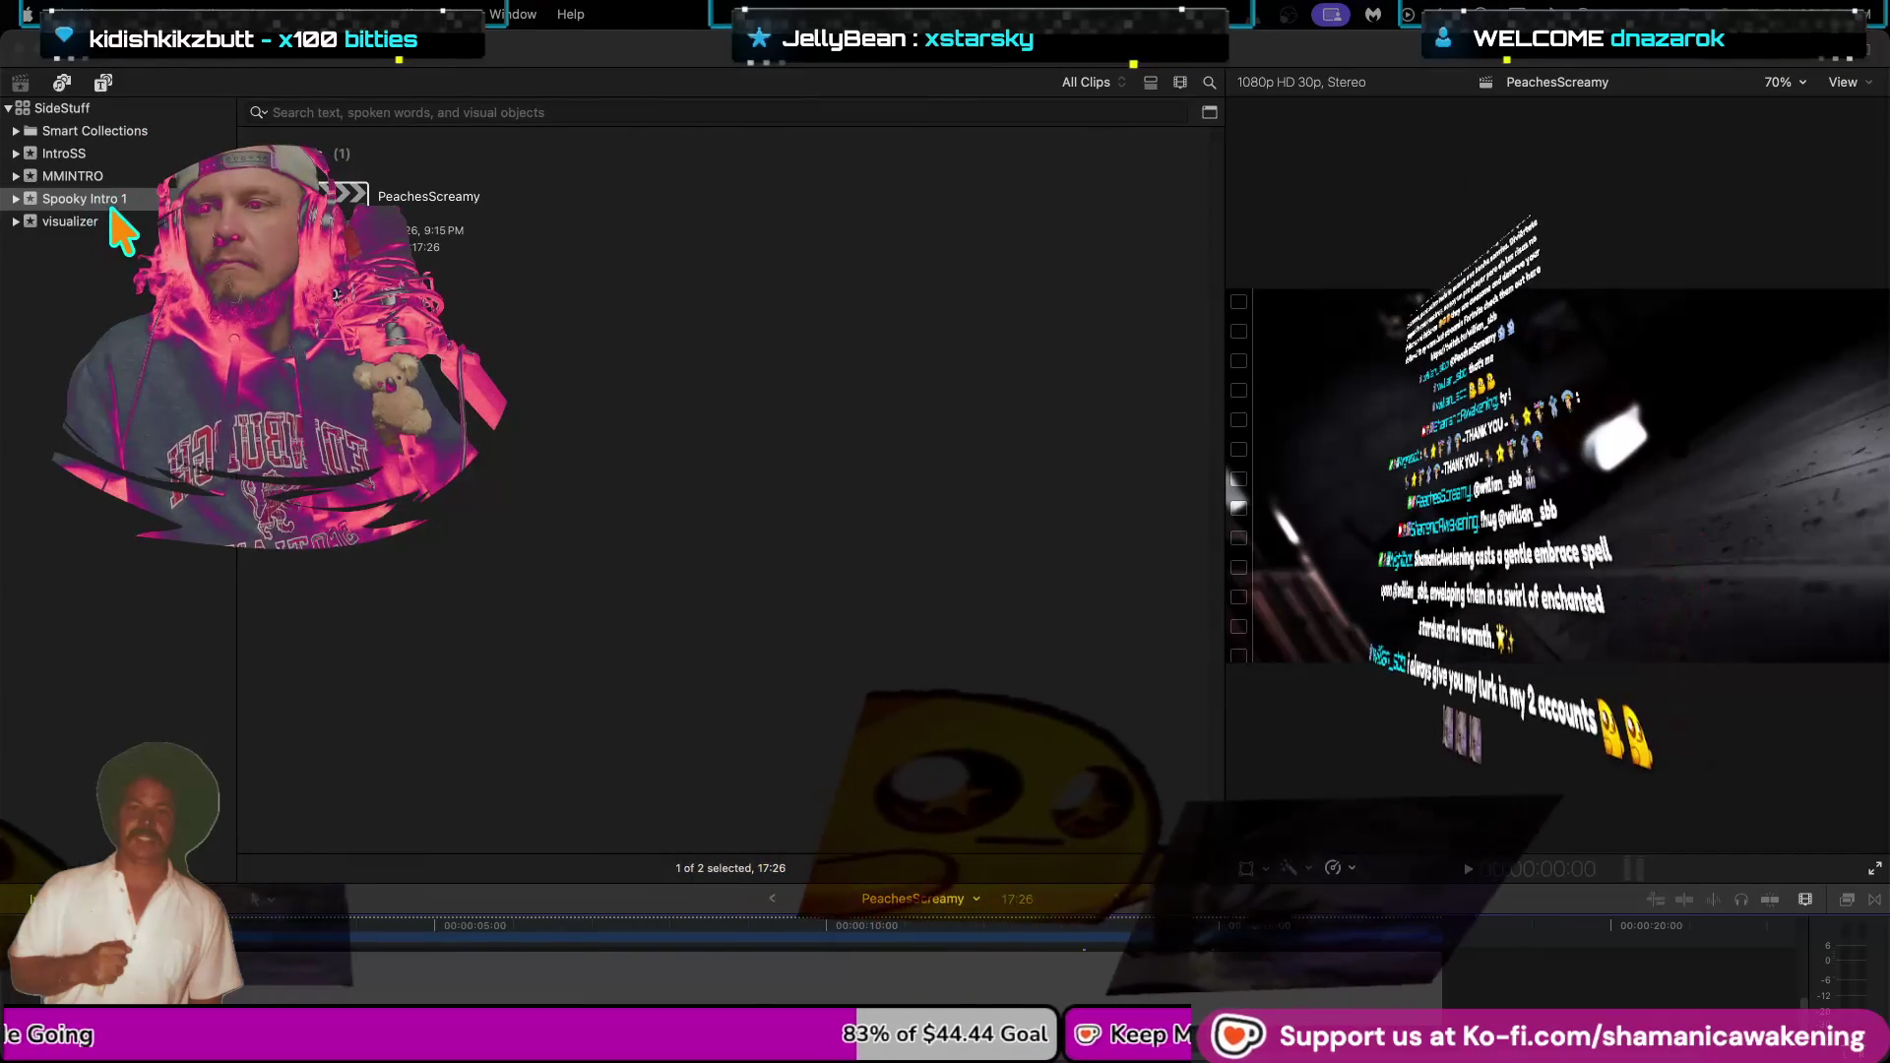
Filter the SideStuff library to the Audio Only smart collection and bring up Media Import.
{"action": "left_click", "coordinate": [32, 198]}
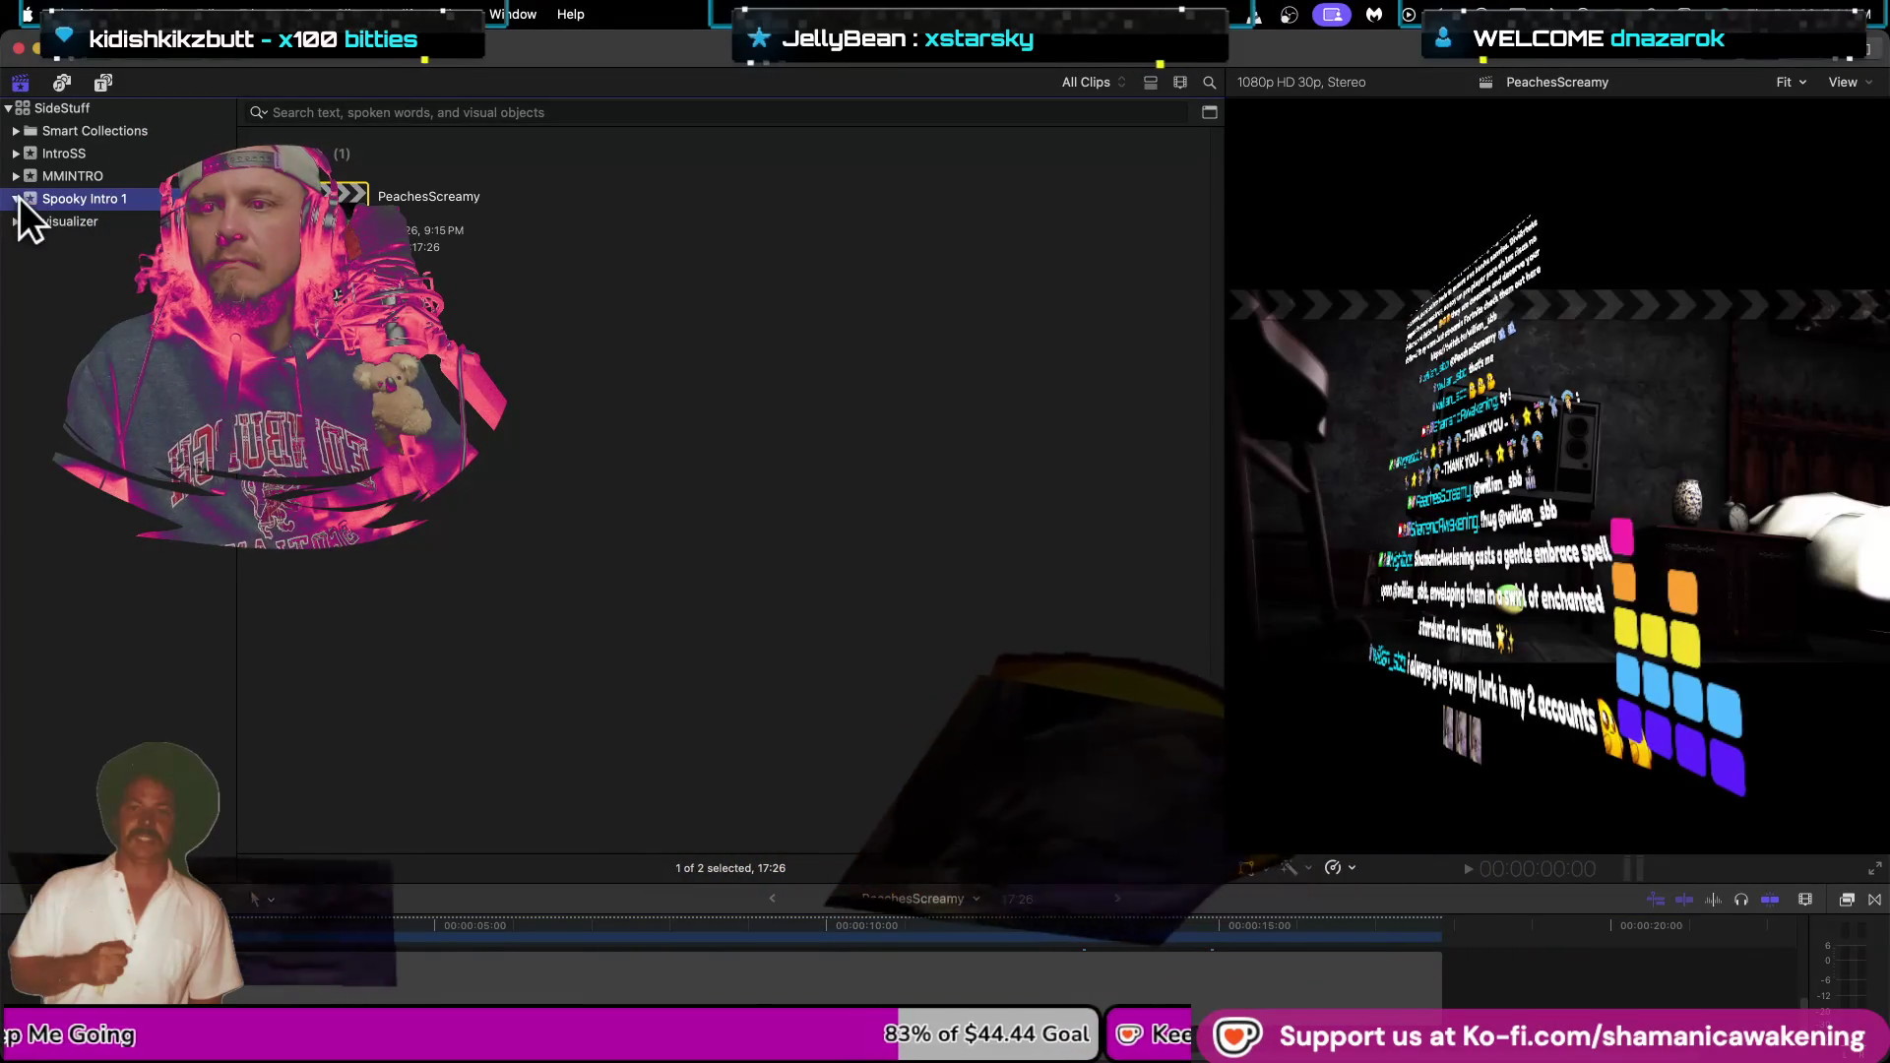
{"action": "left_click", "coordinate": [15, 199]}
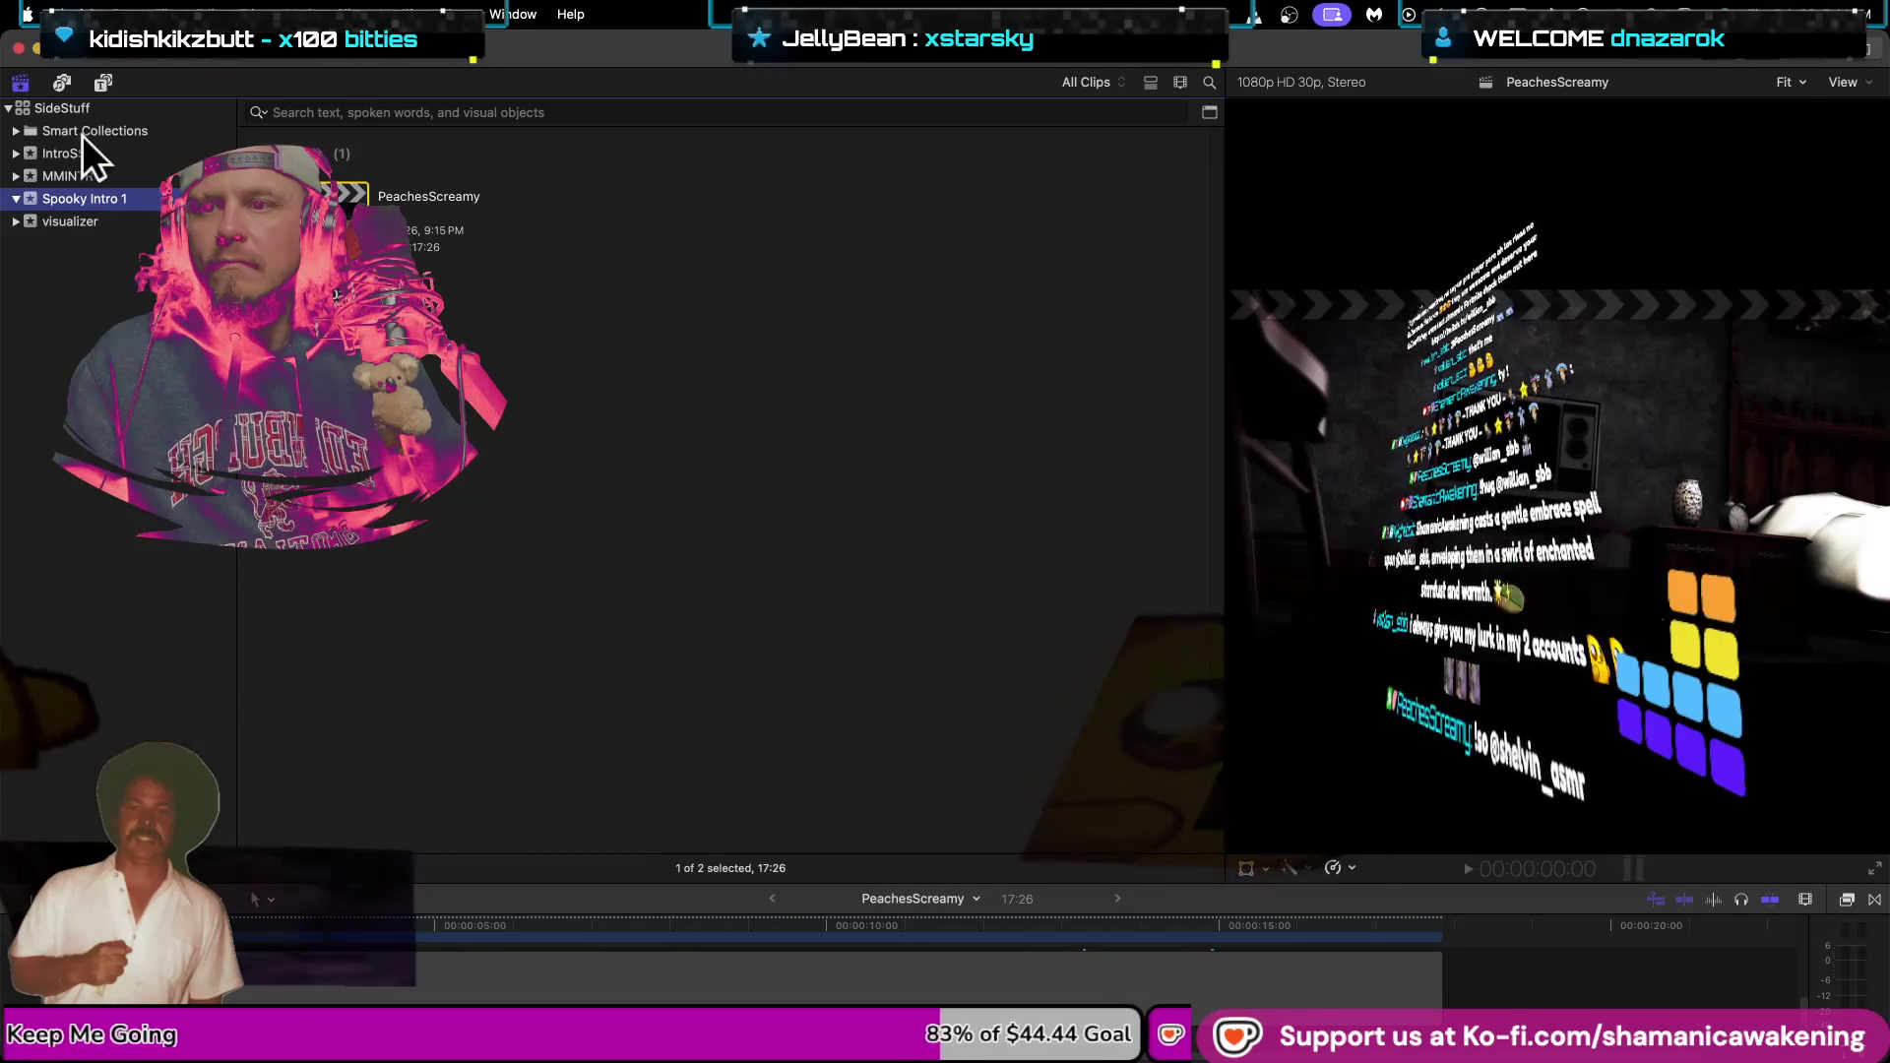
{"action": "left_click", "coordinate": [51, 110]}
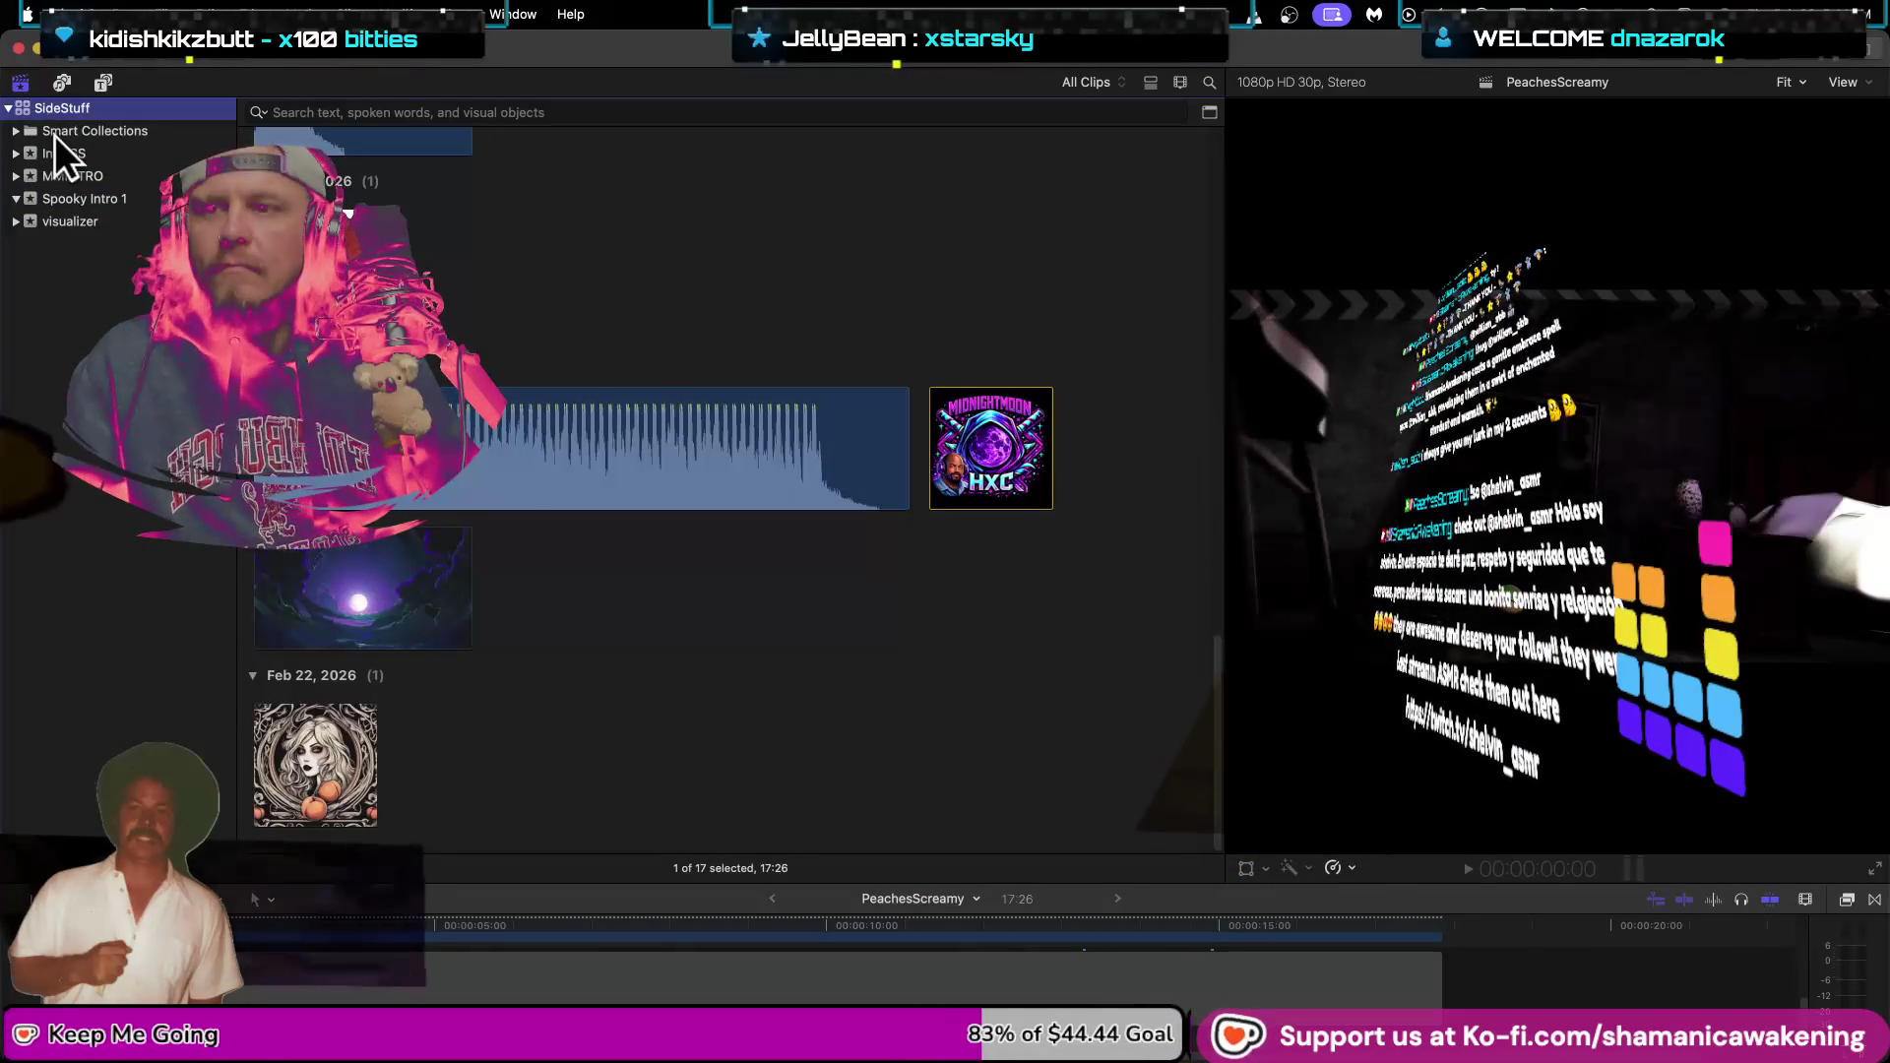
{"action": "left_click", "coordinate": [55, 132]}
{"action": "left_click", "coordinate": [15, 132]}
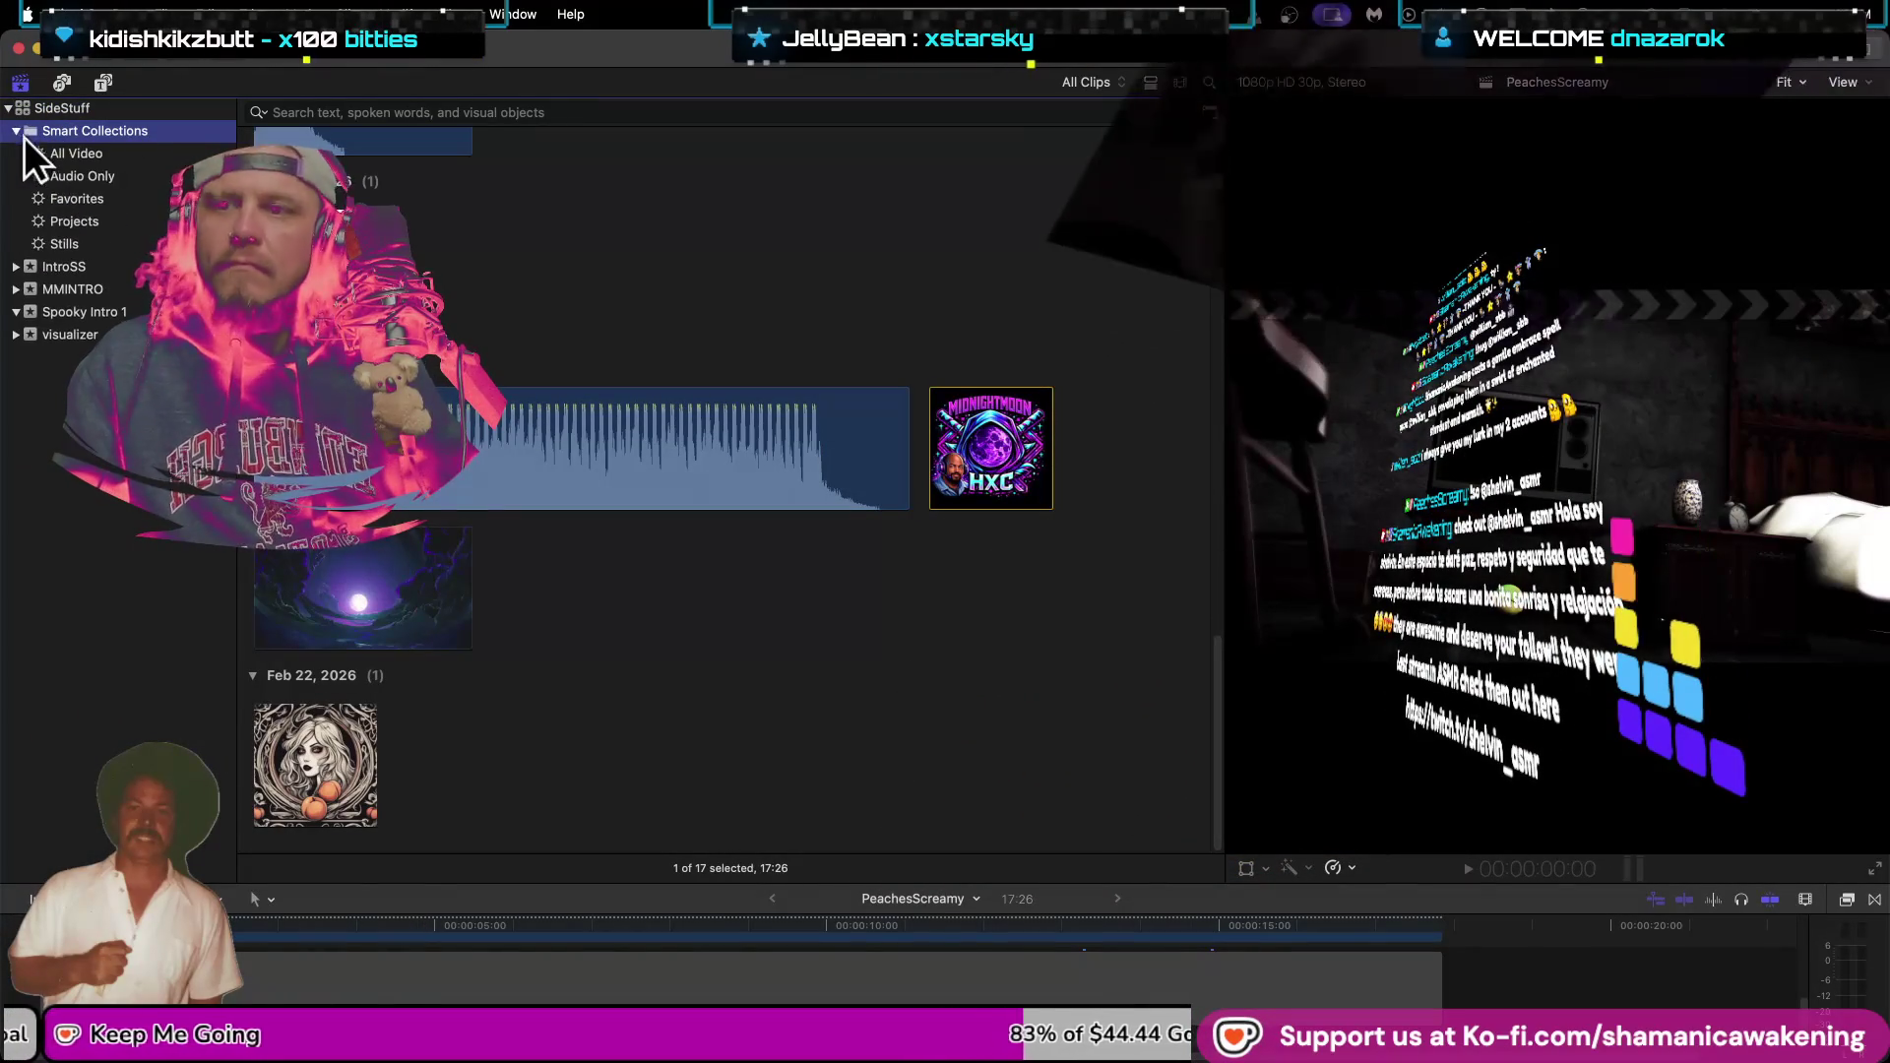
{"action": "left_click", "coordinate": [135, 176]}
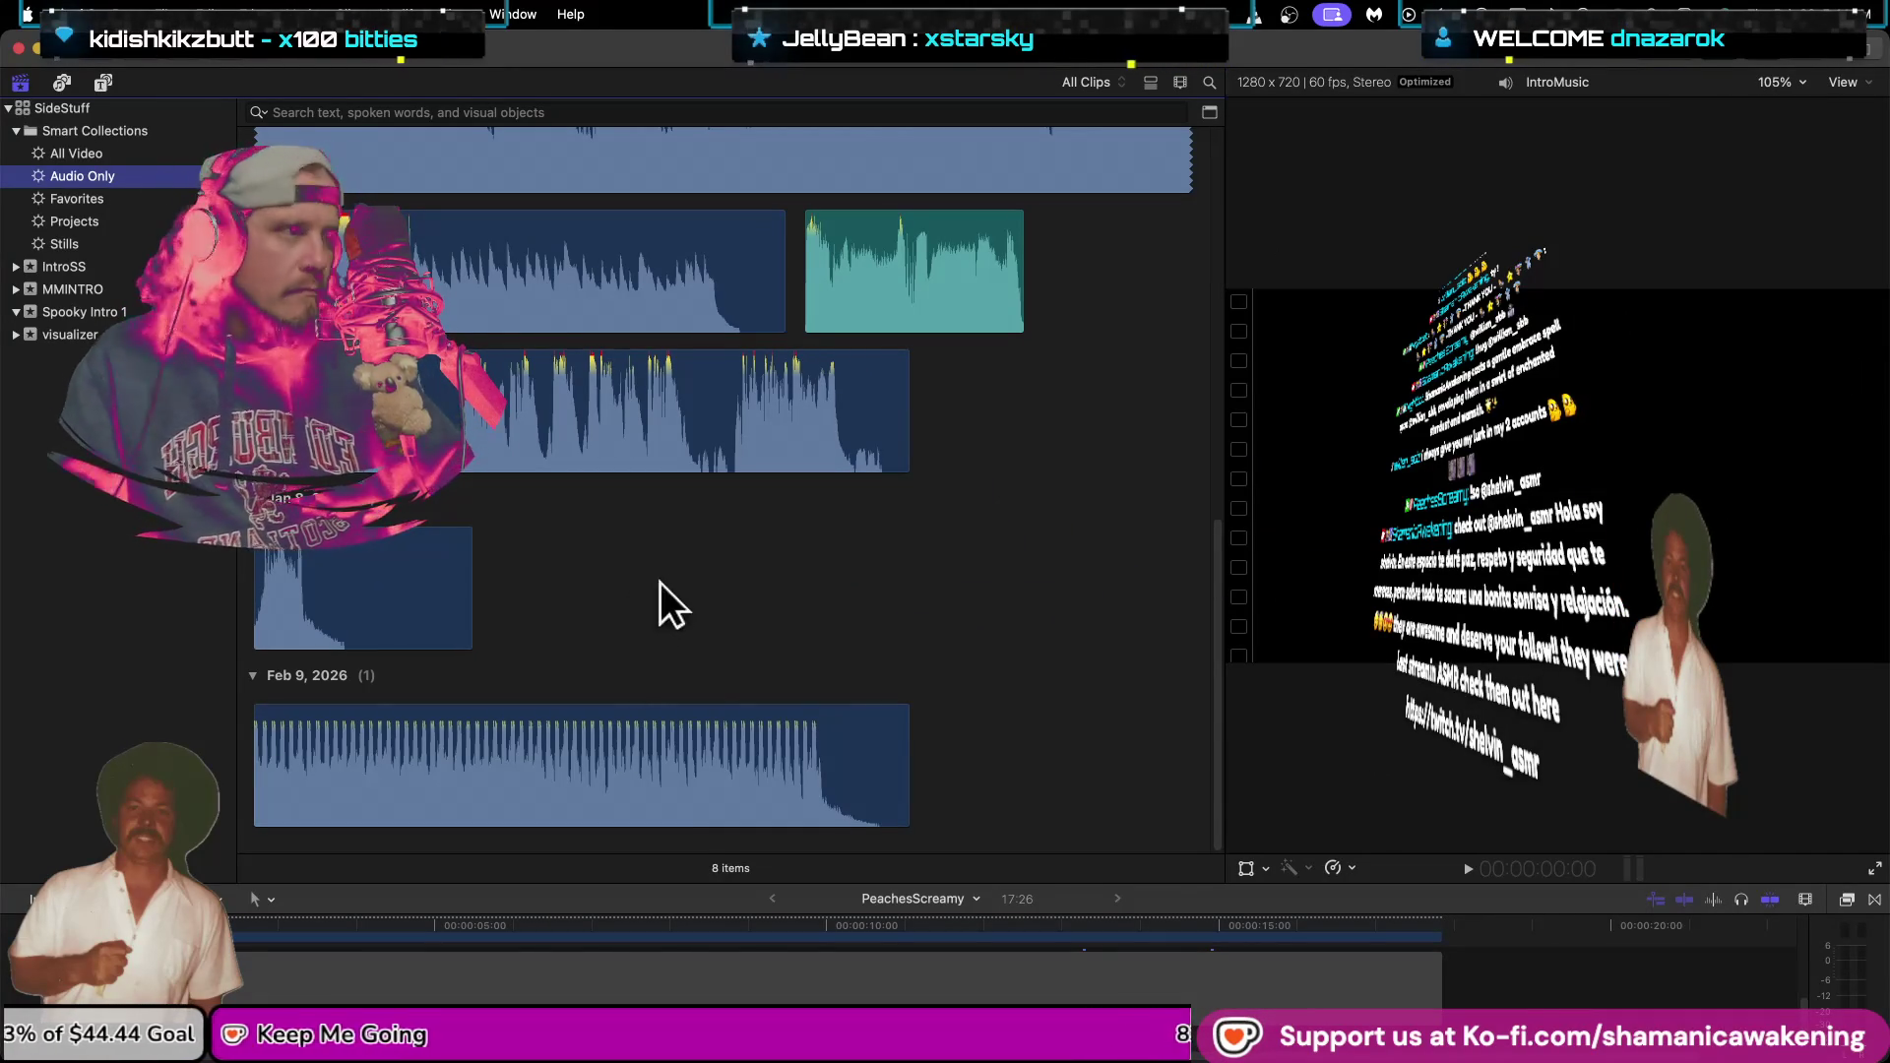
{"action": "key", "text": "super+i"}
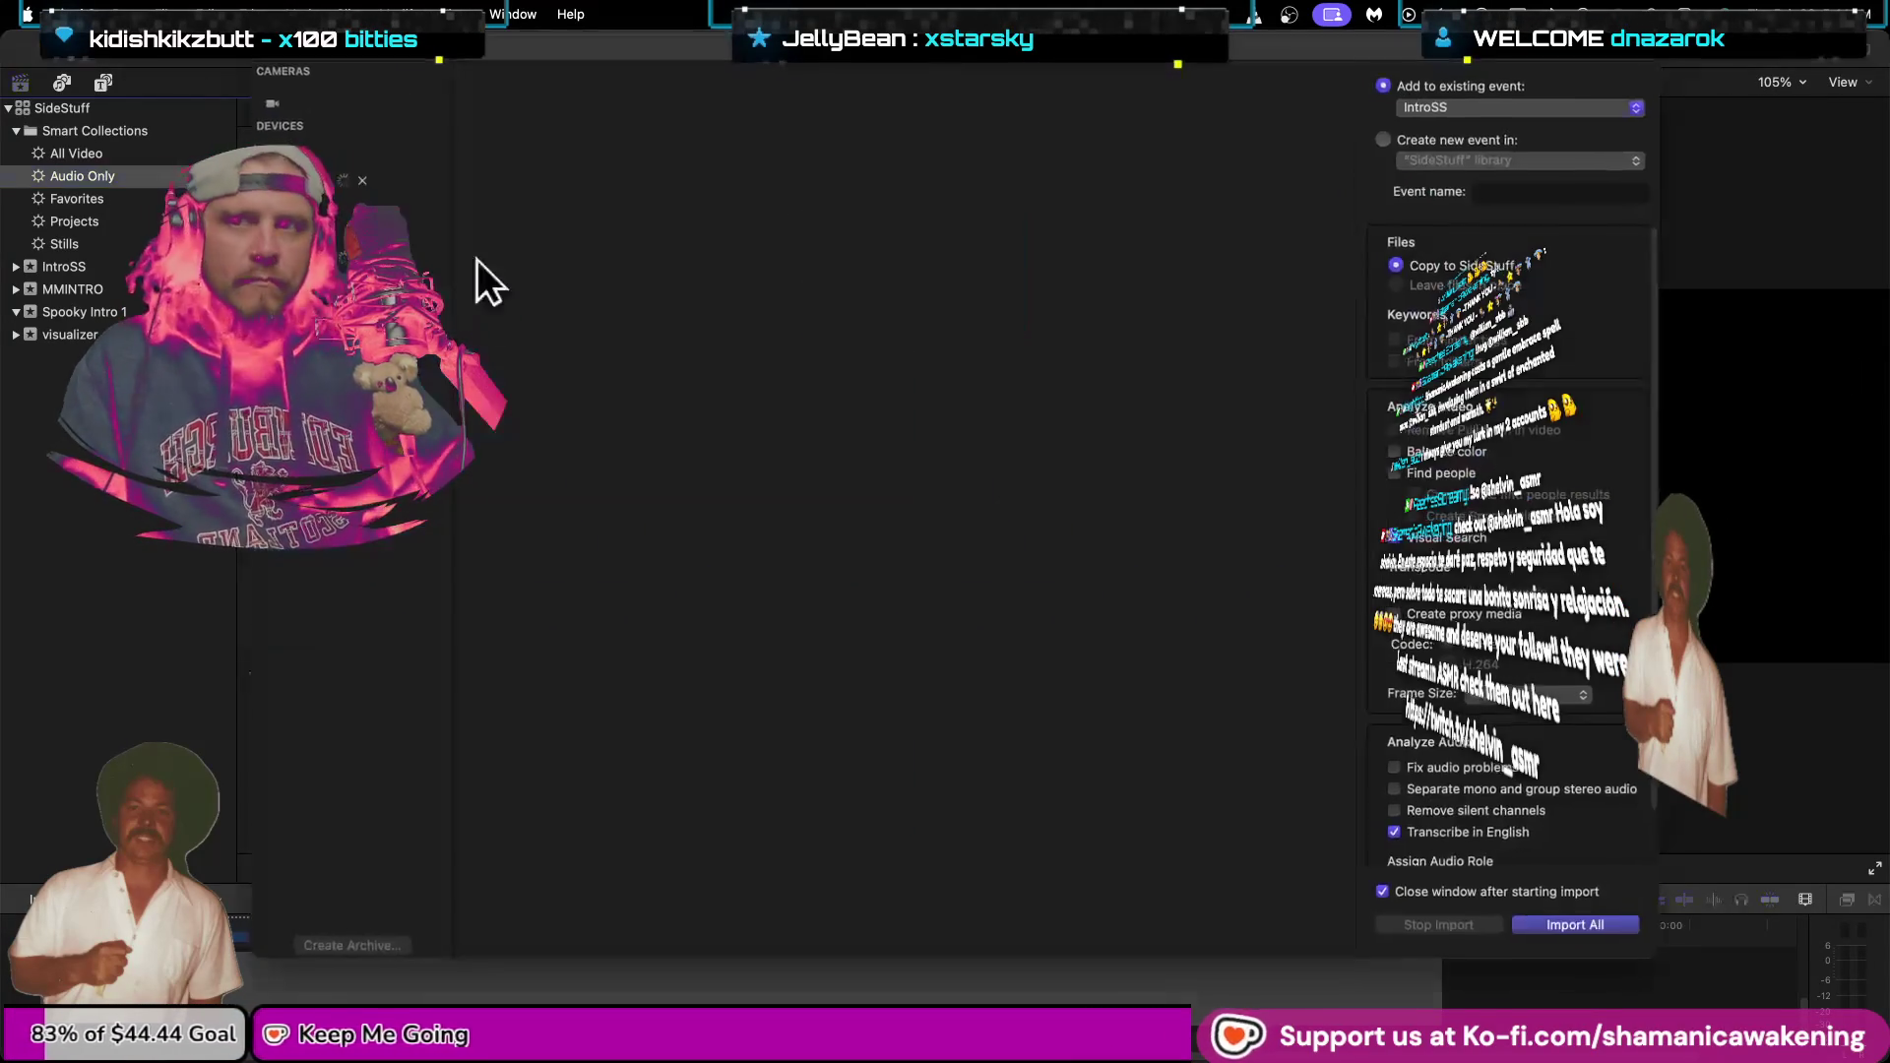
Import all six INTRO SOUNDS audio files into the IntroSS event.
{"action": "left_click", "coordinate": [928, 658]}
{"action": "key", "text": "super+["}
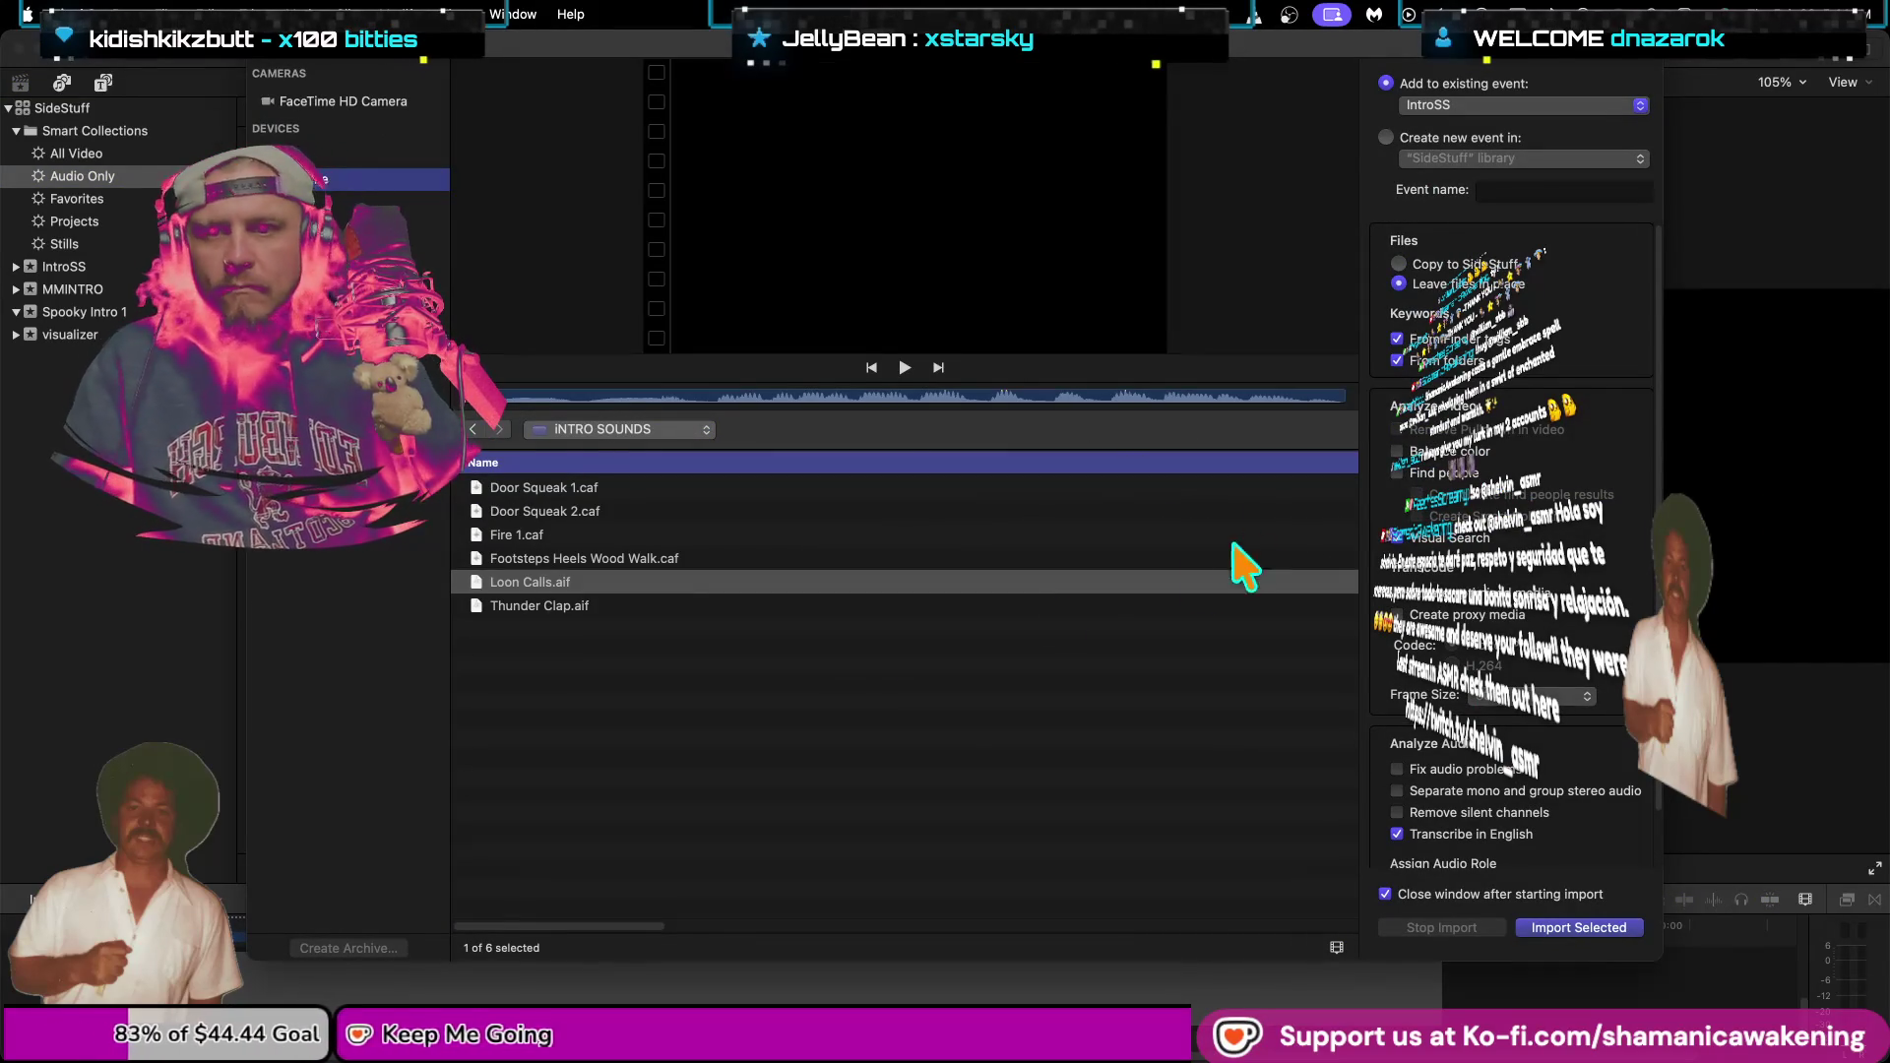
{"action": "left_click_drag", "start_coordinate": [899, 675], "coordinate": [896, 448]}
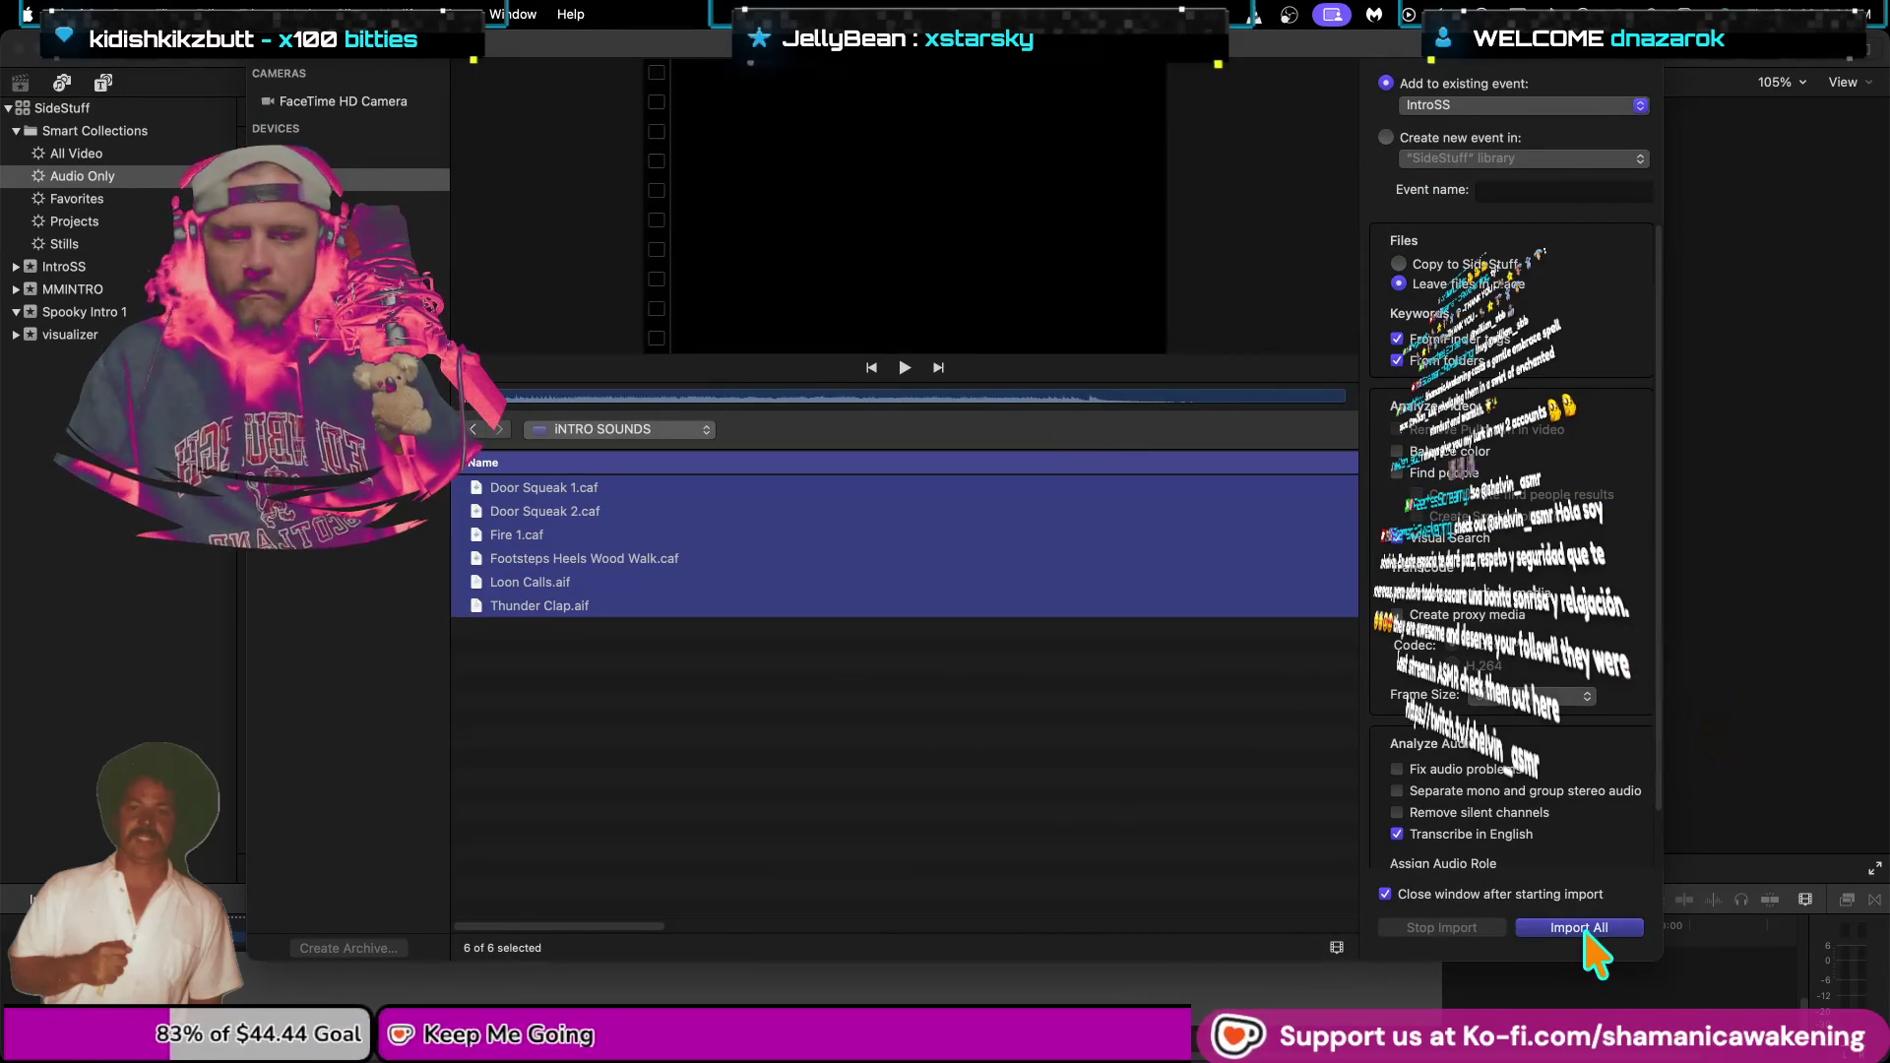
{"action": "left_click", "coordinate": [1578, 933]}
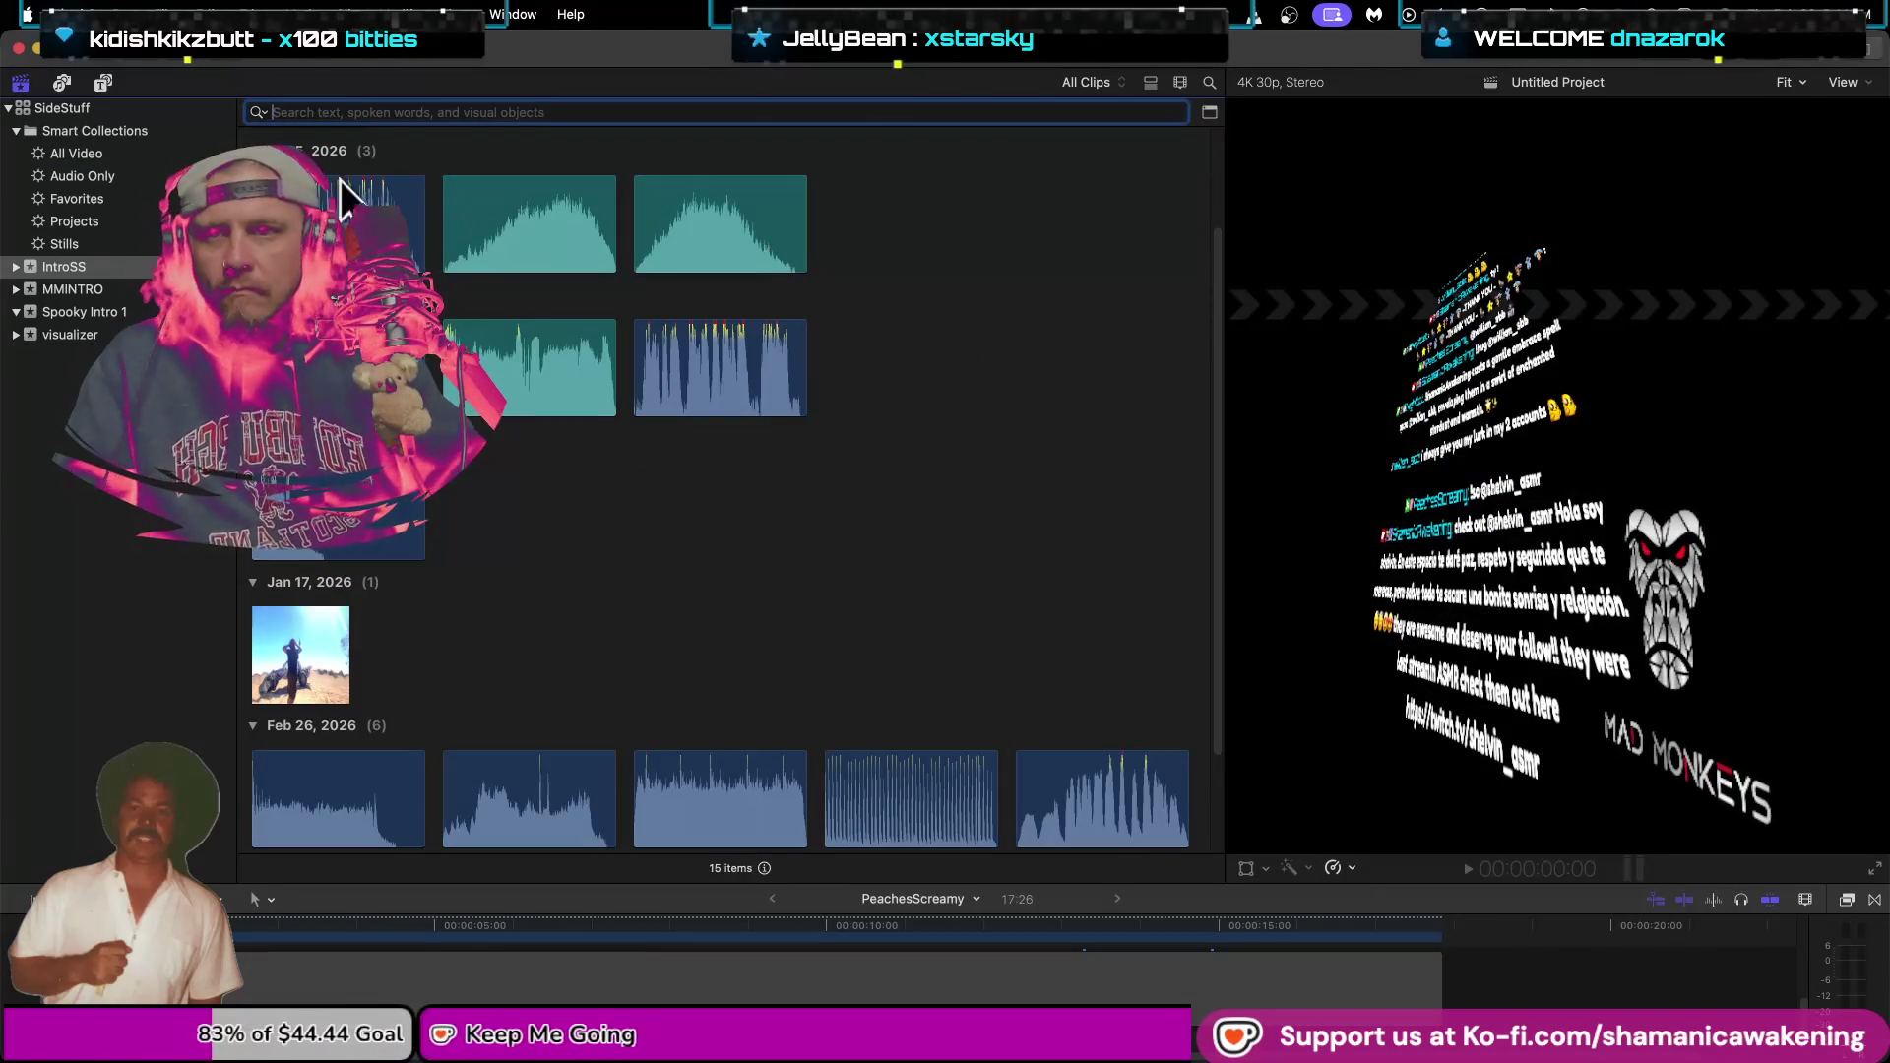
Preview an imported clip, switch the browser to list view, and enlarge the timeline and viewer.
{"action": "left_click", "coordinate": [1280, 455]}
{"action": "type", "text": "55"}
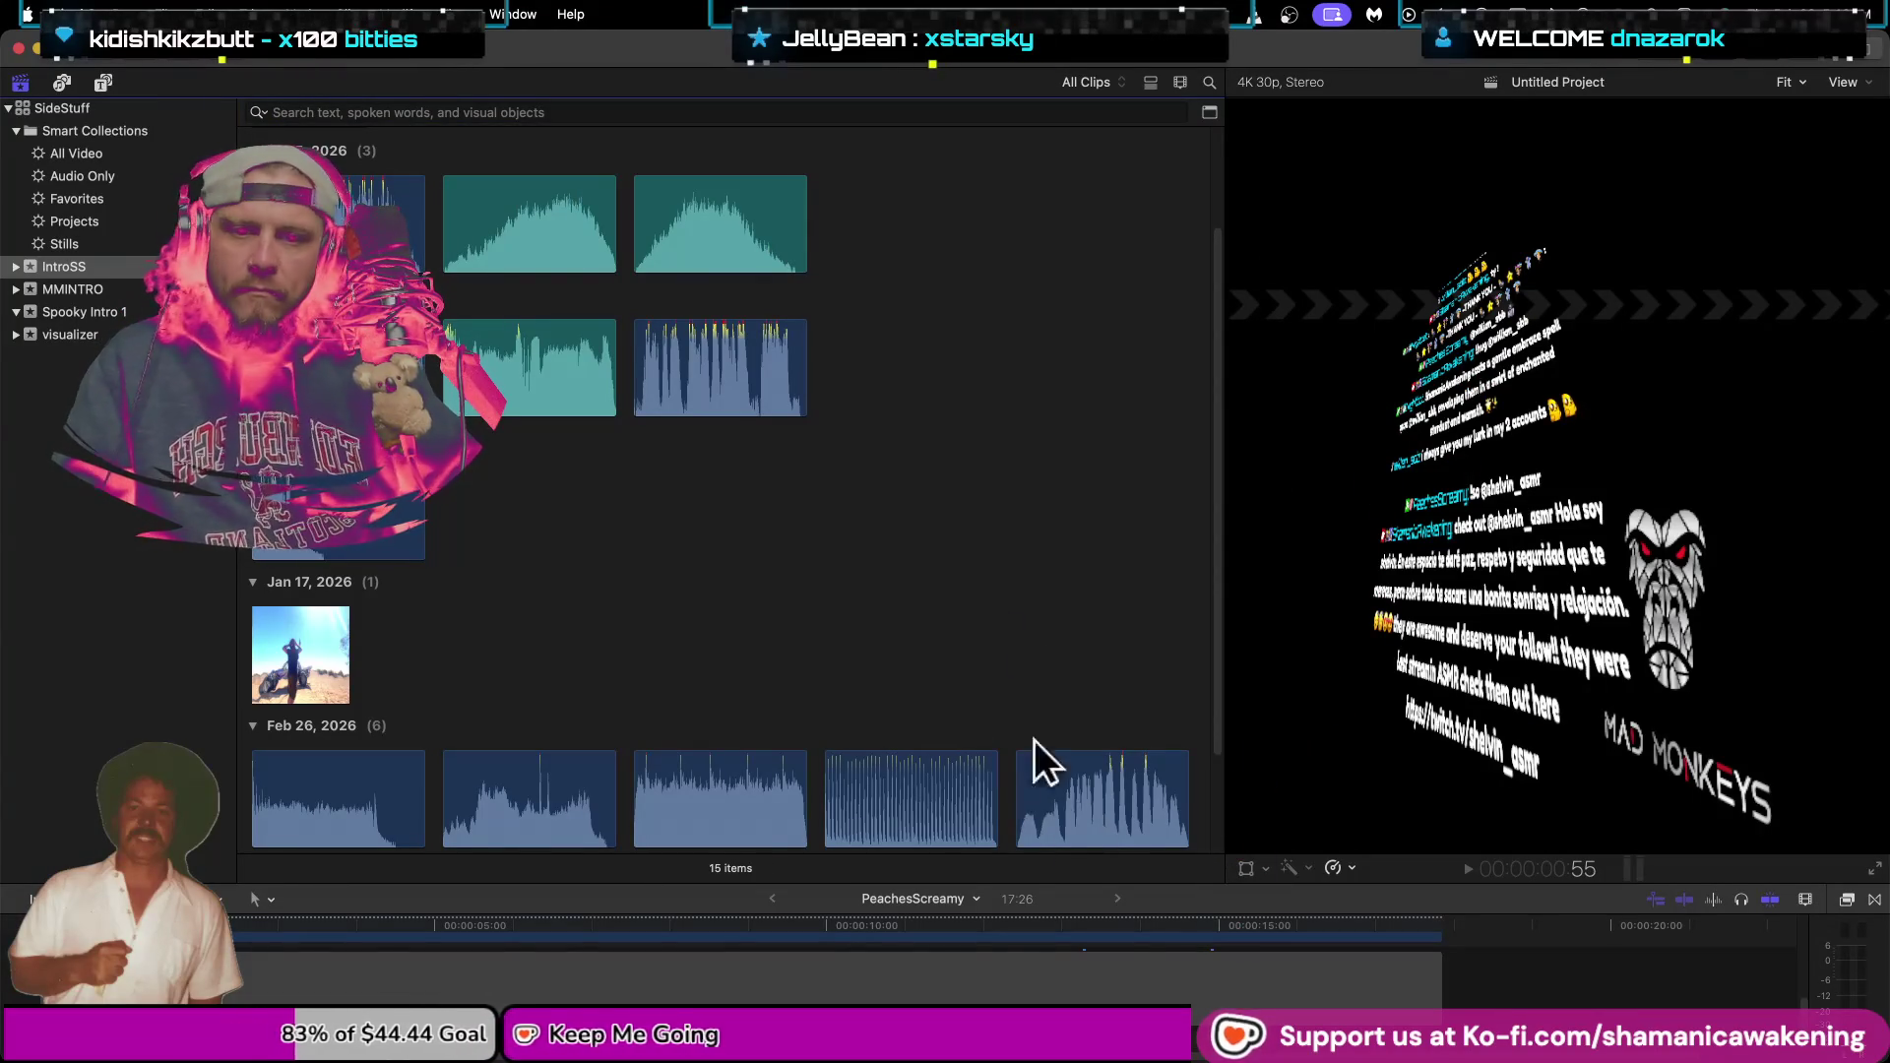
{"action": "left_click", "coordinate": [986, 918]}
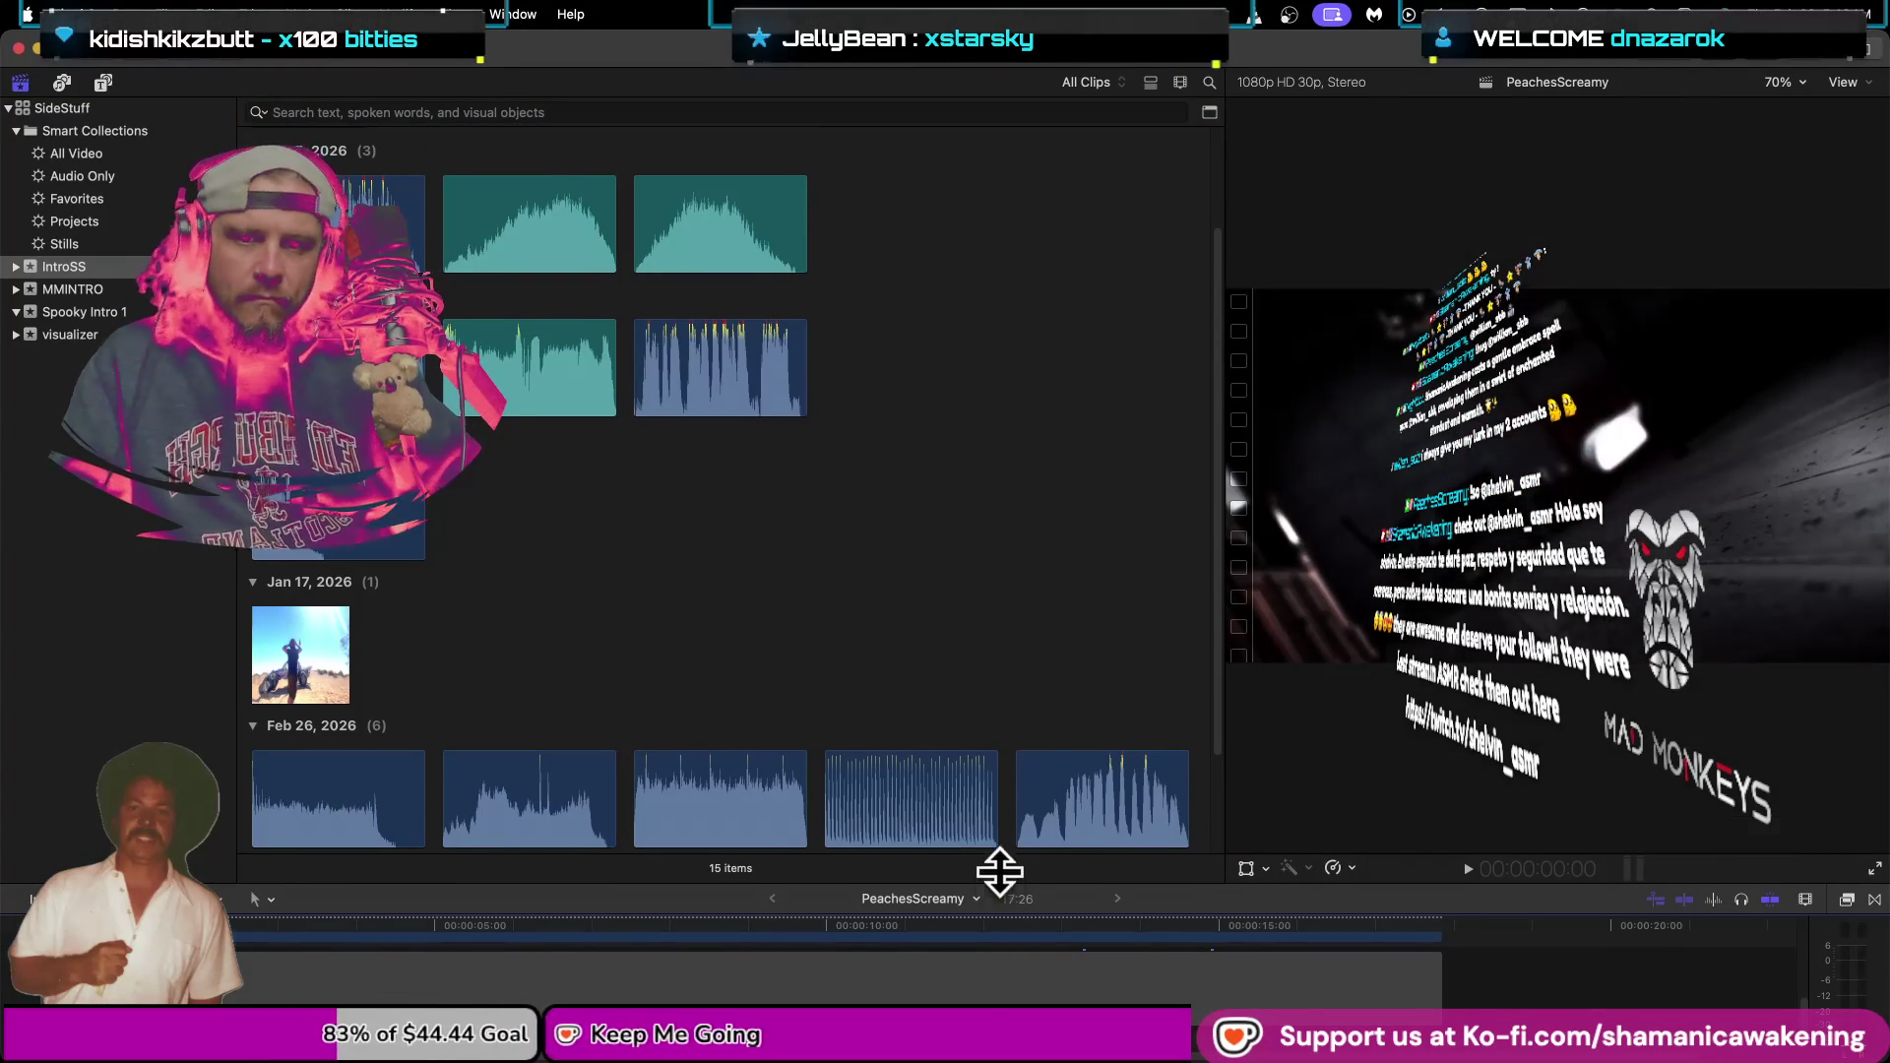
{"action": "left_click_drag", "start_coordinate": [999, 882], "coordinate": [976, 629]}
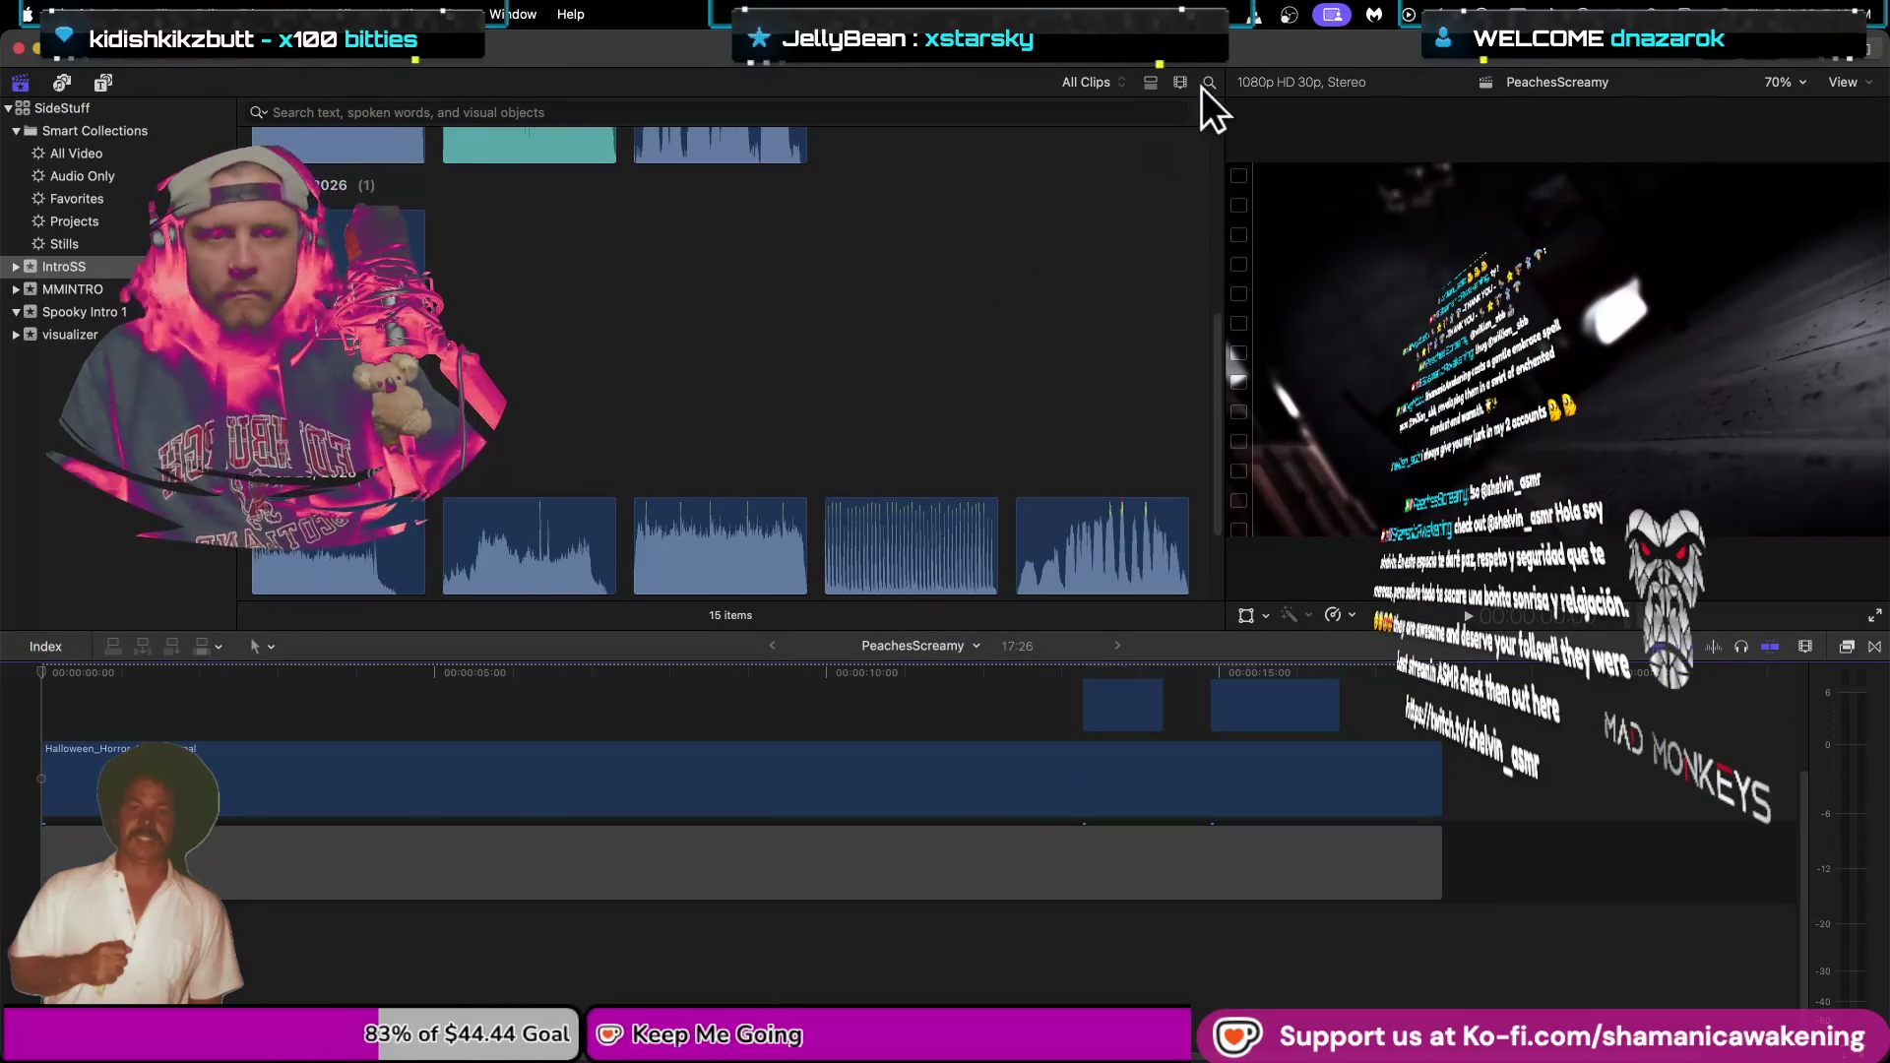
{"action": "left_click", "coordinate": [1151, 83]}
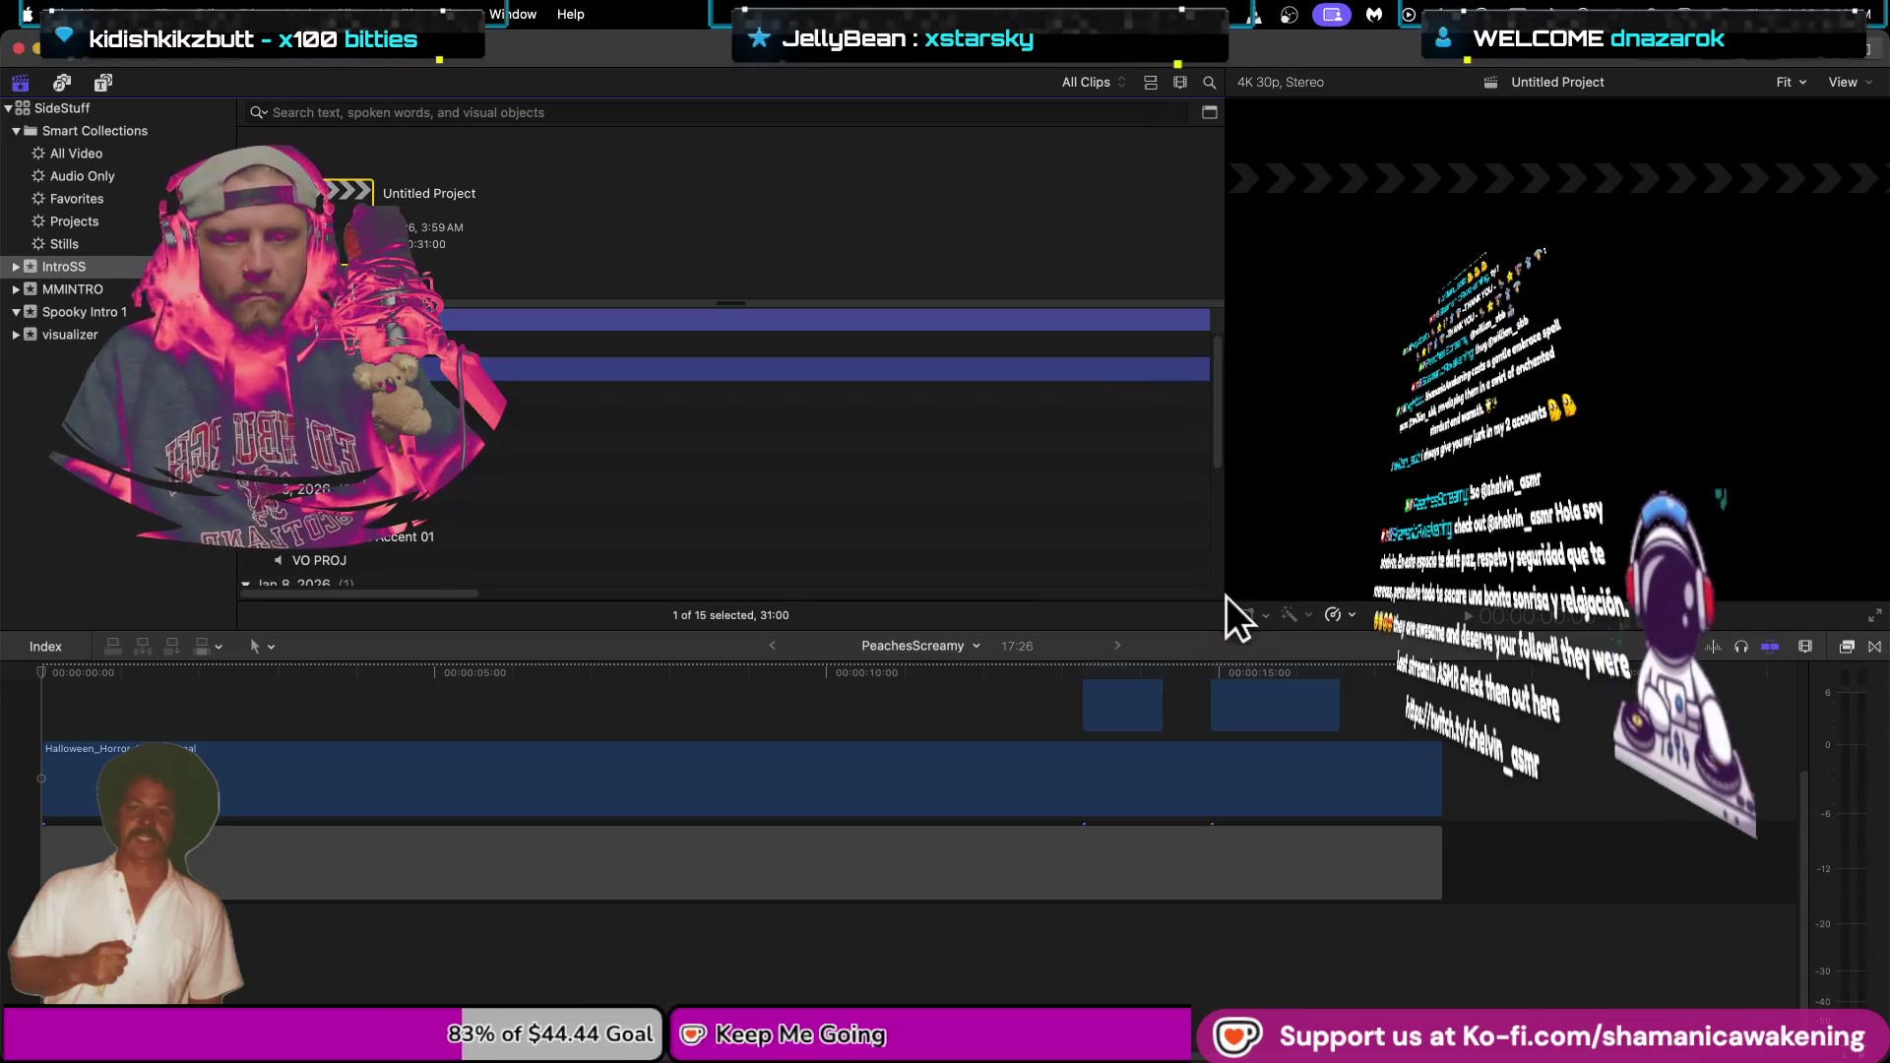
{"action": "left_click_drag", "start_coordinate": [1226, 604], "coordinate": [475, 576]}
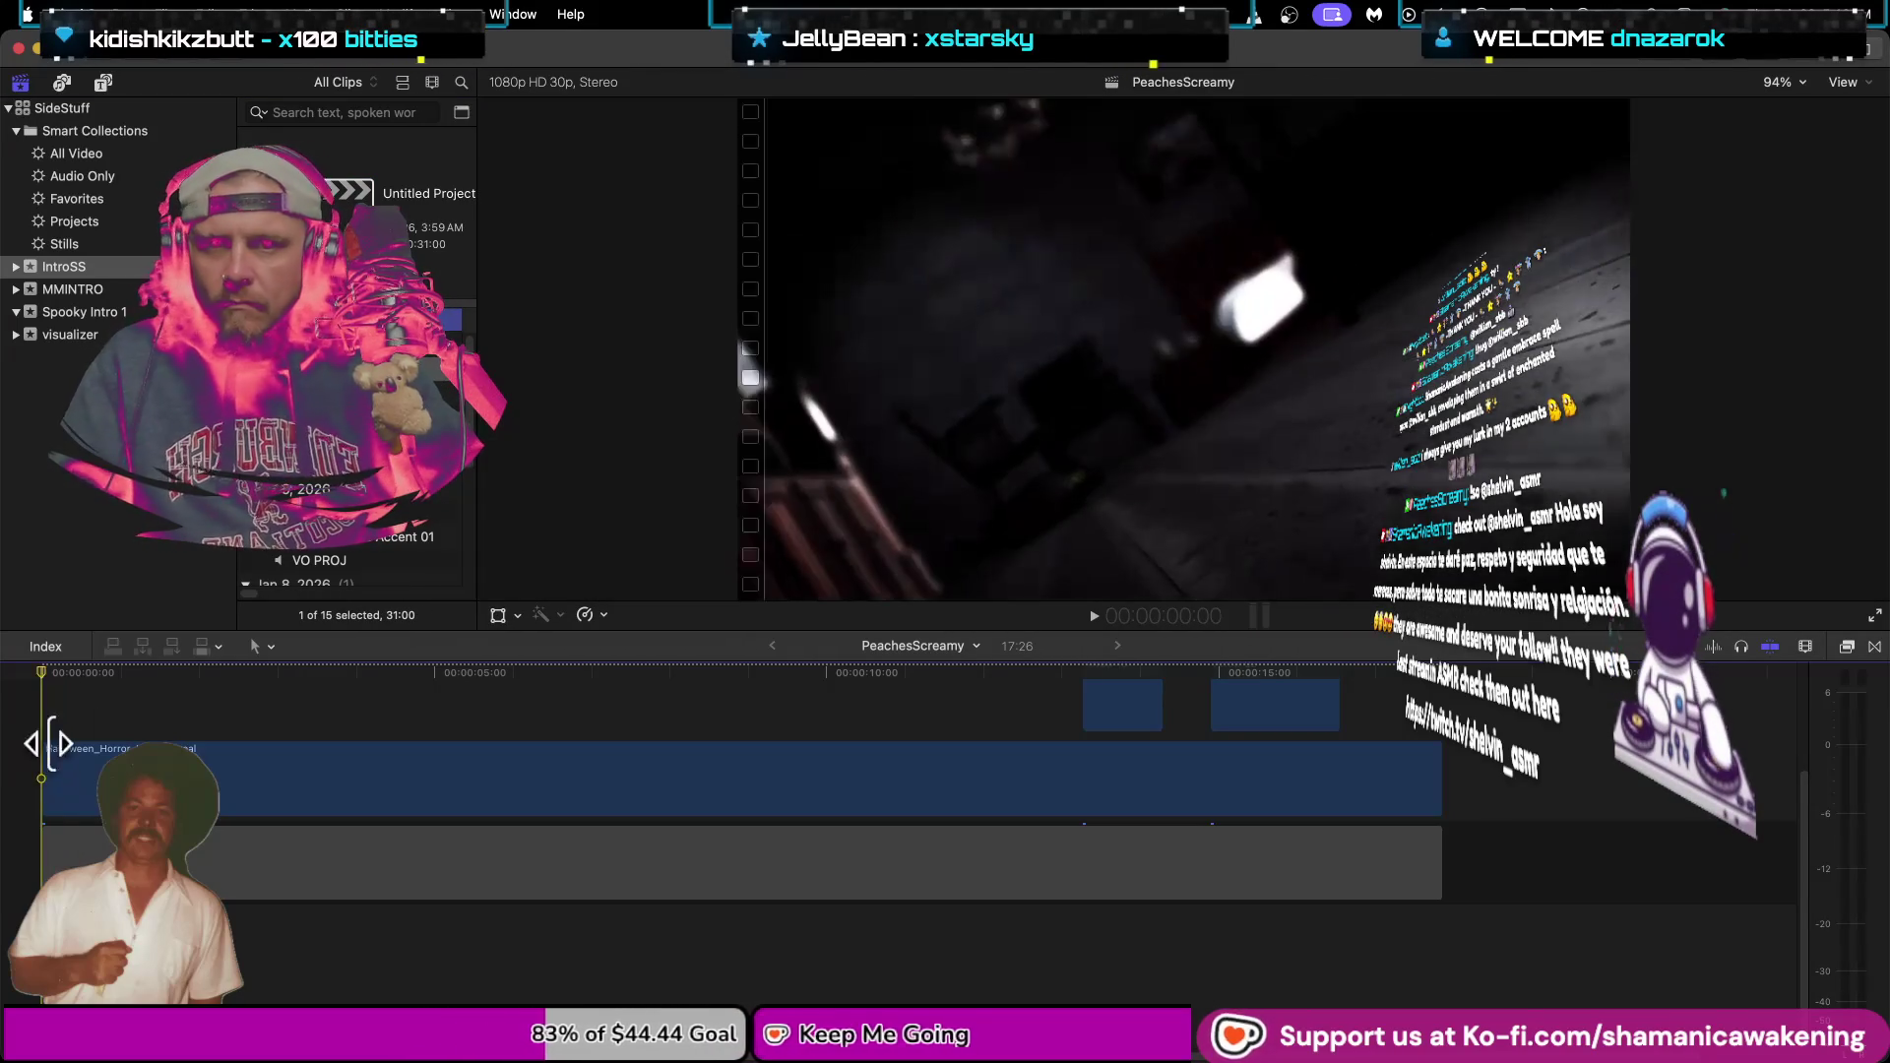
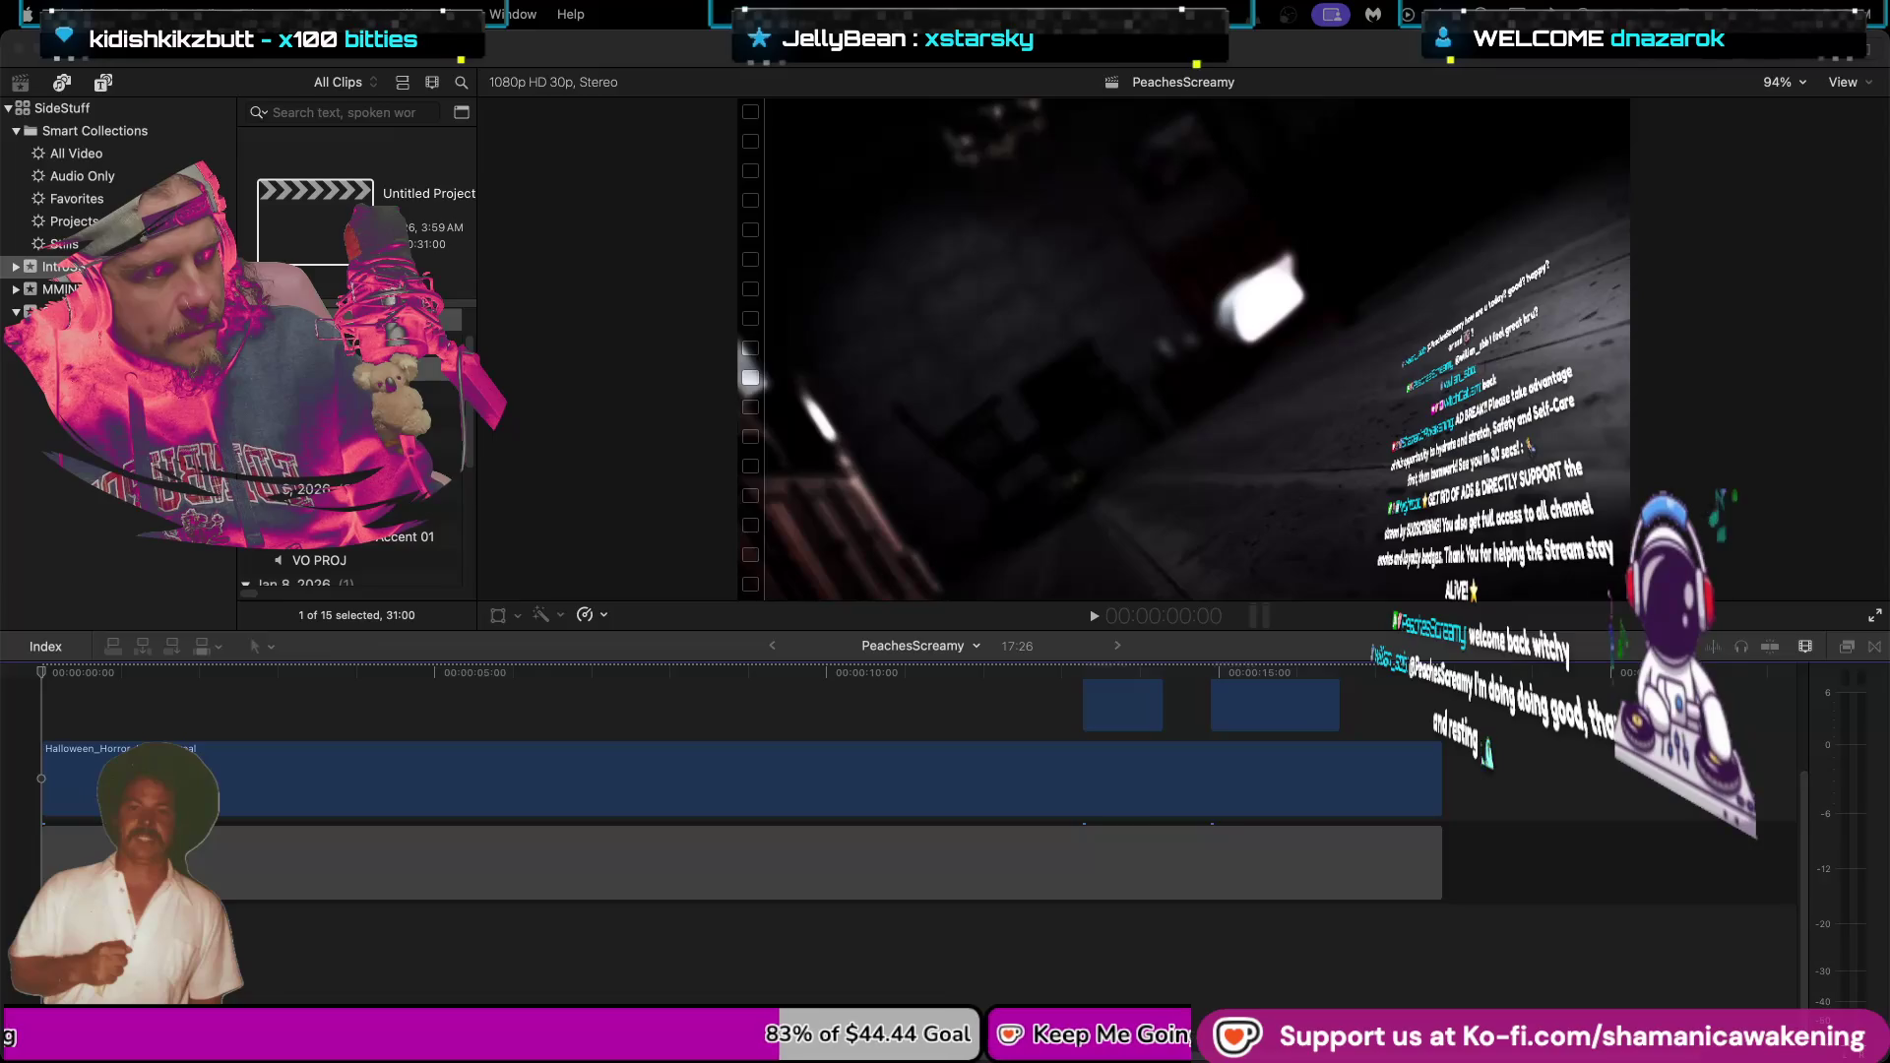
Add a new desktop space from Mission Control, then return to the full-screen editing project.
{"action": "key", "text": "ctrl+Up"}
{"action": "left_click", "coordinate": [1857, 72]}
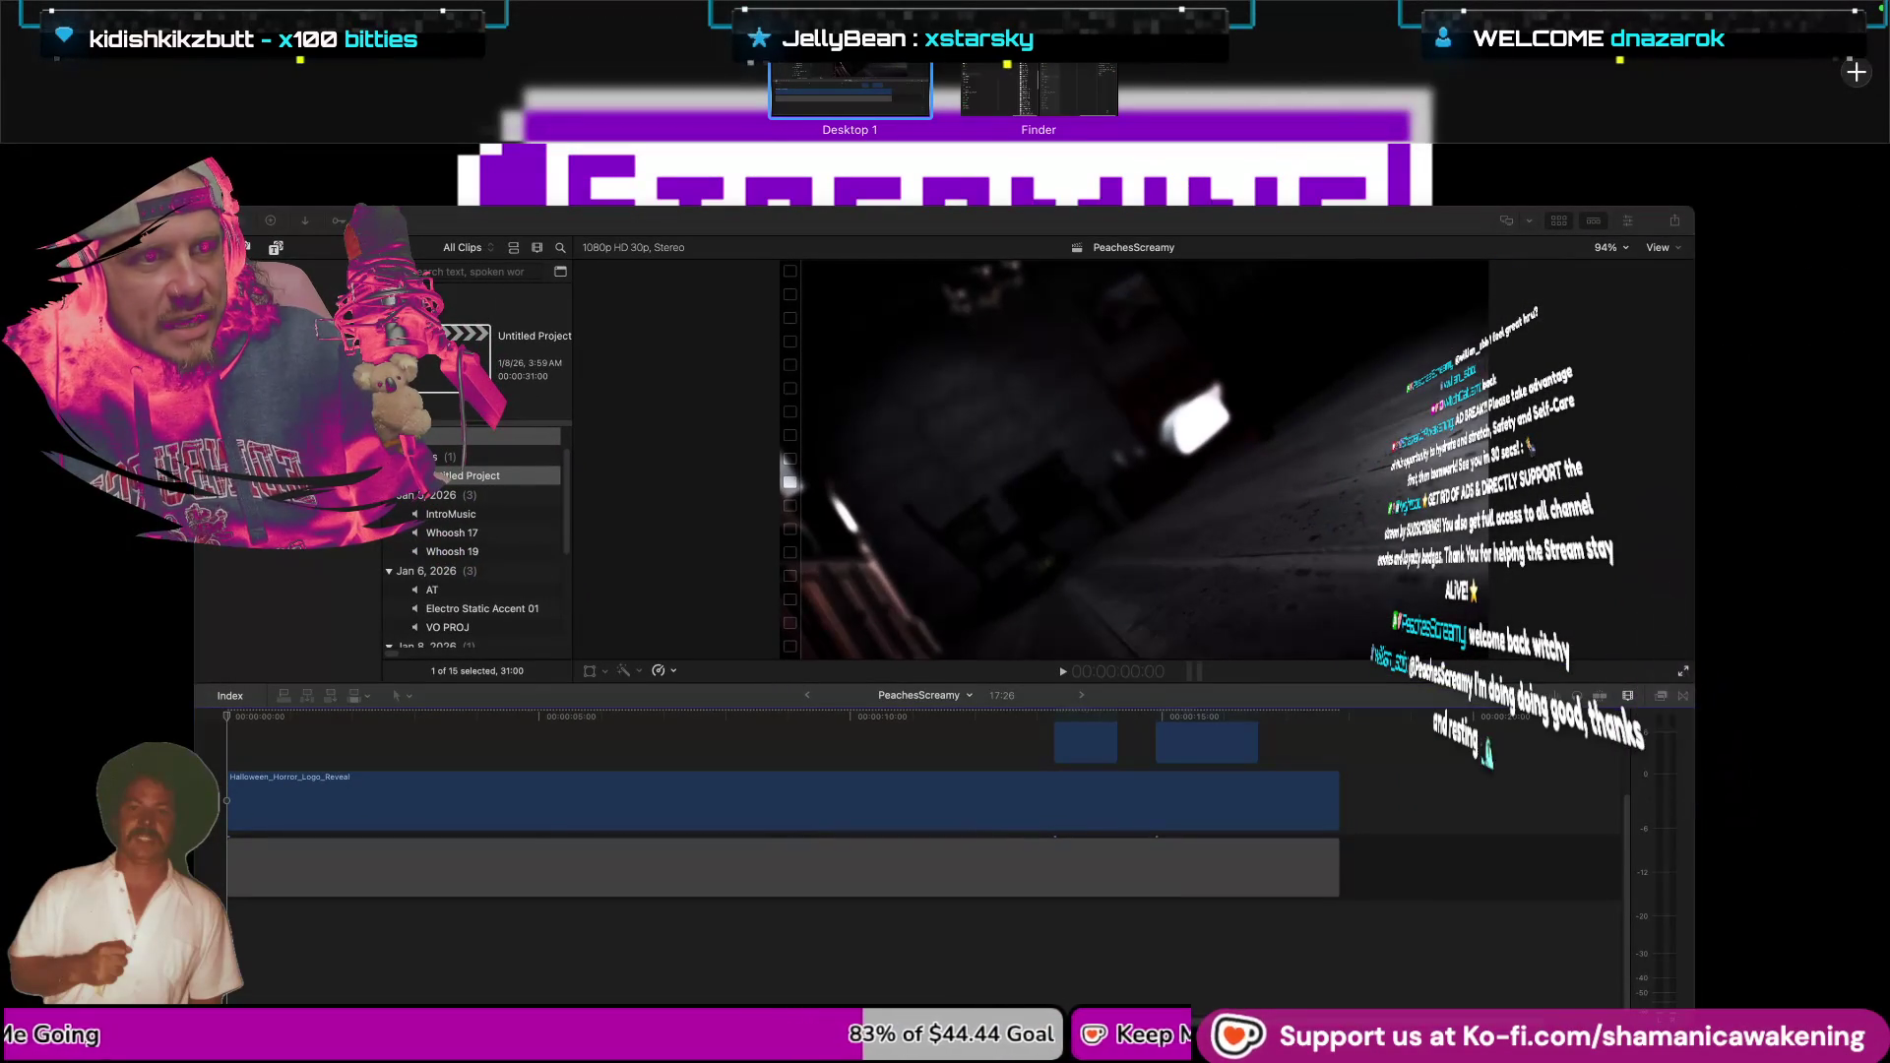
{"action": "left_click", "coordinate": [1556, 304]}
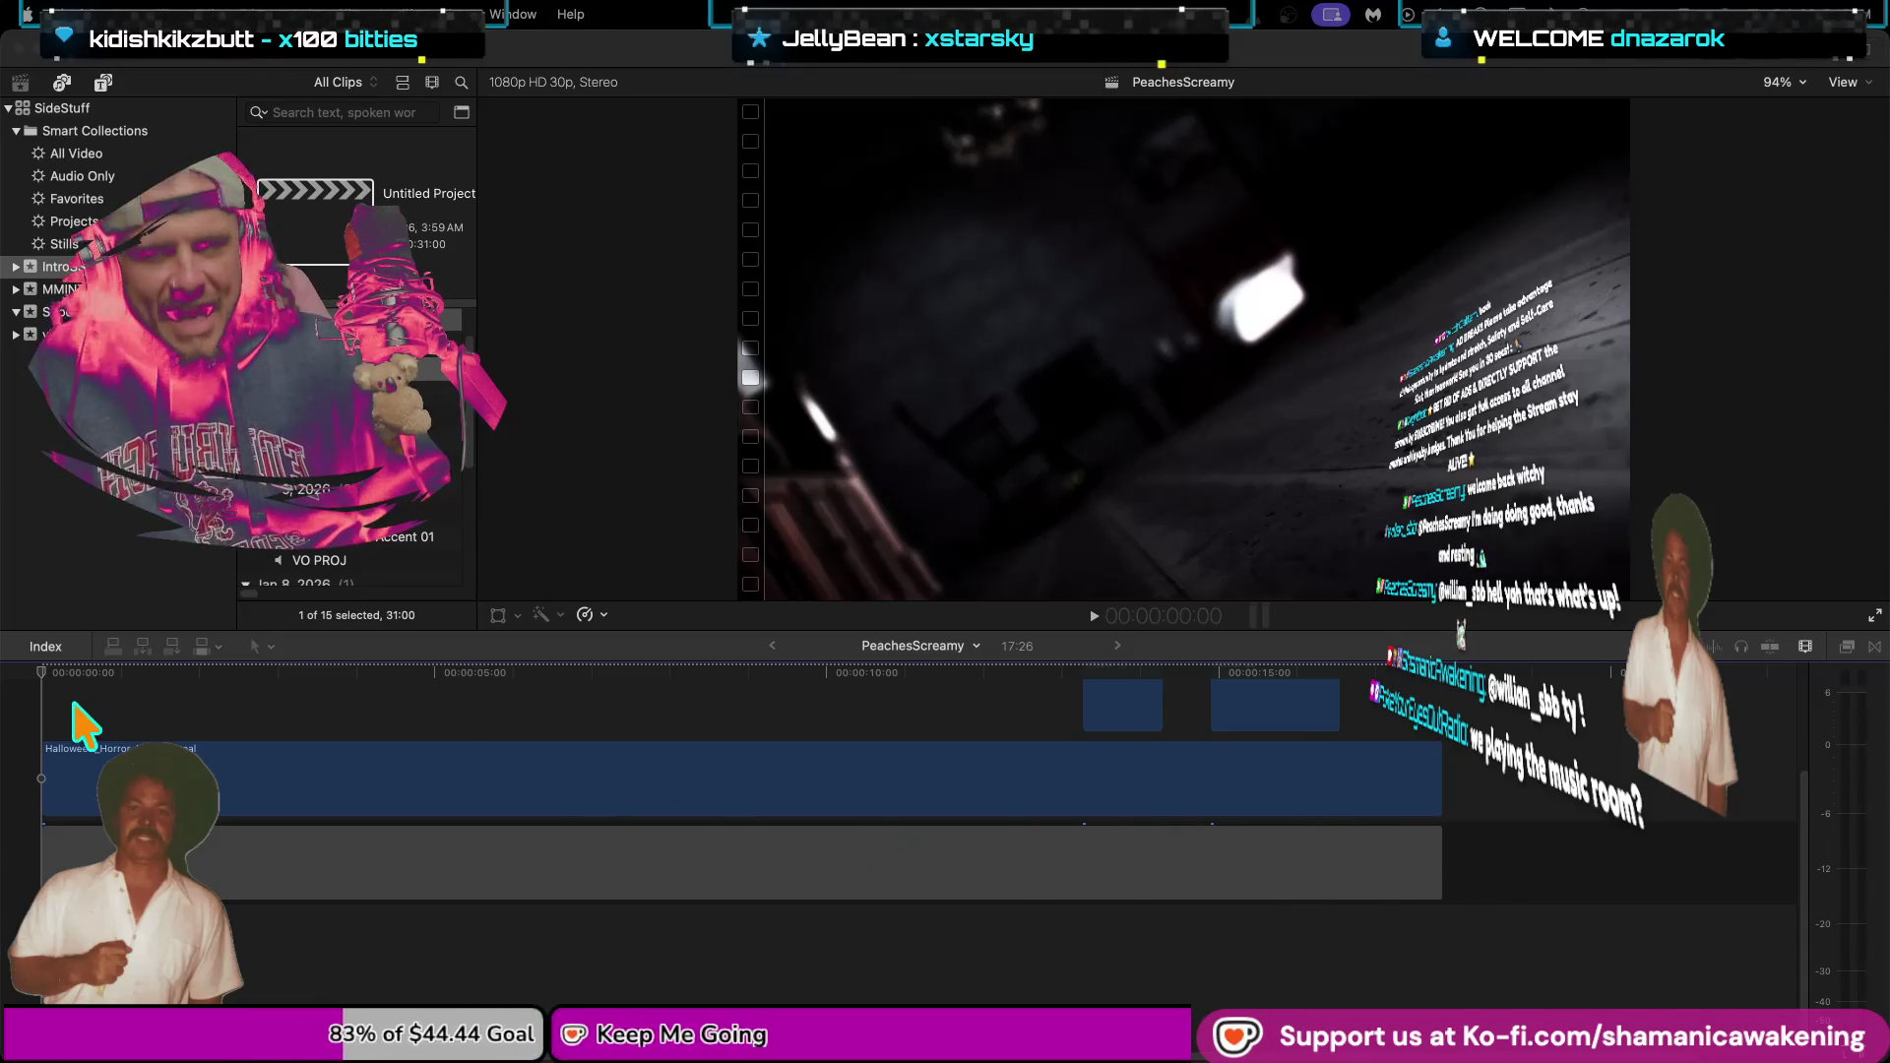
Move the playhead further along the PeachesScreamy timeline, then switch to the Finder desktop.
{"action": "left_click", "coordinate": [40, 680]}
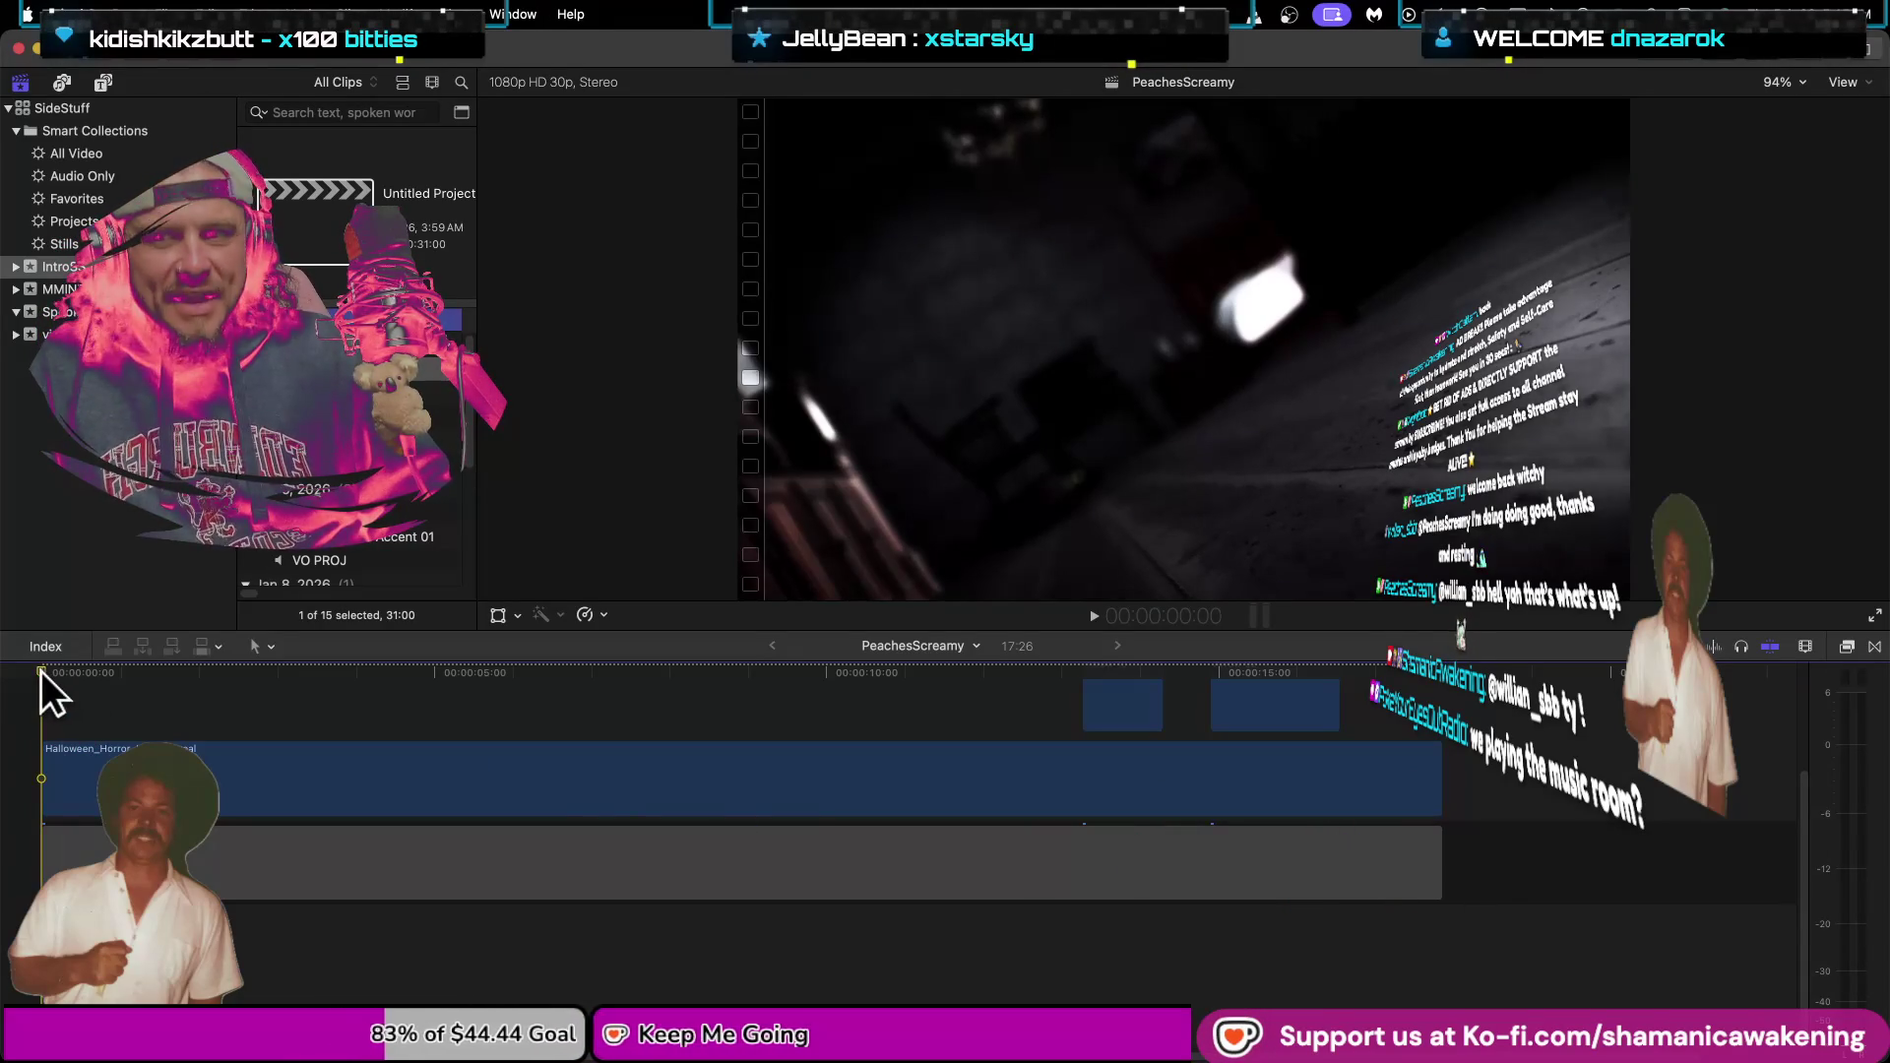
{"action": "mouse_move", "coordinate": [40, 677]}
{"action": "left_mouse_down"}
{"action": "mouse_move", "coordinate": [571, 758]}
{"action": "mouse_move", "coordinate": [83, 777]}
{"action": "mouse_move", "coordinate": [12, 836]}
{"action": "left_mouse_up"}
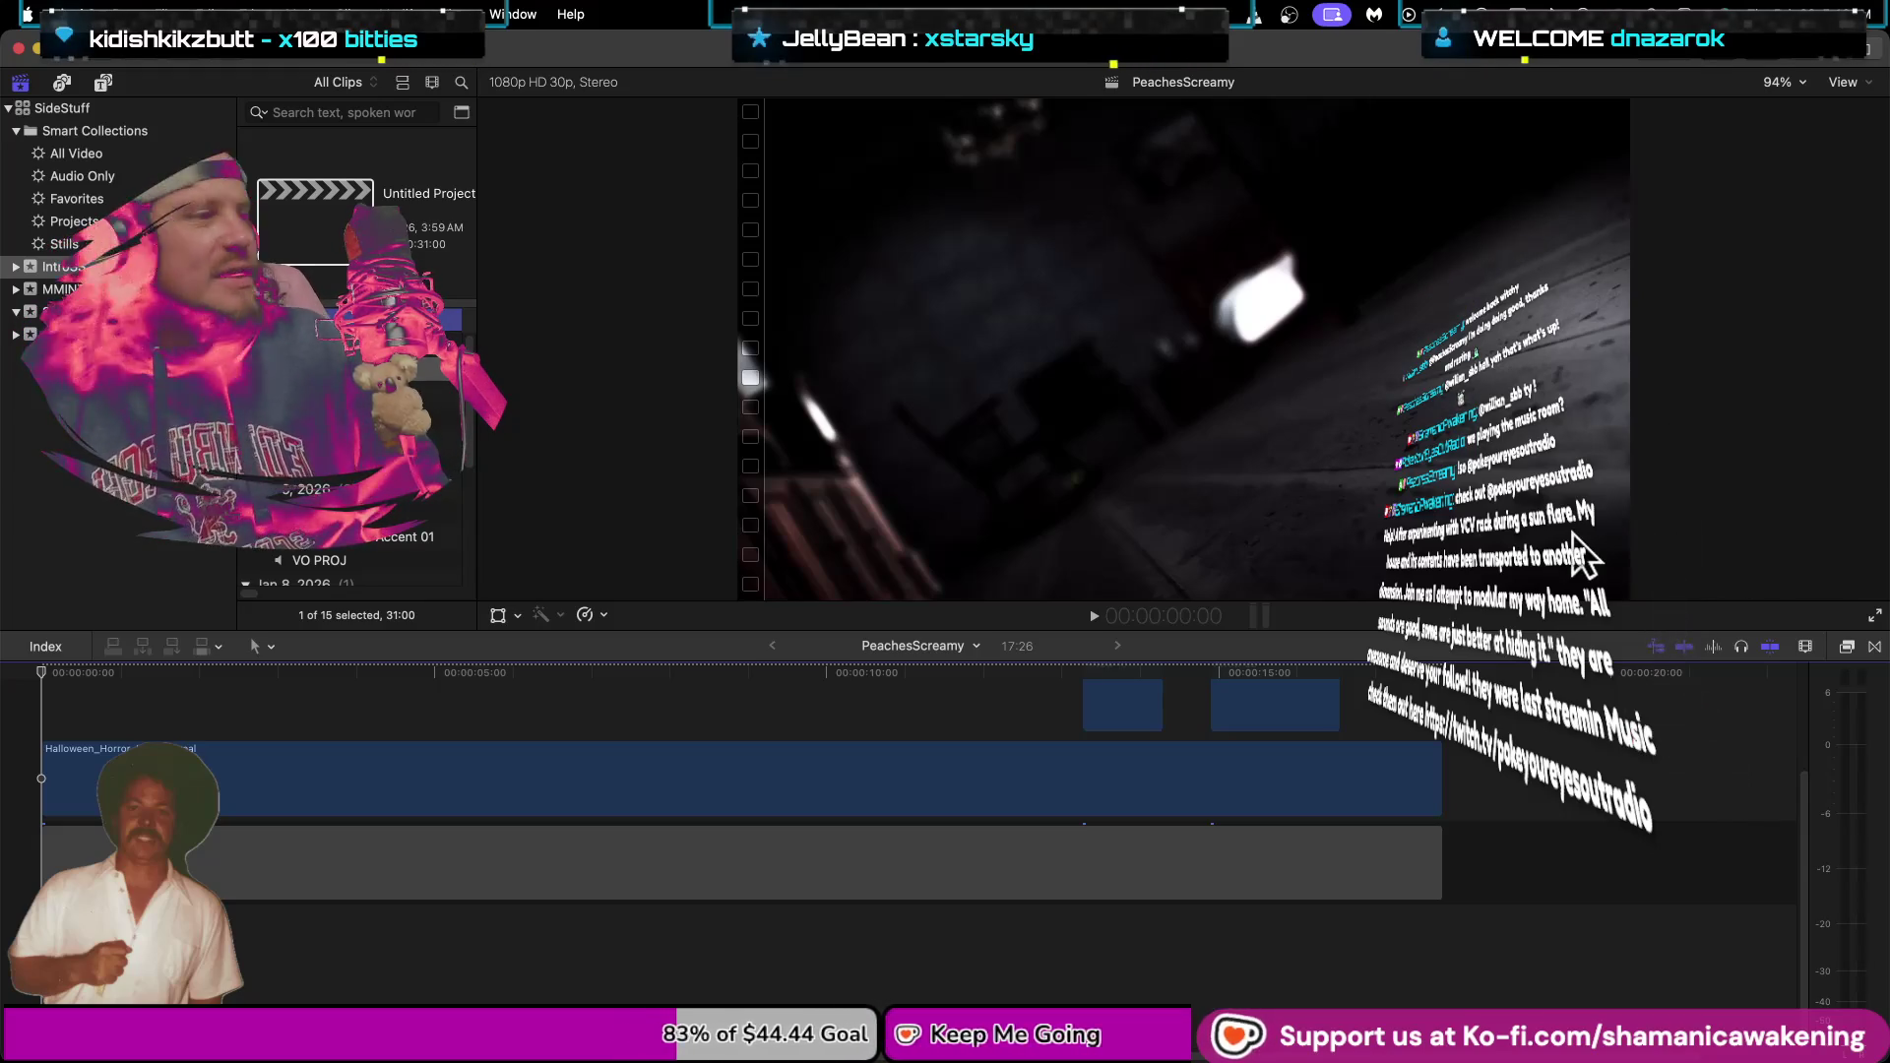
{"action": "scroll", "coordinate": [344, 507], "scroll_direction": "down", "scroll_amount": 5}
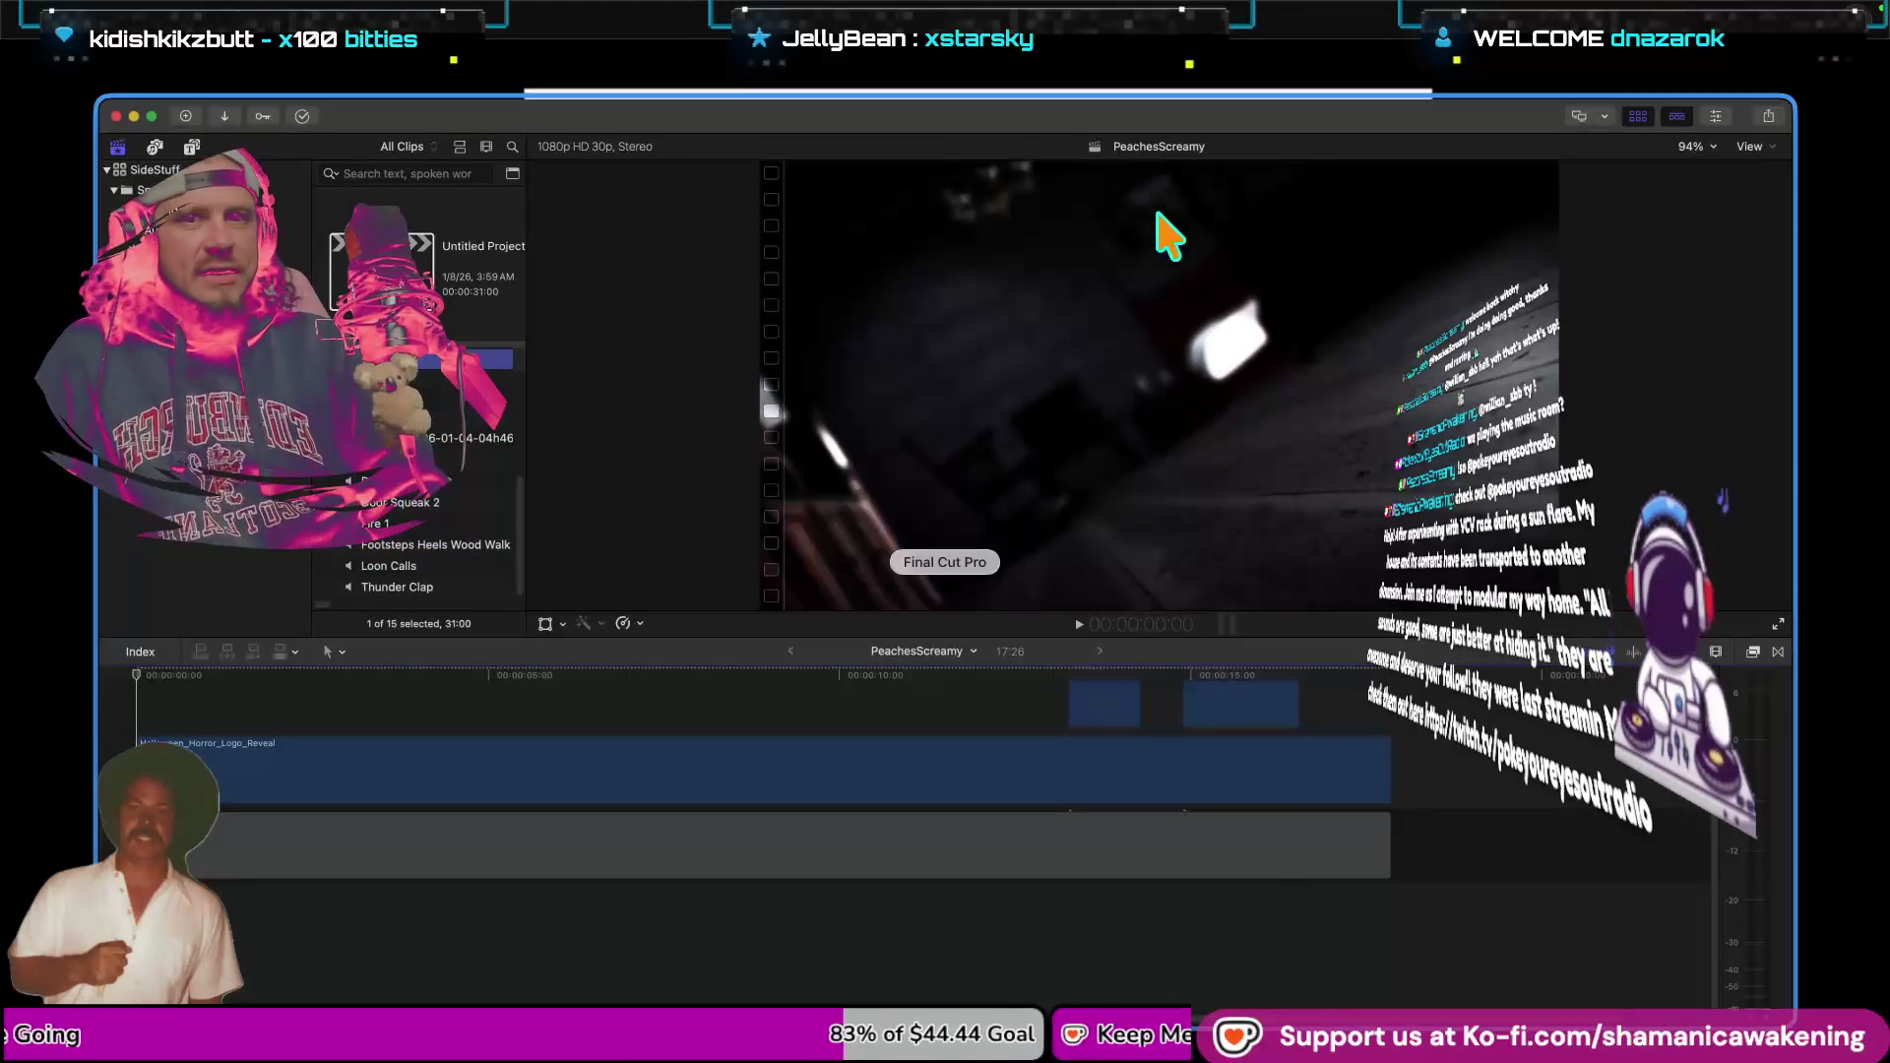
{"action": "key", "text": "ctrl+Right"}
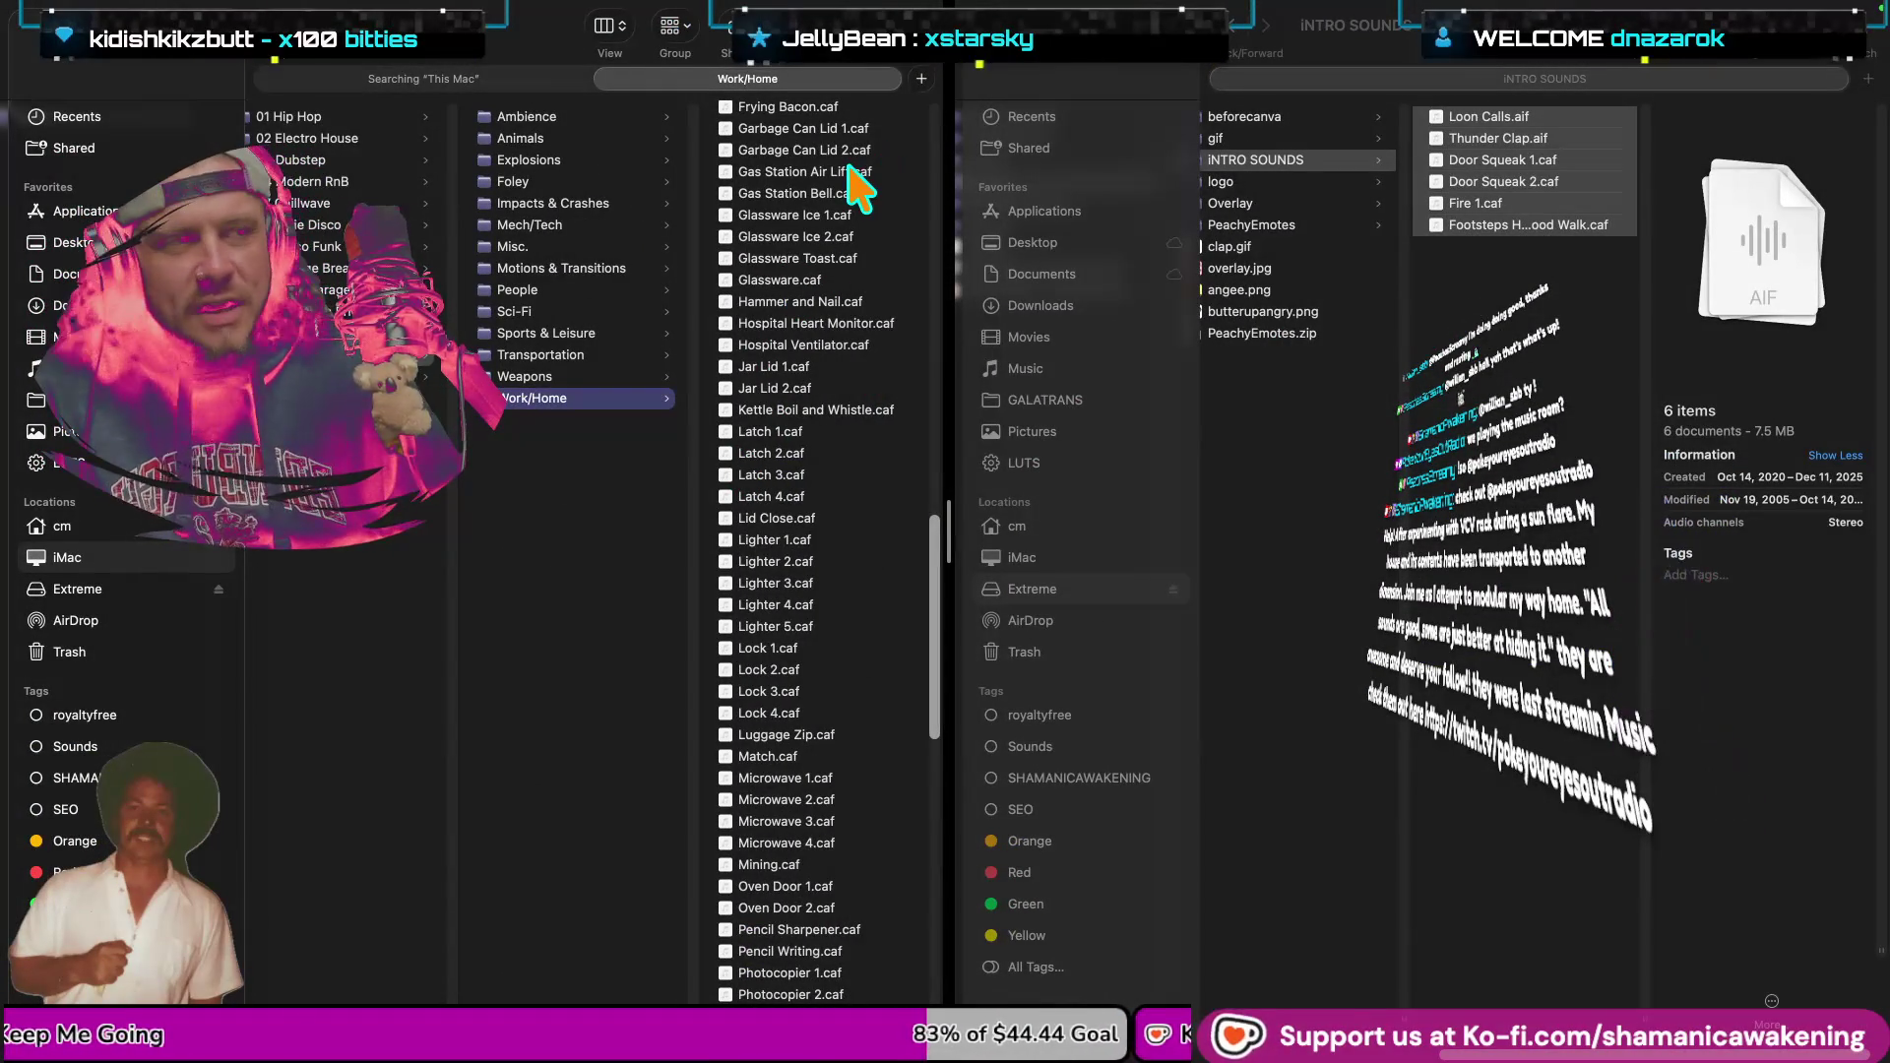
Quick Look Frying Bacon.caf, then browse up and down the Work/Home sound list.
{"action": "left_click", "coordinate": [861, 109]}
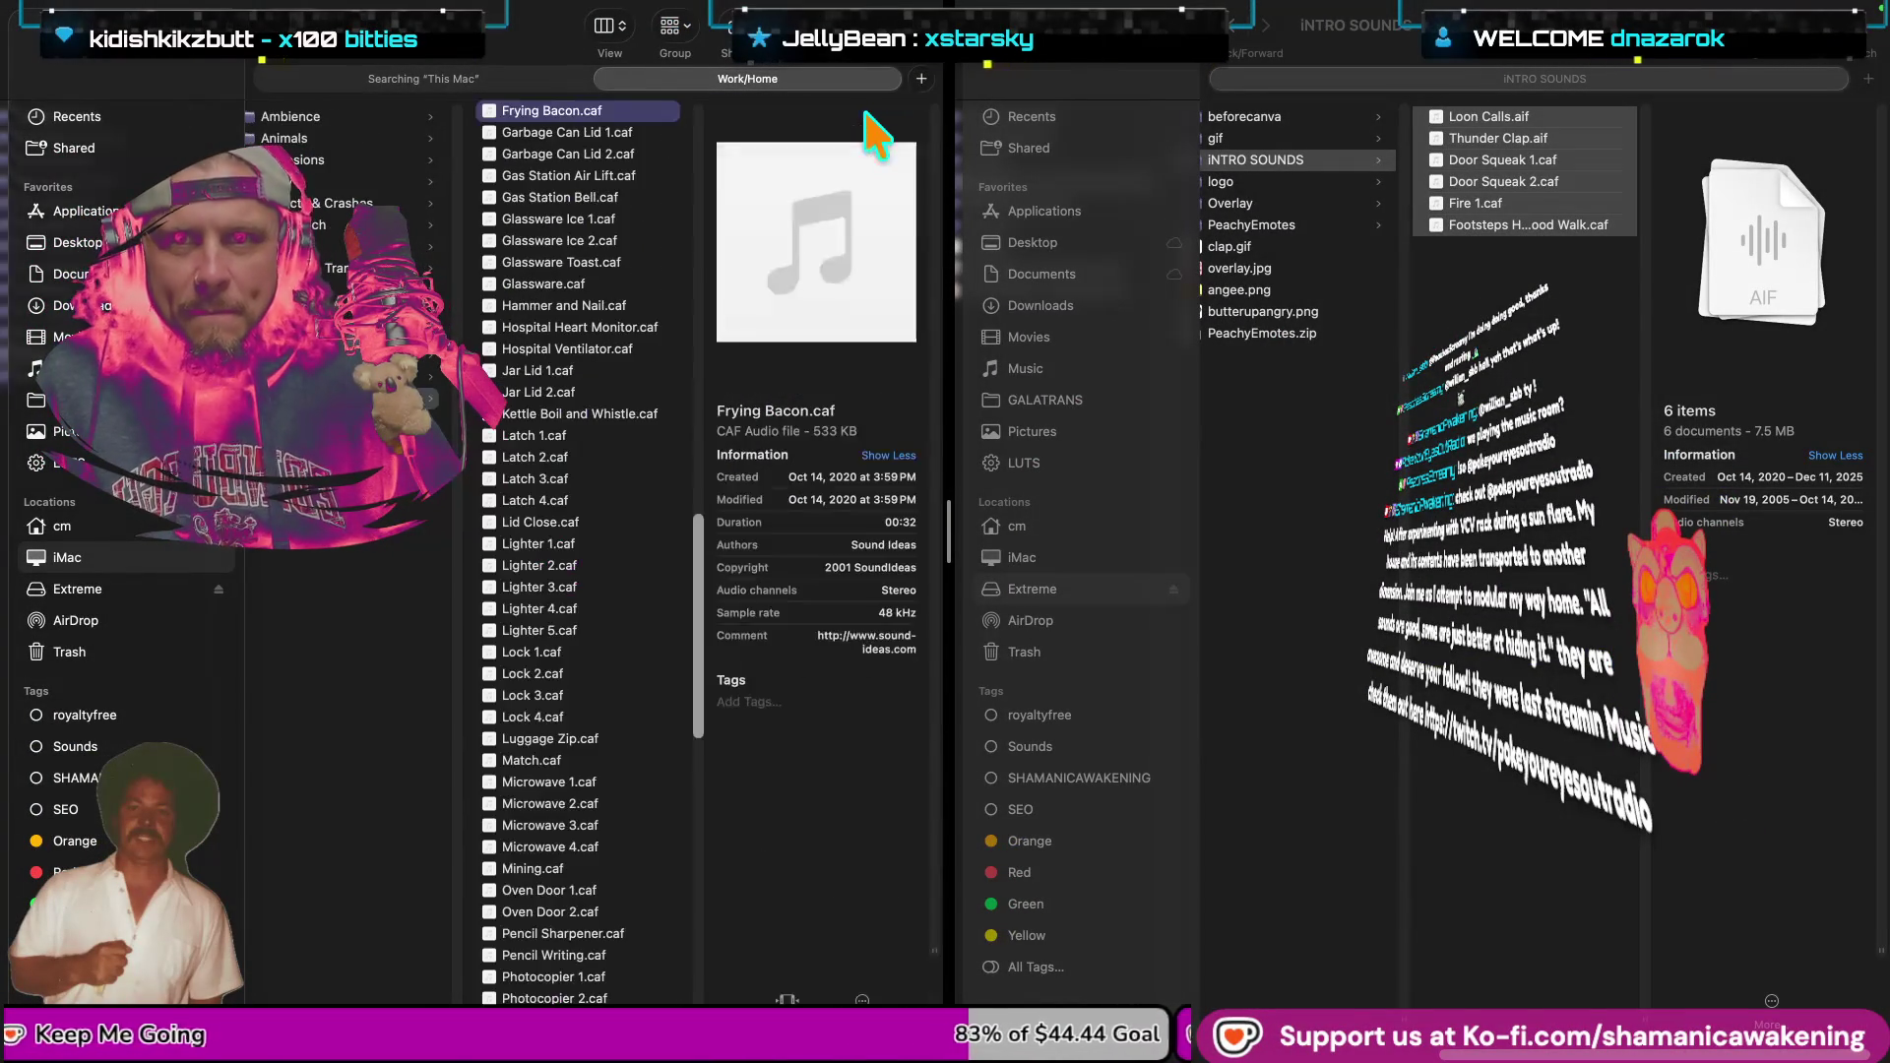
{"action": "key", "text": "space"}
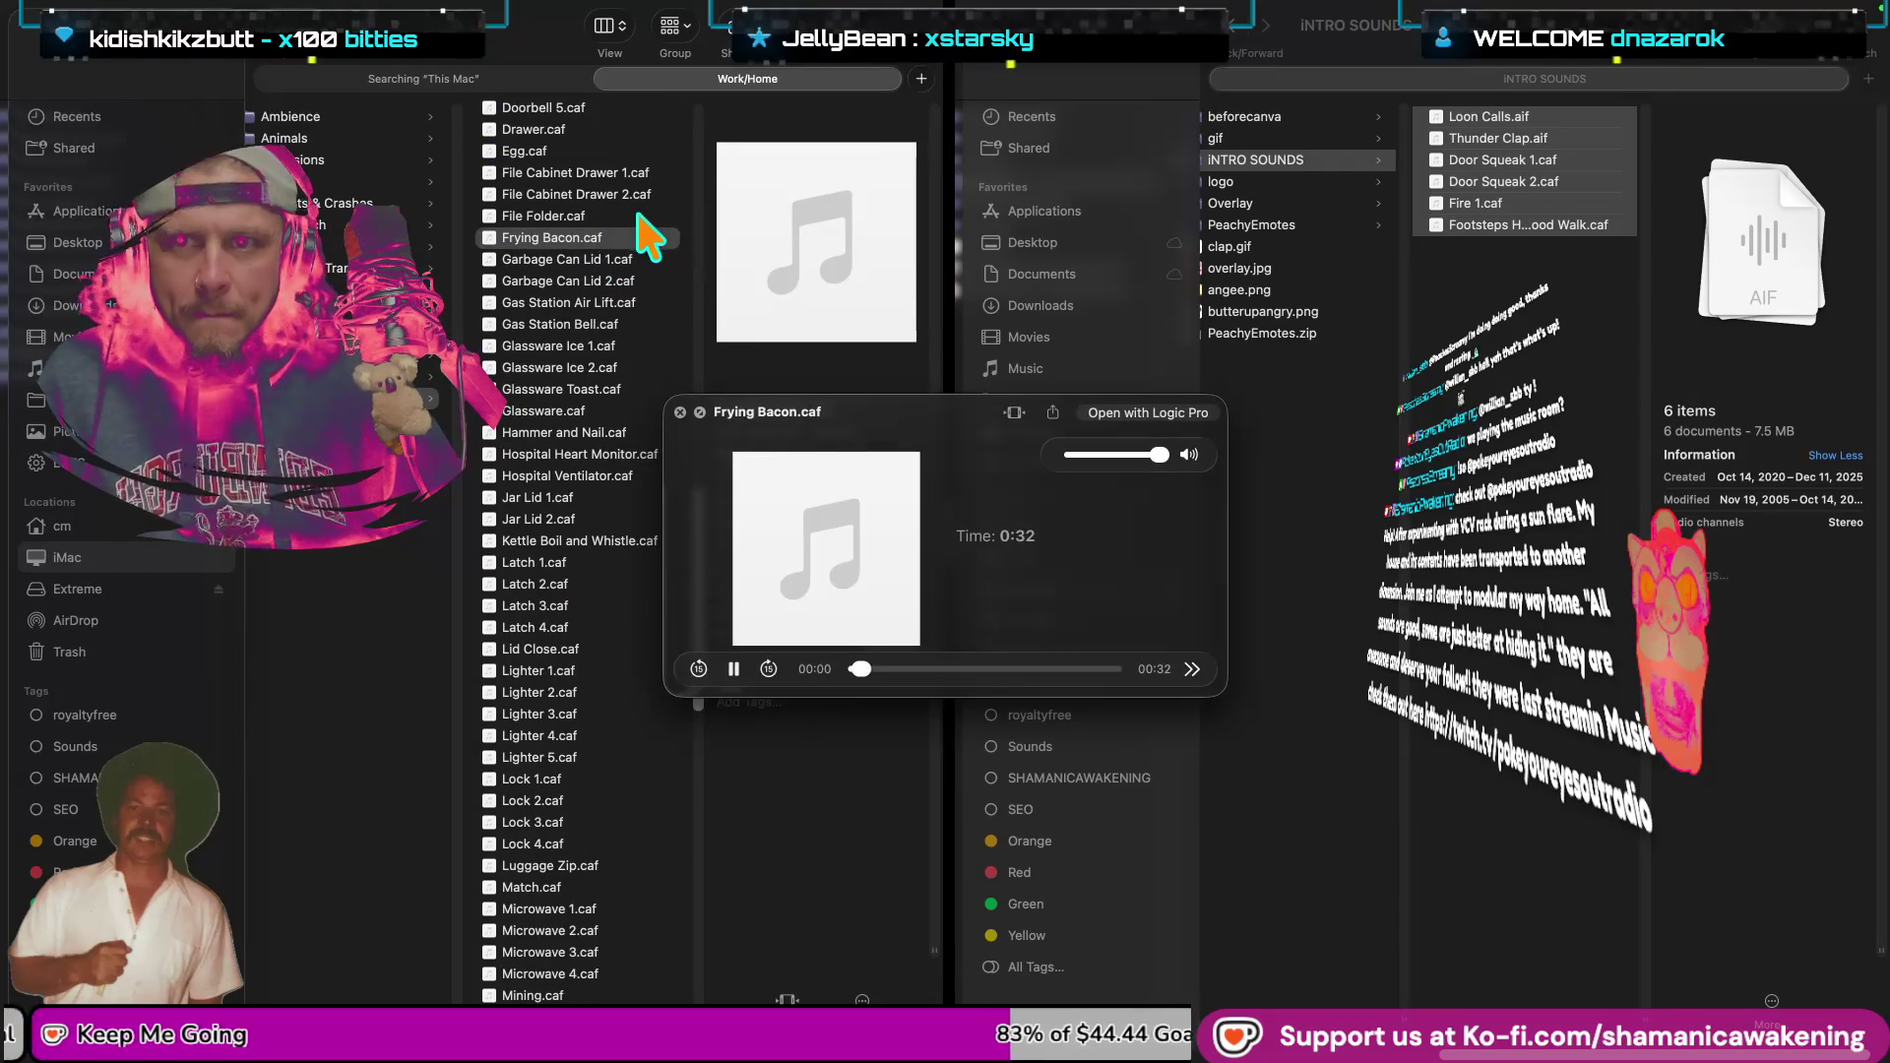
{"action": "key", "text": "space"}
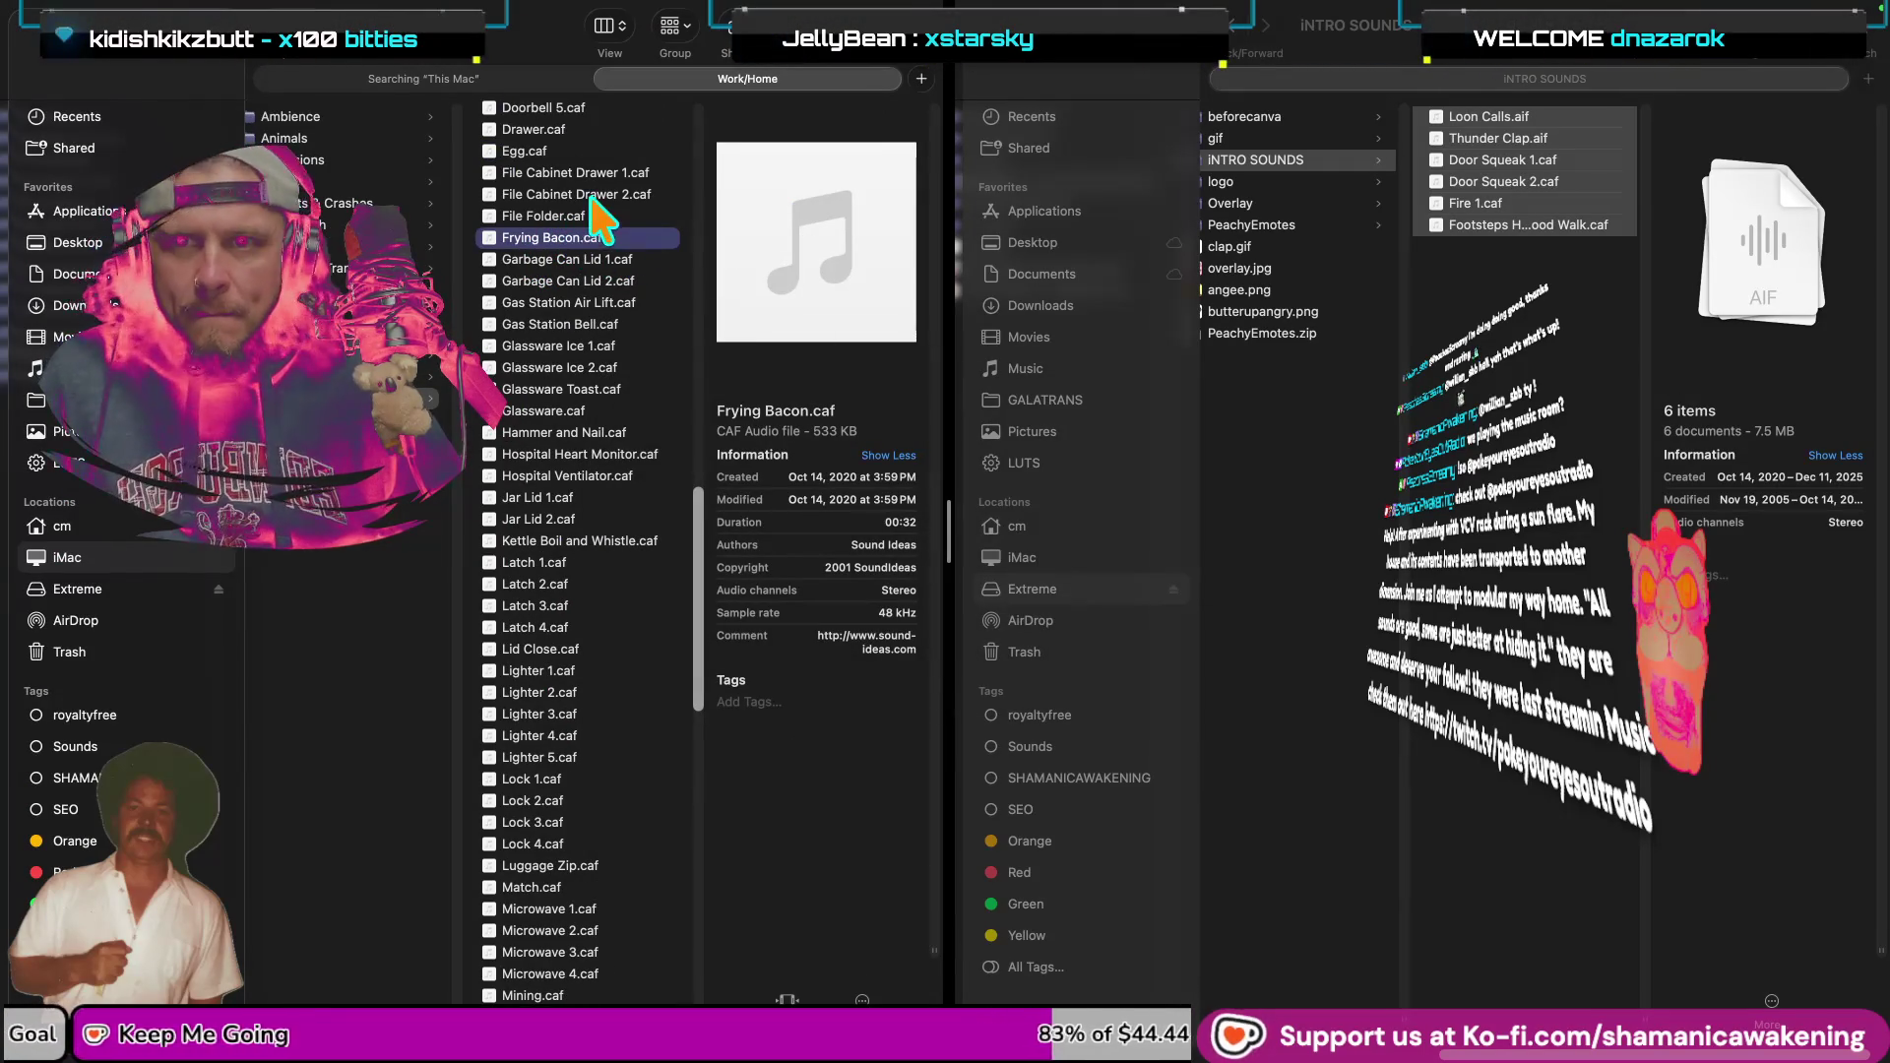
{"action": "scroll", "coordinate": [600, 212], "scroll_direction": "up", "scroll_amount": 5}
{"action": "scroll", "coordinate": [595, 217], "scroll_direction": "up", "scroll_amount": 3}
{"action": "scroll", "coordinate": [595, 217], "scroll_direction": "up", "scroll_amount": 3}
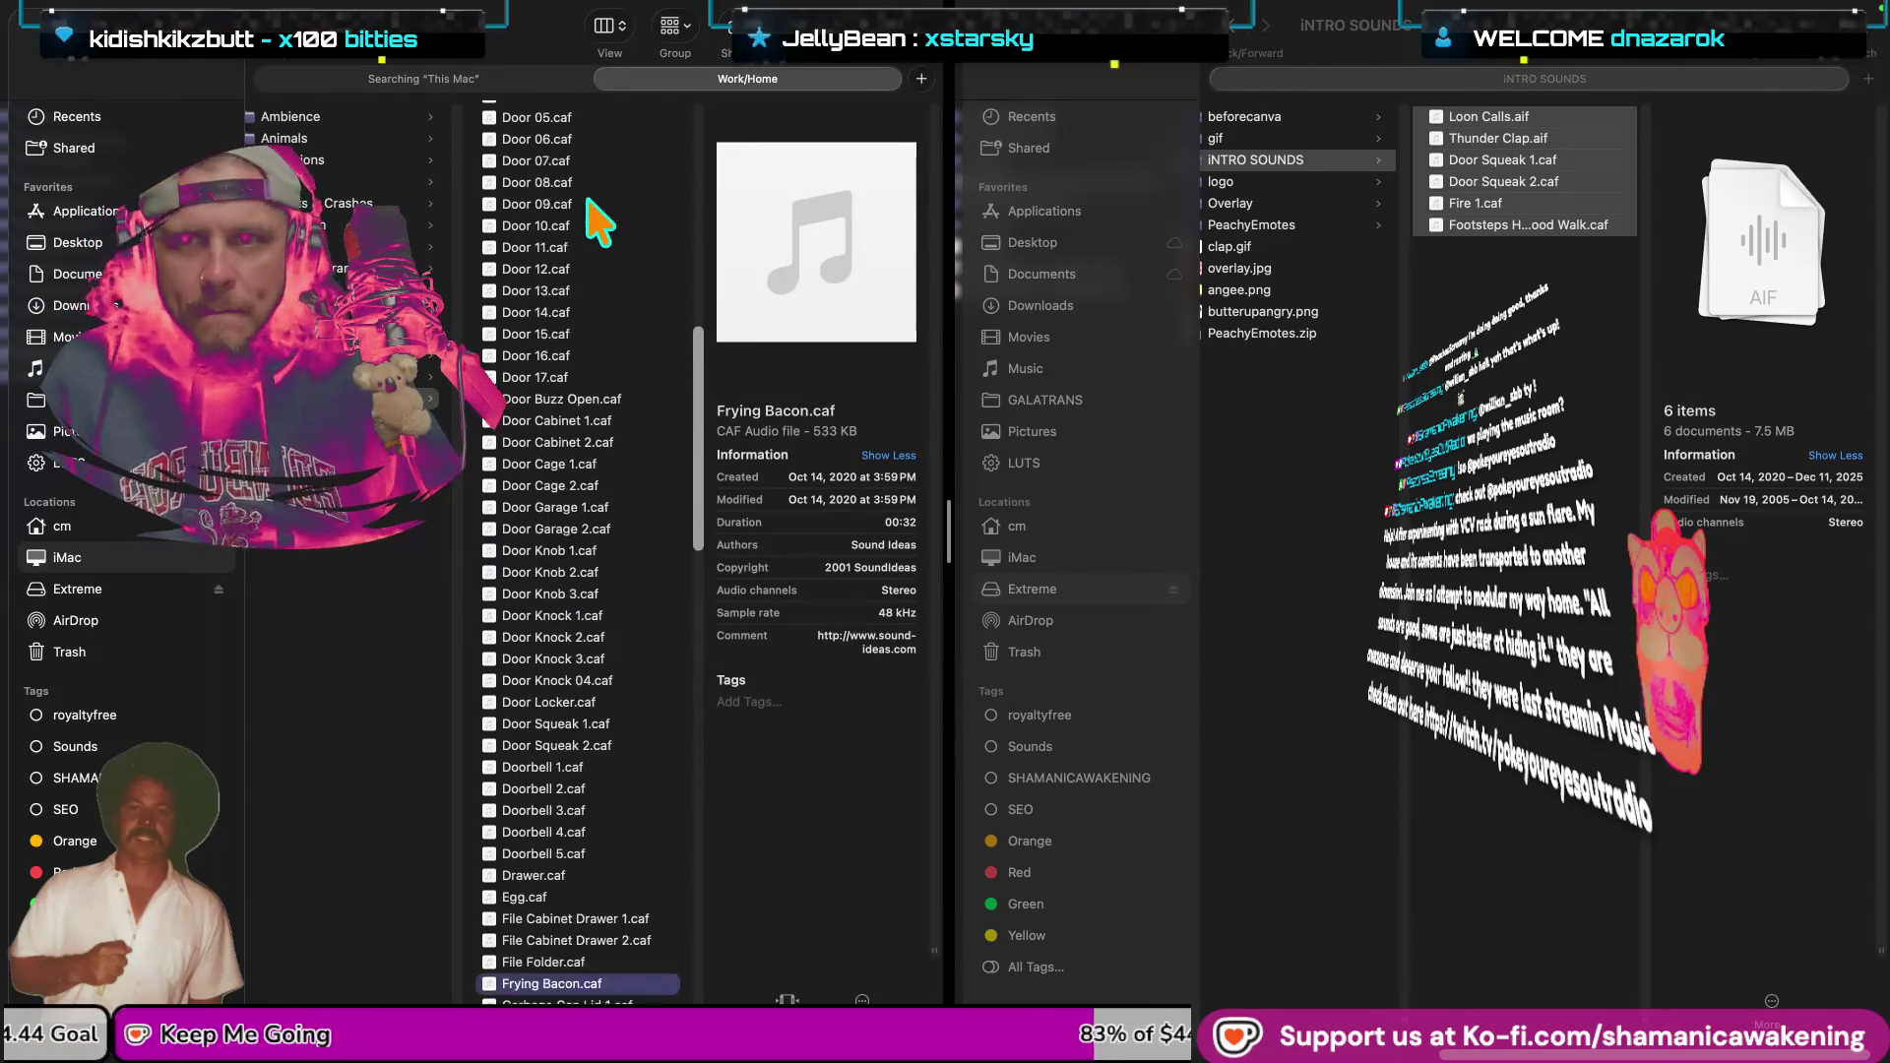
{"action": "scroll", "coordinate": [599, 222], "scroll_direction": "up", "scroll_amount": 5}
{"action": "scroll", "coordinate": [595, 218], "scroll_direction": "up", "scroll_amount": 3}
{"action": "scroll", "coordinate": [596, 218], "scroll_direction": "up", "scroll_amount": 5}
{"action": "scroll", "coordinate": [596, 218], "scroll_direction": "up", "scroll_amount": 5}
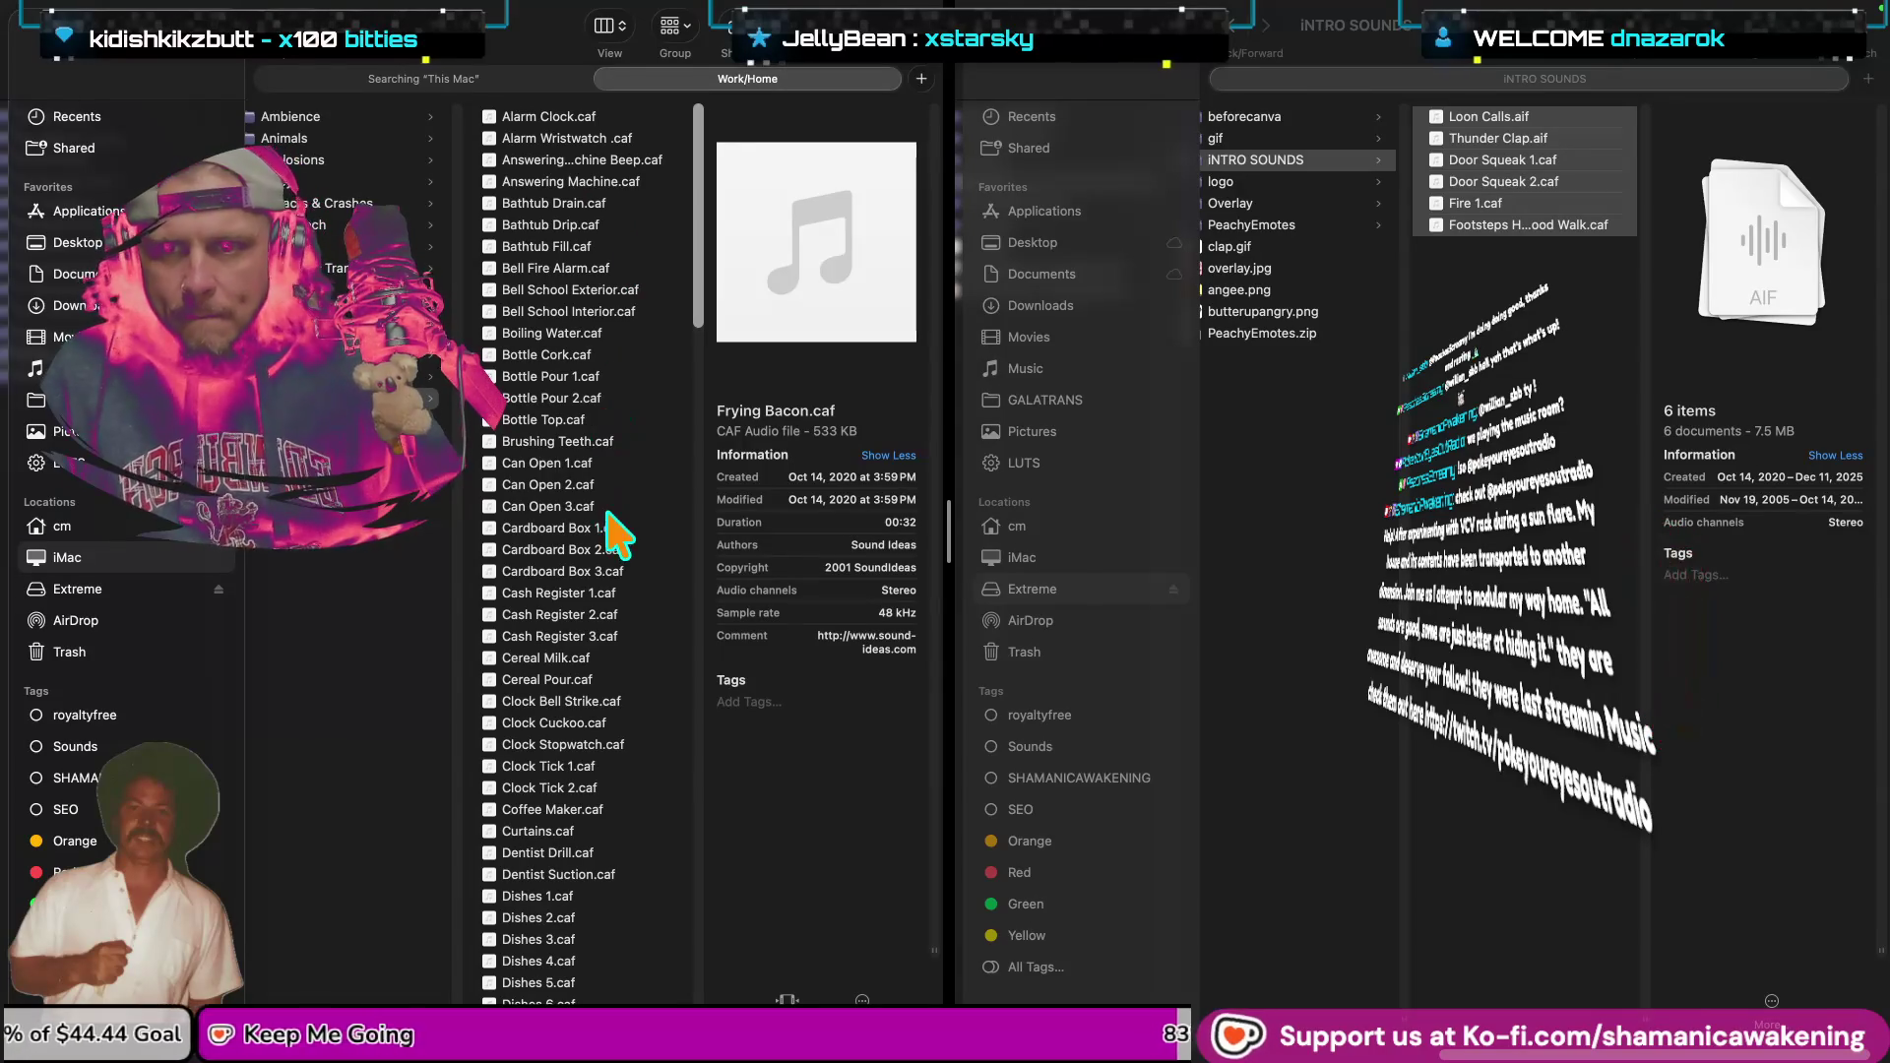
{"action": "scroll", "coordinate": [622, 832], "scroll_direction": "down", "scroll_amount": 3}
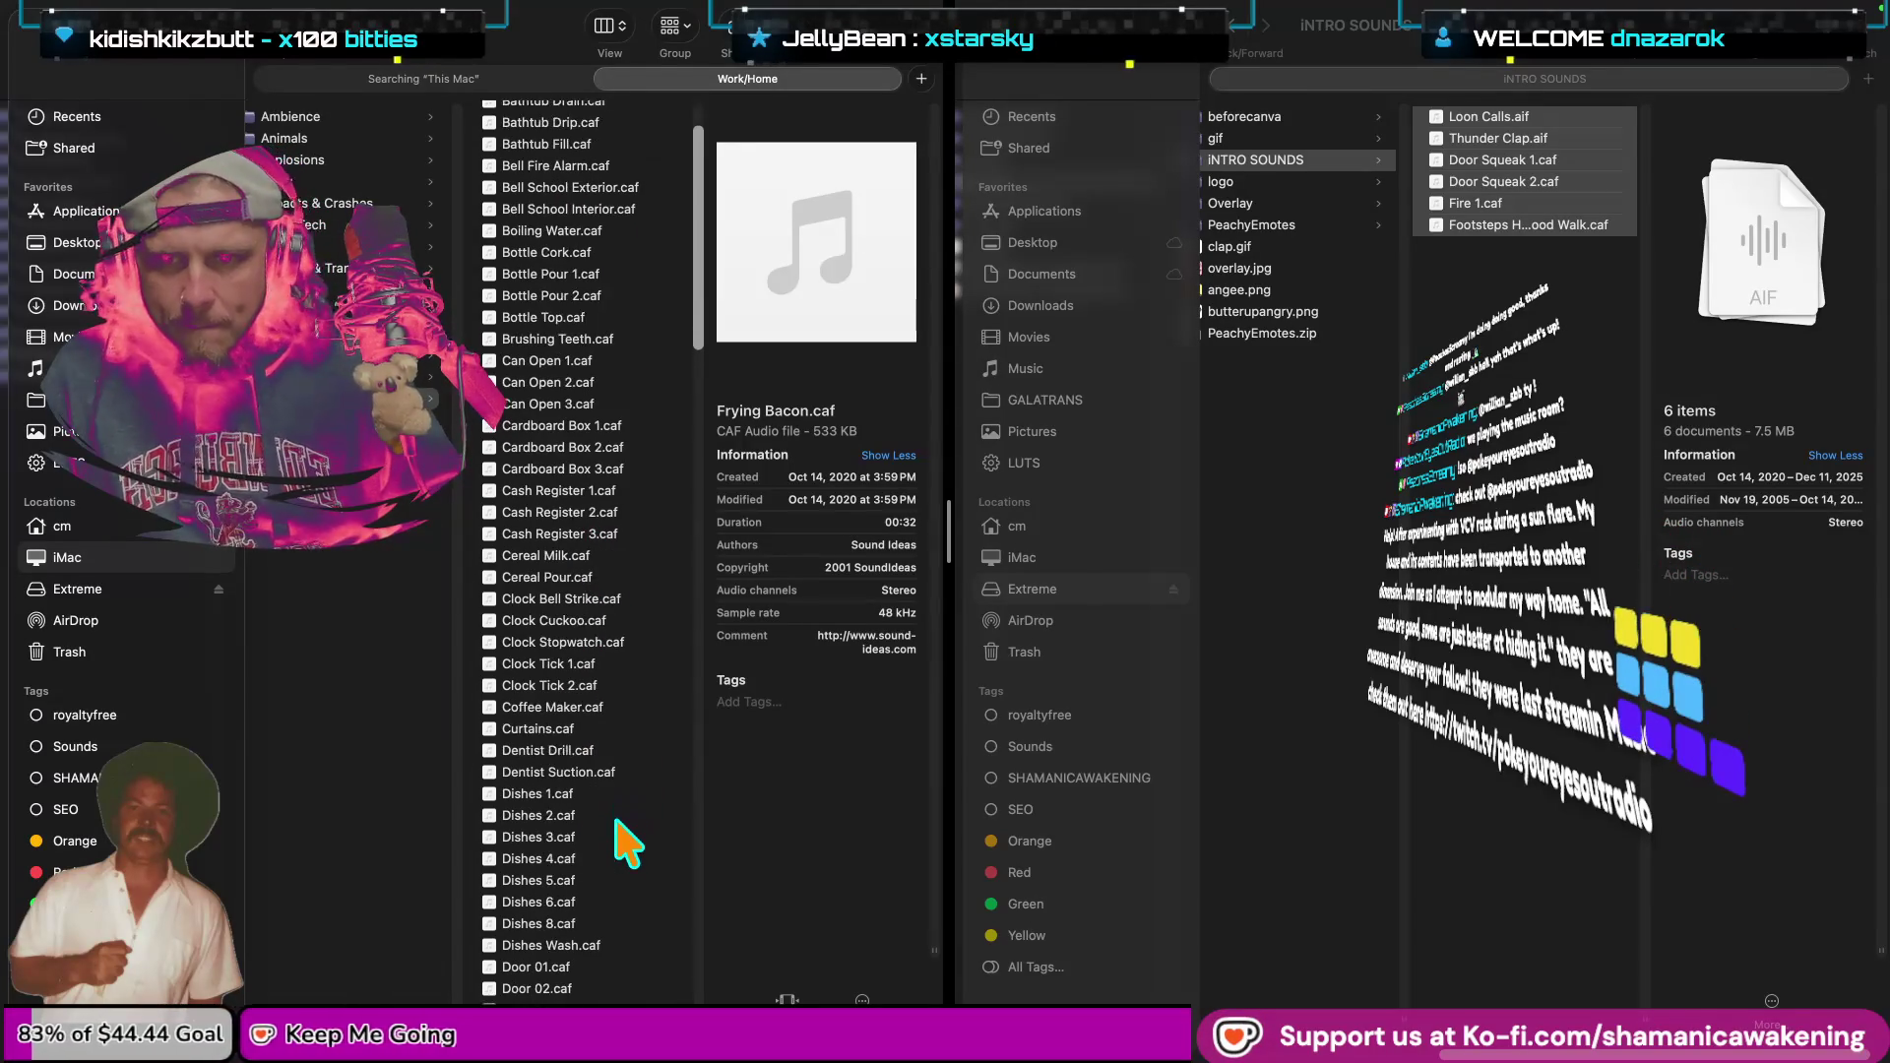
{"action": "scroll", "coordinate": [627, 842], "scroll_direction": "down", "scroll_amount": 3}
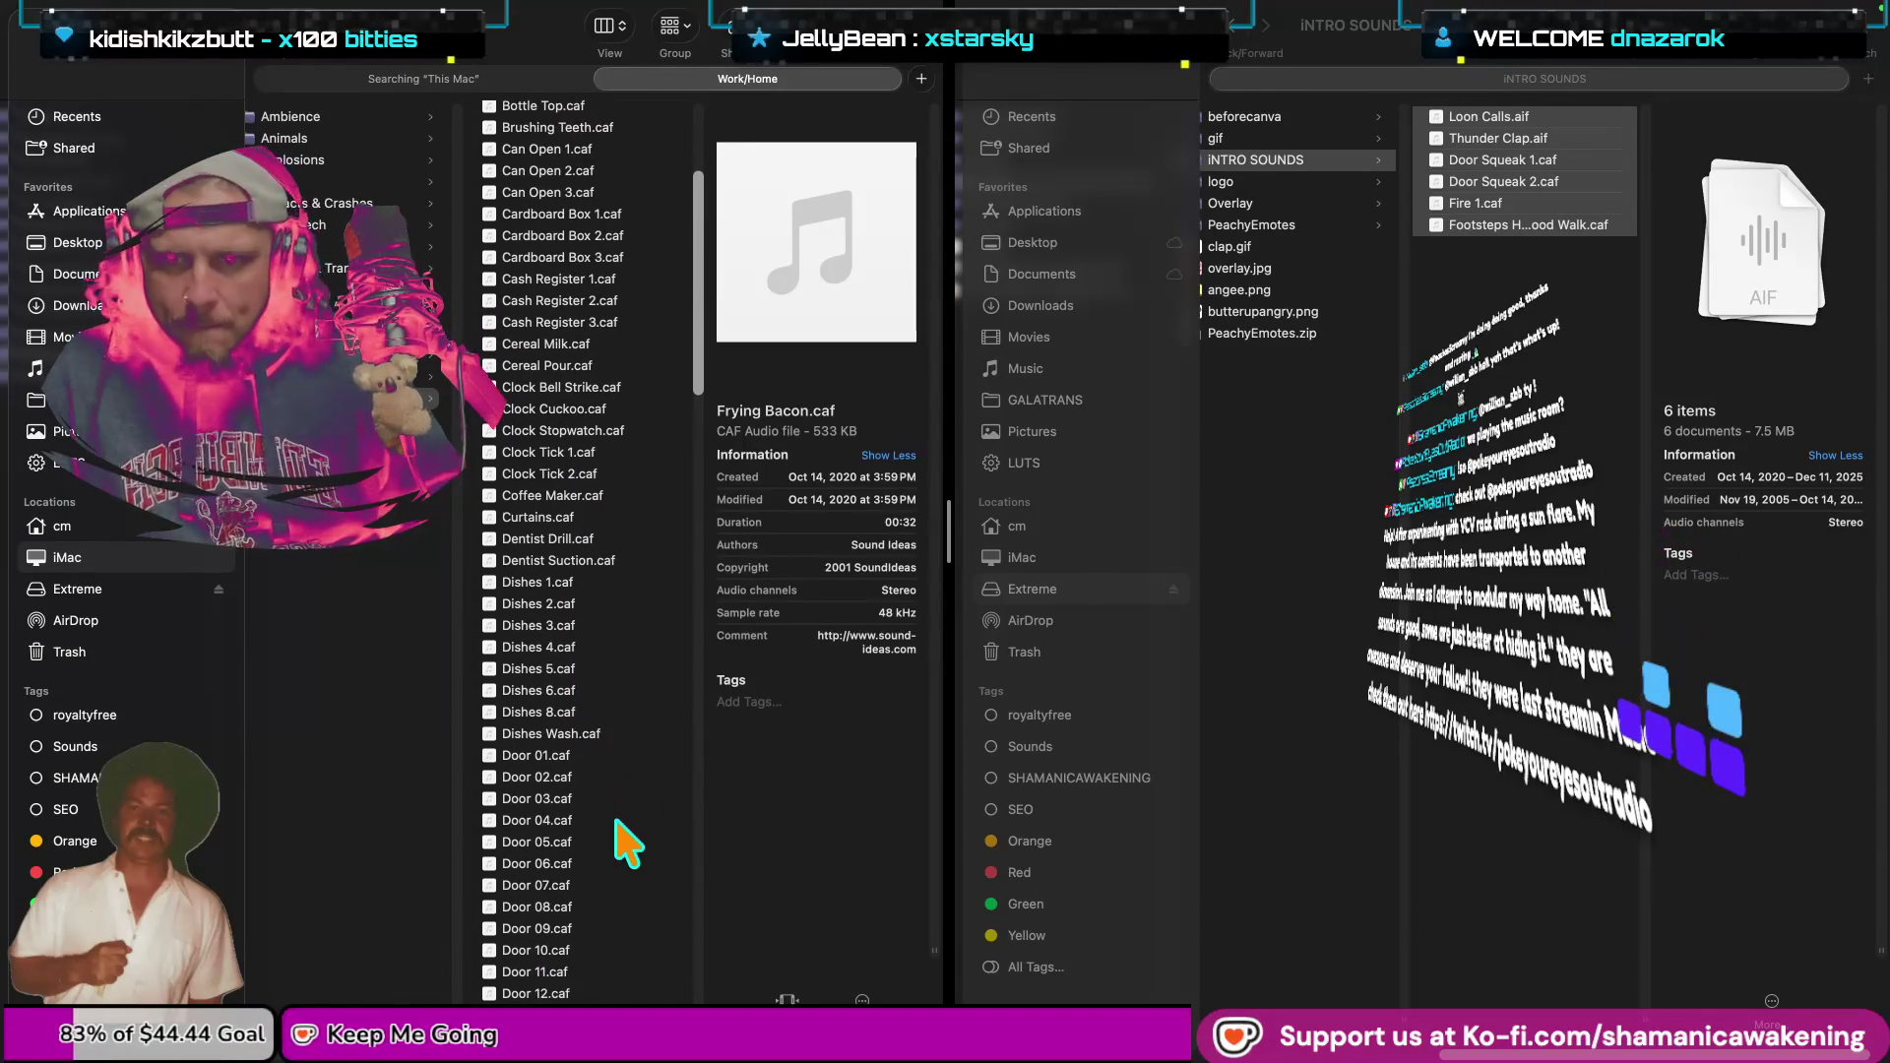
{"action": "scroll", "coordinate": [627, 841], "scroll_direction": "down", "scroll_amount": 3}
{"action": "scroll", "coordinate": [625, 840], "scroll_direction": "down", "scroll_amount": 3}
{"action": "scroll", "coordinate": [625, 840], "scroll_direction": "down", "scroll_amount": 3}
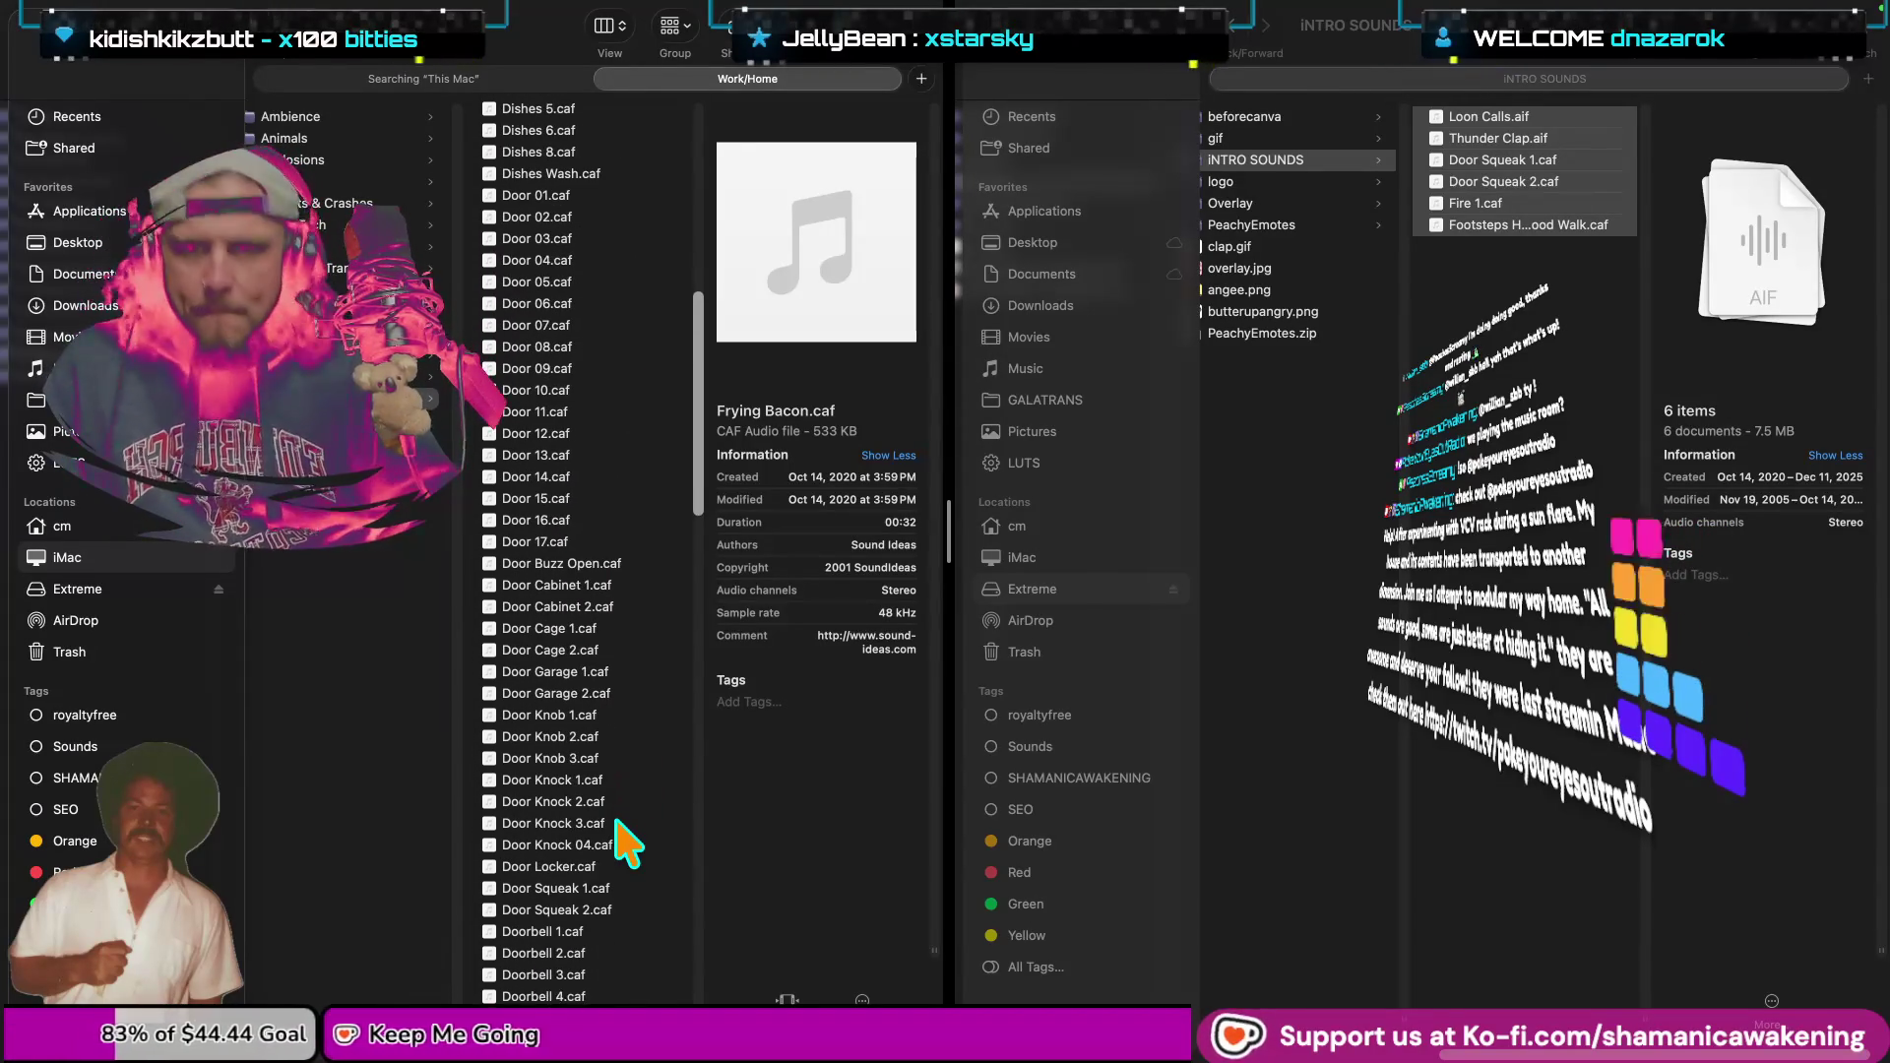
Audition Door Cabinet 1.caf, then scroll further down the sound library.
{"action": "left_click", "coordinate": [591, 587]}
{"action": "key", "text": "space"}
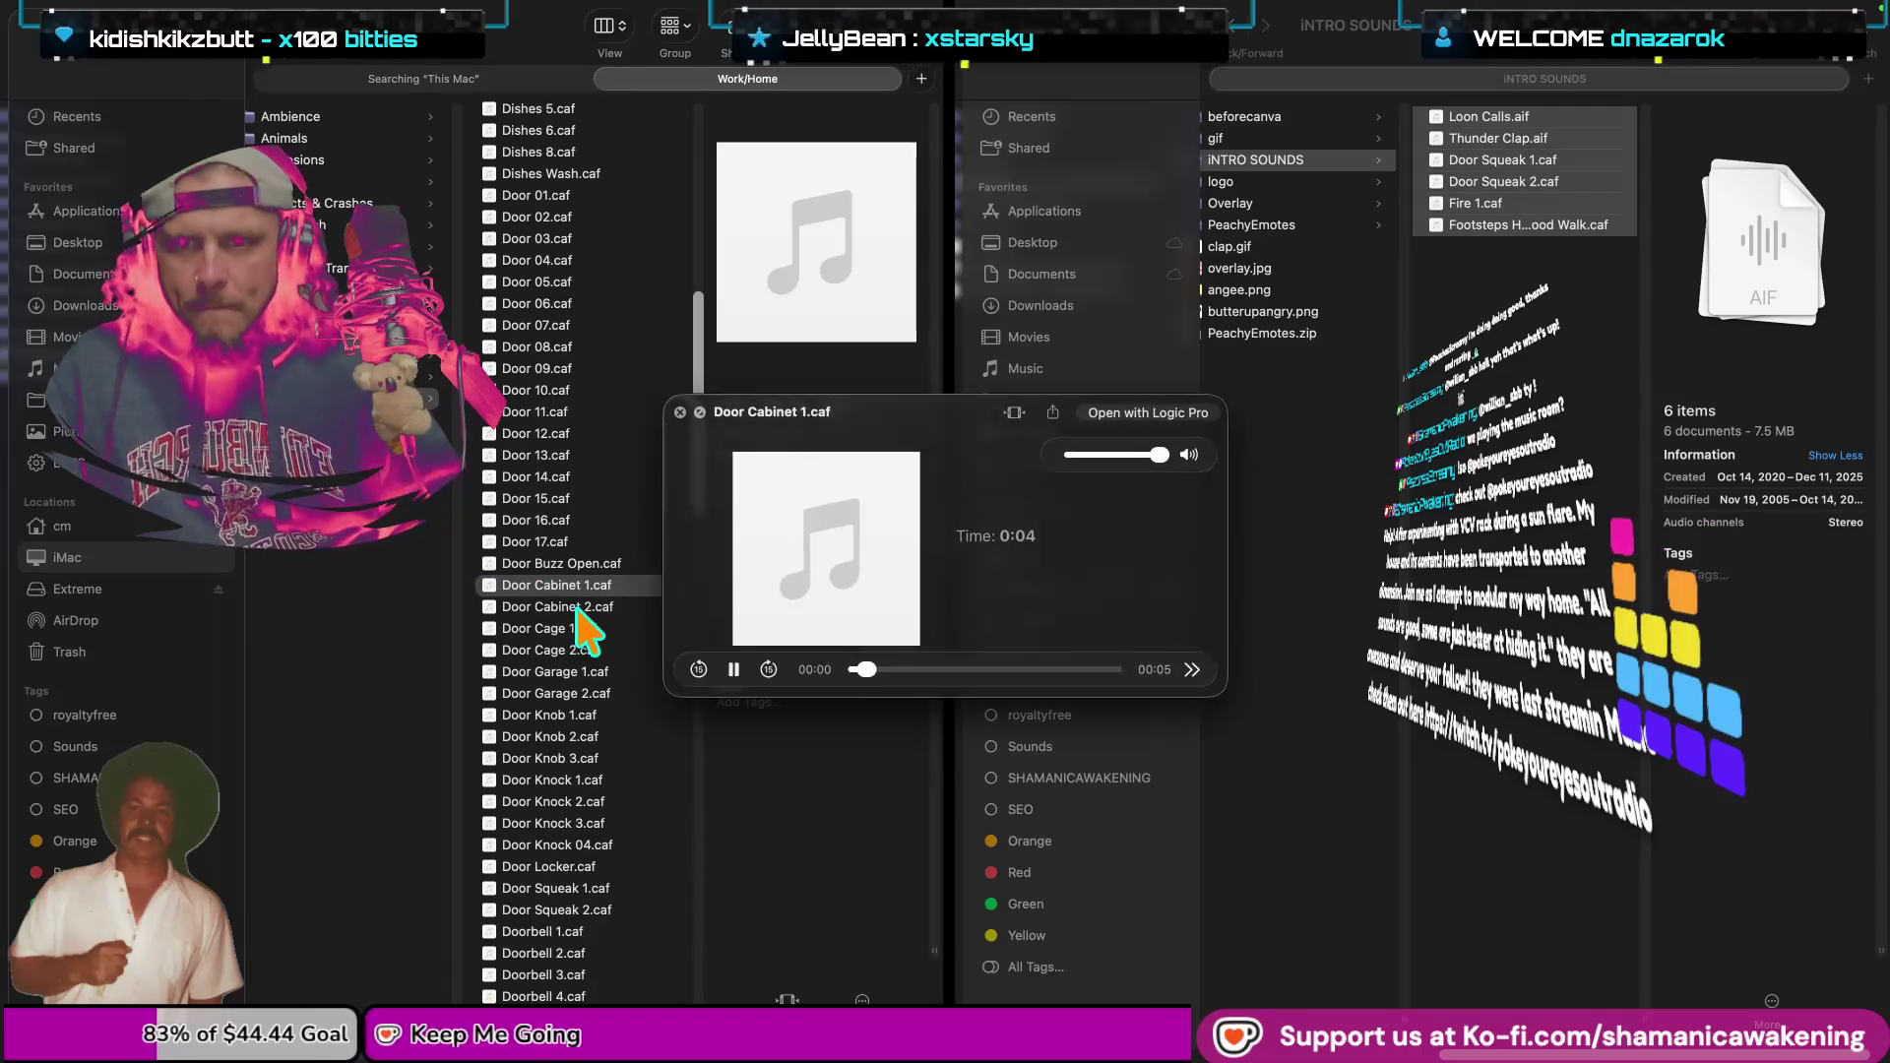
{"action": "key", "text": "space"}
{"action": "scroll", "coordinate": [595, 861], "scroll_direction": "down", "scroll_amount": 1}
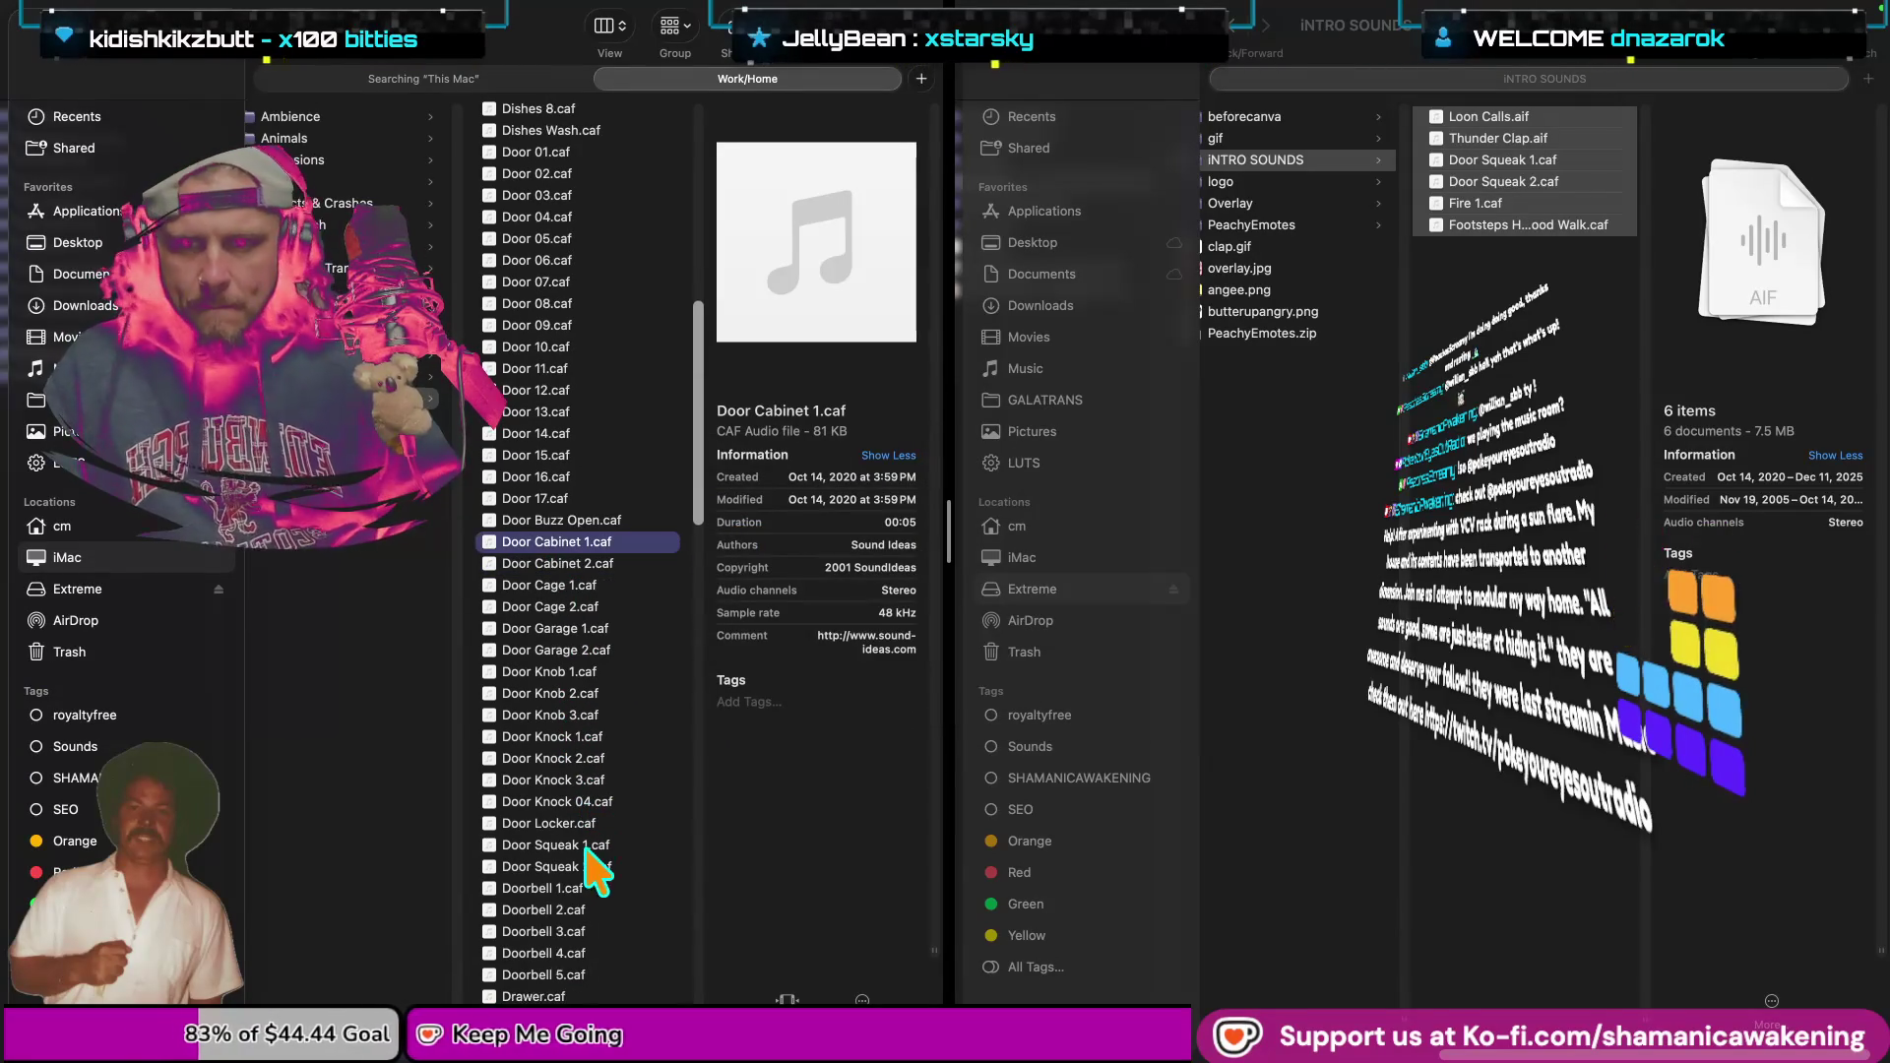
{"action": "scroll", "coordinate": [583, 984], "scroll_direction": "down", "scroll_amount": 1}
{"action": "scroll", "coordinate": [585, 979], "scroll_direction": "down", "scroll_amount": 4}
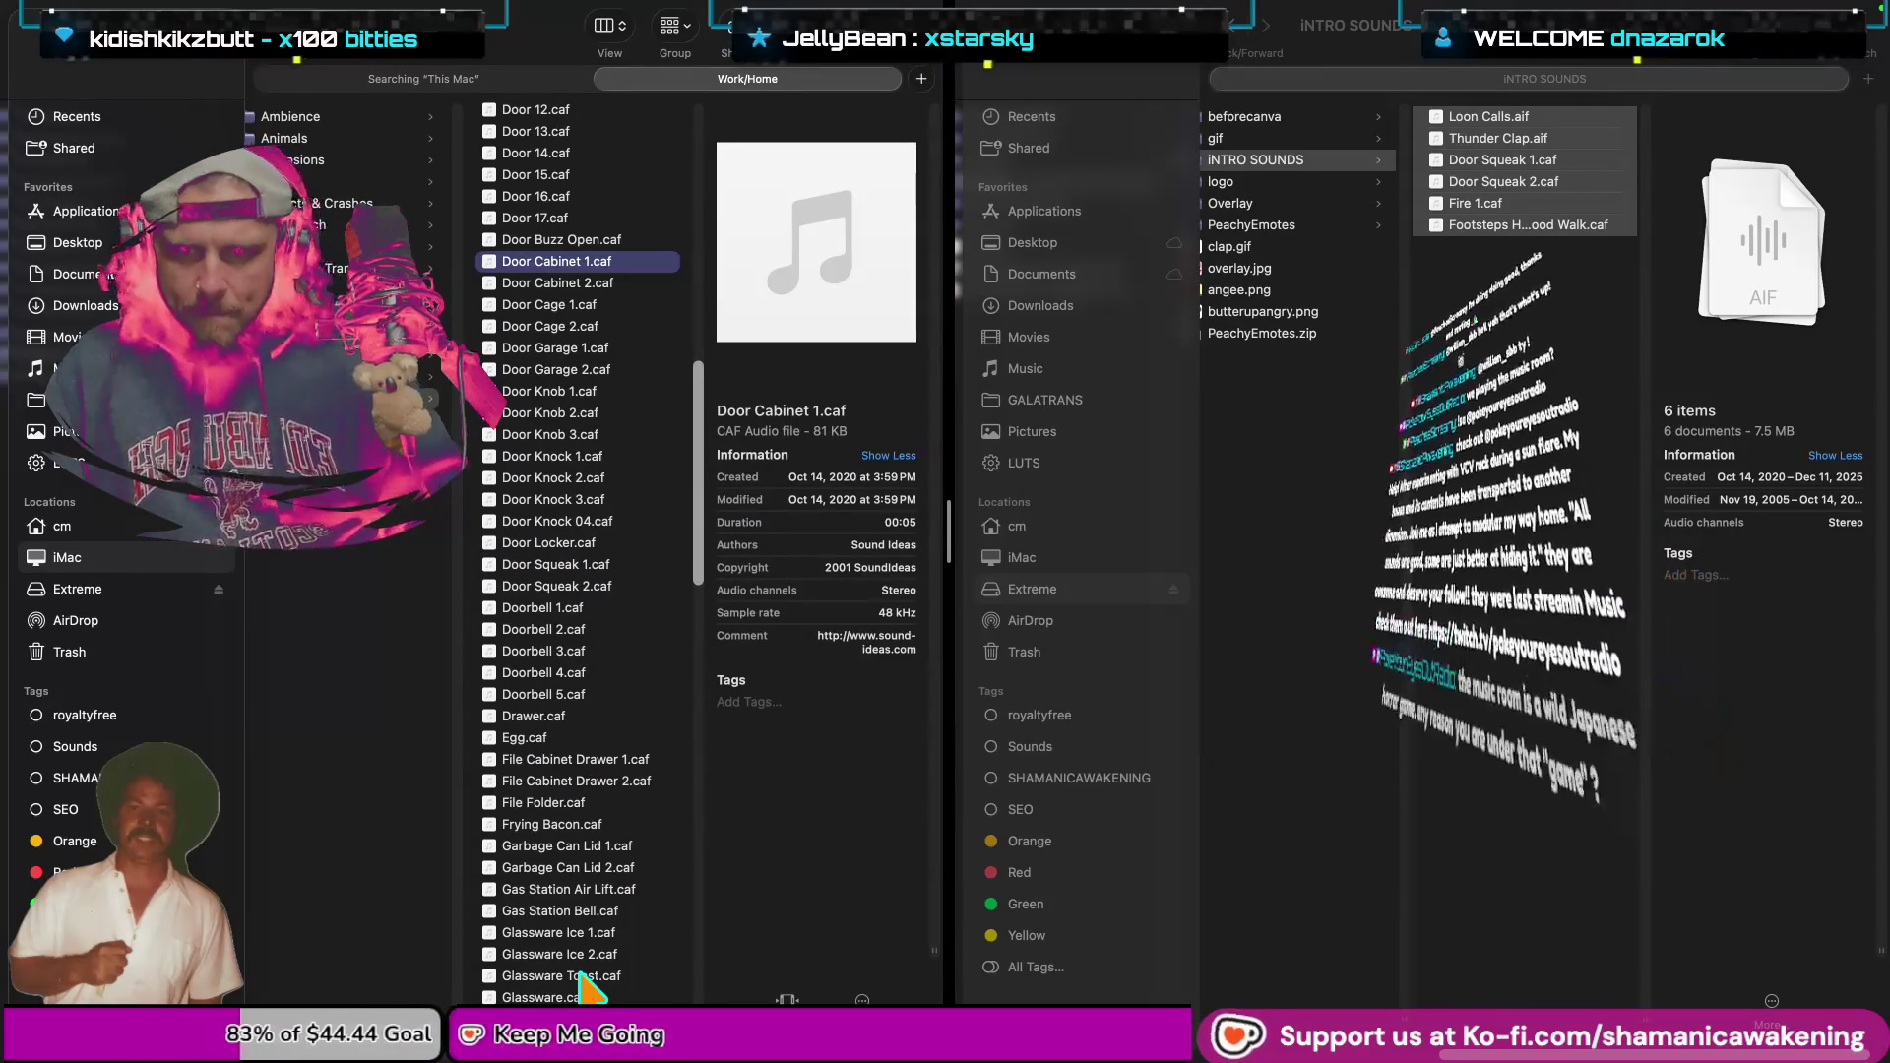
{"action": "scroll", "coordinate": [588, 888], "scroll_direction": "down", "scroll_amount": 1}
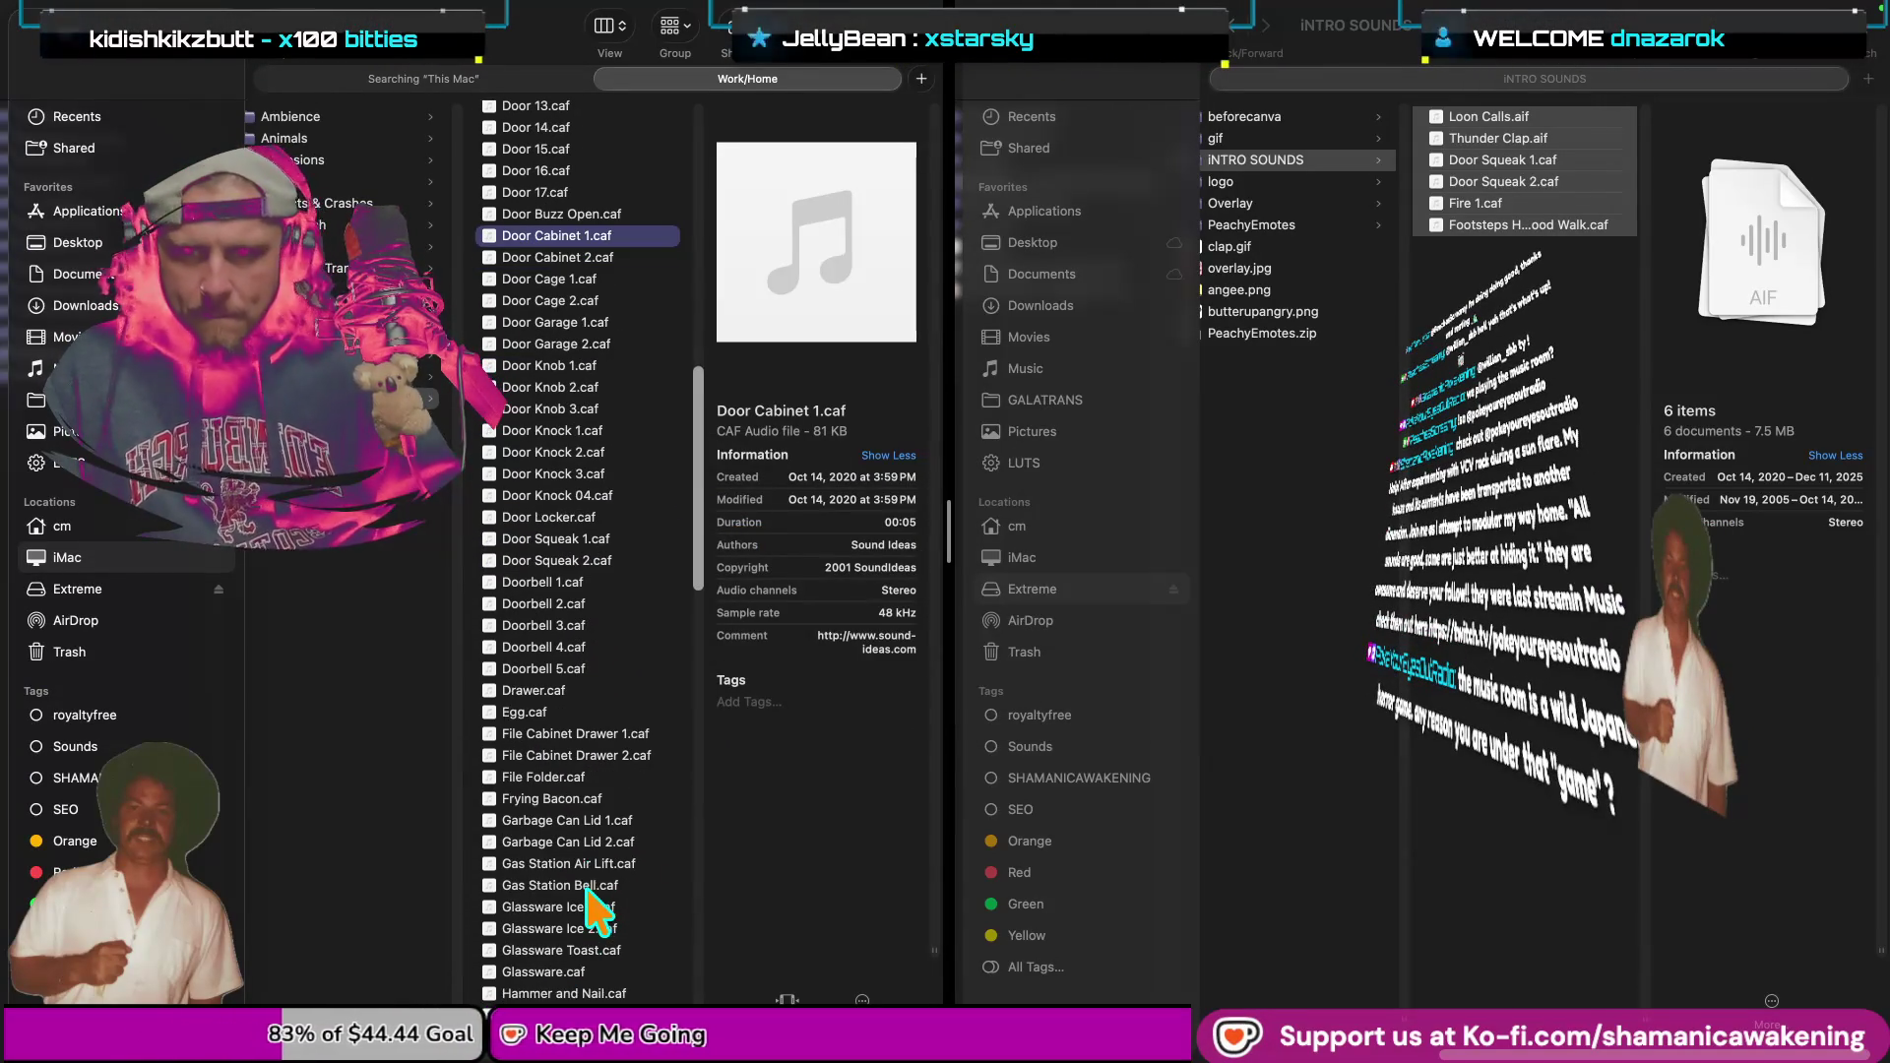
{"action": "scroll", "coordinate": [551, 940], "scroll_direction": "down", "scroll_amount": 1}
{"action": "scroll", "coordinate": [553, 945], "scroll_direction": "down", "scroll_amount": 3}
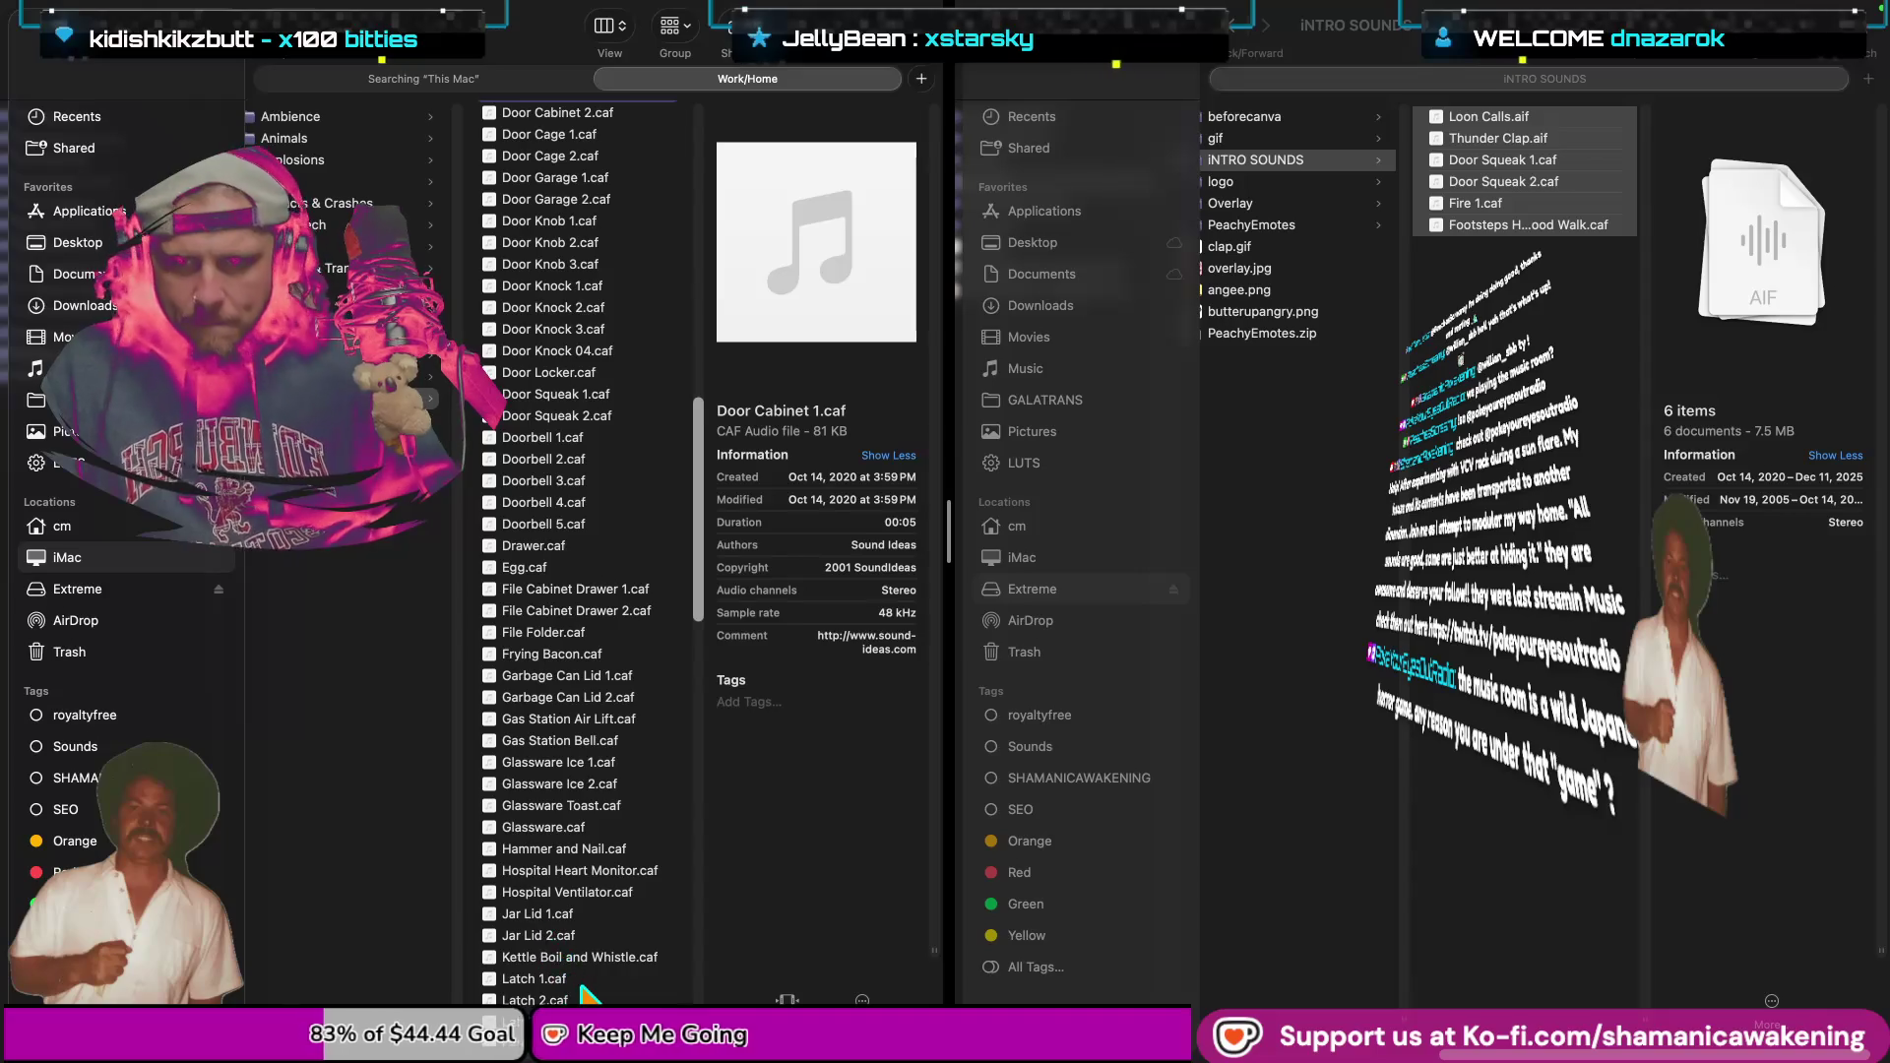
{"action": "scroll", "coordinate": [588, 985], "scroll_direction": "down", "scroll_amount": 2}
{"action": "scroll", "coordinate": [591, 945], "scroll_direction": "down", "scroll_amount": 8}
{"action": "scroll", "coordinate": [596, 891], "scroll_direction": "down", "scroll_amount": 3}
{"action": "scroll", "coordinate": [595, 910], "scroll_direction": "down", "scroll_amount": 2}
{"action": "scroll", "coordinate": [616, 964], "scroll_direction": "down", "scroll_amount": 3}
{"action": "scroll", "coordinate": [630, 979], "scroll_direction": "down", "scroll_amount": 4}
Audition Shower.caf in a Quick Look preview.
{"action": "left_click", "coordinate": [621, 950]}
{"action": "key", "text": "space"}
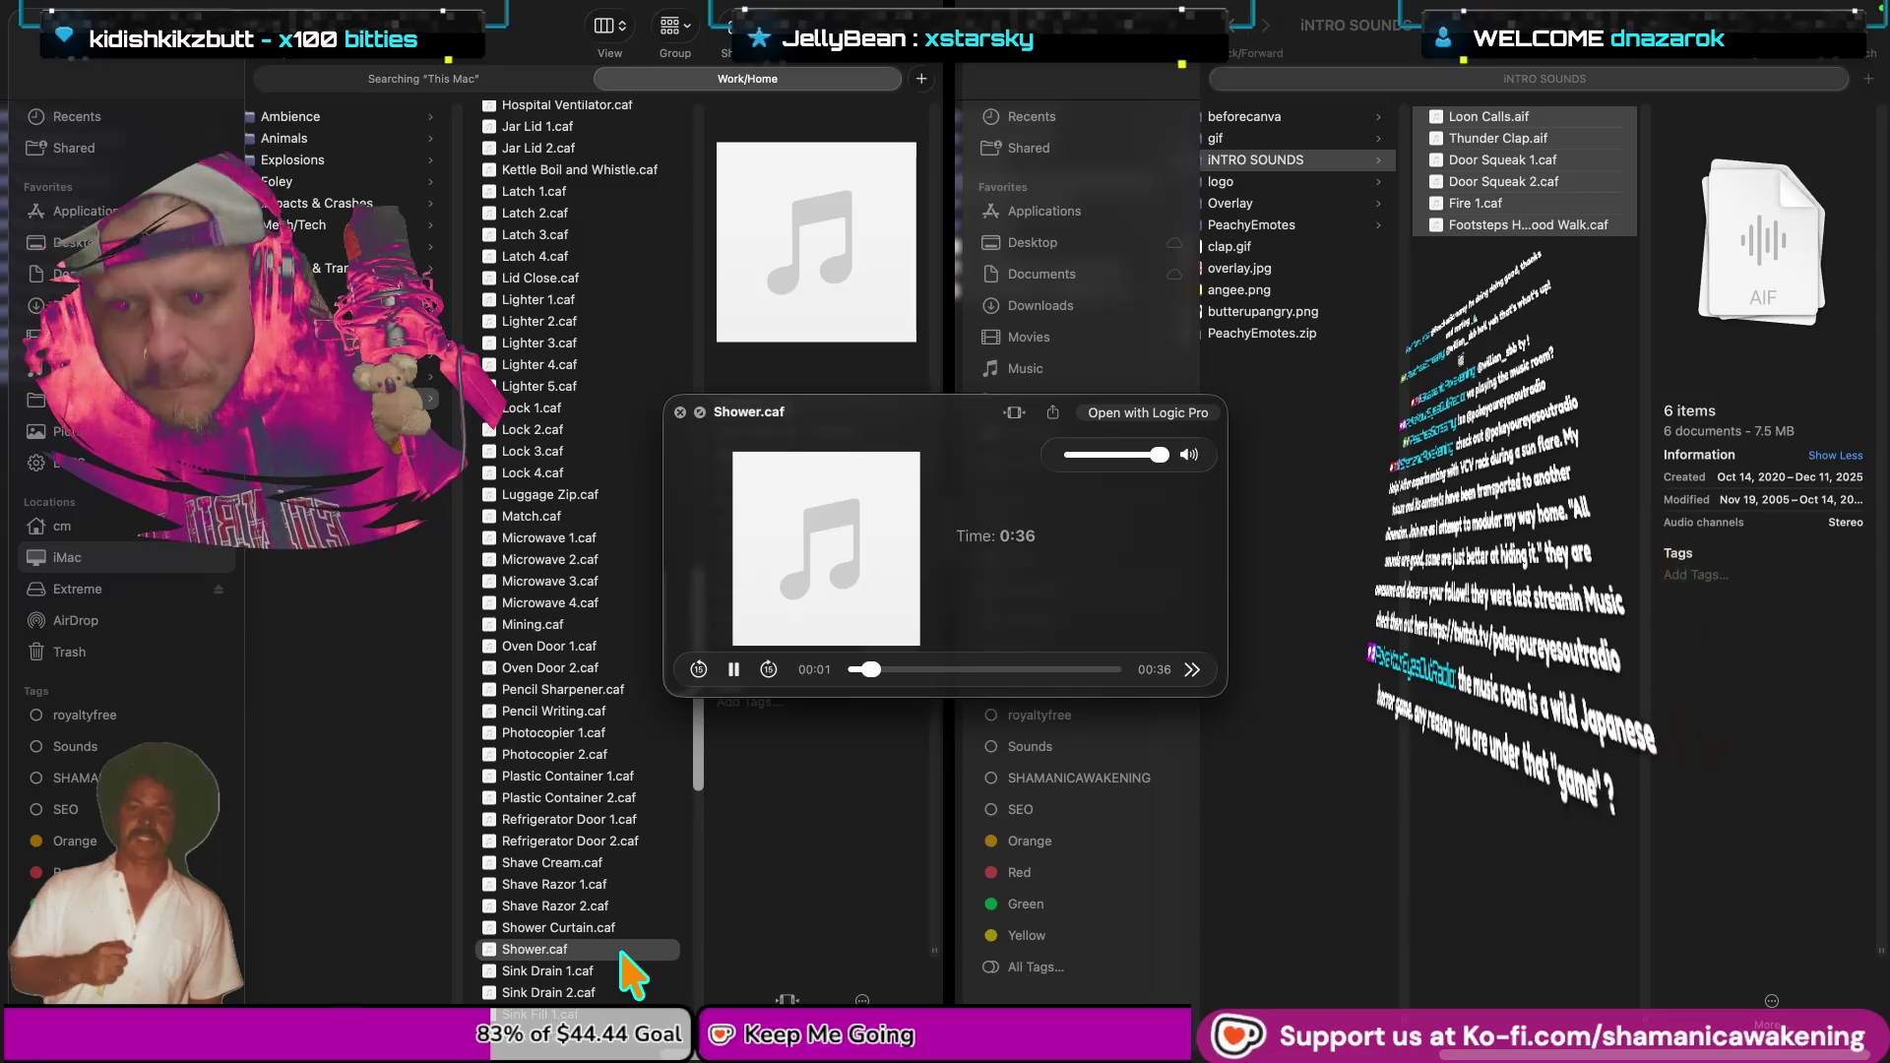
{"action": "scroll", "coordinate": [622, 953], "scroll_direction": "down", "scroll_amount": 5}
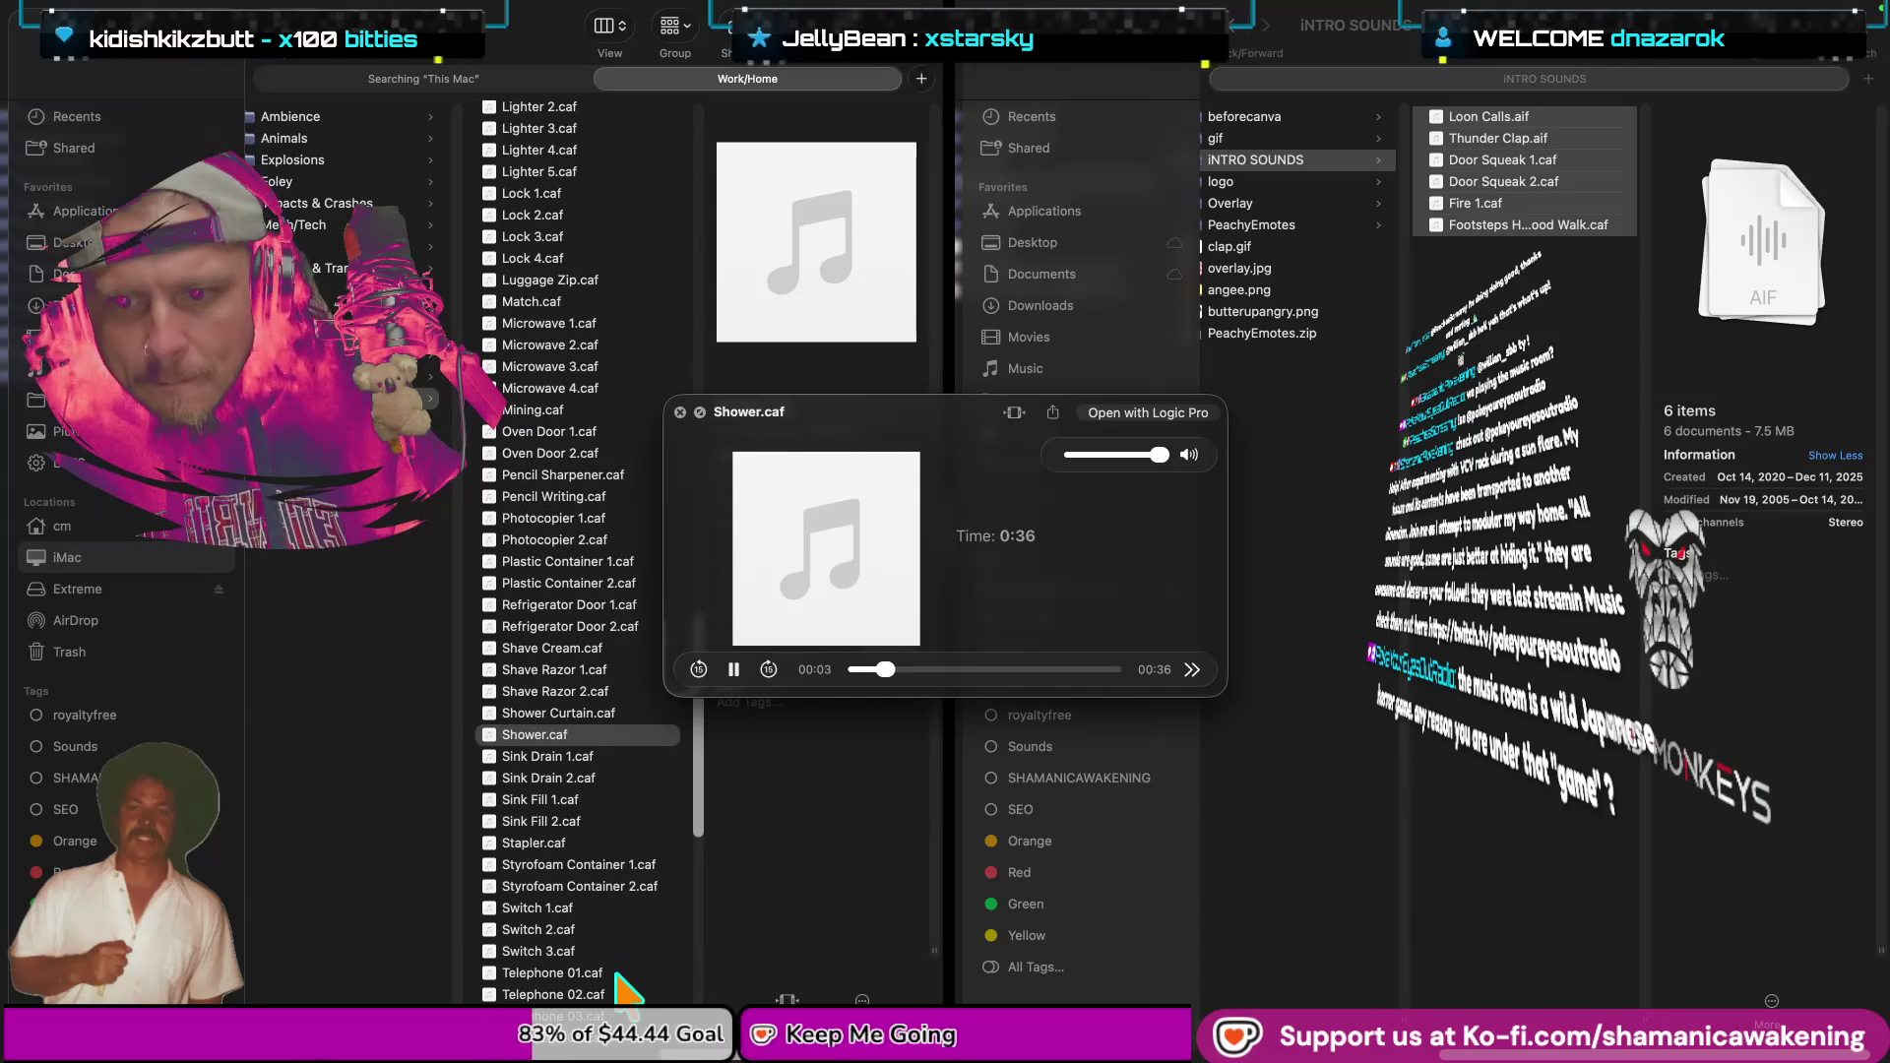
{"action": "key", "text": "space"}
Audition Switch 3.caf, Sink Fill 1.caf and Sink Fill 2.caf.
{"action": "left_click", "coordinate": [620, 952]}
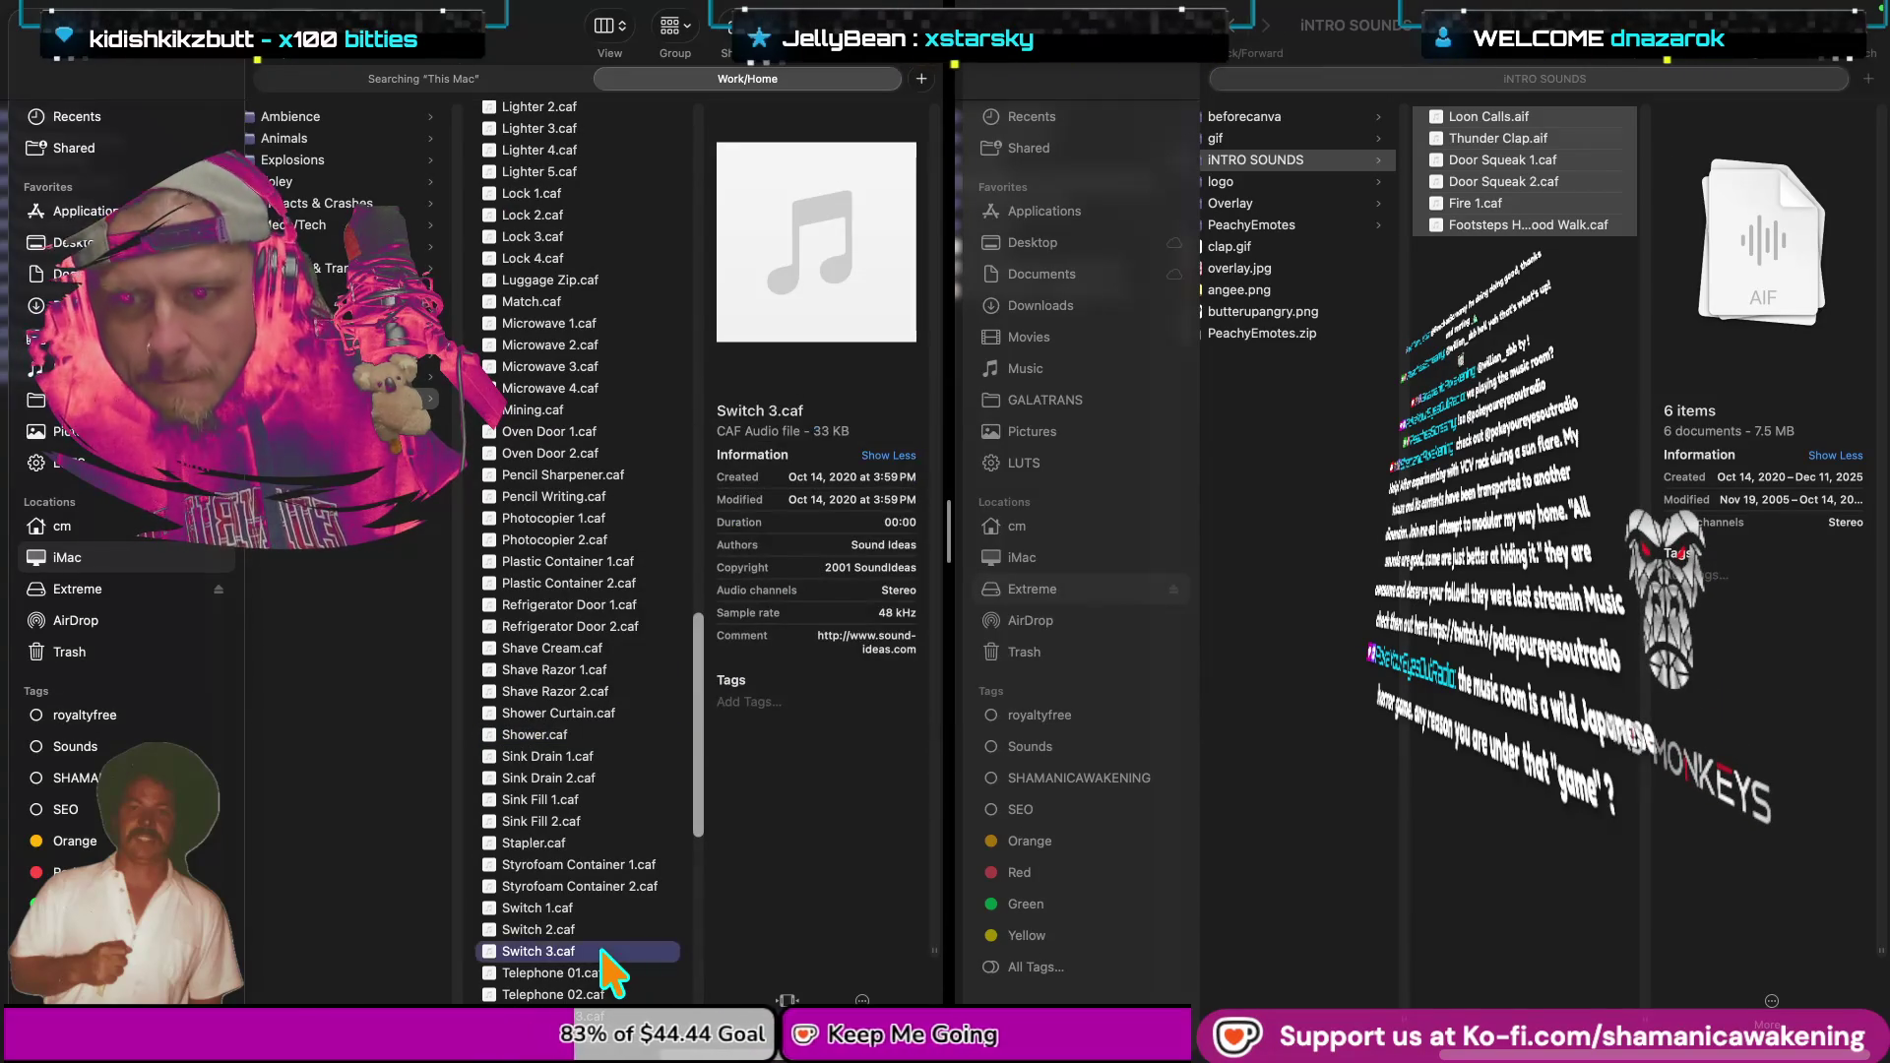
{"action": "key", "text": "space"}
{"action": "key", "text": "space"}
{"action": "left_click", "coordinate": [611, 799]}
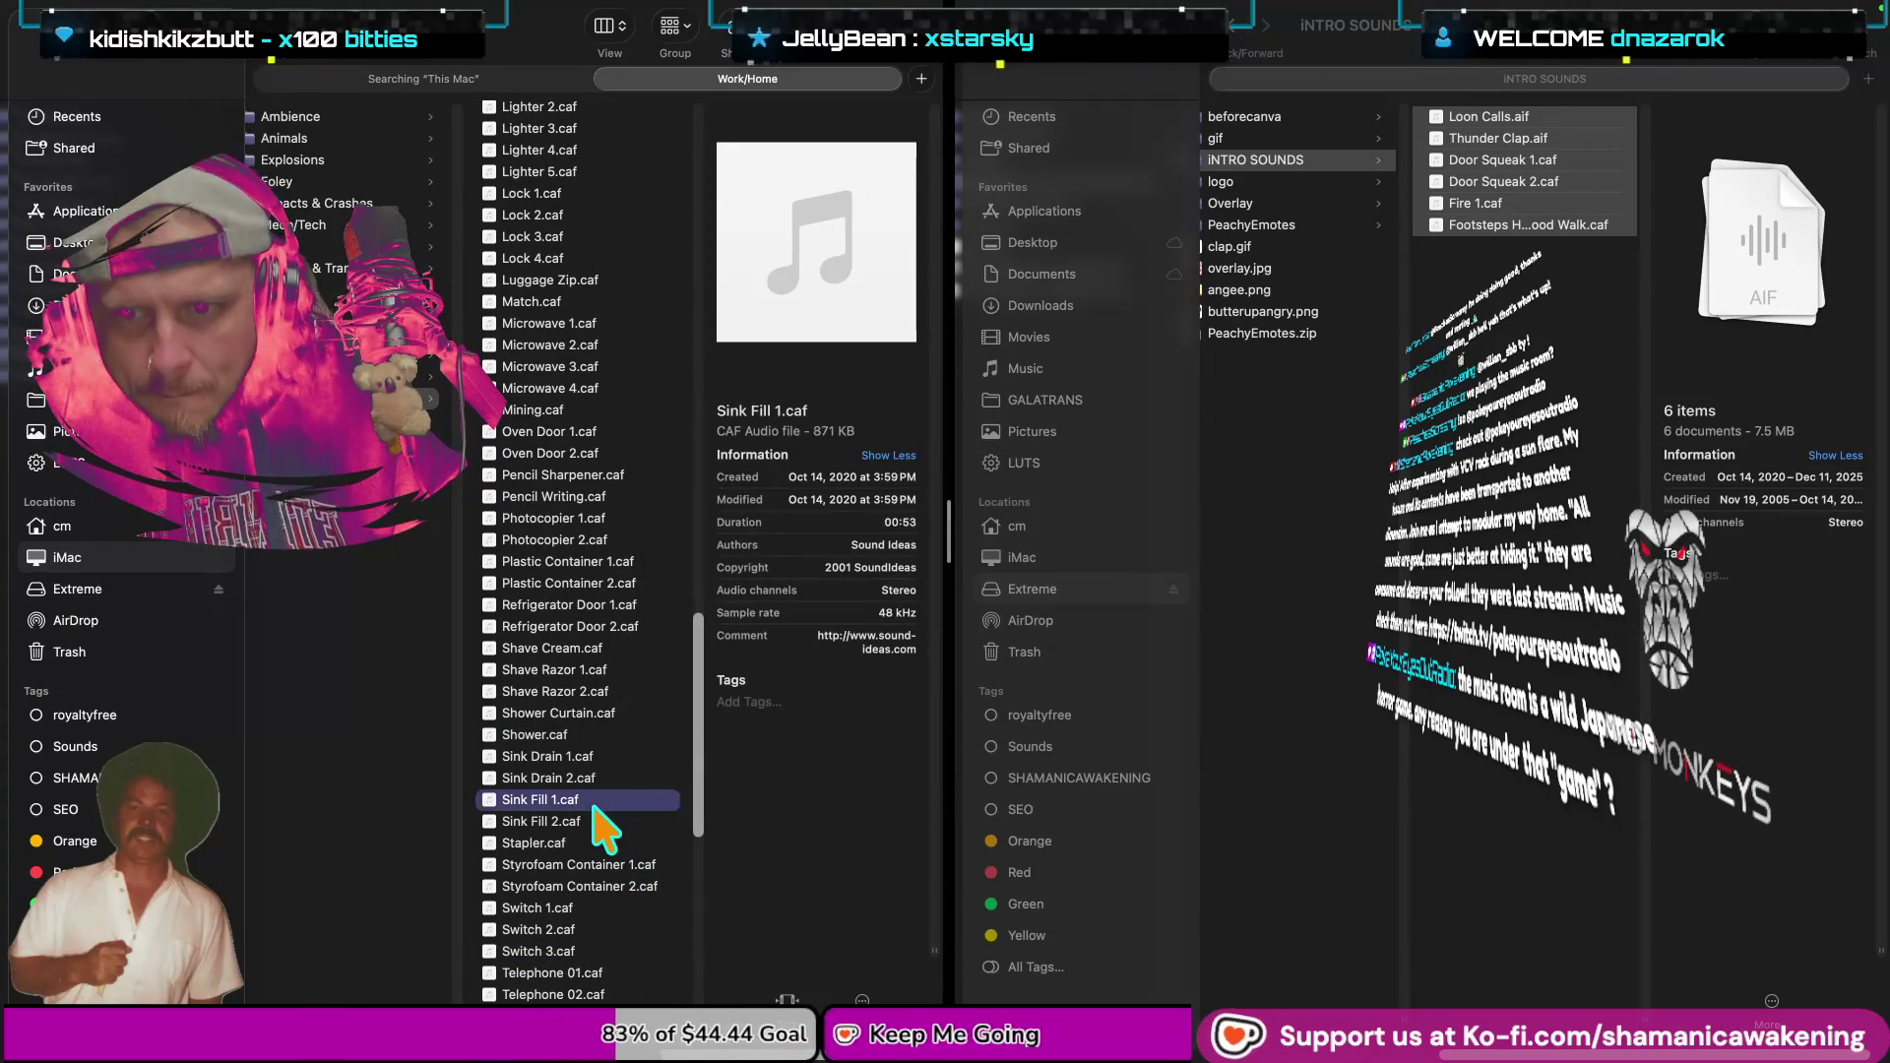
{"action": "key", "text": "space"}
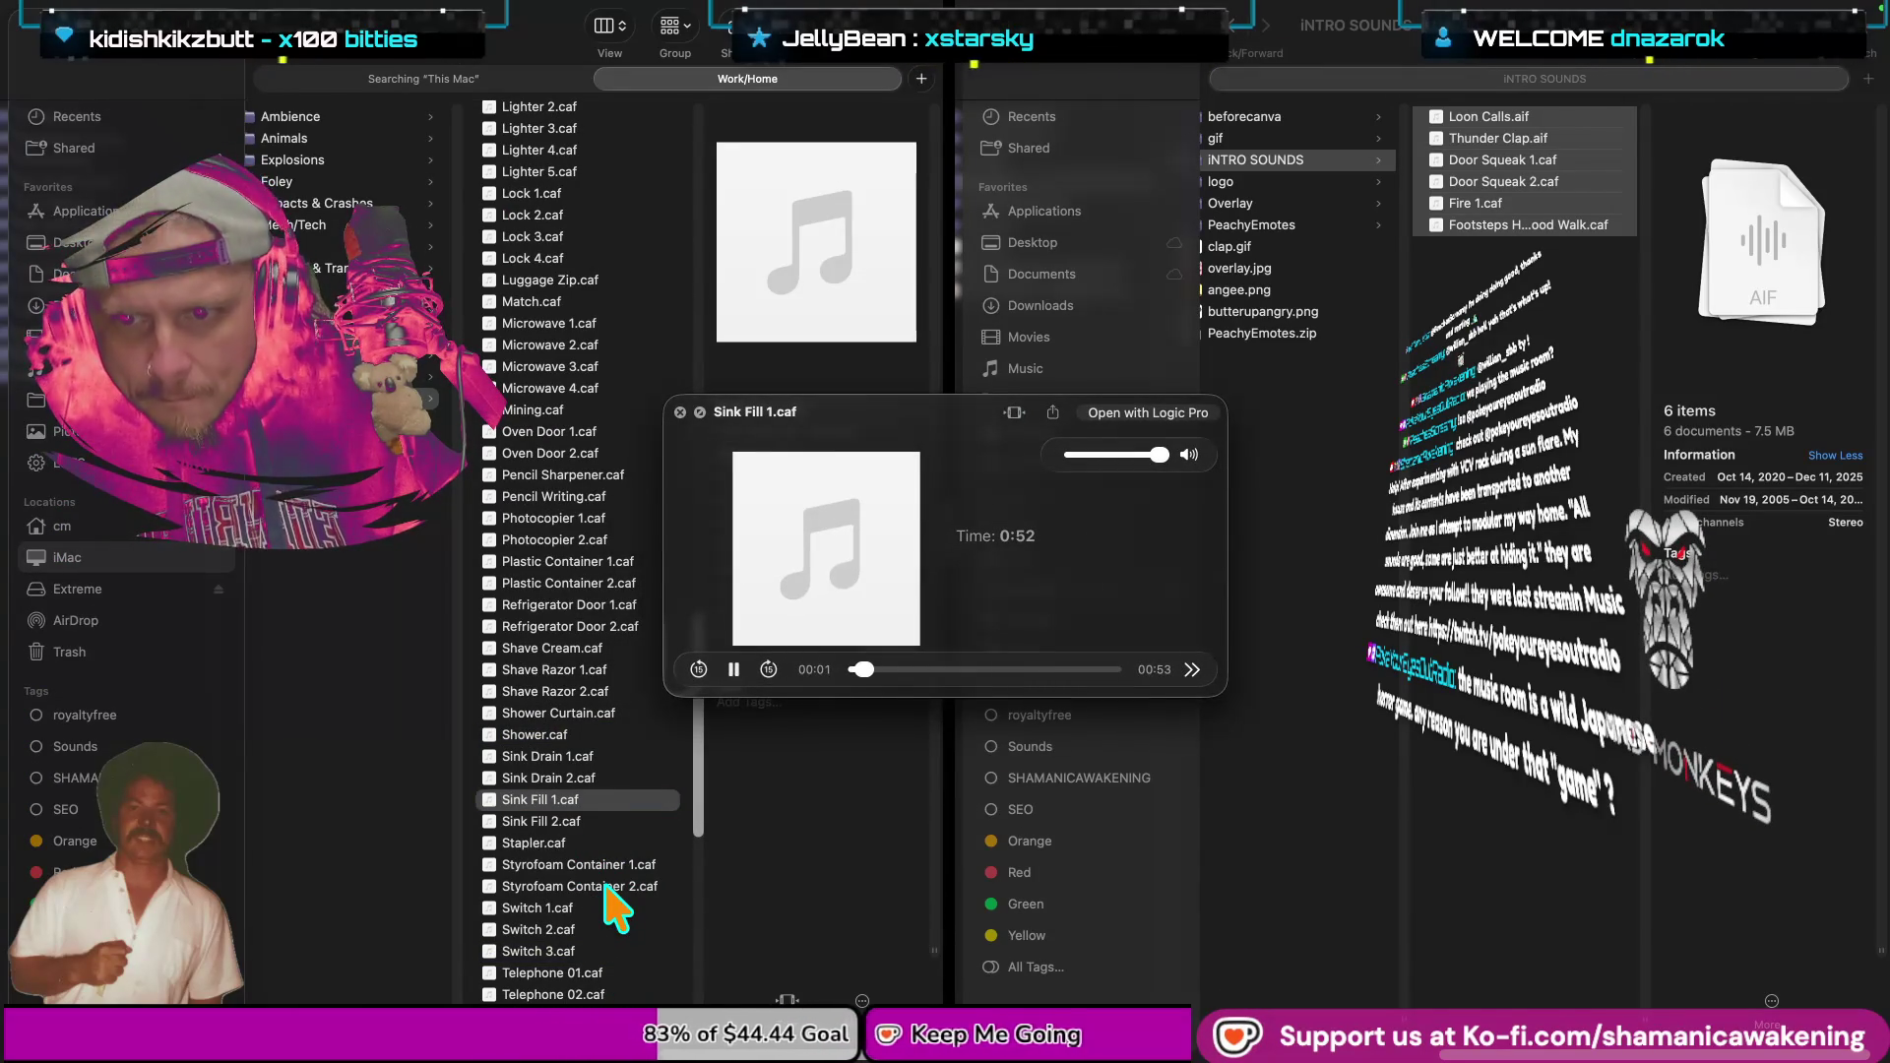
{"action": "key", "text": "space"}
{"action": "left_click", "coordinate": [582, 821]}
{"action": "key", "text": "space"}
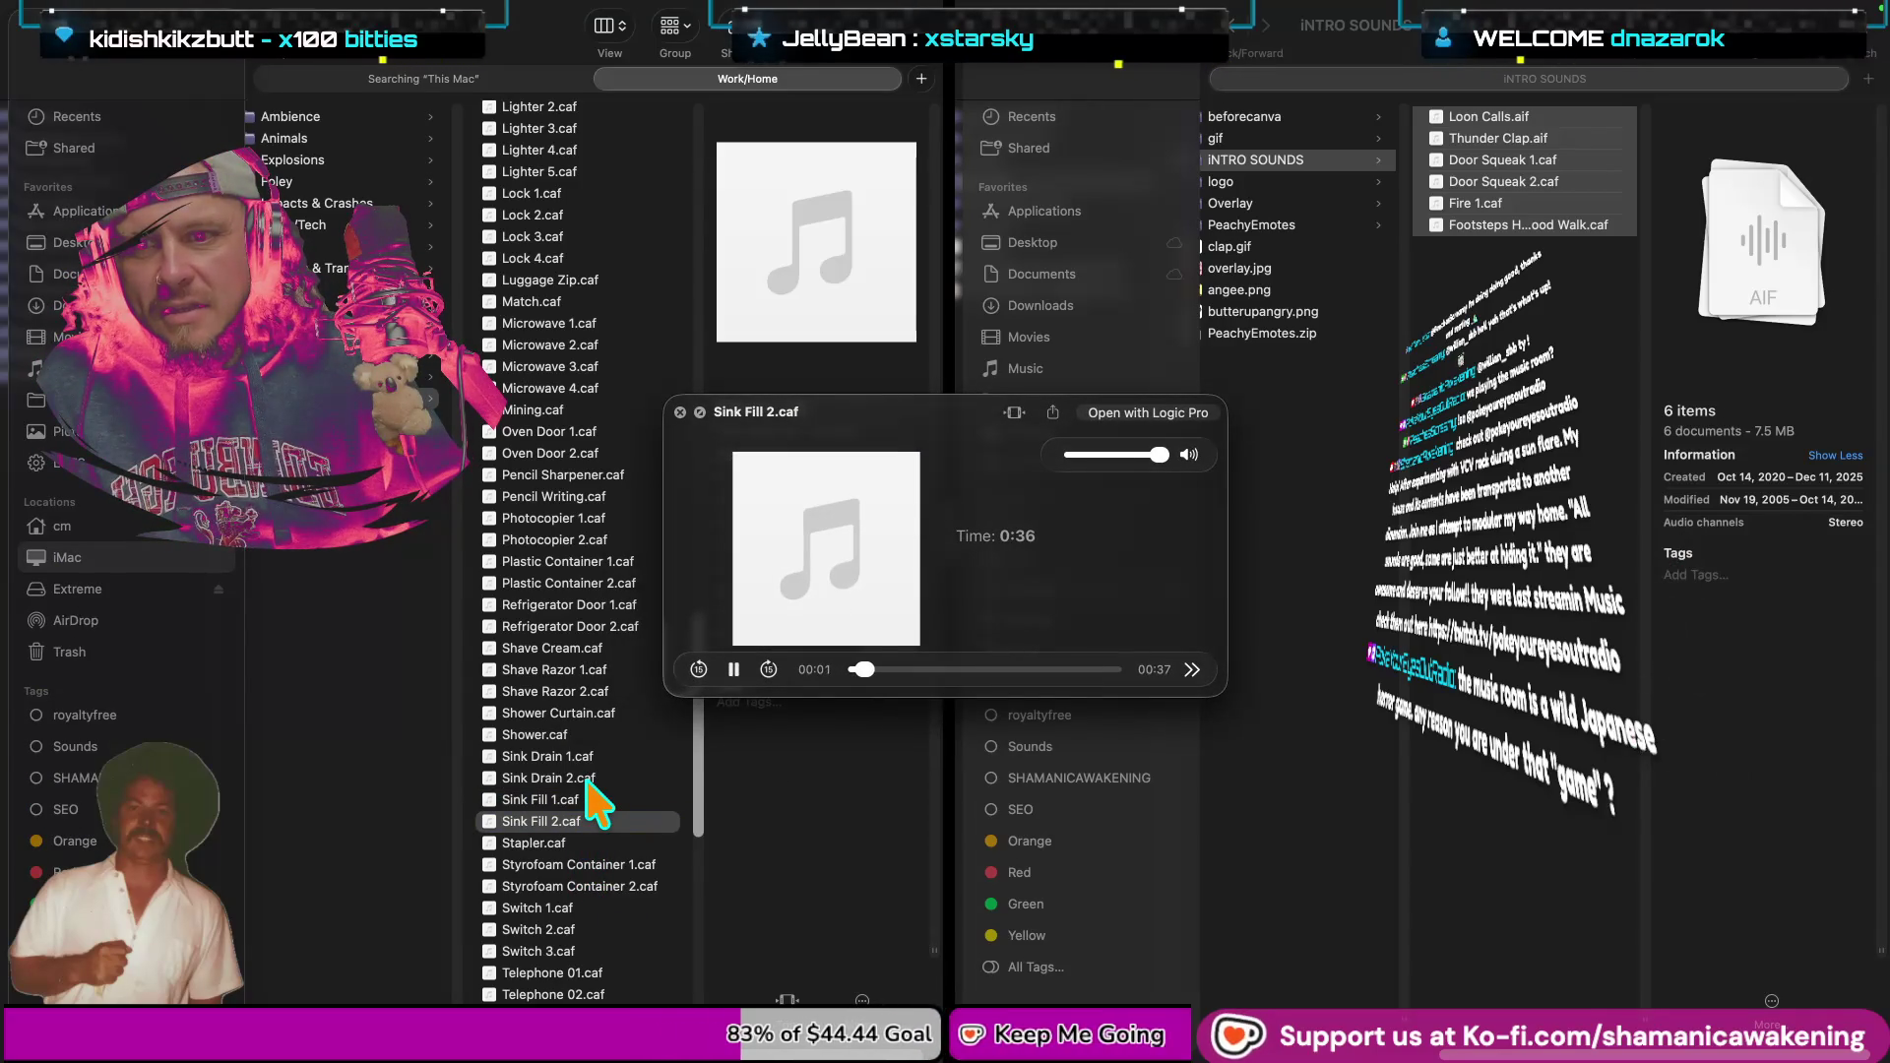
{"action": "key", "text": "space"}
Audition Sink Drain 2.caf, then listen to Sink Fill 2.caf again.
{"action": "left_click", "coordinate": [588, 778]}
{"action": "key", "text": "space"}
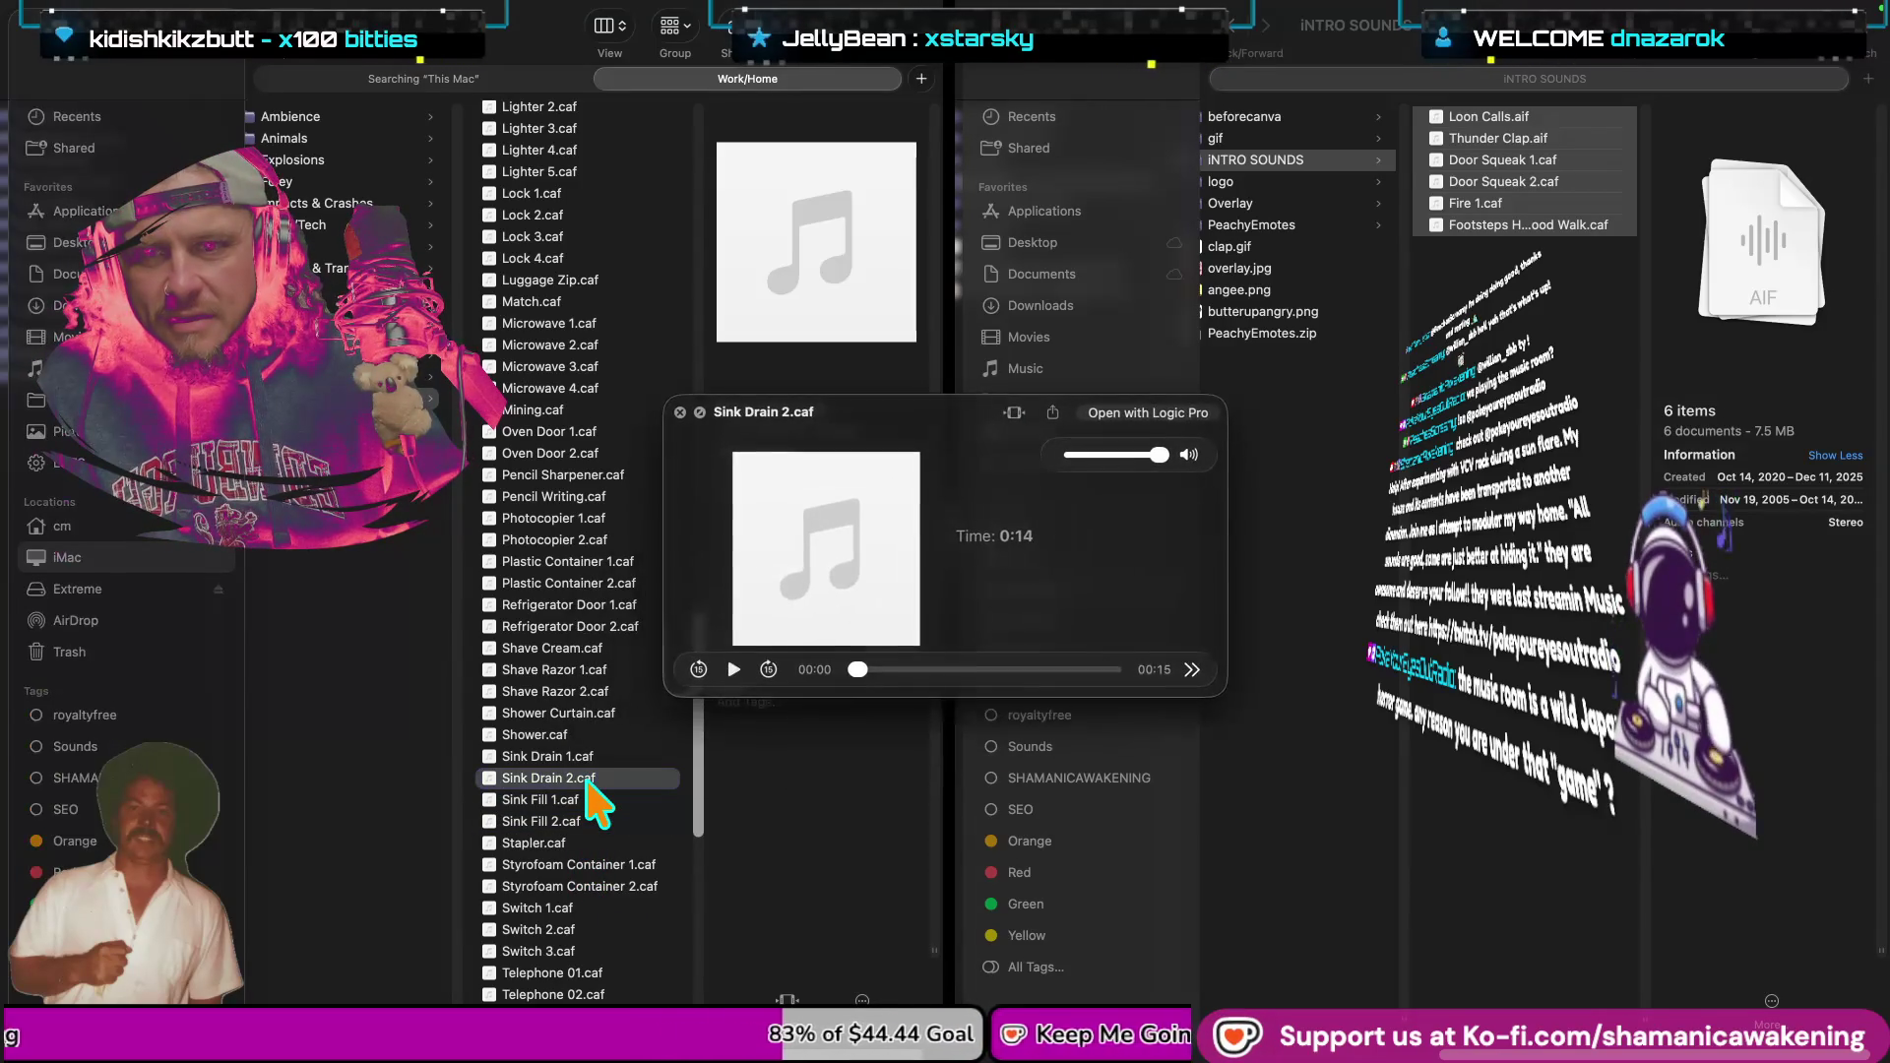
{"action": "key", "text": "space"}
{"action": "left_click", "coordinate": [573, 822]}
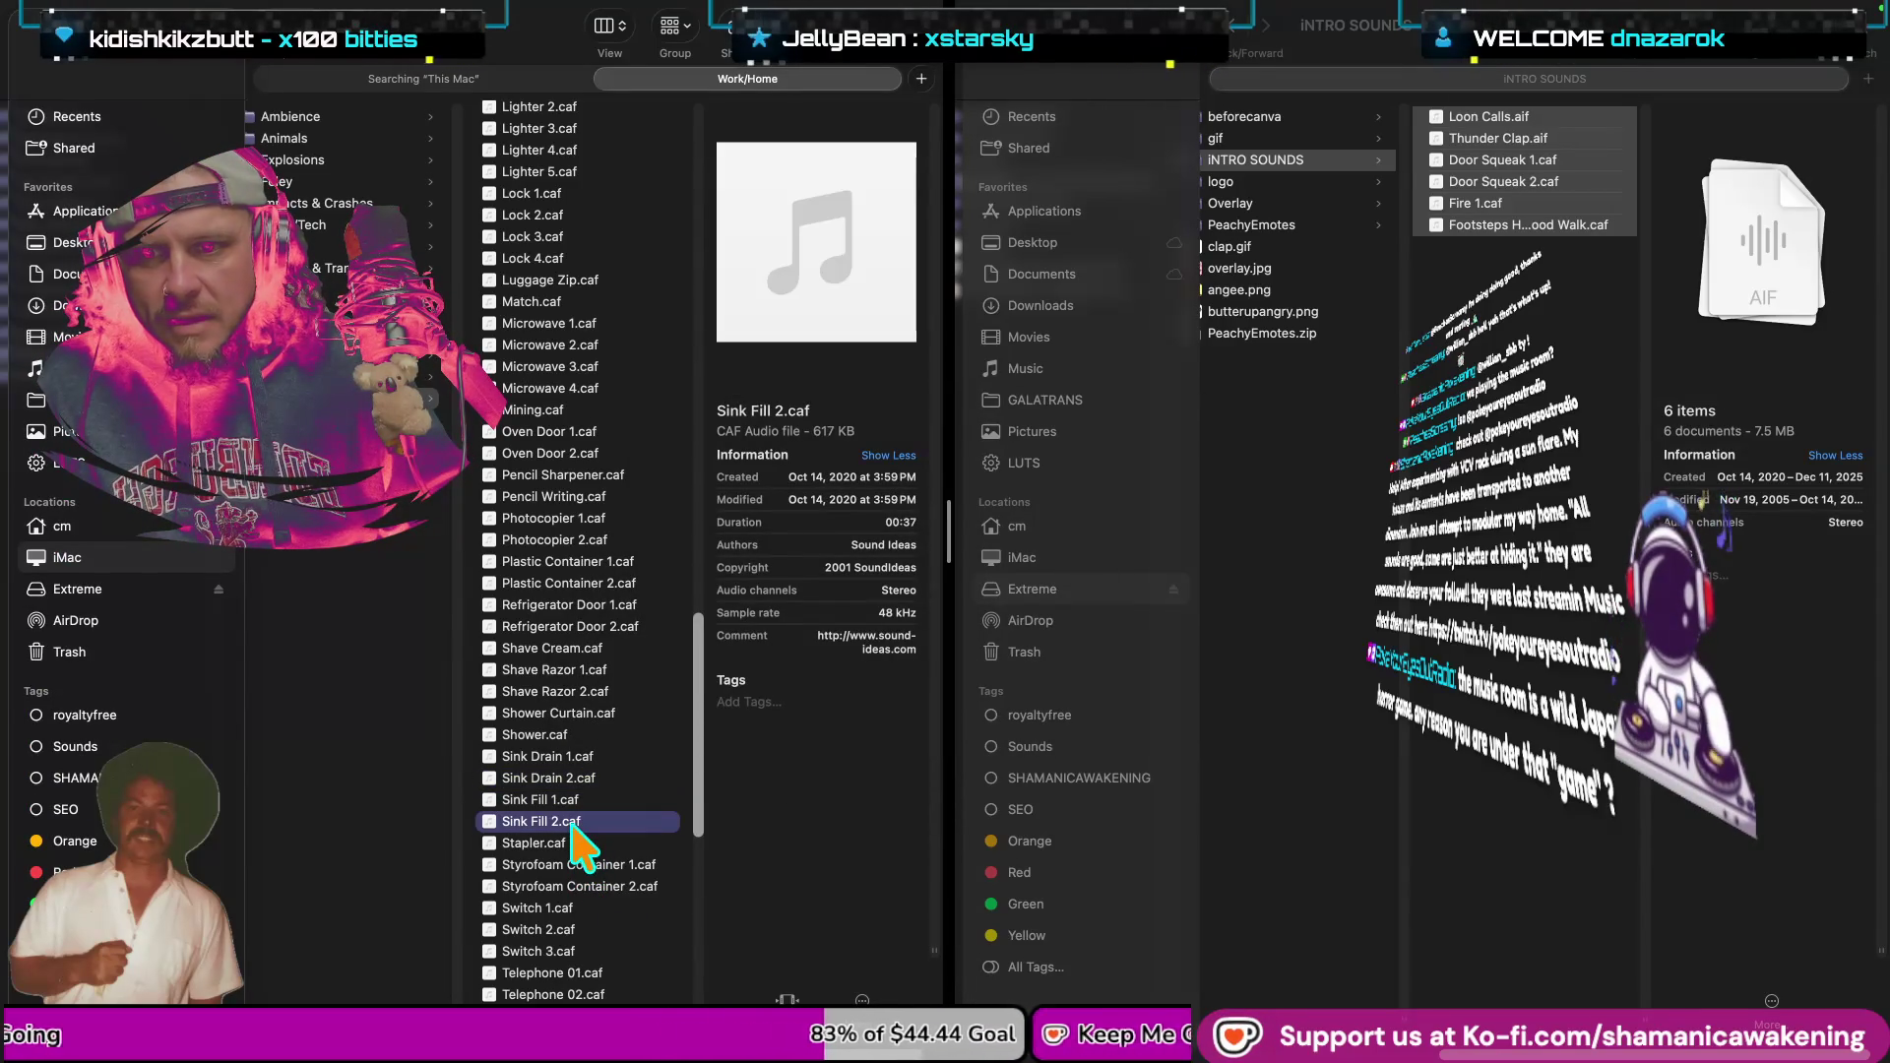
{"action": "key", "text": "space"}
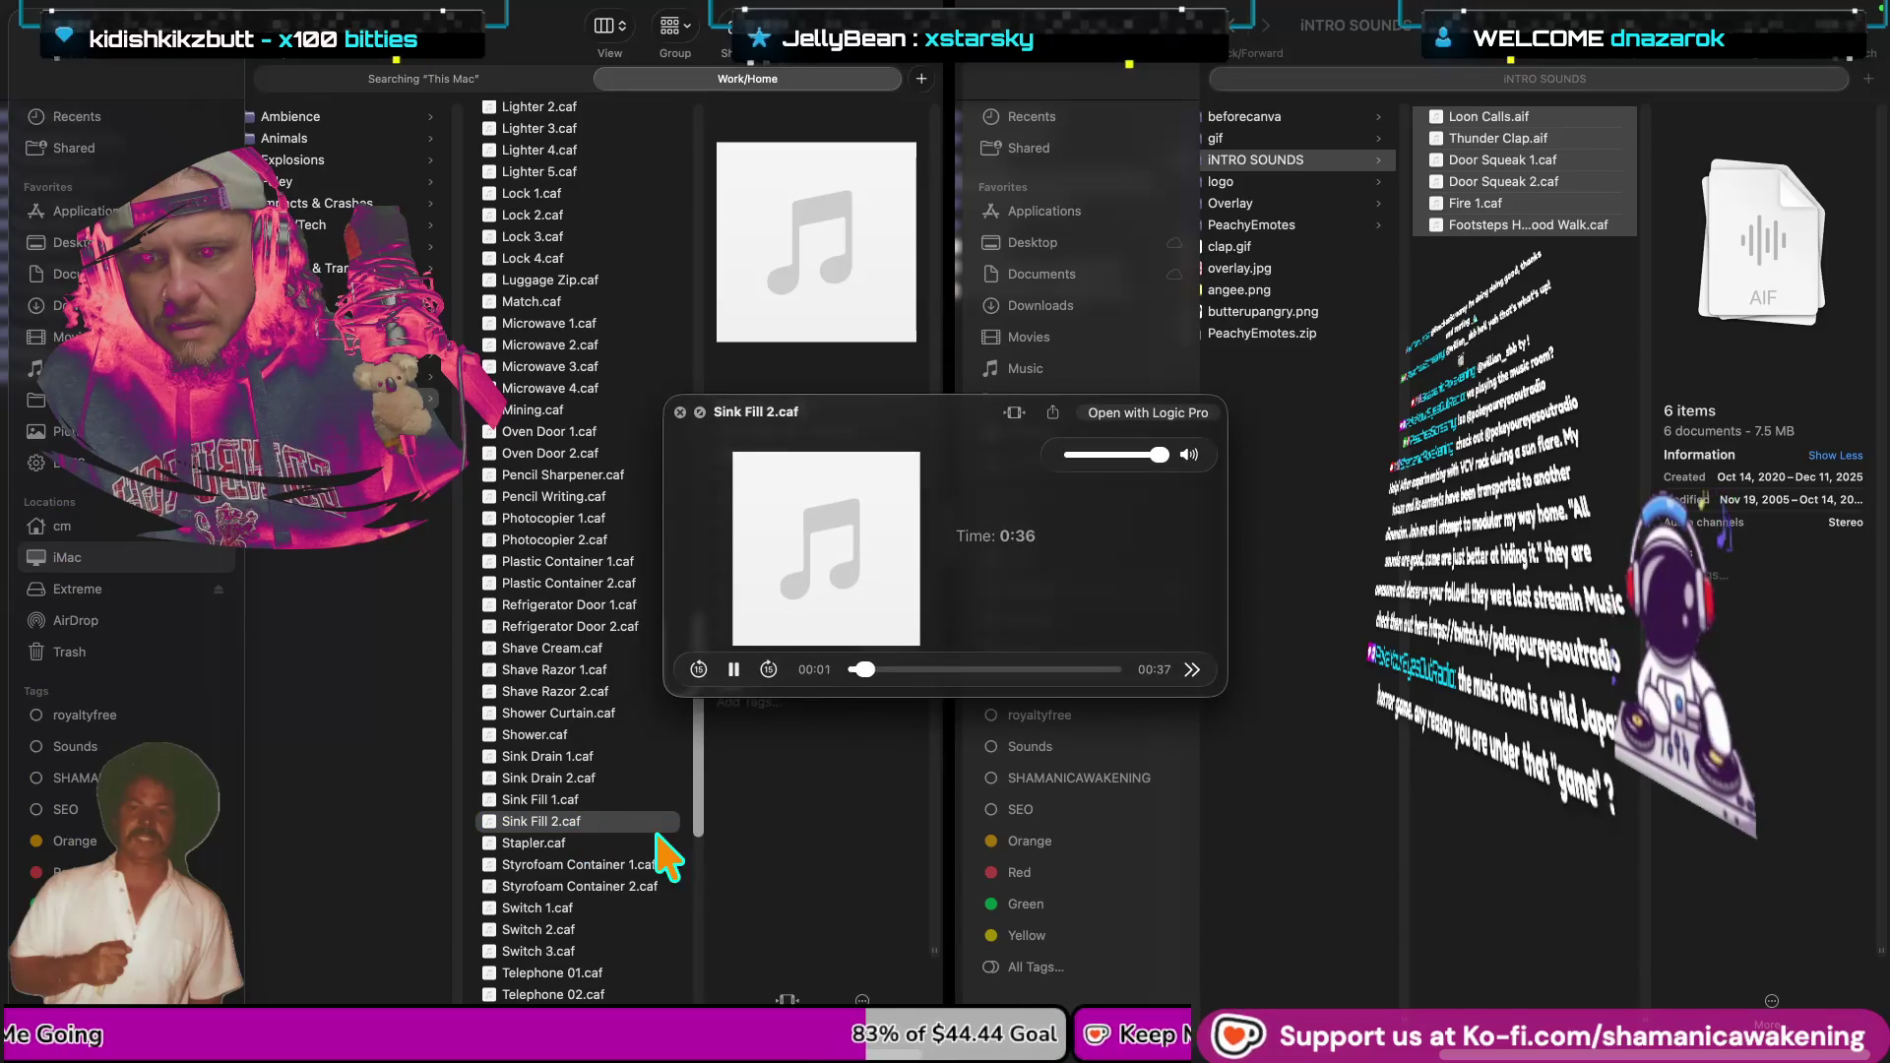
{"action": "key", "text": "space"}
{"action": "scroll", "coordinate": [649, 846], "scroll_direction": "down", "scroll_amount": 5}
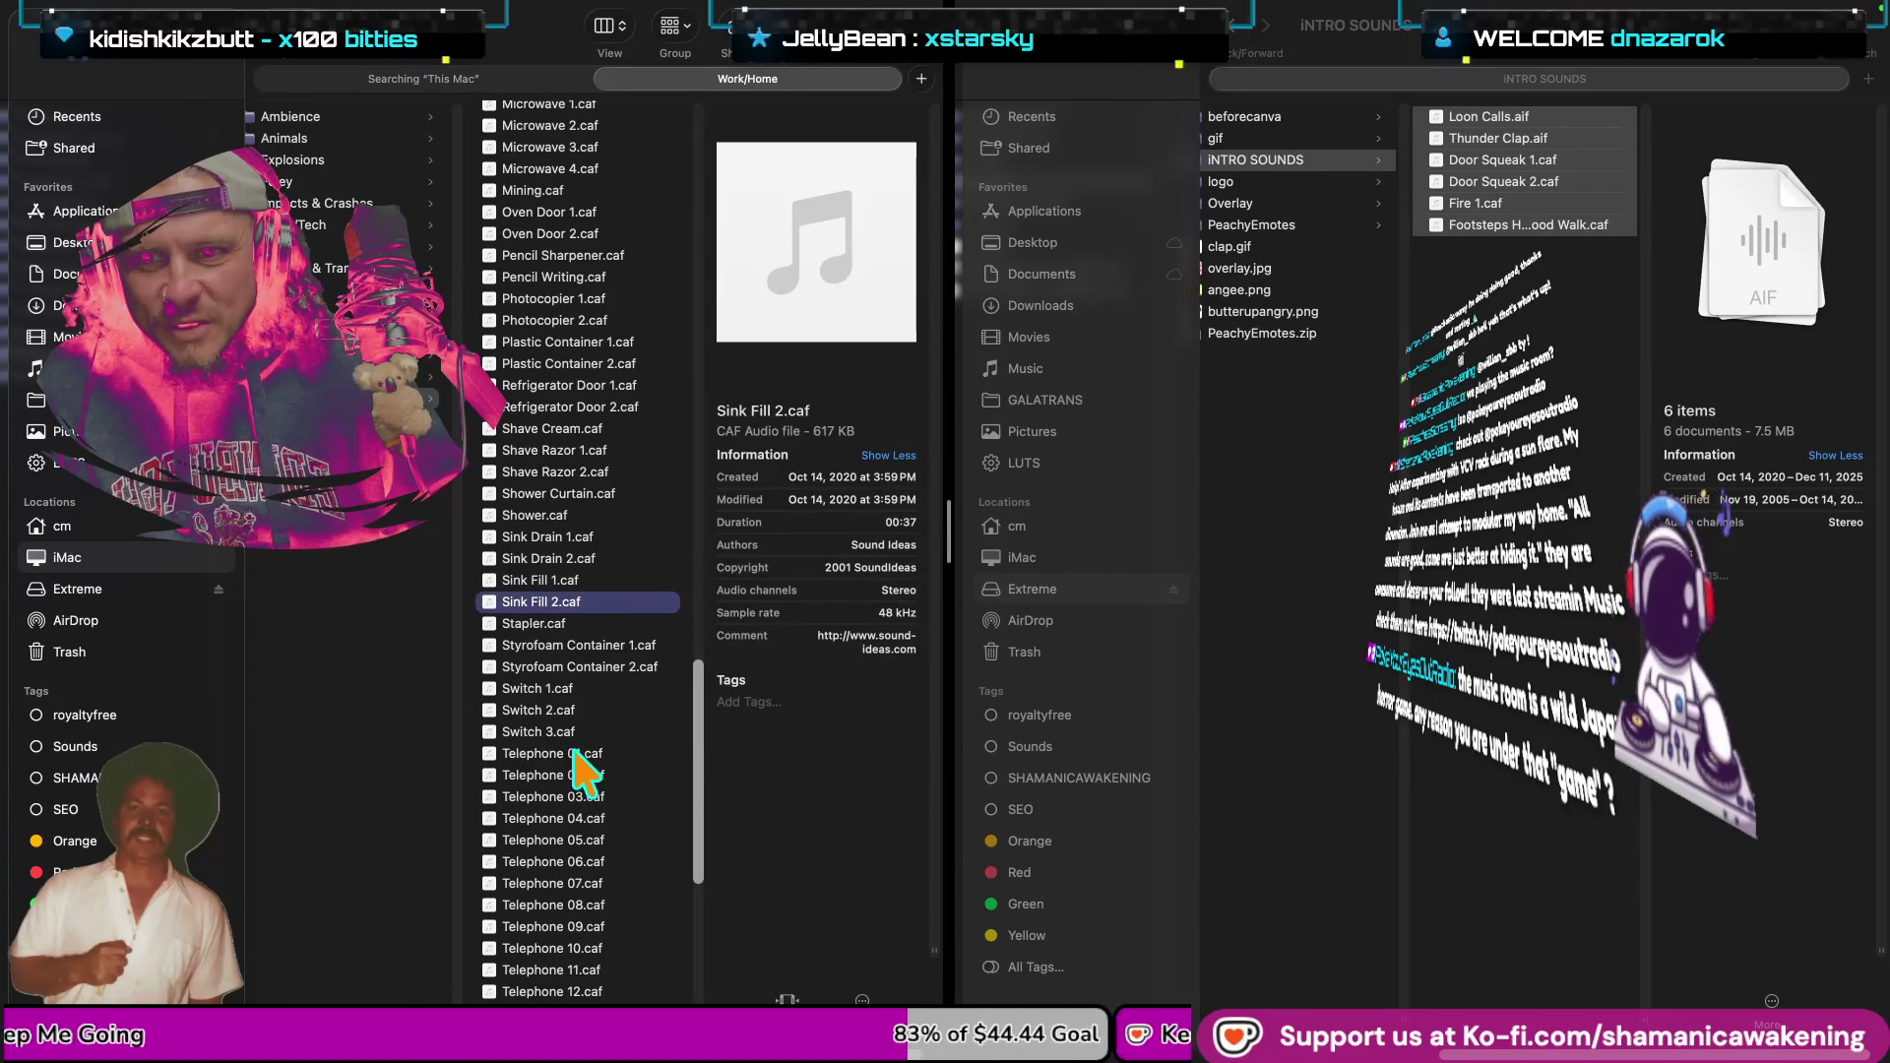
Audition the Telephone sounds: Telephone 01, 12, 27 and 21.
{"action": "left_click", "coordinate": [574, 754]}
{"action": "key", "text": "space"}
{"action": "key", "text": "space"}
{"action": "scroll", "coordinate": [581, 905], "scroll_direction": "down", "scroll_amount": 2}
{"action": "left_click", "coordinate": [575, 913]}
{"action": "scroll", "coordinate": [595, 876], "scroll_direction": "down", "scroll_amount": 9}
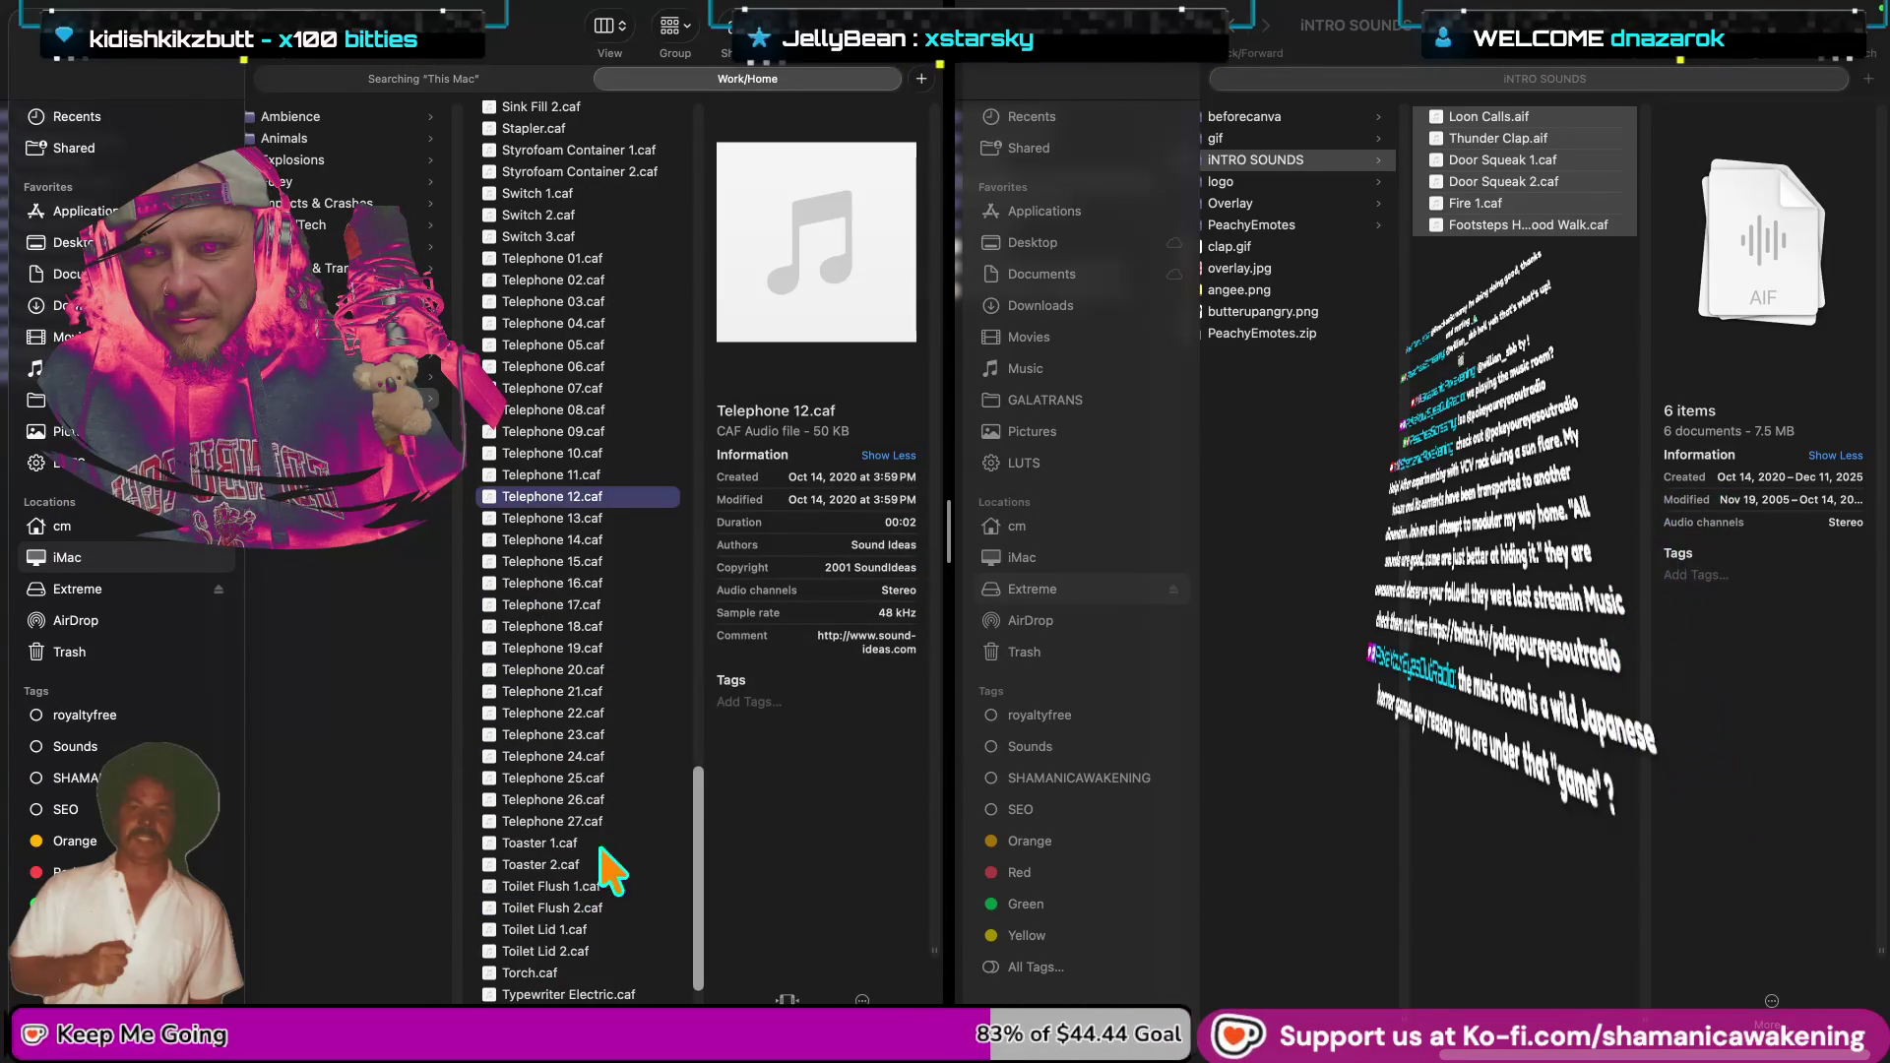
{"action": "left_click", "coordinate": [581, 823]}
{"action": "key", "text": "space"}
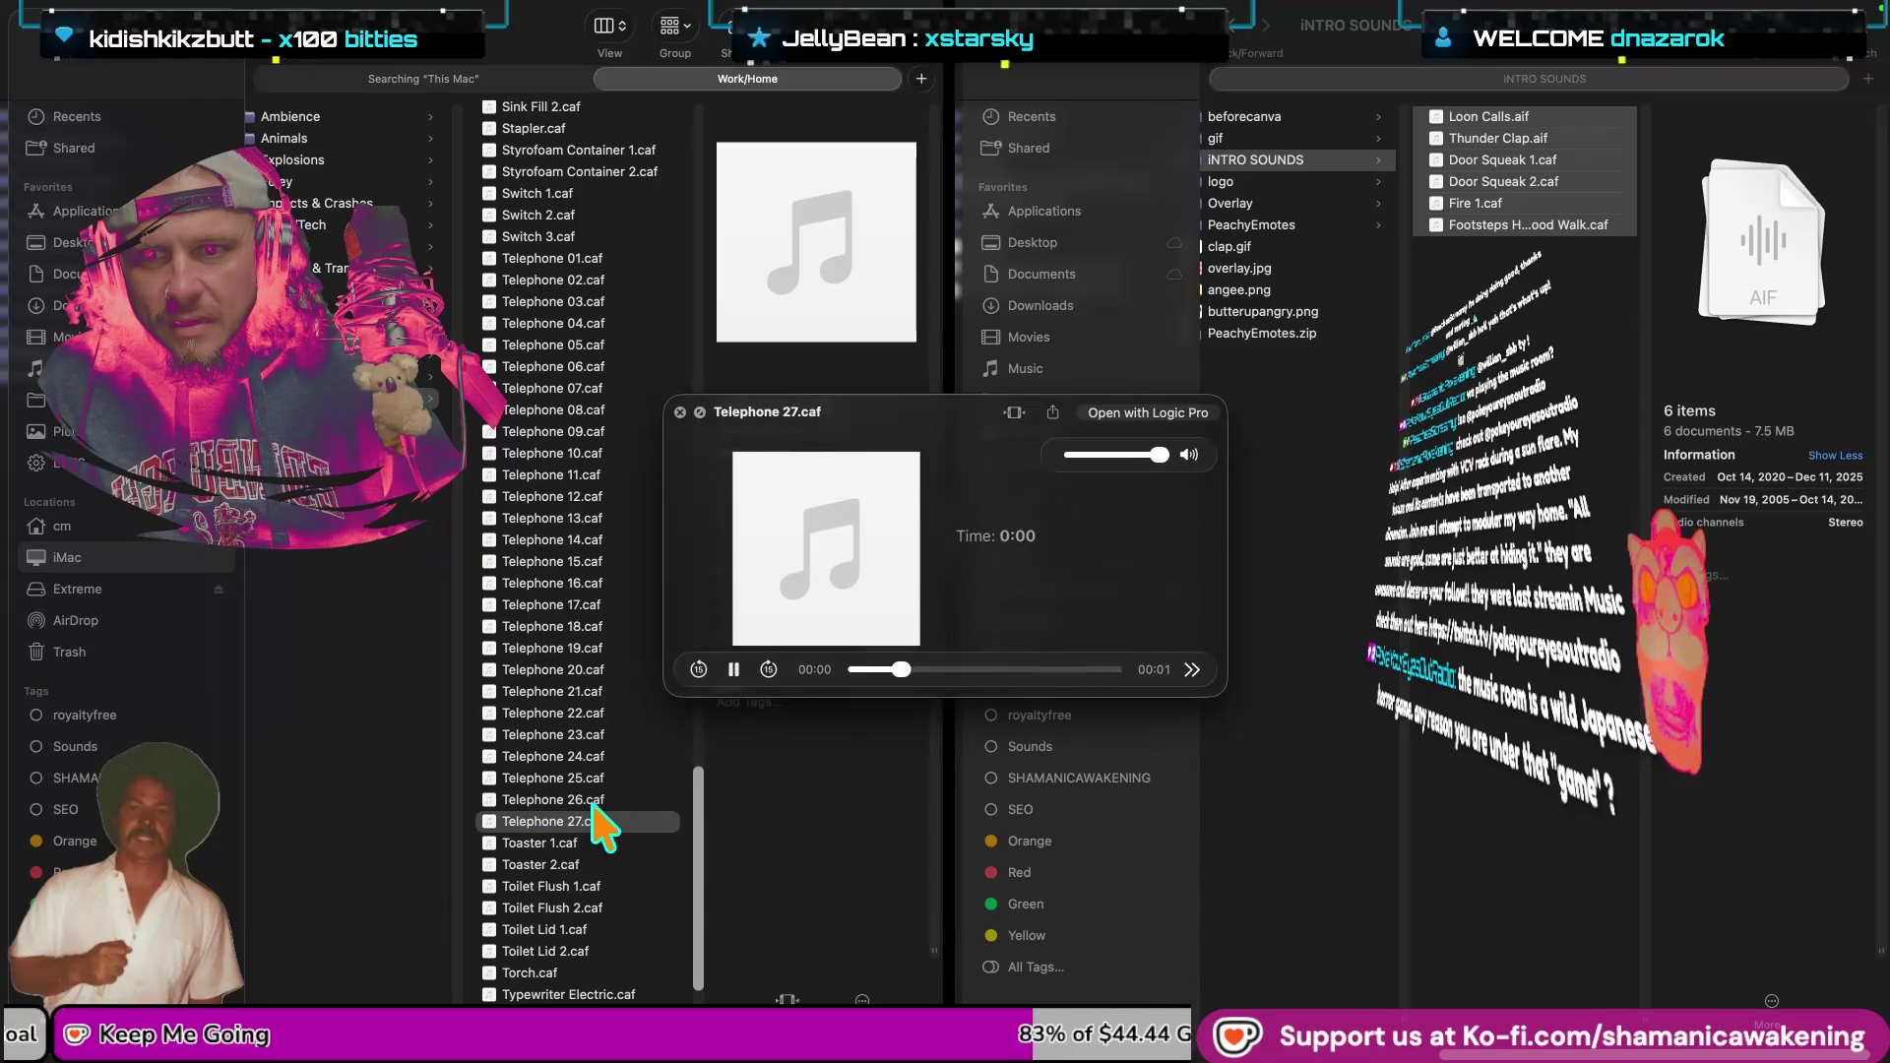
{"action": "key", "text": "space"}
{"action": "key", "text": "space"}
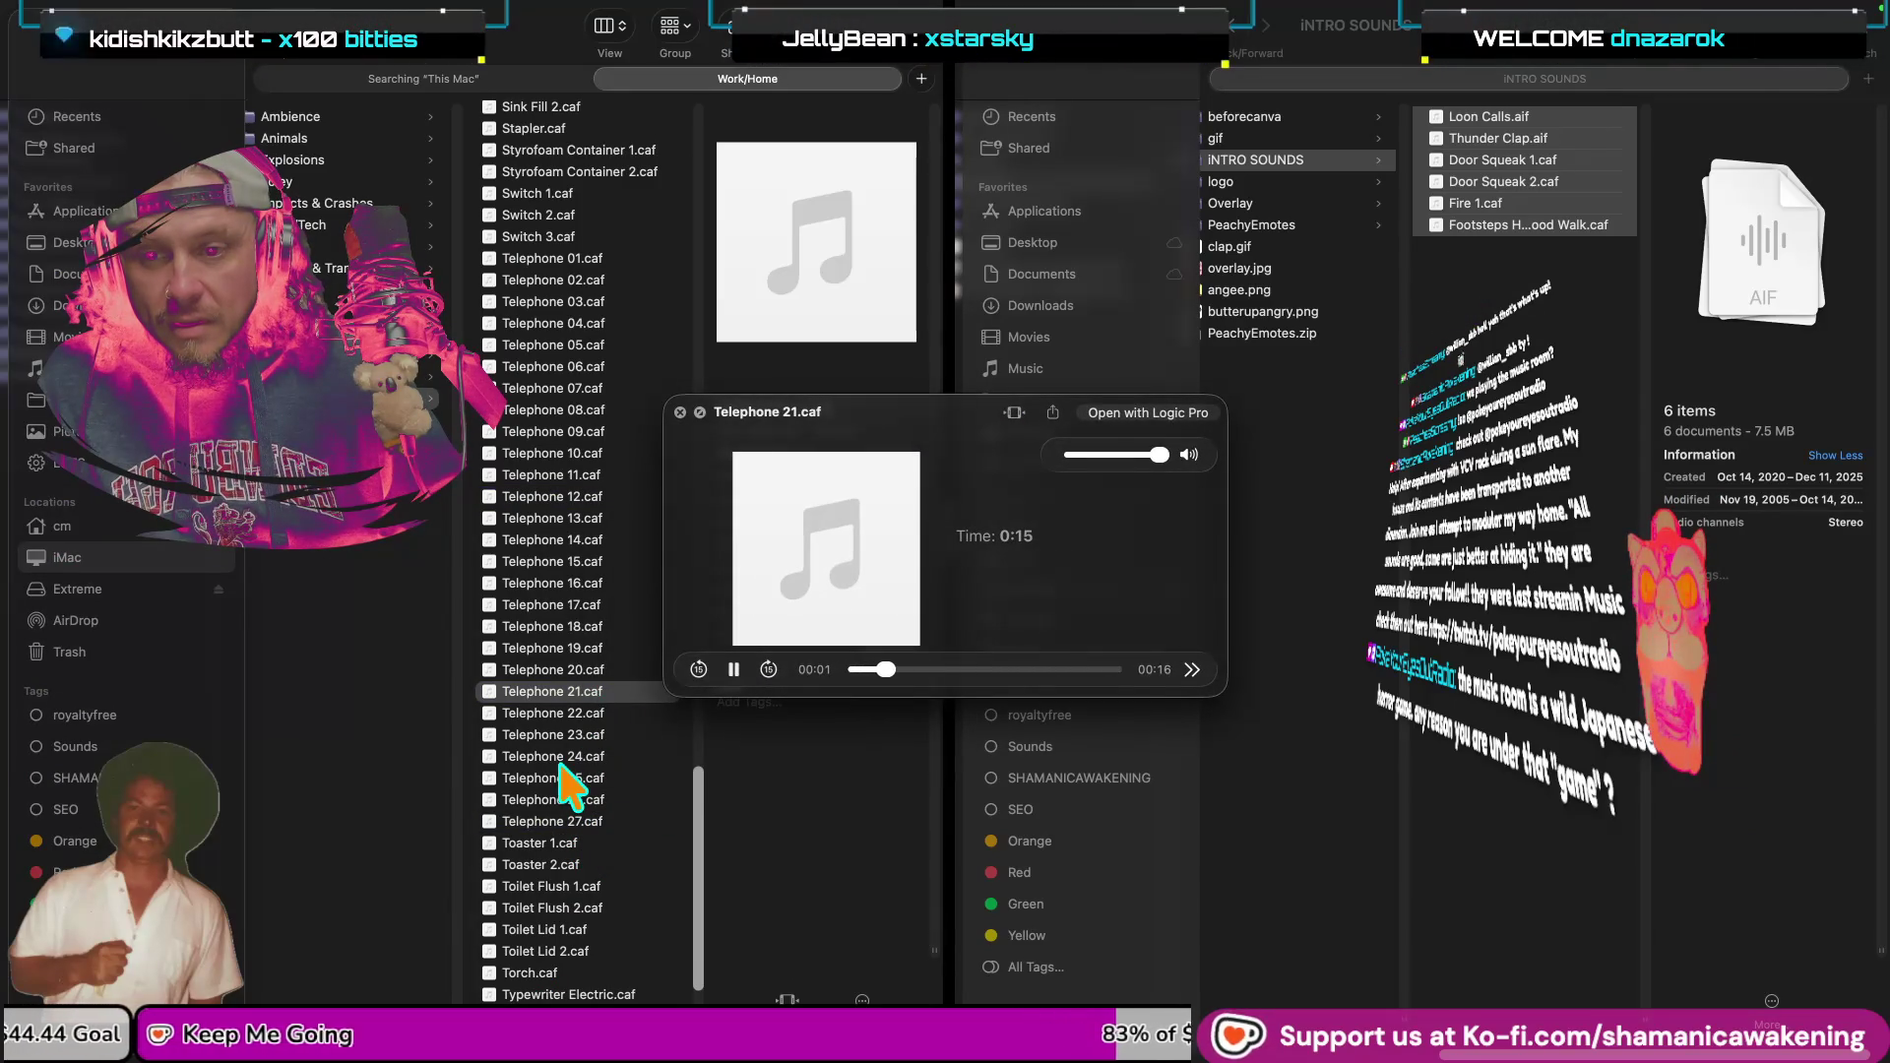
{"action": "key", "text": "space"}
{"action": "scroll", "coordinate": [581, 837], "scroll_direction": "down", "scroll_amount": 2}
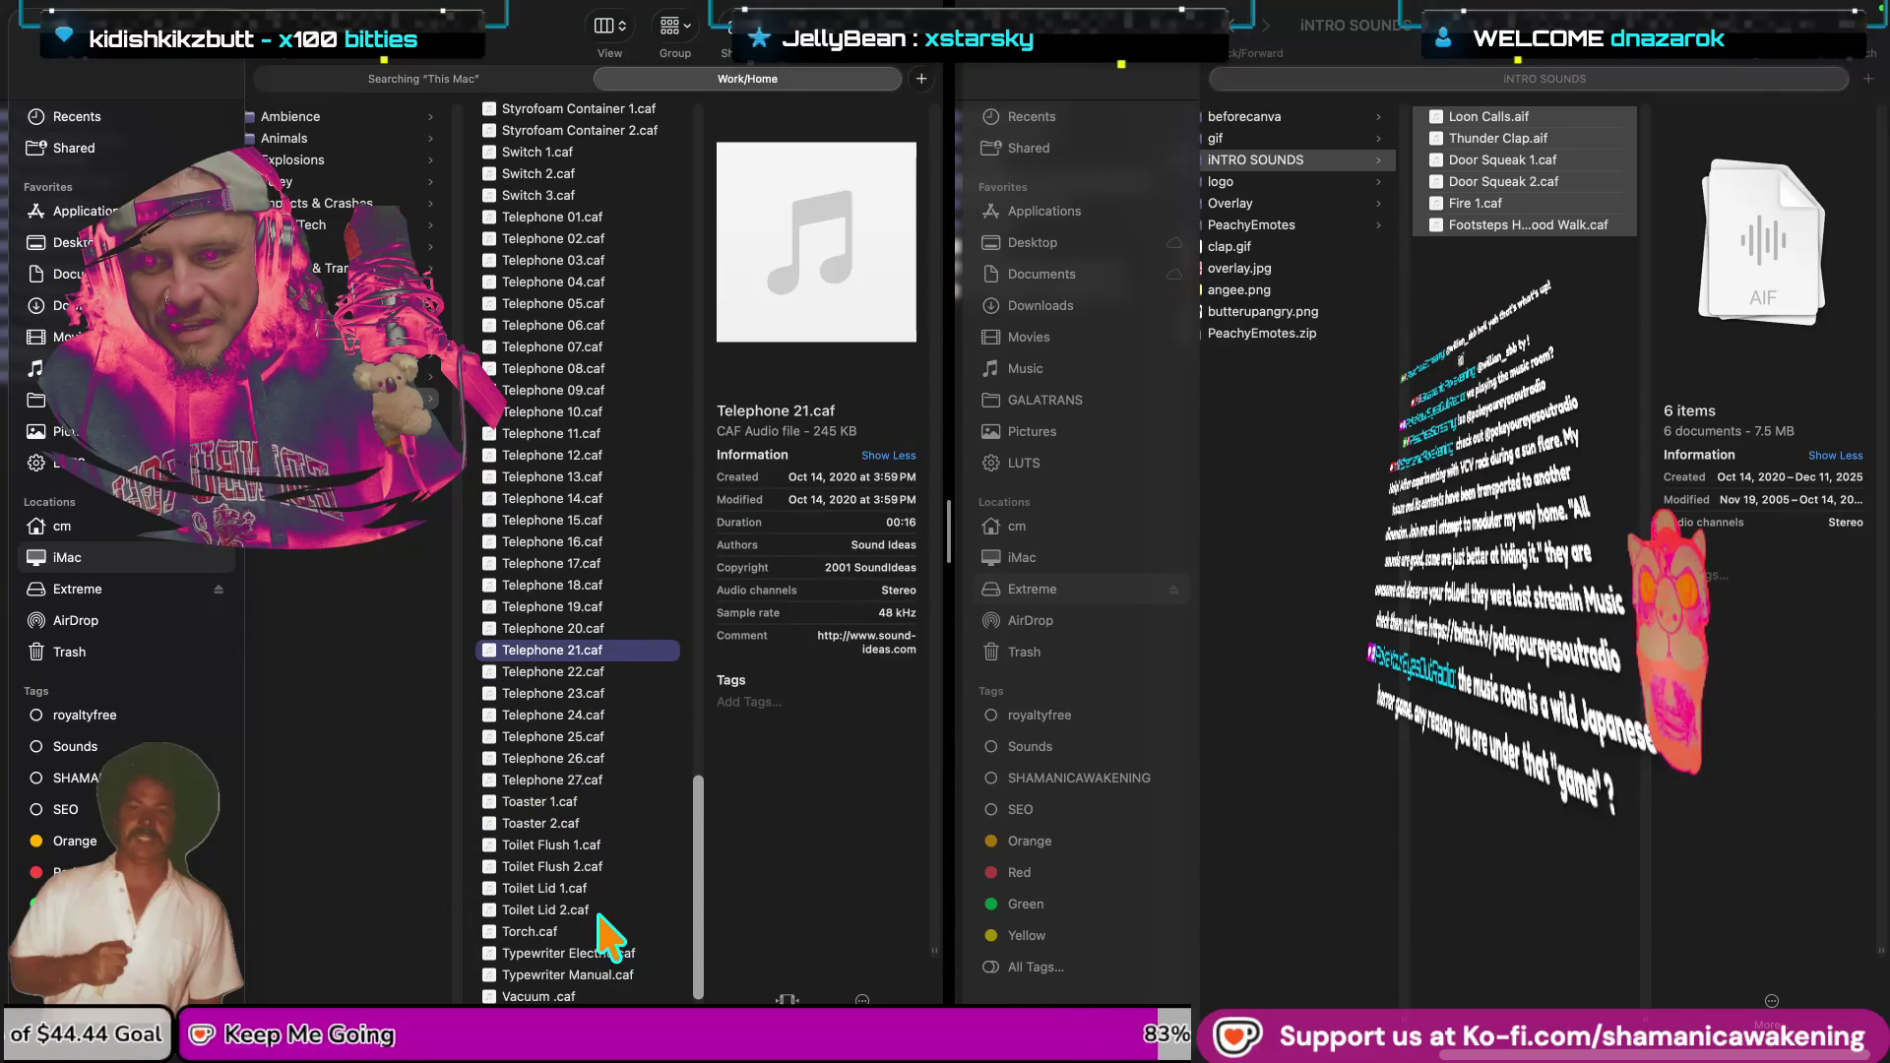
Audition Toilet Lid 2.caf and Toilet Flush 2.caf.
{"action": "key", "text": "space"}
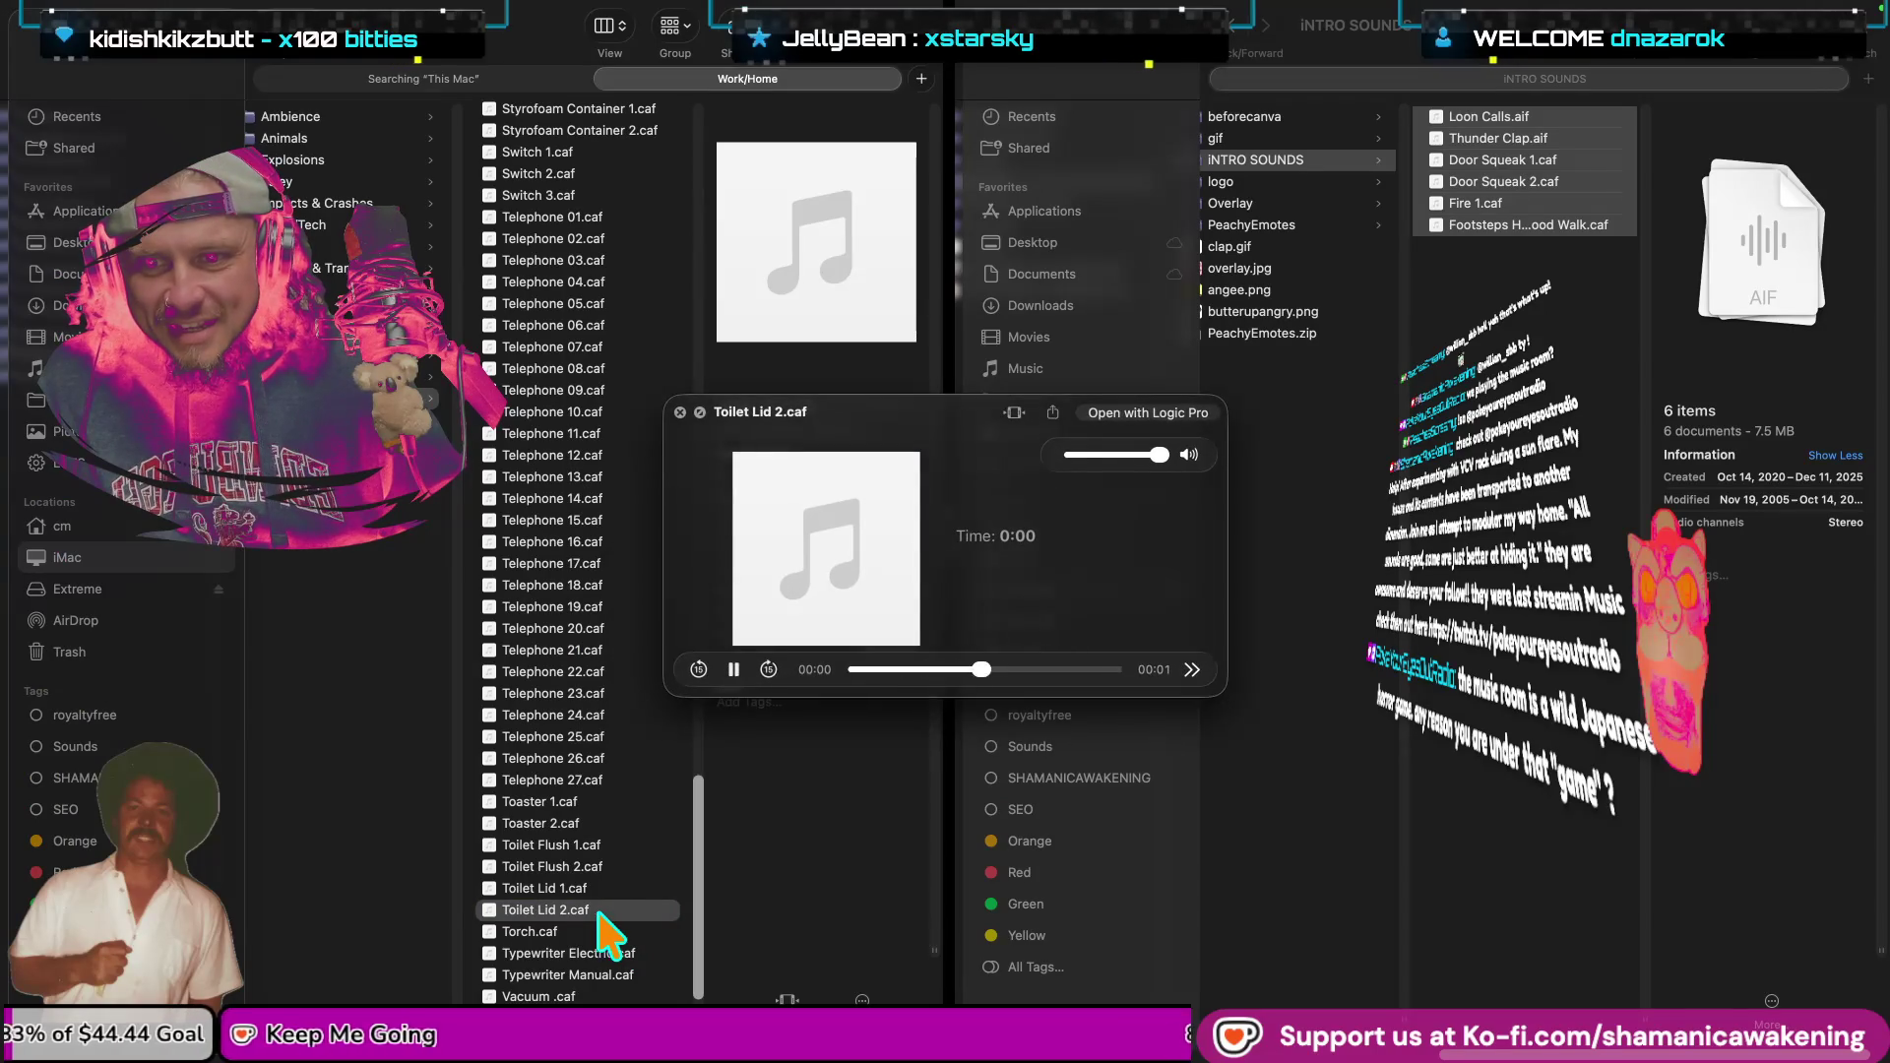
{"action": "key", "text": "space"}
{"action": "left_click", "coordinate": [594, 868]}
{"action": "key", "text": "space"}
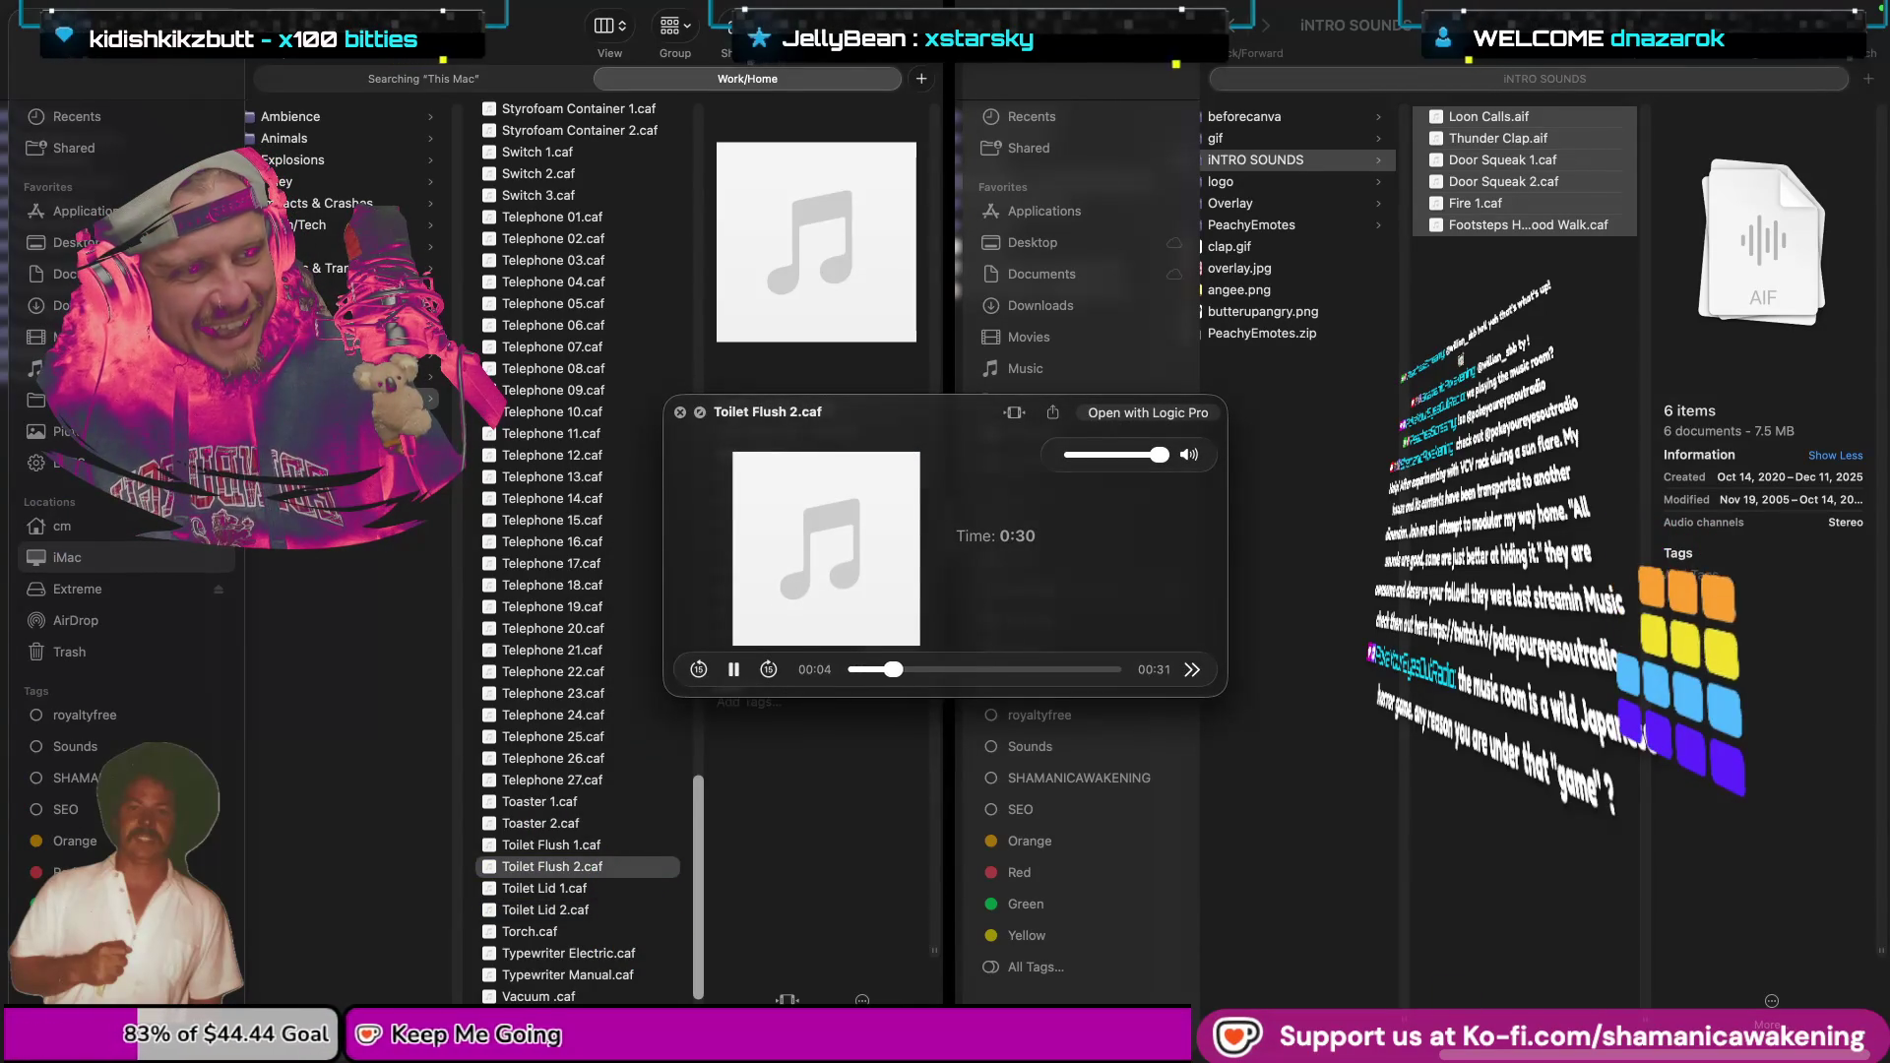
{"action": "key", "text": "space"}
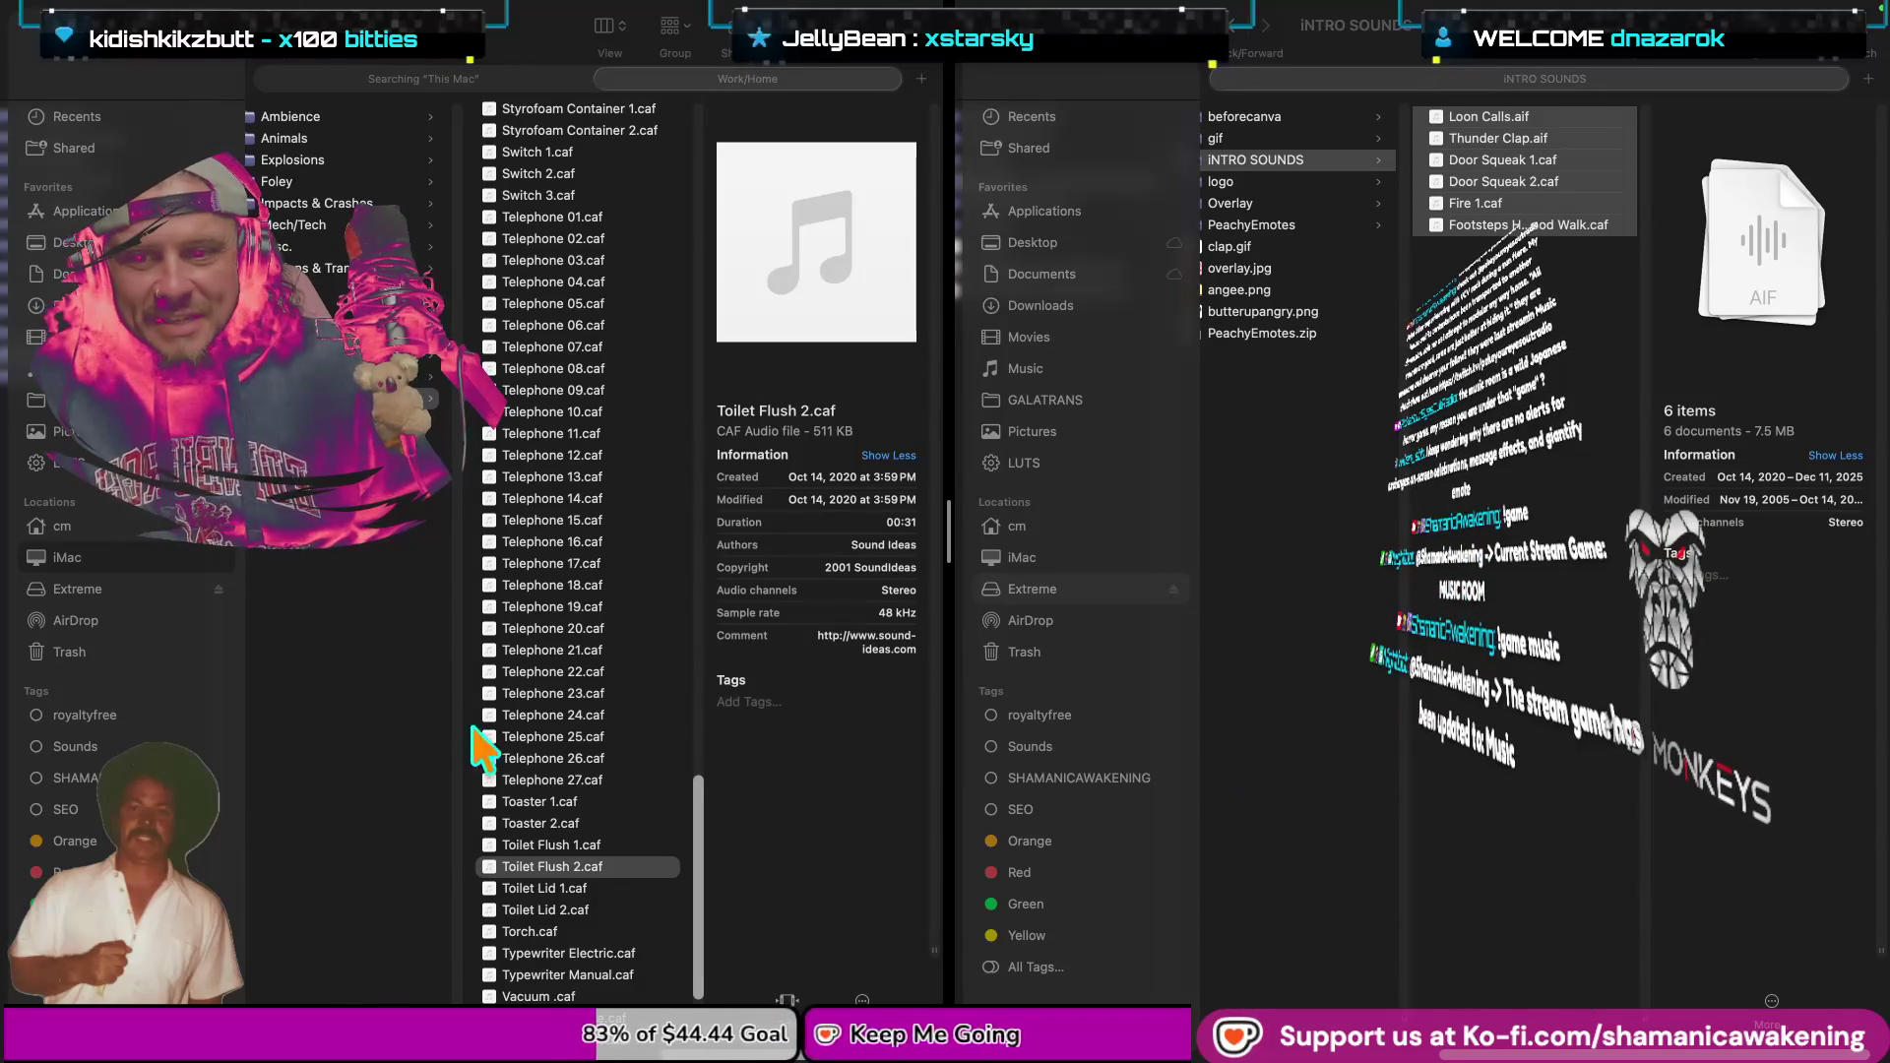
Audition Washing Machine, Typewriter Electric, Toilet Lid 1, Toilet Flush 2 and Toilet Flush 1.
{"action": "scroll", "coordinate": [573, 780], "scroll_direction": "down", "scroll_amount": 2}
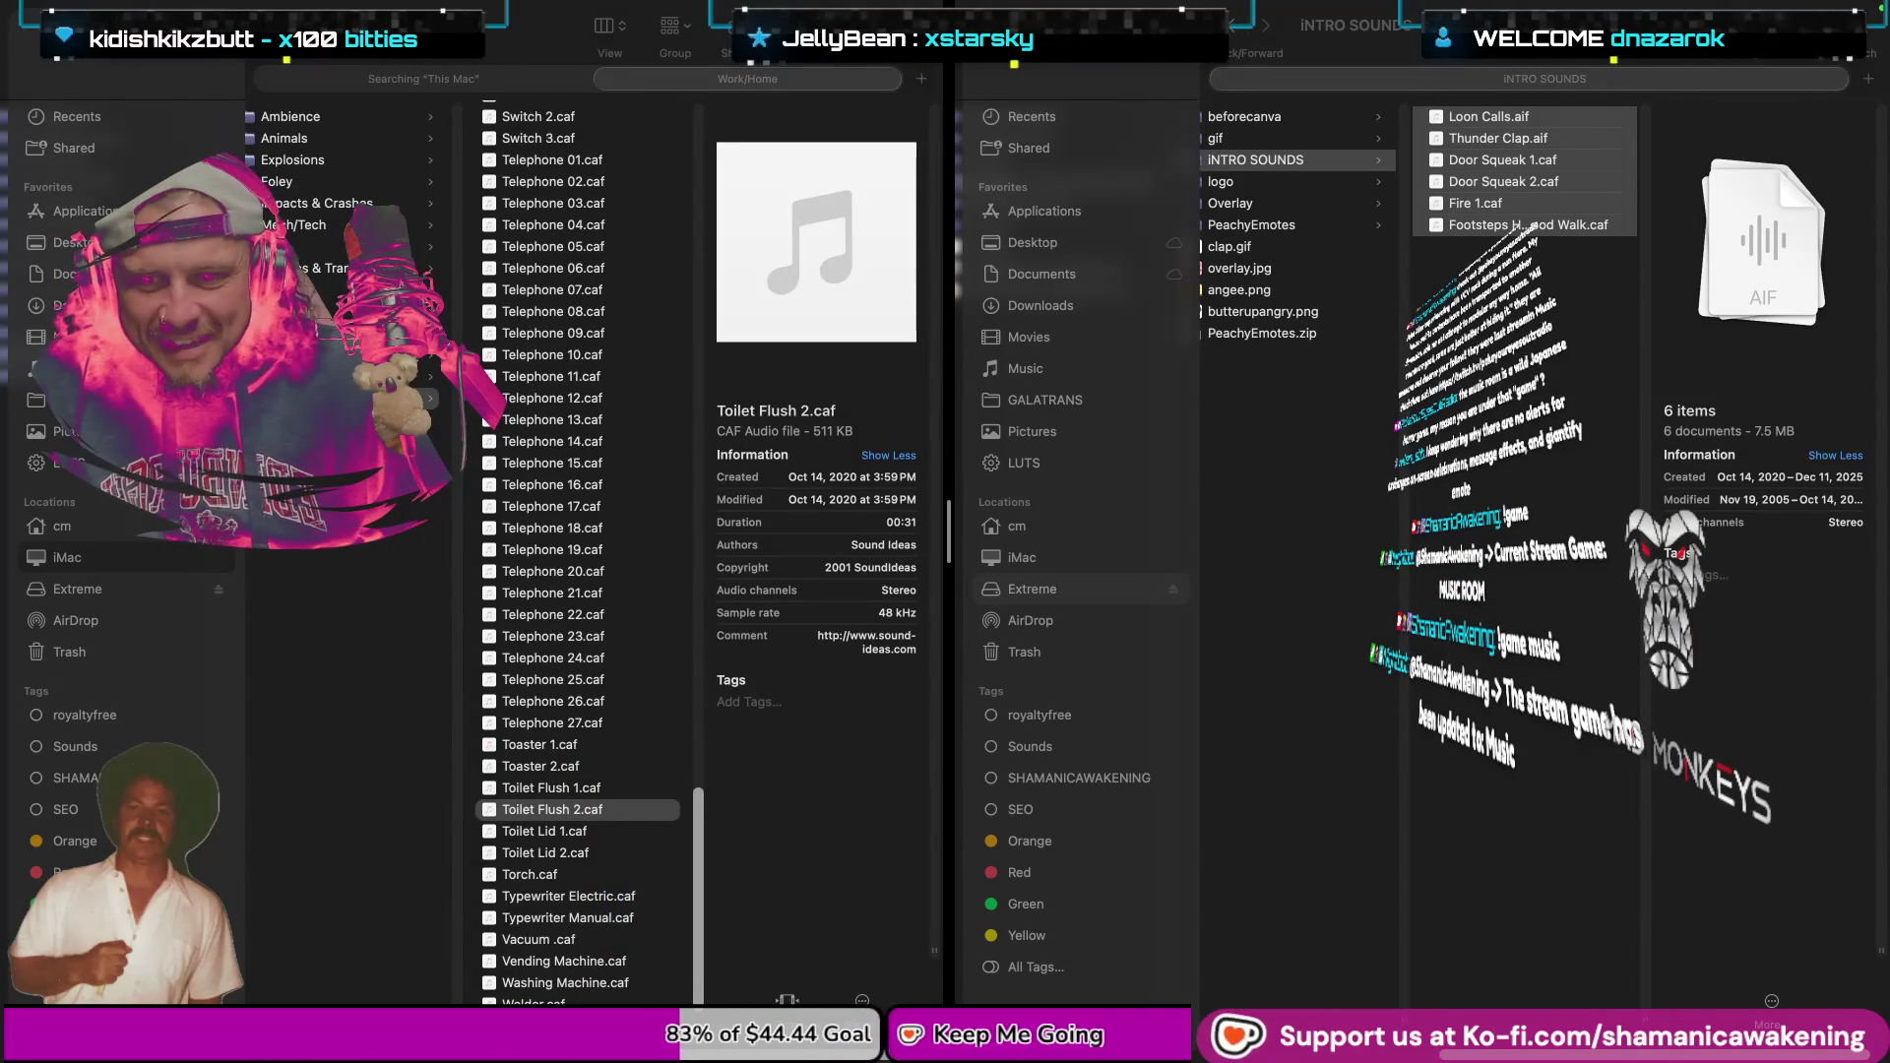
{"action": "left_click", "coordinate": [552, 809]}
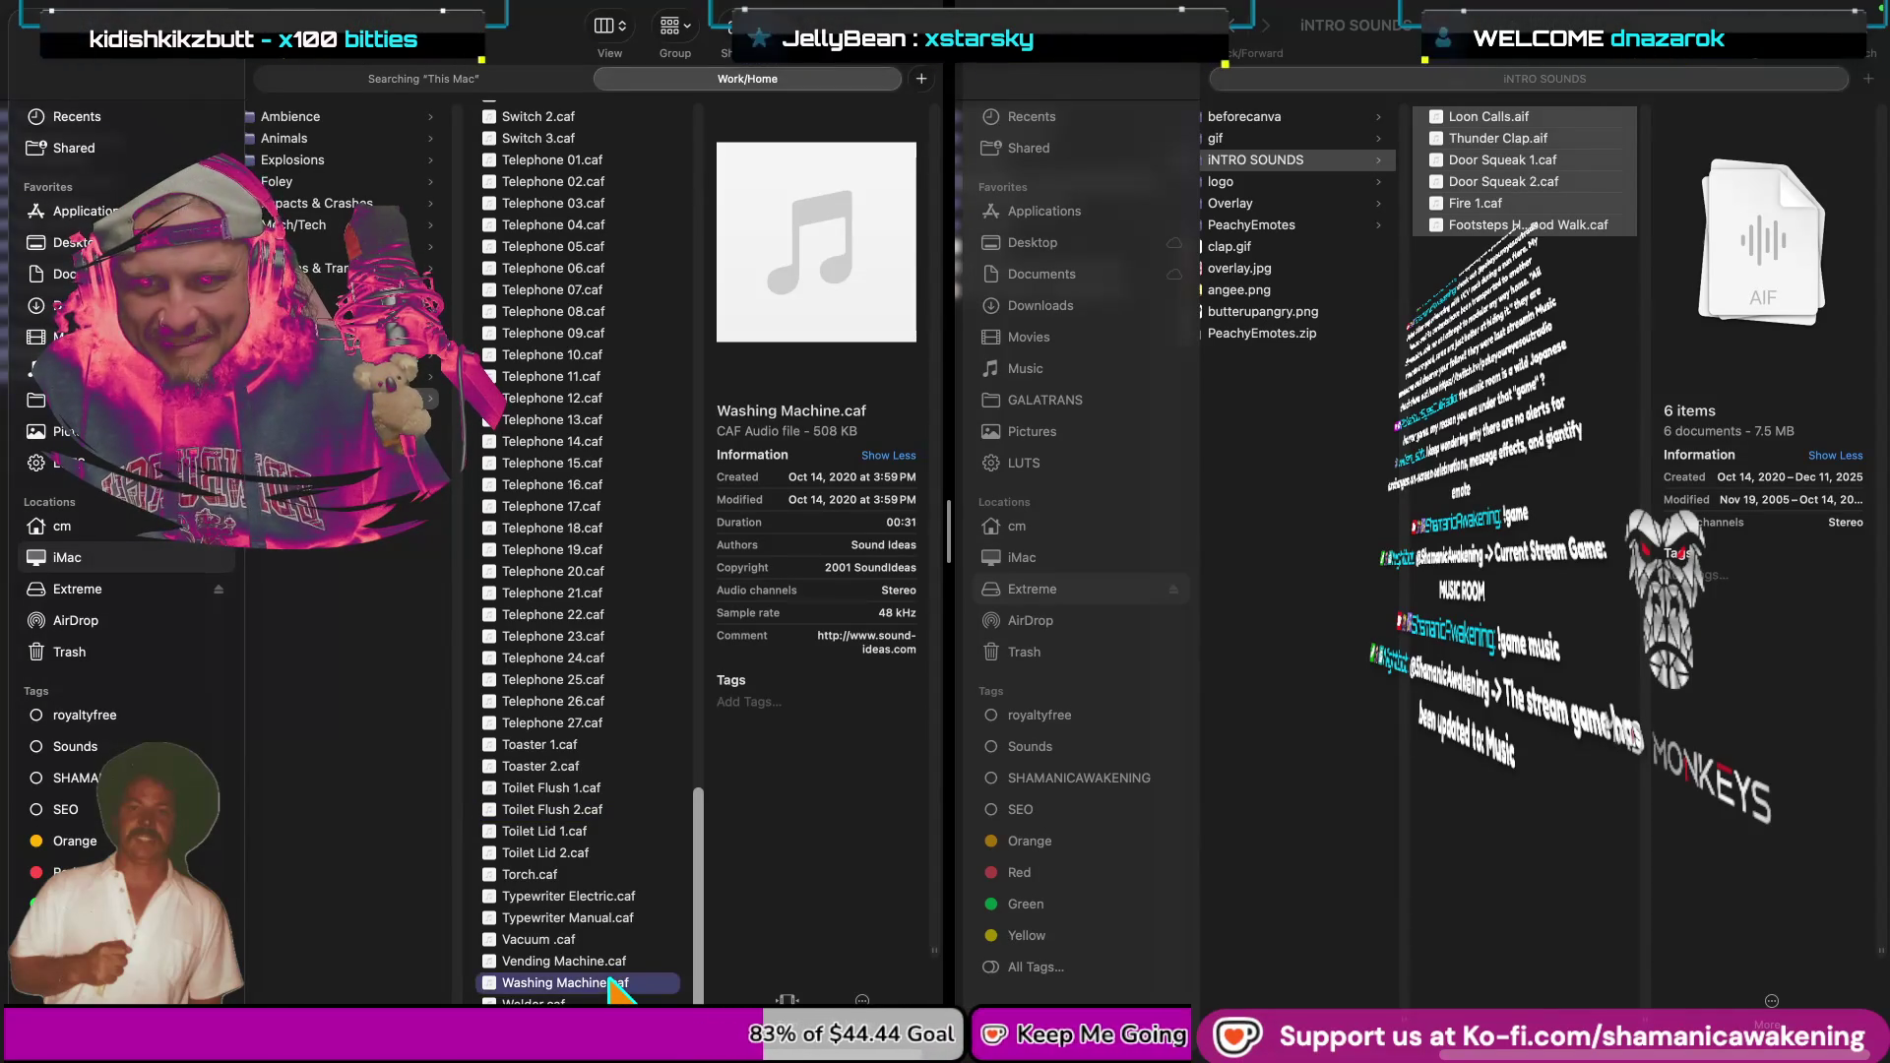
{"action": "key", "text": "space"}
{"action": "left_click", "coordinate": [605, 897]}
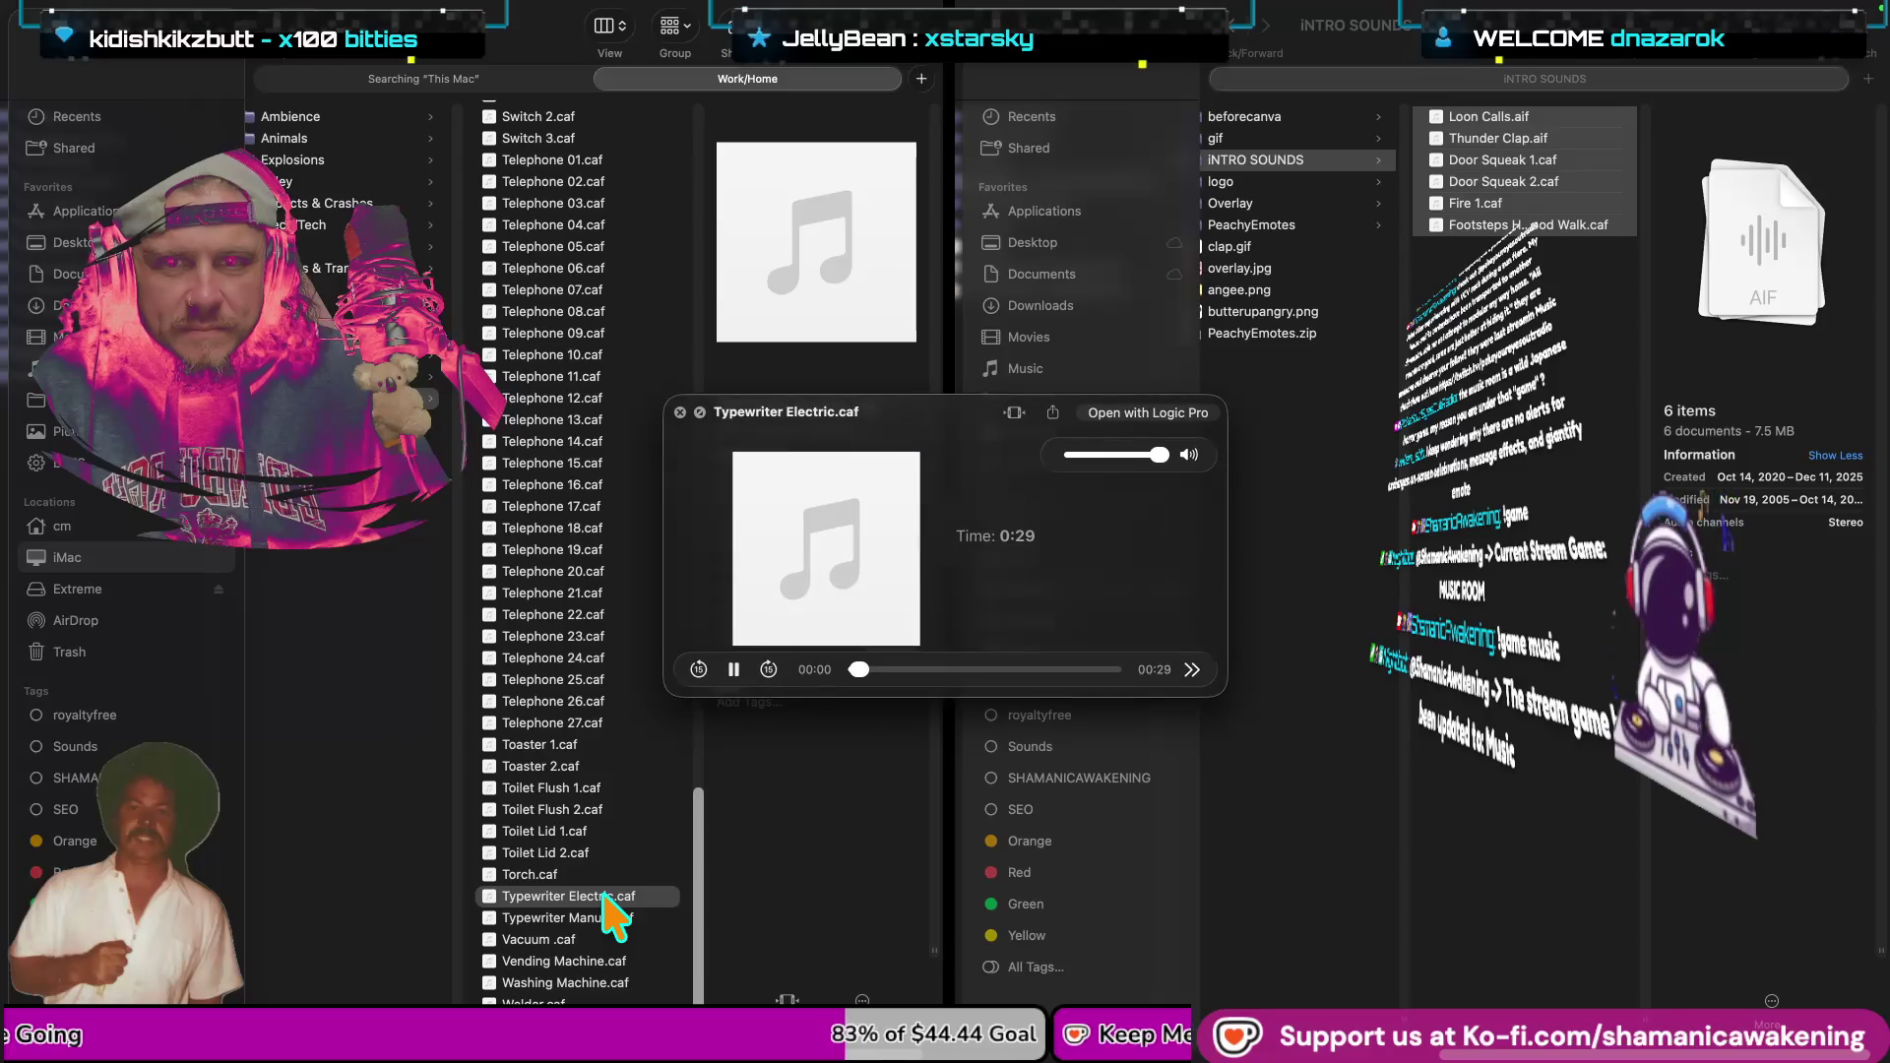
{"action": "left_click", "coordinate": [601, 837]}
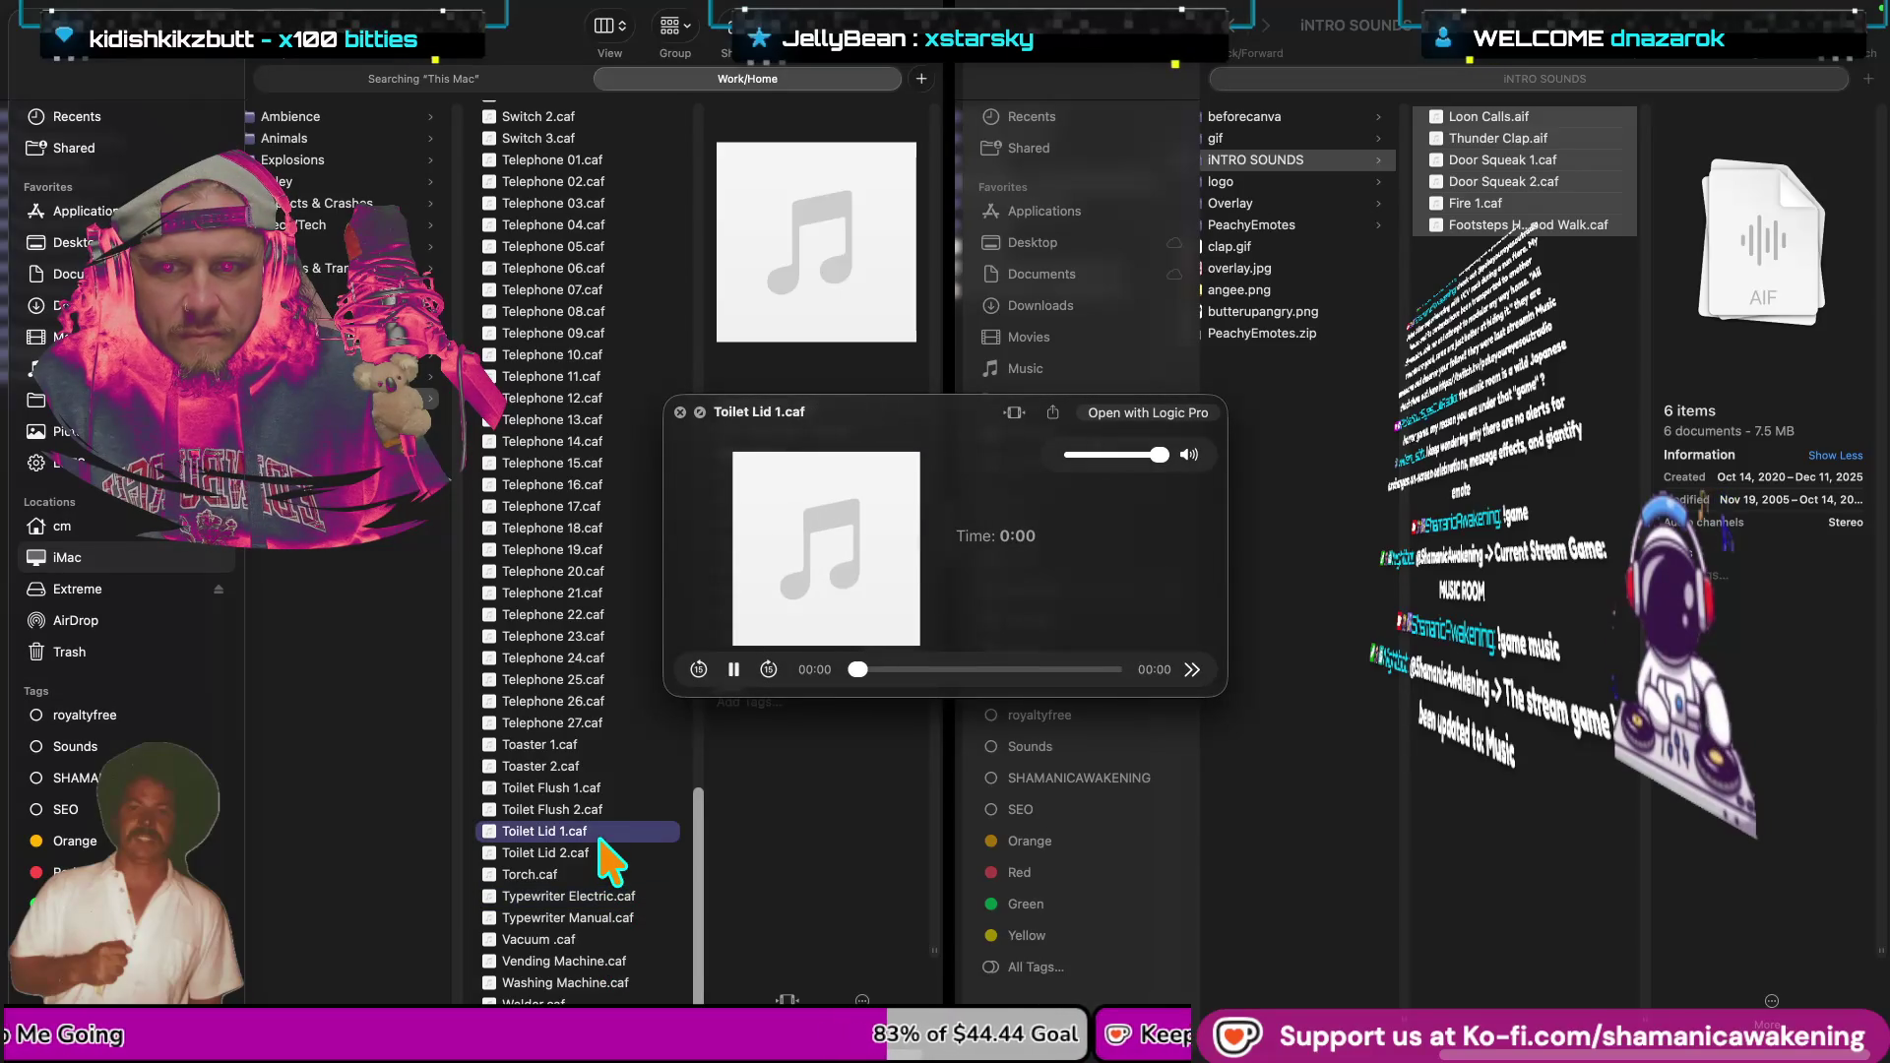
{"action": "left_click", "coordinate": [597, 807]}
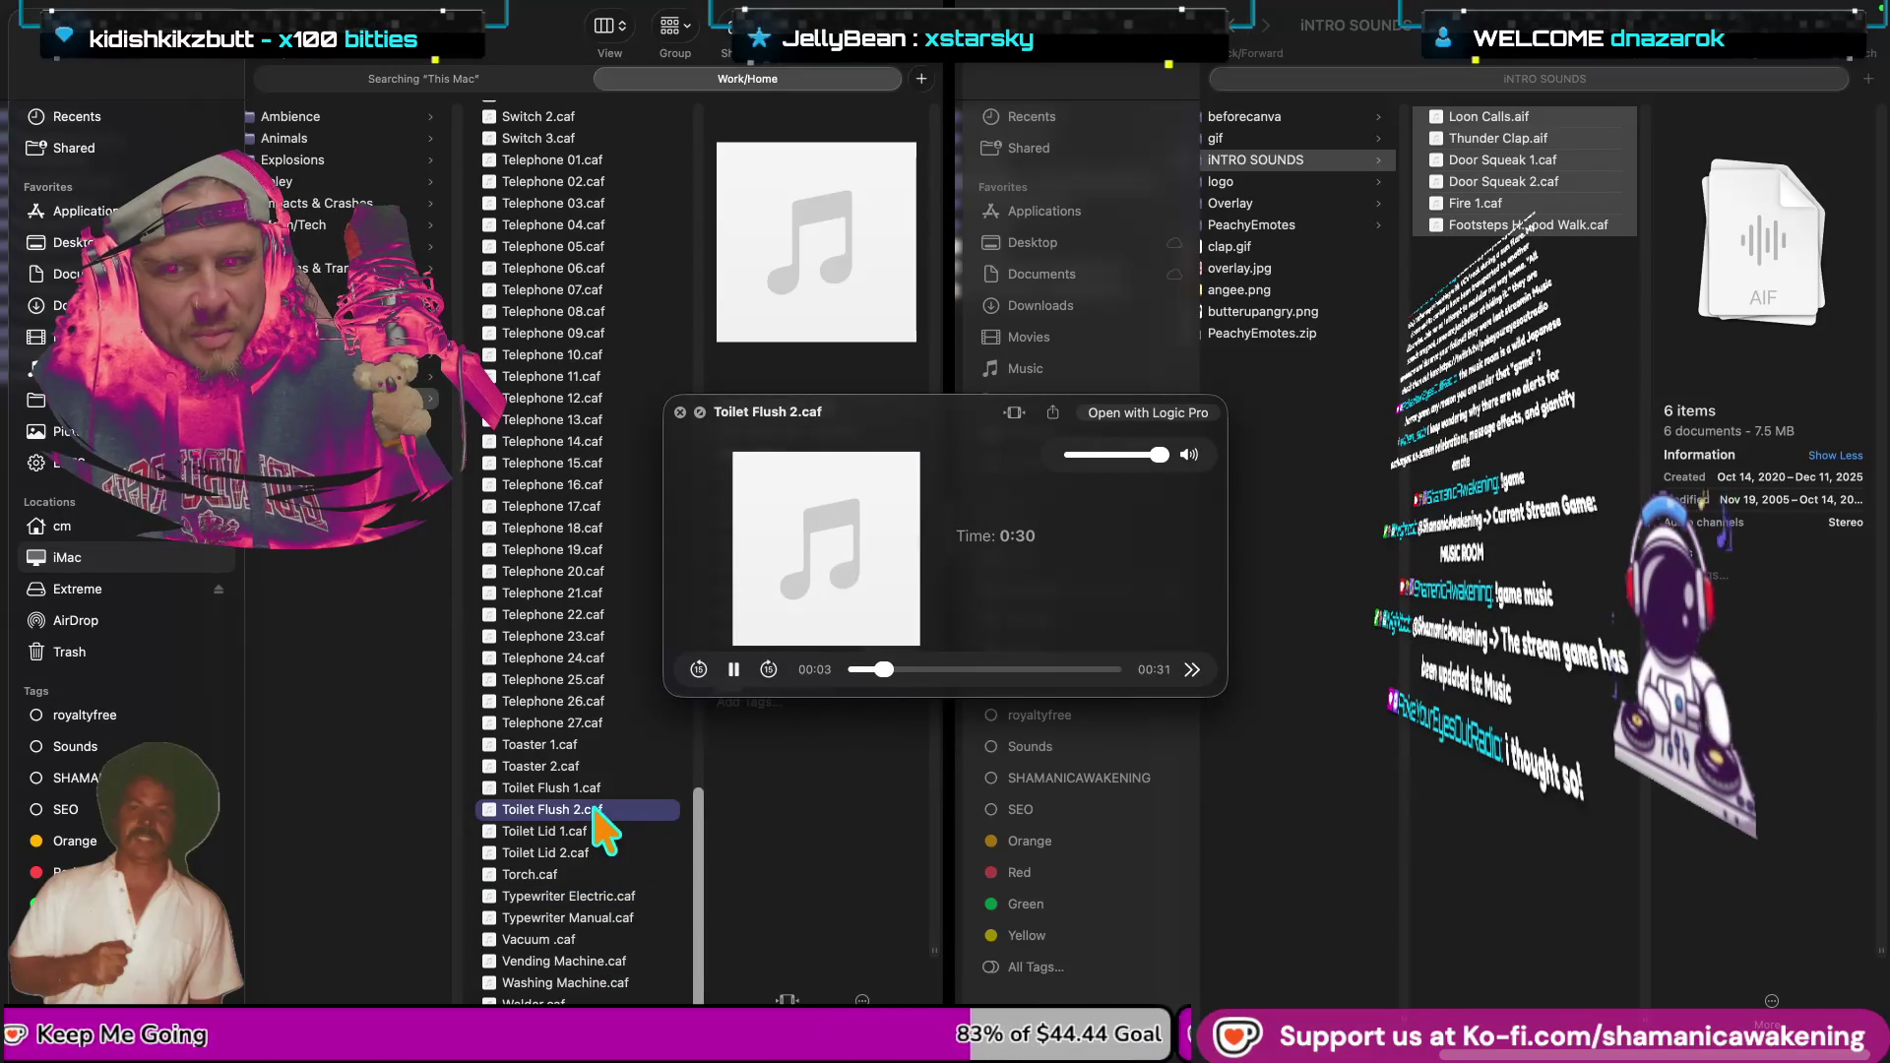
{"action": "key", "text": "Up"}
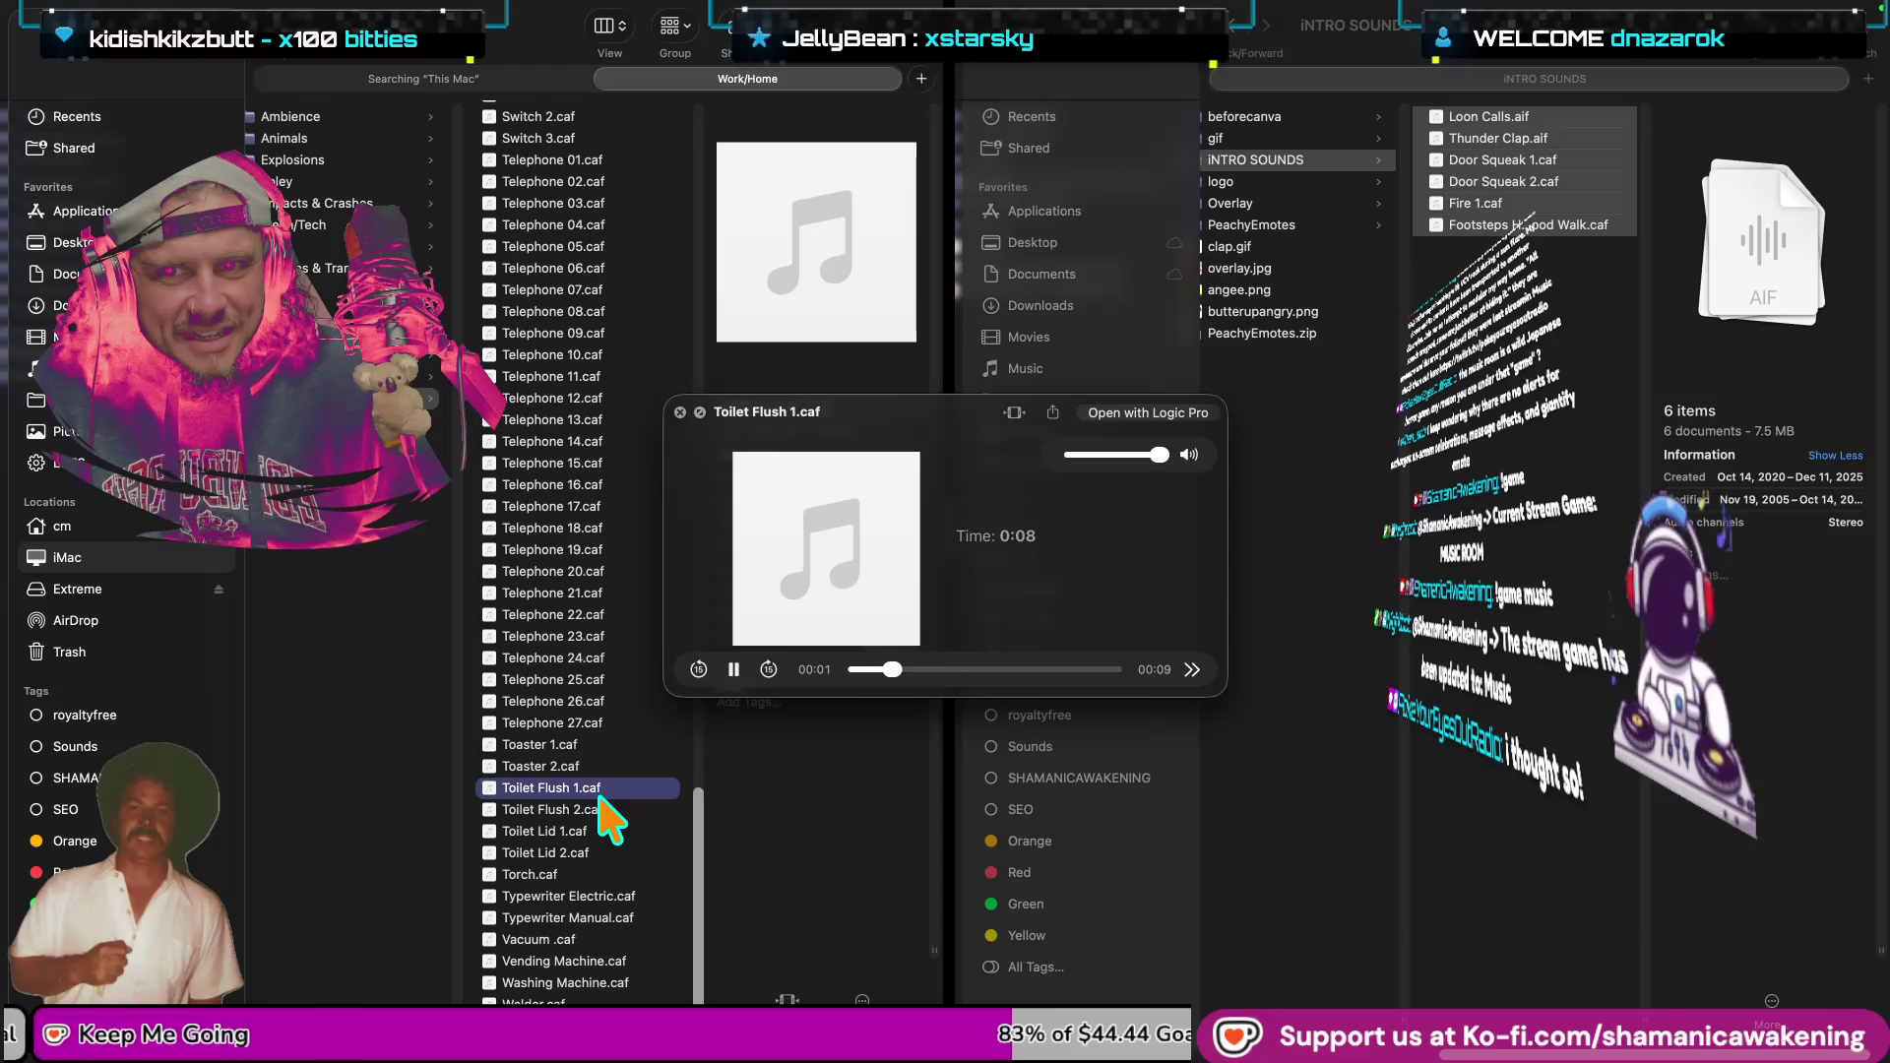
{"action": "key", "text": "space"}
Audition Telephone 26, Telephone 25, Switch 2 and Switch 1.
{"action": "left_click", "coordinate": [588, 701]}
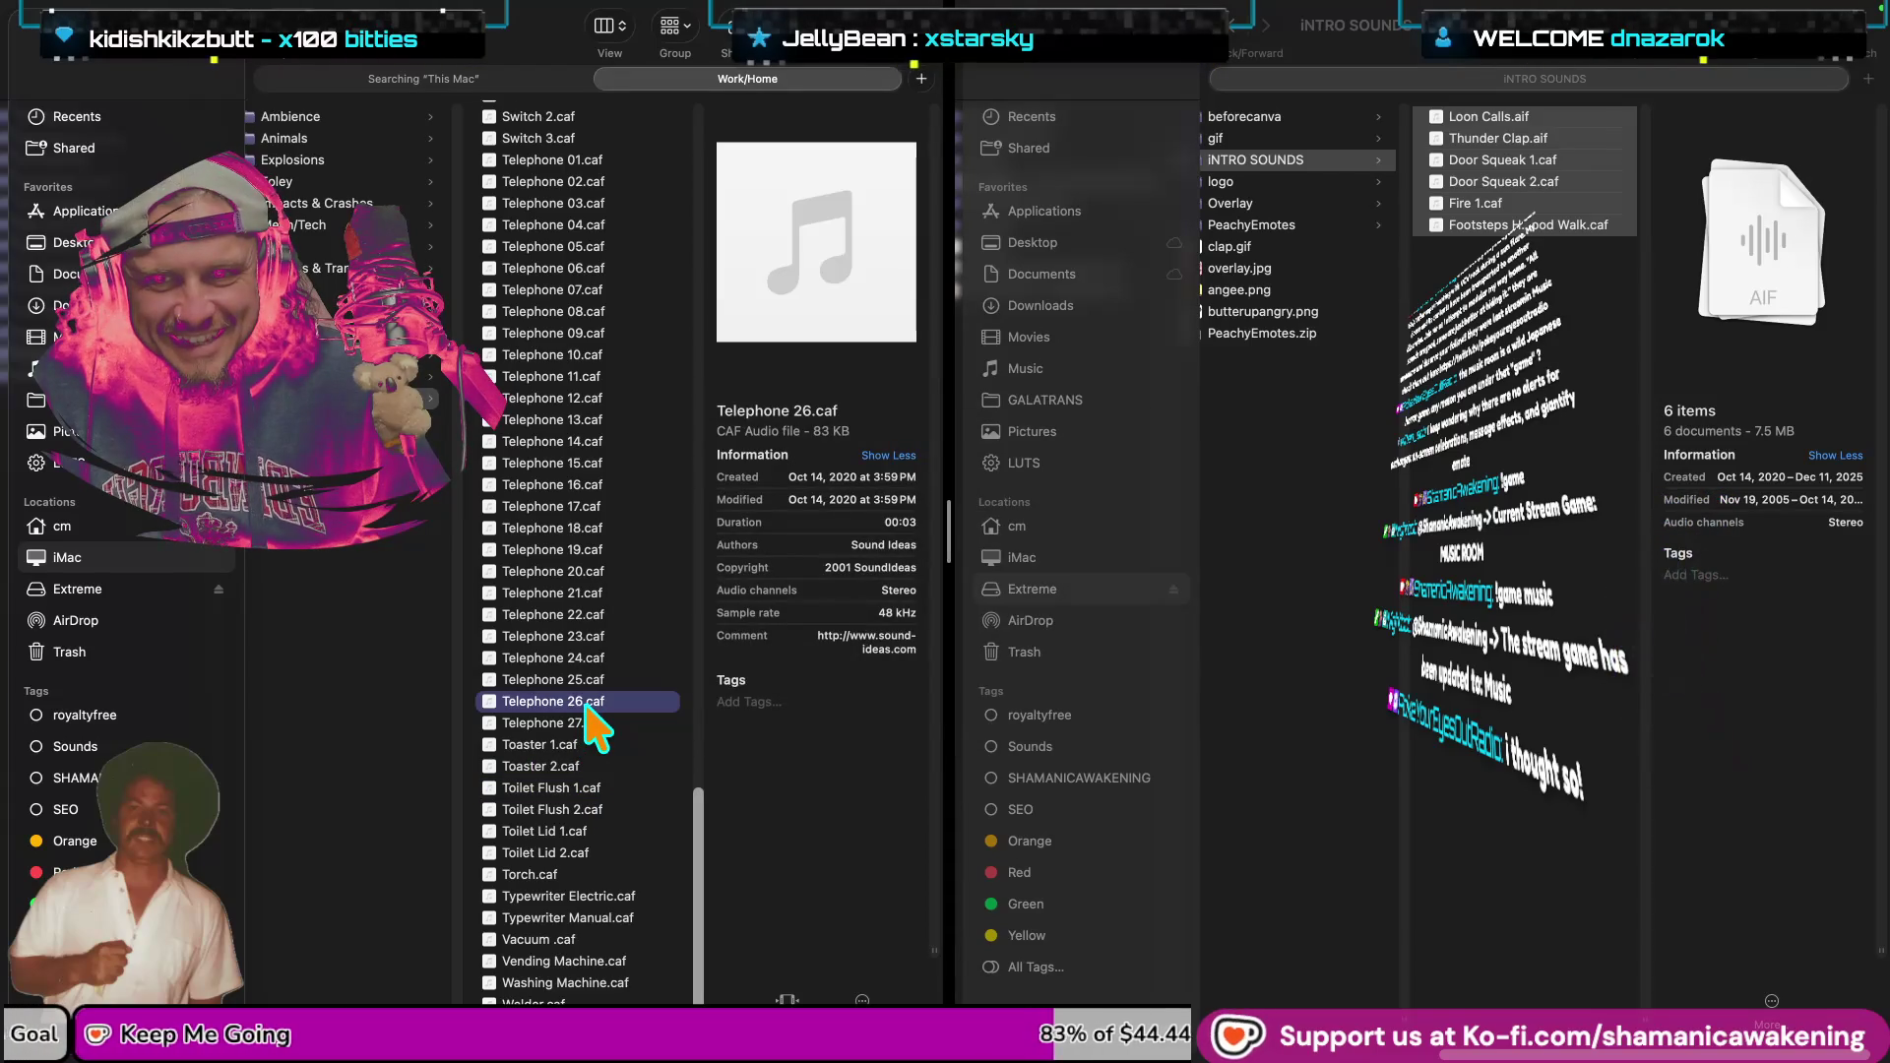
{"action": "key", "text": "space"}
{"action": "key", "text": "space"}
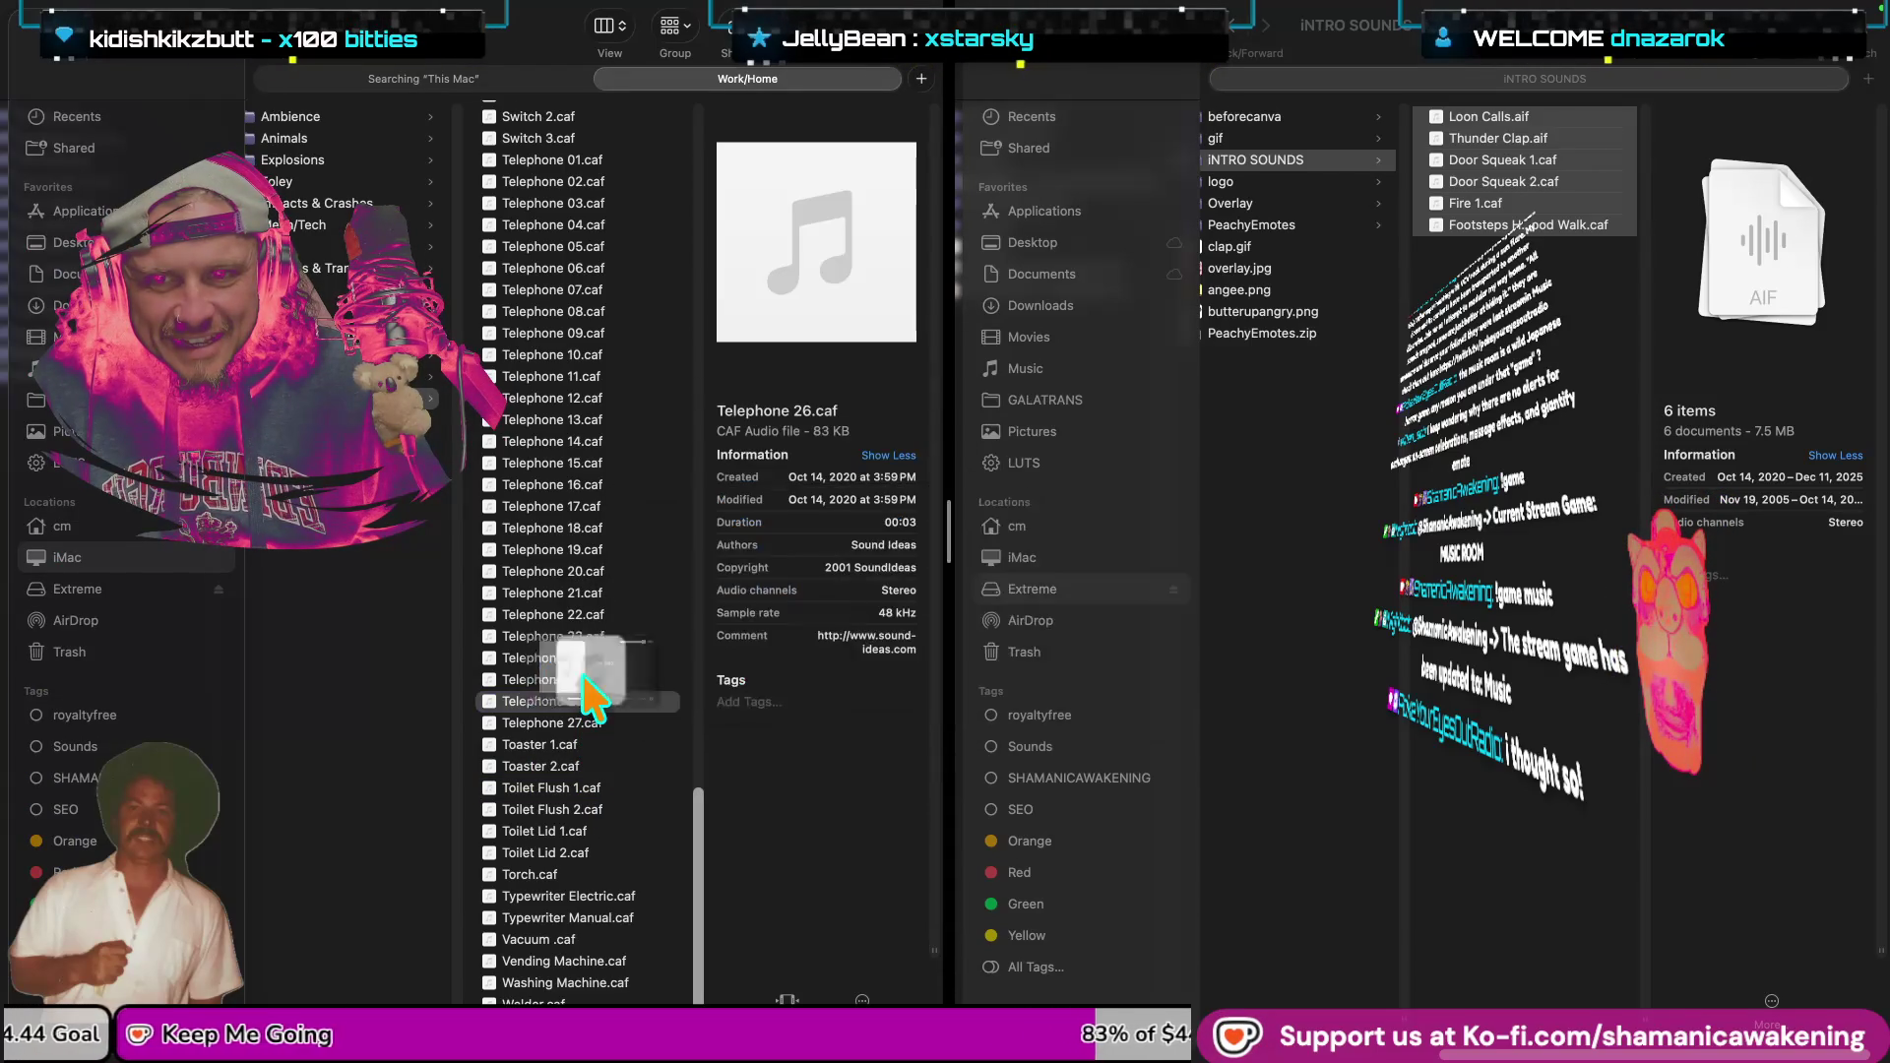
{"action": "key", "text": "space"}
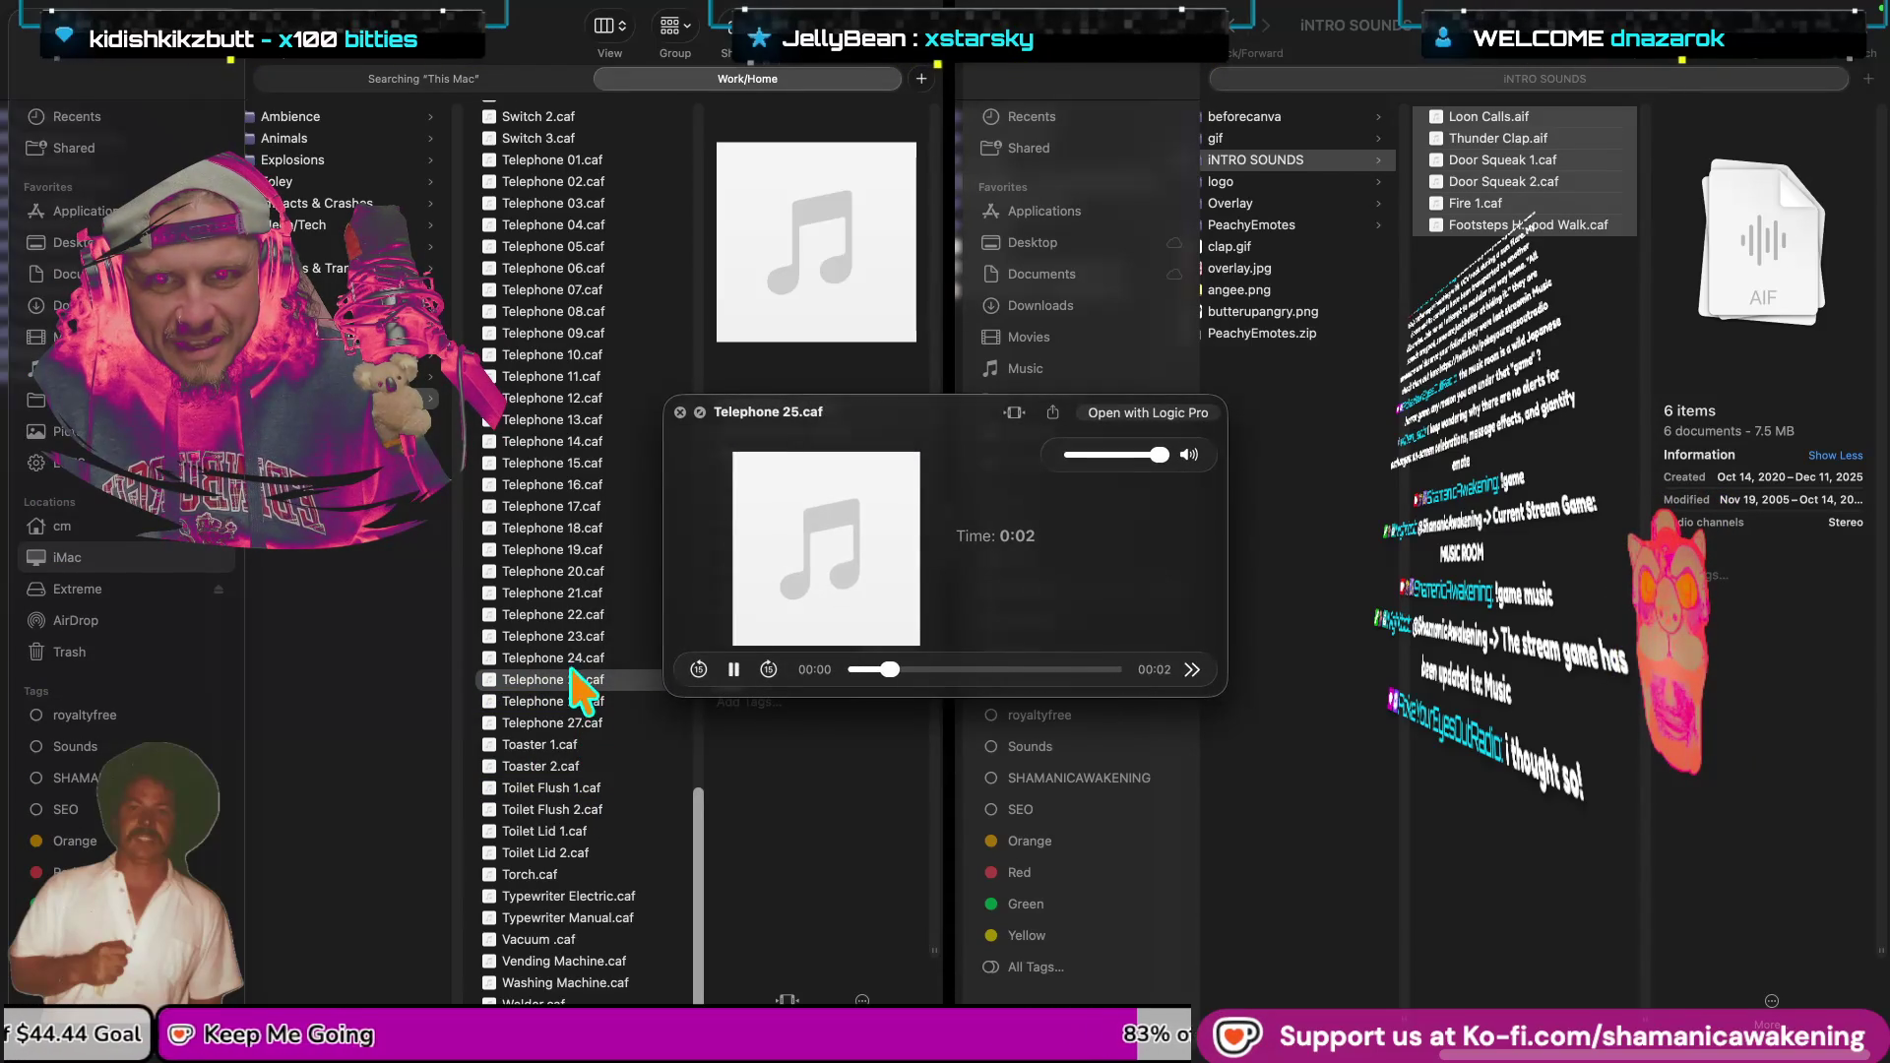
{"action": "scroll", "coordinate": [551, 498], "scroll_direction": "up", "scroll_amount": 3}
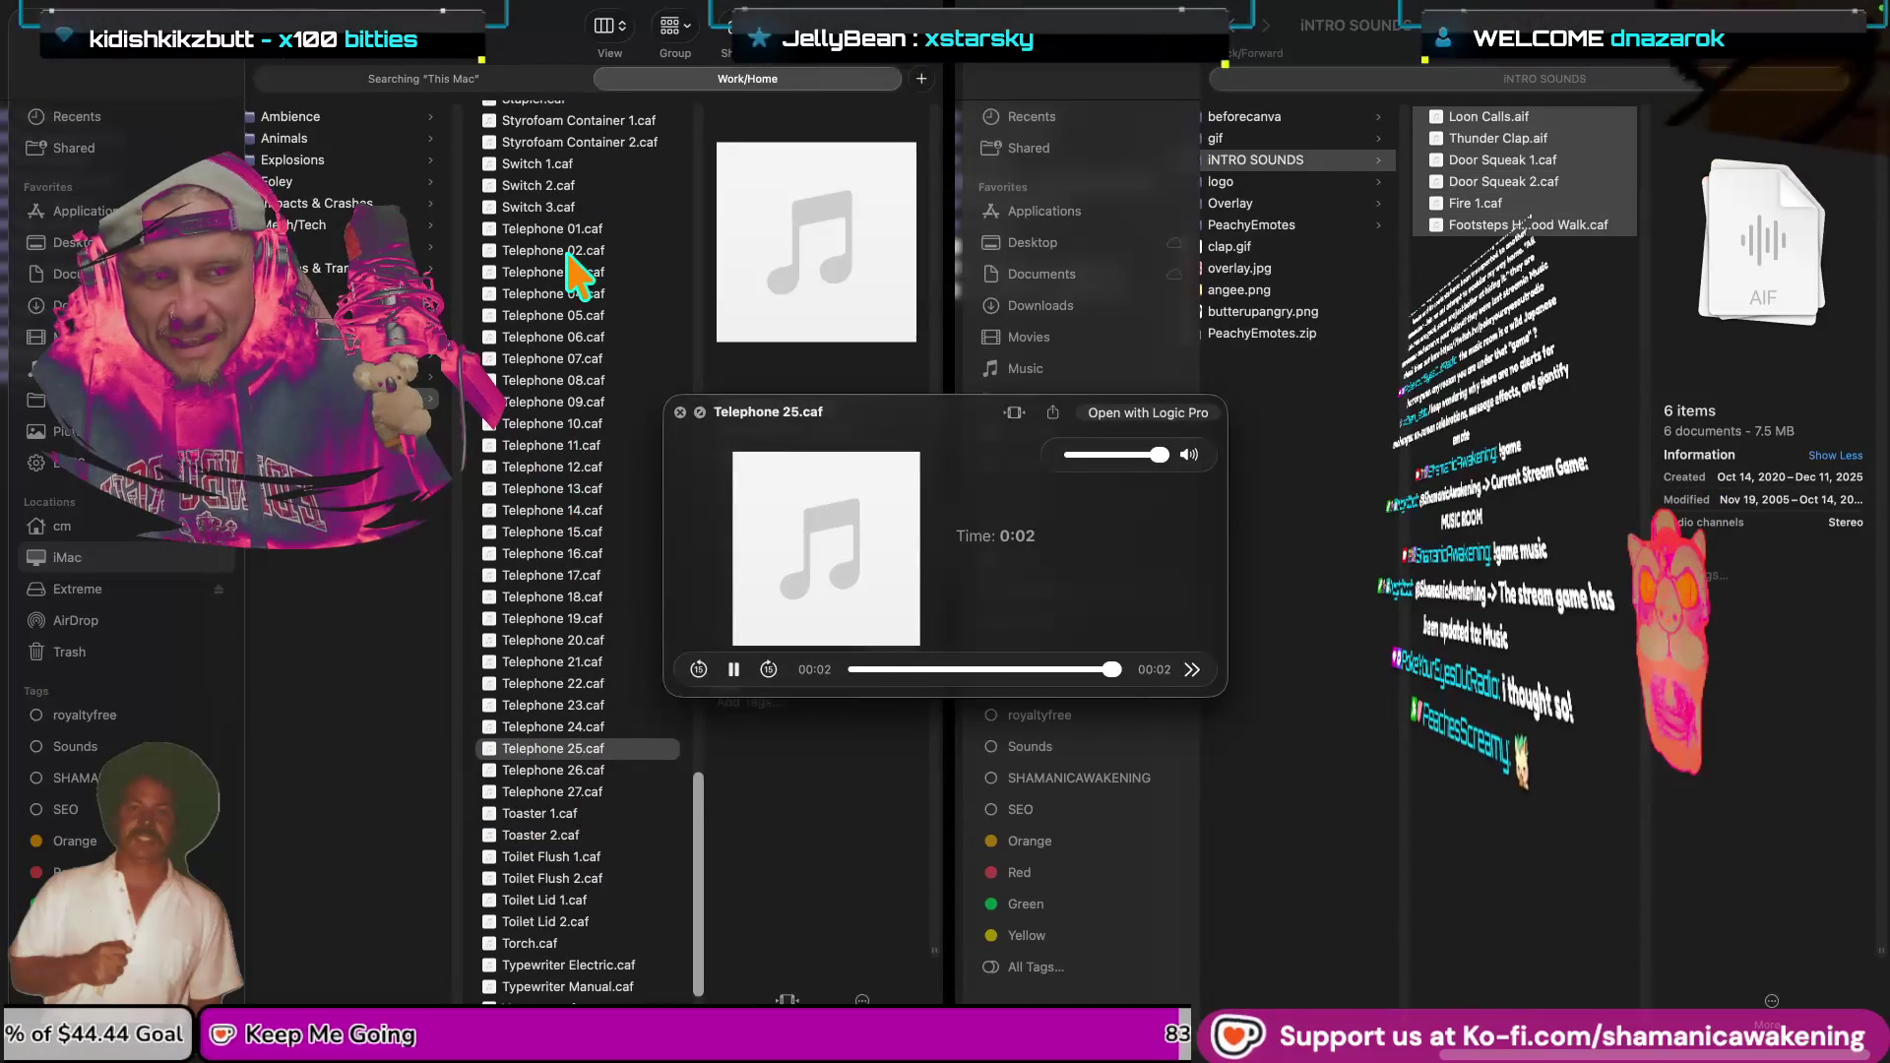
{"action": "key", "text": "space"}
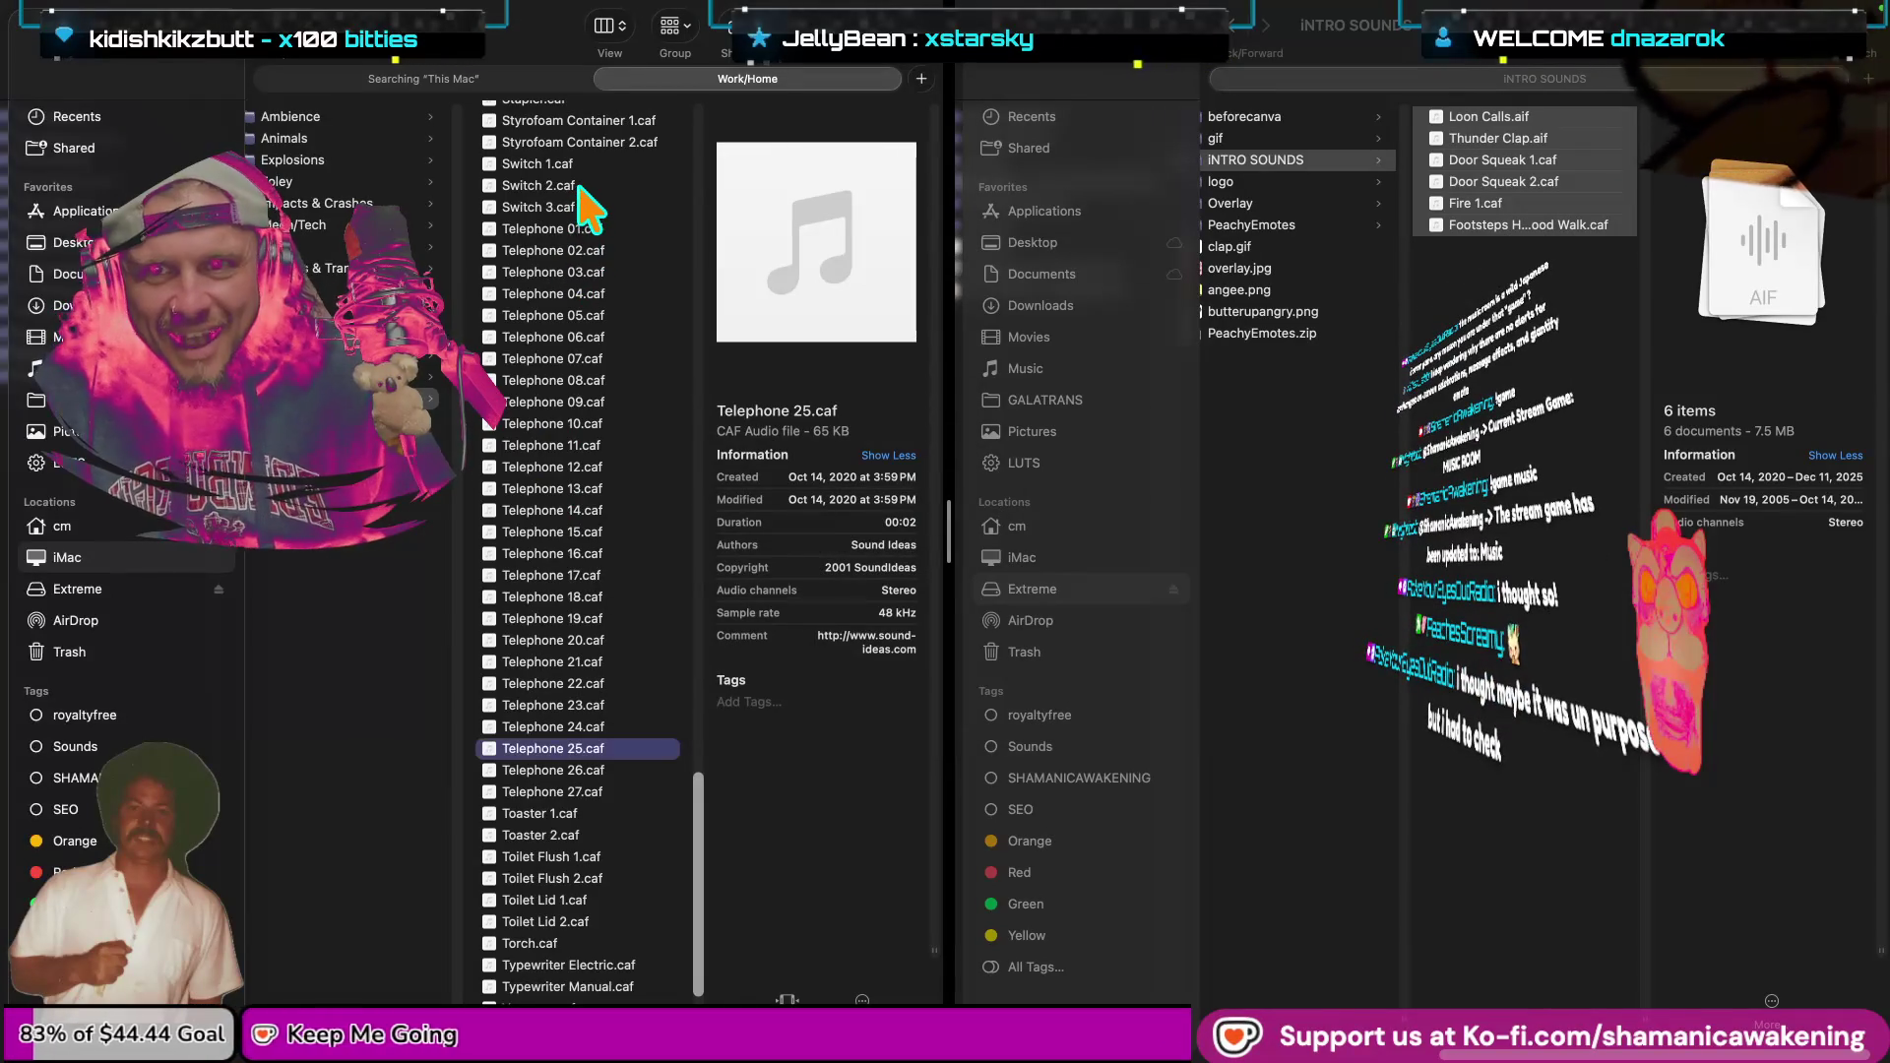
{"action": "left_click", "coordinate": [579, 187]}
{"action": "key", "text": "space"}
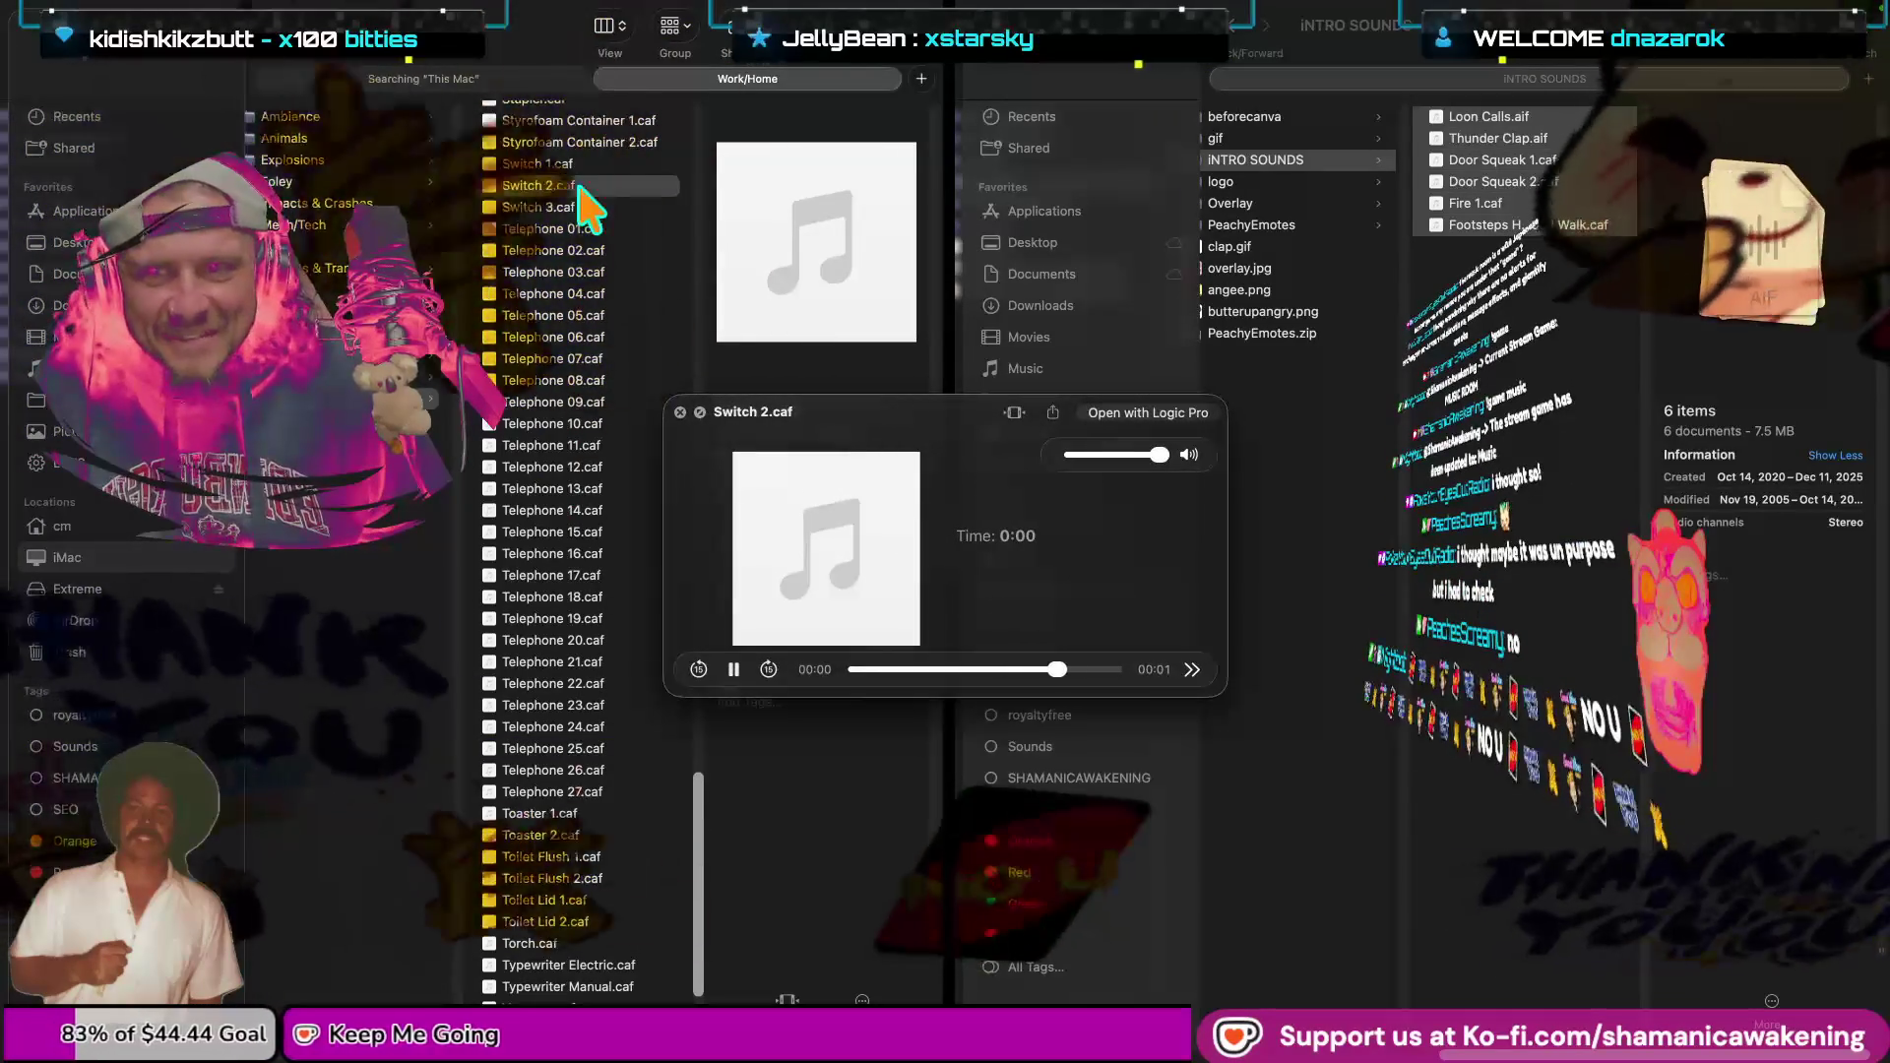
{"action": "key", "text": "space"}
{"action": "left_click", "coordinate": [578, 162]}
{"action": "key", "text": "space"}
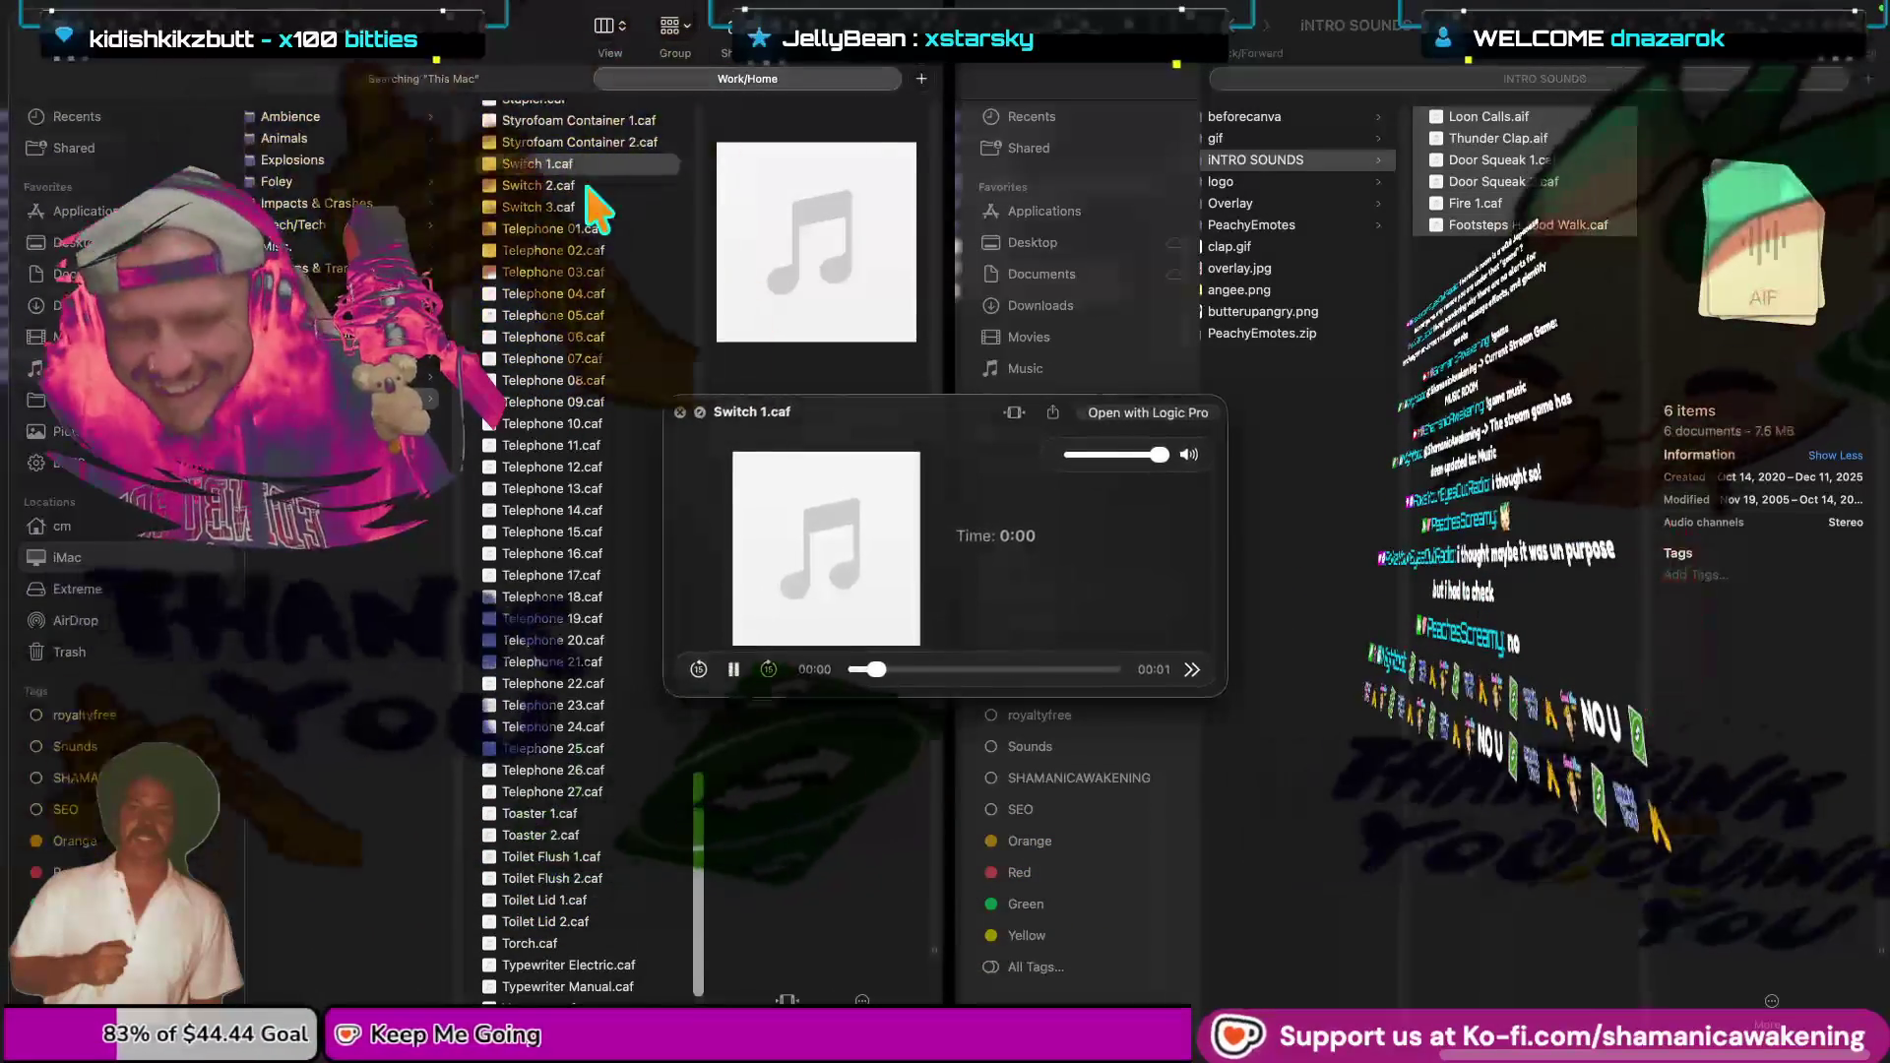
{"action": "scroll", "coordinate": [601, 256], "scroll_direction": "up", "scroll_amount": 8}
{"action": "key", "text": "space"}
Preview Sink Fill 2.caf and paste it into the INTRO SOUNDS folder.
{"action": "left_click", "coordinate": [600, 261]}
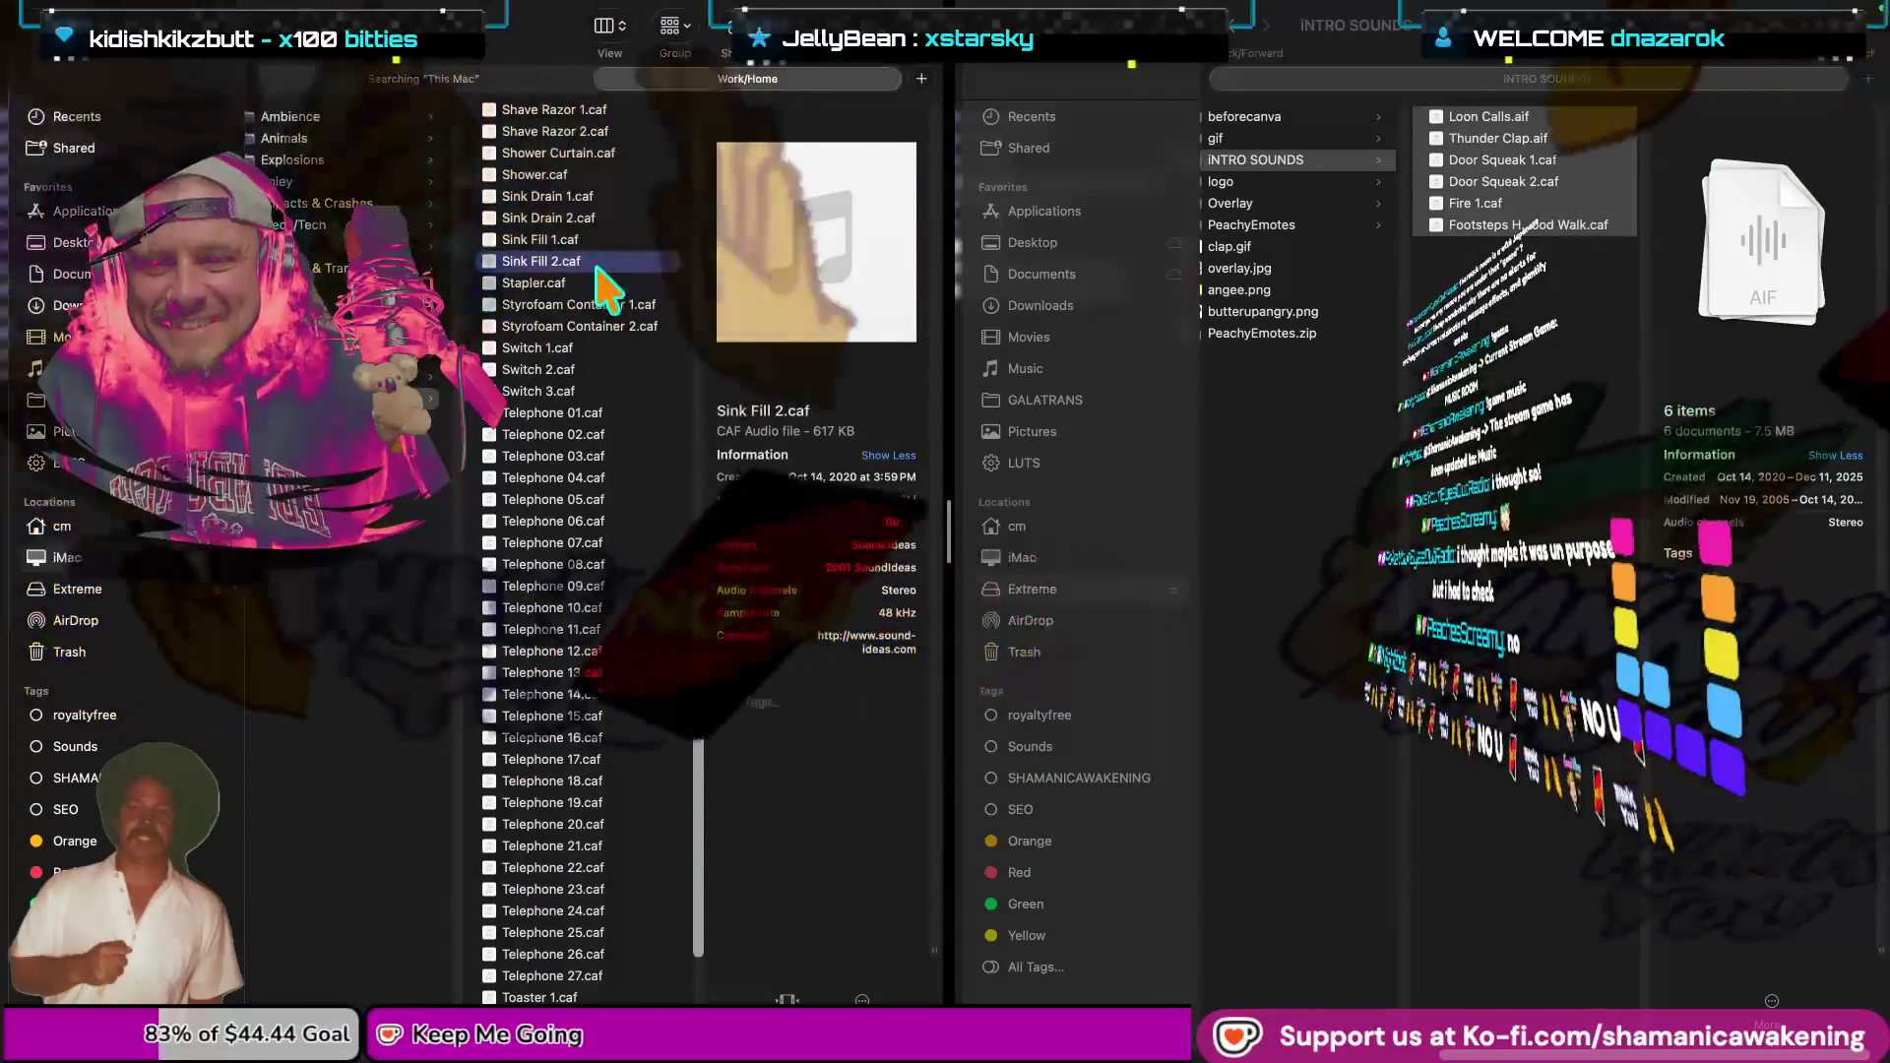
{"action": "key", "text": "space"}
{"action": "key", "text": "space"}
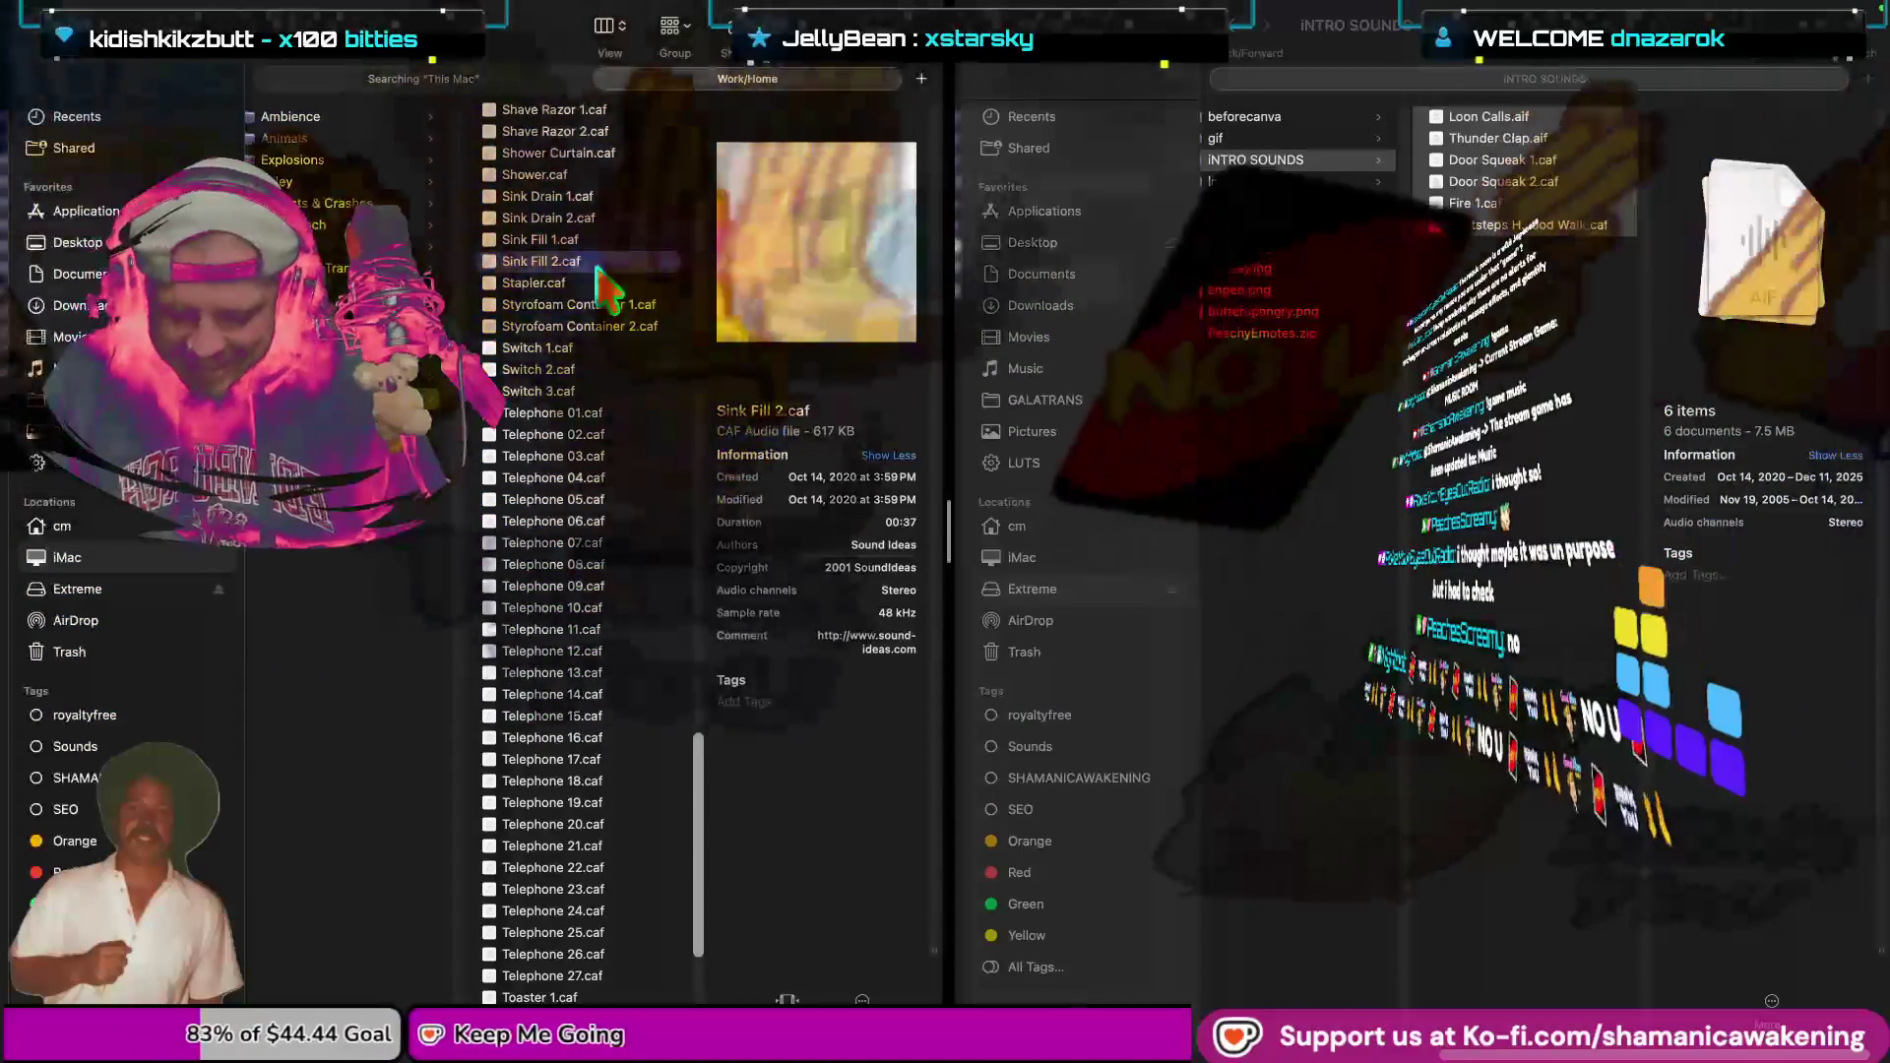
{"action": "left_click", "coordinate": [1510, 379]}
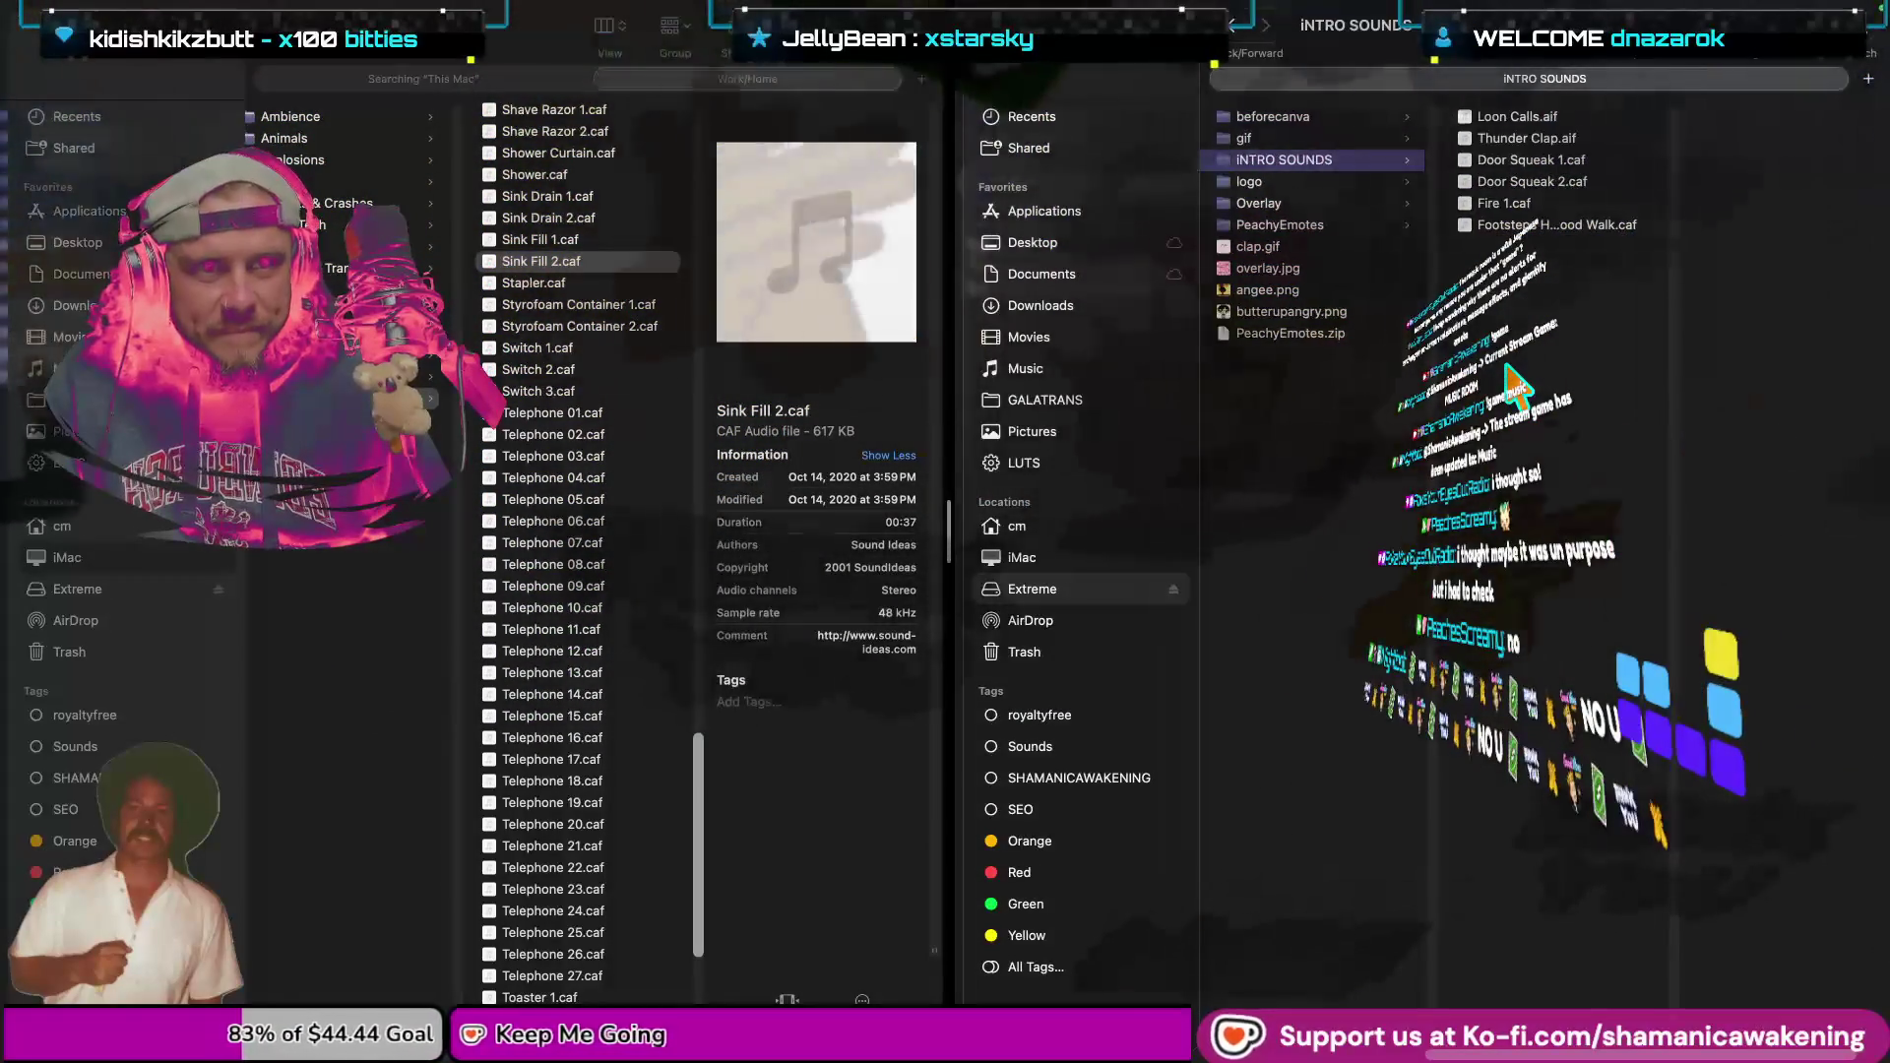
{"action": "key", "text": "super+v"}
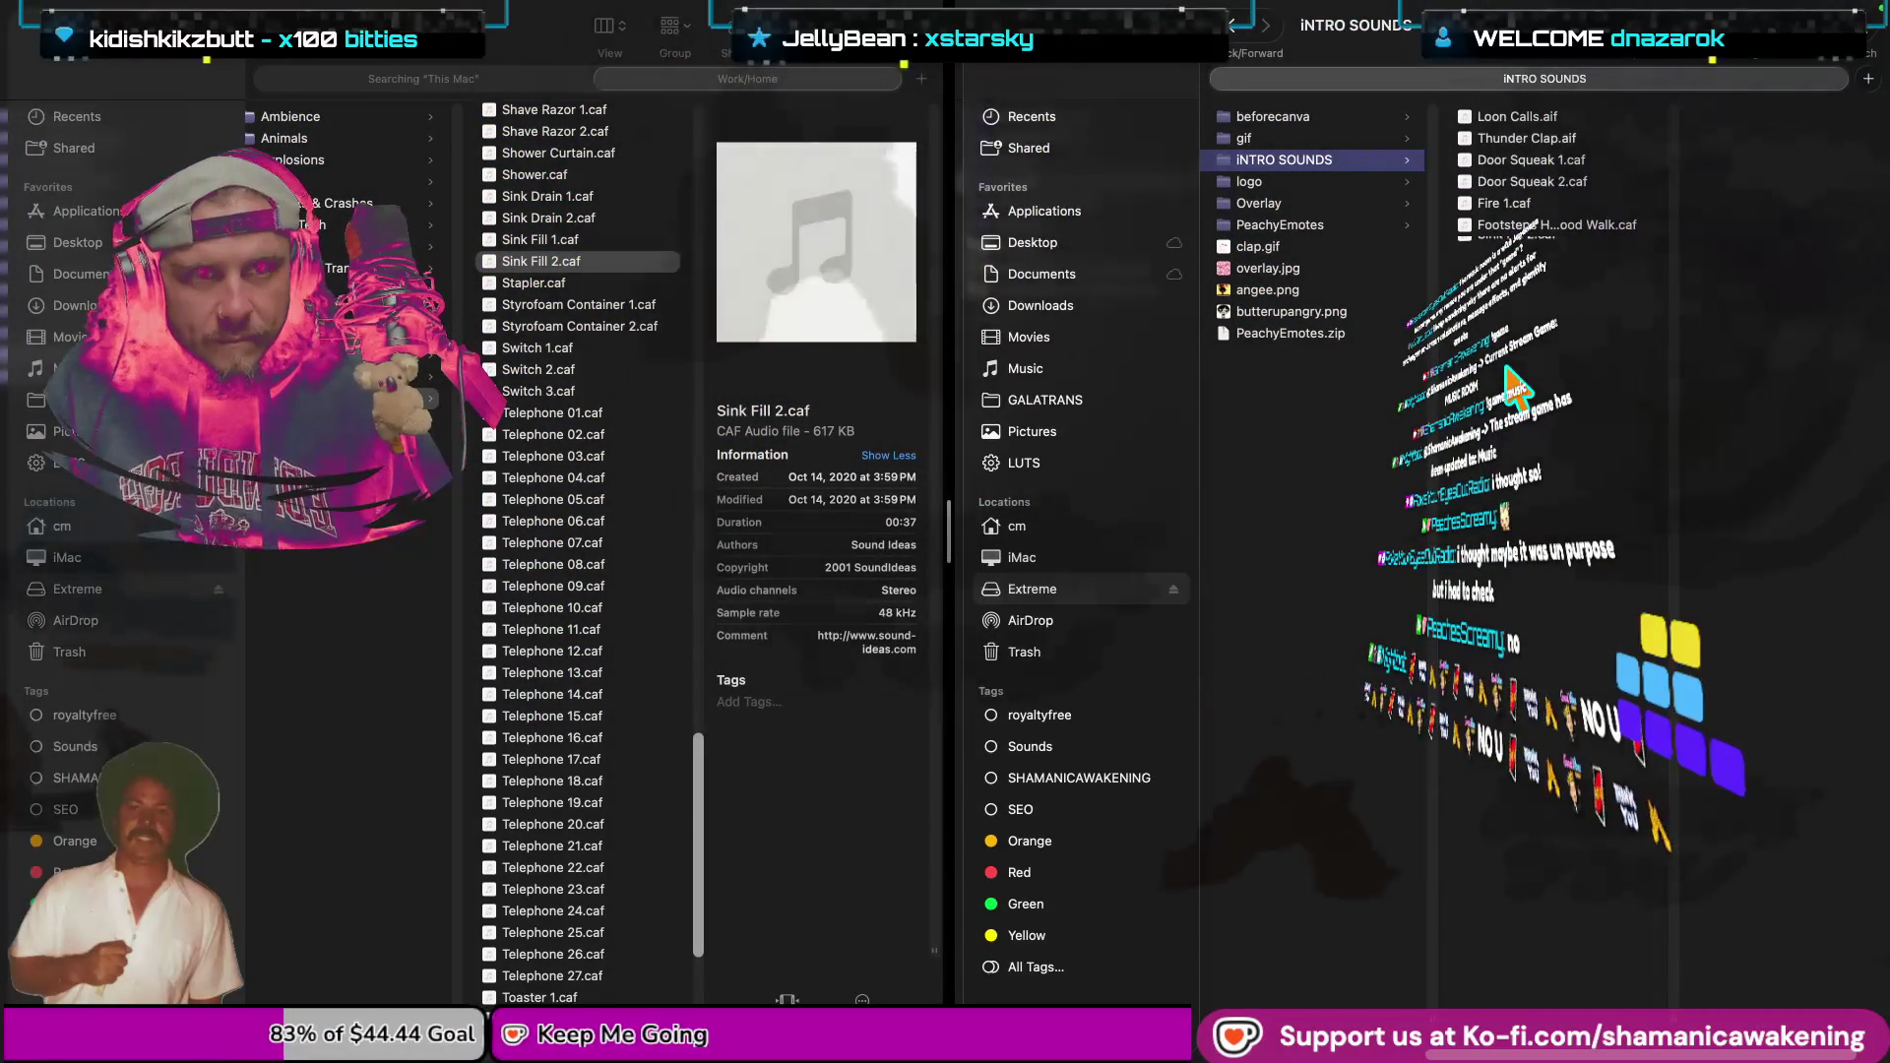
{"action": "scroll", "coordinate": [556, 655], "scroll_direction": "down", "scroll_amount": 5}
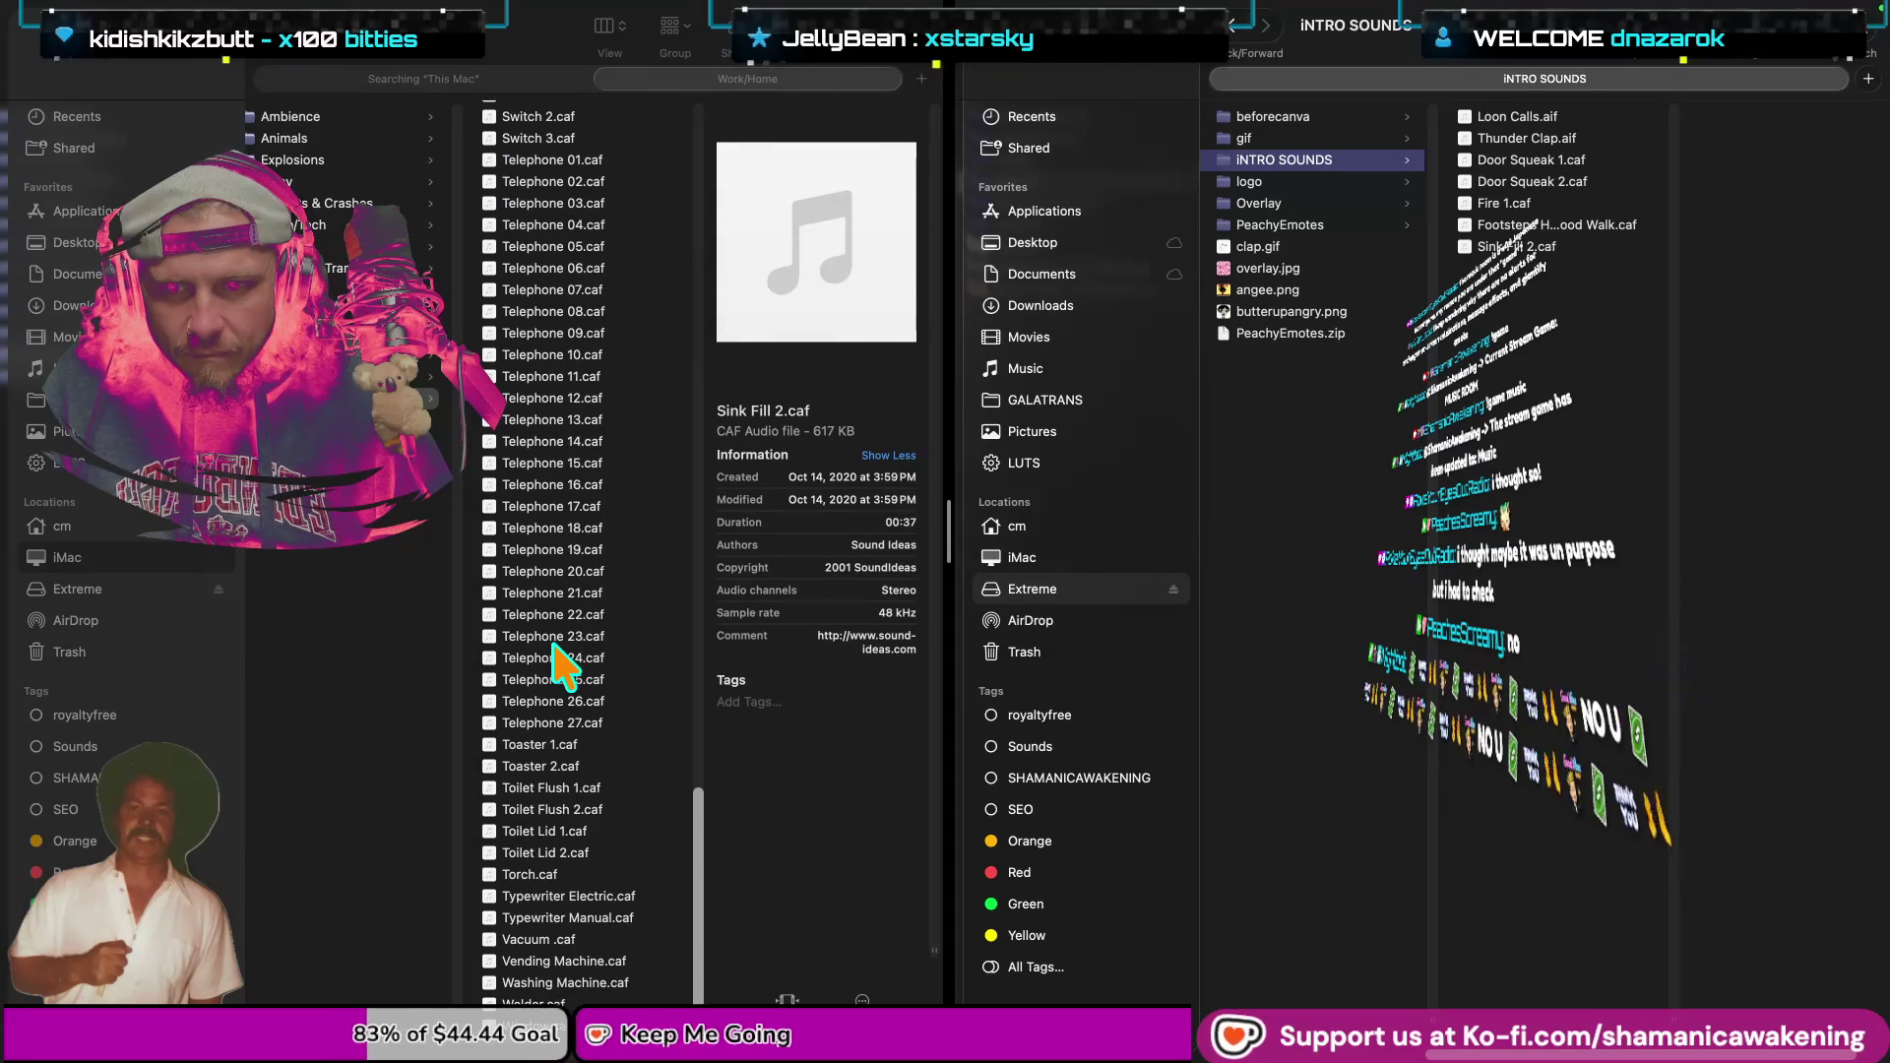
{"action": "scroll", "coordinate": [566, 669], "scroll_direction": "up", "scroll_amount": 10}
{"action": "scroll", "coordinate": [561, 670], "scroll_direction": "up", "scroll_amount": 10}
{"action": "scroll", "coordinate": [548, 659], "scroll_direction": "up", "scroll_amount": 10}
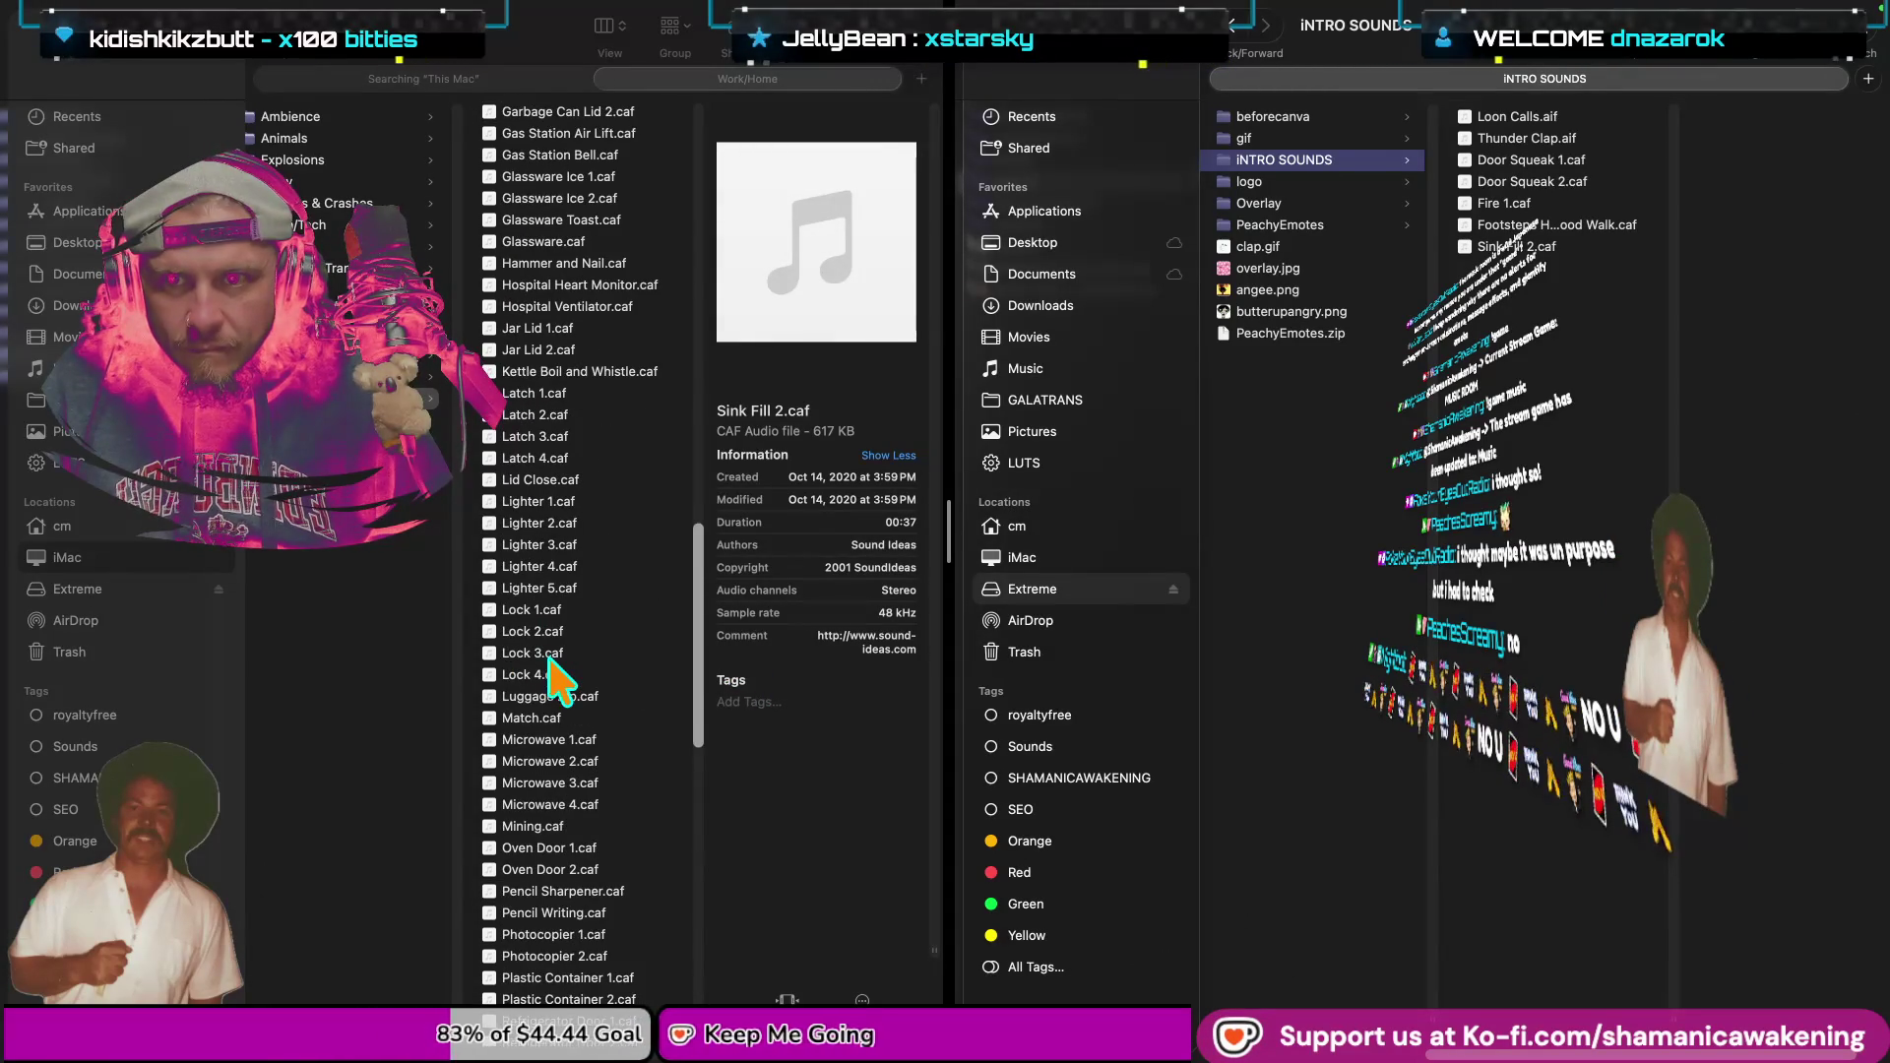
{"action": "scroll", "coordinate": [595, 676], "scroll_direction": "down", "scroll_amount": 1}
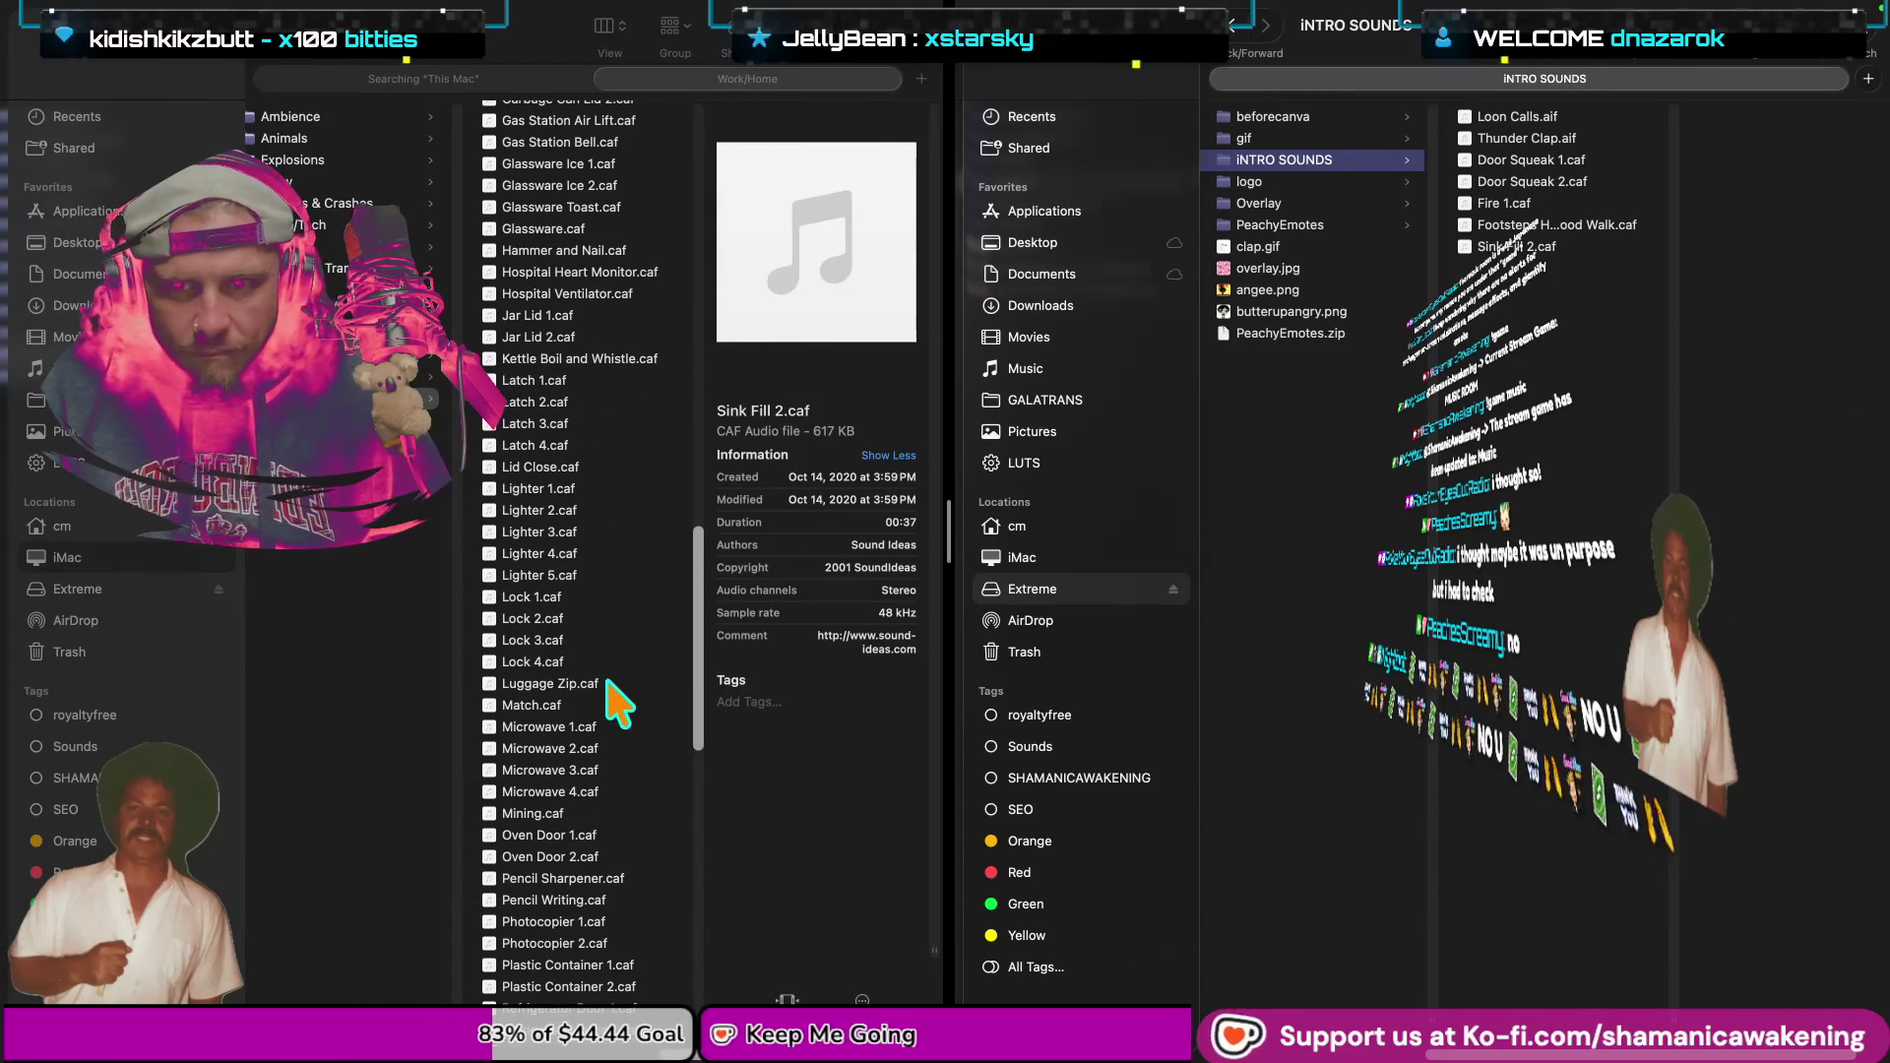
{"action": "scroll", "coordinate": [606, 684], "scroll_direction": "up", "scroll_amount": 1}
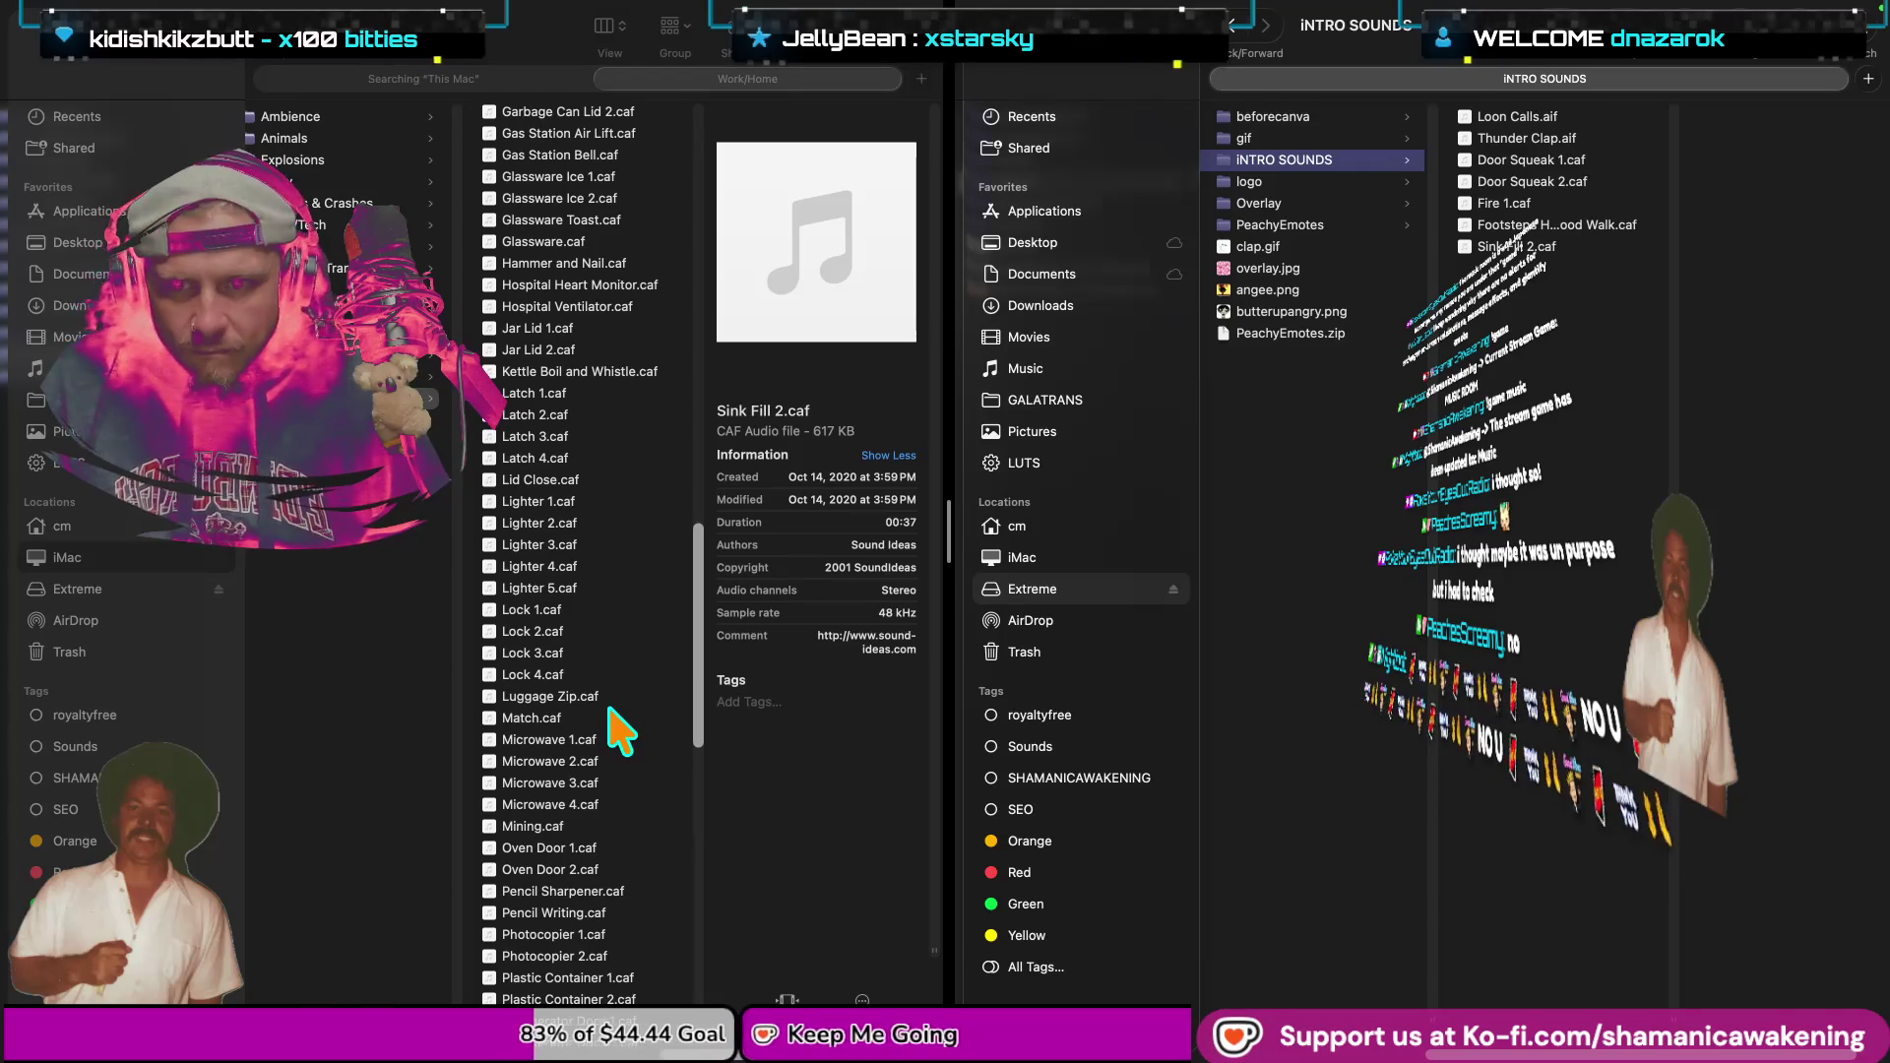
Scroll the library back up to the door sounds and preview Door Squeak 2.caf.
{"action": "key", "text": "super+grave"}
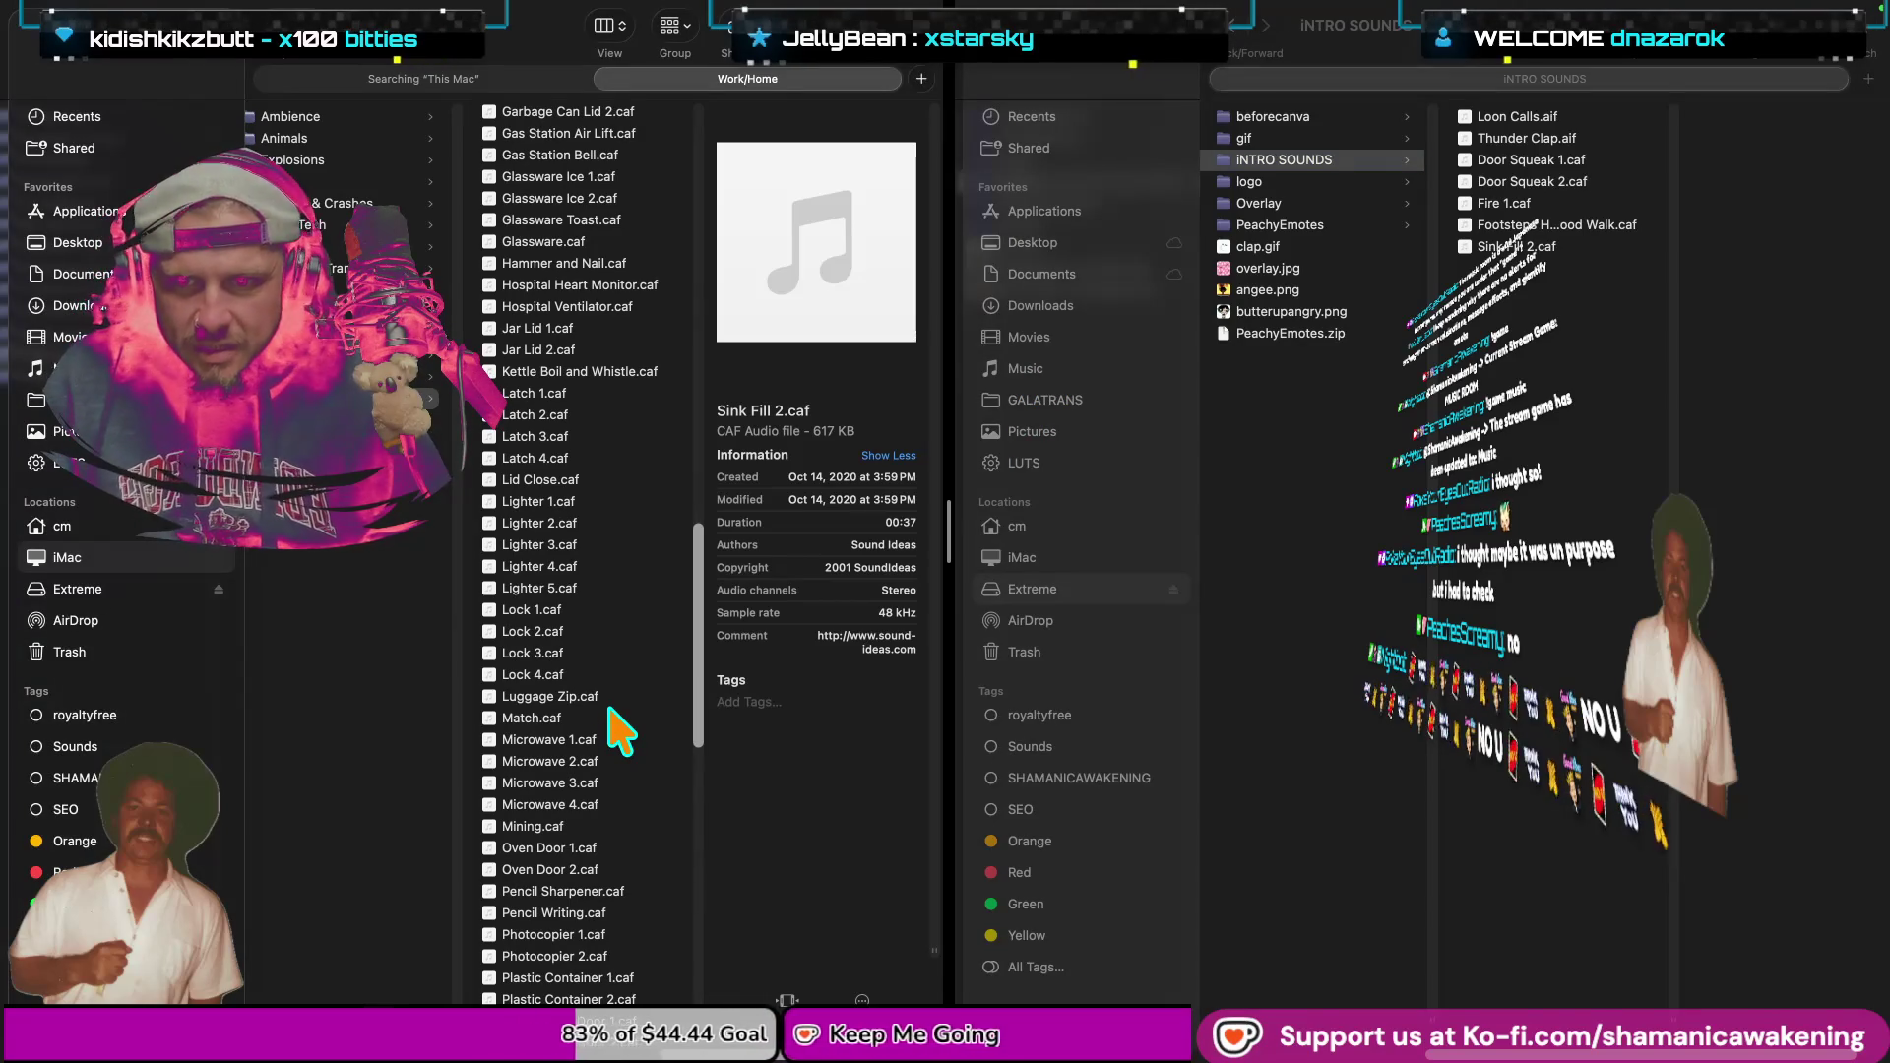
{"action": "scroll", "coordinate": [609, 708], "scroll_direction": "up", "scroll_amount": 1}
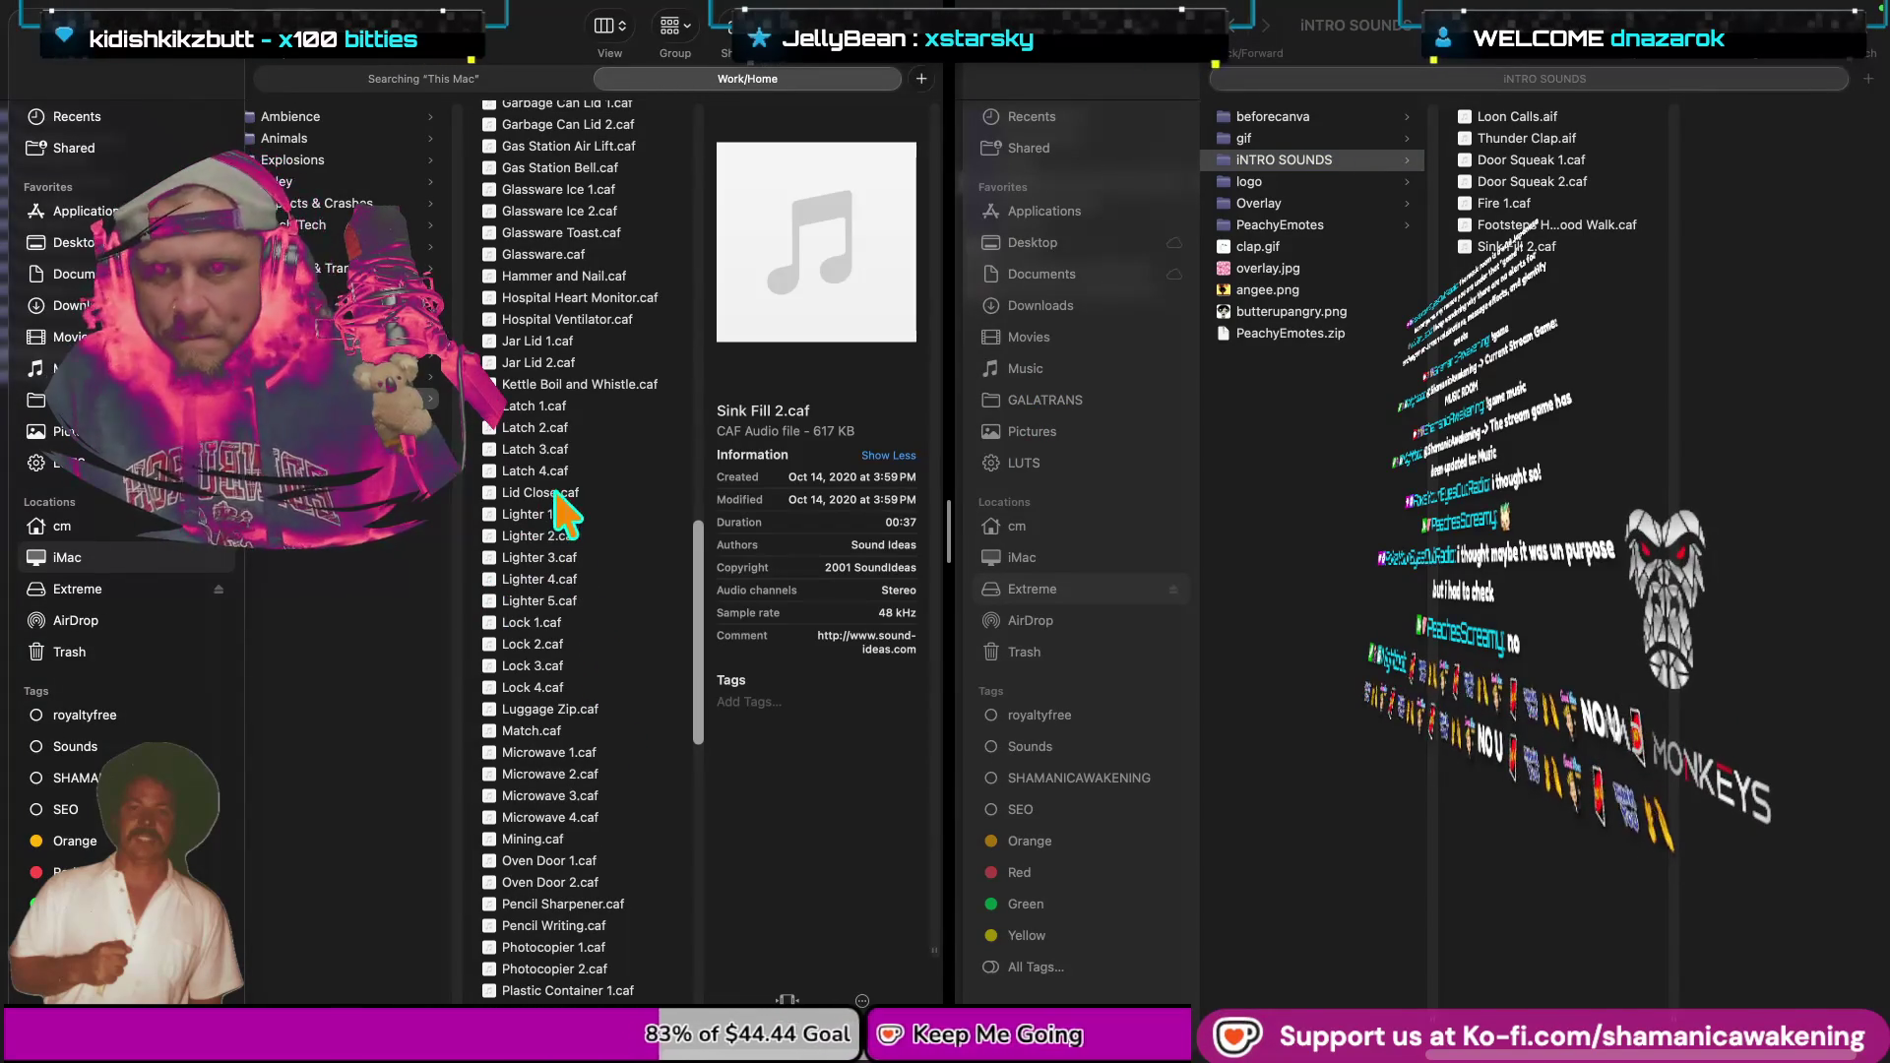
{"action": "scroll", "coordinate": [567, 465], "scroll_direction": "up", "scroll_amount": 2}
{"action": "scroll", "coordinate": [567, 464], "scroll_direction": "up", "scroll_amount": 2}
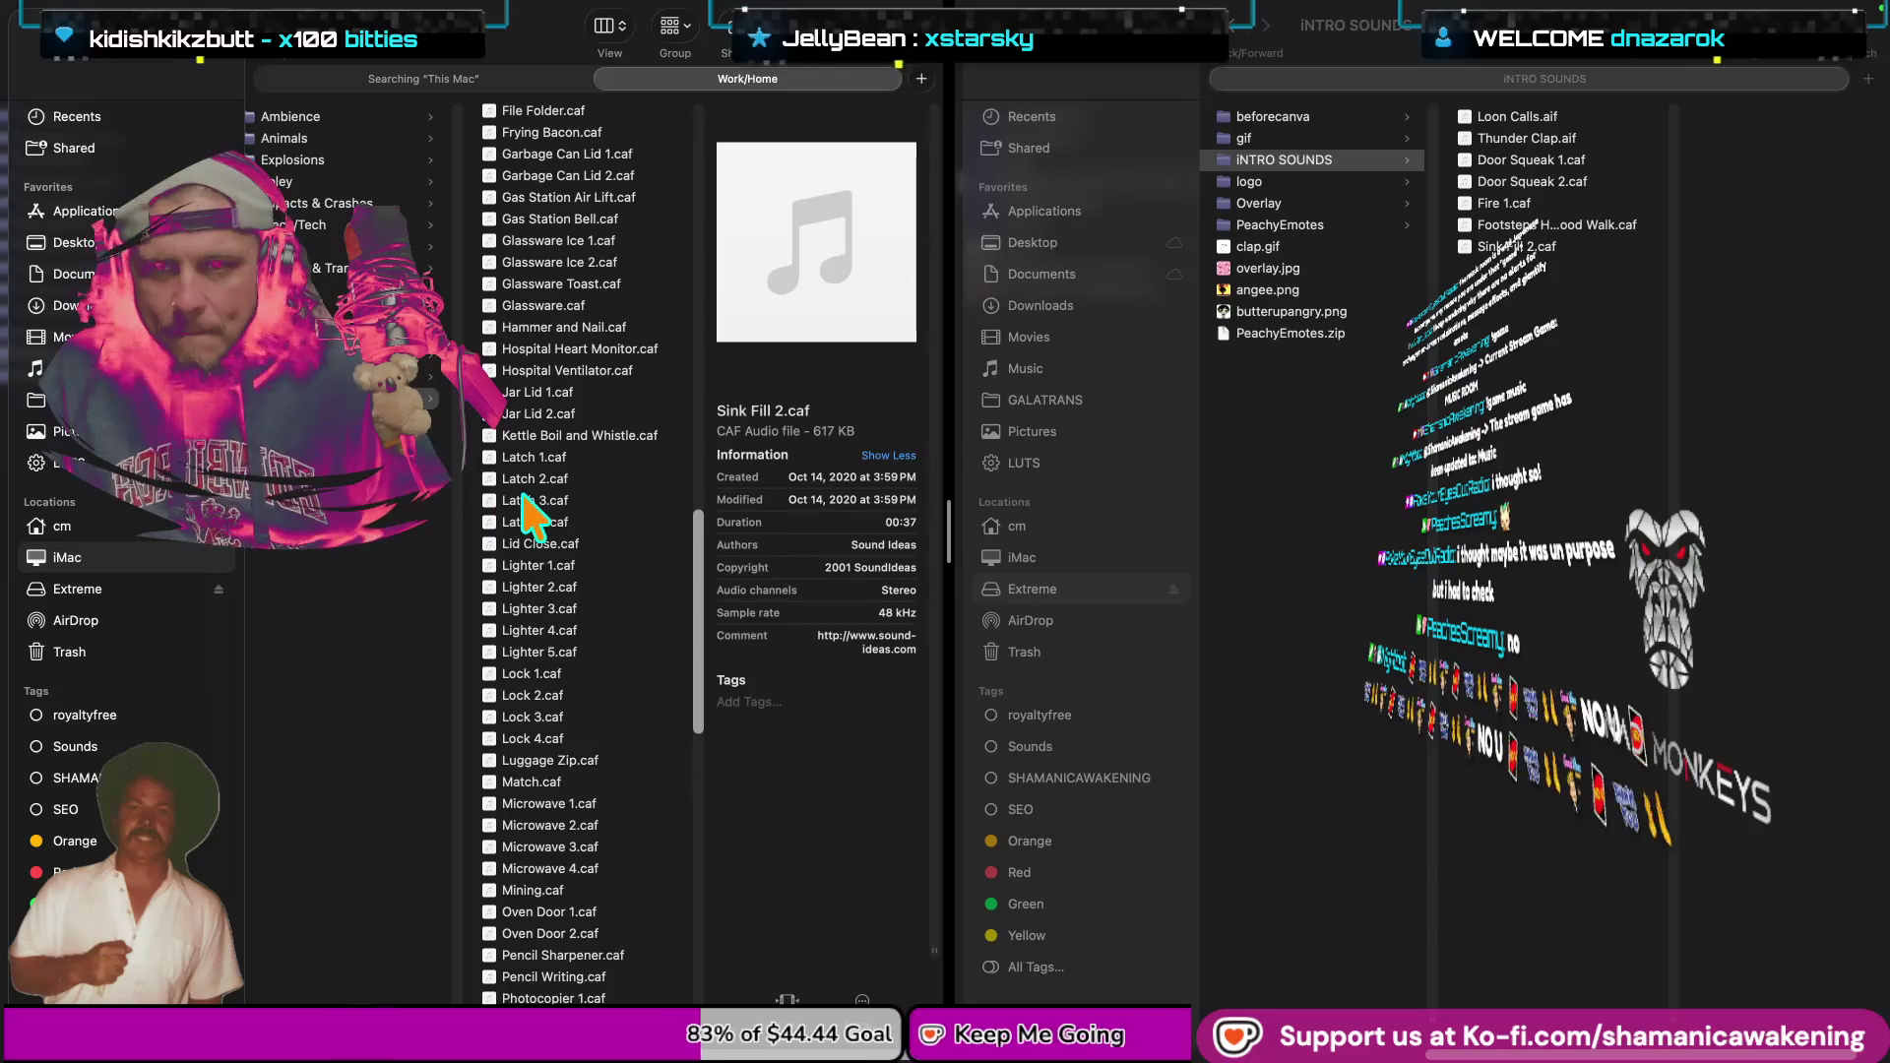
{"action": "scroll", "coordinate": [529, 513], "scroll_direction": "up", "scroll_amount": 1}
{"action": "scroll", "coordinate": [589, 364], "scroll_direction": "up", "scroll_amount": 1}
{"action": "scroll", "coordinate": [590, 370], "scroll_direction": "up", "scroll_amount": 1}
{"action": "scroll", "coordinate": [591, 374], "scroll_direction": "up", "scroll_amount": 1}
{"action": "scroll", "coordinate": [591, 271], "scroll_direction": "up", "scroll_amount": 1}
{"action": "scroll", "coordinate": [591, 271], "scroll_direction": "up", "scroll_amount": 1}
{"action": "scroll", "coordinate": [590, 270], "scroll_direction": "up", "scroll_amount": 1}
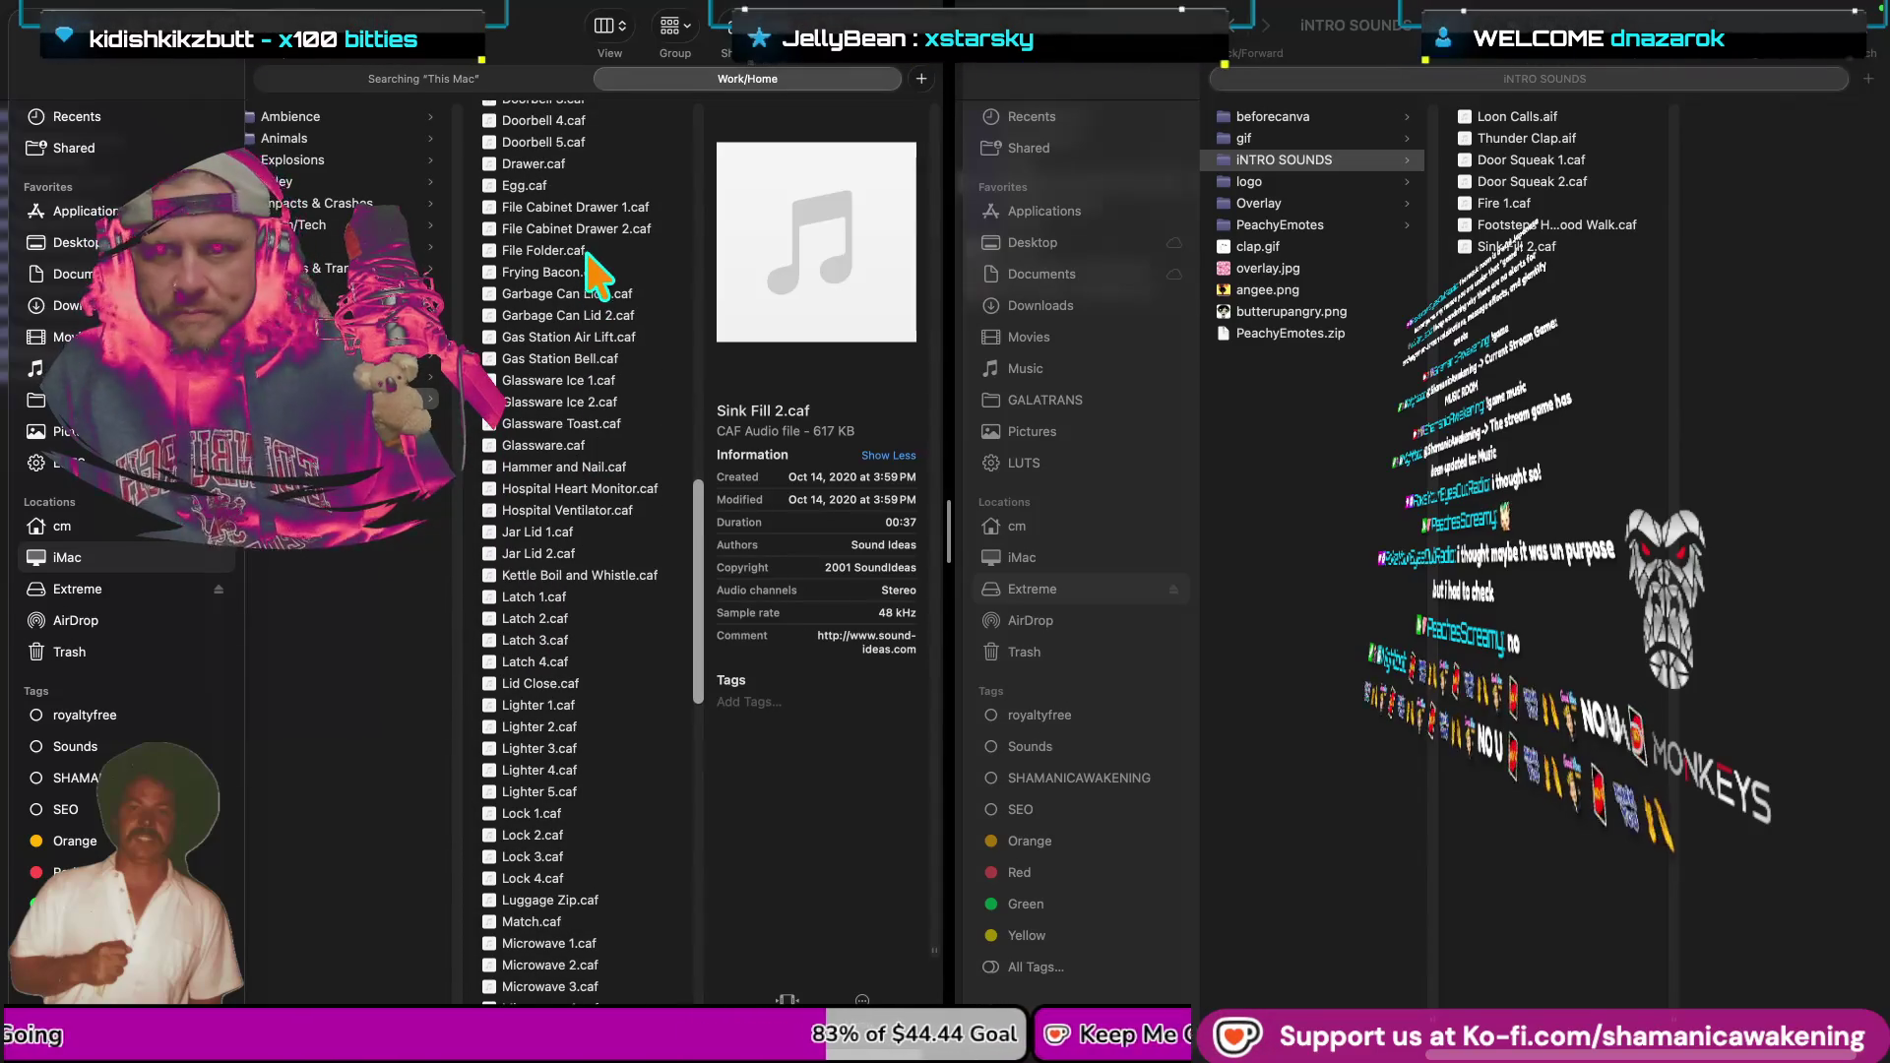
{"action": "scroll", "coordinate": [616, 248], "scroll_direction": "up", "scroll_amount": 1}
{"action": "scroll", "coordinate": [616, 248], "scroll_direction": "up", "scroll_amount": 2}
{"action": "scroll", "coordinate": [616, 248], "scroll_direction": "up", "scroll_amount": 2}
{"action": "scroll", "coordinate": [612, 240], "scroll_direction": "up", "scroll_amount": 1}
{"action": "scroll", "coordinate": [608, 235], "scroll_direction": "up", "scroll_amount": 1}
{"action": "key", "text": "space"}
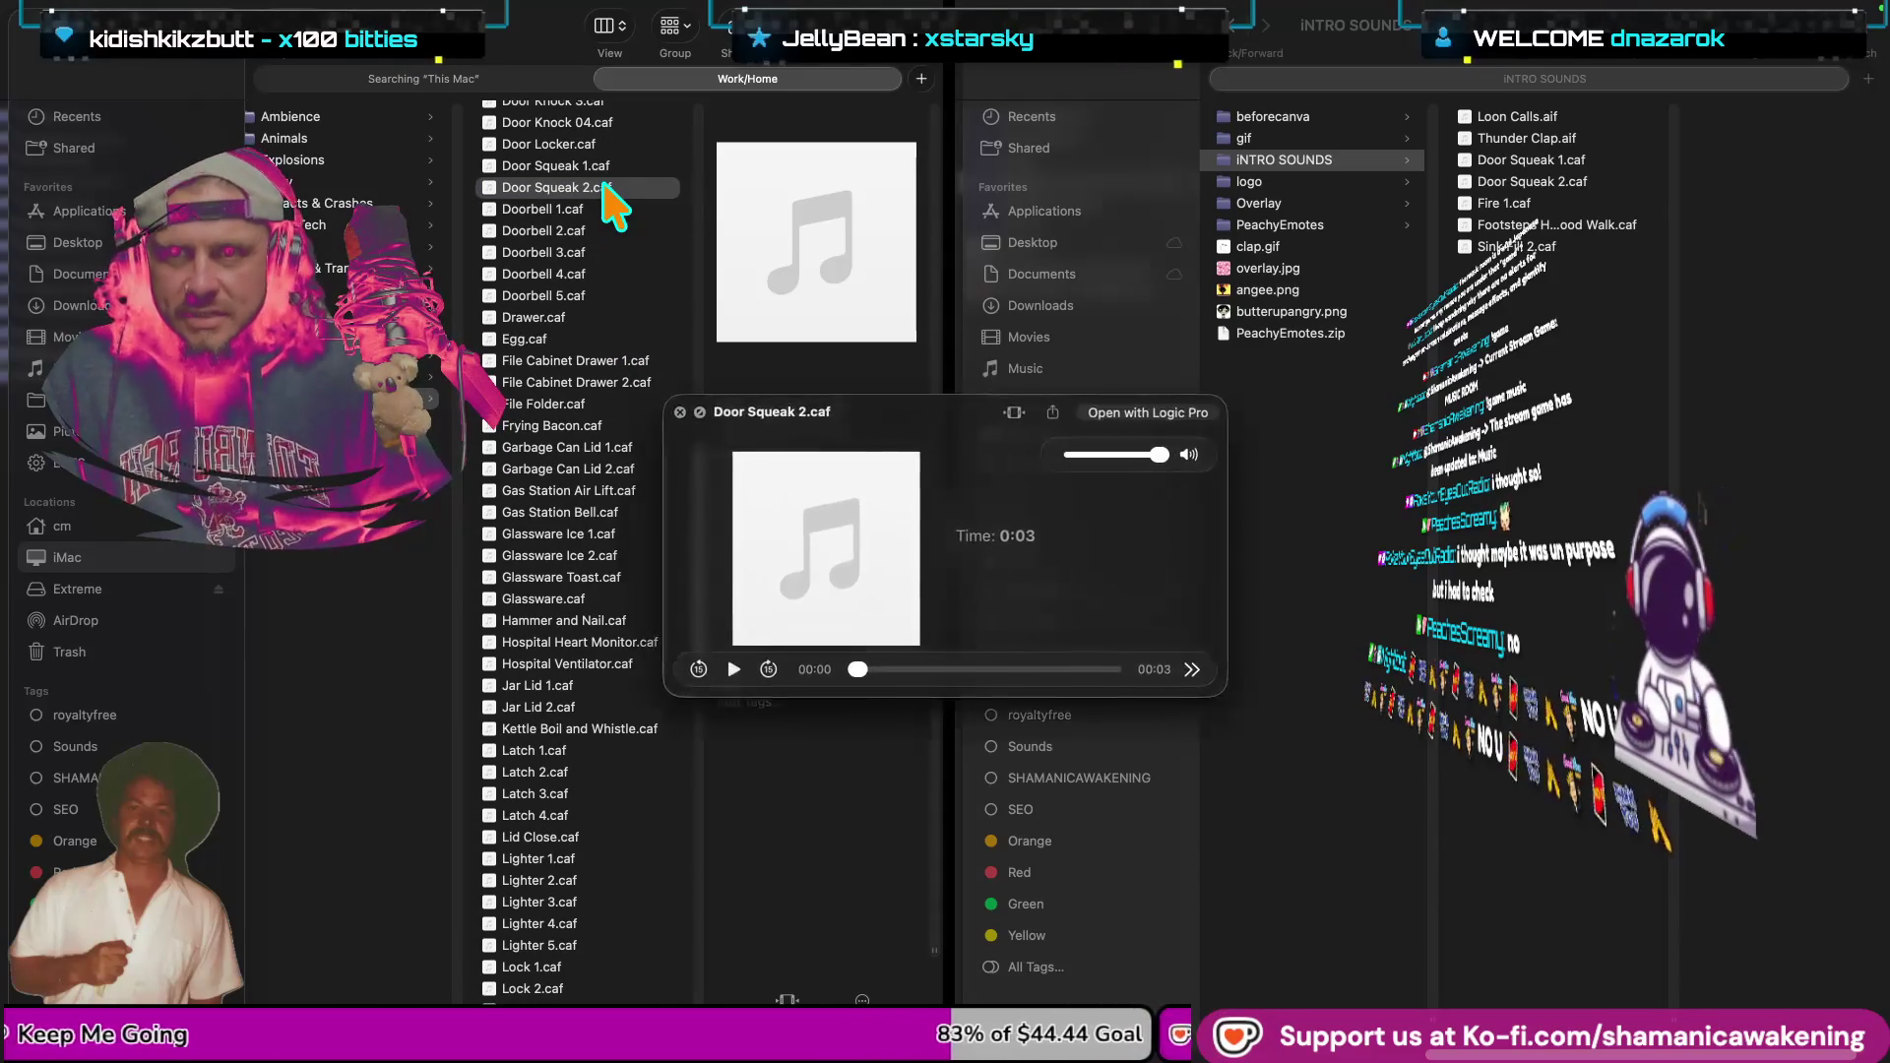
Preview the Door Locker.caf and Door Knock 04.caf sounds.
{"action": "scroll", "coordinate": [605, 189], "scroll_direction": "up", "scroll_amount": 3}
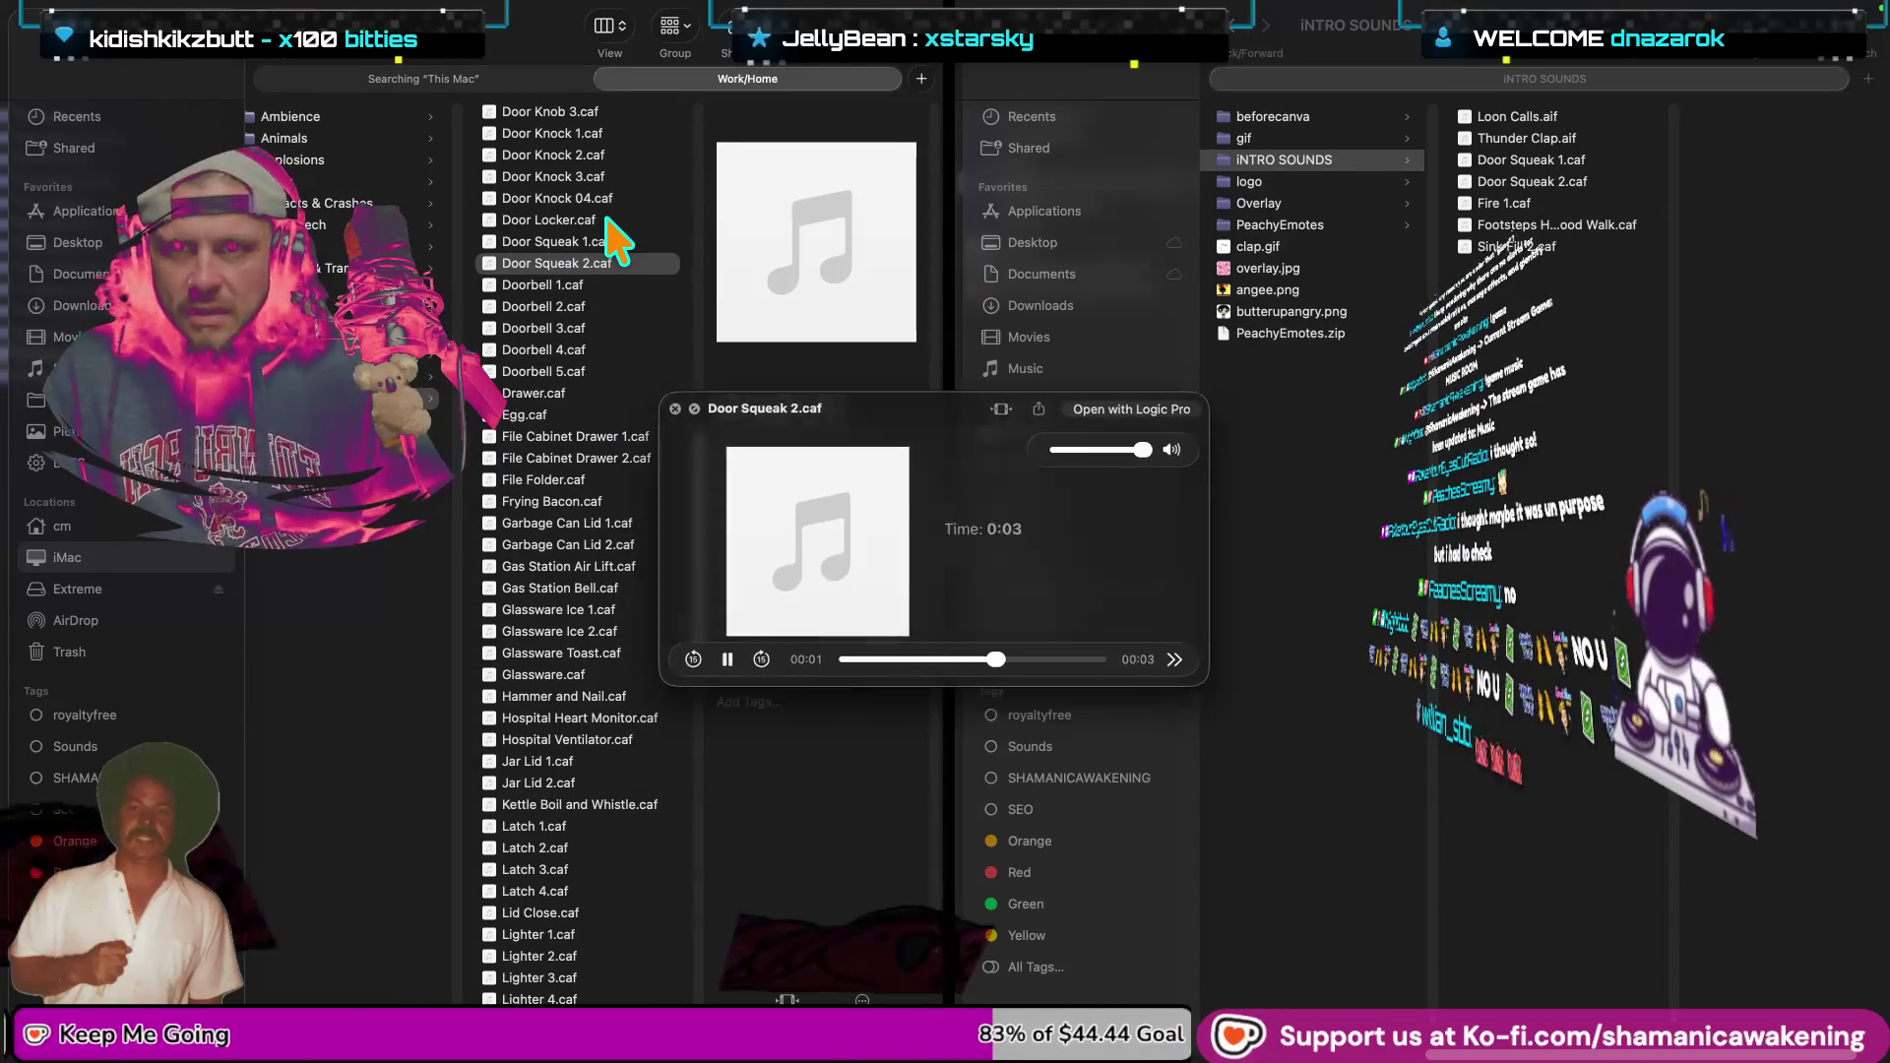
{"action": "key", "text": "space"}
{"action": "left_click", "coordinate": [606, 219]}
{"action": "key", "text": "space"}
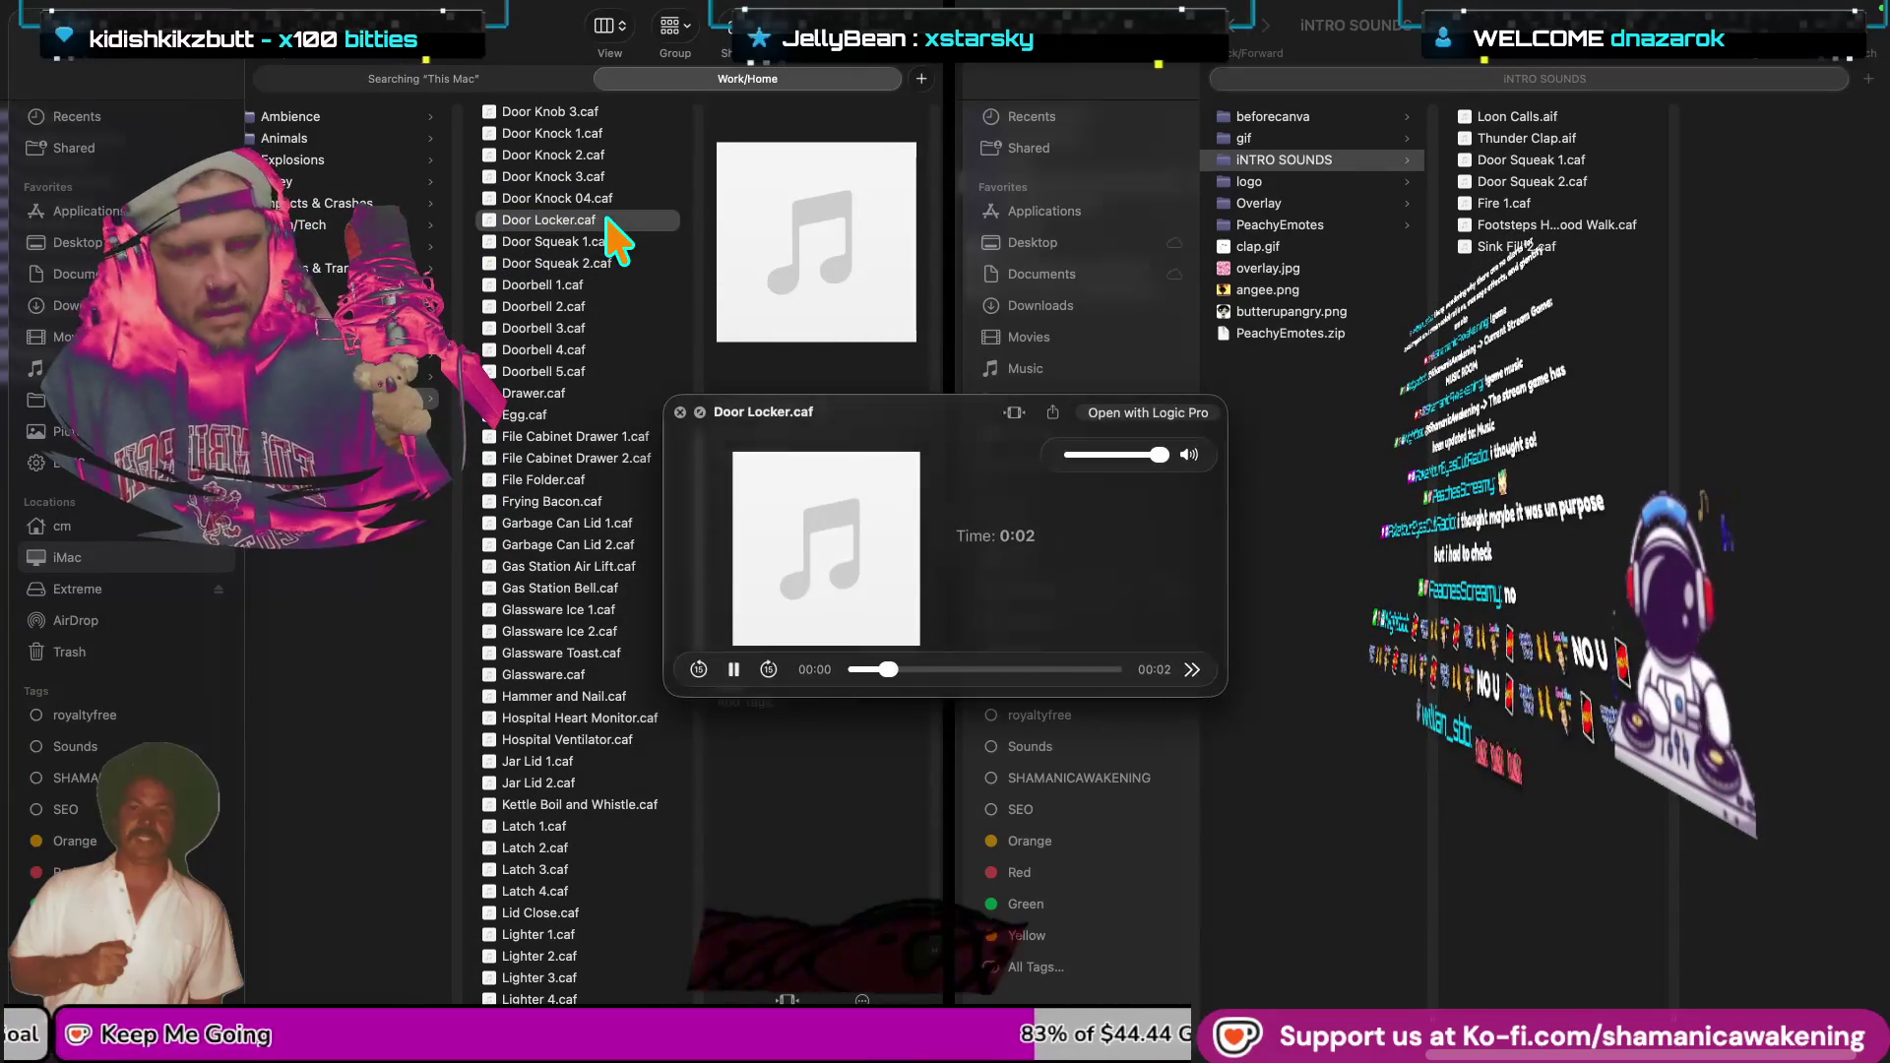
{"action": "key", "text": "space"}
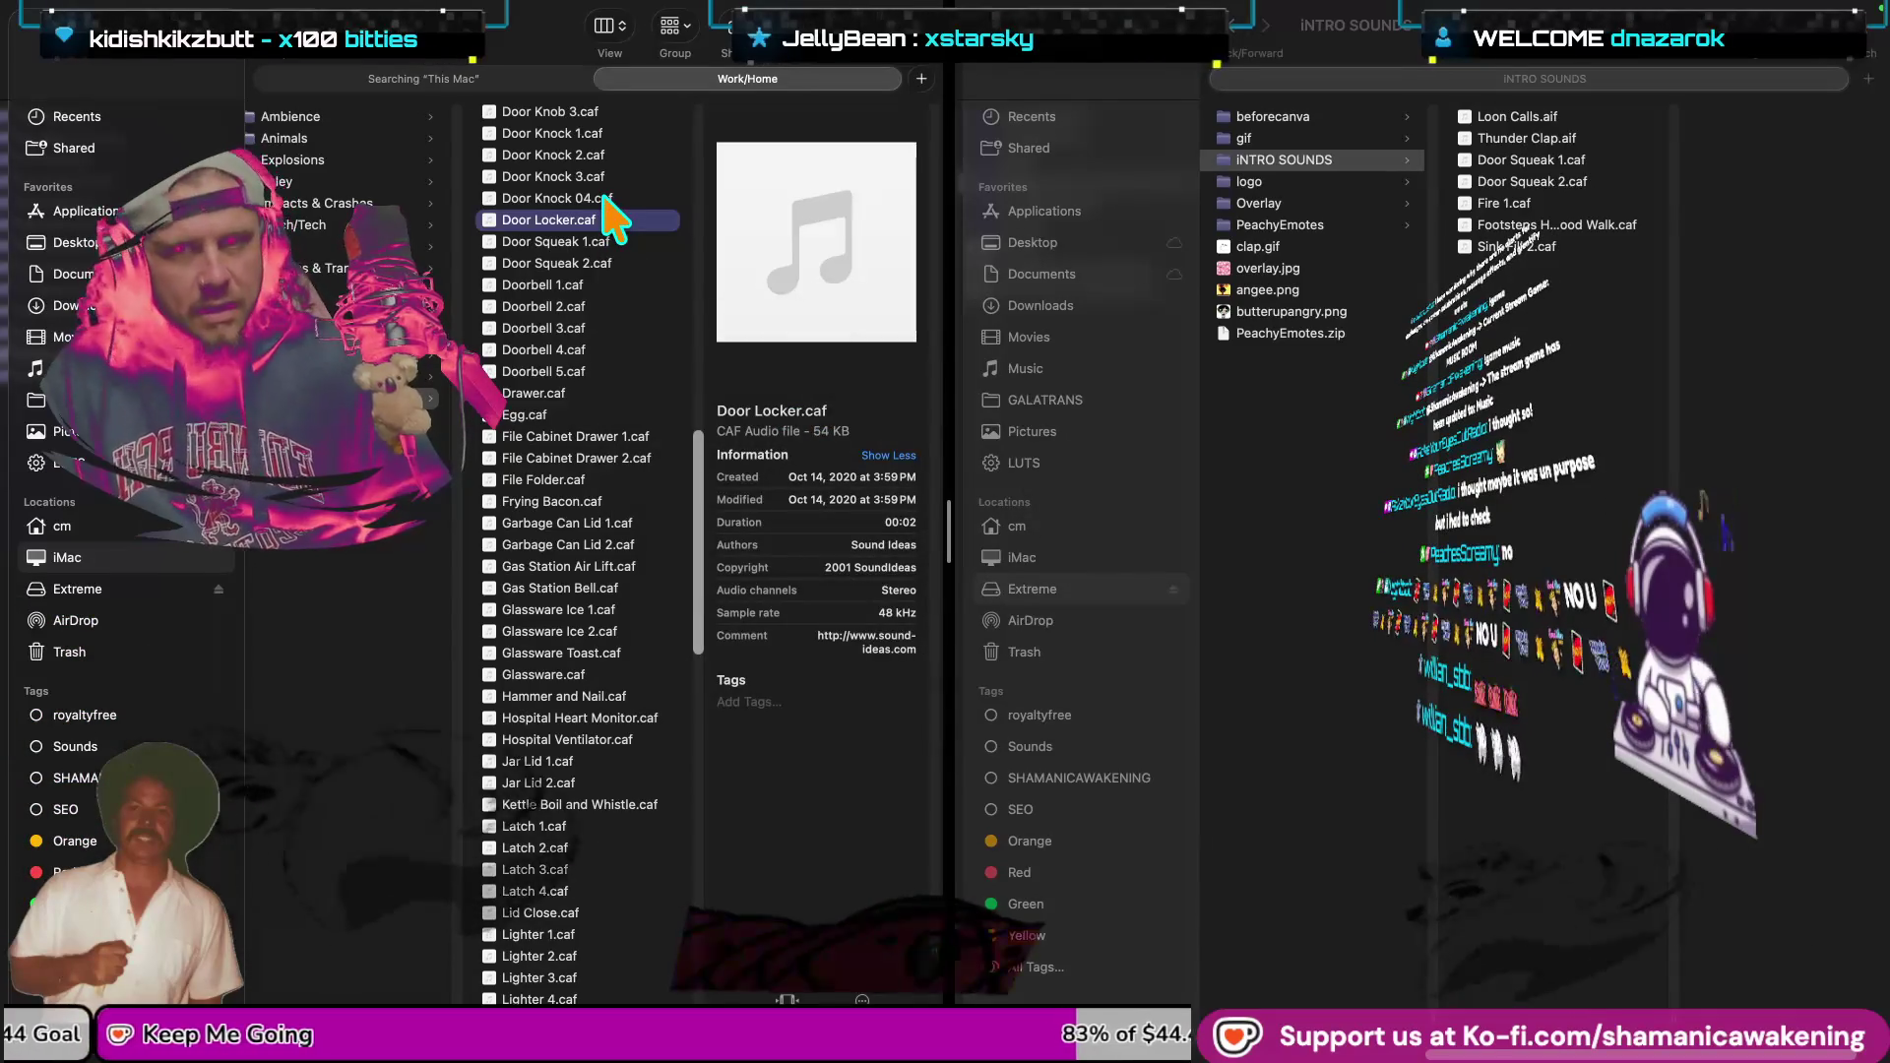
{"action": "left_click", "coordinate": [604, 197]}
{"action": "key", "text": "space"}
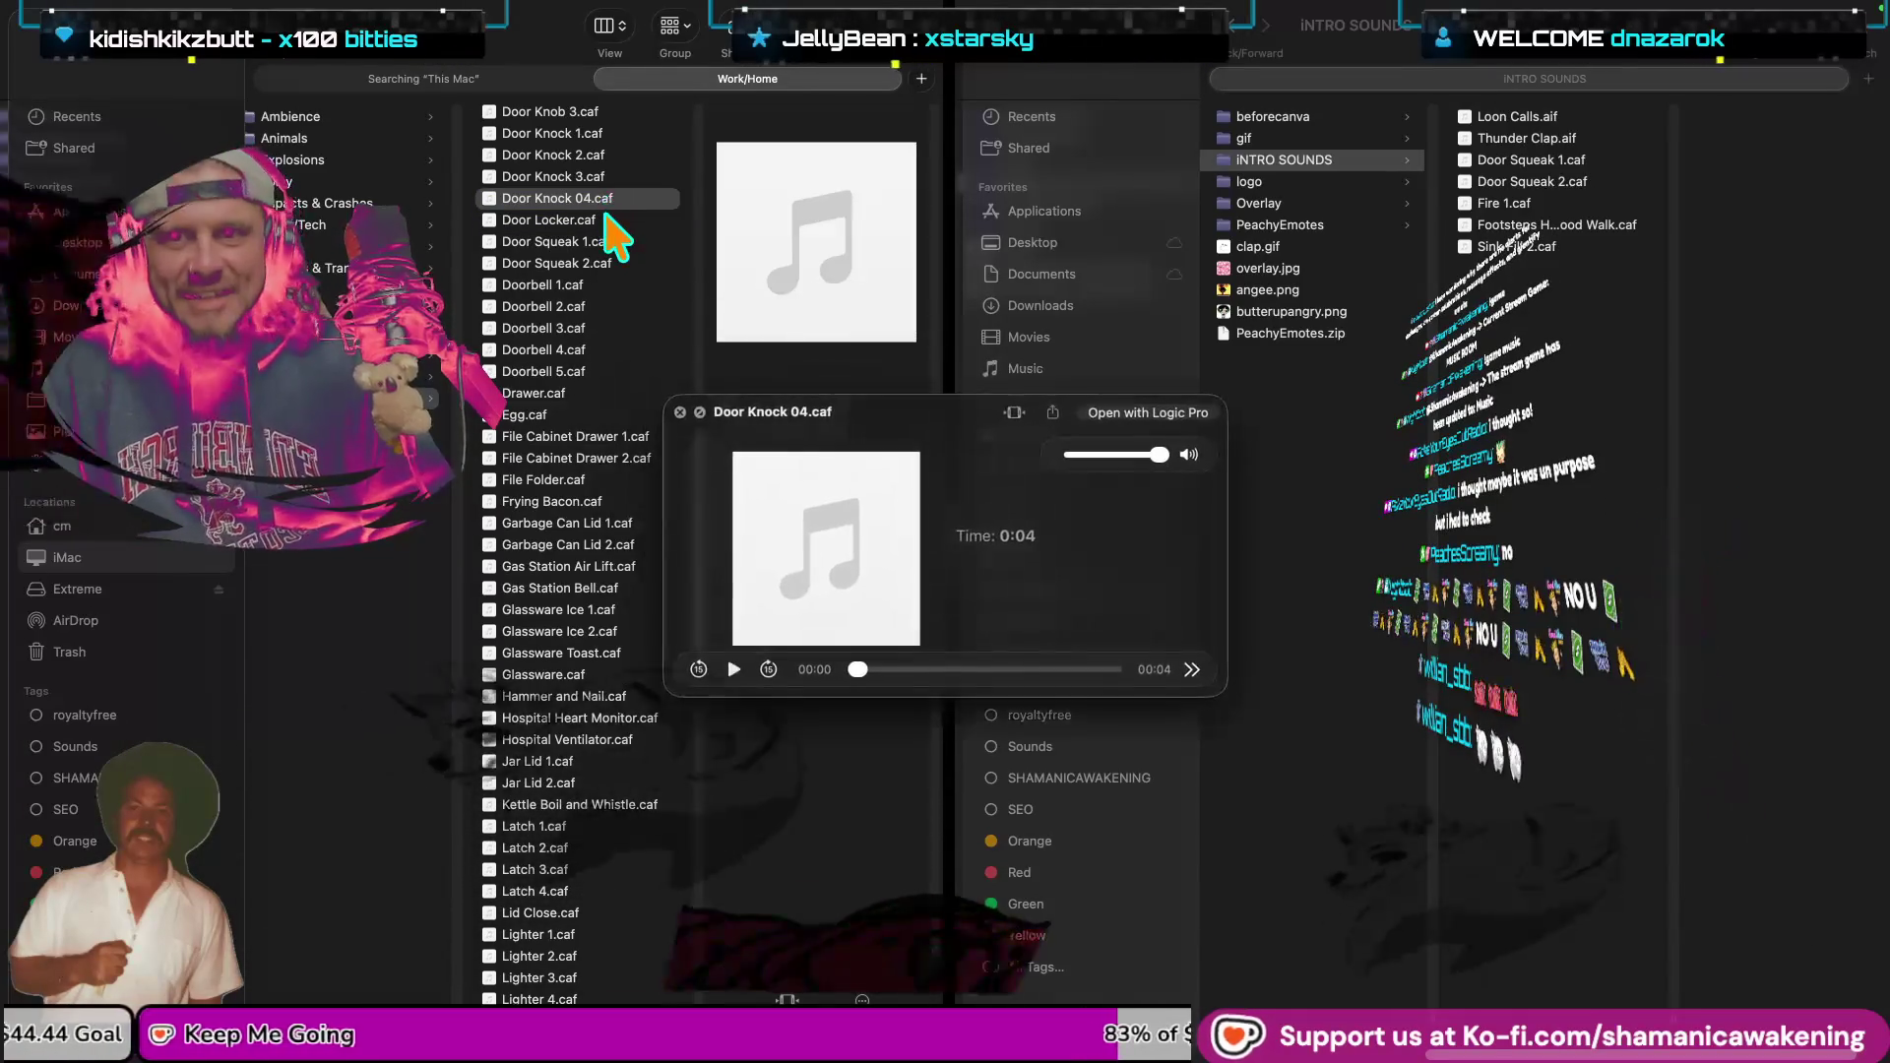
{"action": "key", "text": "space"}
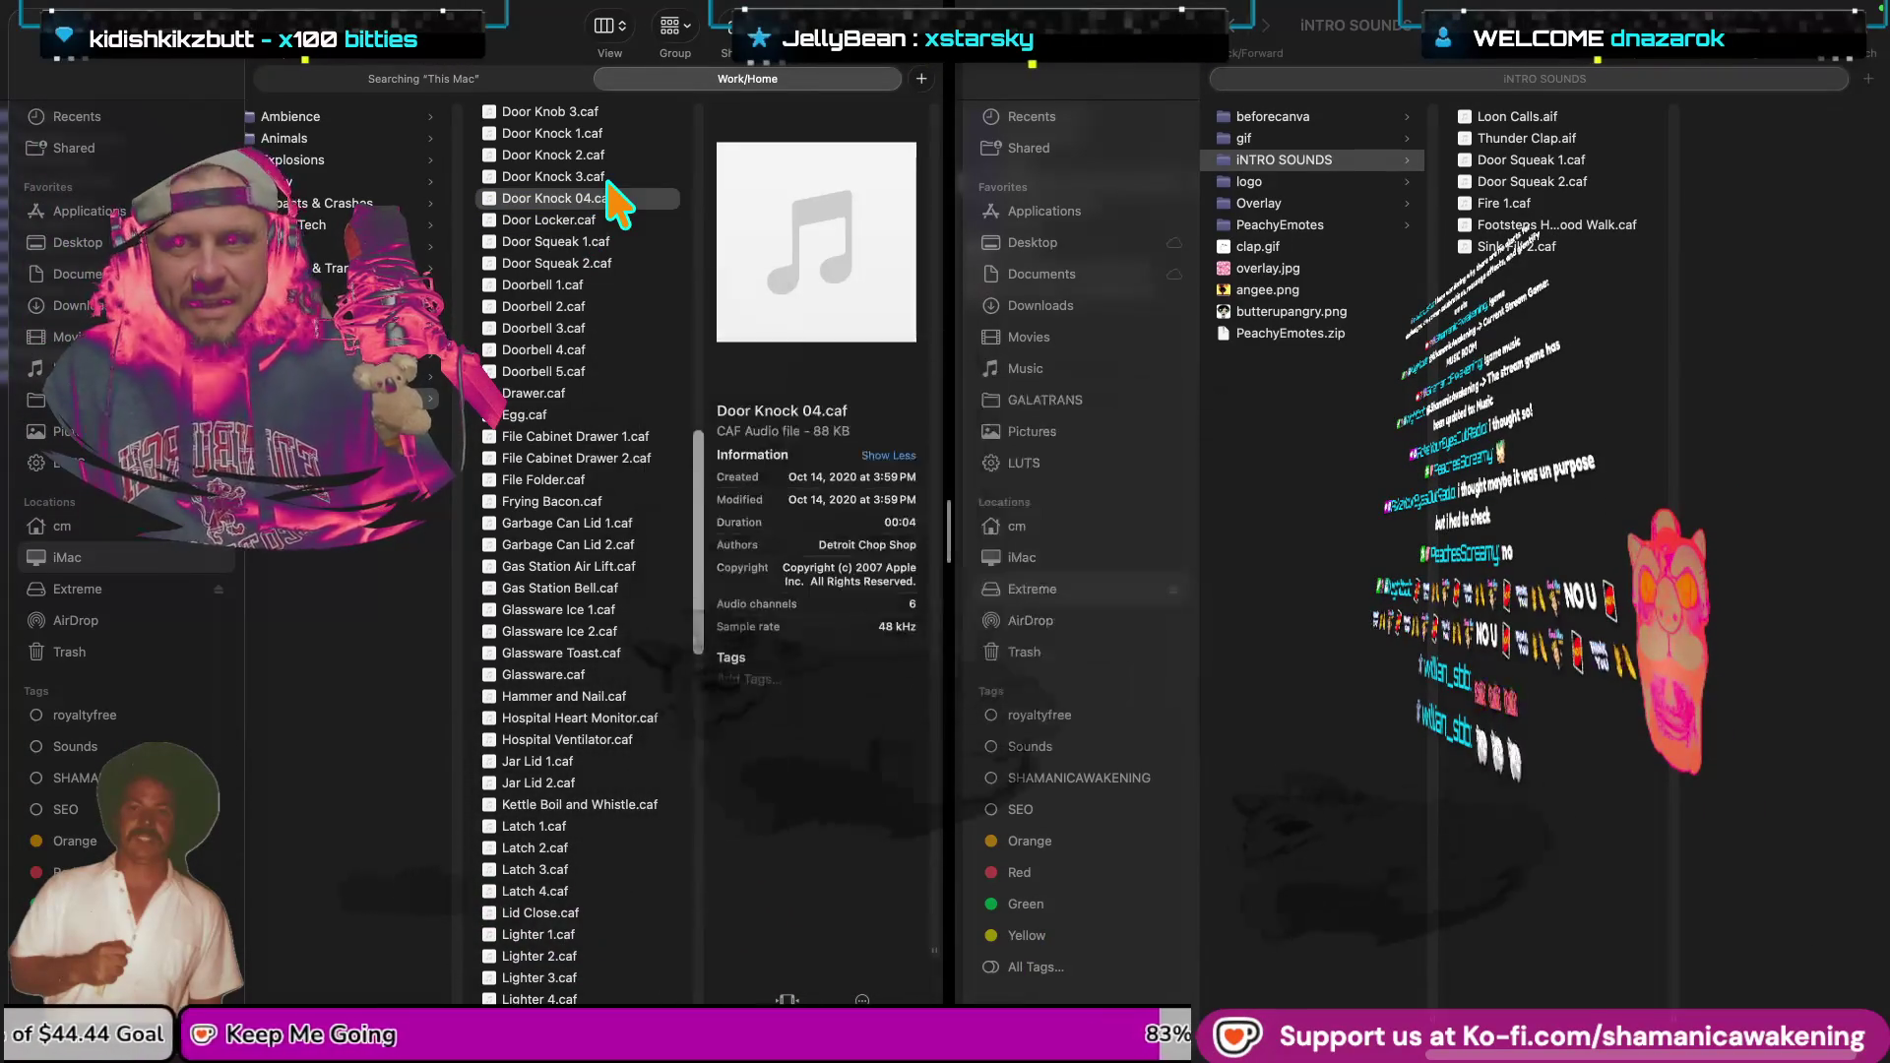
Preview the Door Knob 3.caf and Door Knock 1.caf sounds.
{"action": "scroll", "coordinate": [609, 183], "scroll_direction": "up", "scroll_amount": 3}
{"action": "left_click", "coordinate": [607, 185]}
{"action": "key", "text": "space"}
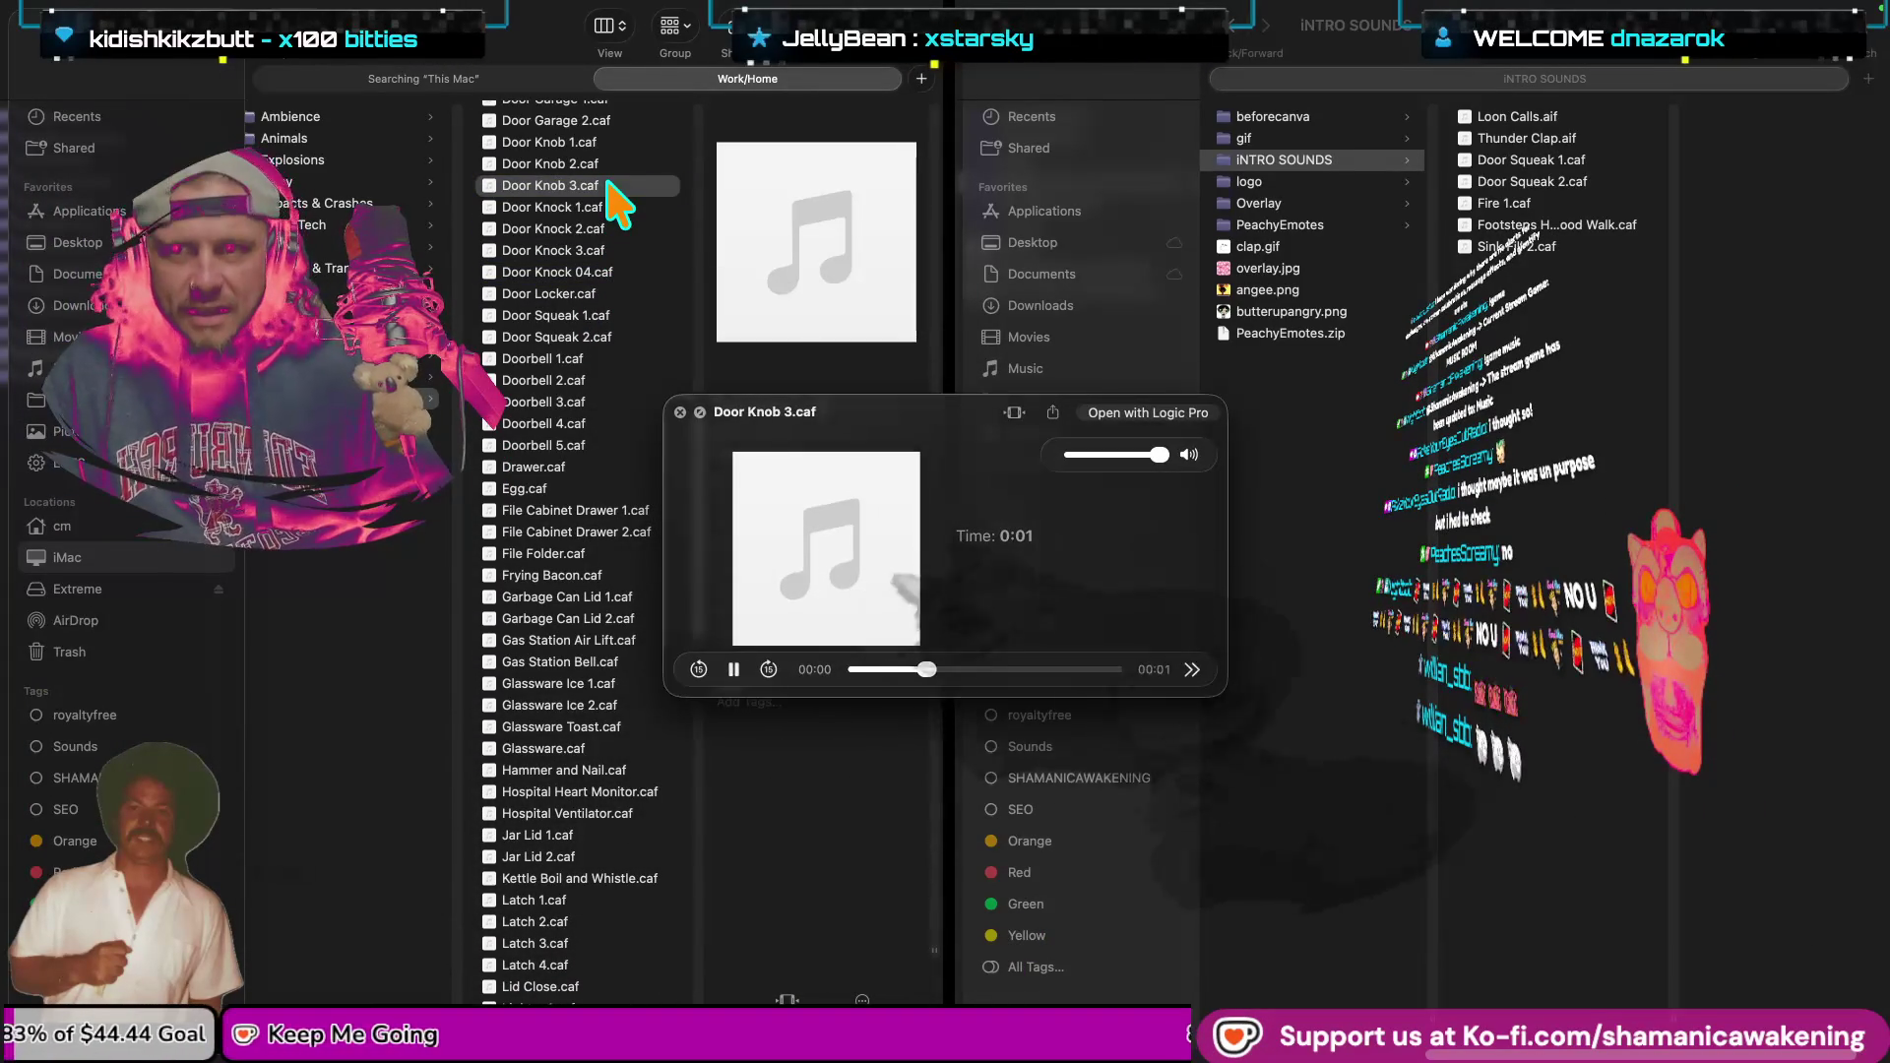
{"action": "key", "text": "space"}
{"action": "left_click", "coordinate": [620, 207]}
{"action": "key", "text": "space"}
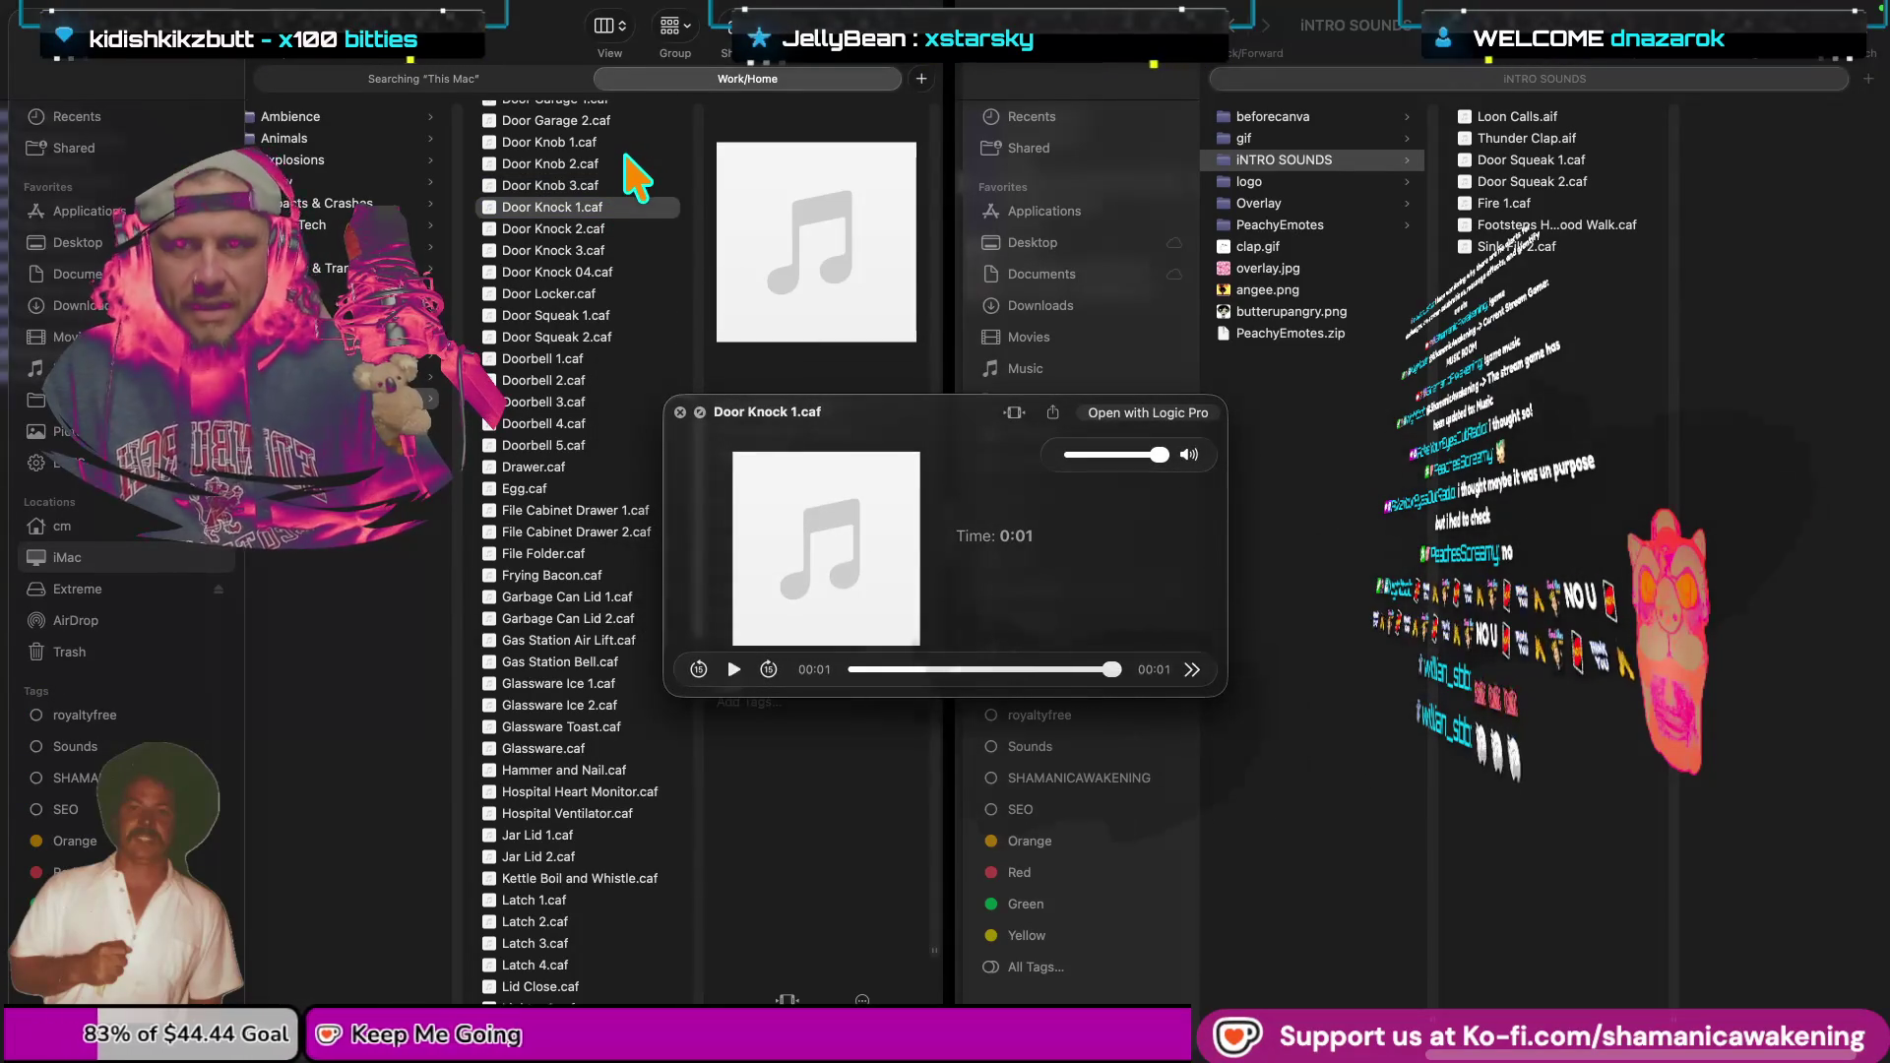
{"action": "key", "text": "space"}
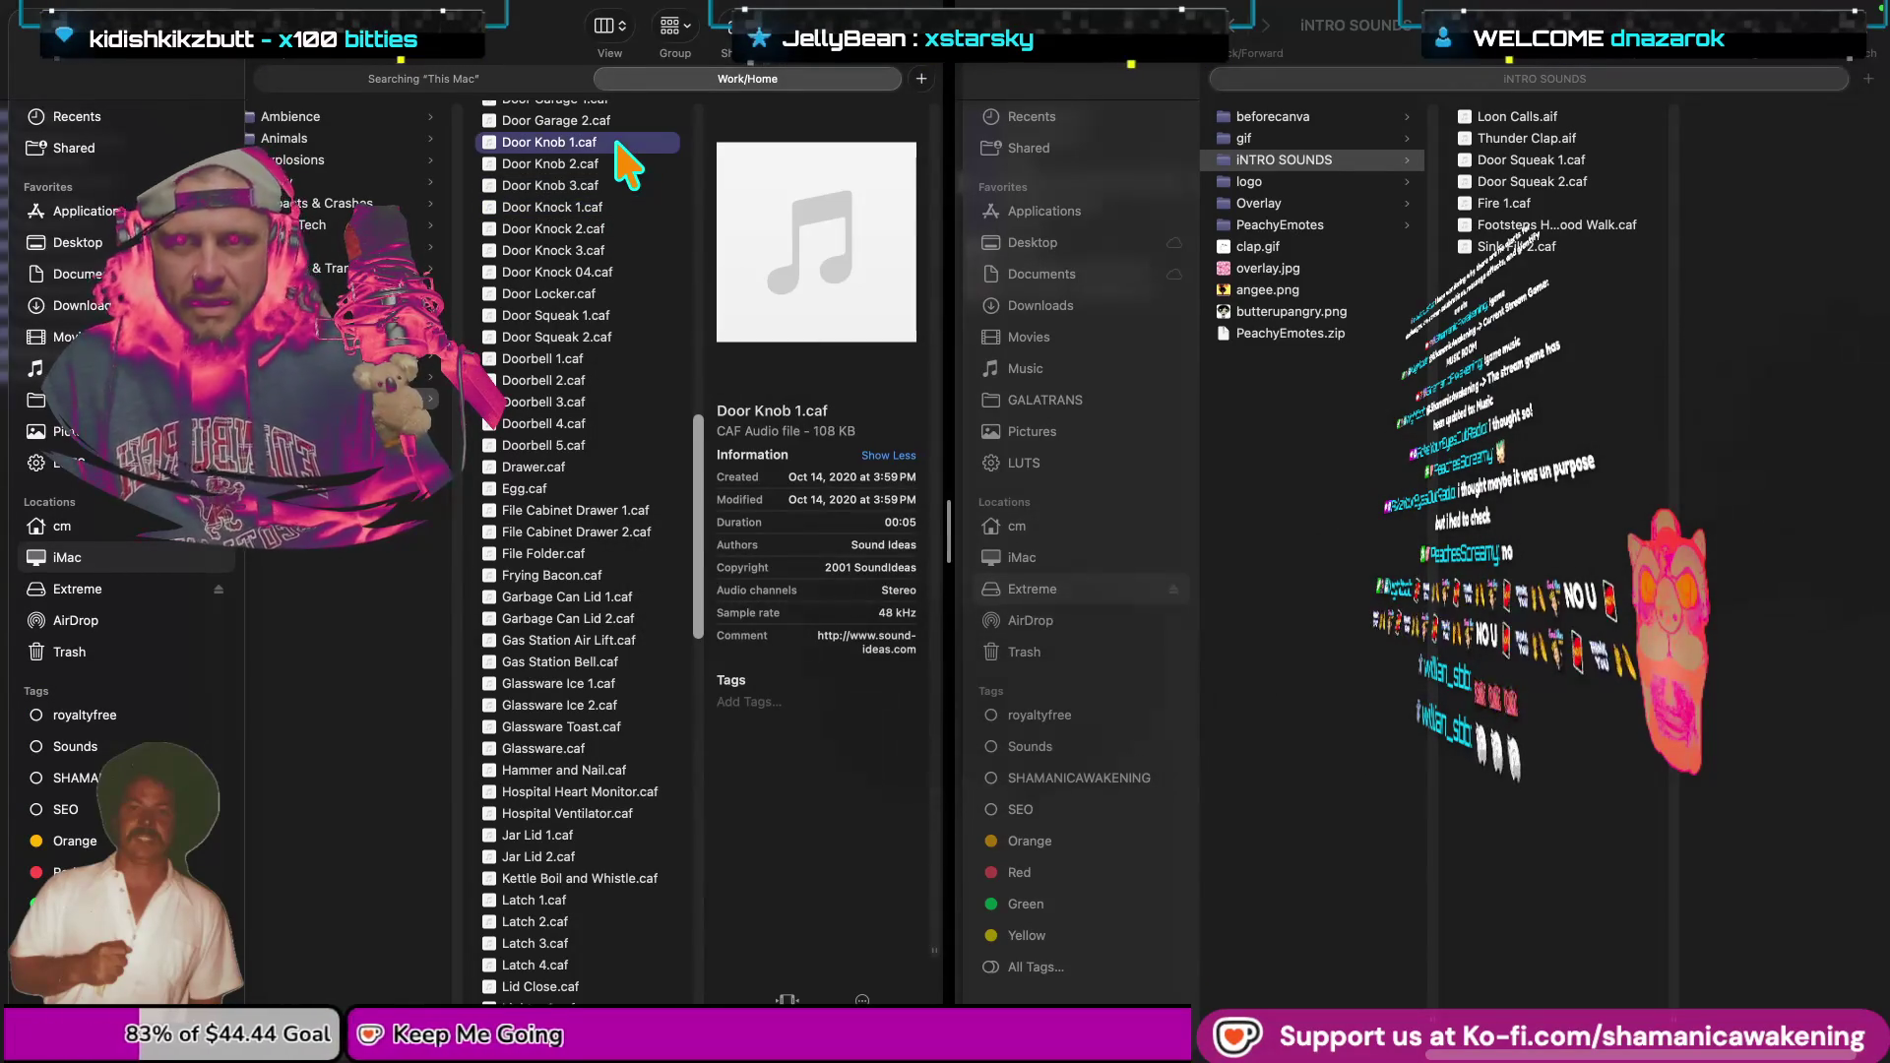
Listen down the list from Door Knob 1.caf to Door Knock 04.caf, settling on Door Knock 3.caf.
{"action": "key", "text": "space"}
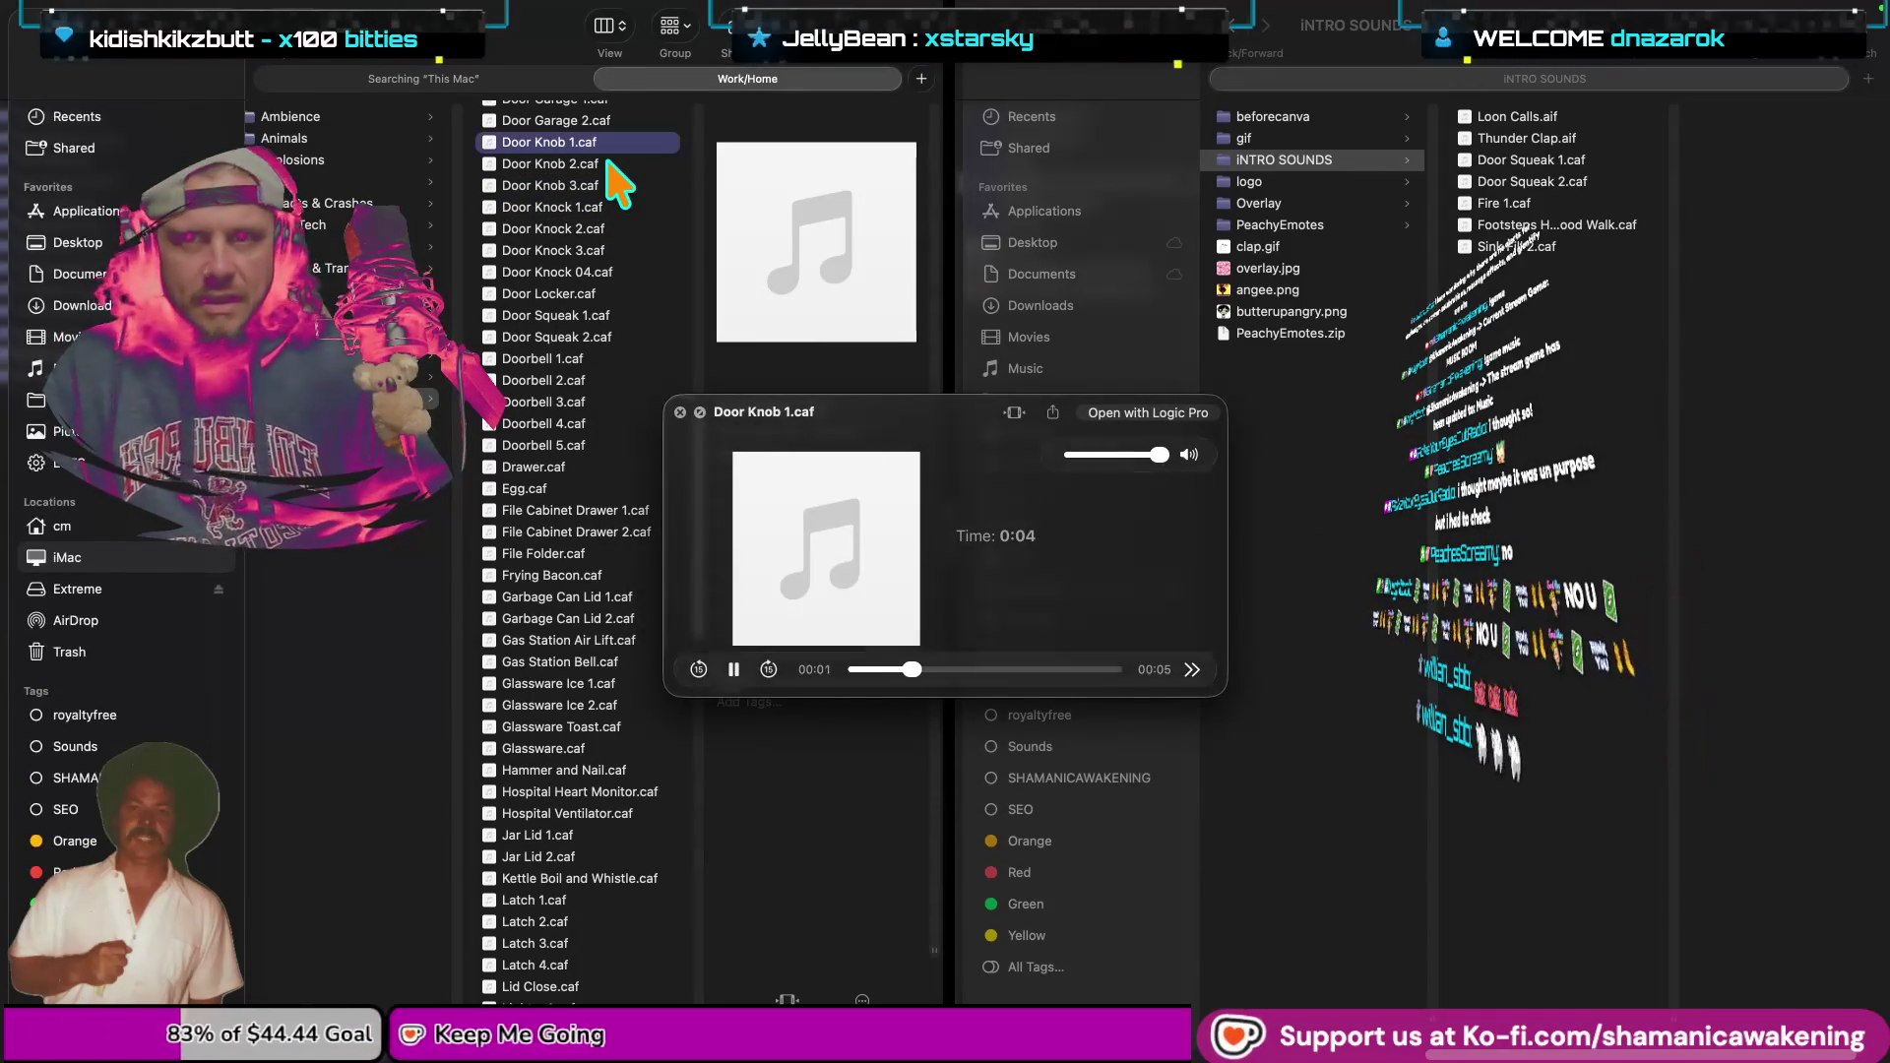
{"action": "key", "text": "Down"}
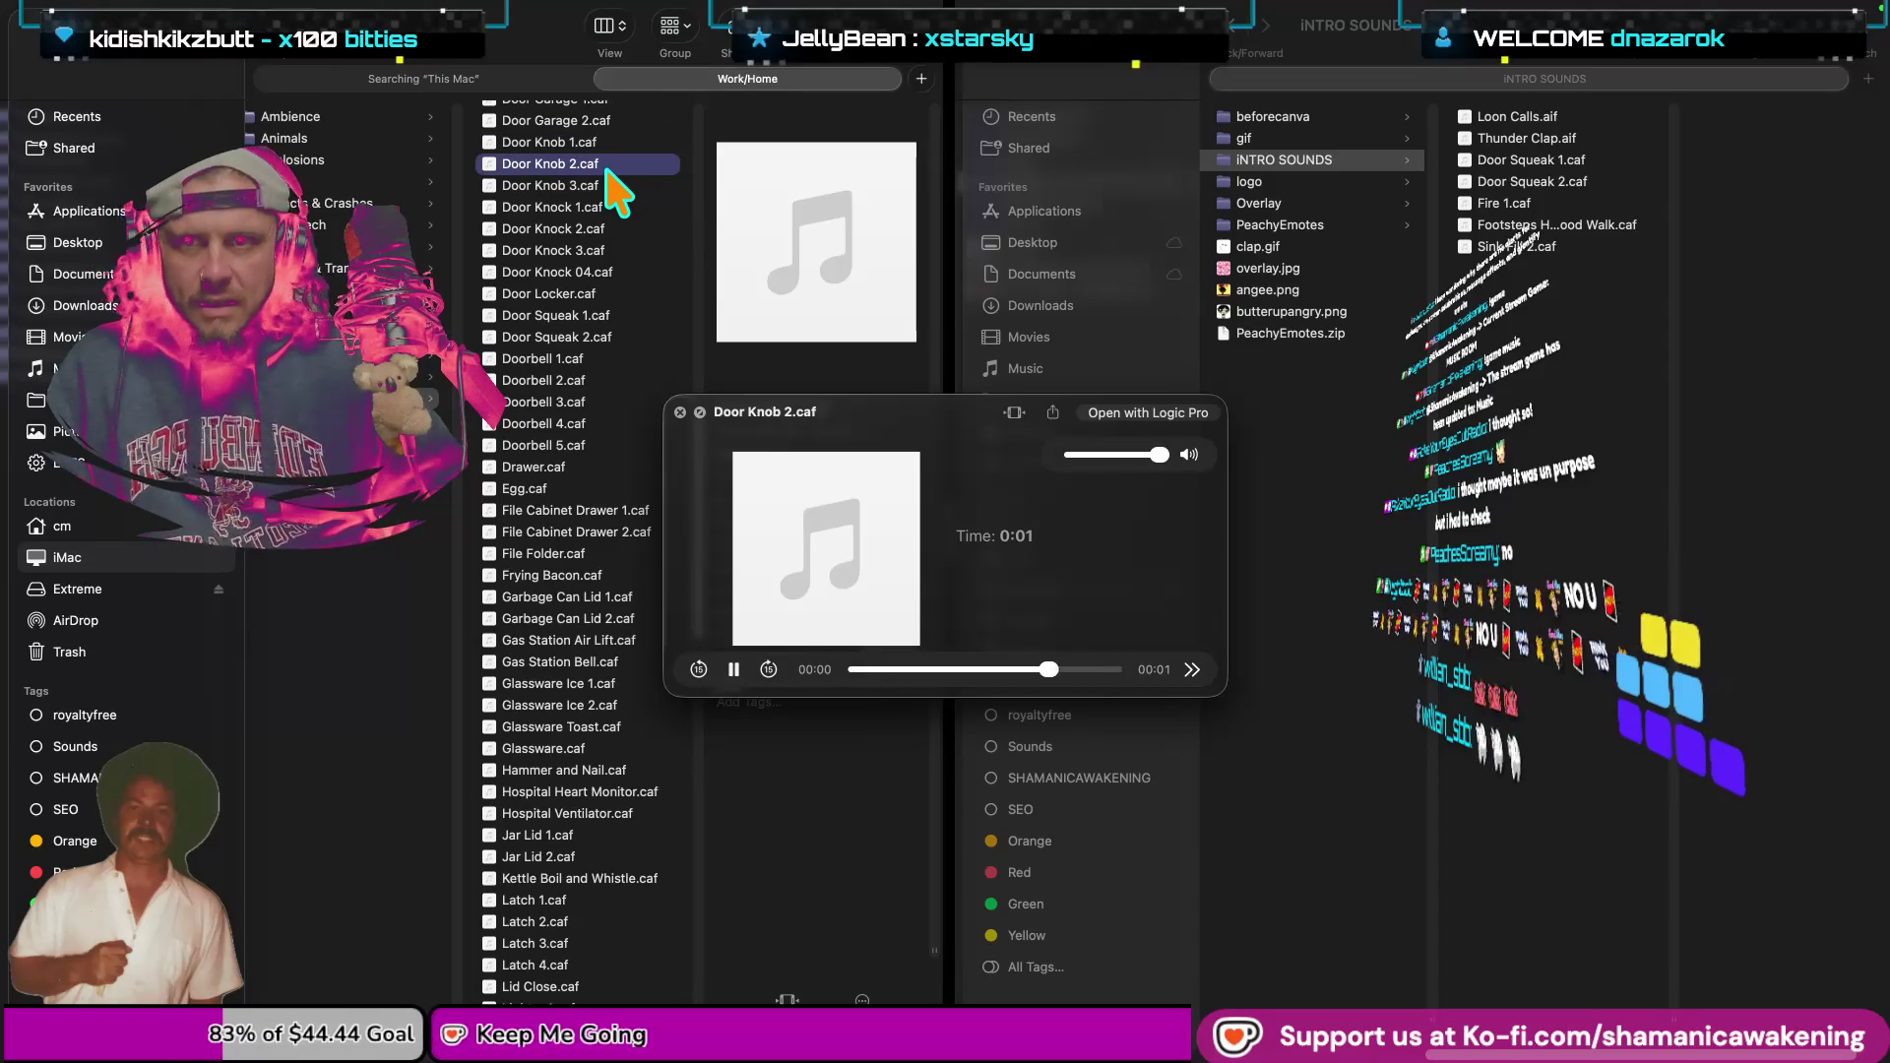
{"action": "key", "text": "Down"}
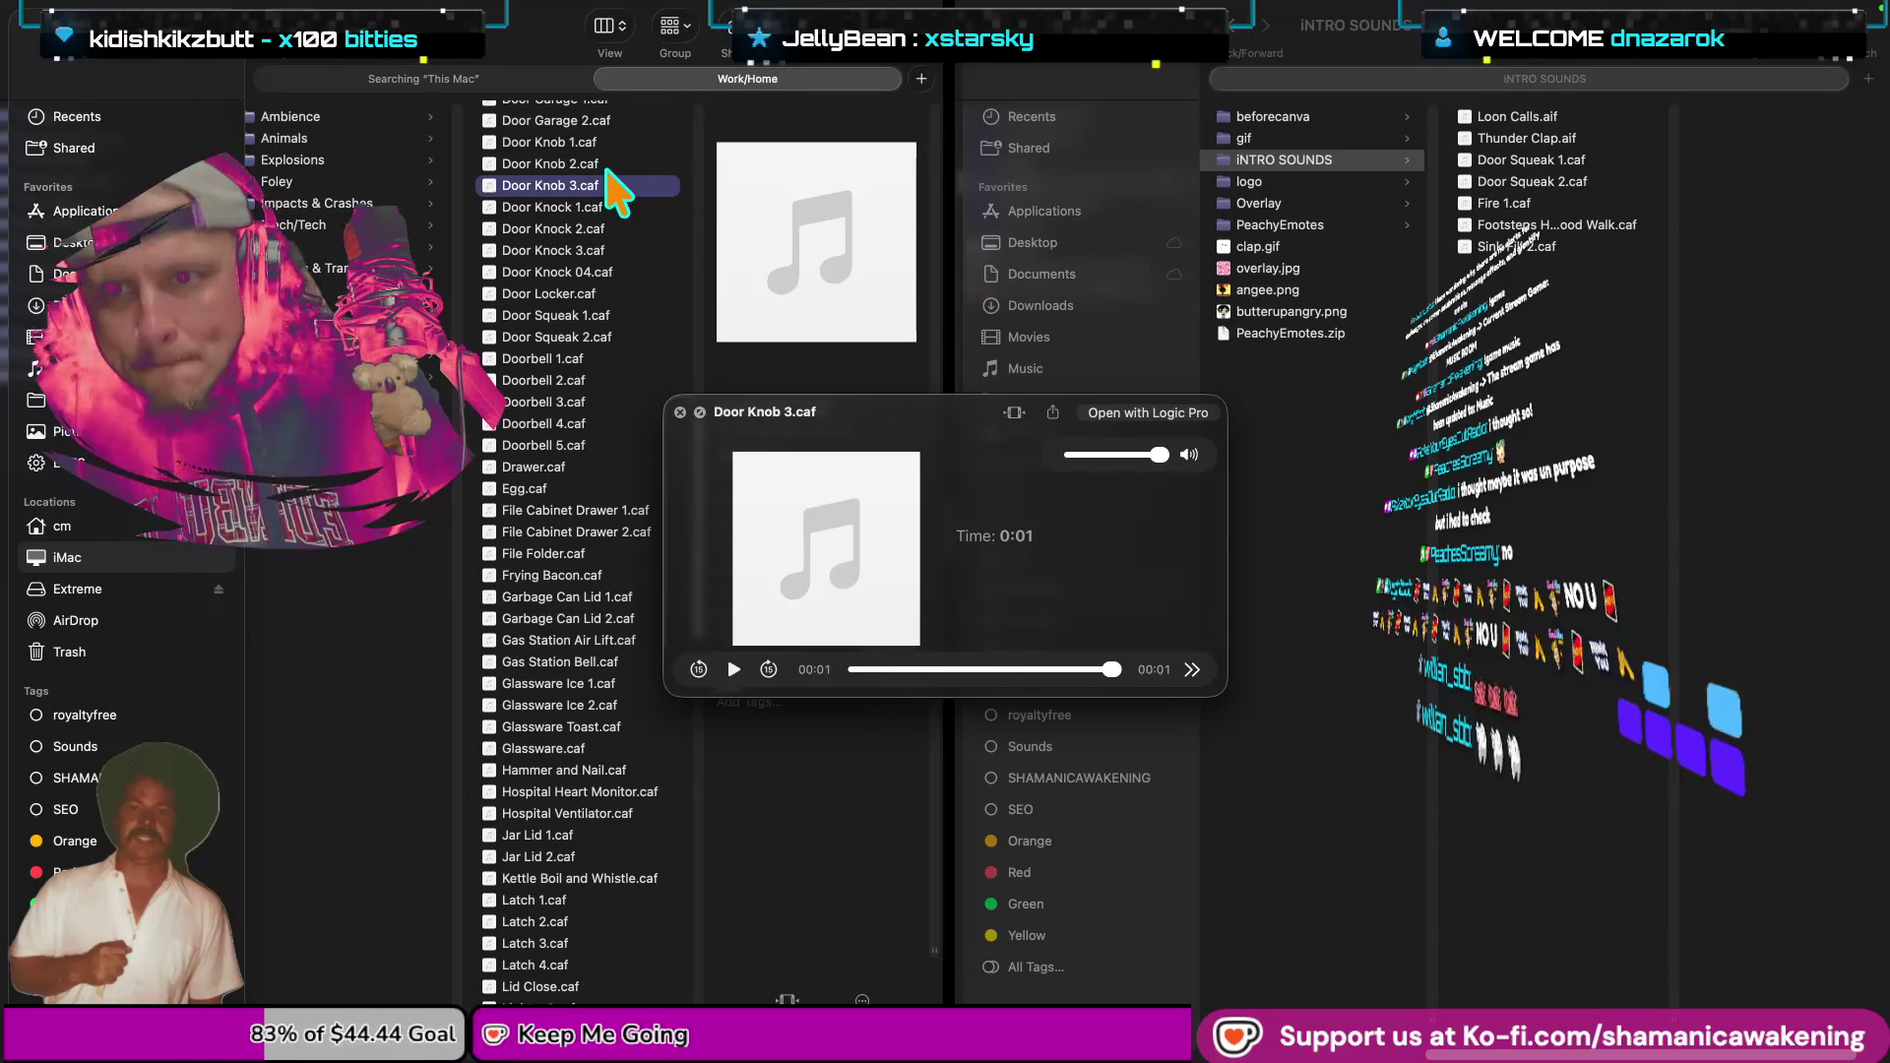
{"action": "key", "text": "Down"}
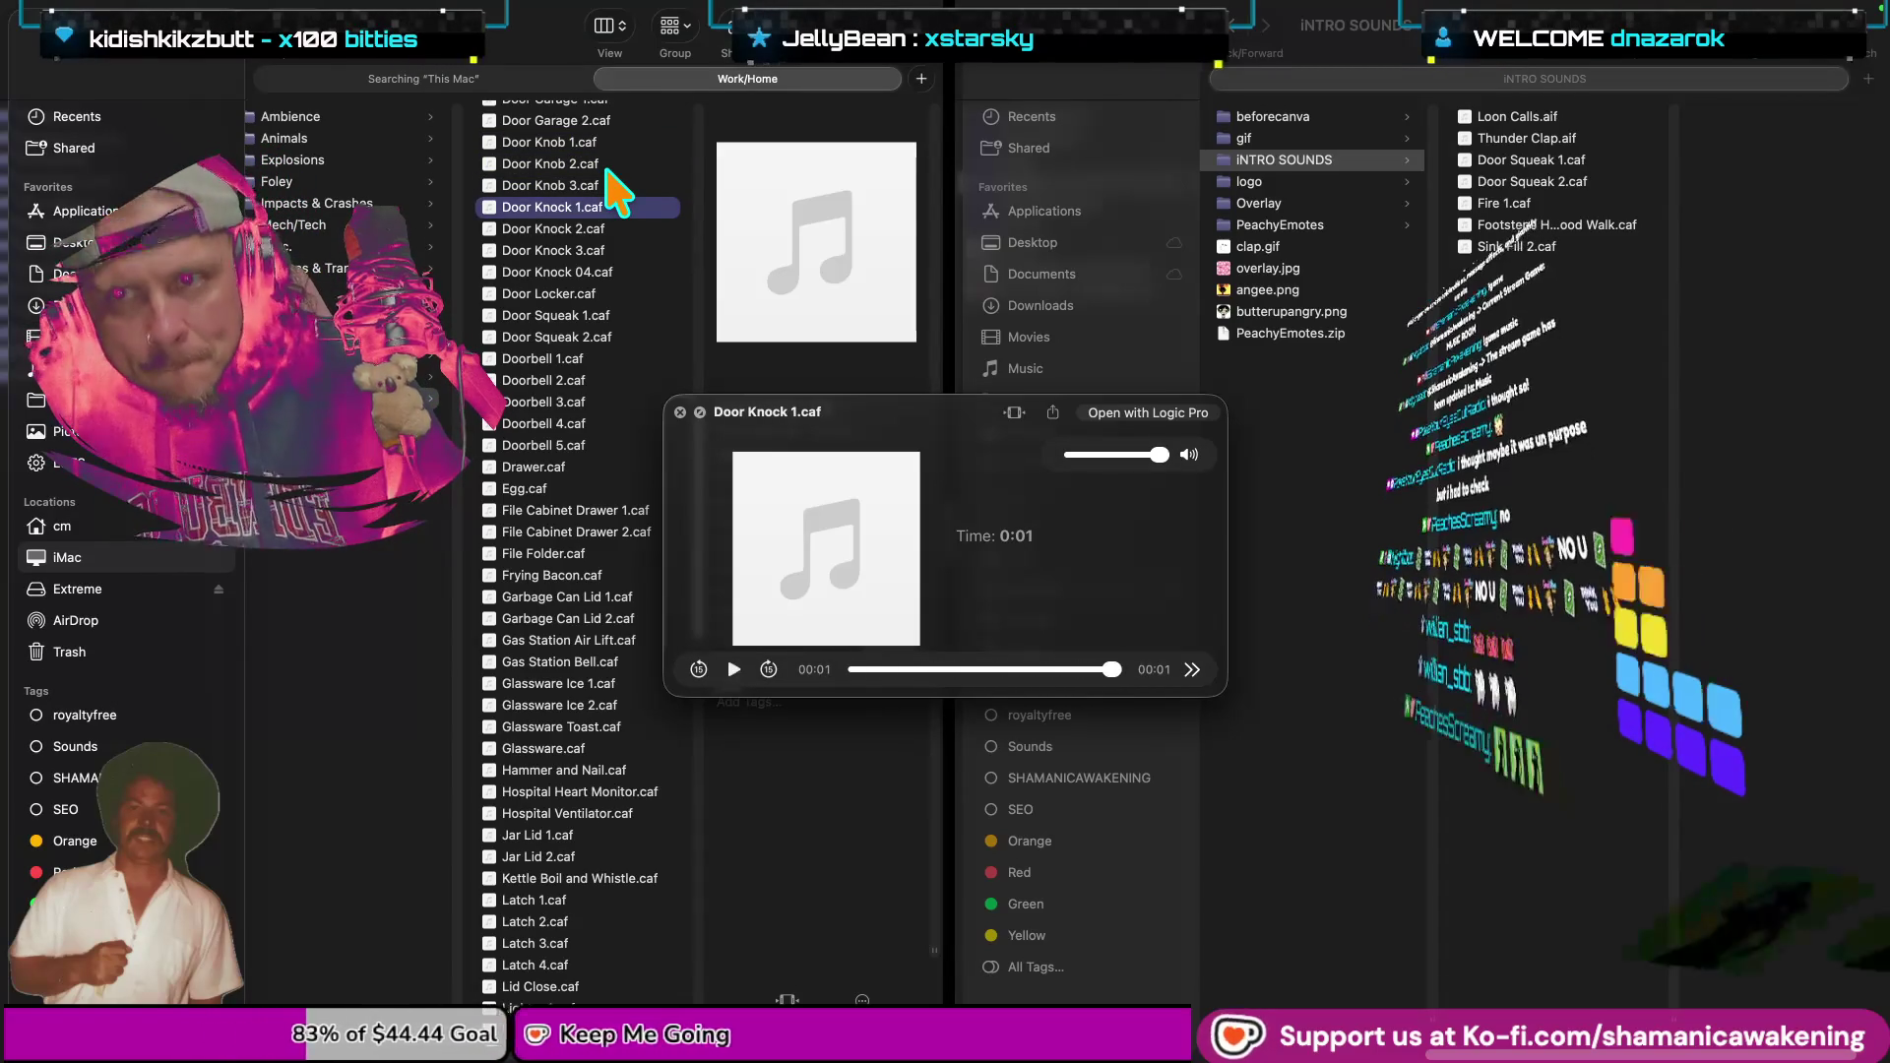
{"action": "key", "text": "Down"}
{"action": "key", "text": "Down"}
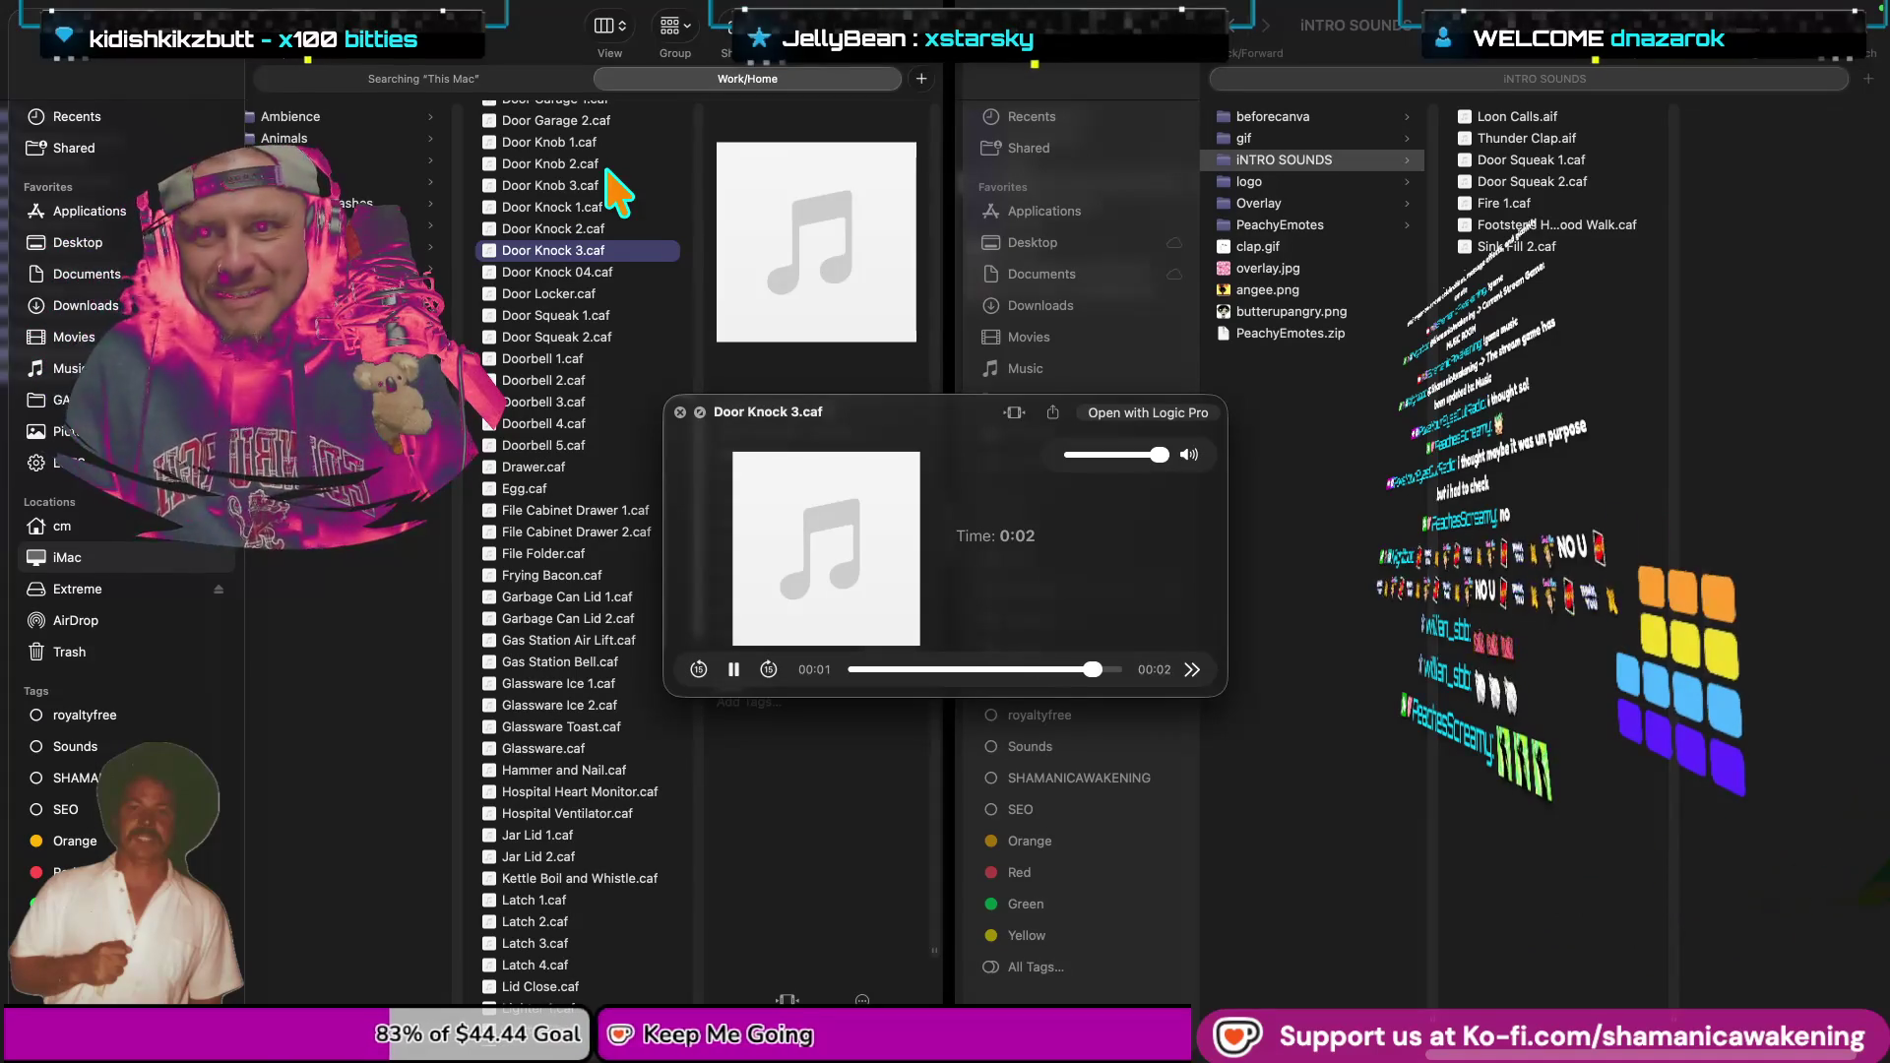
{"action": "key", "text": "Down"}
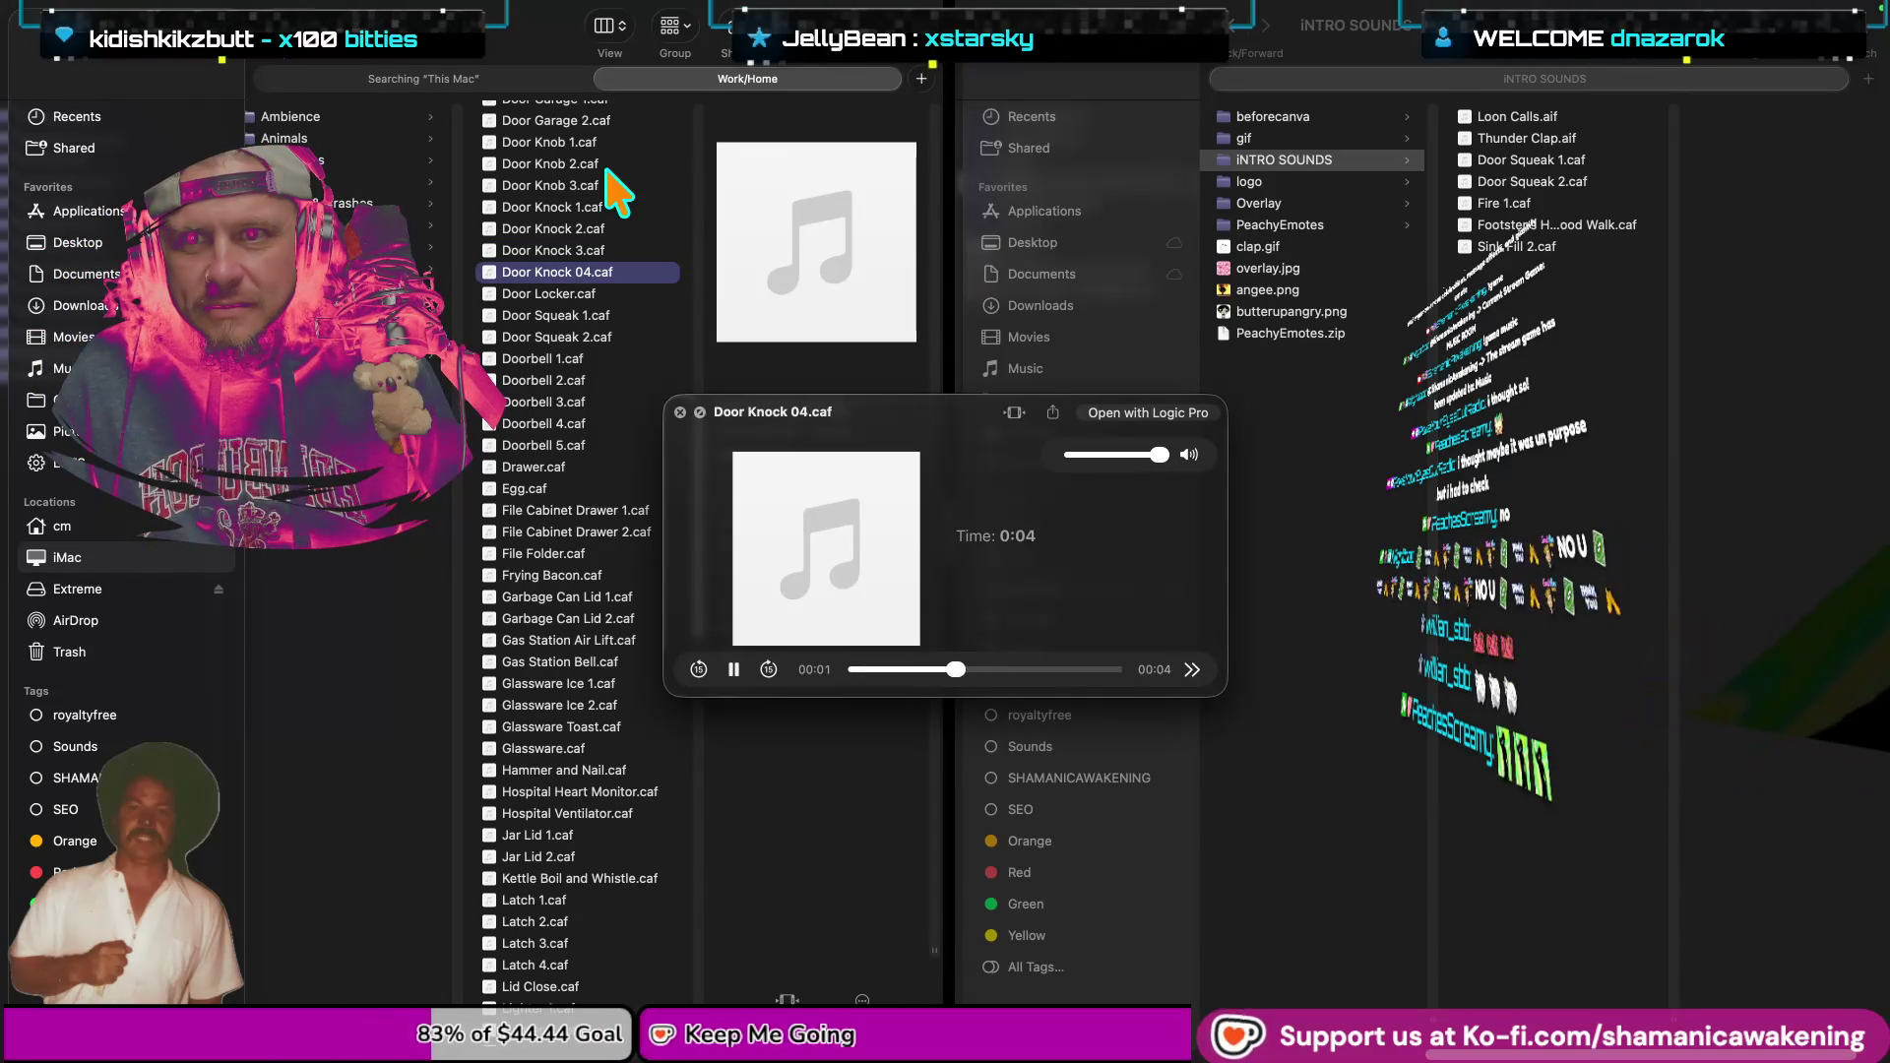
{"action": "key", "text": "Up"}
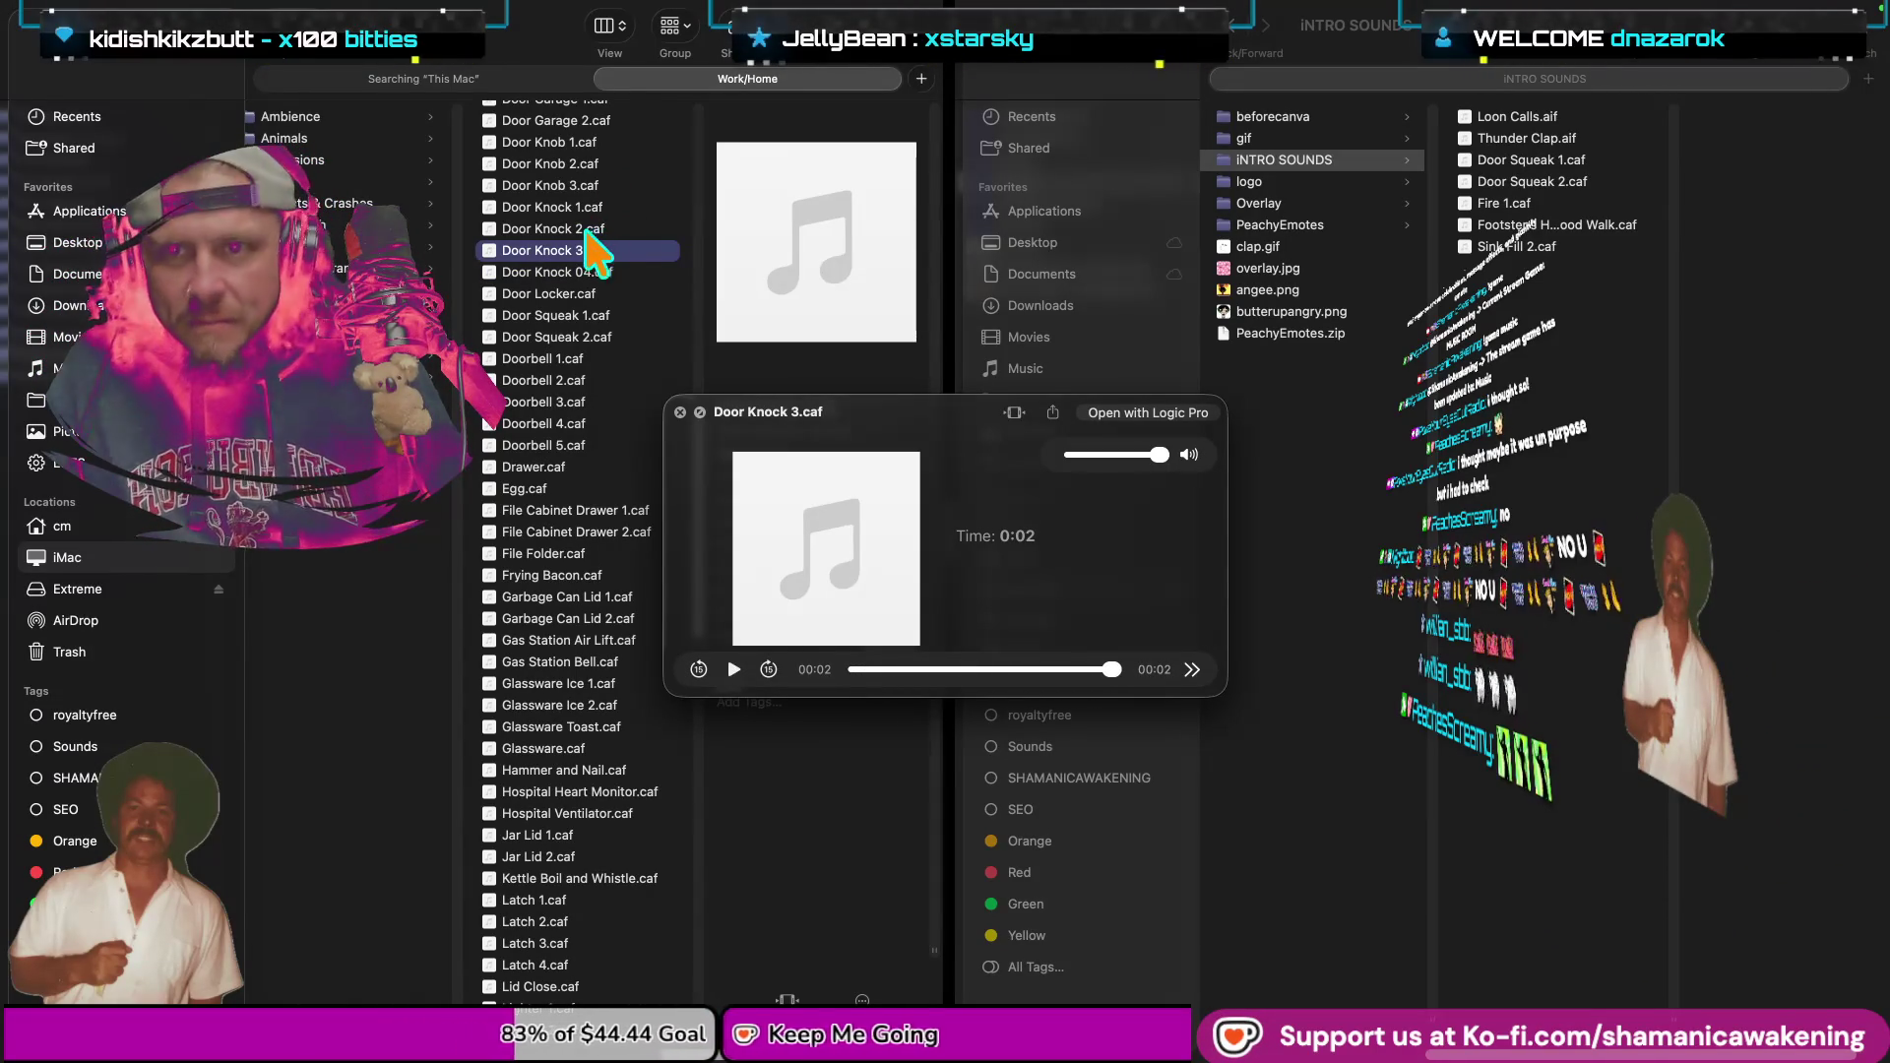
{"action": "key", "text": "space"}
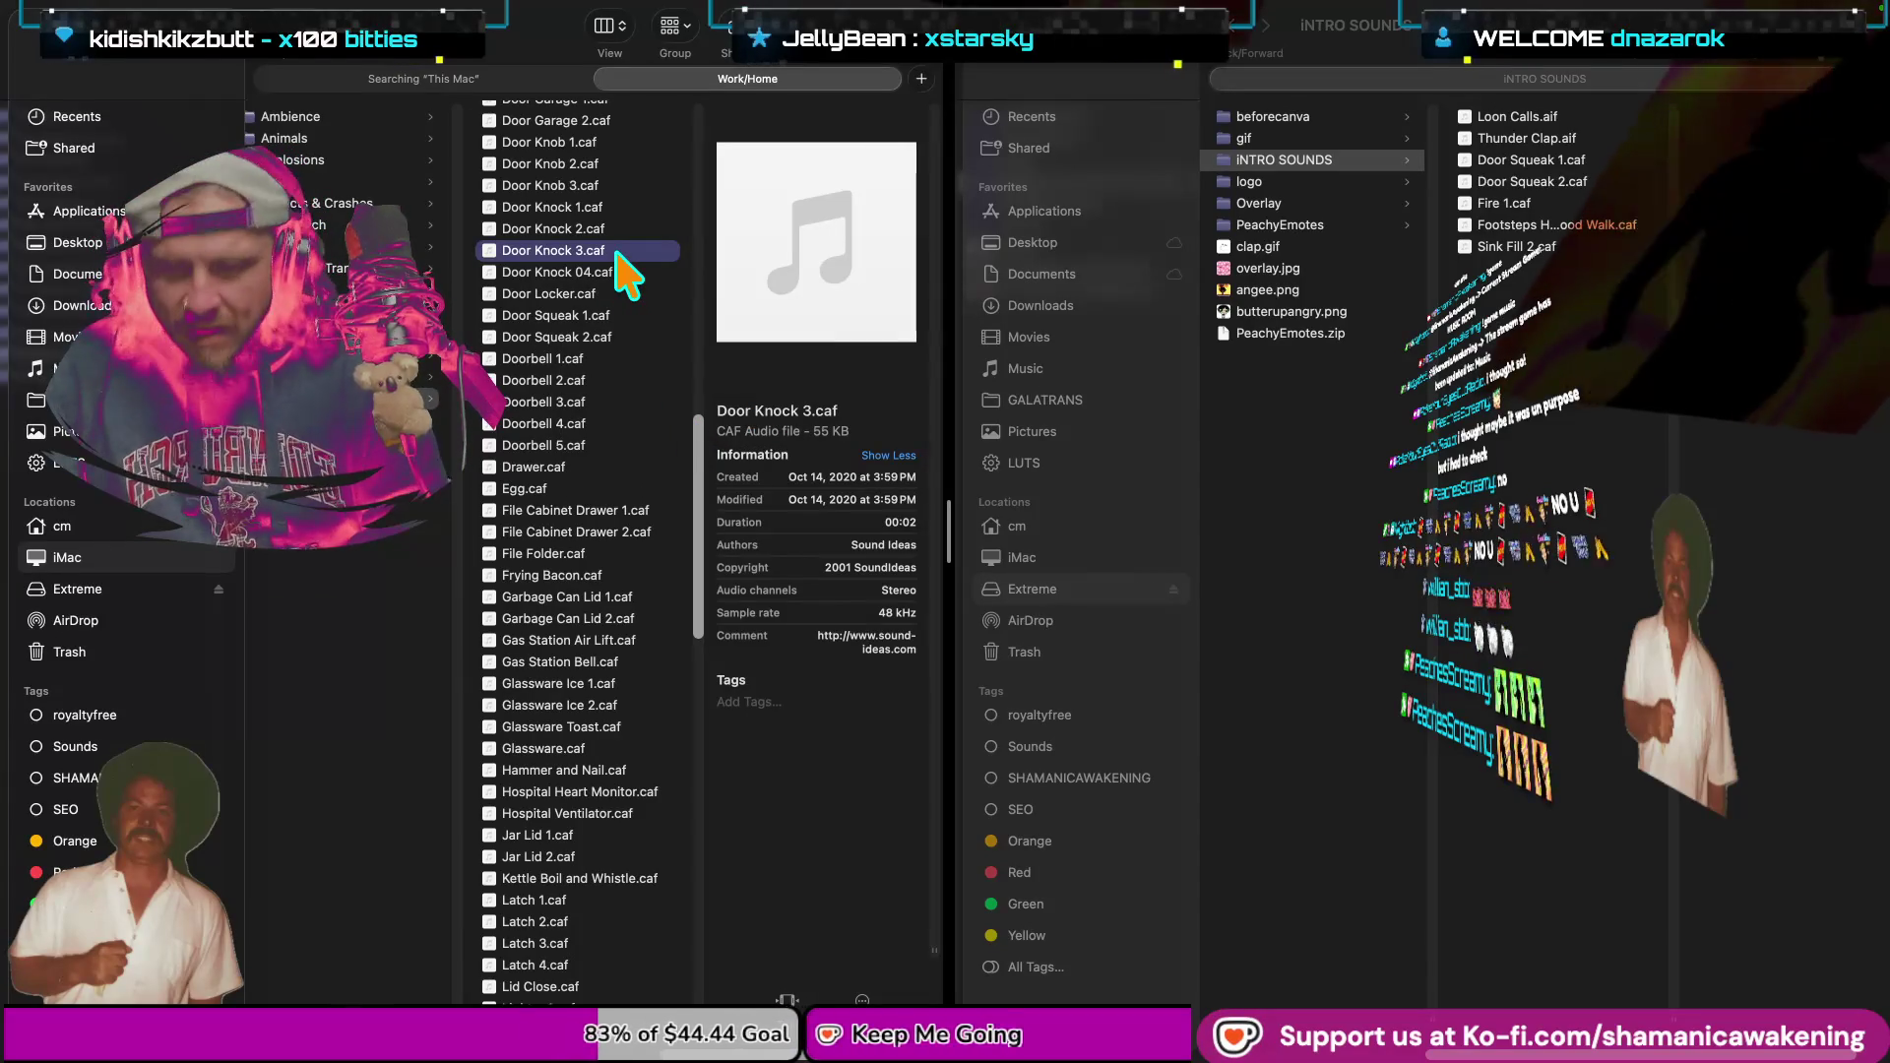
Paste Door Knock 3.caf into the INTRO SOUNDS folder.
{"action": "key", "text": "super+grave"}
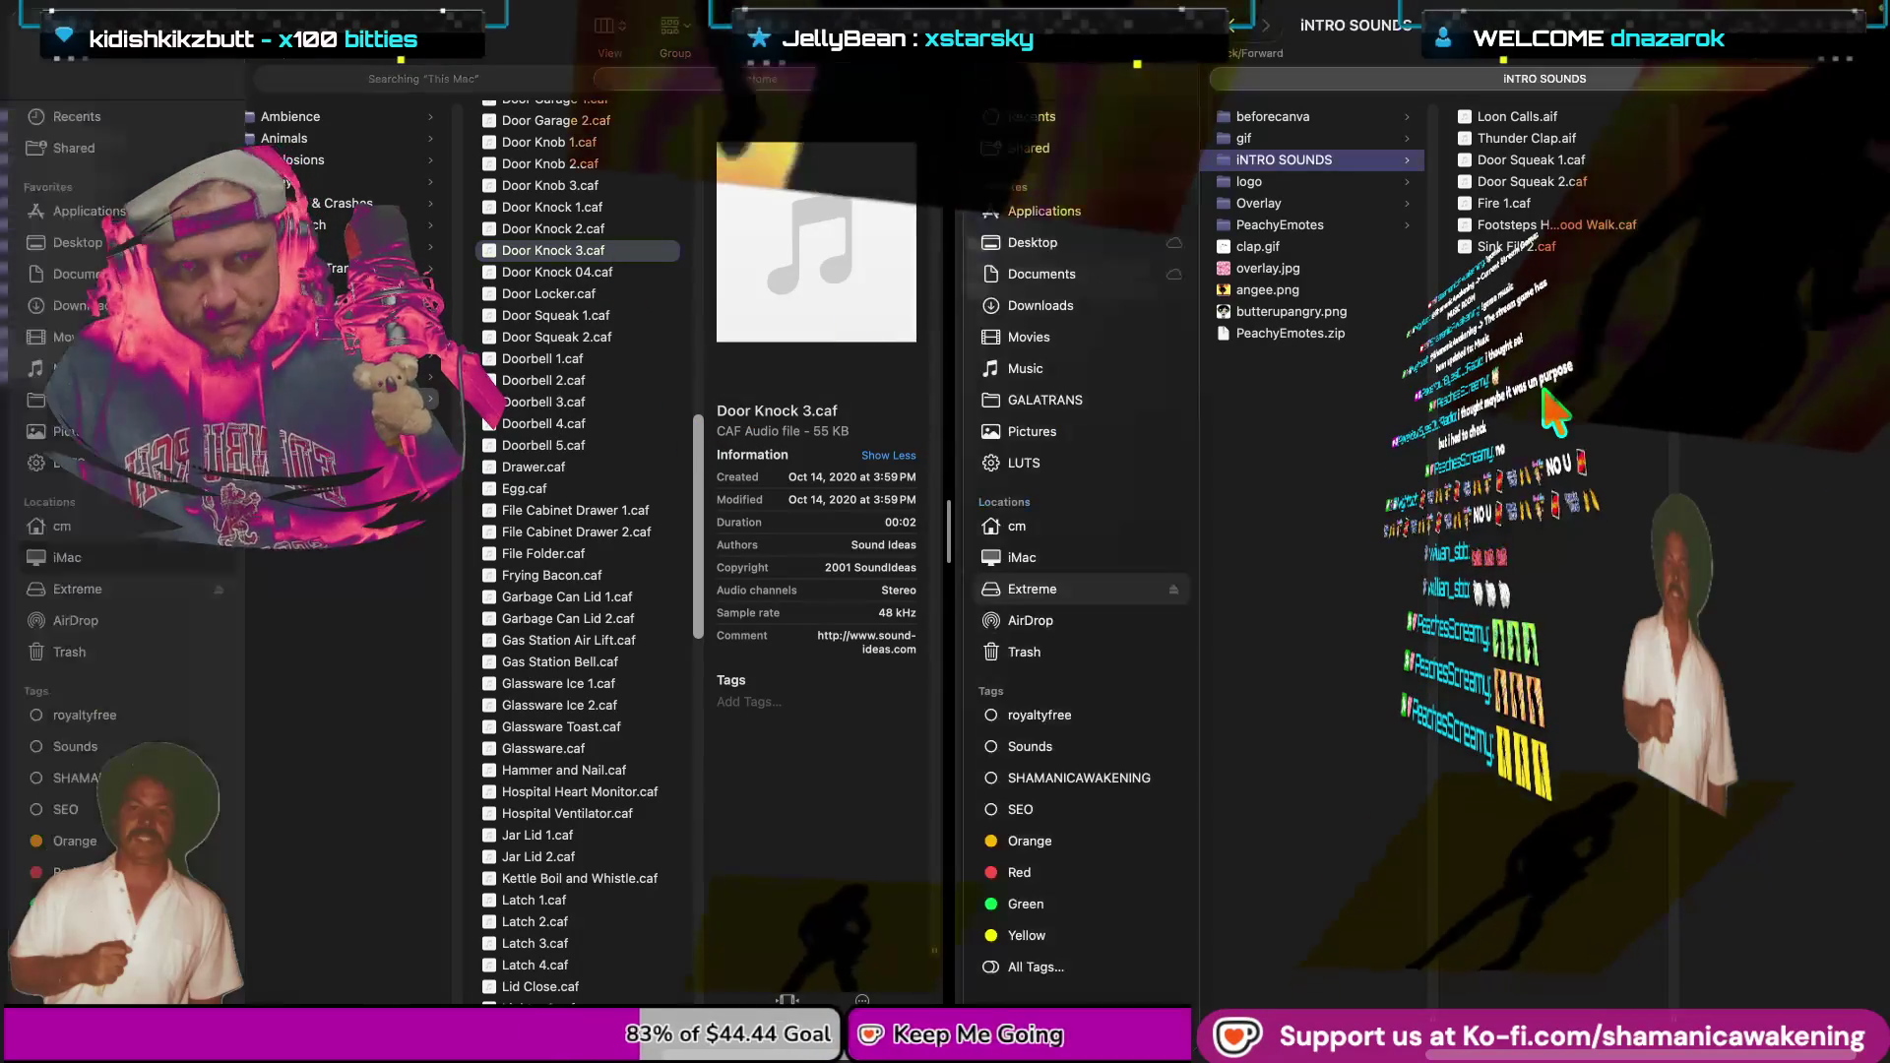
{"action": "key", "text": "super+v"}
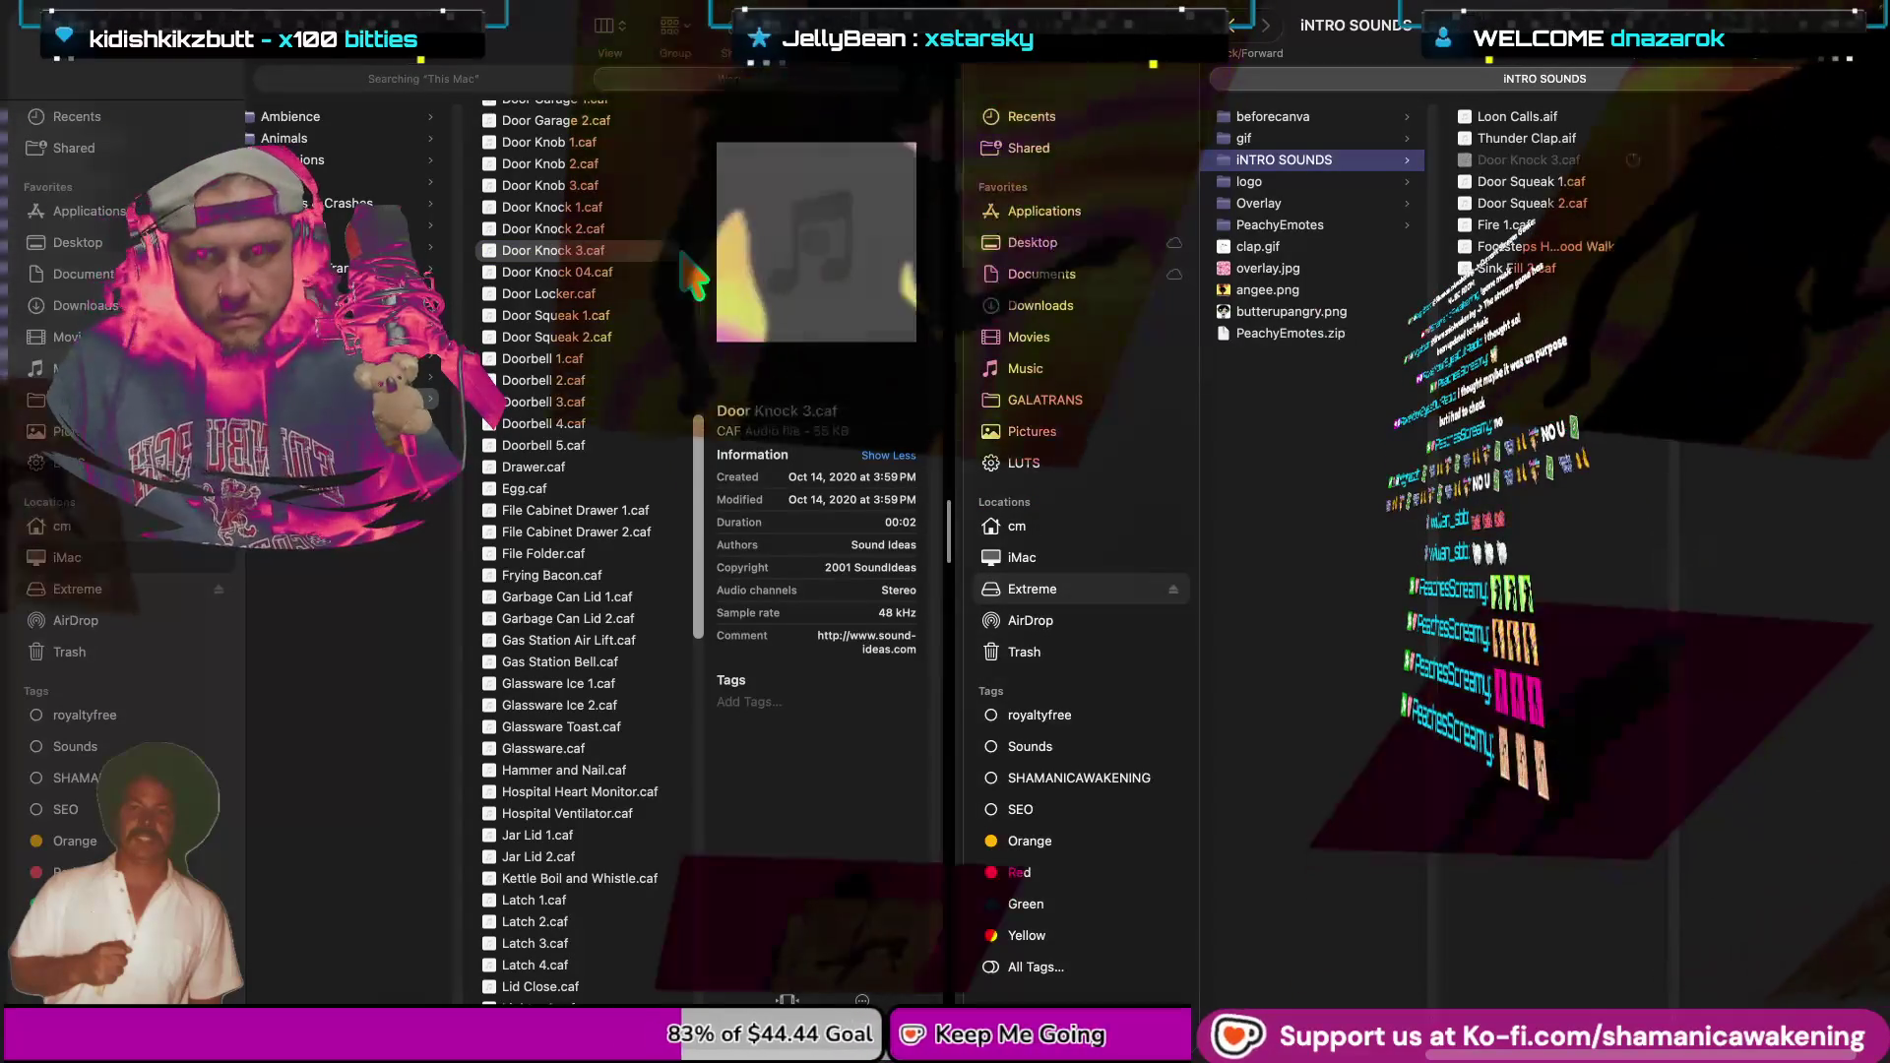
{"action": "scroll", "coordinate": [600, 325], "scroll_direction": "up", "scroll_amount": 5}
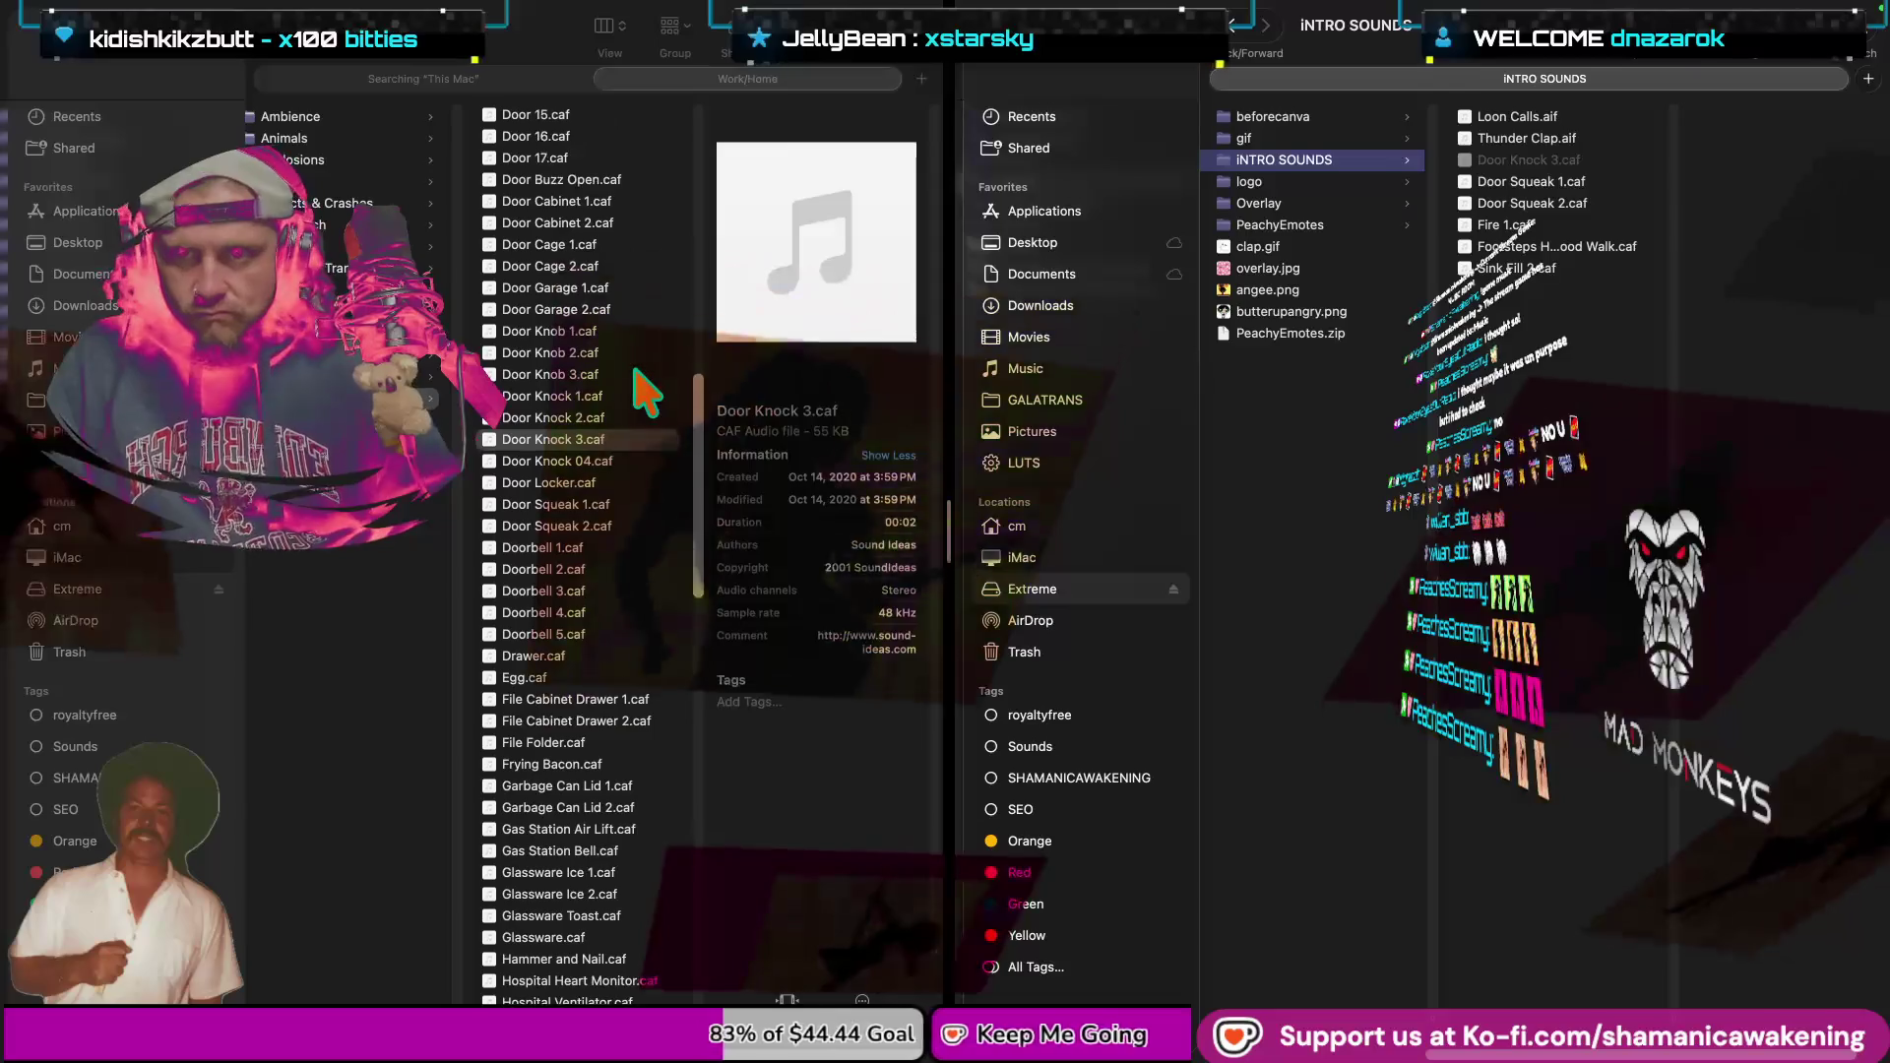
{"action": "left_click", "coordinate": [612, 210]}
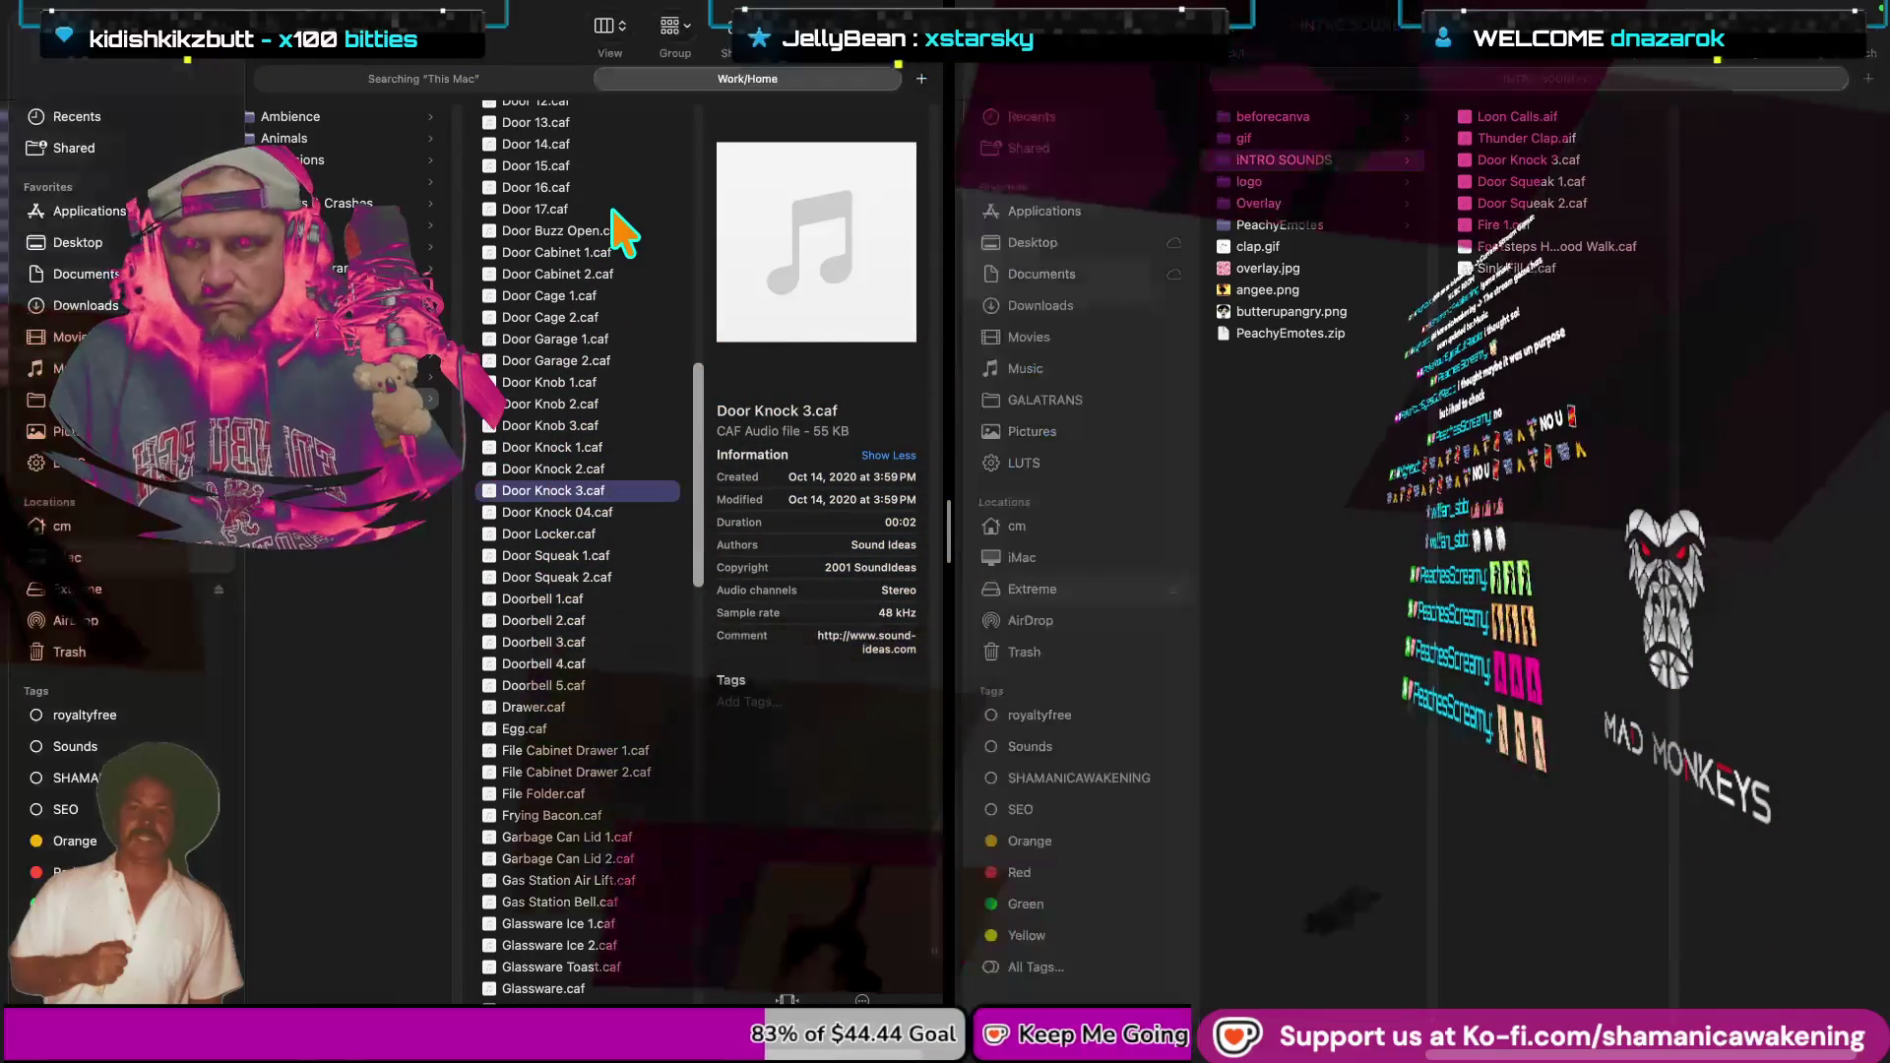
{"action": "key", "text": "space"}
{"action": "scroll", "coordinate": [635, 251], "scroll_direction": "up", "scroll_amount": 2}
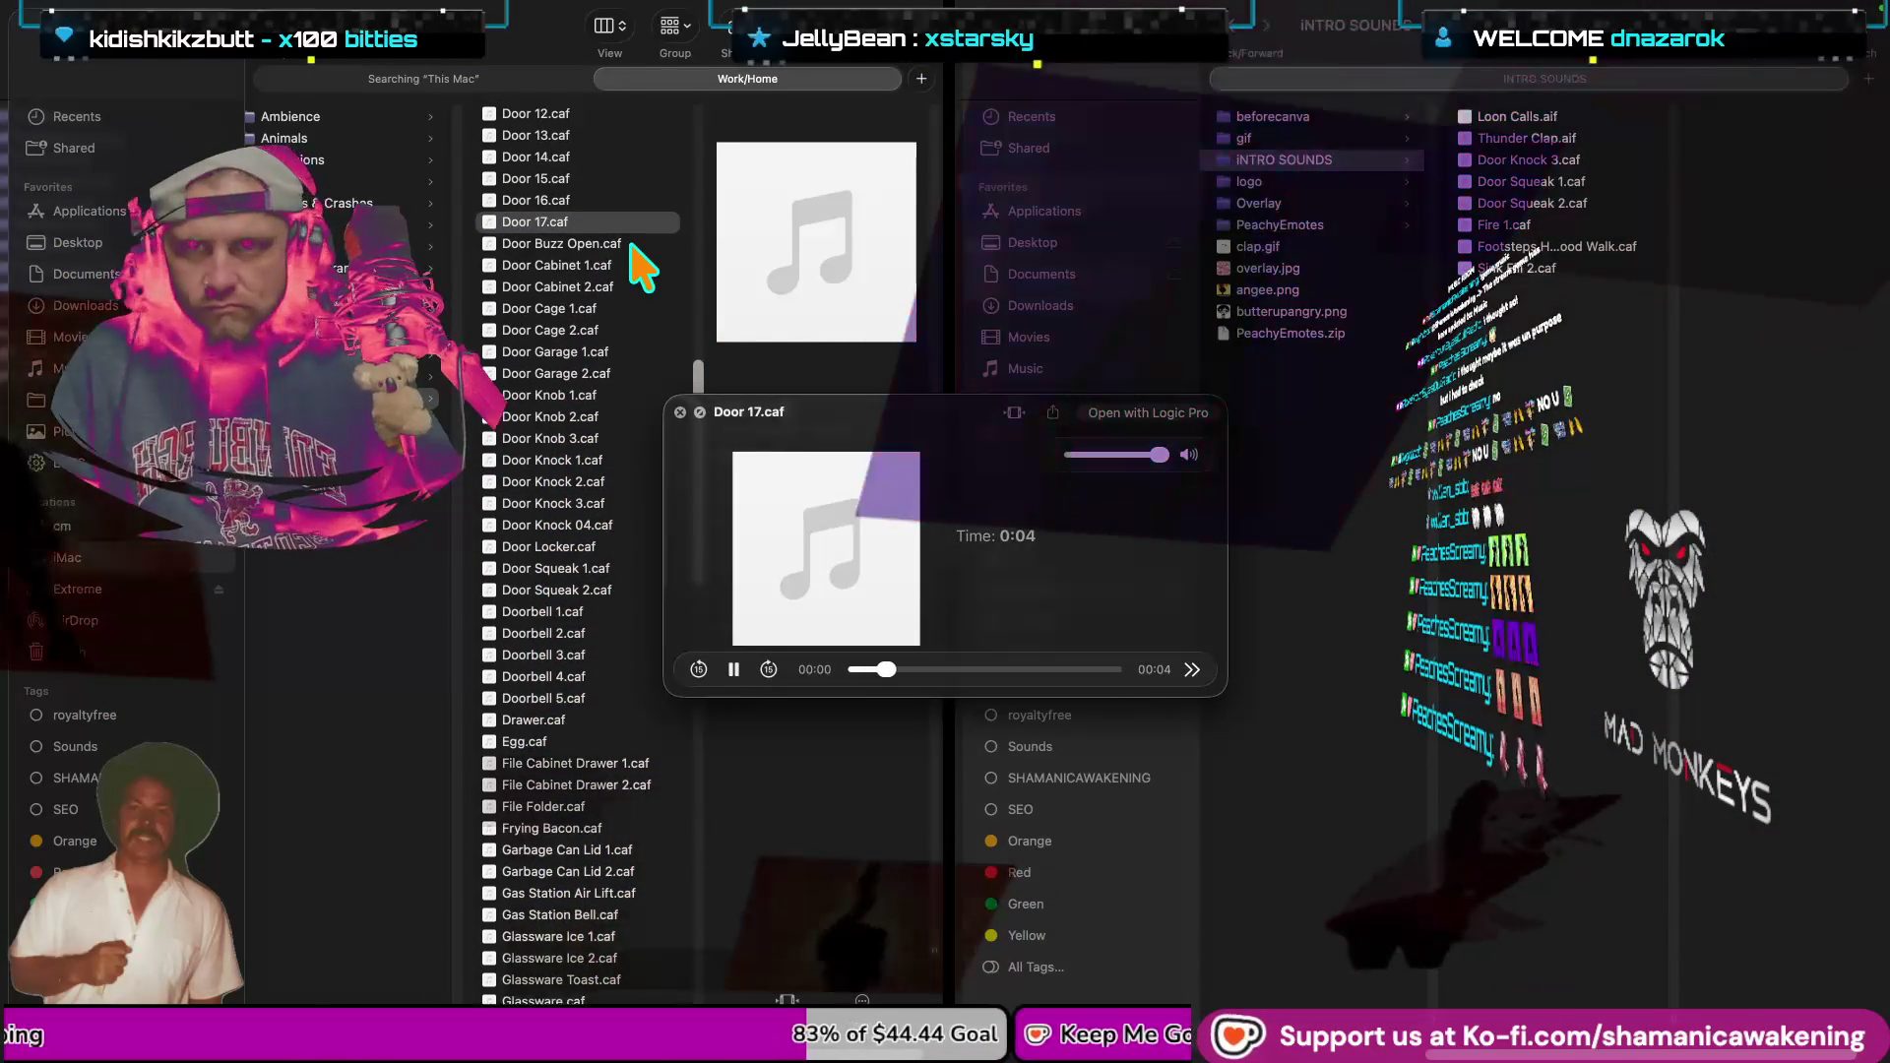
{"action": "scroll", "coordinate": [642, 266], "scroll_direction": "up", "scroll_amount": 2}
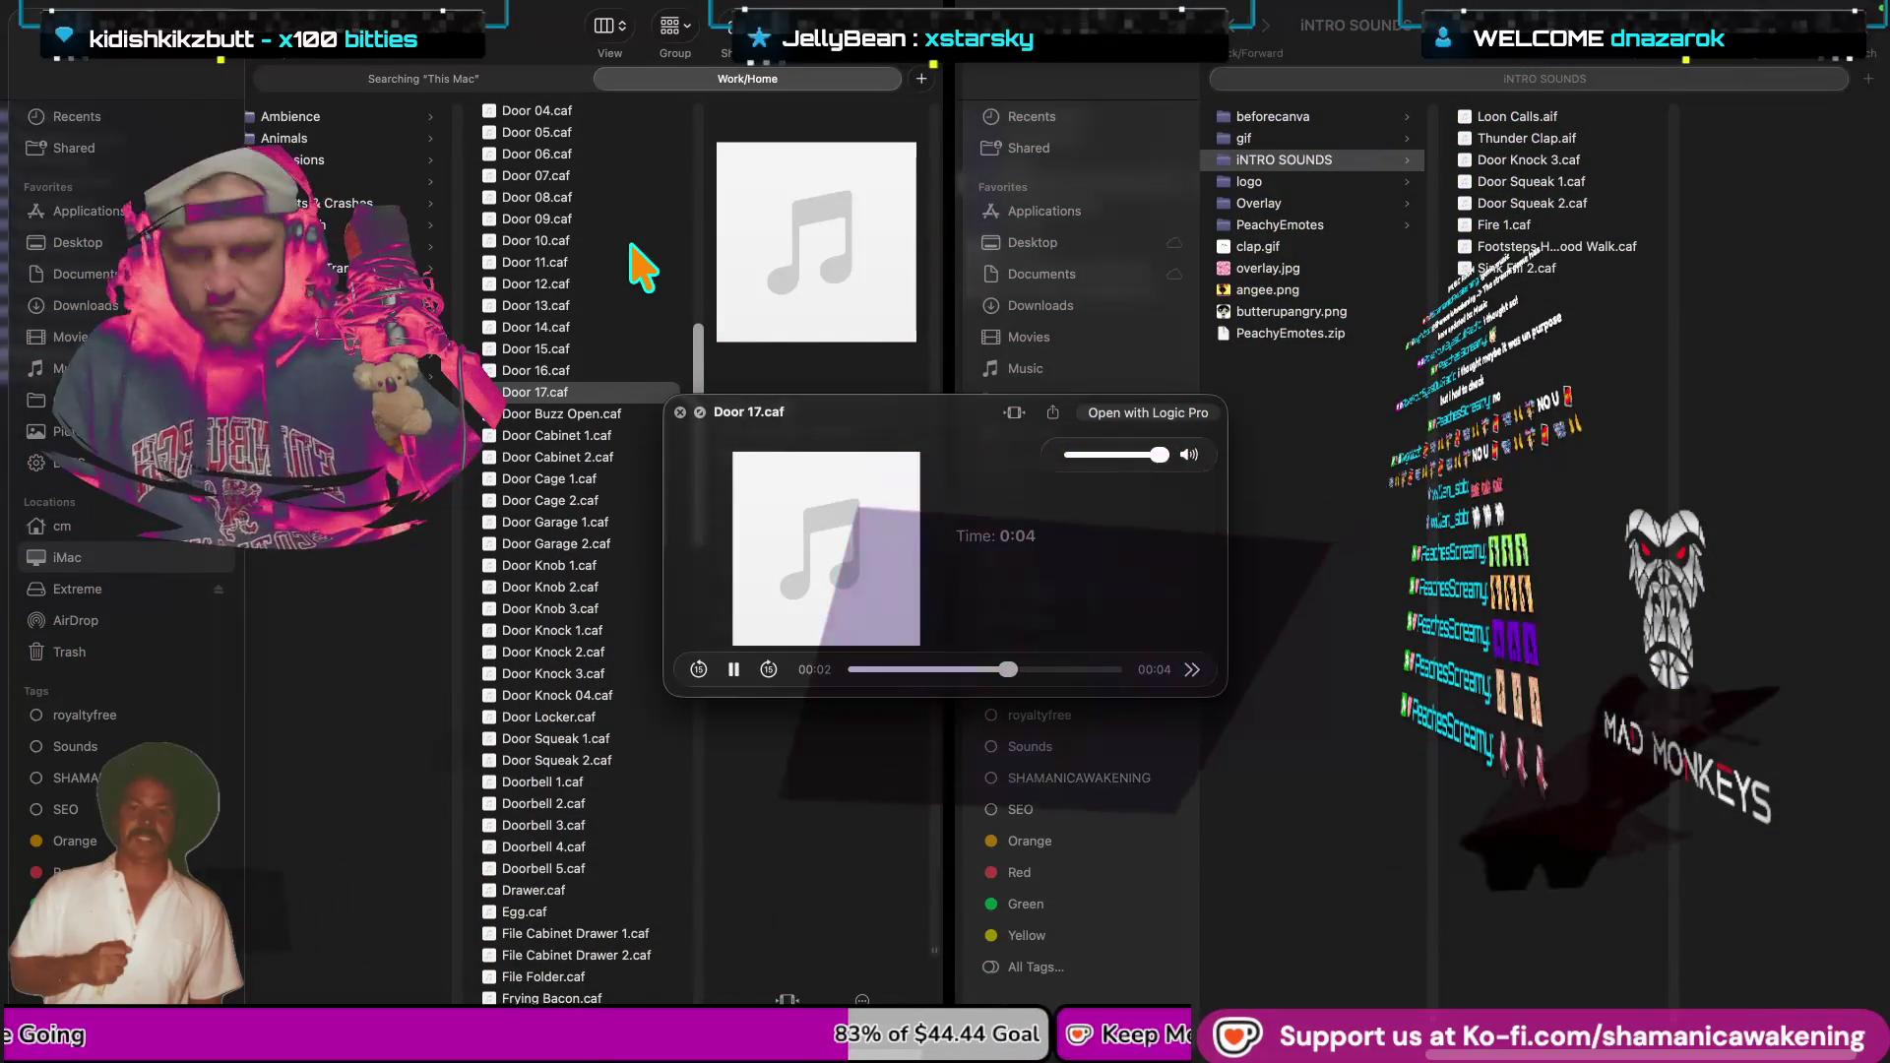
{"action": "key", "text": "Up"}
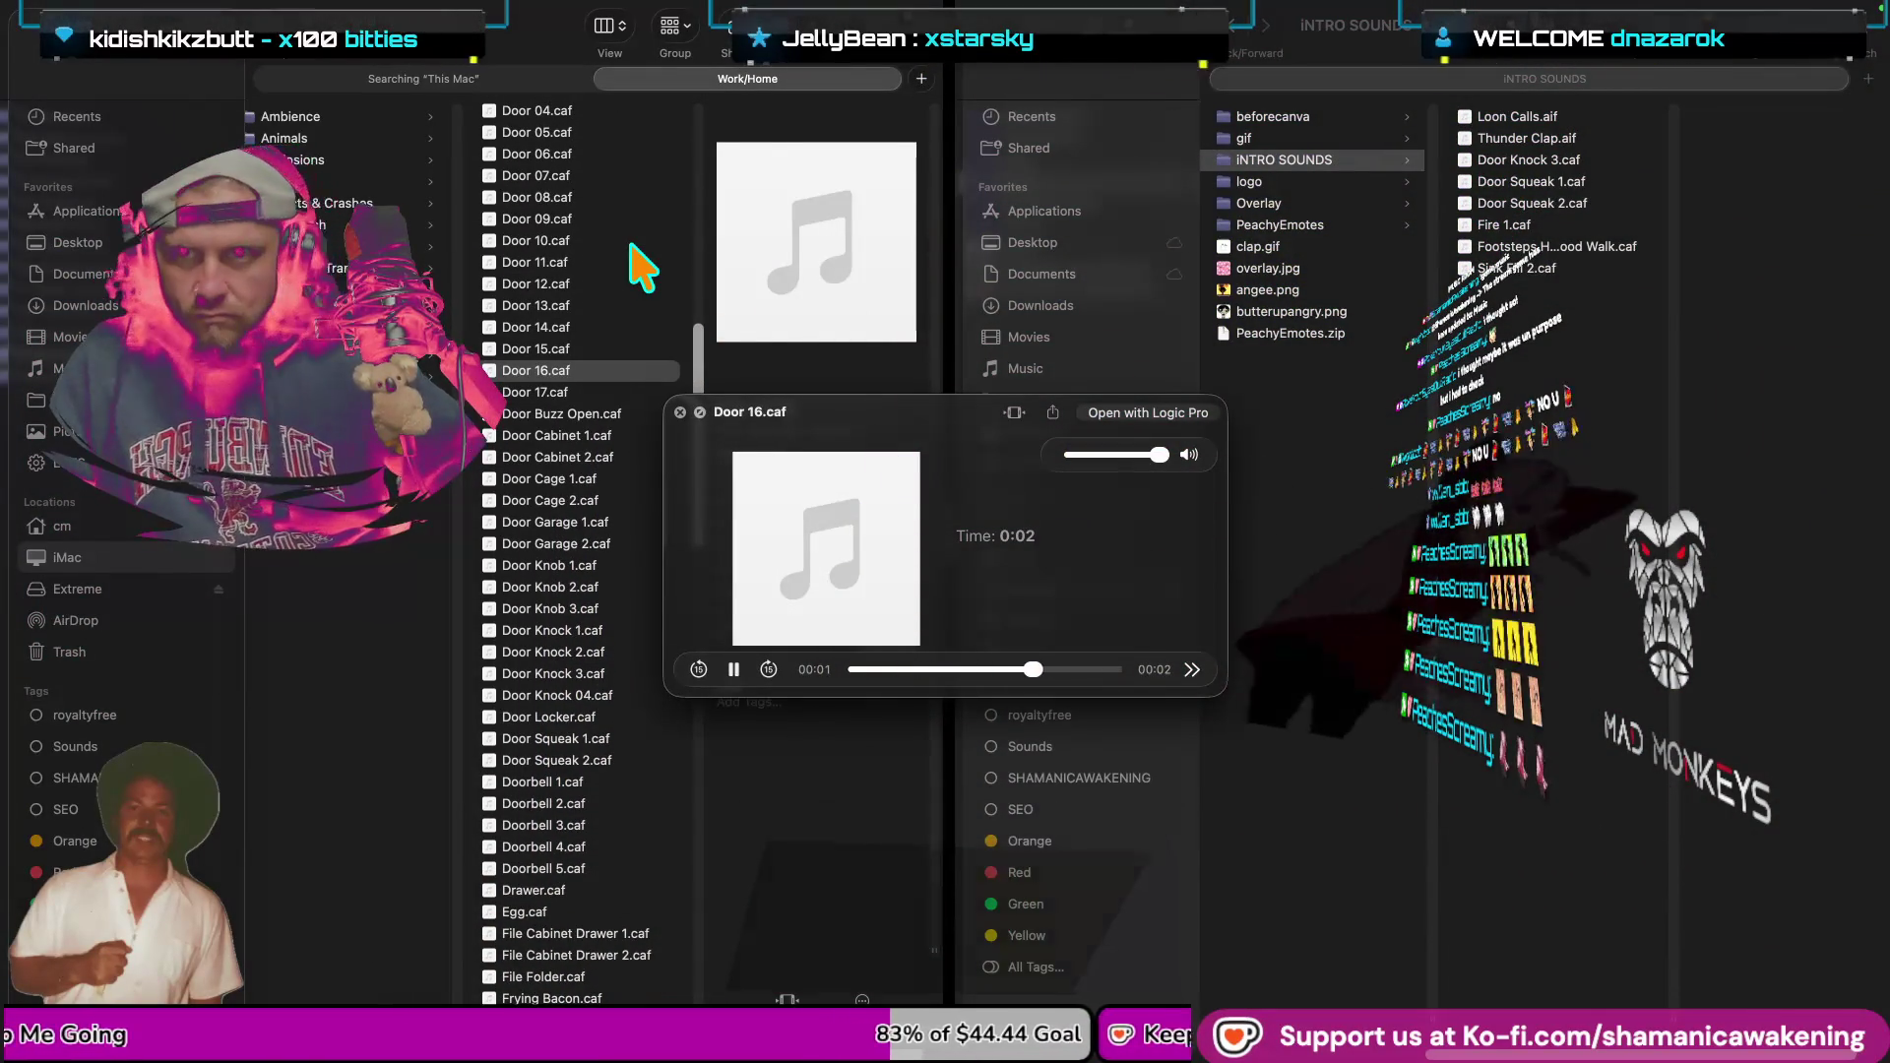
{"action": "scroll", "coordinate": [642, 266], "scroll_direction": "up", "scroll_amount": 5}
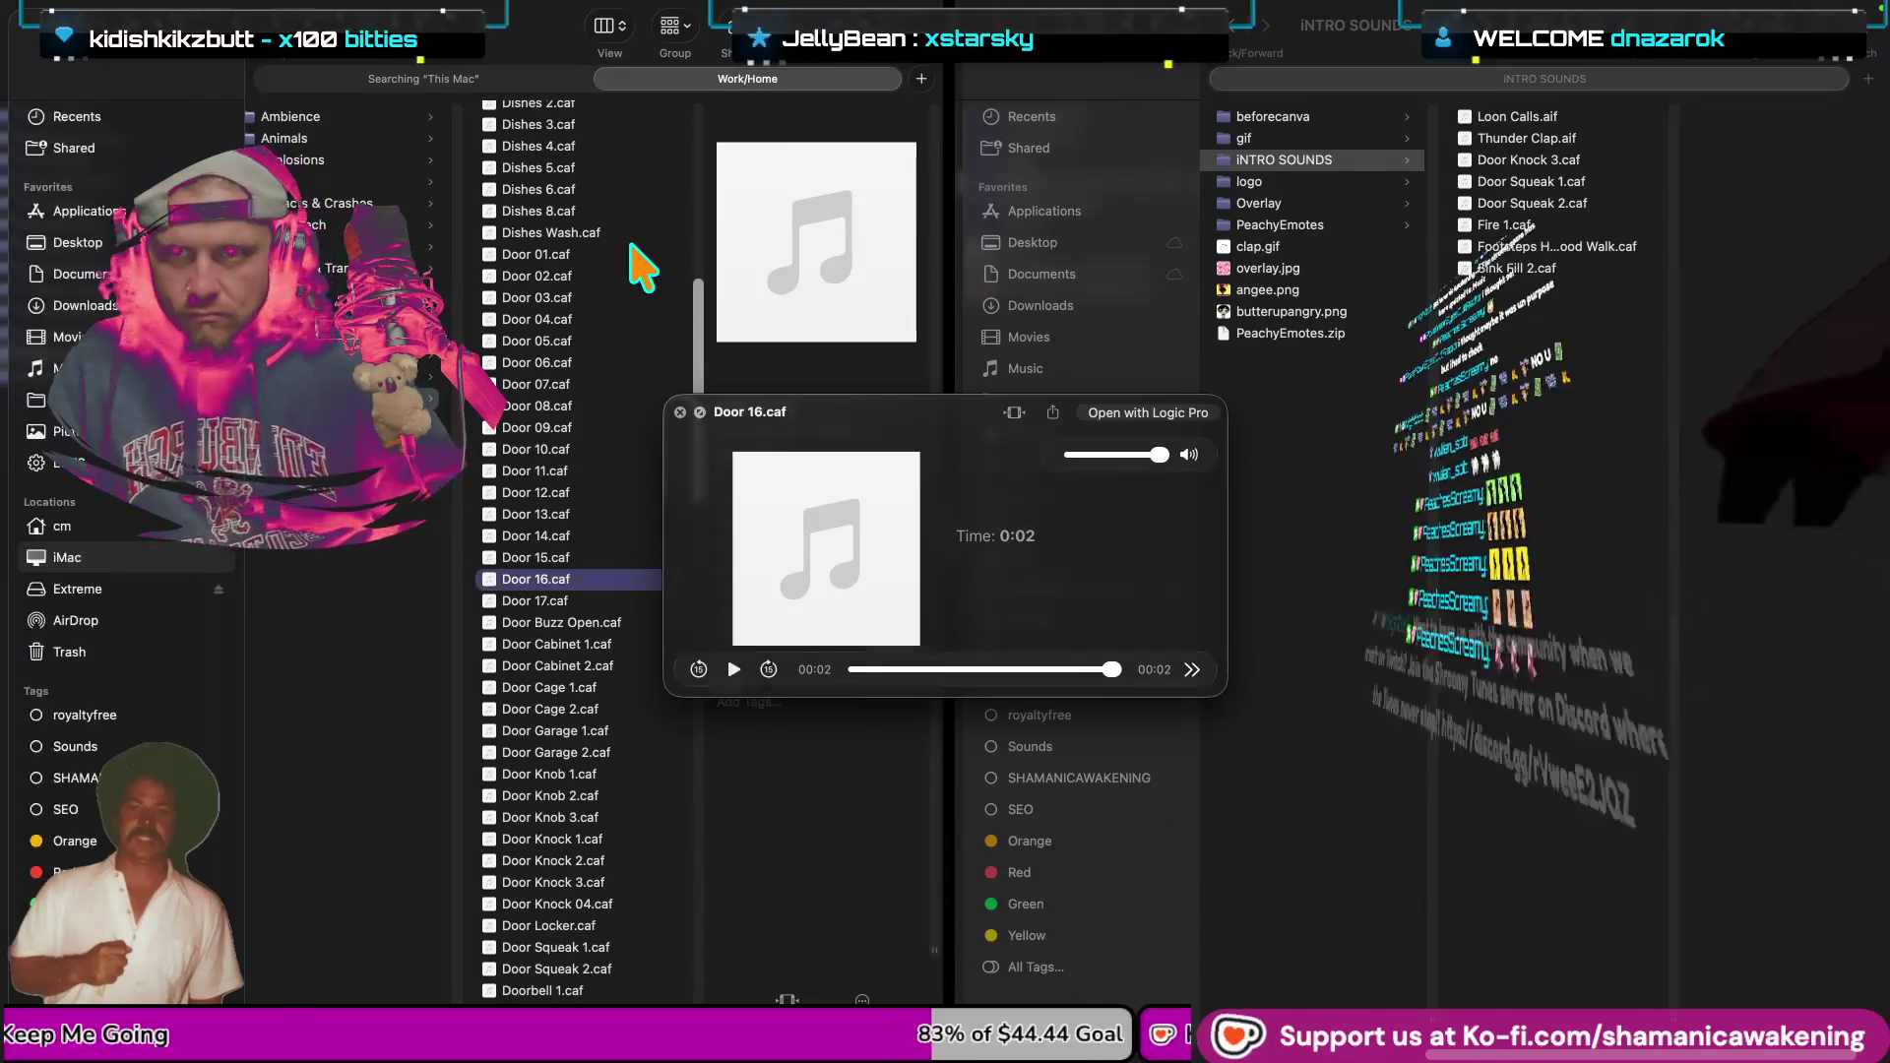
{"action": "left_click", "coordinate": [630, 254]}
{"action": "key", "text": "space"}
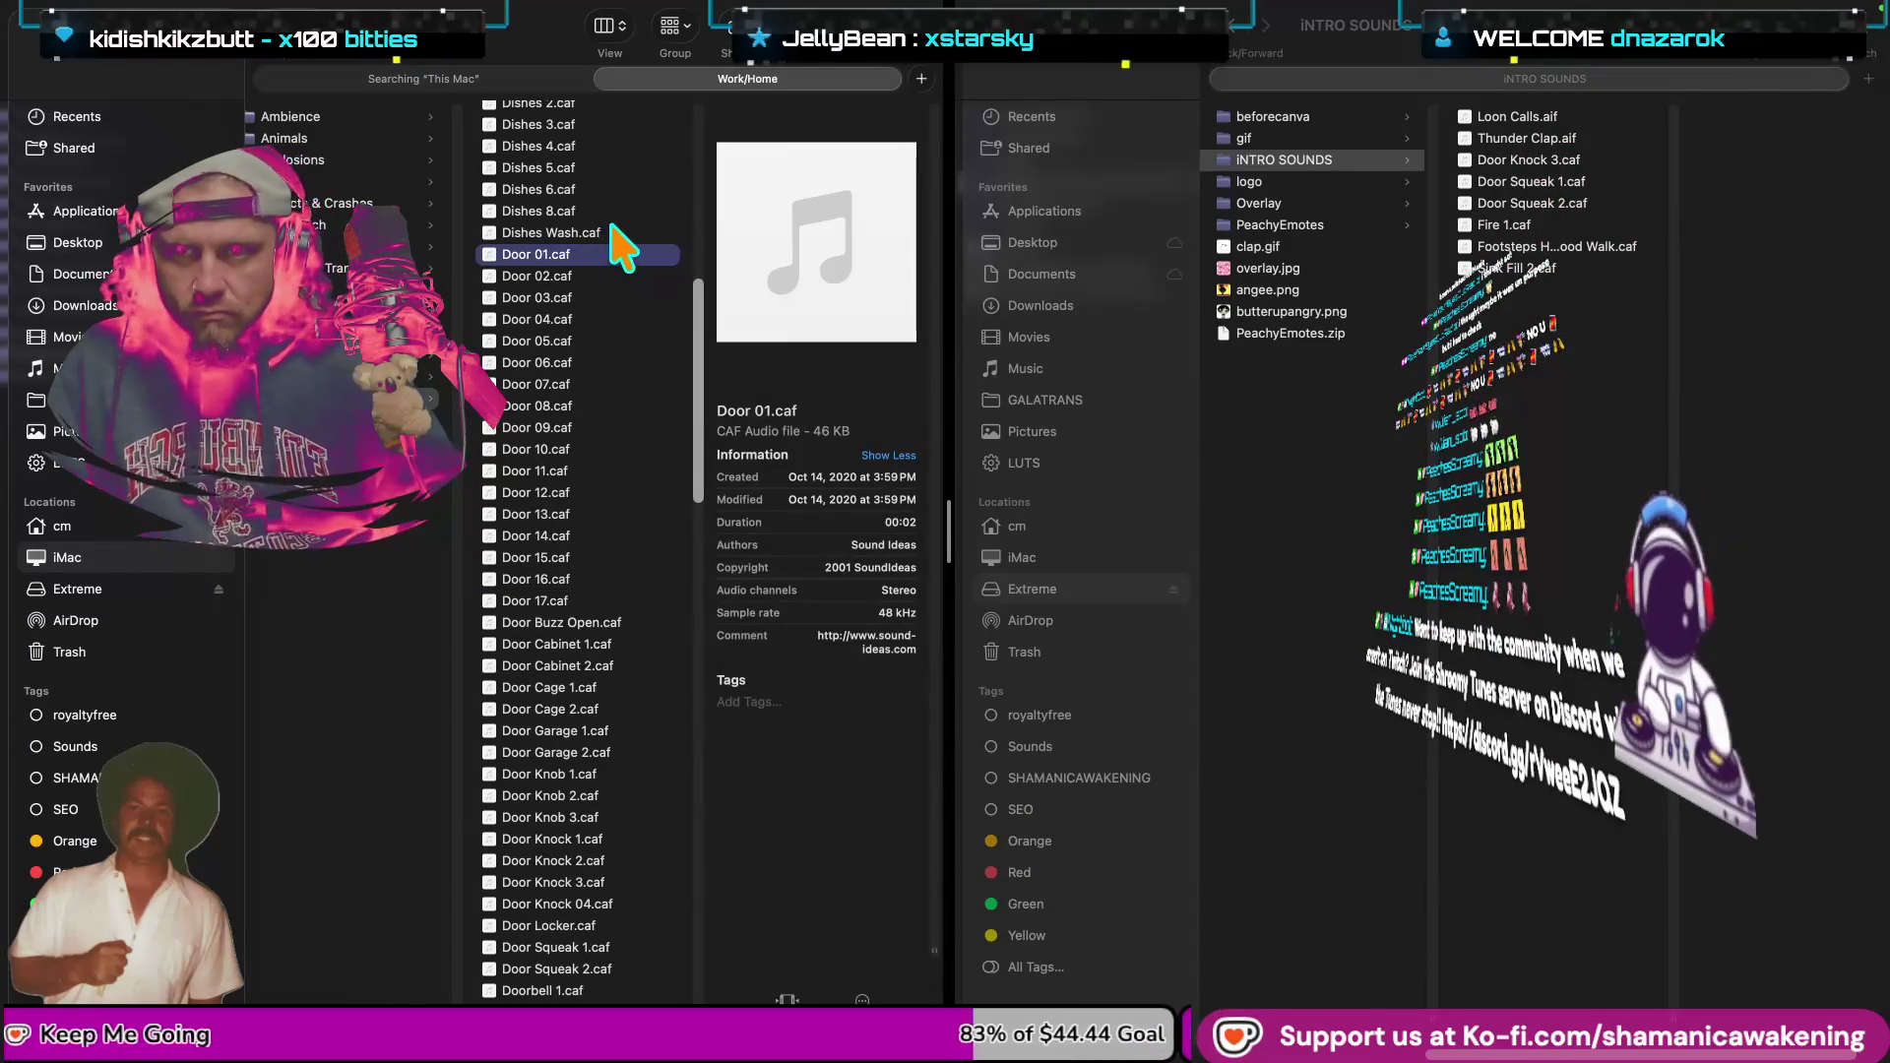
{"action": "key", "text": "space"}
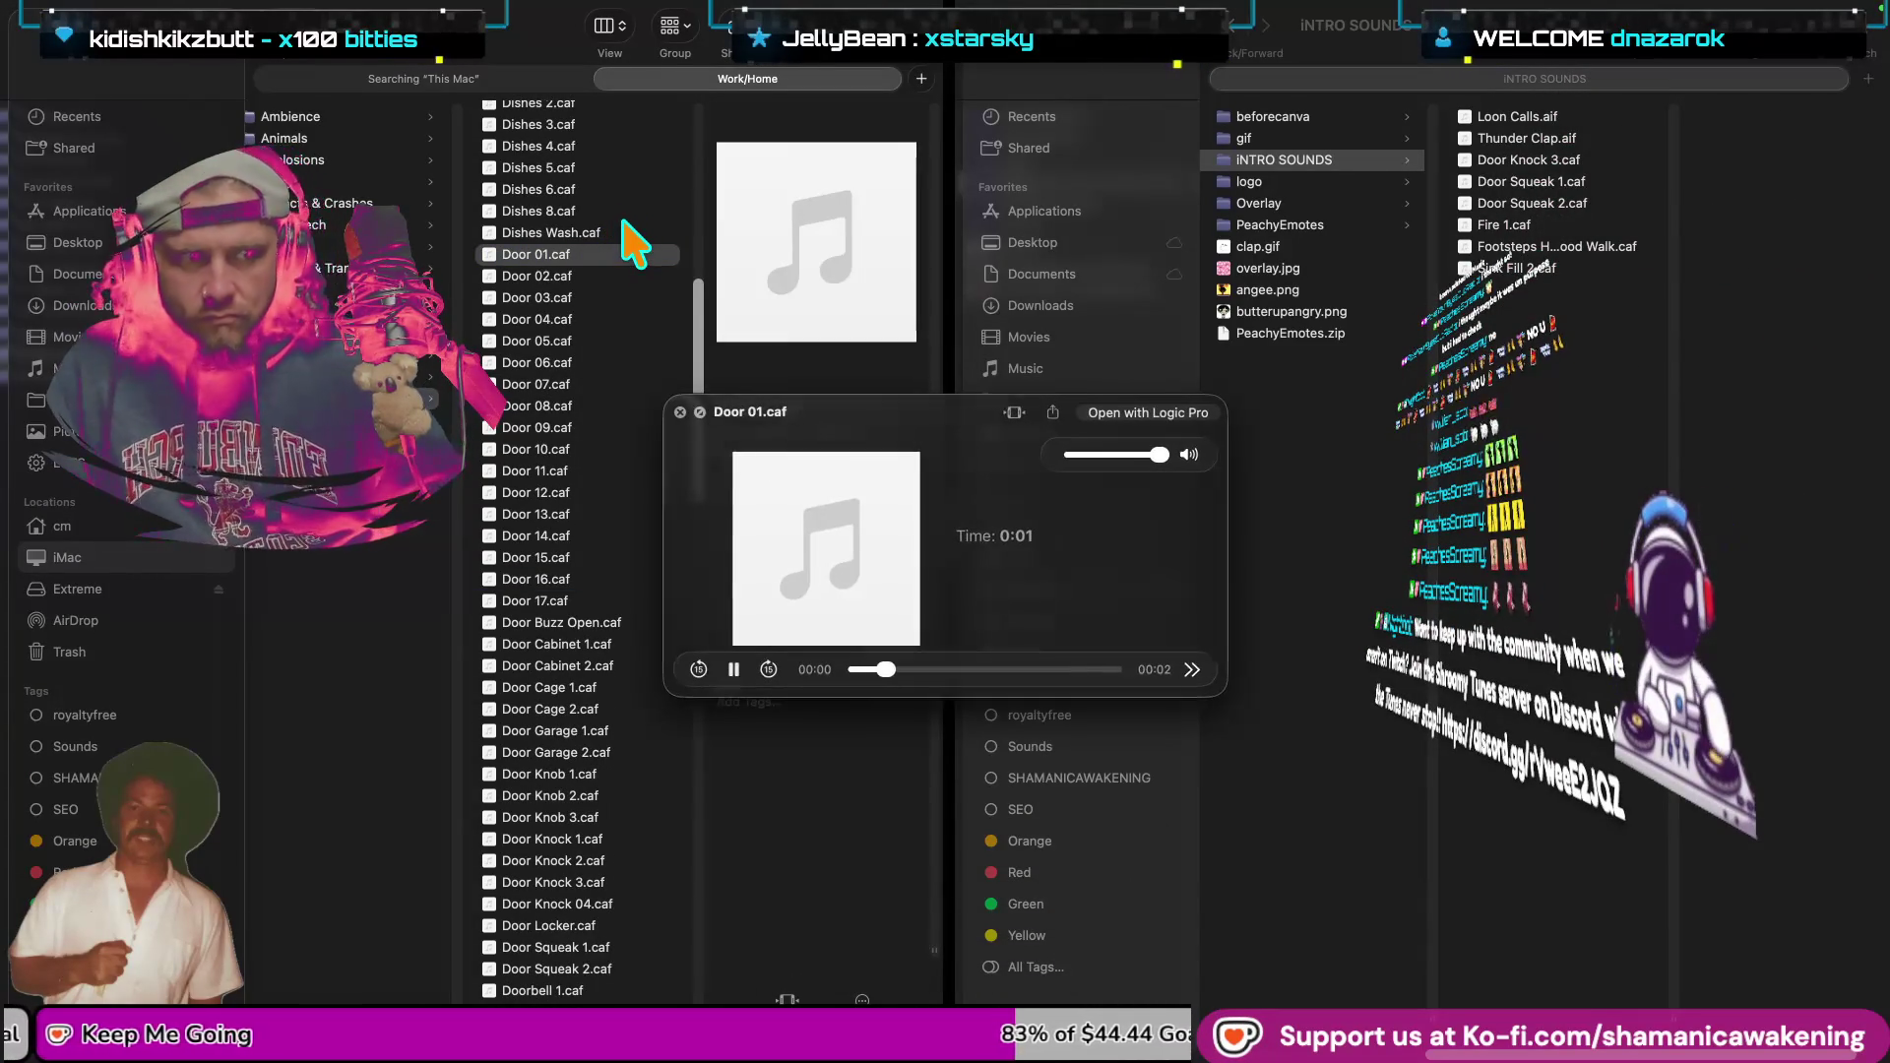
{"action": "scroll", "coordinate": [590, 295], "scroll_direction": "up", "scroll_amount": 2}
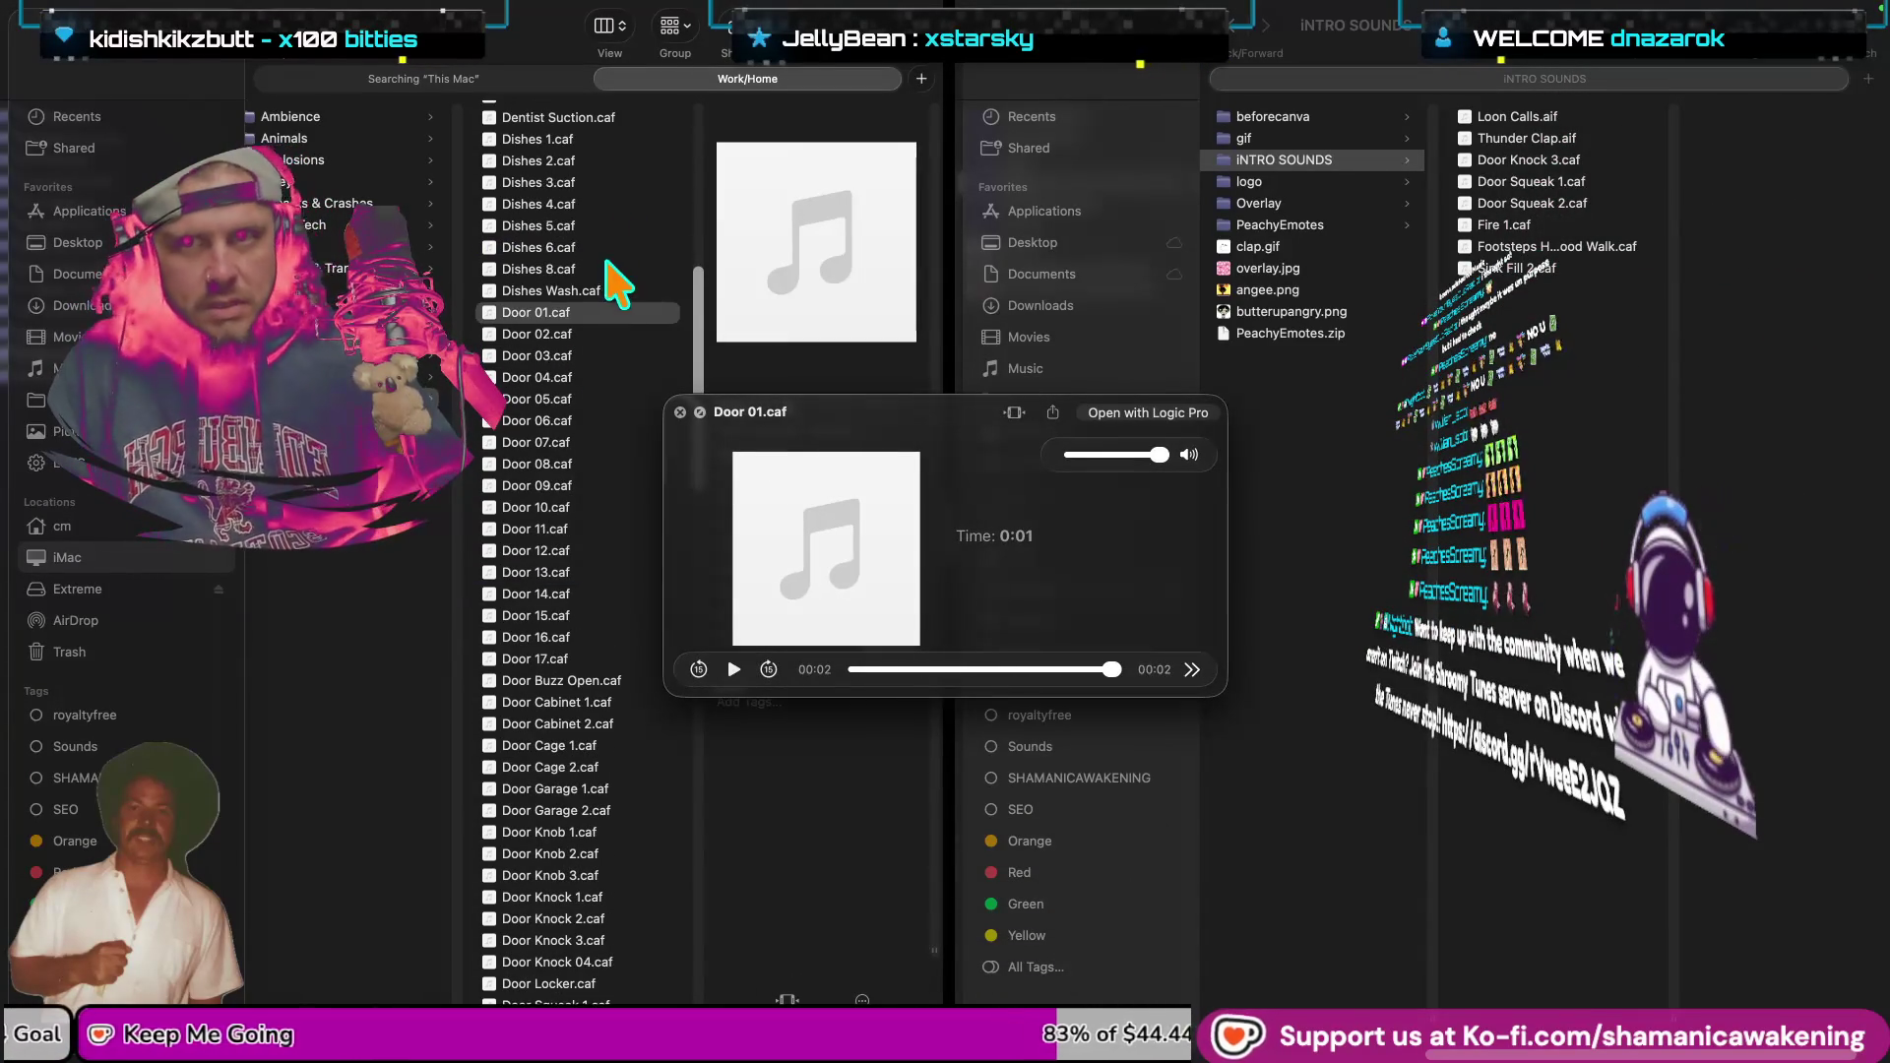
{"action": "scroll", "coordinate": [630, 187], "scroll_direction": "up", "scroll_amount": 1}
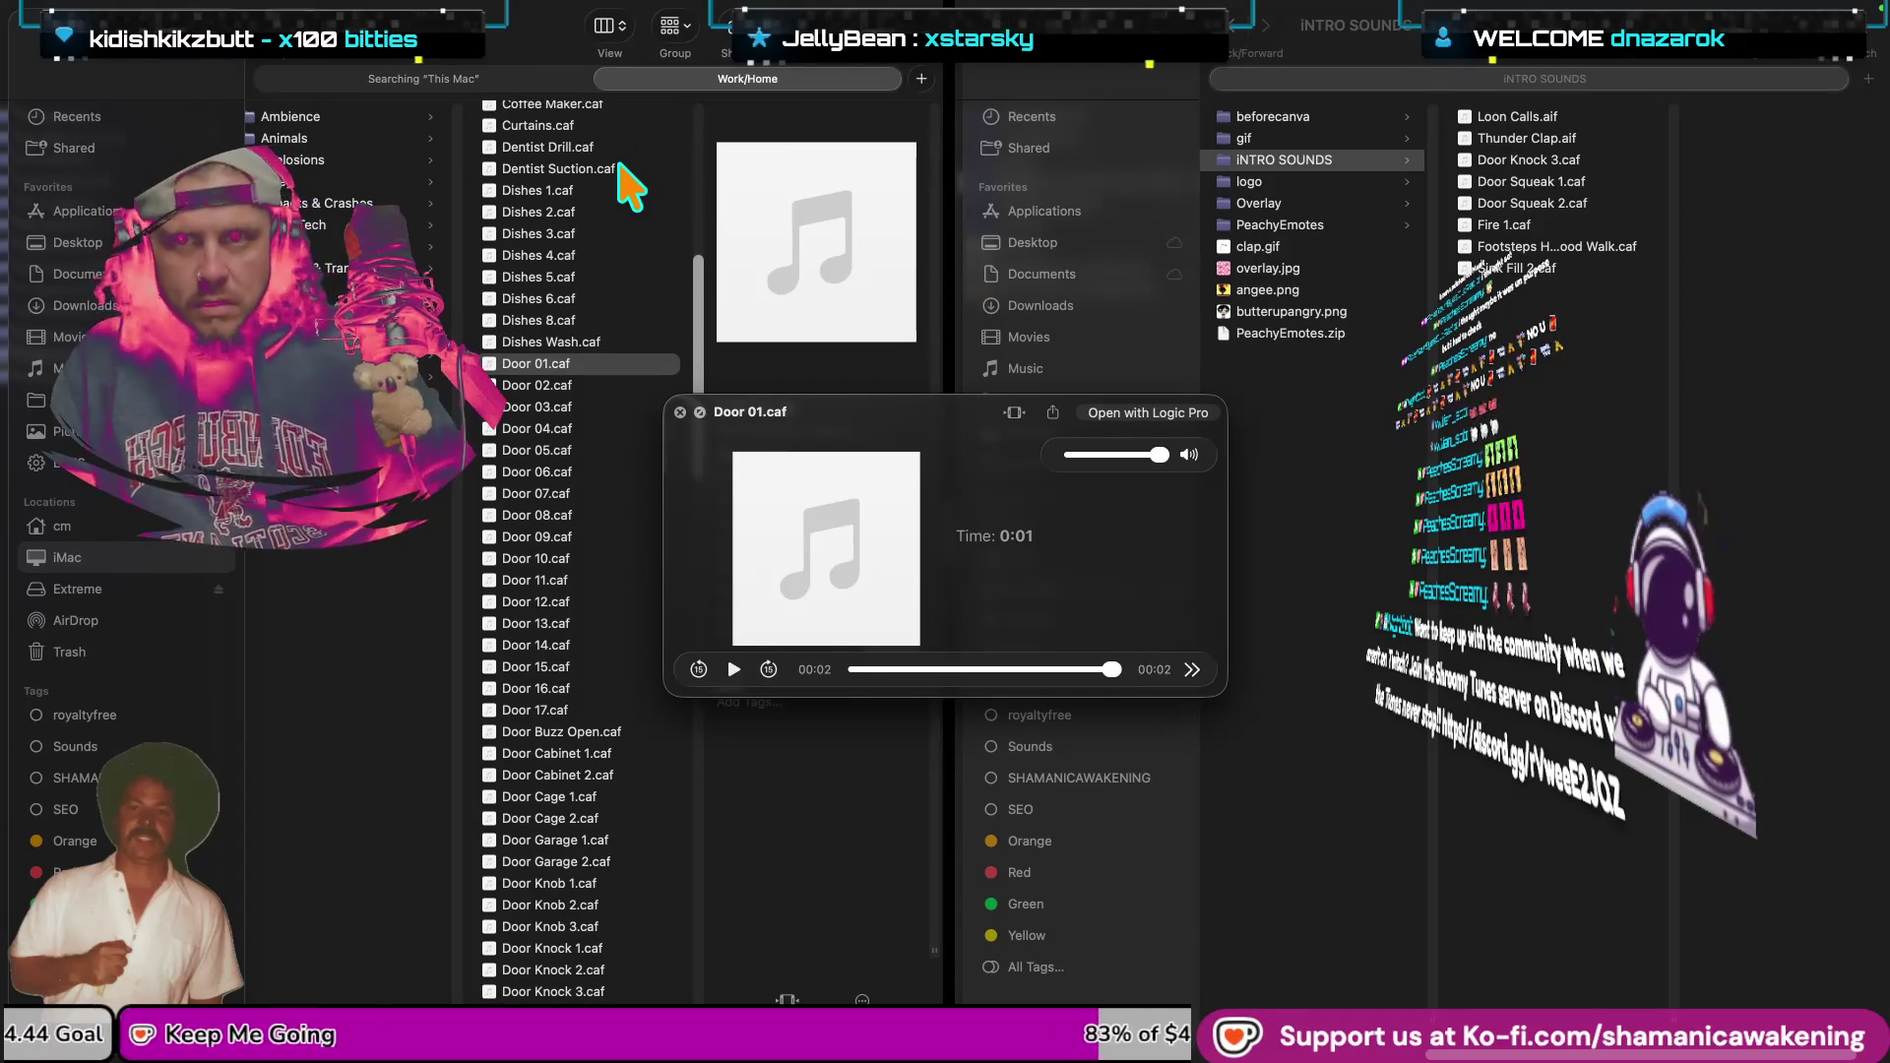
{"action": "left_click", "coordinate": [618, 170]}
{"action": "key", "text": "space"}
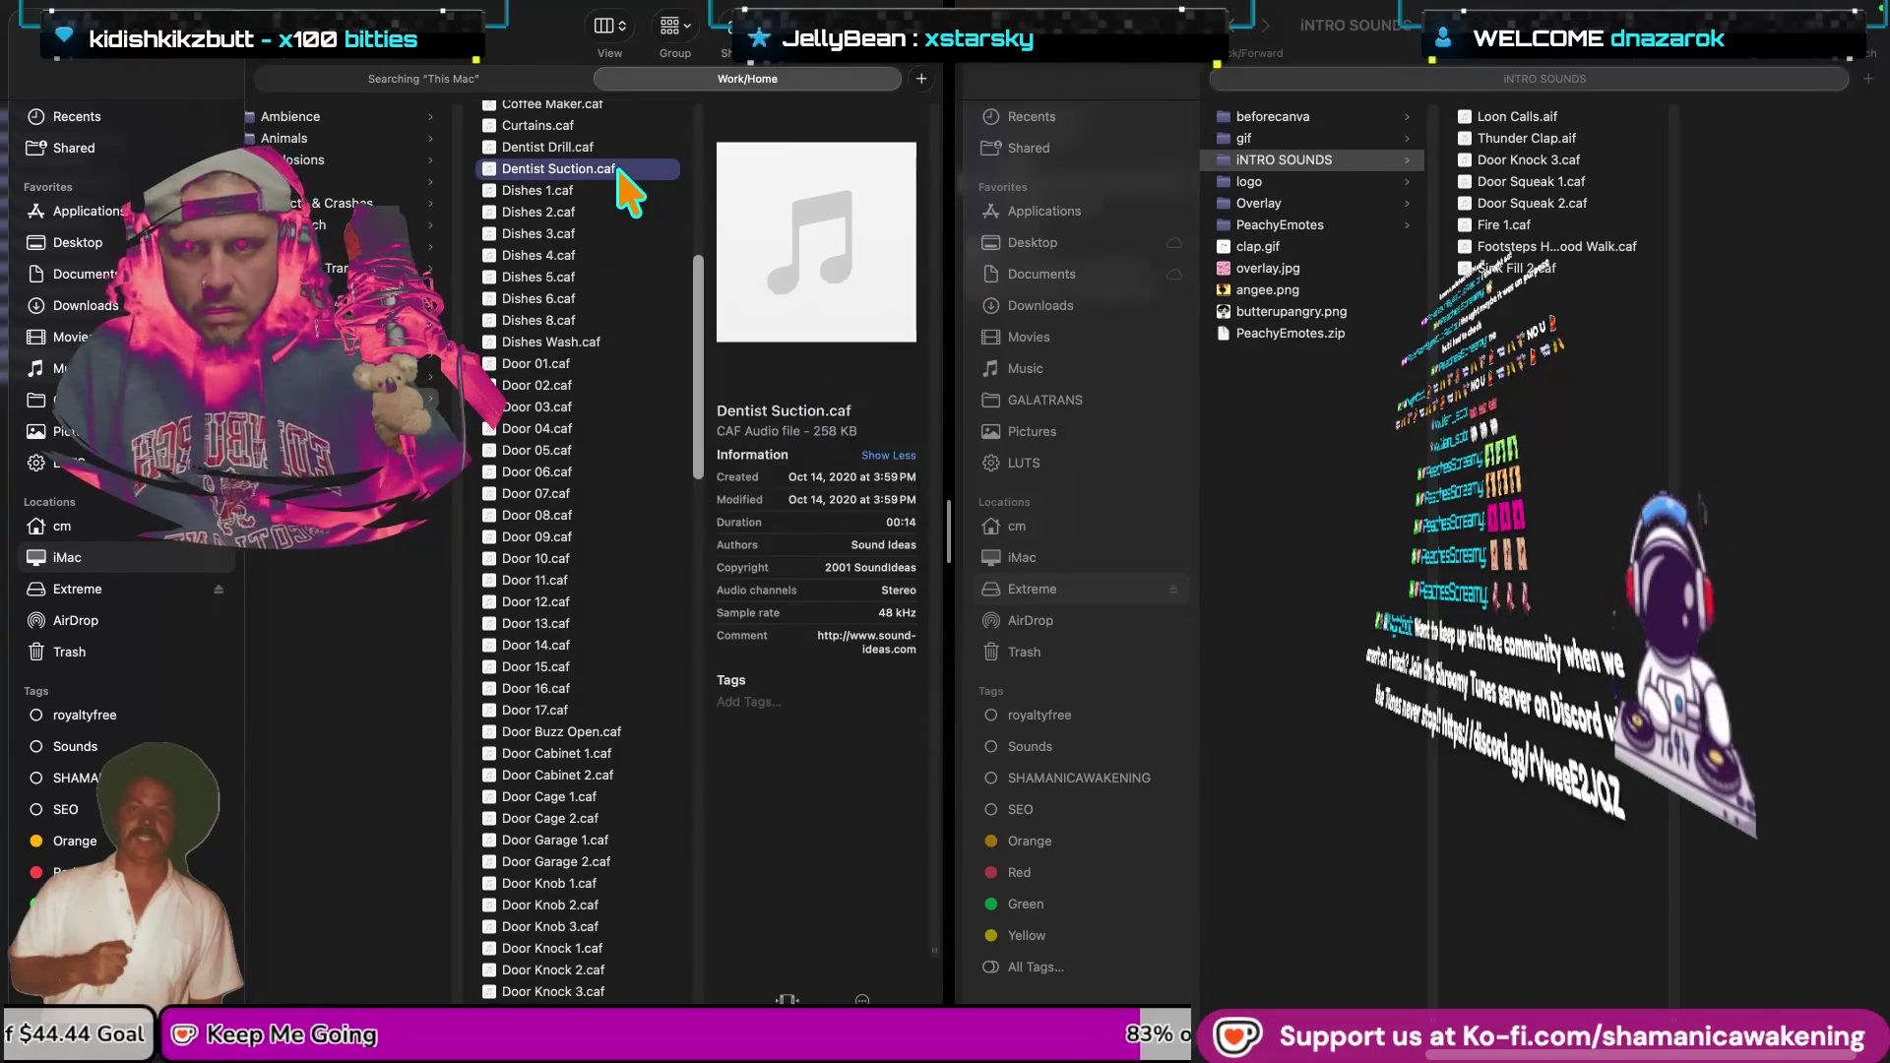
{"action": "scroll", "coordinate": [619, 181], "scroll_direction": "up", "scroll_amount": 3}
{"action": "left_click", "coordinate": [614, 208]}
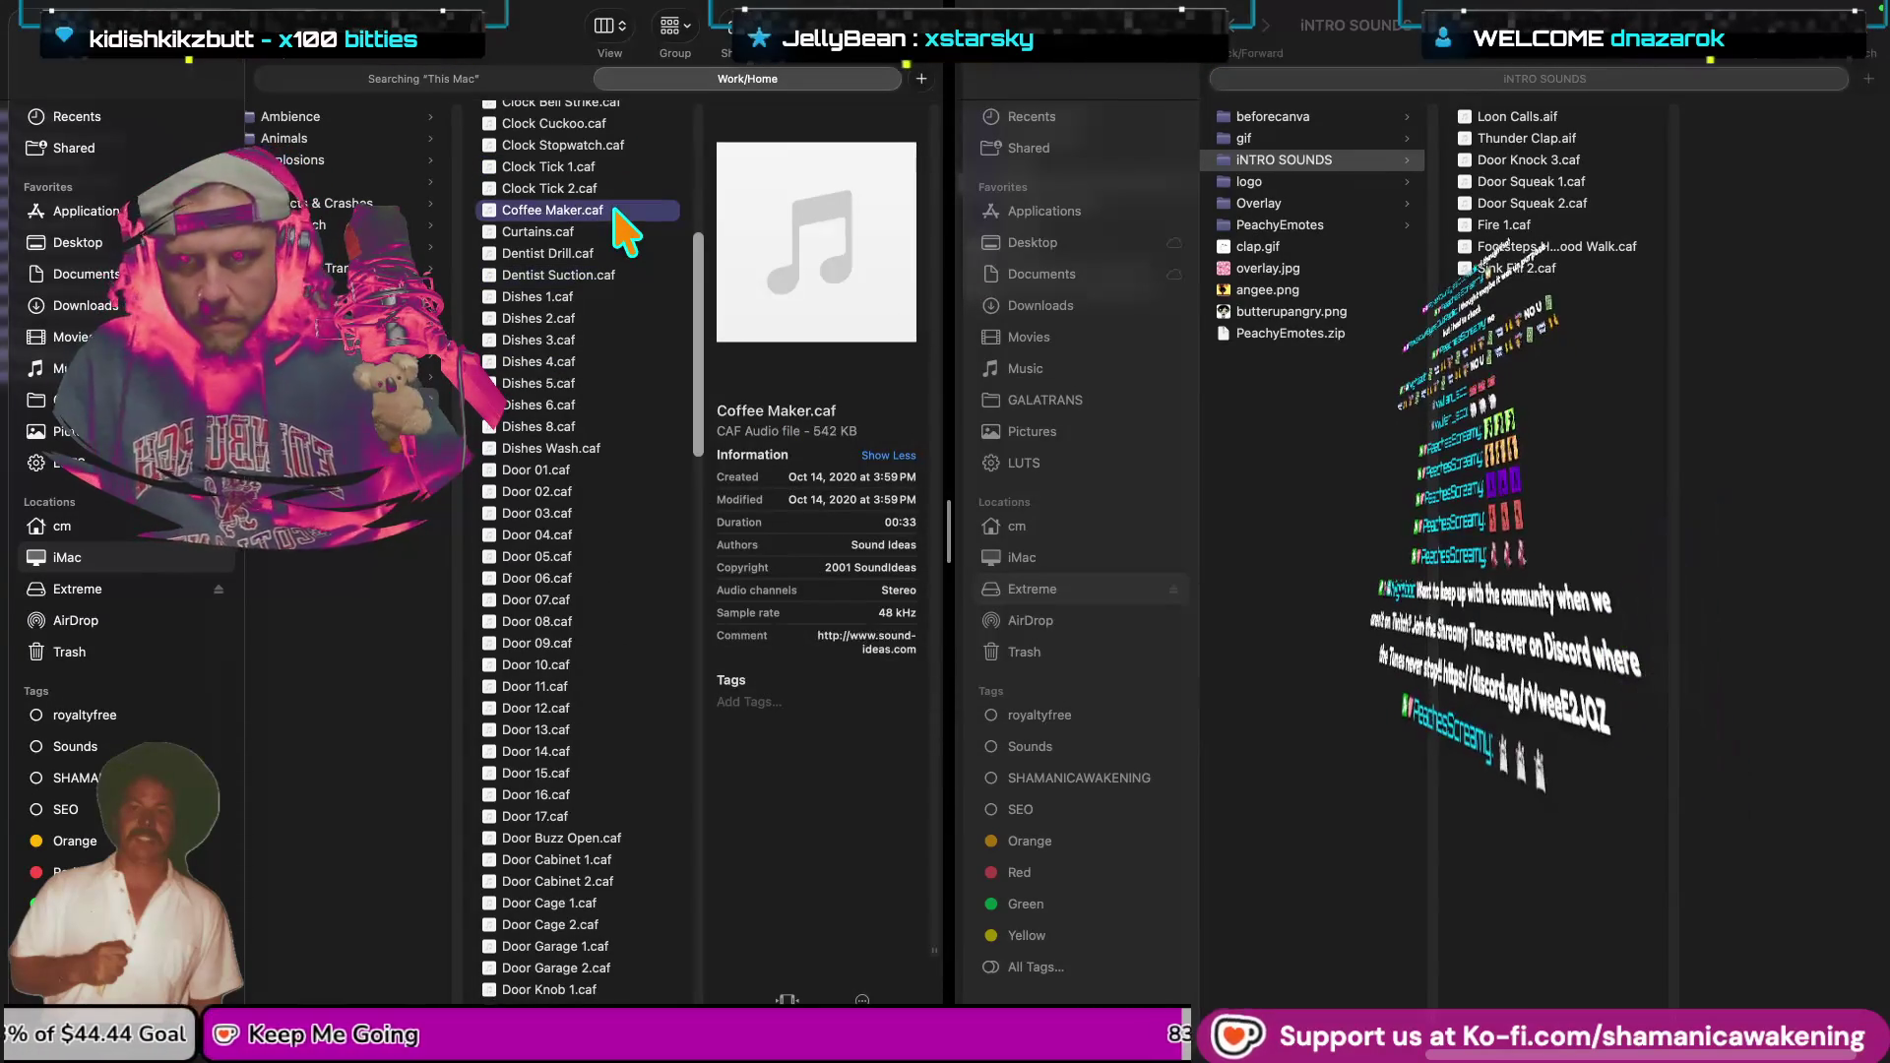
{"action": "key", "text": "Up"}
{"action": "key", "text": "Up"}
{"action": "key", "text": "Up"}
{"action": "key", "text": "Up"}
{"action": "key", "text": "Up"}
{"action": "key", "text": "Up"}
{"action": "key", "text": "Up"}
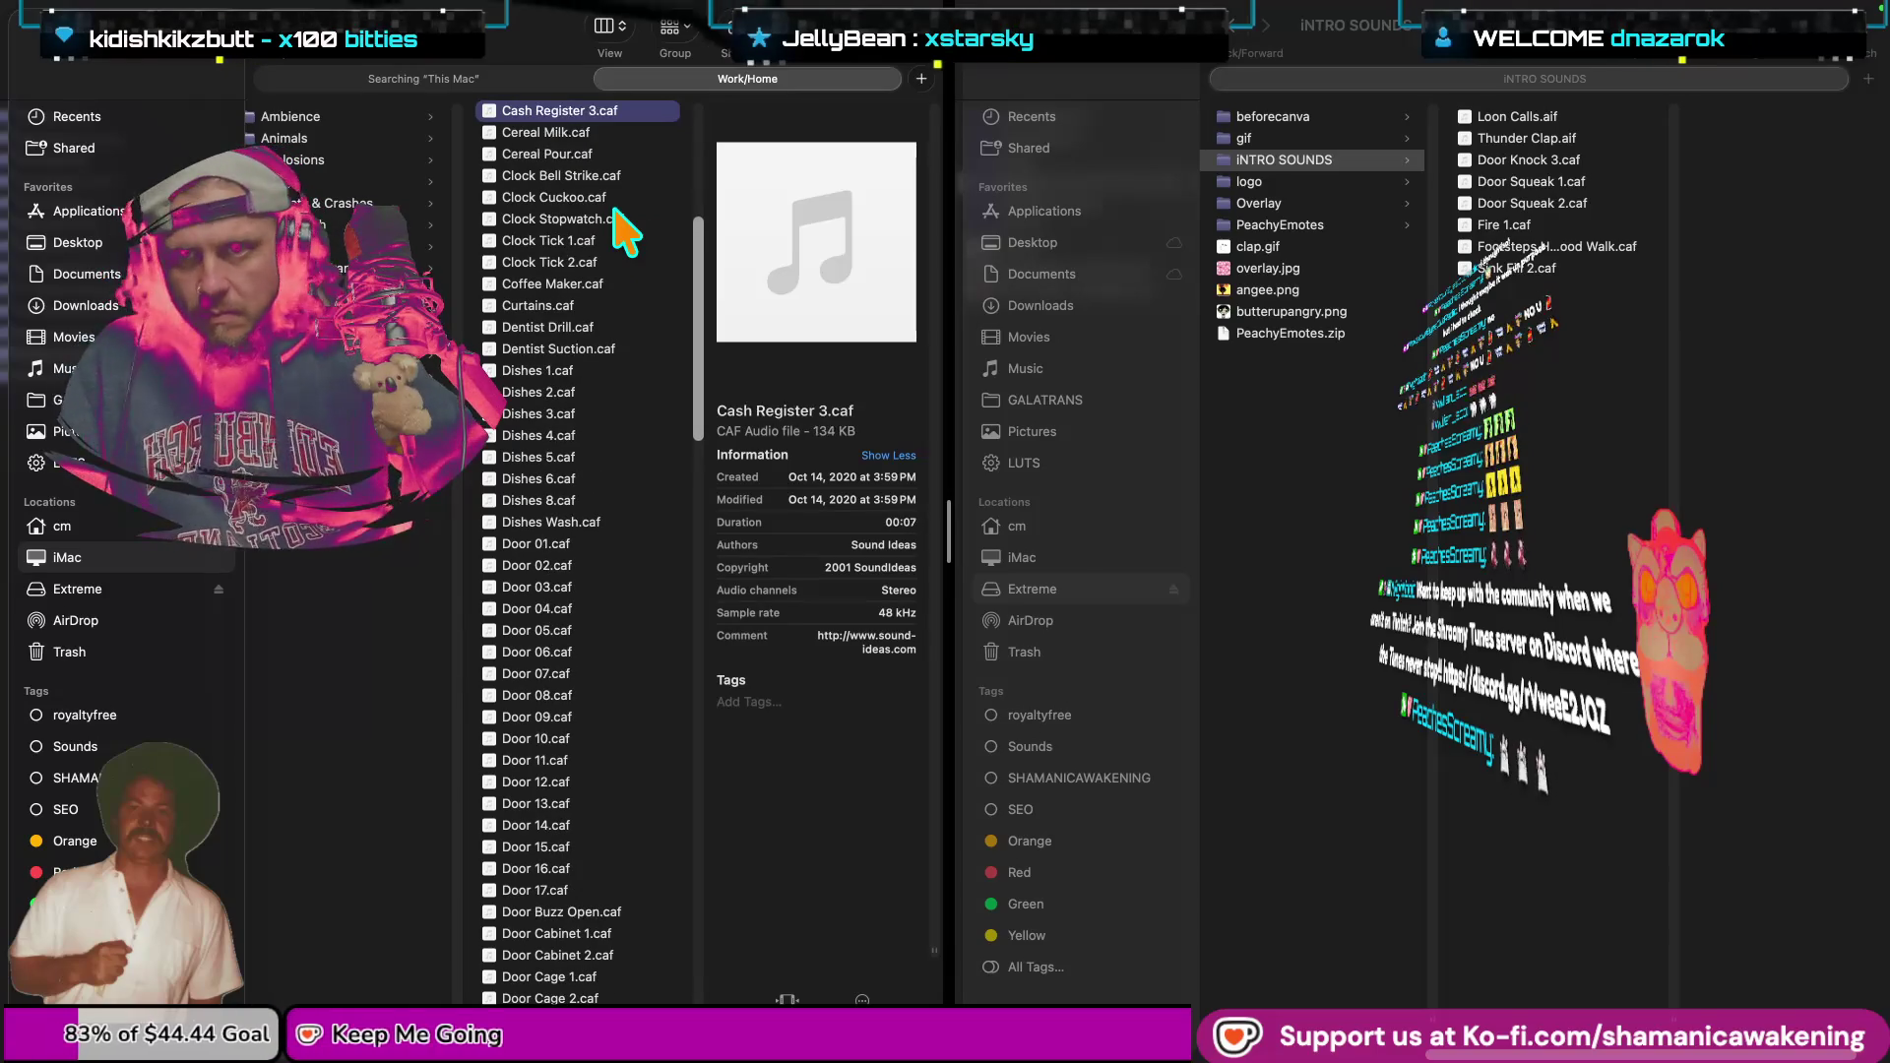
{"action": "key", "text": "Up"}
{"action": "key", "text": "Up"}
{"action": "key", "text": "Up"}
{"action": "key", "text": "Up"}
{"action": "key", "text": "Up"}
{"action": "key", "text": "Up"}
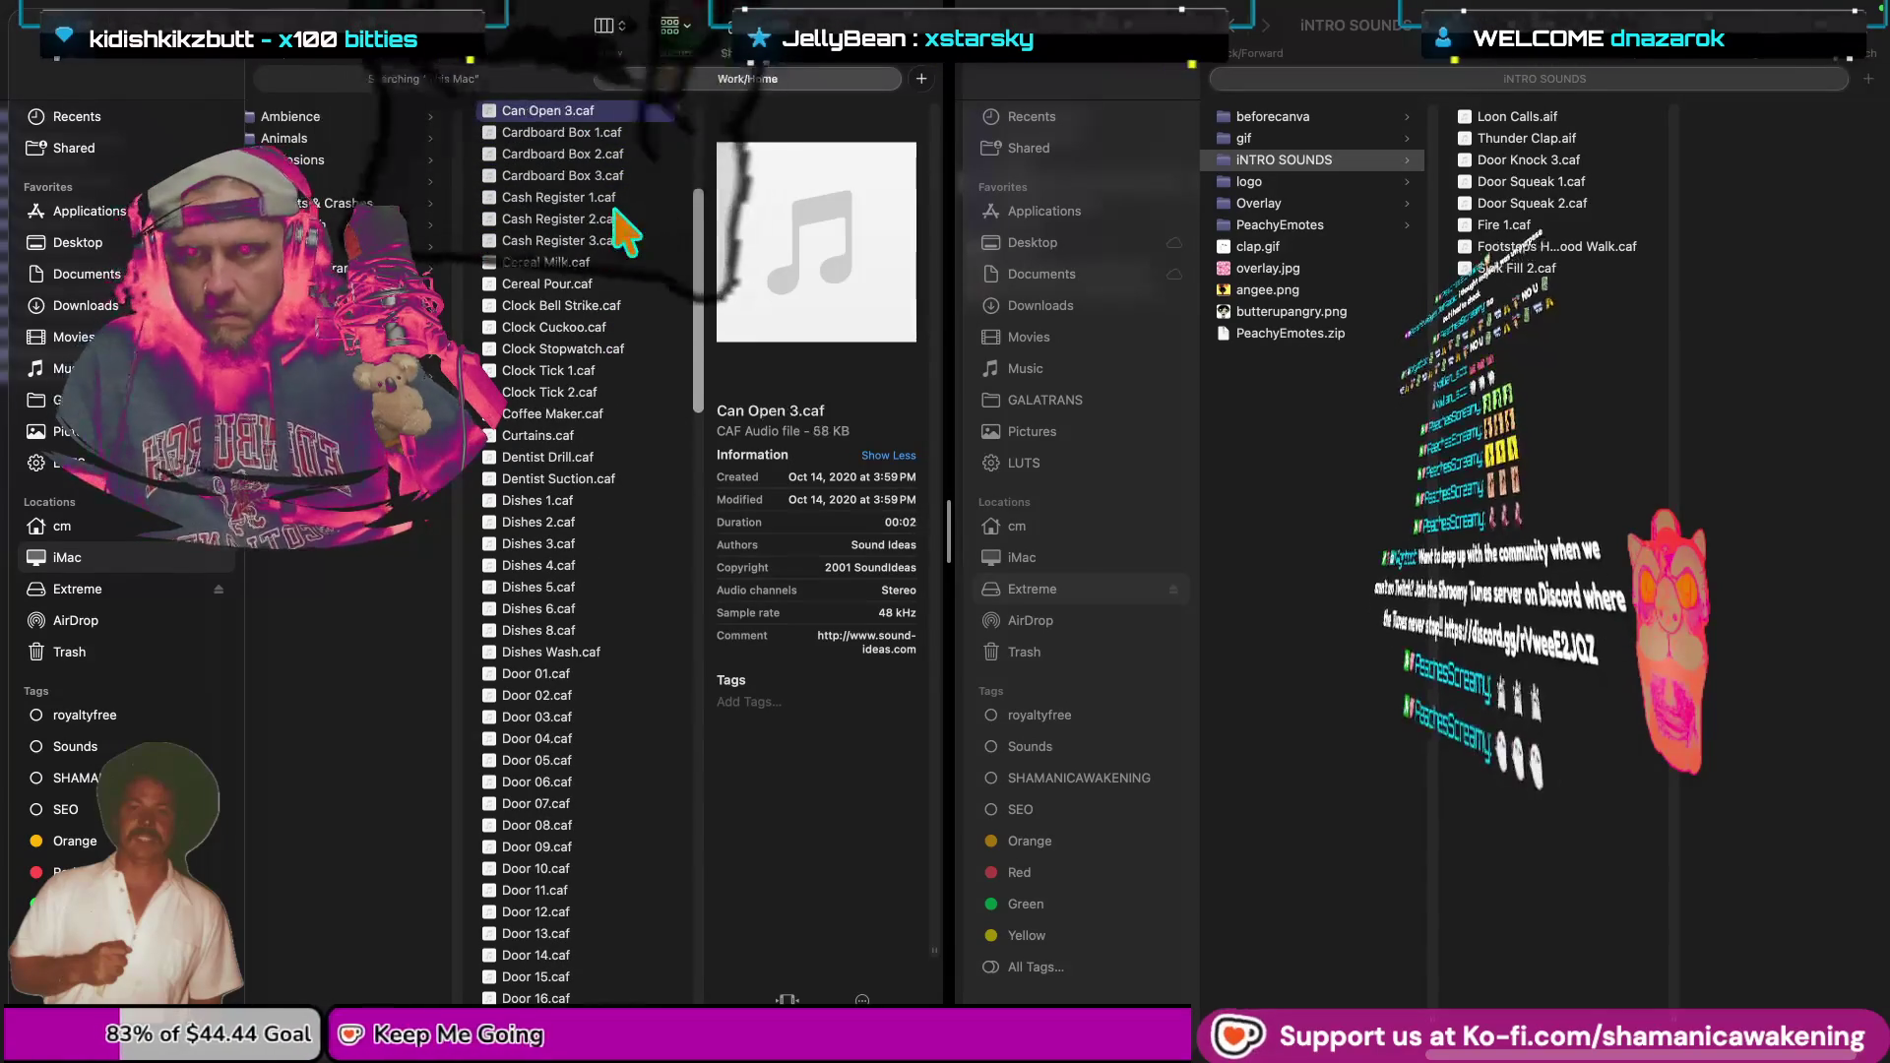
{"action": "key", "text": "Up"}
{"action": "key", "text": "Up"}
{"action": "key", "text": "Up"}
{"action": "key", "text": "Up"}
{"action": "key", "text": "Up"}
{"action": "key", "text": "Up"}
{"action": "key", "text": "Up"}
{"action": "key", "text": "Up"}
{"action": "key", "text": "Up"}
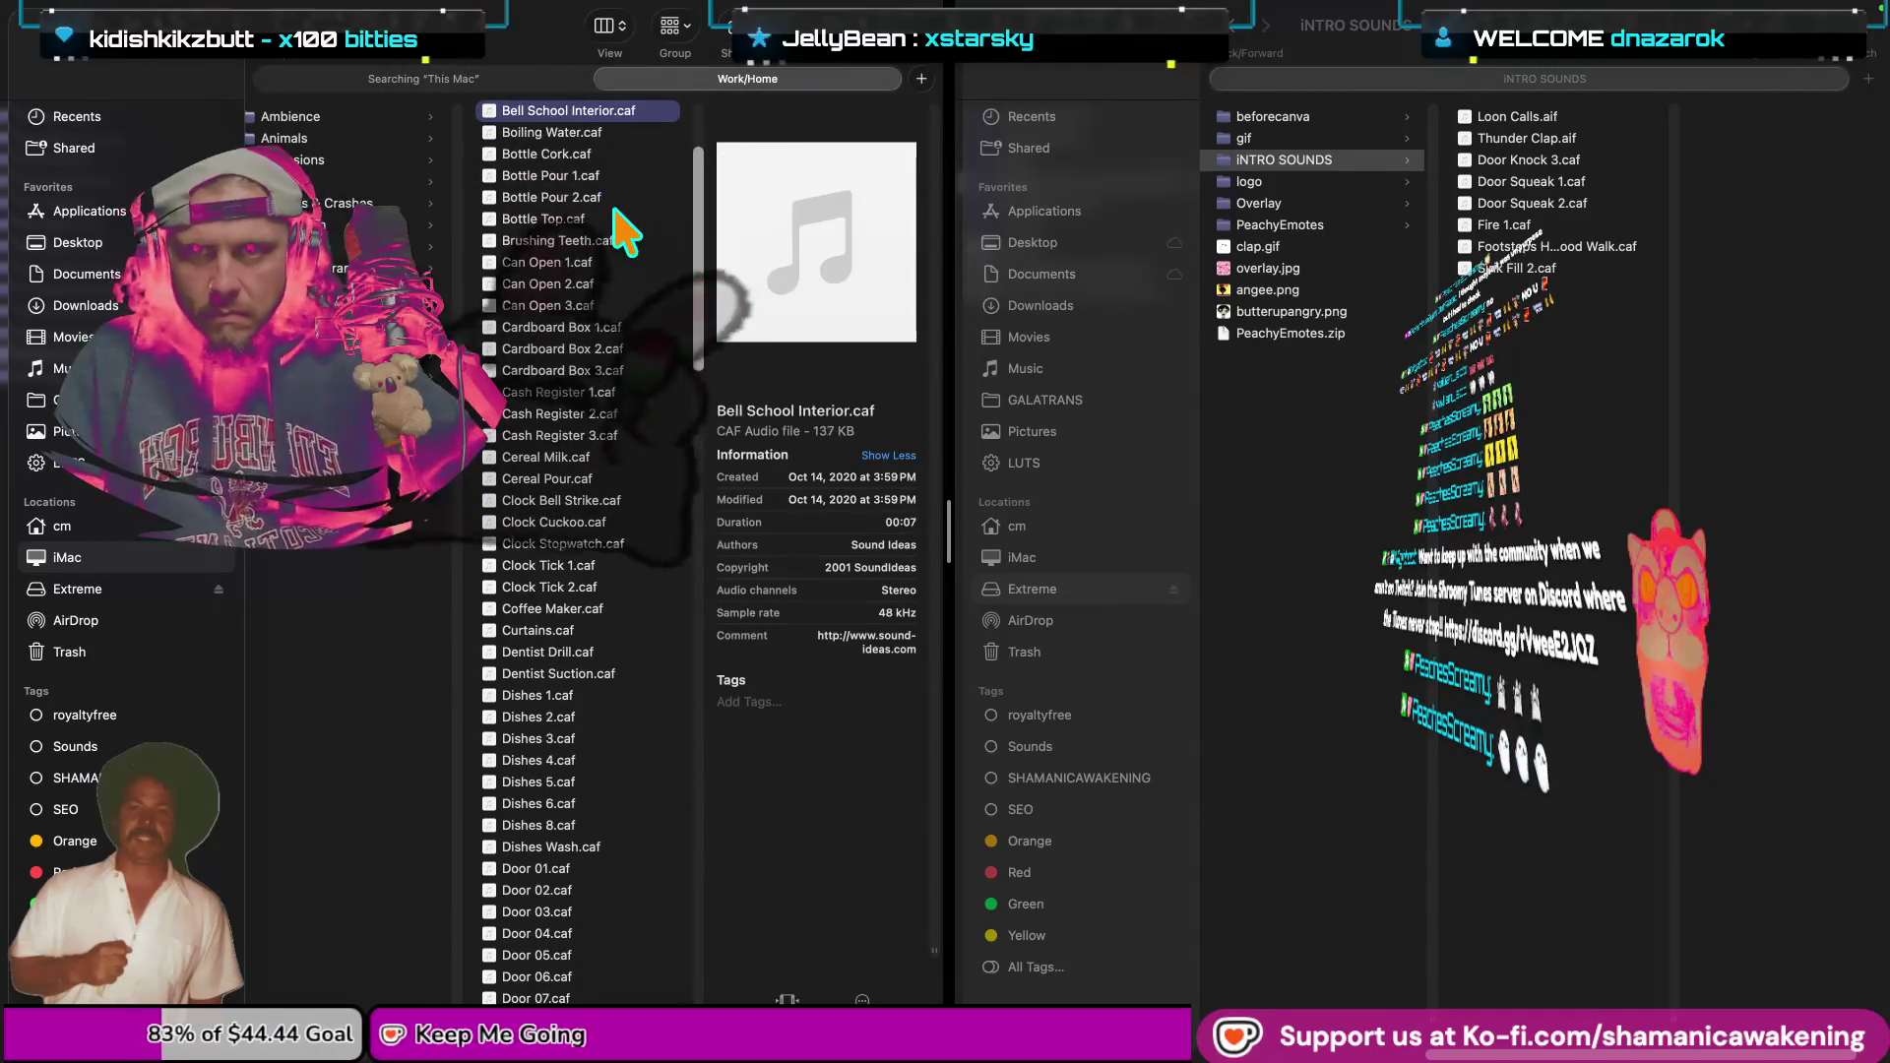
{"action": "key", "text": "Down"}
{"action": "key", "text": "Down"}
{"action": "key", "text": "Down"}
{"action": "key", "text": "space"}
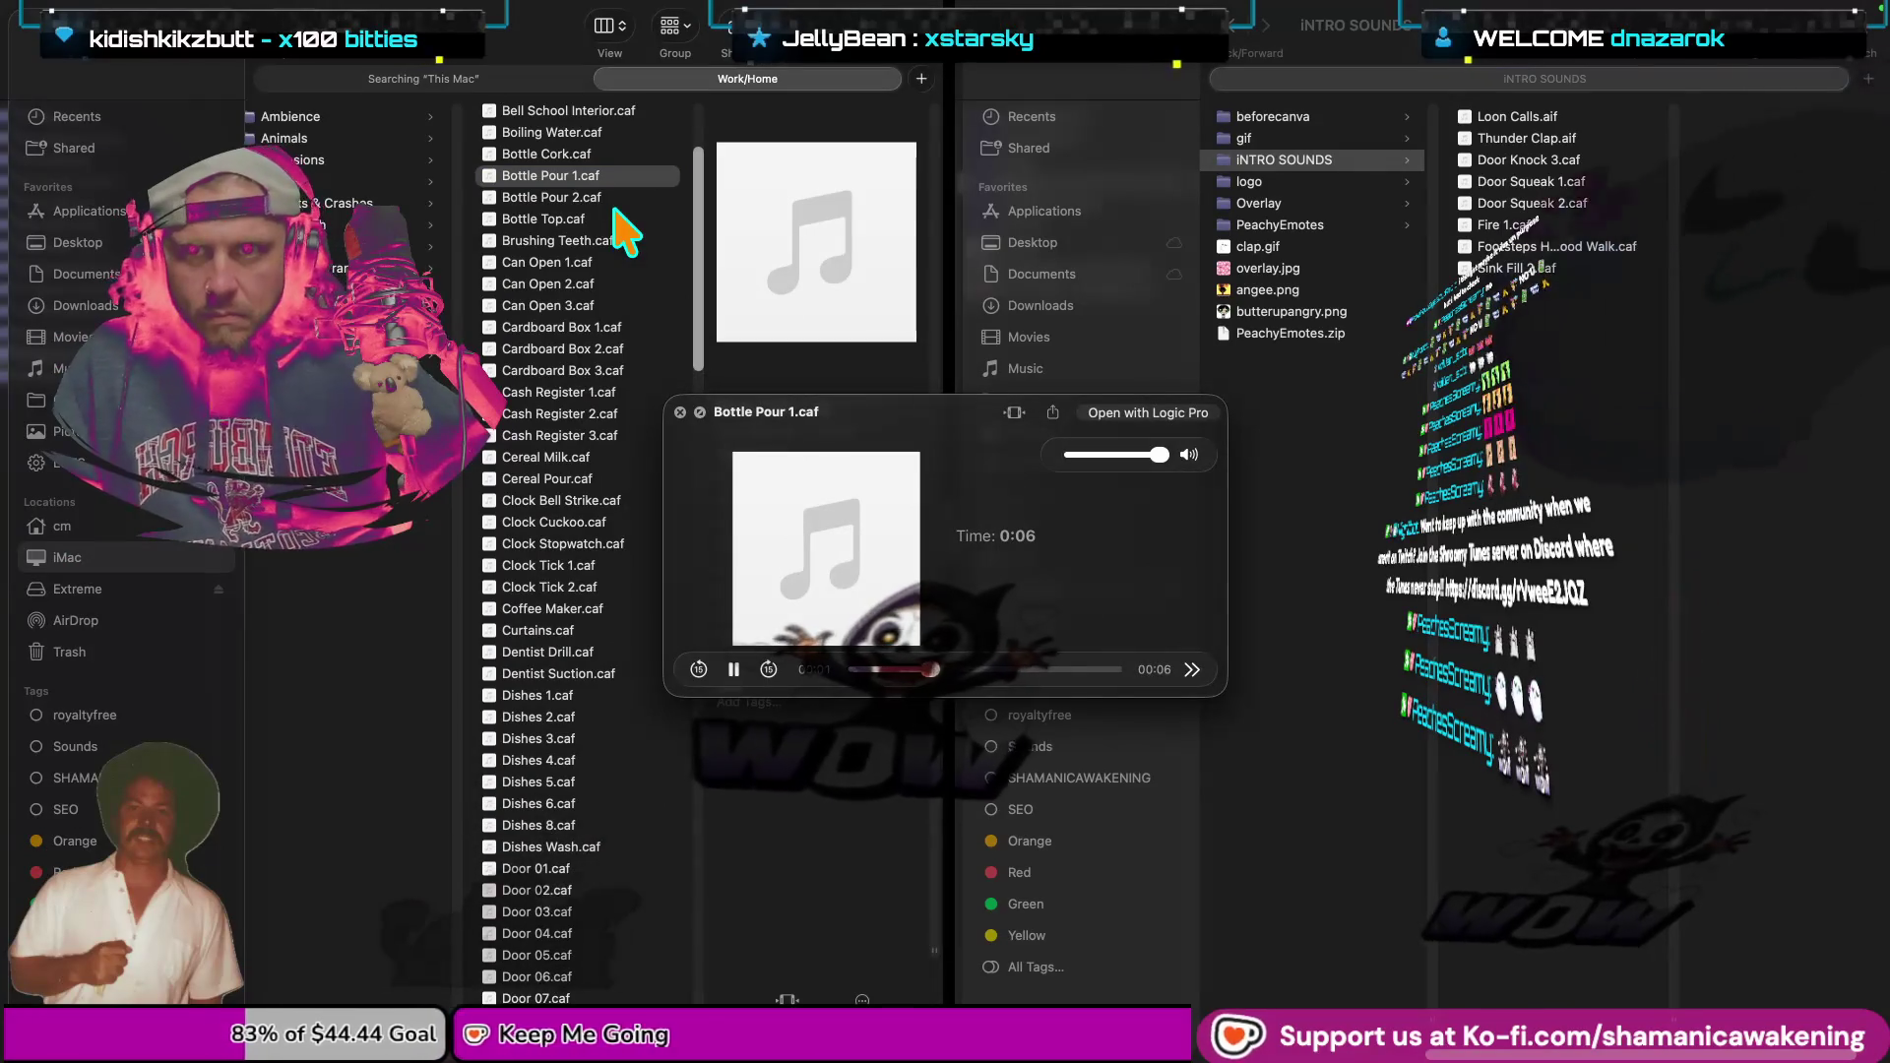
{"action": "key", "text": "space"}
{"action": "key", "text": "Down"}
{"action": "key", "text": "space"}
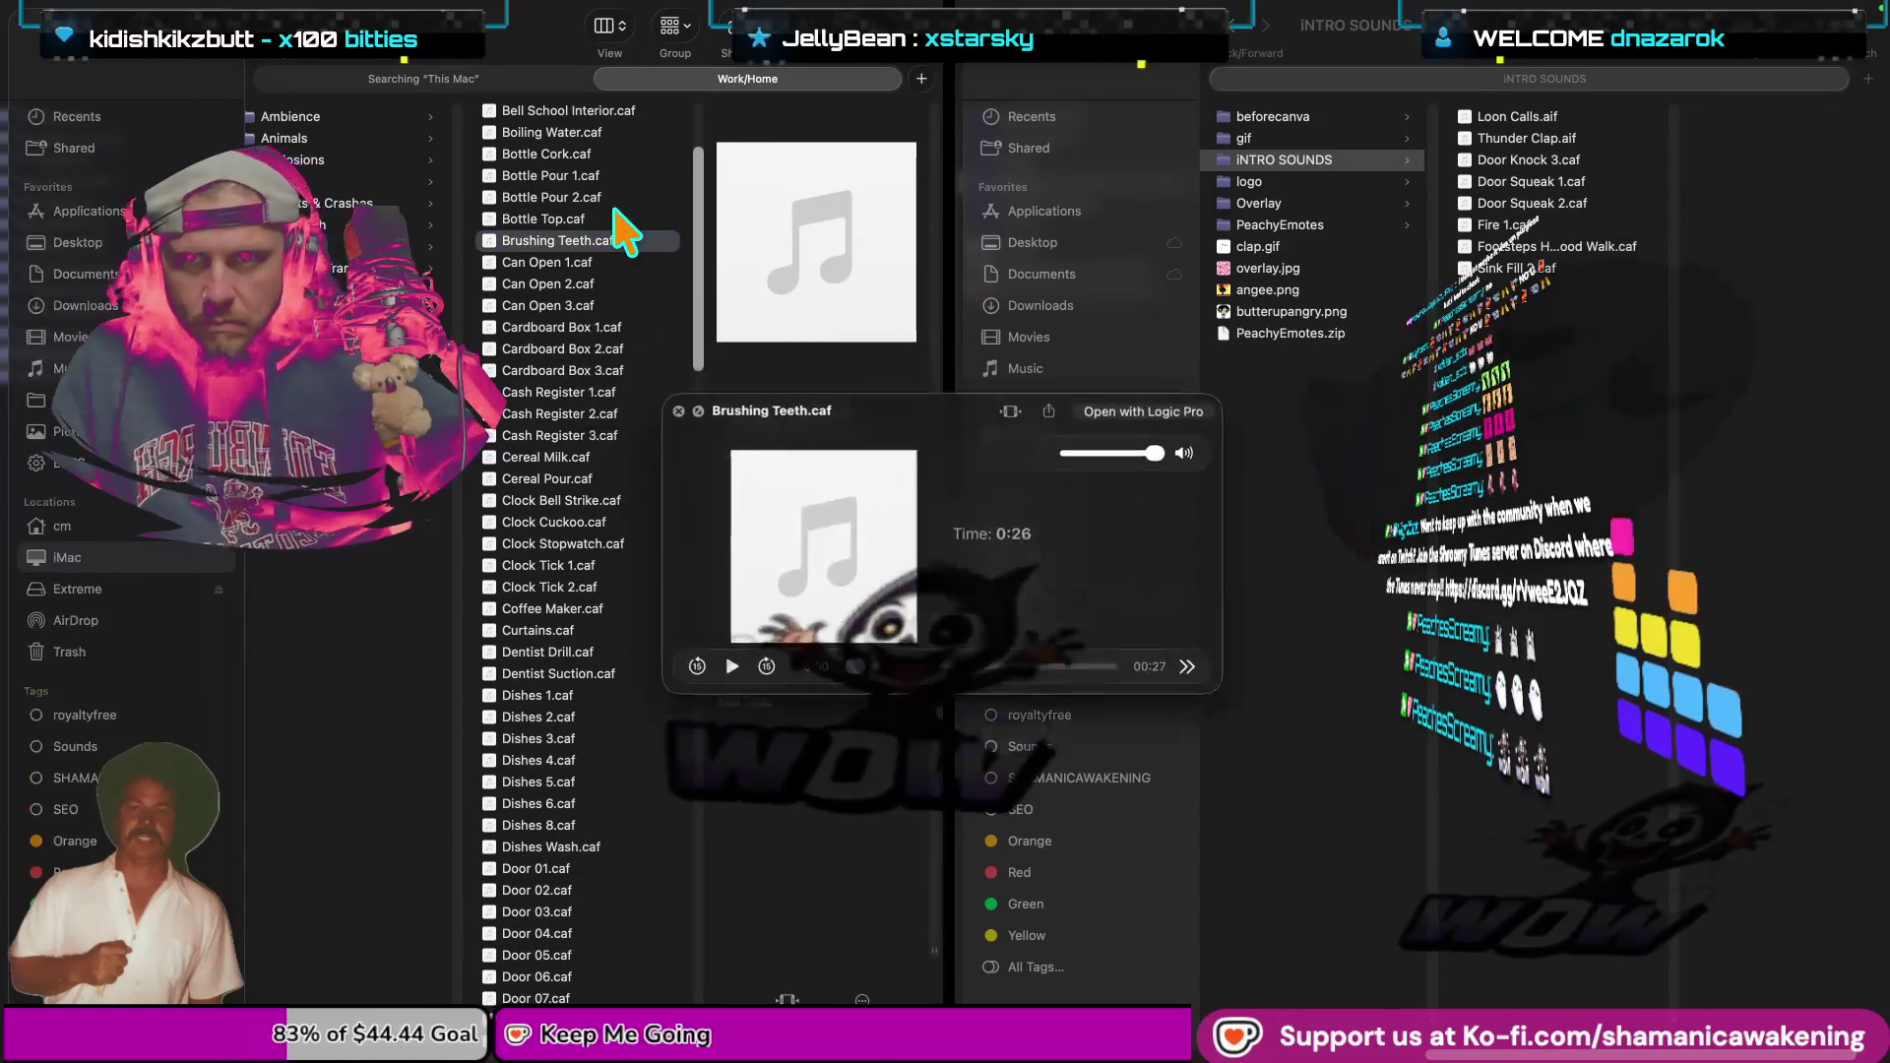
{"action": "key", "text": "space"}
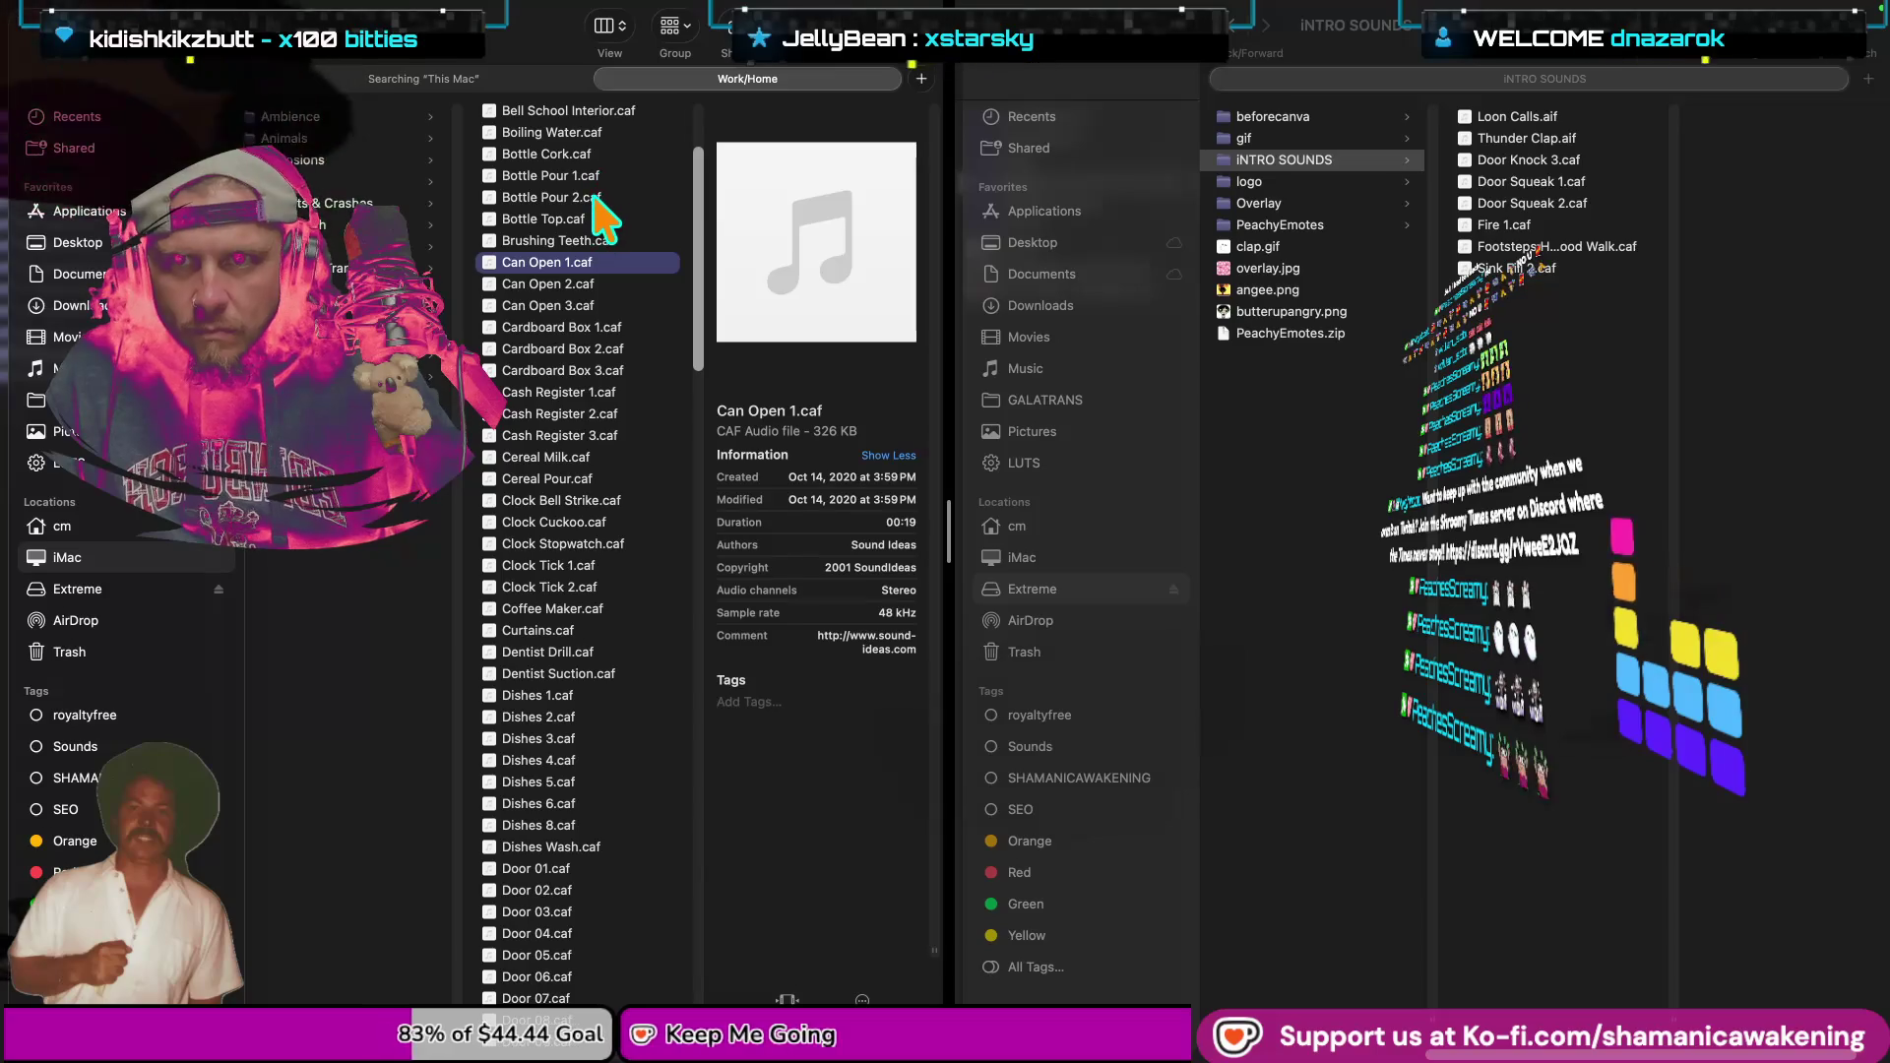
{"action": "scroll", "coordinate": [598, 263], "scroll_direction": "up", "scroll_amount": 1}
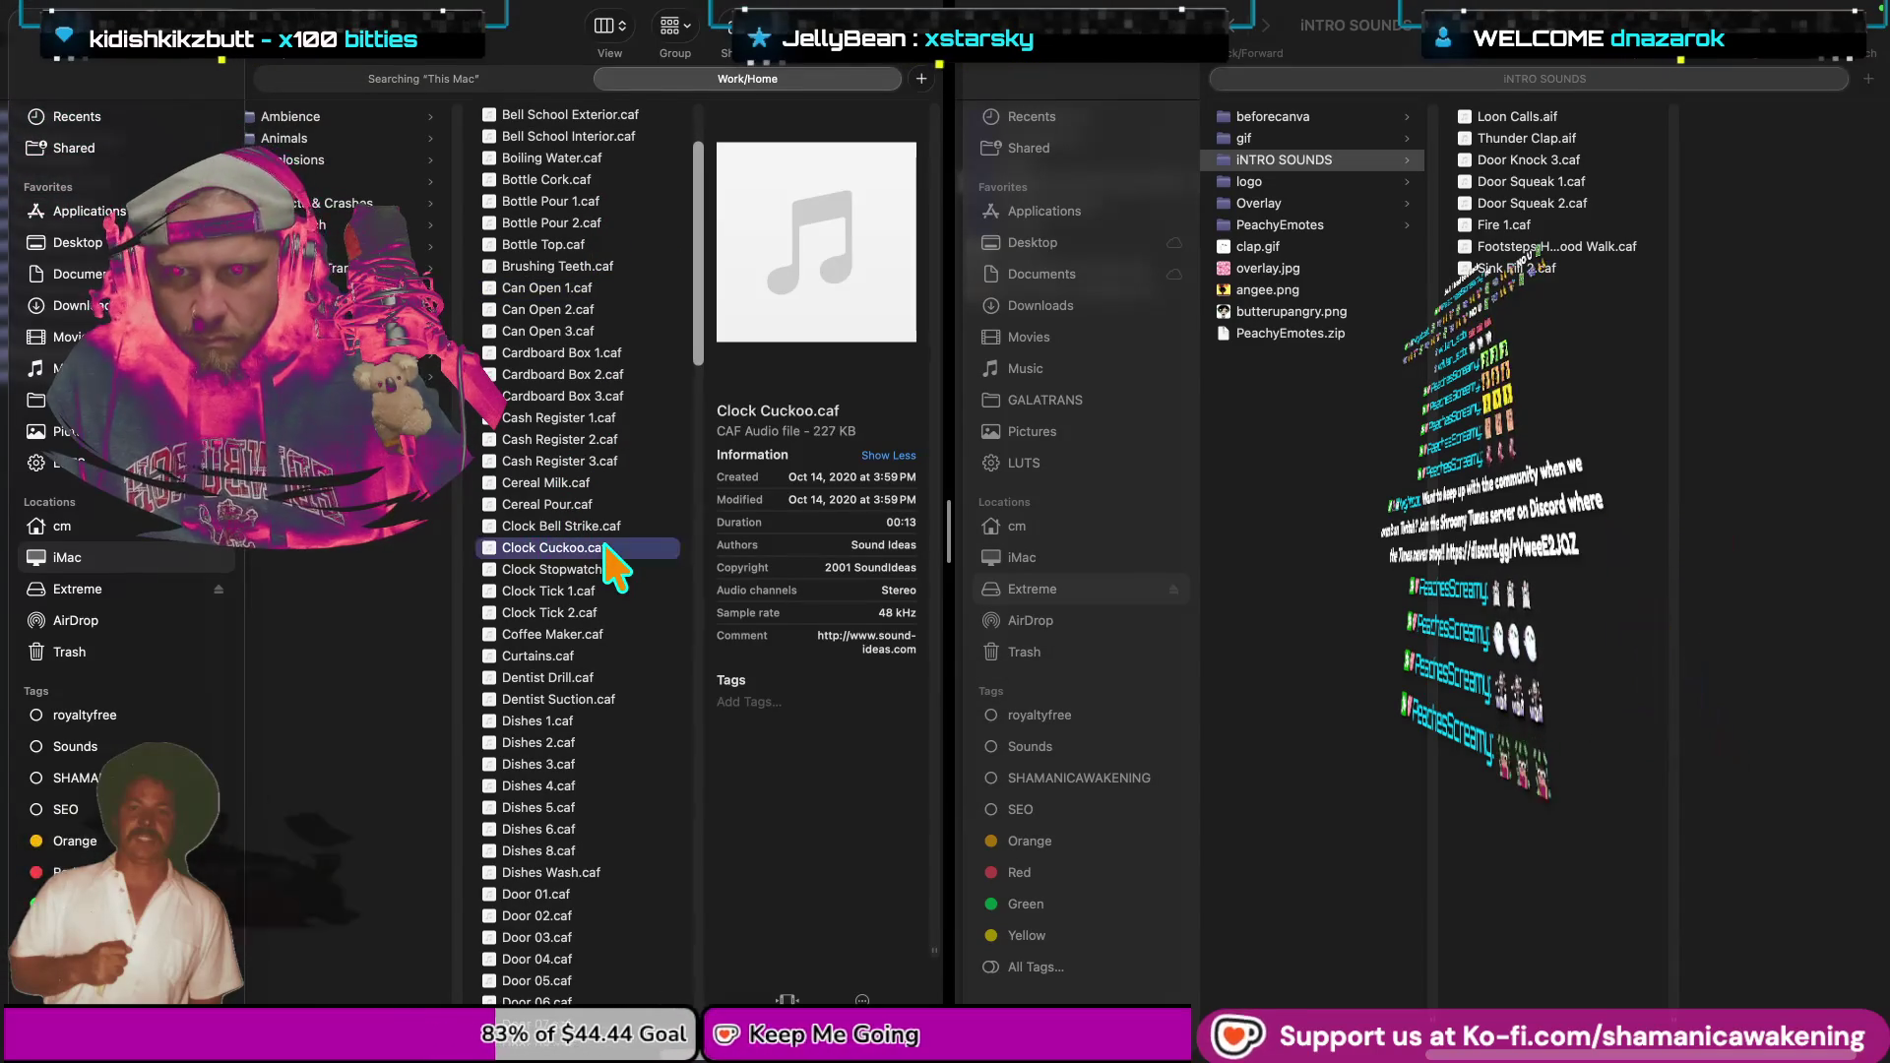
{"action": "key", "text": "space"}
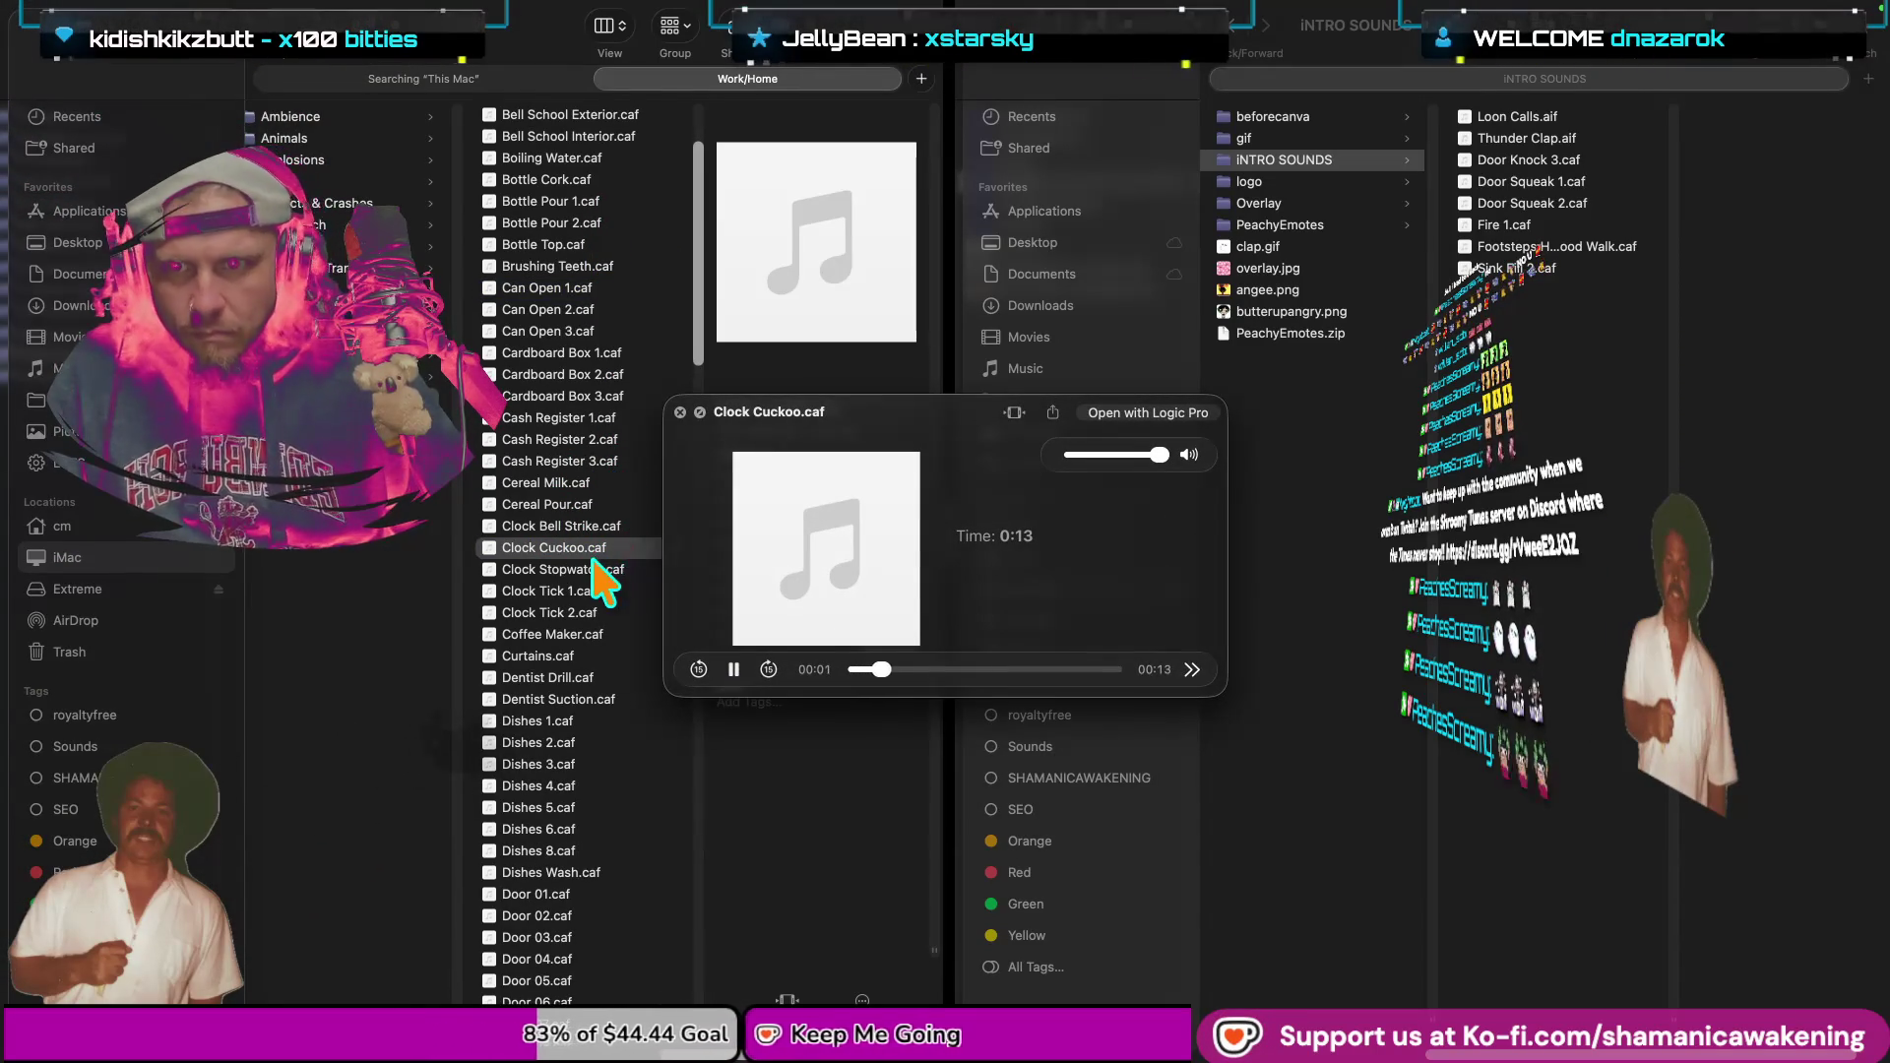
{"action": "key", "text": "space"}
{"action": "key", "text": "space"}
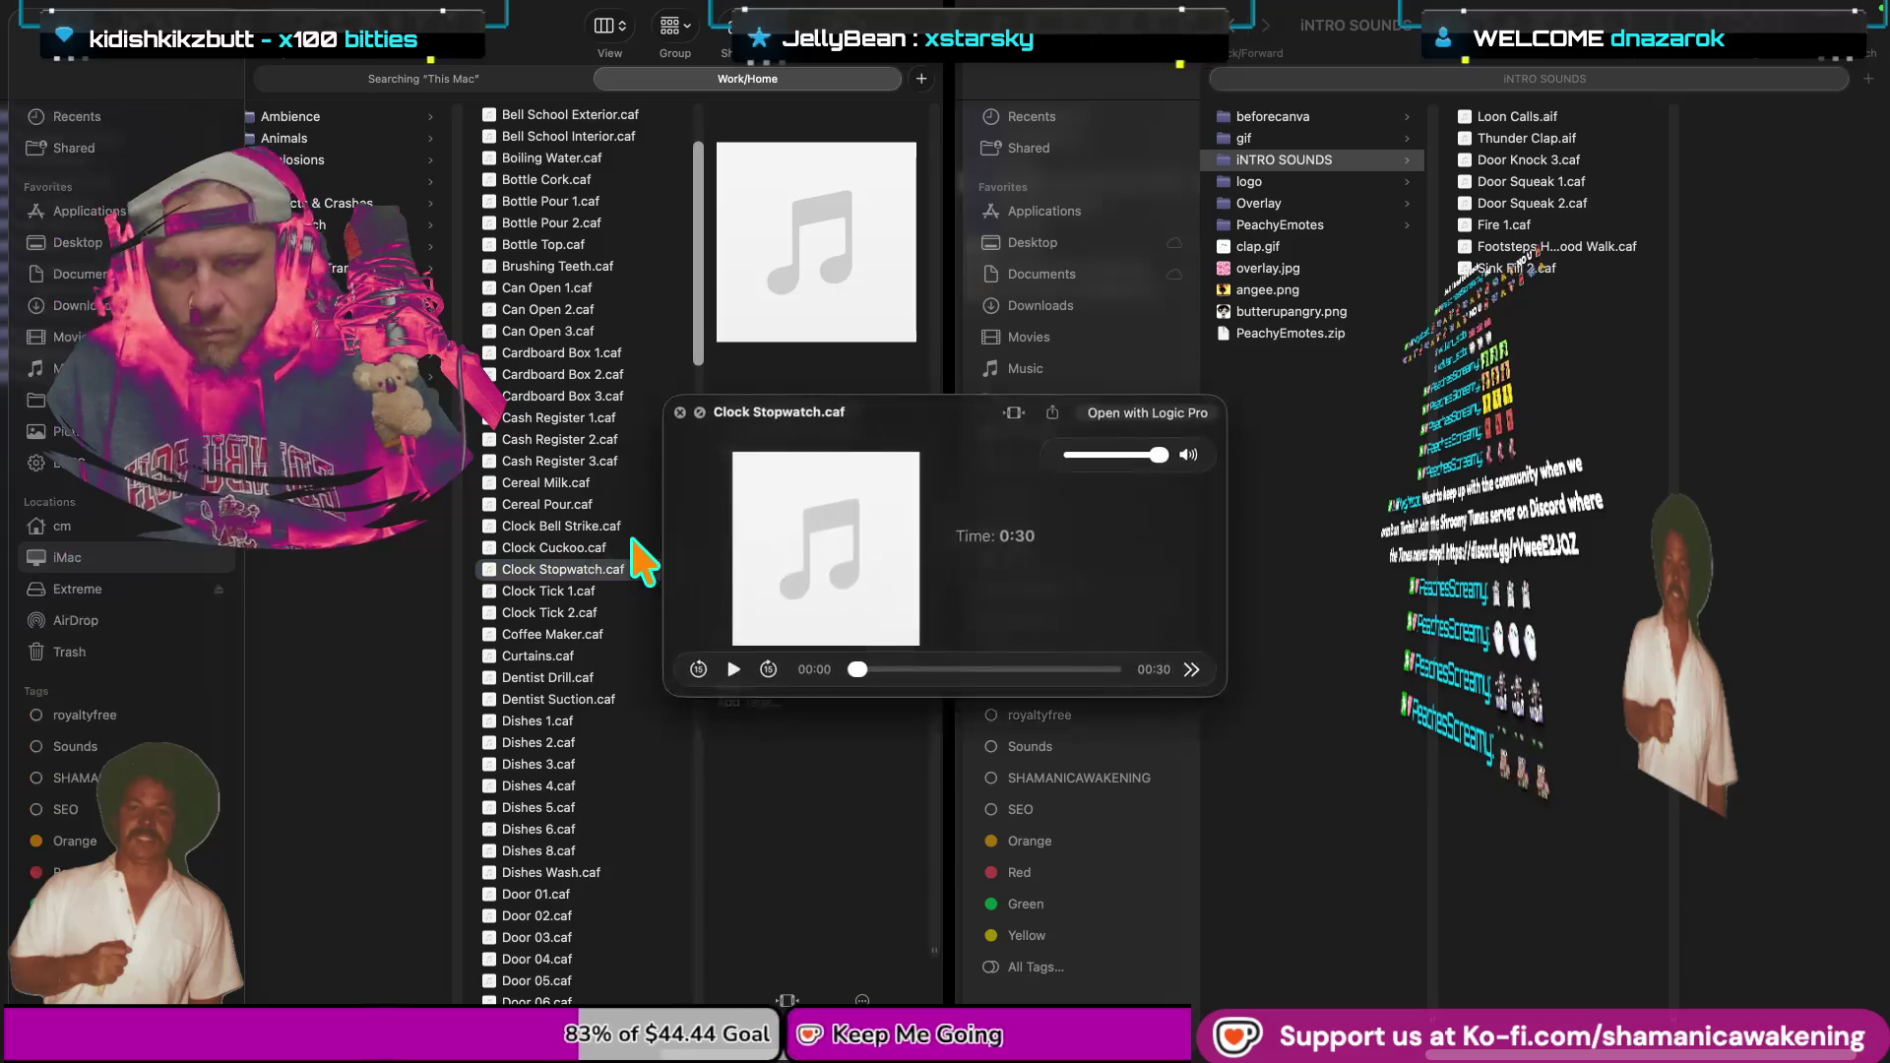
{"action": "key", "text": "space"}
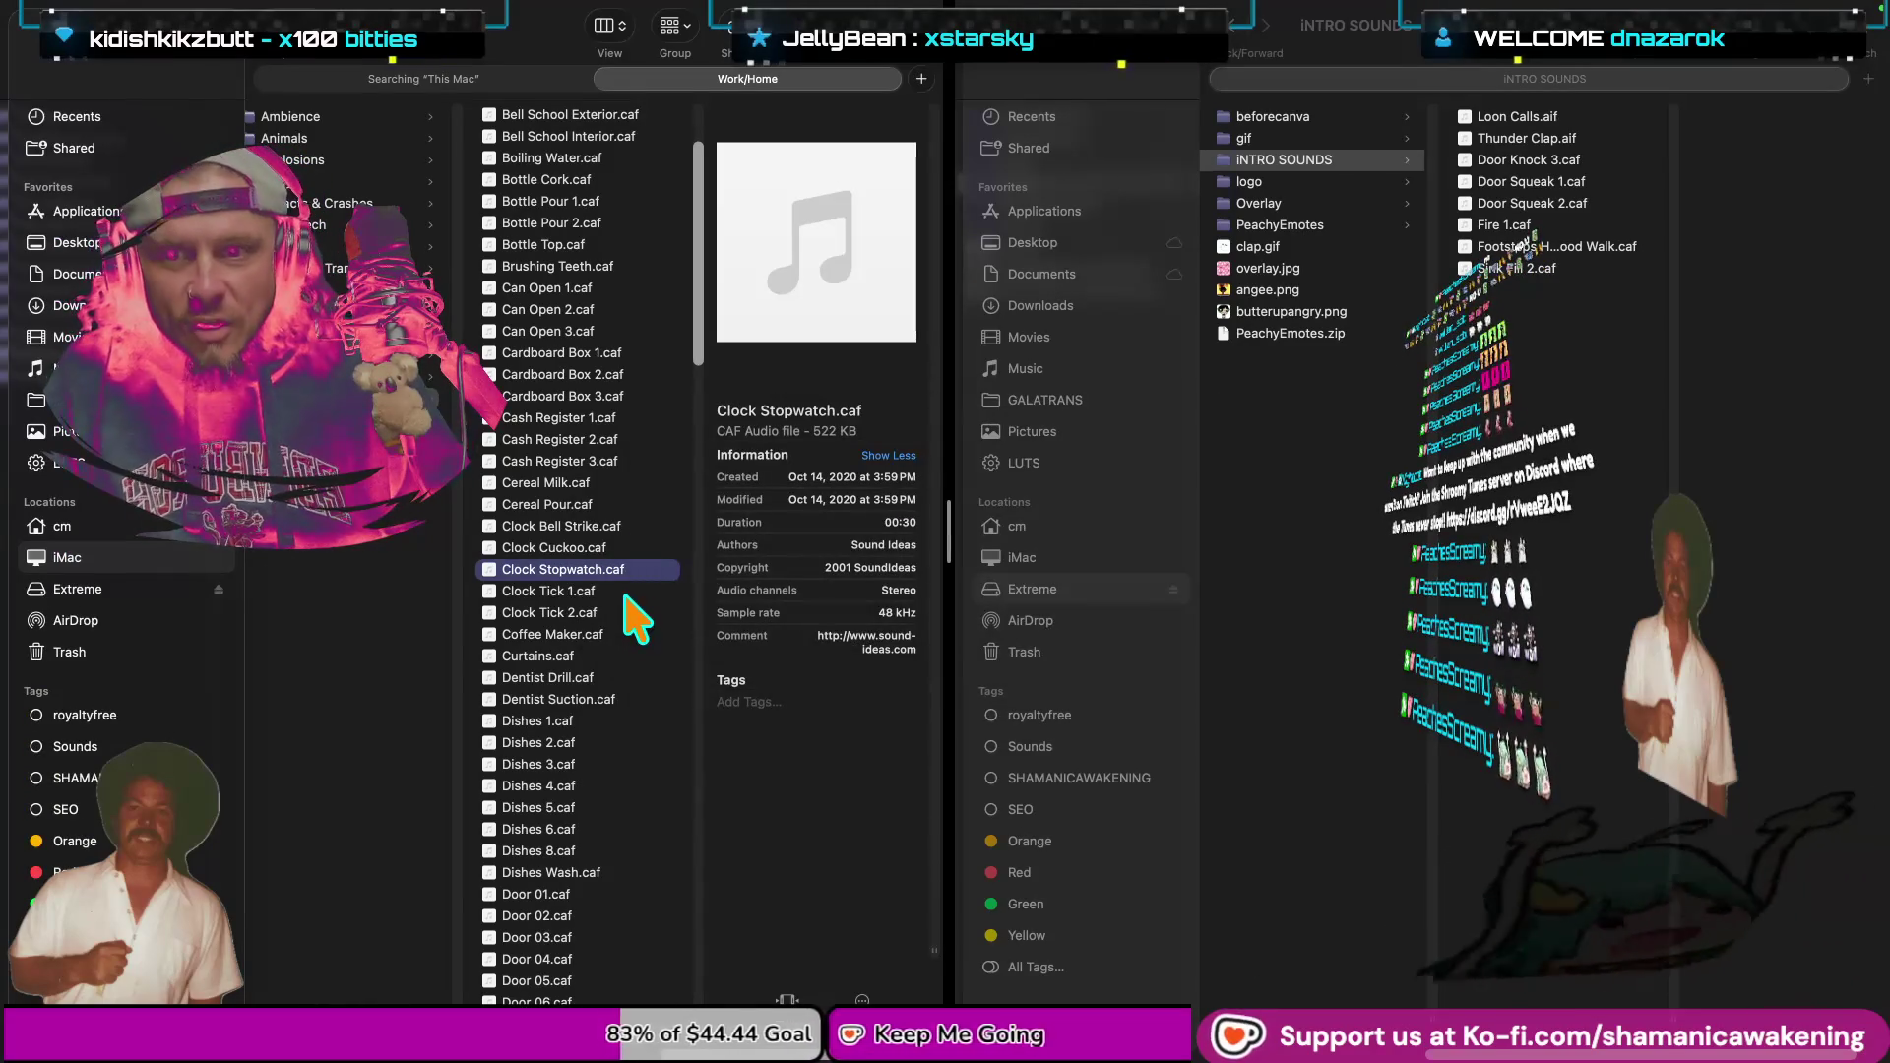
{"action": "key", "text": "Down"}
{"action": "key", "text": "space"}
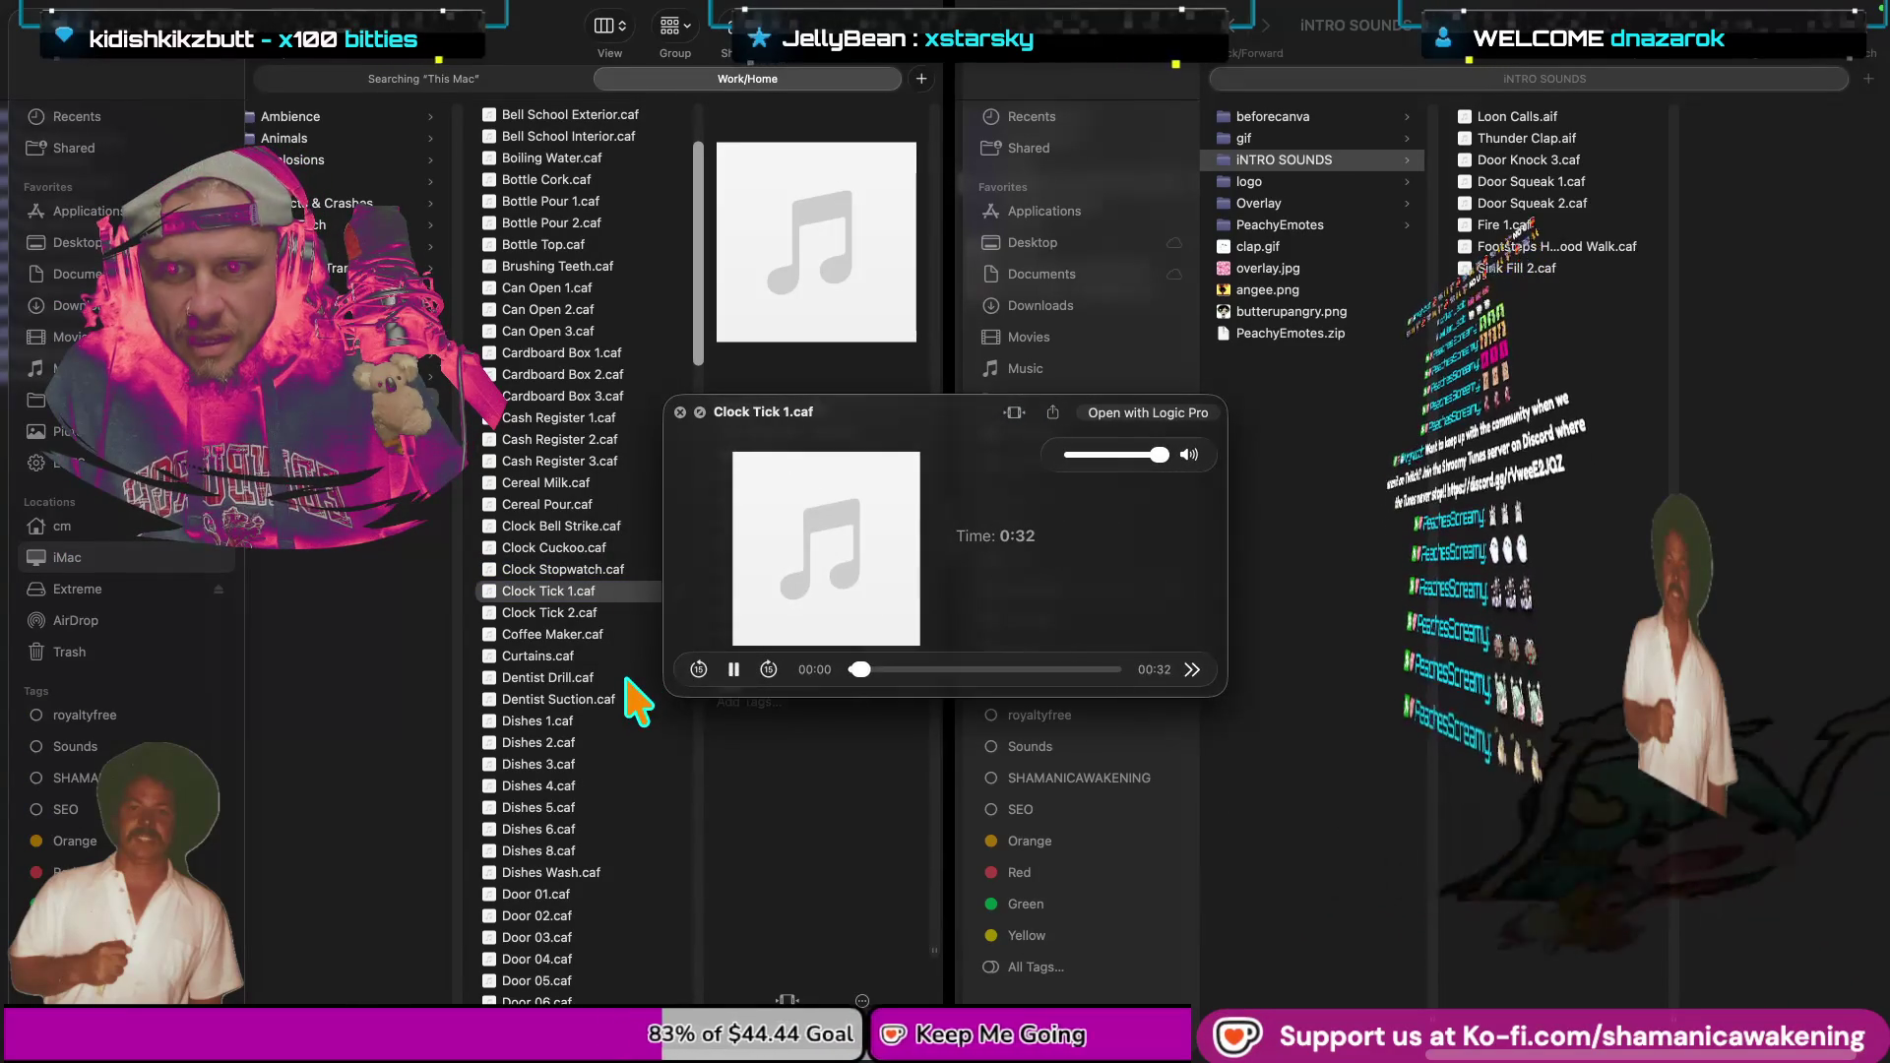
{"action": "key", "text": "space"}
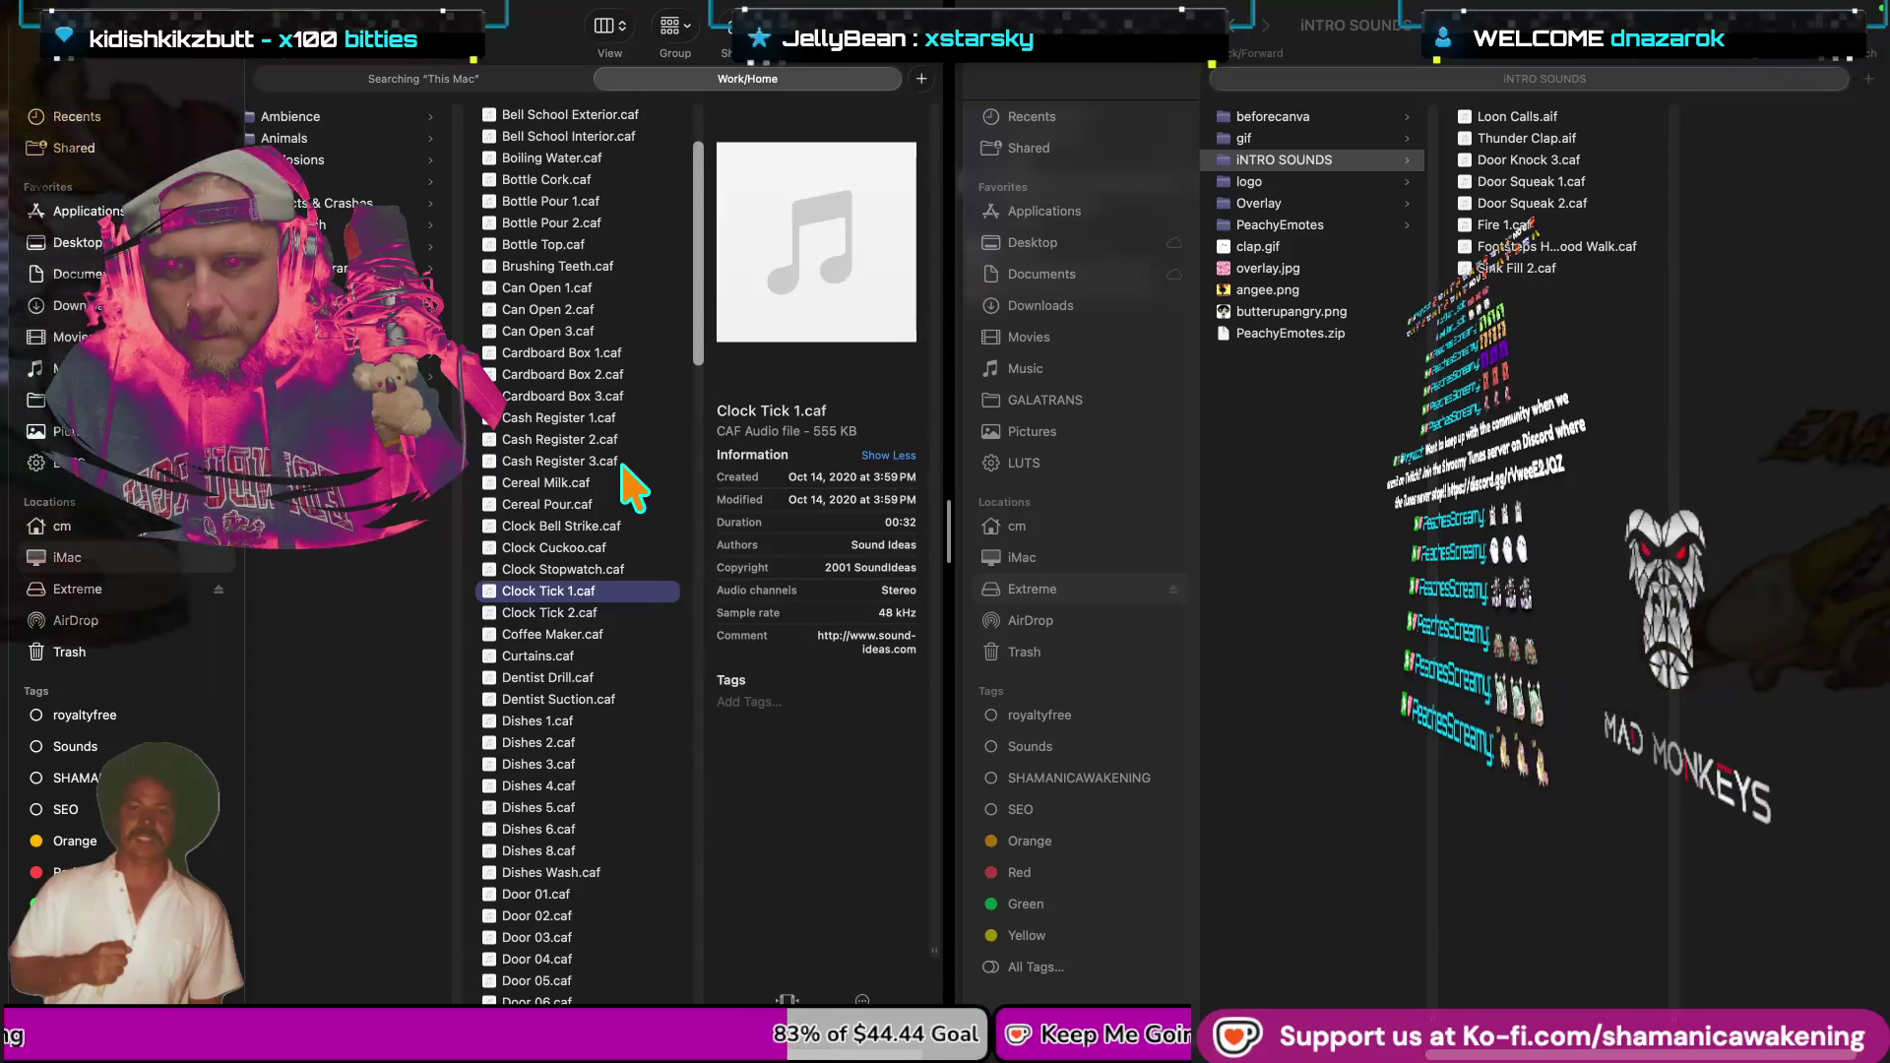
{"action": "scroll", "coordinate": [626, 334], "scroll_direction": "up", "scroll_amount": 2}
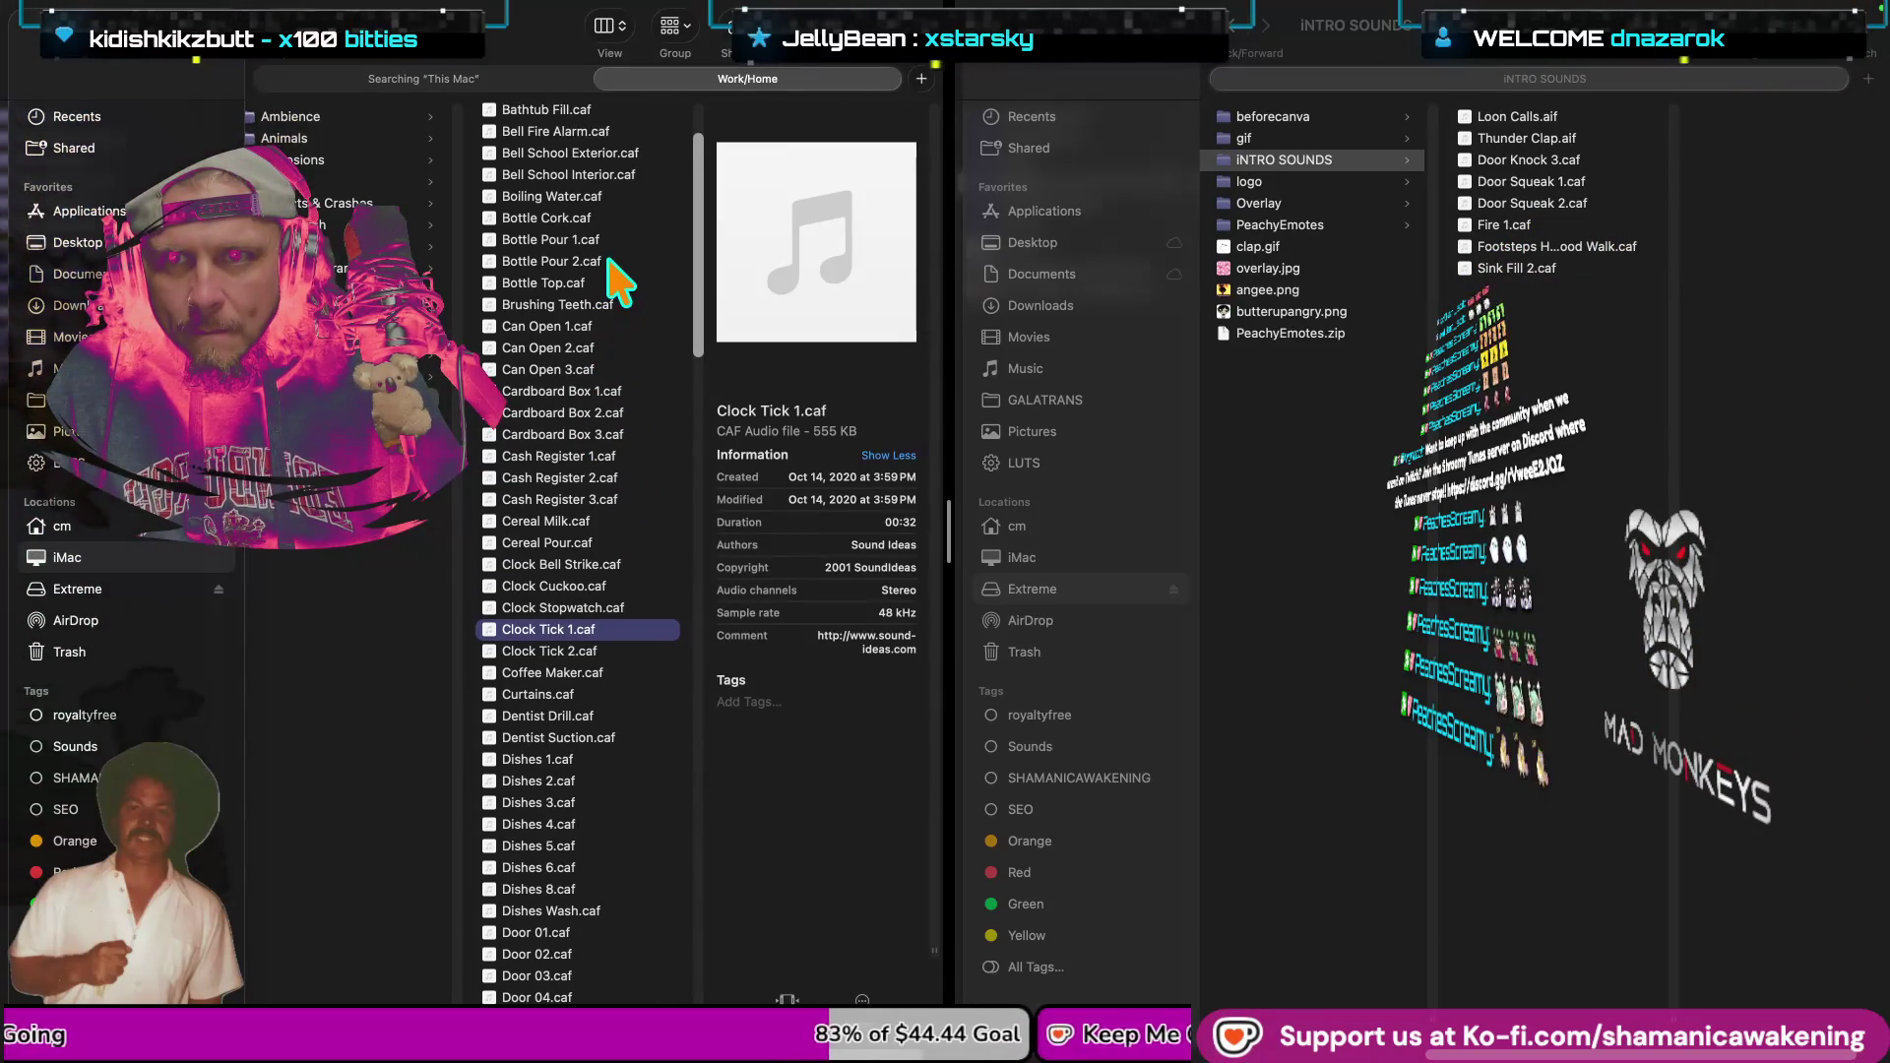
{"action": "scroll", "coordinate": [611, 263], "scroll_direction": "up", "scroll_amount": 5}
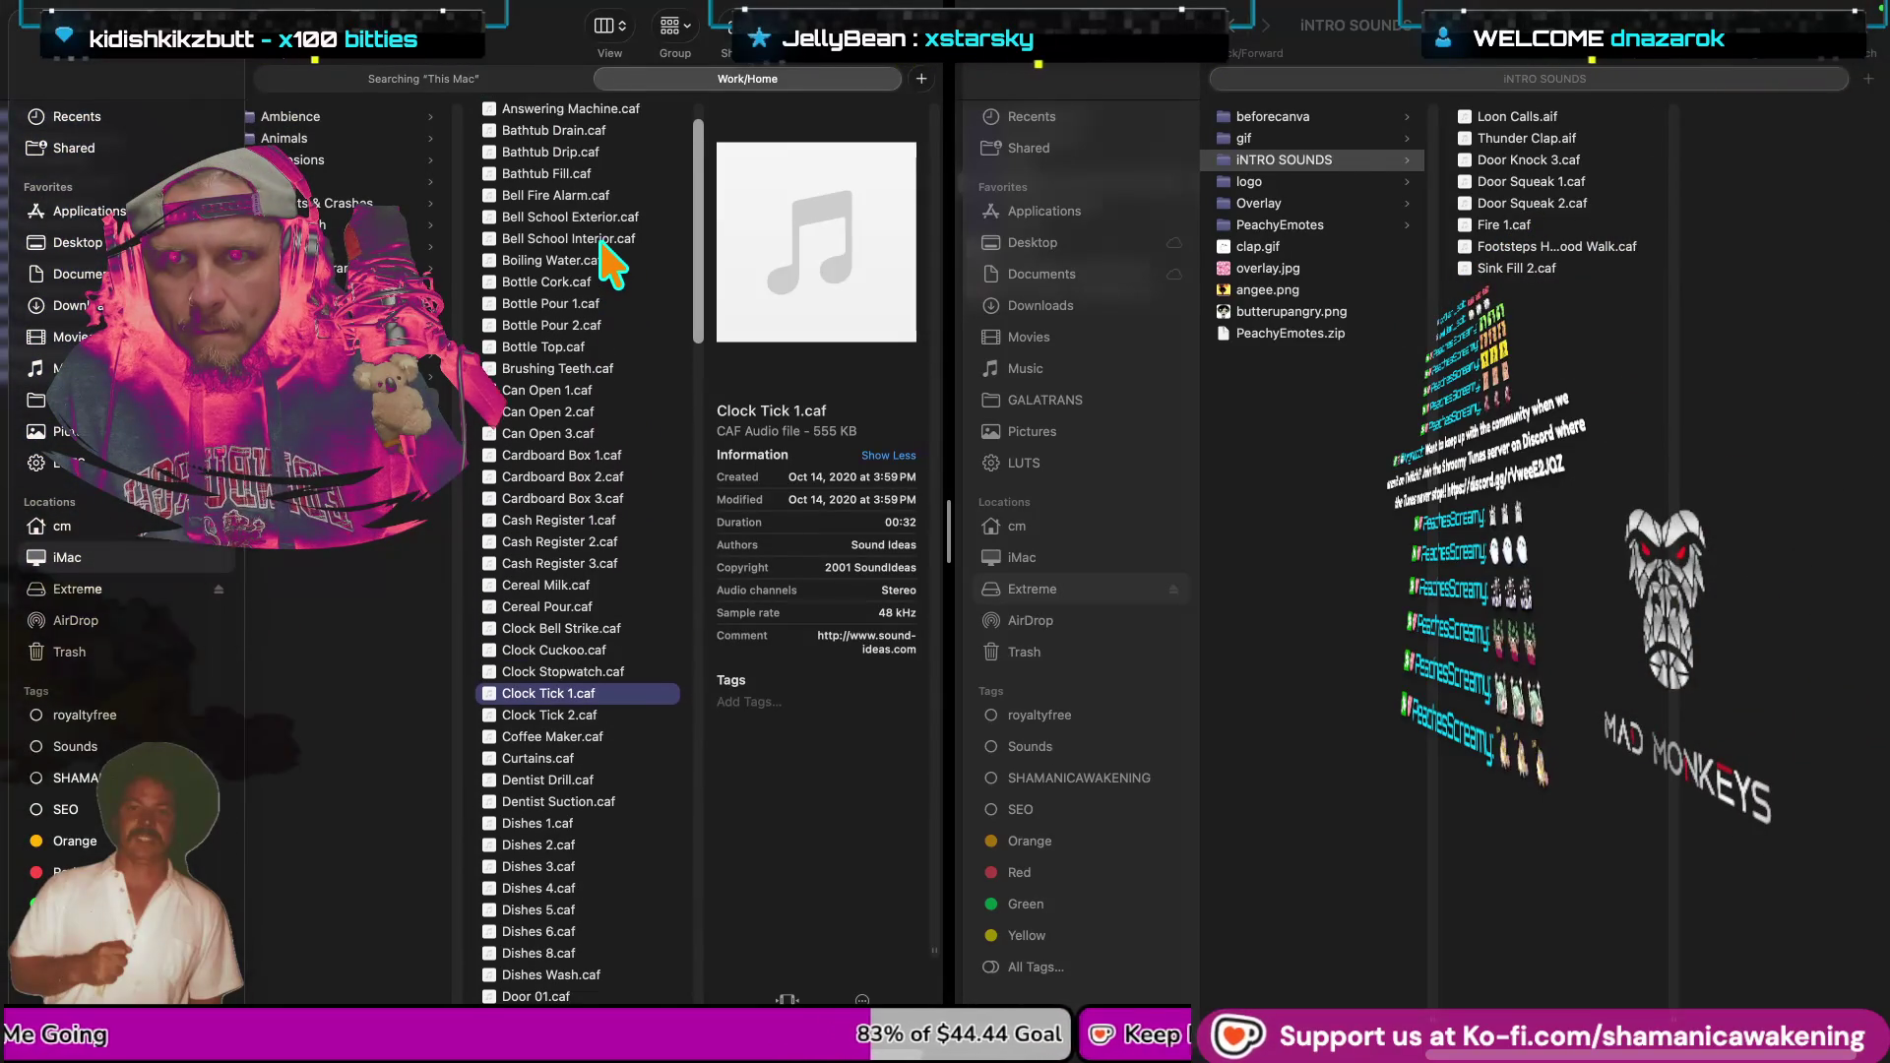
{"action": "scroll", "coordinate": [615, 226], "scroll_direction": "up", "scroll_amount": 1}
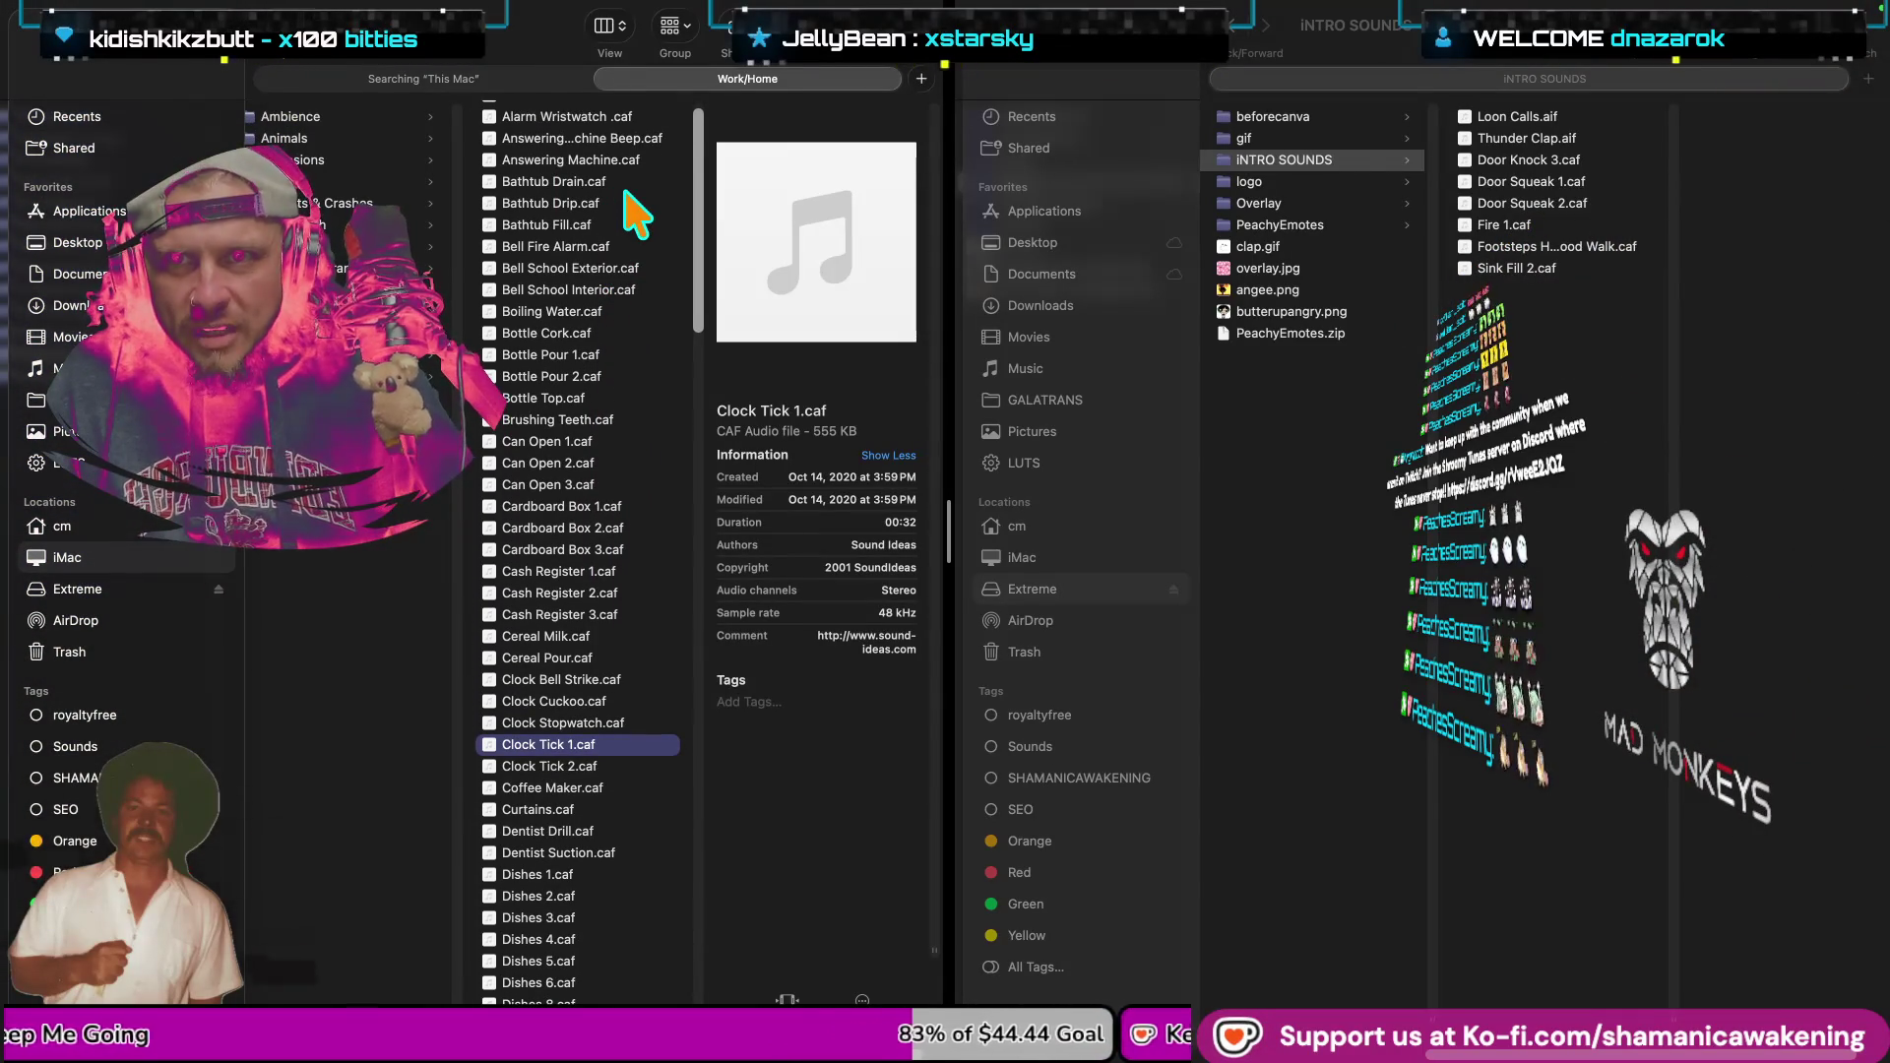
{"action": "scroll", "coordinate": [635, 212], "scroll_direction": "up", "scroll_amount": 1}
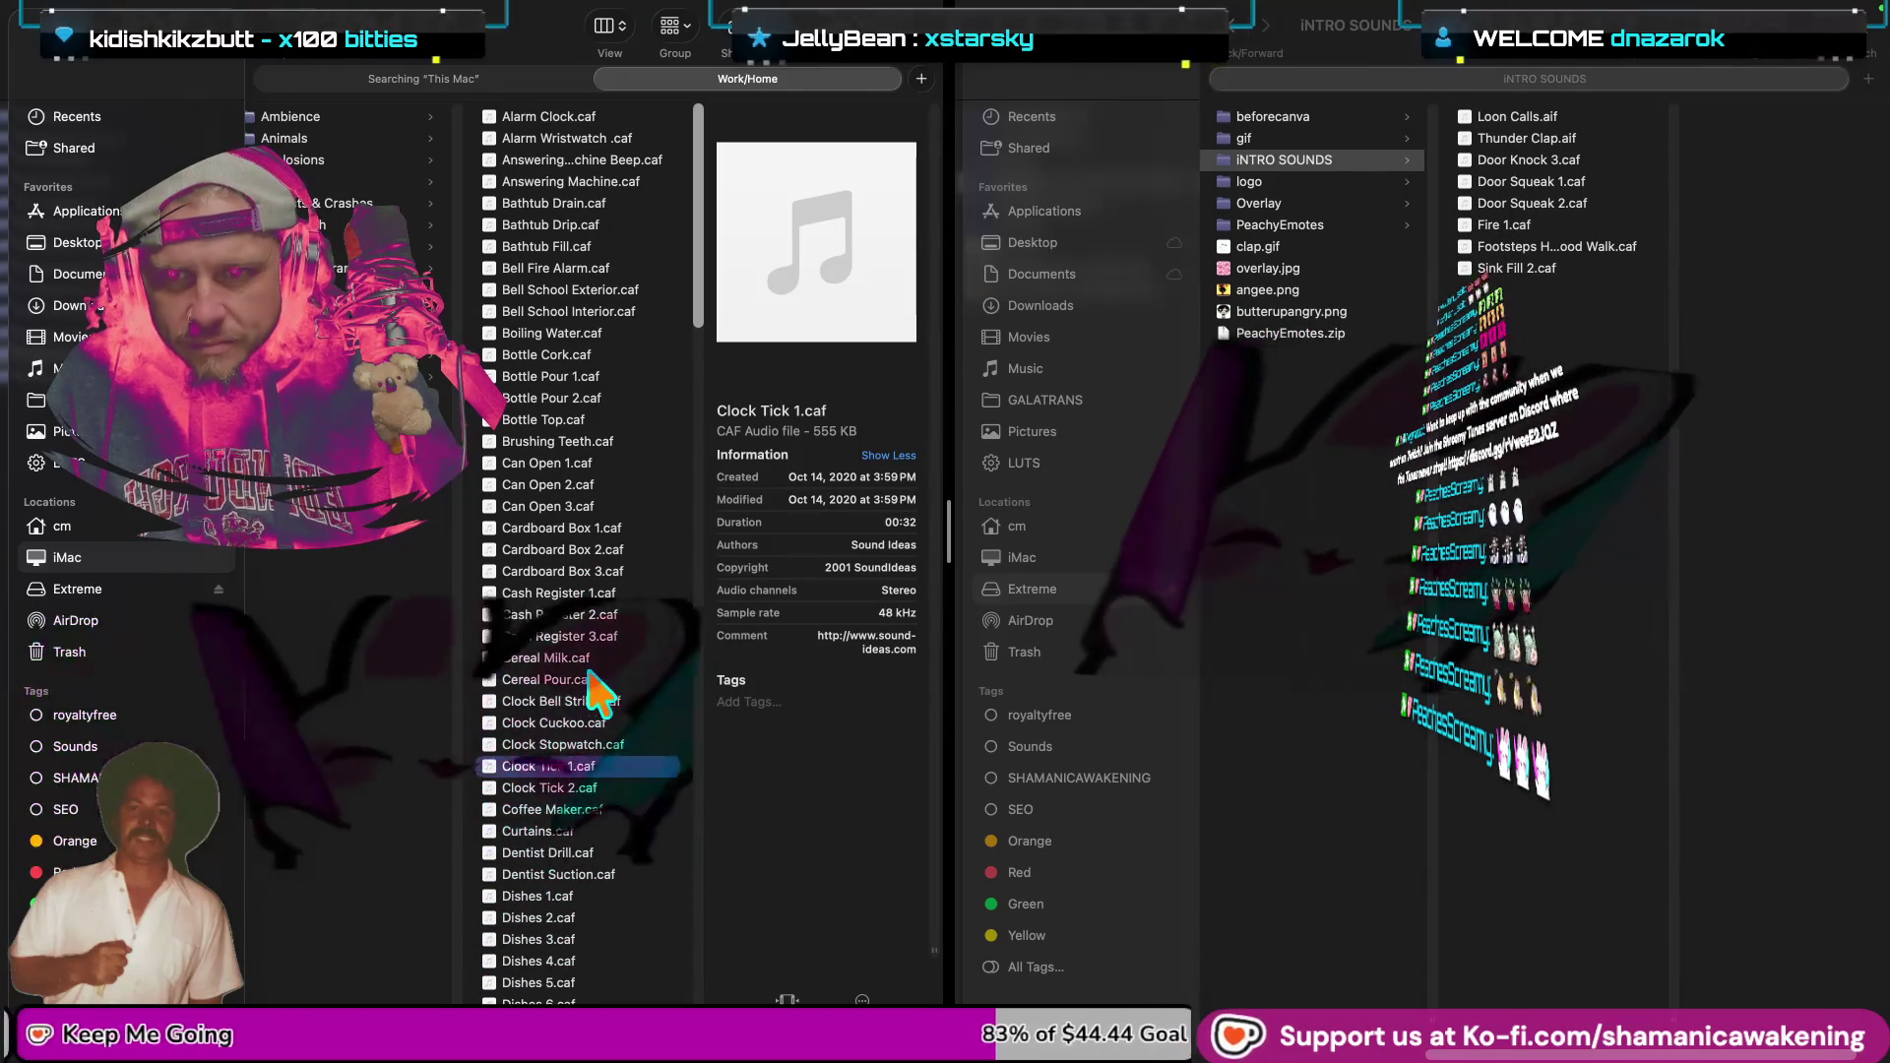
{"action": "scroll", "coordinate": [639, 758], "scroll_direction": "down", "scroll_amount": 1}
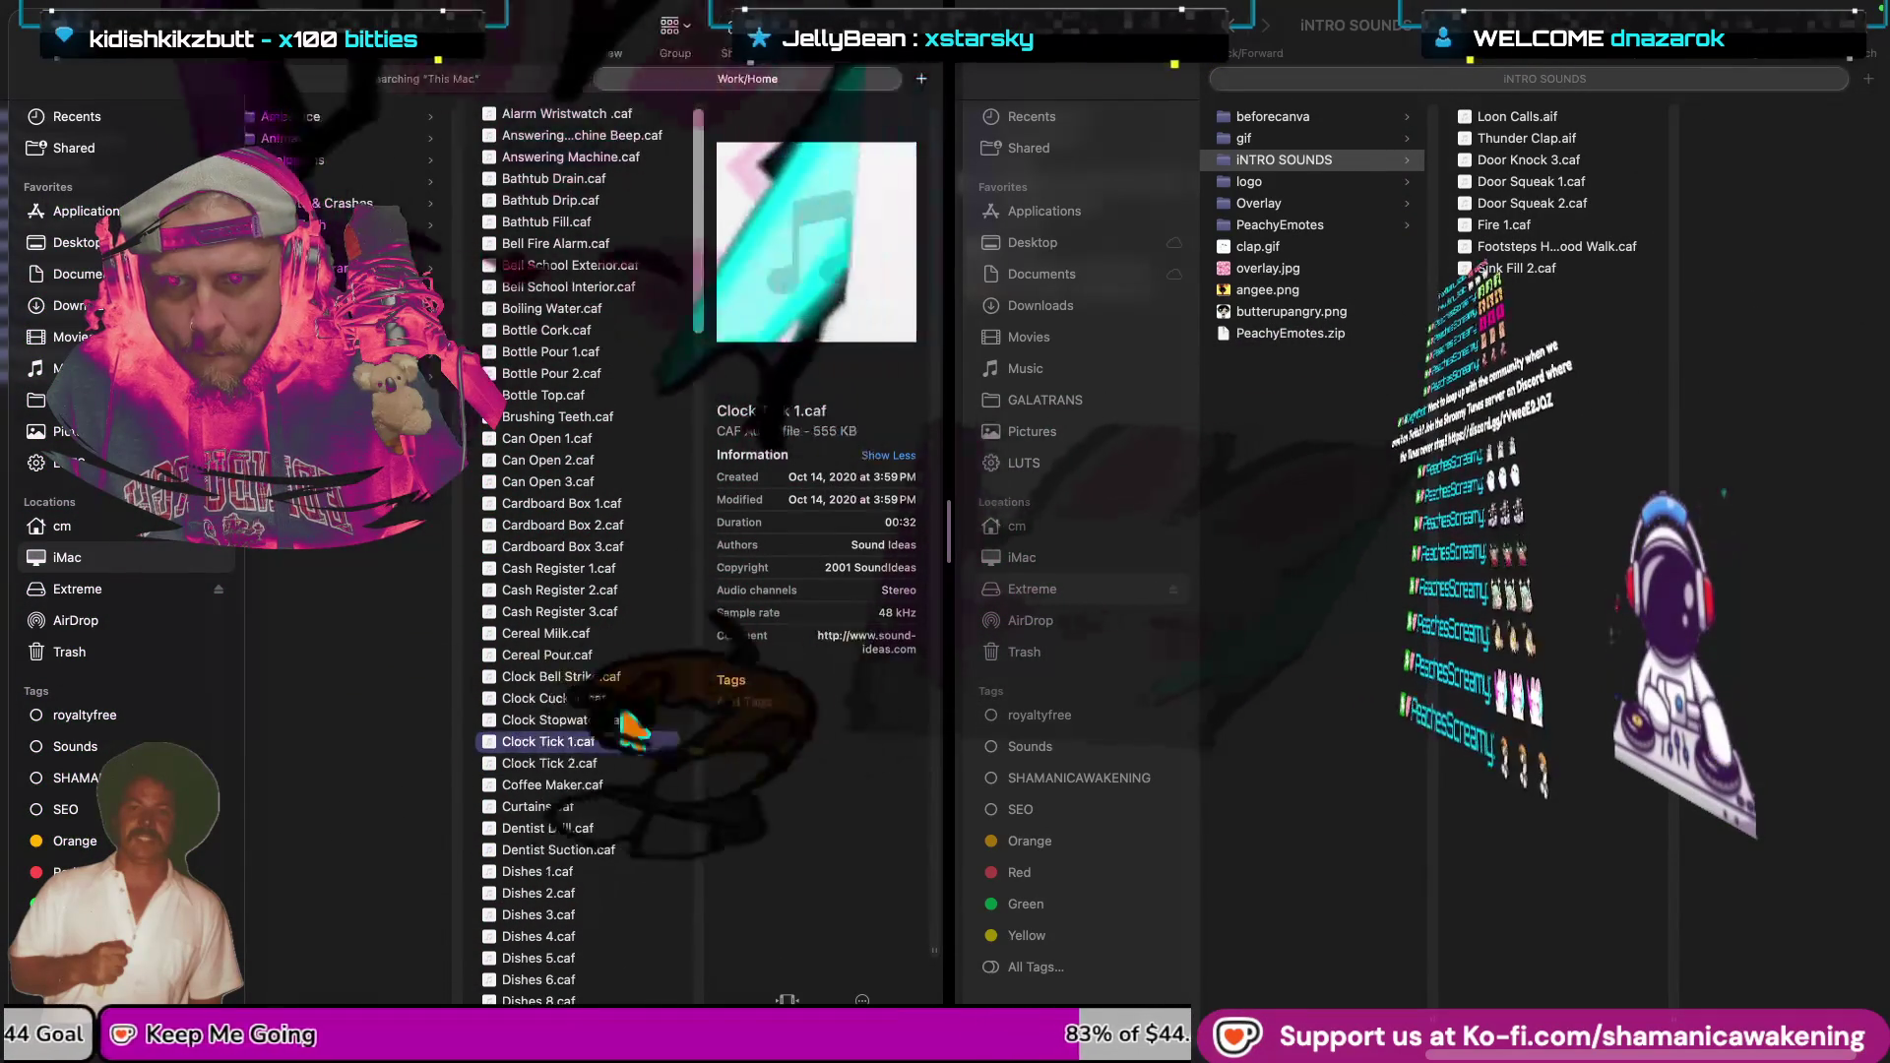
{"action": "left_click", "coordinate": [635, 681]}
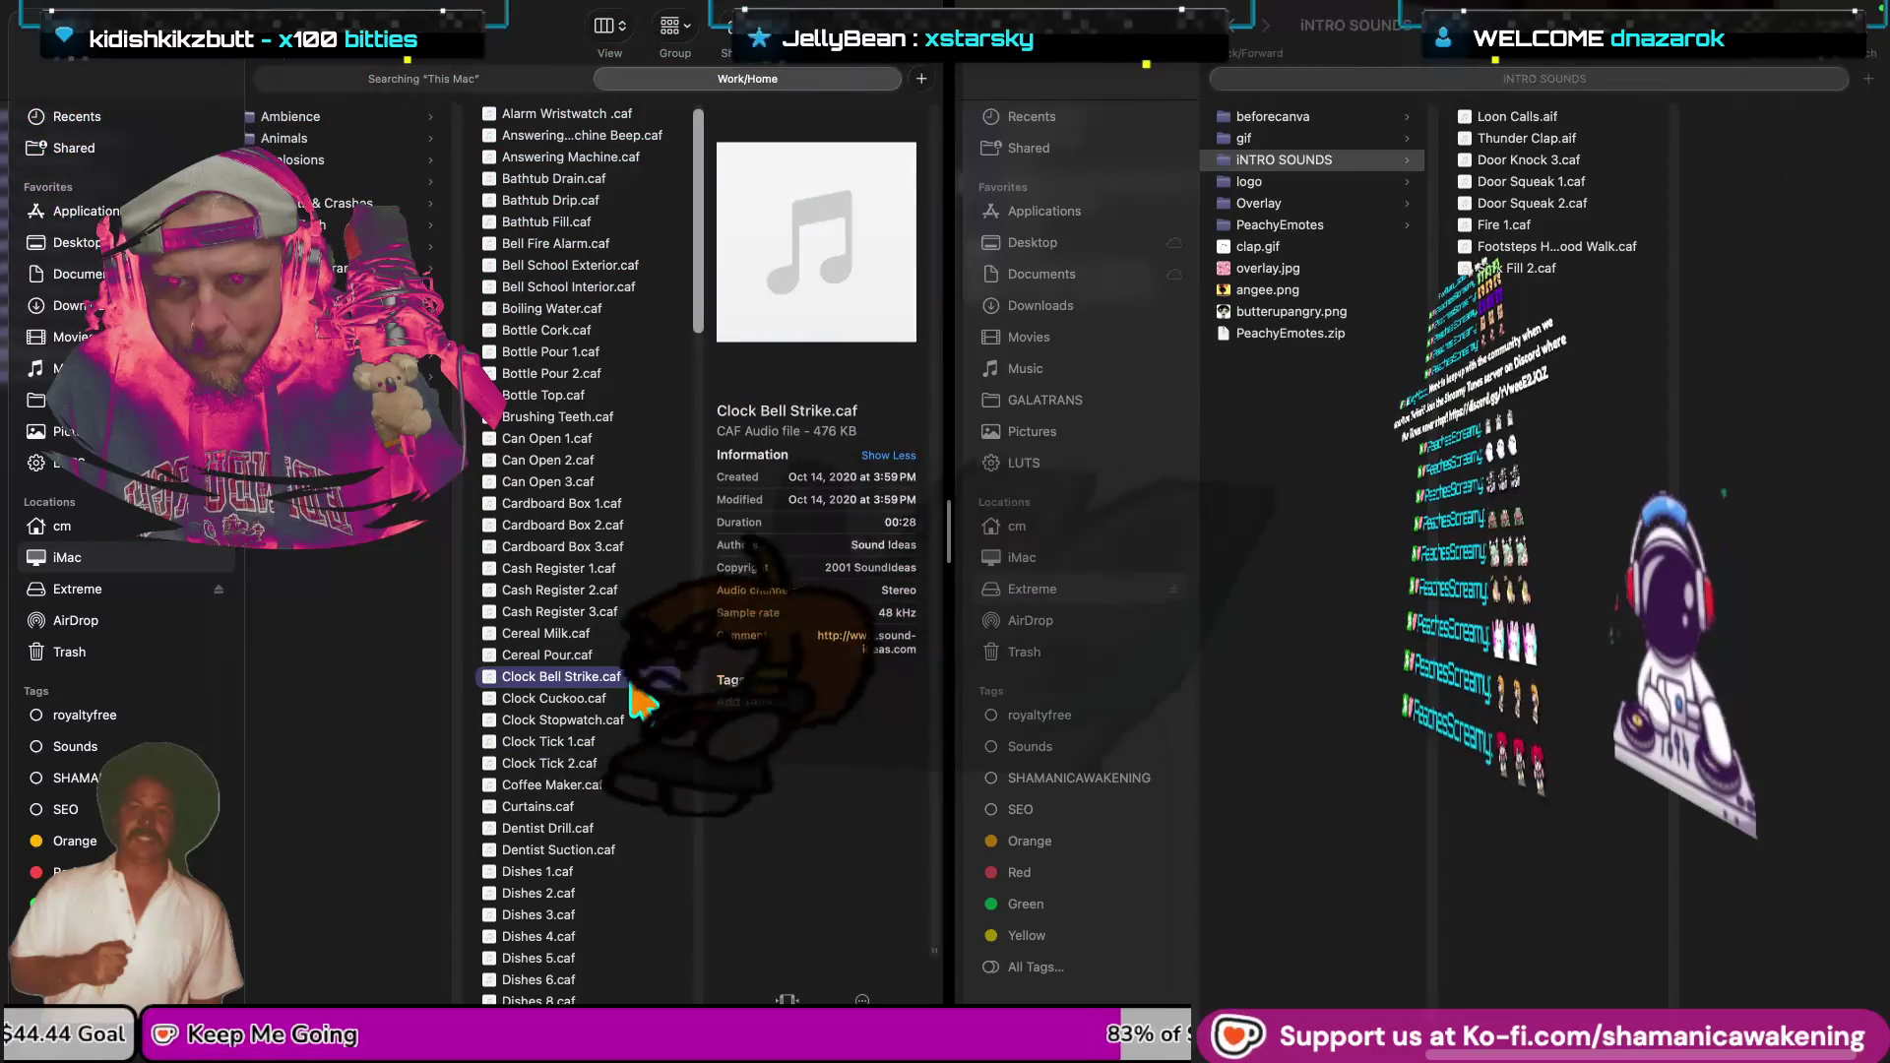
{"action": "key", "text": "space"}
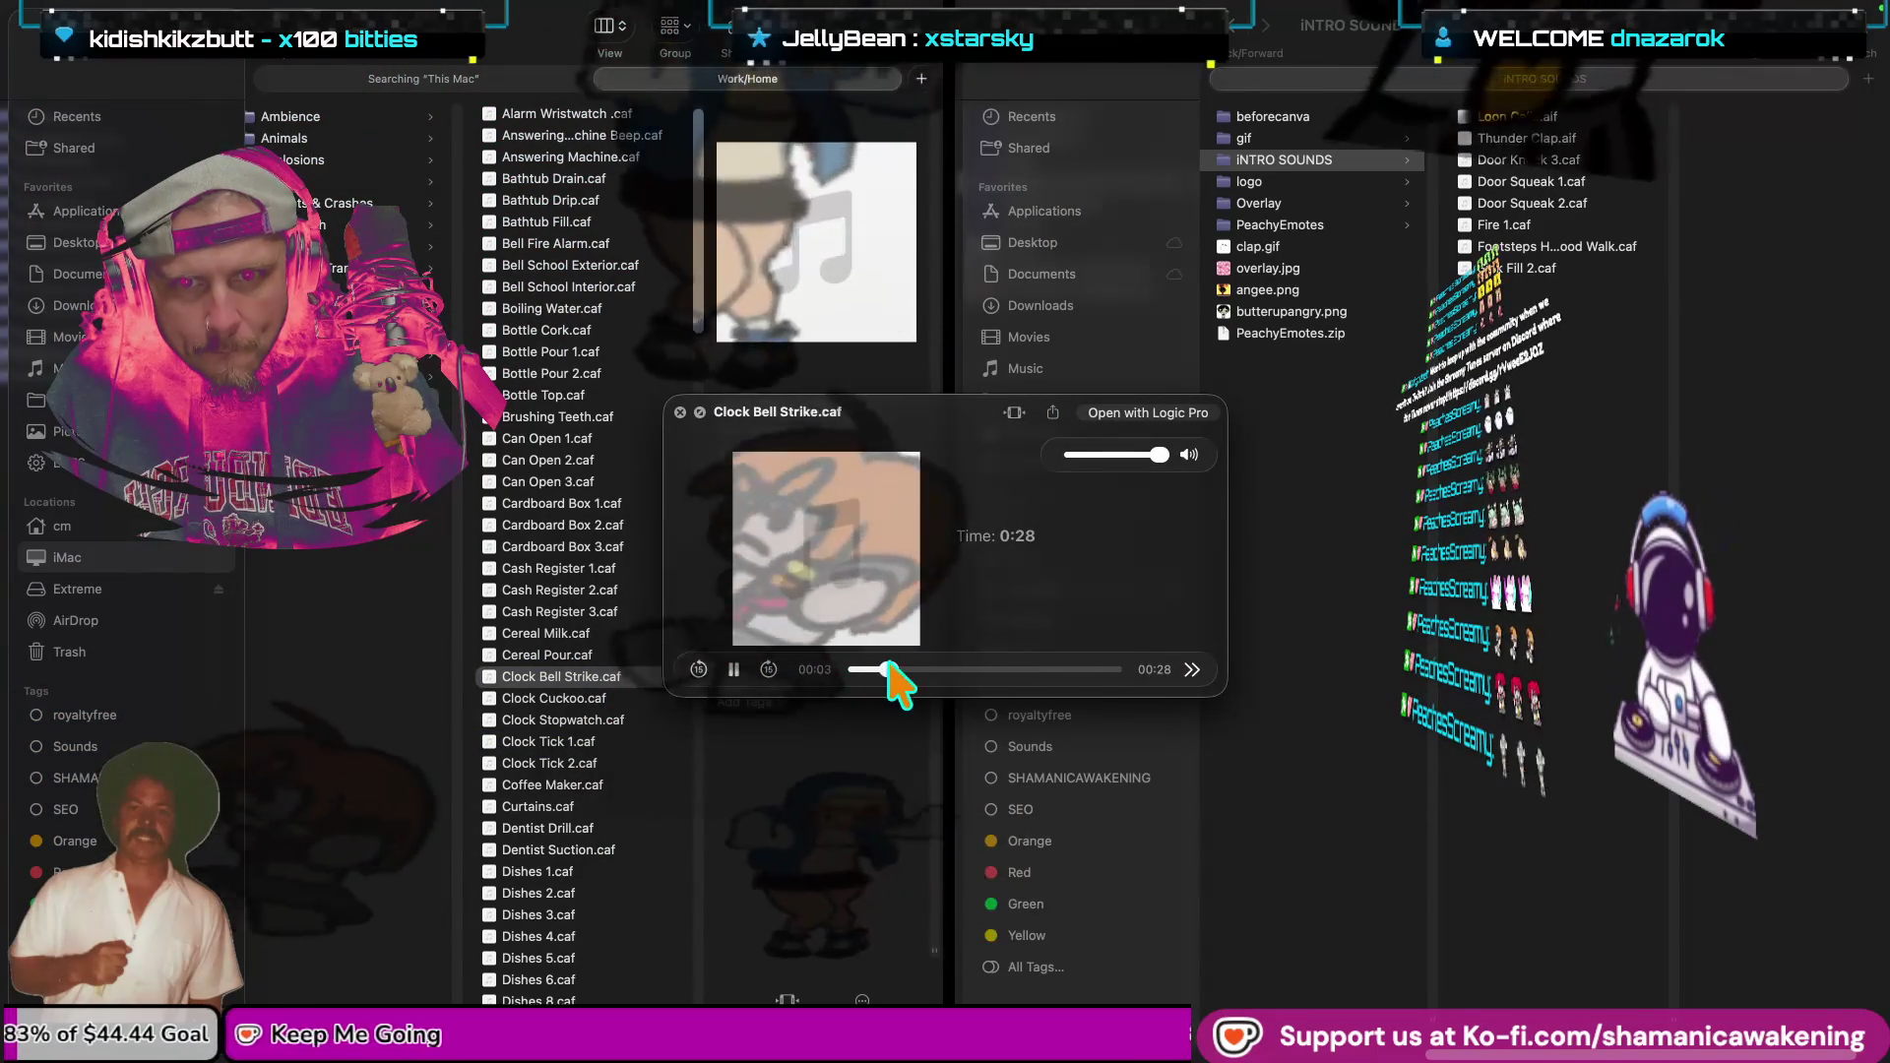
{"action": "left_click_drag", "start_coordinate": [890, 679], "coordinate": [925, 672]}
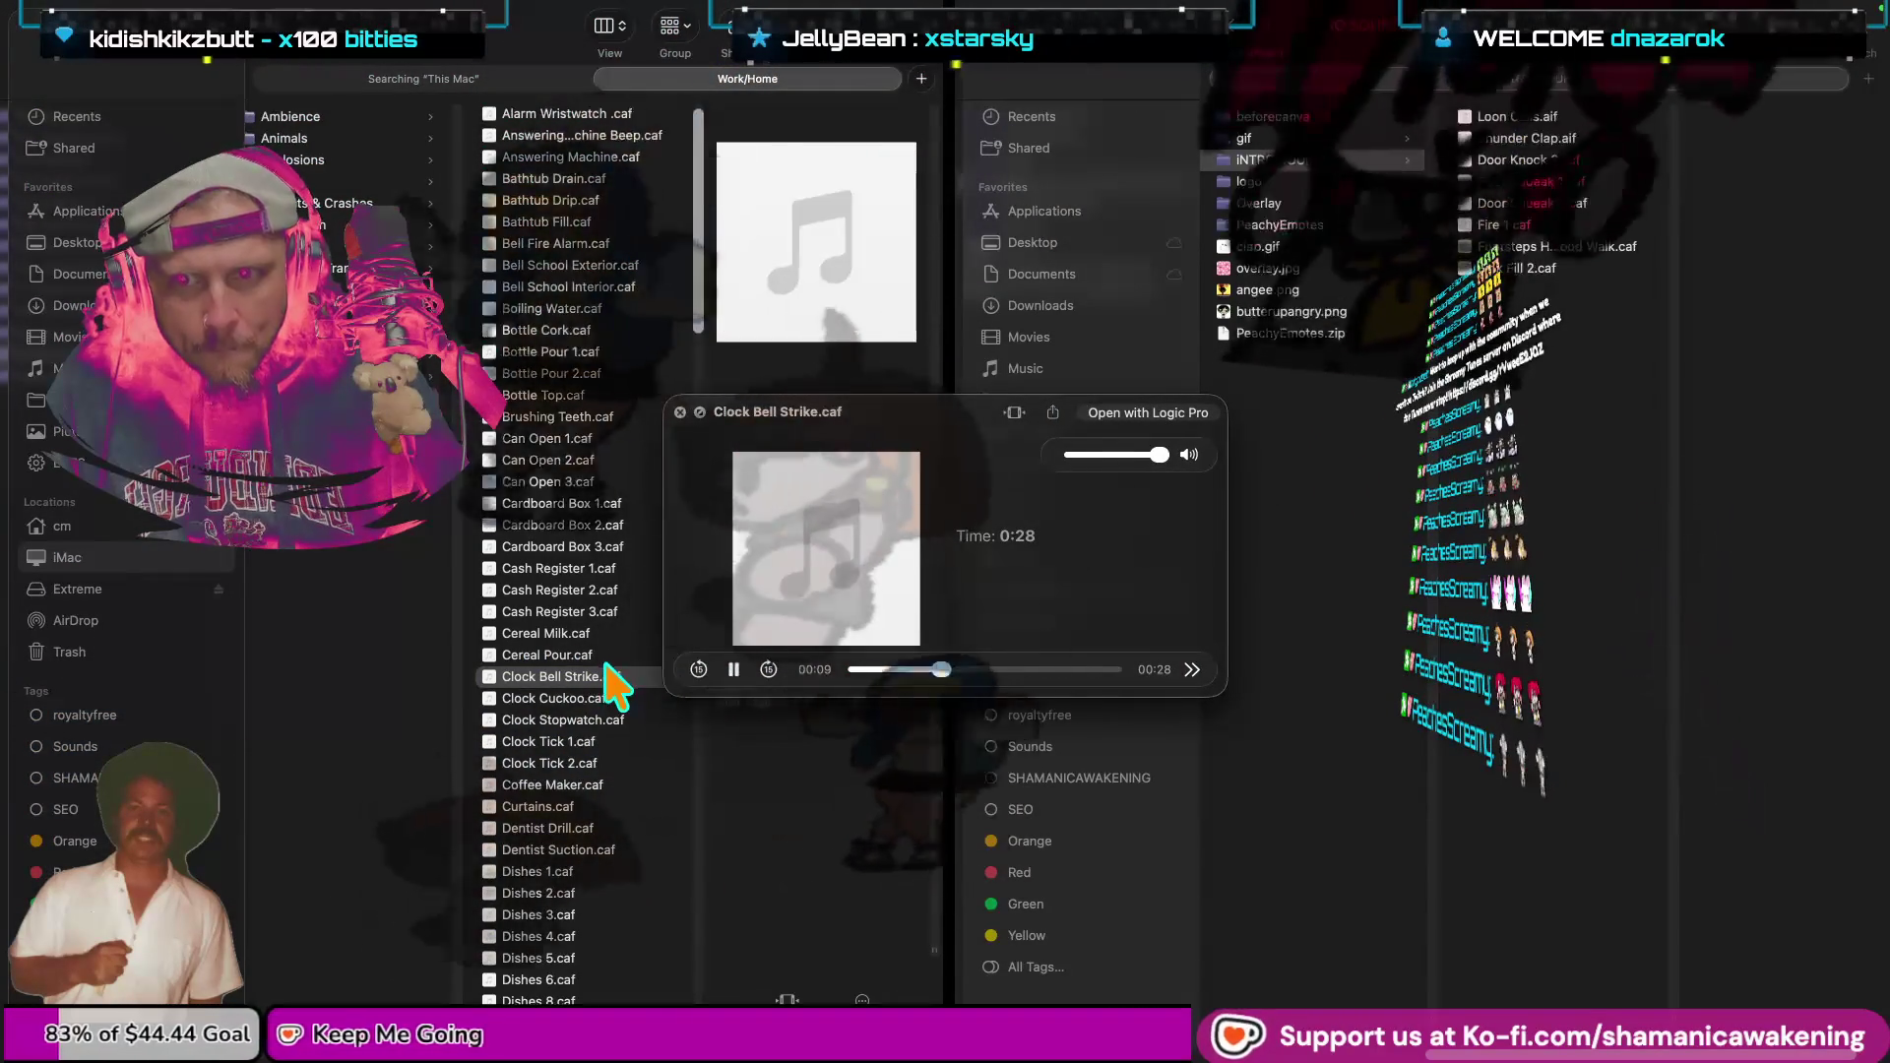
{"action": "key", "text": "space"}
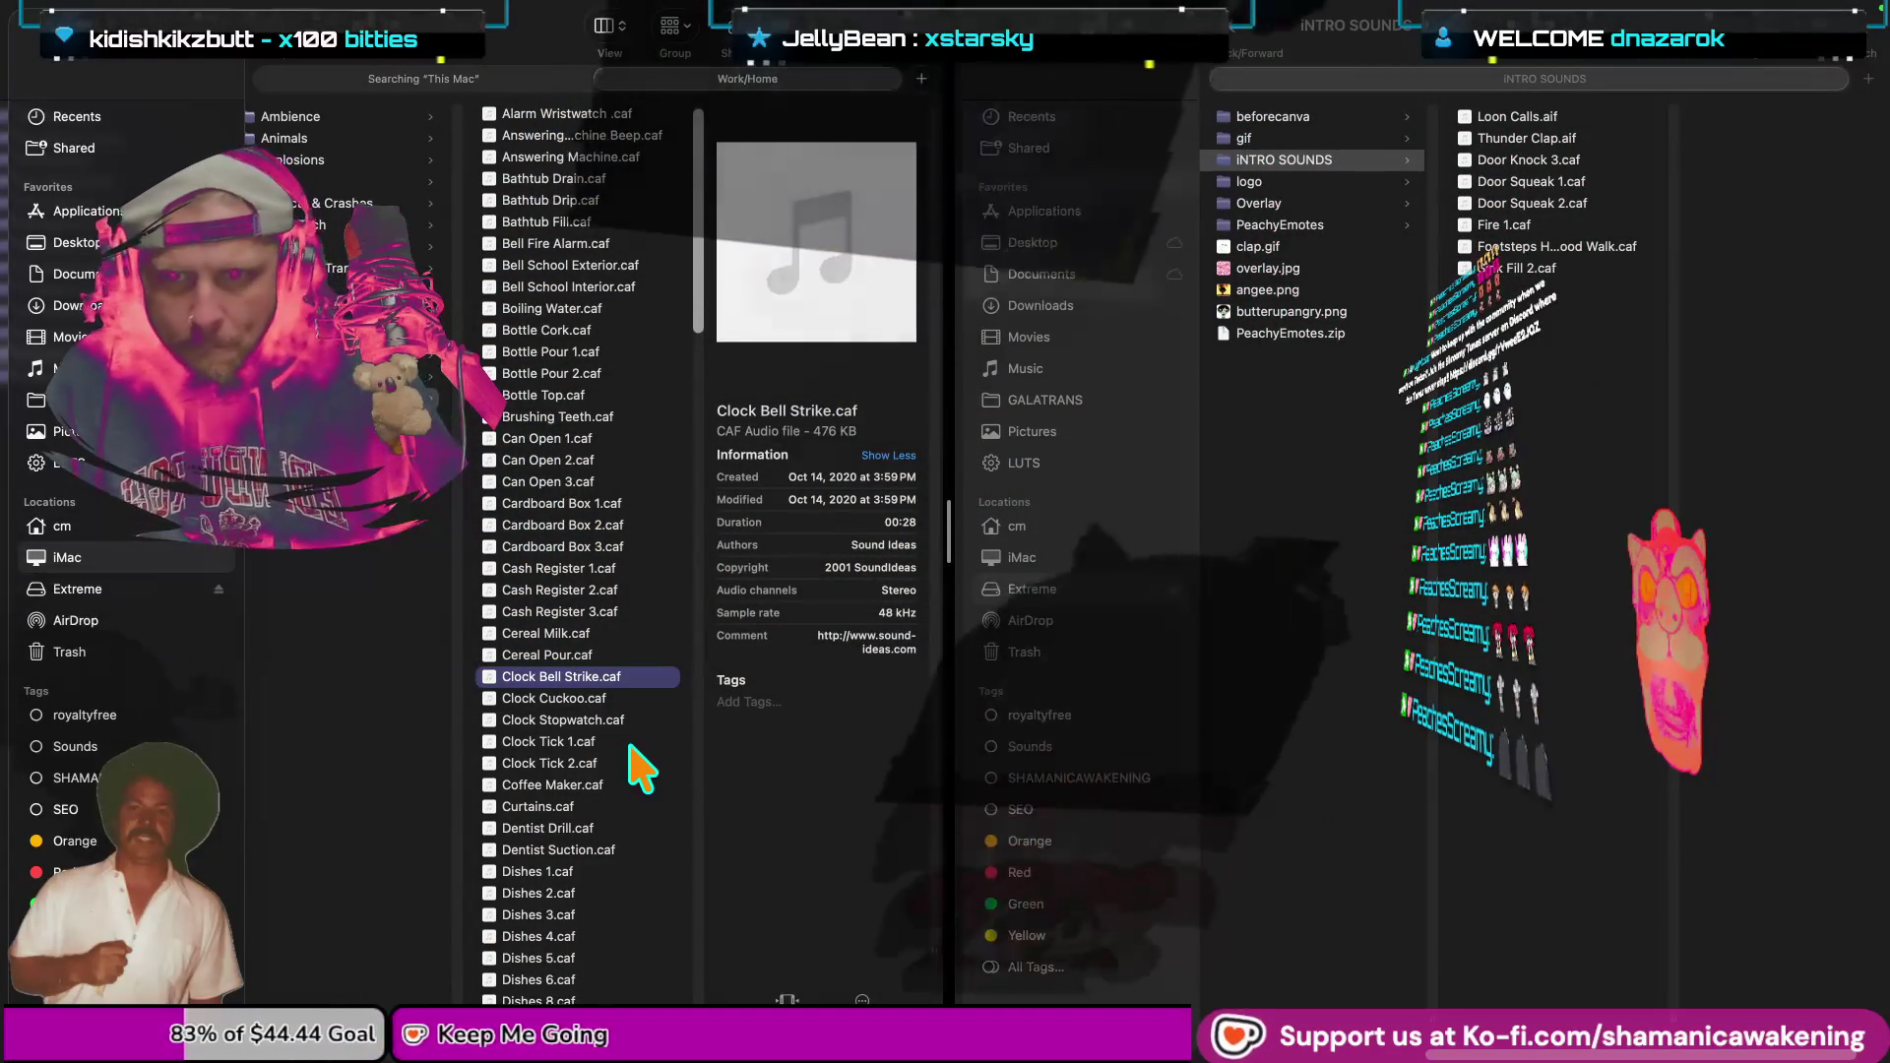
{"action": "scroll", "coordinate": [637, 852], "scroll_direction": "down", "scroll_amount": 1}
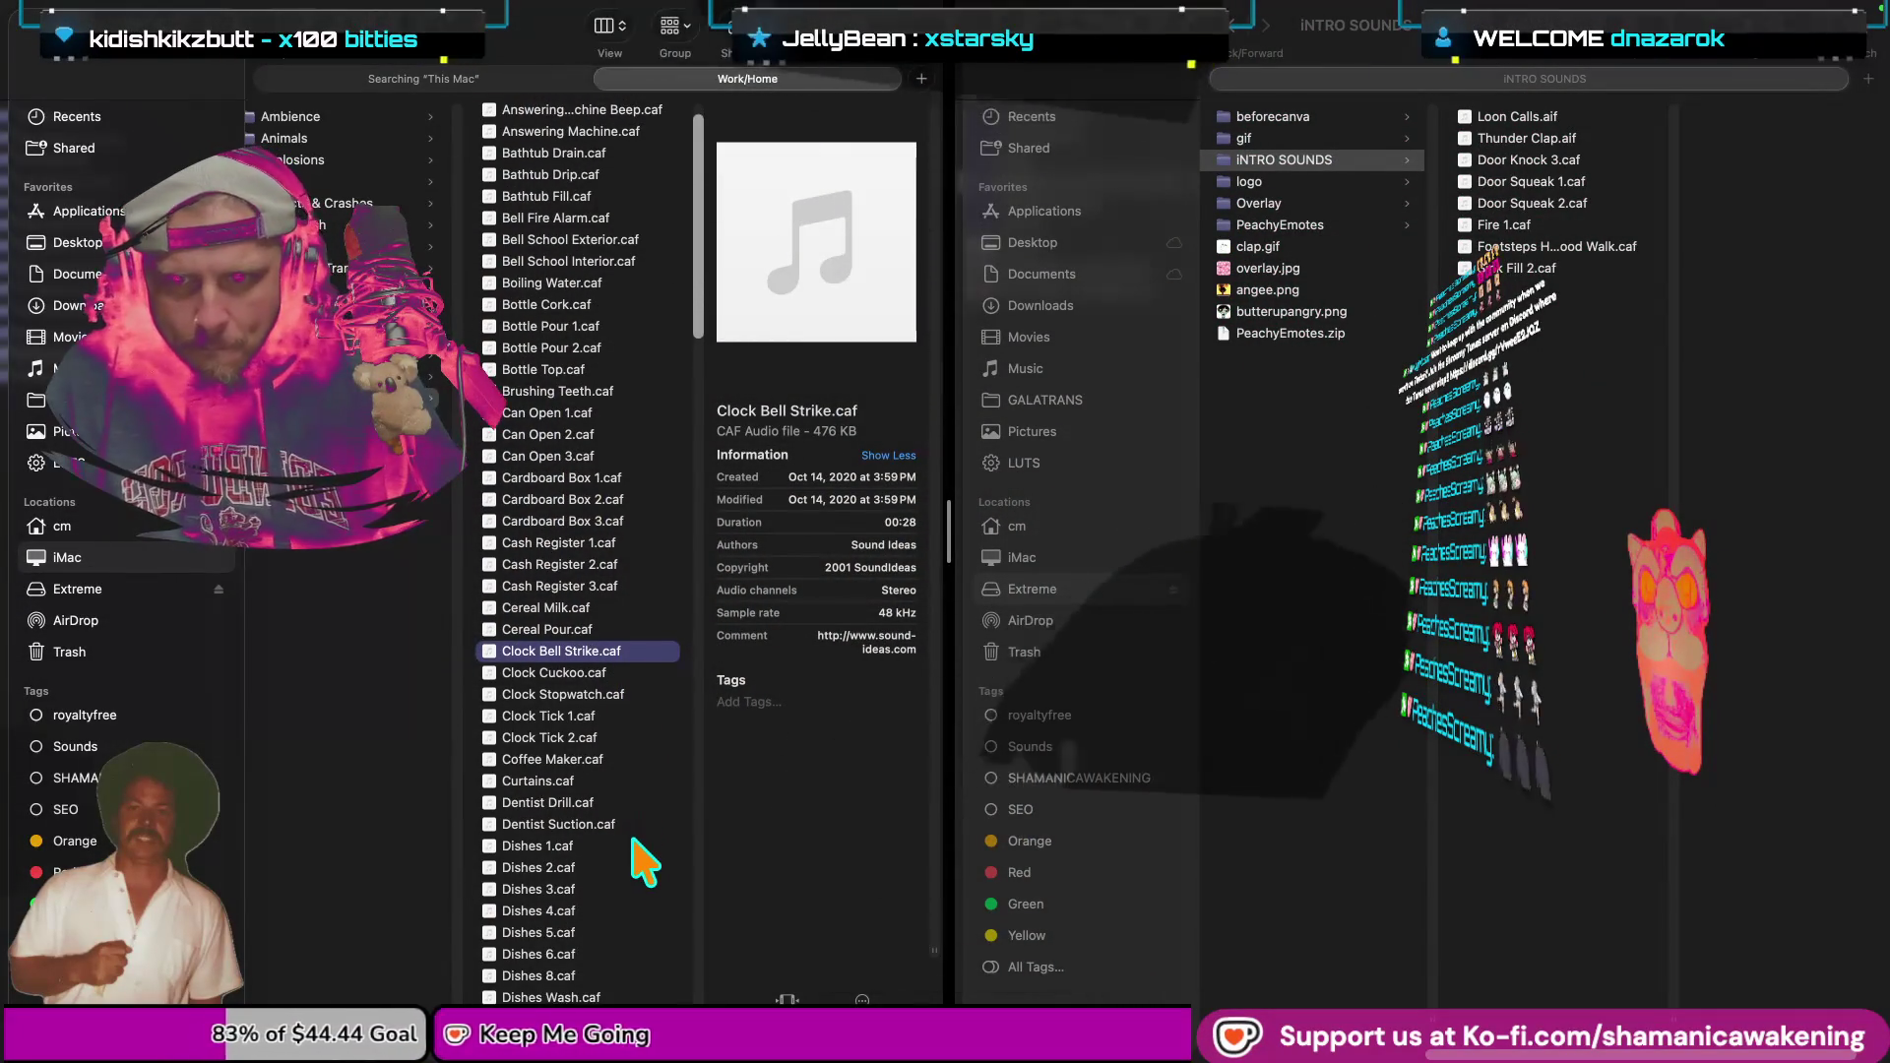
{"action": "scroll", "coordinate": [645, 862], "scroll_direction": "down", "scroll_amount": 10}
{"action": "scroll", "coordinate": [646, 876], "scroll_direction": "down", "scroll_amount": 10}
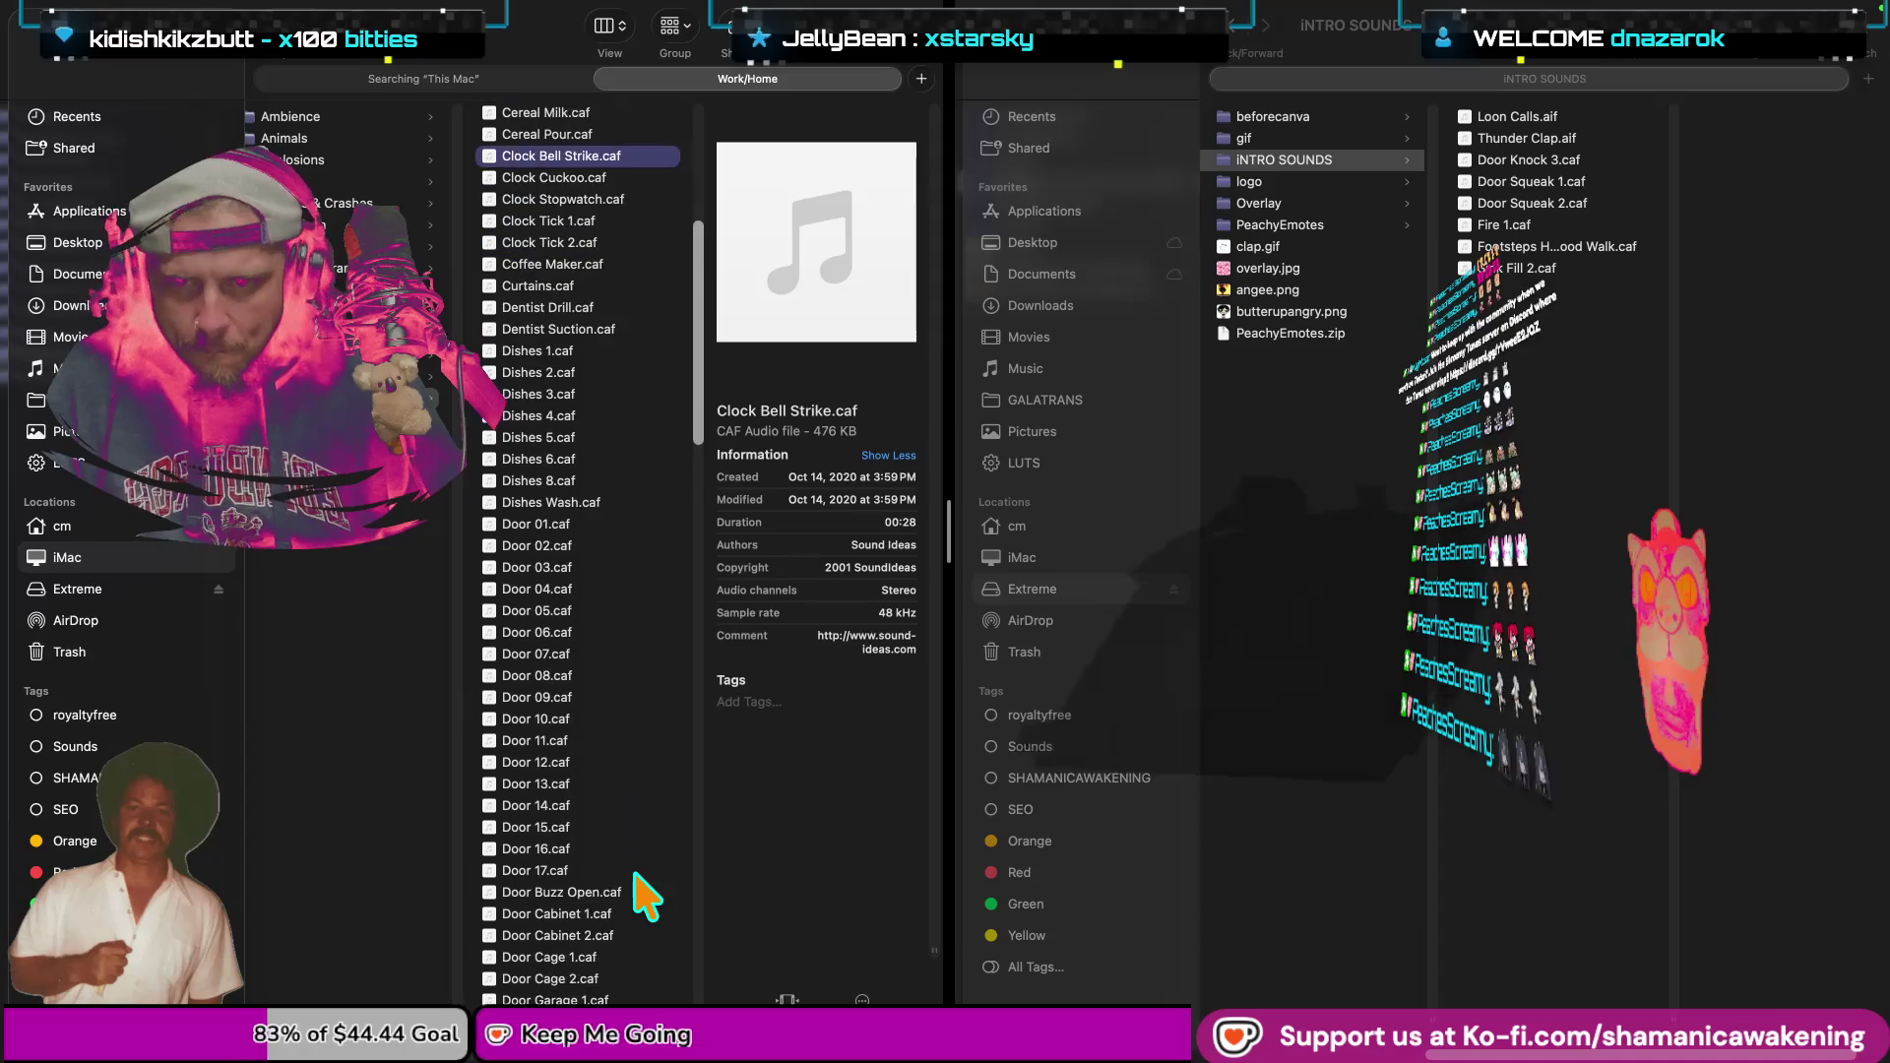
{"action": "scroll", "coordinate": [647, 886], "scroll_direction": "down", "scroll_amount": 5}
{"action": "scroll", "coordinate": [645, 854], "scroll_direction": "down", "scroll_amount": 2}
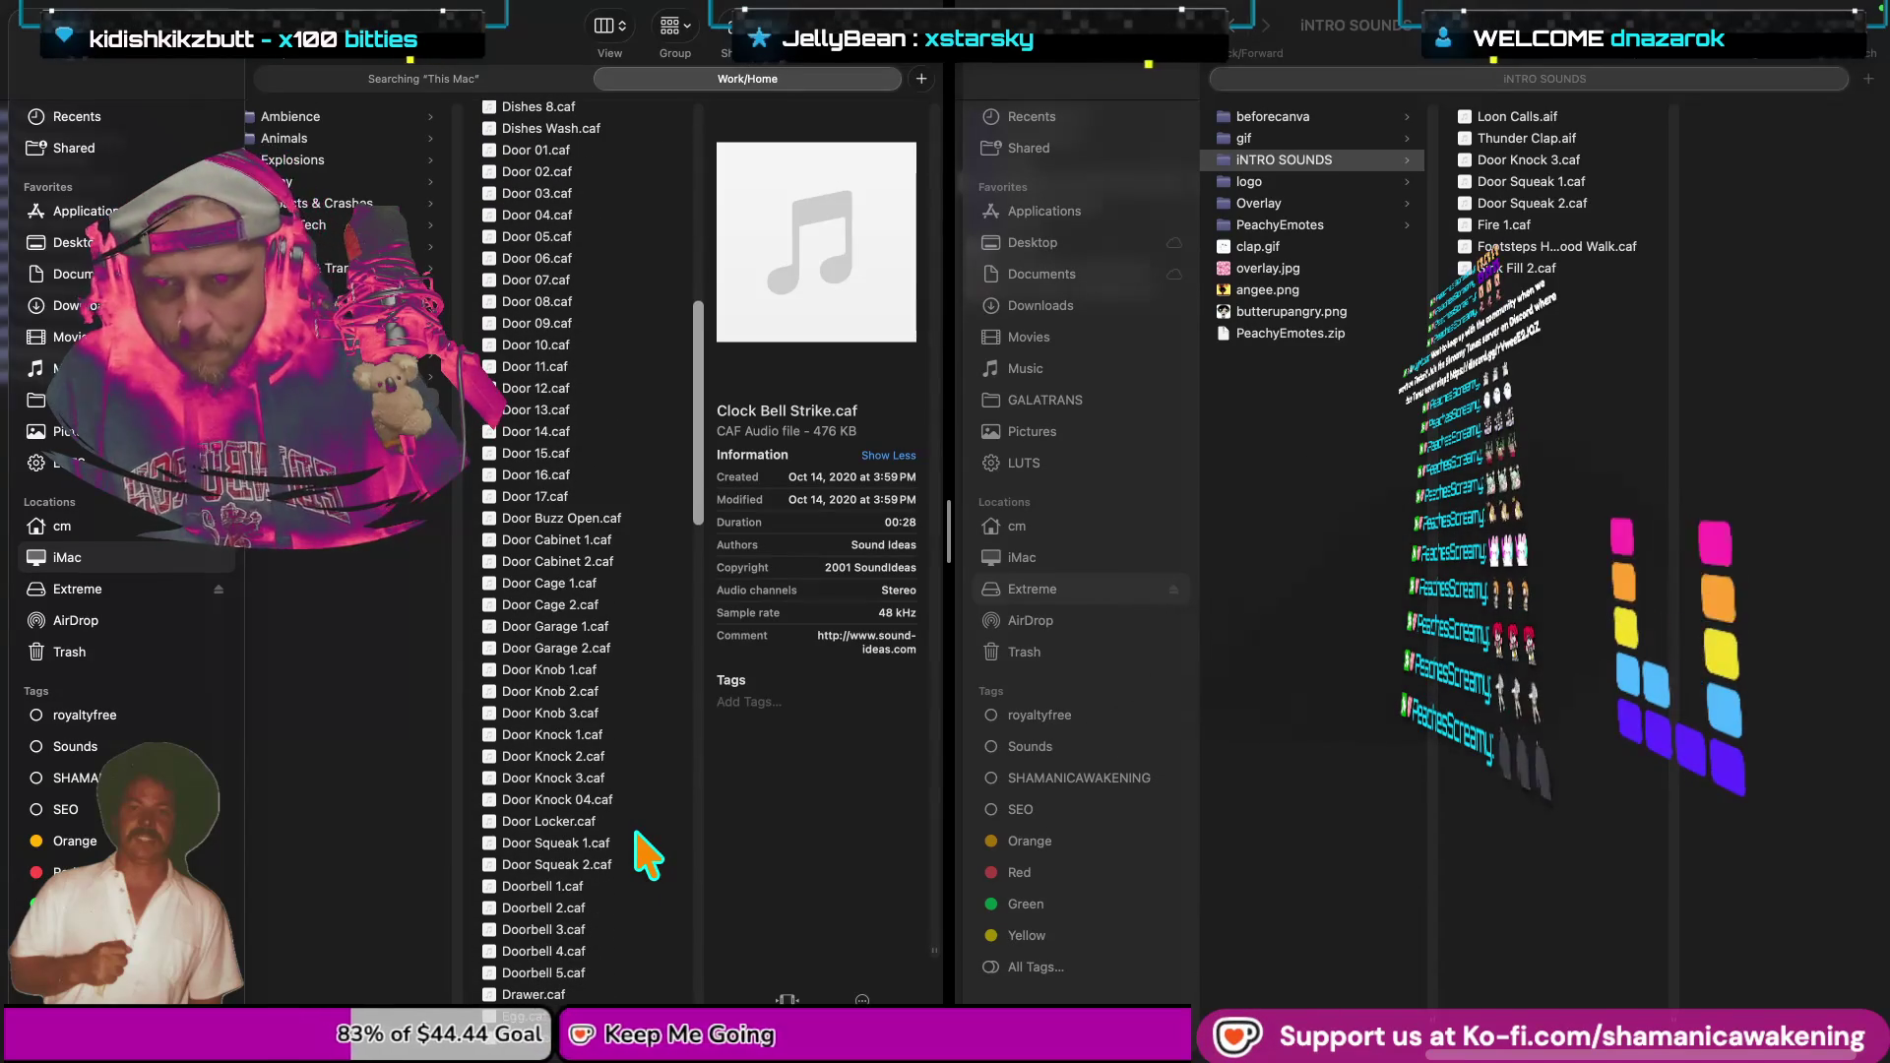
{"action": "scroll", "coordinate": [645, 855], "scroll_direction": "down", "scroll_amount": 3}
{"action": "scroll", "coordinate": [648, 854], "scroll_direction": "down", "scroll_amount": 1}
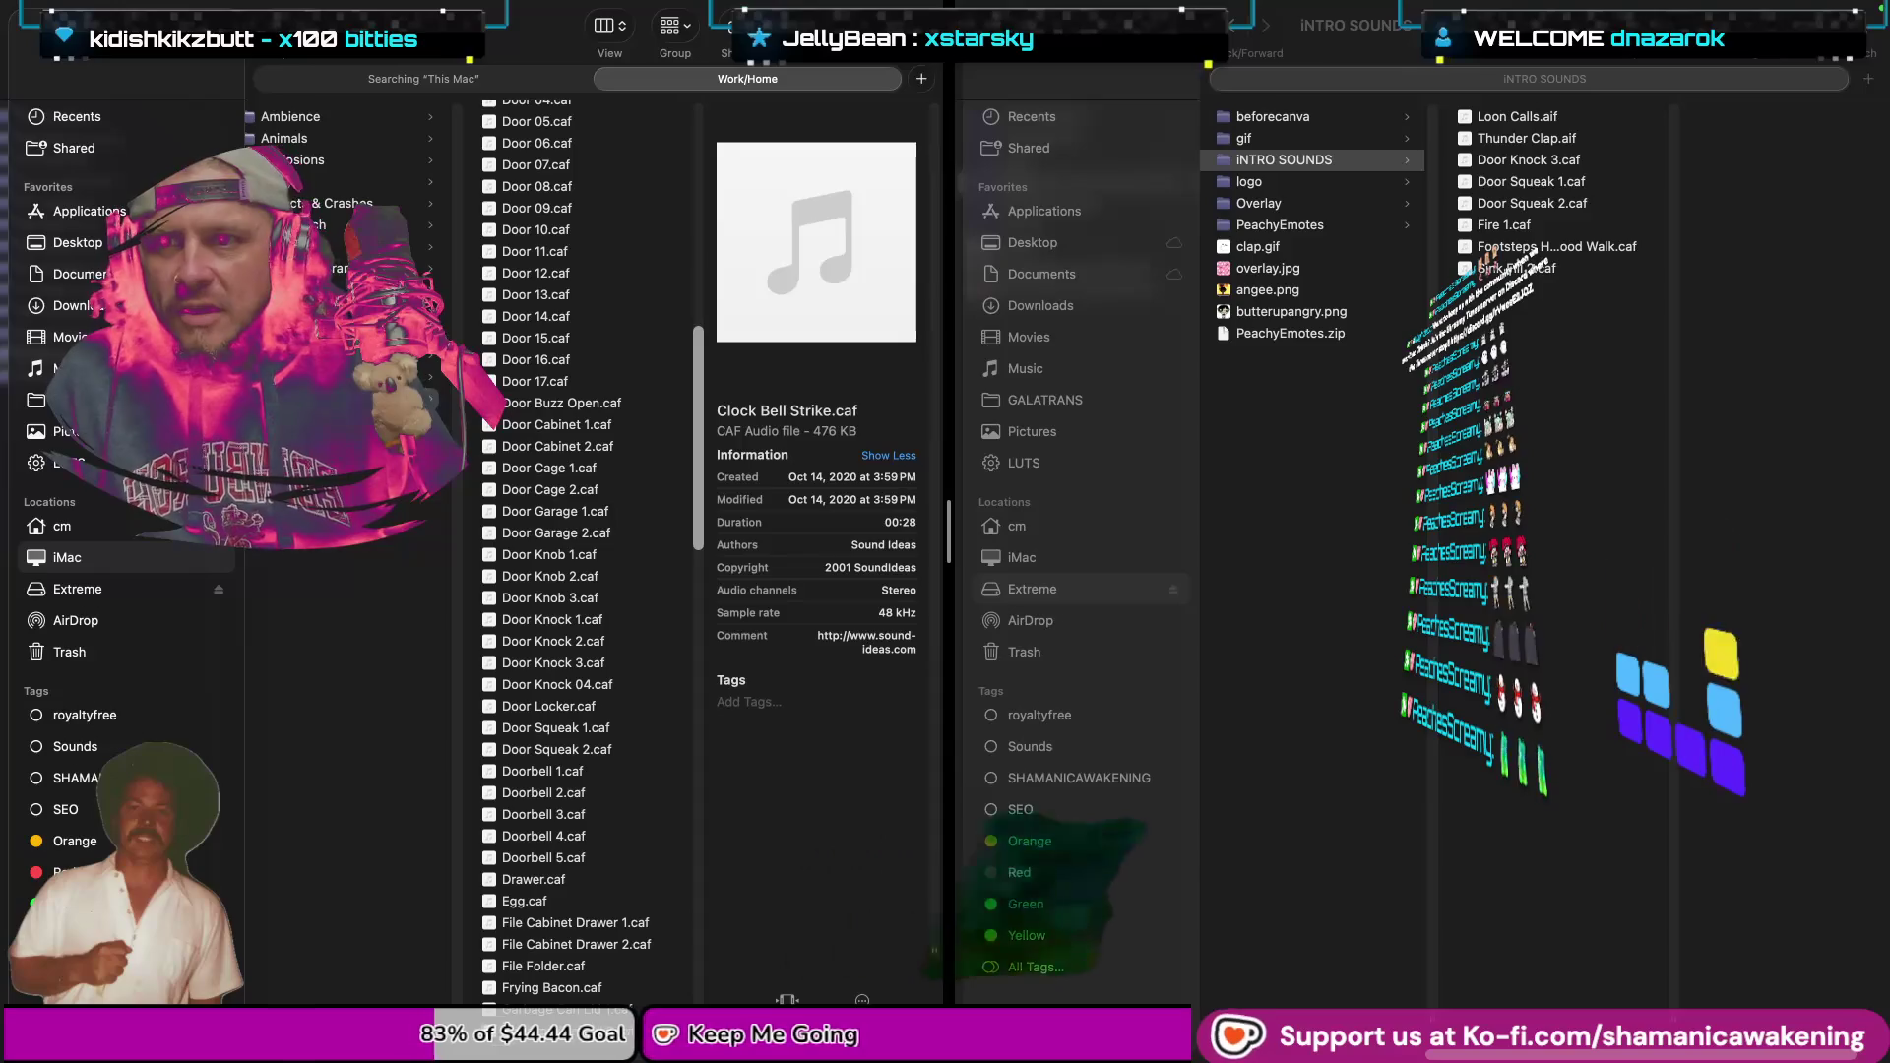
{"action": "left_click", "coordinate": [344, 398]}
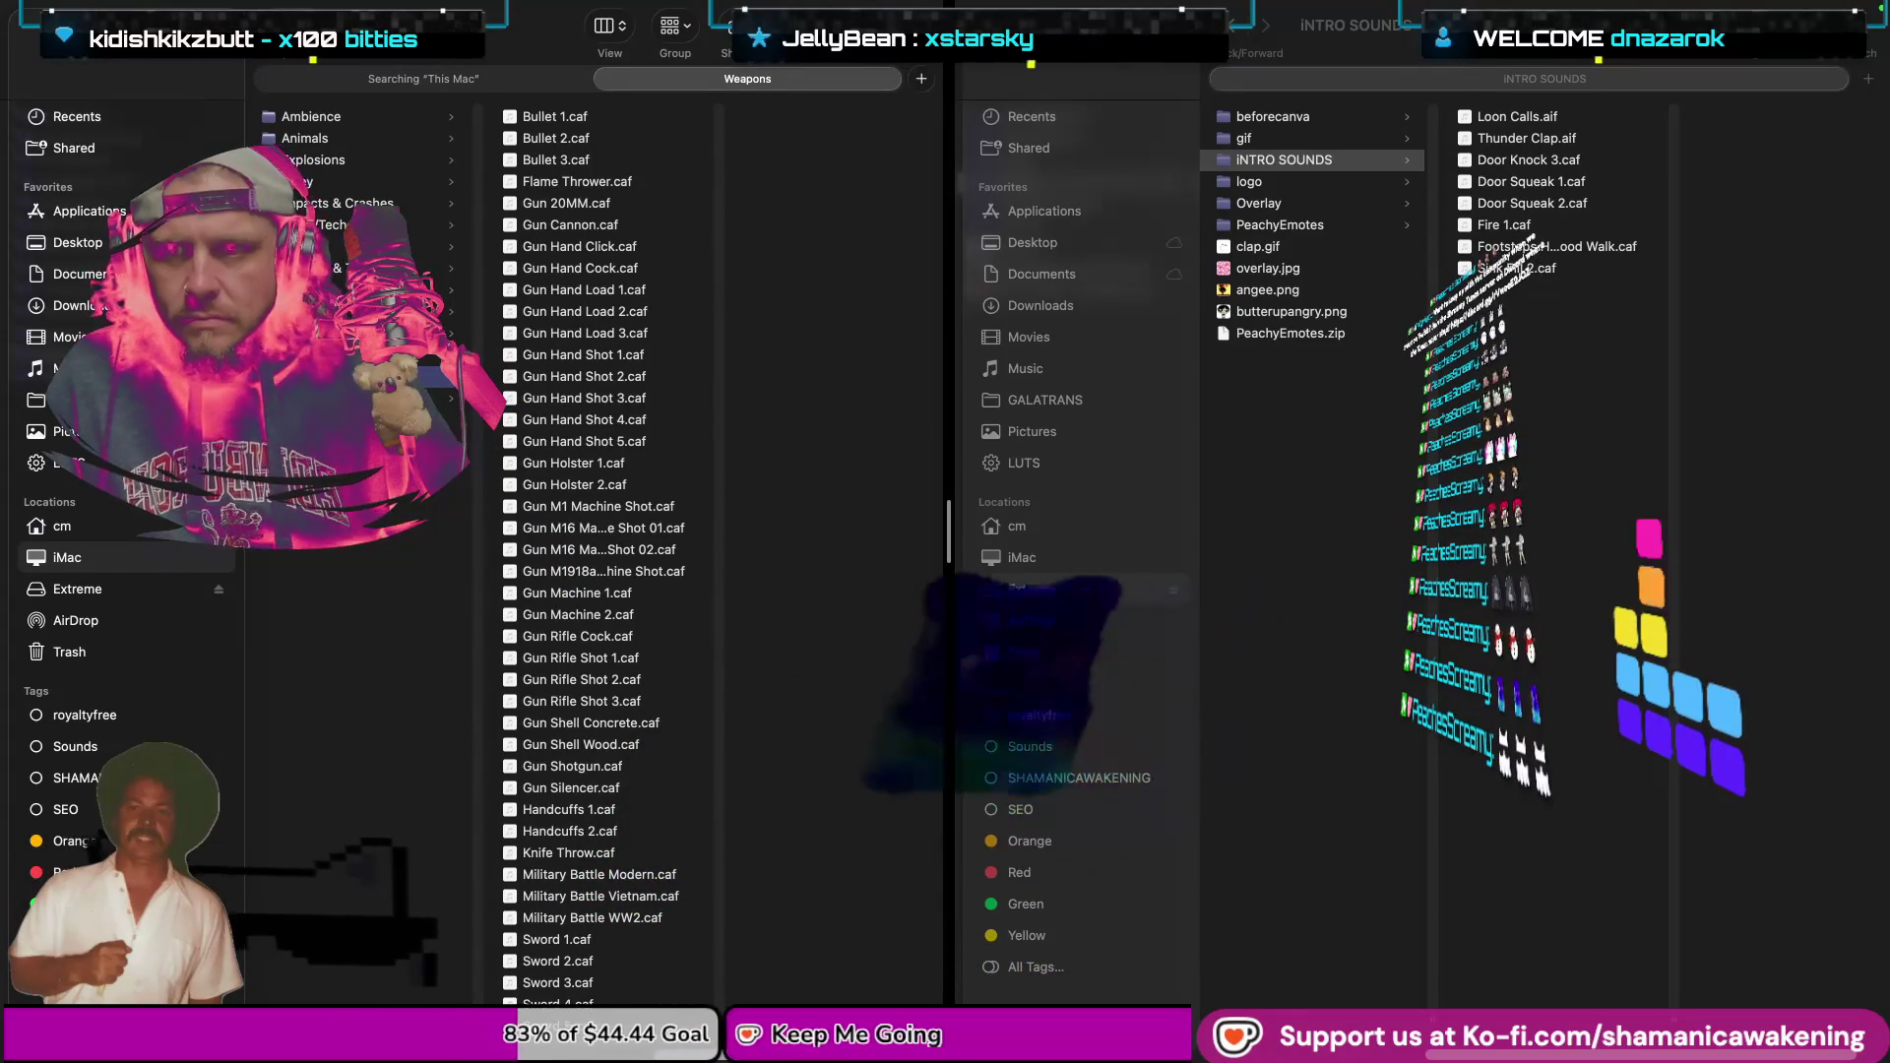
In the Transportation category, preview Radio Aircraft Garble.caf, skipping ahead through the clip.
{"action": "key", "text": "Up"}
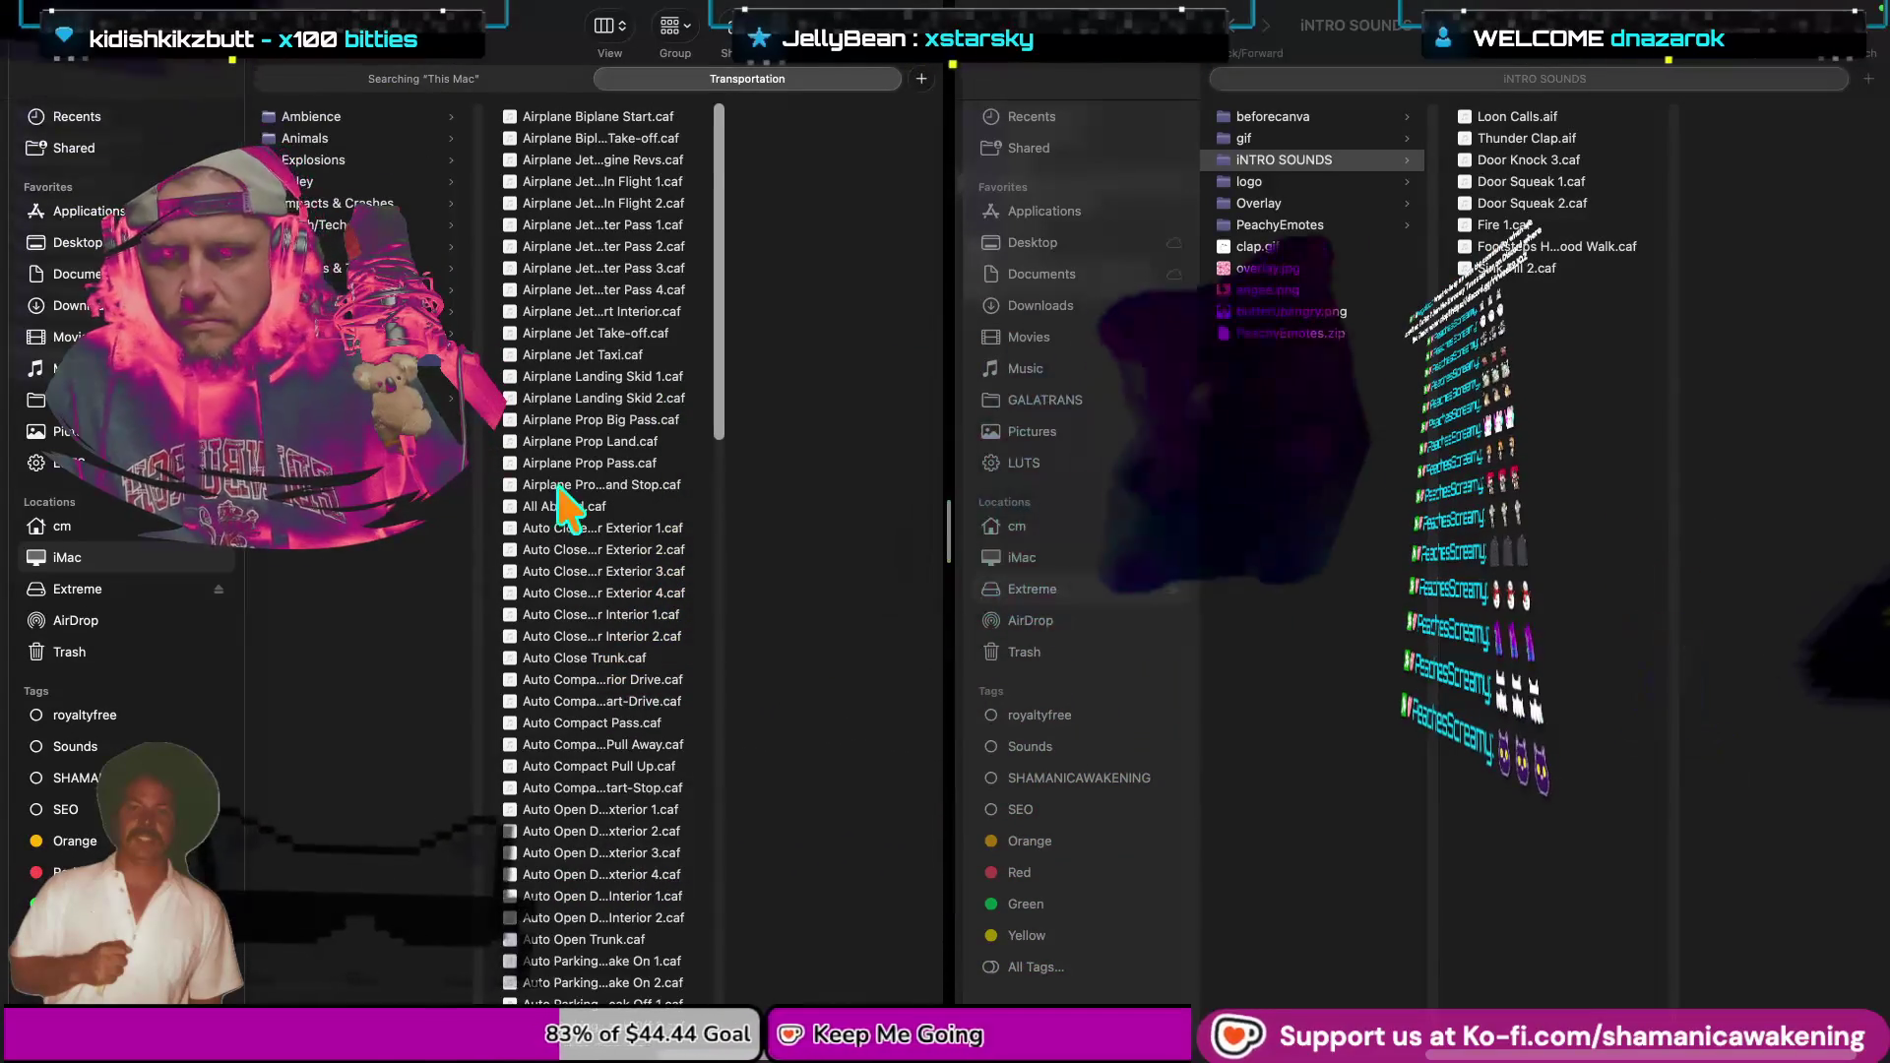
{"action": "left_click_drag", "start_coordinate": [721, 384], "coordinate": [679, 960]}
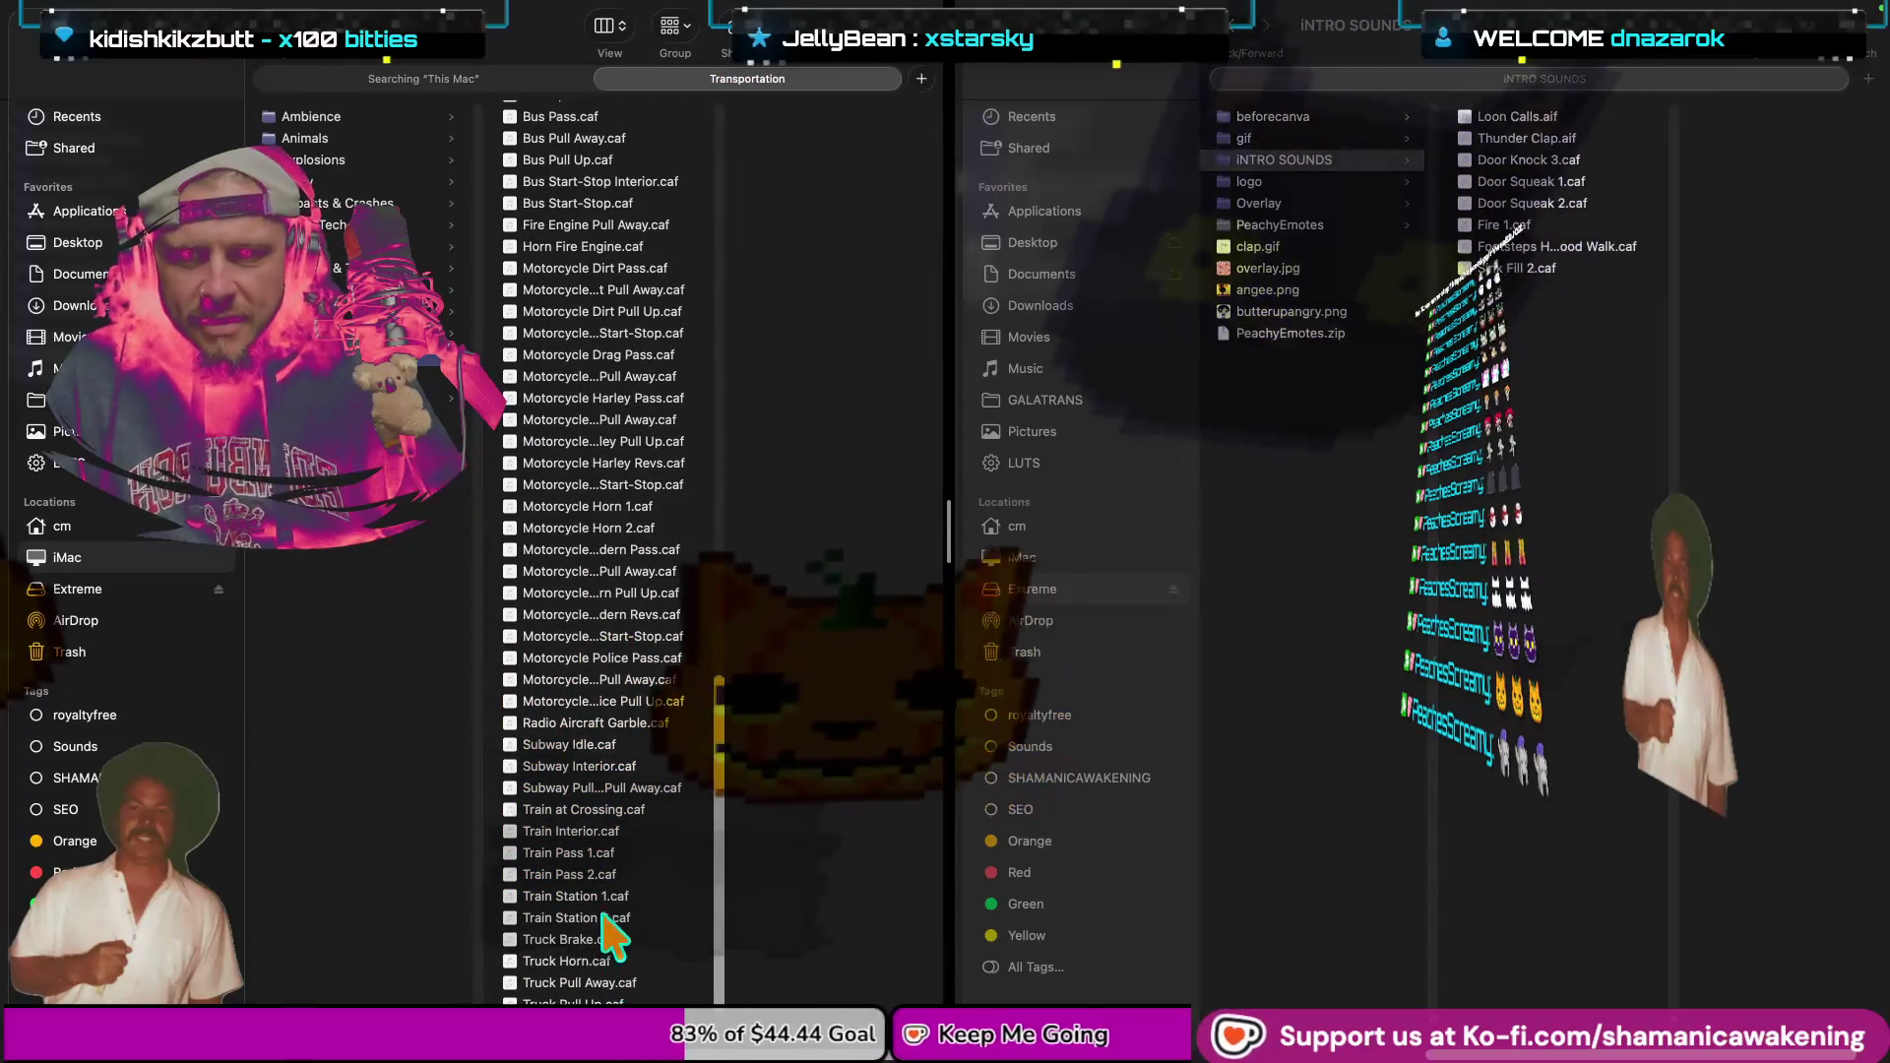
{"action": "left_click", "coordinate": [591, 723]}
{"action": "key", "text": "space"}
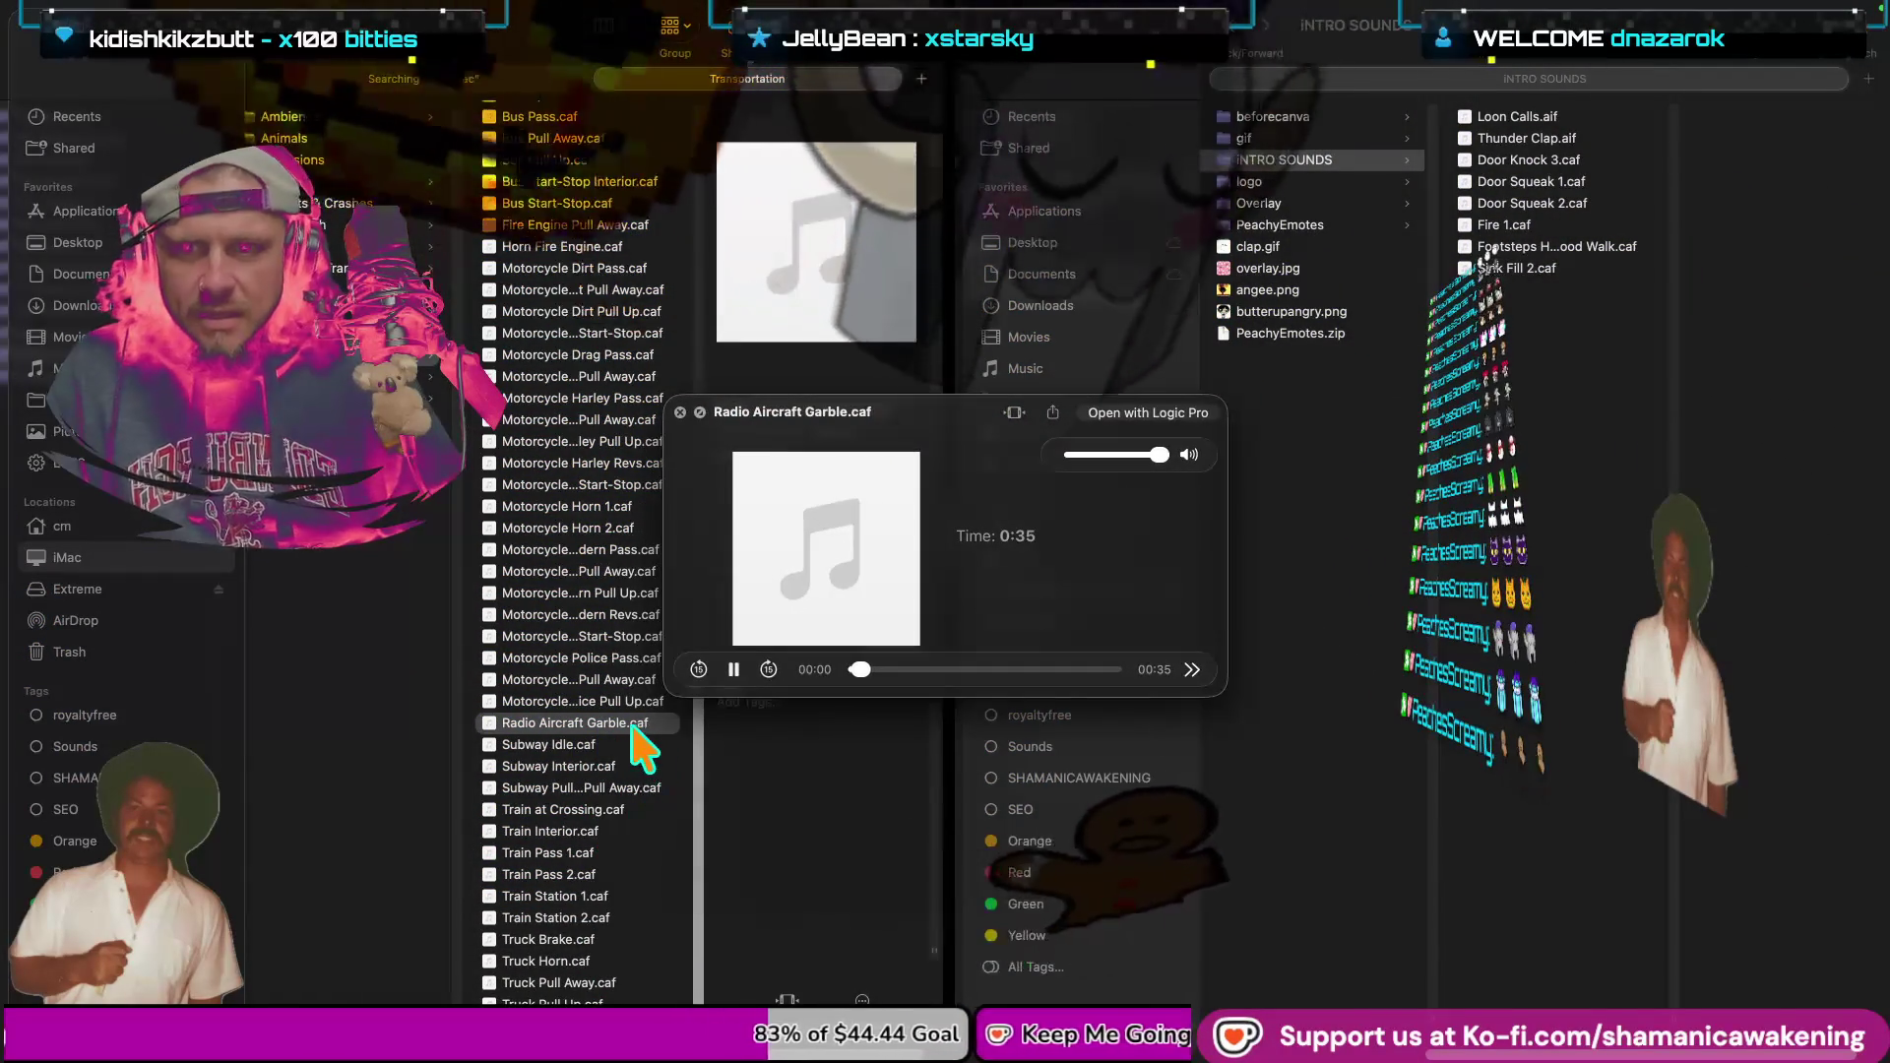
{"action": "mouse_move", "coordinate": [868, 669]}
{"action": "left_mouse_down"}
{"action": "mouse_move", "coordinate": [904, 671]}
{"action": "mouse_move", "coordinate": [878, 670]}
{"action": "left_mouse_up"}
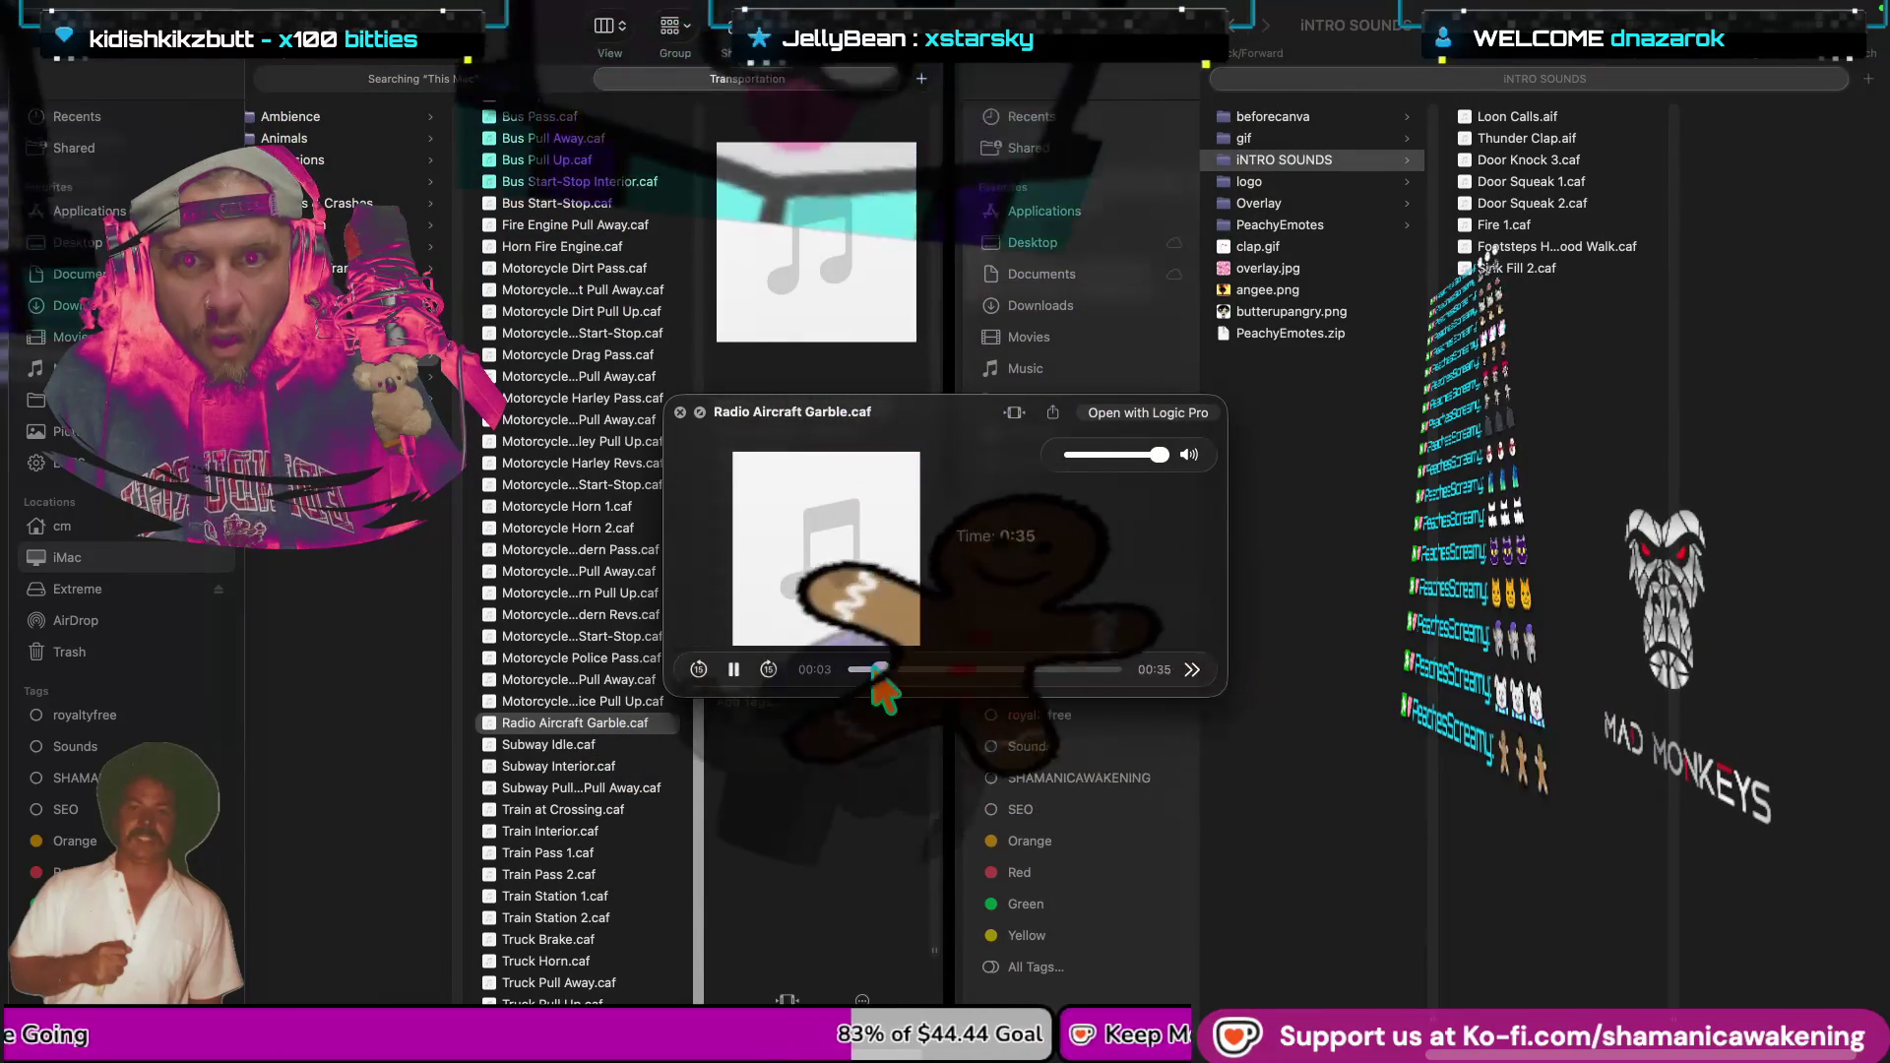
{"action": "key", "text": "space"}
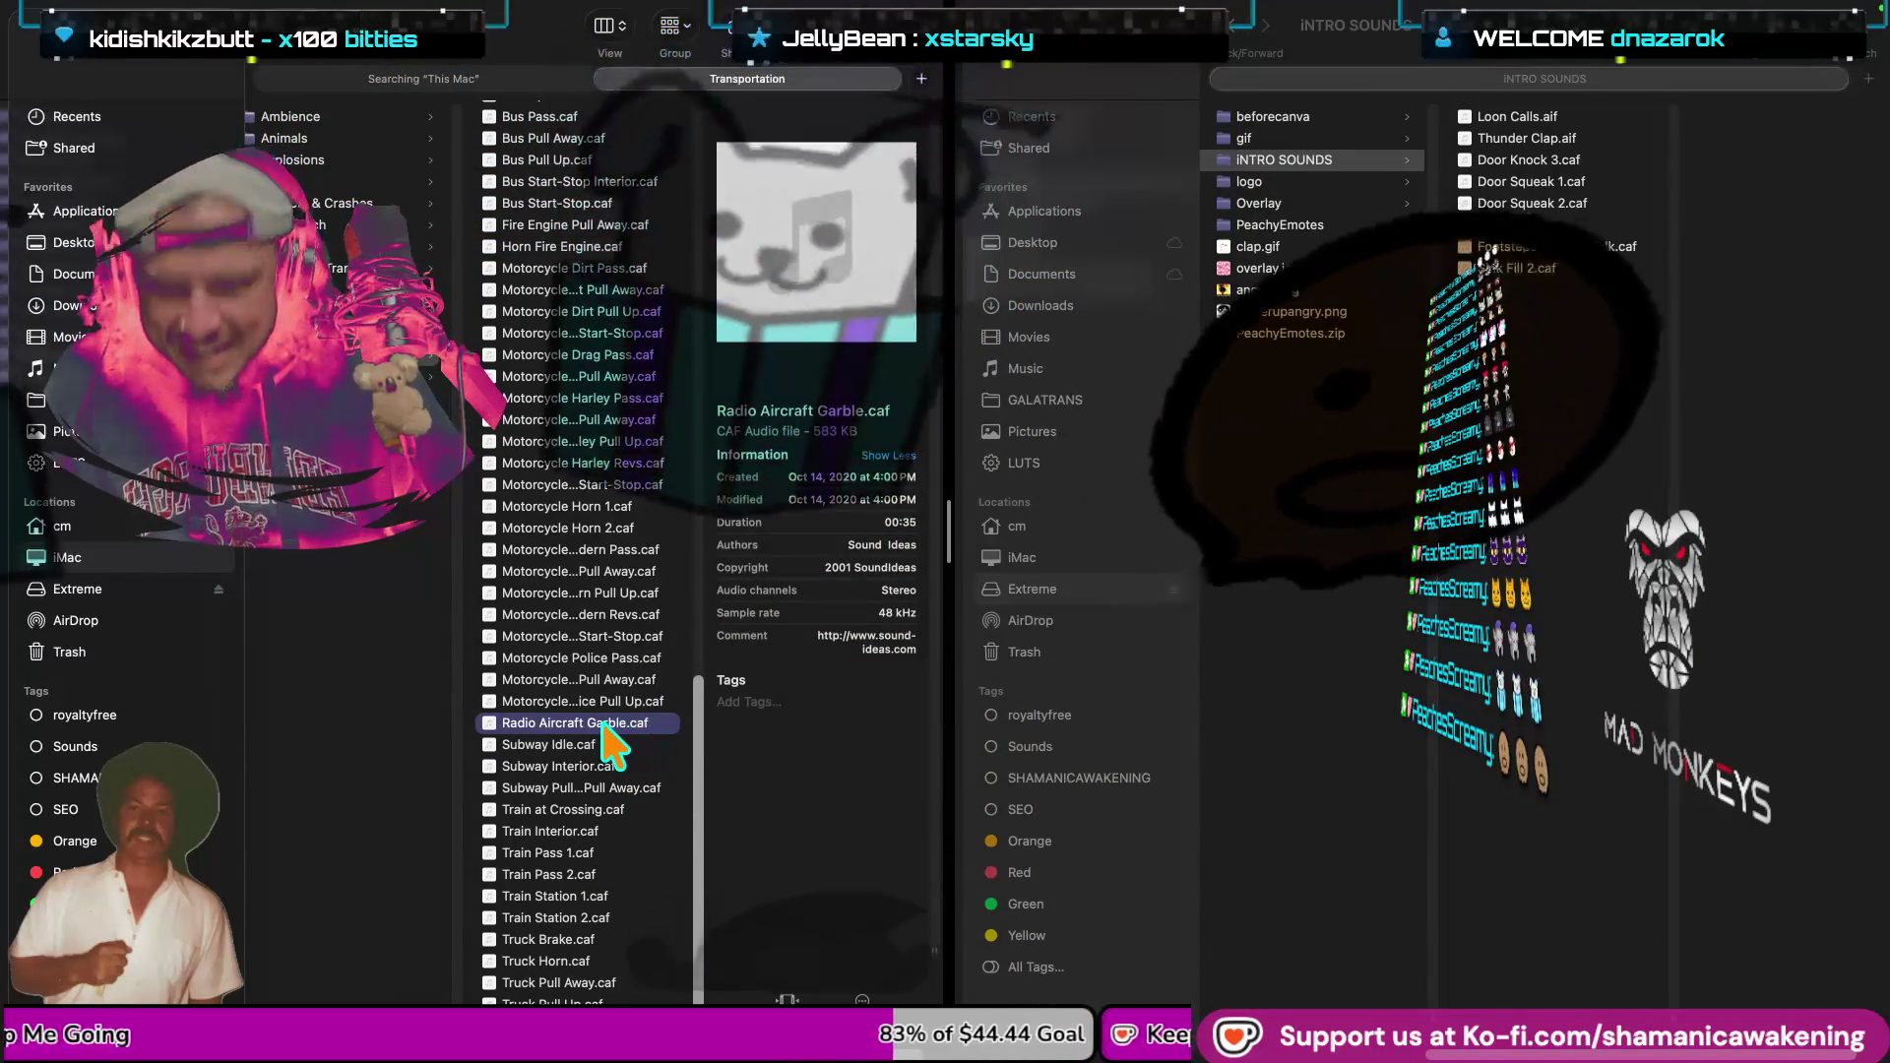
Paste Radio Aircraft Garble.caf into the INTRO SOUNDS folder.
{"action": "left_click", "coordinate": [603, 724]}
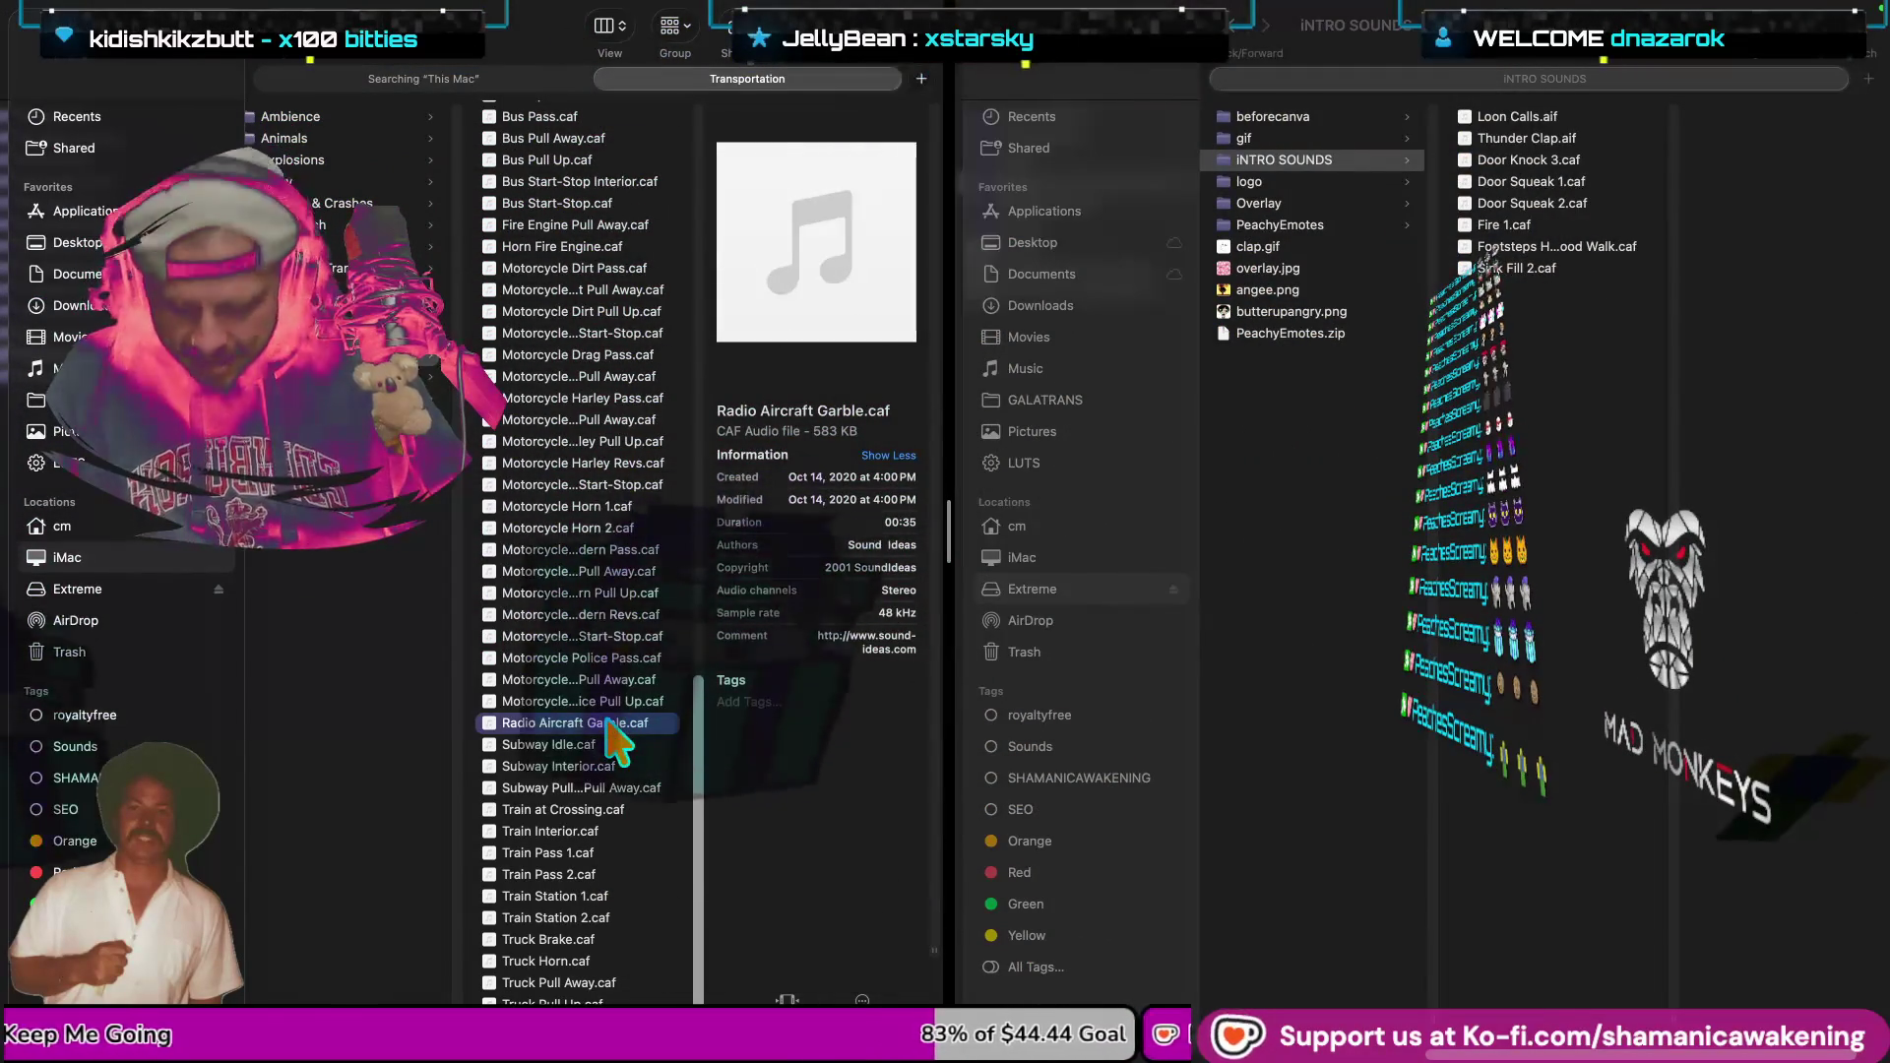
{"action": "left_click", "coordinate": [597, 748]}
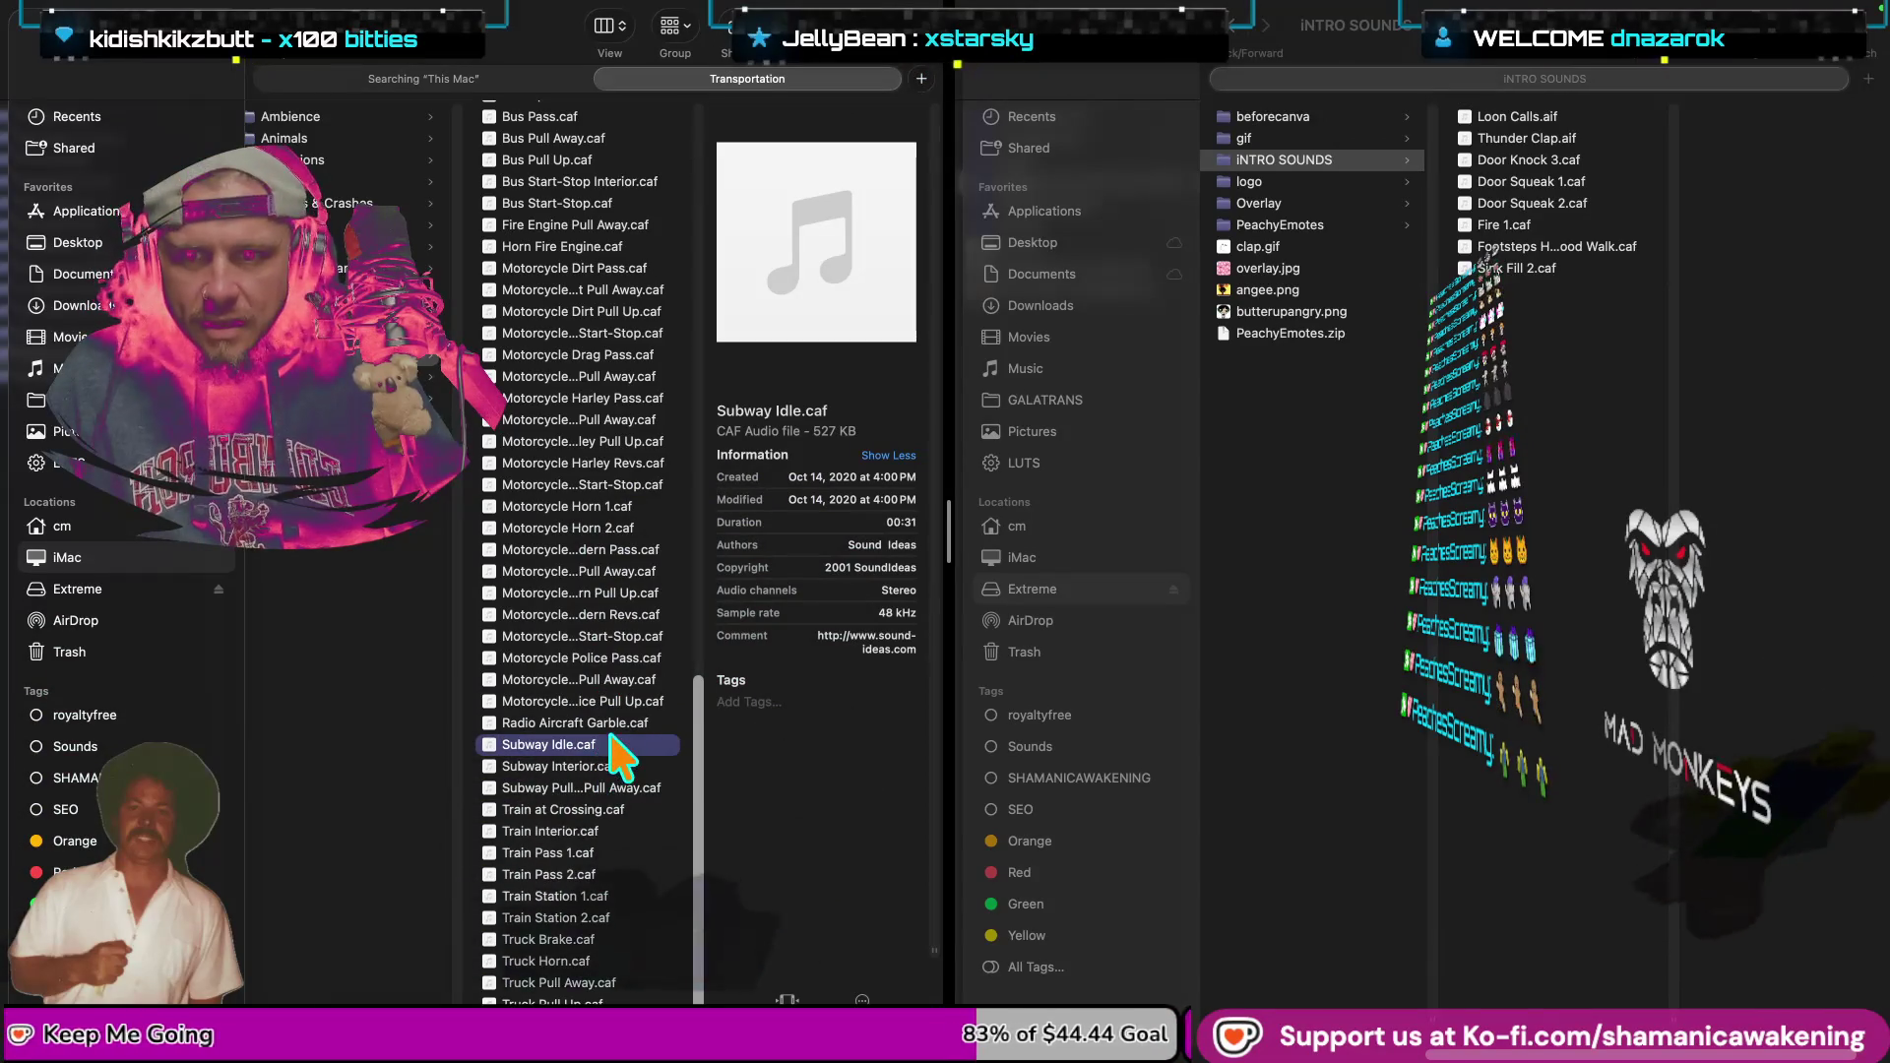
{"action": "left_click", "coordinate": [610, 725]}
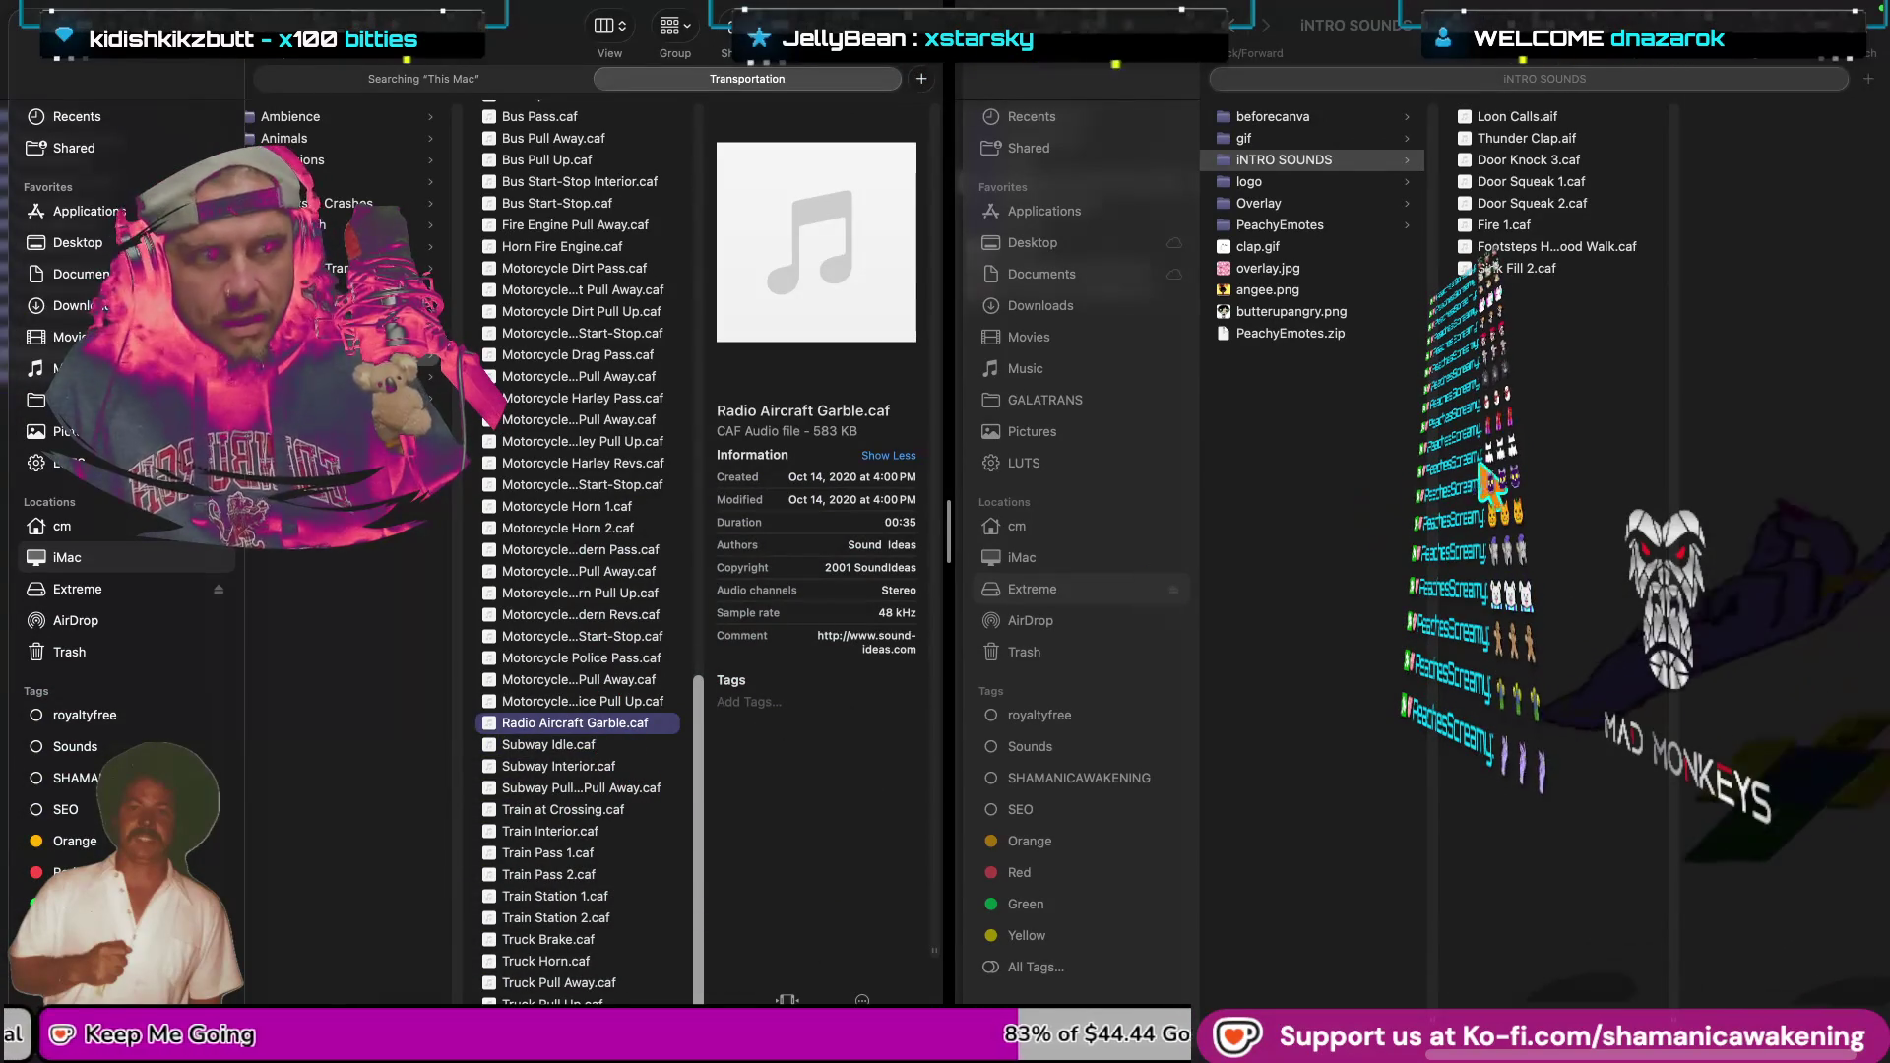
{"action": "left_click", "coordinate": [1445, 511]}
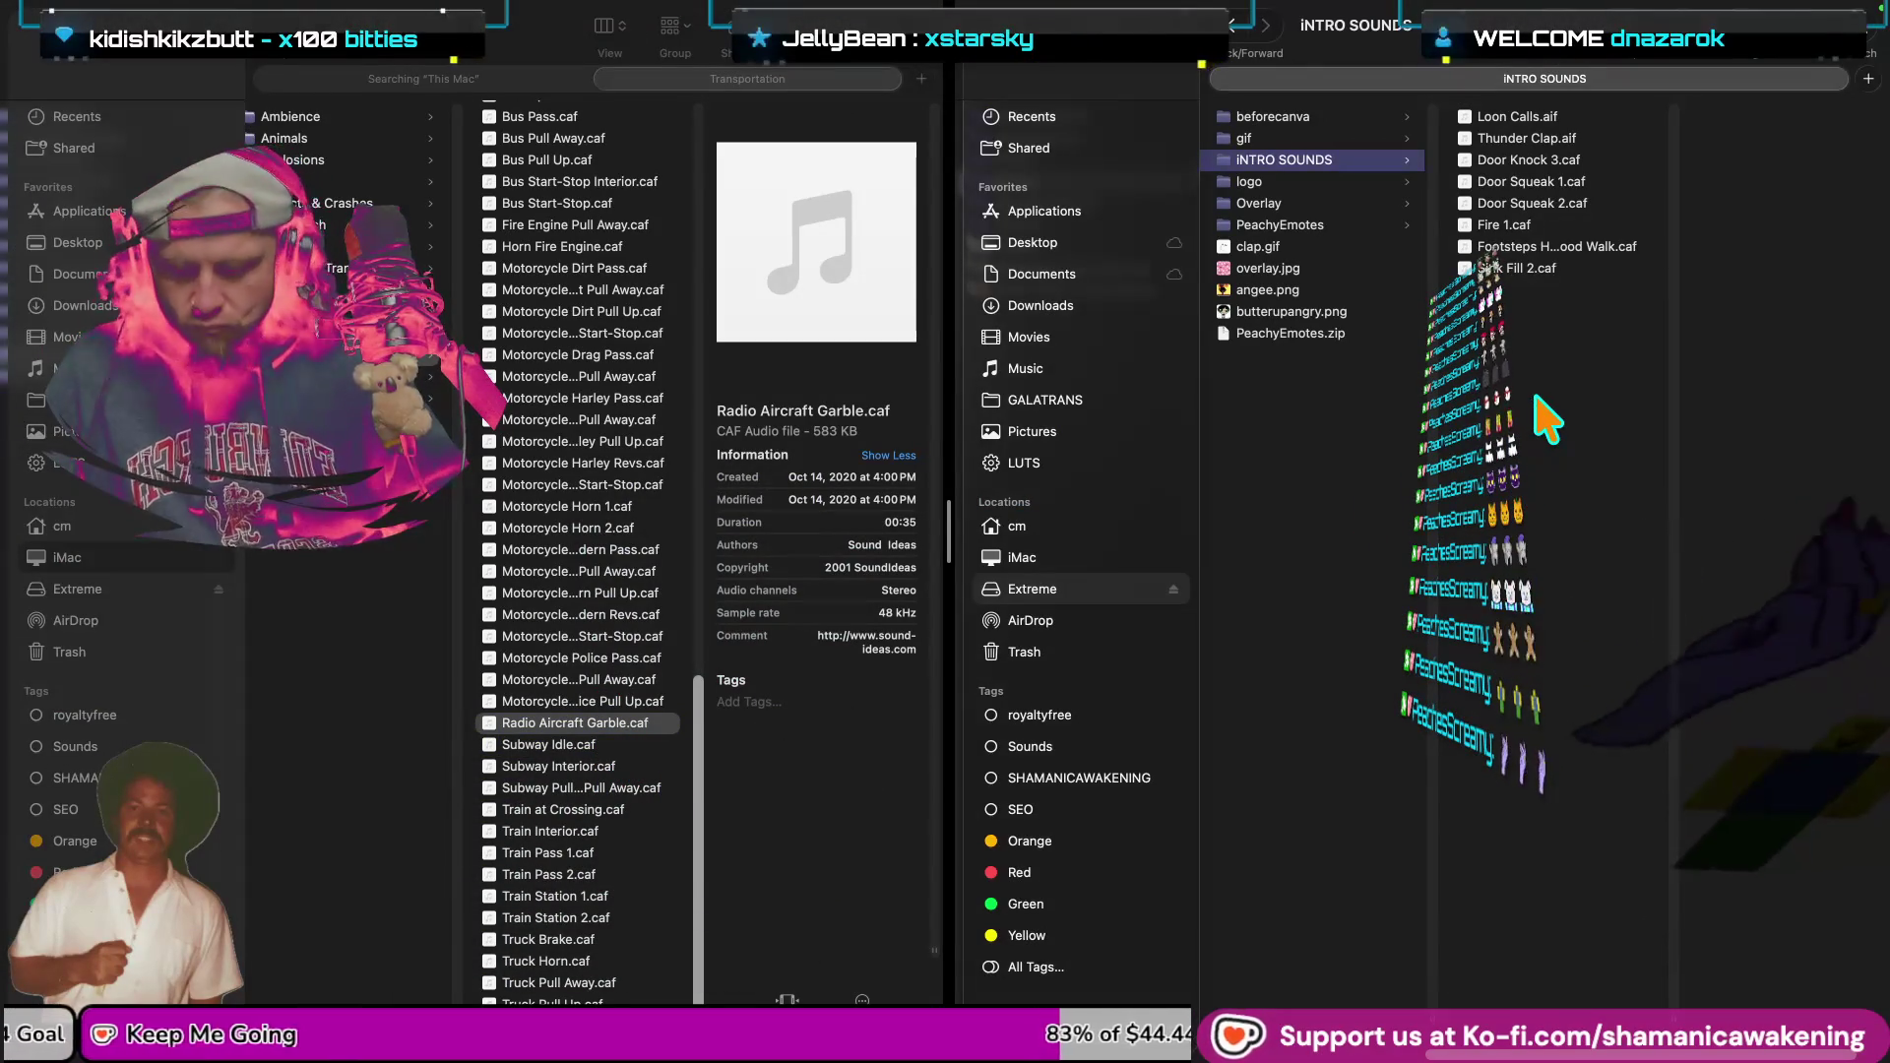
{"action": "key", "text": "super+v"}
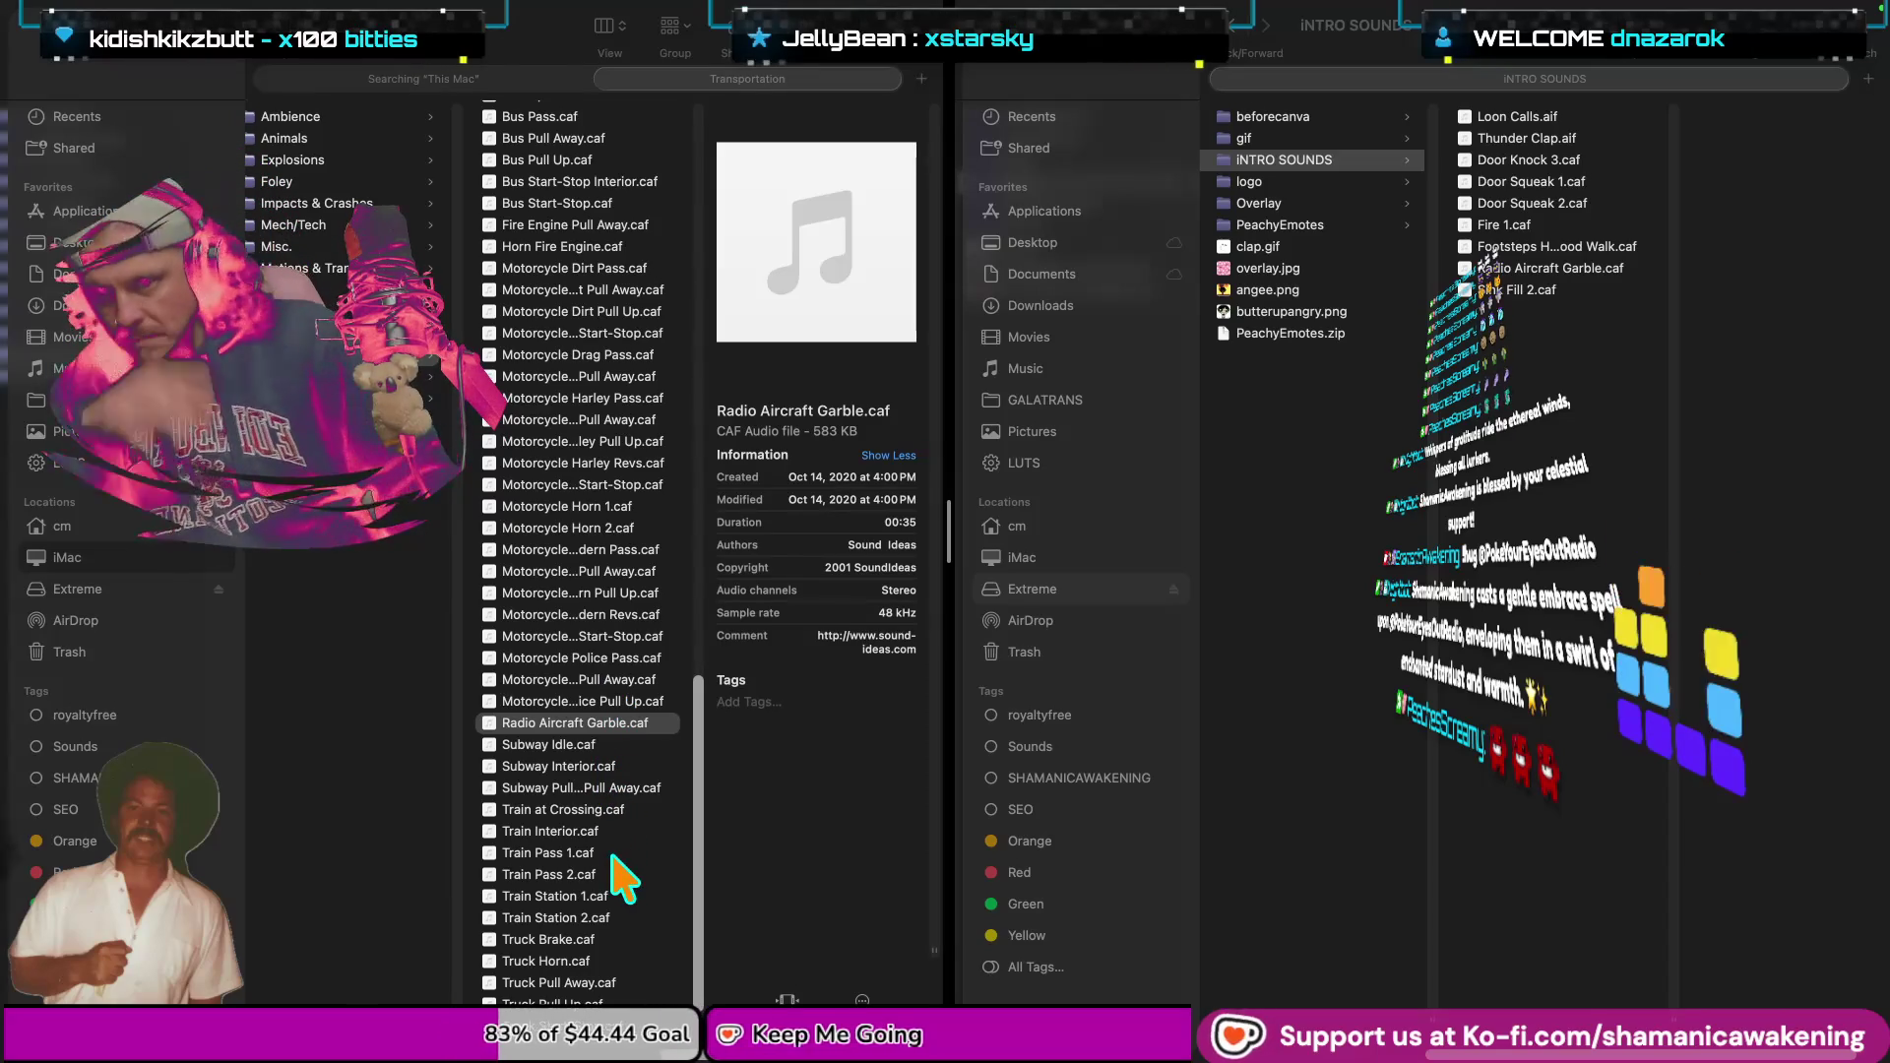
Back in the sound library, preview Train at Crossing.caf, then open the Sports & Leisure category.
{"action": "key", "text": "super+Tab"}
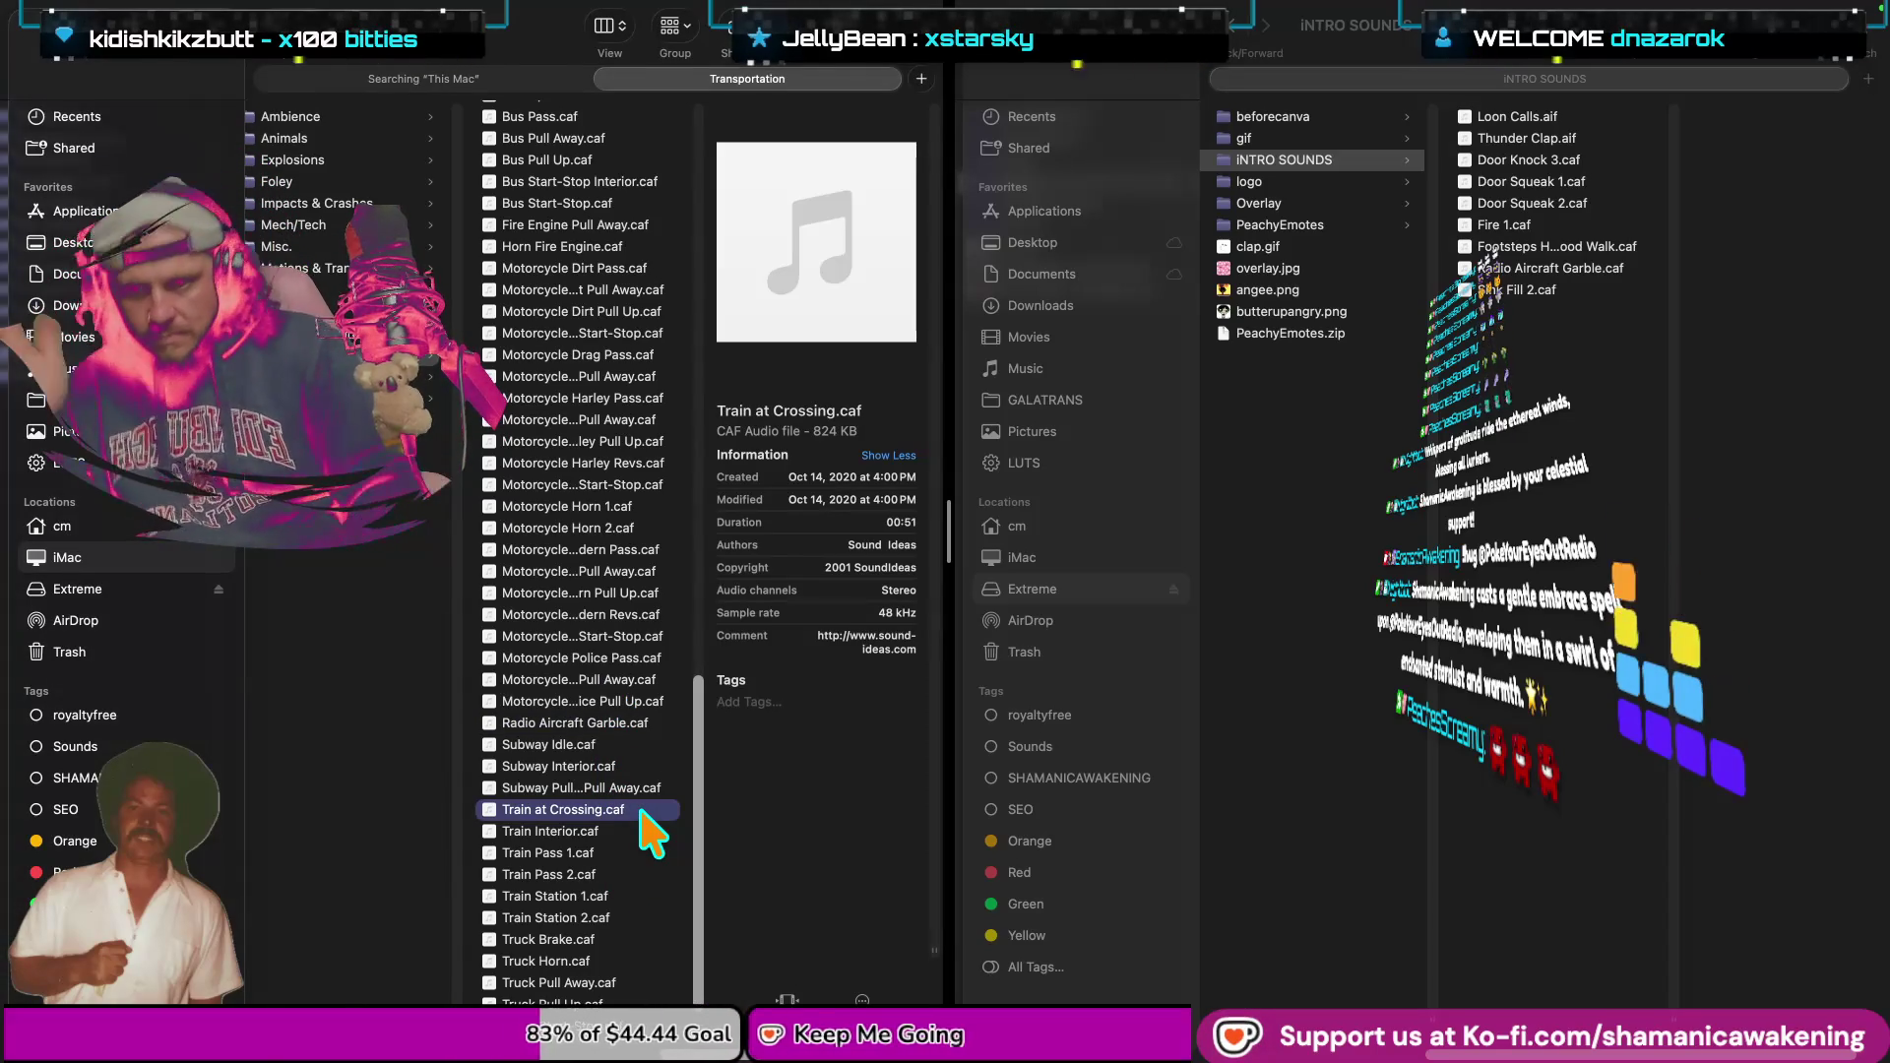
{"action": "key", "text": "space"}
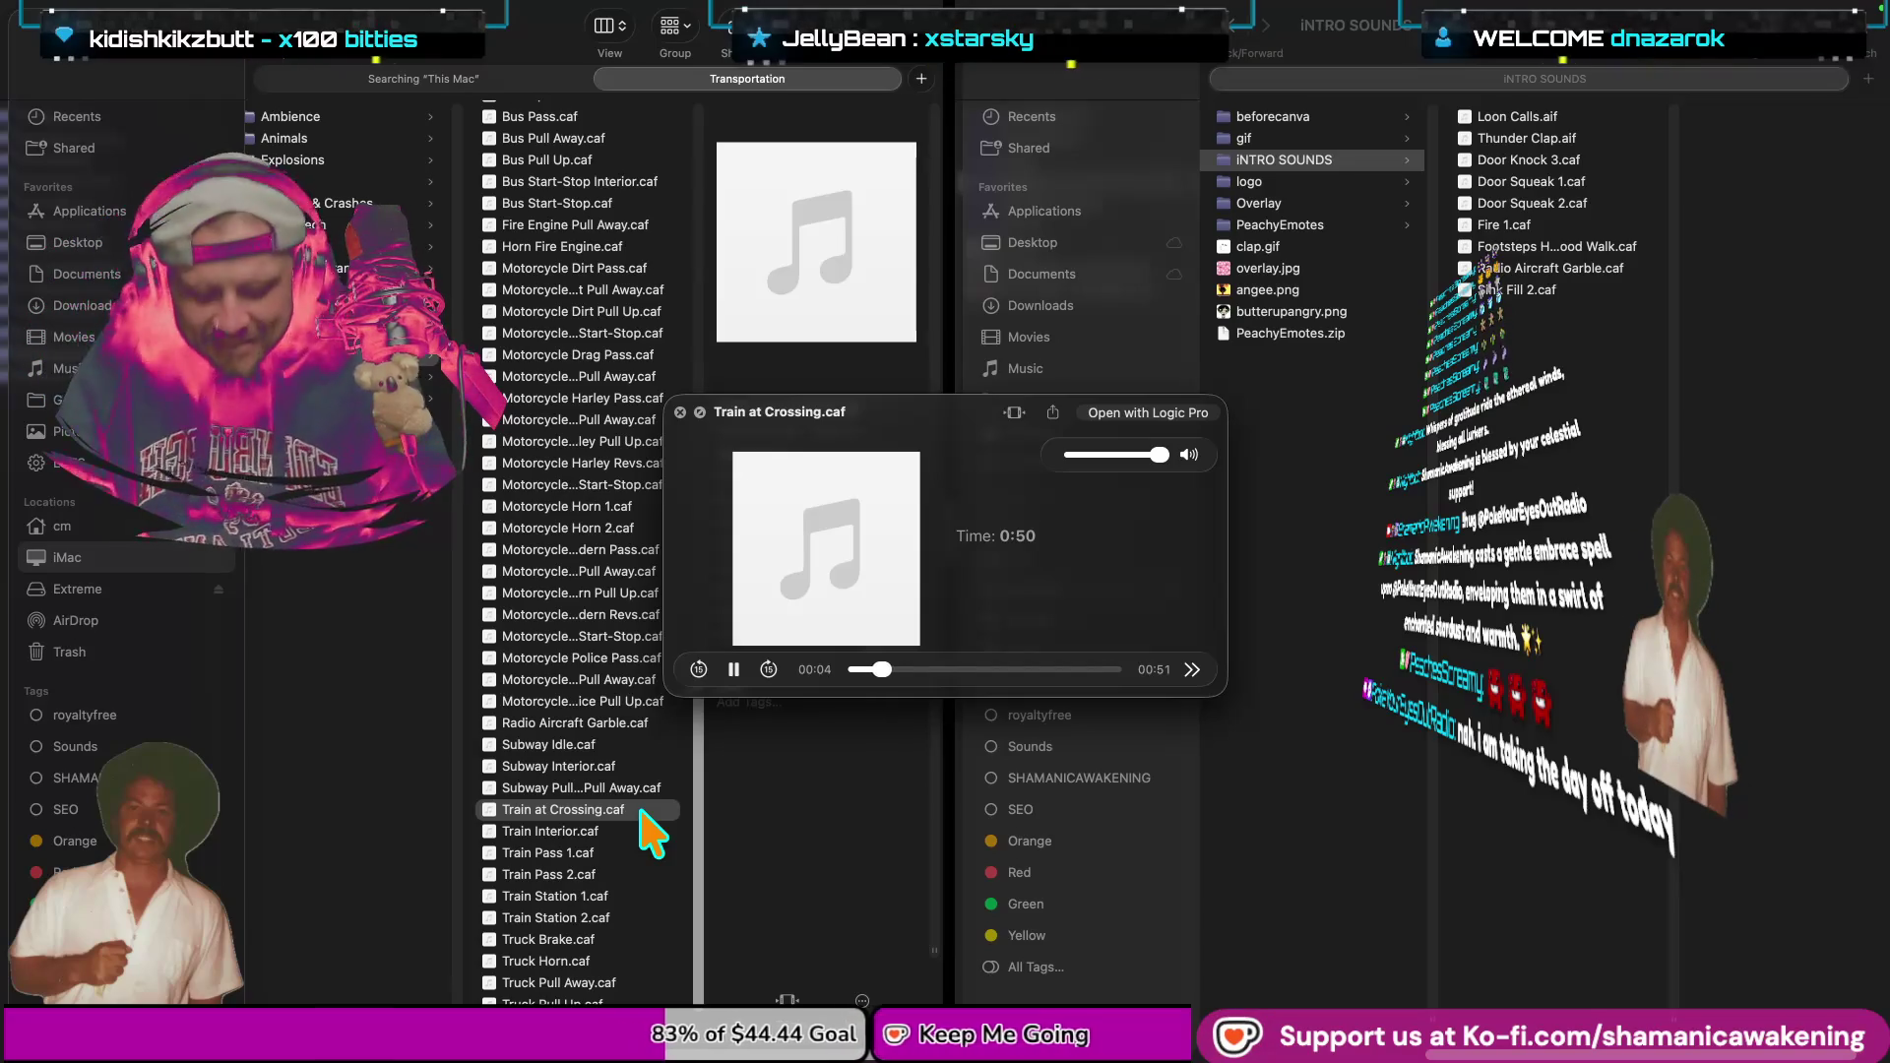
{"action": "key", "text": "space"}
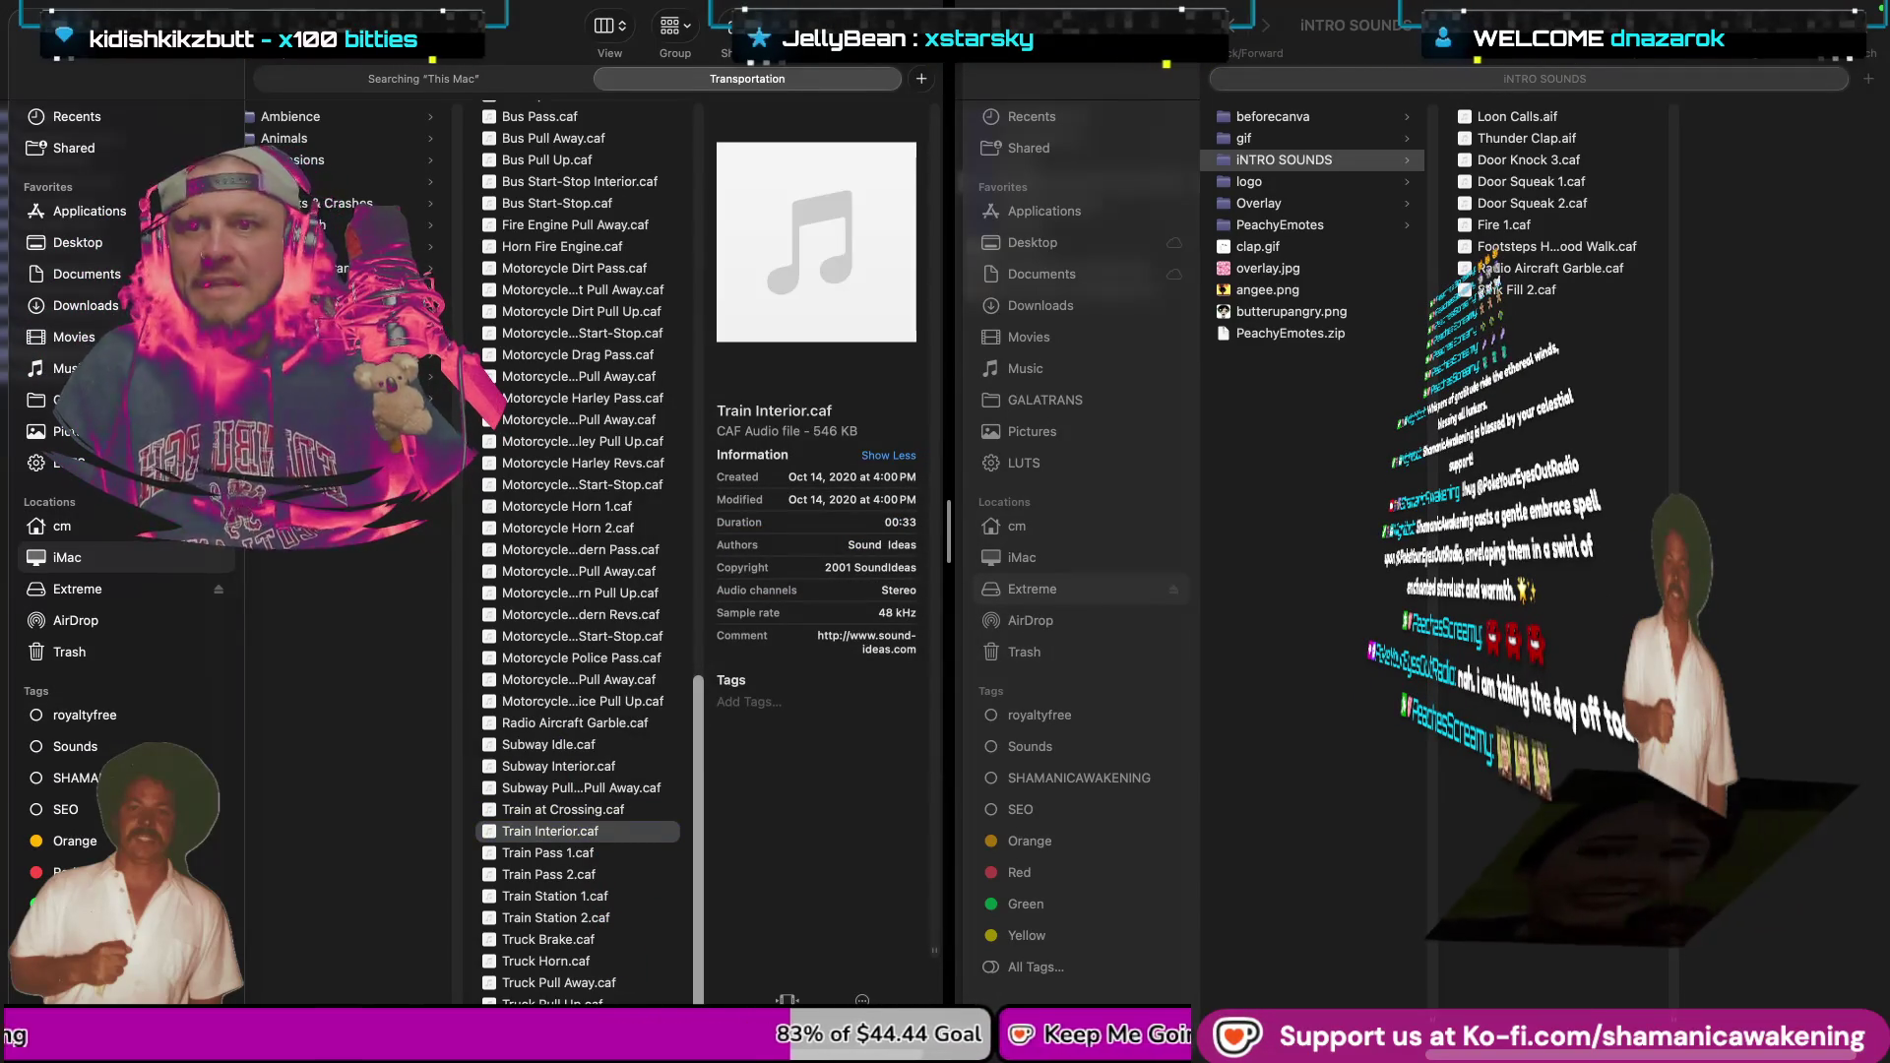
{"action": "left_click", "coordinate": [404, 333]}
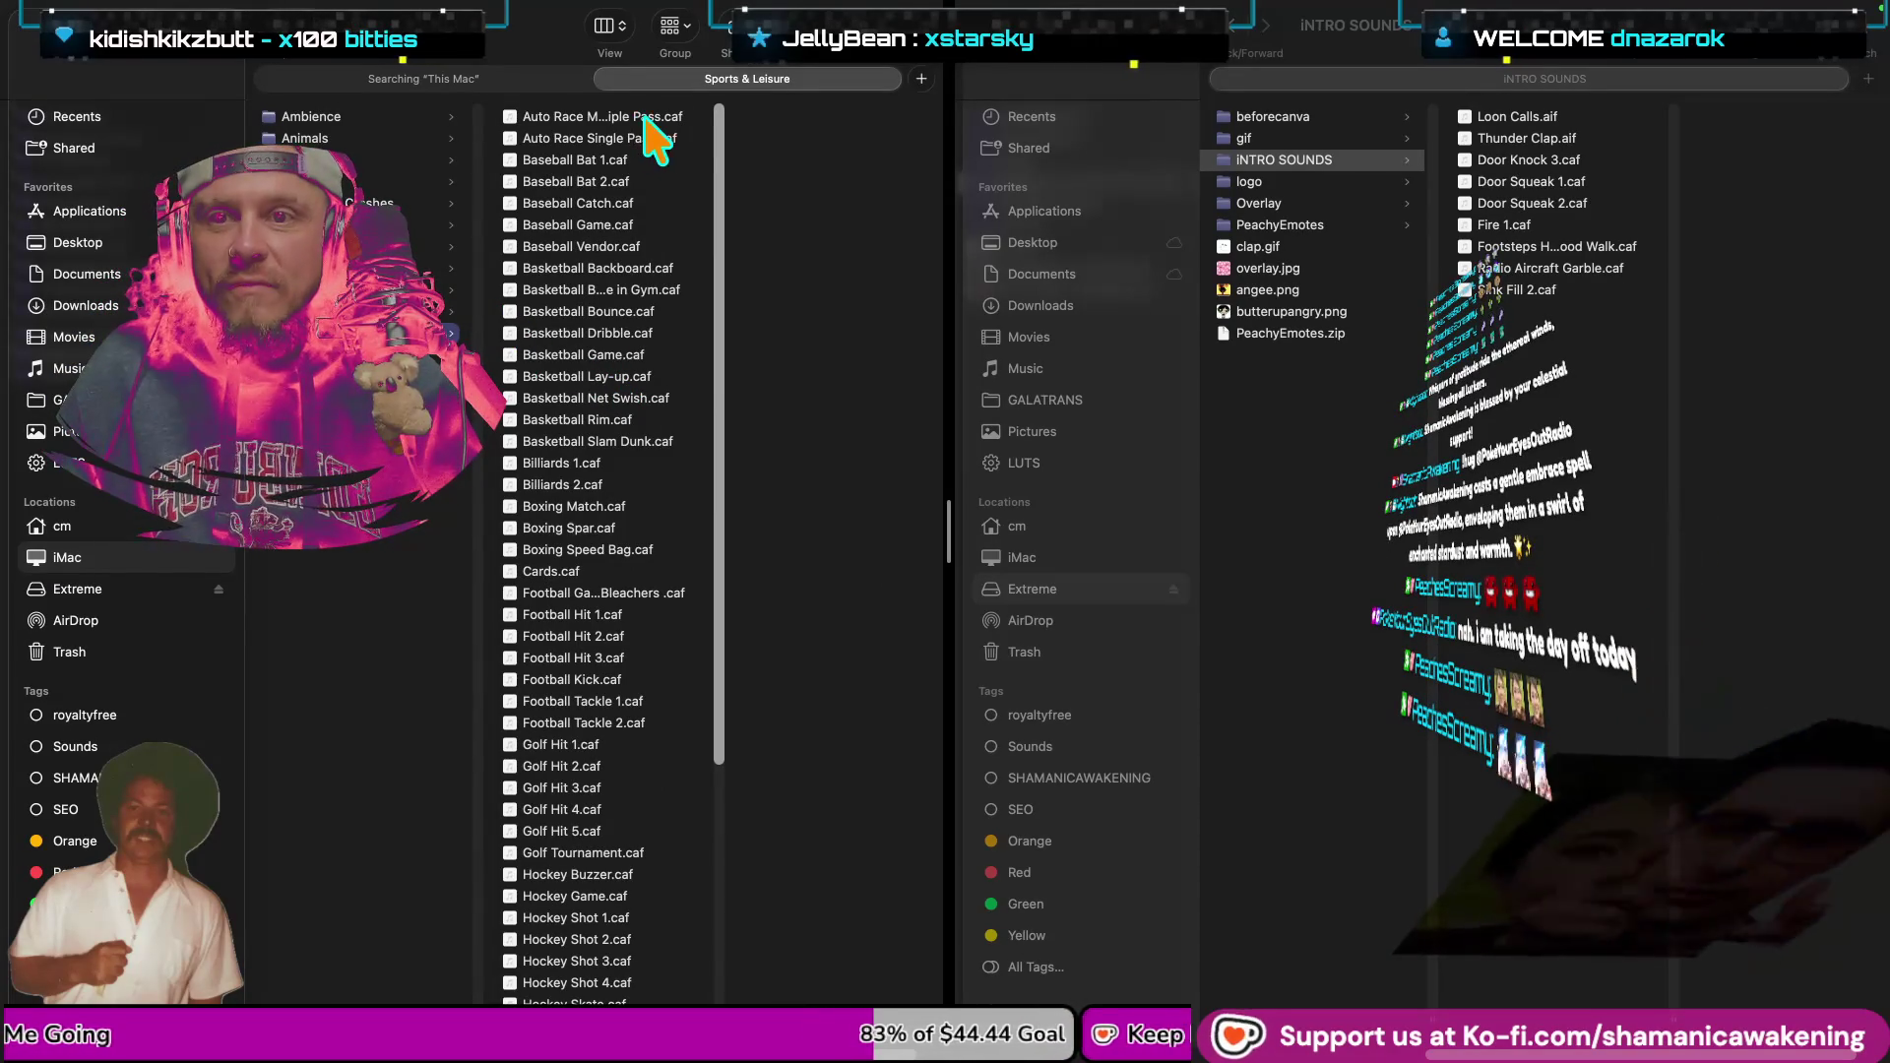
Preview the Soccer Kick 1.caf sound.
{"action": "scroll", "coordinate": [620, 551], "scroll_direction": "down", "scroll_amount": 5}
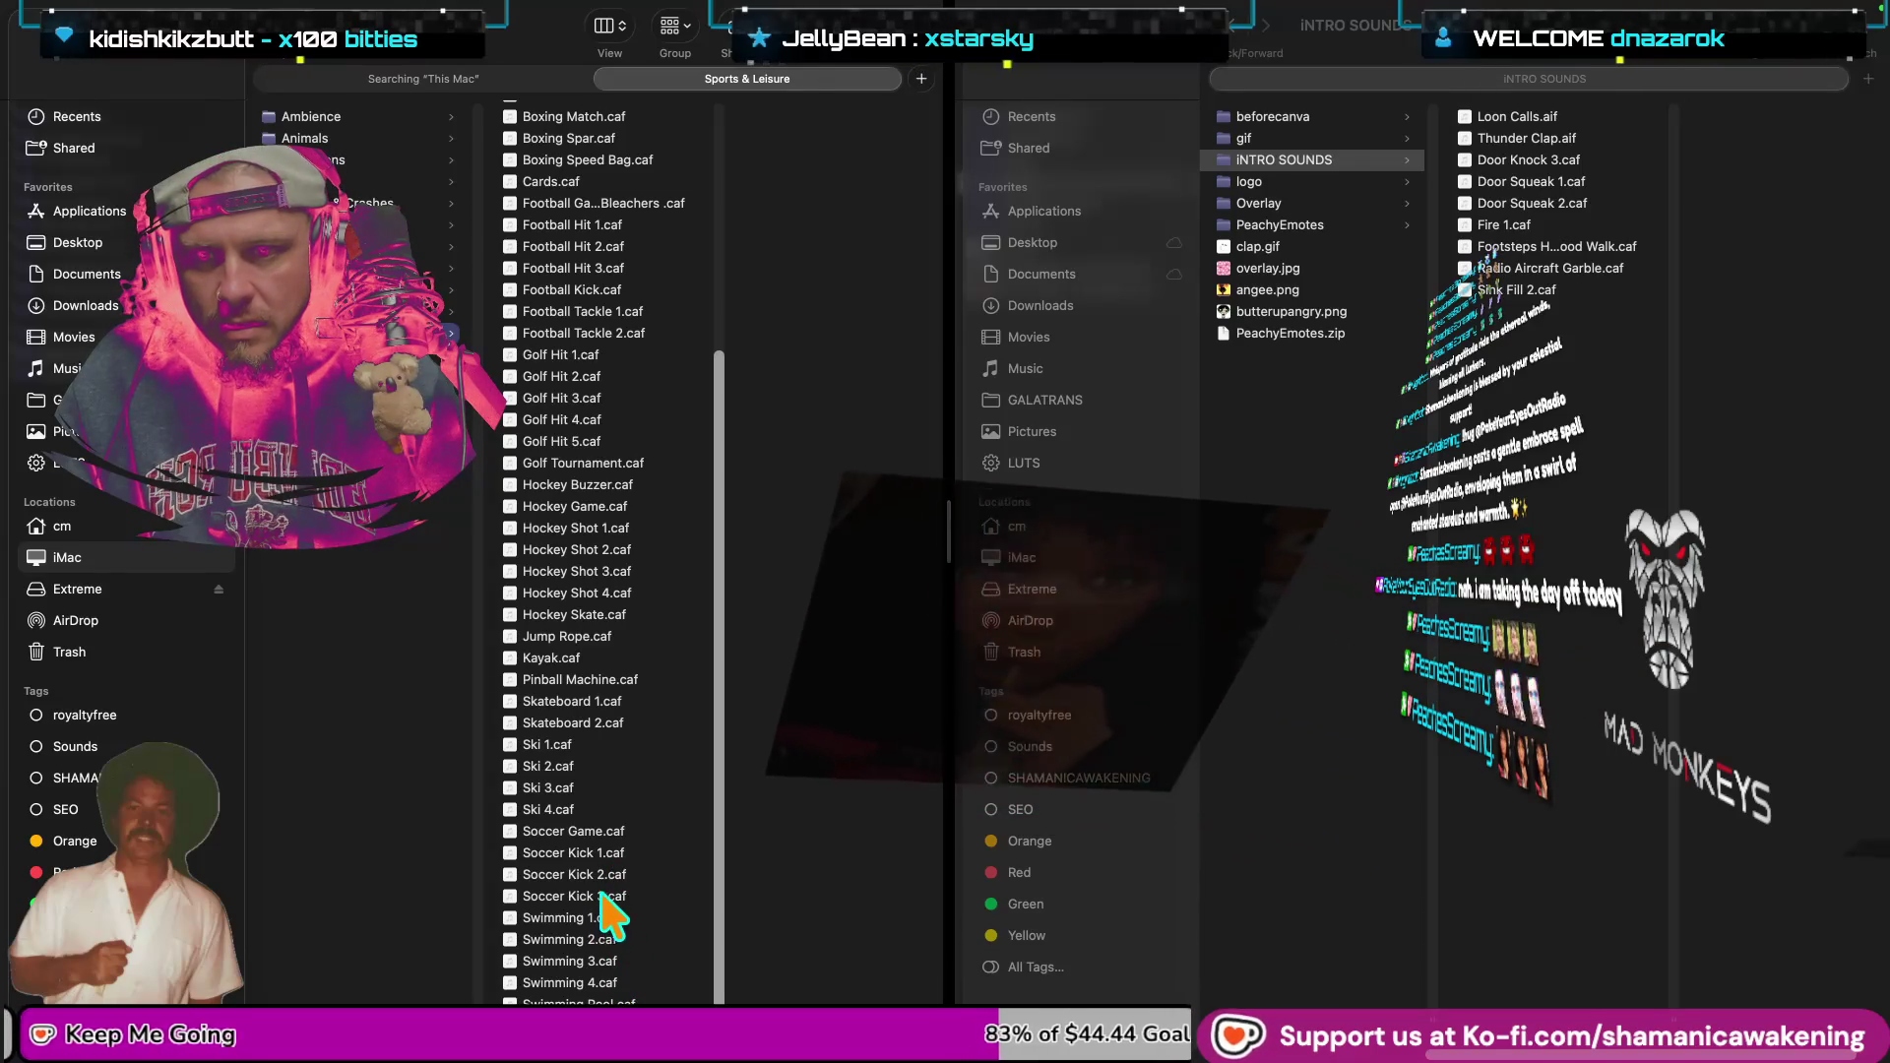
{"action": "left_click", "coordinate": [616, 852]}
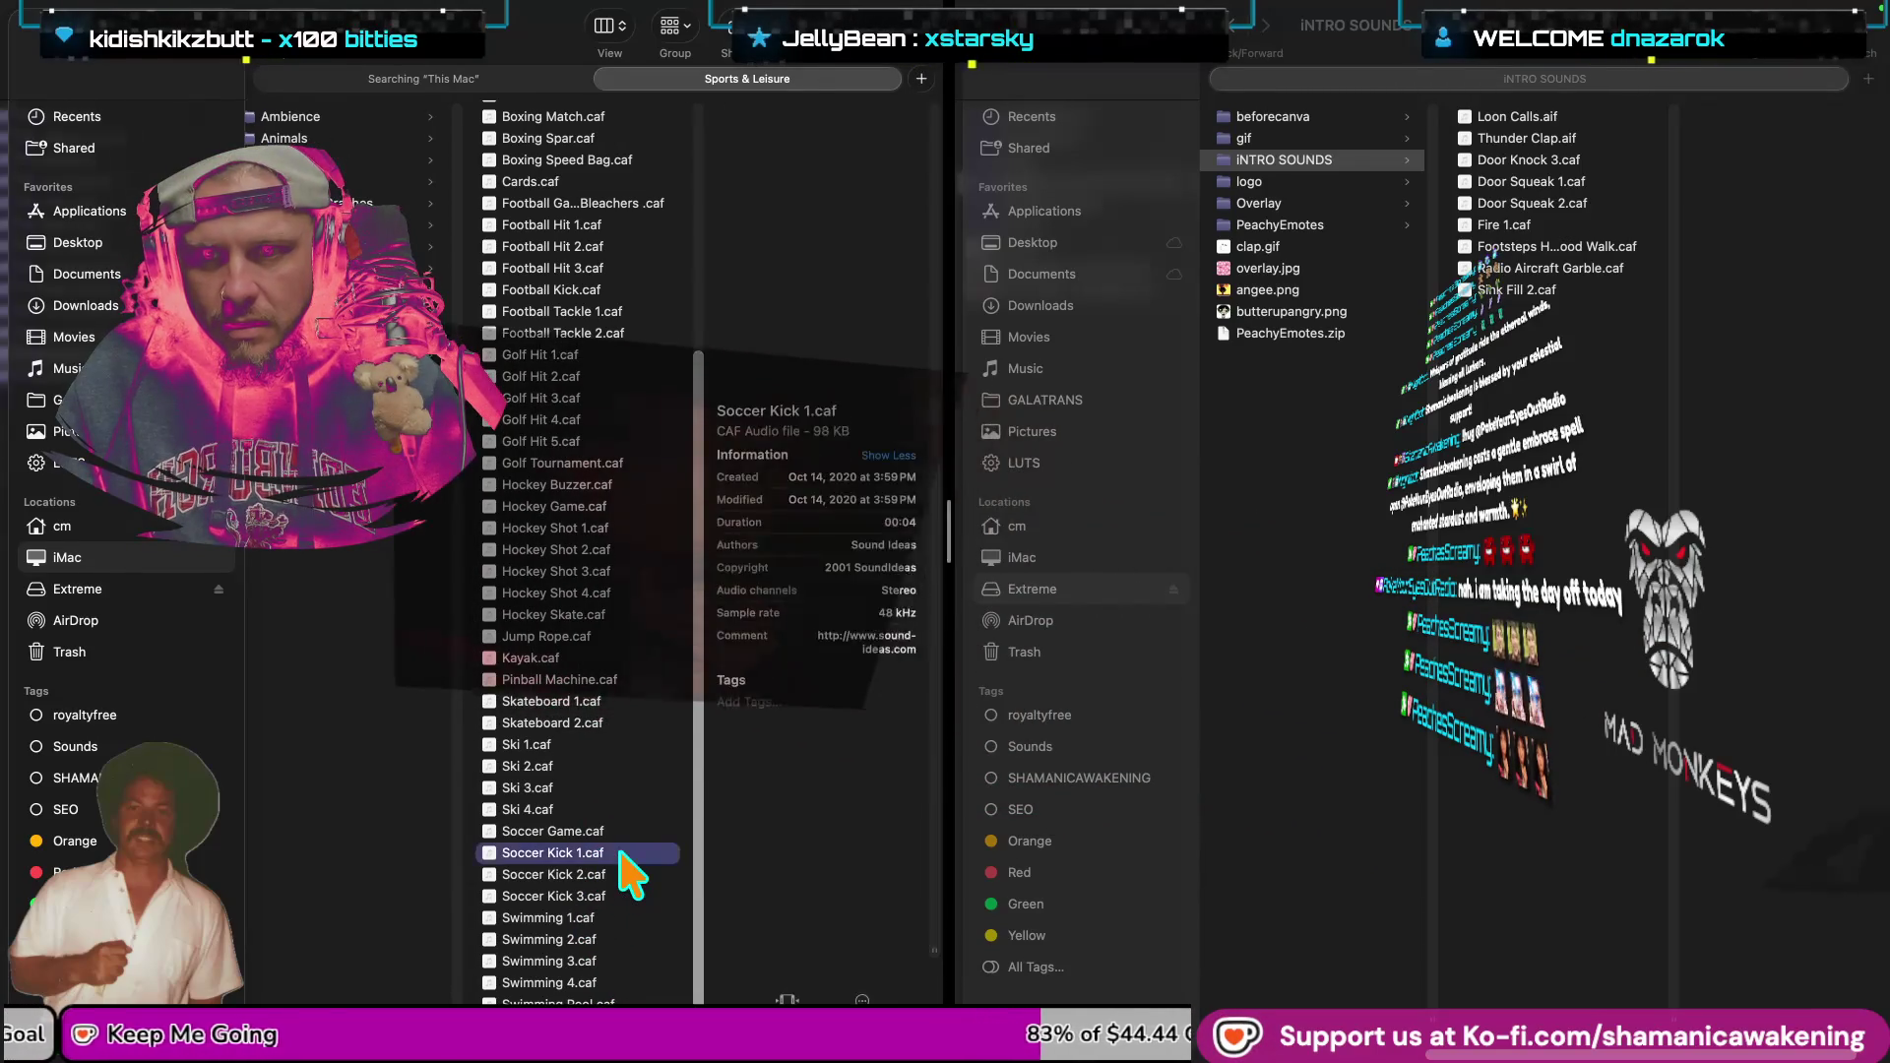
{"action": "key", "text": "space"}
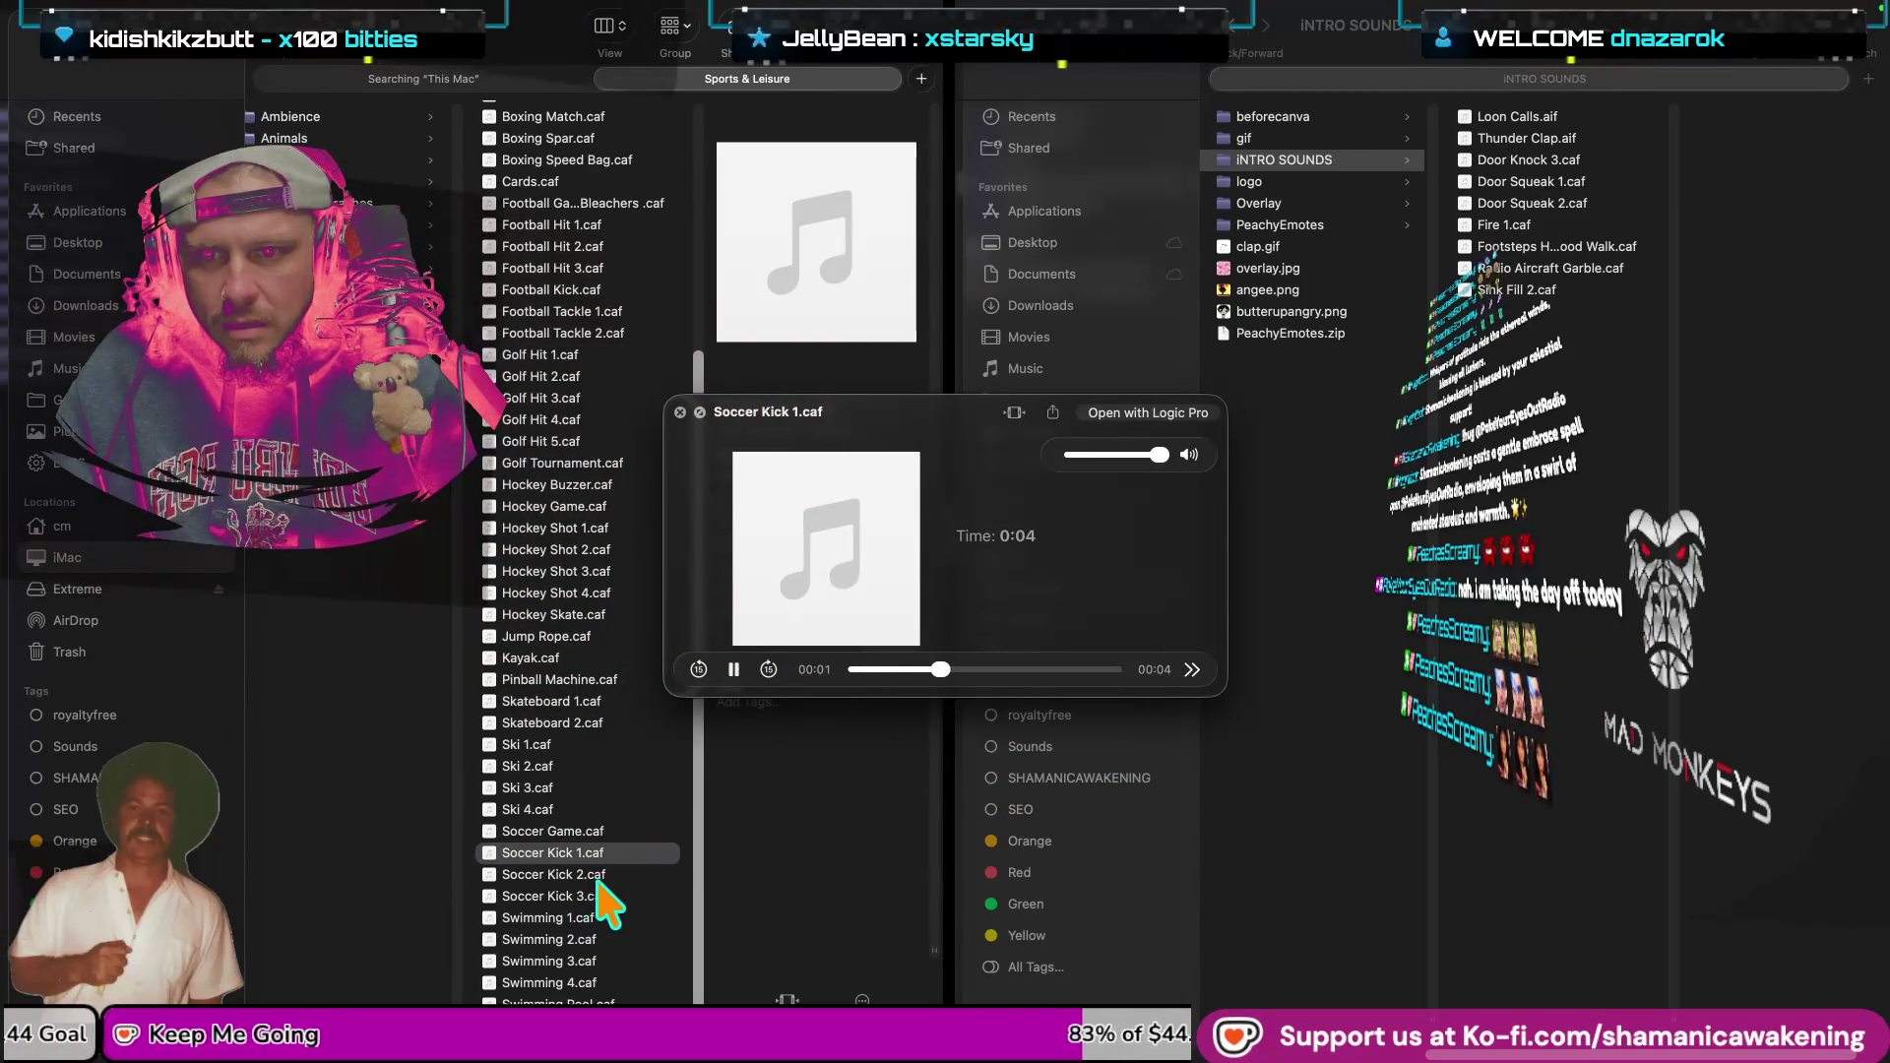
{"action": "key", "text": "space"}
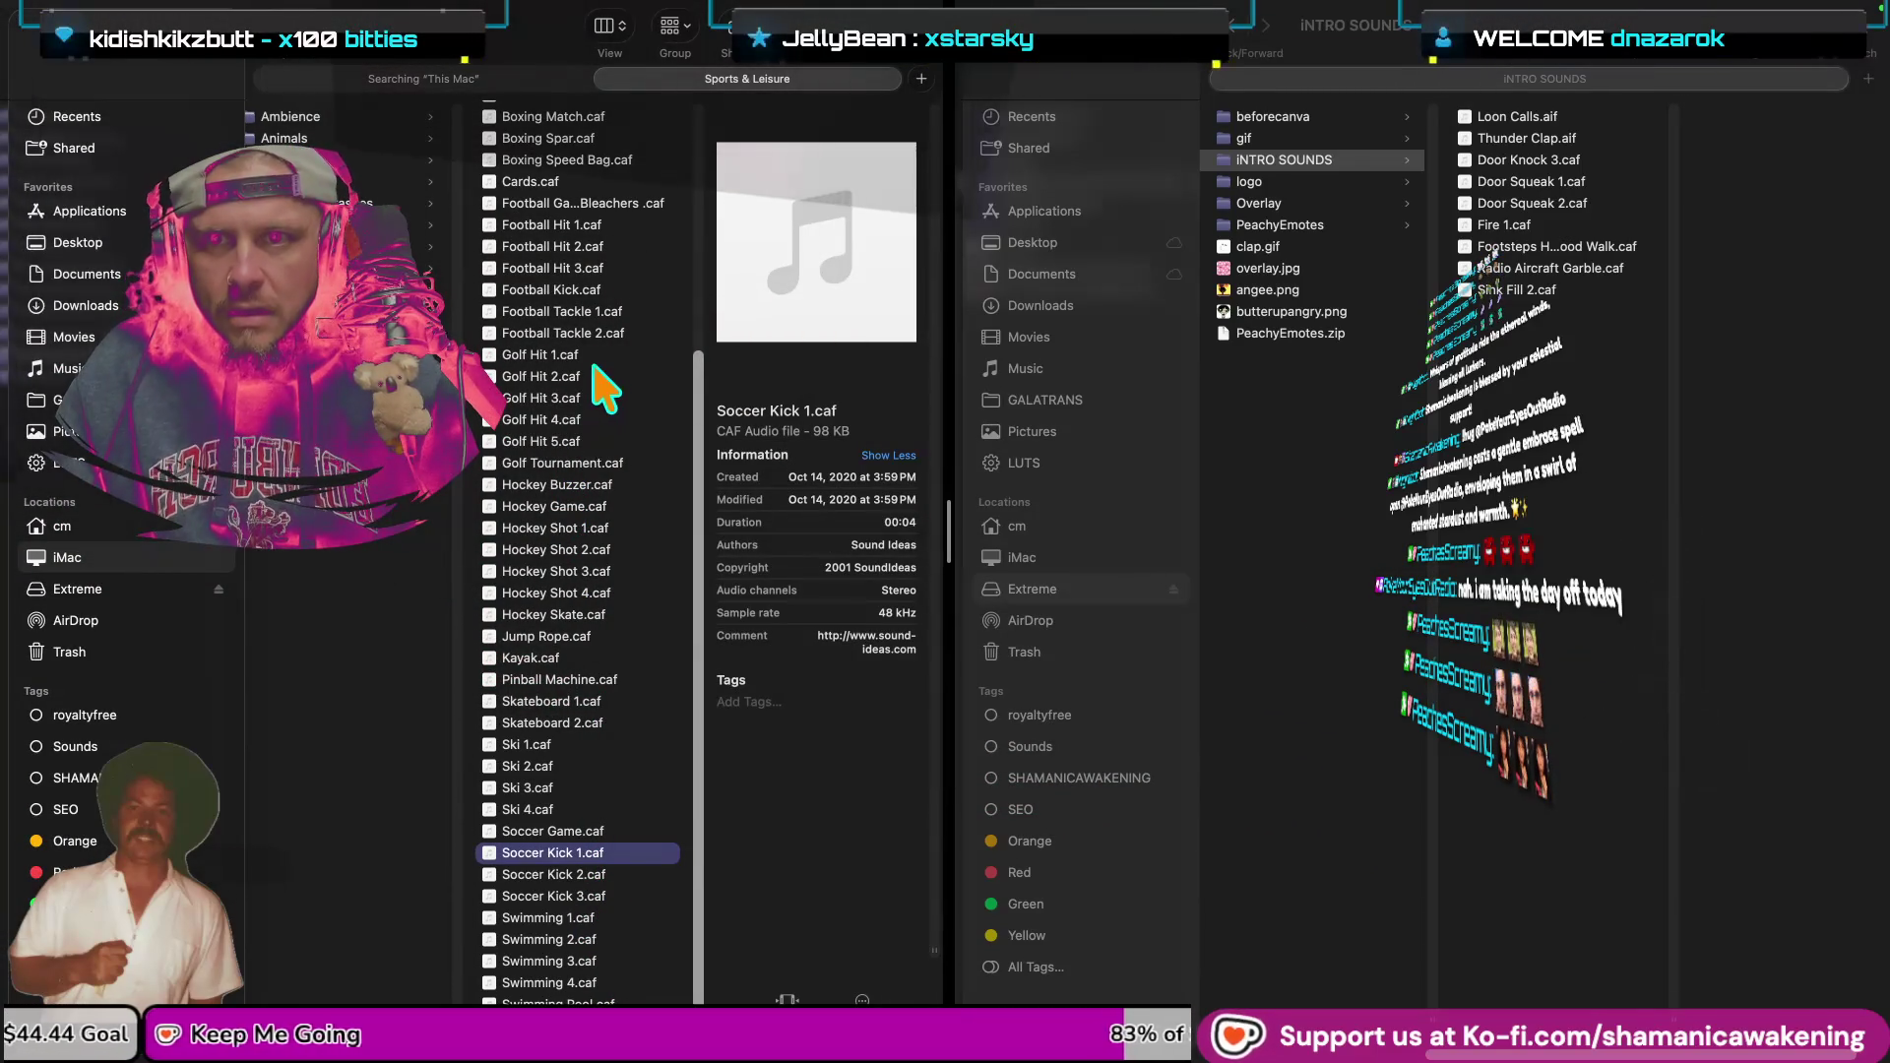
Preview Cards.caf, then open the Sci-Fi sound category.
{"action": "scroll", "coordinate": [606, 295], "scroll_direction": "up", "scroll_amount": 2}
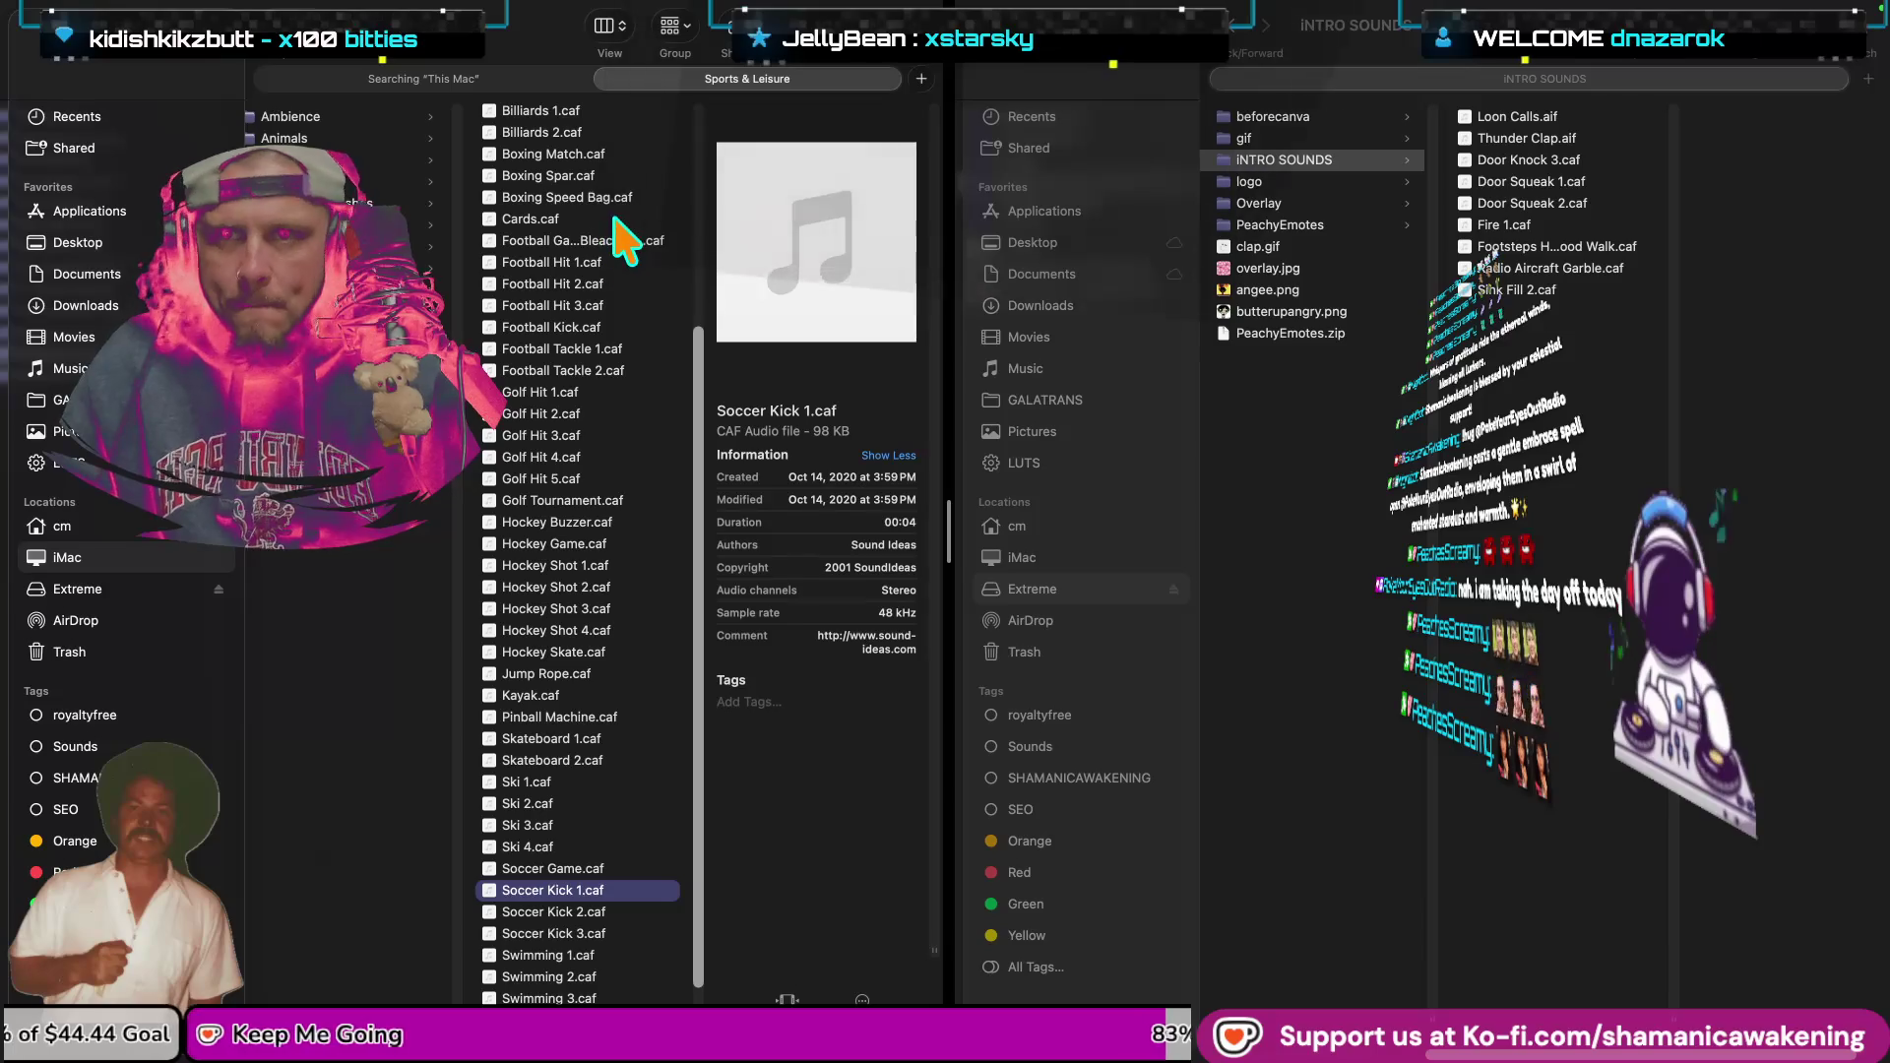
{"action": "left_click", "coordinate": [595, 221]}
{"action": "key", "text": "space"}
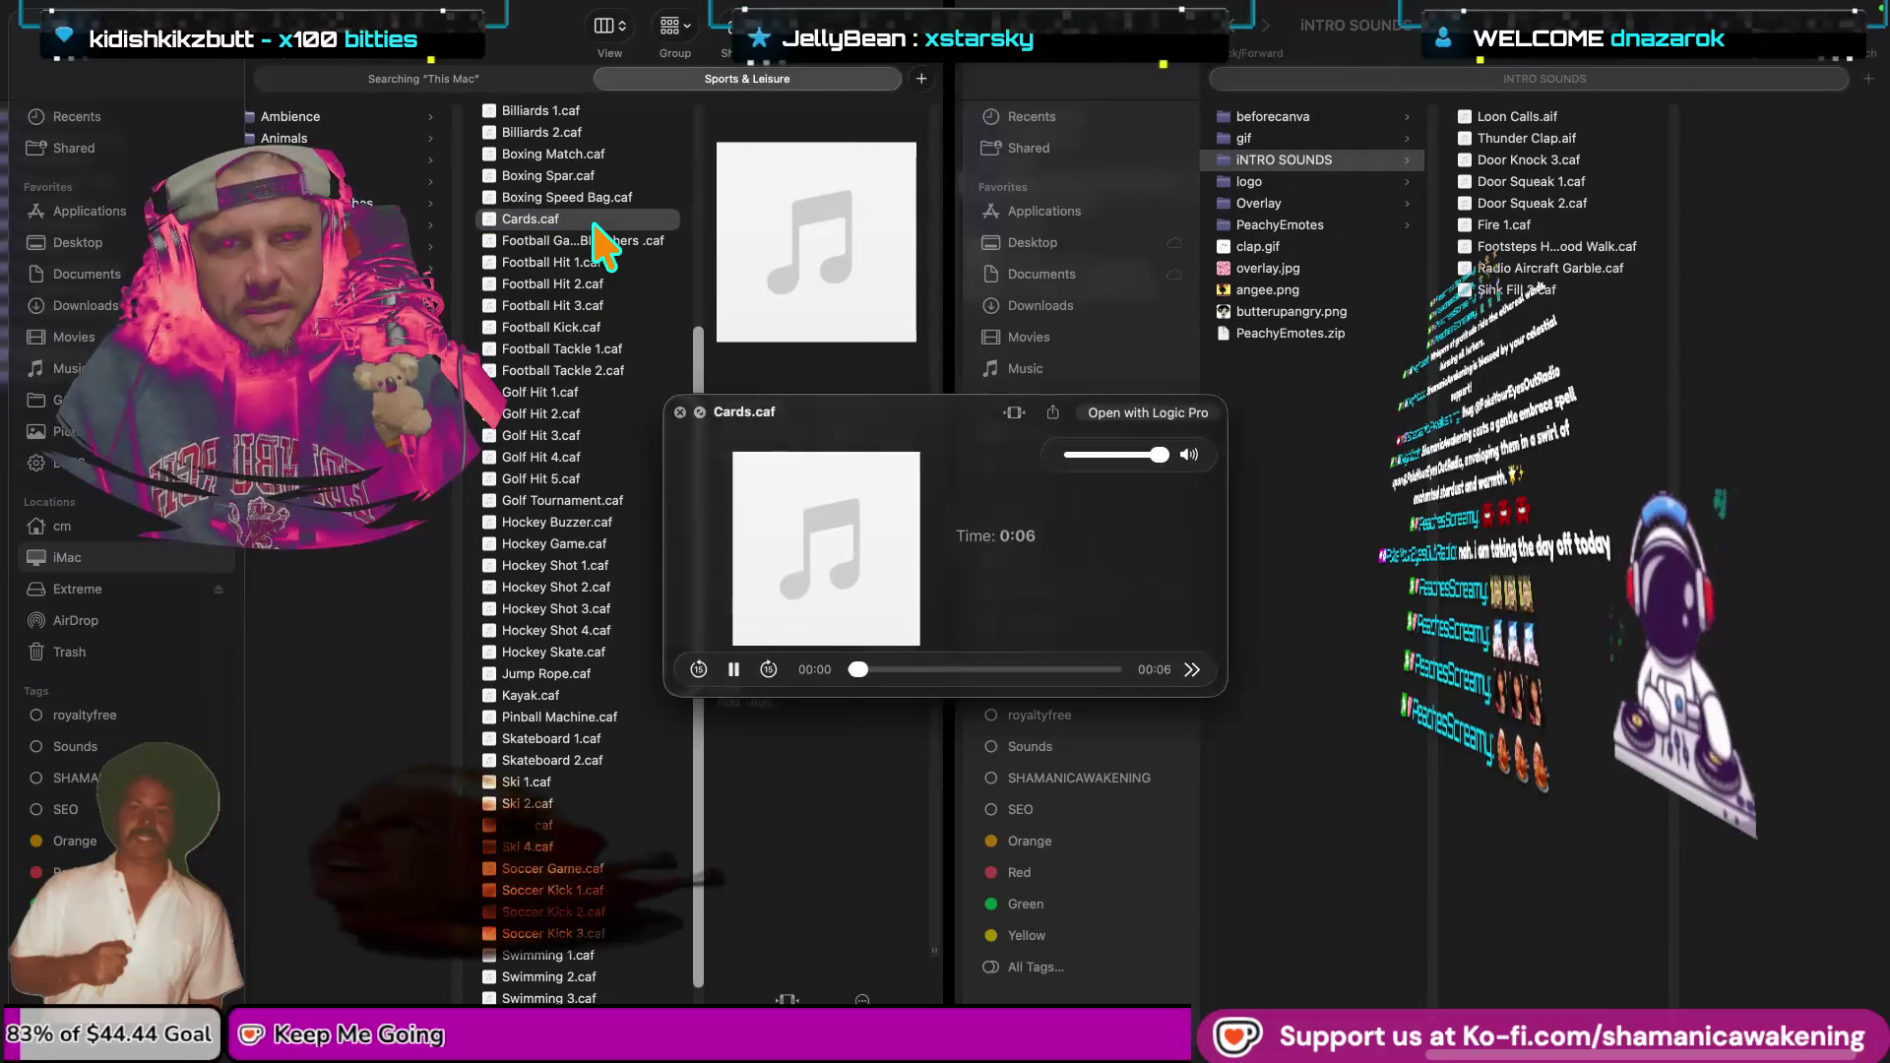
{"action": "scroll", "coordinate": [594, 329], "scroll_direction": "up", "scroll_amount": 3}
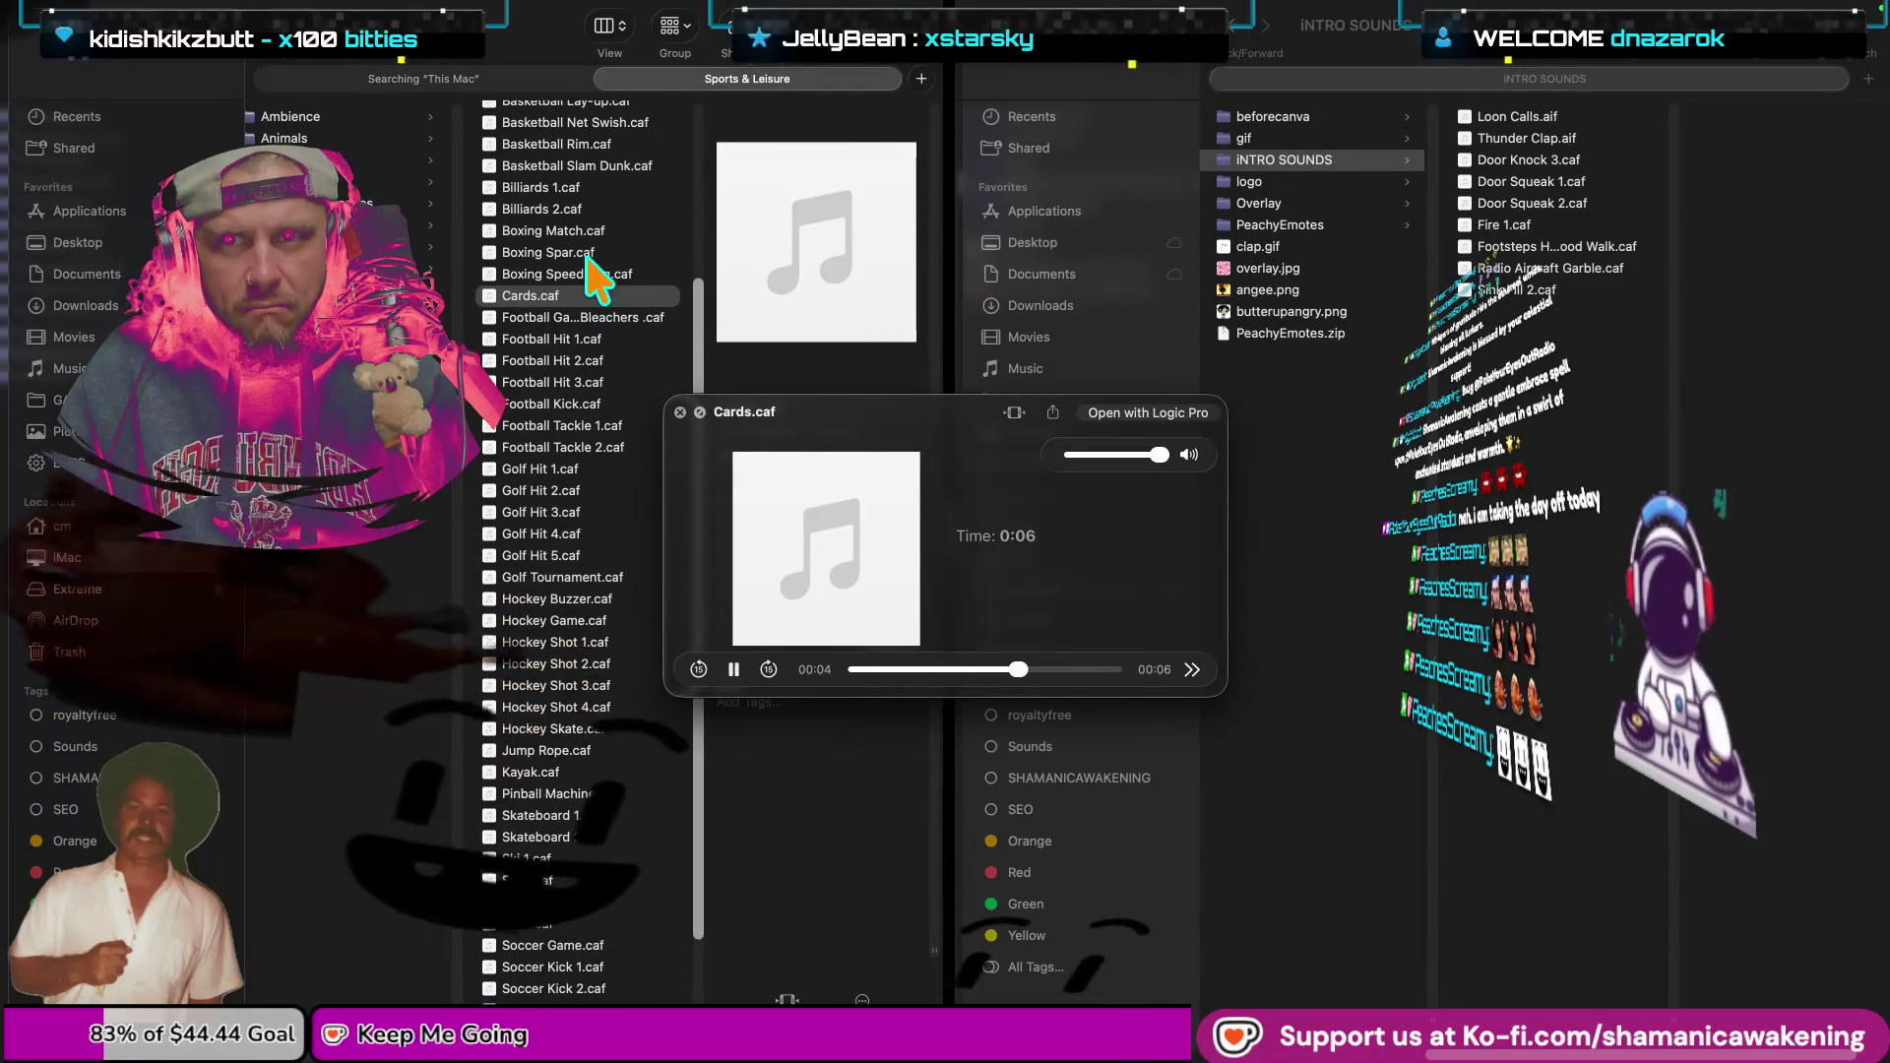
{"action": "scroll", "coordinate": [594, 295], "scroll_direction": "up", "scroll_amount": 2}
{"action": "scroll", "coordinate": [601, 285], "scroll_direction": "up", "scroll_amount": 5}
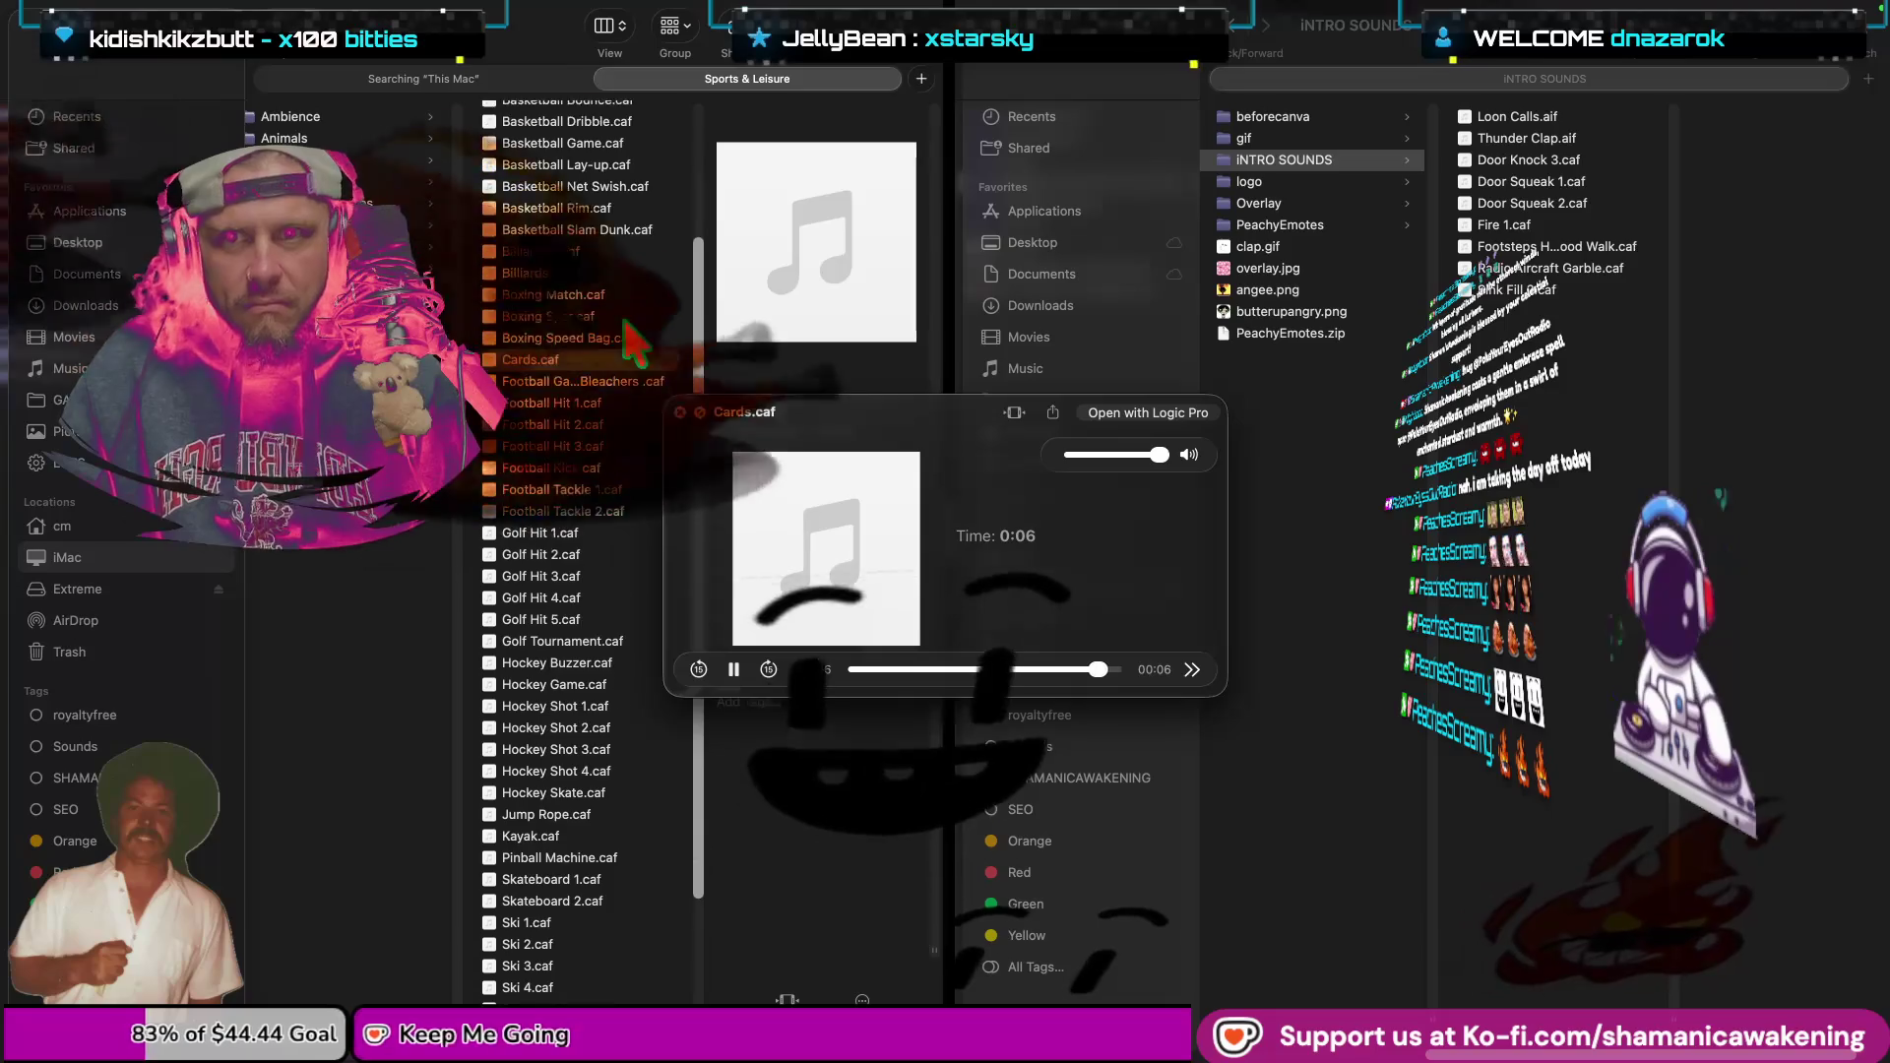
{"action": "scroll", "coordinate": [630, 339], "scroll_direction": "up", "scroll_amount": 6}
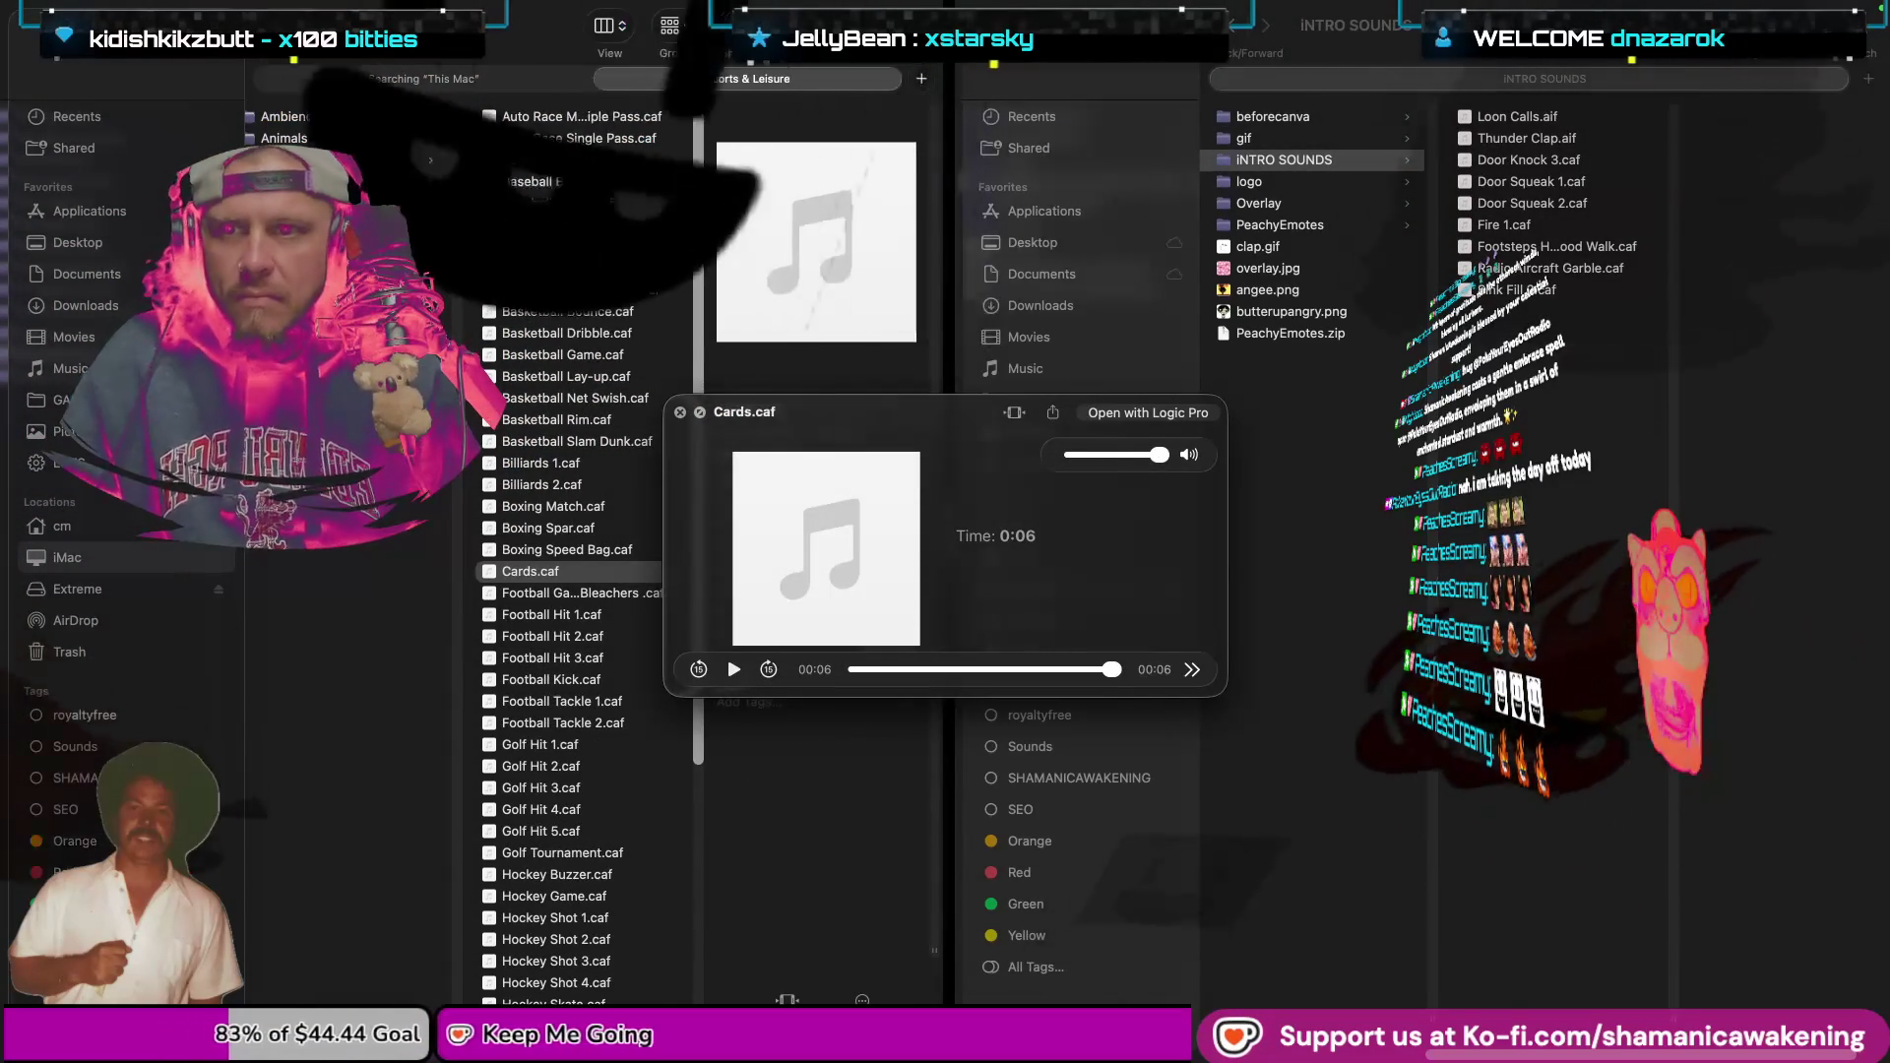
{"action": "left_click", "coordinate": [447, 311]}
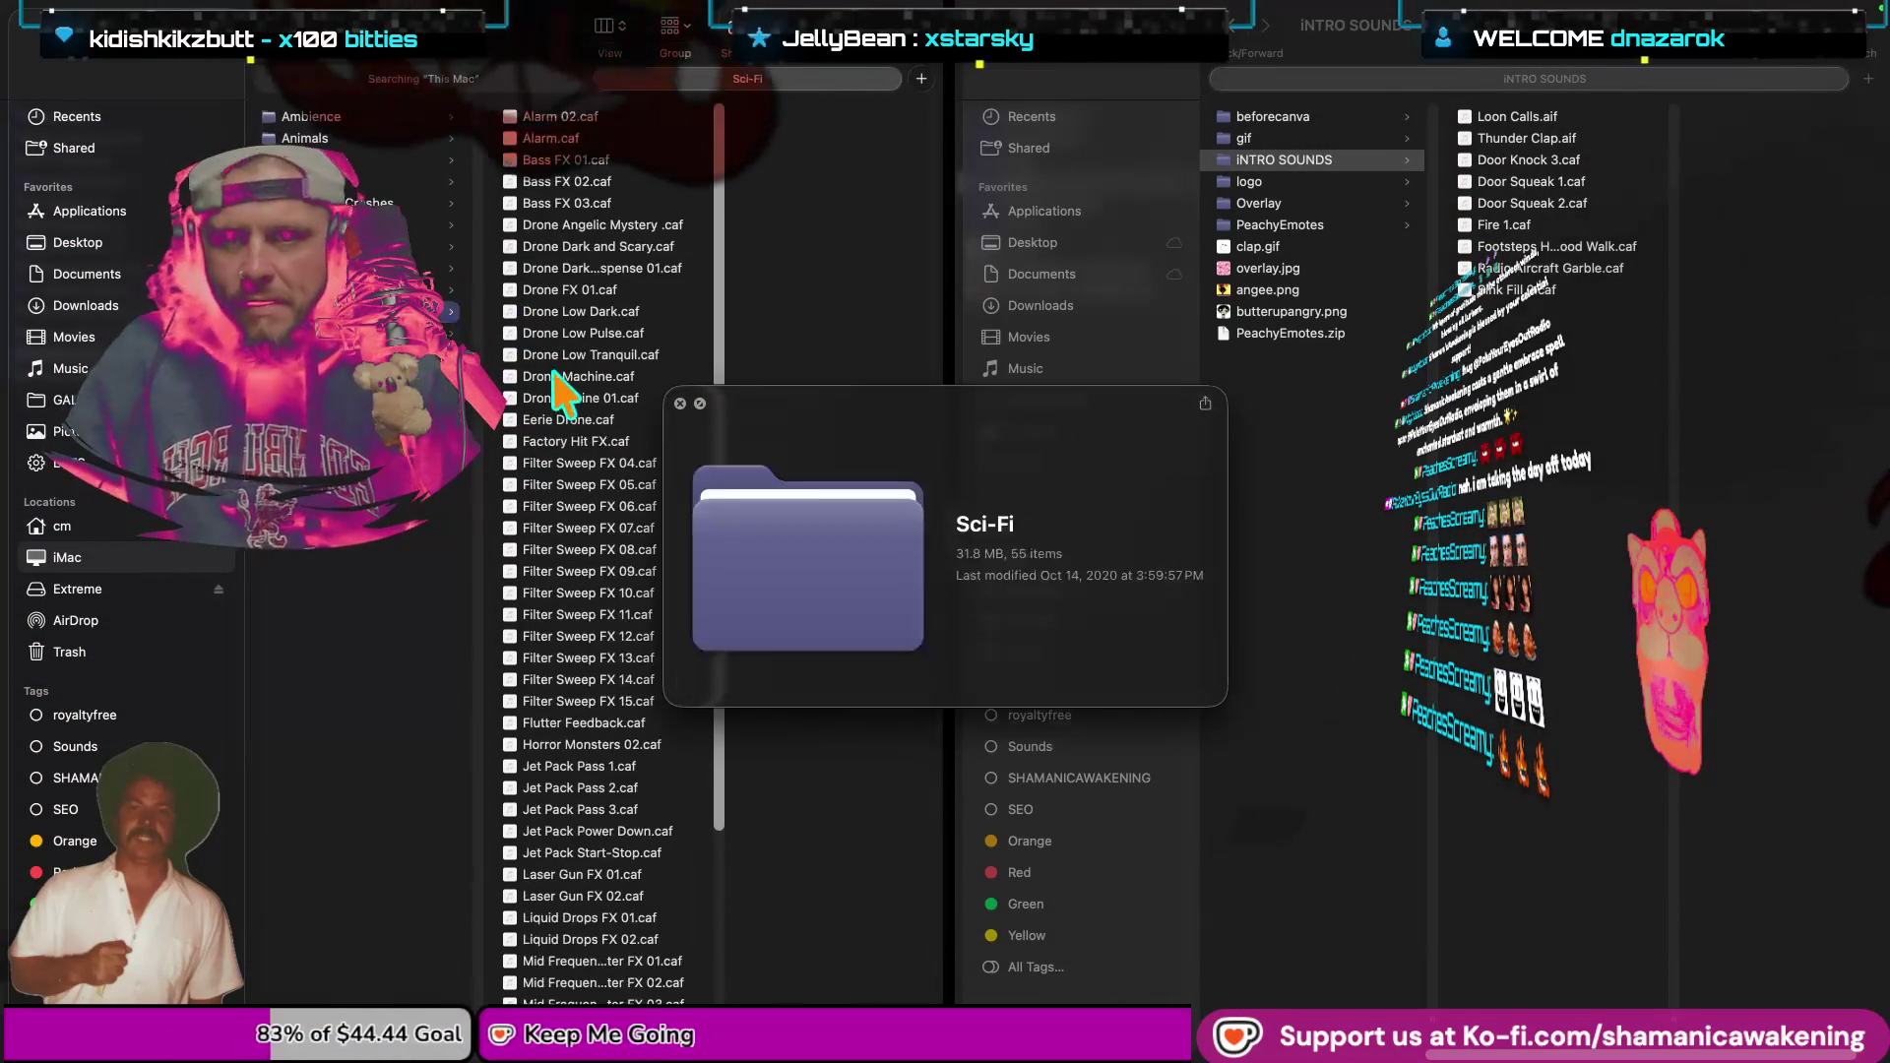
Preview Eerie Drone.caf and paste it into the INTRO SOUNDS folder.
{"action": "left_click", "coordinate": [682, 403]}
{"action": "left_click", "coordinate": [668, 421]}
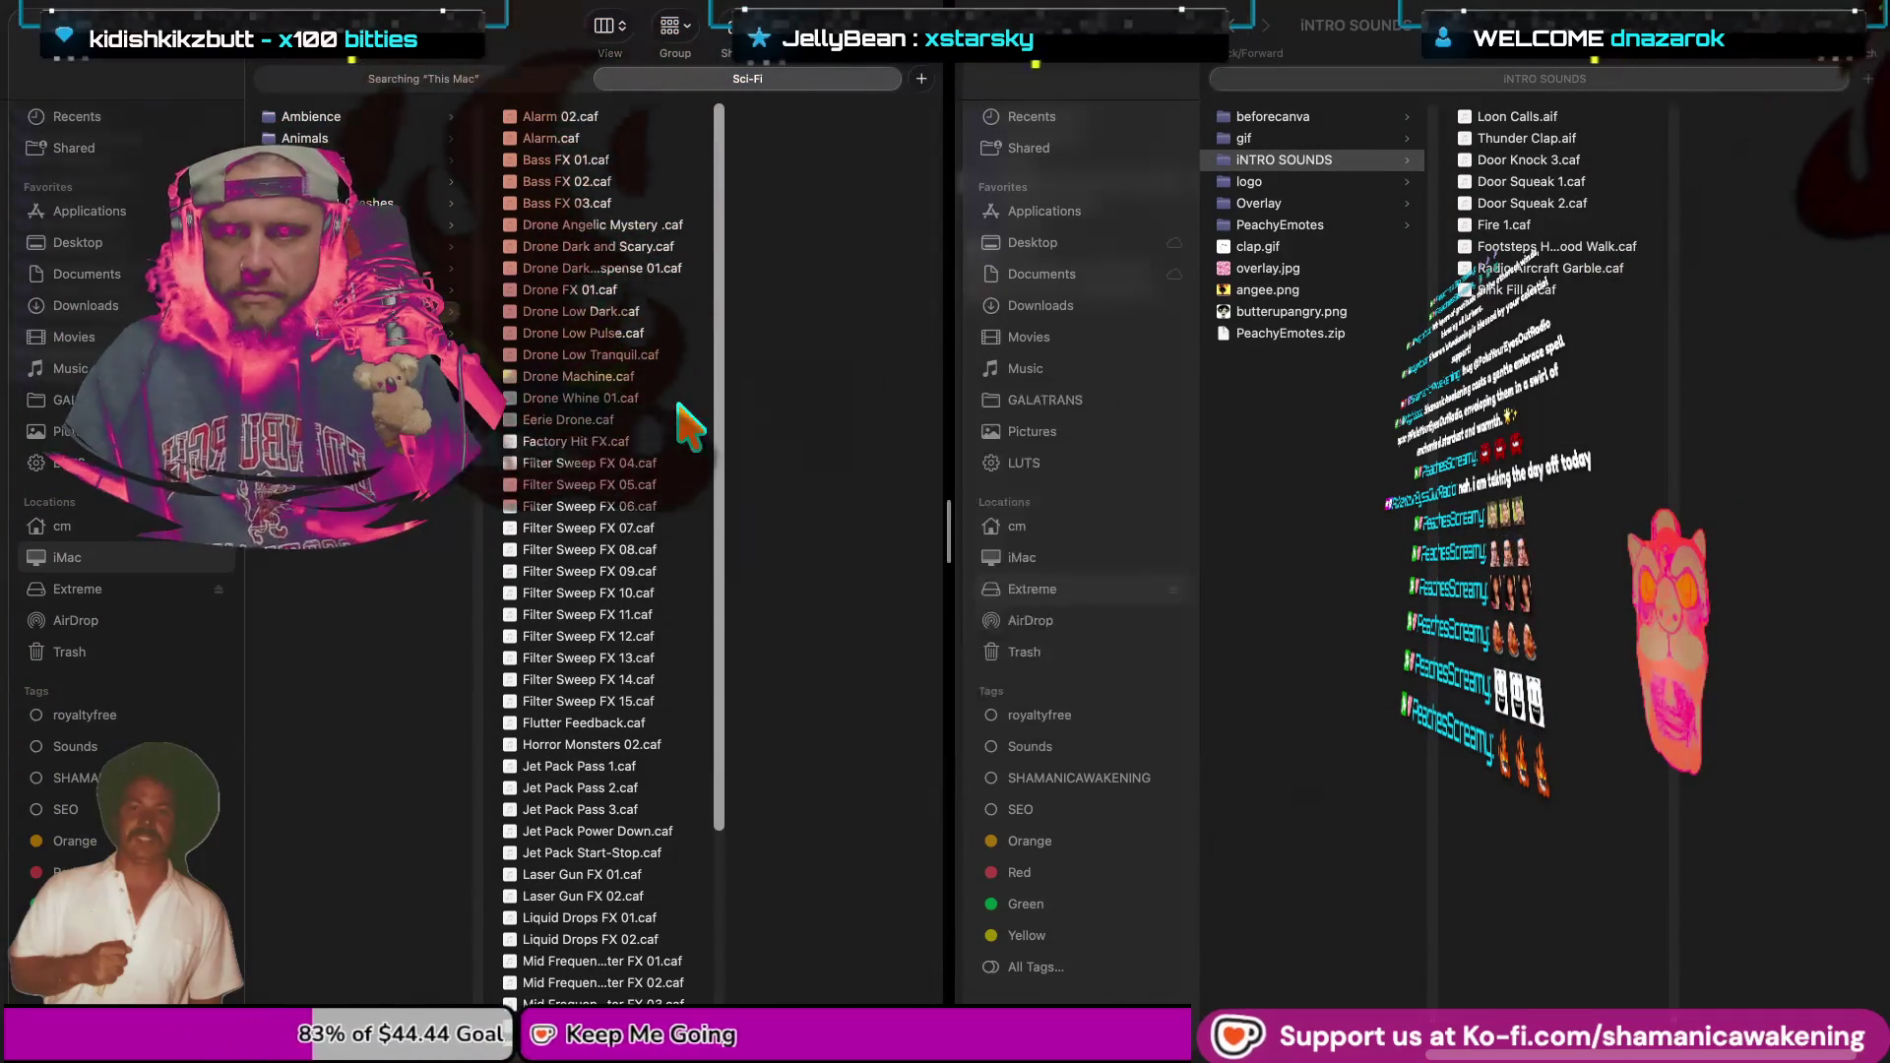
{"action": "key", "text": "space"}
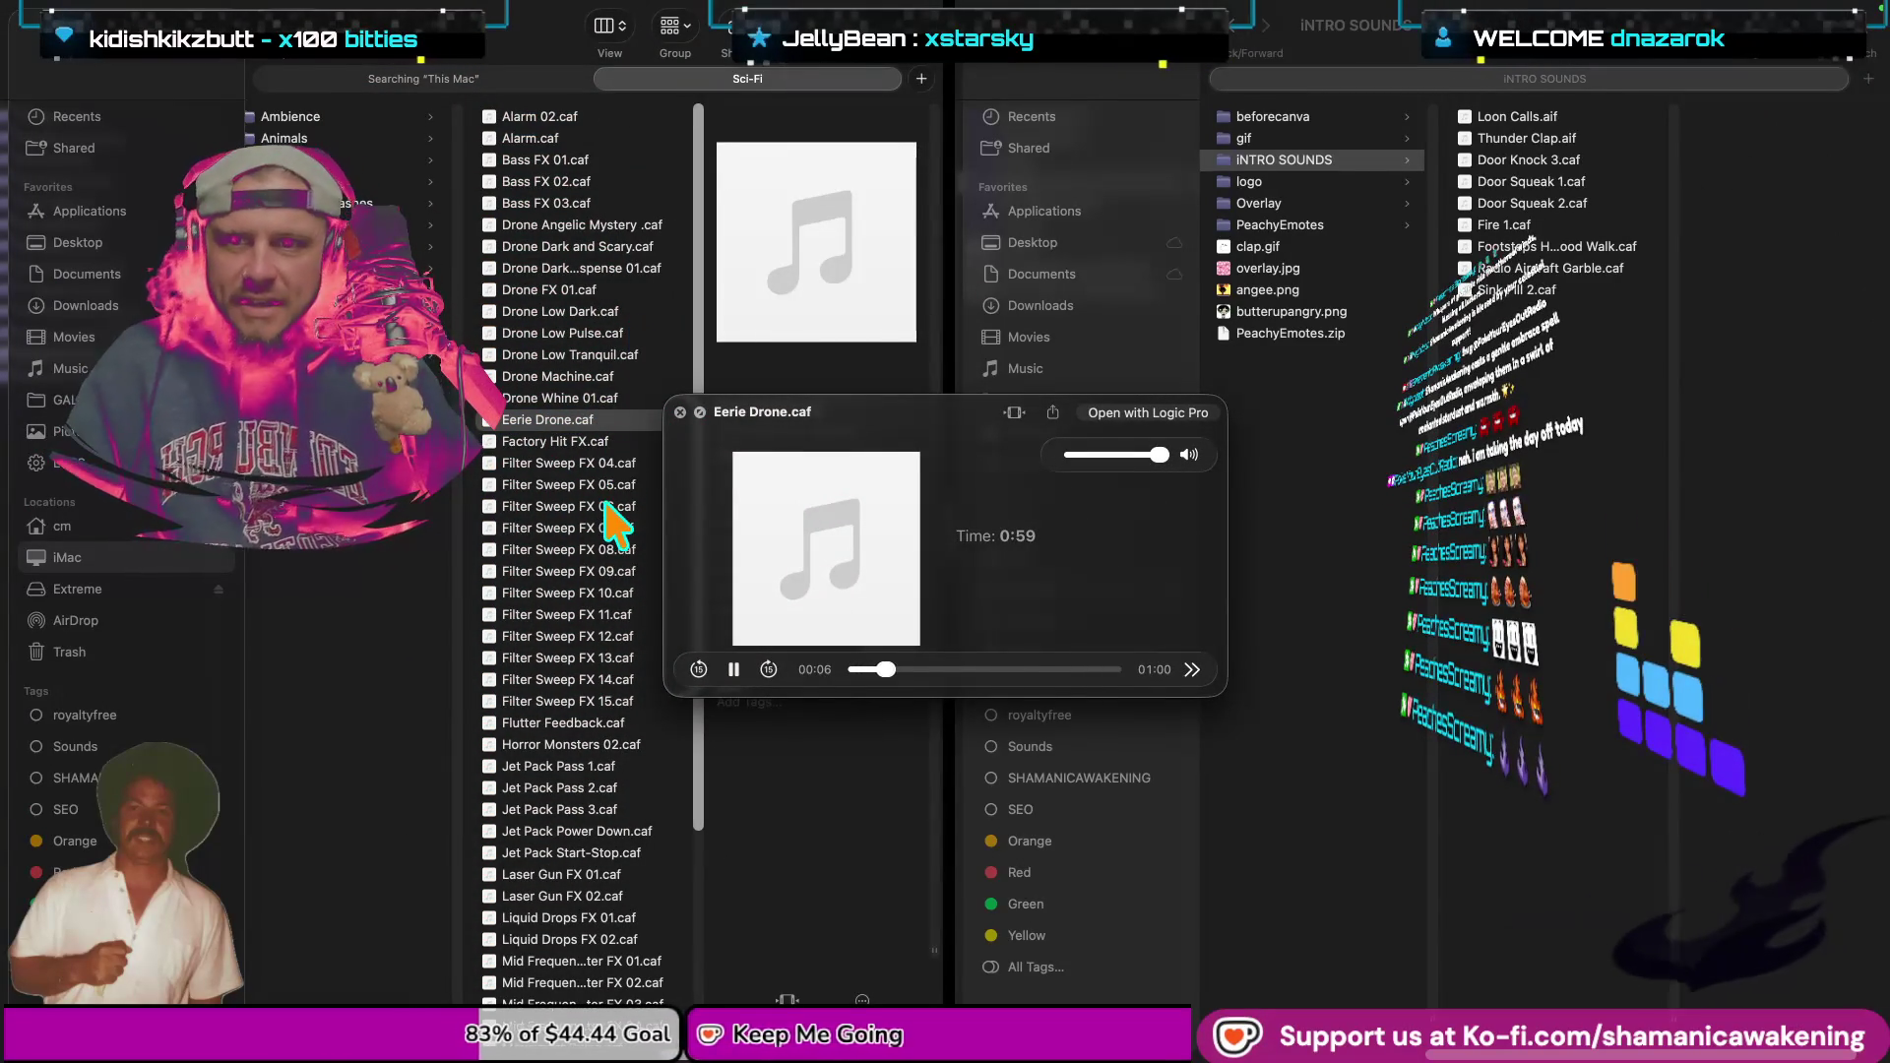
{"action": "key", "text": "space"}
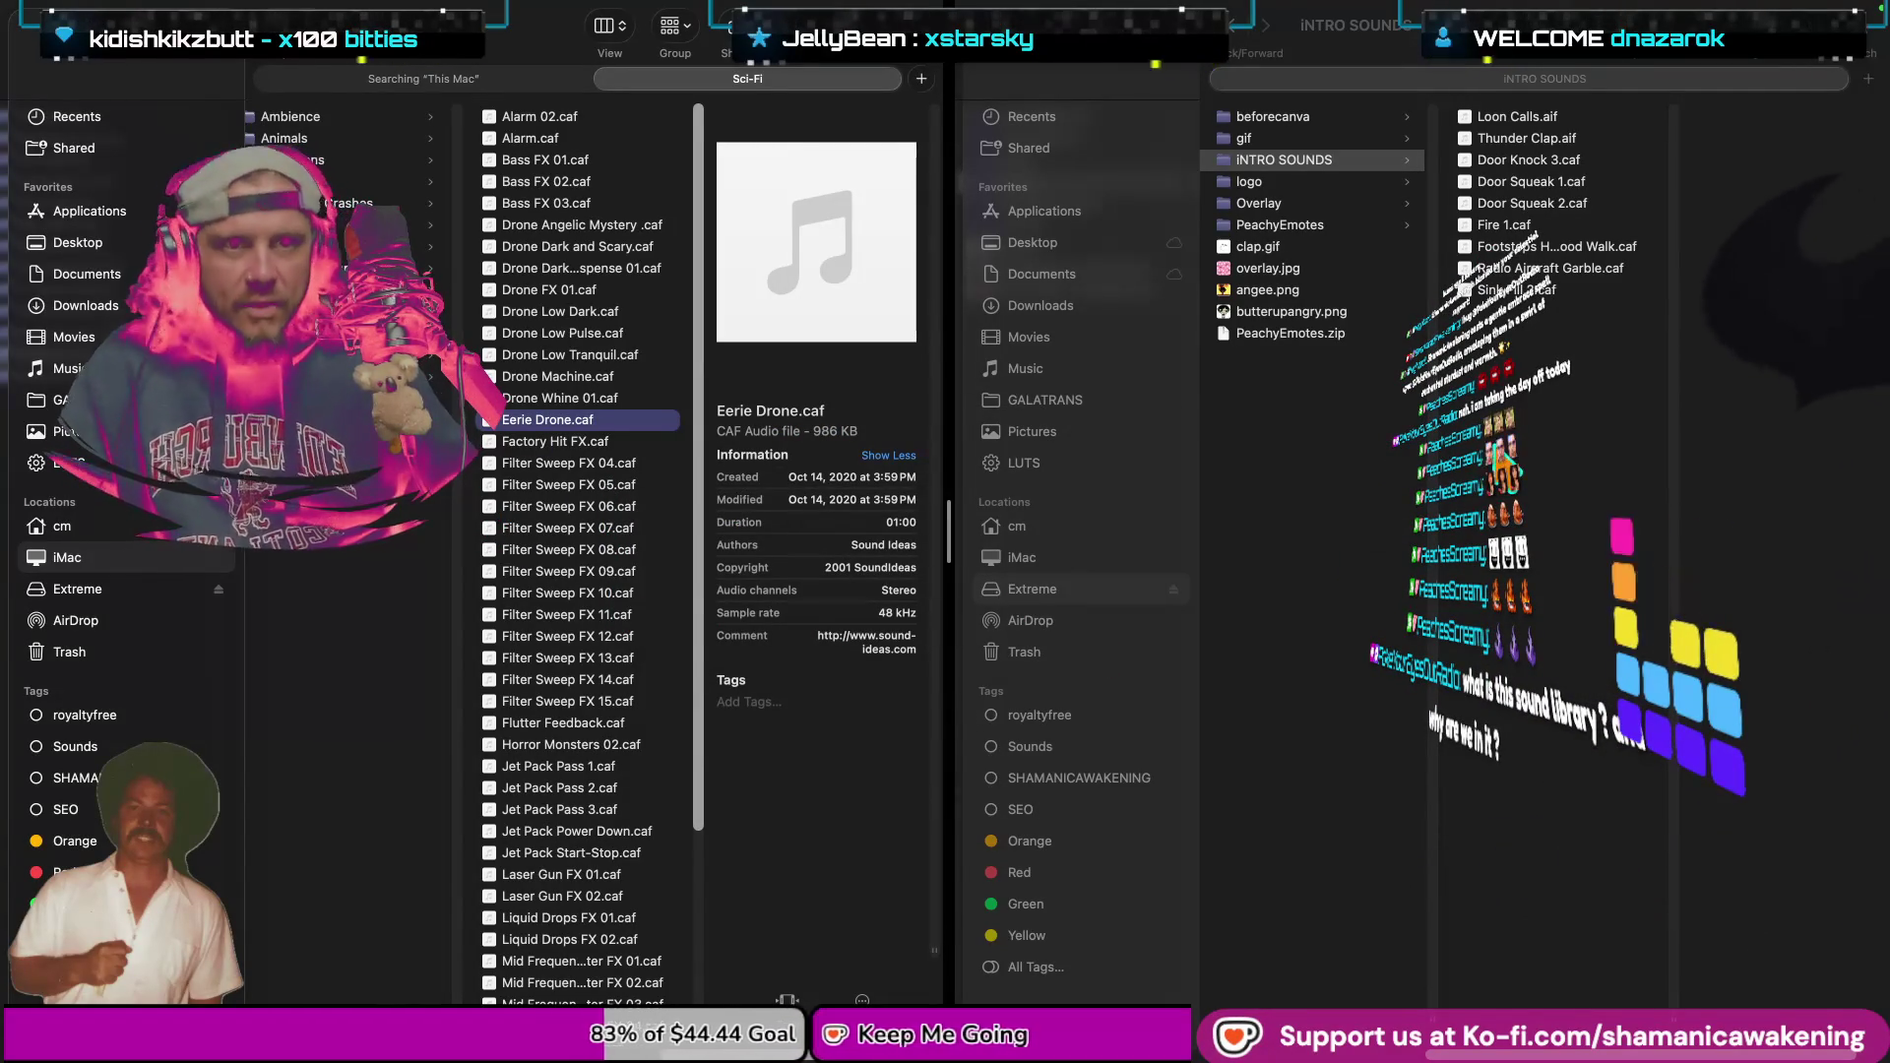
{"action": "key", "text": "super+grave"}
{"action": "key", "text": "super+v"}
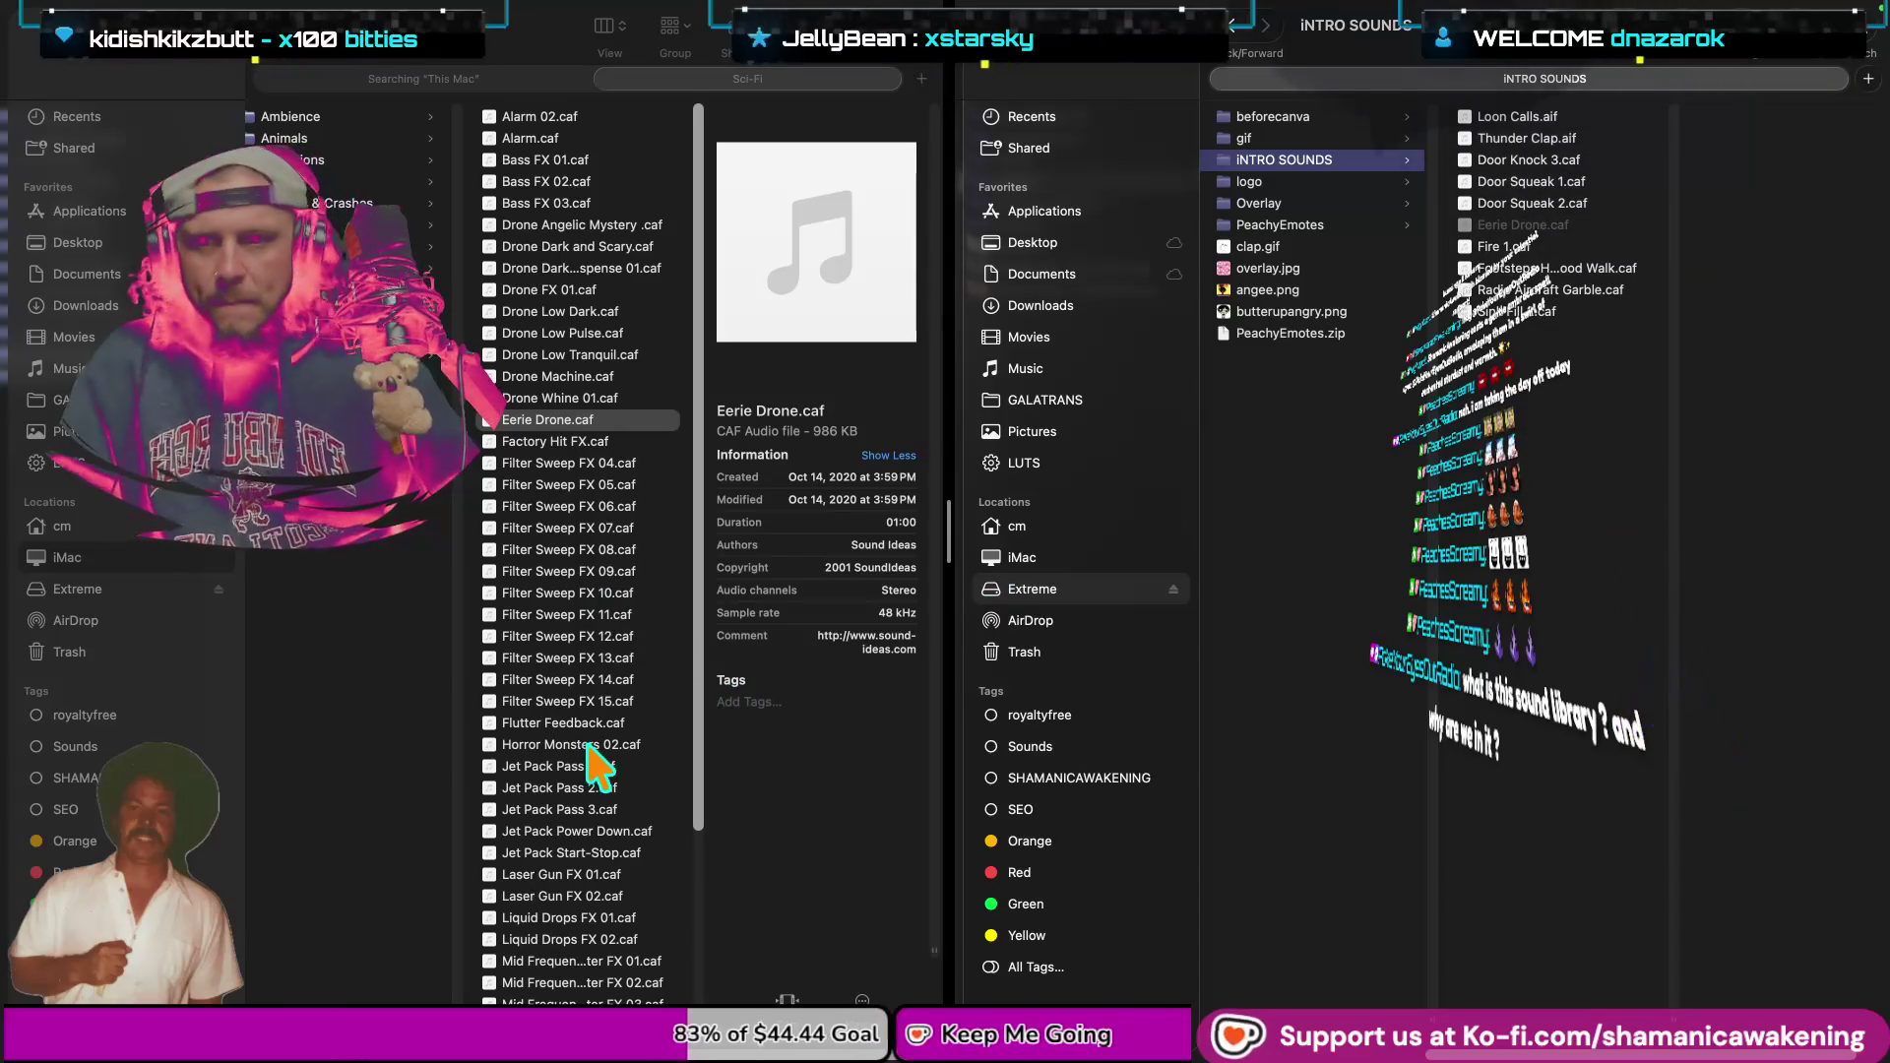
Preview Horror Monsters 02.caf and paste it into INTRO SOUNDS.
{"action": "key", "text": "super+grave"}
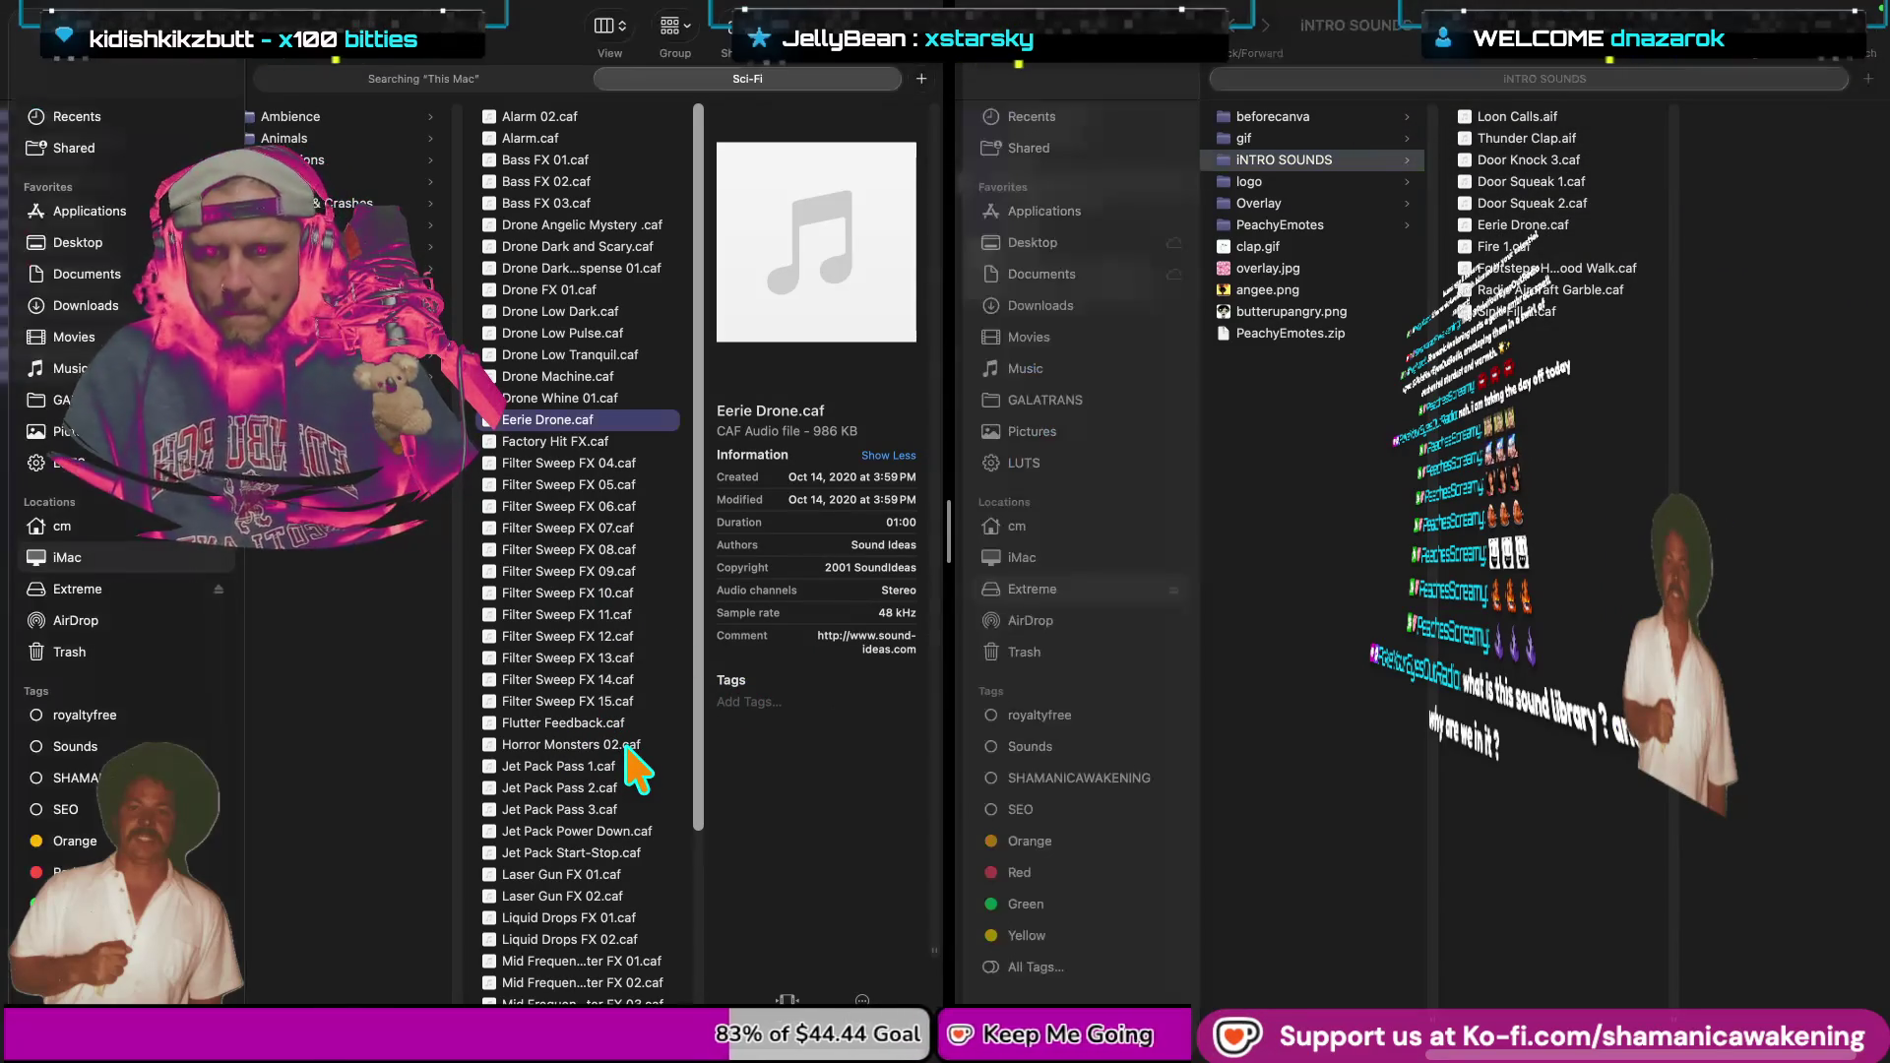
{"action": "key", "text": "space"}
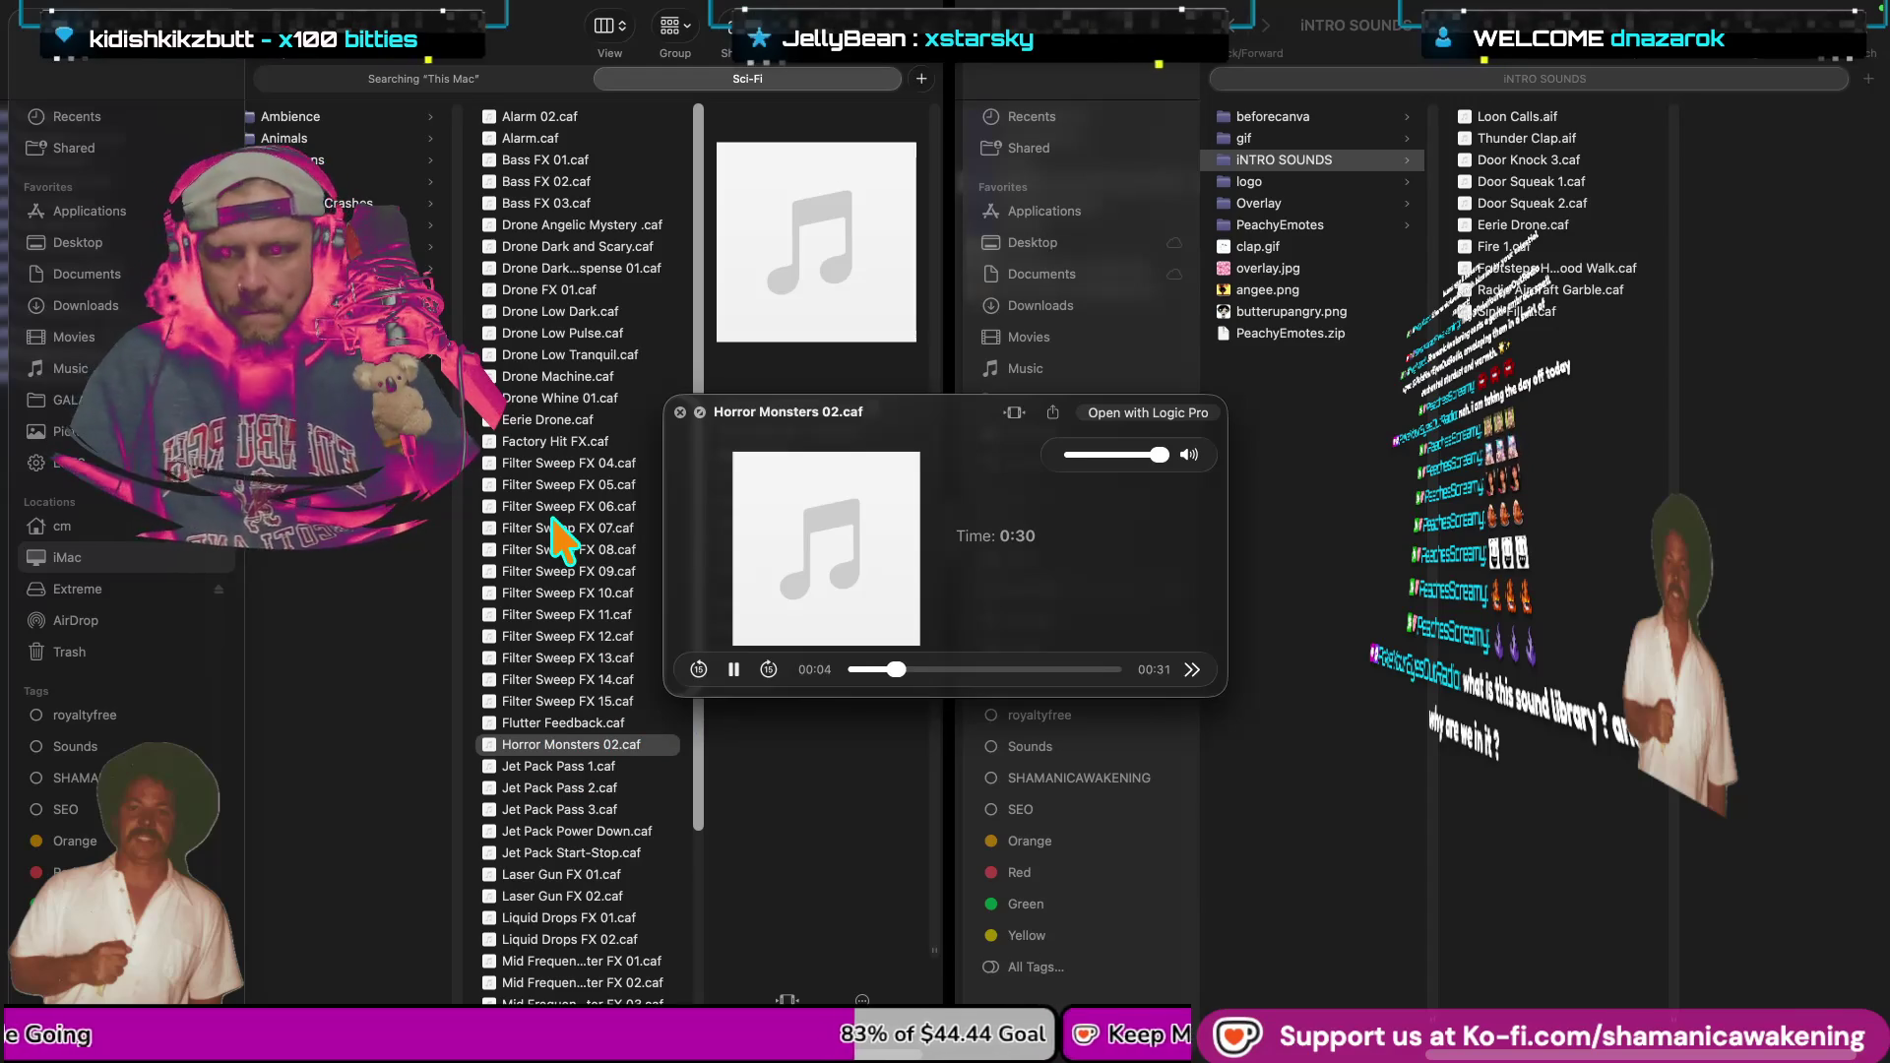
{"action": "key", "text": "space"}
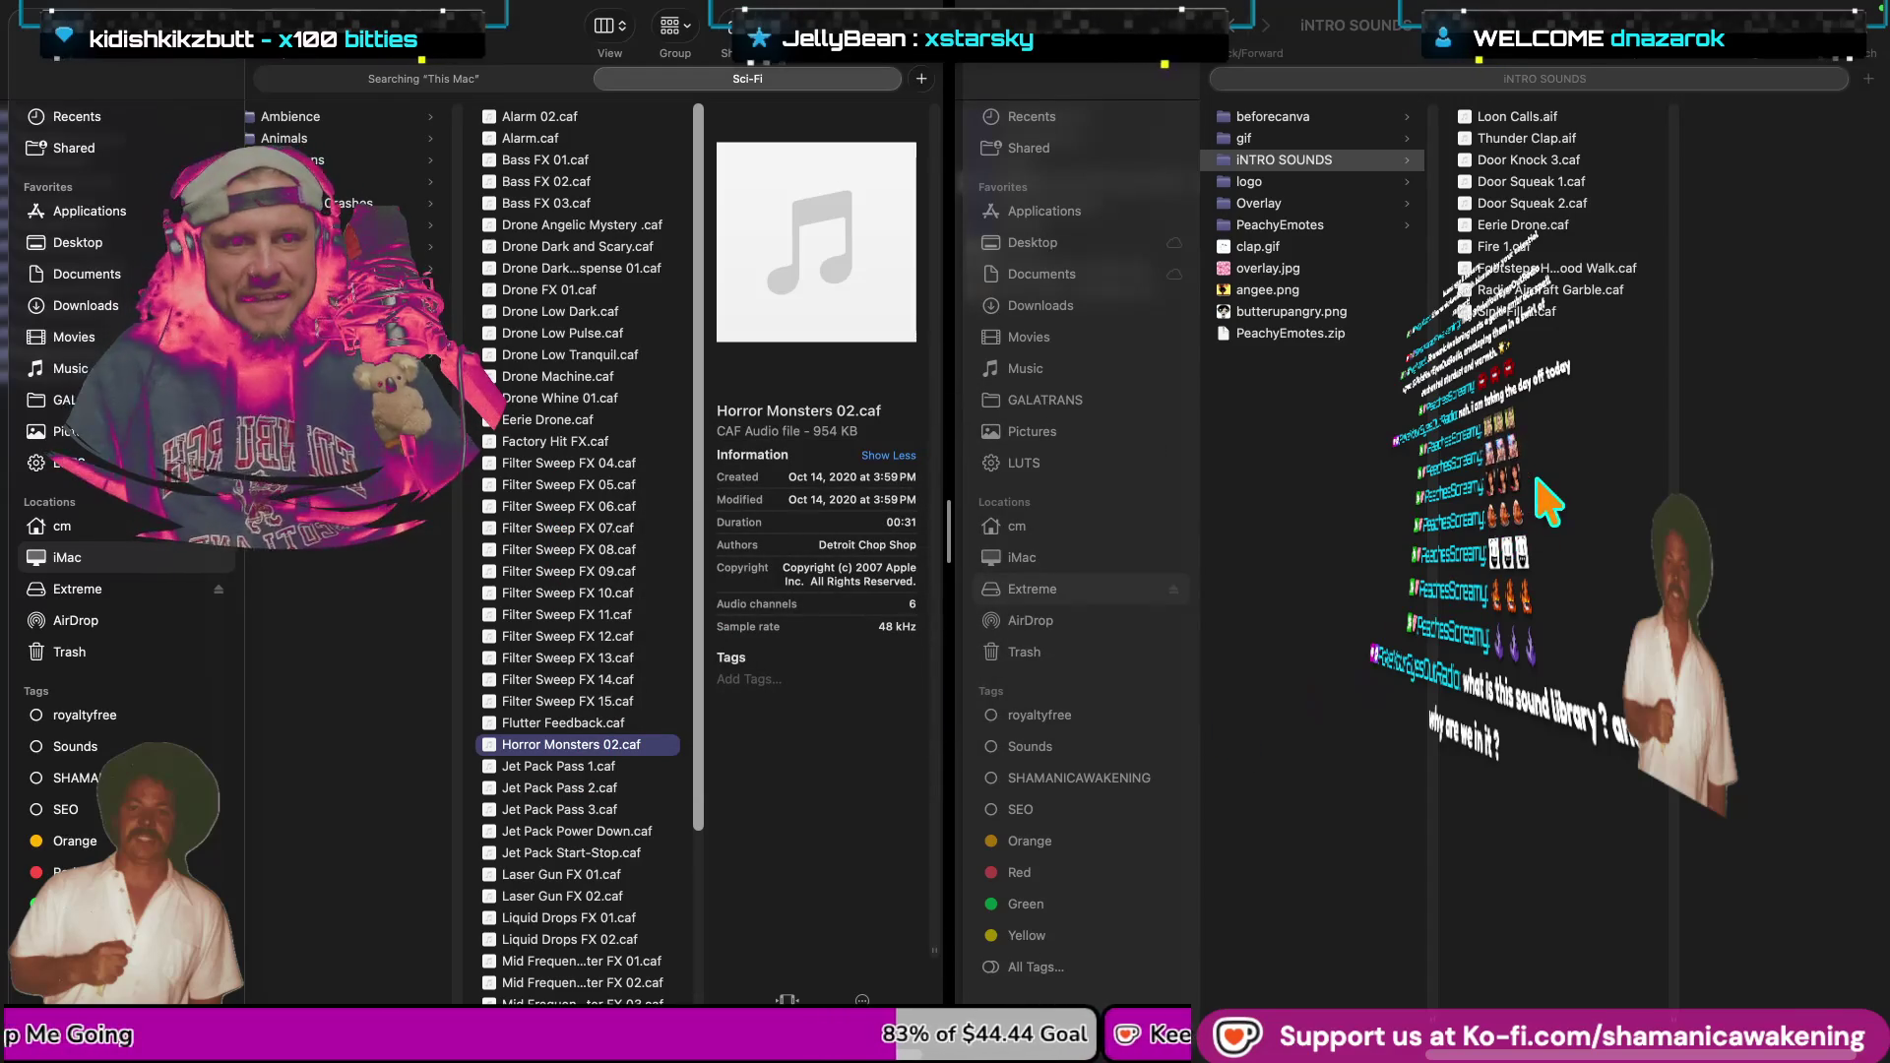
{"action": "left_click", "coordinate": [1540, 484]}
{"action": "key", "text": "super+v"}
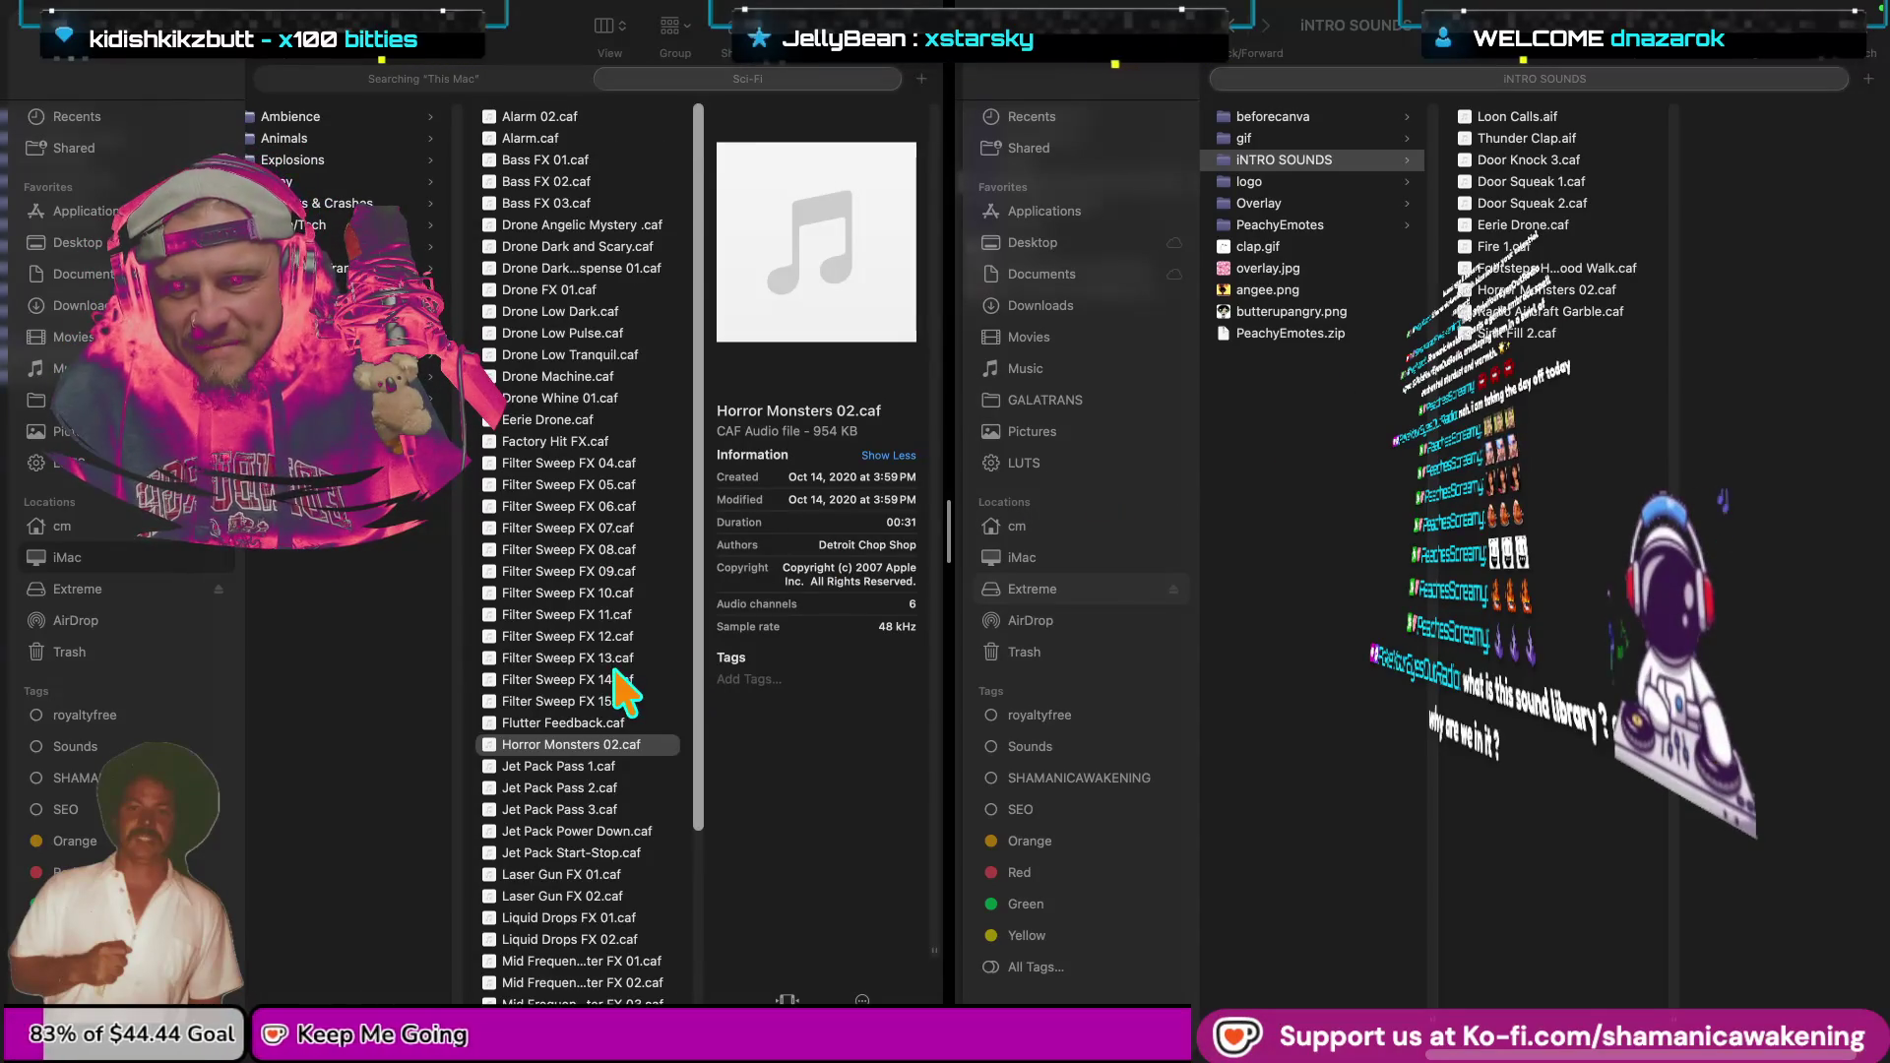
{"action": "scroll", "coordinate": [620, 689], "scroll_direction": "down", "scroll_amount": 5}
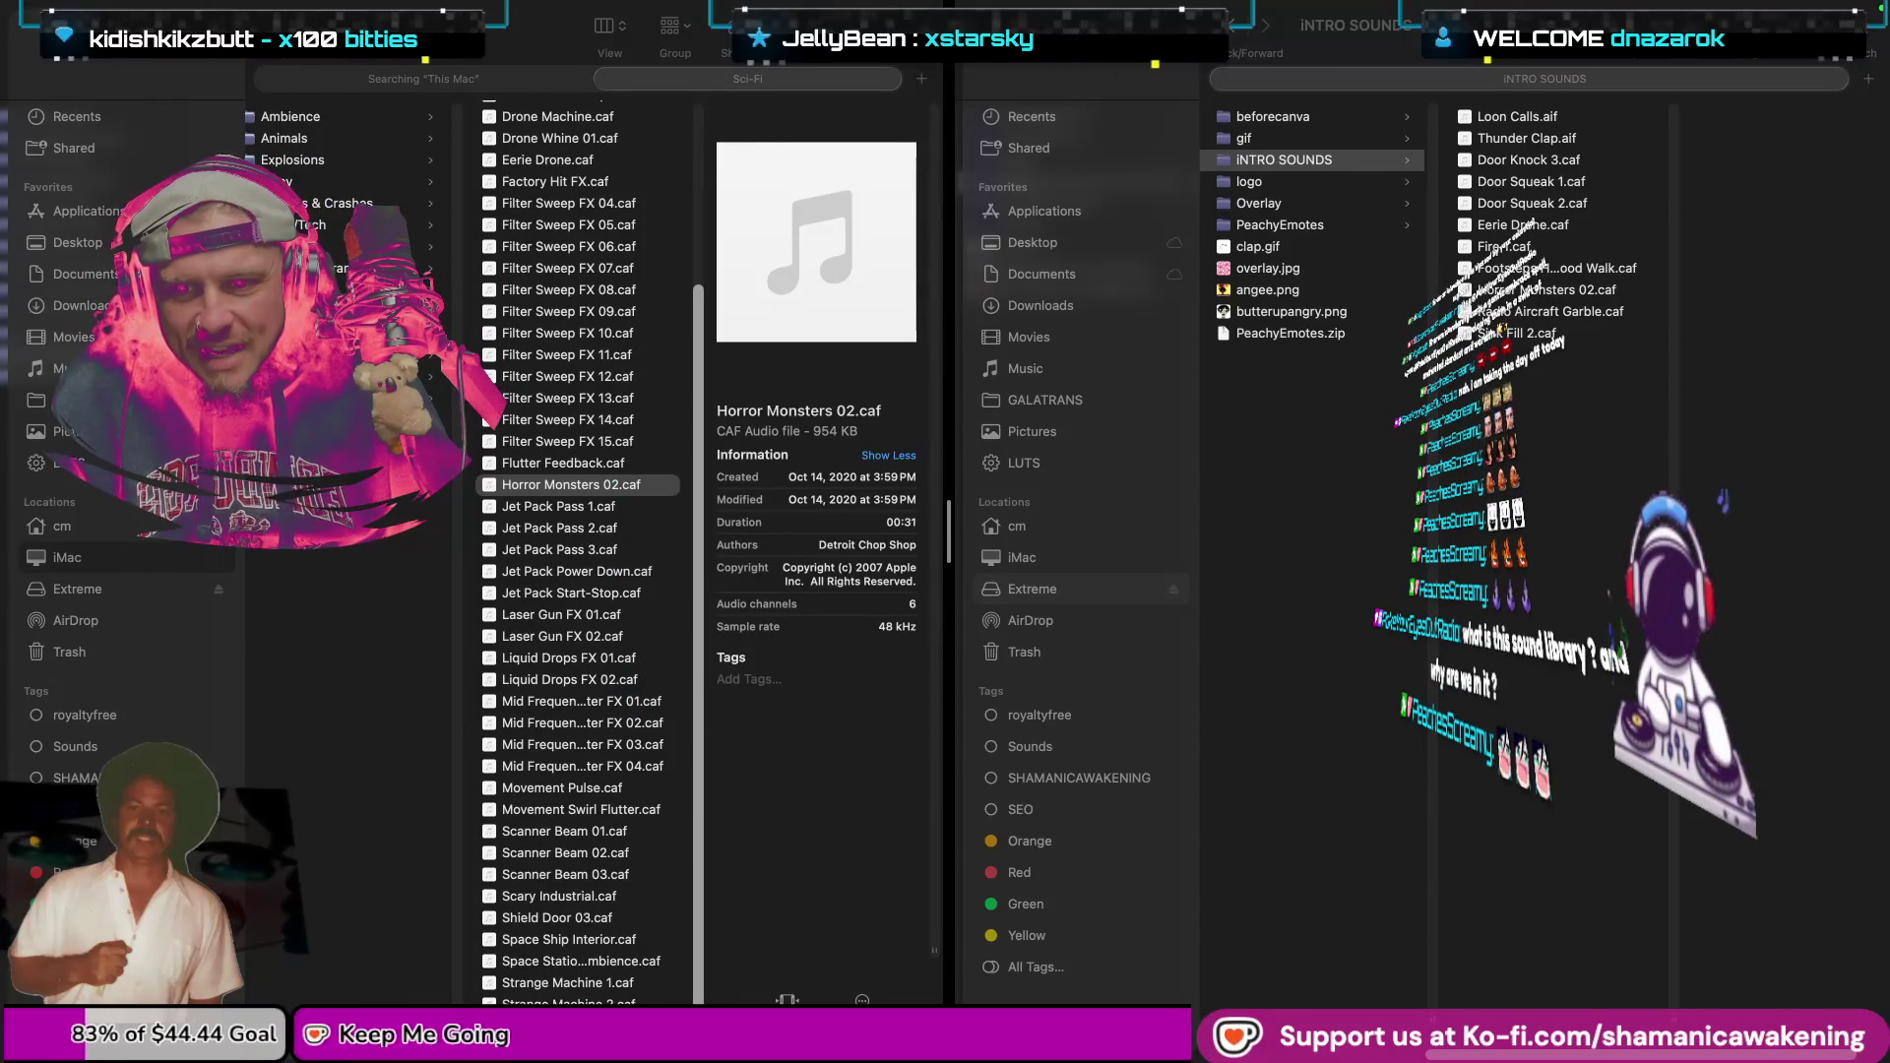
{"action": "left_click", "coordinate": [956, 603]}
{"action": "key", "text": "w"}
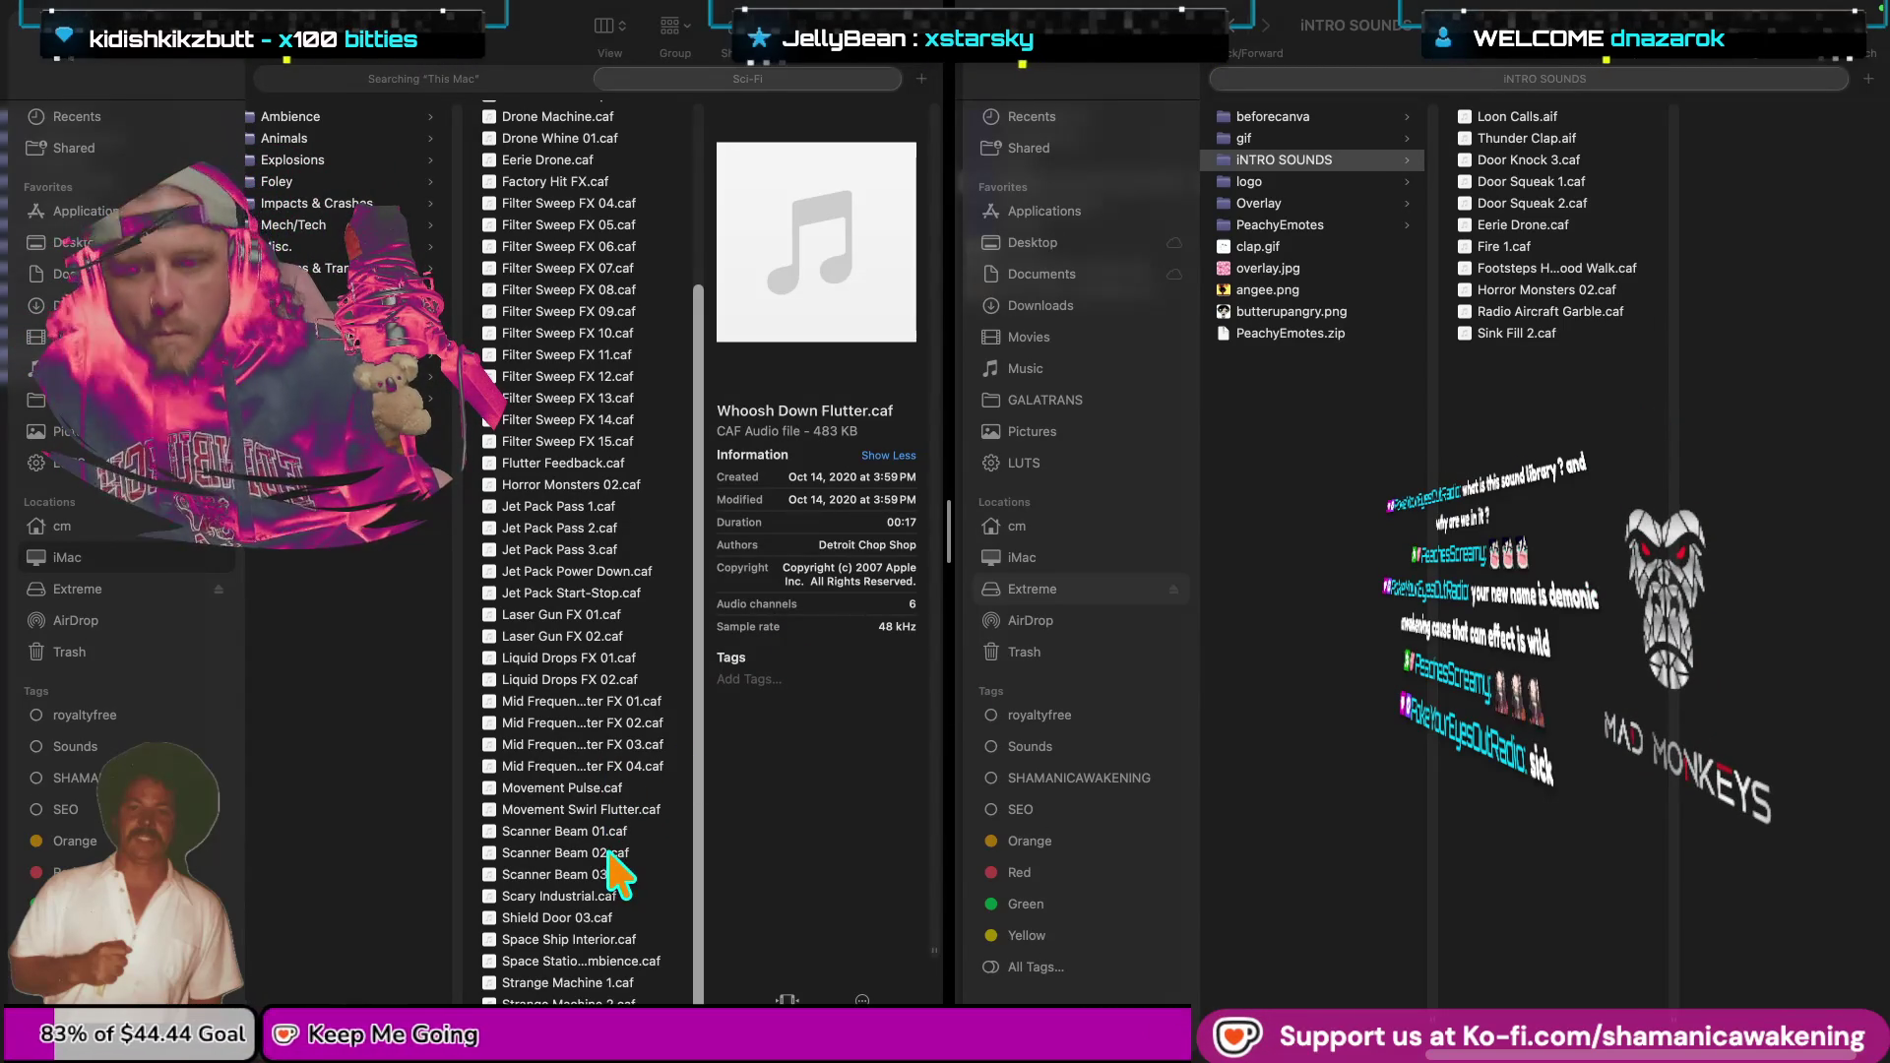
Preview the Strange Machine 2.caf and Space Station Ambience.caf sounds.
{"action": "left_click", "coordinate": [933, 950]}
{"action": "left_click", "coordinate": [679, 1001]}
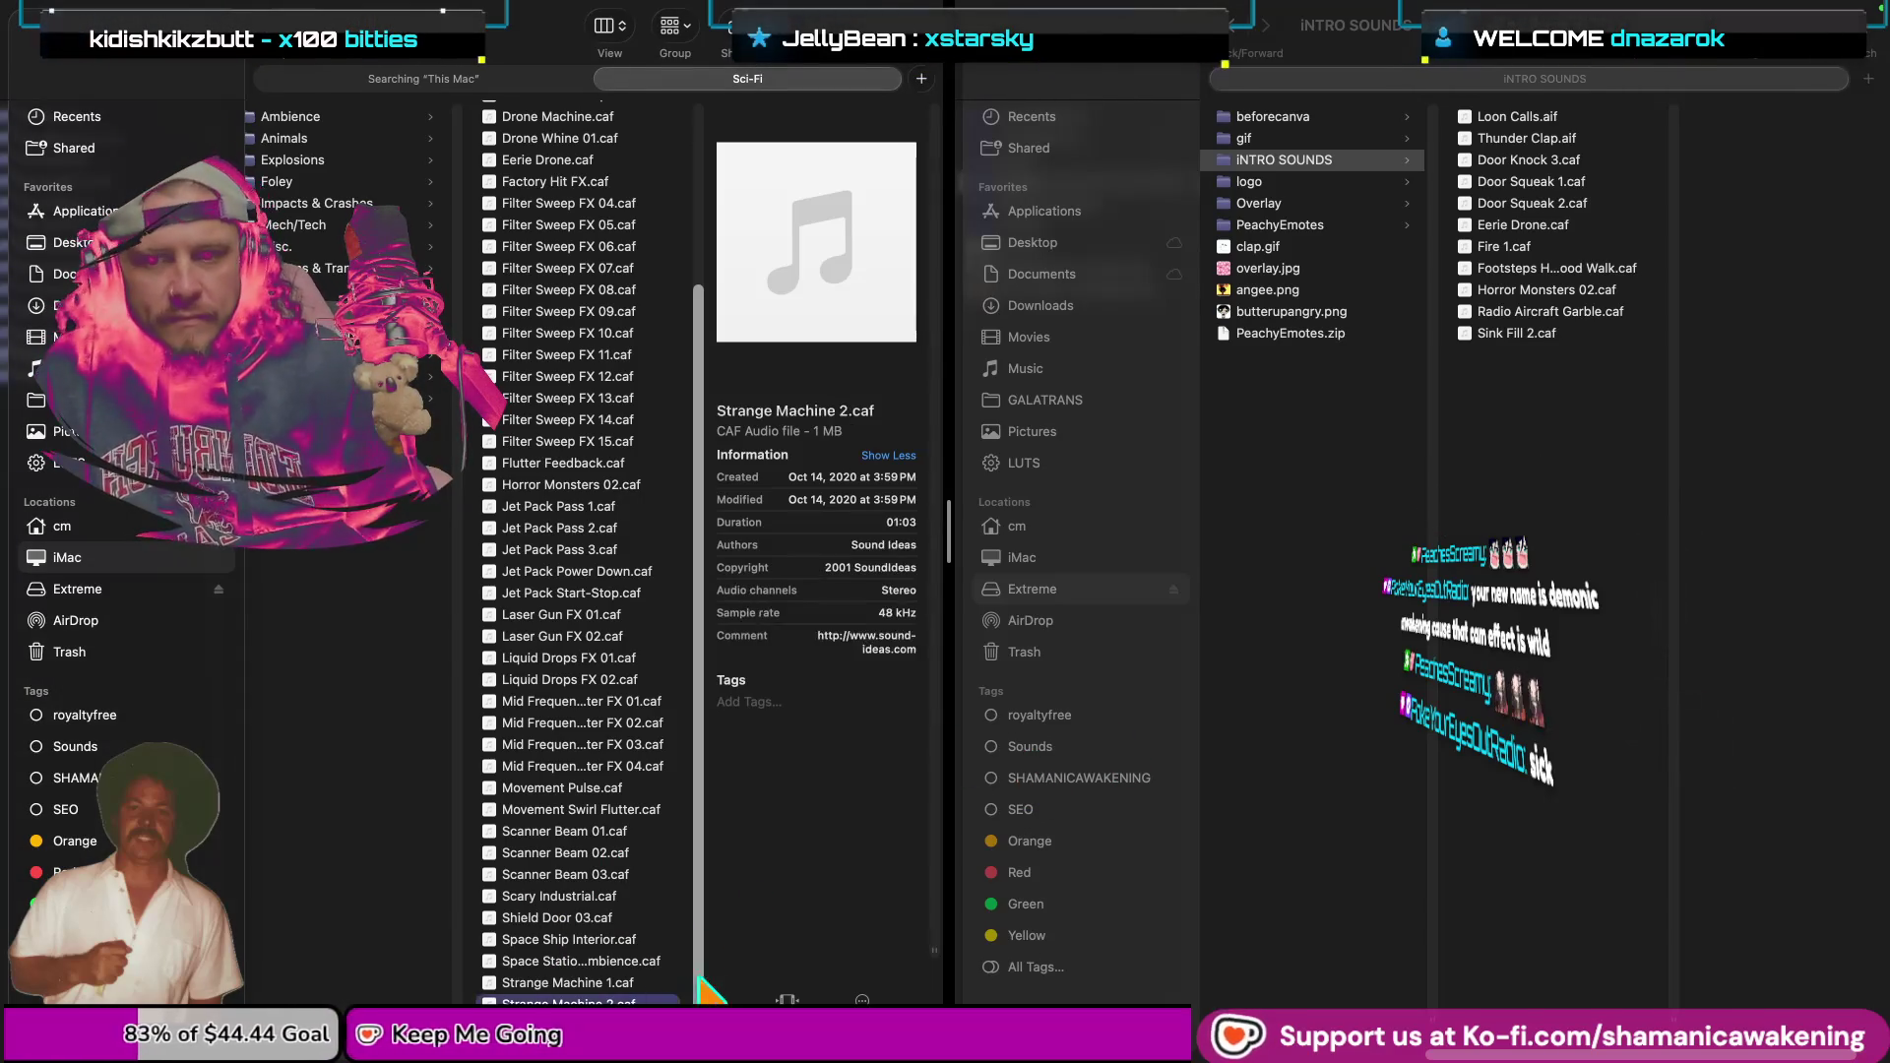
{"action": "key", "text": "space"}
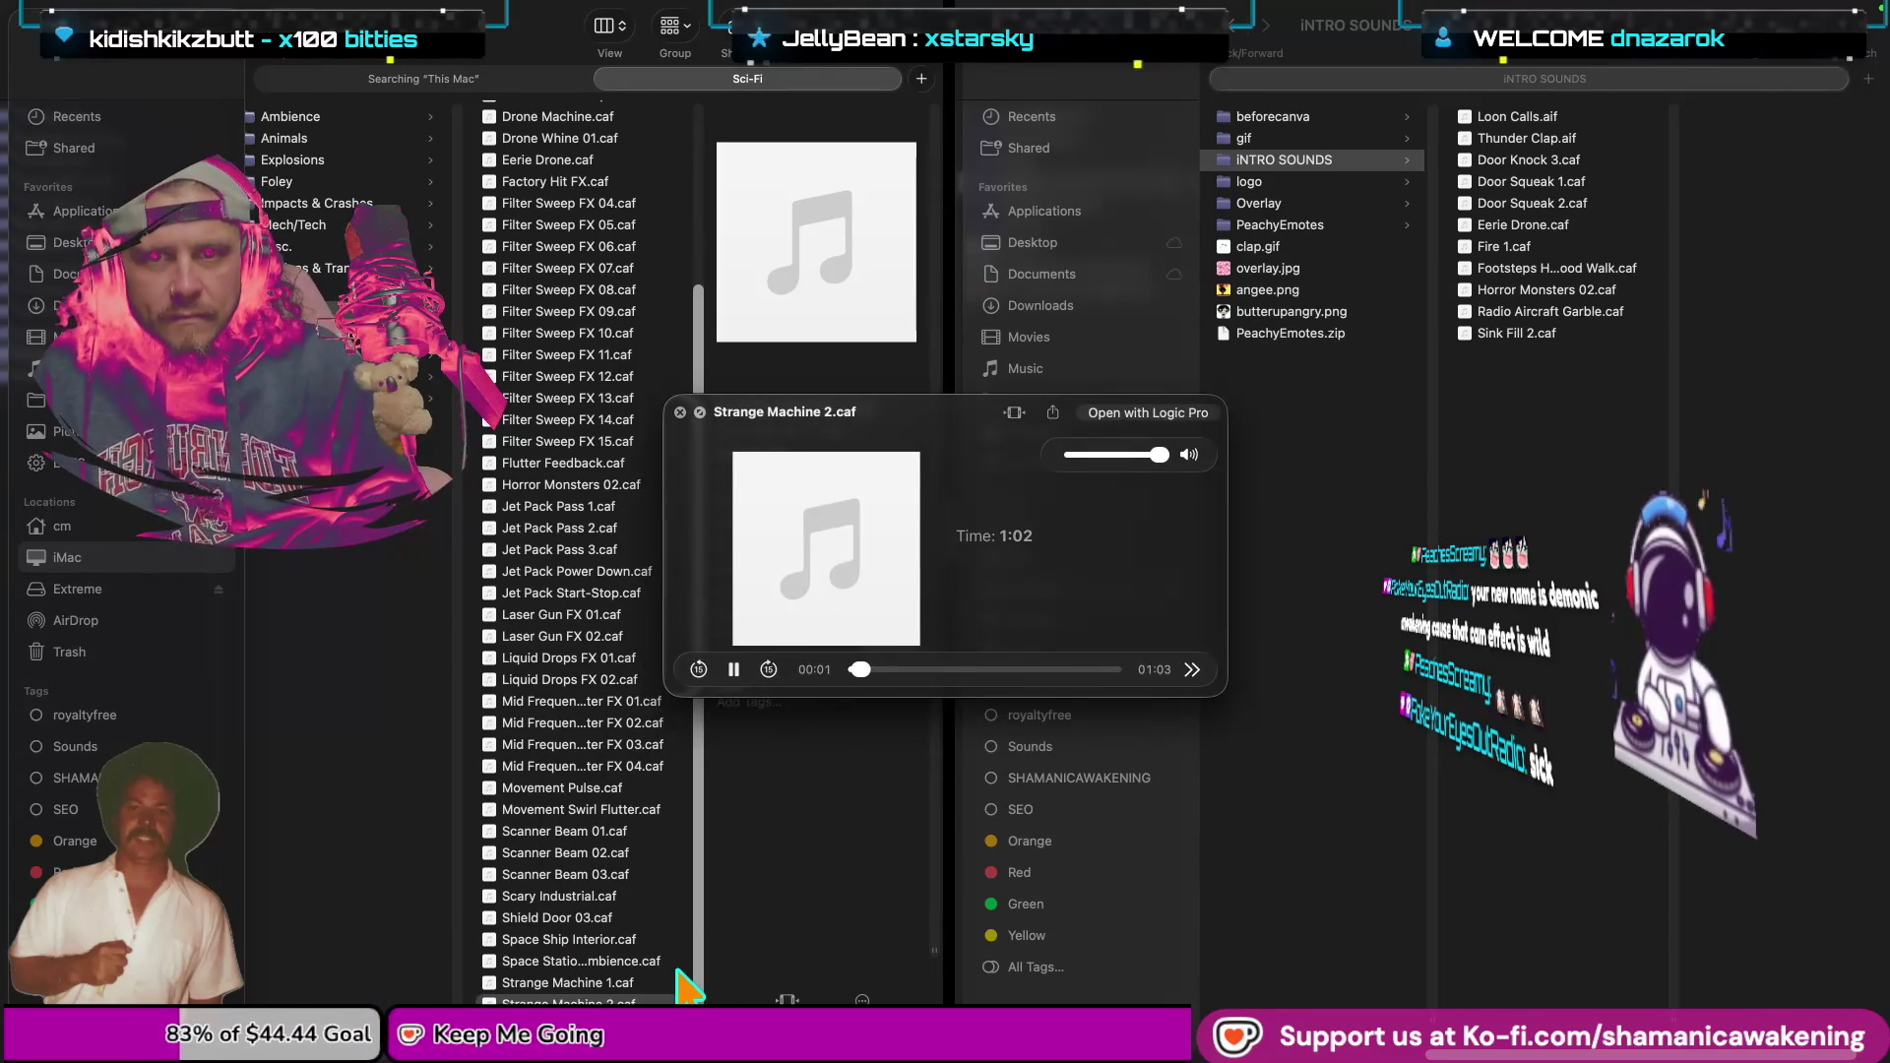
{"action": "key", "text": "space"}
{"action": "left_click", "coordinate": [686, 983]}
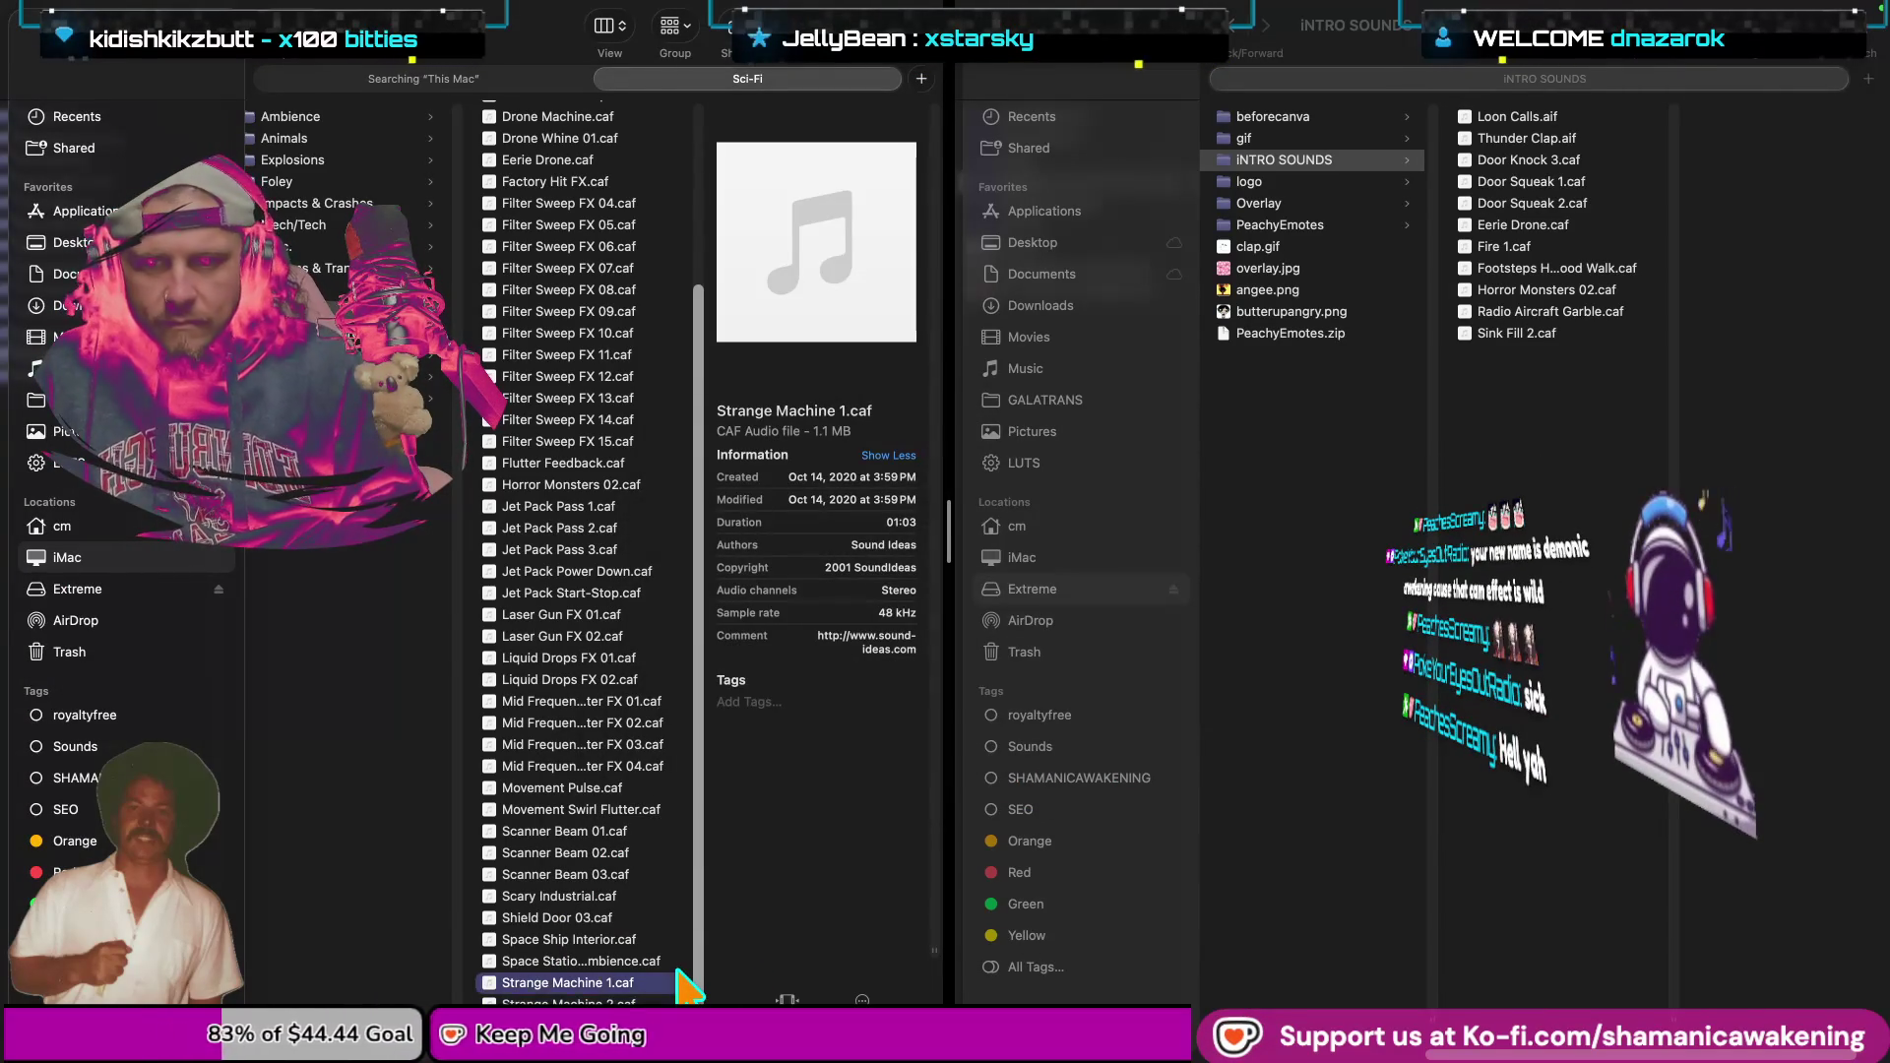
{"action": "key", "text": "Up"}
{"action": "key", "text": "space"}
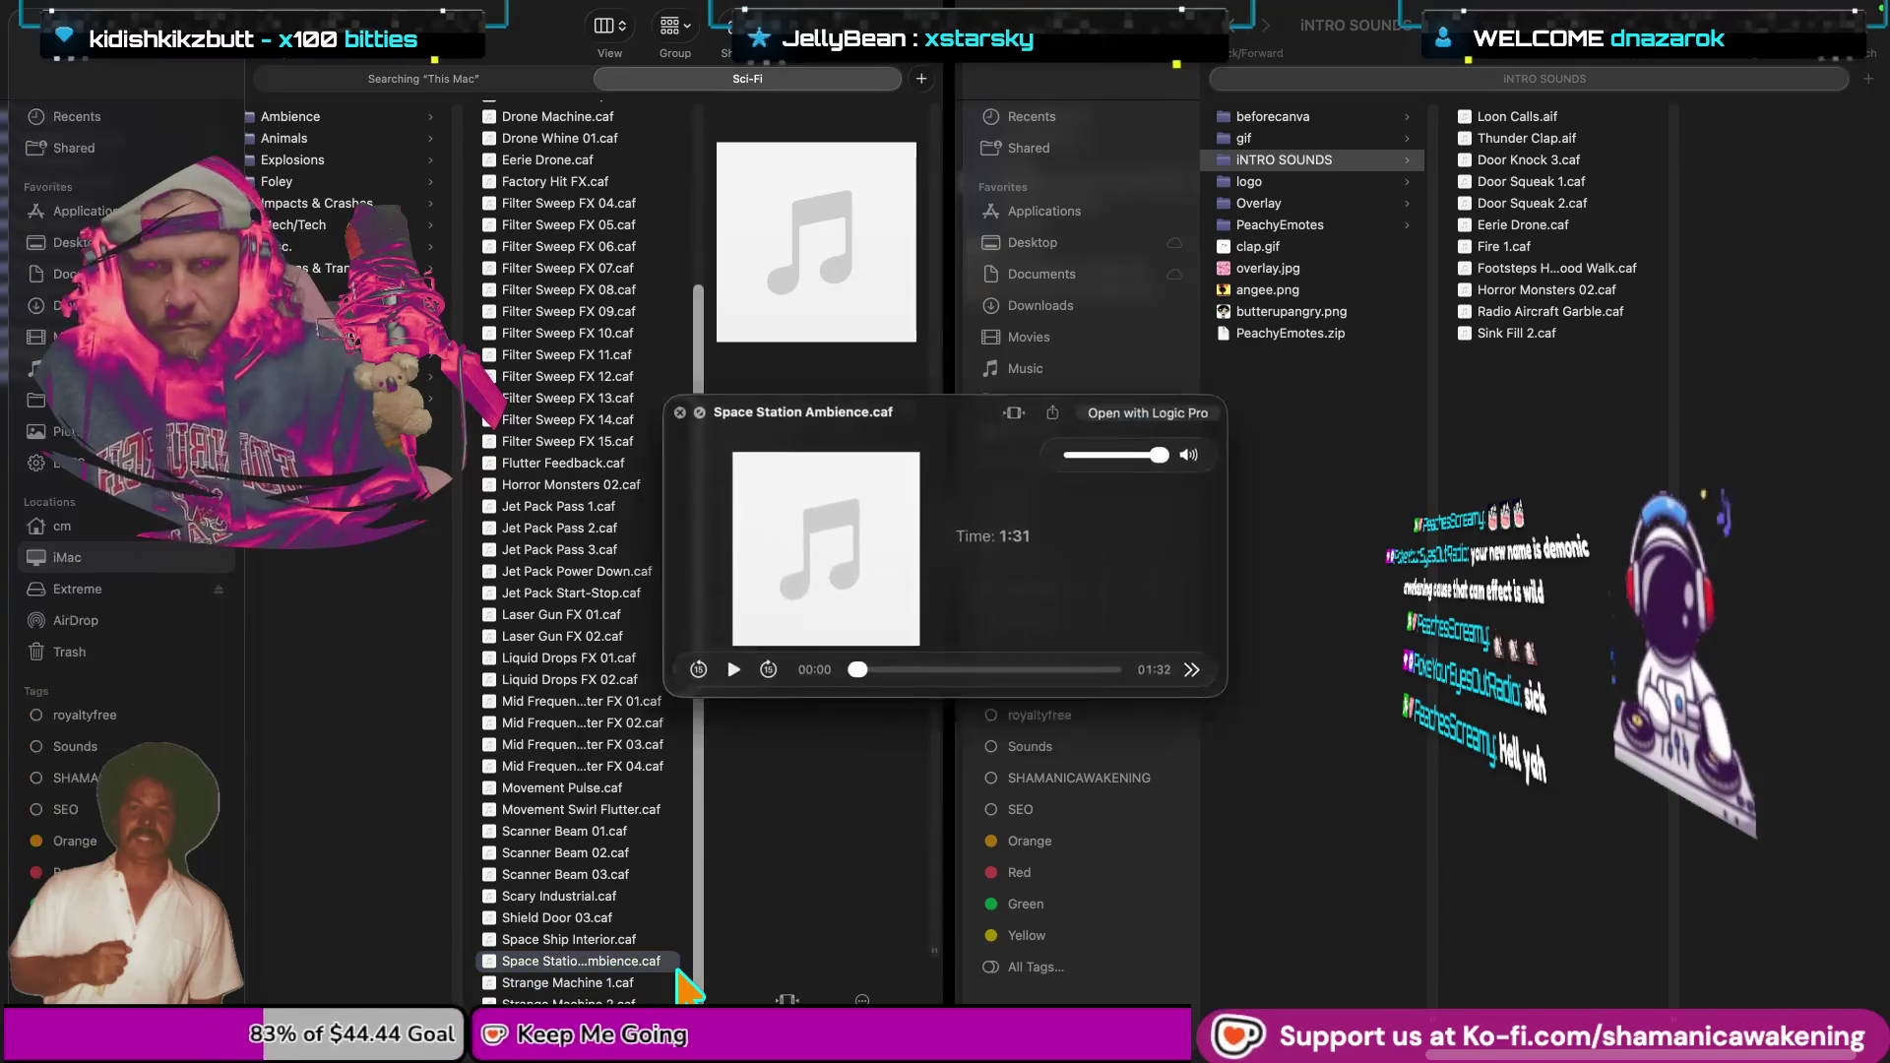
{"action": "key", "text": "space"}
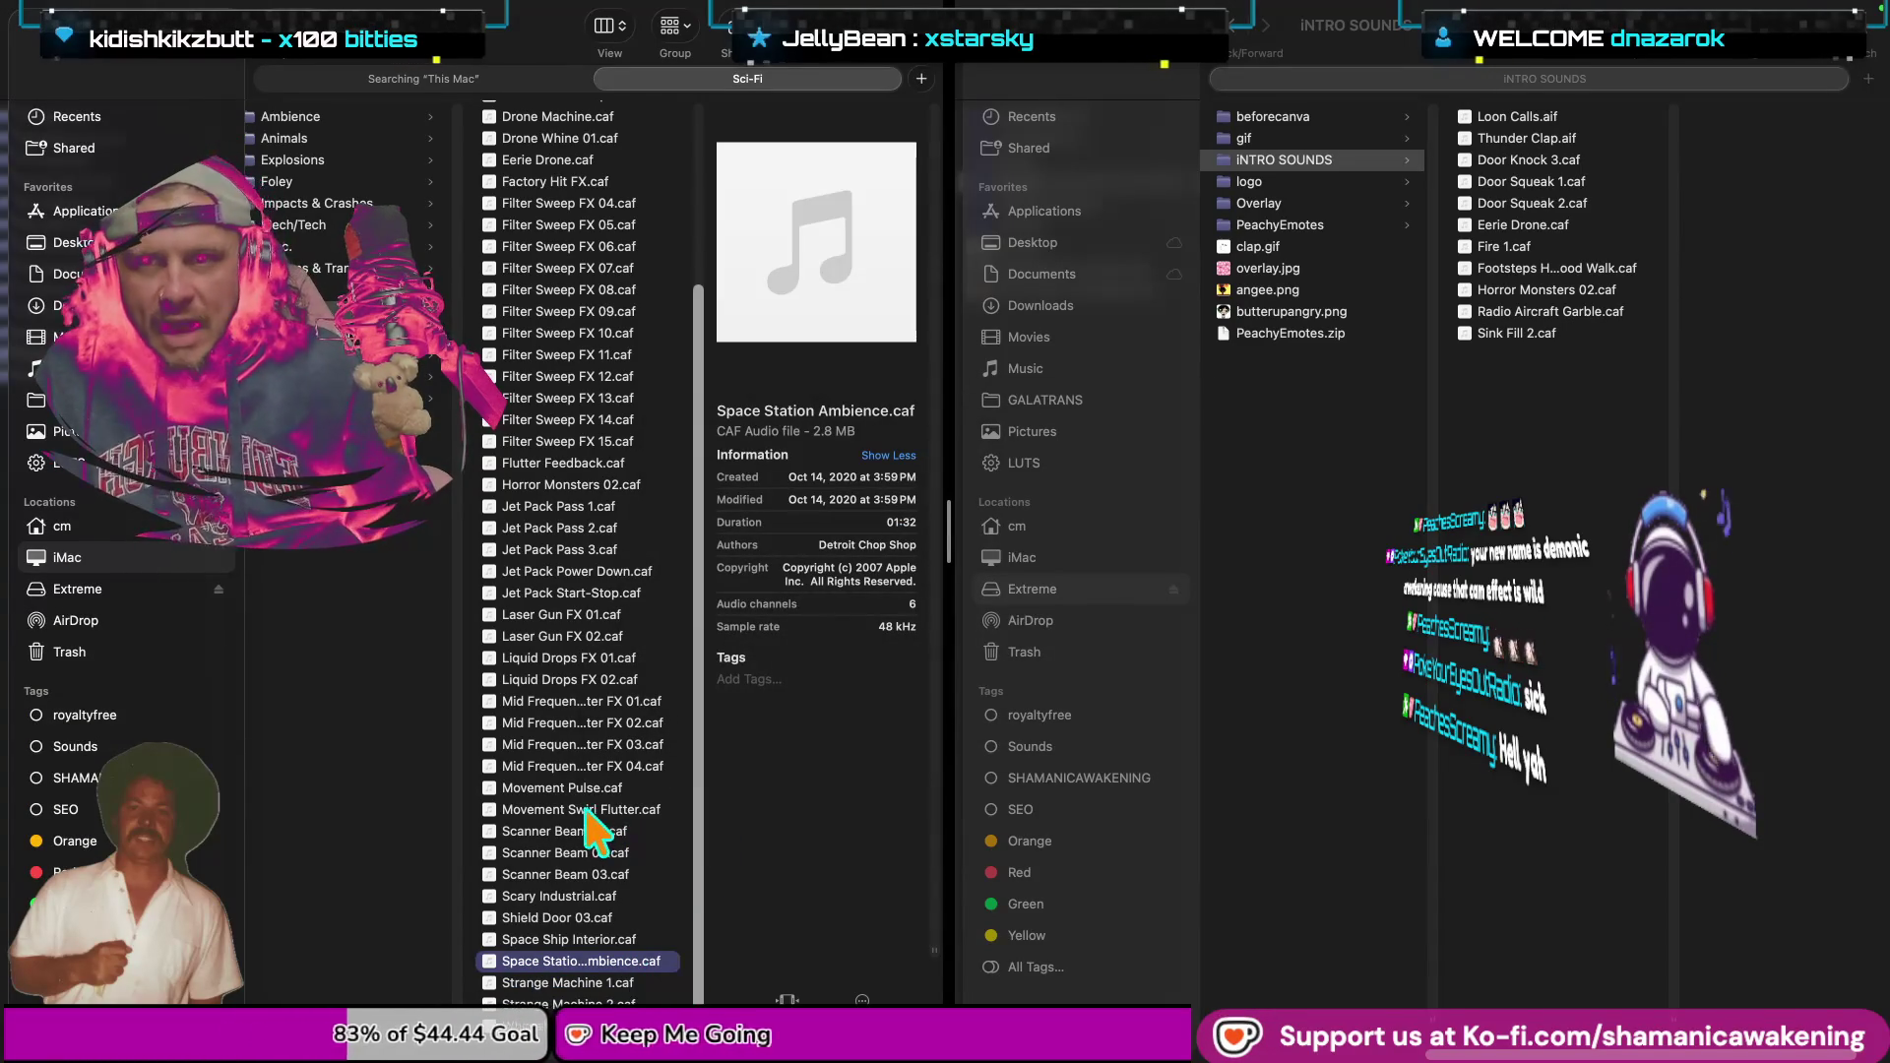
Select Factory Hit FX.caf, then open the People sound category.
{"action": "scroll", "coordinate": [591, 837], "scroll_direction": "up", "scroll_amount": 3}
{"action": "scroll", "coordinate": [591, 836], "scroll_direction": "up", "scroll_amount": 3}
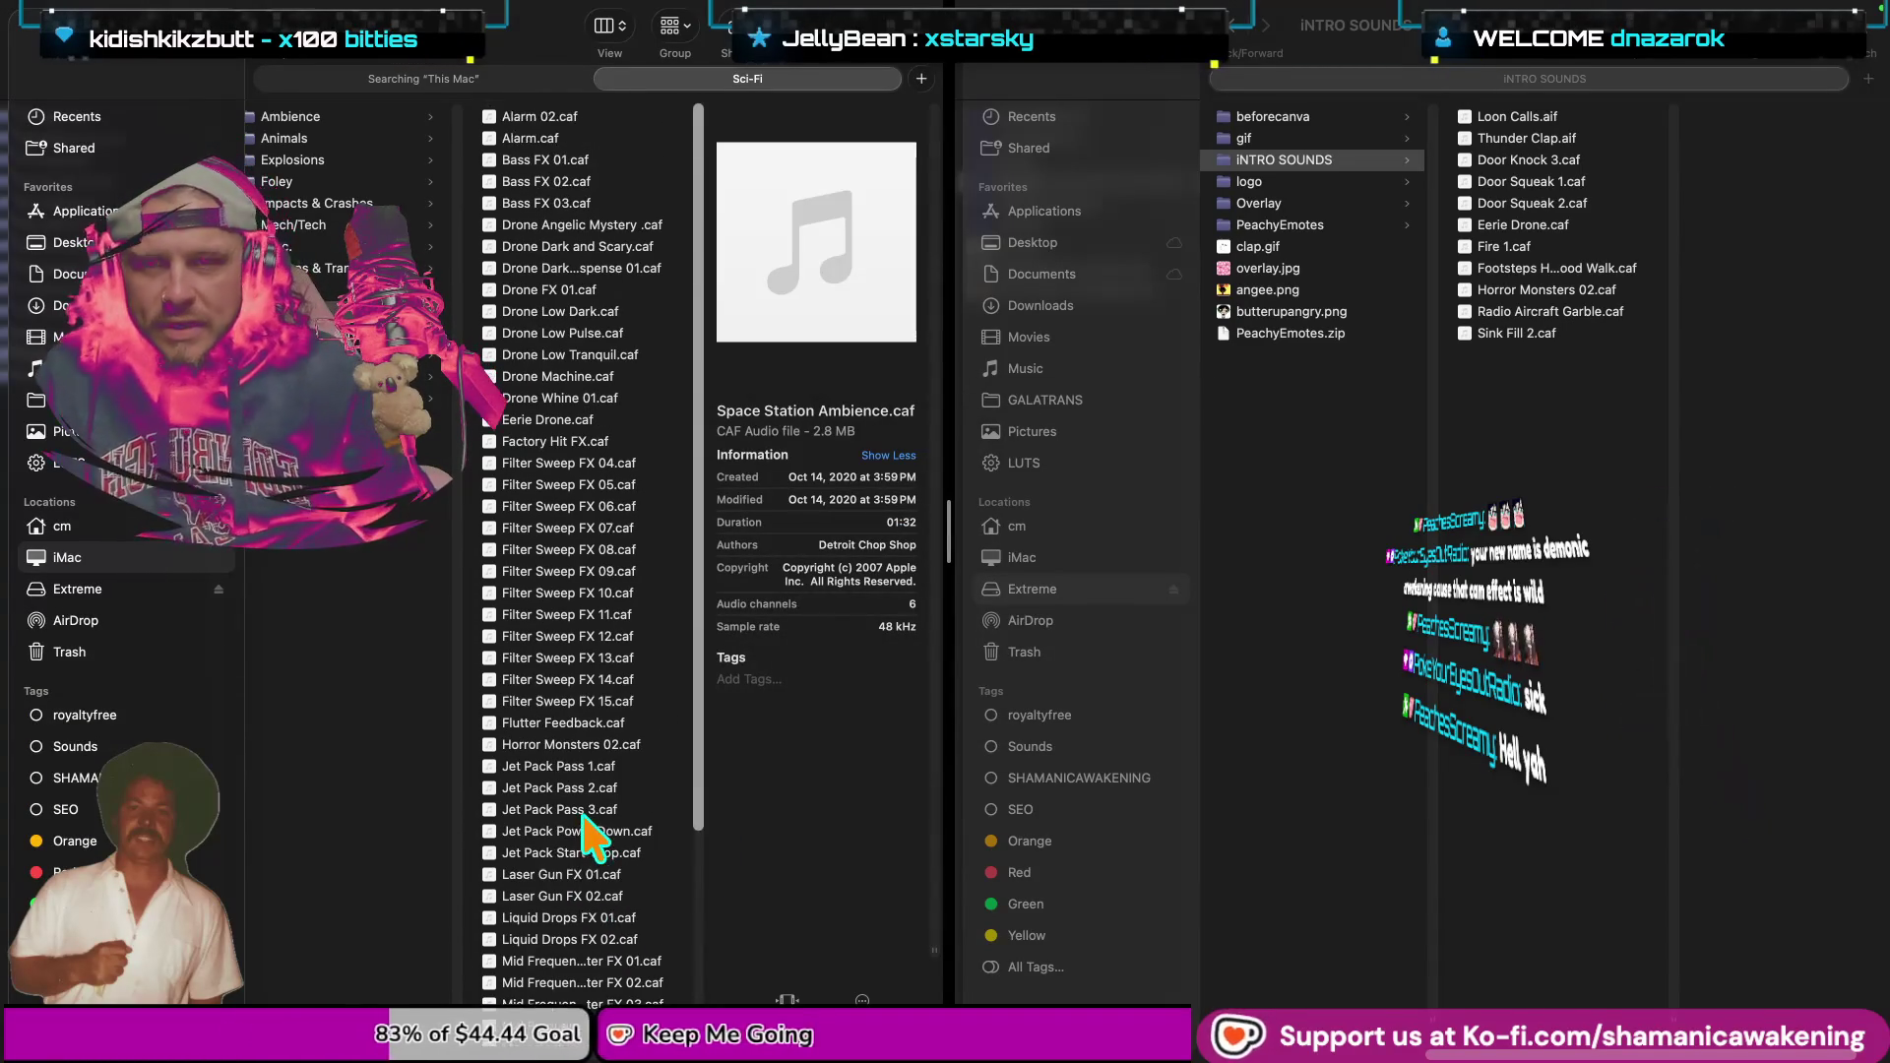
{"action": "left_click", "coordinate": [590, 442]}
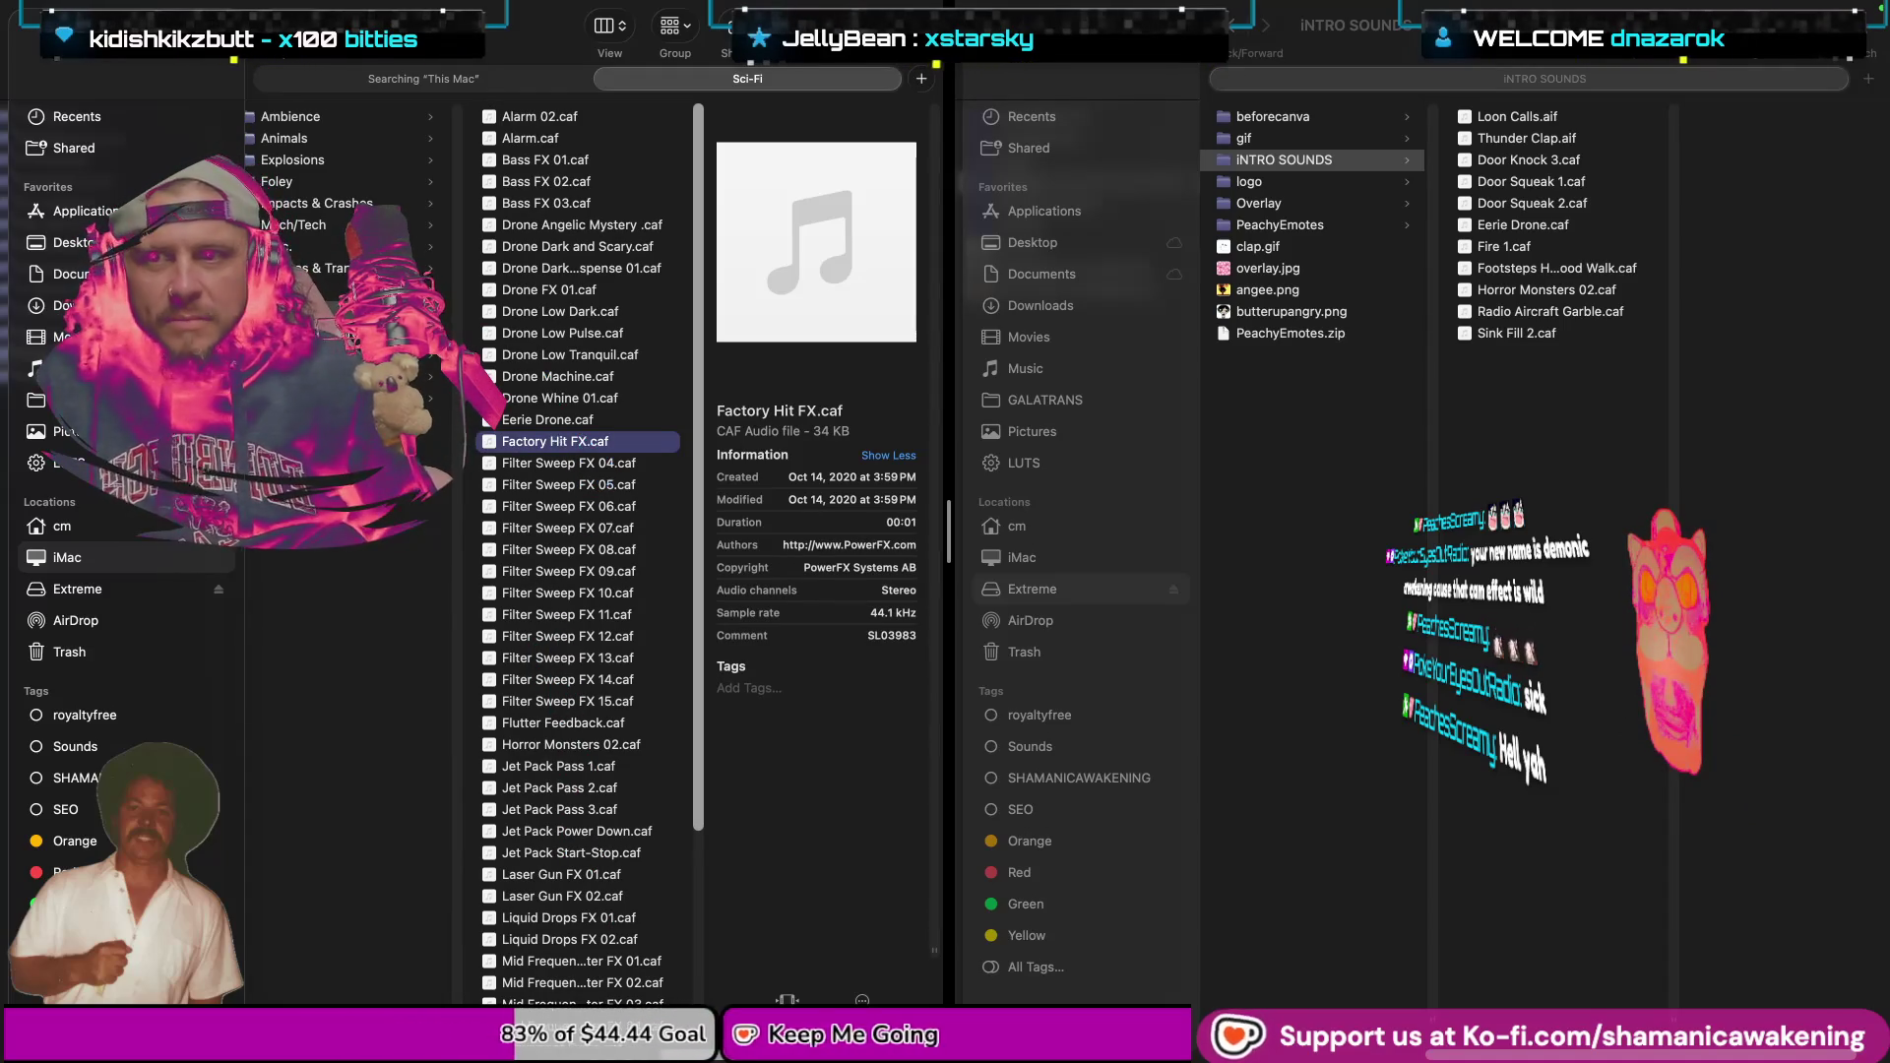
{"action": "left_click", "coordinate": [325, 268]}
{"action": "left_click", "coordinate": [325, 290]}
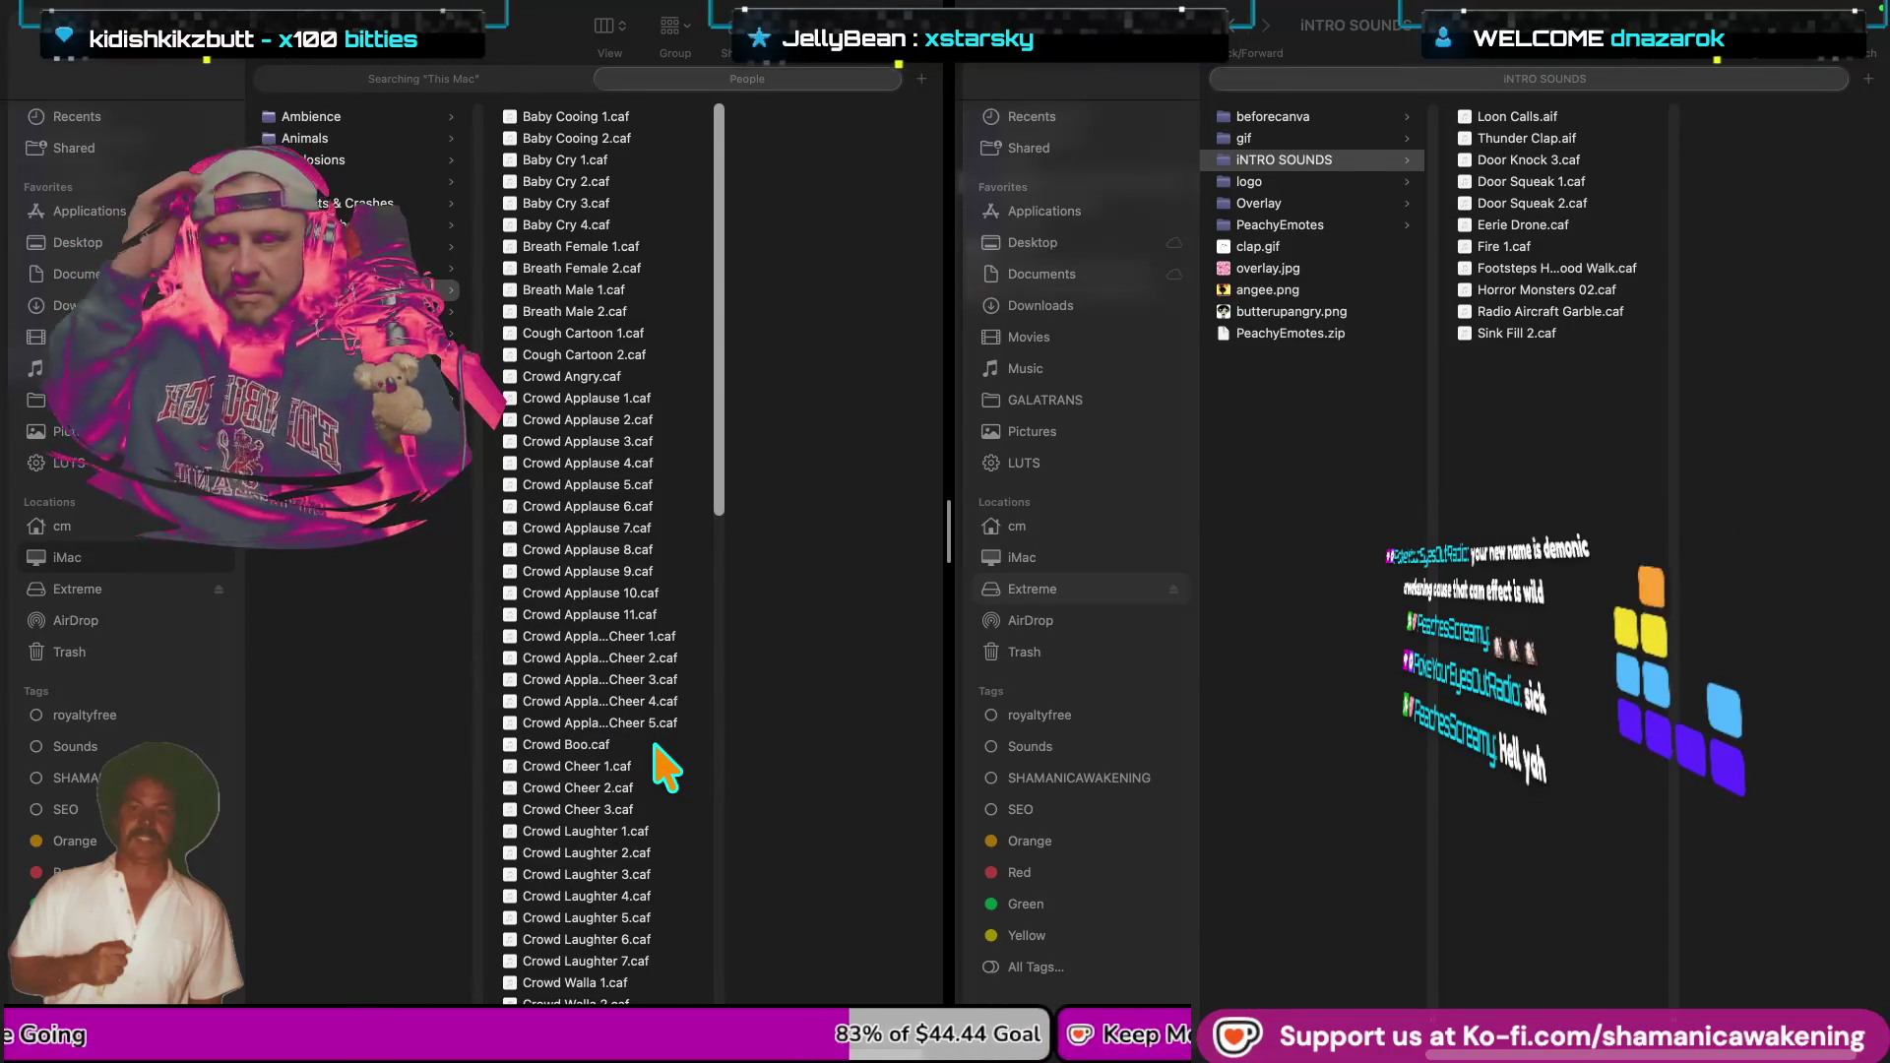
Preview Baby Cooing 1.caf and Baby Cooing 2.caf.
{"action": "left_click", "coordinate": [635, 115]}
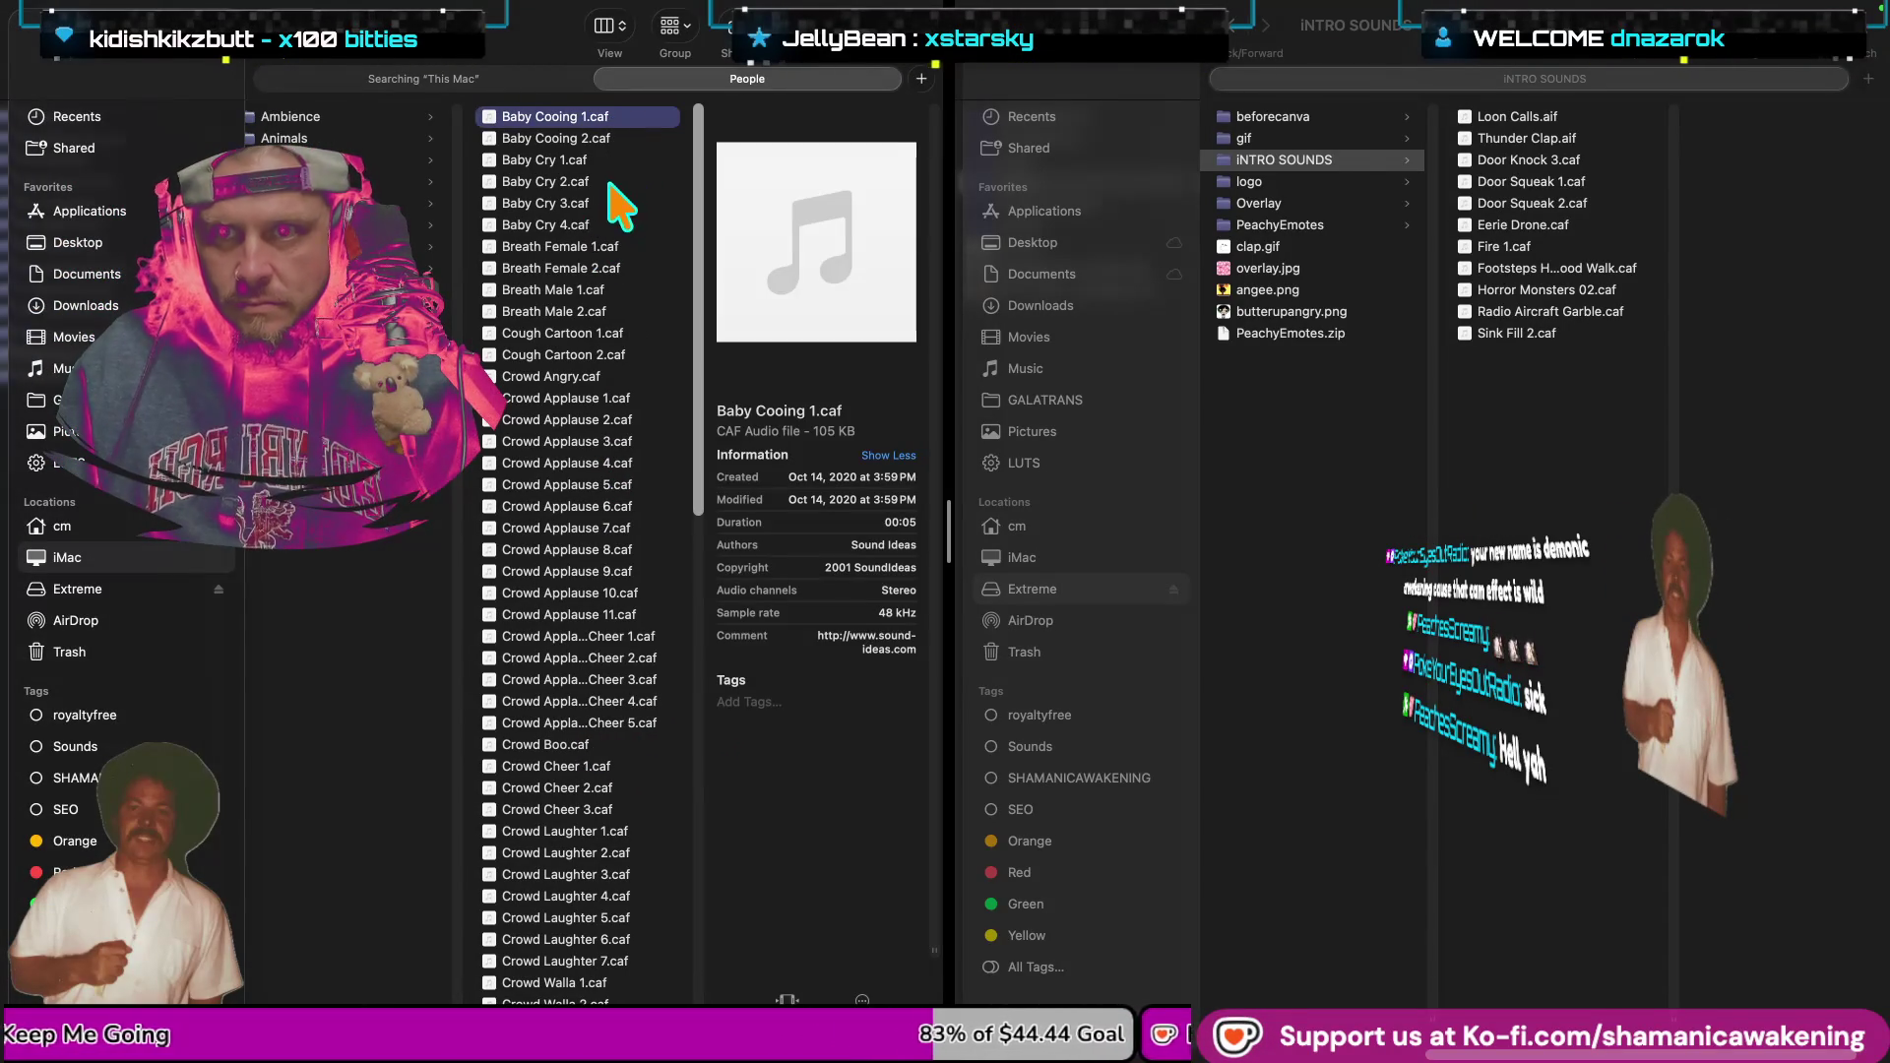
{"action": "left_click", "coordinate": [623, 158]}
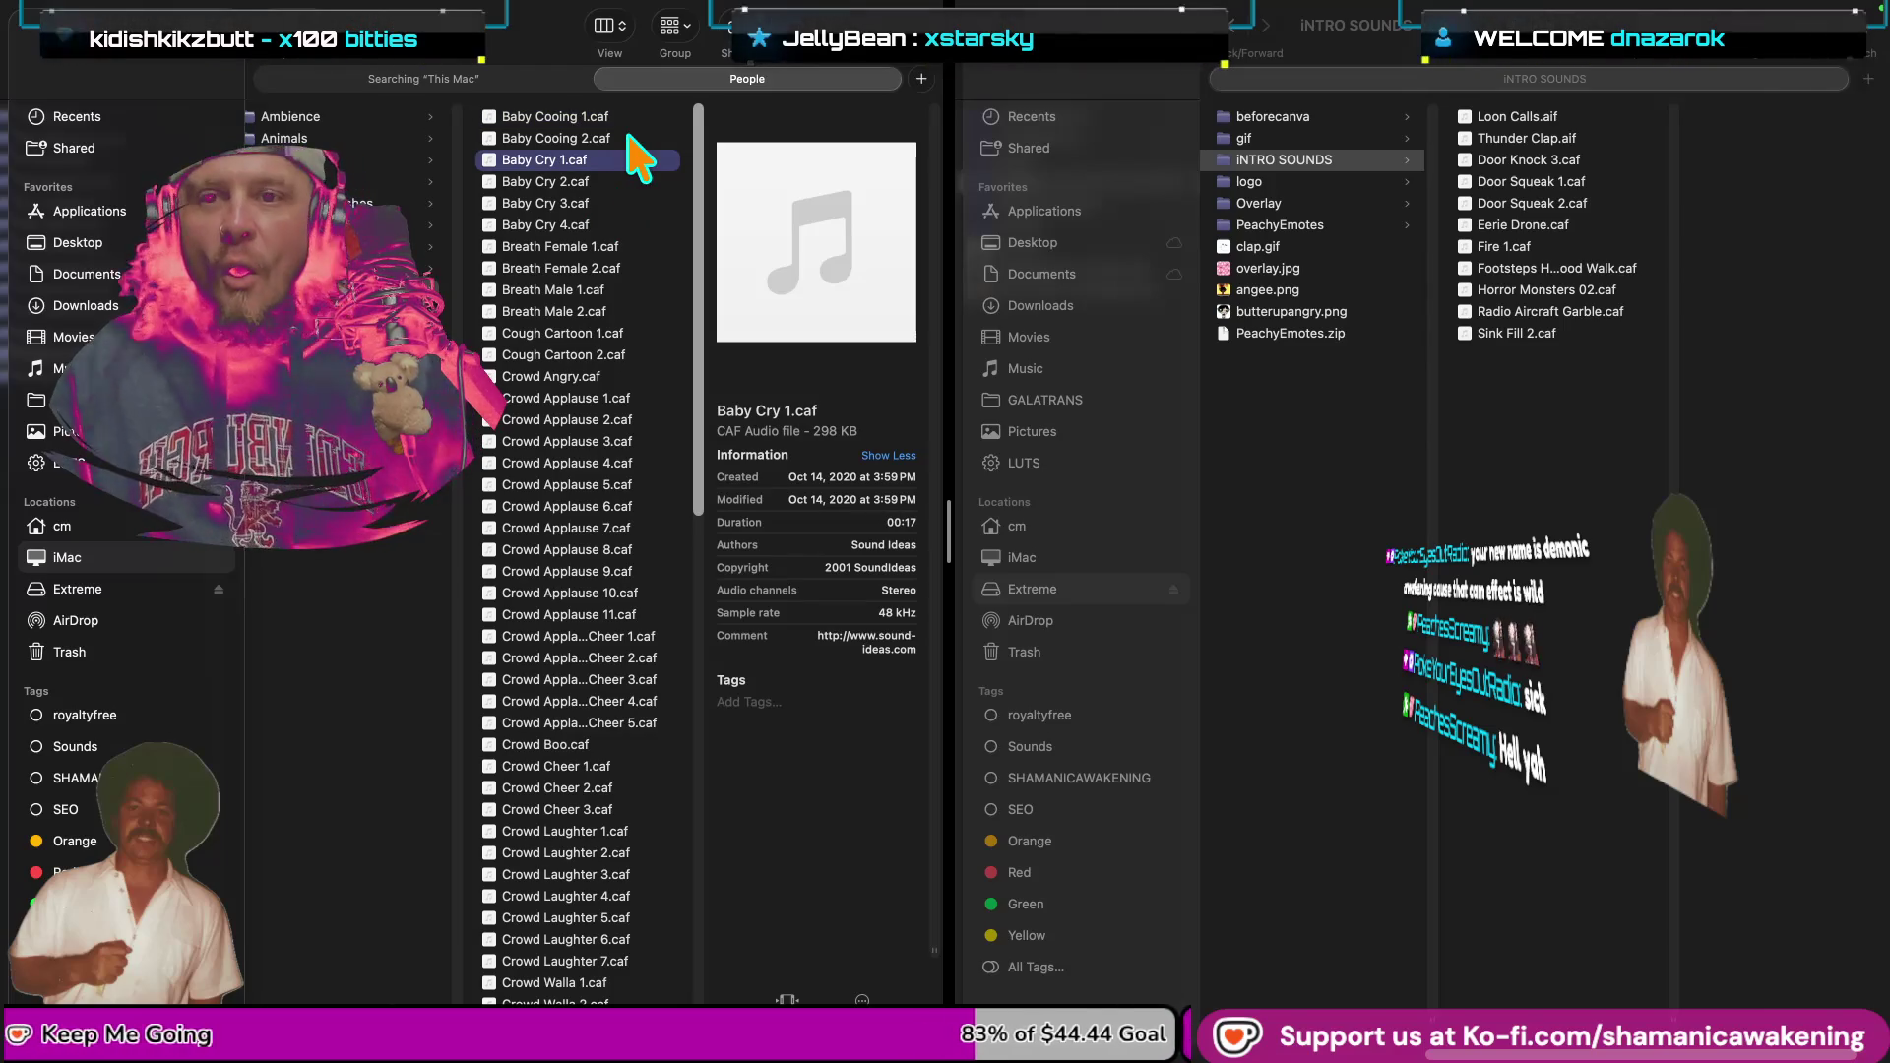
{"action": "left_click", "coordinate": [581, 120]}
{"action": "key", "text": "space"}
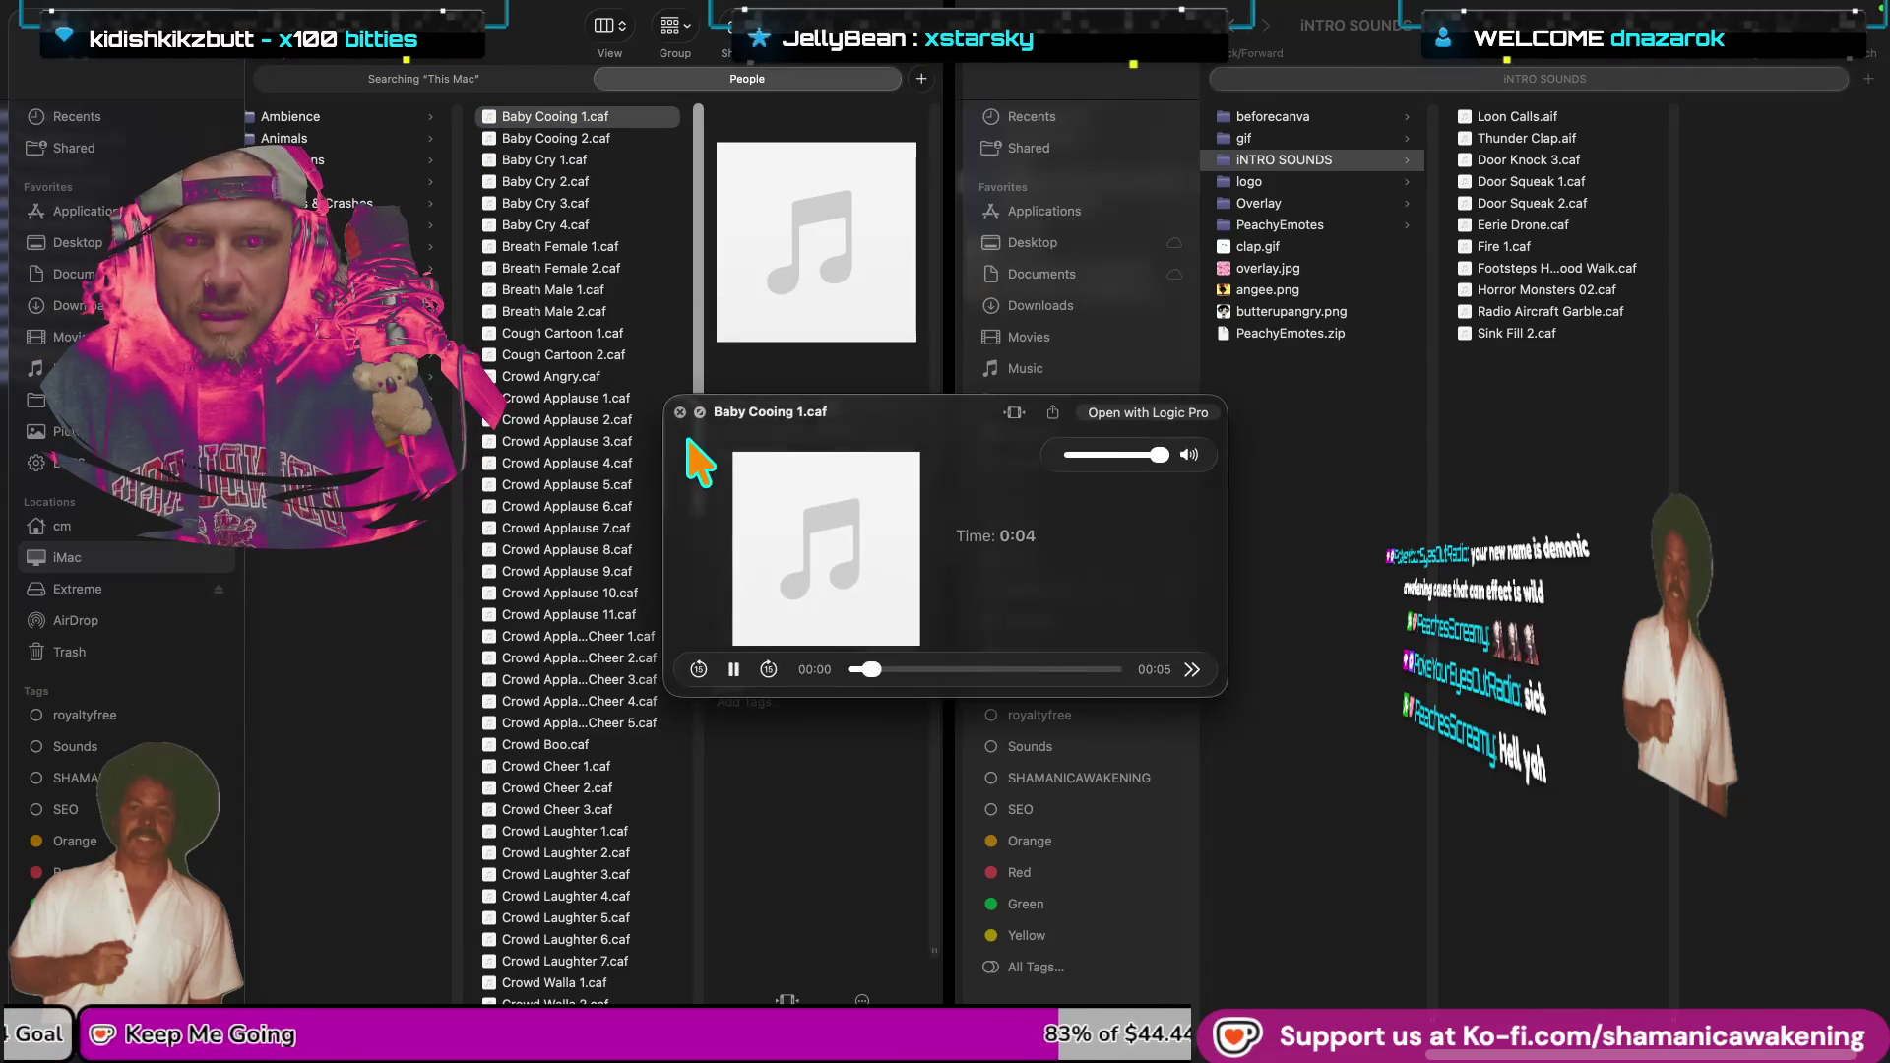
{"action": "left_click", "coordinate": [571, 139]}
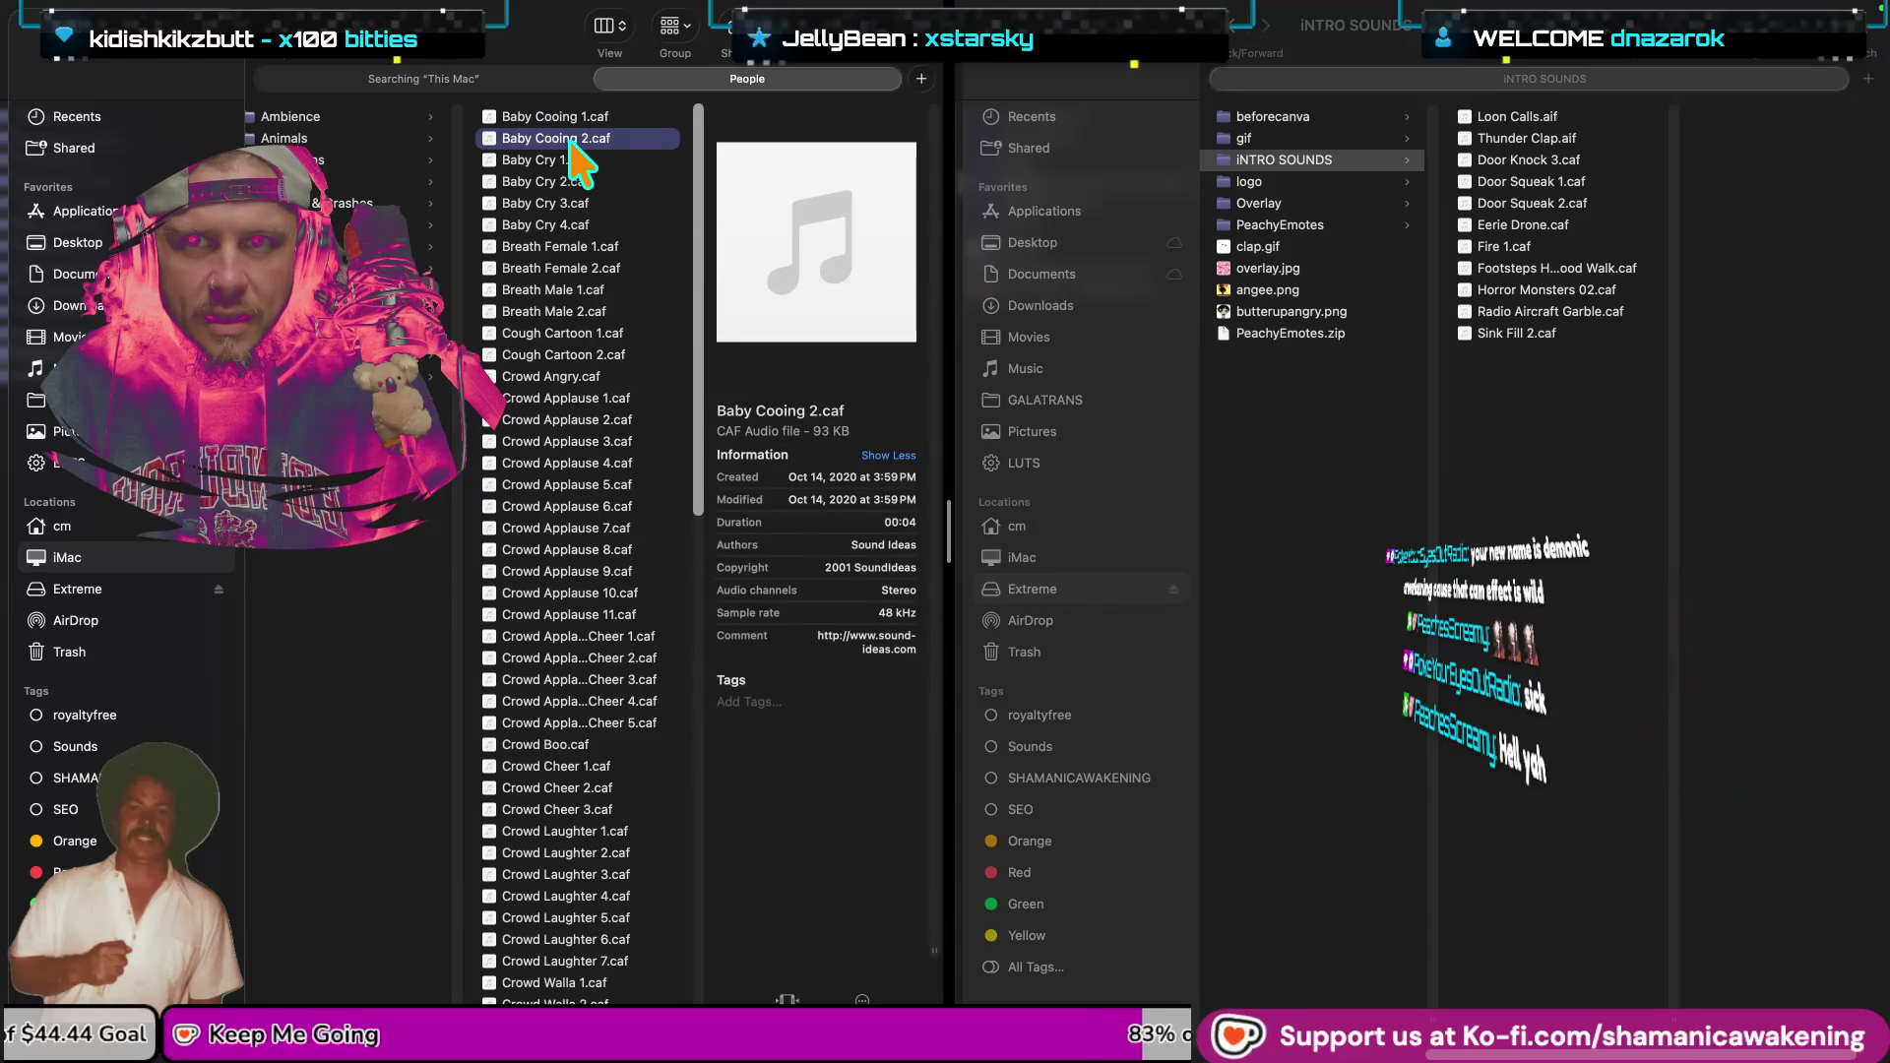
{"action": "key", "text": "space"}
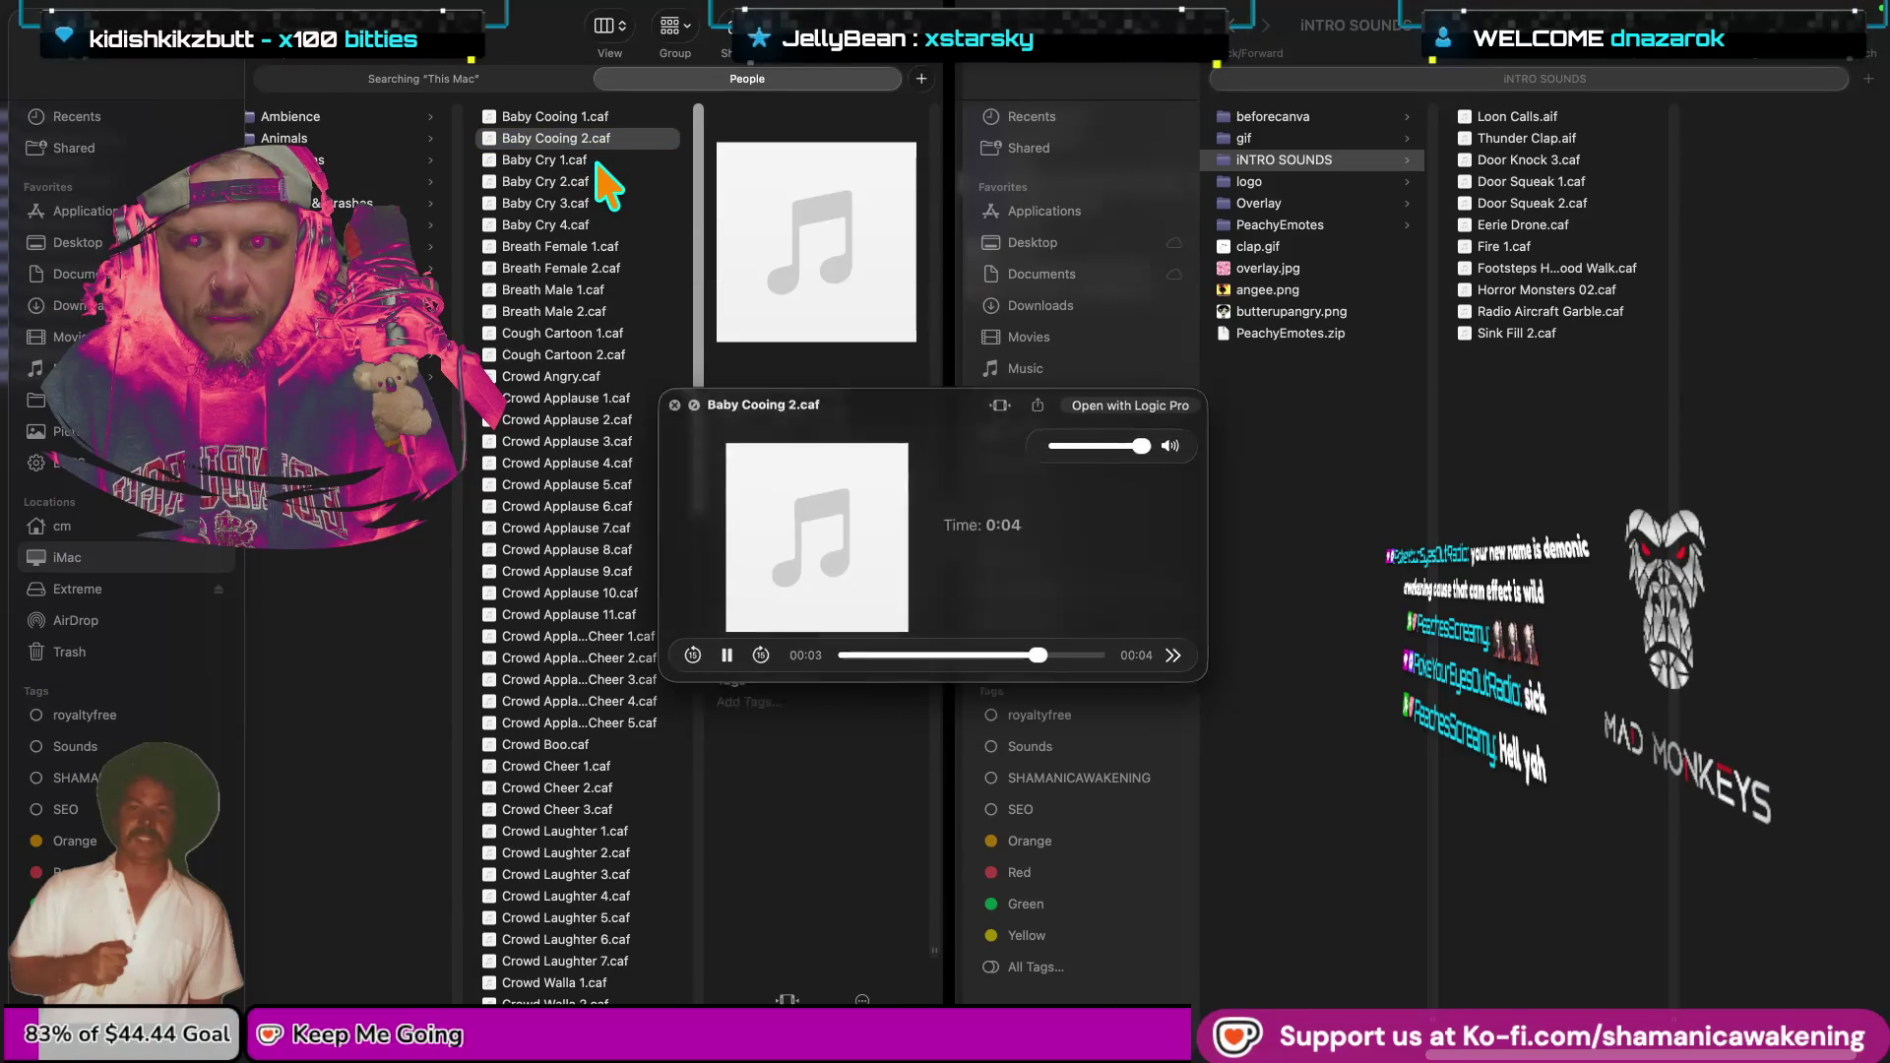
Preview Baby Cry 1.caf and Baby Cry 2.caf.
{"action": "left_click", "coordinate": [588, 161]}
{"action": "key", "text": "space"}
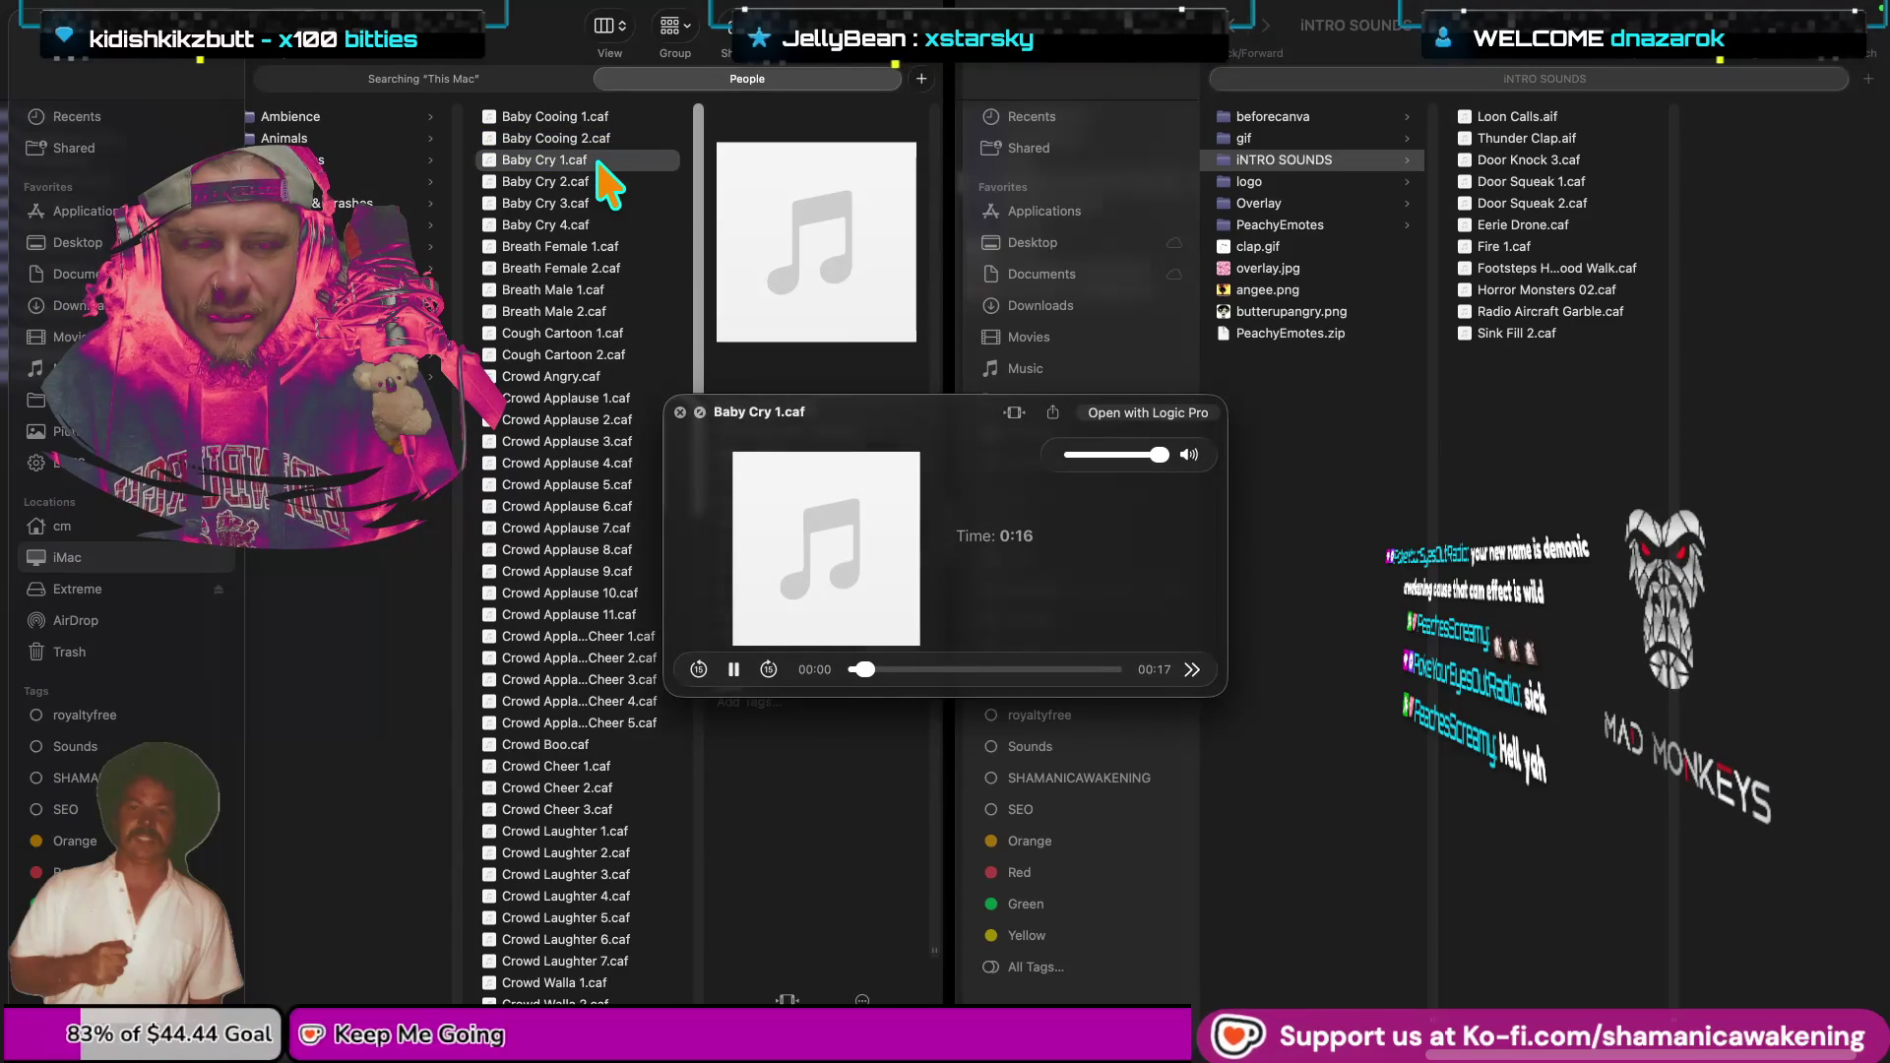
{"action": "key", "text": "space"}
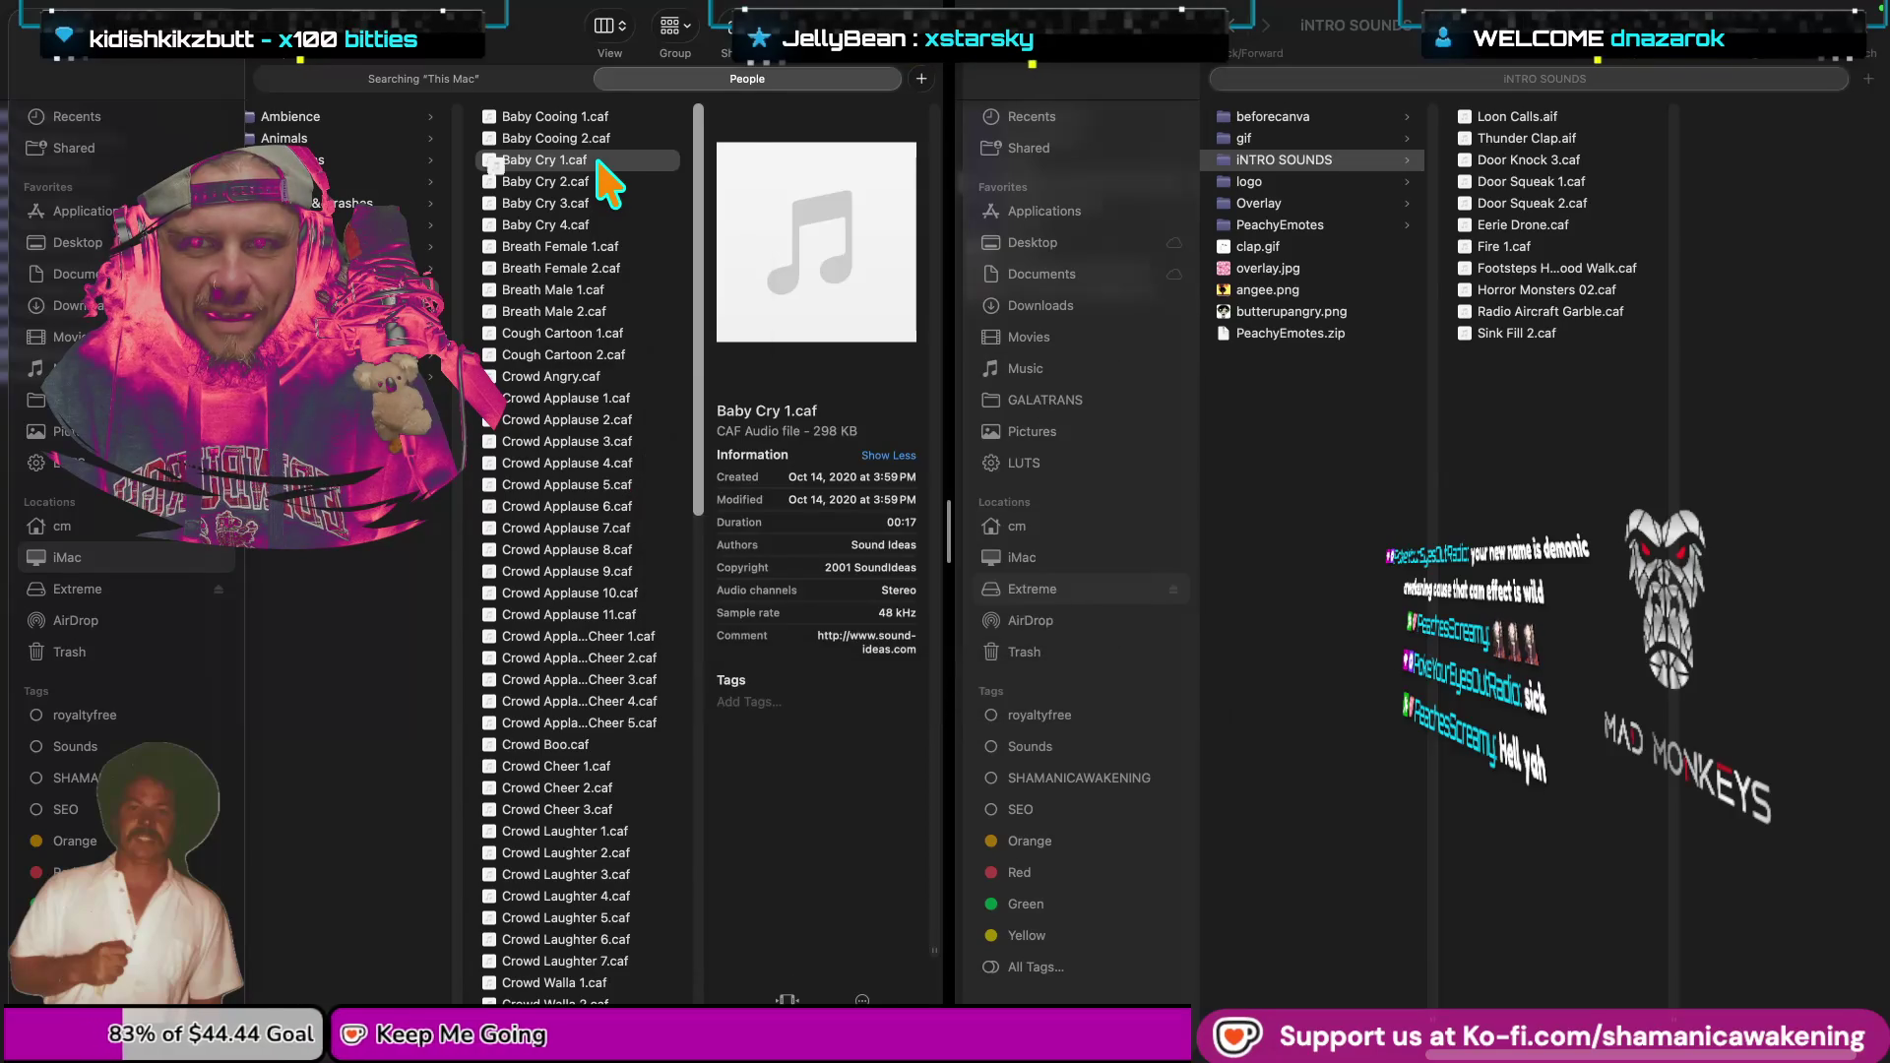
{"action": "left_click", "coordinate": [604, 180]}
{"action": "key", "text": "space"}
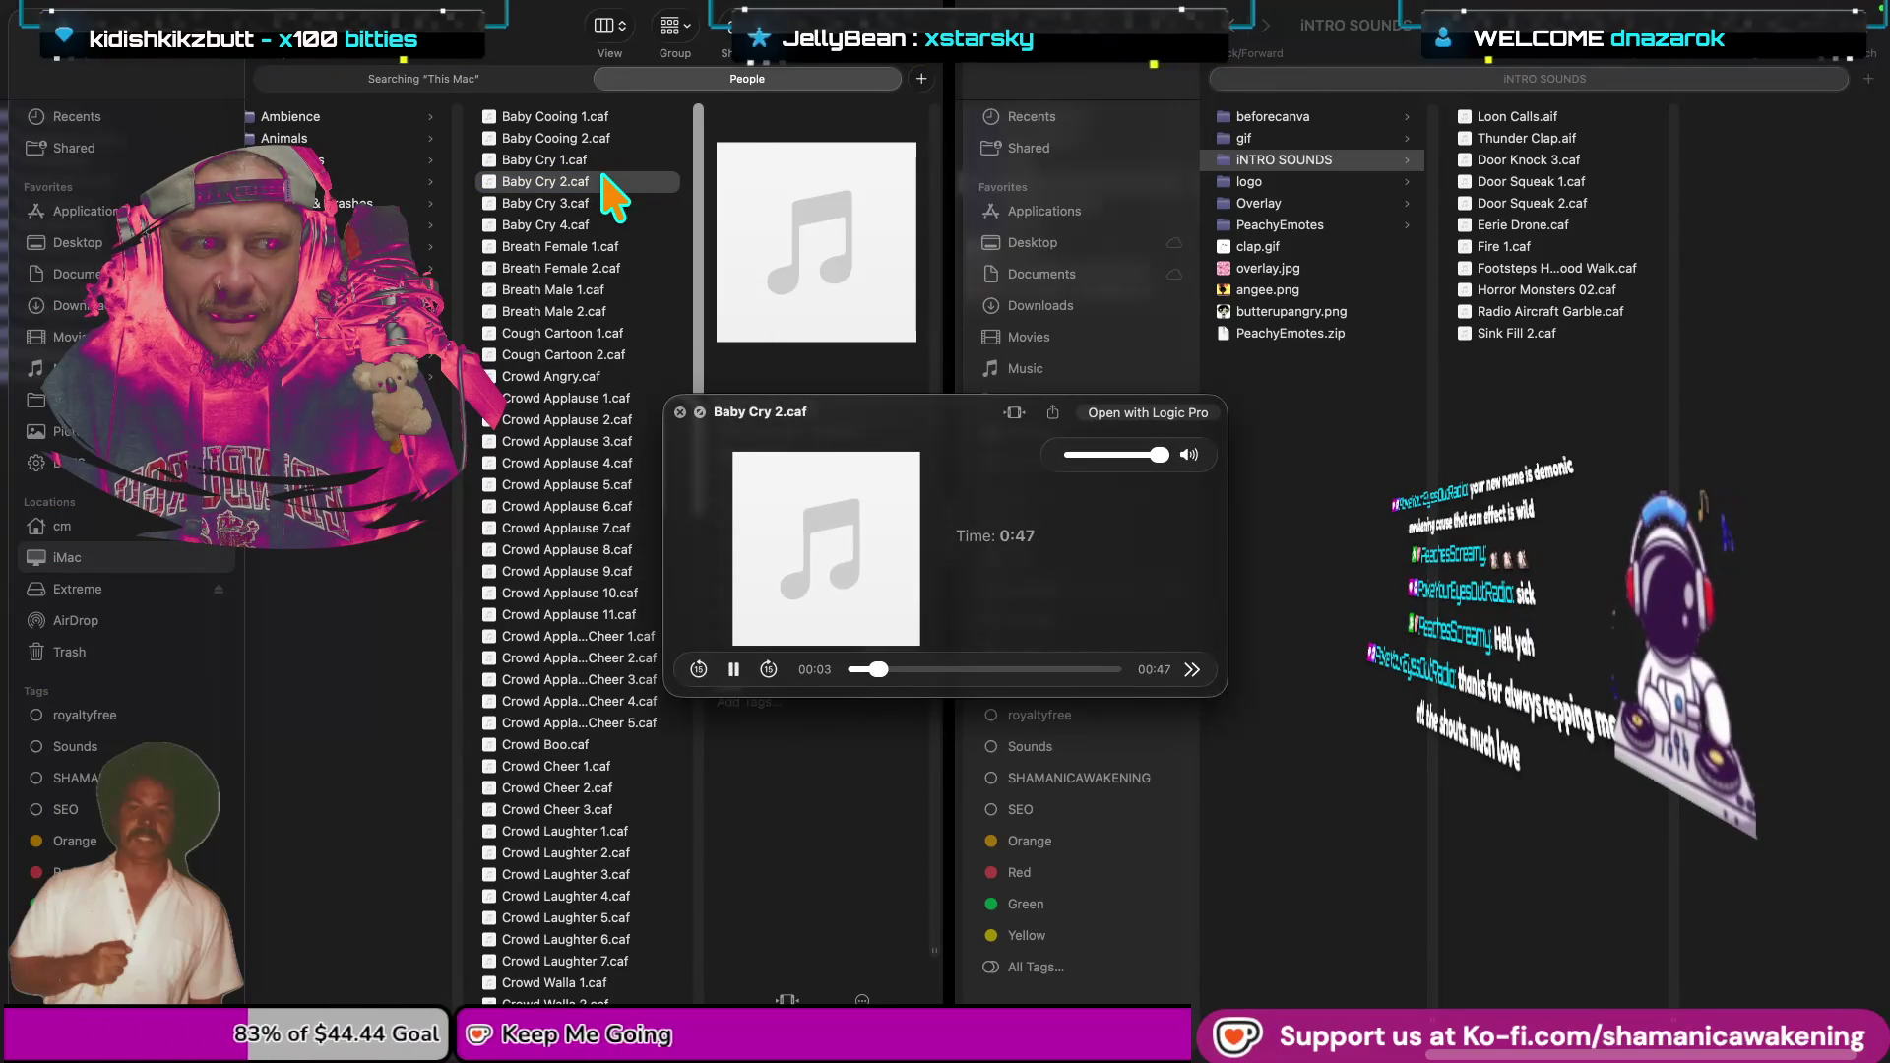
{"action": "key", "text": "space"}
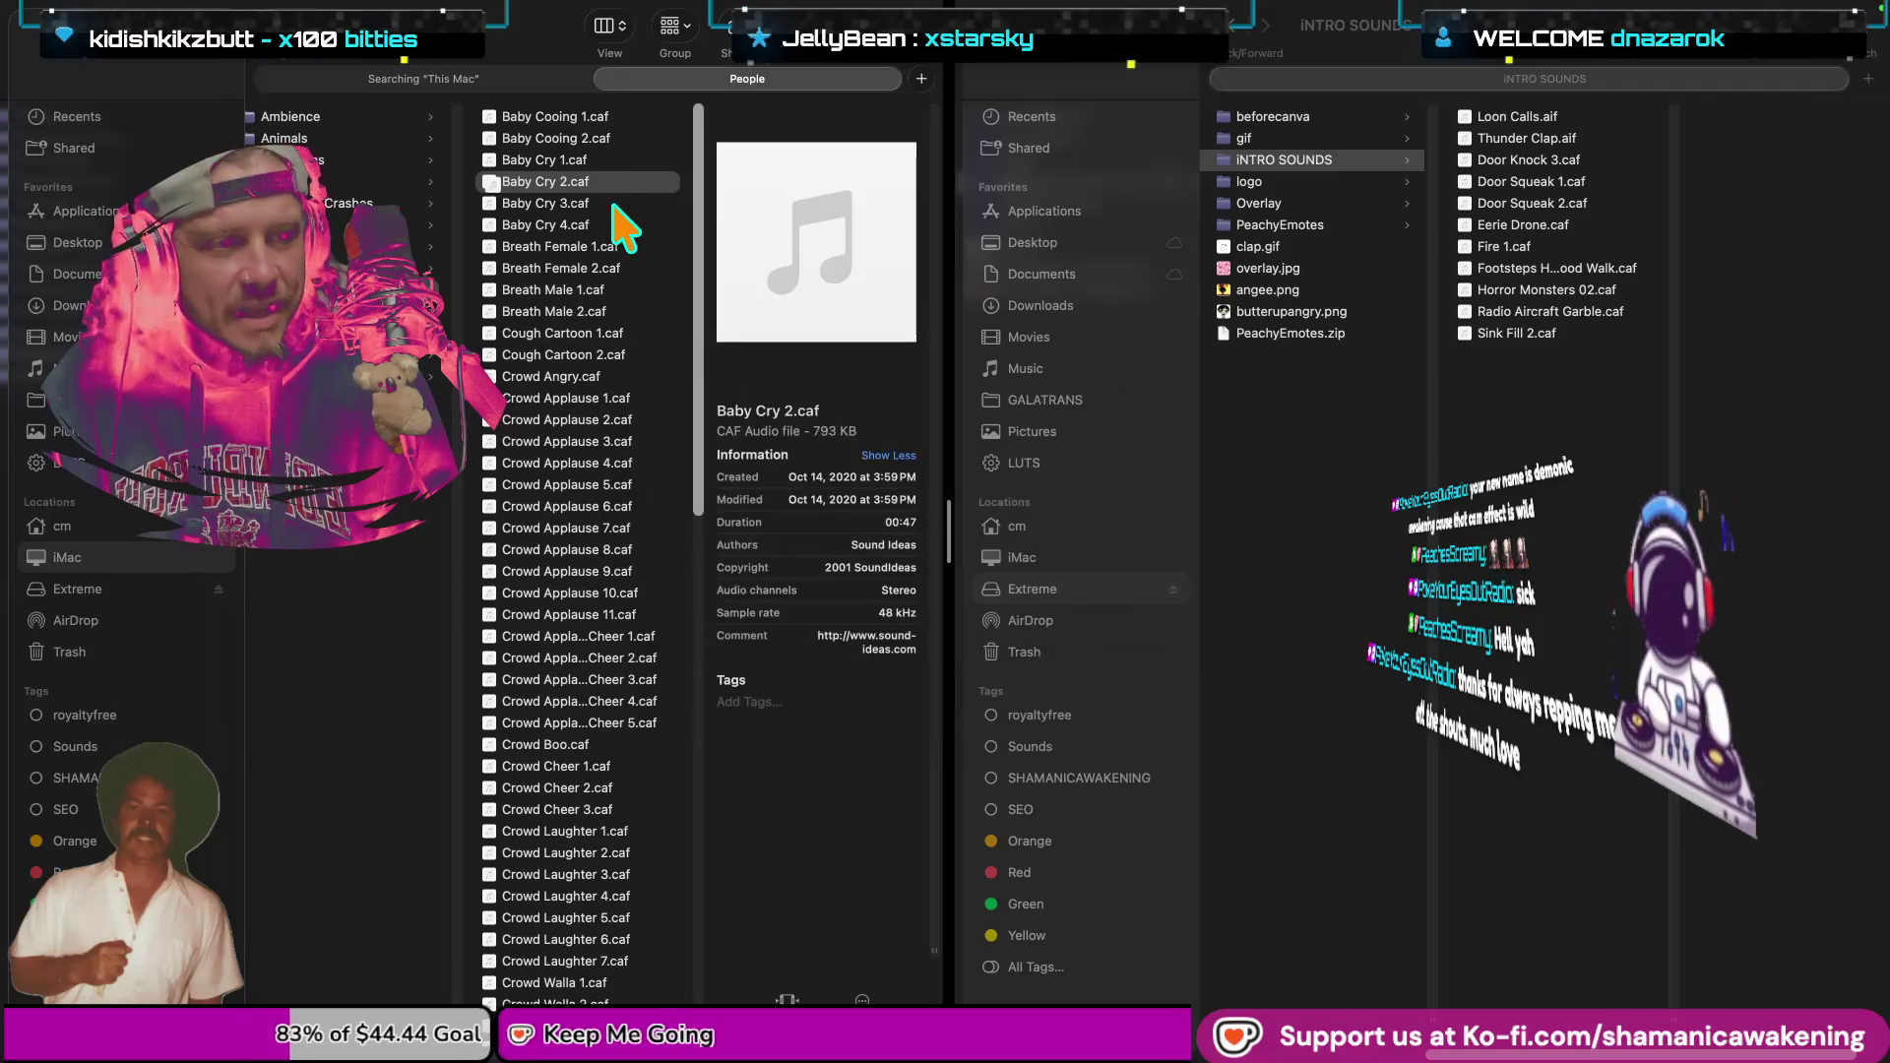
Preview Baby Cry 3.caf and Baby Cry 4.caf.
{"action": "left_click", "coordinate": [610, 203]}
{"action": "key", "text": "space"}
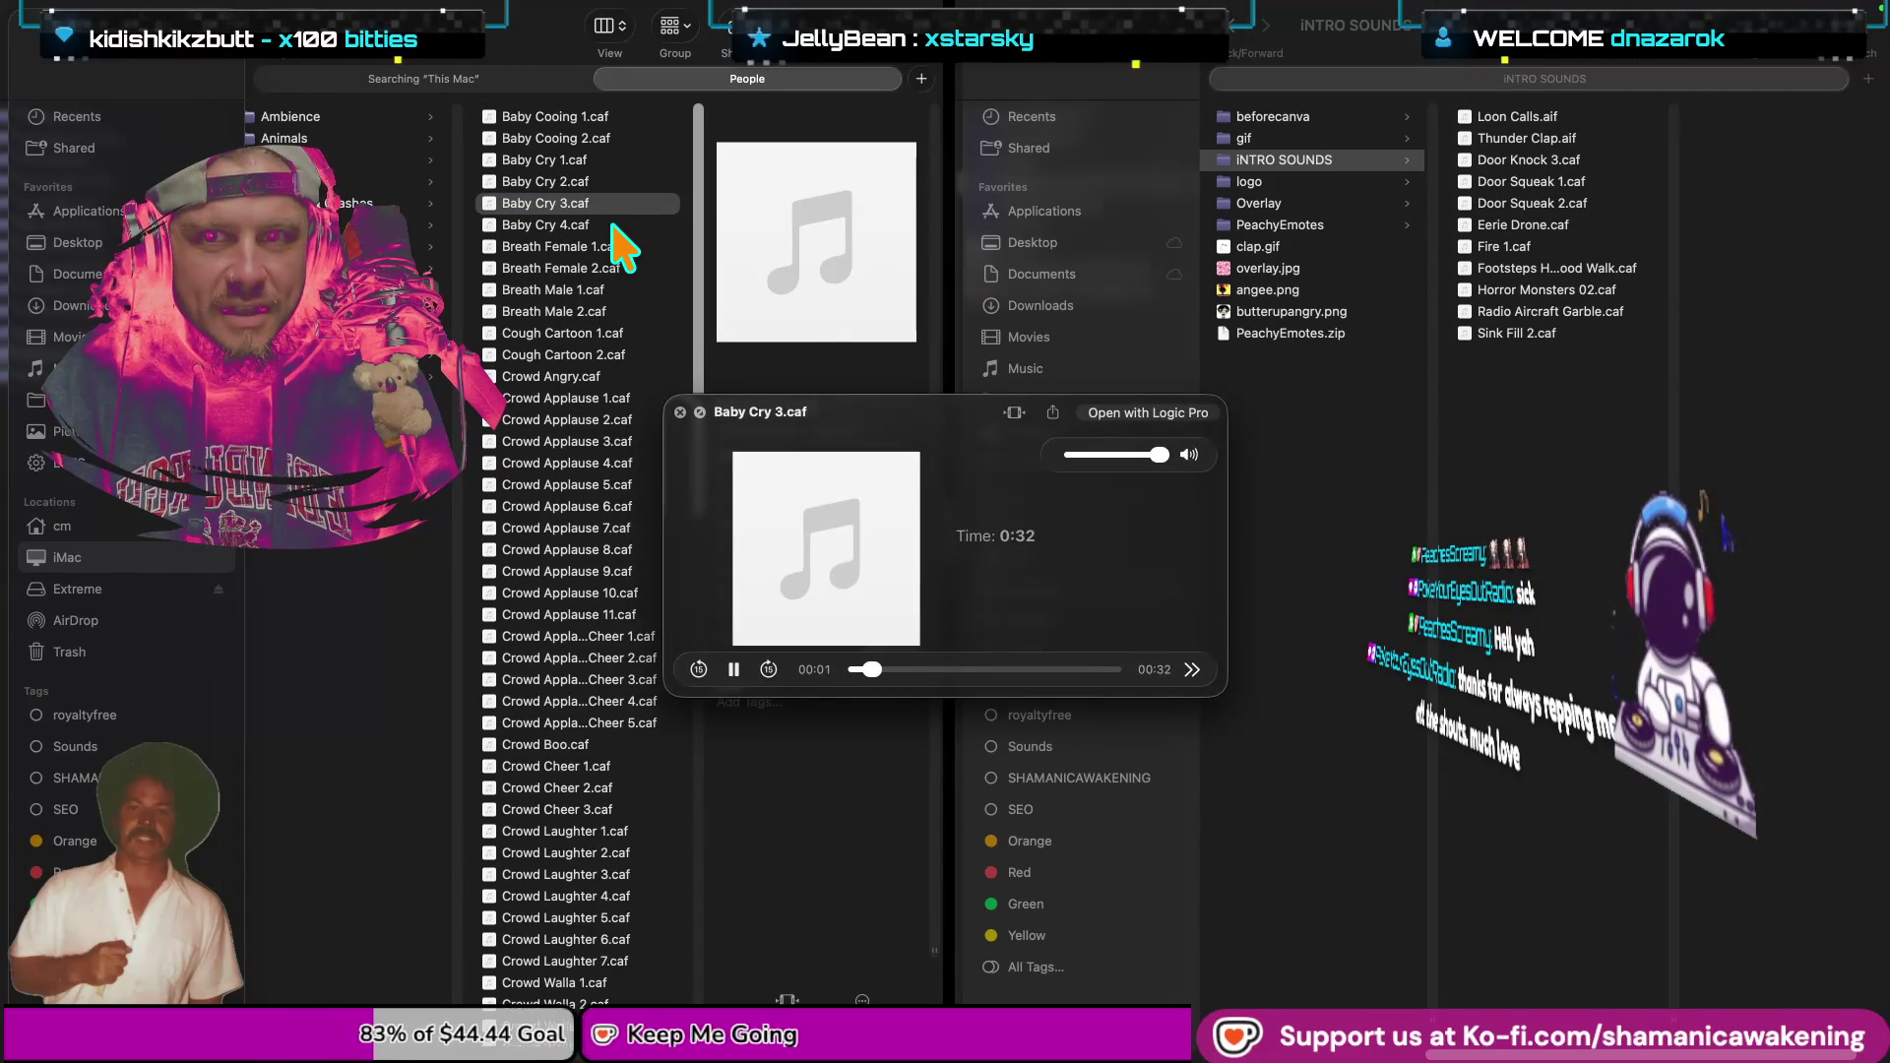
{"action": "key", "text": "space"}
{"action": "key", "text": "Down"}
{"action": "key", "text": "space"}
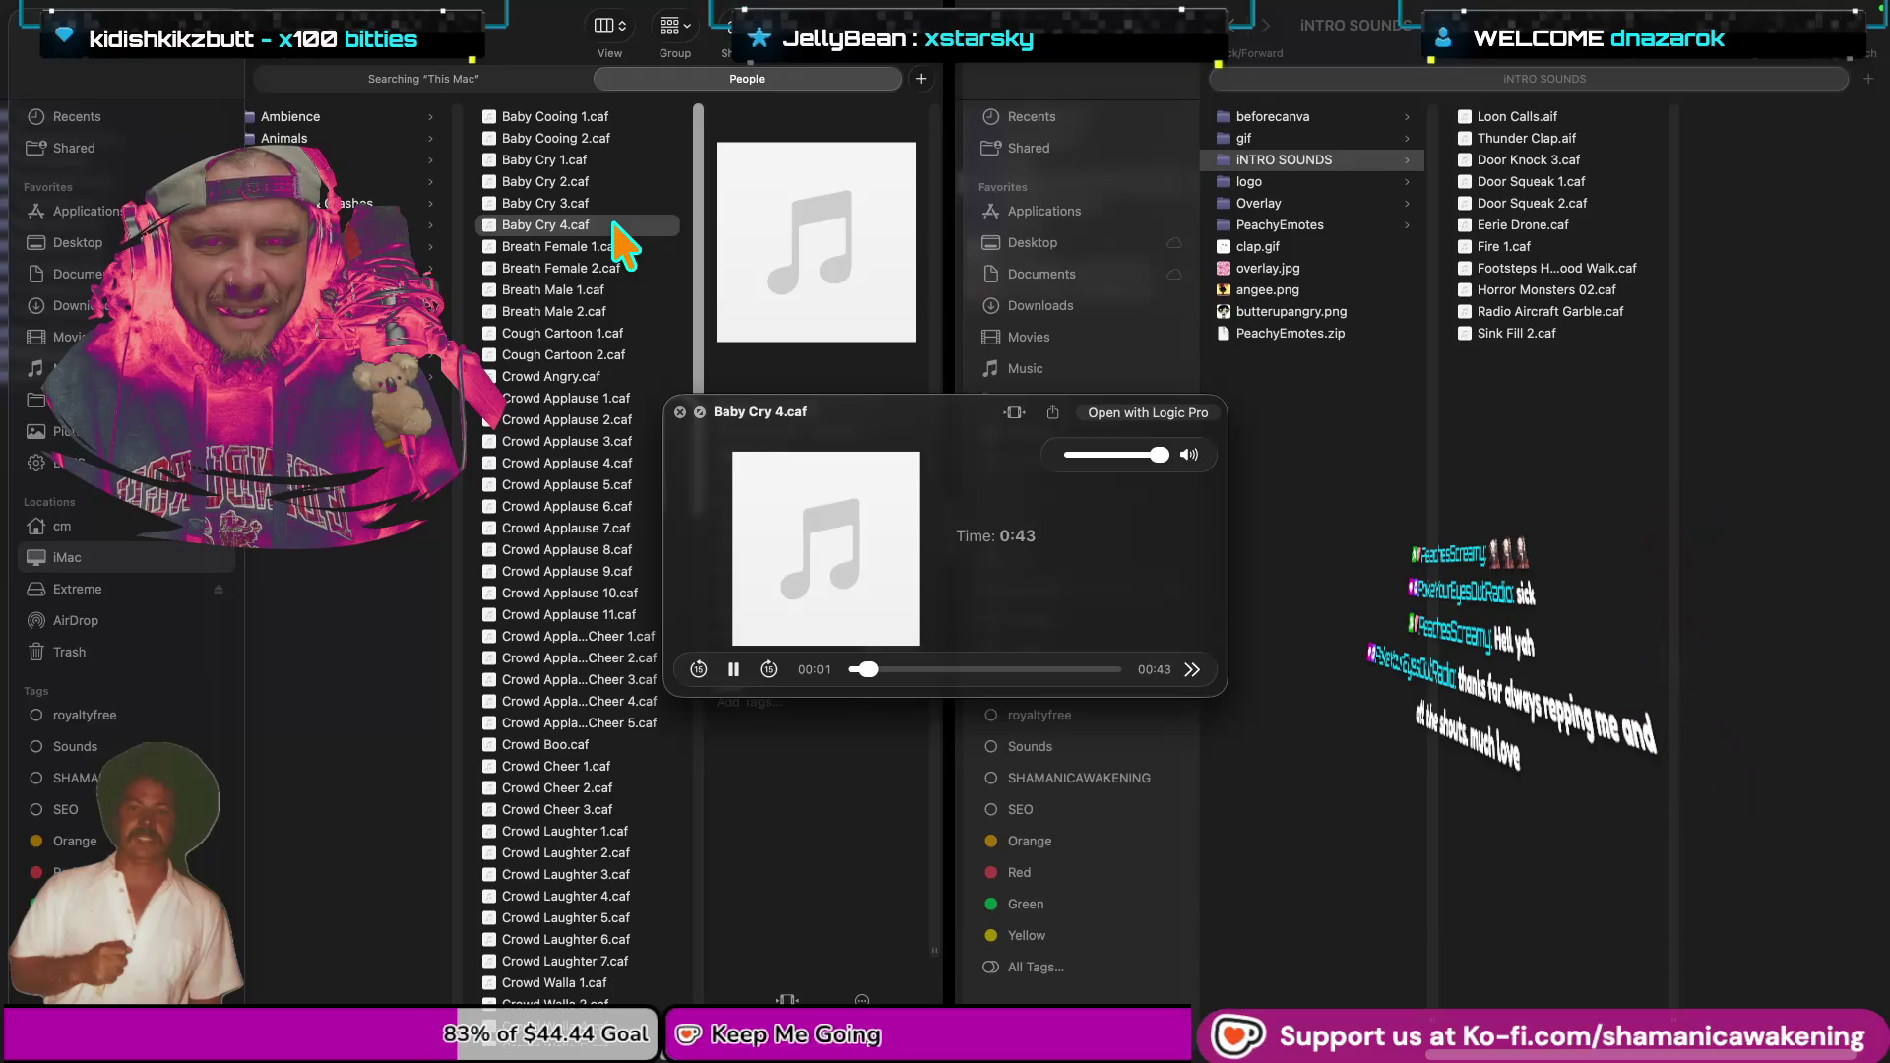
{"action": "key", "text": "space"}
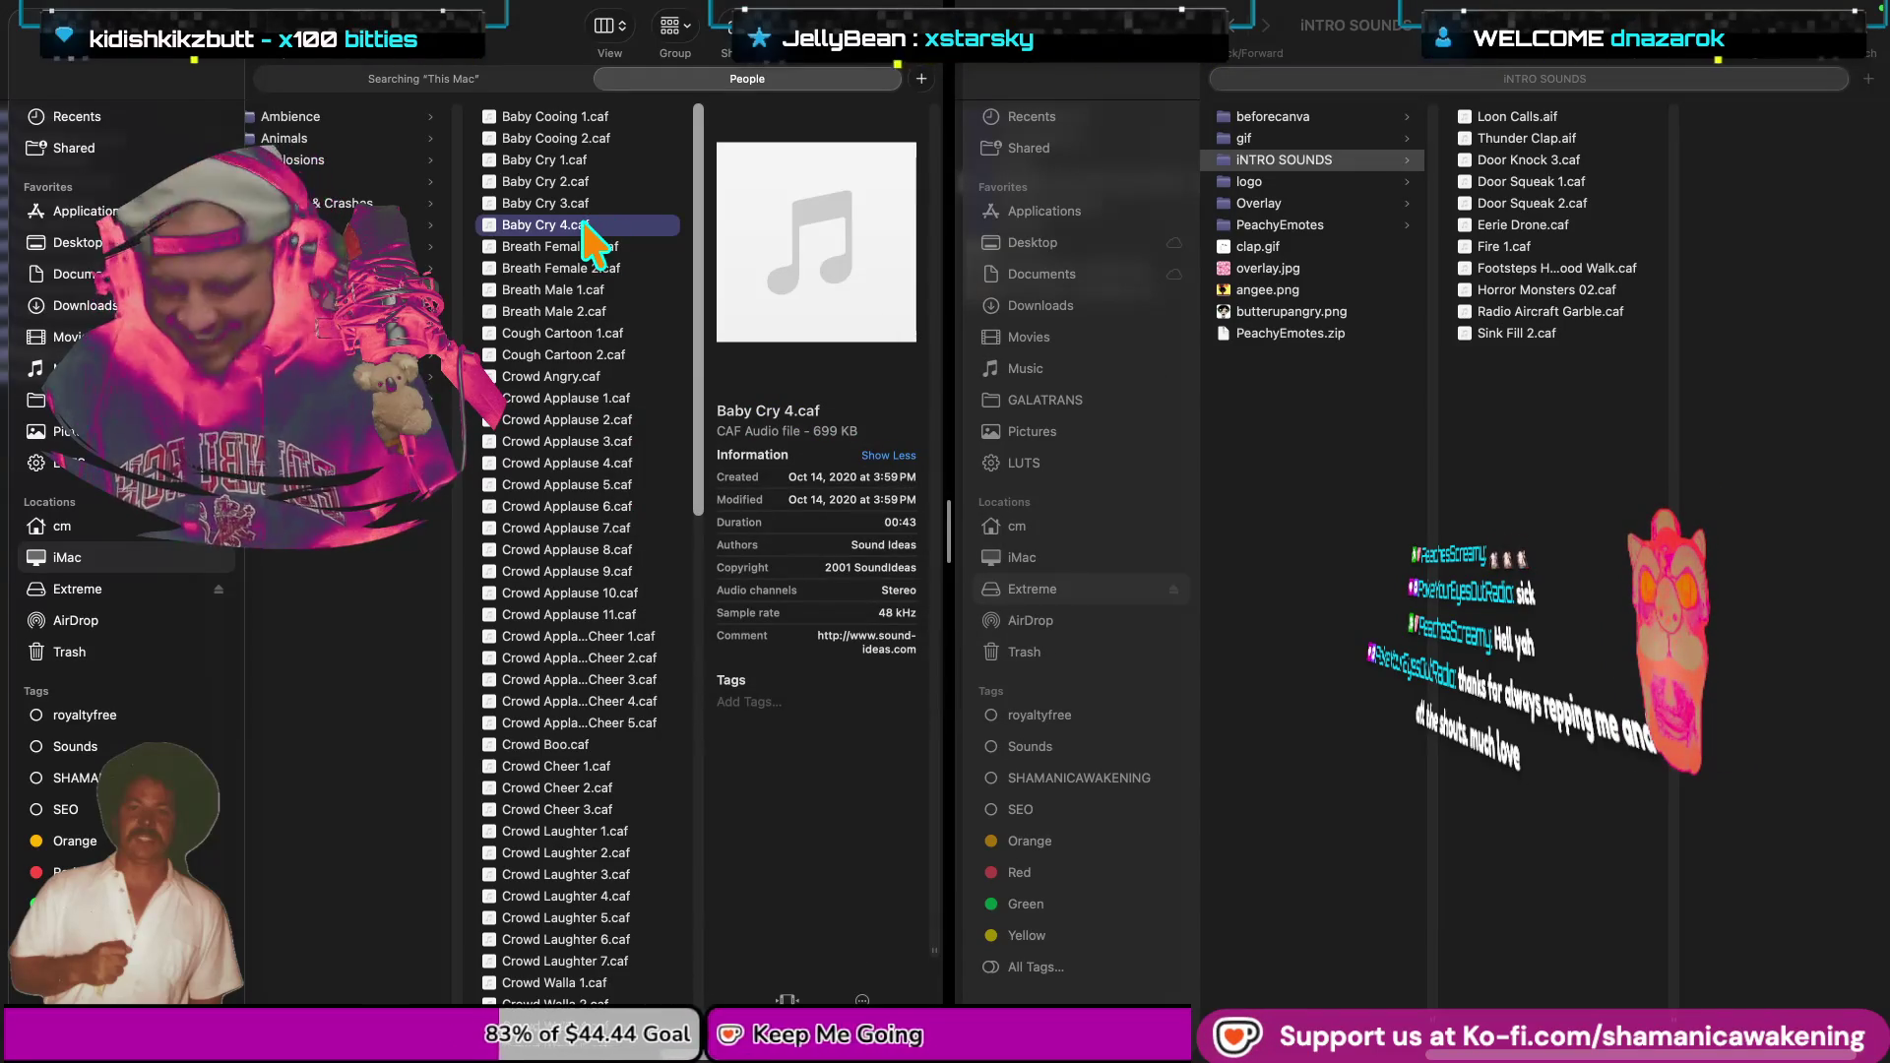
{"action": "left_click", "coordinate": [1503, 484]}
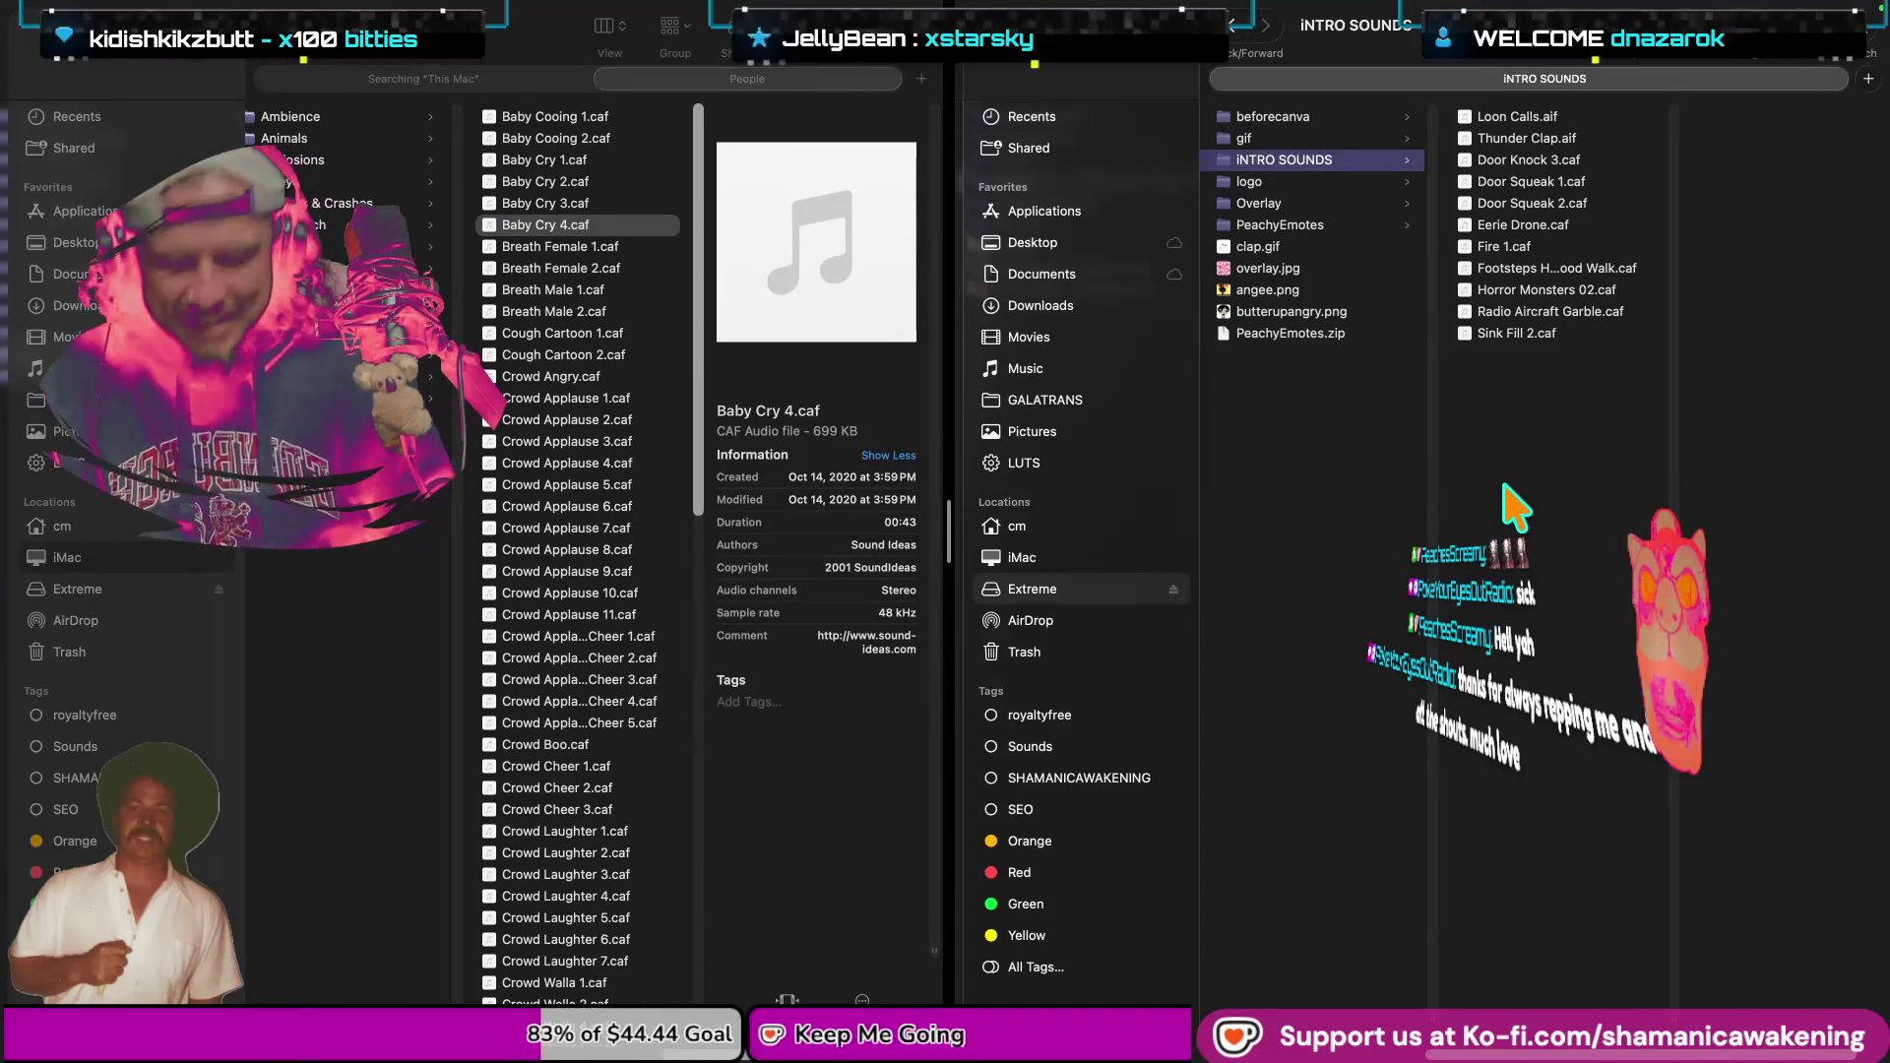
{"action": "key", "text": "super+v"}
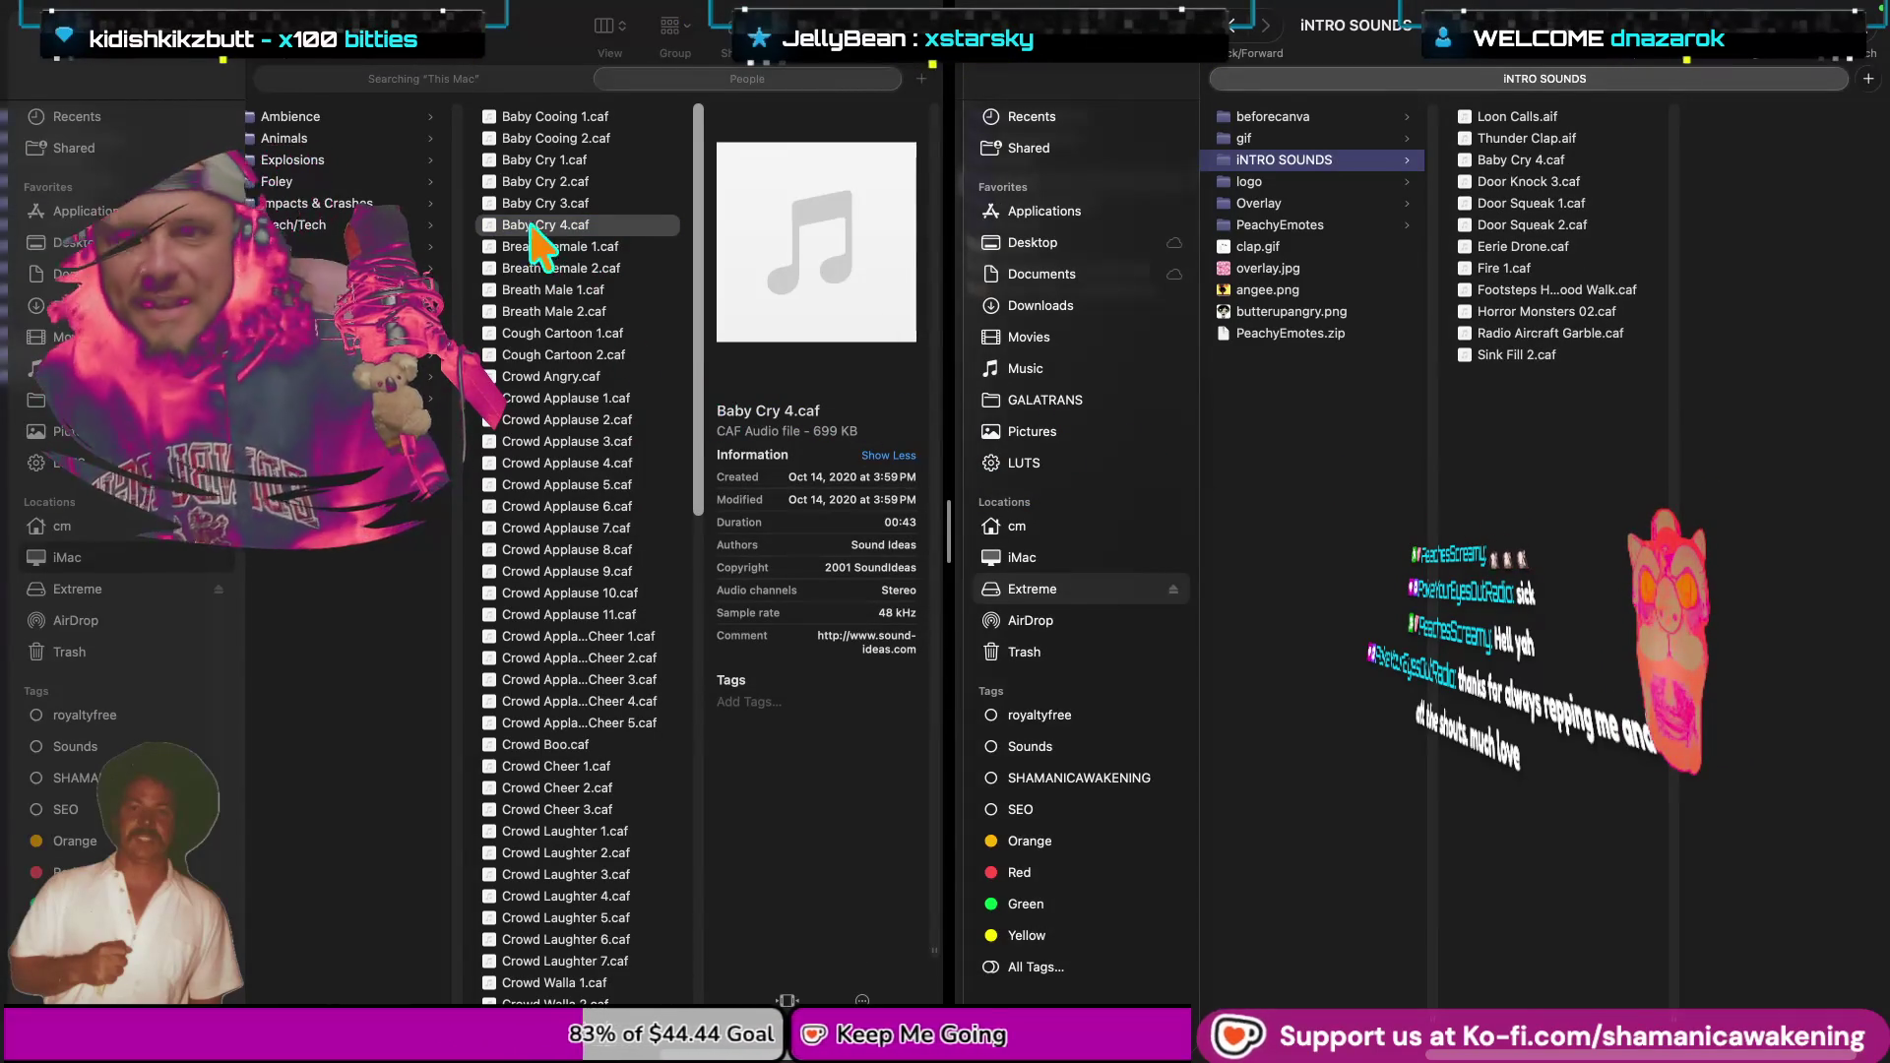
{"action": "left_click", "coordinate": [620, 248]}
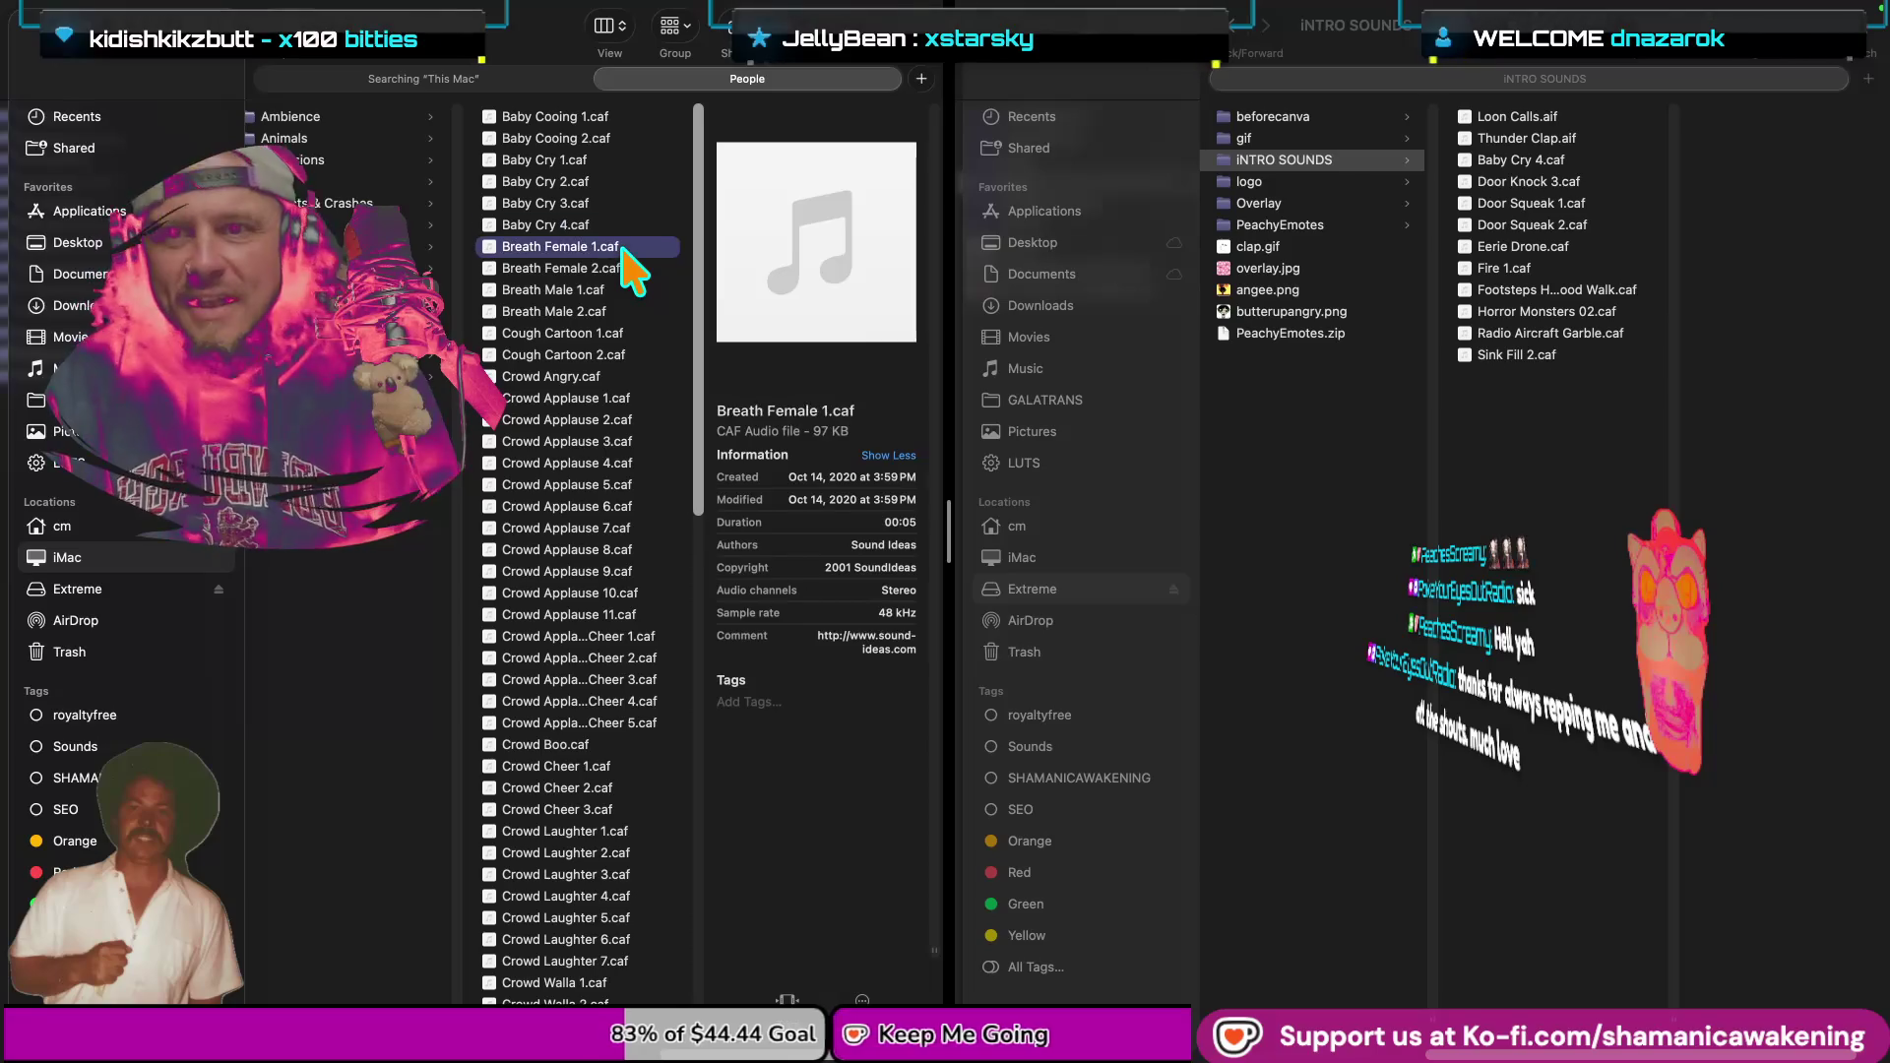
{"action": "key", "text": "space"}
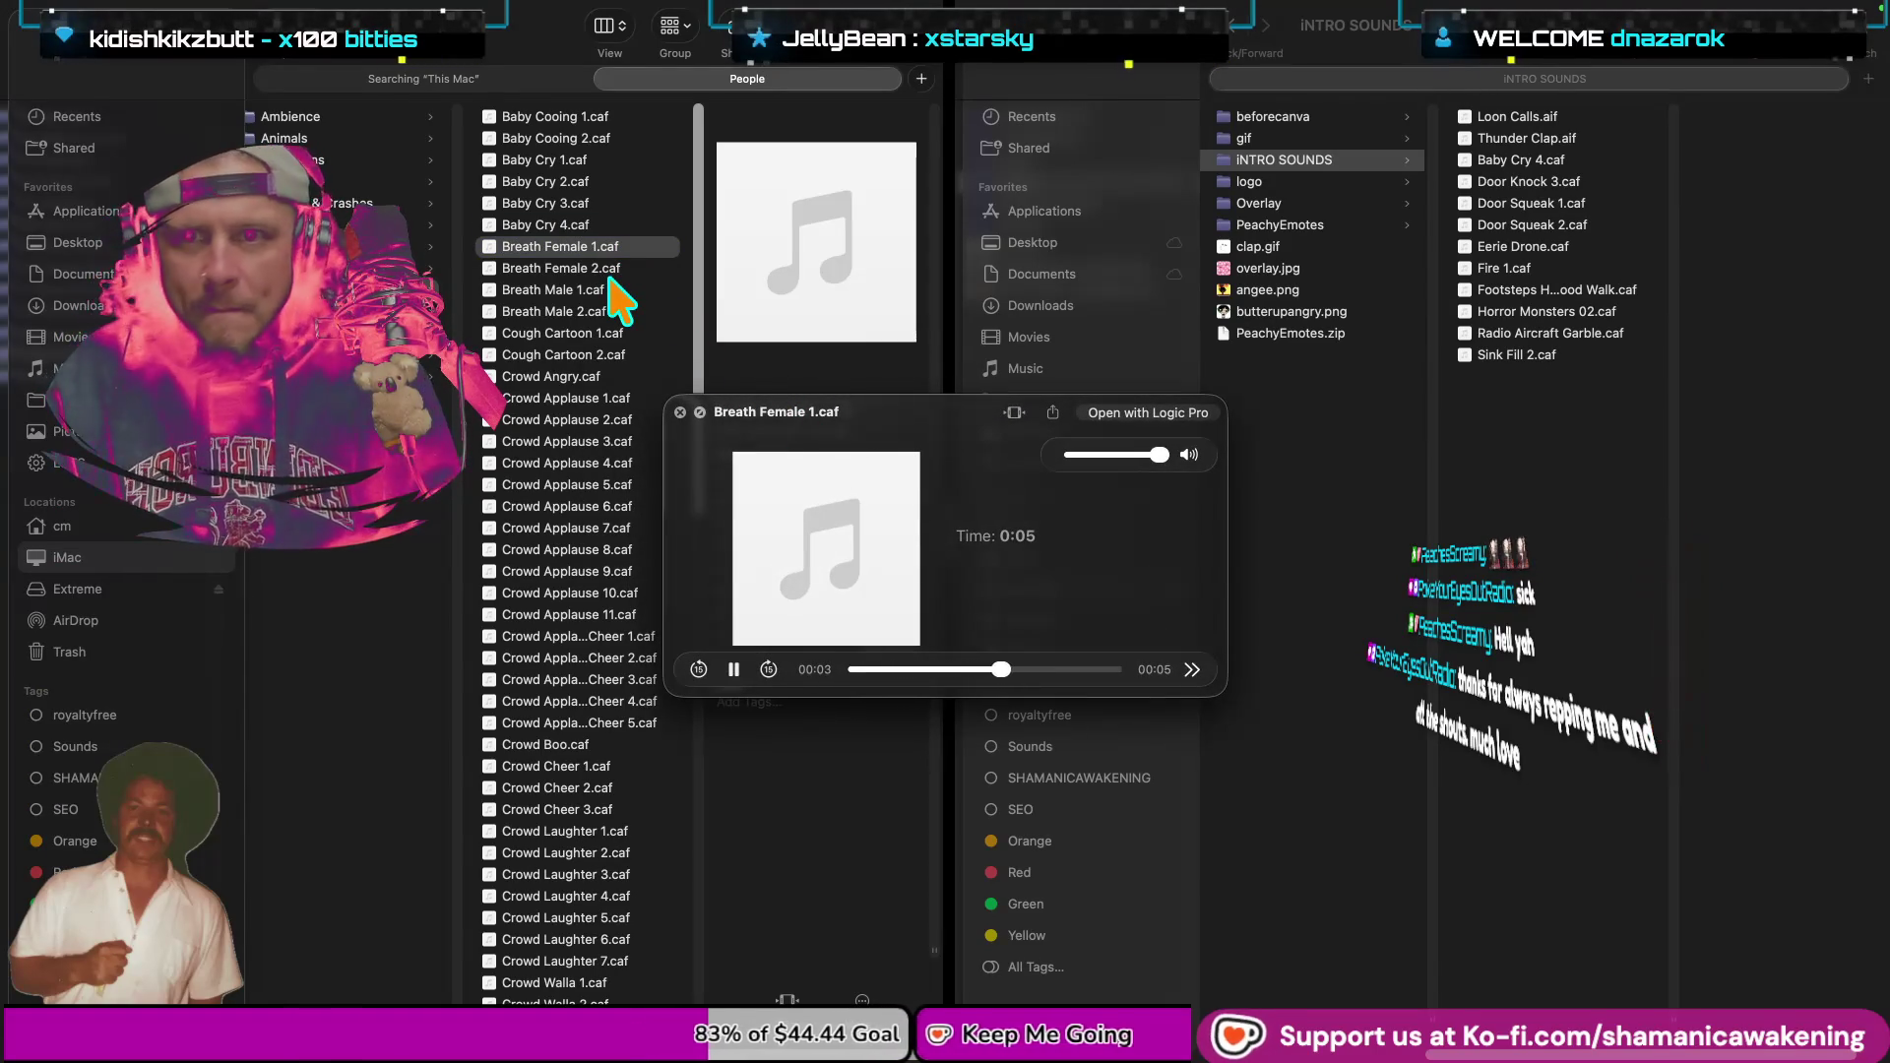
{"action": "key", "text": "space"}
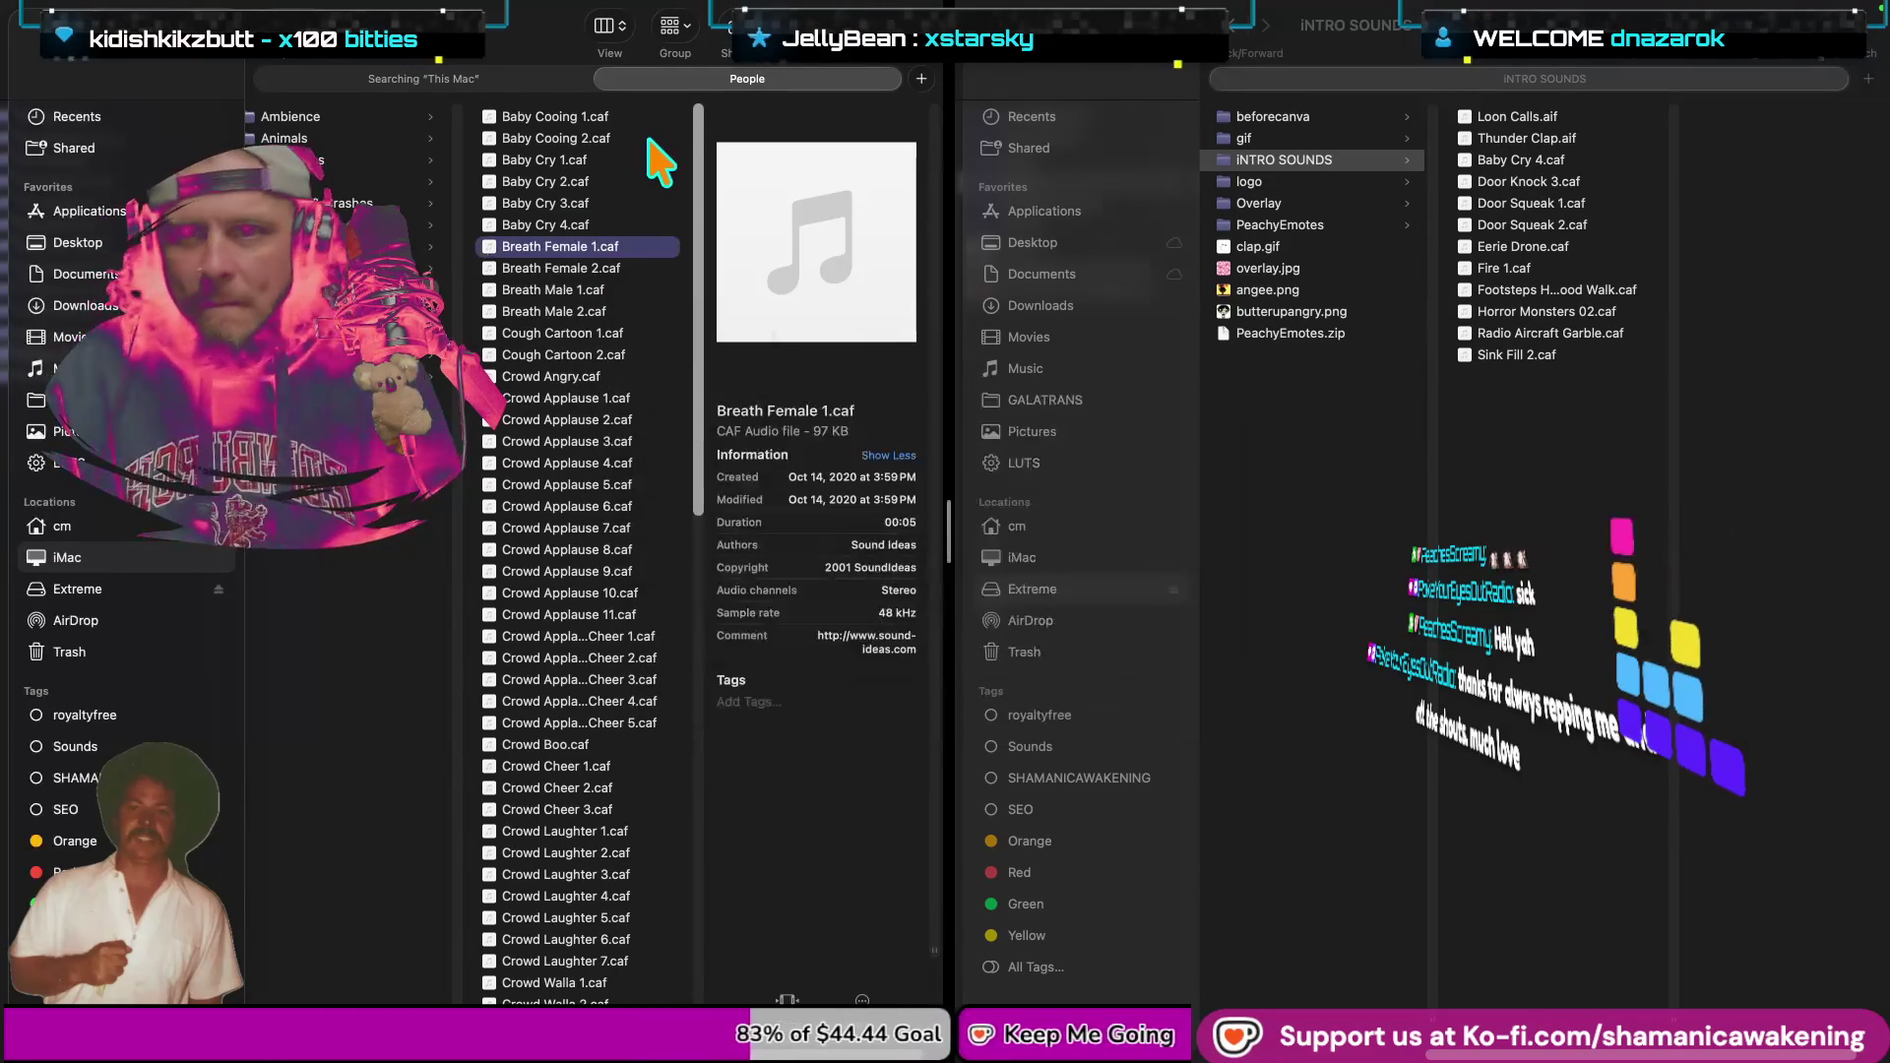
{"action": "key", "text": "shift+Down"}
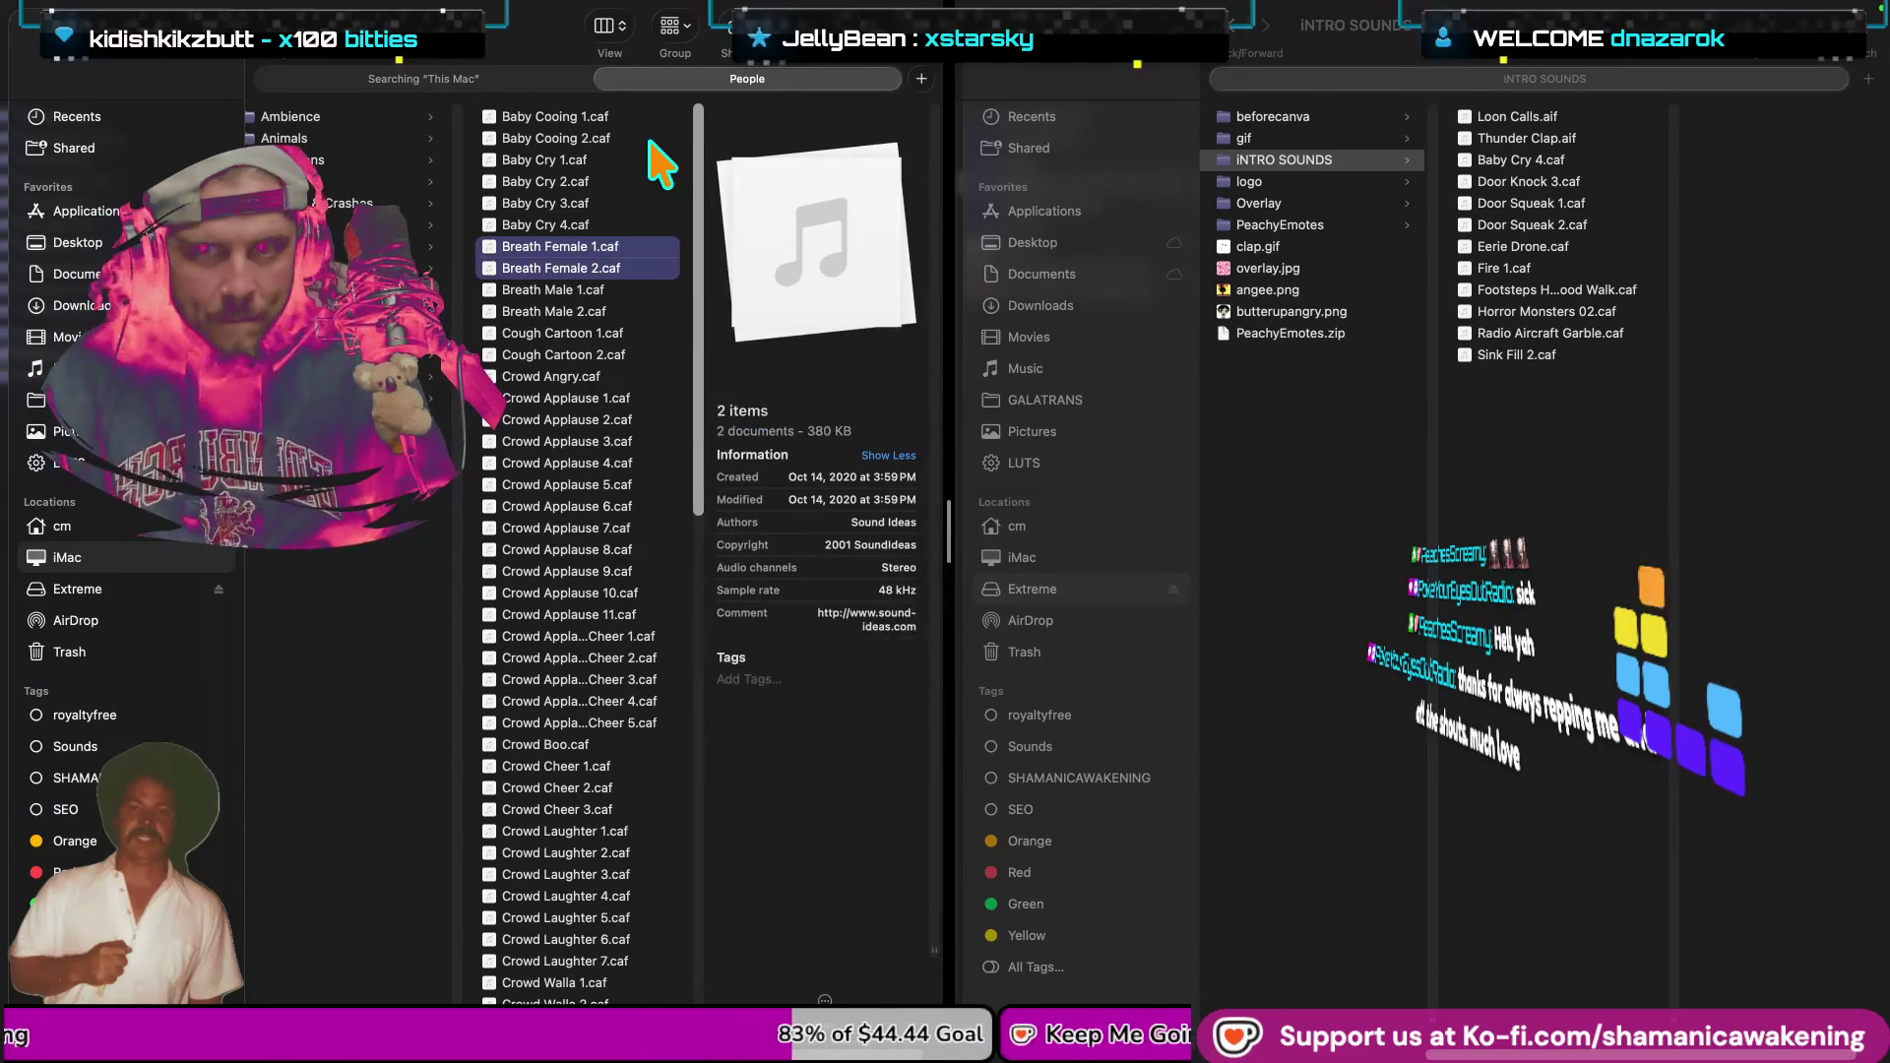
{"action": "left_click", "coordinate": [1346, 315]}
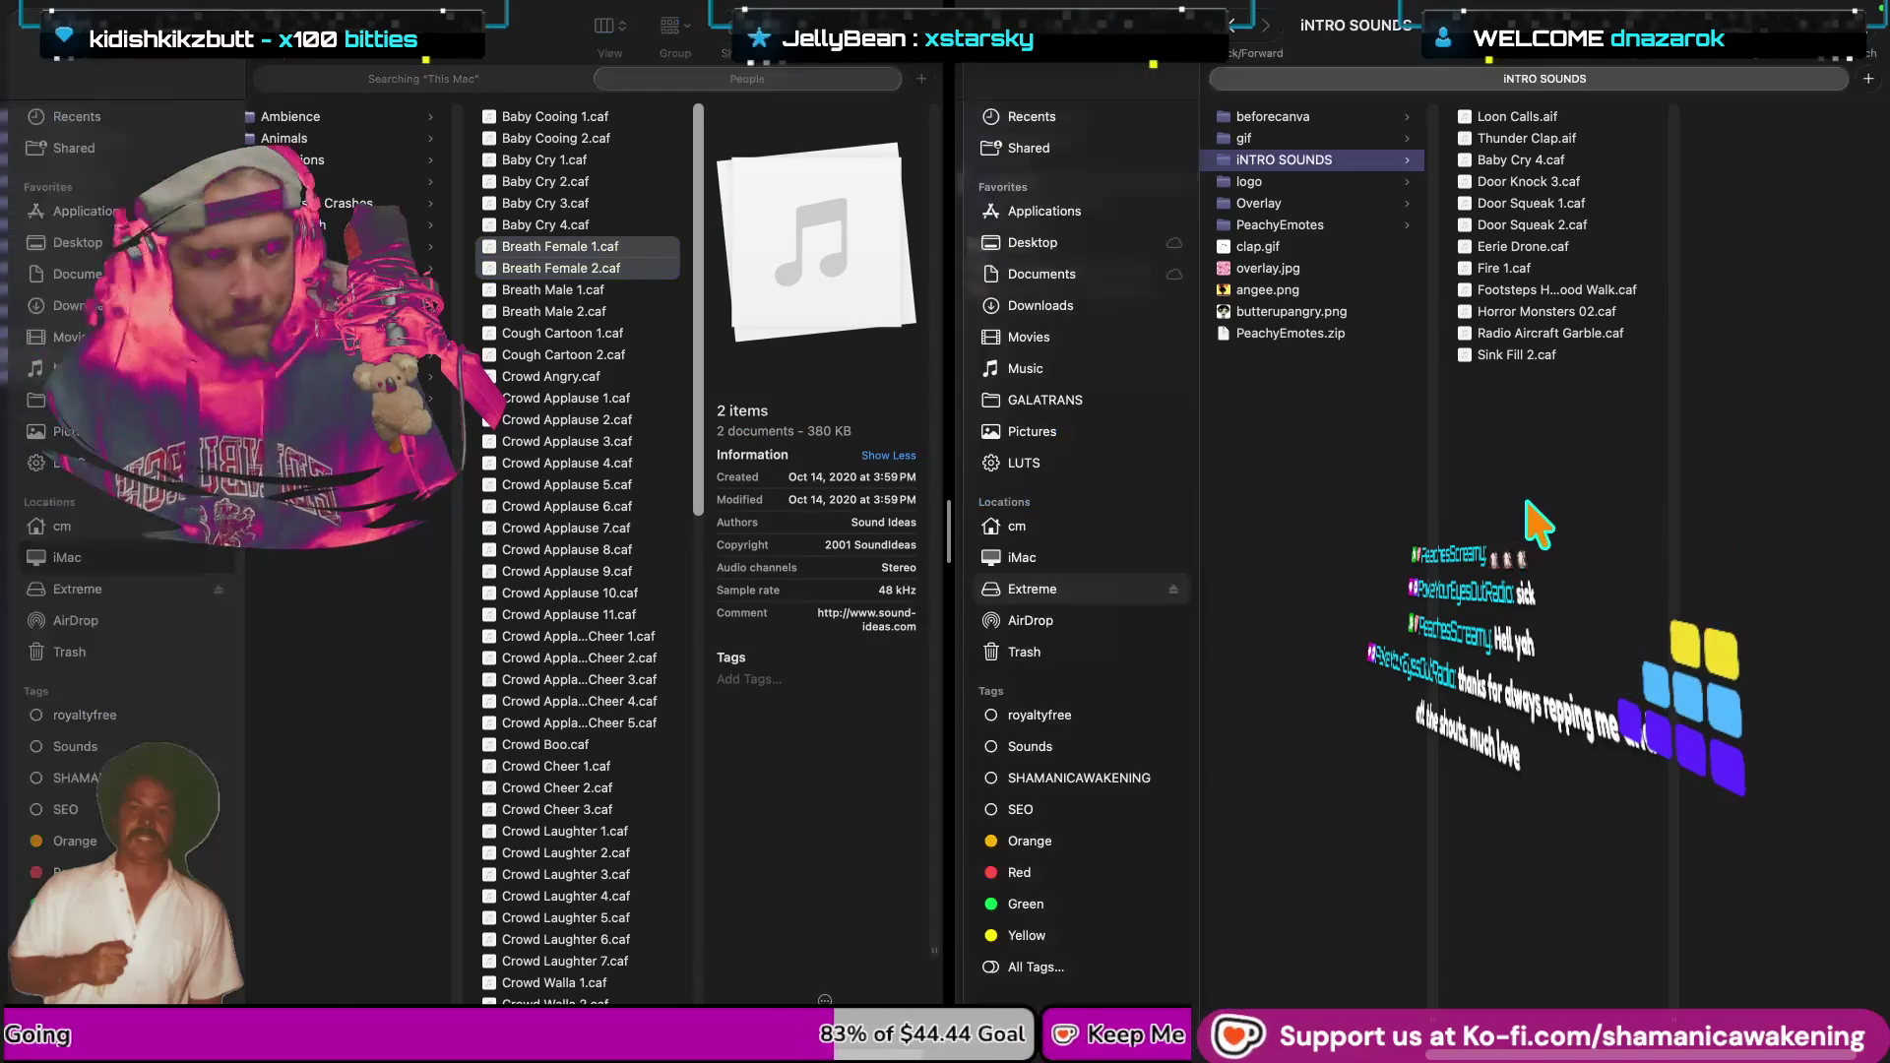
{"action": "key", "text": "super+v"}
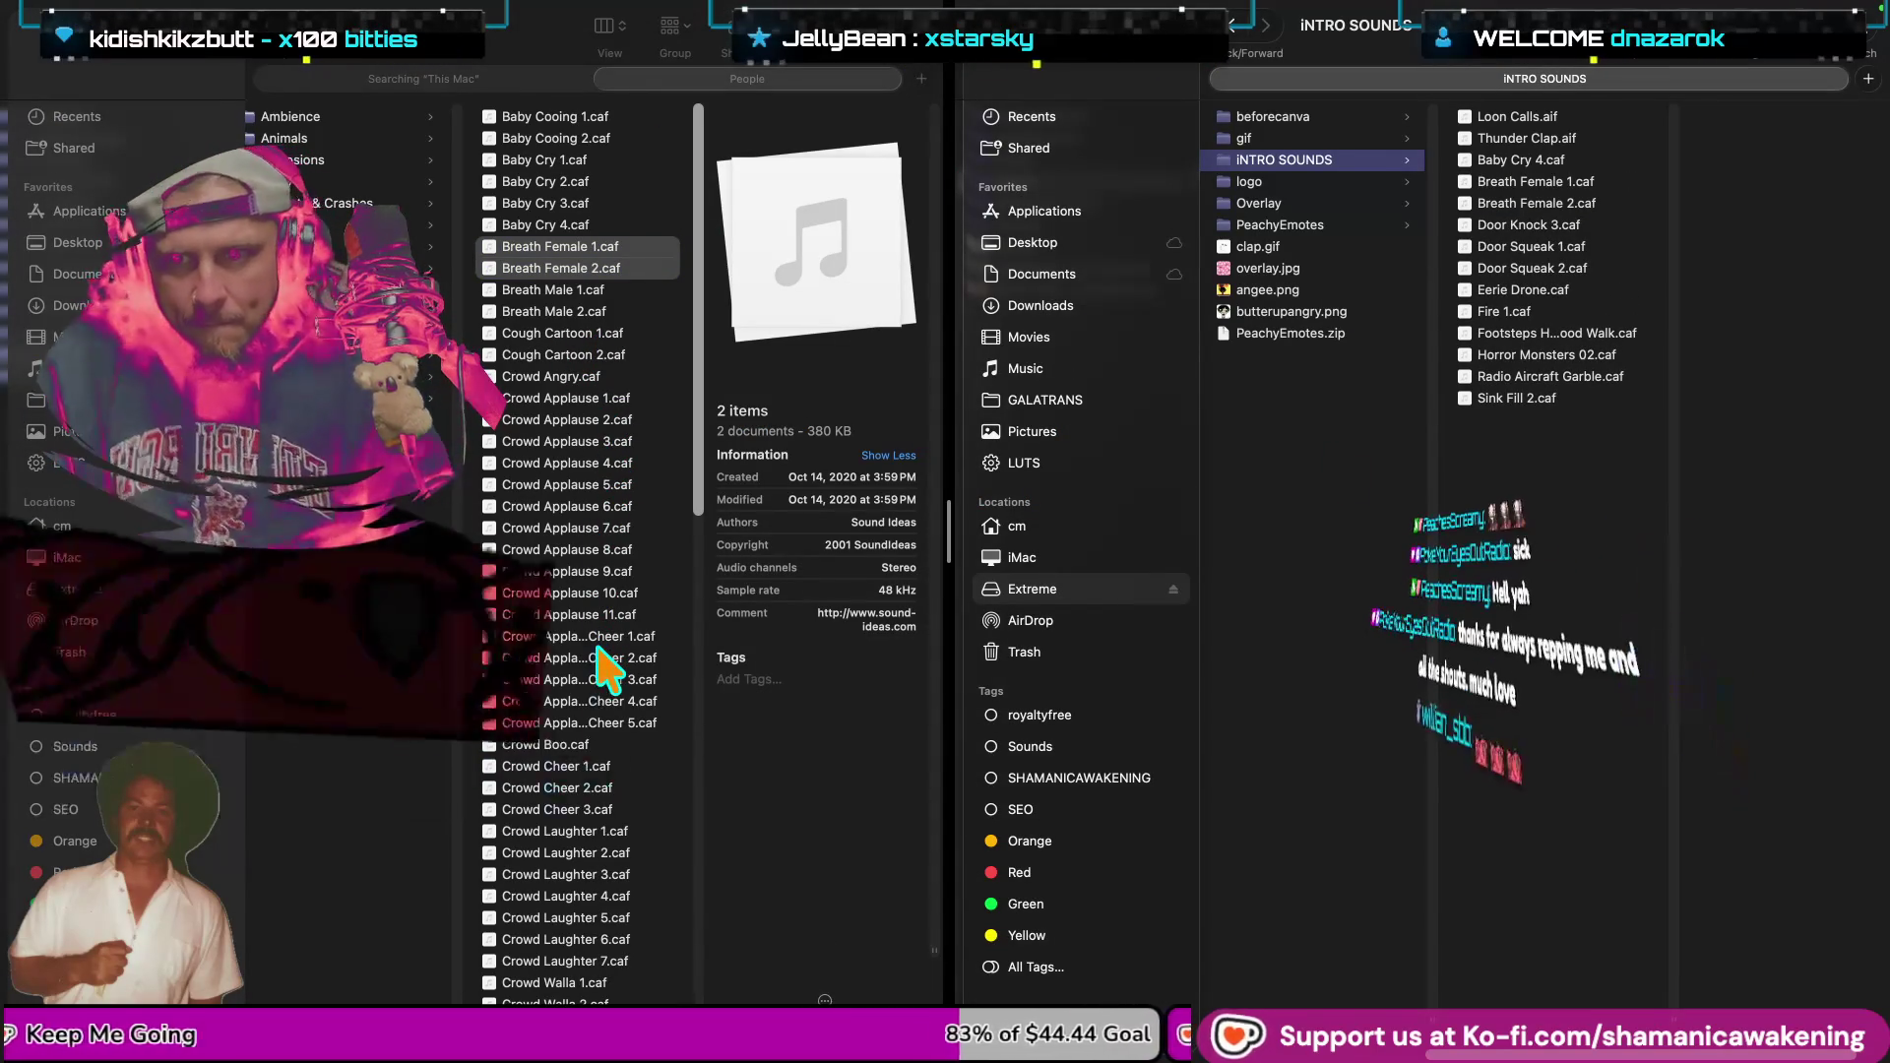
{"action": "scroll", "coordinate": [598, 768], "scroll_direction": "down", "scroll_amount": 1}
{"action": "scroll", "coordinate": [588, 758], "scroll_direction": "down", "scroll_amount": 1}
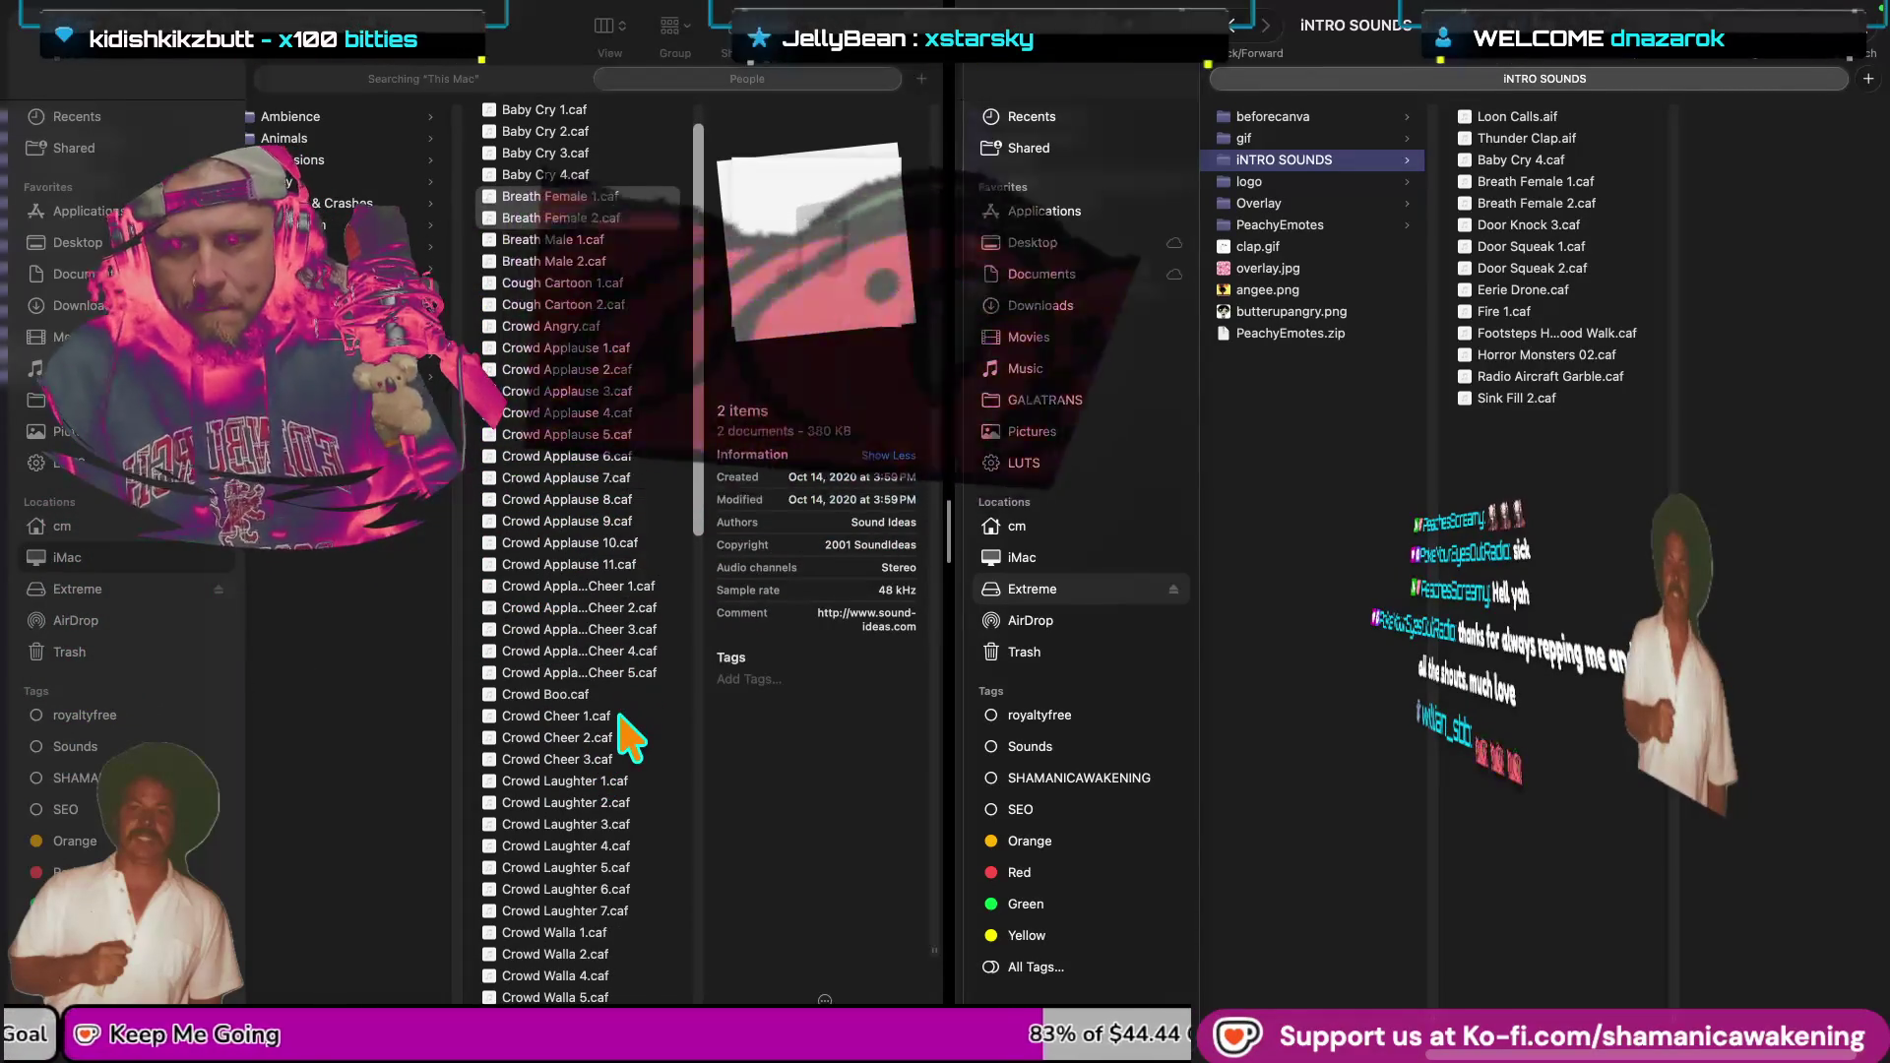
Preview Cry Cartoon 1.caf, Cry Cartoon 2.caf and Cry Cartoon 3.caf.
{"action": "scroll", "coordinate": [620, 733], "scroll_direction": "down", "scroll_amount": 2}
{"action": "scroll", "coordinate": [622, 733], "scroll_direction": "down", "scroll_amount": 5}
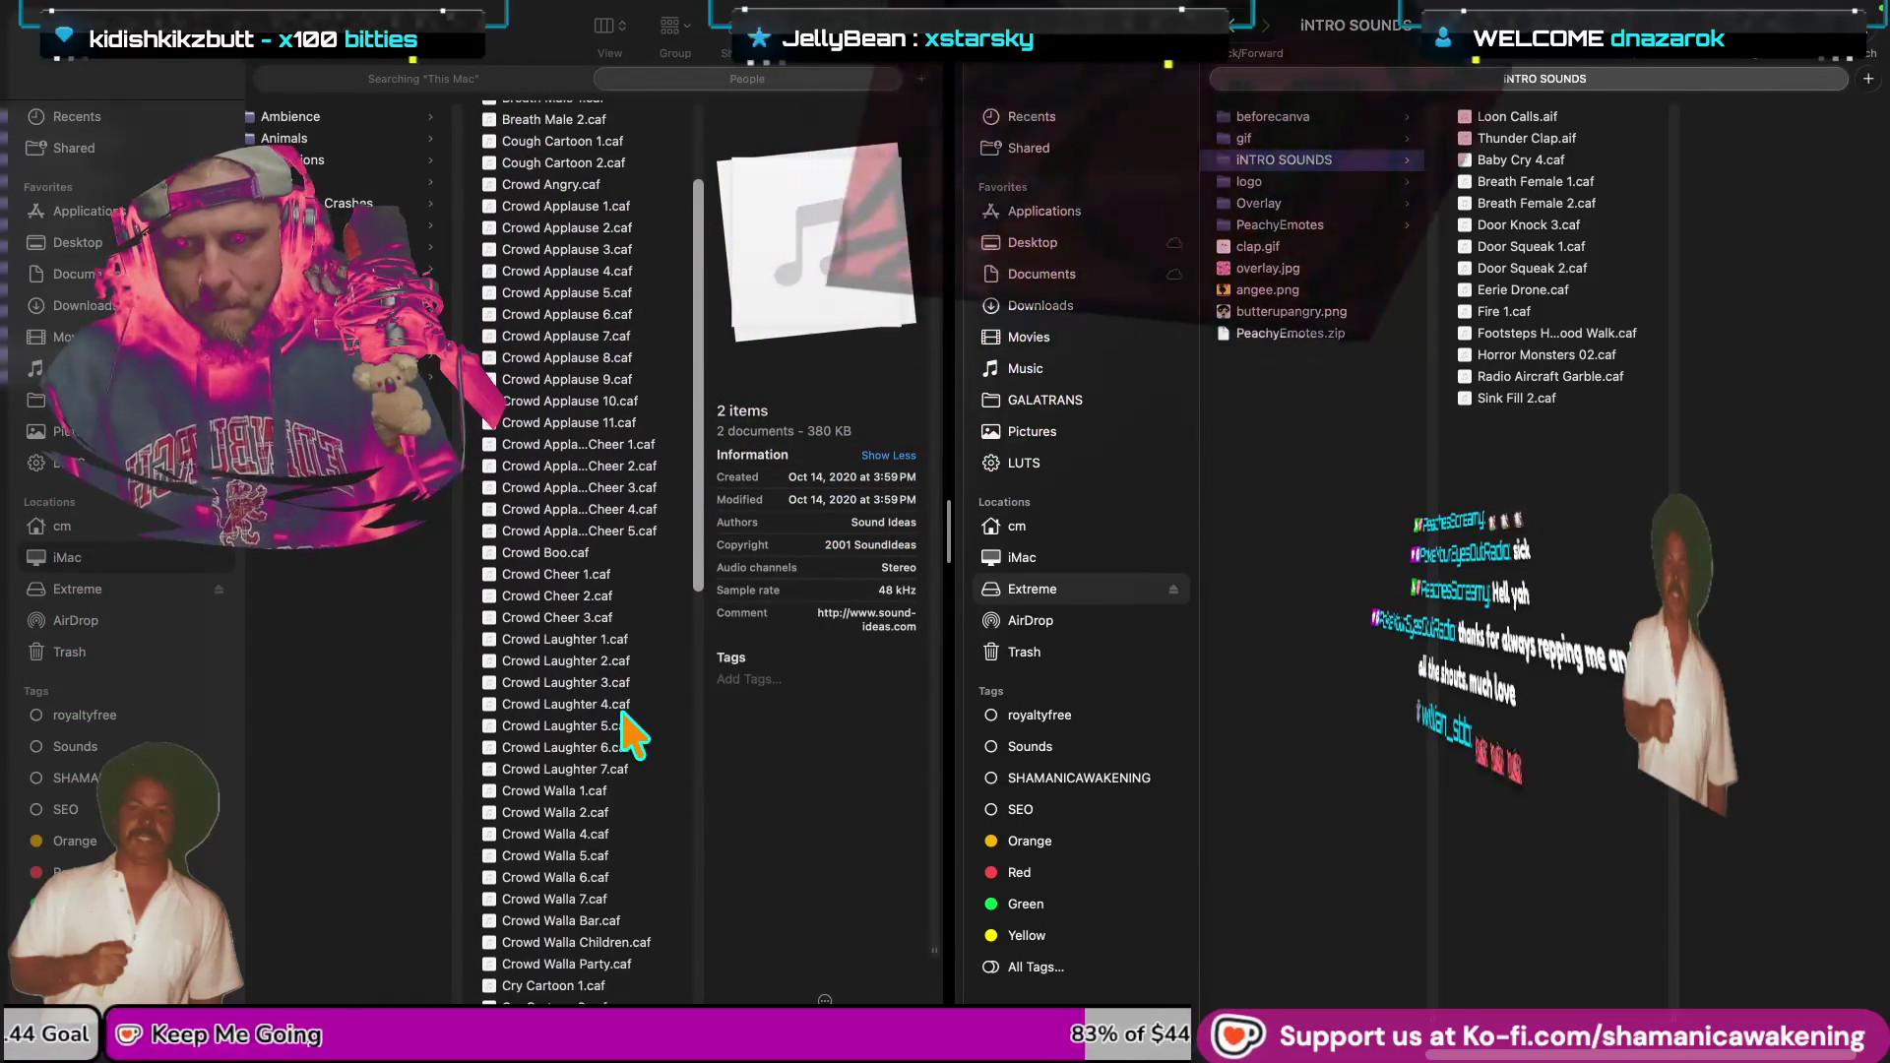
{"action": "scroll", "coordinate": [601, 867], "scroll_direction": "down", "scroll_amount": 2}
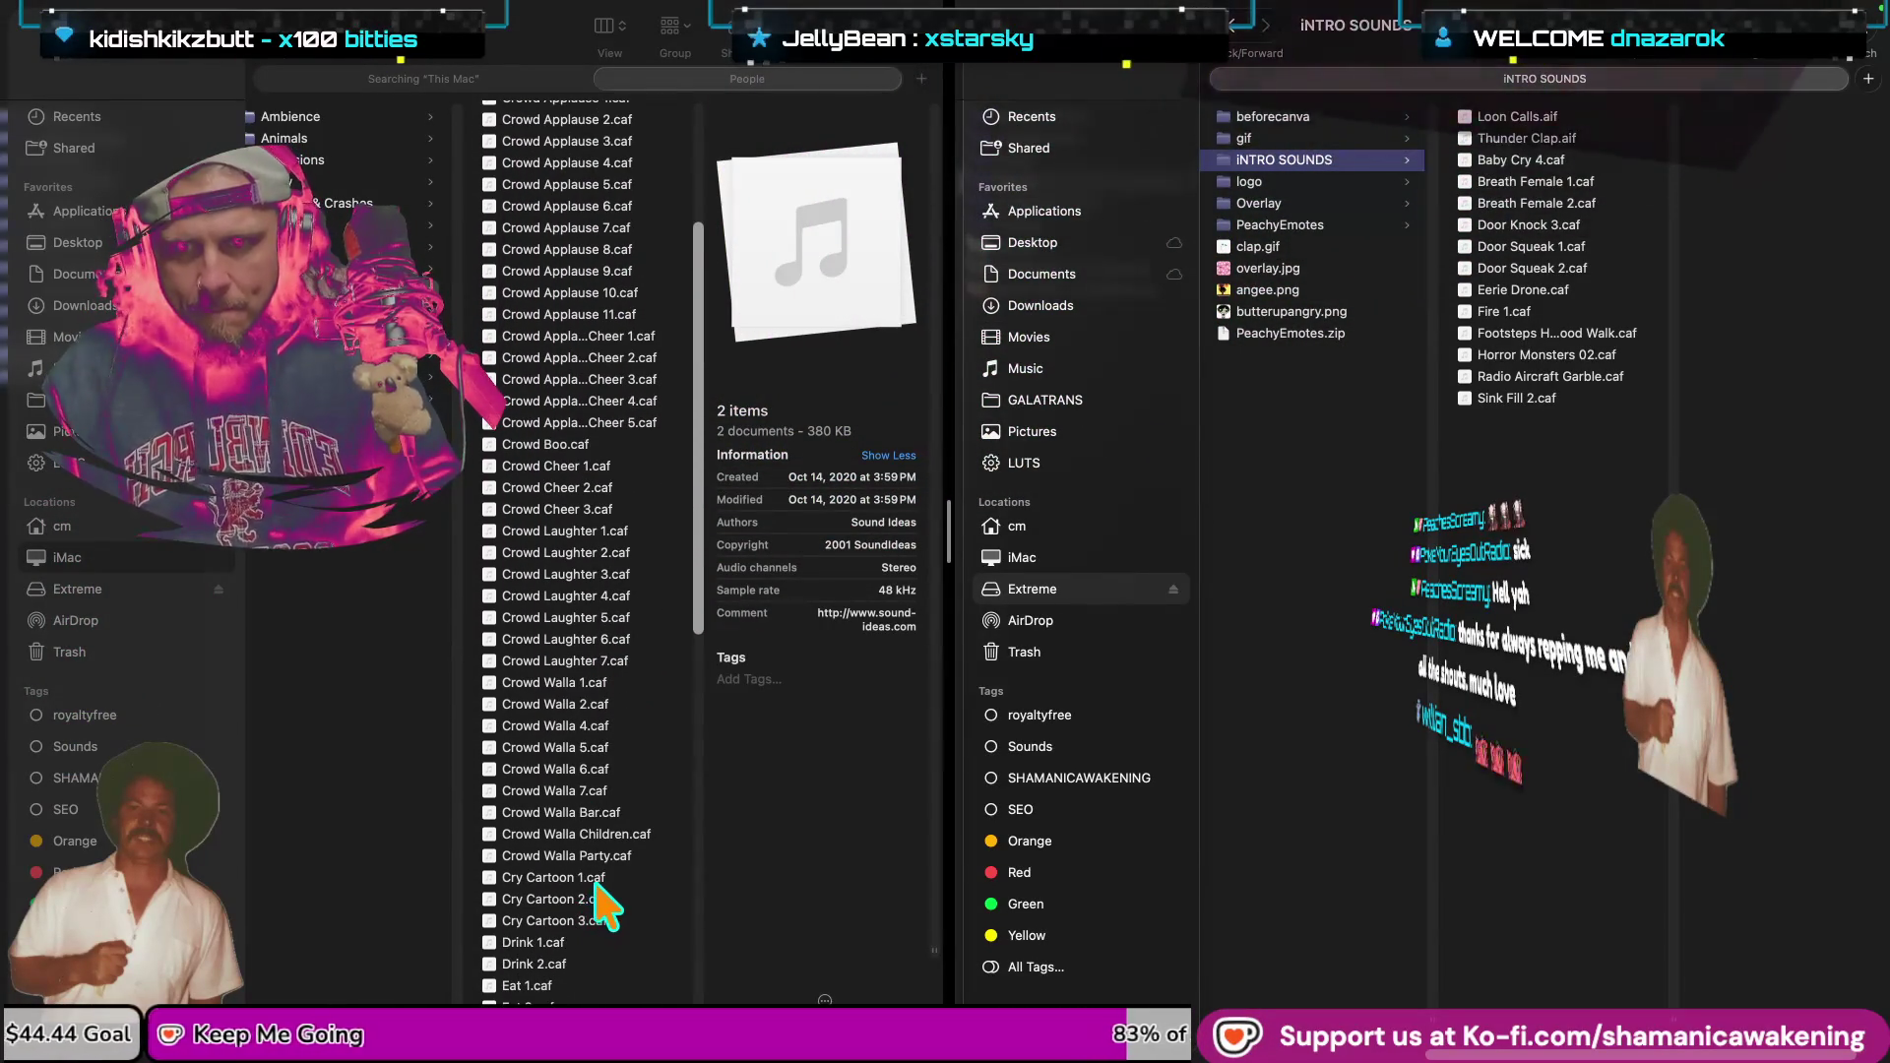
{"action": "left_click", "coordinate": [596, 877]}
{"action": "key", "text": "space"}
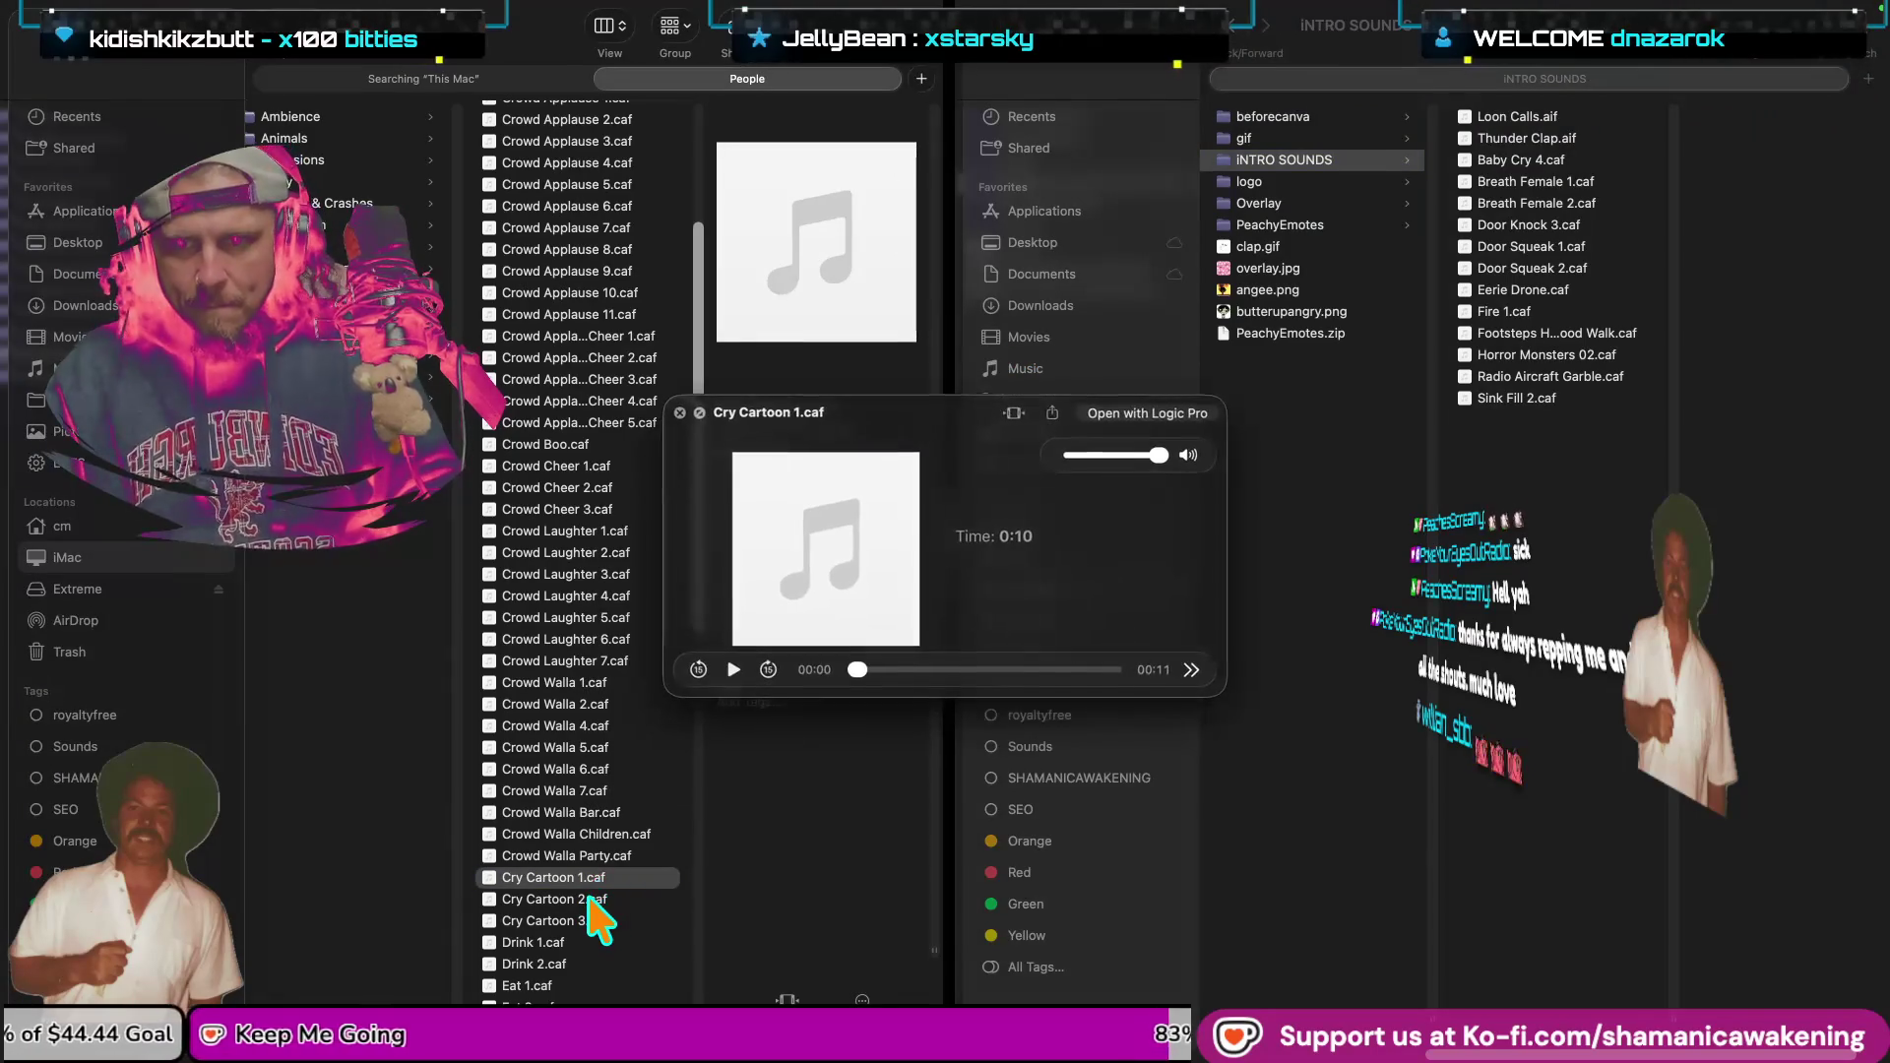
{"action": "key", "text": "space"}
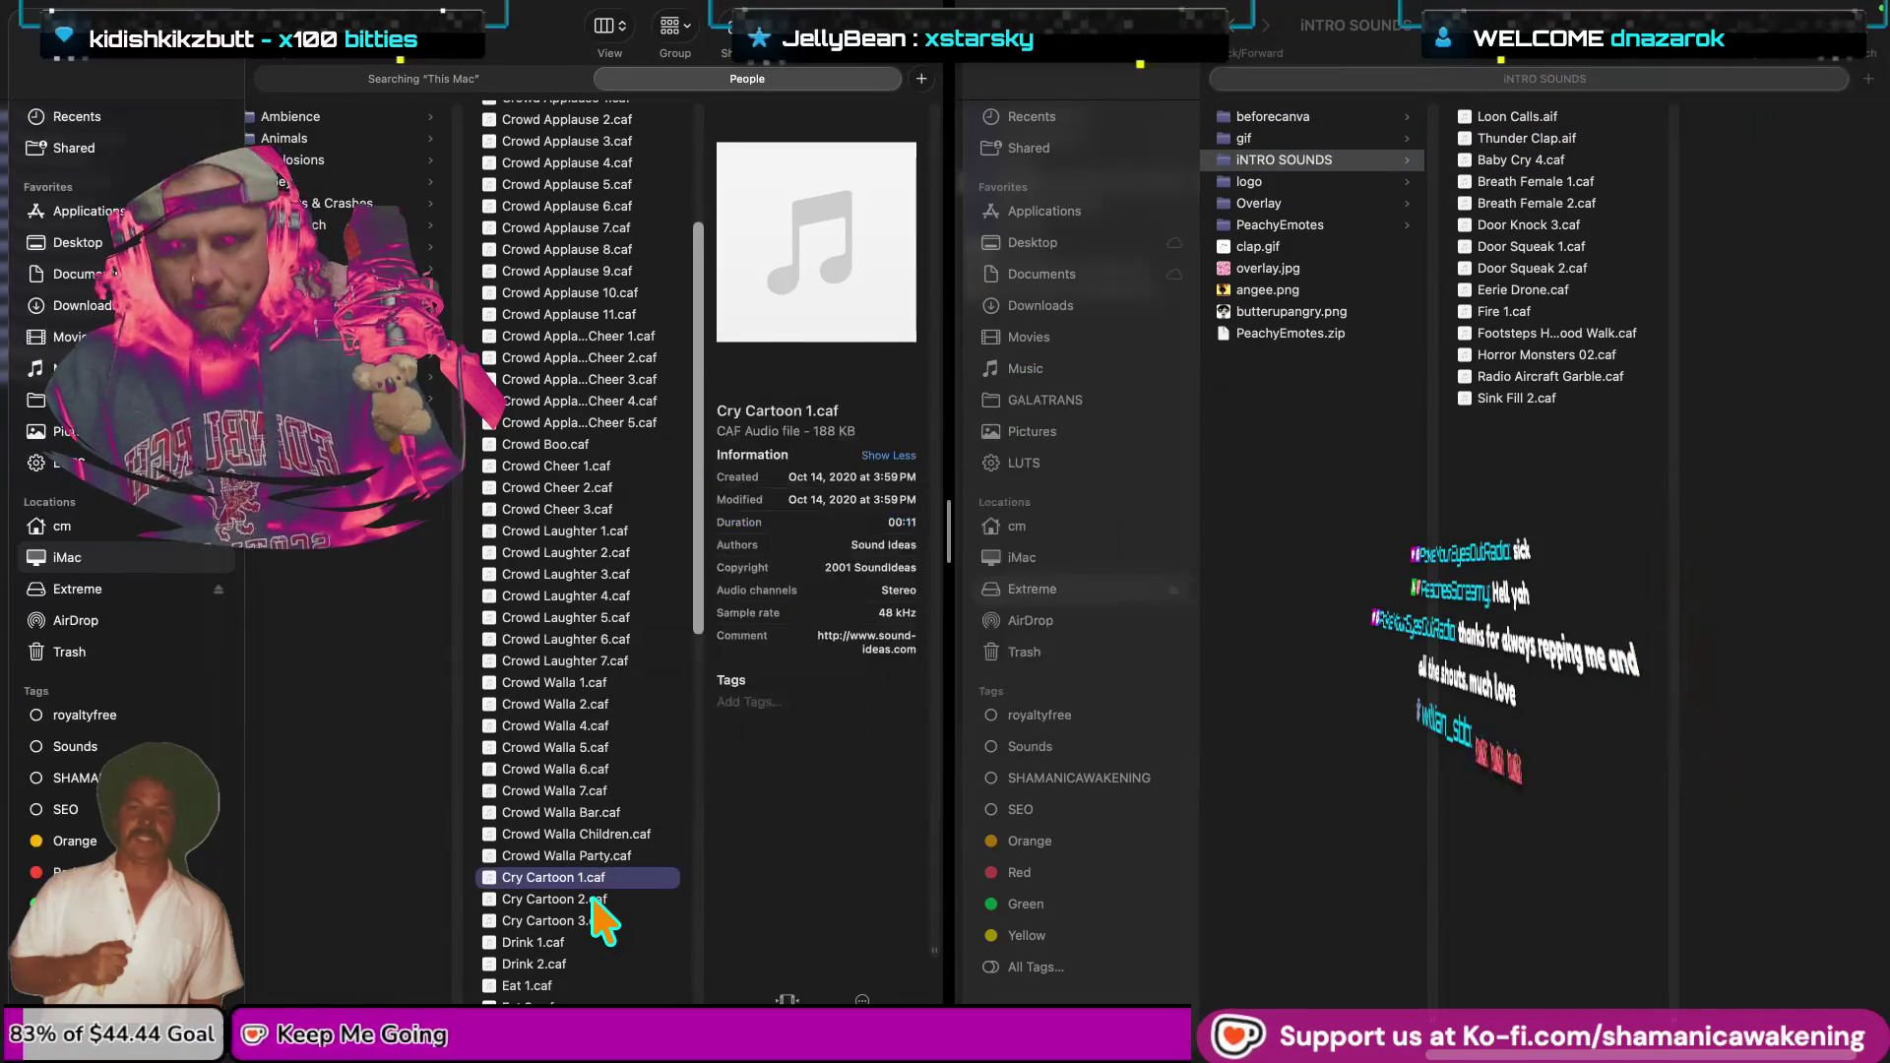
{"action": "left_click", "coordinate": [592, 899]}
{"action": "key", "text": "space"}
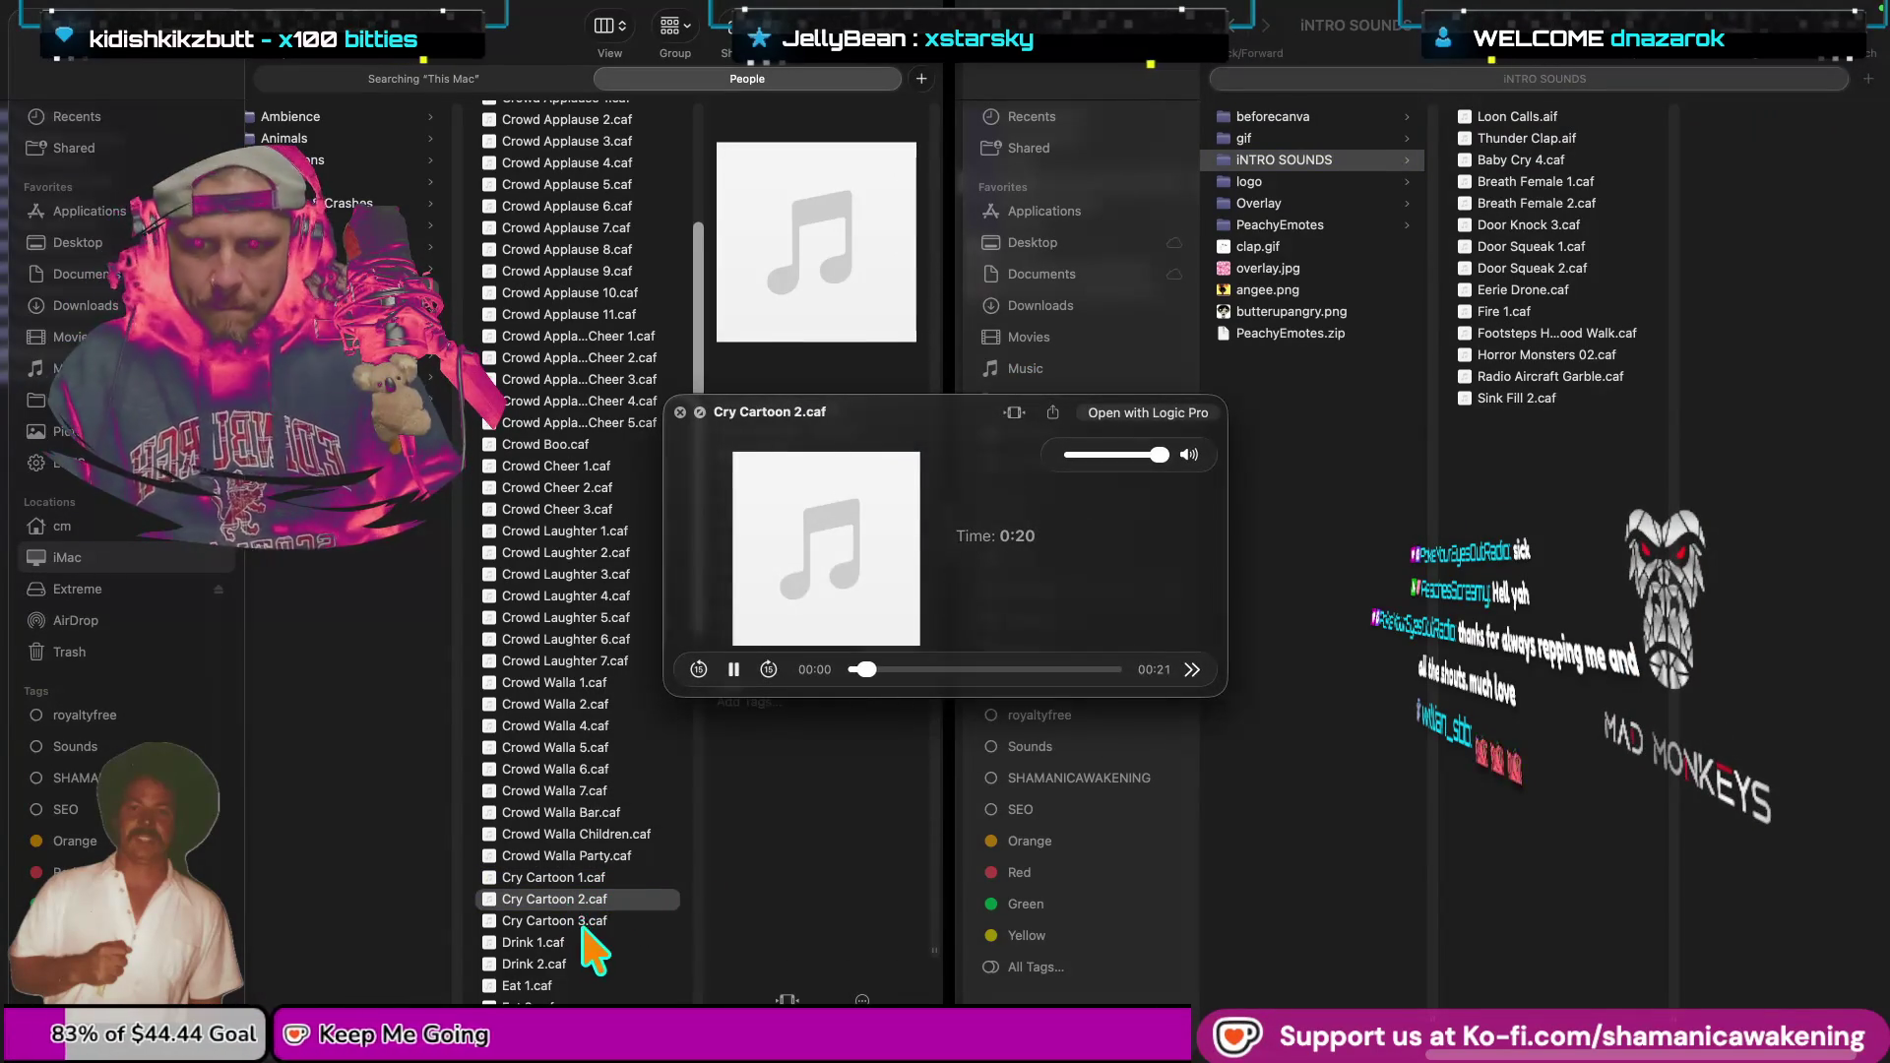
{"action": "key", "text": "space"}
{"action": "left_click", "coordinate": [588, 922]}
{"action": "key", "text": "space"}
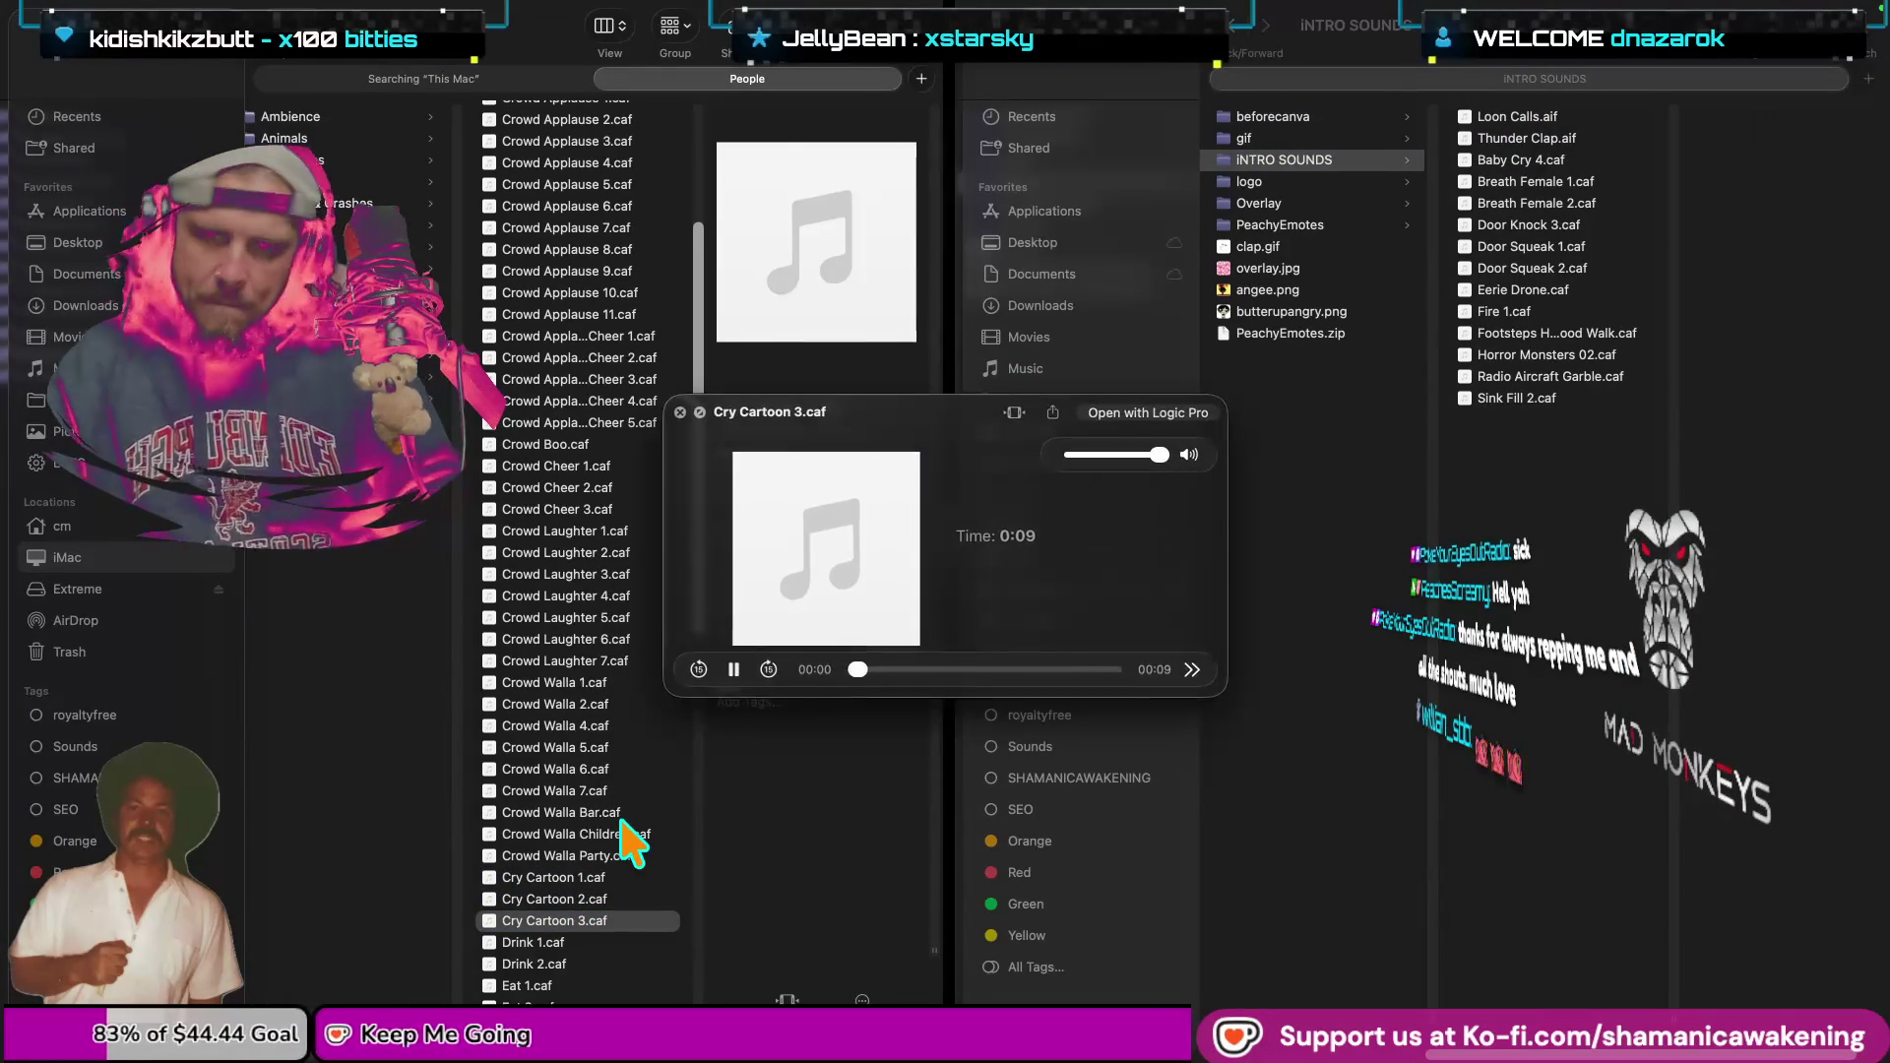
{"action": "scroll", "coordinate": [630, 843], "scroll_direction": "down", "scroll_amount": 2}
{"action": "scroll", "coordinate": [626, 852], "scroll_direction": "down", "scroll_amount": 5}
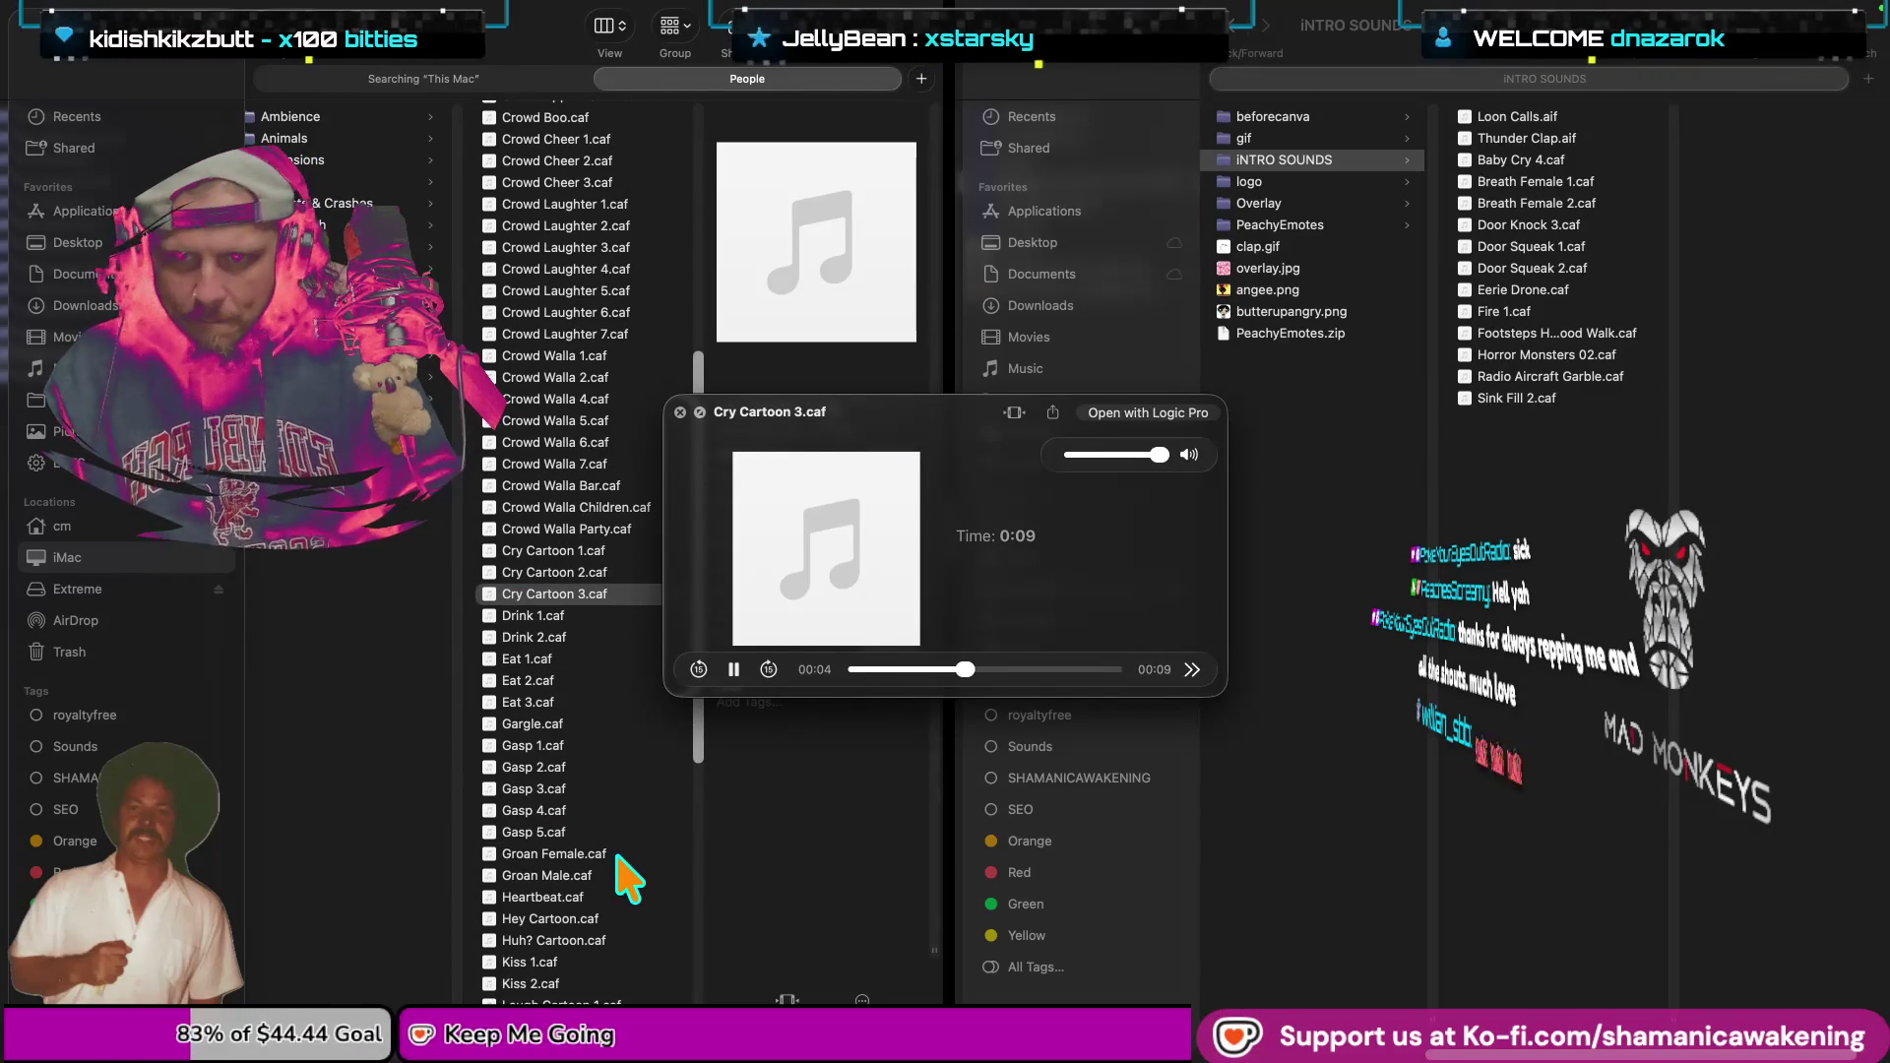
{"action": "key", "text": "space"}
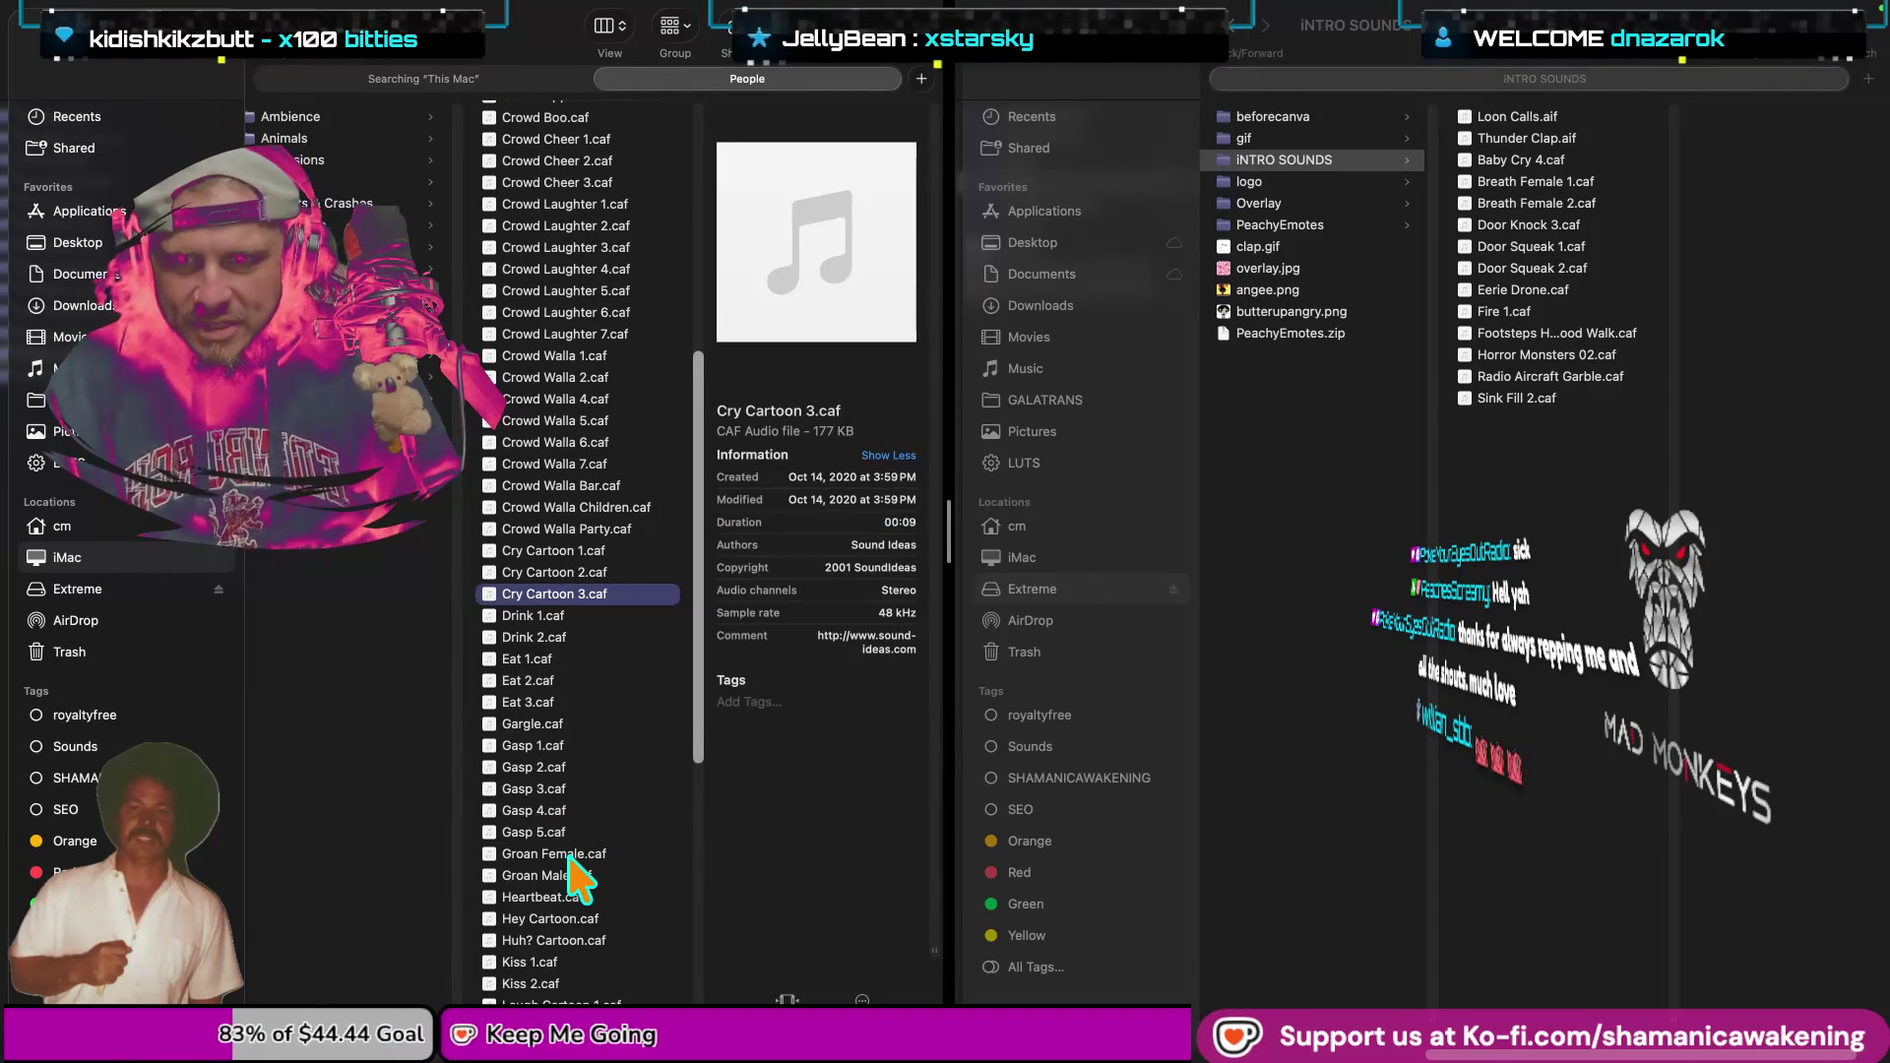
Preview Groan Female.caf and add it to the INTRO SOUNDS folder.
{"action": "left_click", "coordinate": [571, 854]}
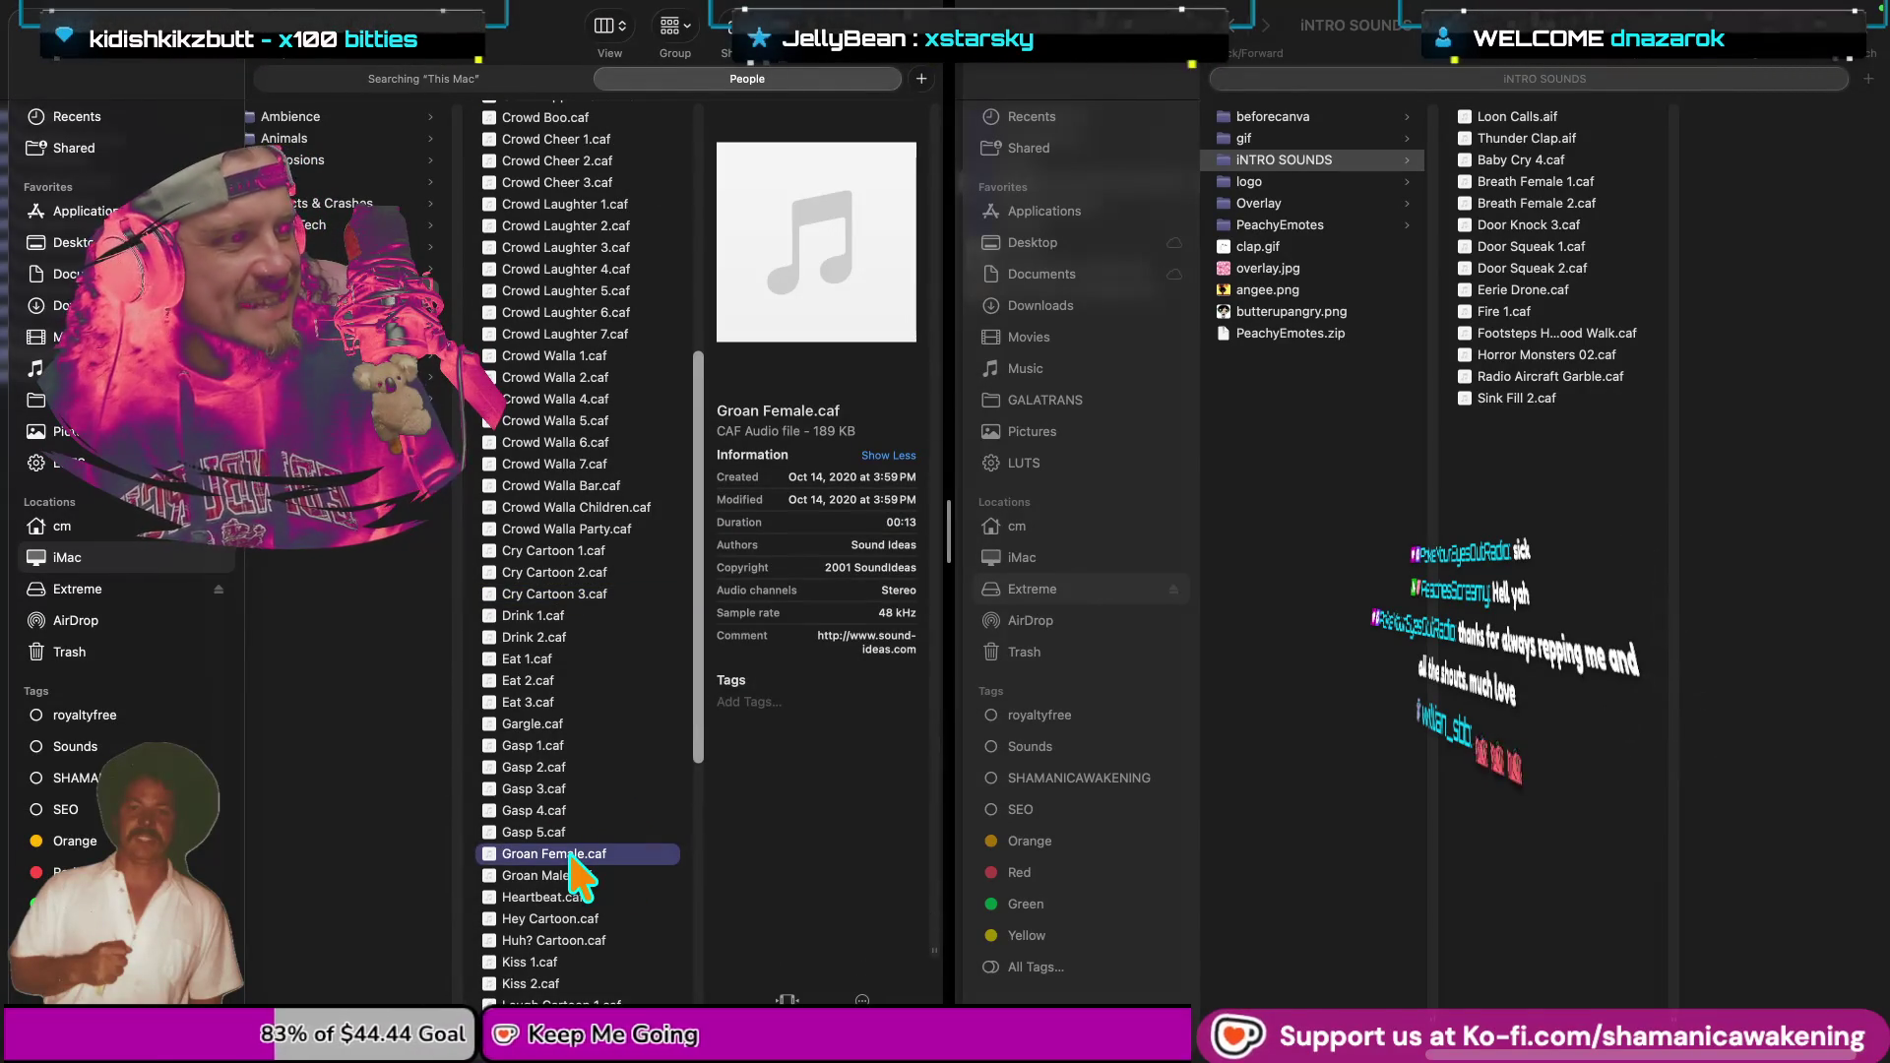
{"action": "key", "text": "space"}
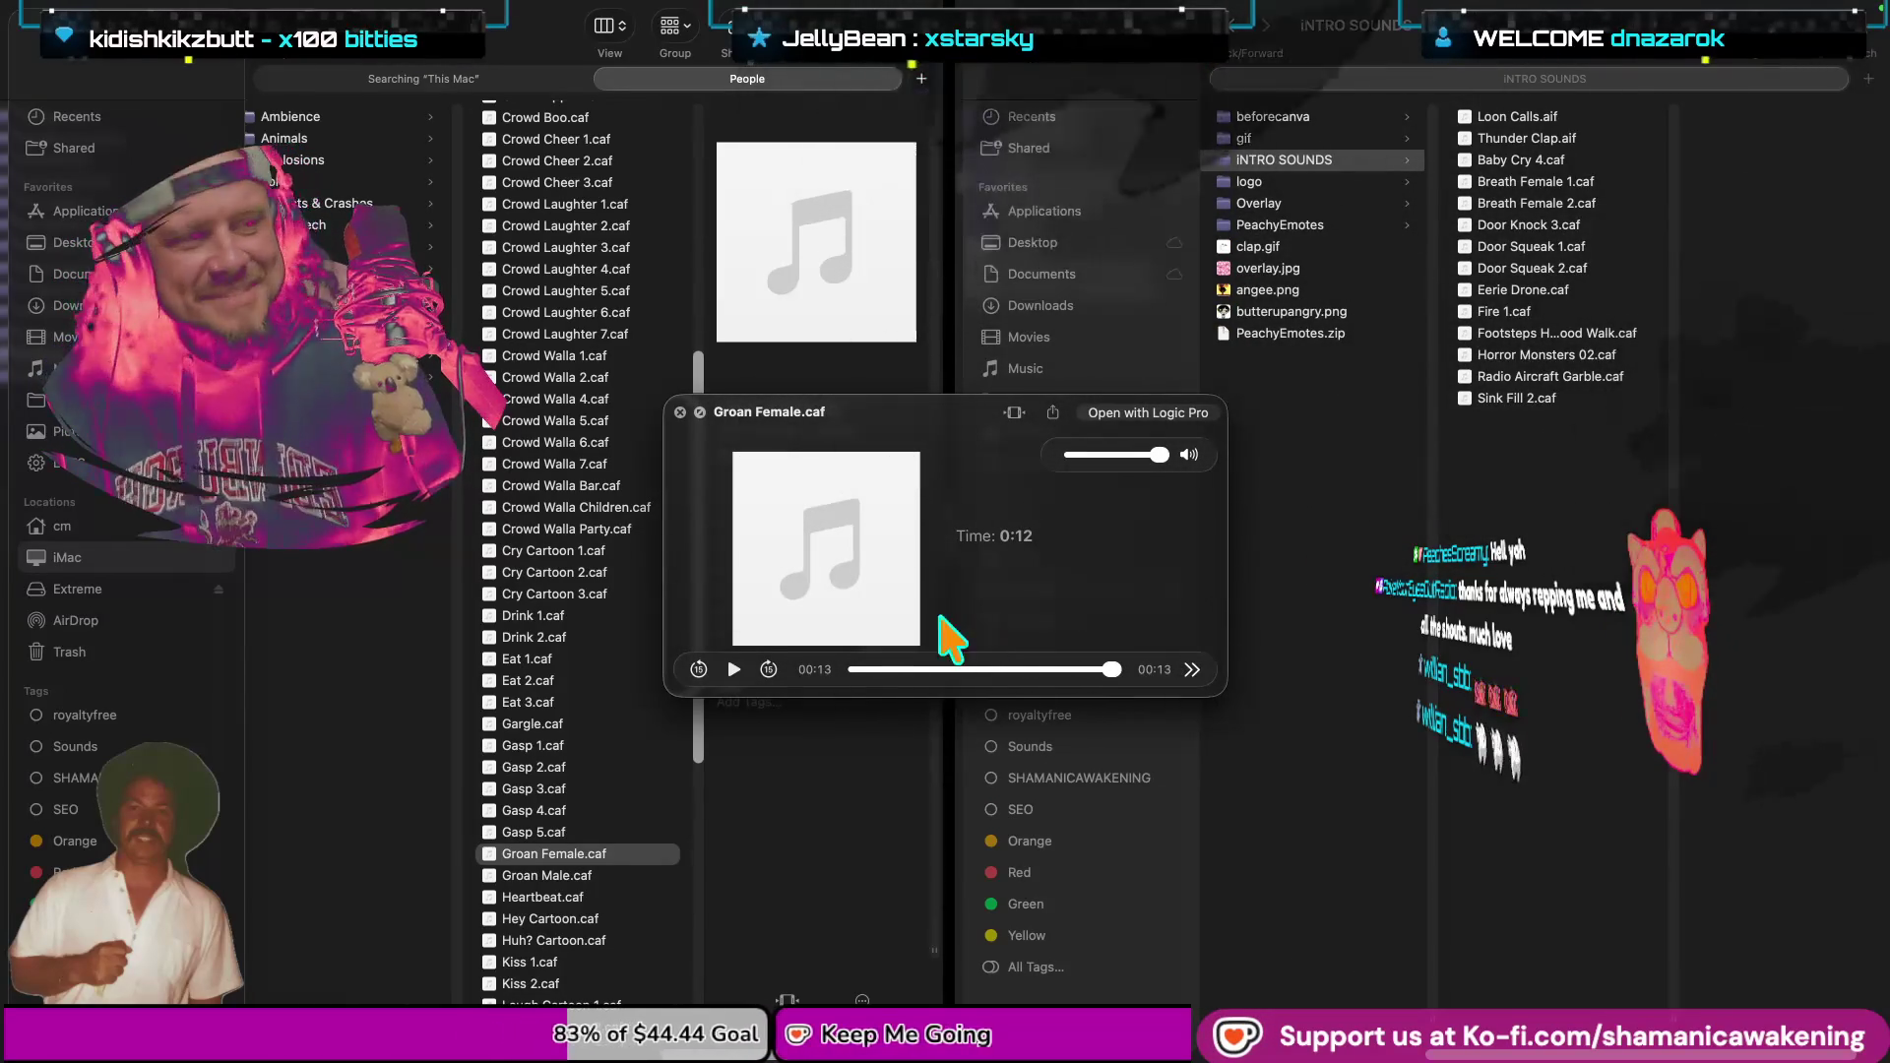
{"action": "left_click", "coordinate": [679, 413]}
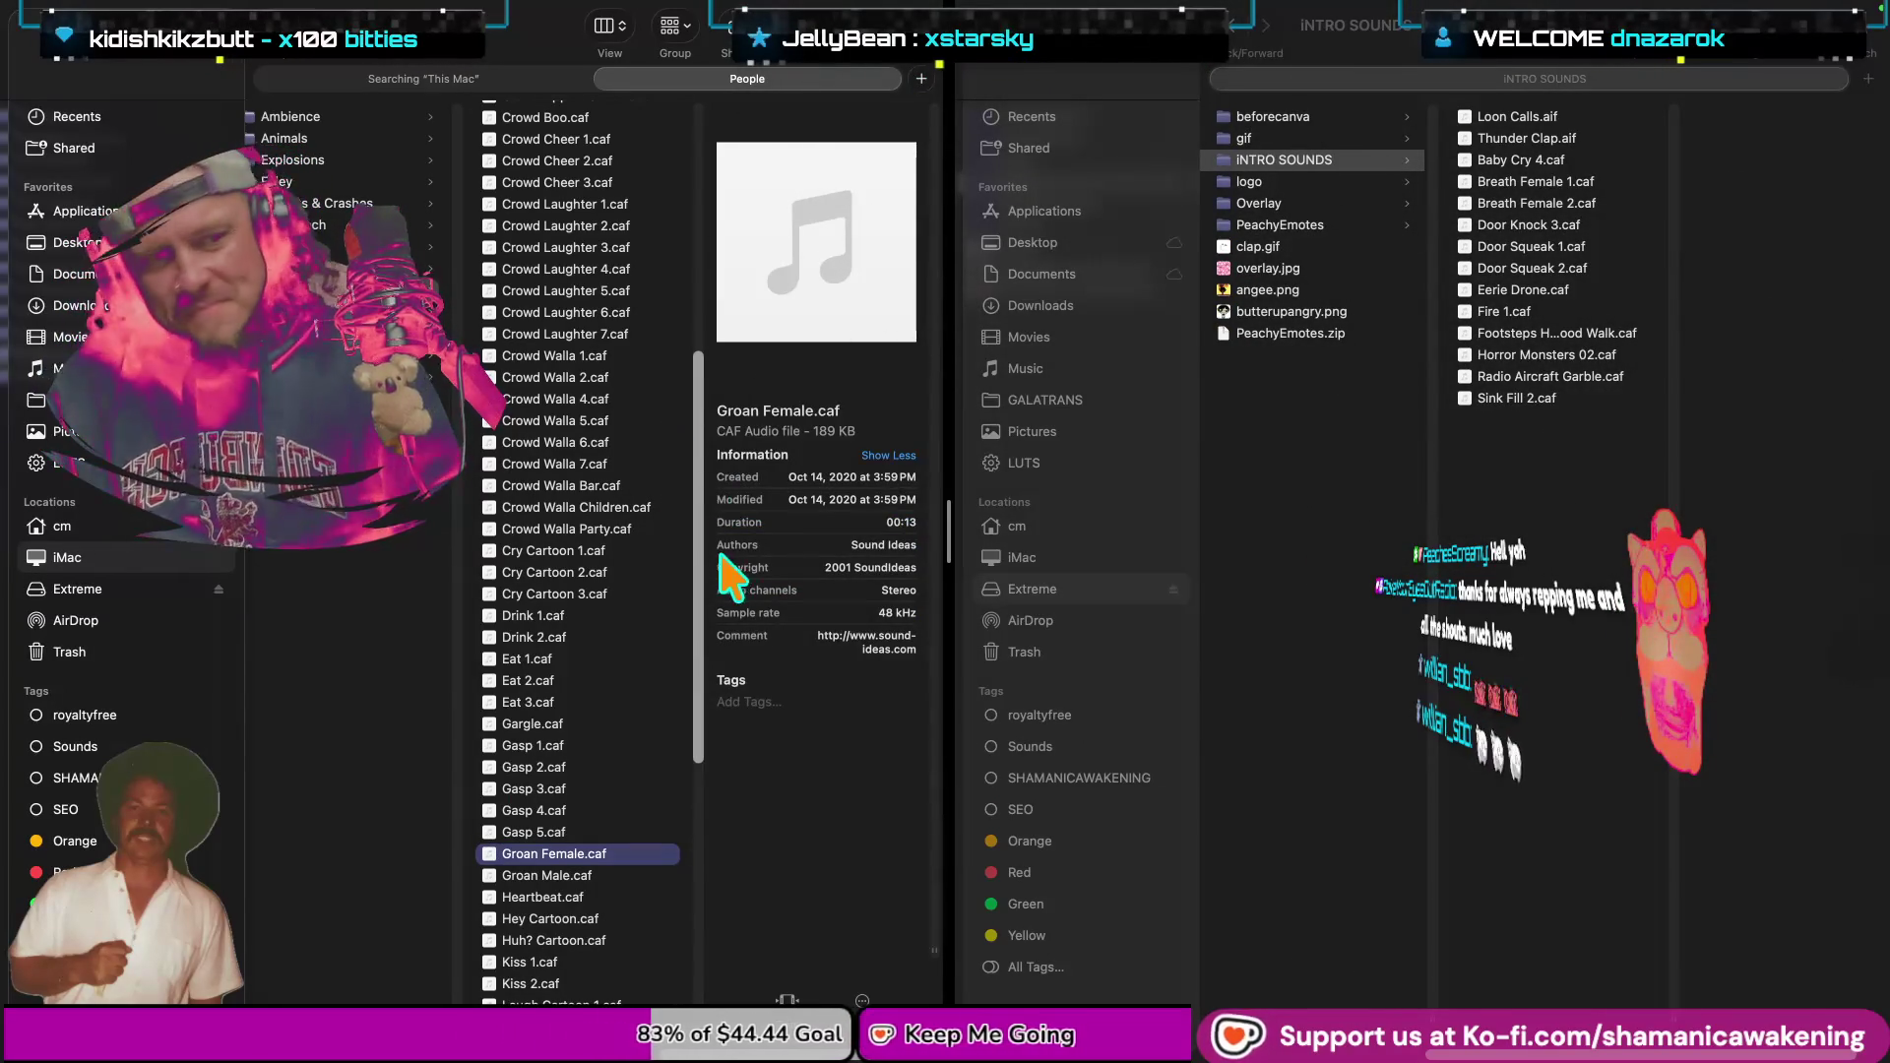
{"action": "left_click", "coordinate": [1540, 479]}
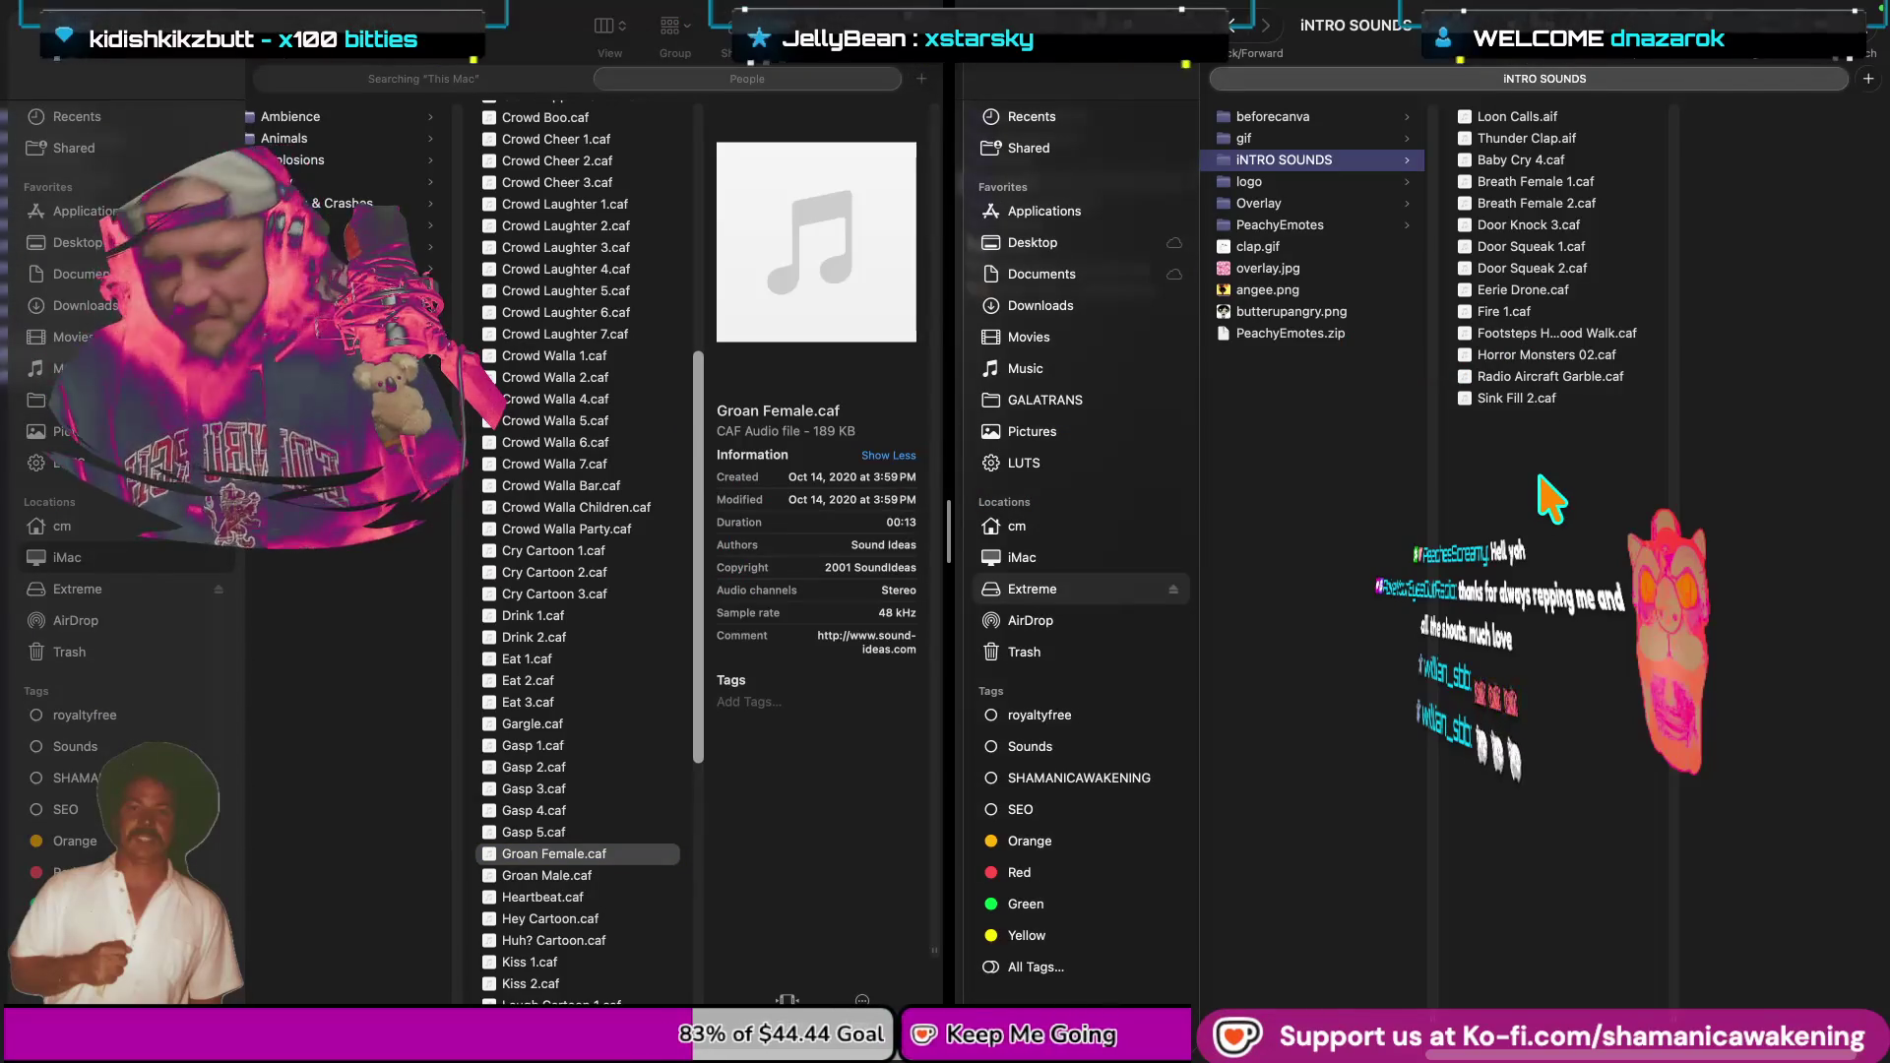
Preview Groan Male.caf and Heartbeat.caf, picking Heartbeat.caf for INTRO SOUNDS.
{"action": "left_click", "coordinate": [556, 875]}
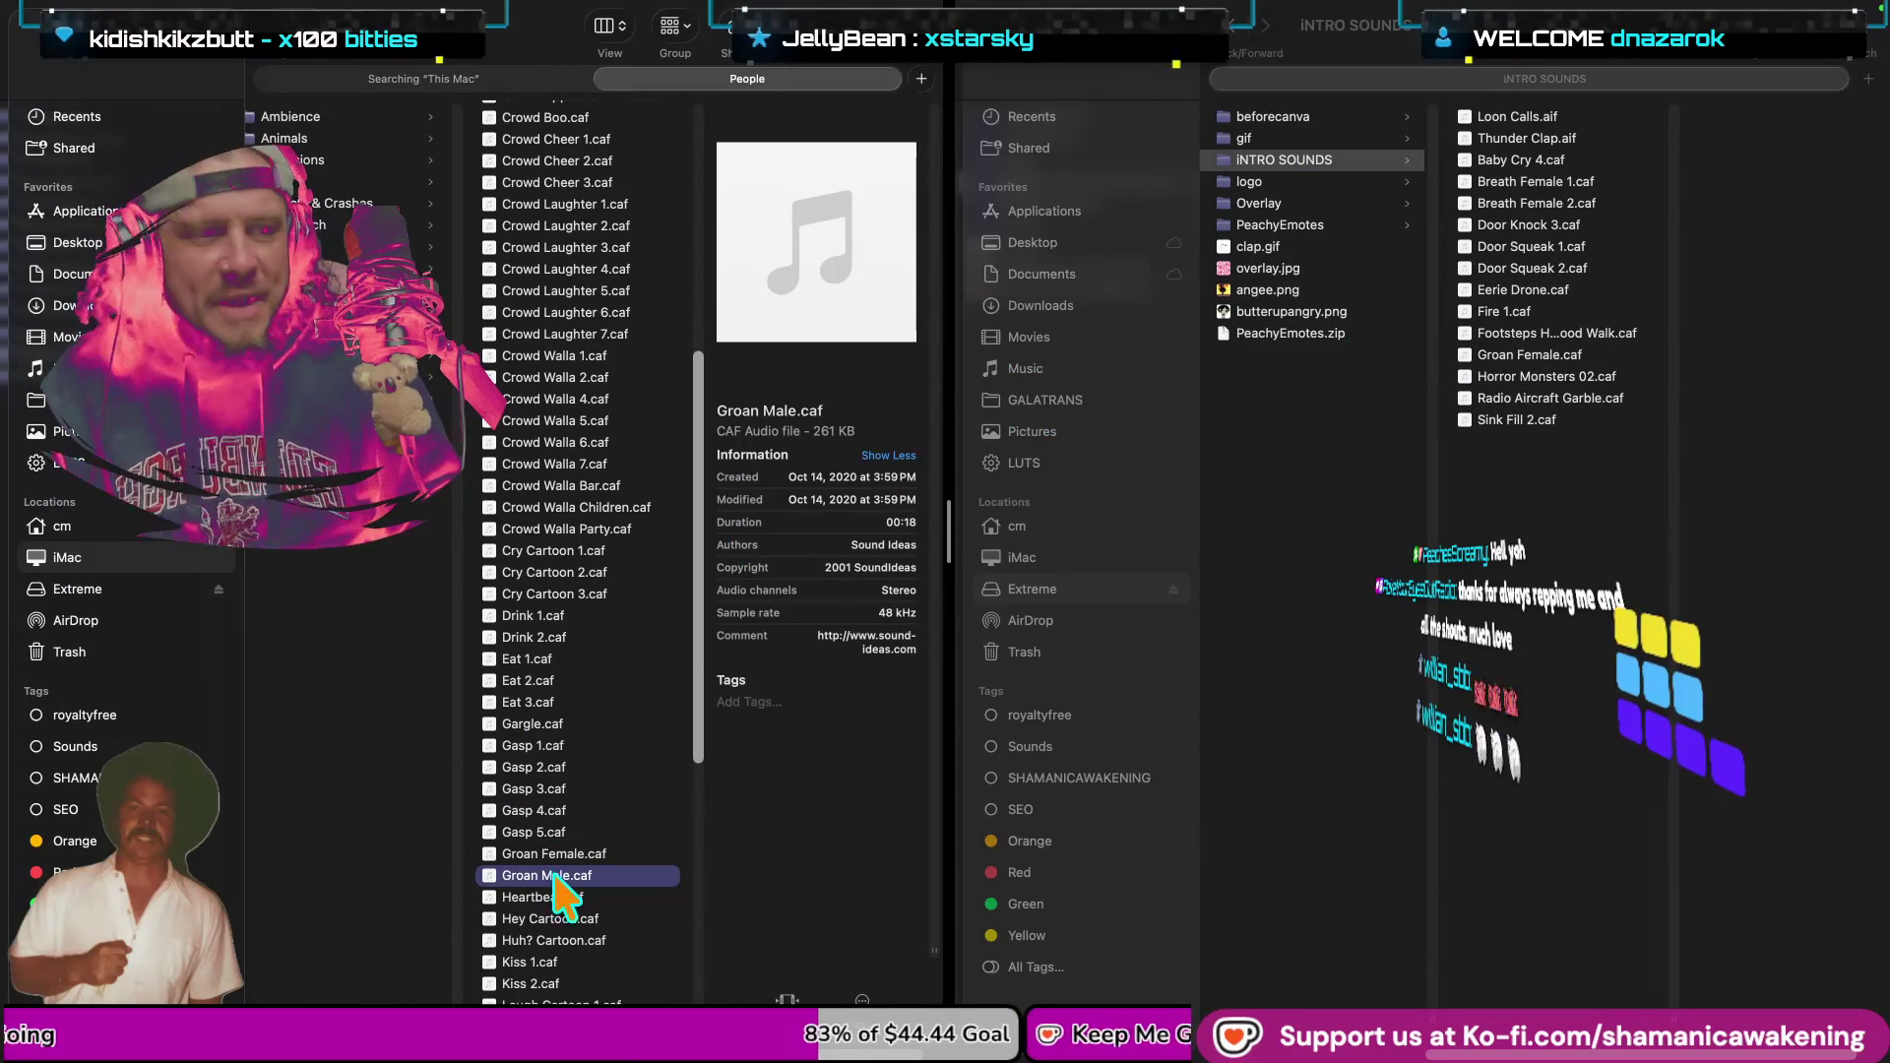
{"action": "key", "text": "space"}
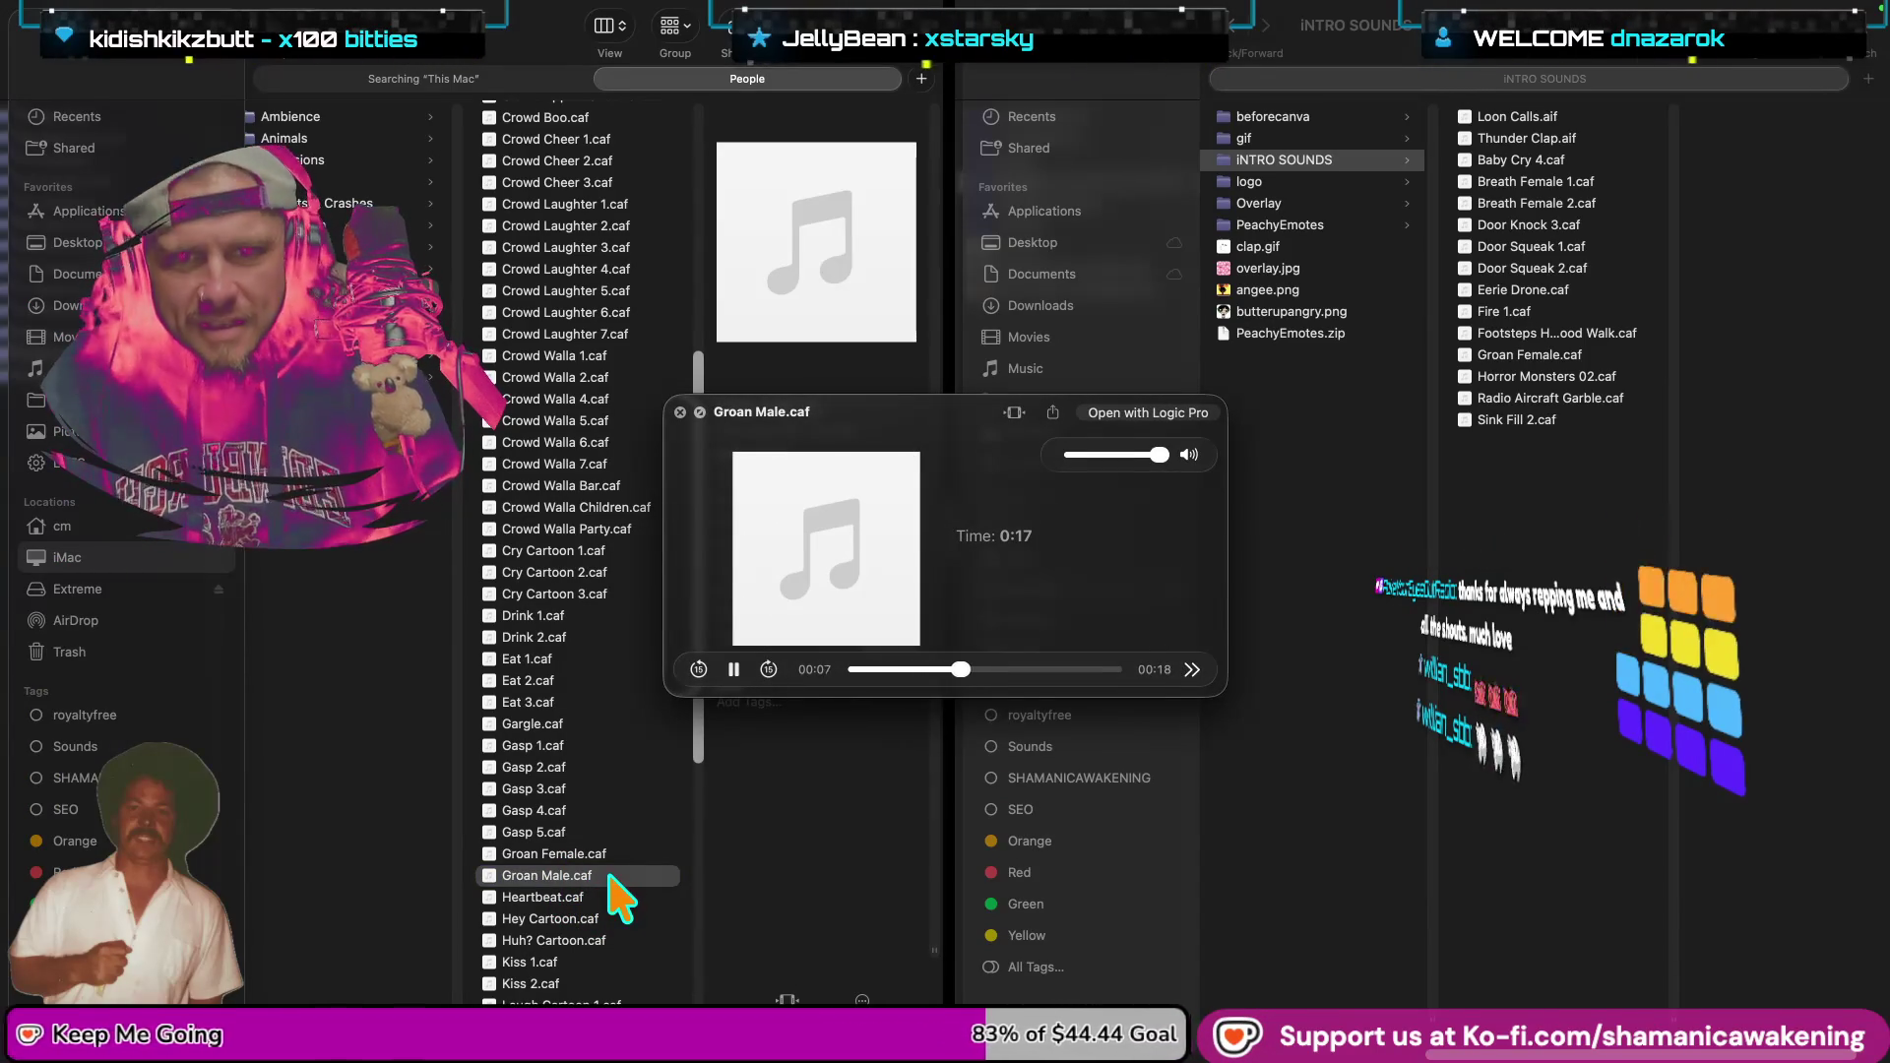
{"action": "key", "text": "space"}
{"action": "left_click", "coordinate": [603, 897]}
{"action": "key", "text": "space"}
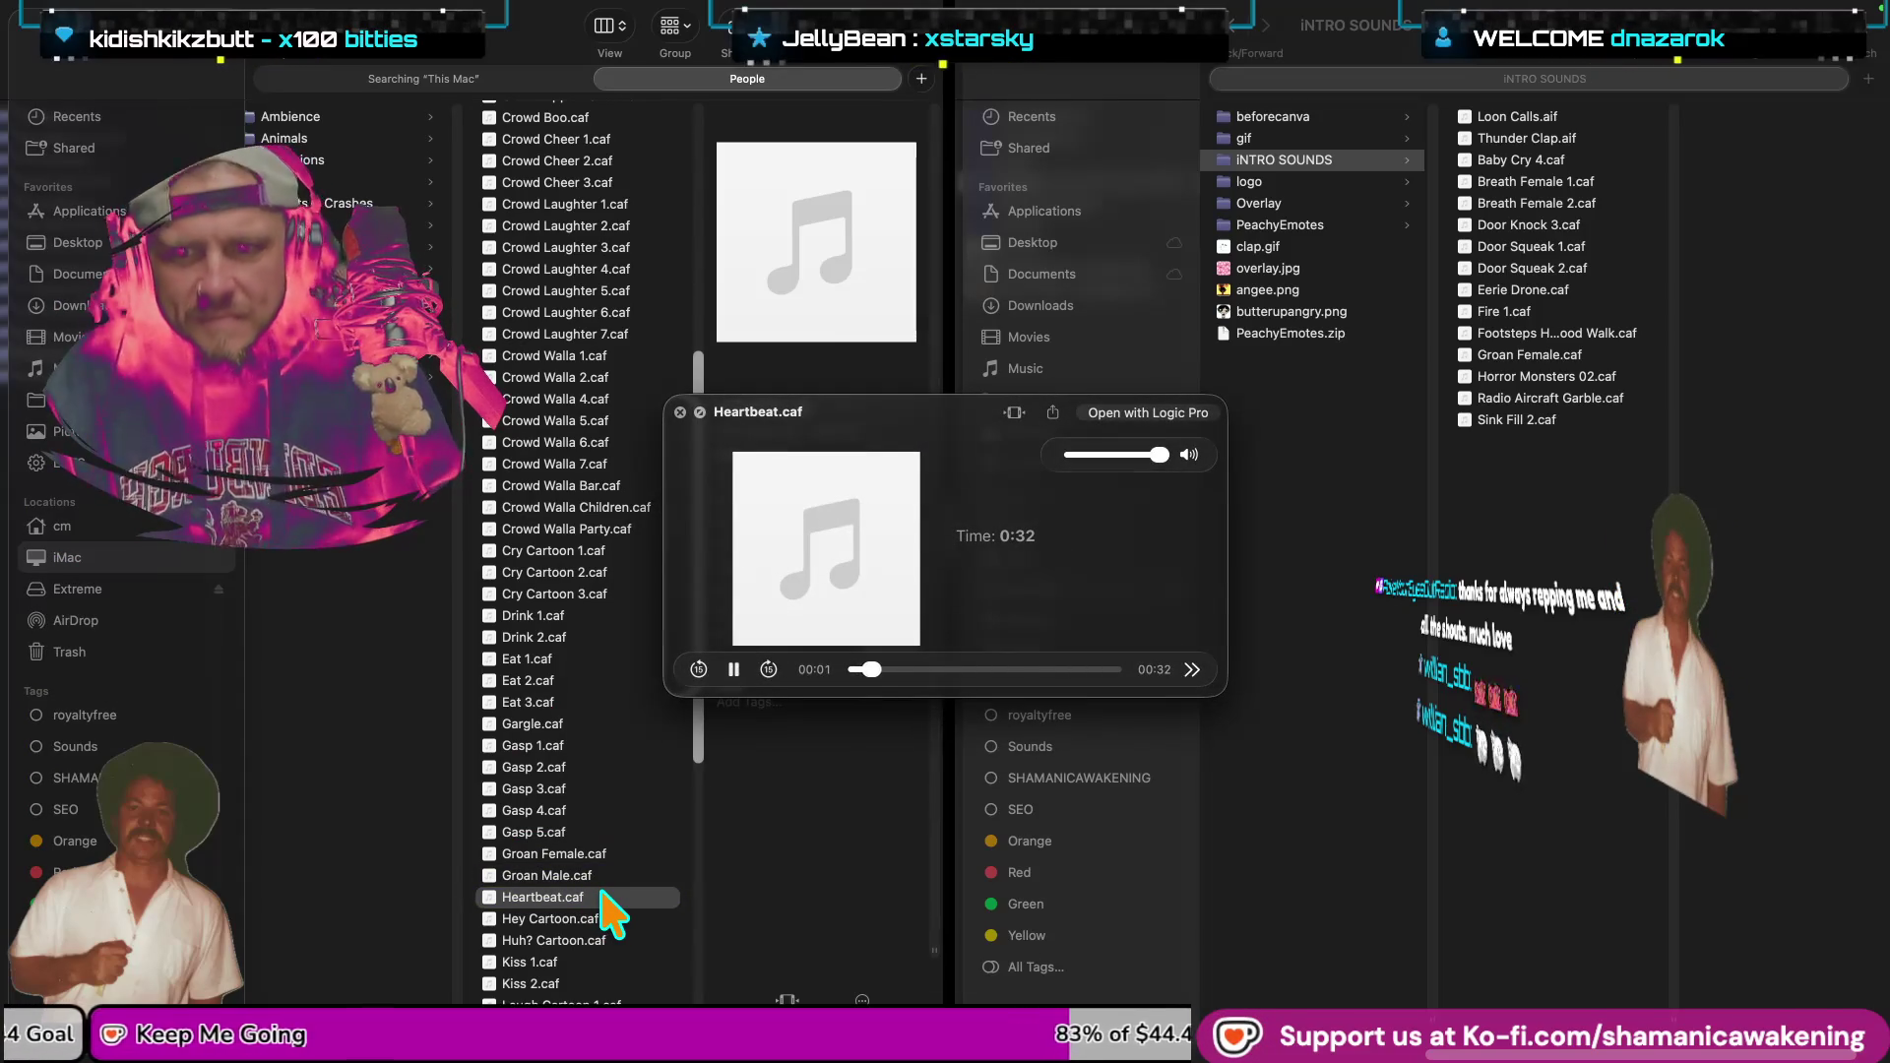
{"action": "key", "text": "space"}
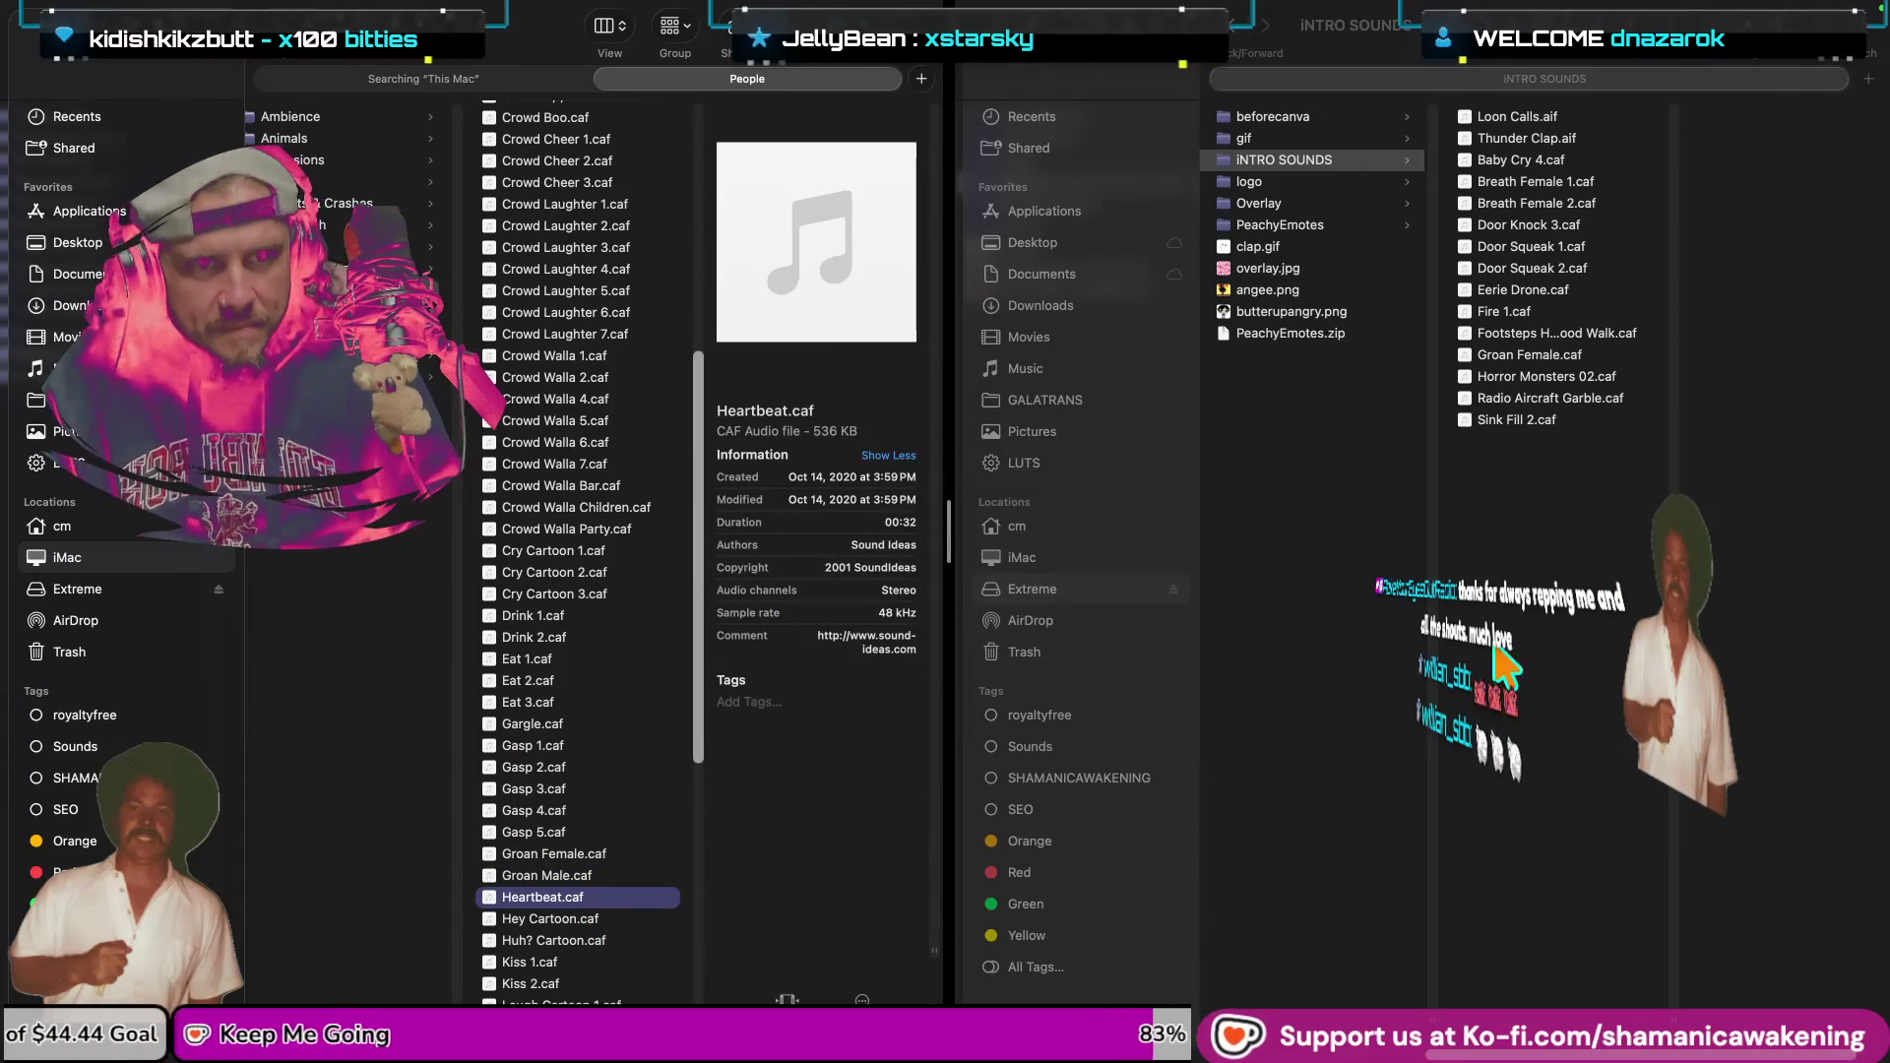
{"action": "left_click", "coordinate": [1558, 583]}
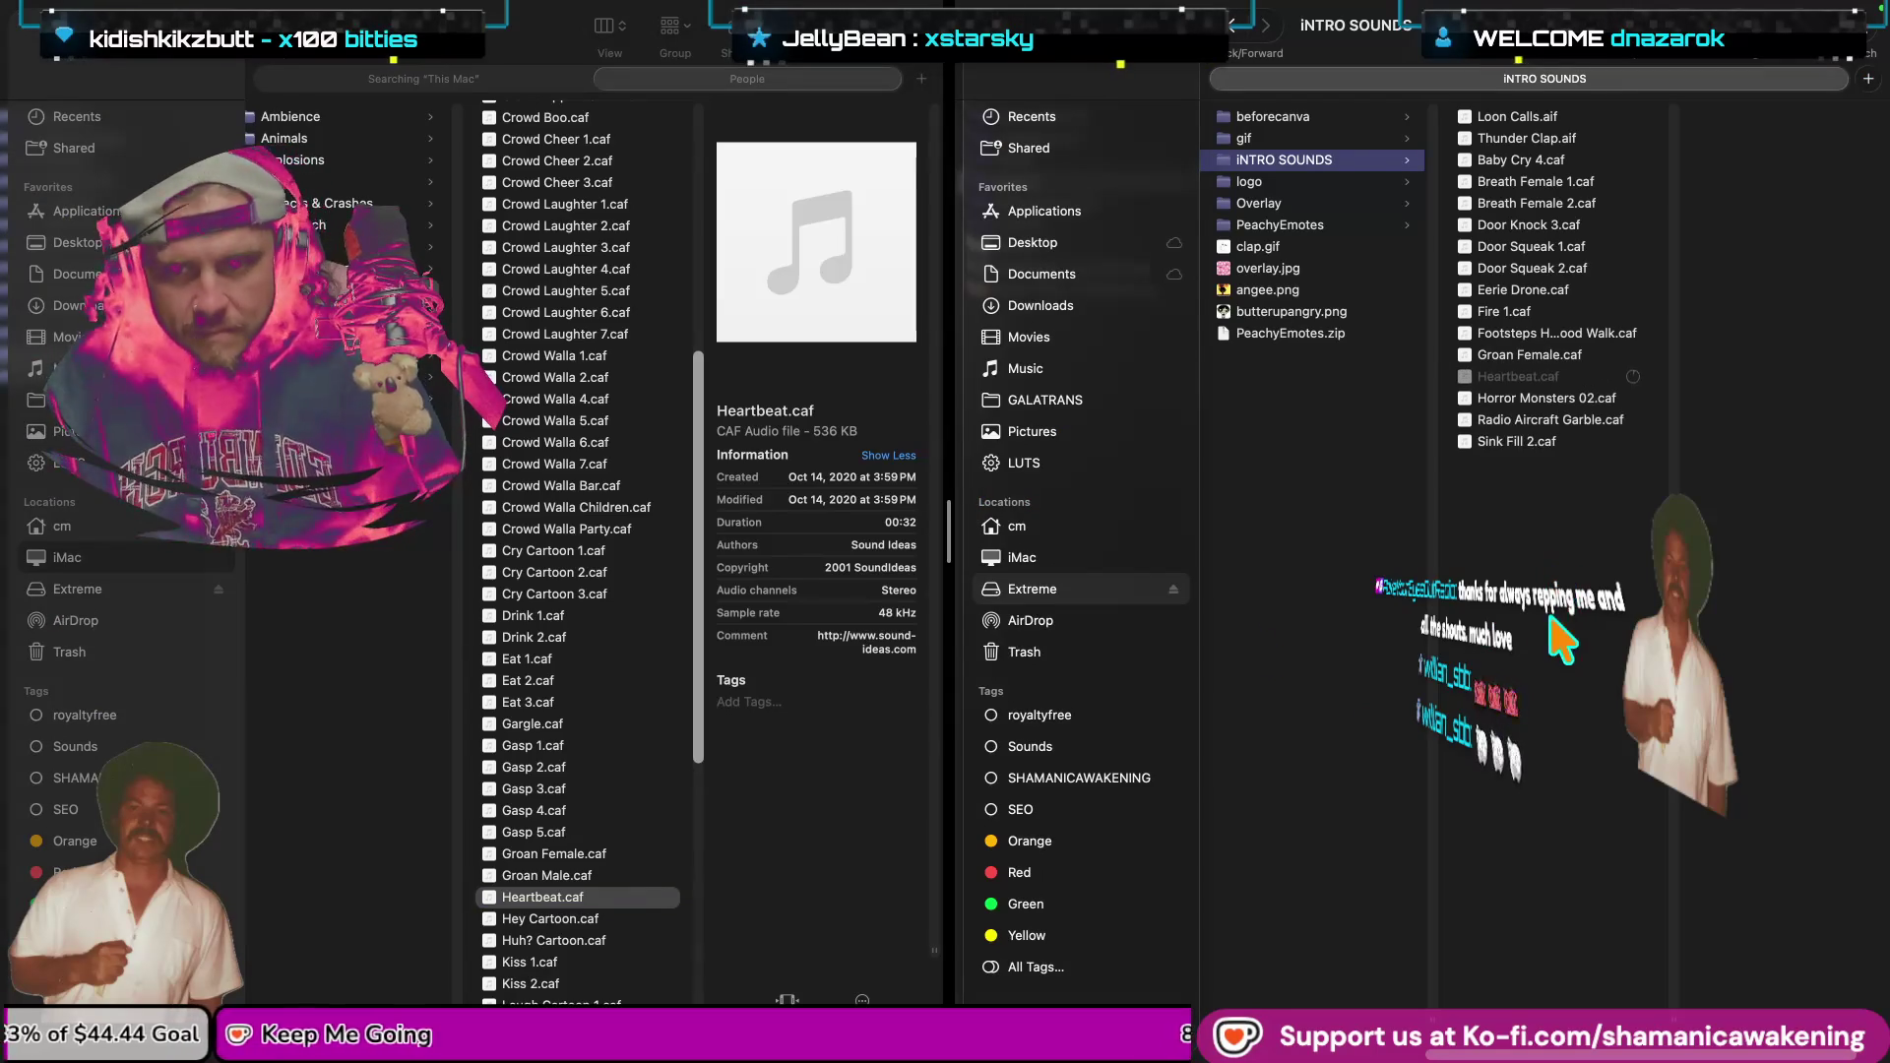
Back in the sound library, replay Heartbeat.caf and preview Laugh Cartoon 2.caf.
{"action": "scroll", "coordinate": [629, 911], "scroll_direction": "down", "scroll_amount": 1}
{"action": "scroll", "coordinate": [631, 913], "scroll_direction": "down", "scroll_amount": 1}
{"action": "scroll", "coordinate": [631, 915], "scroll_direction": "down", "scroll_amount": 1}
{"action": "scroll", "coordinate": [634, 919], "scroll_direction": "down", "scroll_amount": 1}
{"action": "key", "text": "super+grave"}
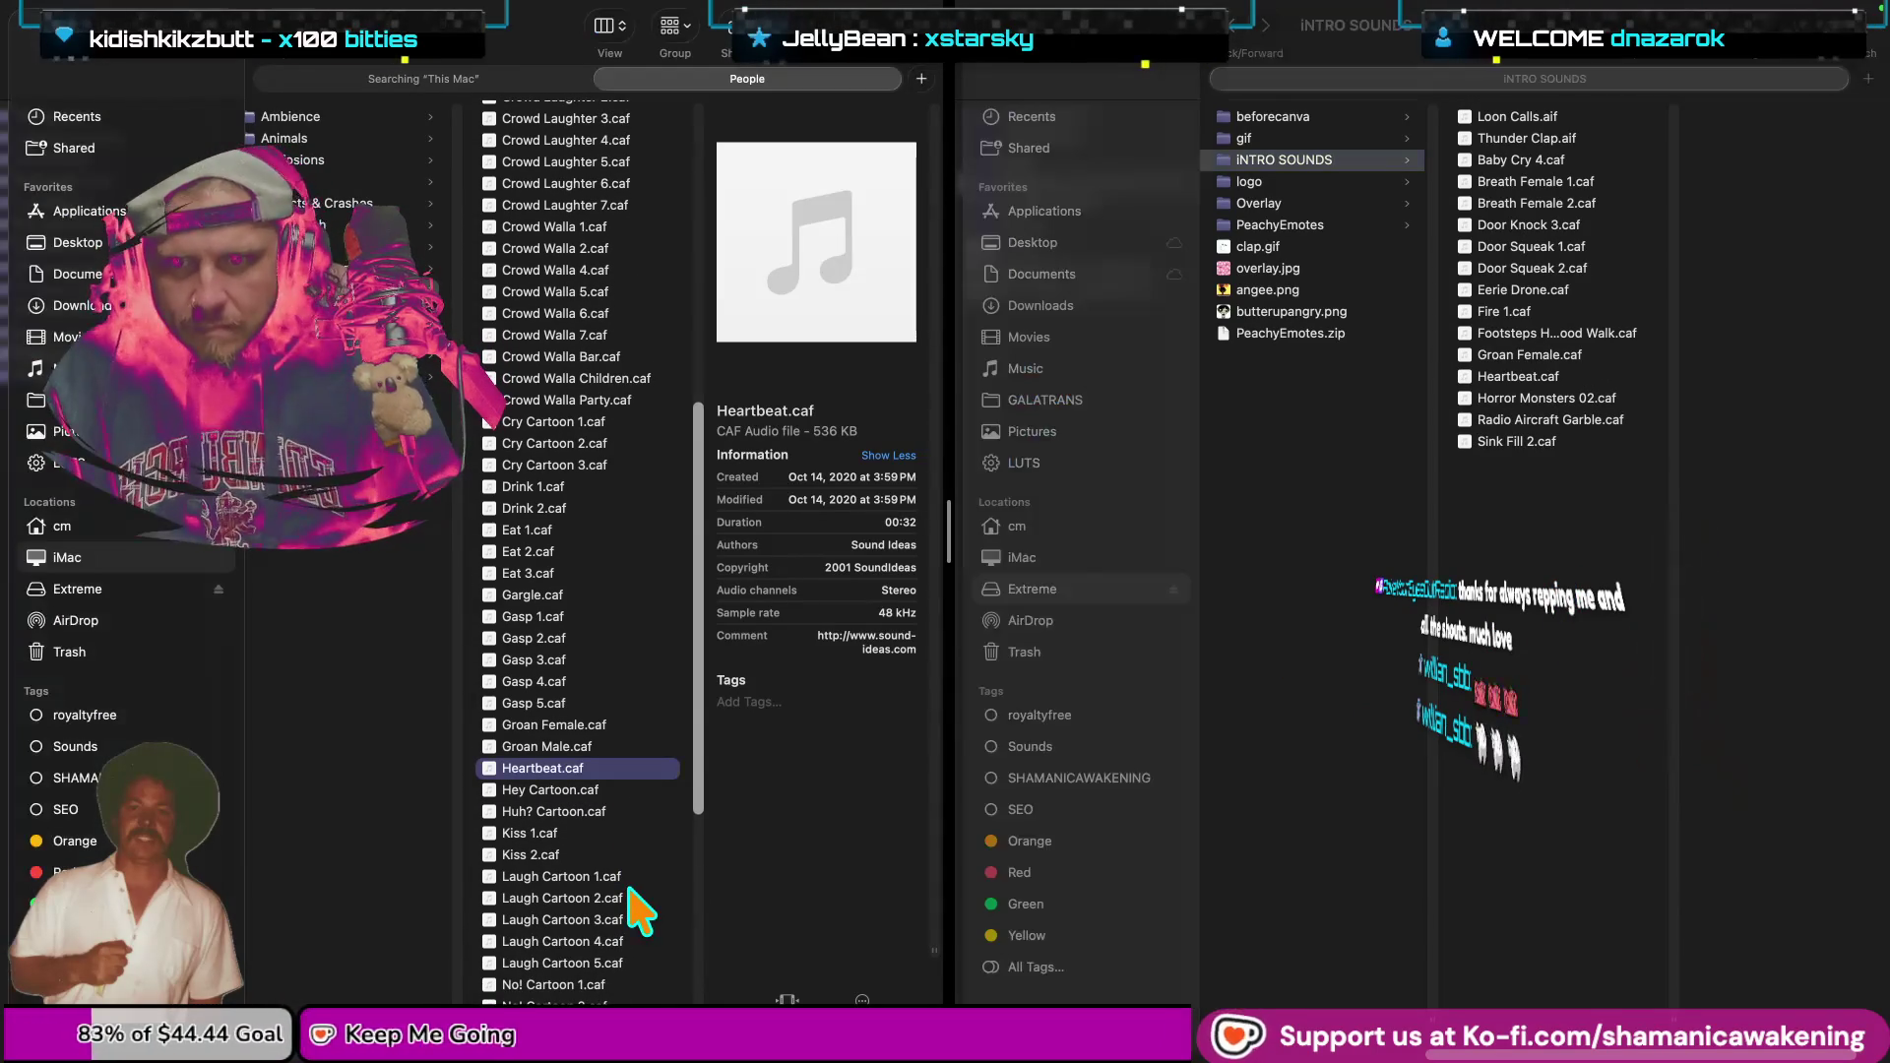
{"action": "key", "text": "space"}
{"action": "key", "text": "space"}
{"action": "left_click", "coordinate": [616, 897]}
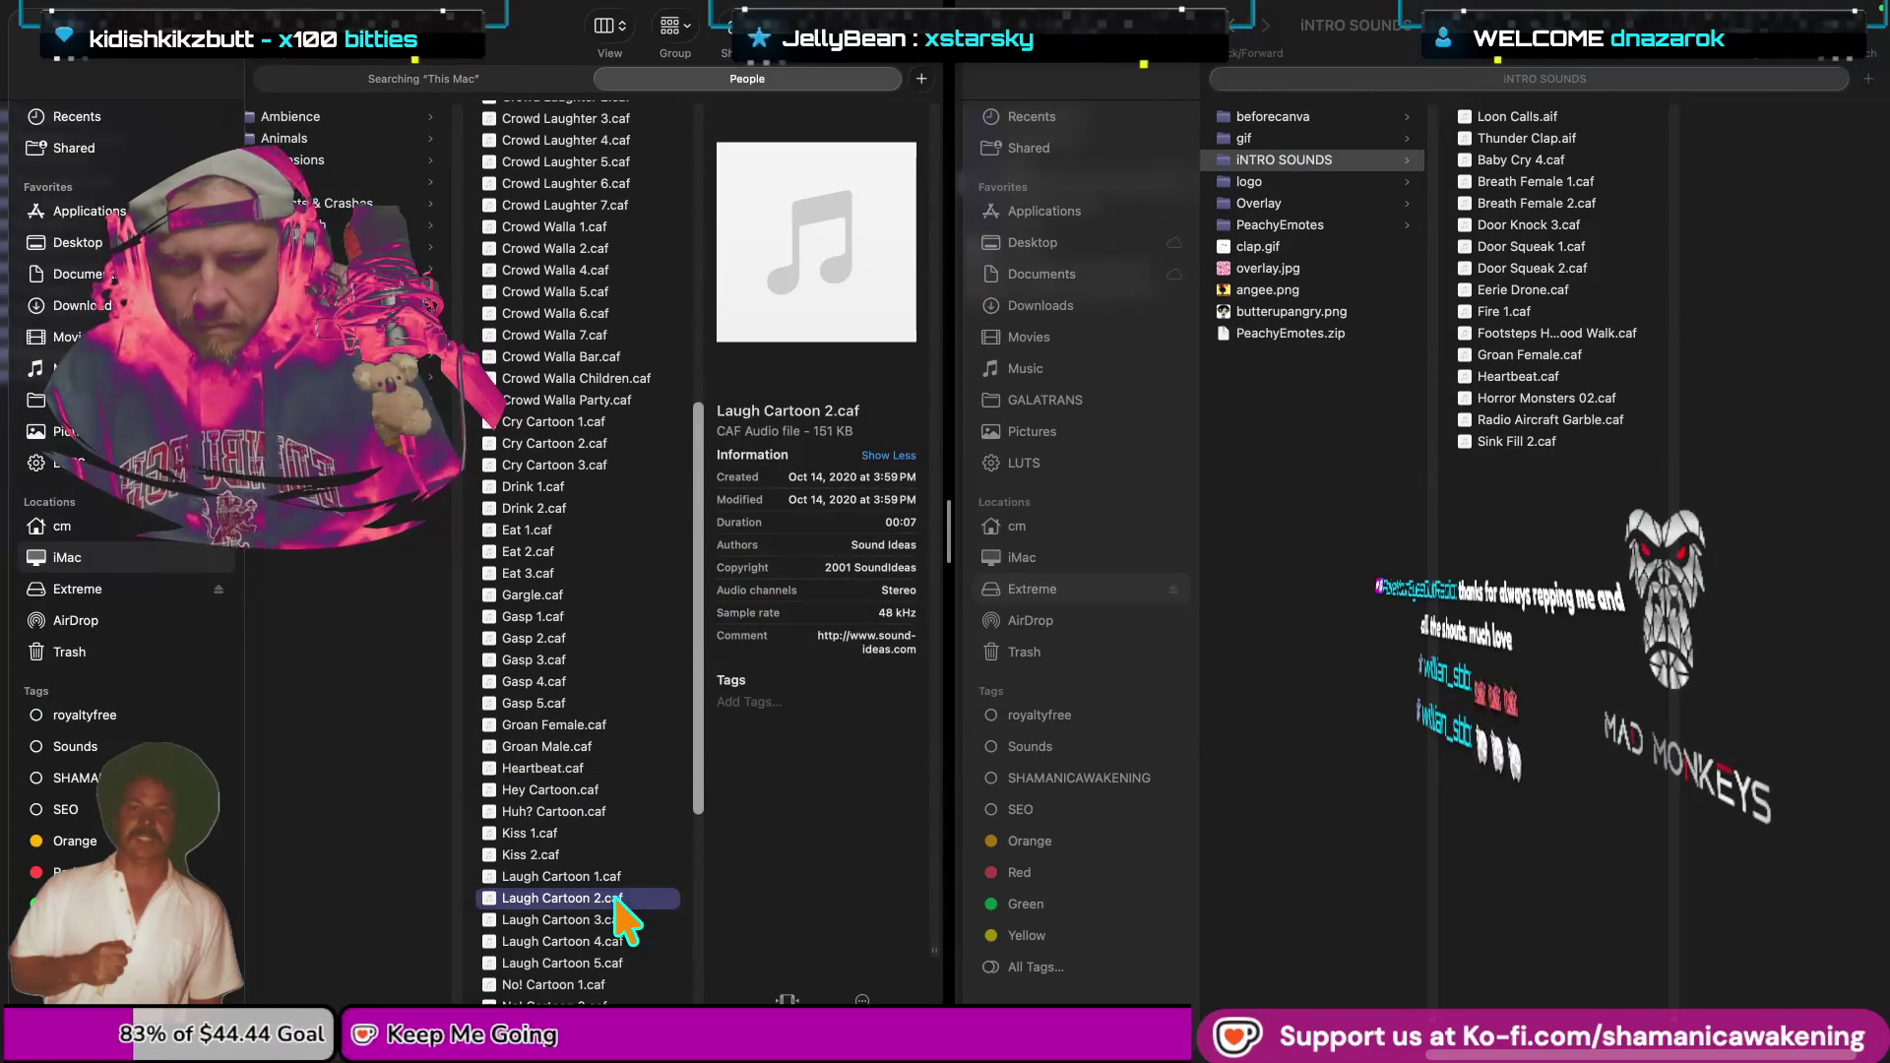
{"action": "key", "text": "space"}
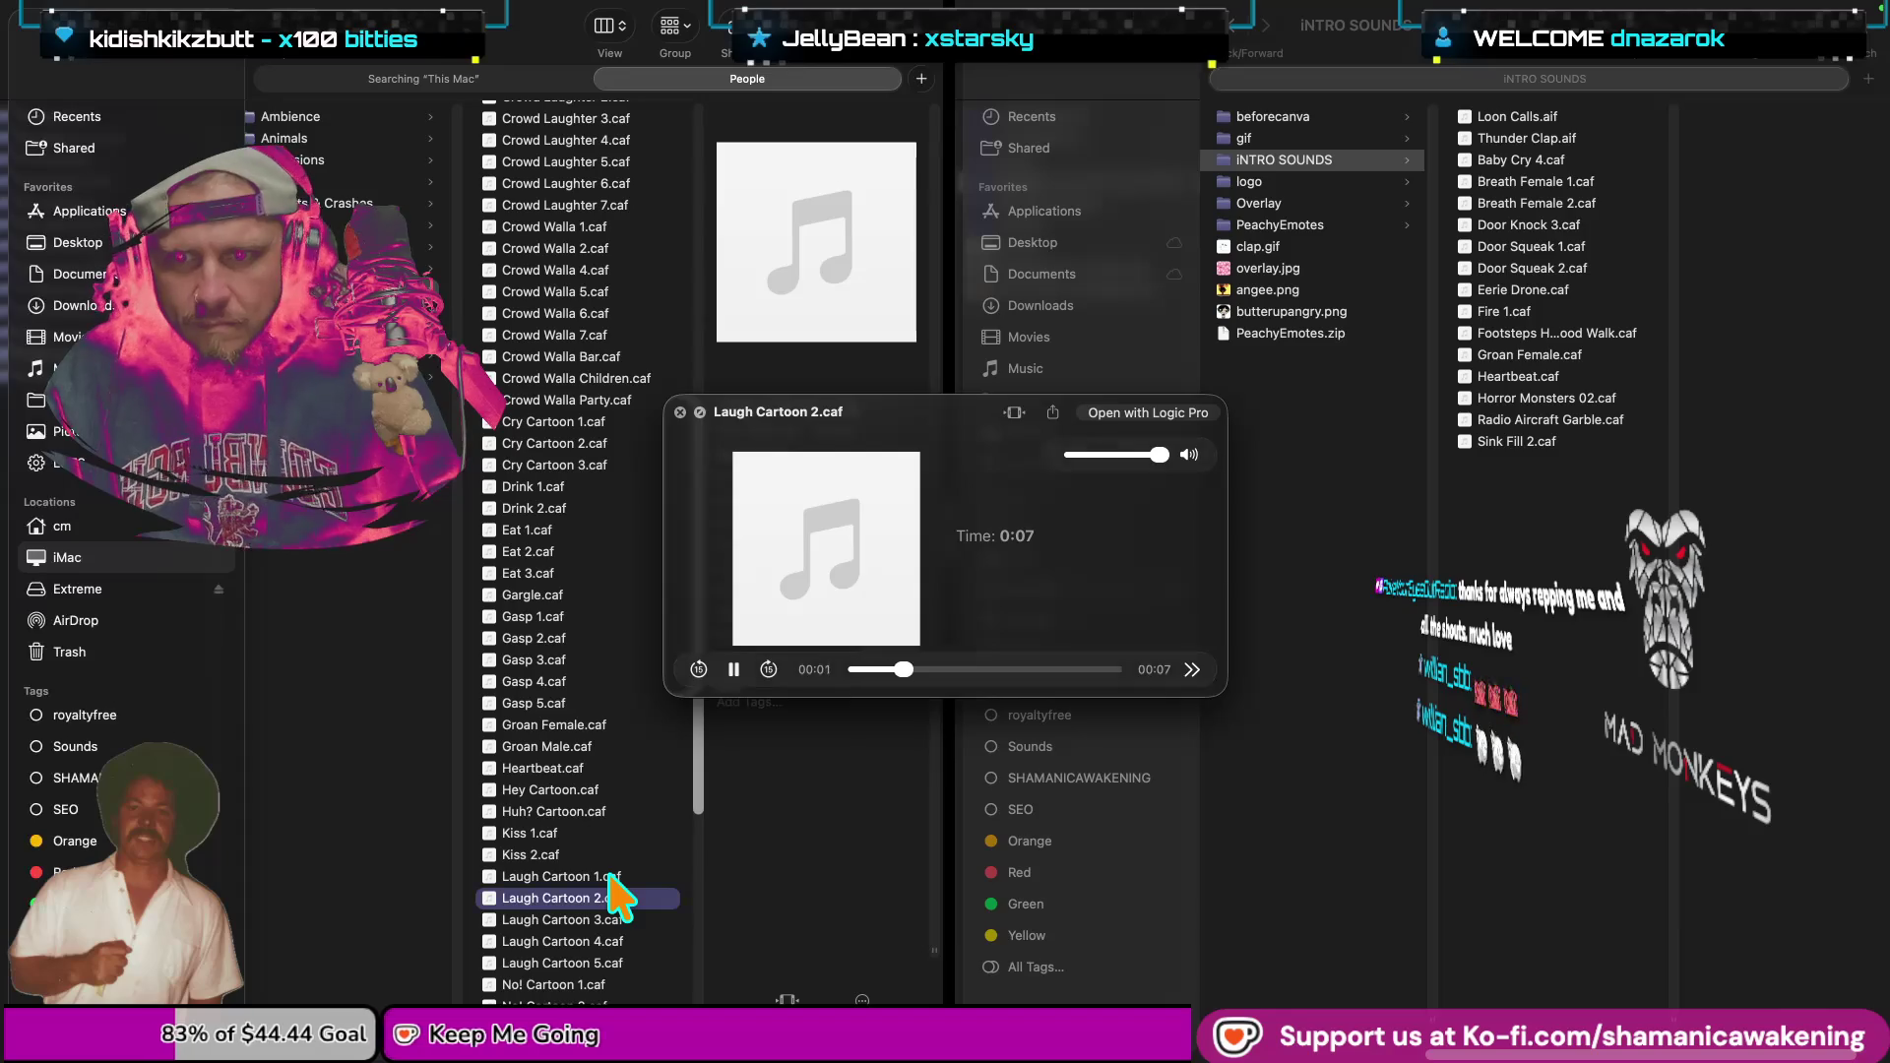
{"action": "key", "text": "space"}
Audition Laugh Cartoon 1, Laugh Cartoon 5 and Laugh Cartoon 4 in Quick Look.
{"action": "left_click", "coordinate": [610, 876]}
{"action": "key", "text": "space"}
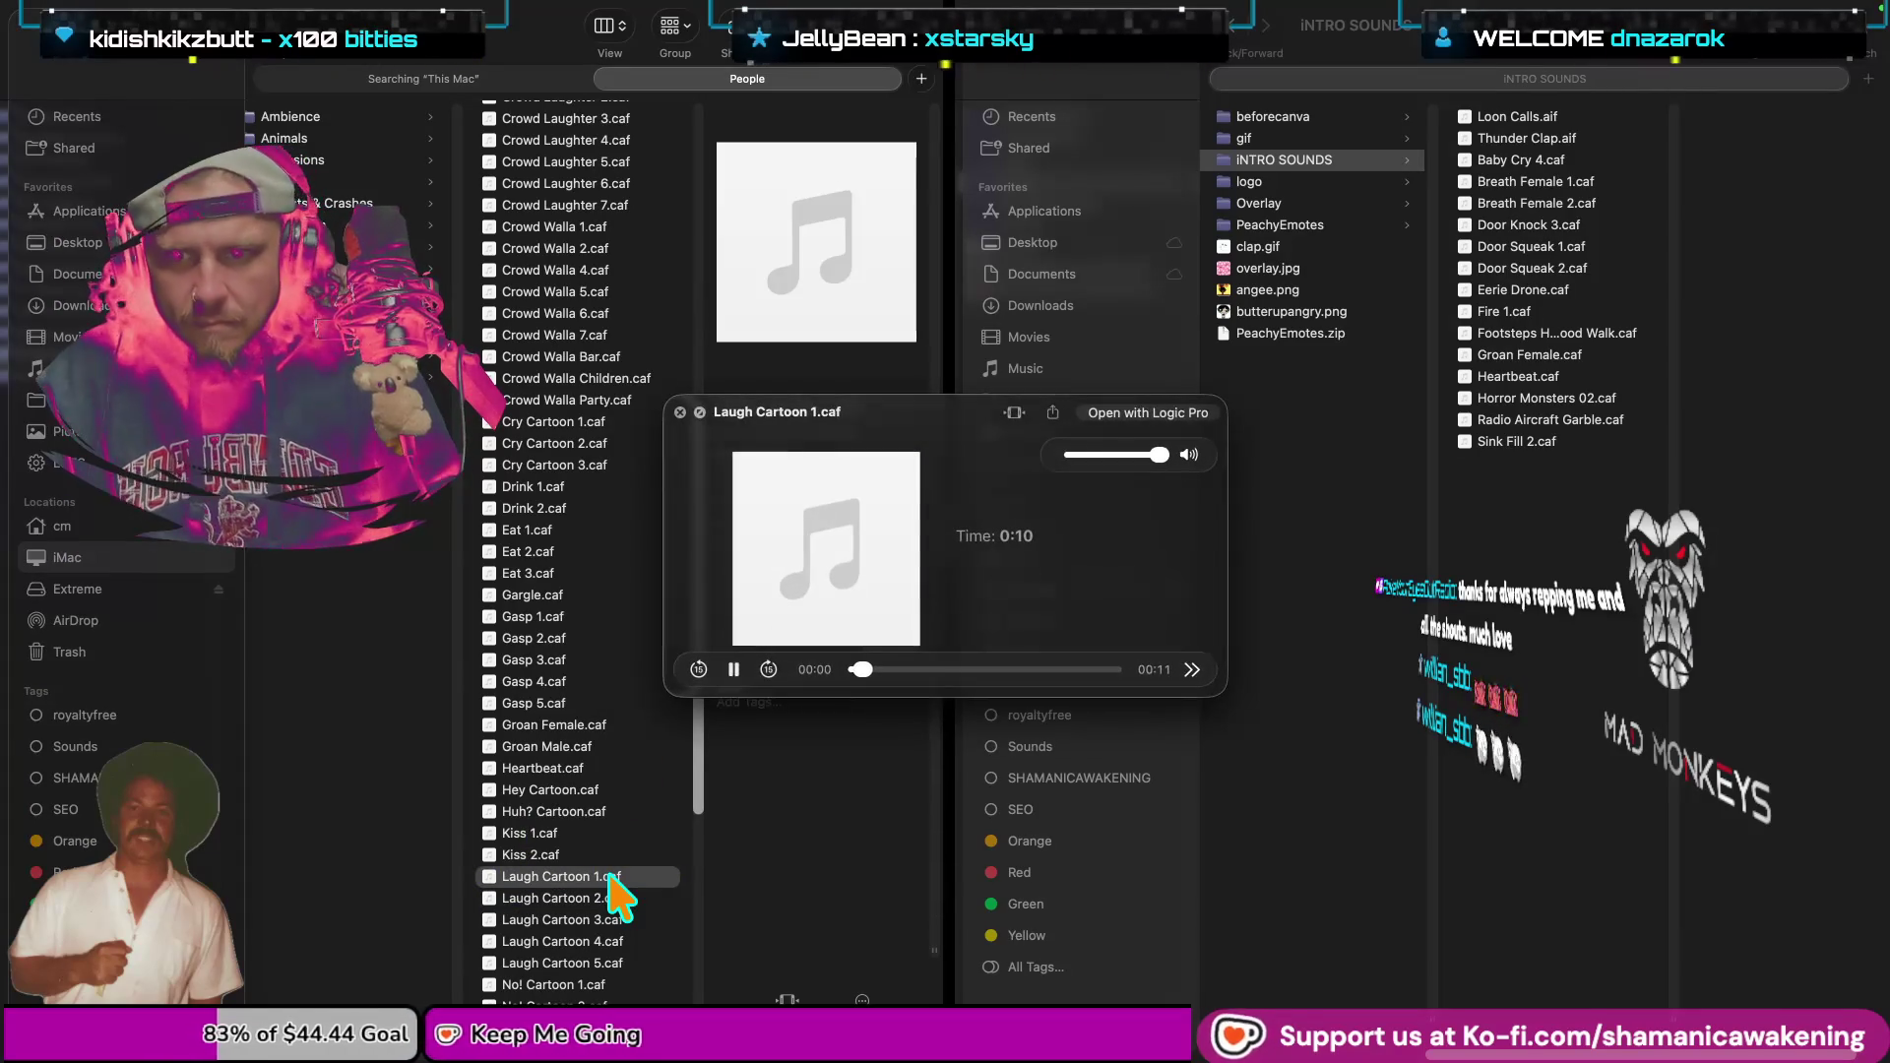
{"action": "key", "text": "space"}
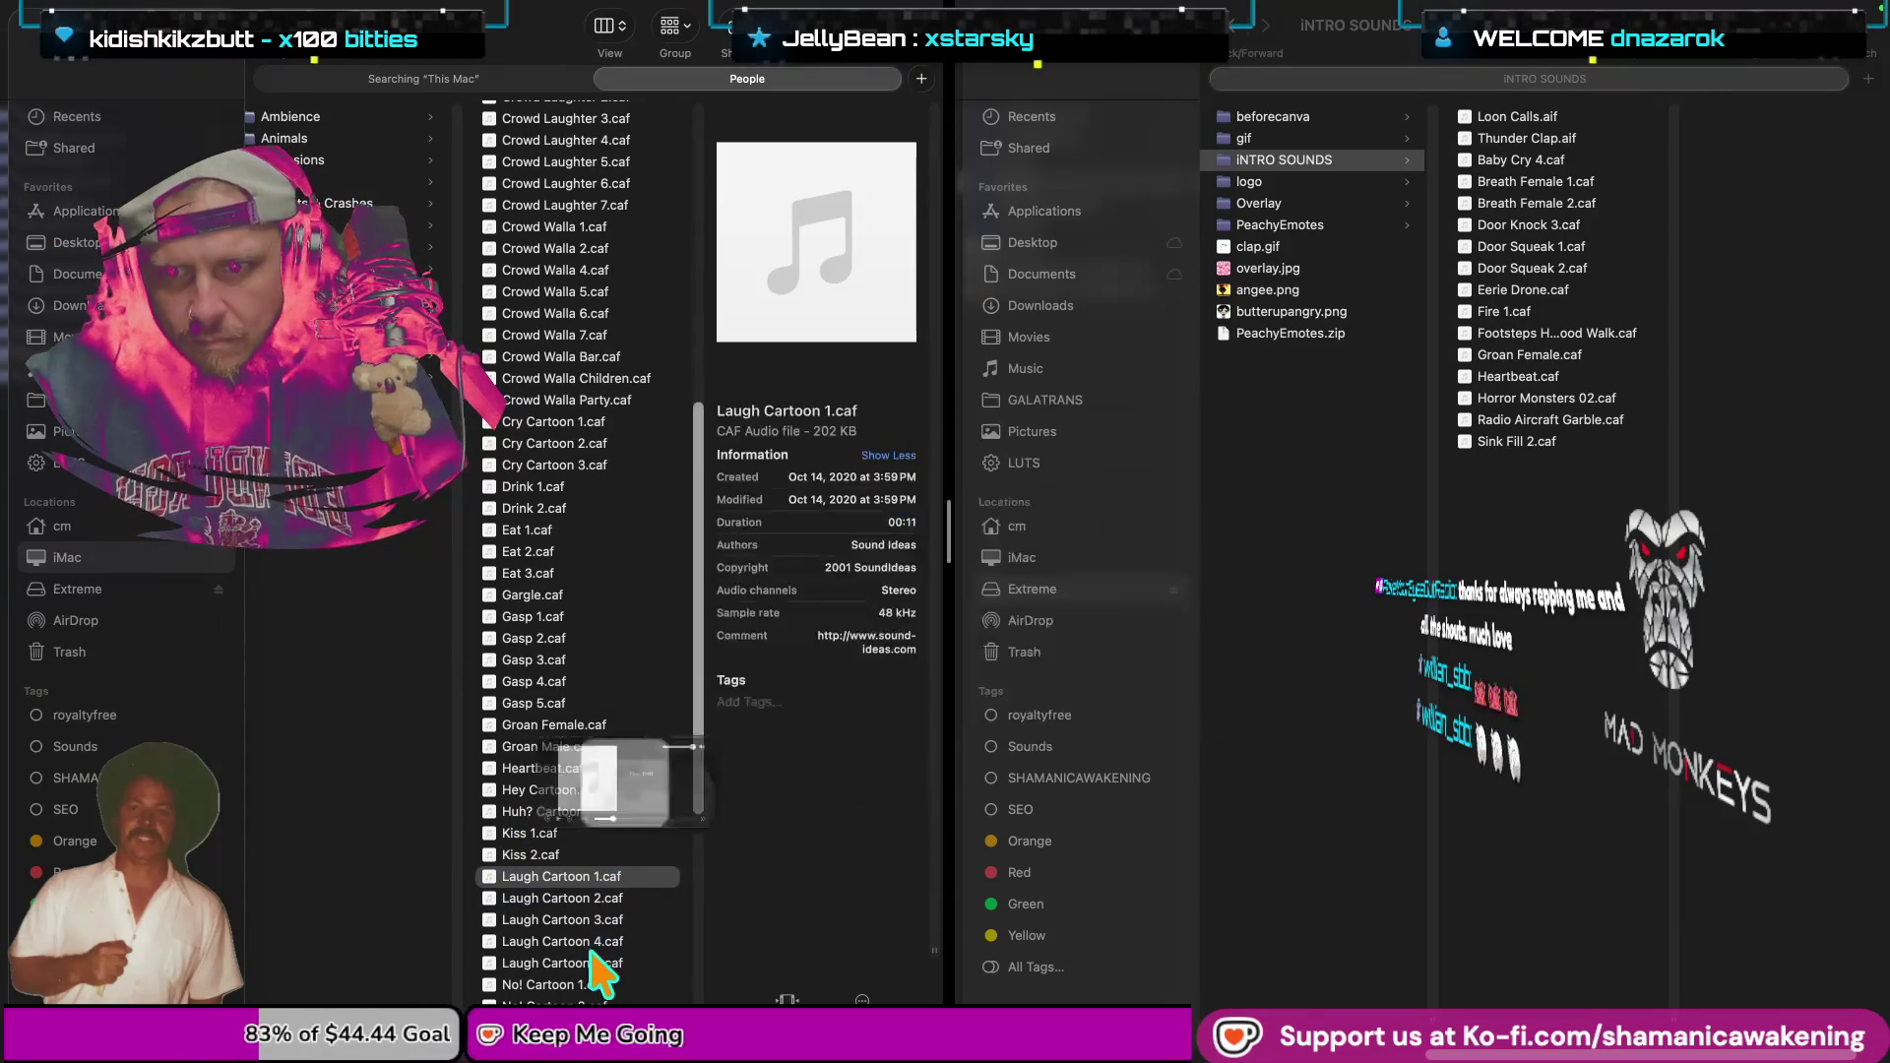
{"action": "left_click", "coordinate": [605, 963]}
{"action": "key", "text": "space"}
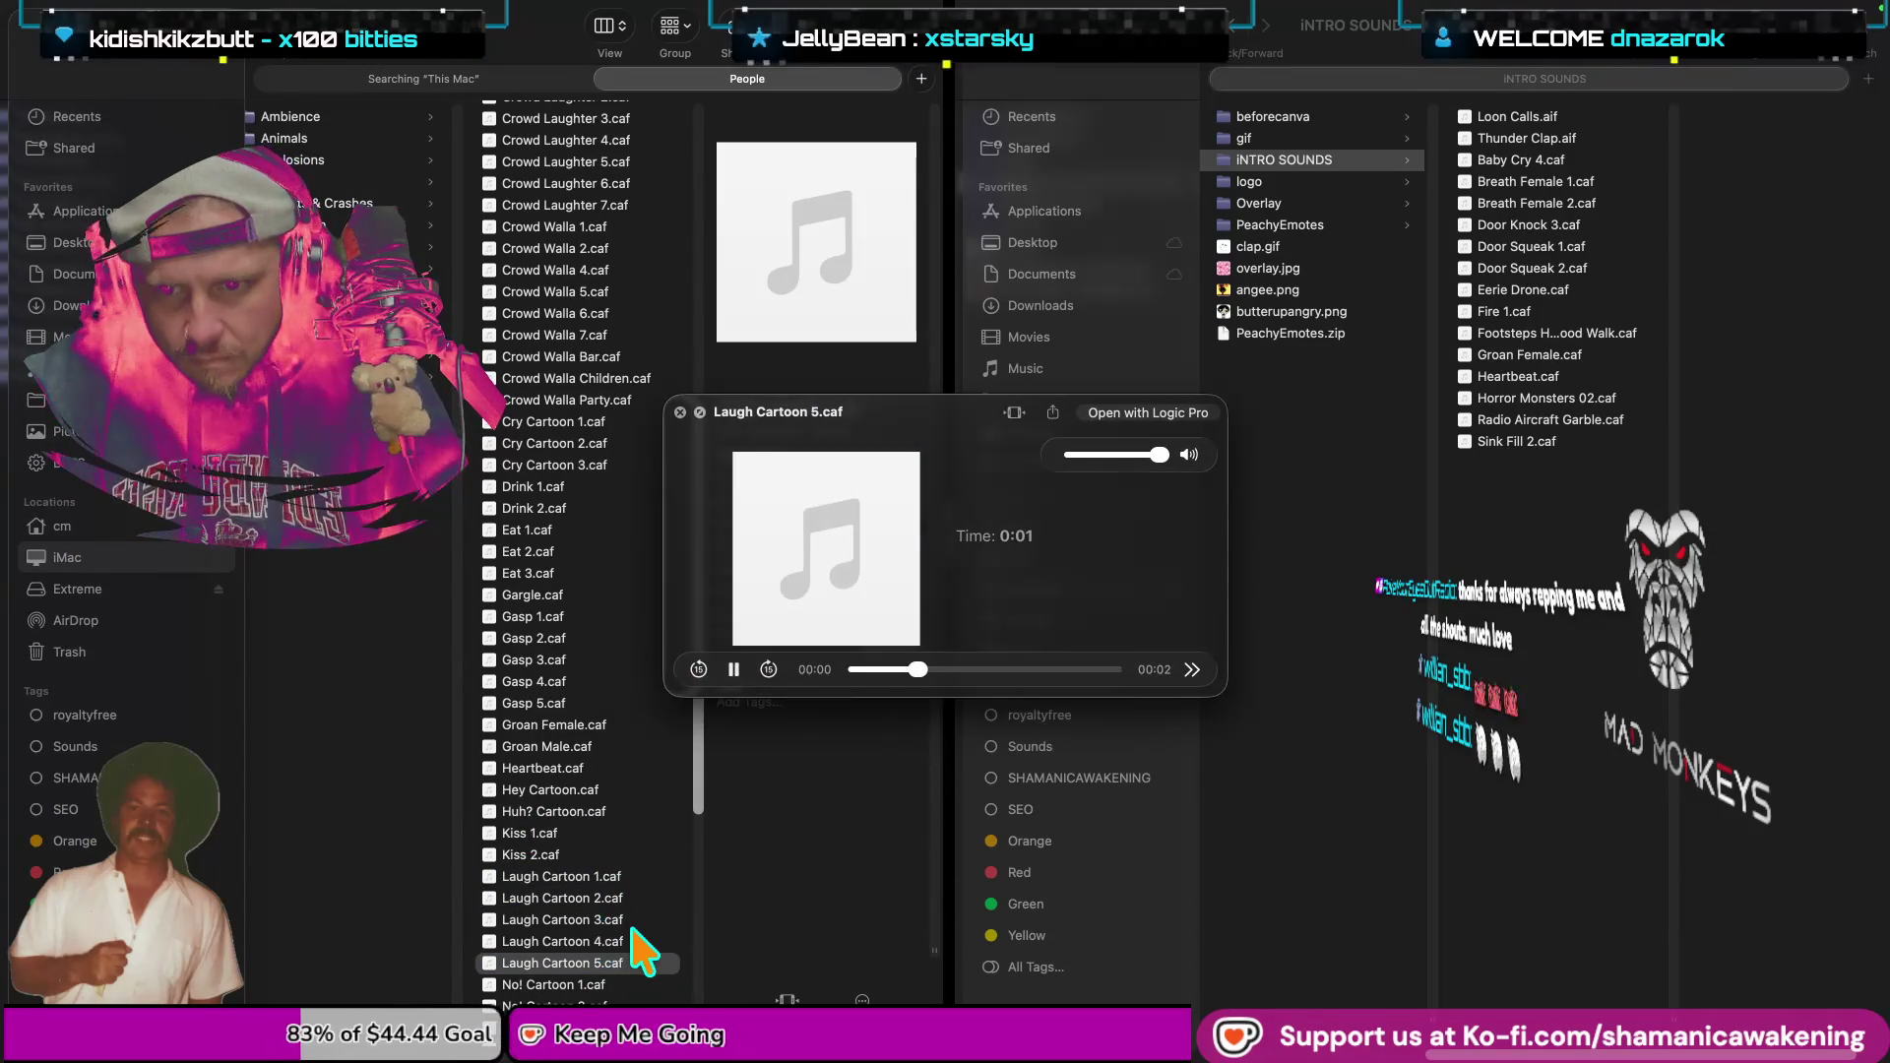
{"action": "key", "text": "space"}
{"action": "left_click", "coordinate": [628, 940]}
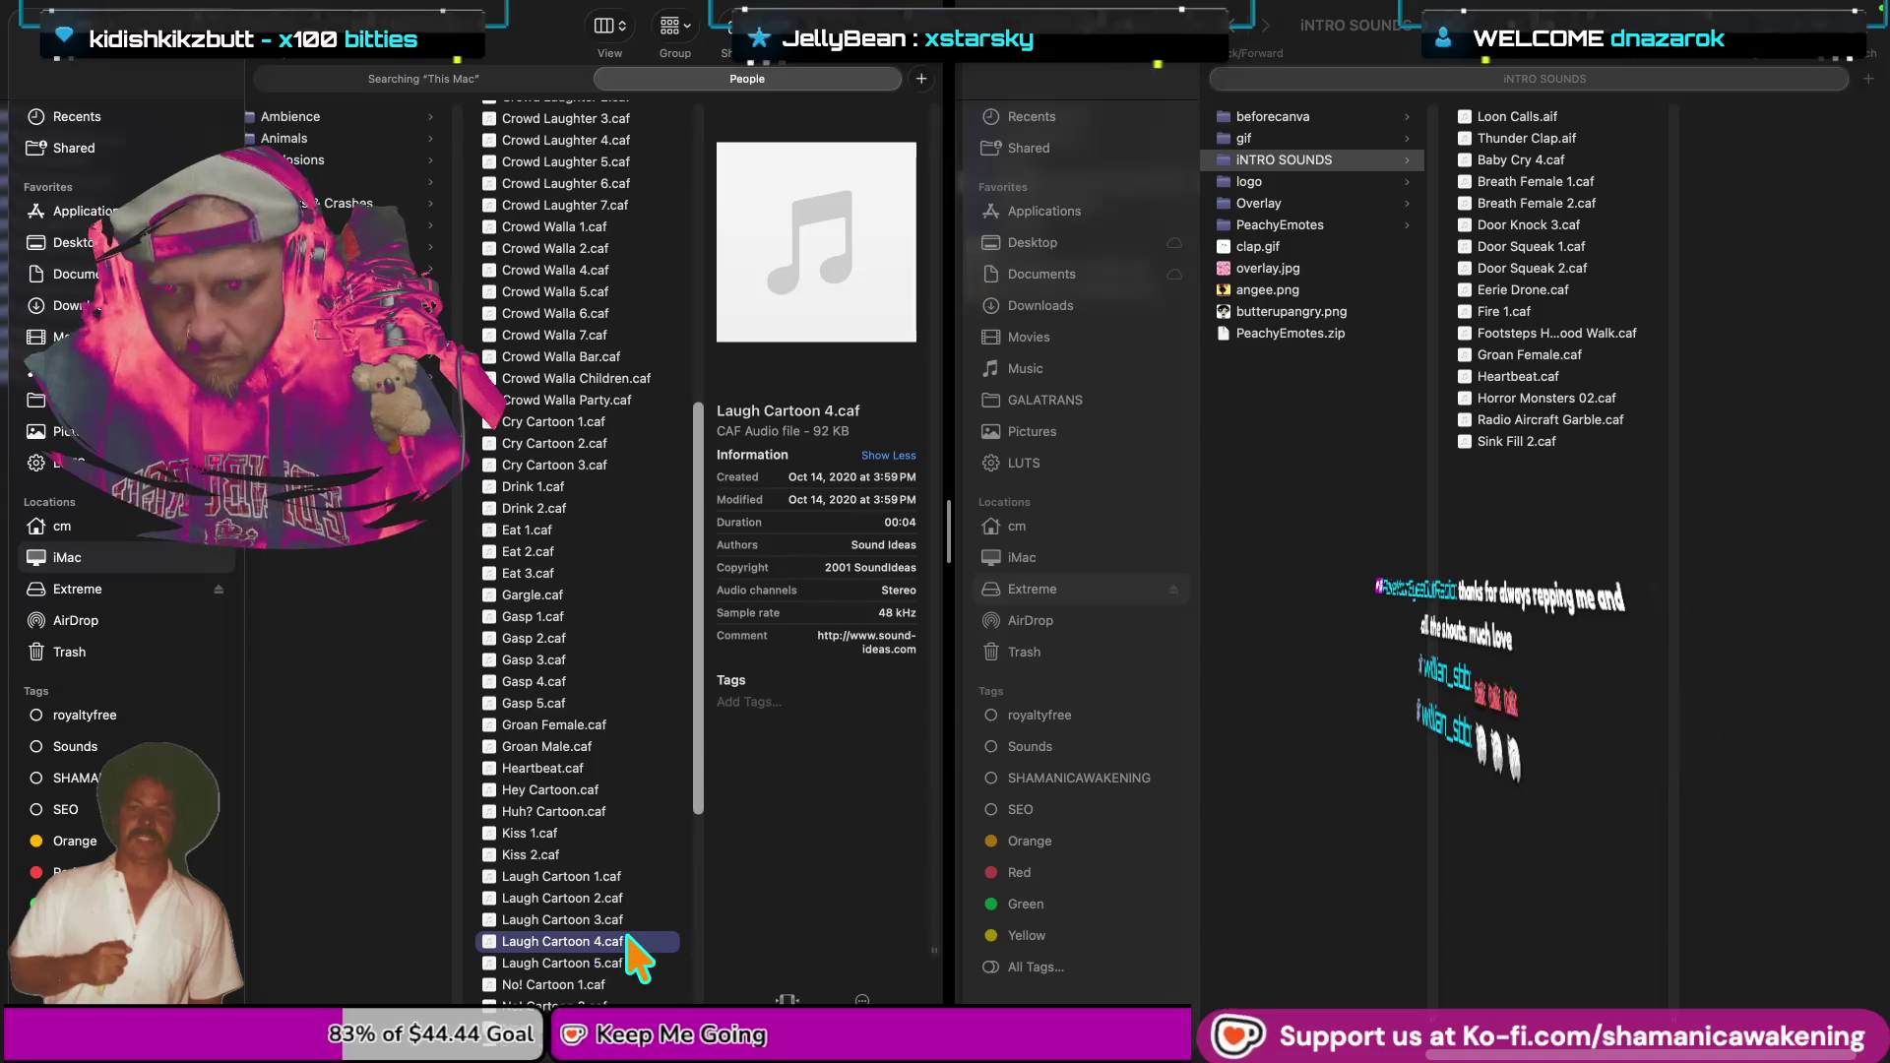
{"action": "key", "text": "space"}
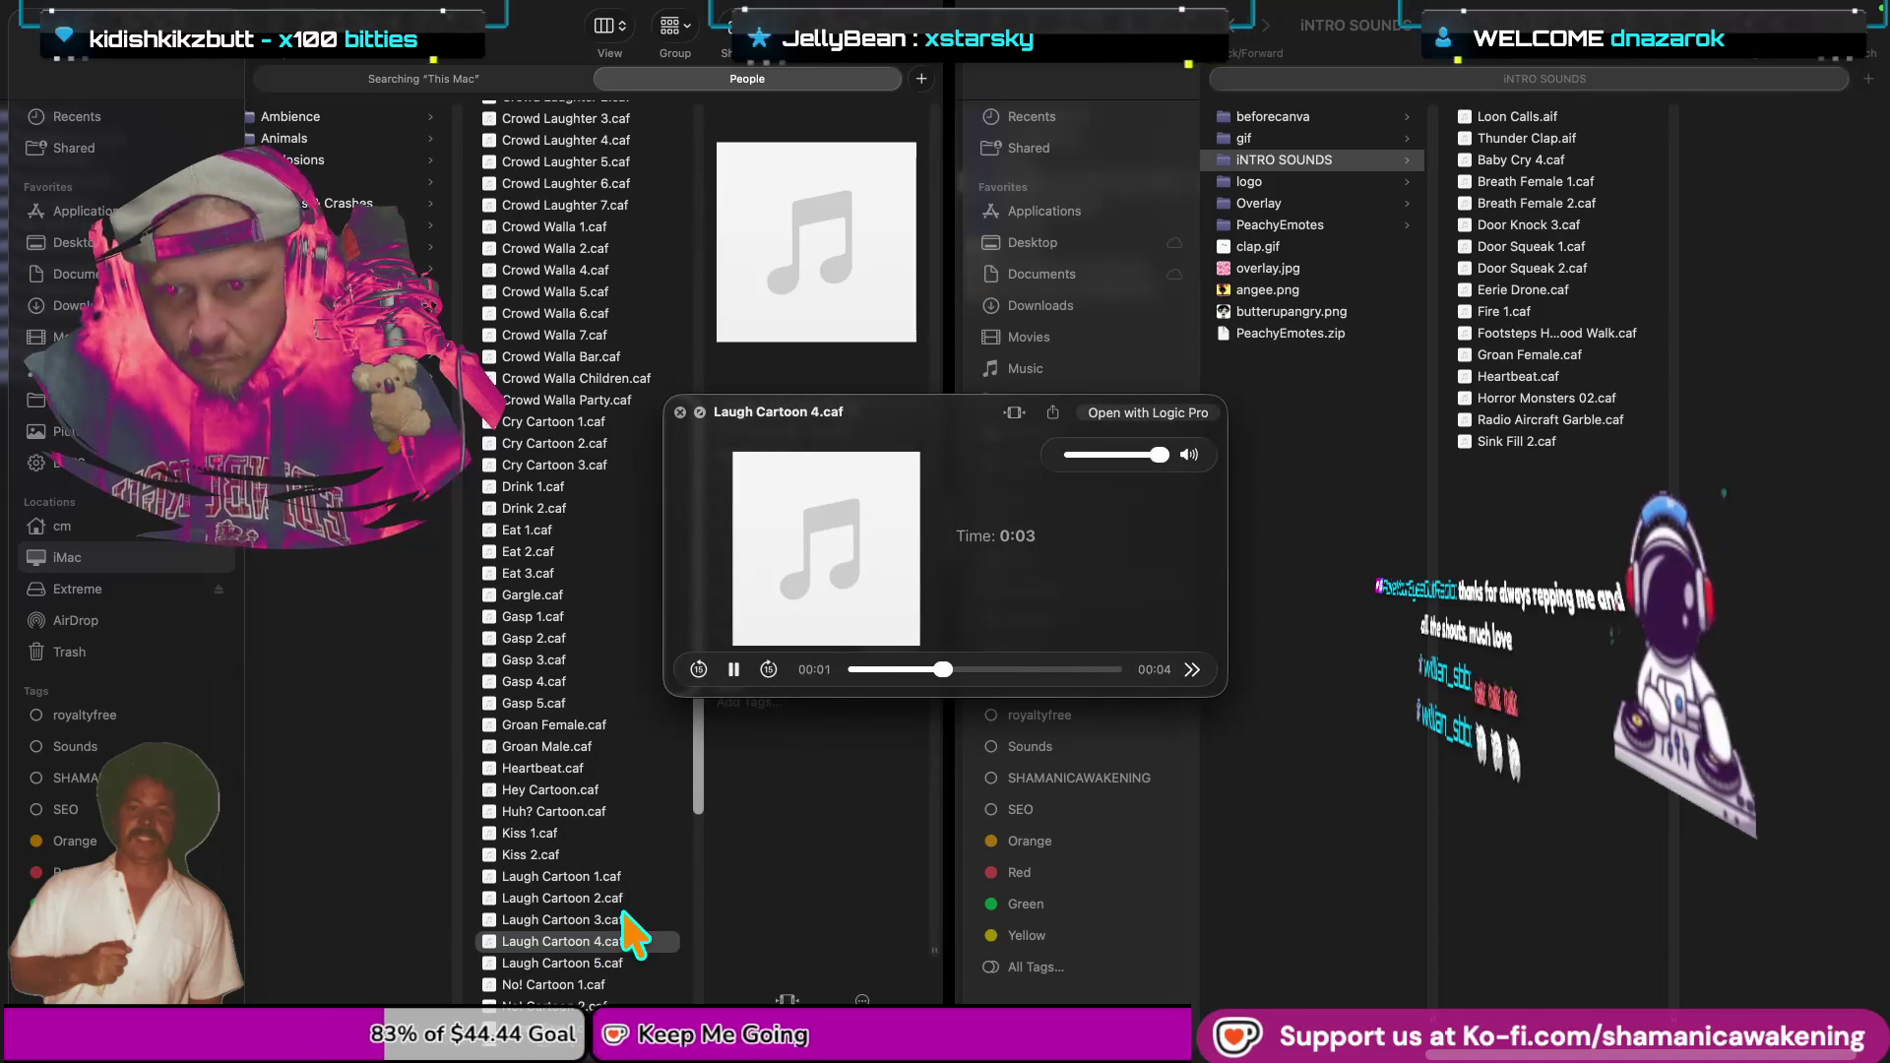
{"action": "key", "text": "space"}
Audition Laugh Cartoon 3, then replay Laugh Cartoon 2 and Laugh Cartoon 1.
{"action": "left_click", "coordinate": [633, 919]}
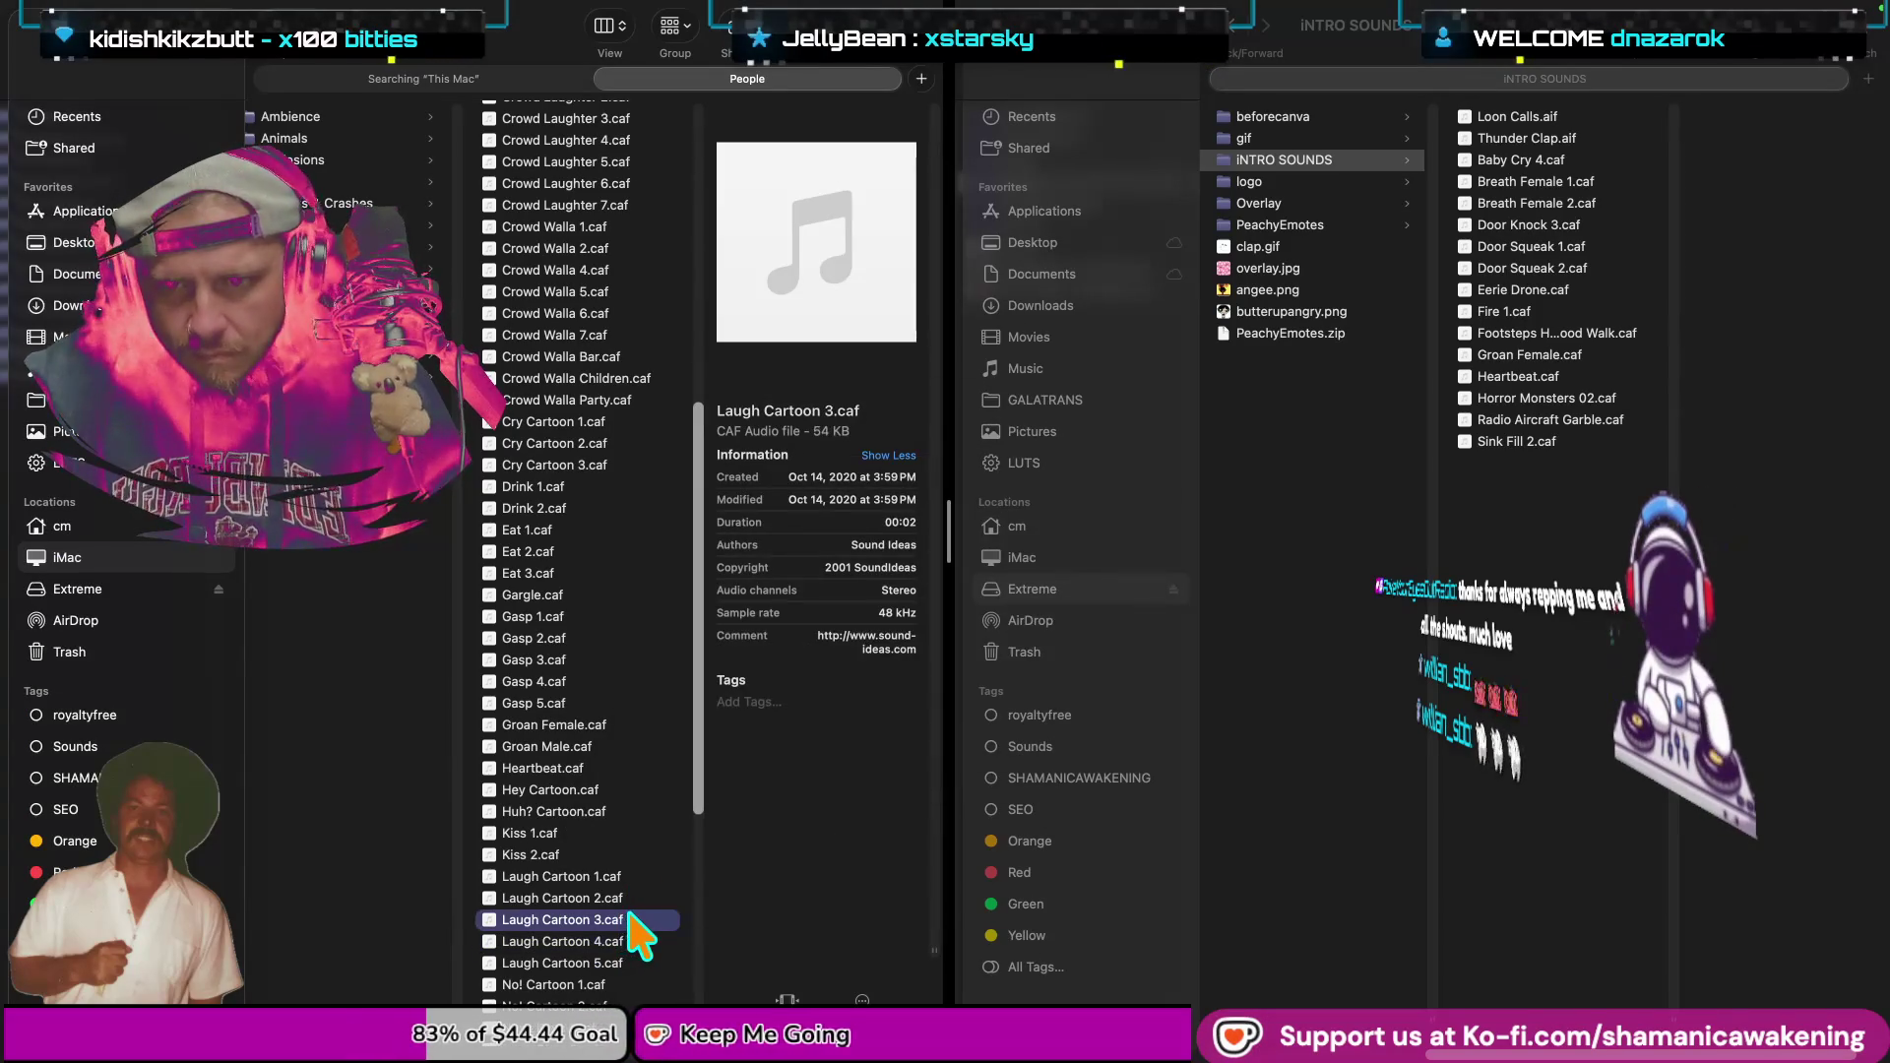
{"action": "key", "text": "space"}
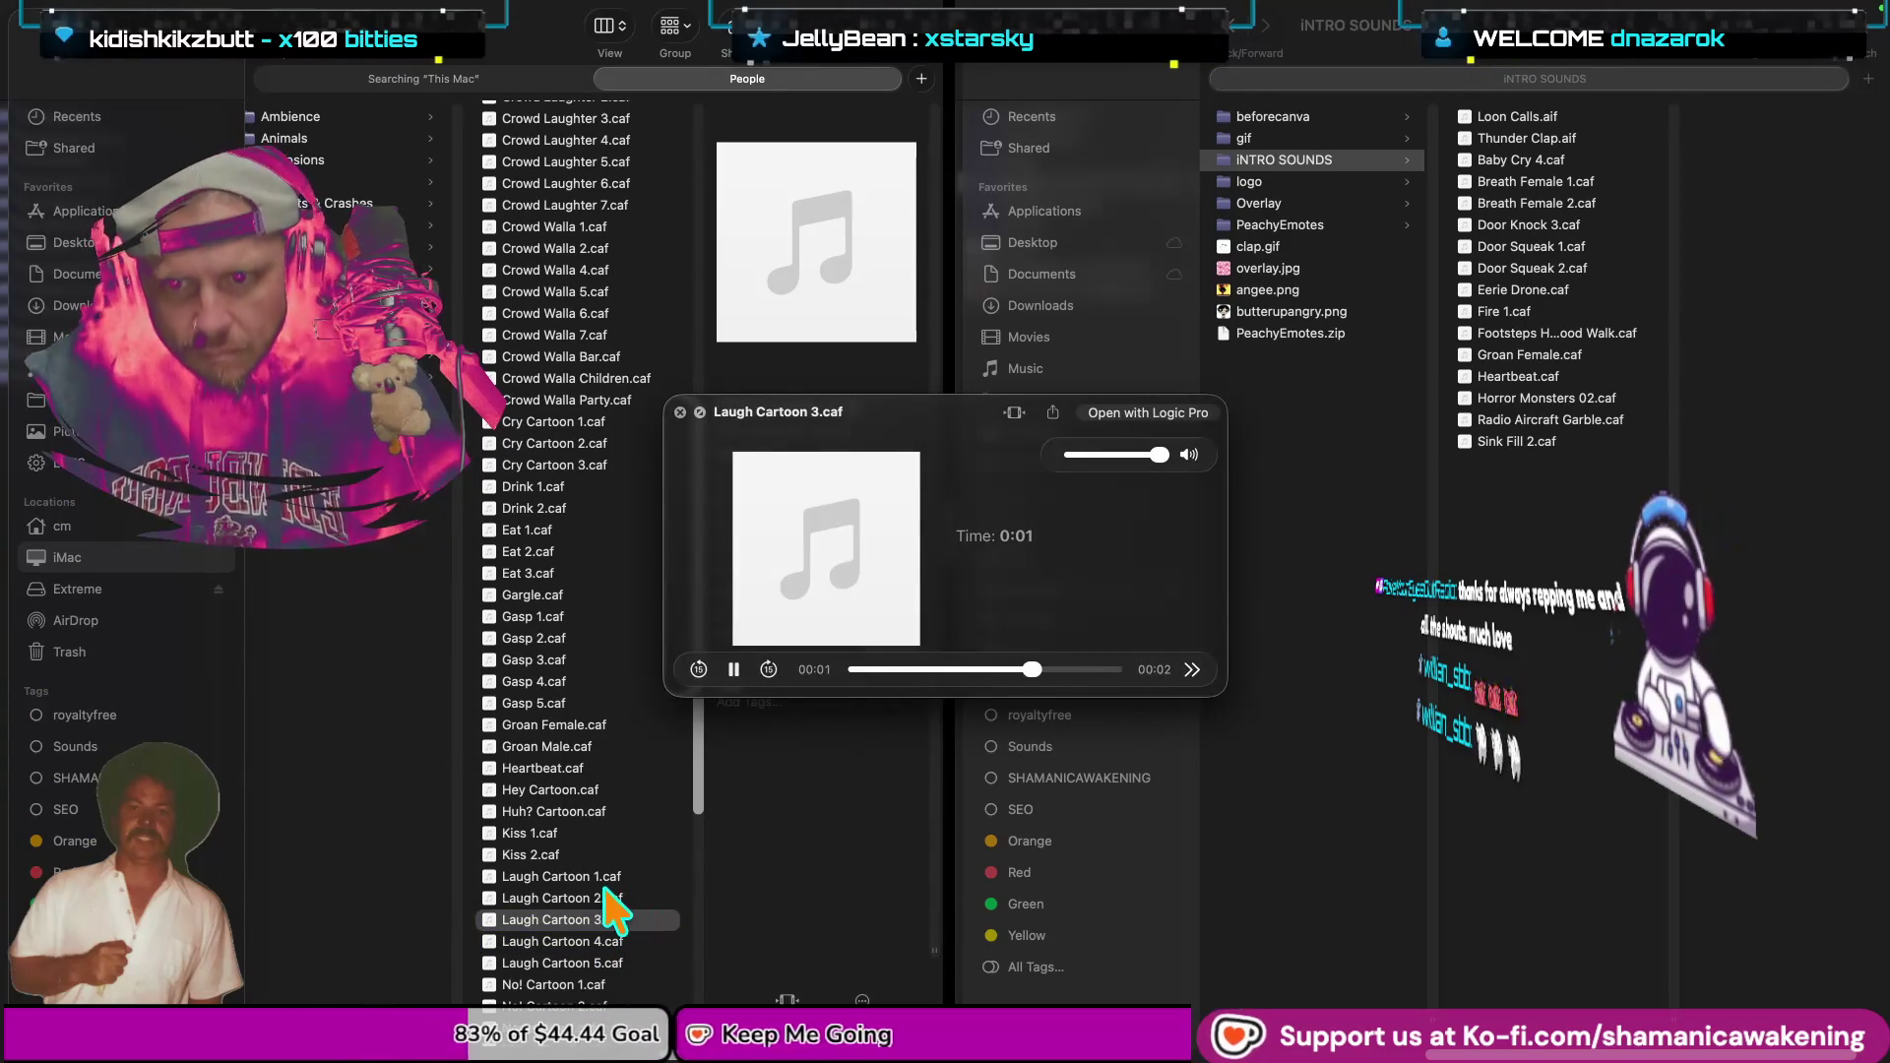
{"action": "key", "text": "space"}
{"action": "left_click", "coordinate": [625, 896]}
{"action": "key", "text": "space"}
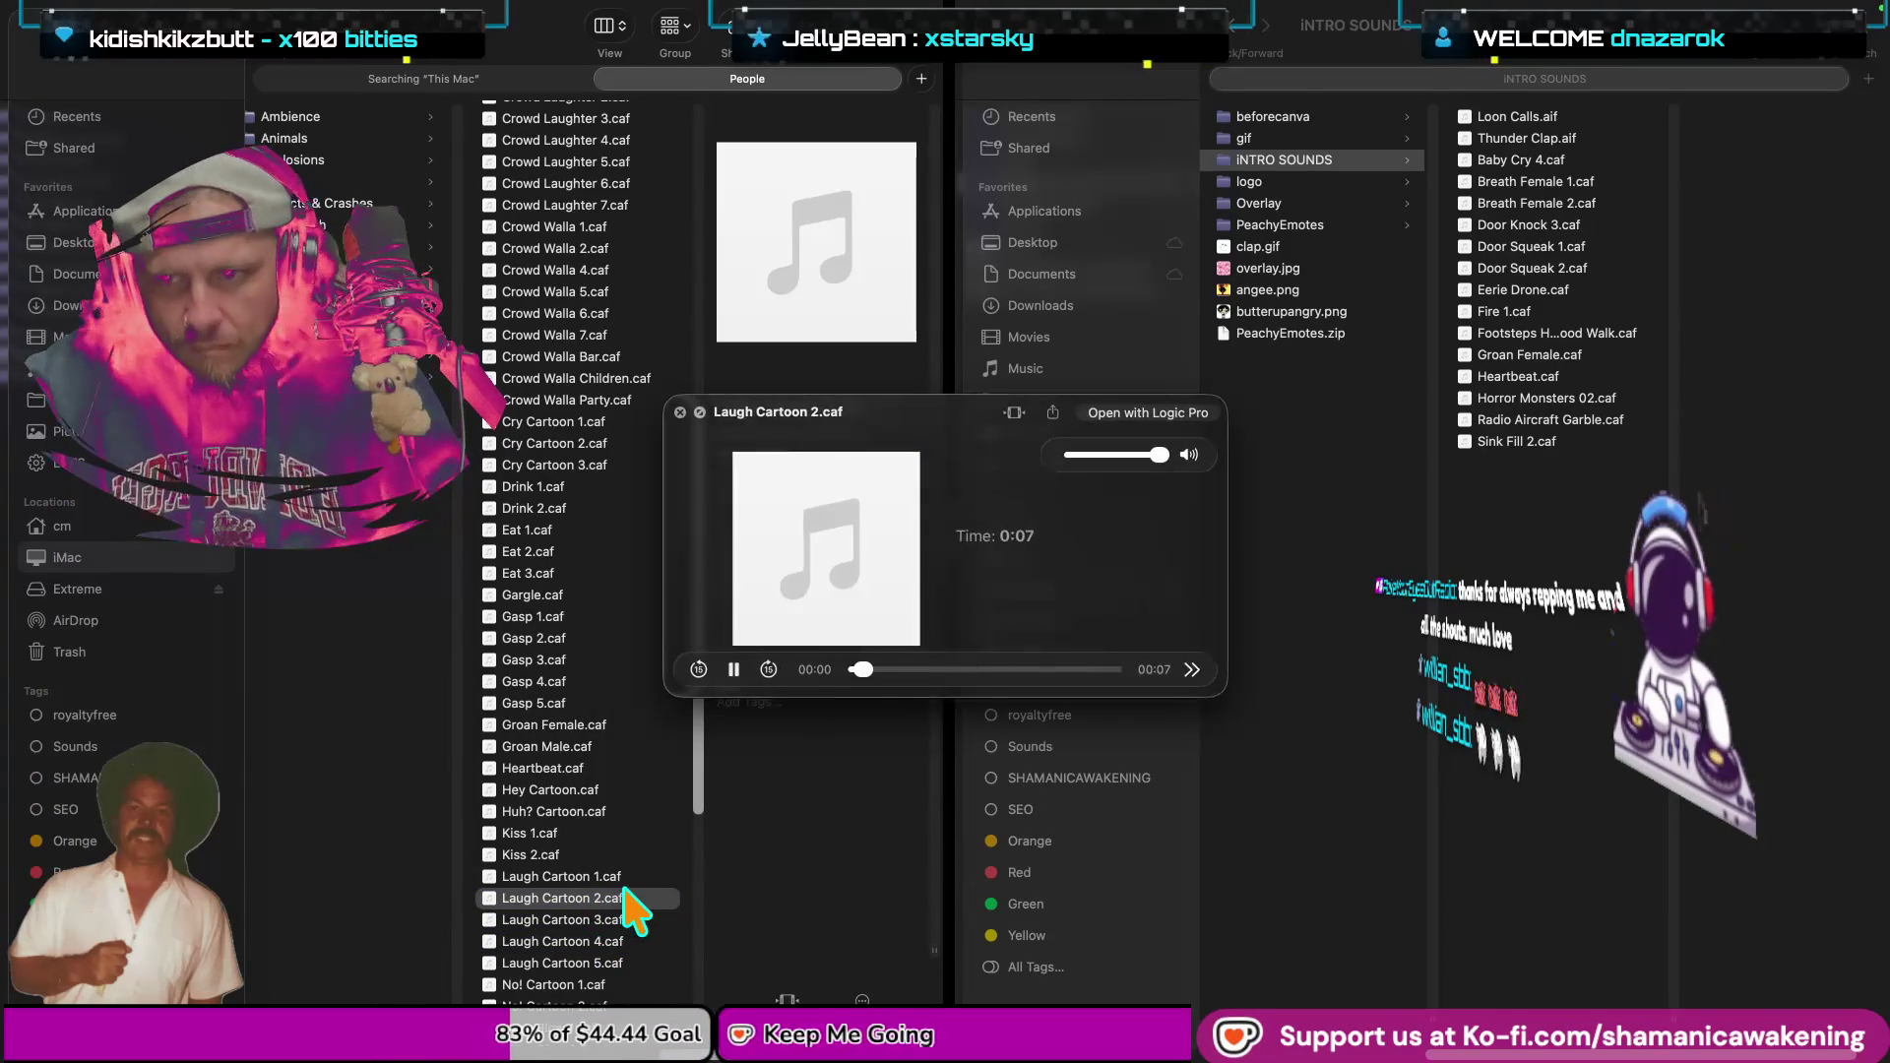
{"action": "key", "text": "space"}
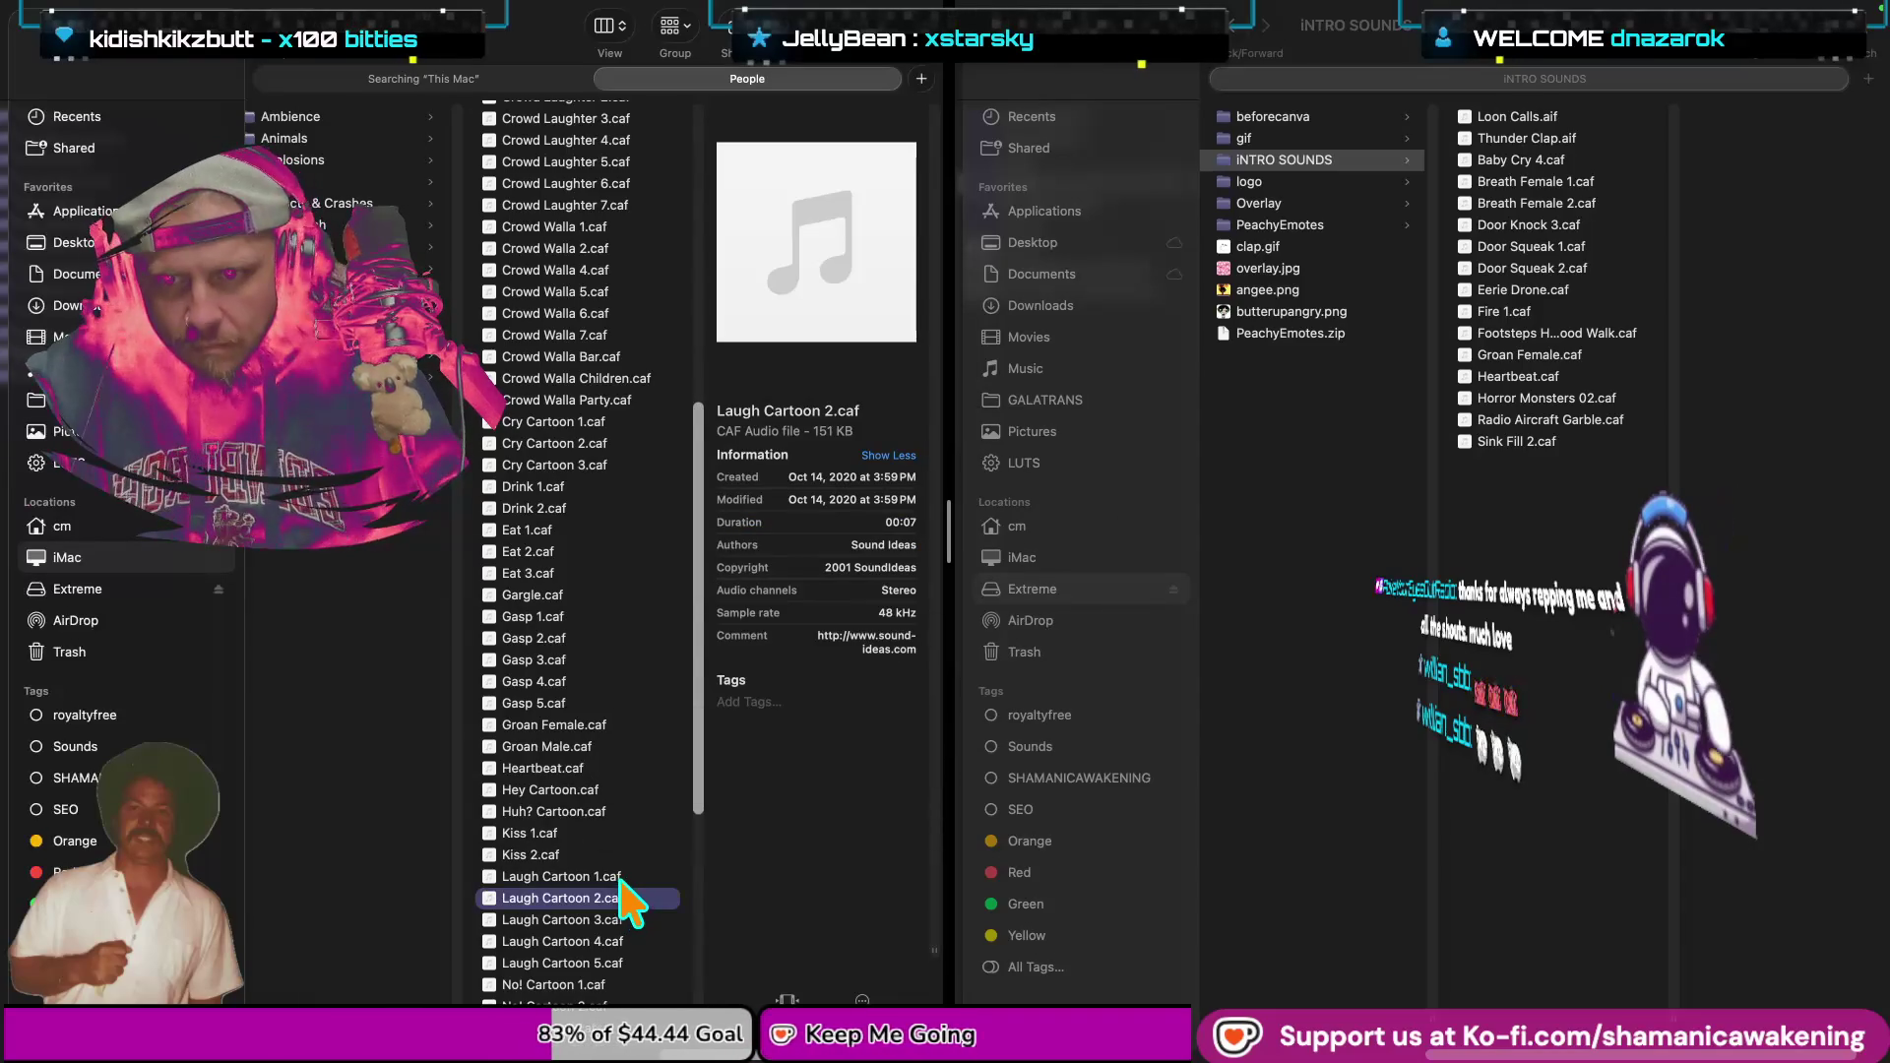
{"action": "left_click", "coordinate": [628, 877]}
{"action": "key", "text": "space"}
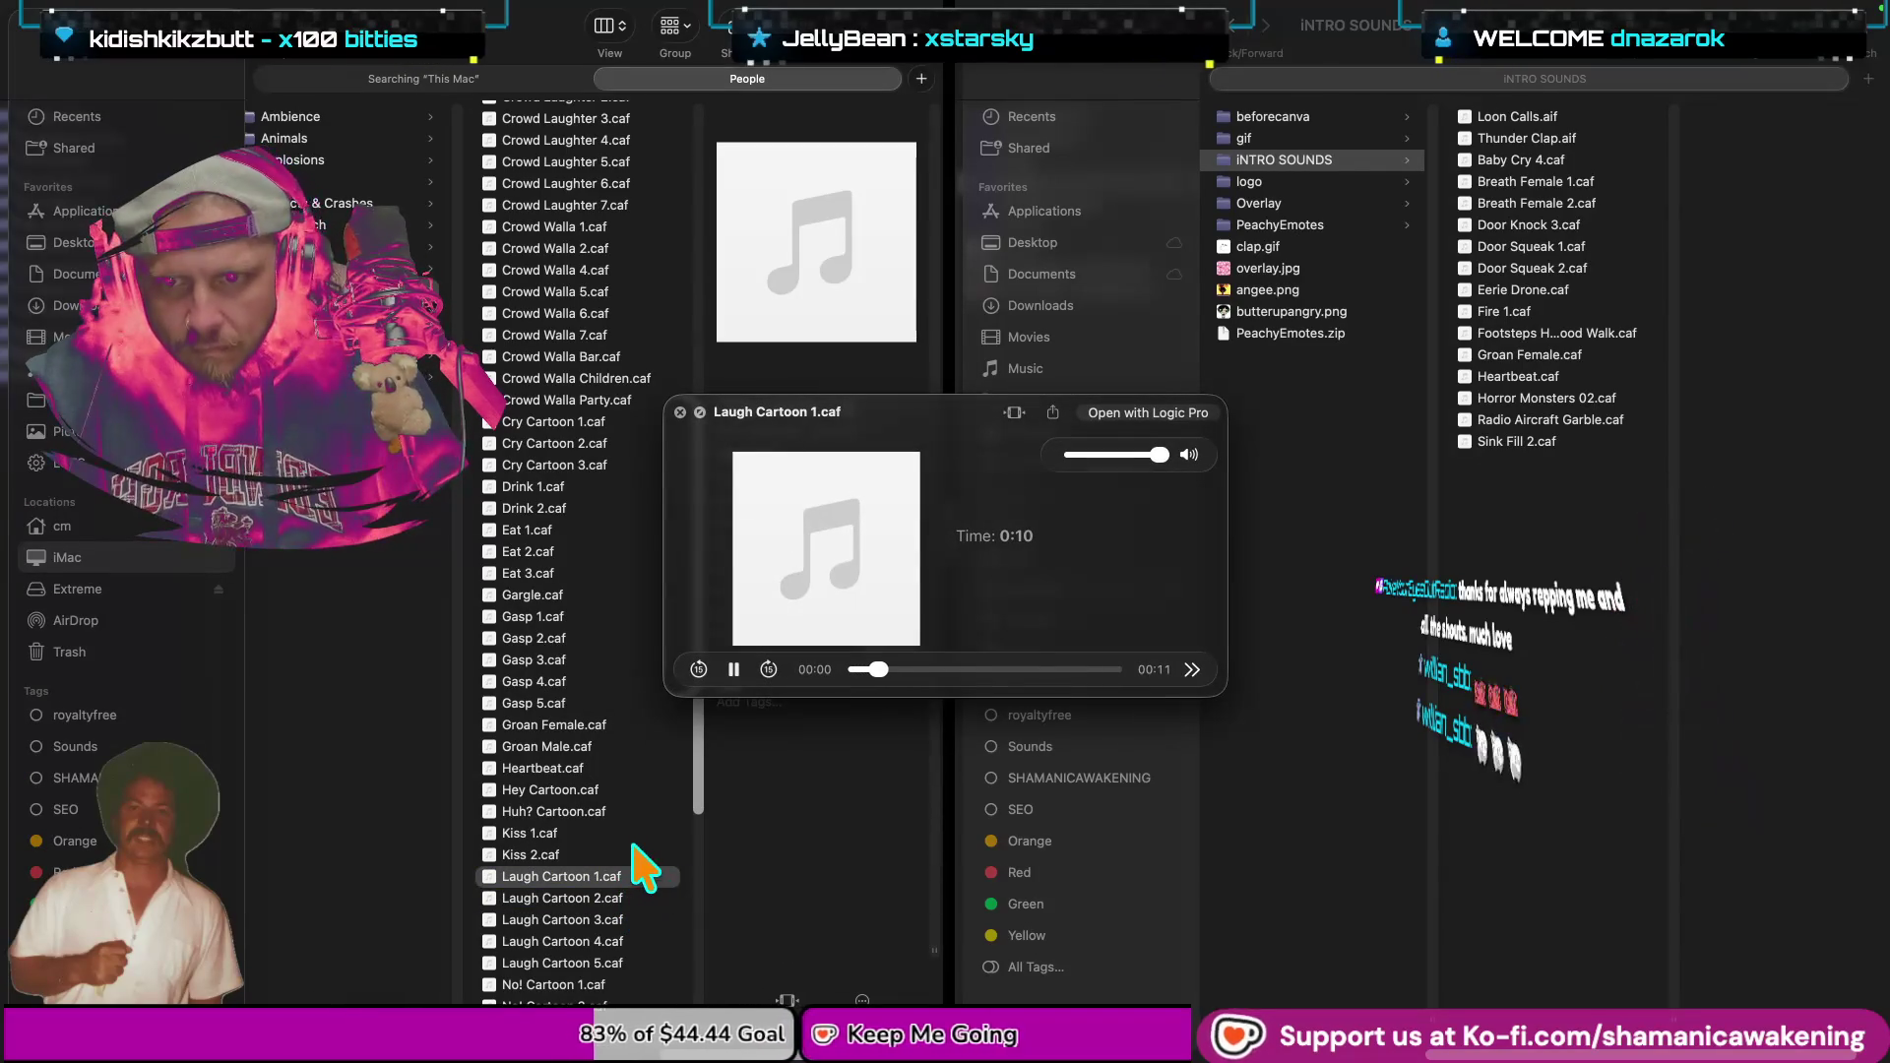
{"action": "key", "text": "space"}
Preview Gasp 1, Gasp 2 and Gasp 3, then leave Gasp 4.caf selected in the library.
{"action": "left_click", "coordinate": [576, 616]}
{"action": "key", "text": "space"}
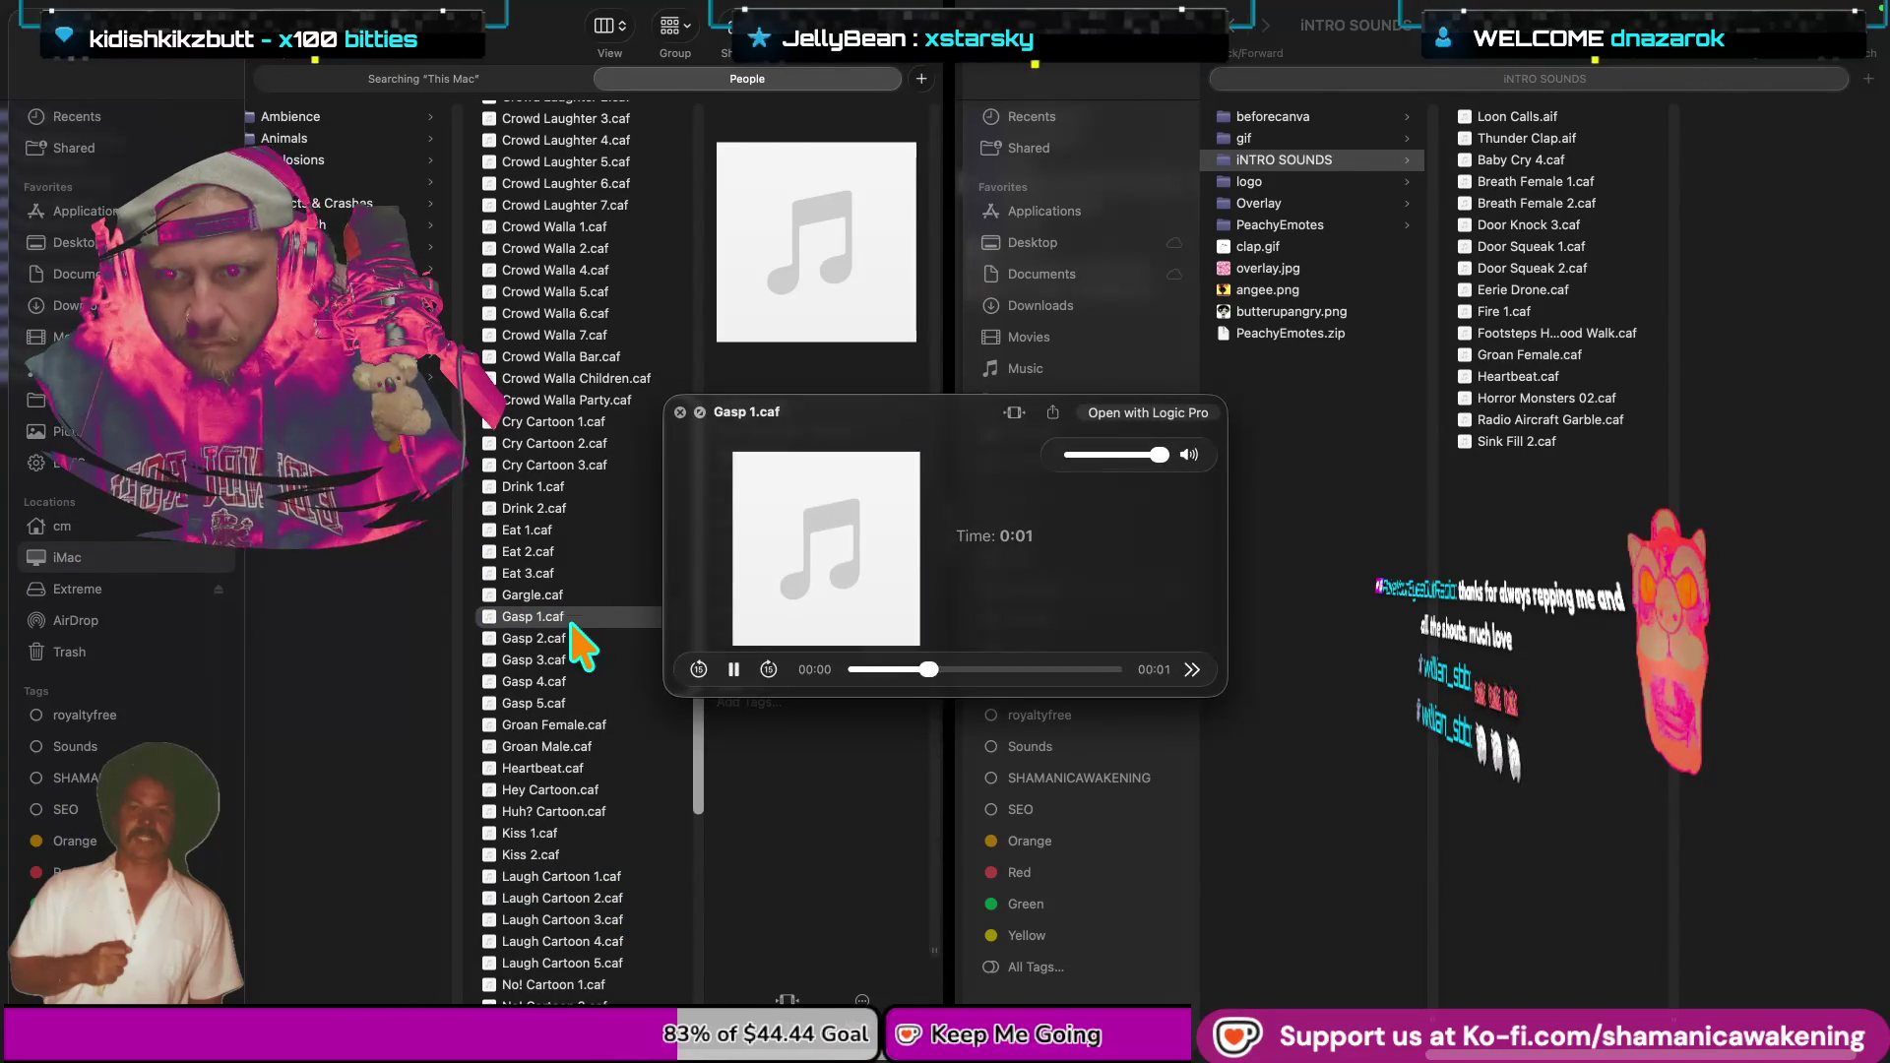
{"action": "key", "text": "space"}
{"action": "key", "text": "space"}
{"action": "left_click", "coordinate": [577, 637]}
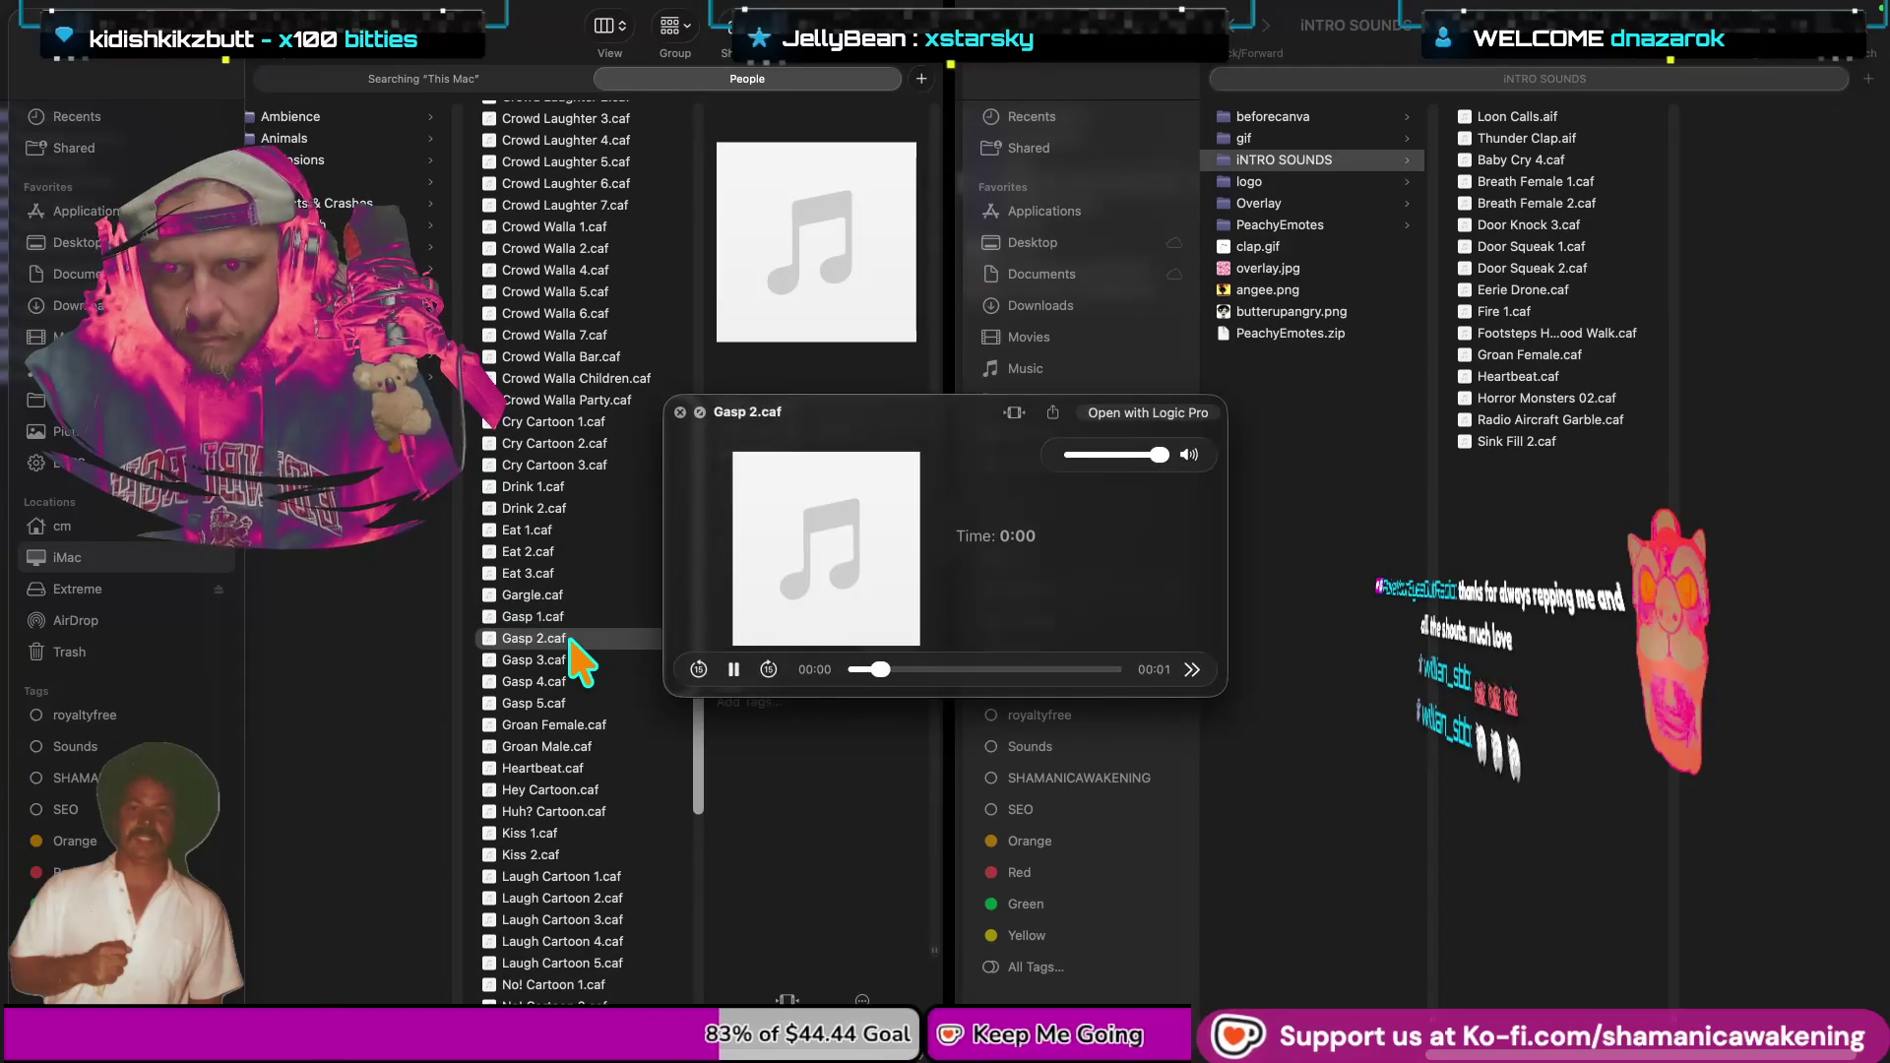
{"action": "key", "text": "space"}
{"action": "key", "text": "Down"}
{"action": "key", "text": "space"}
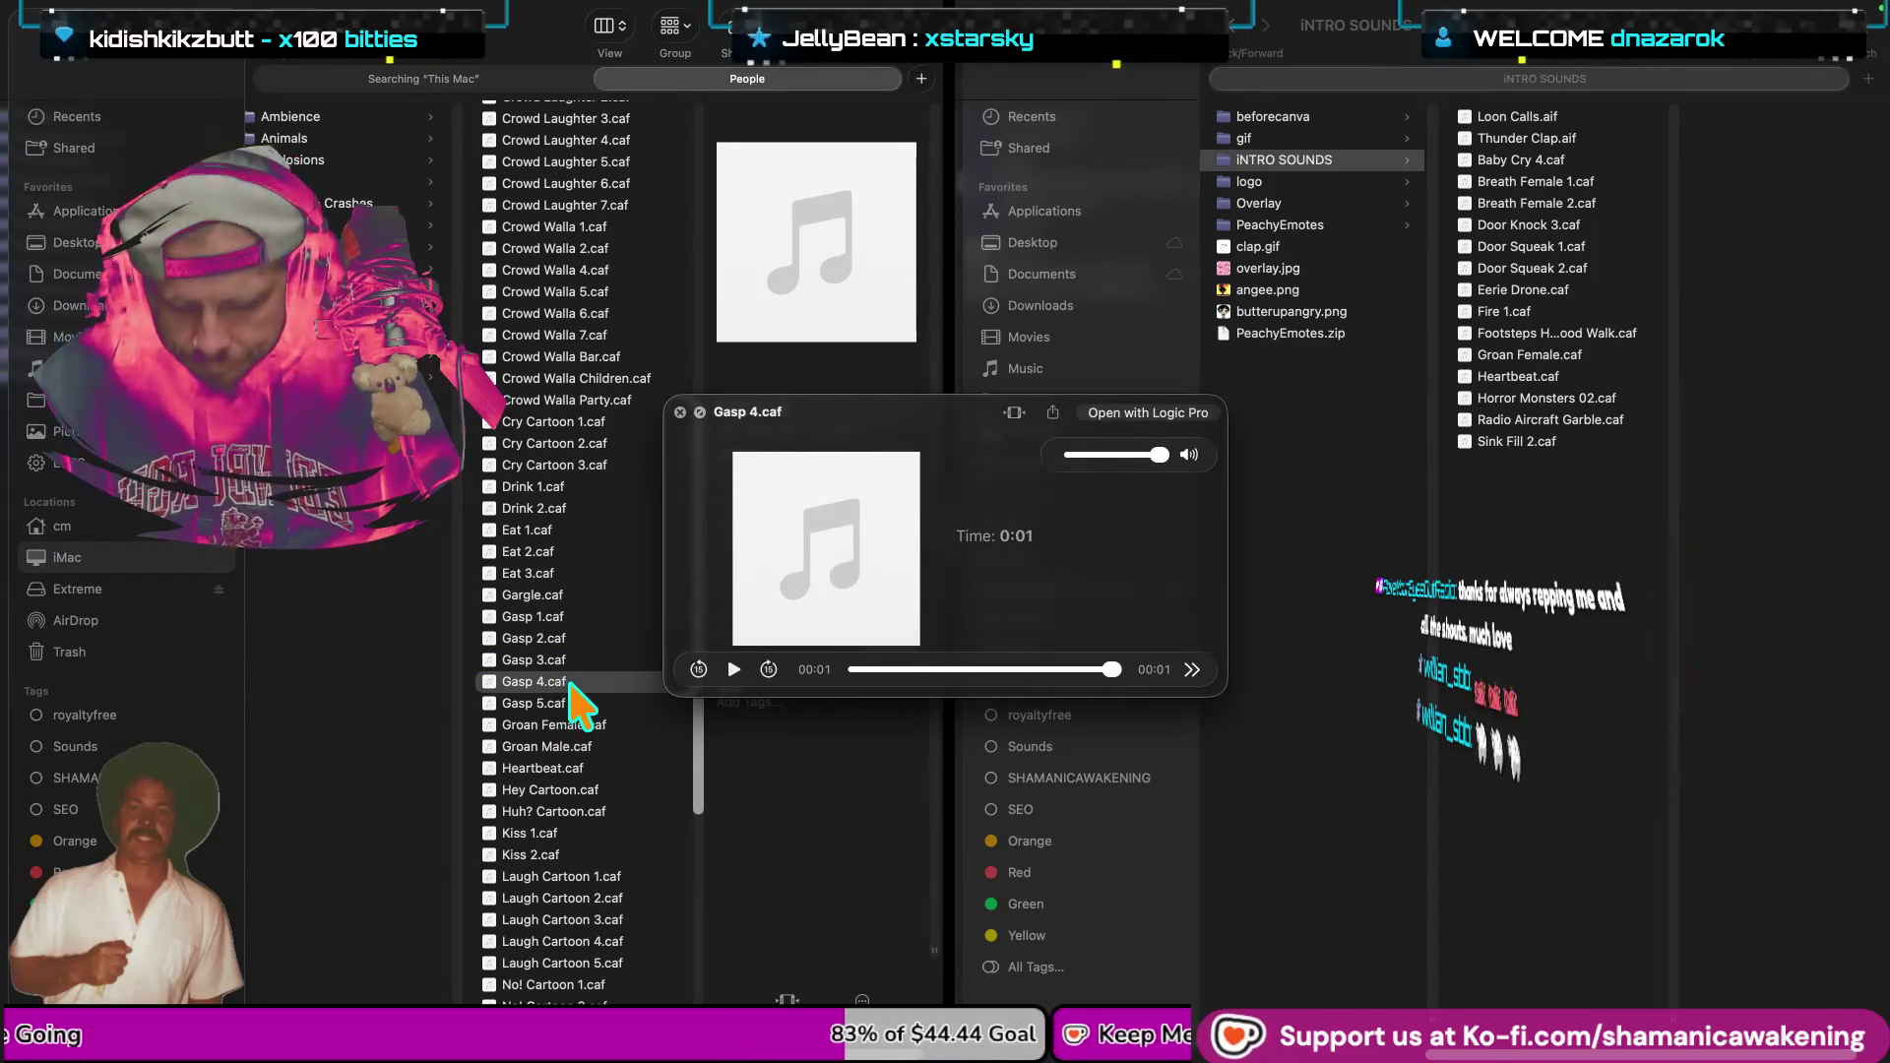
{"action": "left_click", "coordinate": [1537, 572]}
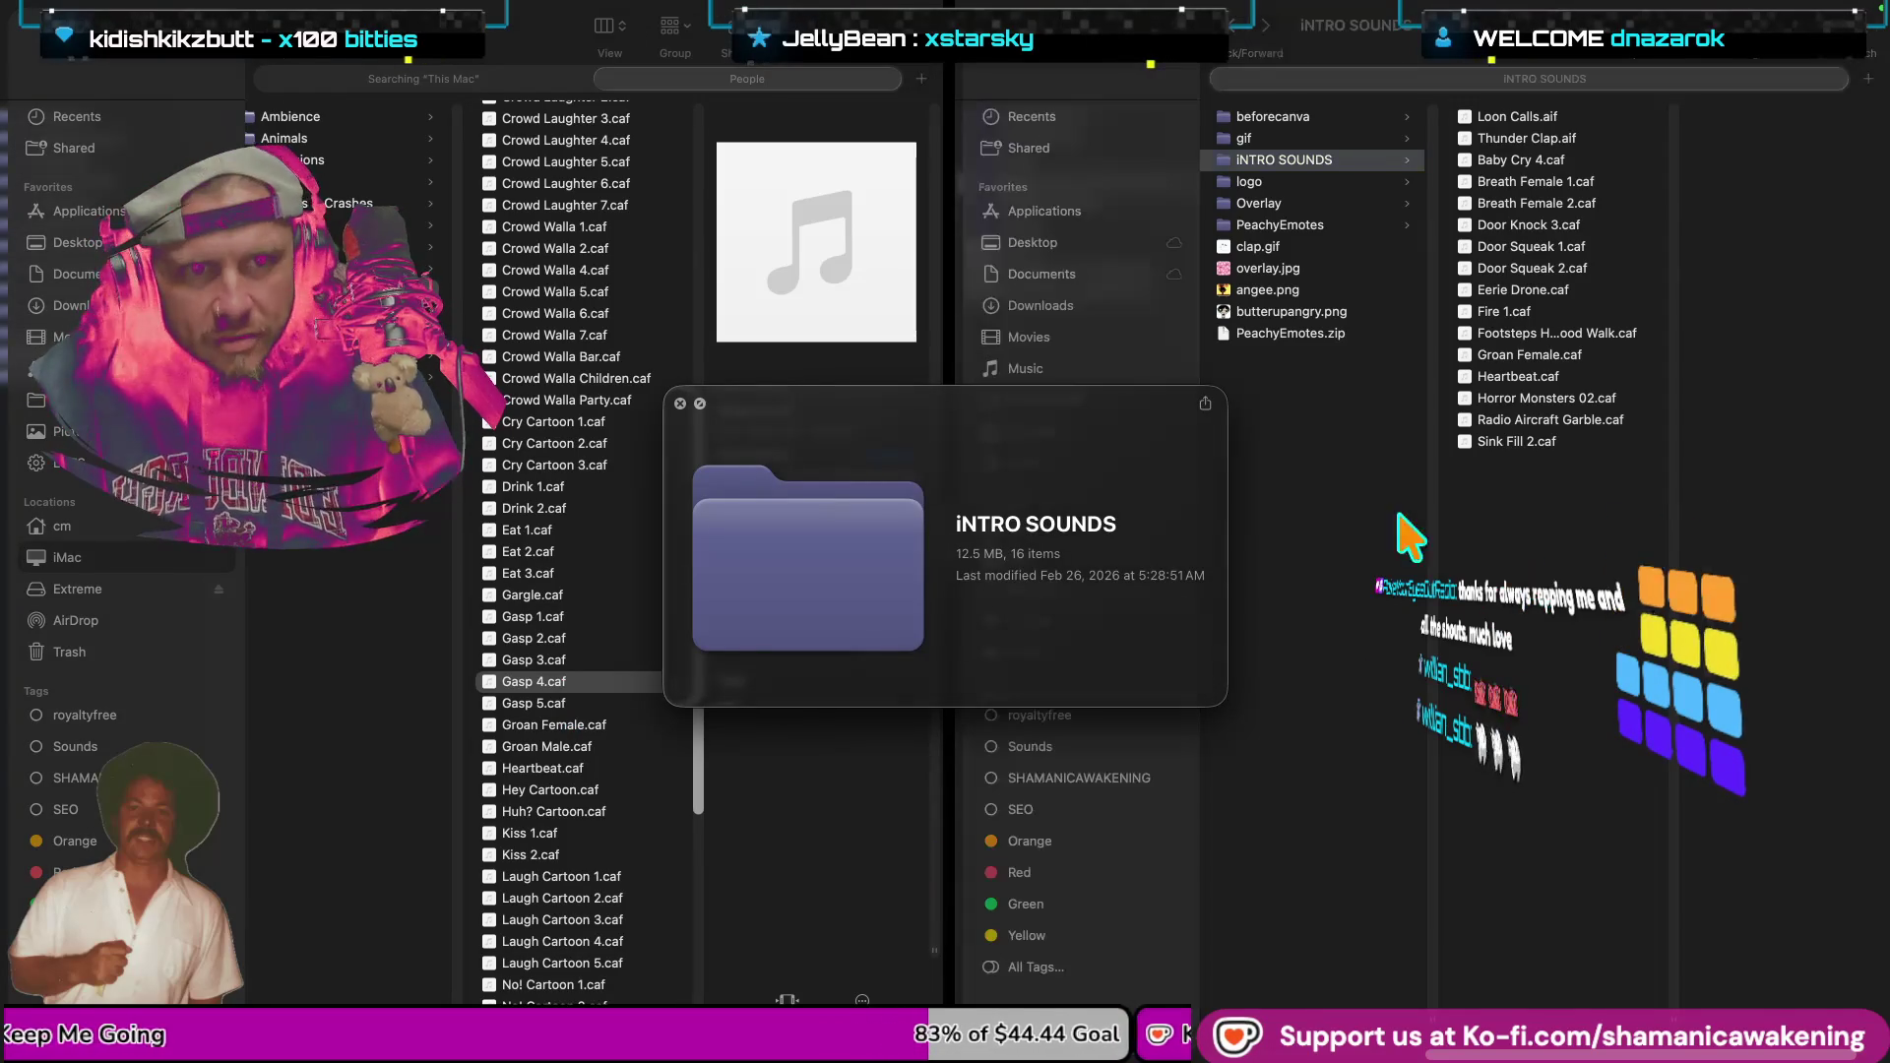
{"action": "left_click", "coordinate": [700, 404]}
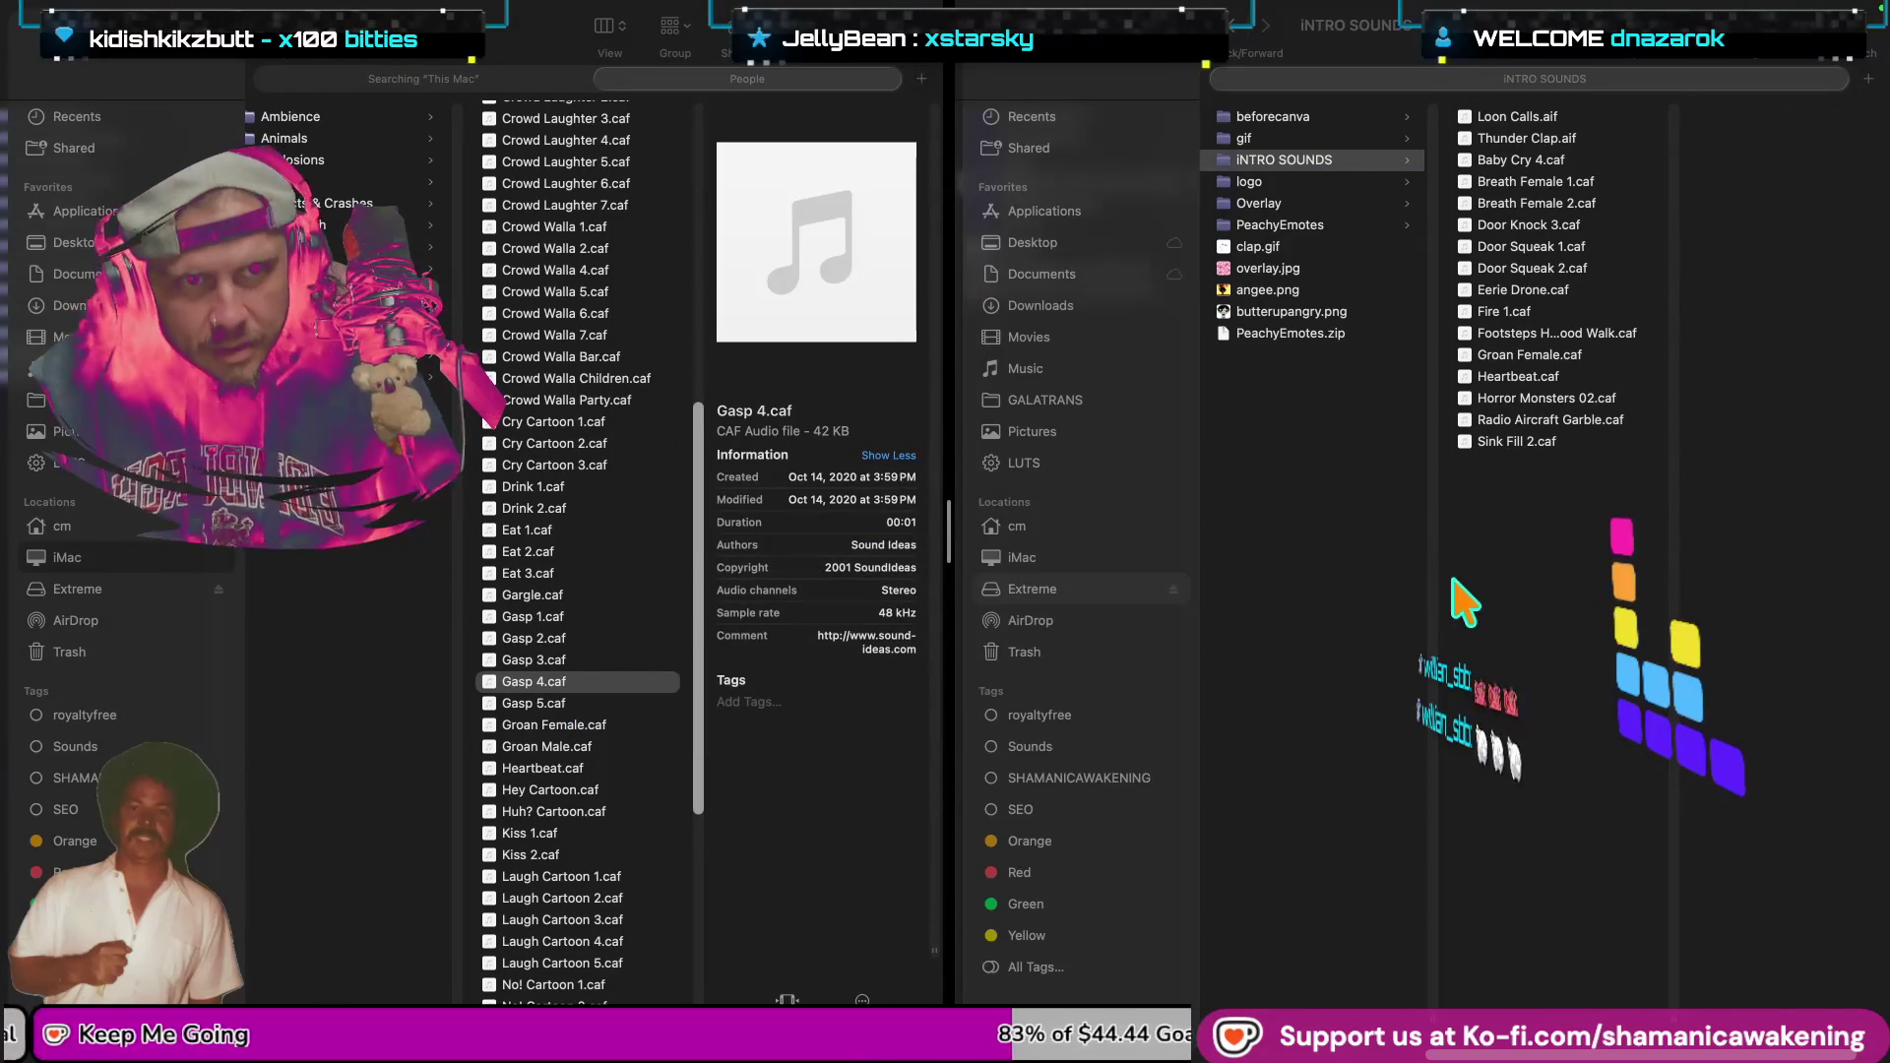
{"action": "left_click", "coordinate": [576, 686]}
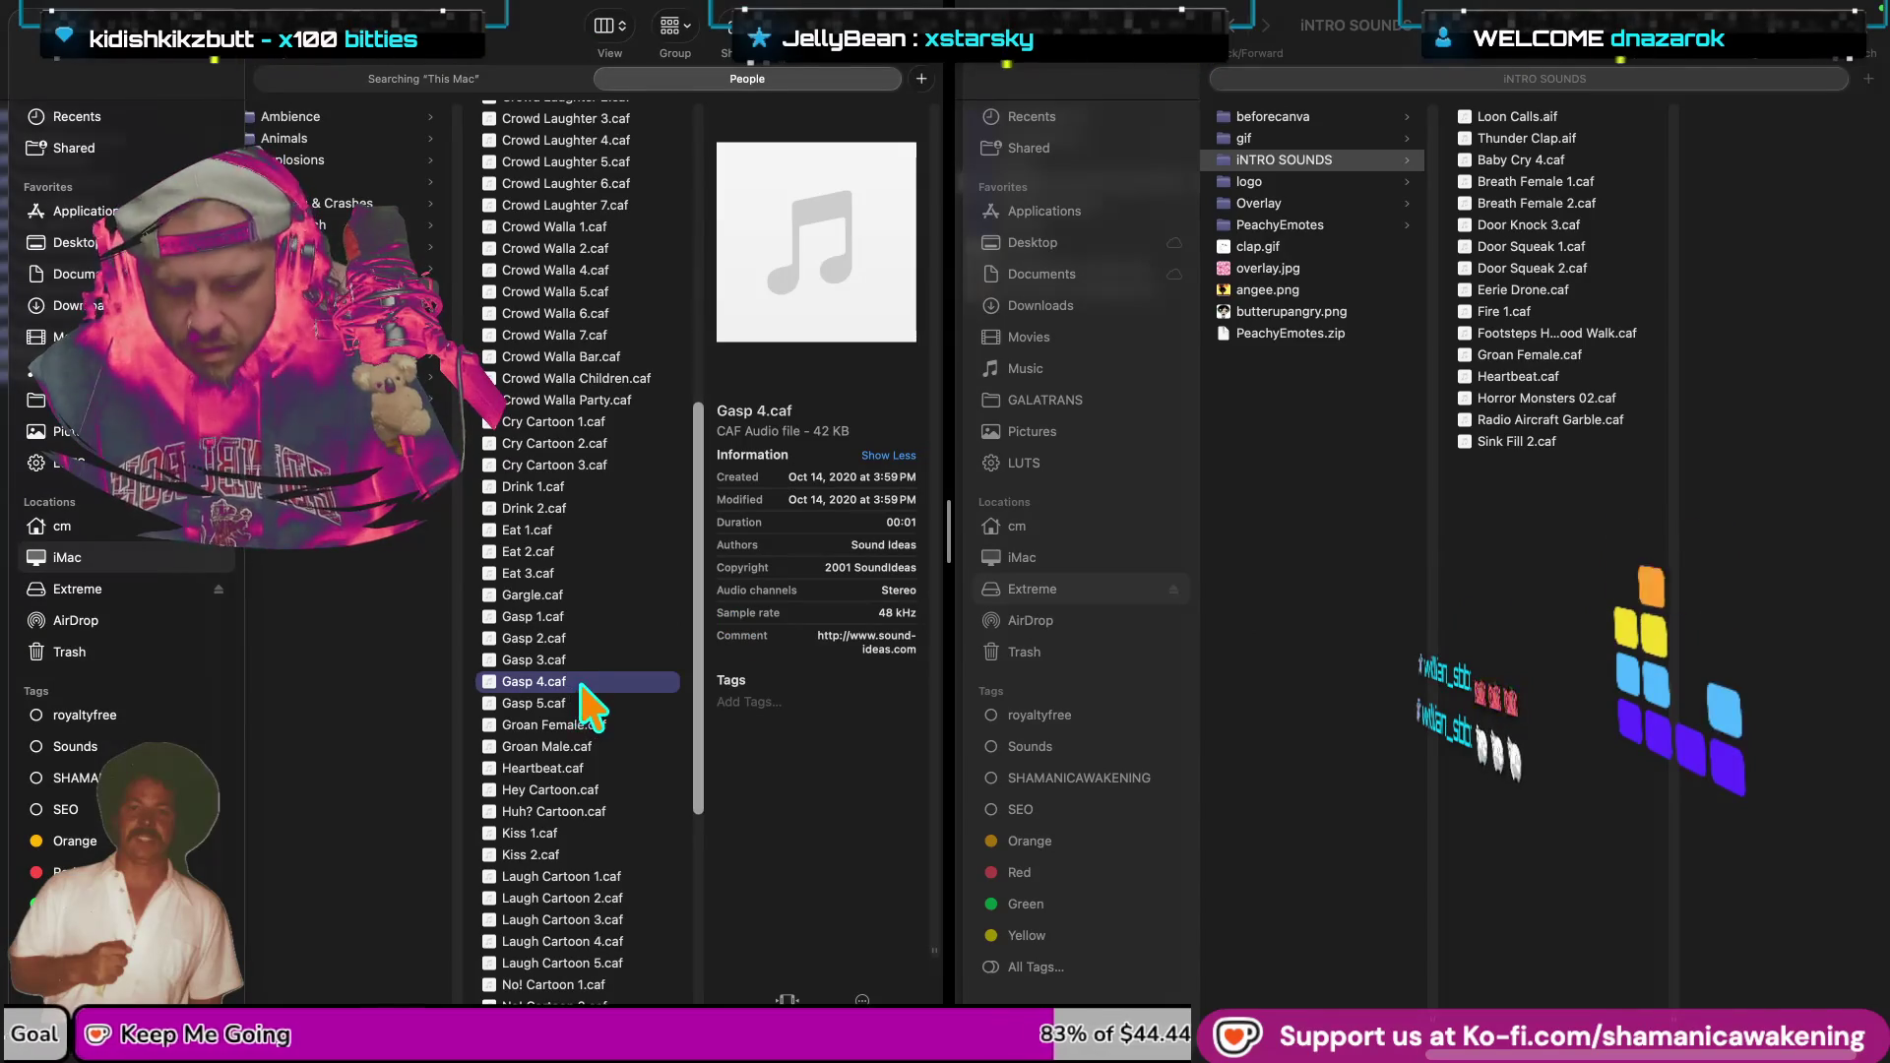
Add Gasp 4.caf to the iNTRO SOUNDS folder window.
{"action": "left_click", "coordinate": [1521, 633]}
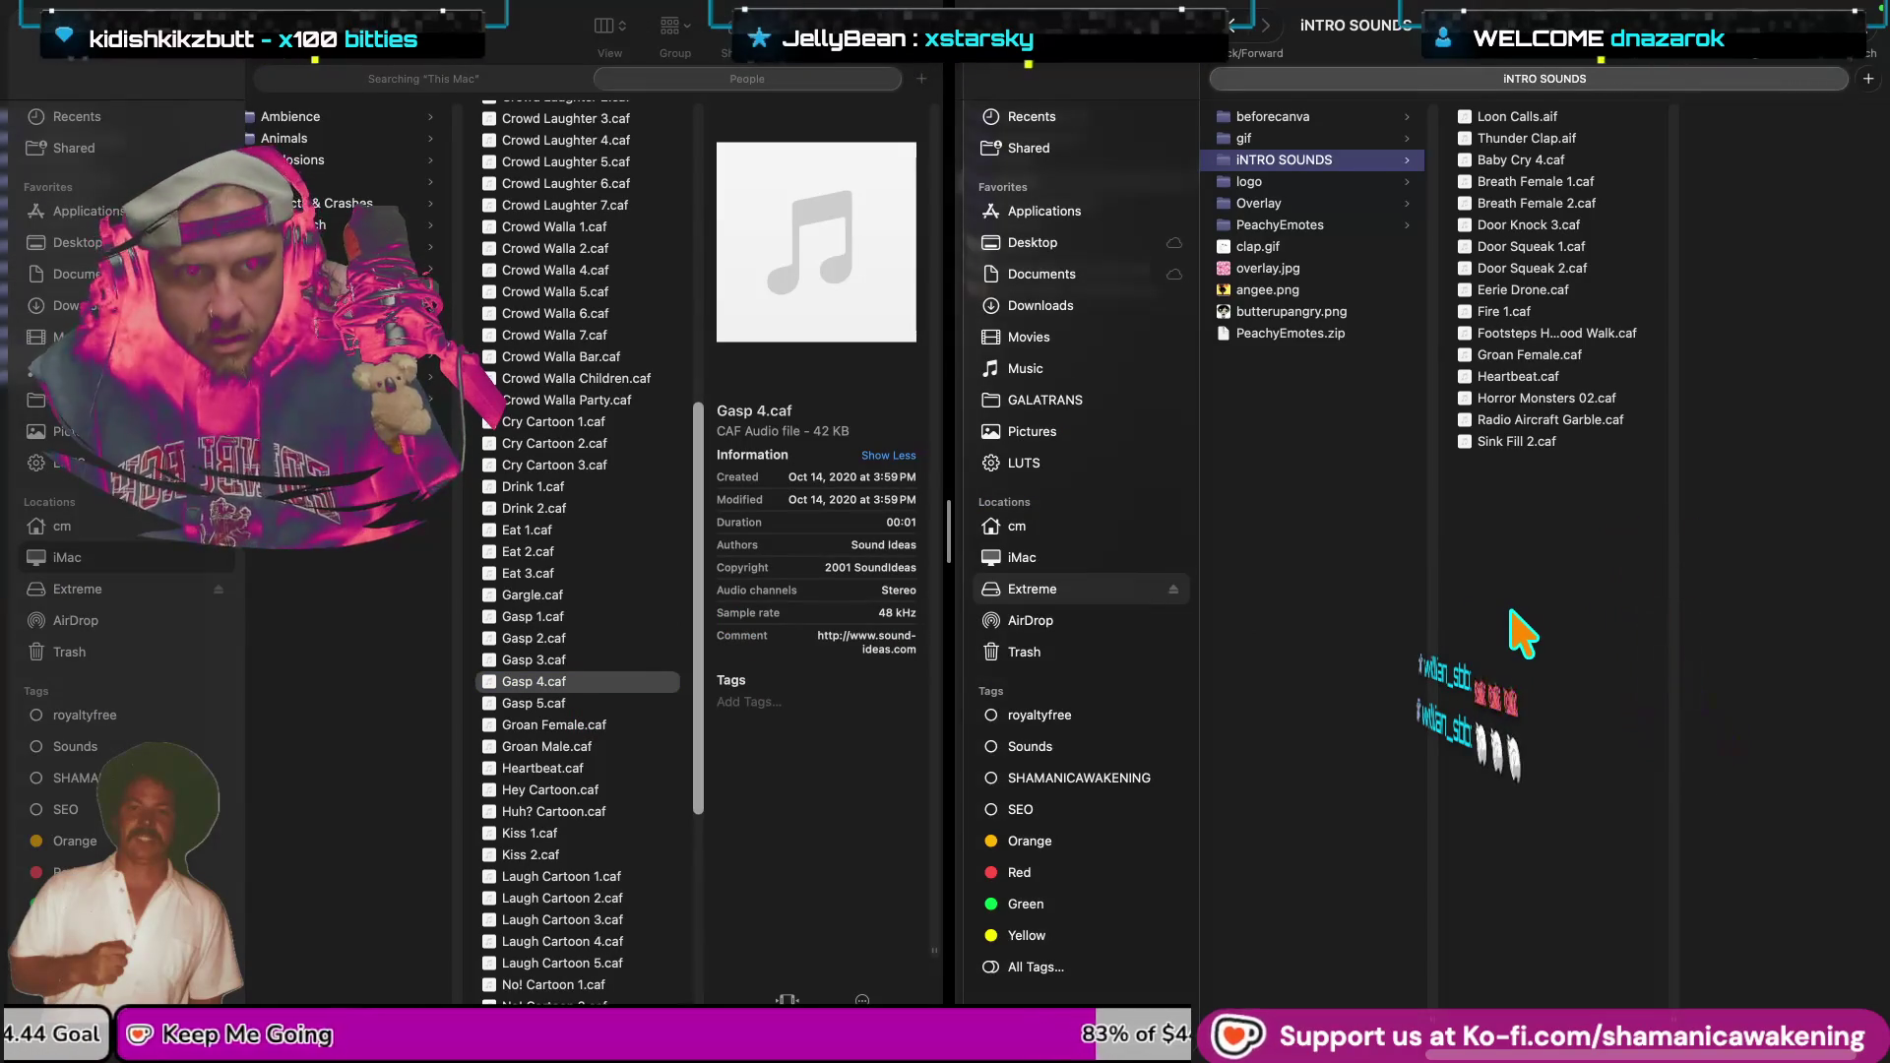
{"action": "scroll", "coordinate": [625, 822], "scroll_direction": "down", "scroll_amount": 3}
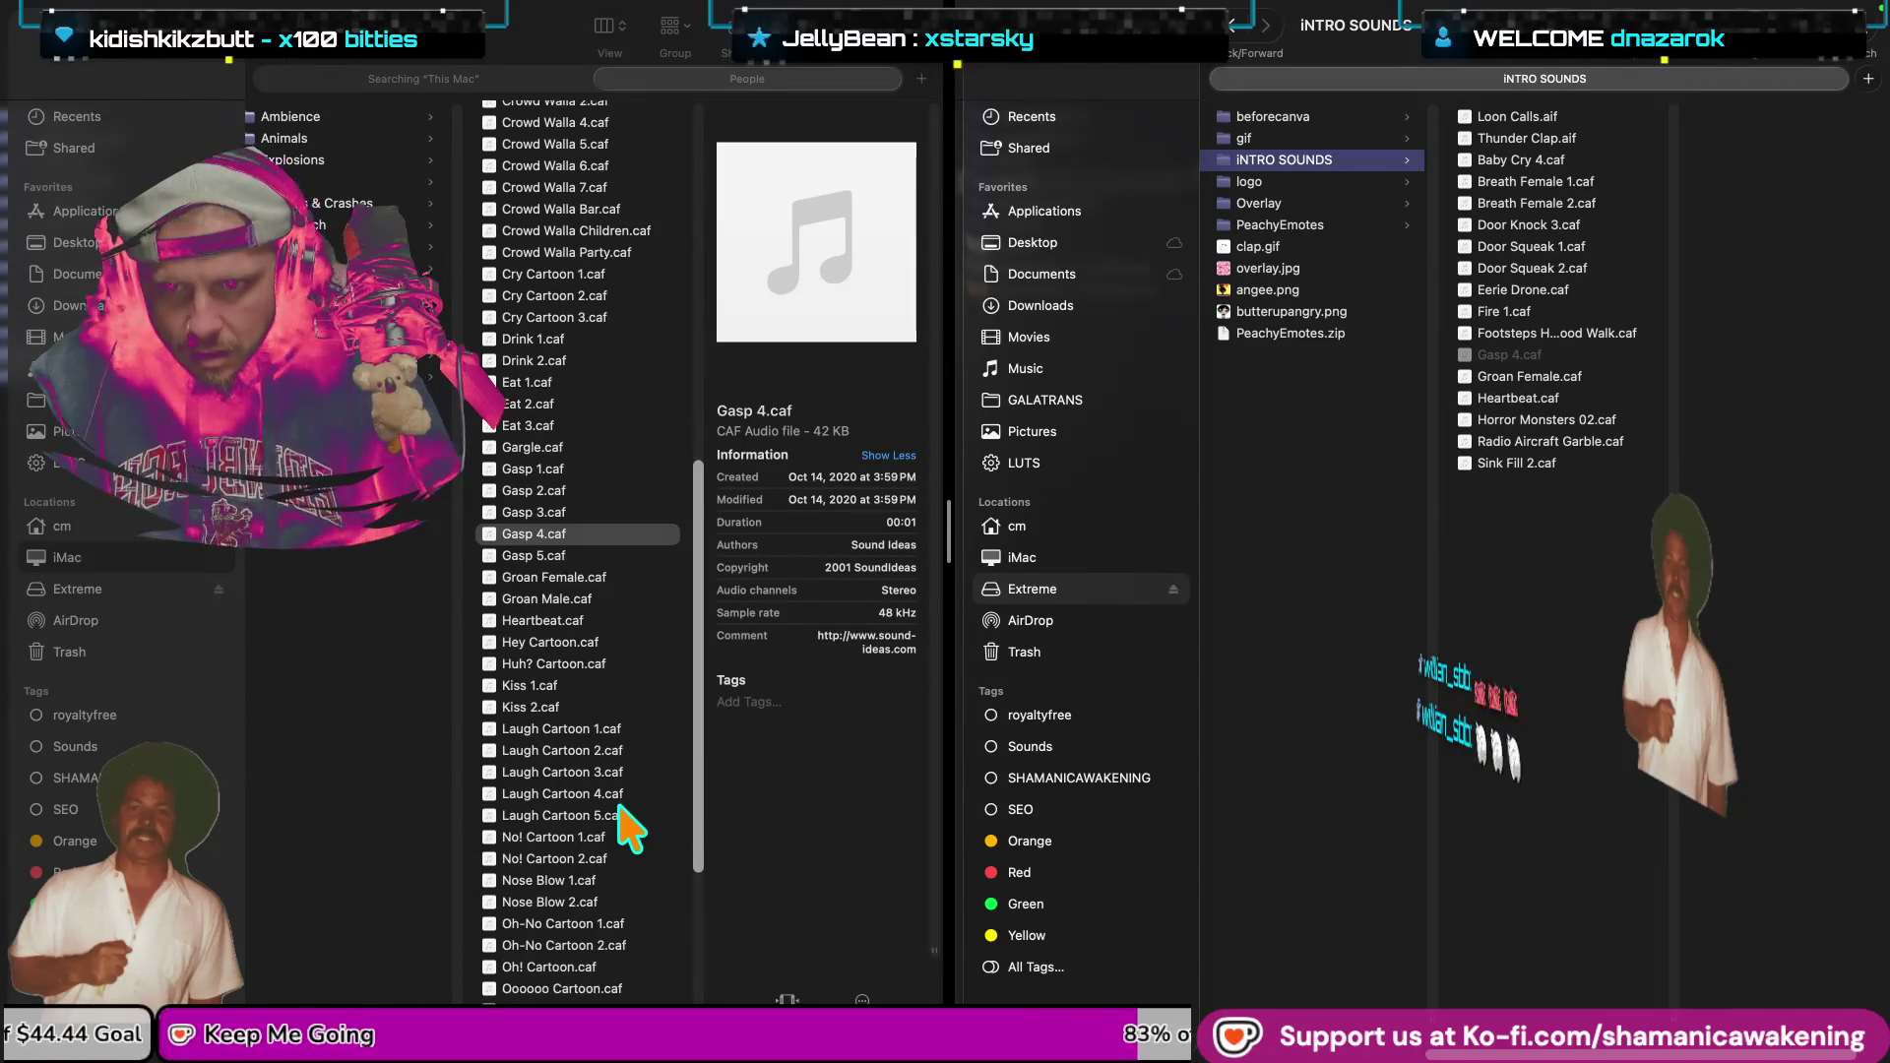
{"action": "scroll", "coordinate": [630, 827], "scroll_direction": "down", "scroll_amount": 3}
{"action": "left_click", "coordinate": [620, 866]}
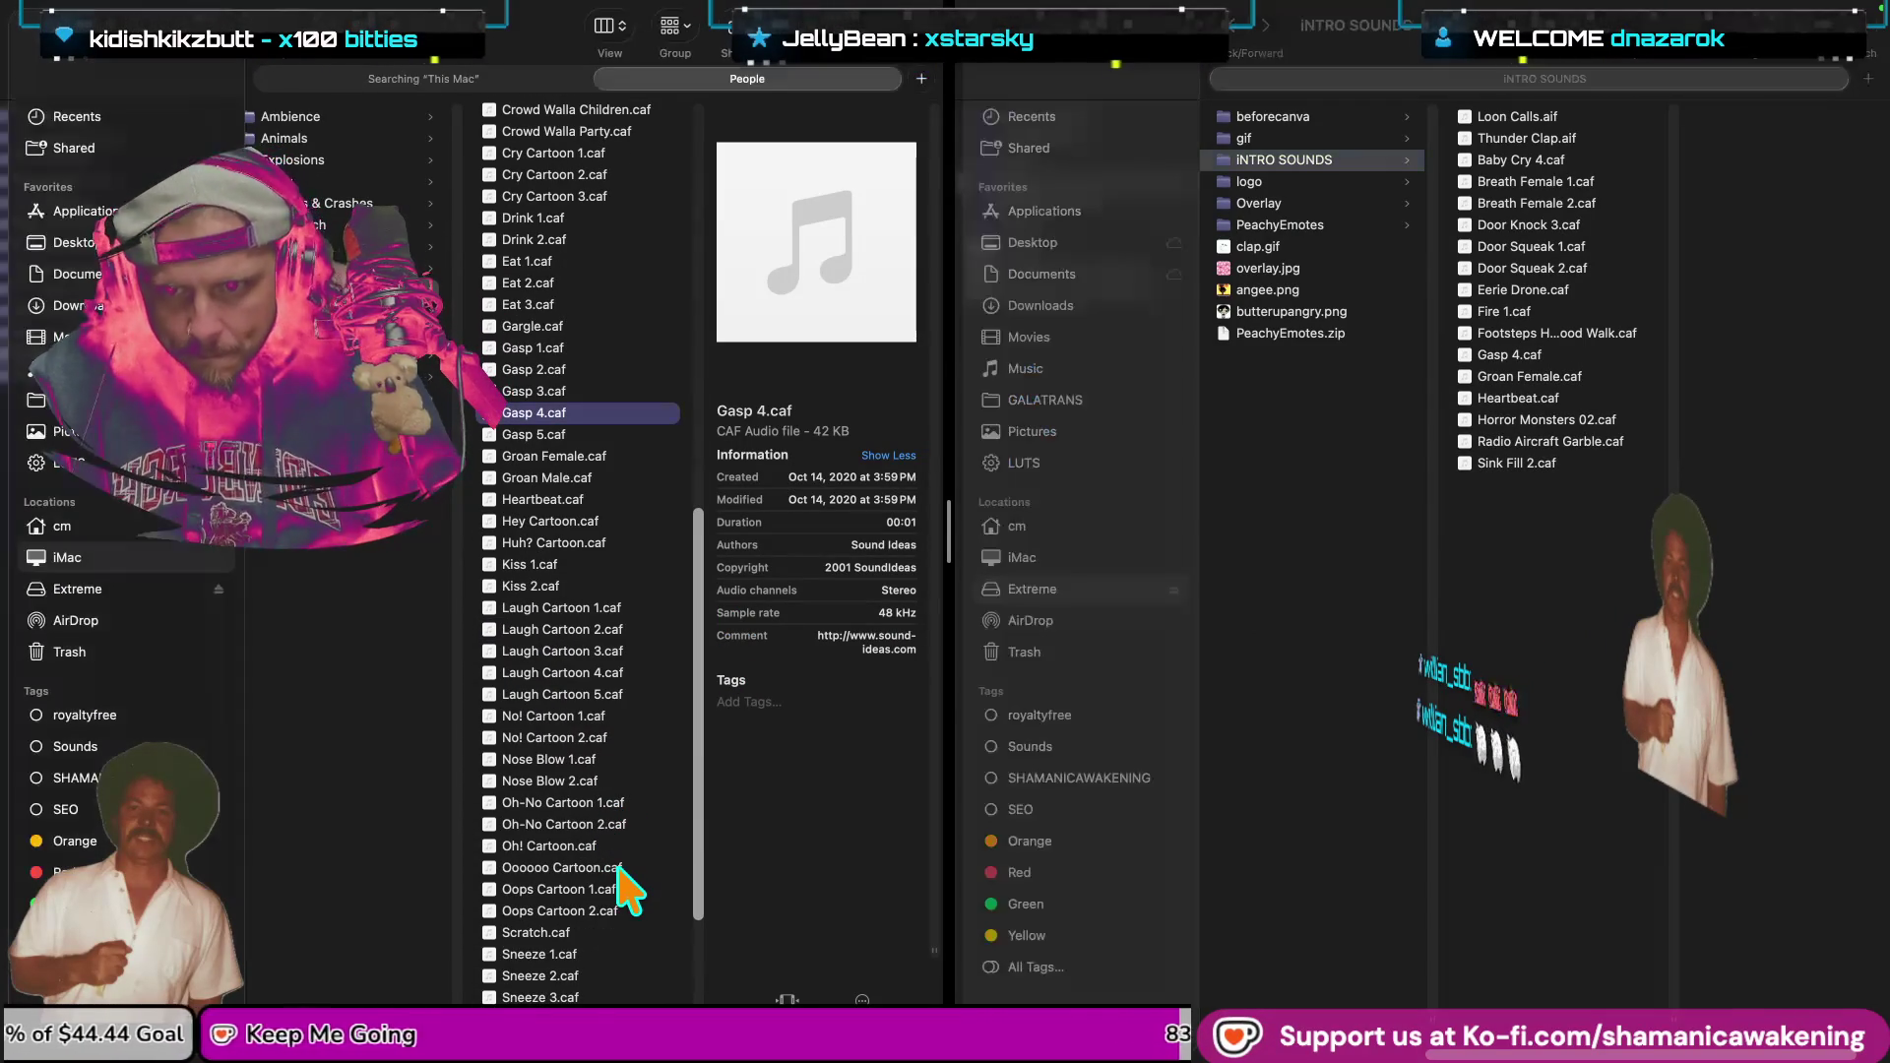
Preview Ooooo Cartoon.caf and then Scratch.caf in Quick Look.
{"action": "left_click", "coordinate": [618, 867]}
{"action": "key", "text": "space"}
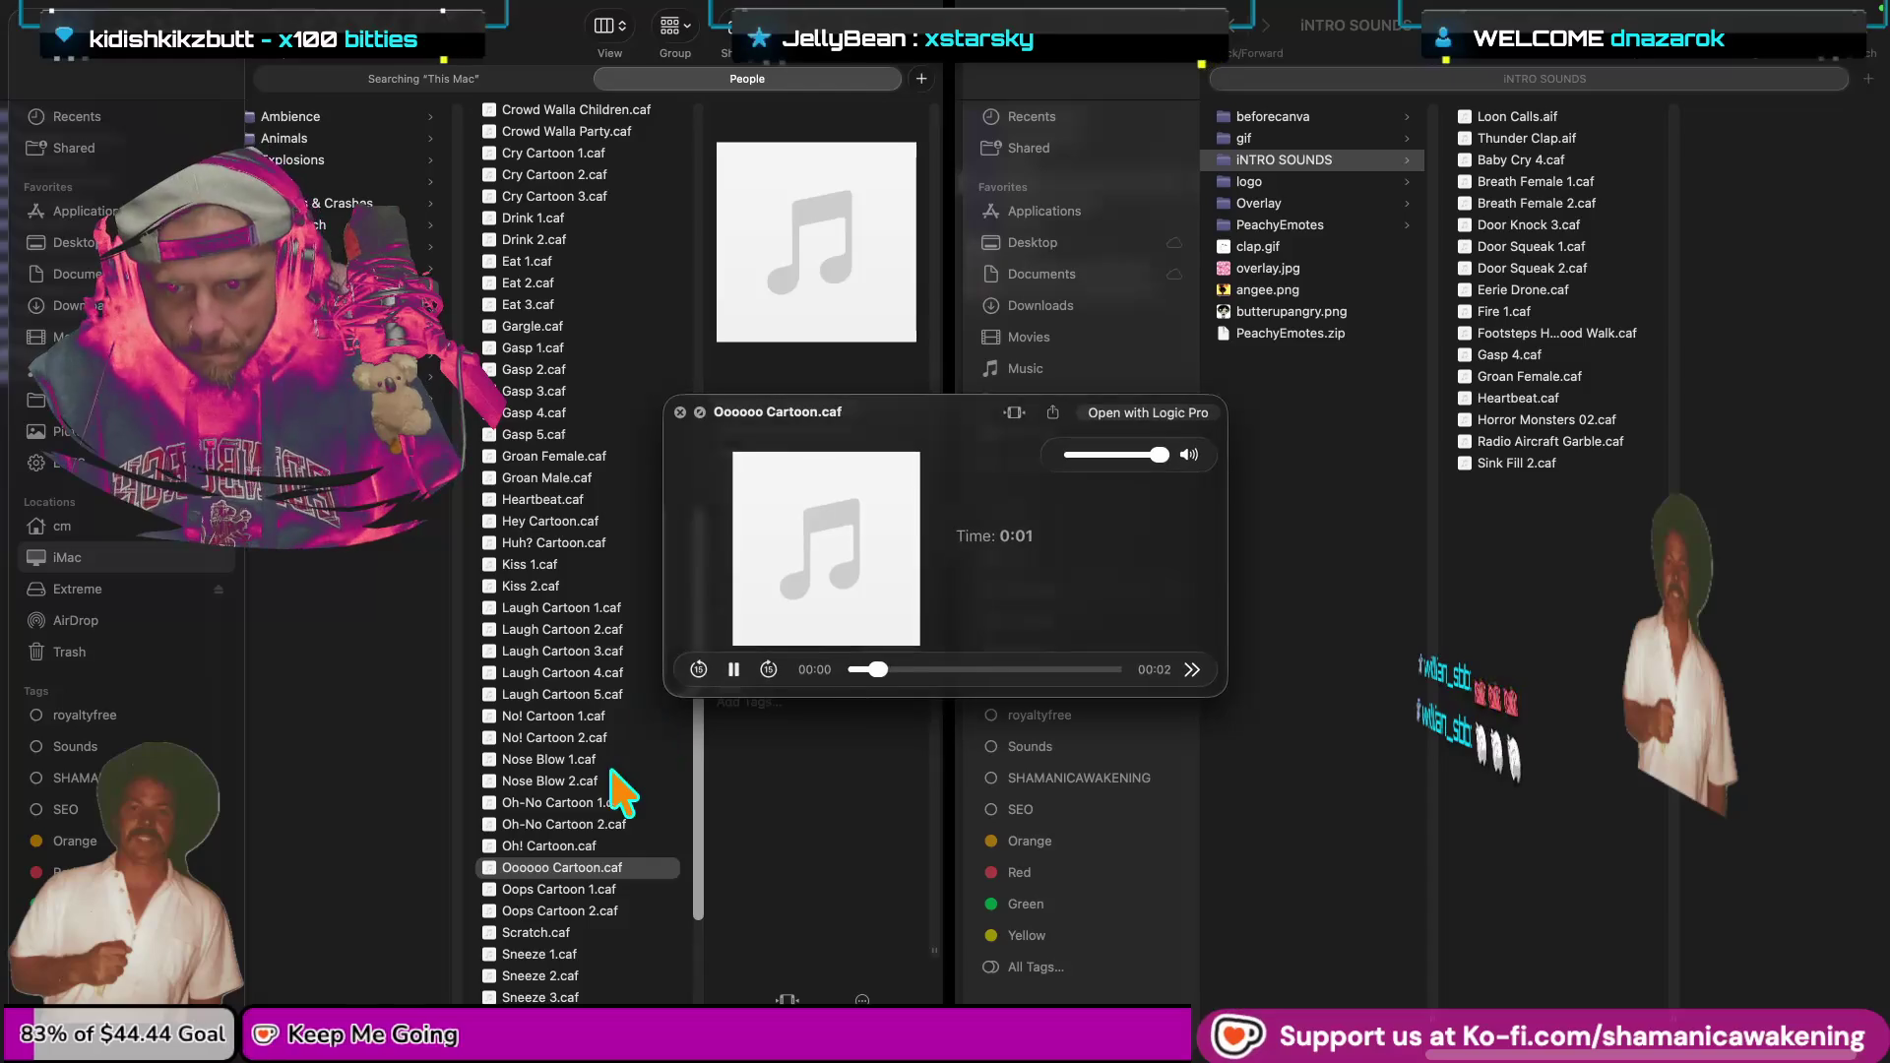
{"action": "scroll", "coordinate": [610, 788], "scroll_direction": "down", "scroll_amount": 1}
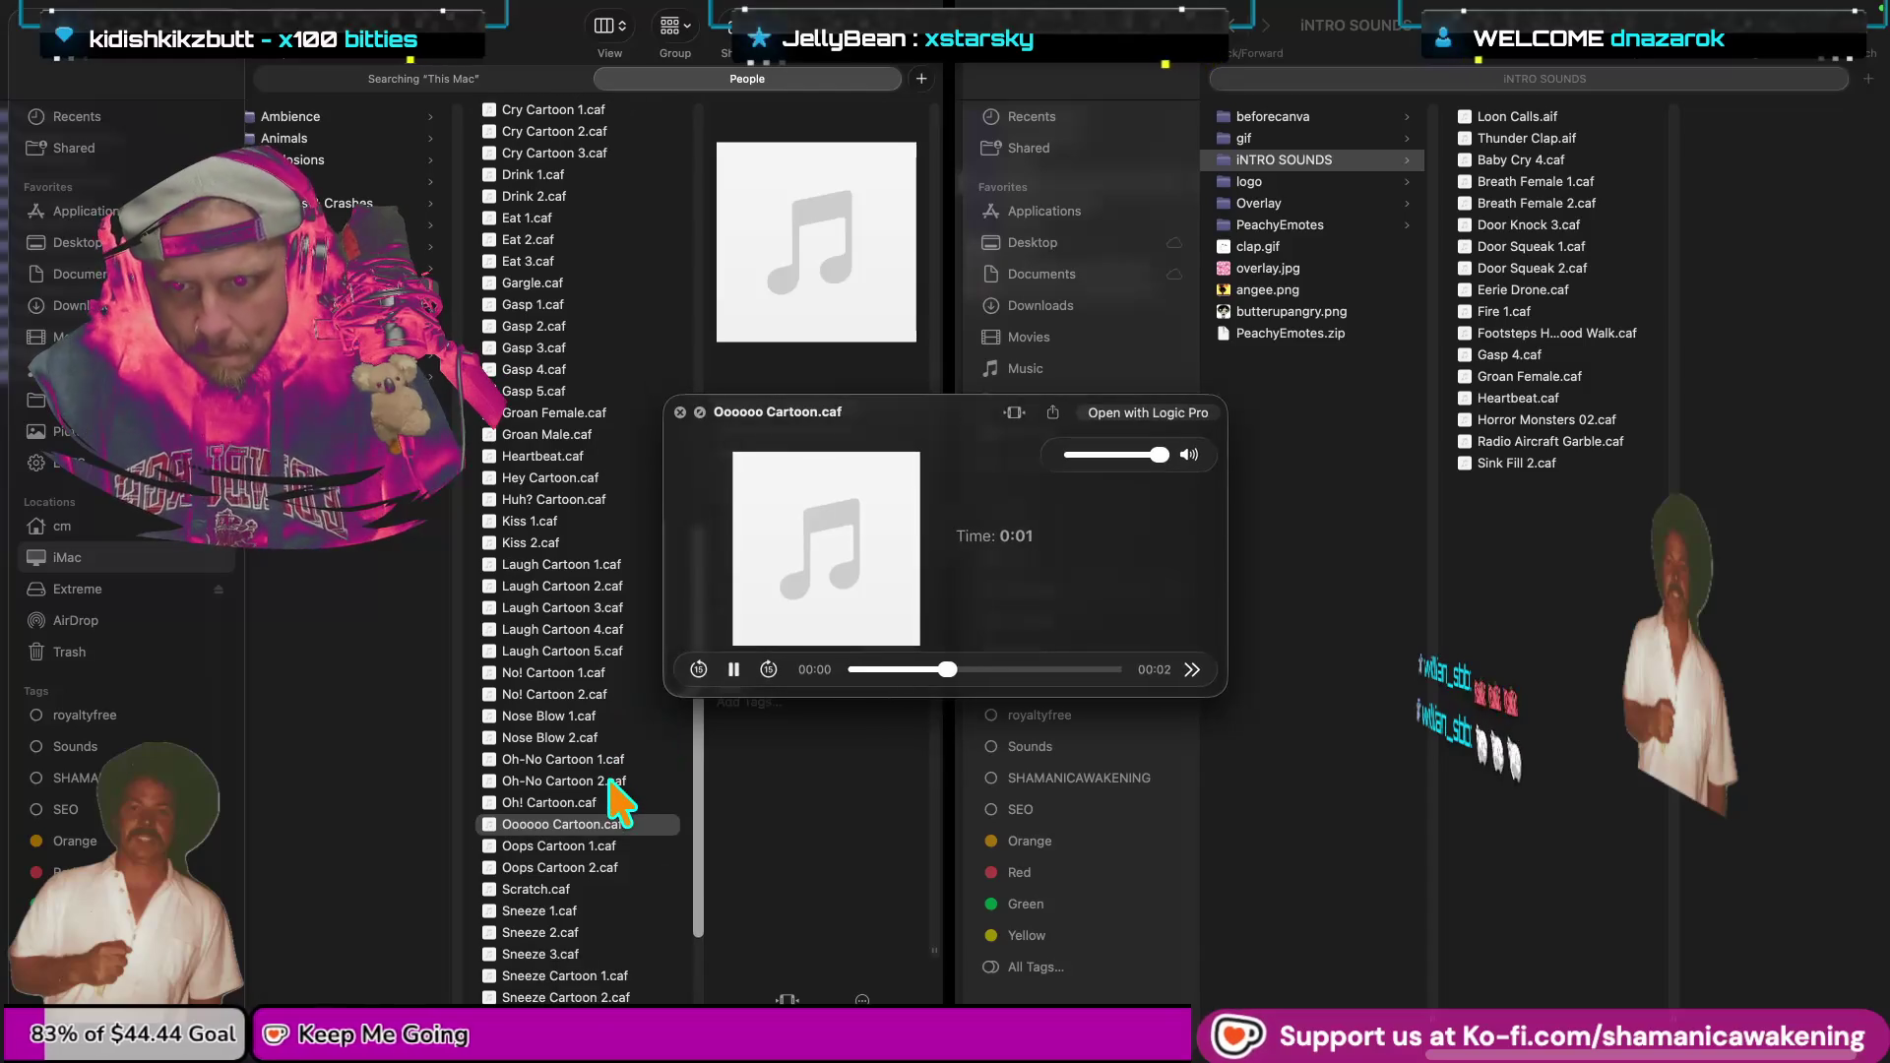
{"action": "left_click", "coordinate": [607, 889]}
{"action": "key", "text": "space"}
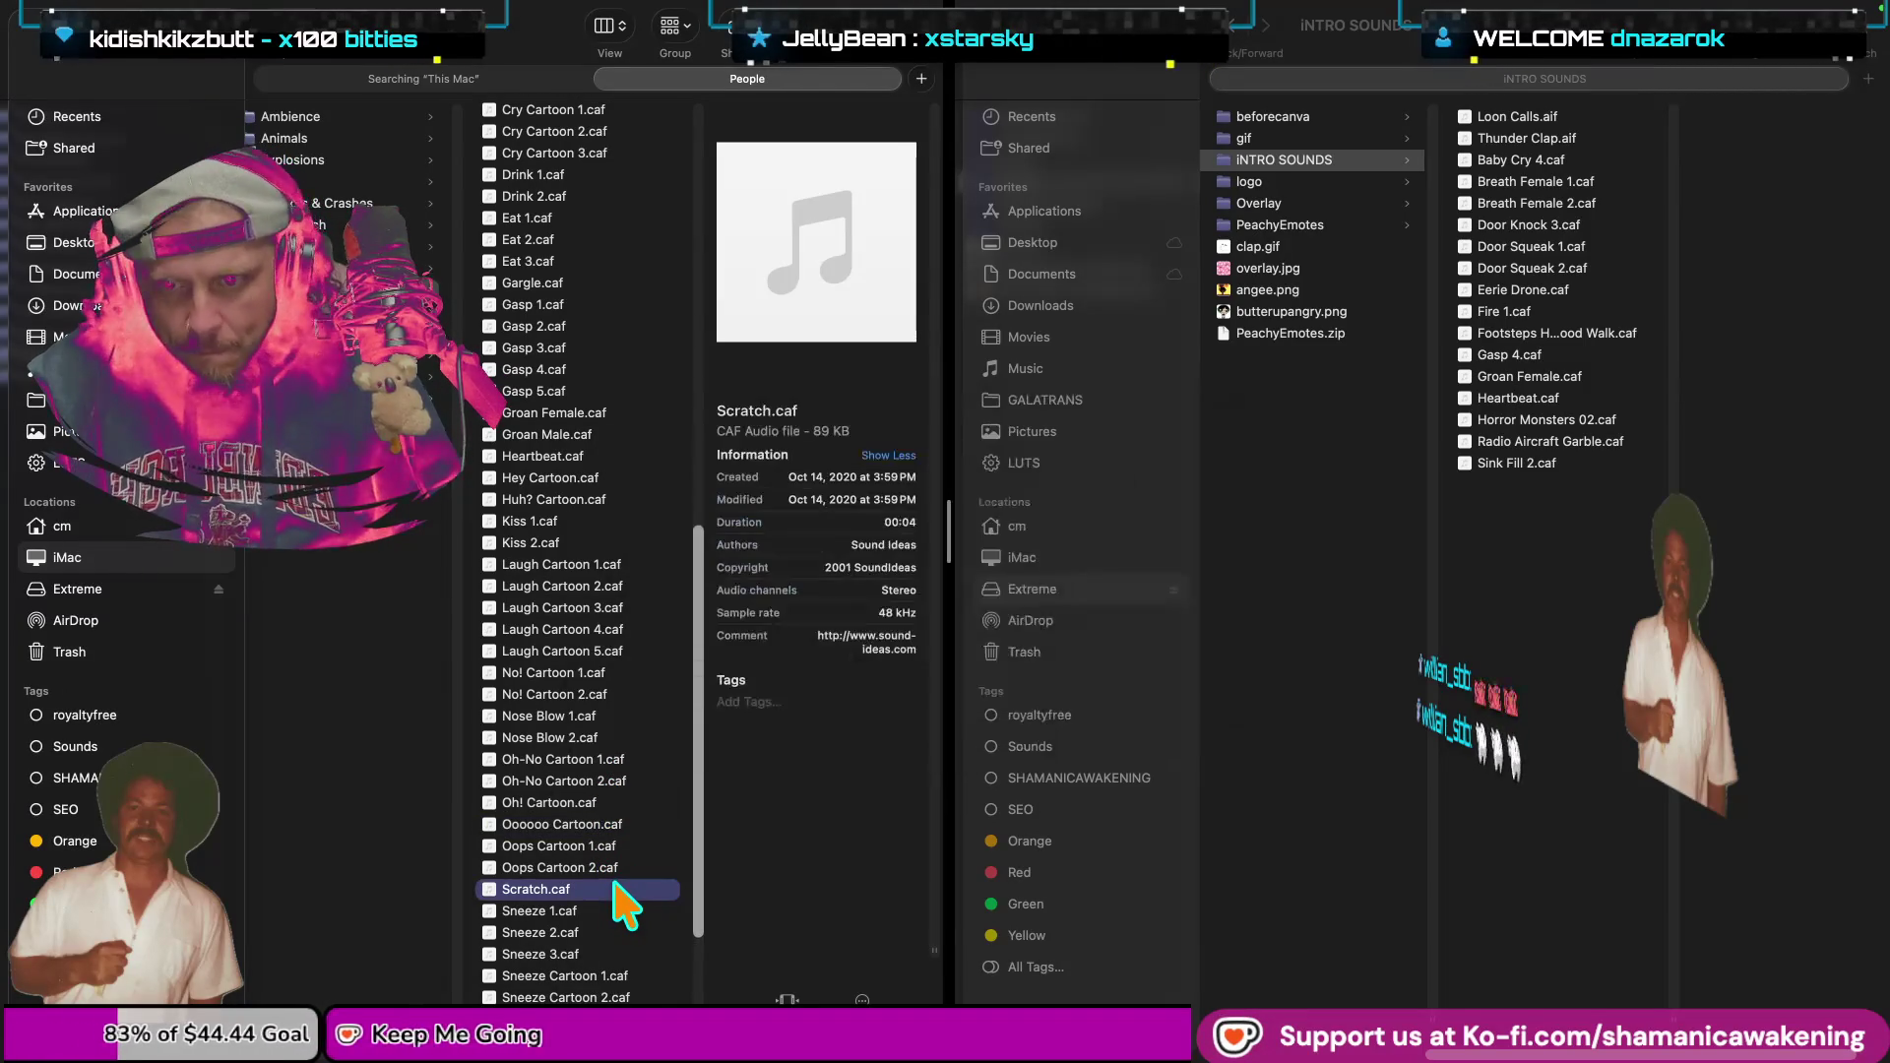
{"action": "key", "text": "space"}
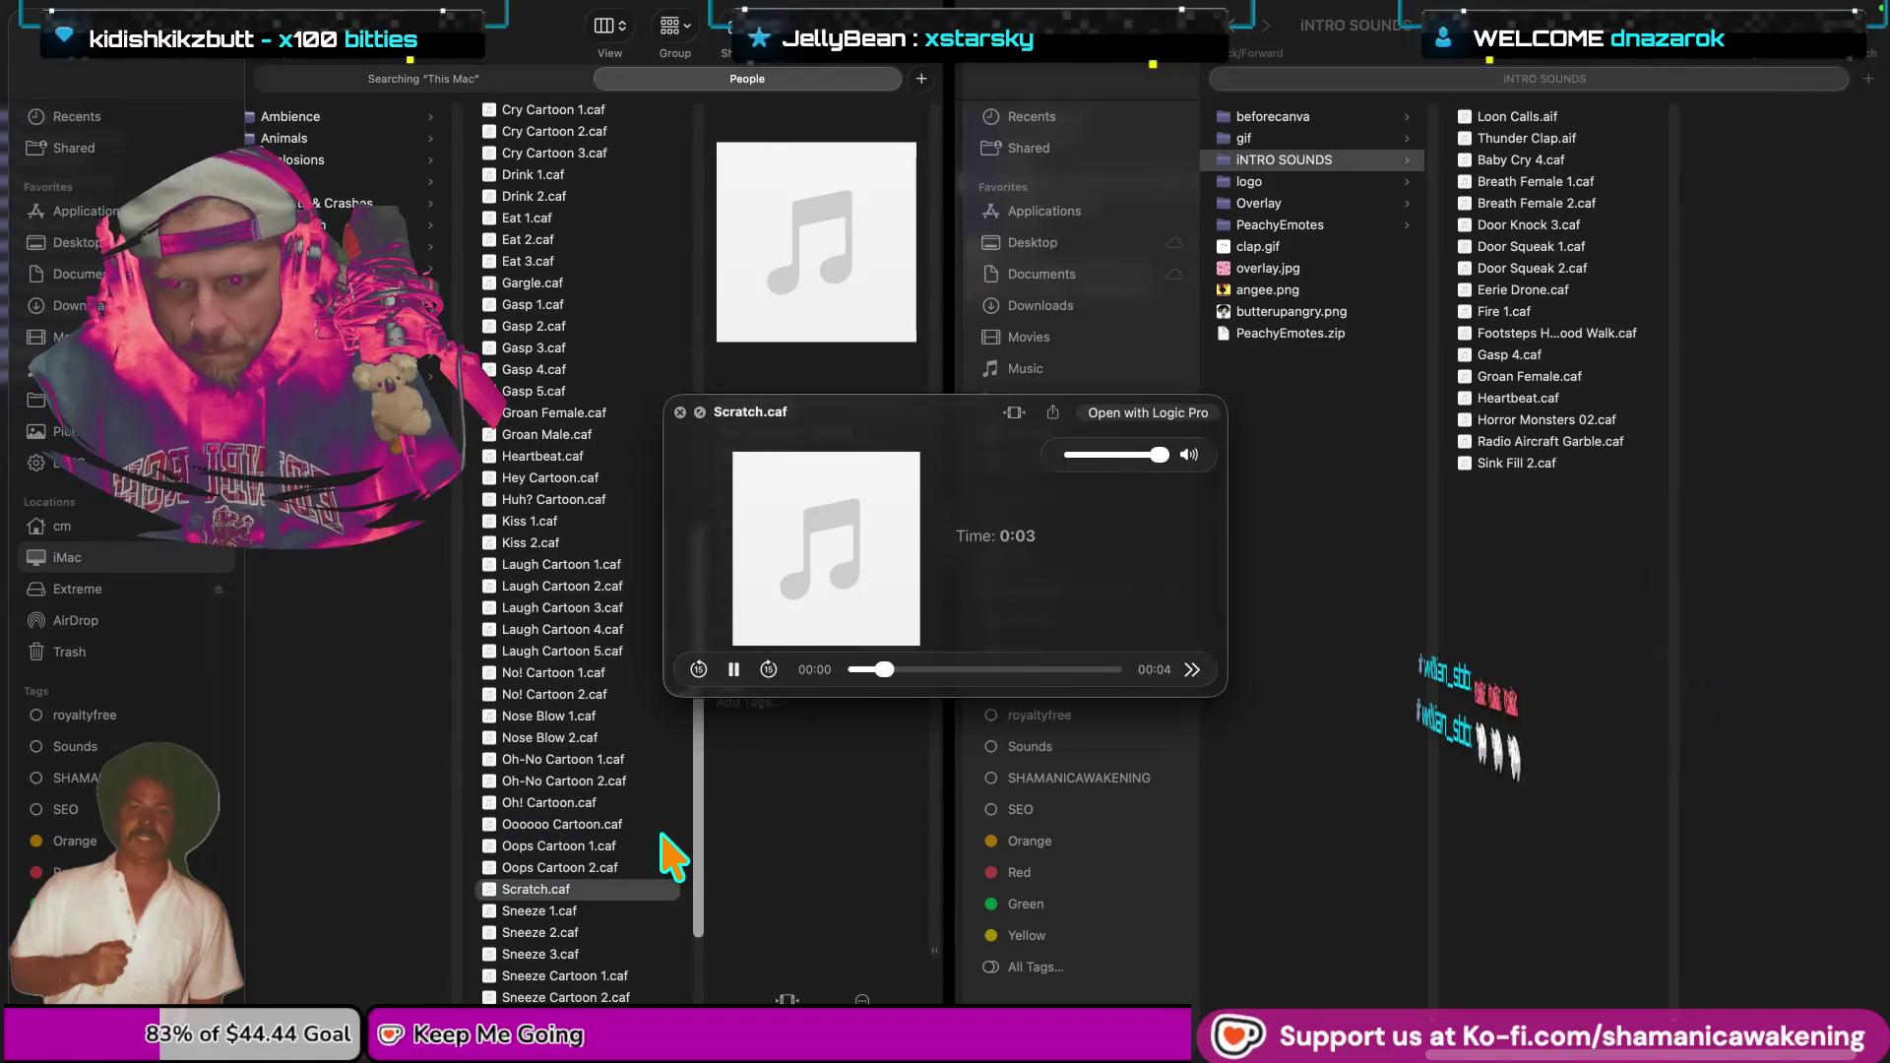
Scroll to and open the Motions & Transitions sound category.
{"action": "scroll", "coordinate": [624, 864], "scroll_direction": "down", "scroll_amount": 2}
{"action": "scroll", "coordinate": [632, 890], "scroll_direction": "down", "scroll_amount": 2}
{"action": "scroll", "coordinate": [645, 891], "scroll_direction": "down", "scroll_amount": 1}
{"action": "scroll", "coordinate": [643, 872], "scroll_direction": "down", "scroll_amount": 1}
{"action": "scroll", "coordinate": [643, 872], "scroll_direction": "down", "scroll_amount": 1}
{"action": "scroll", "coordinate": [643, 871], "scroll_direction": "down", "scroll_amount": 1}
{"action": "scroll", "coordinate": [643, 870], "scroll_direction": "down", "scroll_amount": 1}
{"action": "scroll", "coordinate": [651, 891], "scroll_direction": "down", "scroll_amount": 1}
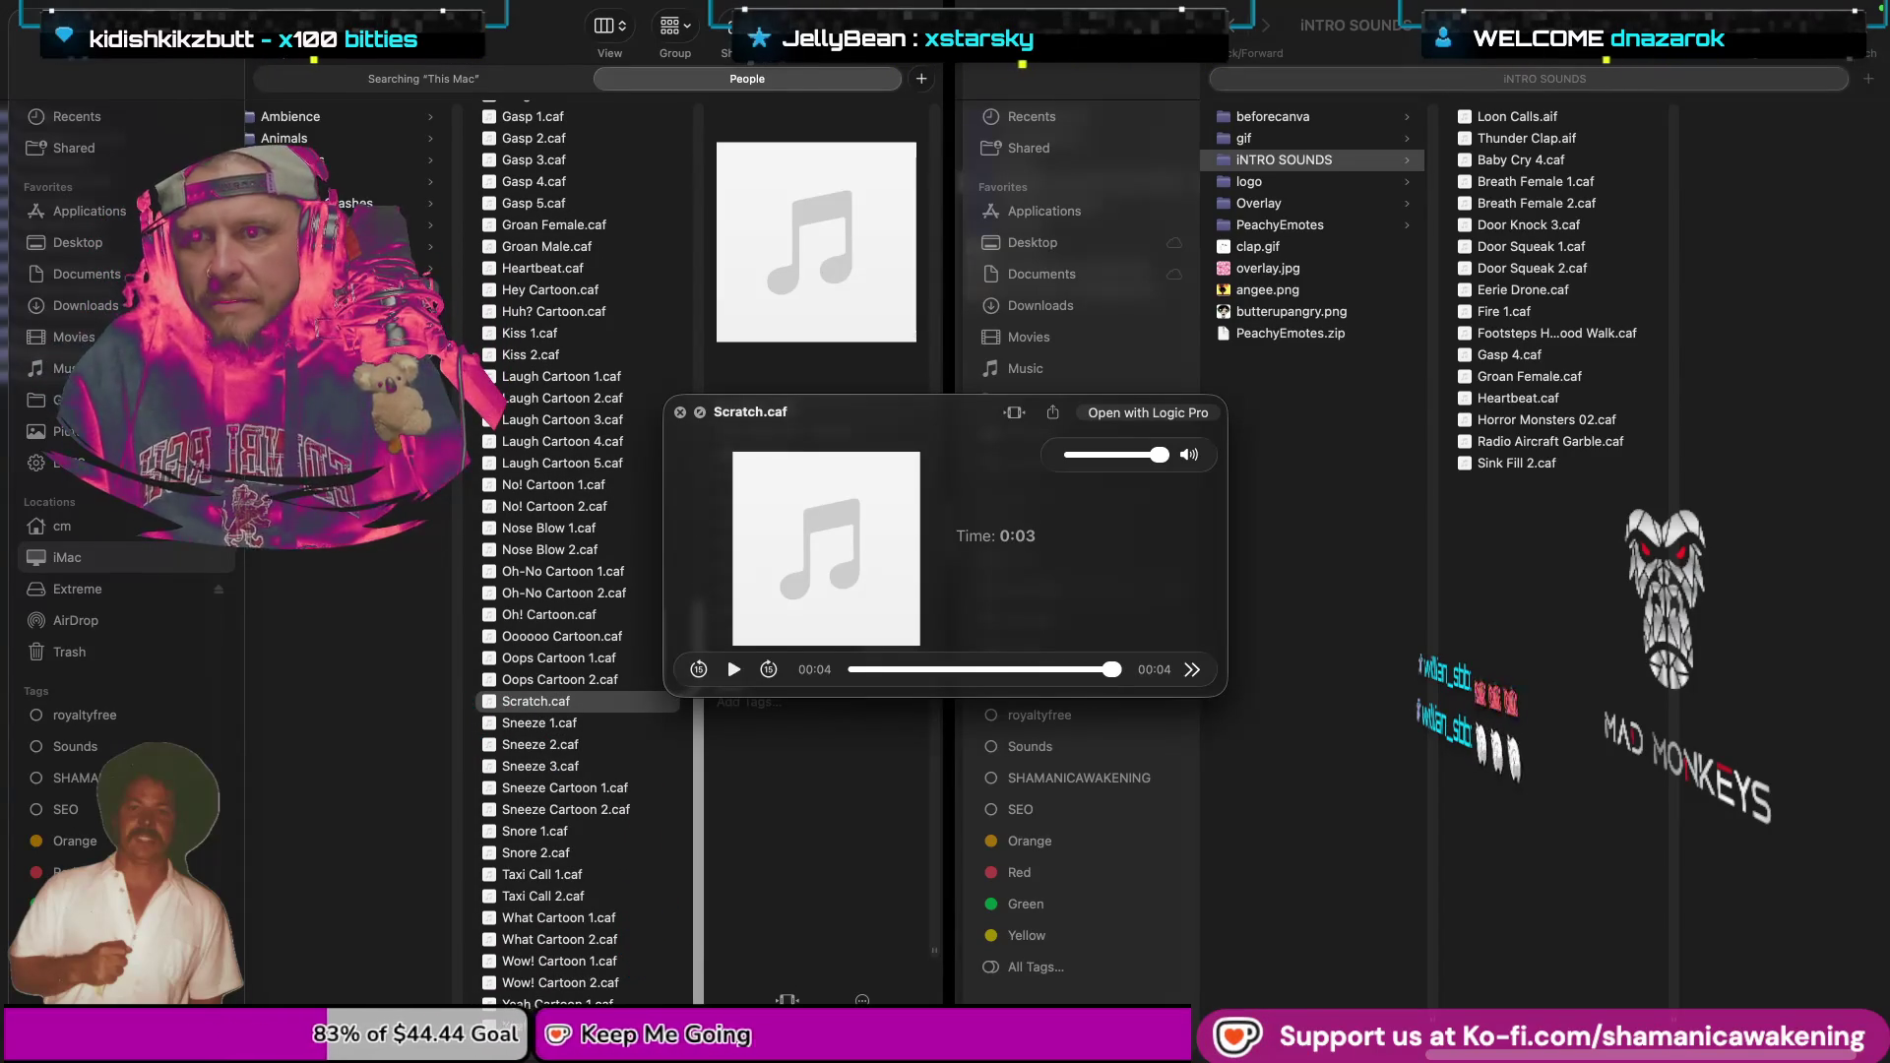
{"action": "left_click", "coordinate": [325, 268]}
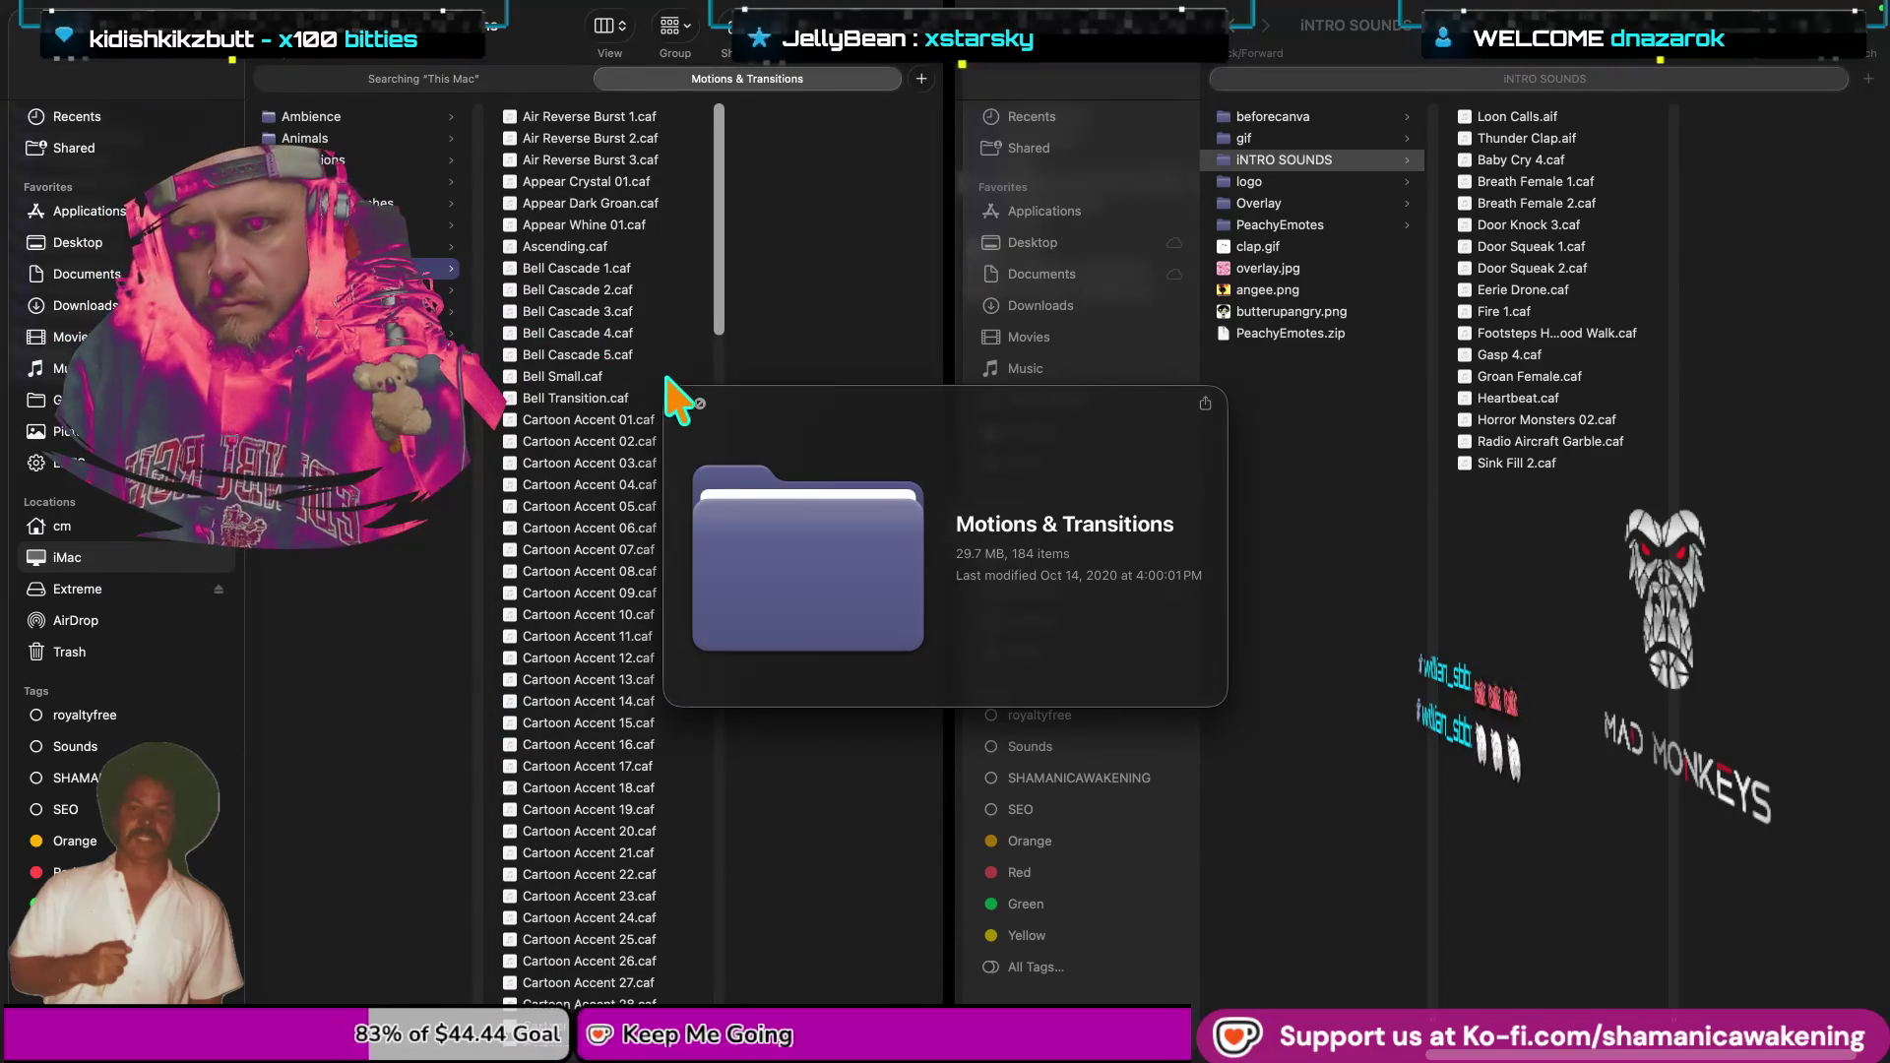
Close the folder preview and audition Cartoon Accent 01.caf.
{"action": "left_click", "coordinate": [680, 404]}
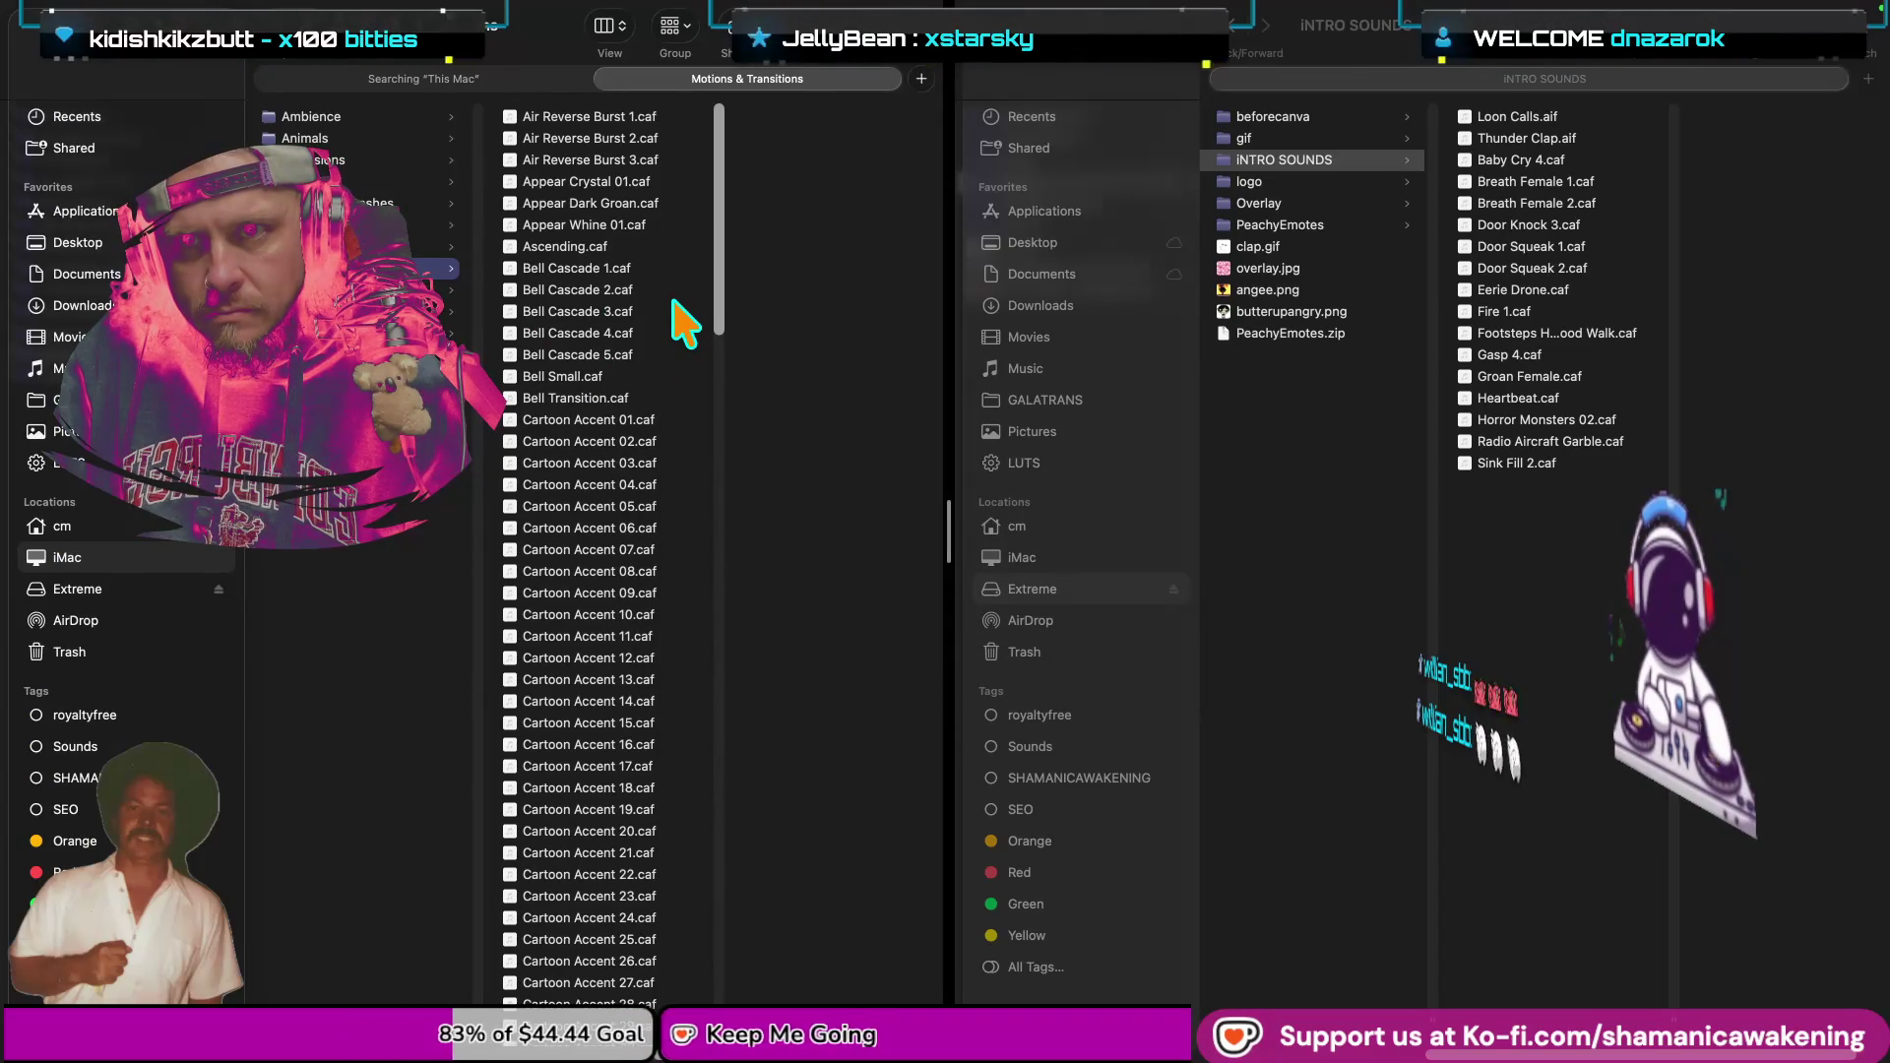
{"action": "left_click", "coordinate": [626, 424]}
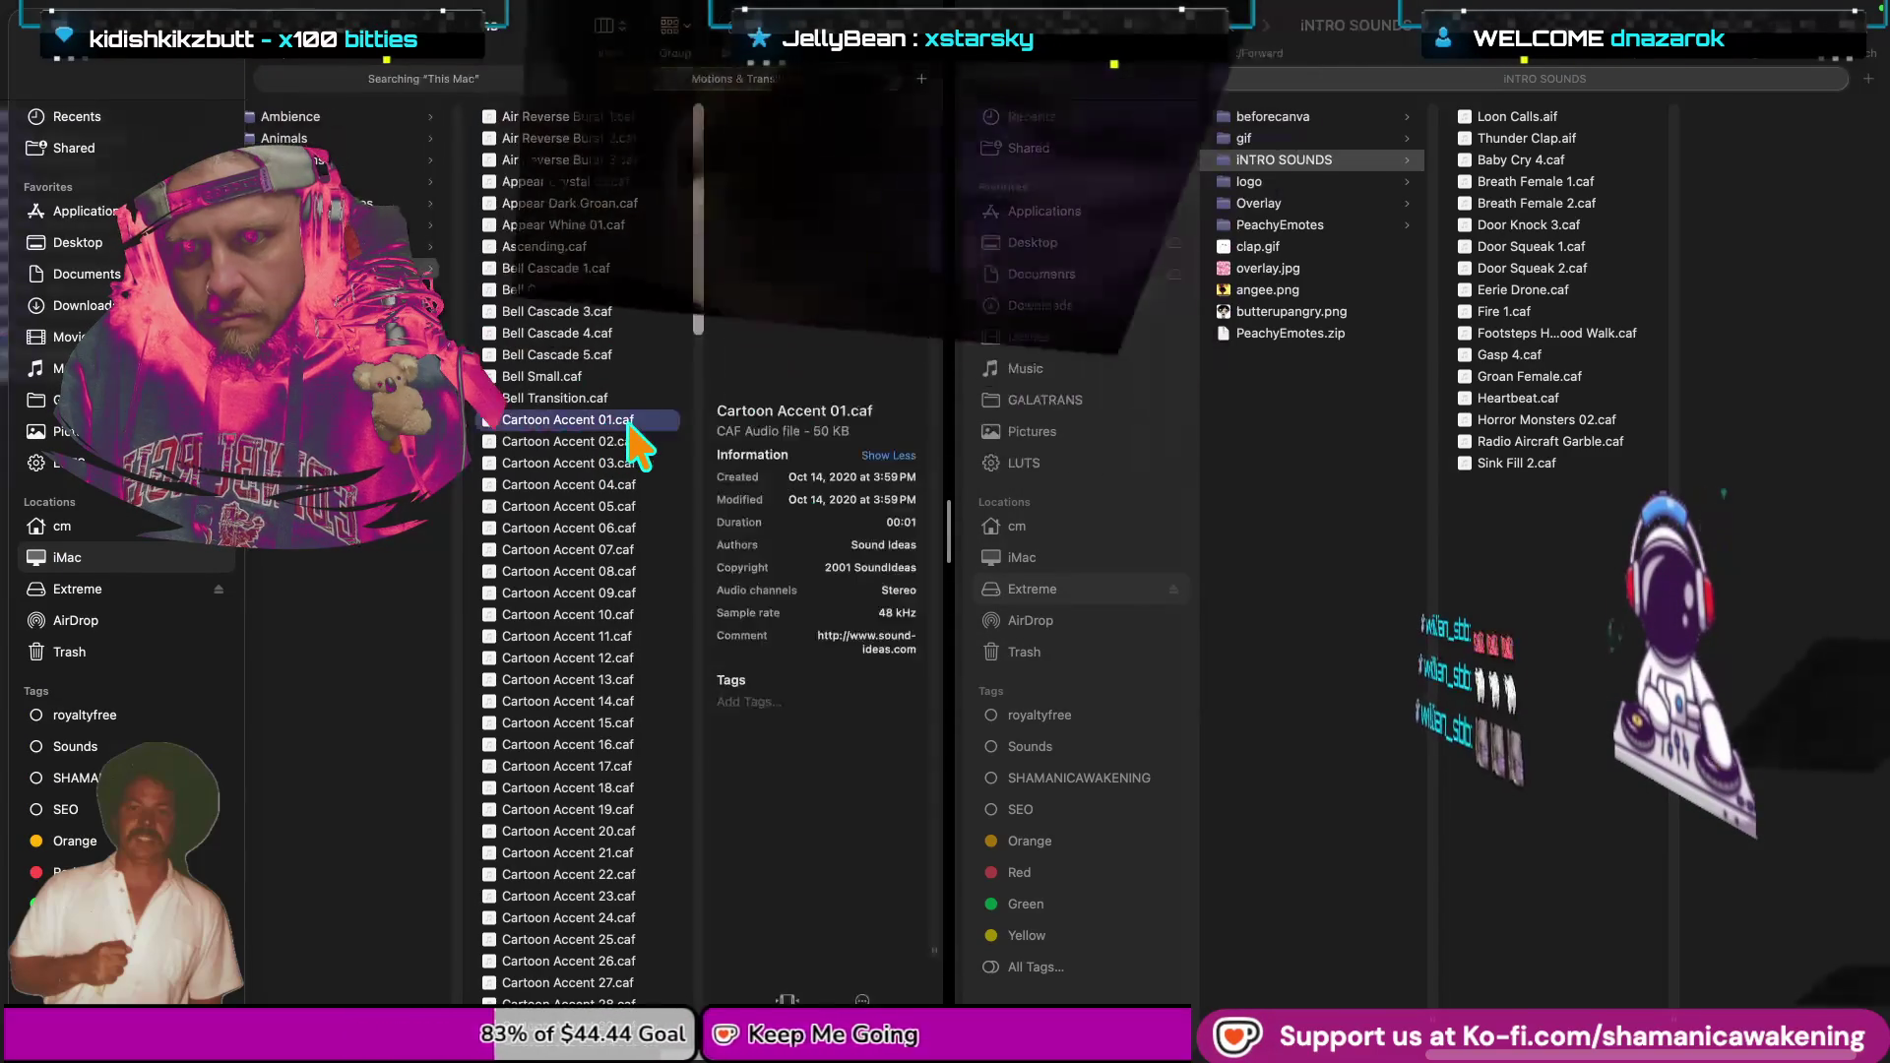
{"action": "key", "text": "space"}
{"action": "key", "text": "space"}
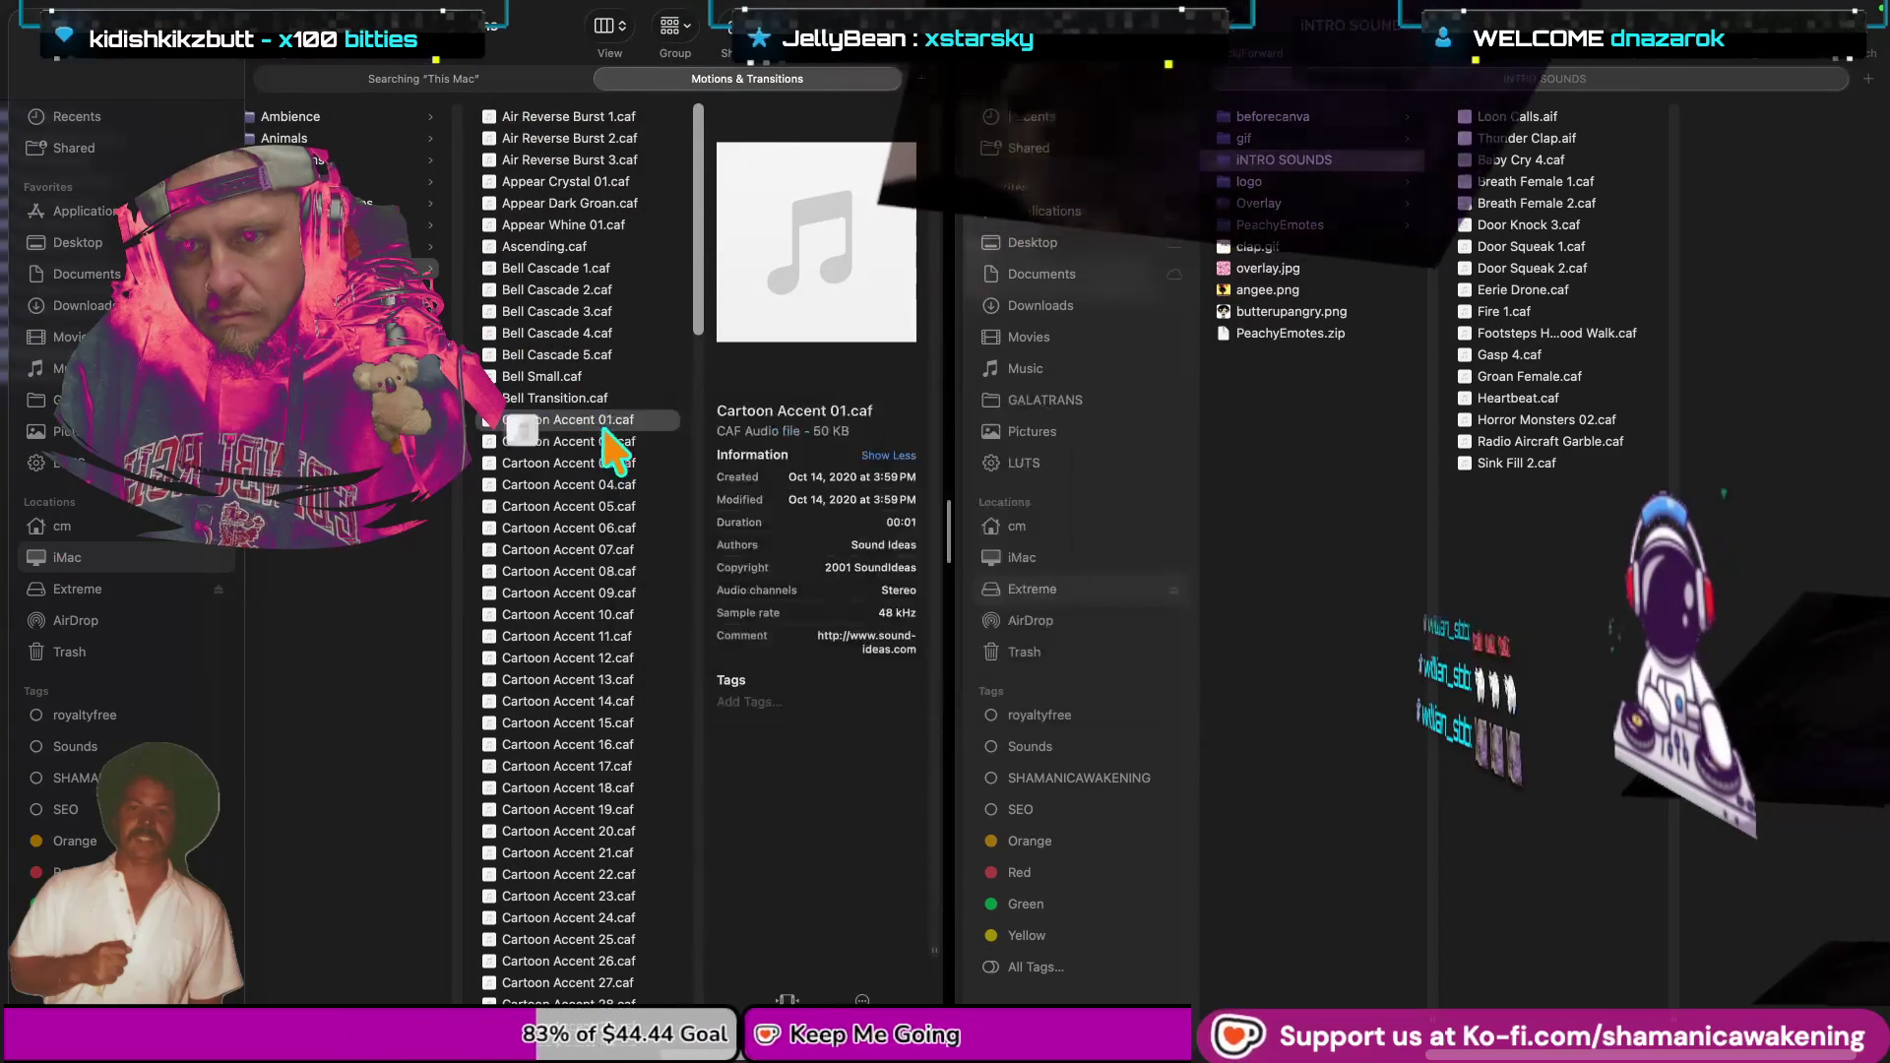
{"action": "scroll", "coordinate": [616, 462], "scroll_direction": "down", "scroll_amount": 5}
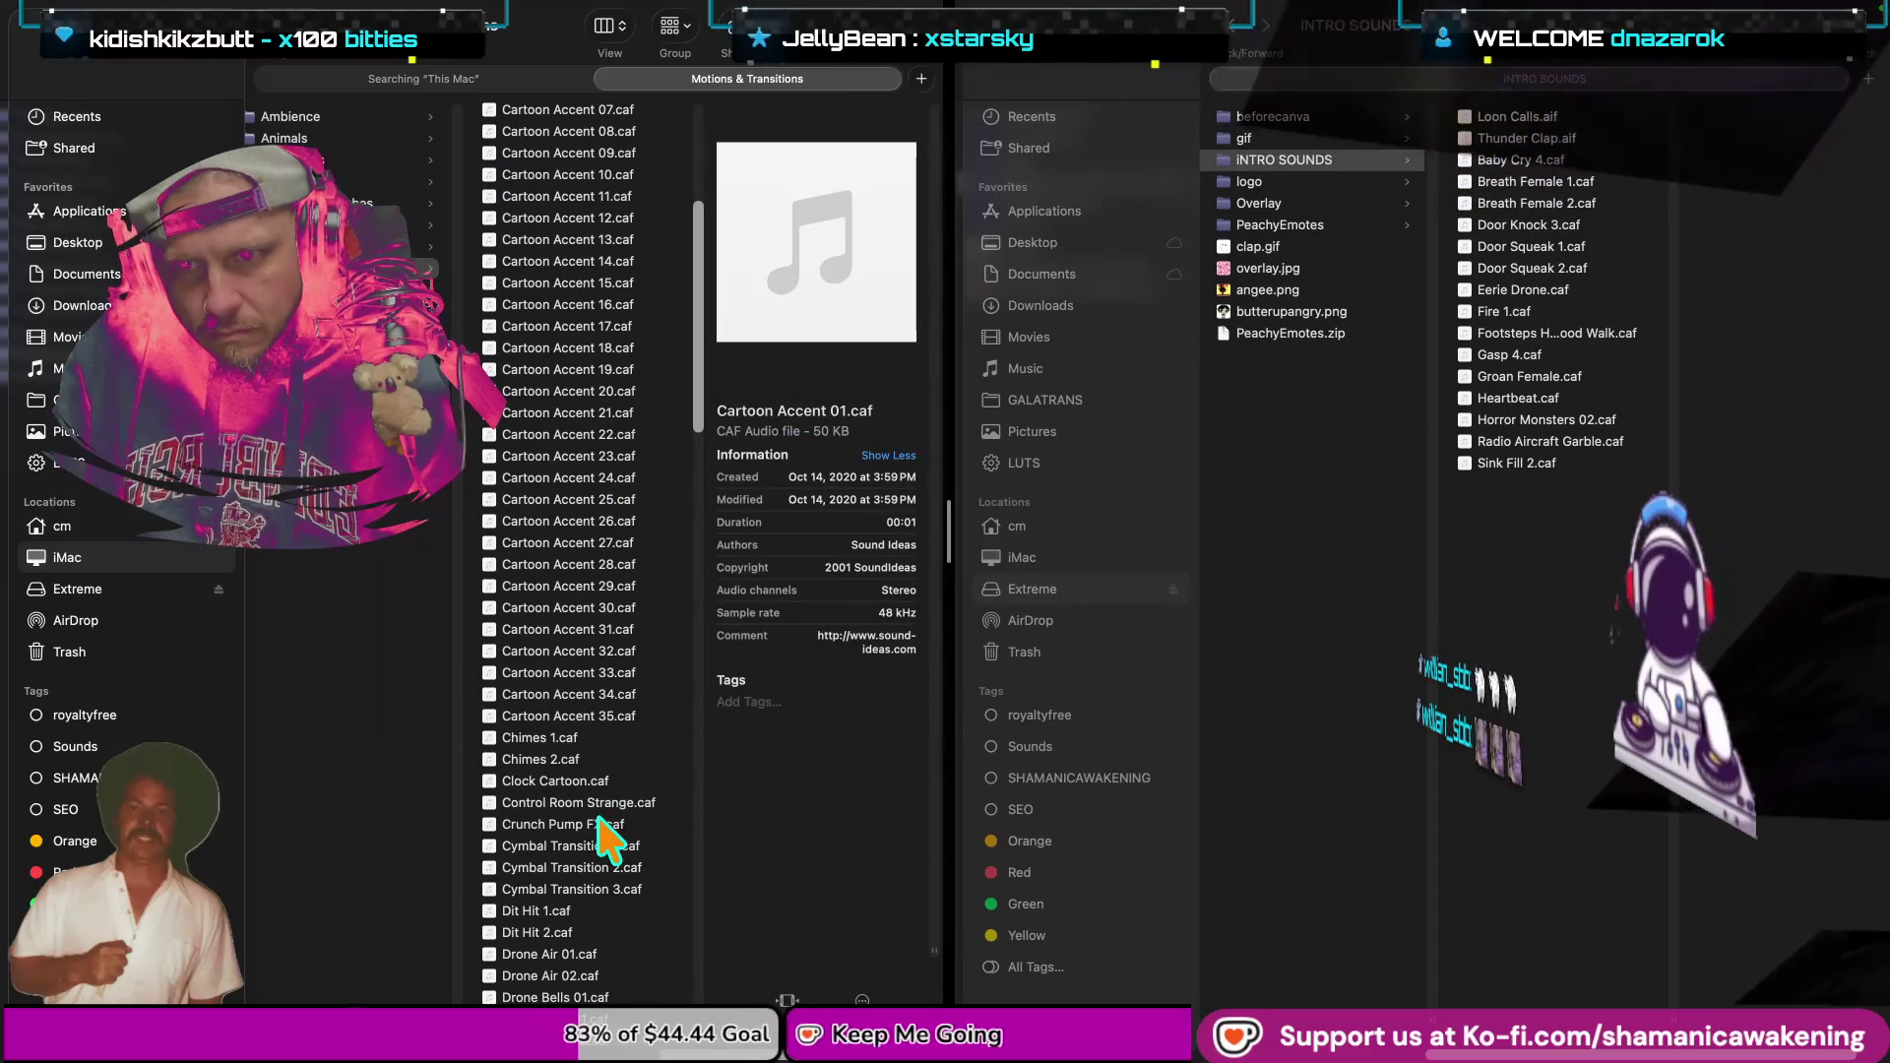
{"action": "scroll", "coordinate": [625, 837], "scroll_direction": "down", "scroll_amount": 2}
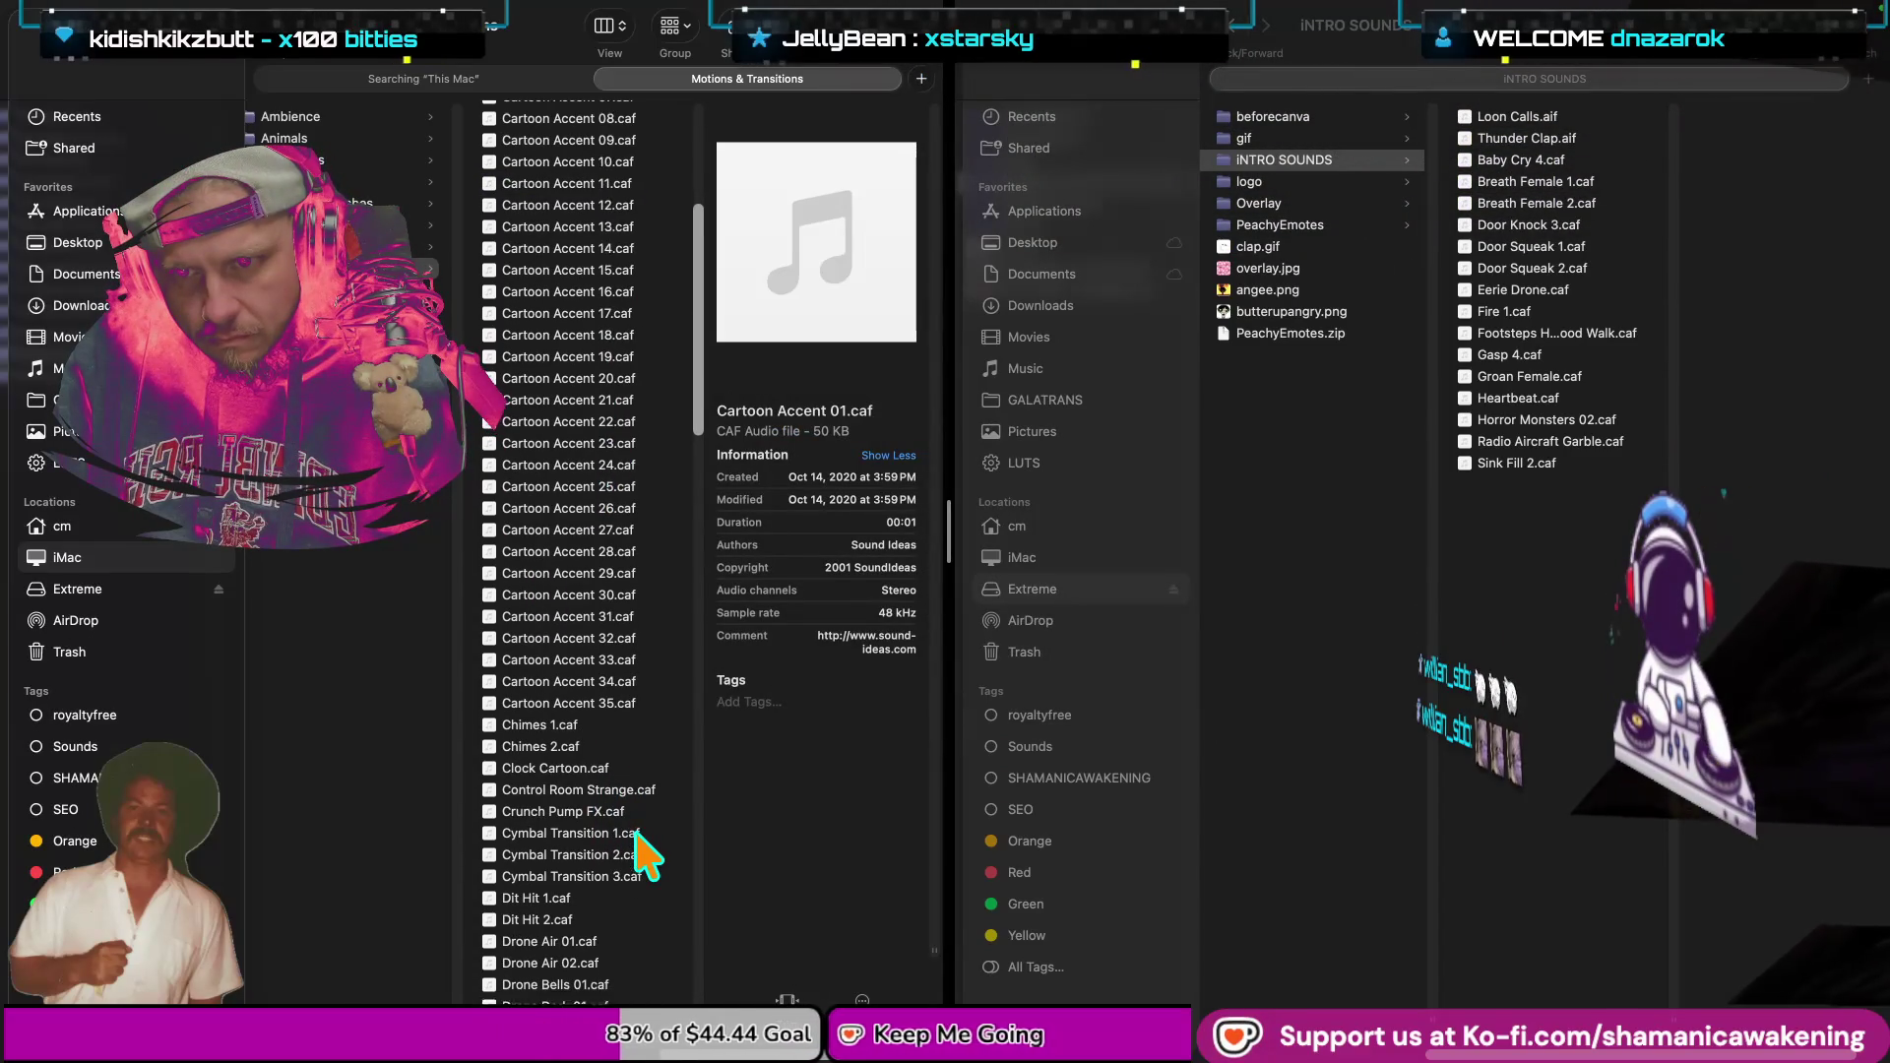
{"action": "scroll", "coordinate": [634, 846], "scroll_direction": "down", "scroll_amount": 2}
{"action": "scroll", "coordinate": [645, 856], "scroll_direction": "down", "scroll_amount": 3}
{"action": "scroll", "coordinate": [645, 856], "scroll_direction": "down", "scroll_amount": 4}
{"action": "scroll", "coordinate": [645, 858], "scroll_direction": "down", "scroll_amount": 3}
{"action": "scroll", "coordinate": [638, 842], "scroll_direction": "down", "scroll_amount": 5}
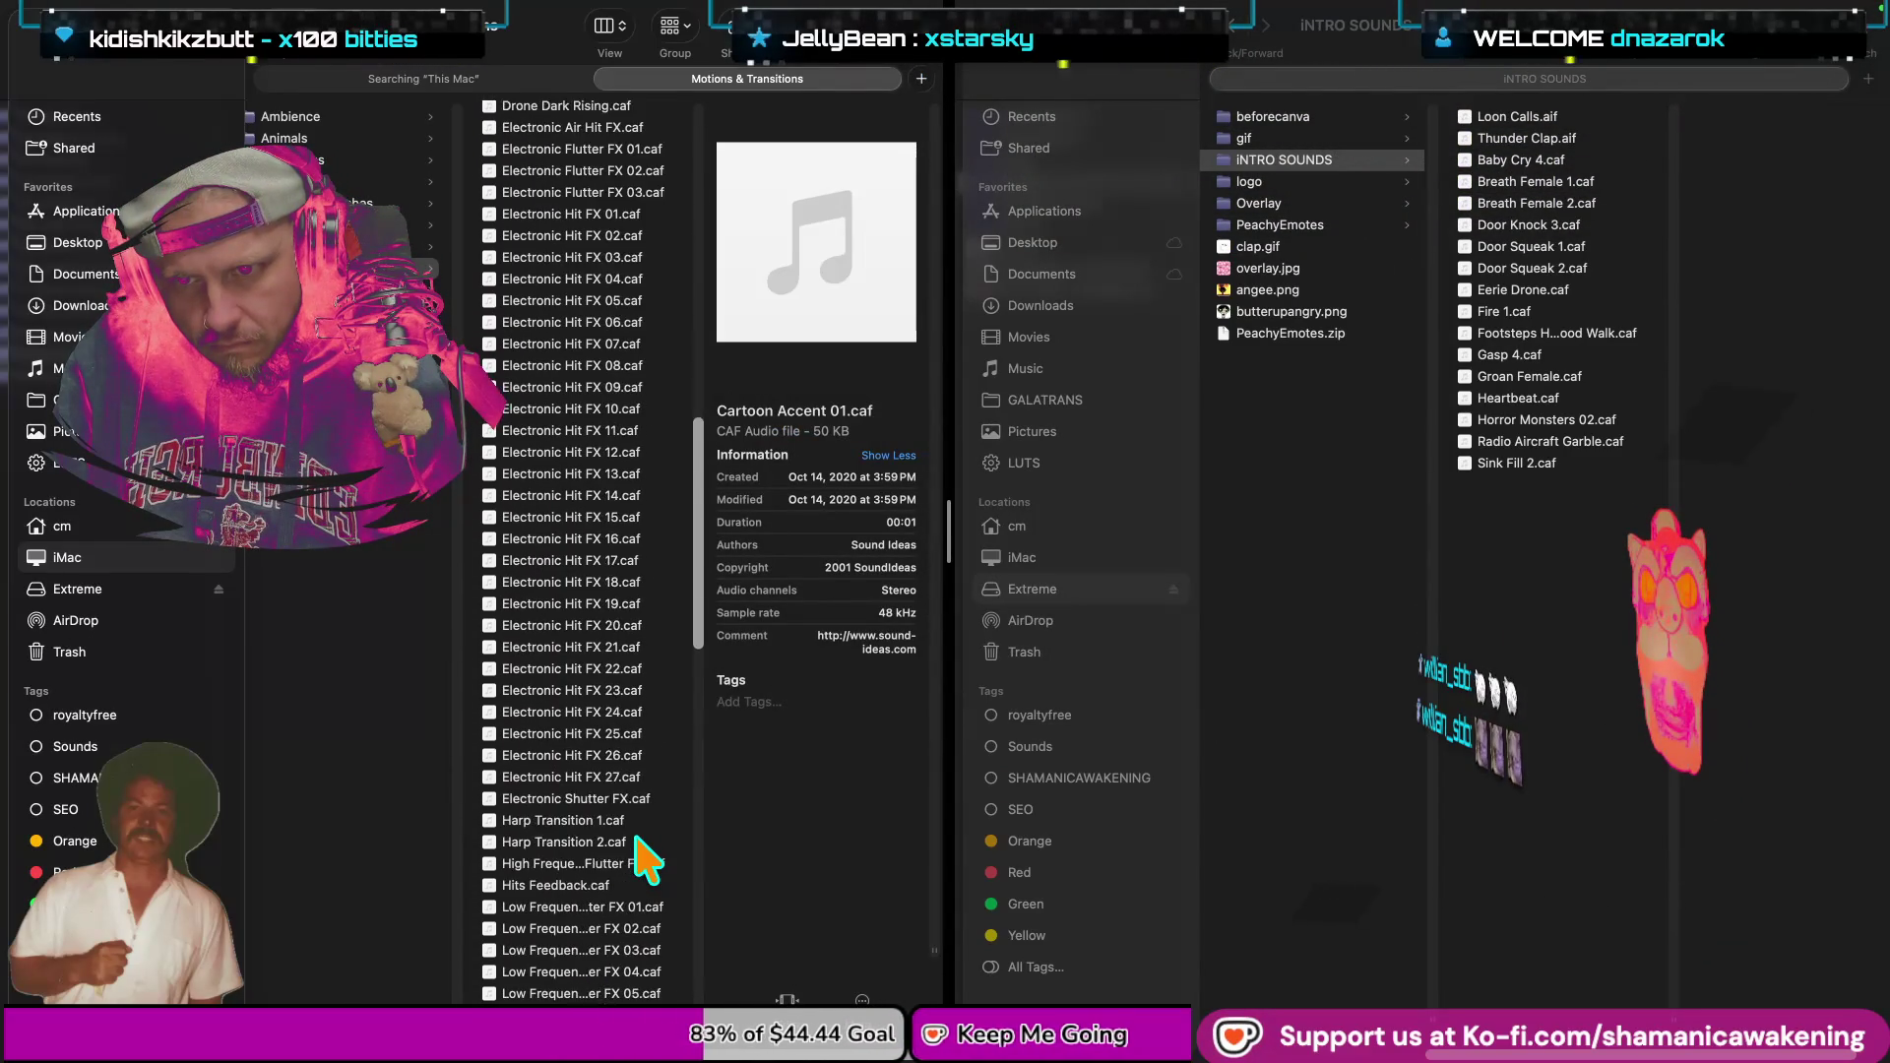
{"action": "scroll", "coordinate": [638, 842], "scroll_direction": "down", "scroll_amount": 5}
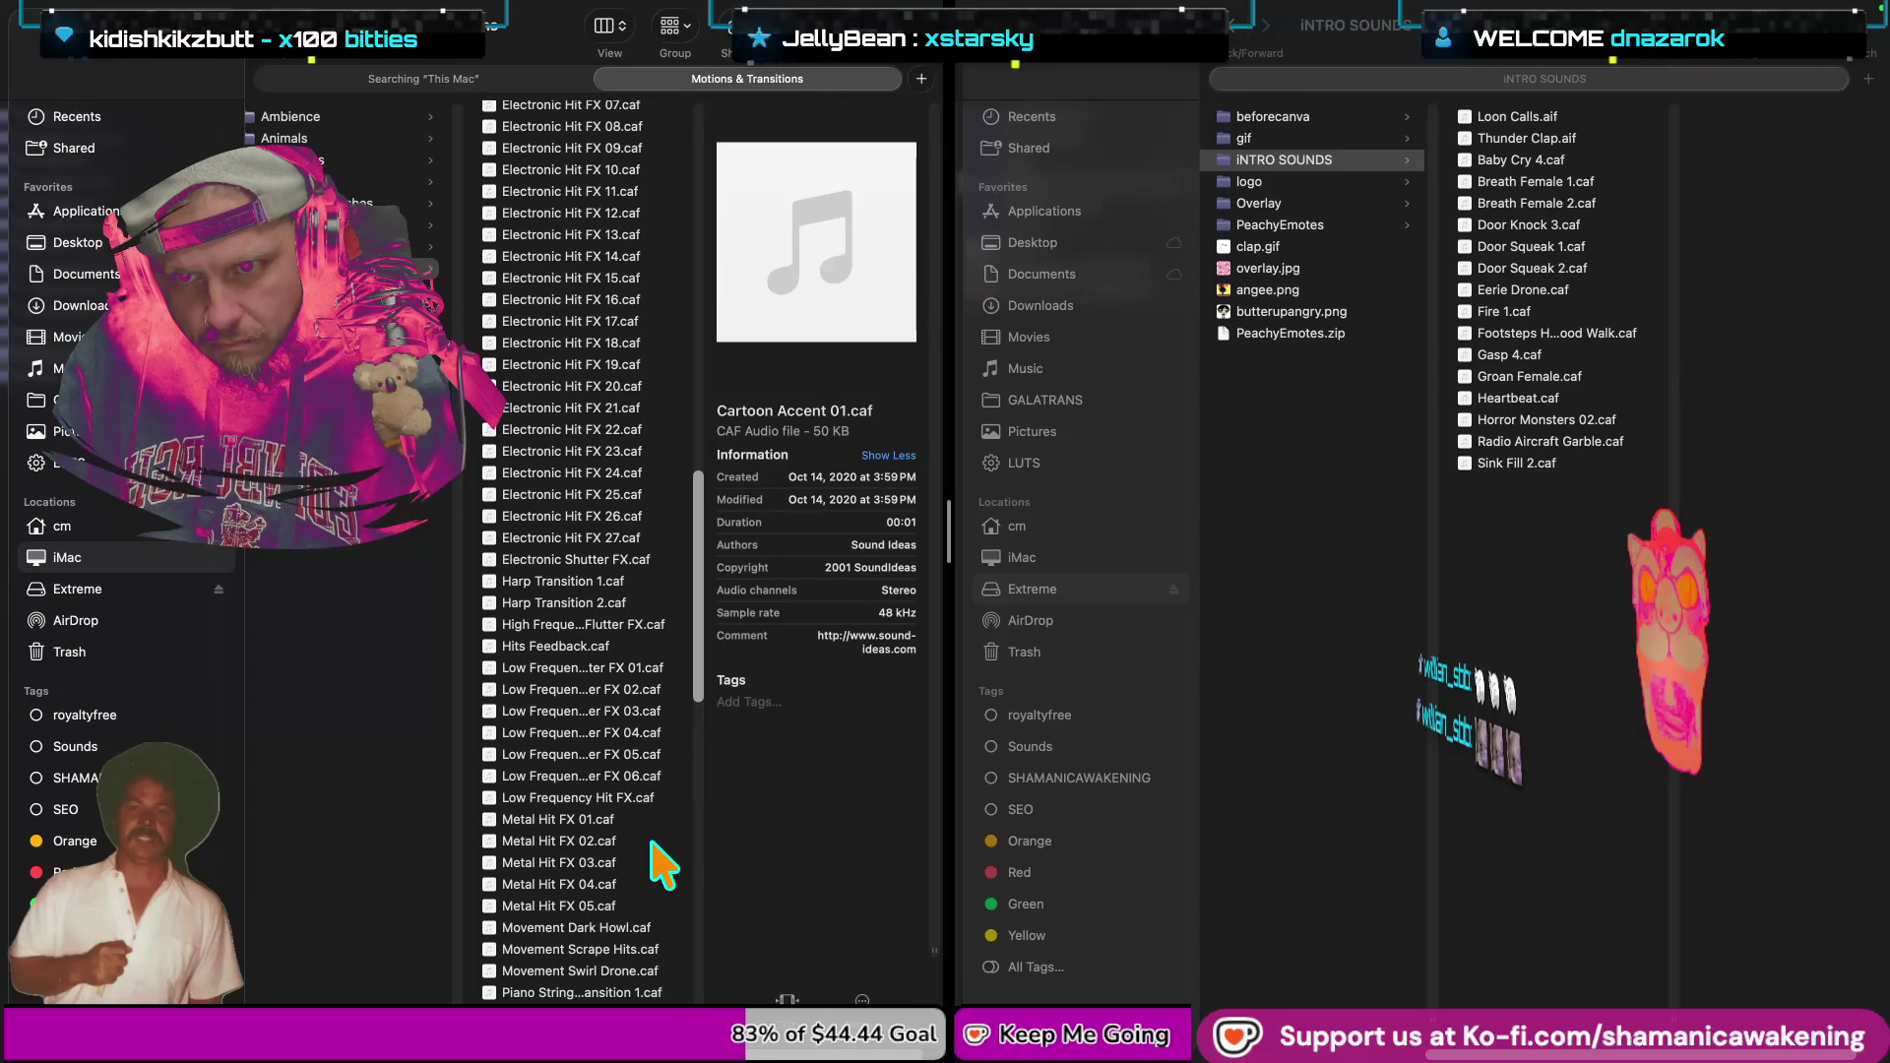
Scroll further down the Motions & Transitions list and preview Trill.caf.
{"action": "scroll", "coordinate": [658, 871], "scroll_direction": "down", "scroll_amount": 2}
{"action": "scroll", "coordinate": [657, 872], "scroll_direction": "down", "scroll_amount": 2}
{"action": "scroll", "coordinate": [657, 871], "scroll_direction": "down", "scroll_amount": 2}
{"action": "scroll", "coordinate": [658, 871], "scroll_direction": "down", "scroll_amount": 1}
{"action": "scroll", "coordinate": [657, 872], "scroll_direction": "down", "scroll_amount": 2}
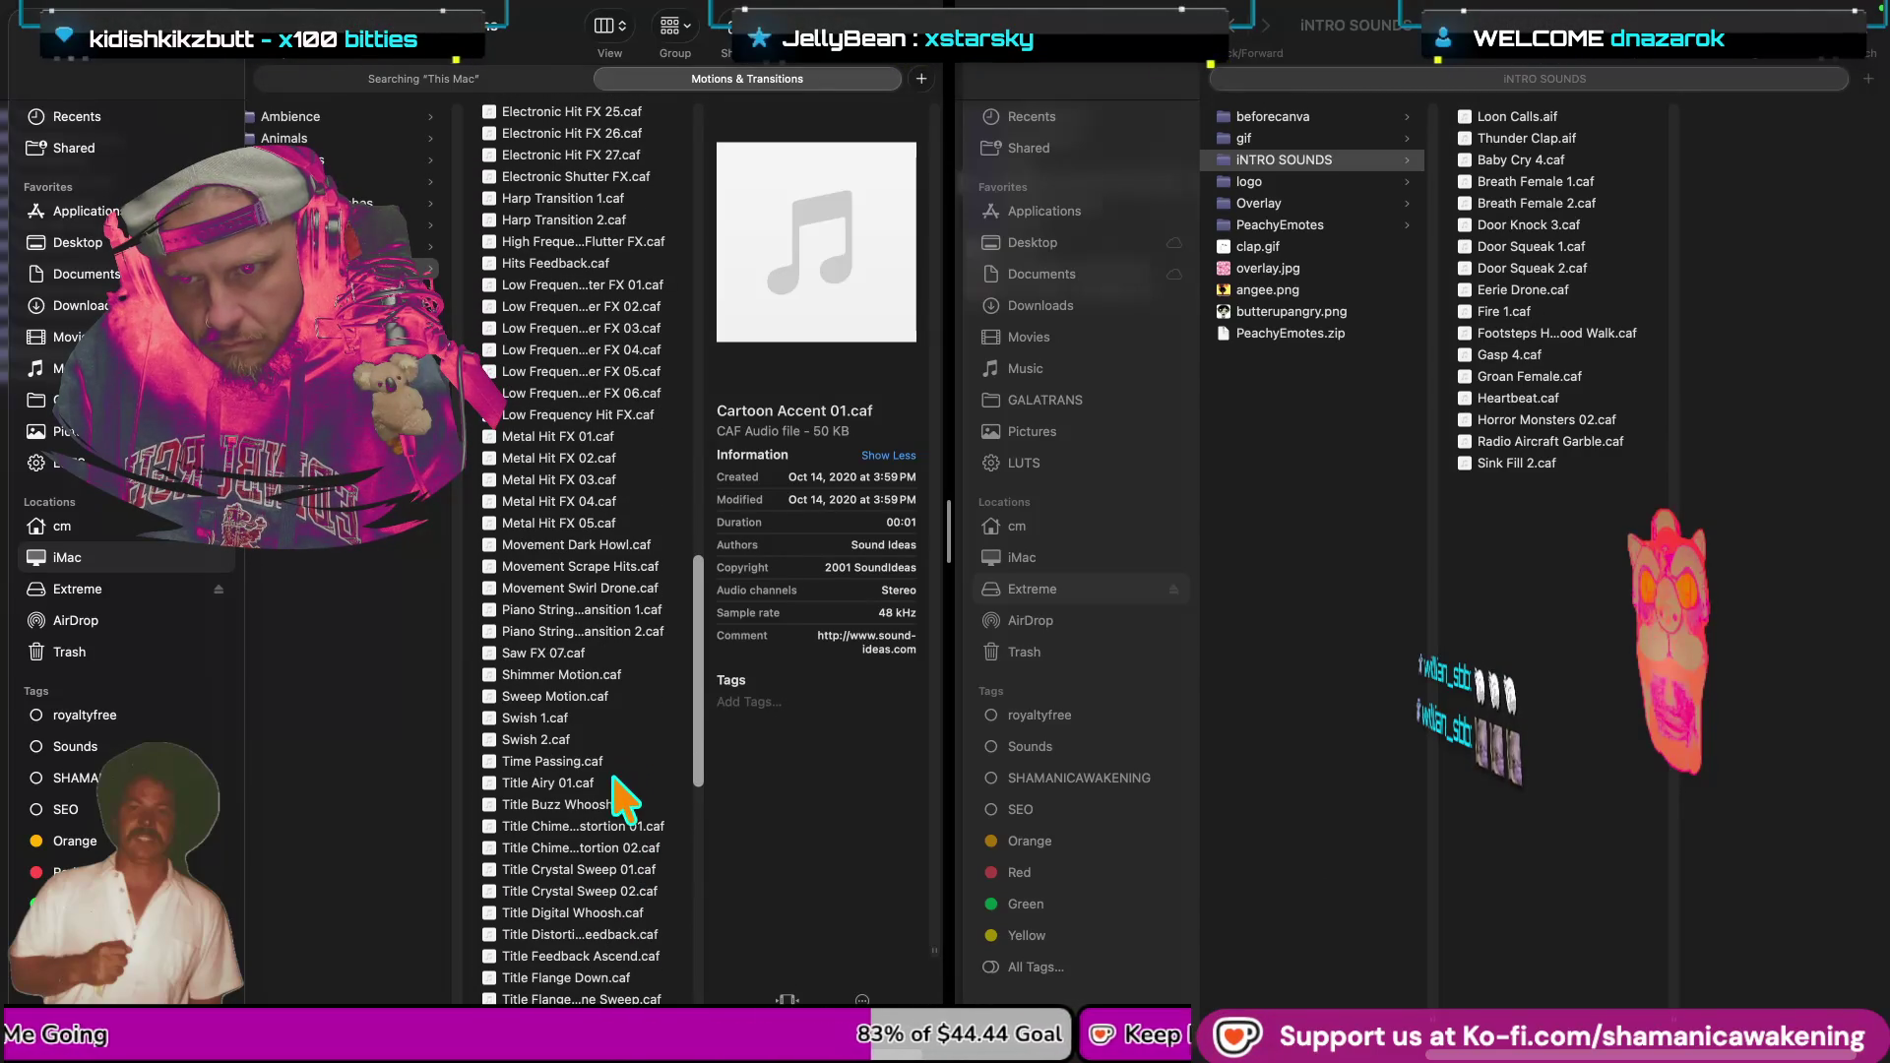
{"action": "scroll", "coordinate": [658, 871], "scroll_direction": "down", "scroll_amount": 3}
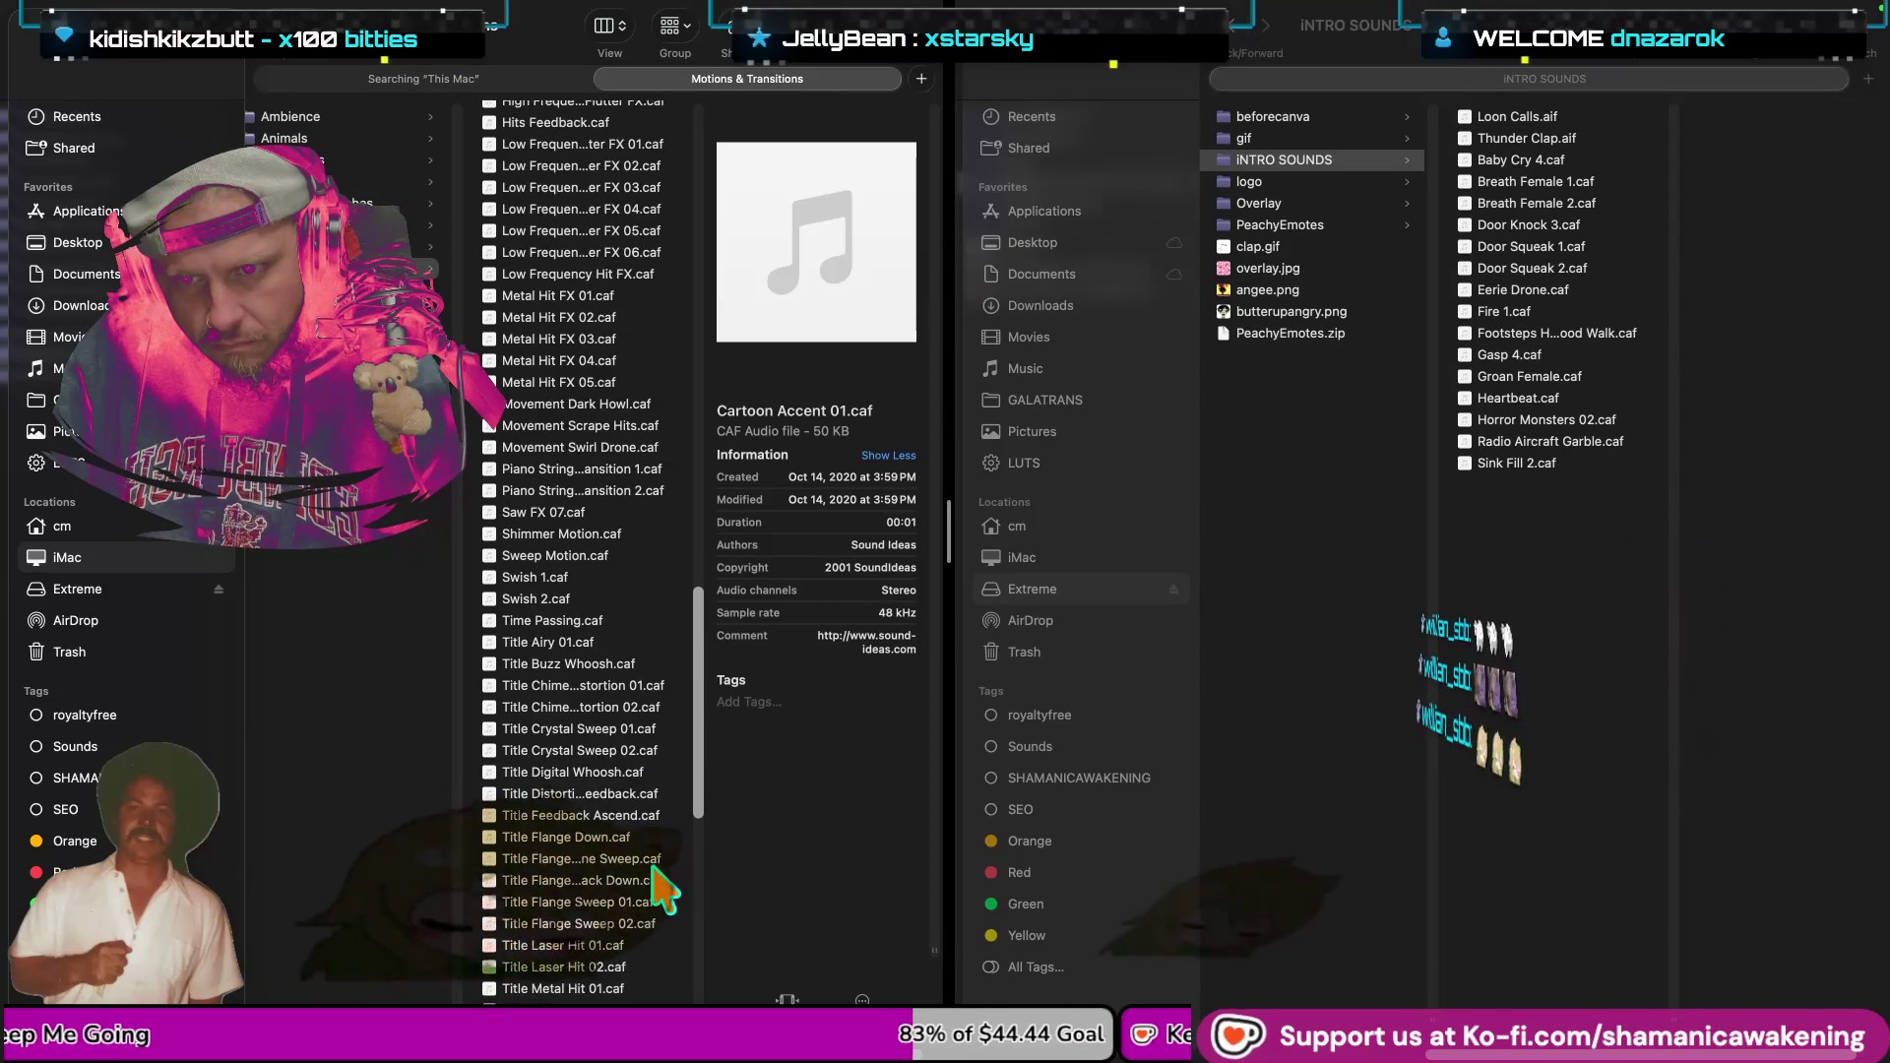
{"action": "scroll", "coordinate": [660, 876], "scroll_direction": "down", "scroll_amount": 3}
{"action": "scroll", "coordinate": [662, 885], "scroll_direction": "down", "scroll_amount": 4}
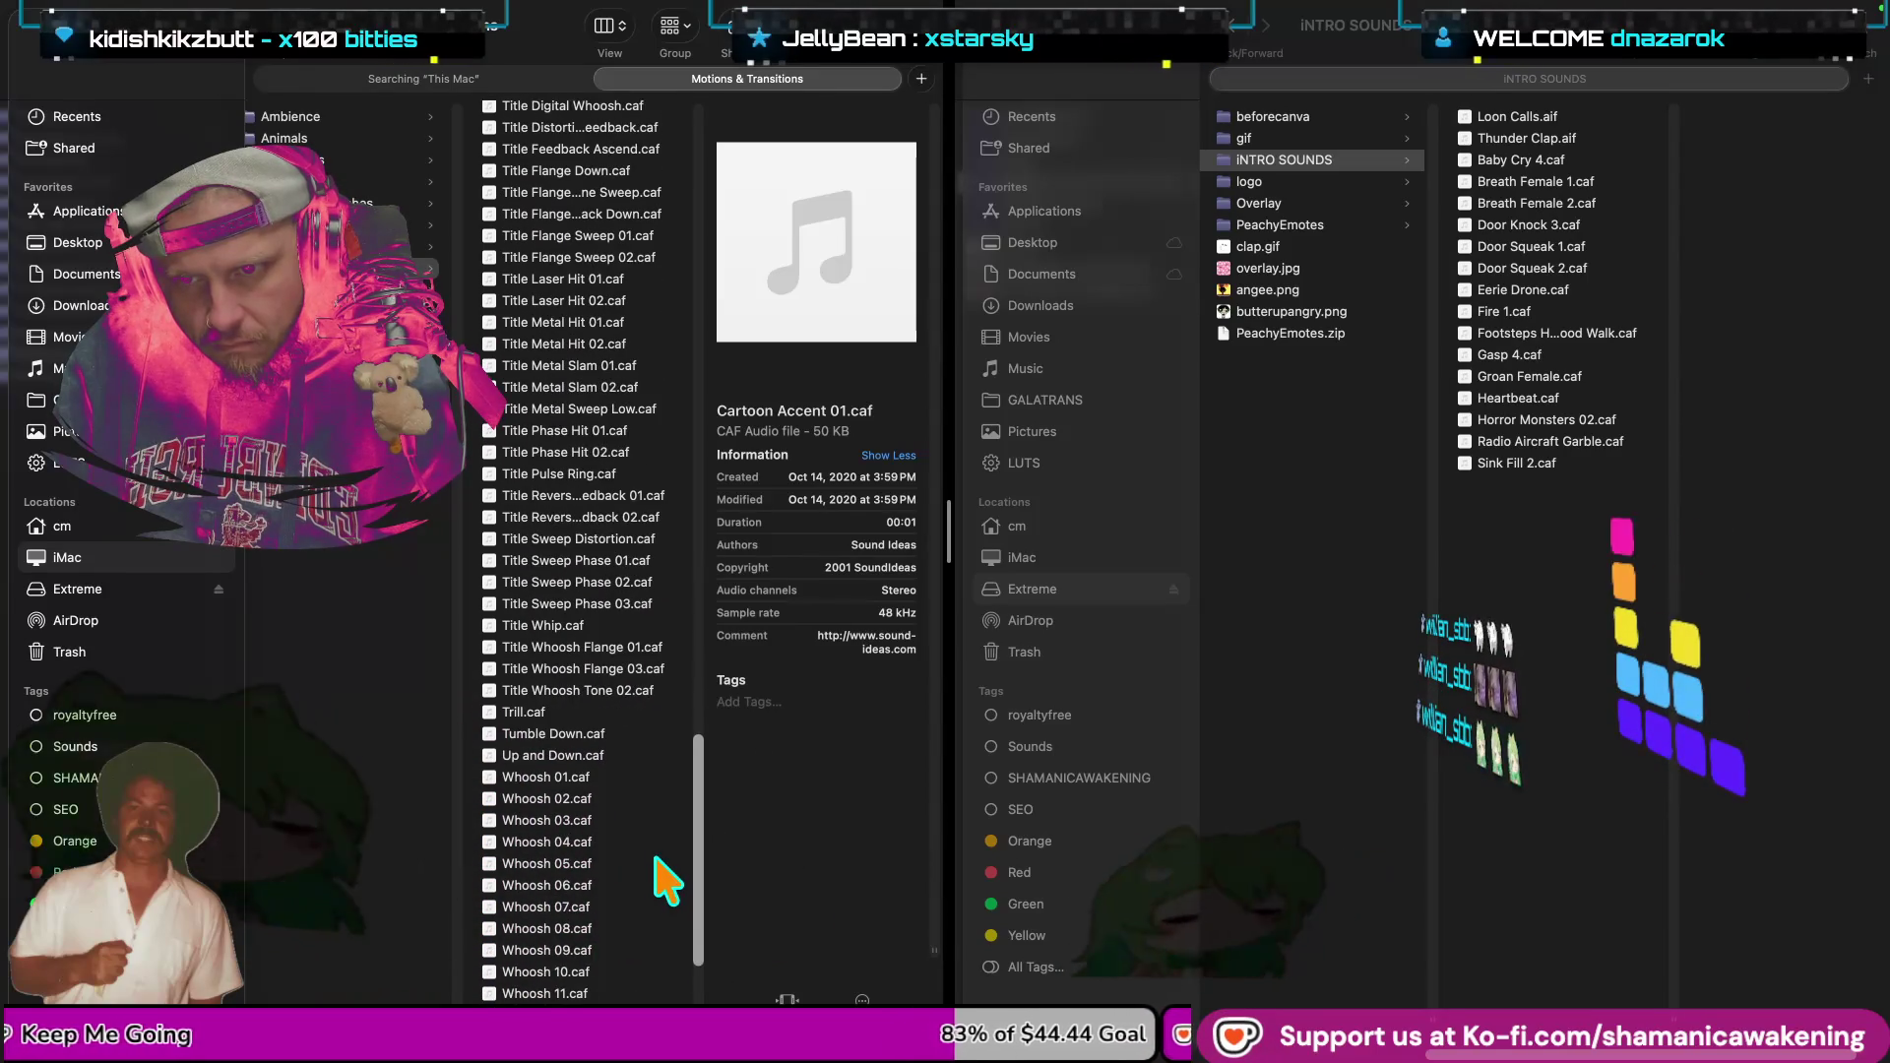
{"action": "scroll", "coordinate": [653, 857], "scroll_direction": "down", "scroll_amount": 1}
{"action": "left_click", "coordinate": [594, 699]}
{"action": "key", "text": "space"}
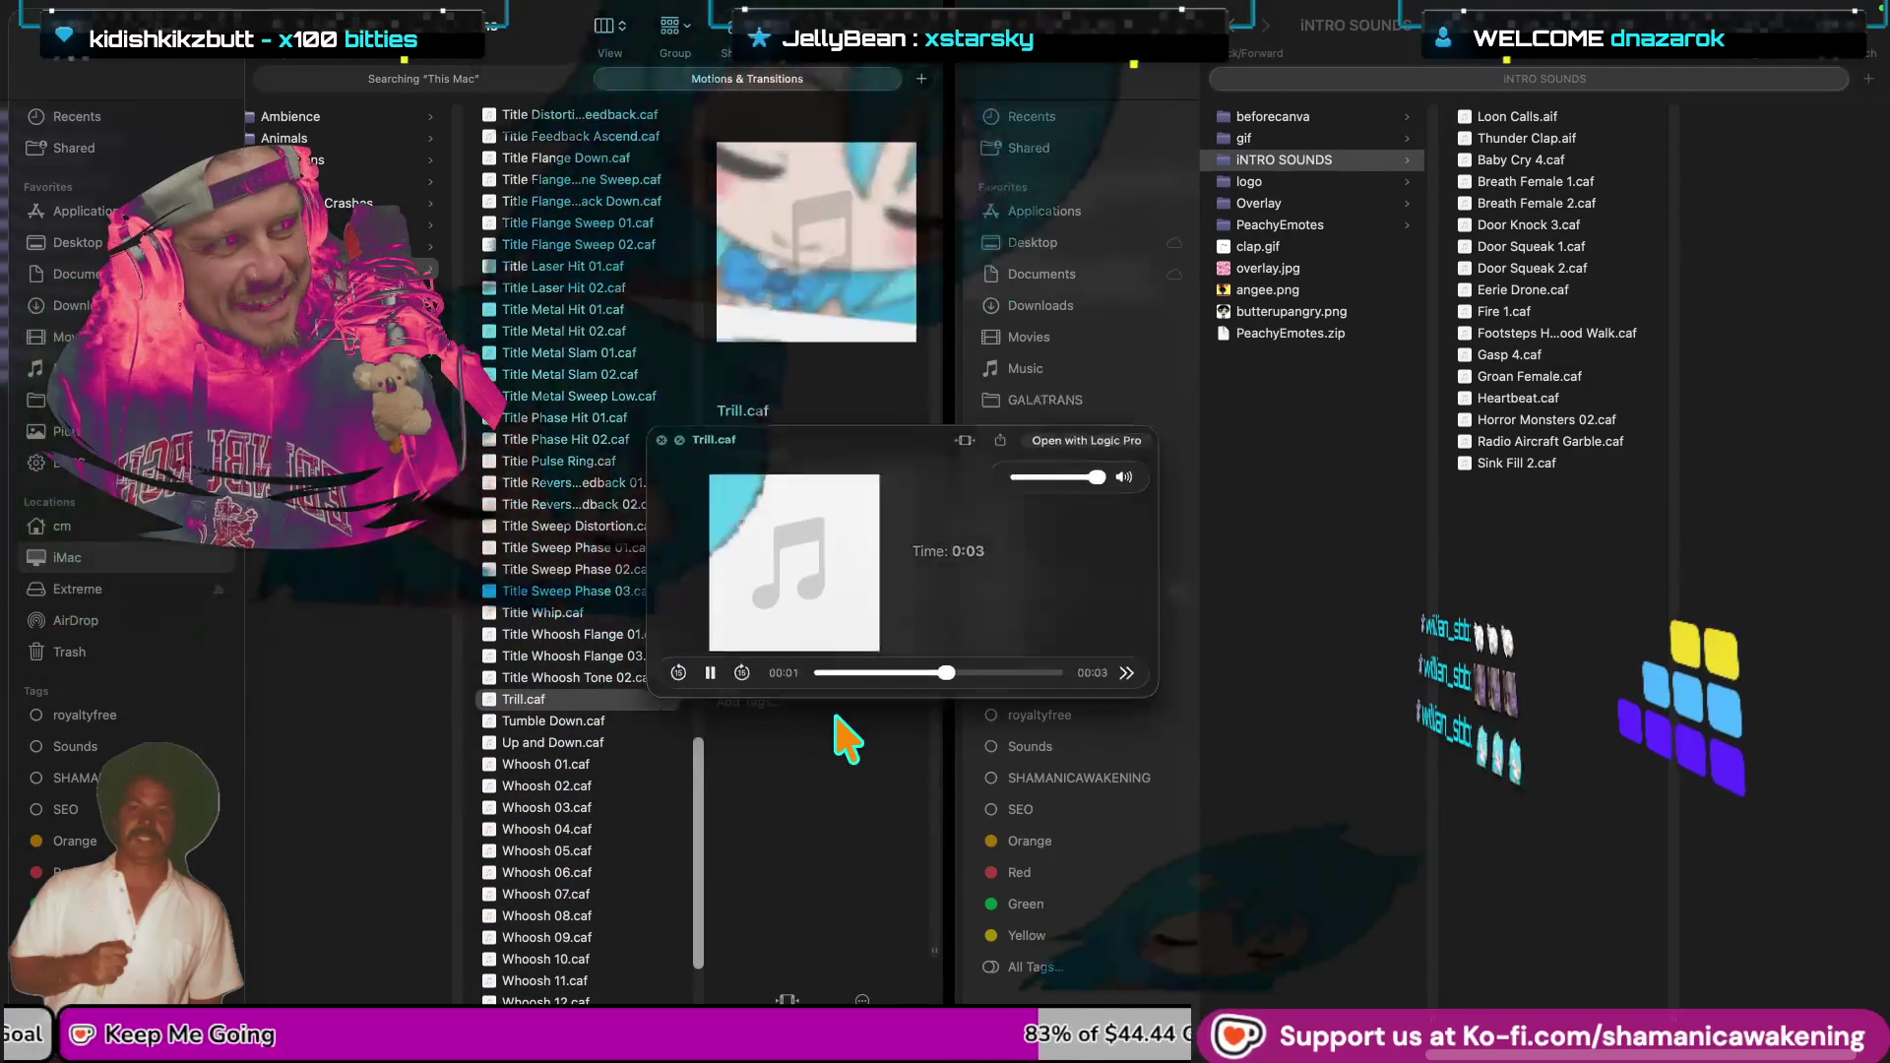
{"action": "key", "text": "space"}
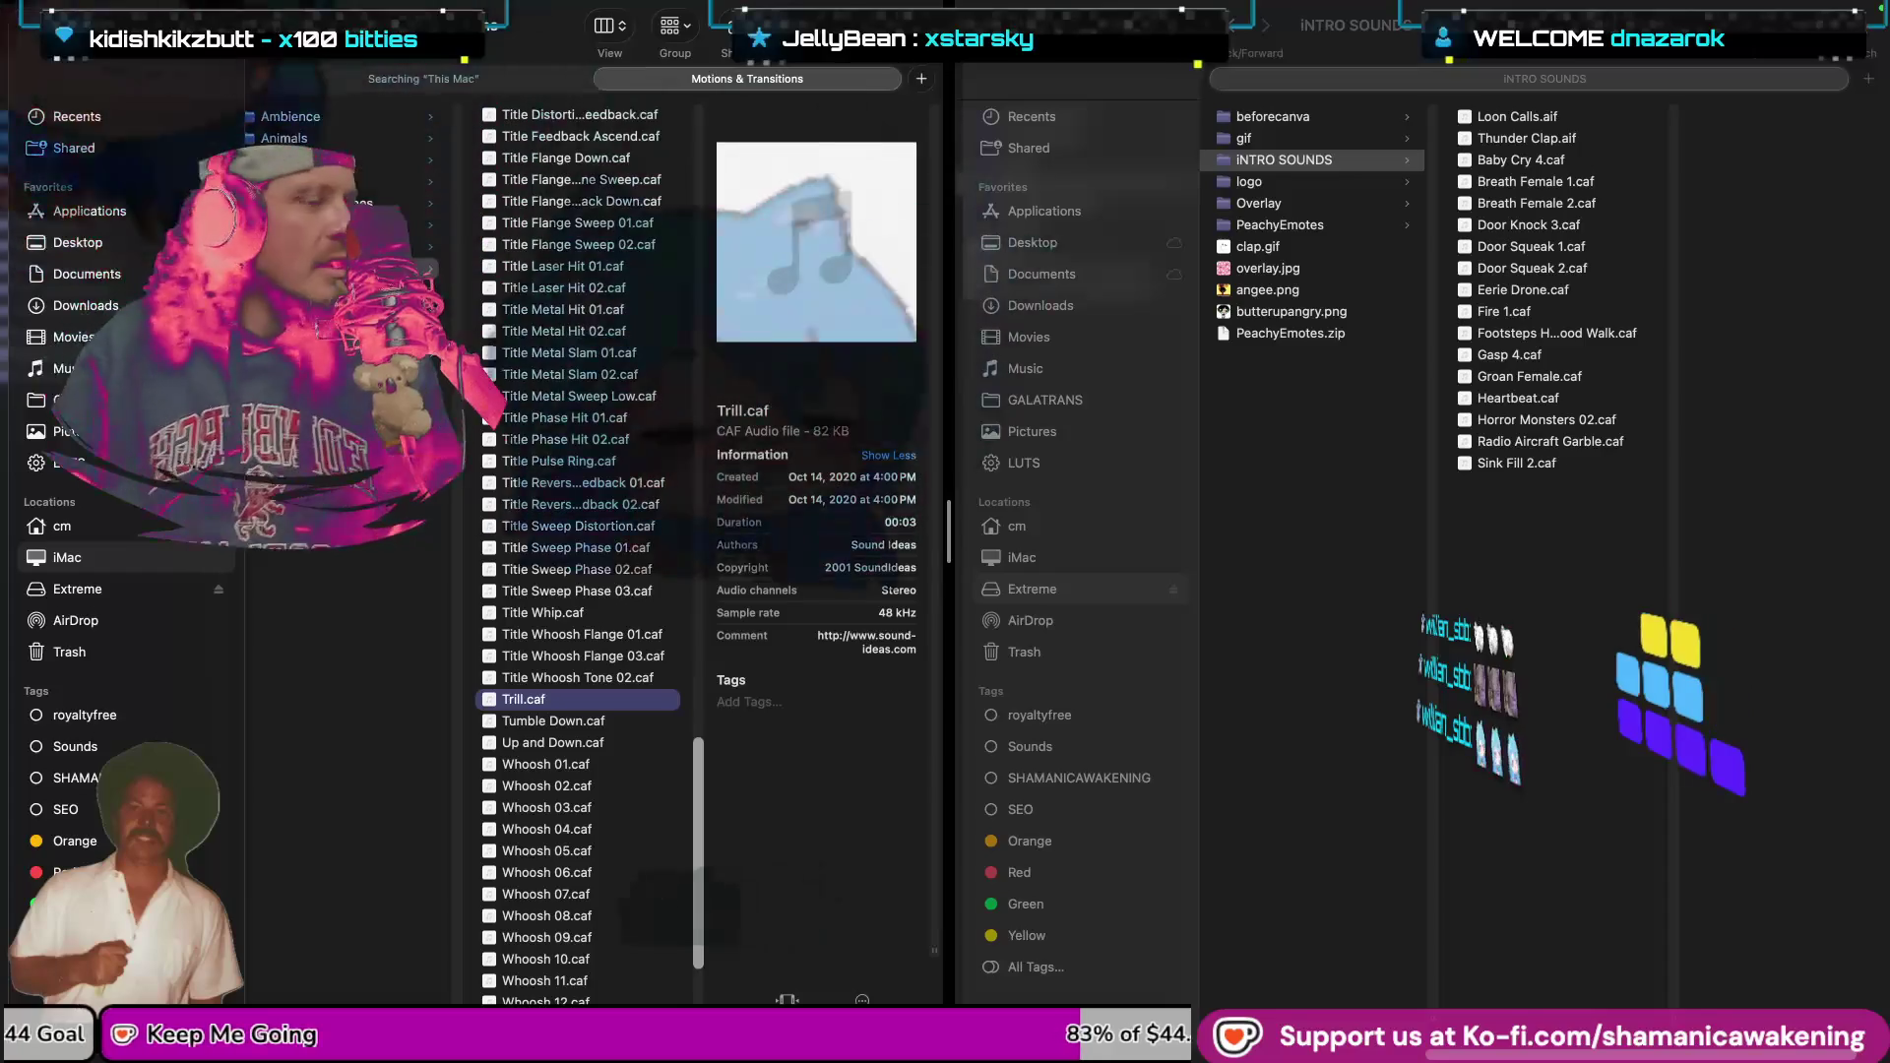
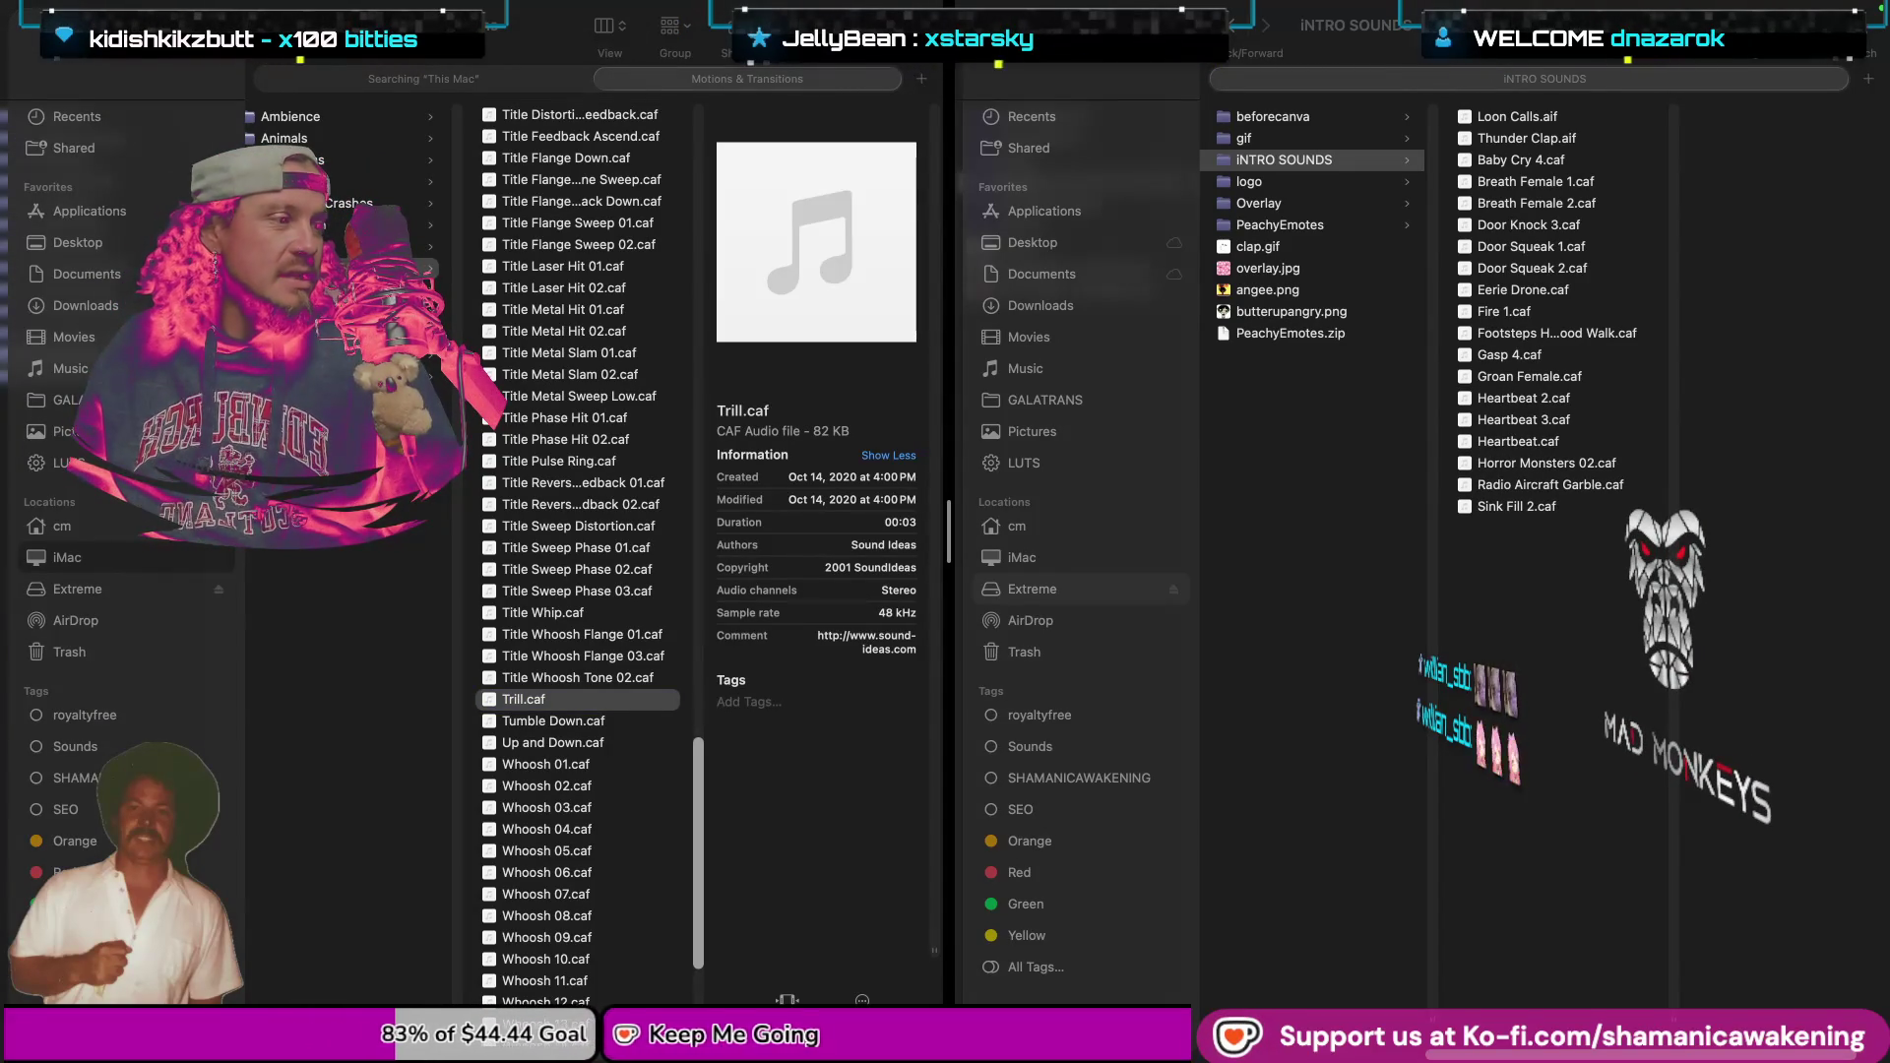
Return from Mission Control to the left Finder window and open the Misc. sound folder.
{"action": "key", "text": "ctrl+Up"}
{"action": "key", "text": "Escape"}
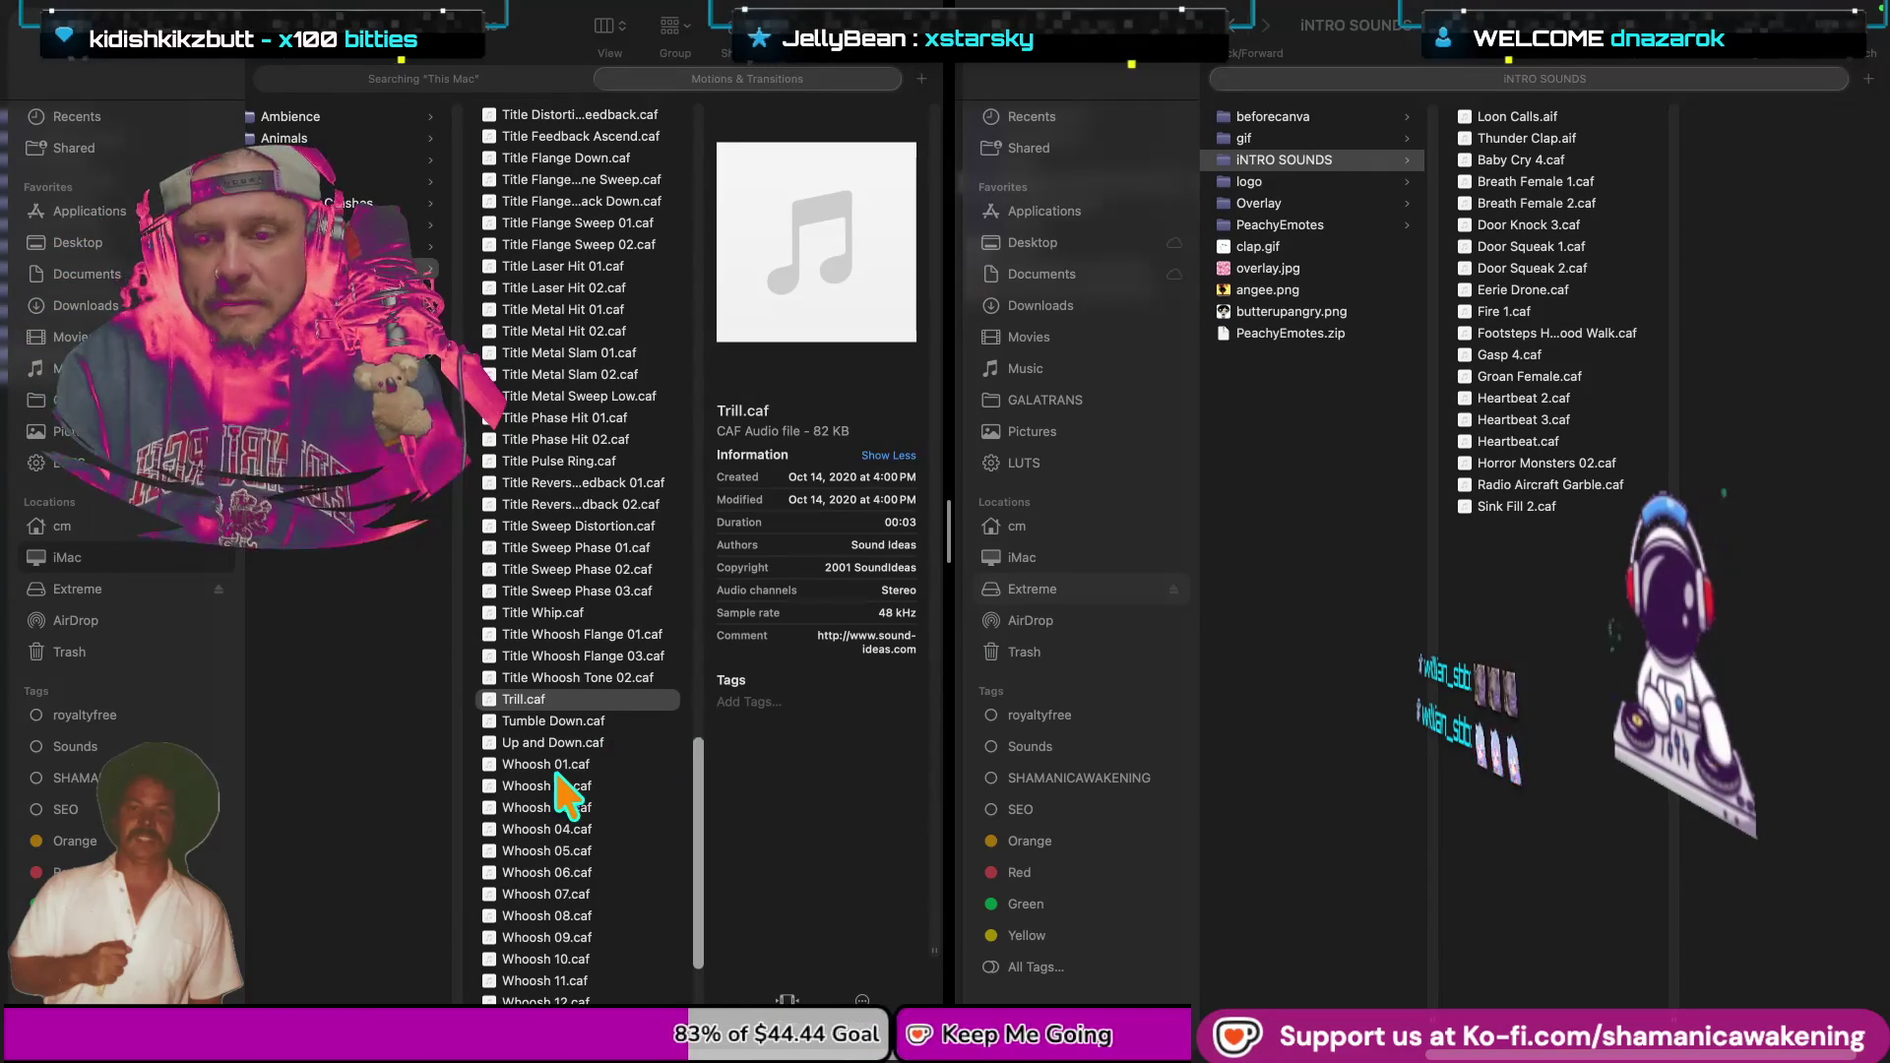
{"action": "scroll", "coordinate": [556, 777], "scroll_direction": "down", "scroll_amount": 5}
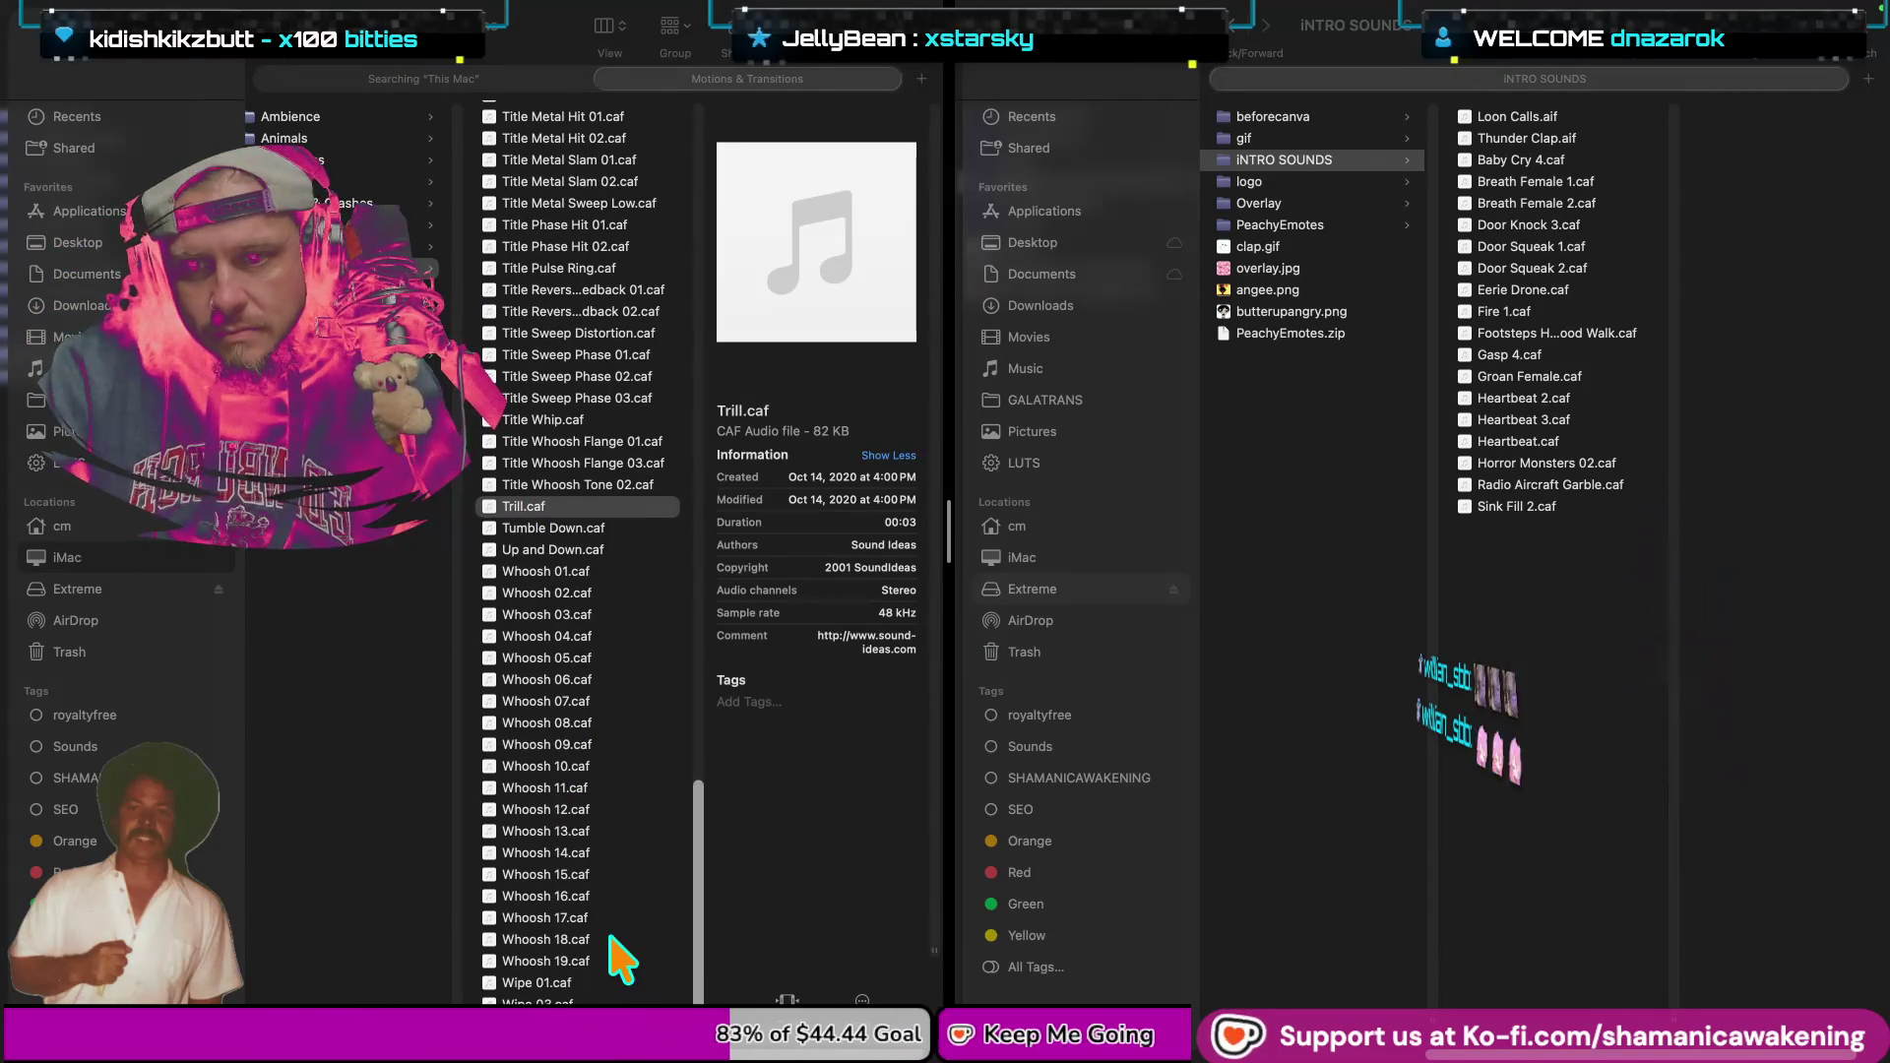
{"action": "key", "text": "super+Tab"}
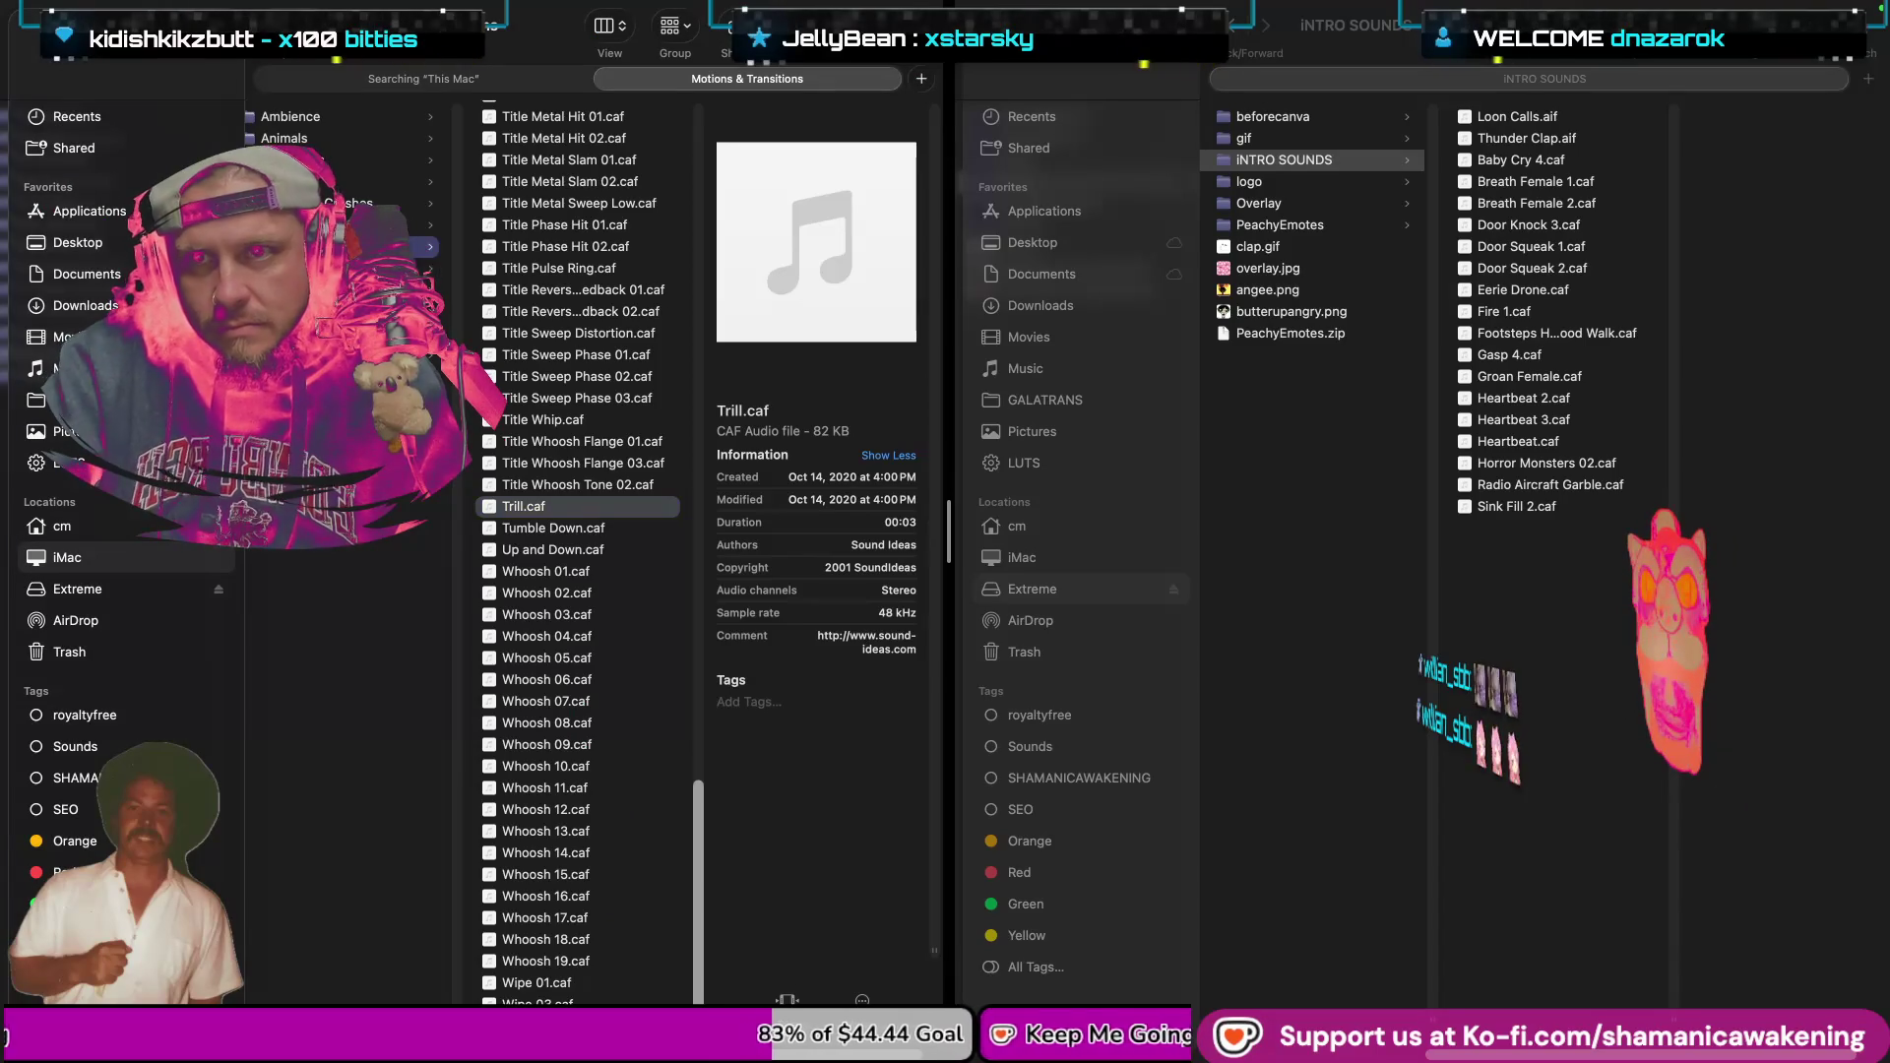
{"action": "key", "text": "Up"}
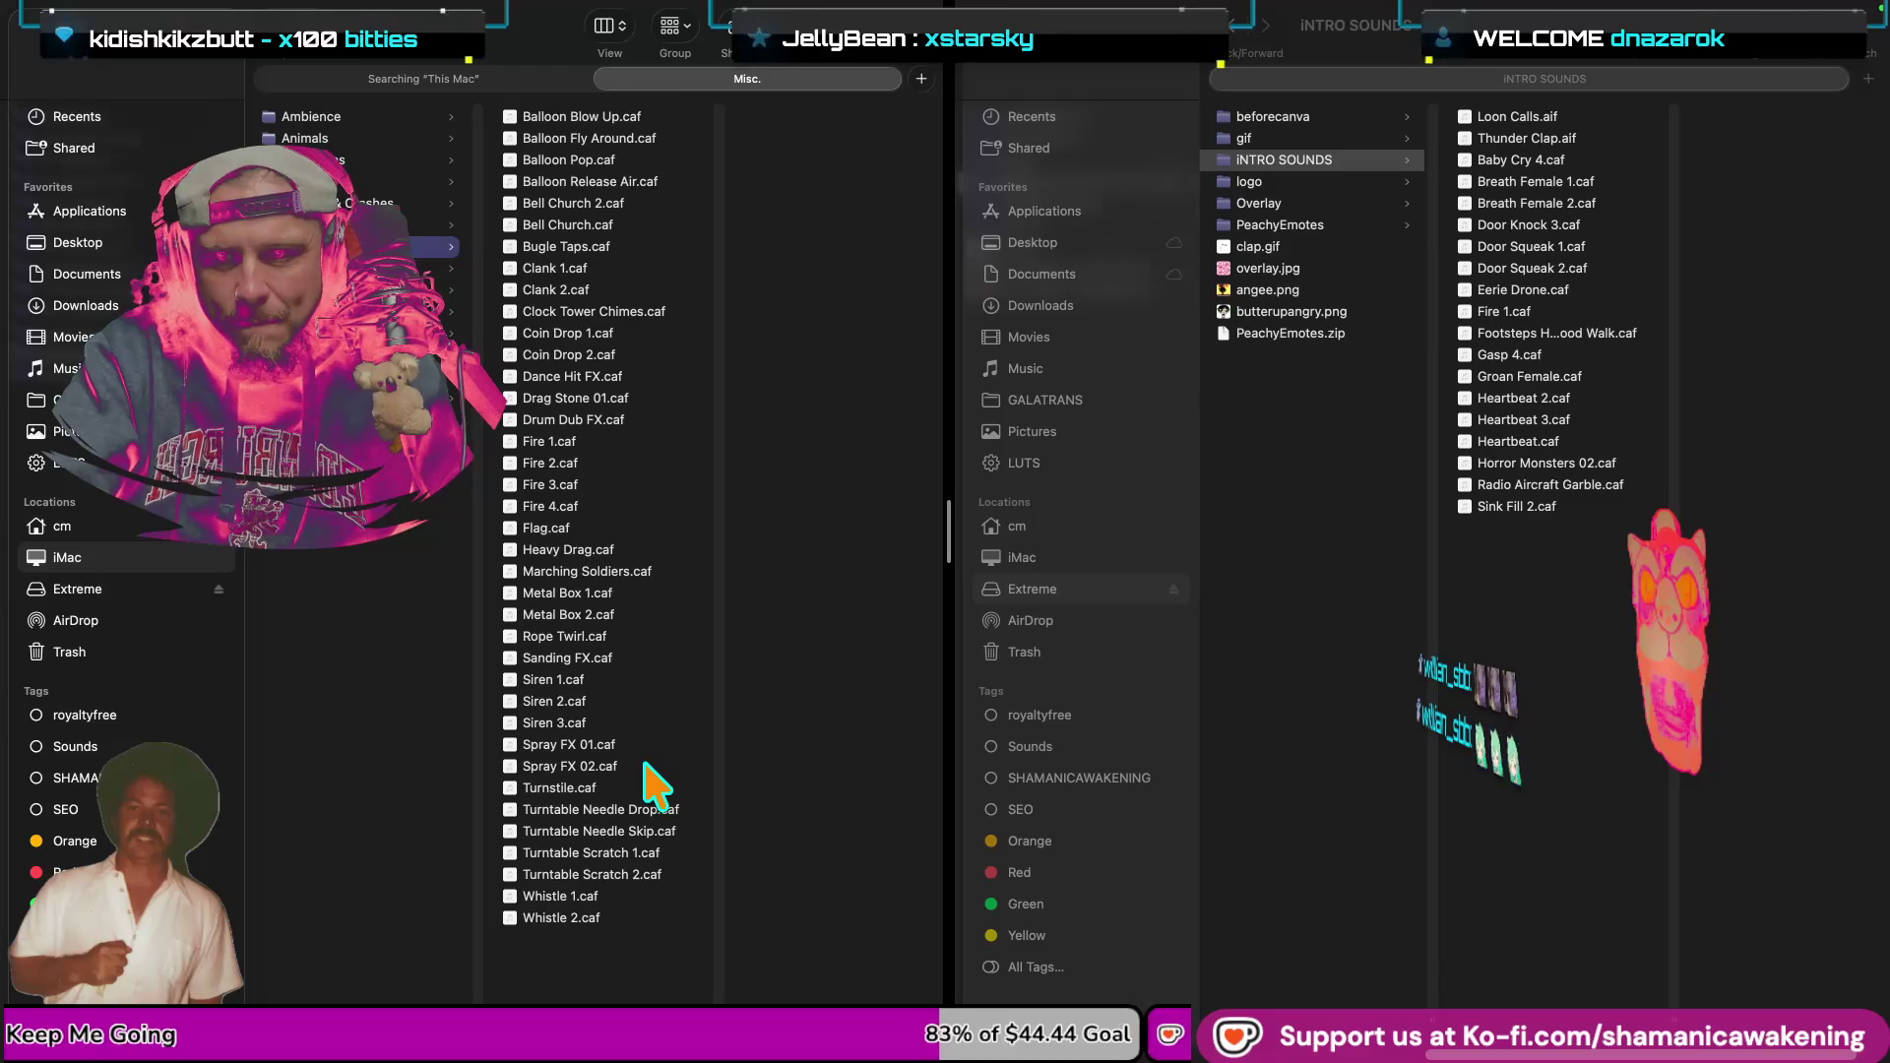
Quick Look preview Siren 1.caf and Siren 2.caf.
{"action": "left_click", "coordinate": [605, 788]}
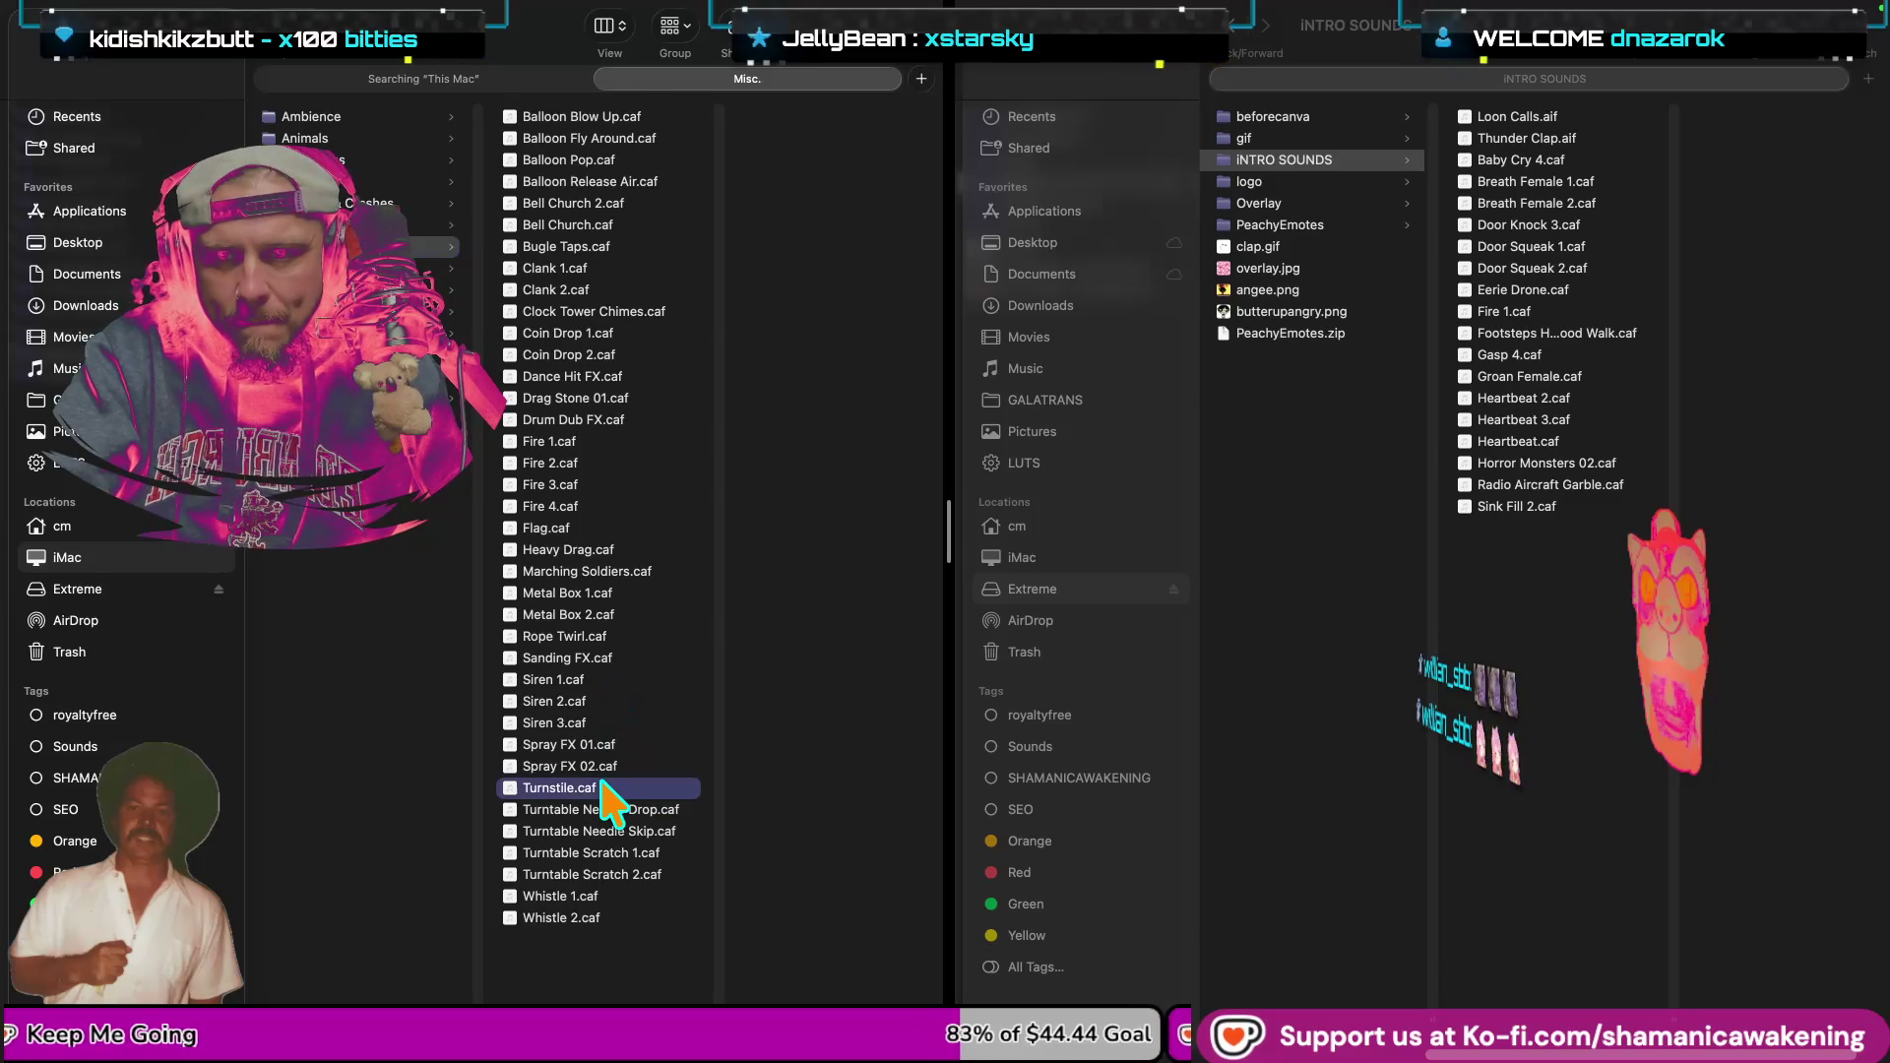
{"action": "left_click", "coordinate": [600, 679]}
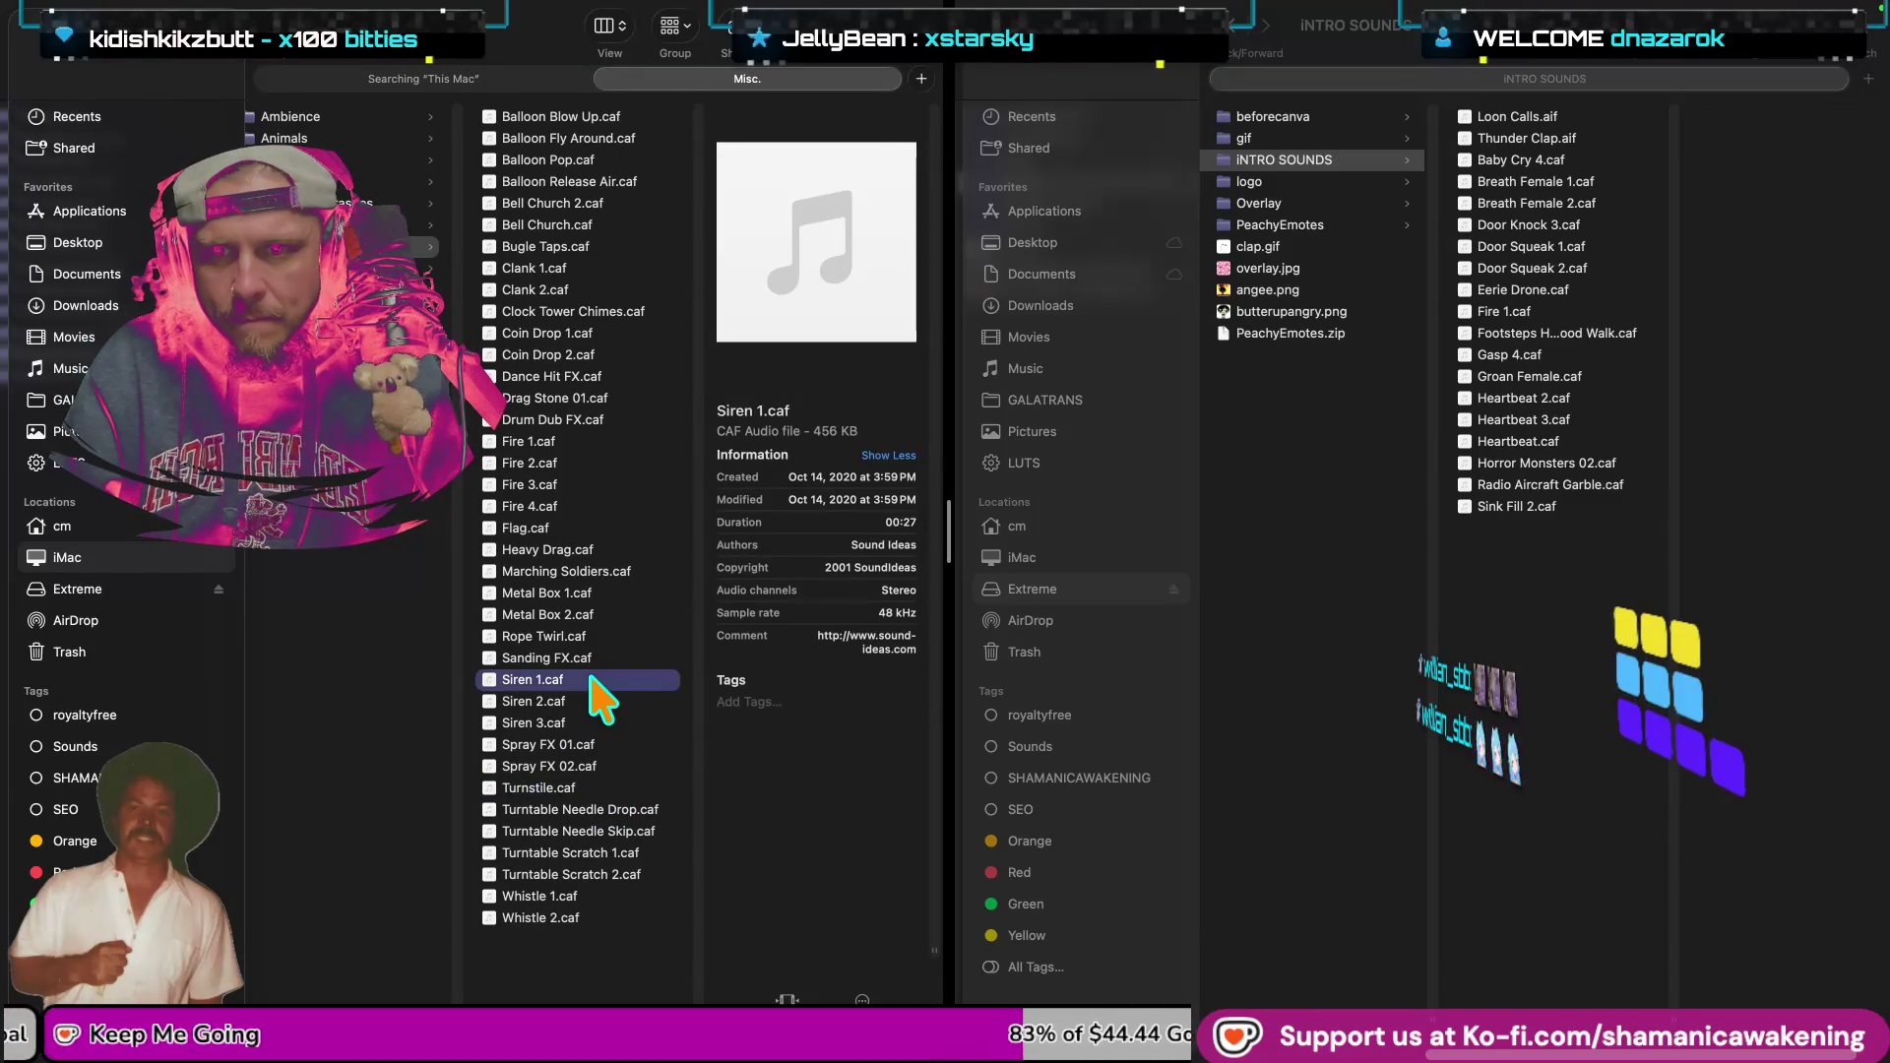
{"action": "key", "text": "space"}
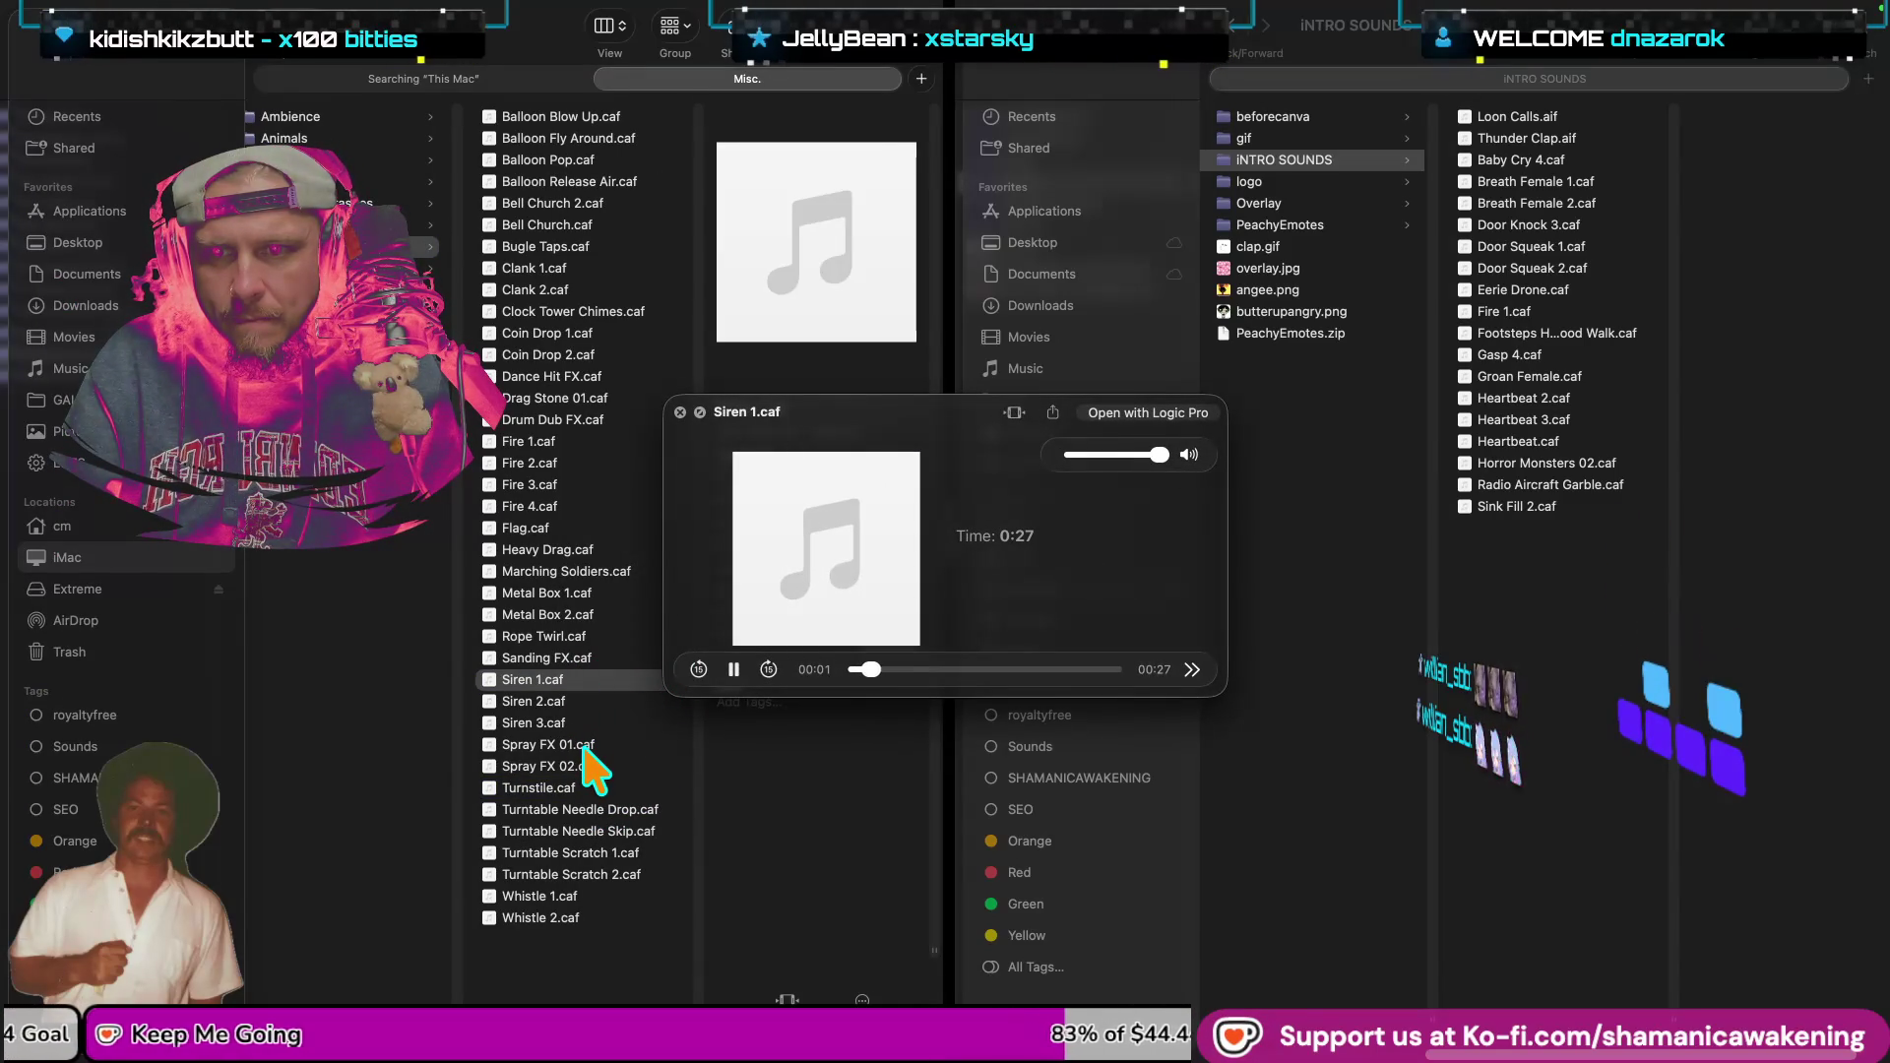
{"action": "key", "text": "space"}
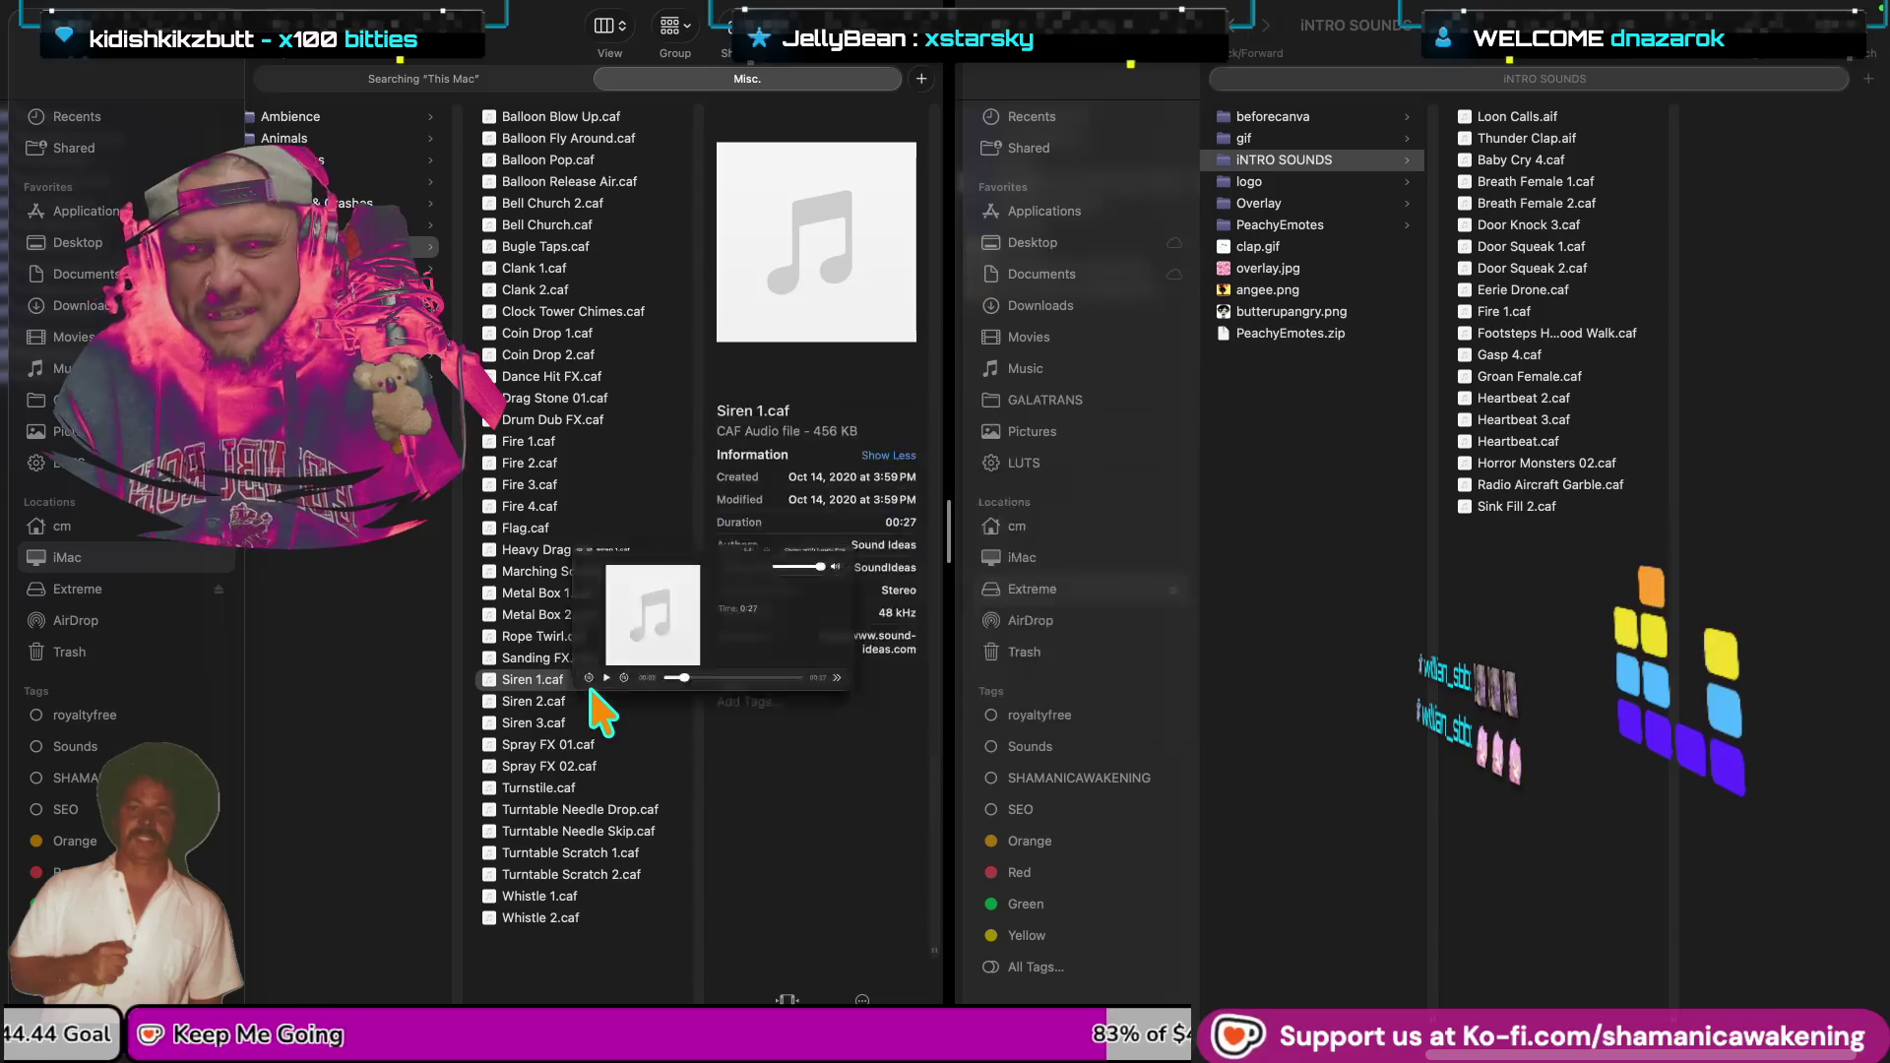
{"action": "left_click", "coordinate": [589, 701]}
{"action": "key", "text": "space"}
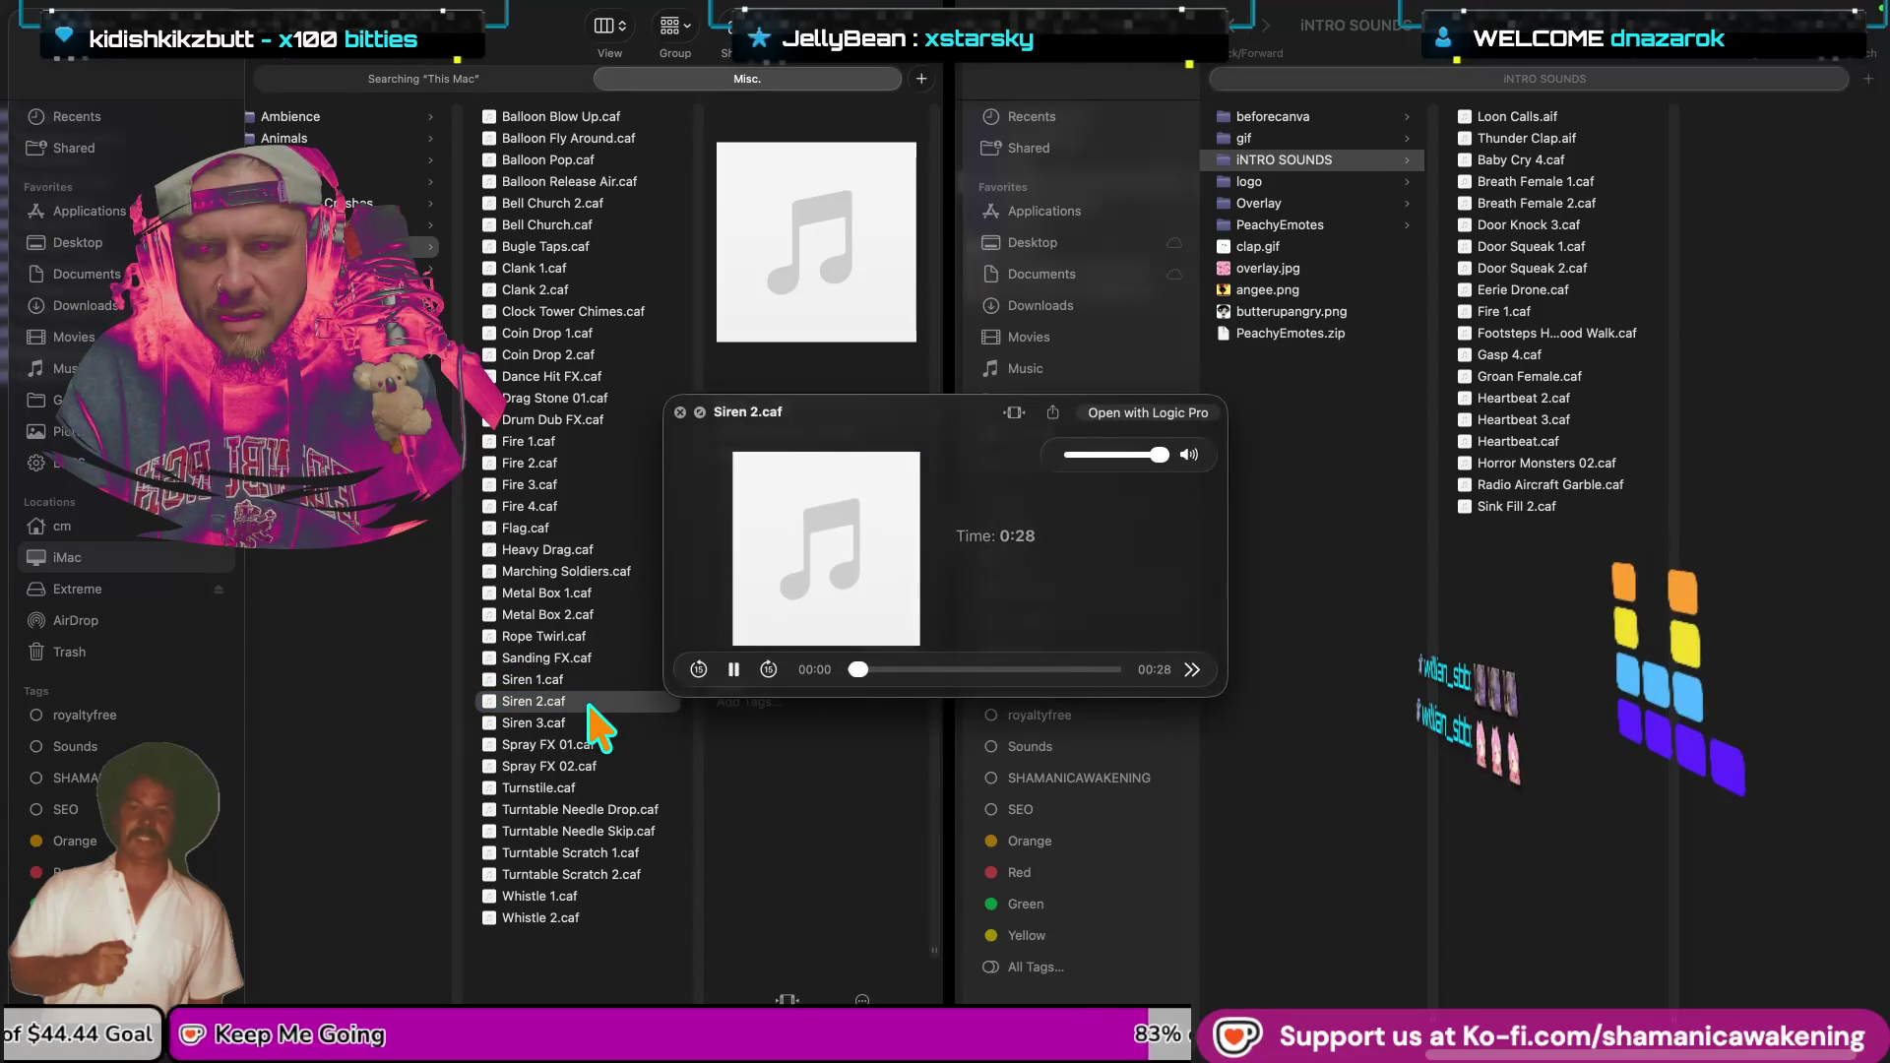
{"action": "key", "text": "space"}
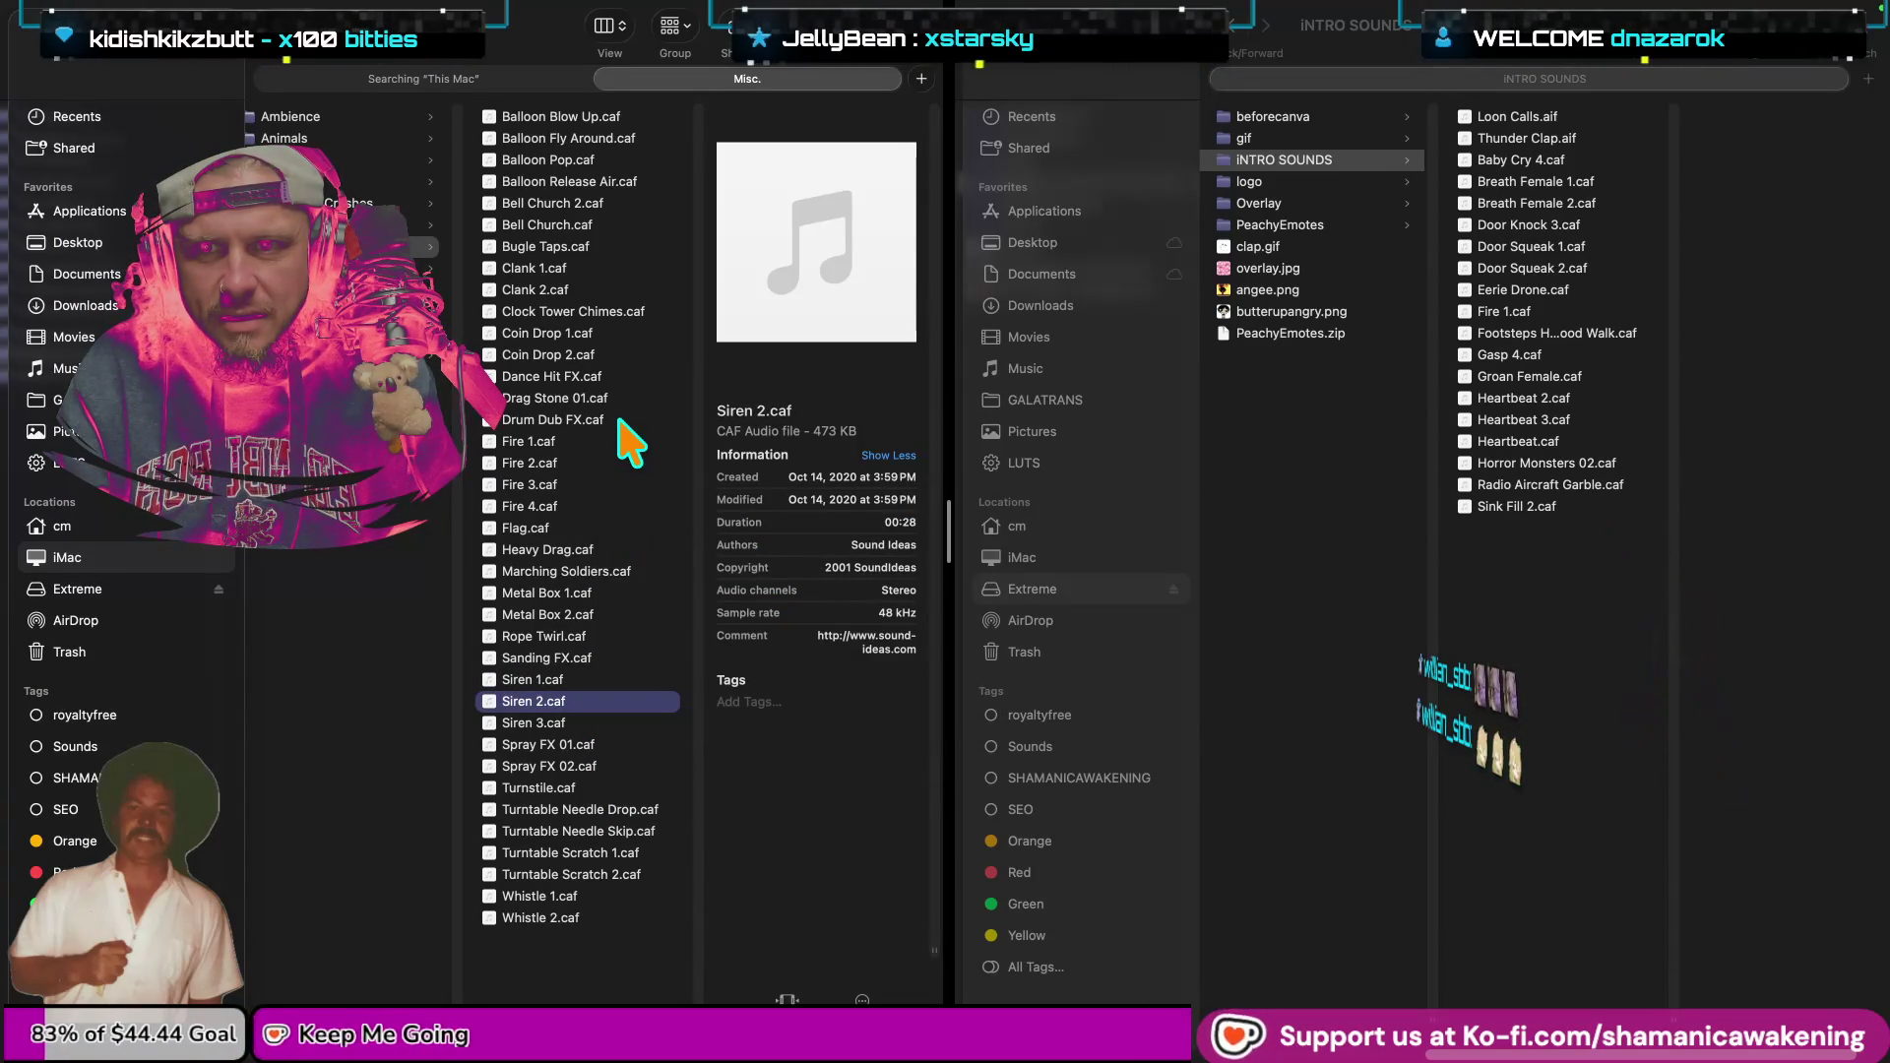
Preview Bugle Taps.caf and Balloon Fly Around.caf.
{"action": "left_click", "coordinate": [596, 249]}
{"action": "key", "text": "space"}
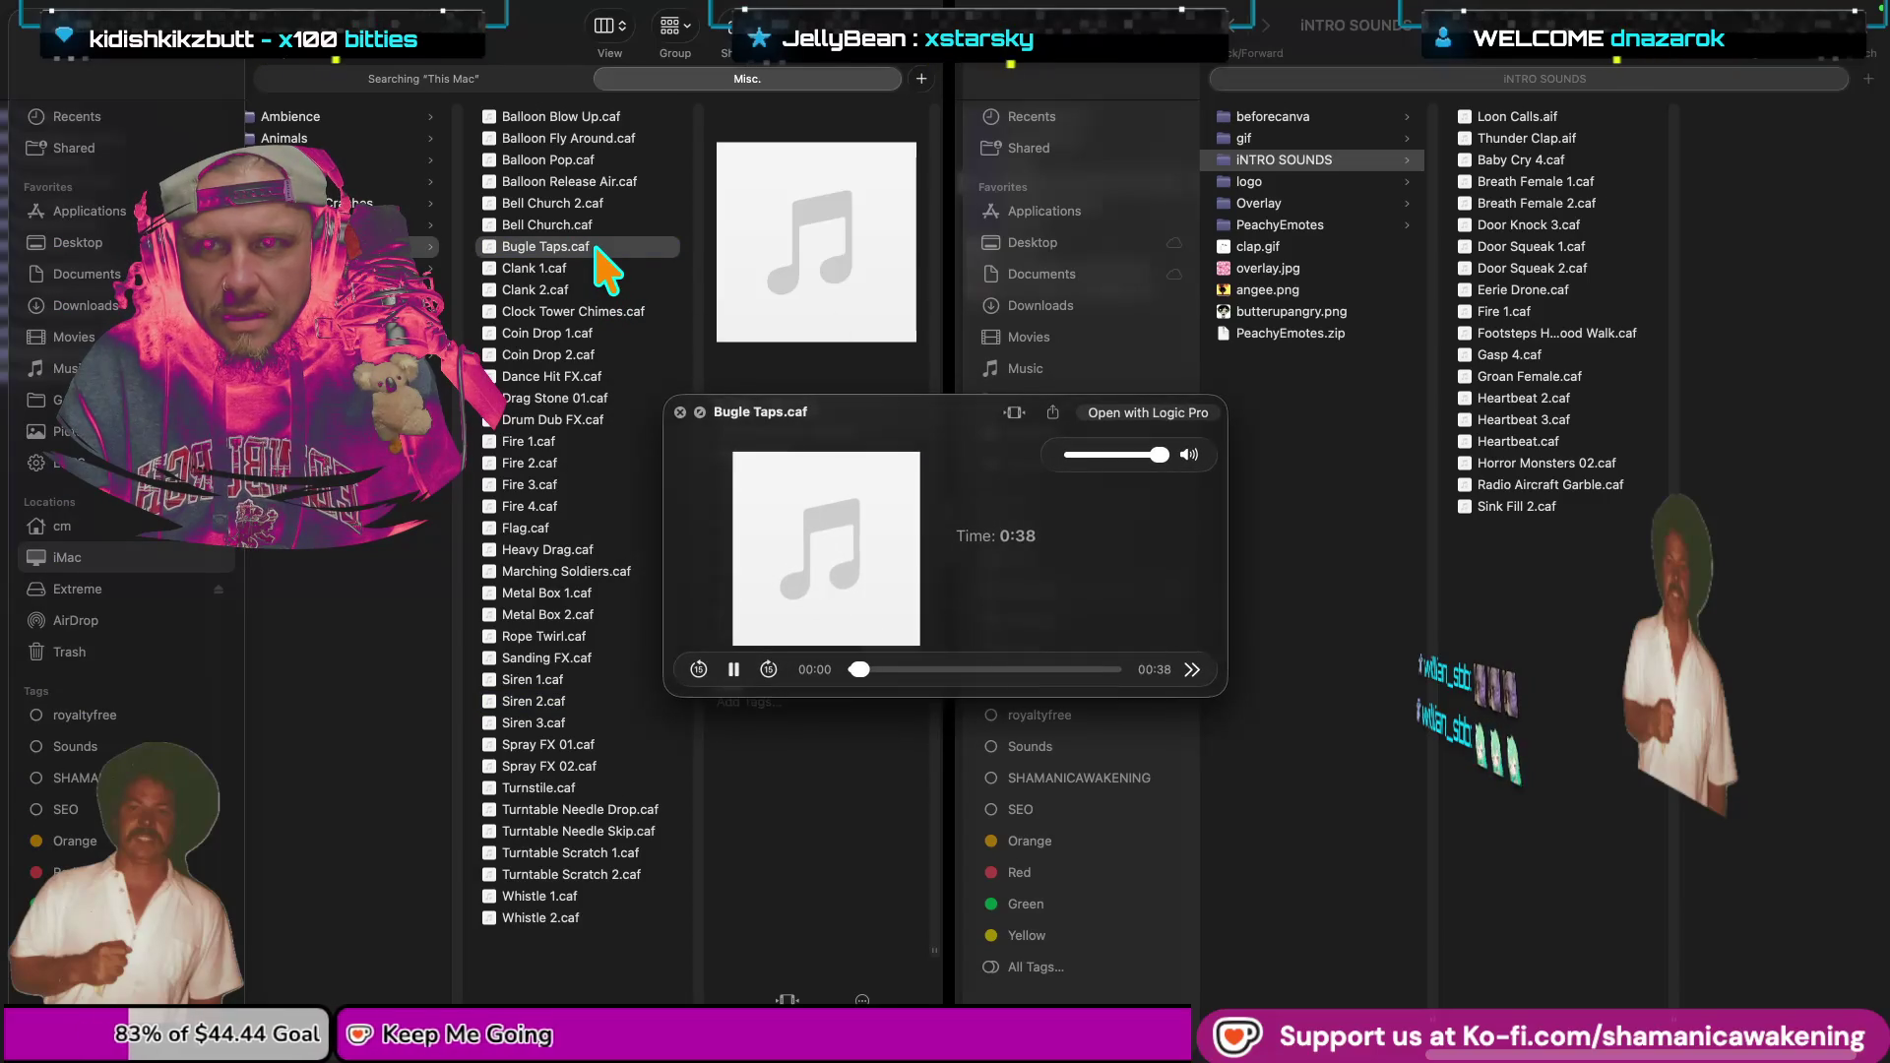
{"action": "key", "text": "space"}
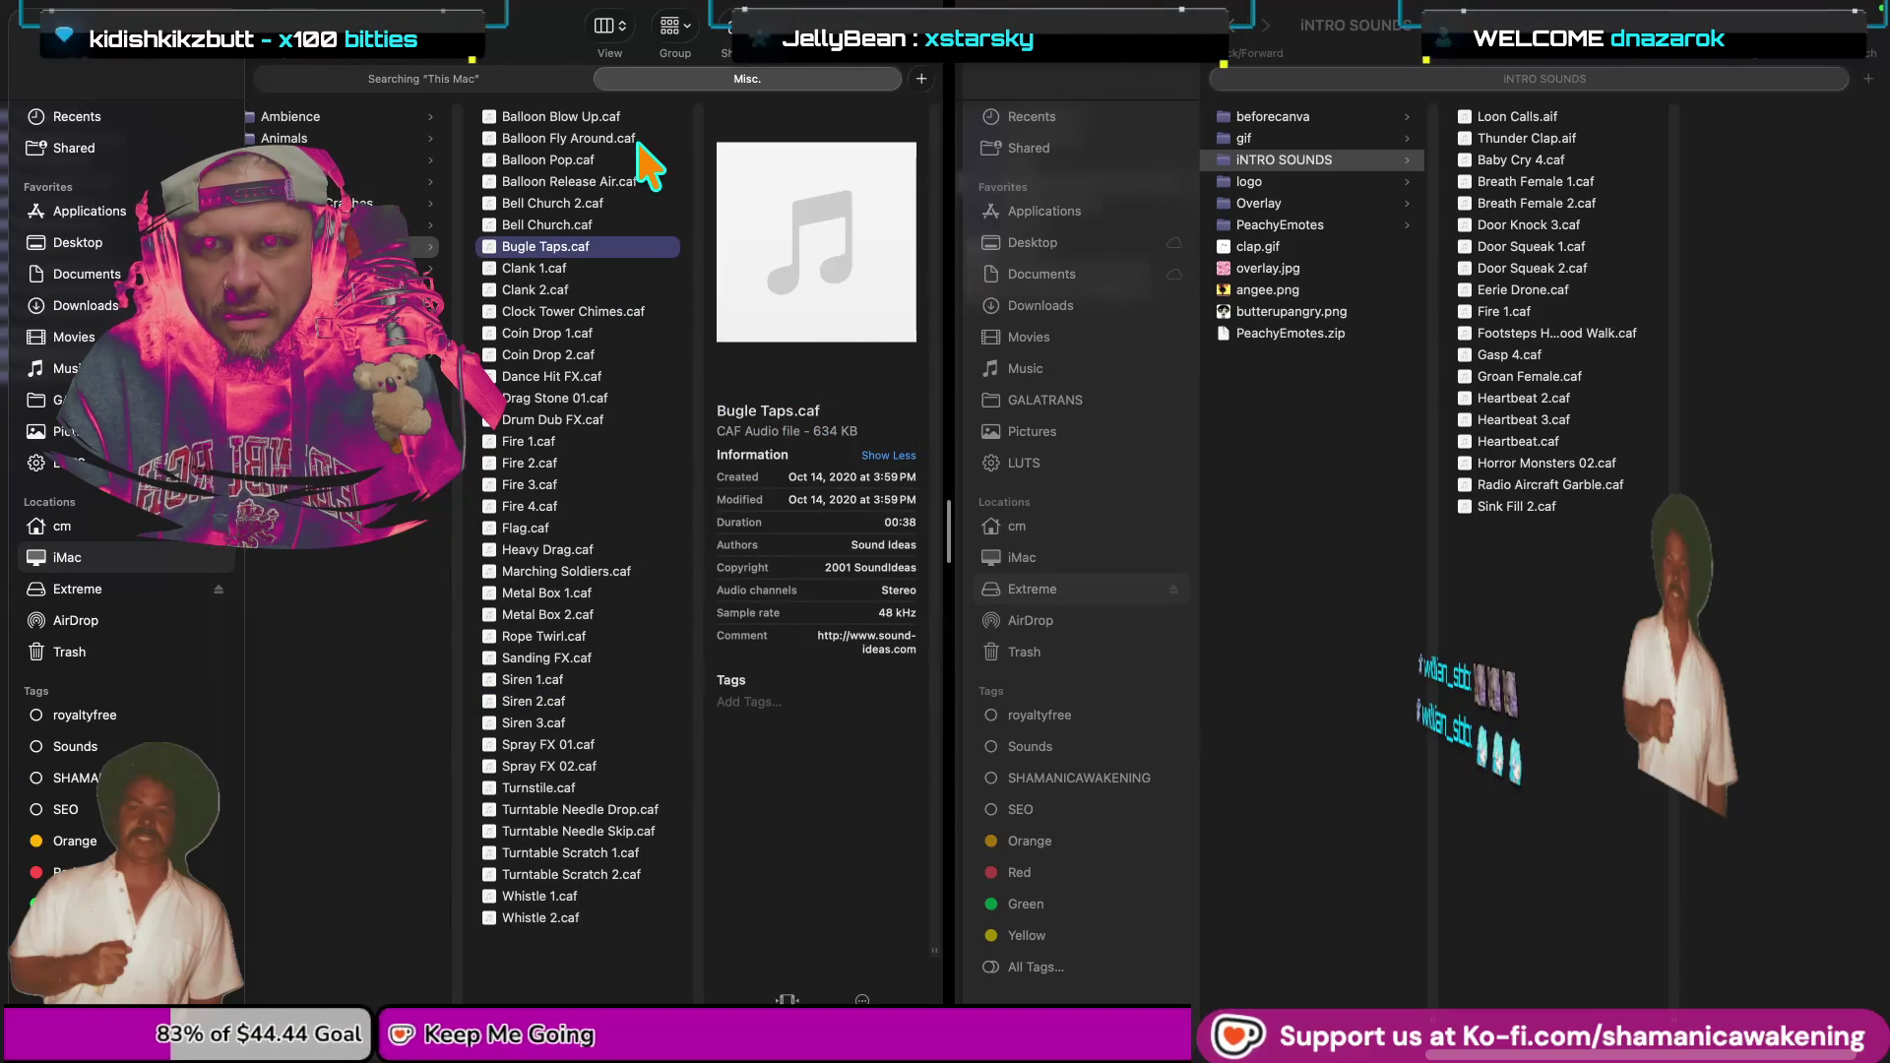
{"action": "left_click", "coordinate": [635, 139]}
{"action": "key", "text": "space"}
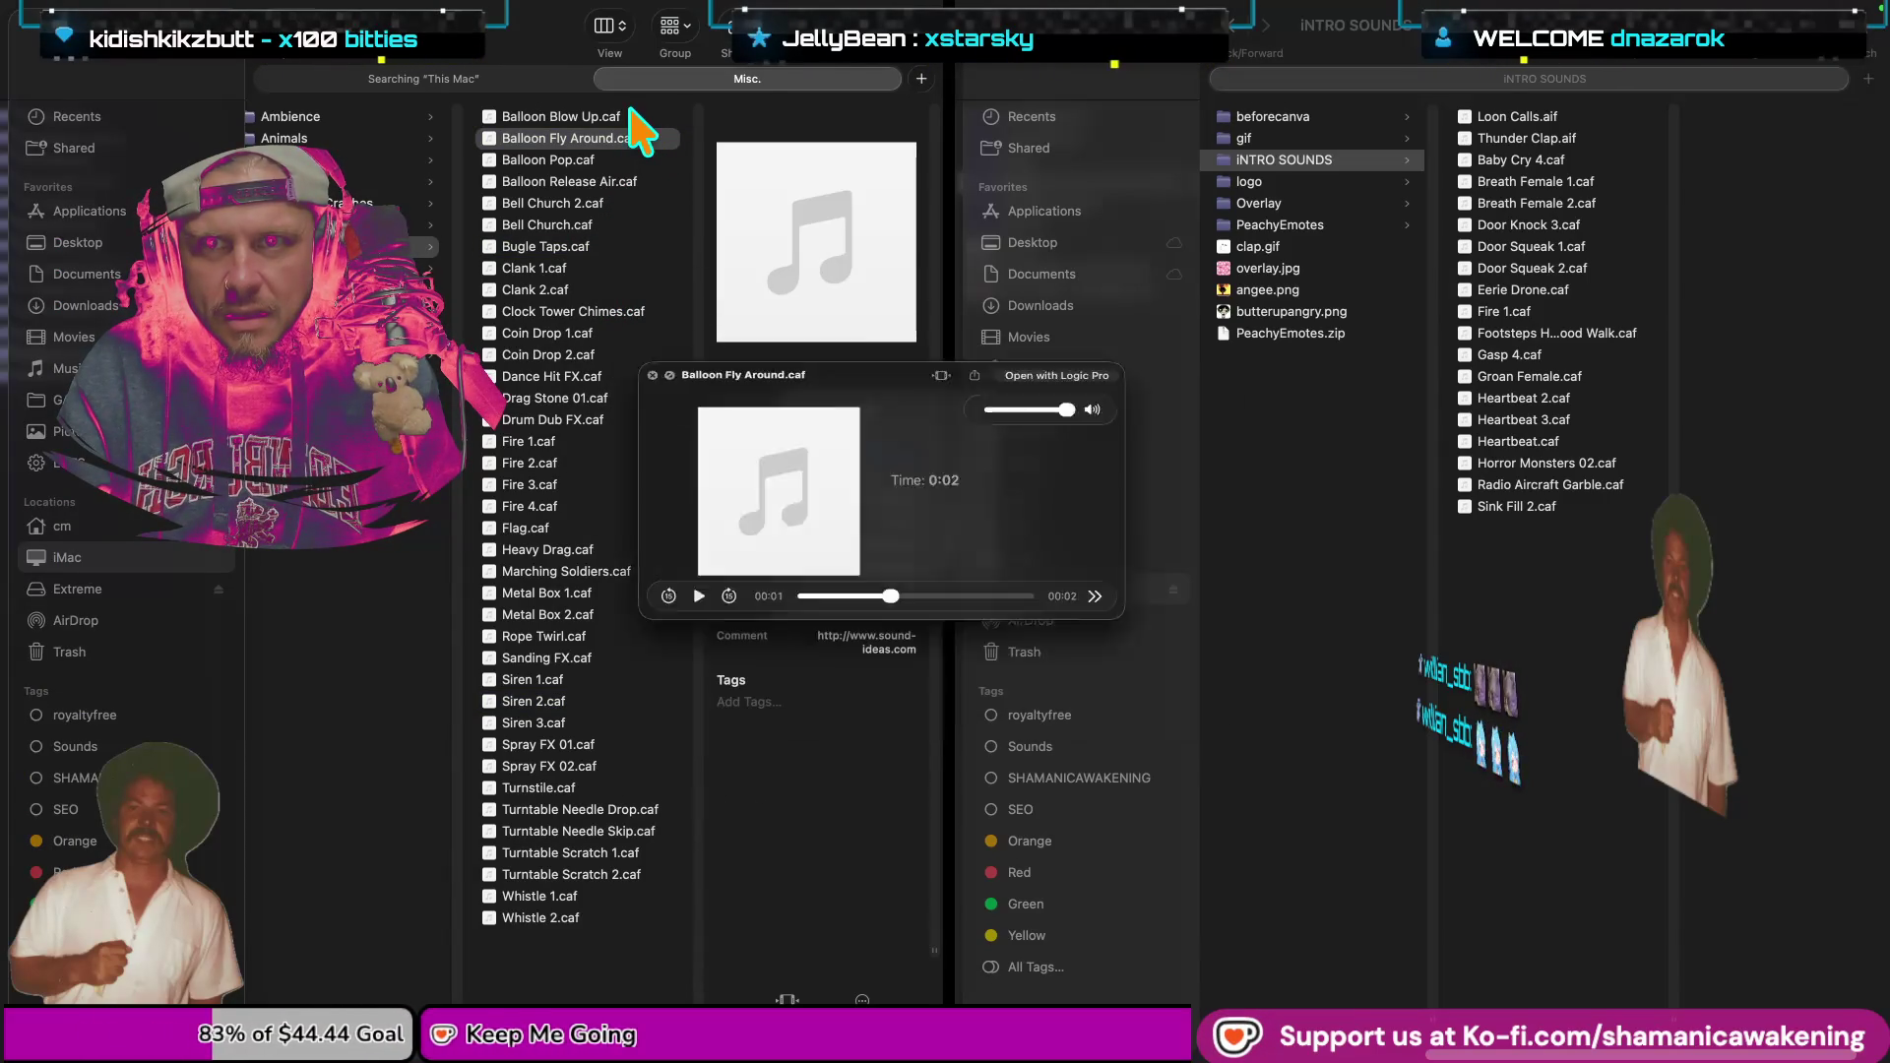
{"action": "key", "text": "space"}
Preview Balloon Pop.caf and Balloon Release Air.caf.
{"action": "left_click", "coordinate": [596, 160]}
{"action": "key", "text": "space"}
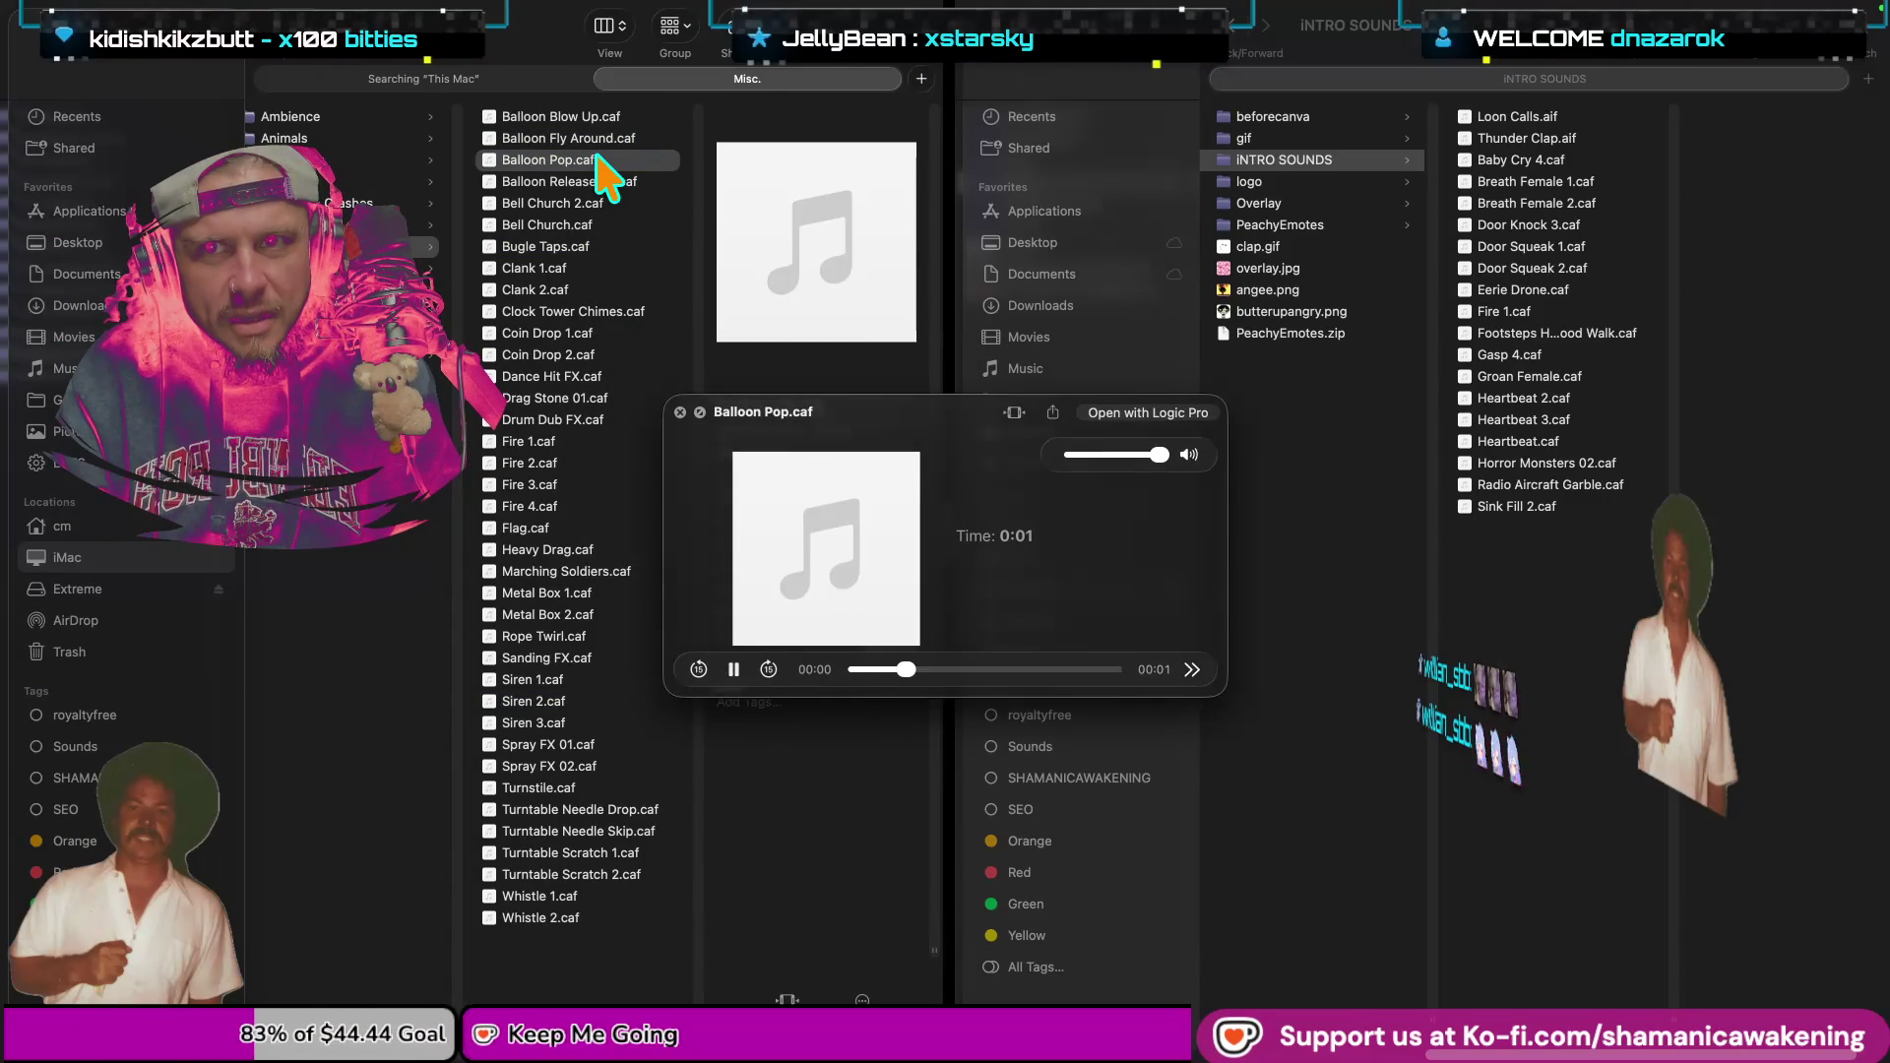
{"action": "key", "text": "space"}
{"action": "left_click", "coordinate": [622, 181]}
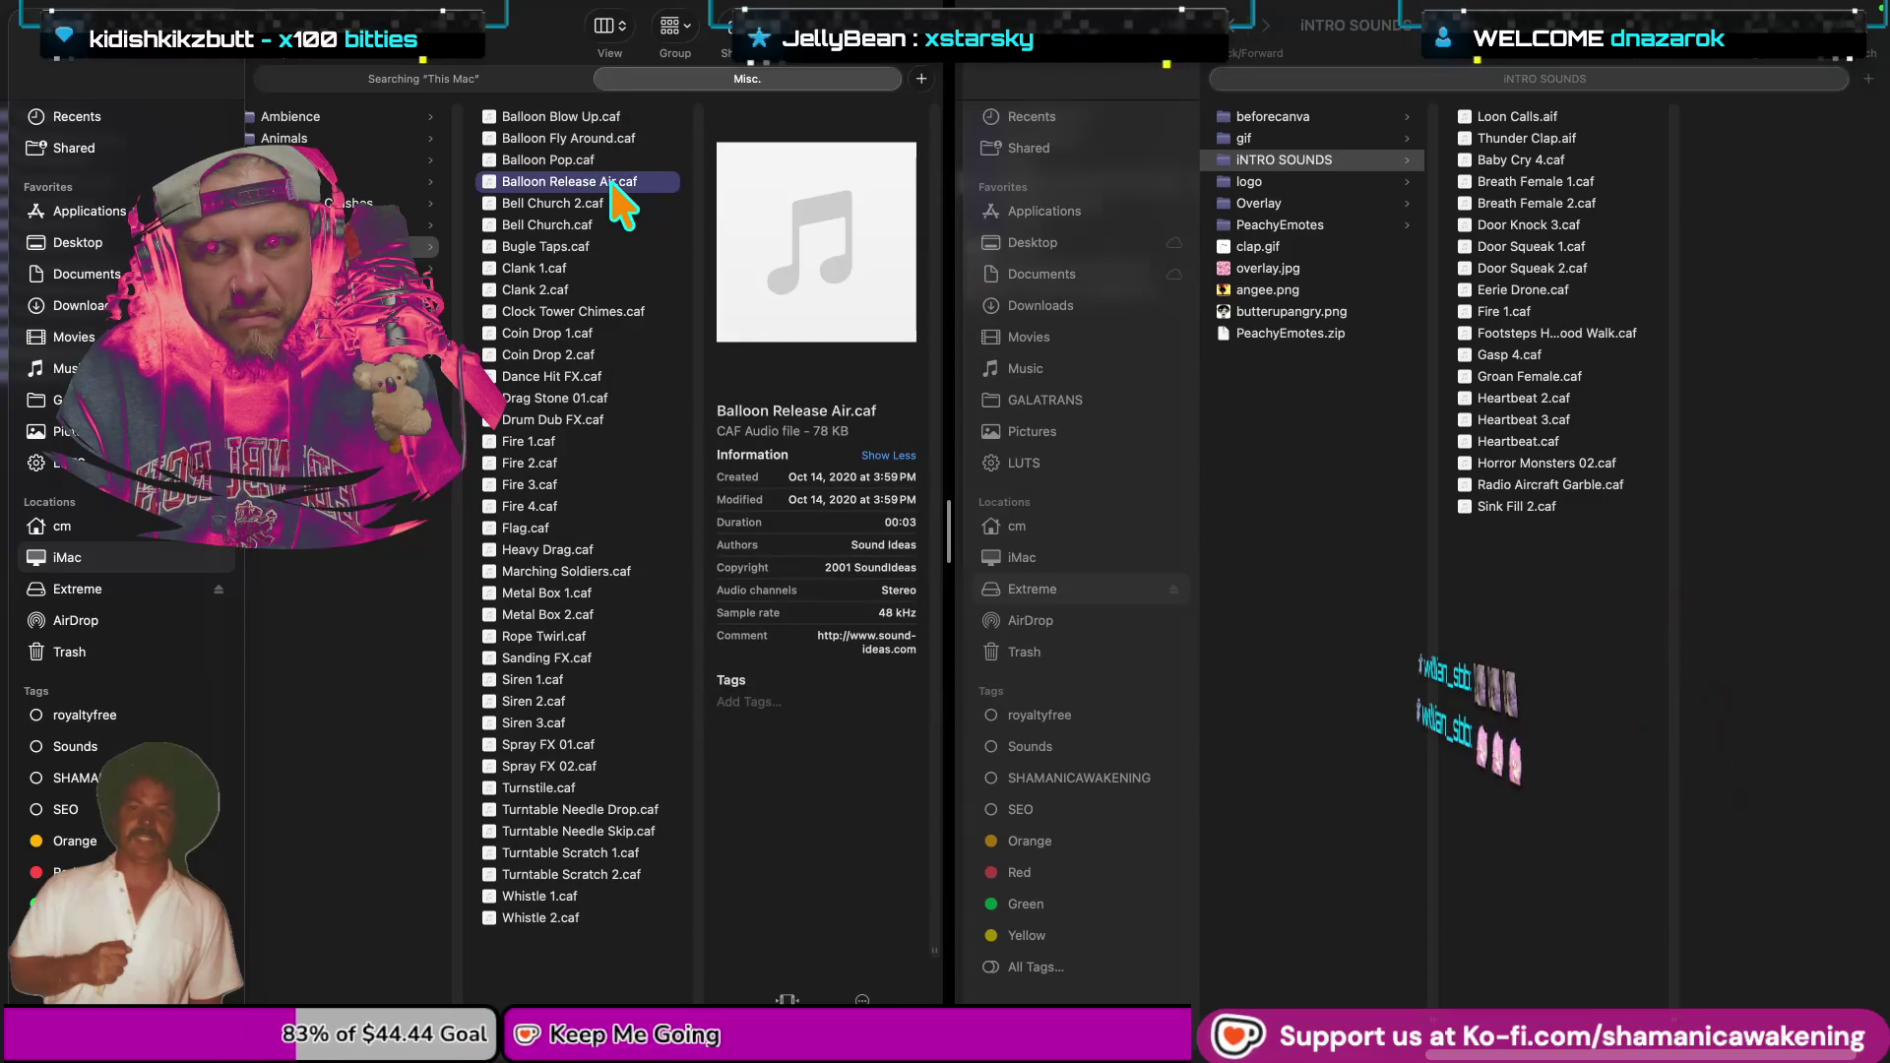
{"action": "key", "text": "space"}
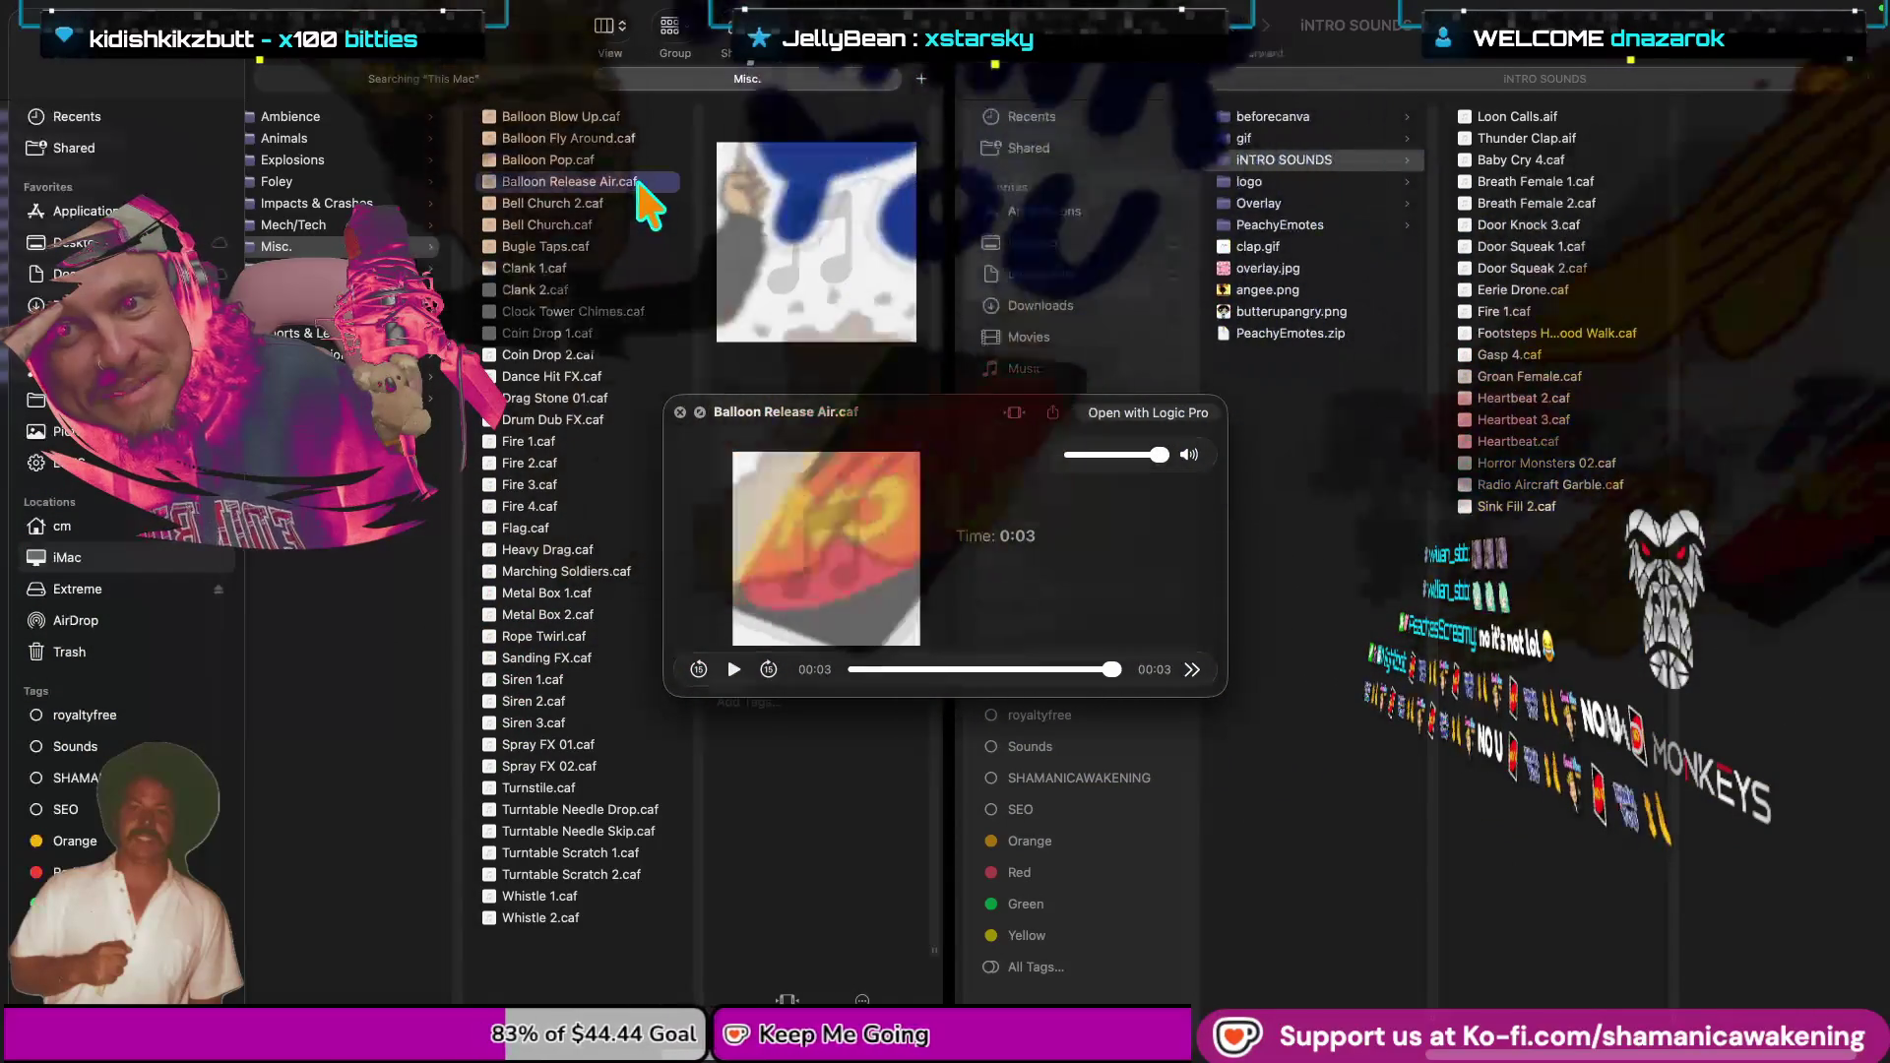
Preview Balloon Blow Up.caf and Whistle 2.caf.
{"action": "left_click", "coordinate": [640, 122]}
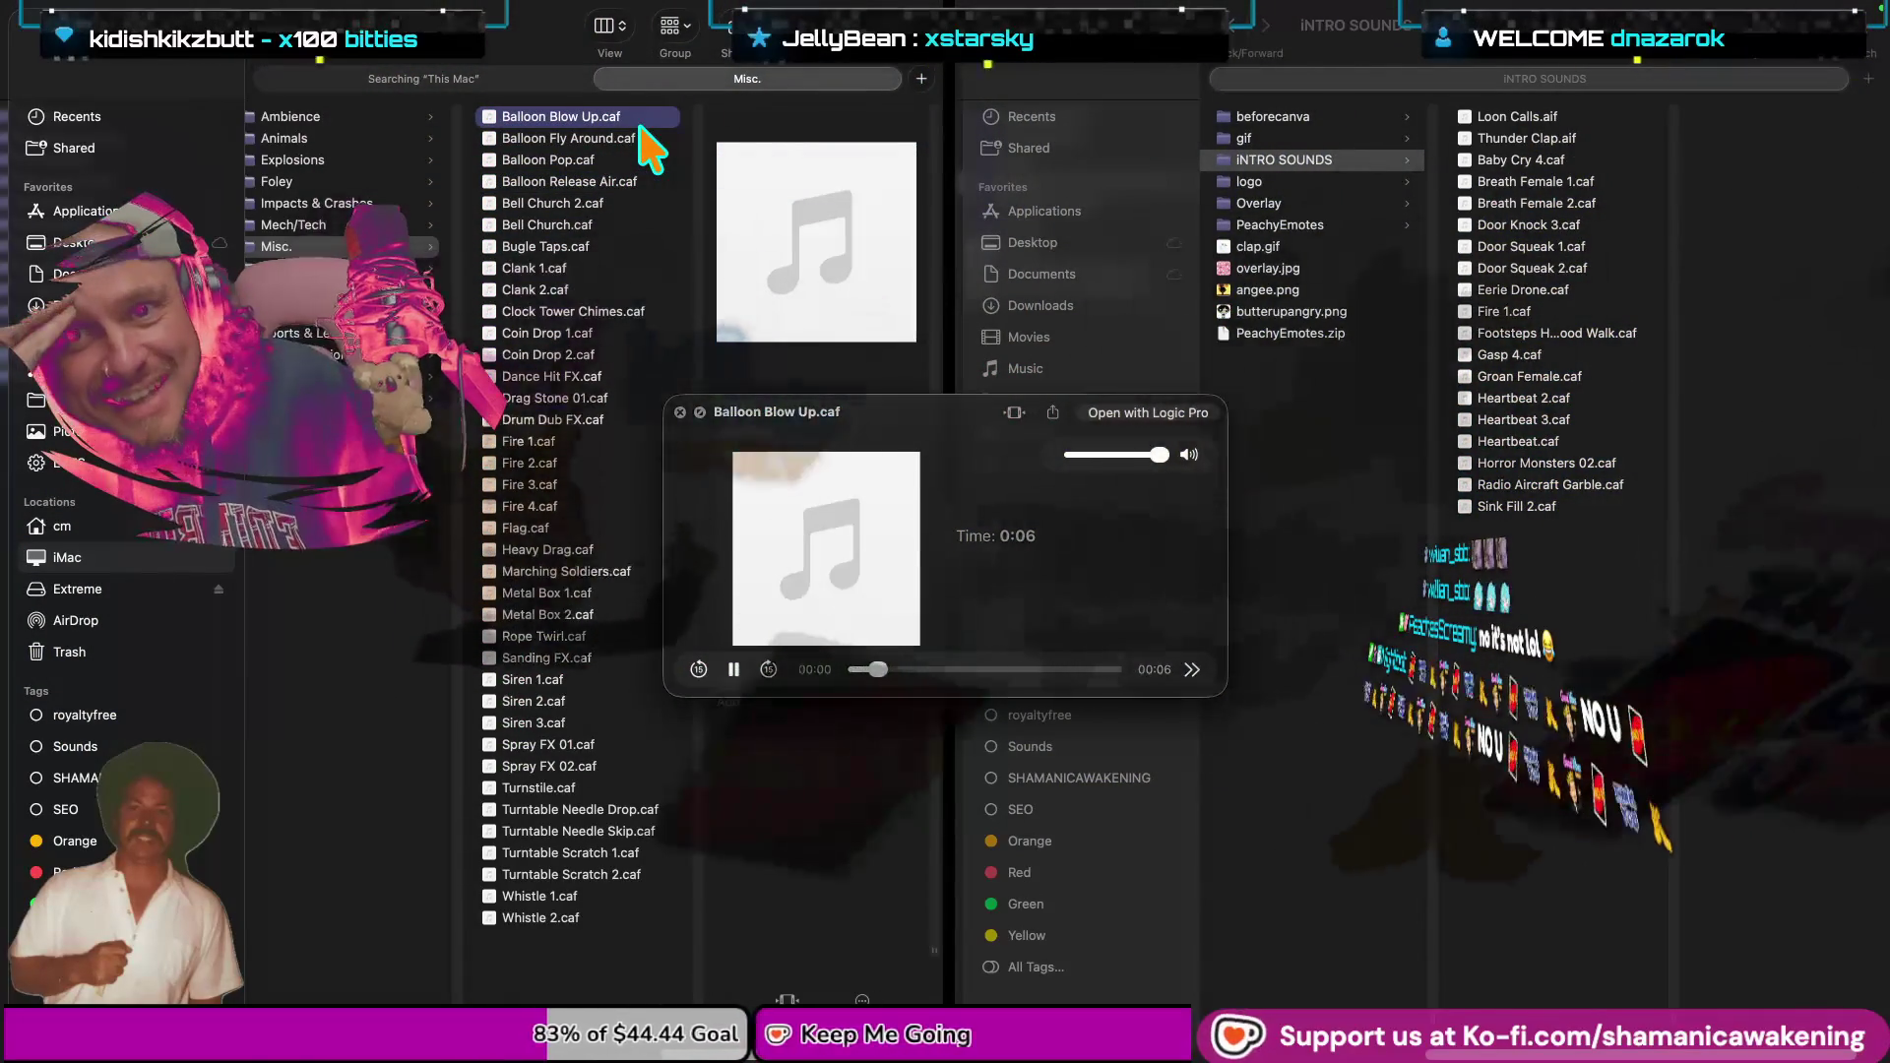
{"action": "key", "text": "space"}
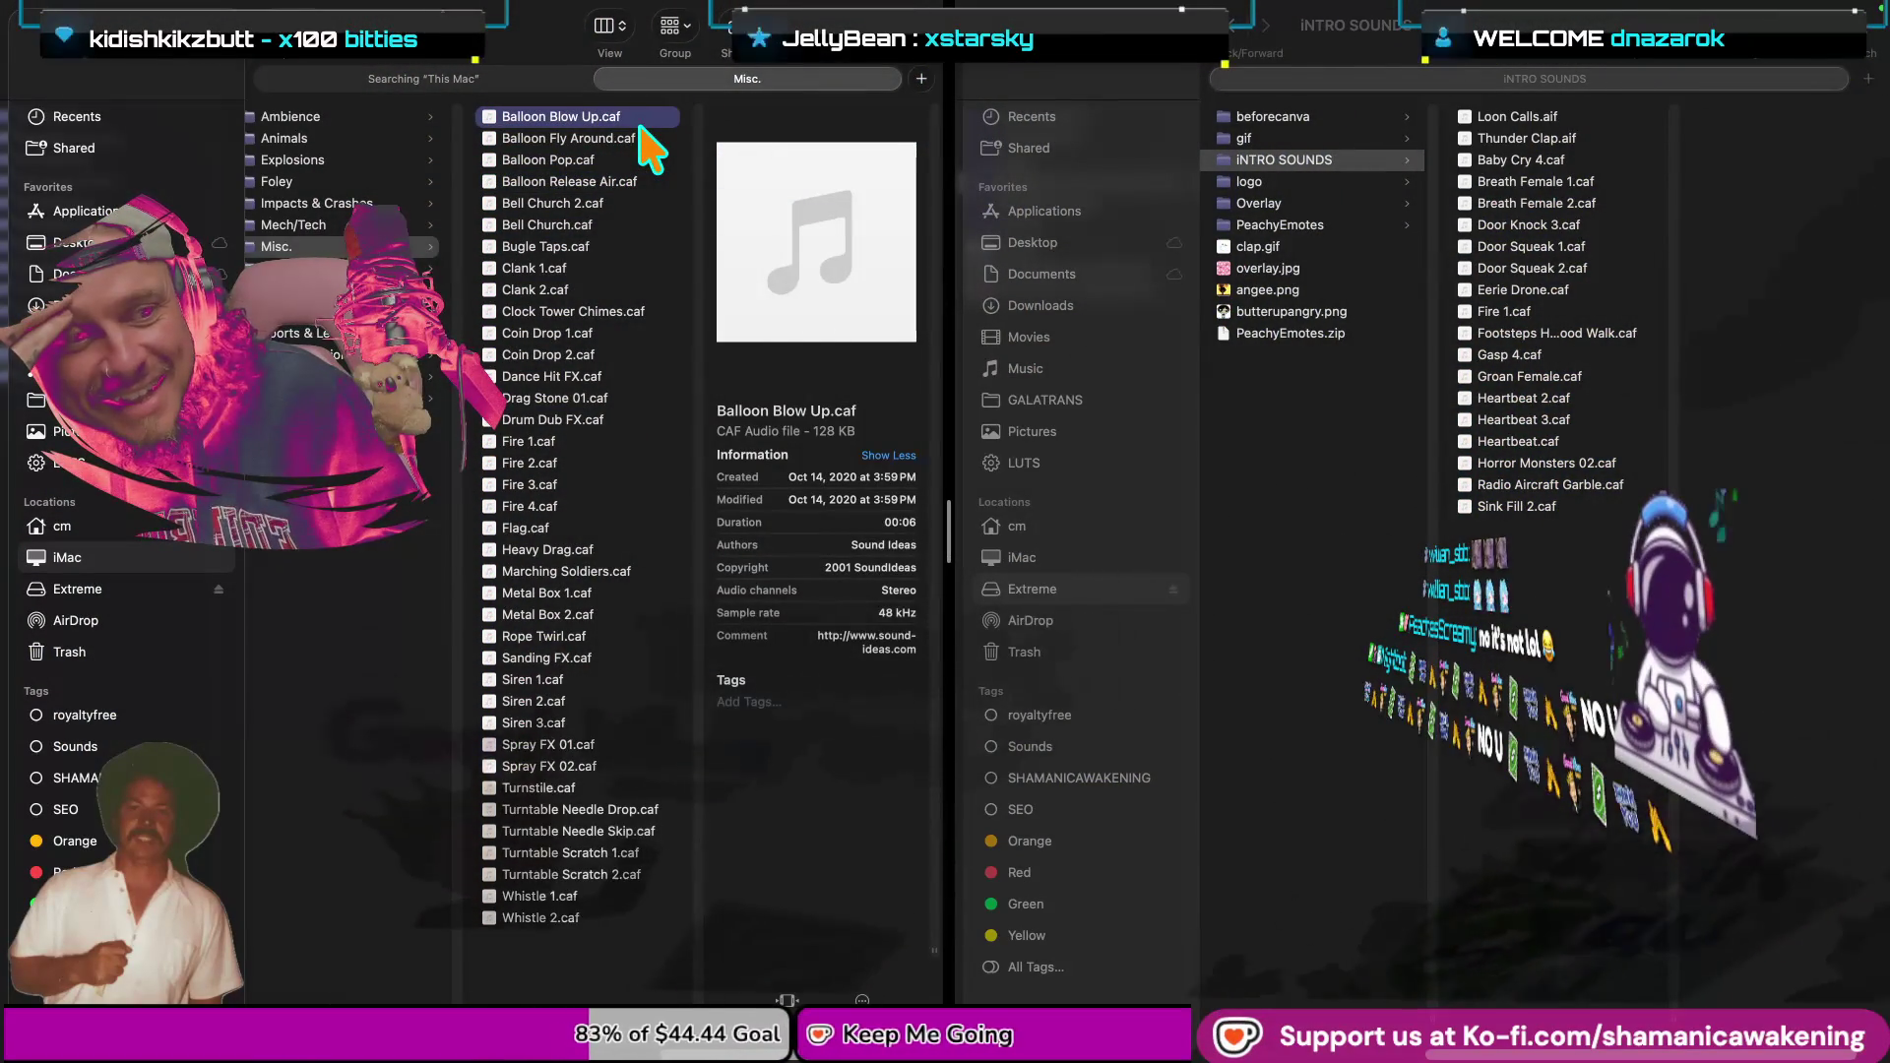
{"action": "key", "text": "space"}
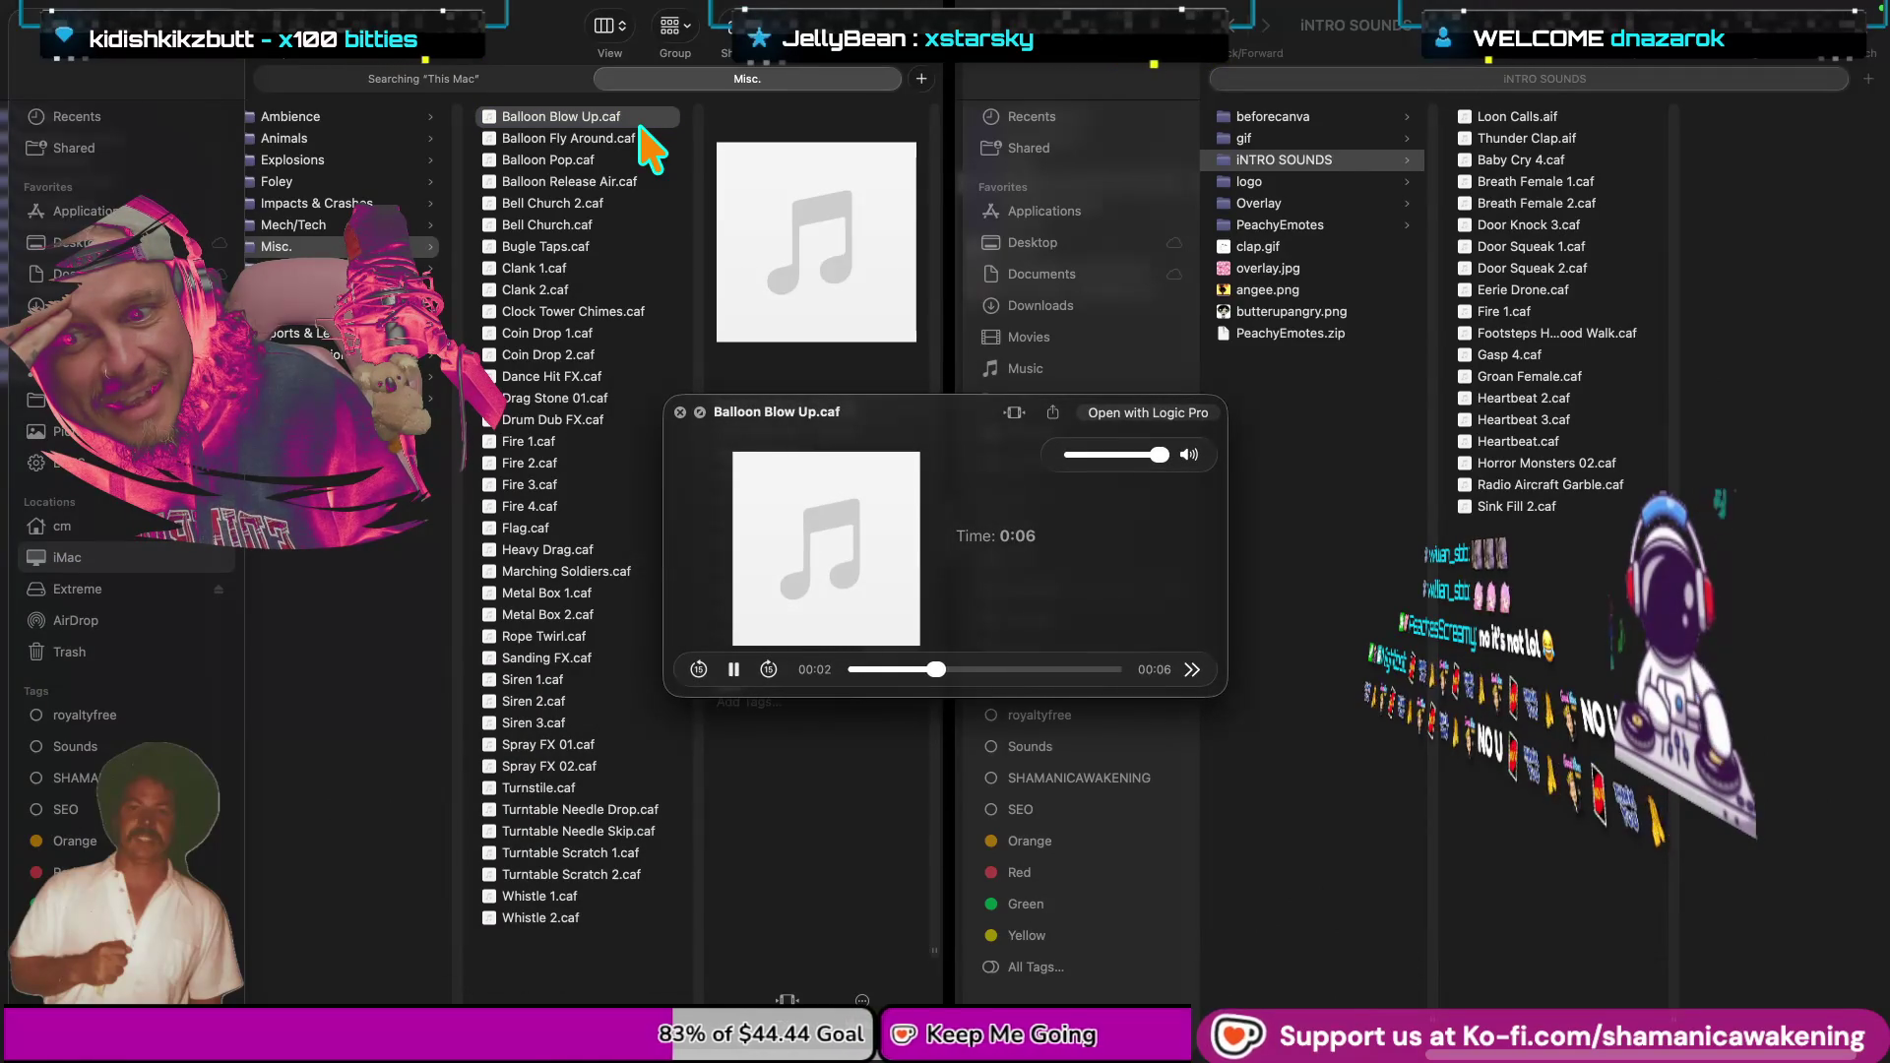
{"action": "key", "text": "space"}
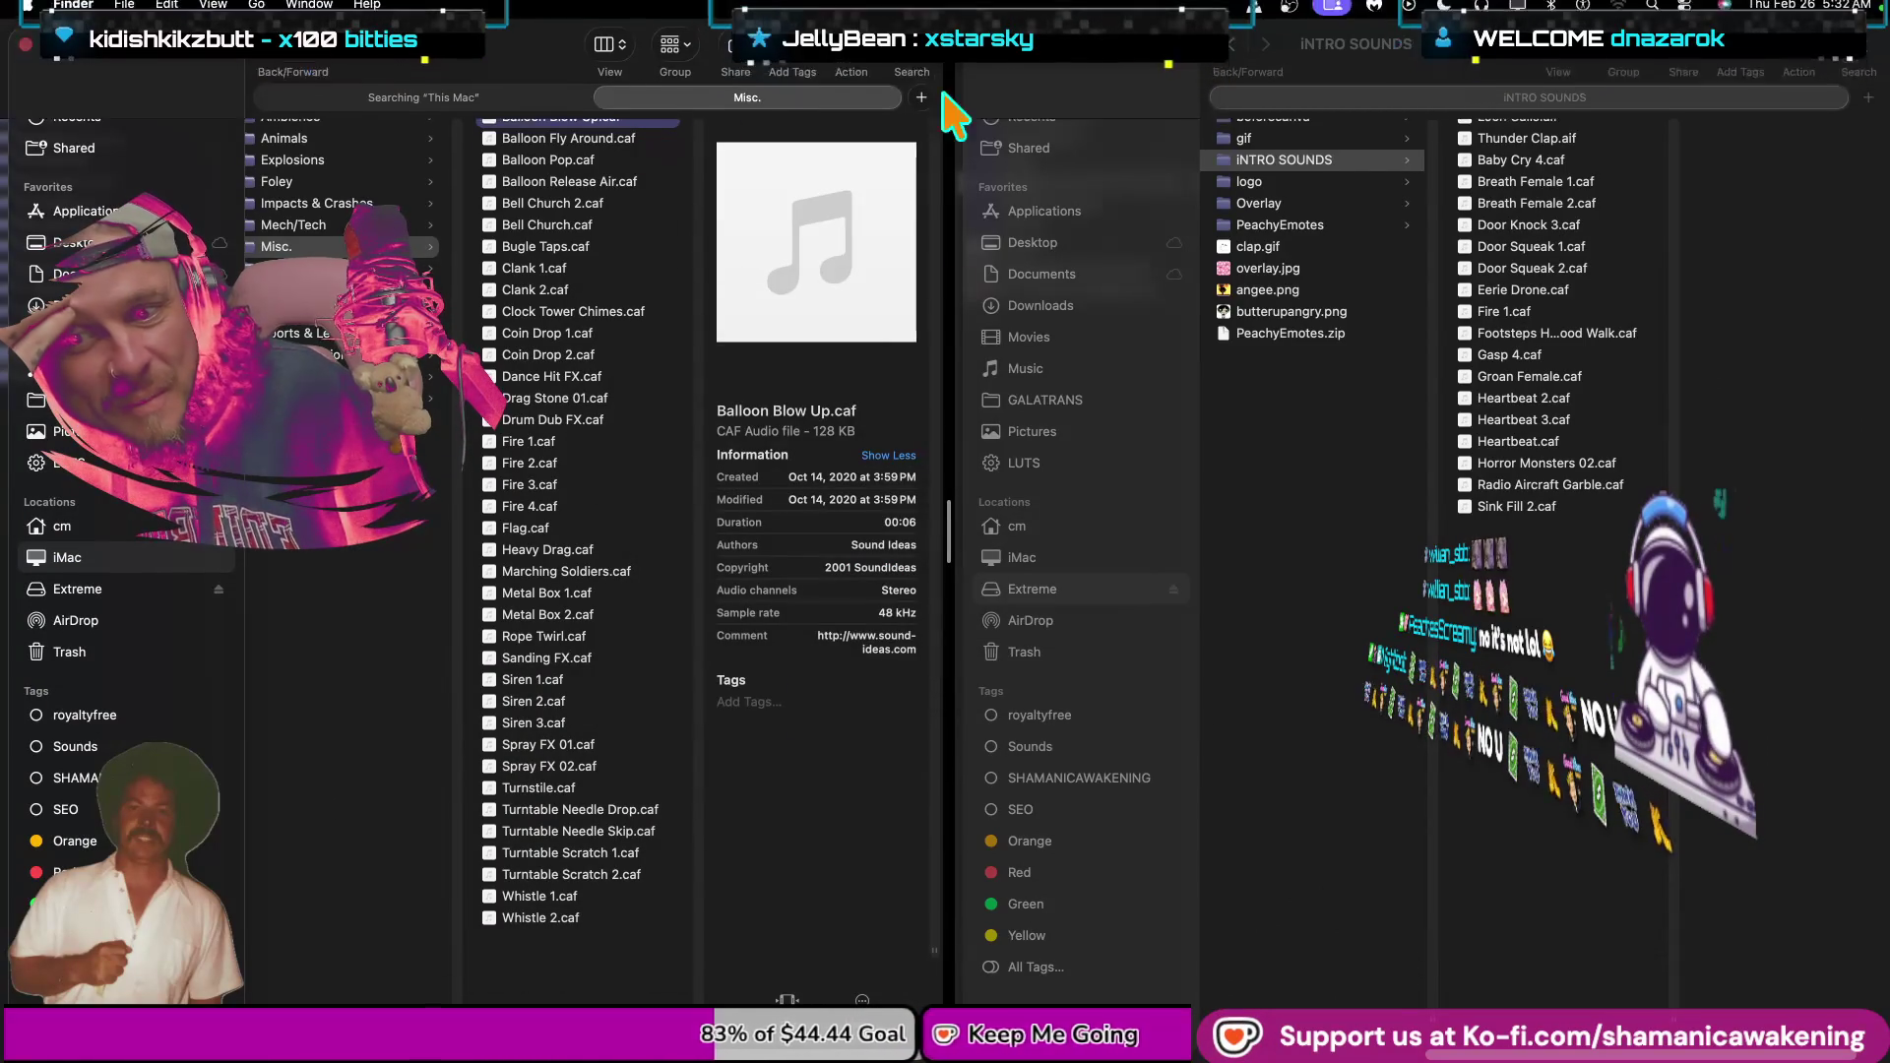
{"action": "left_click", "coordinate": [547, 918]}
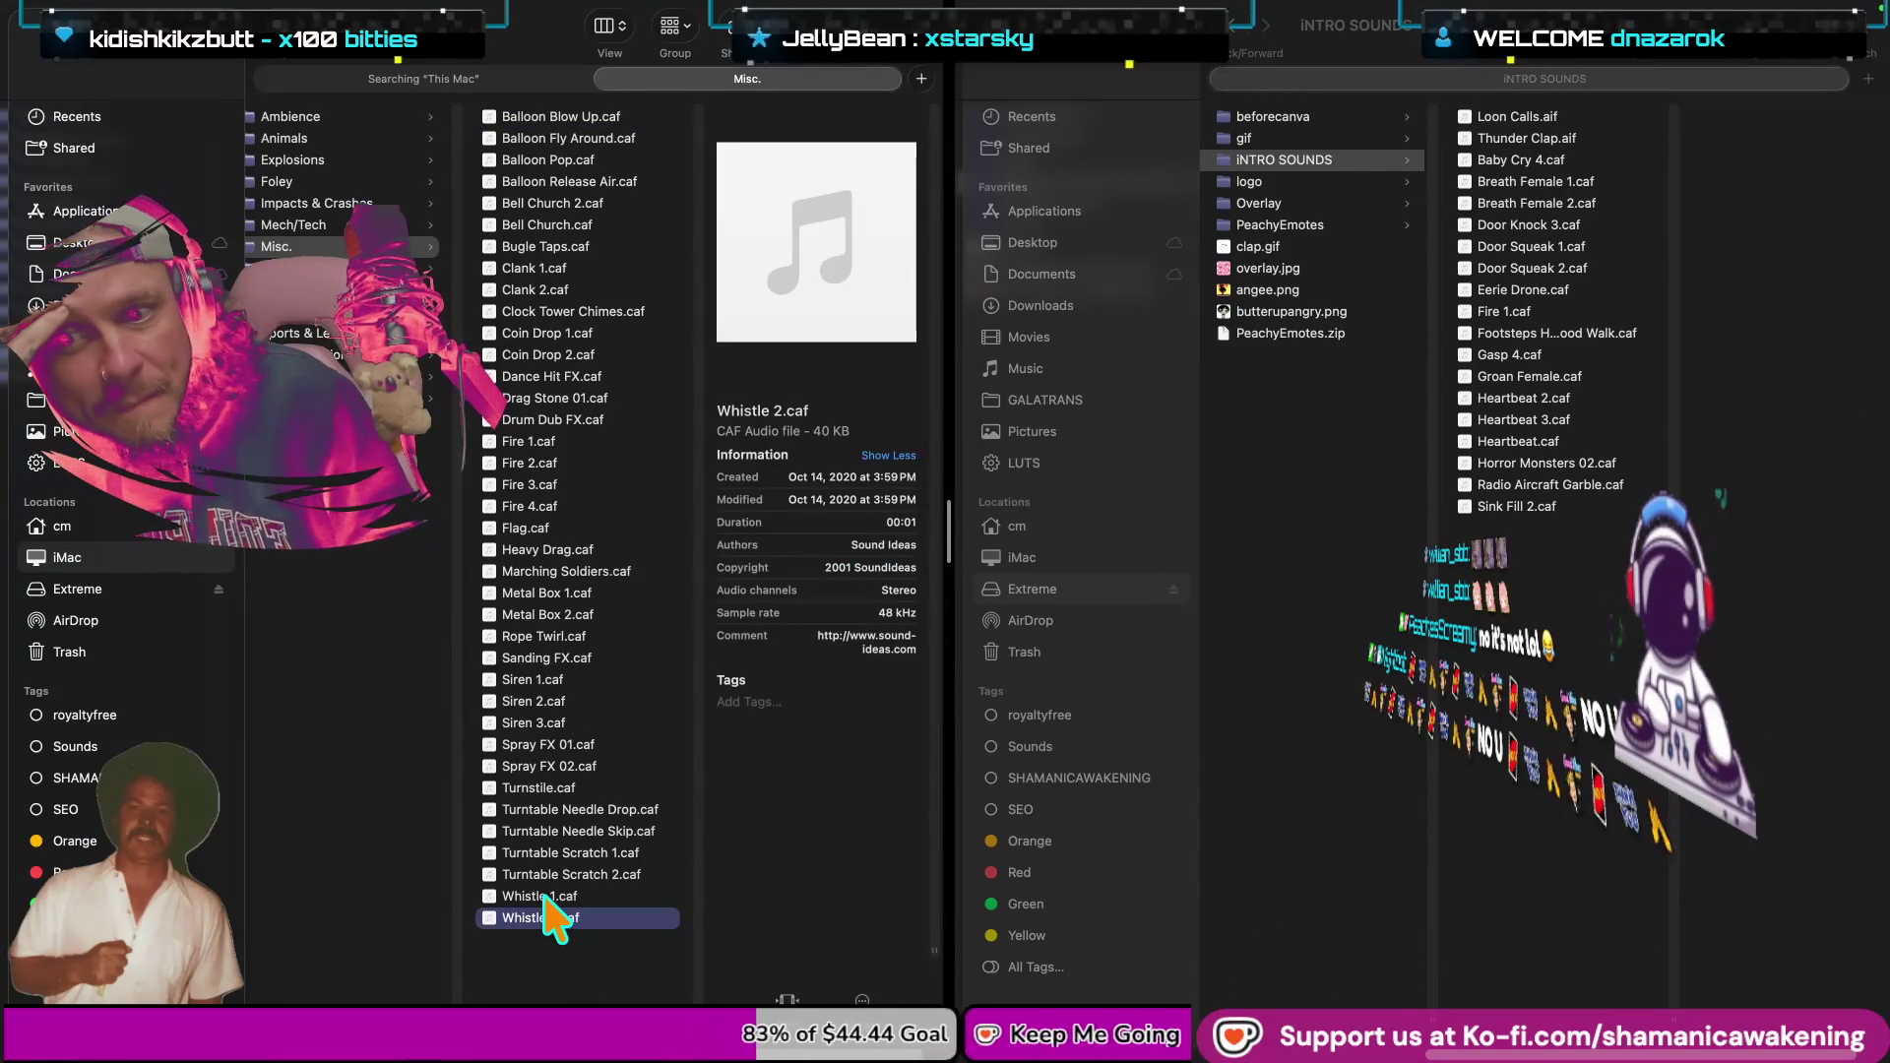
{"action": "key", "text": "space"}
{"action": "key", "text": "space"}
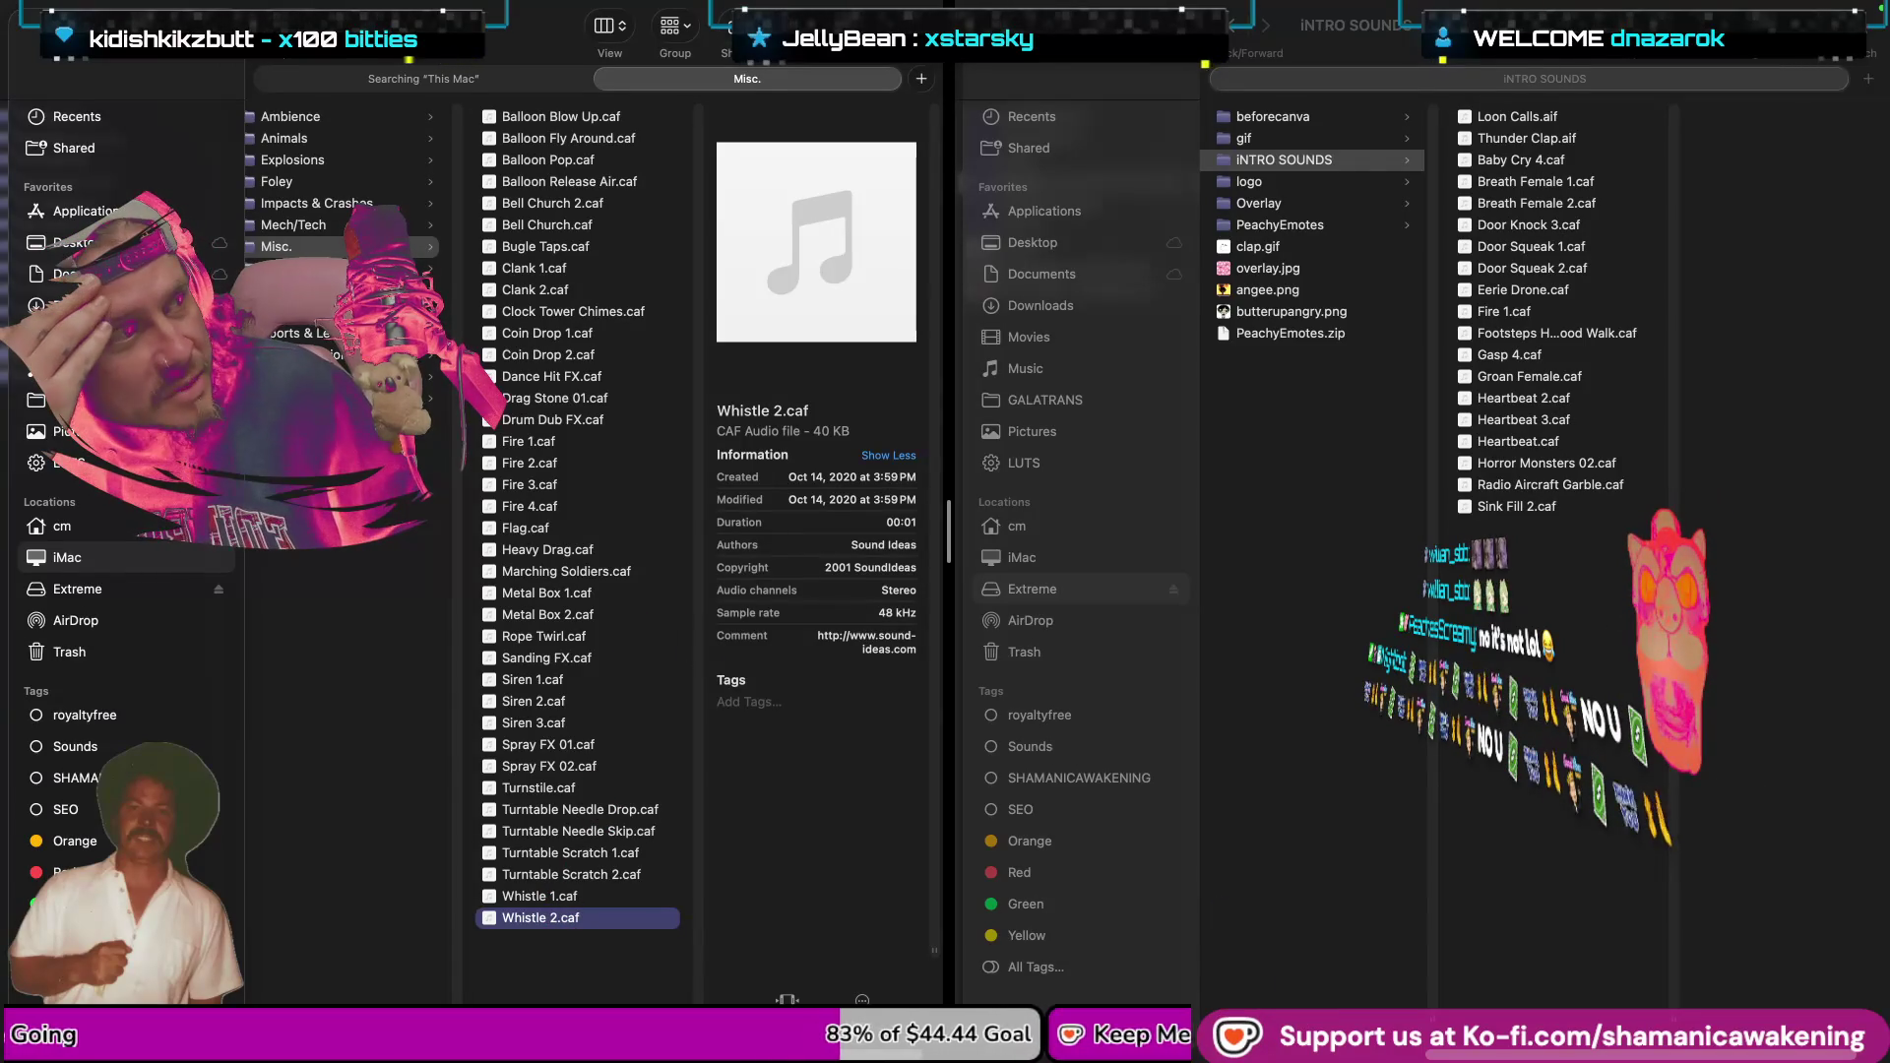
Preview Drag Stone 01.caf, then select Drum Dub FX.caf.
{"action": "key", "text": "super+Tab"}
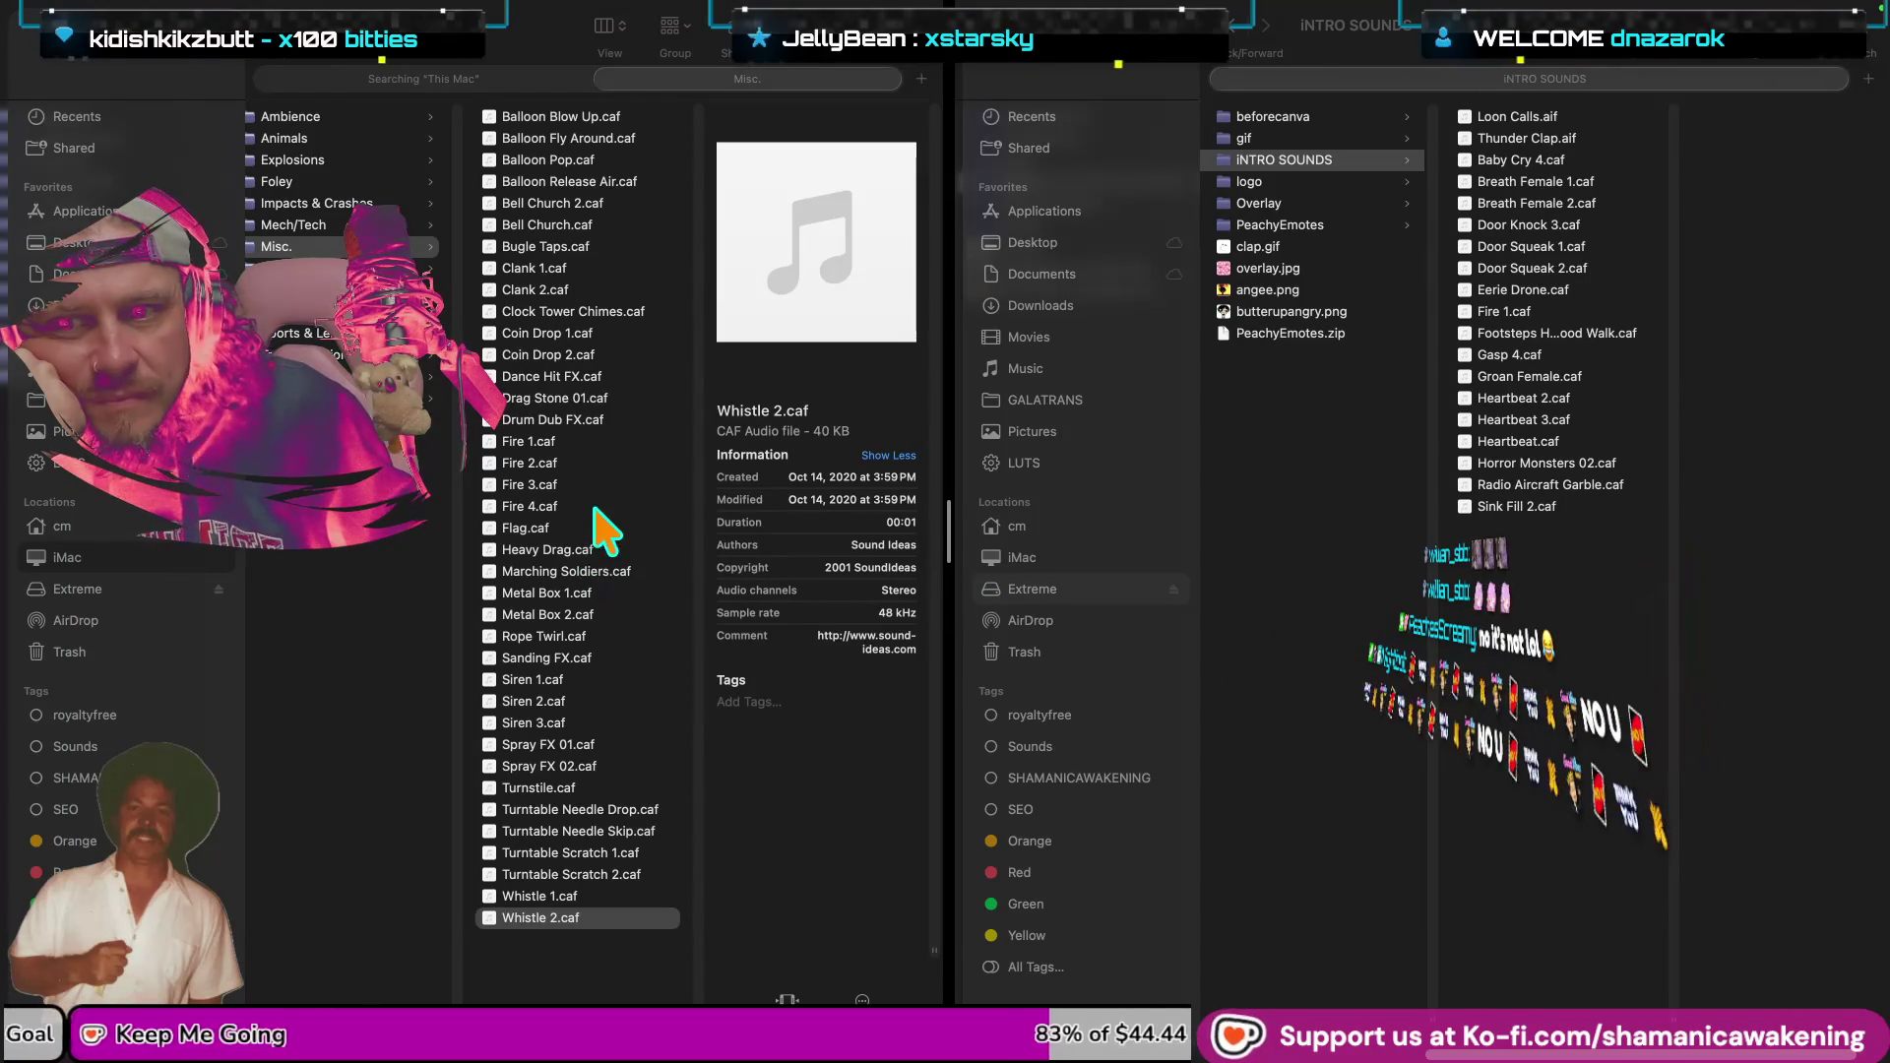
{"action": "left_click", "coordinate": [602, 396]}
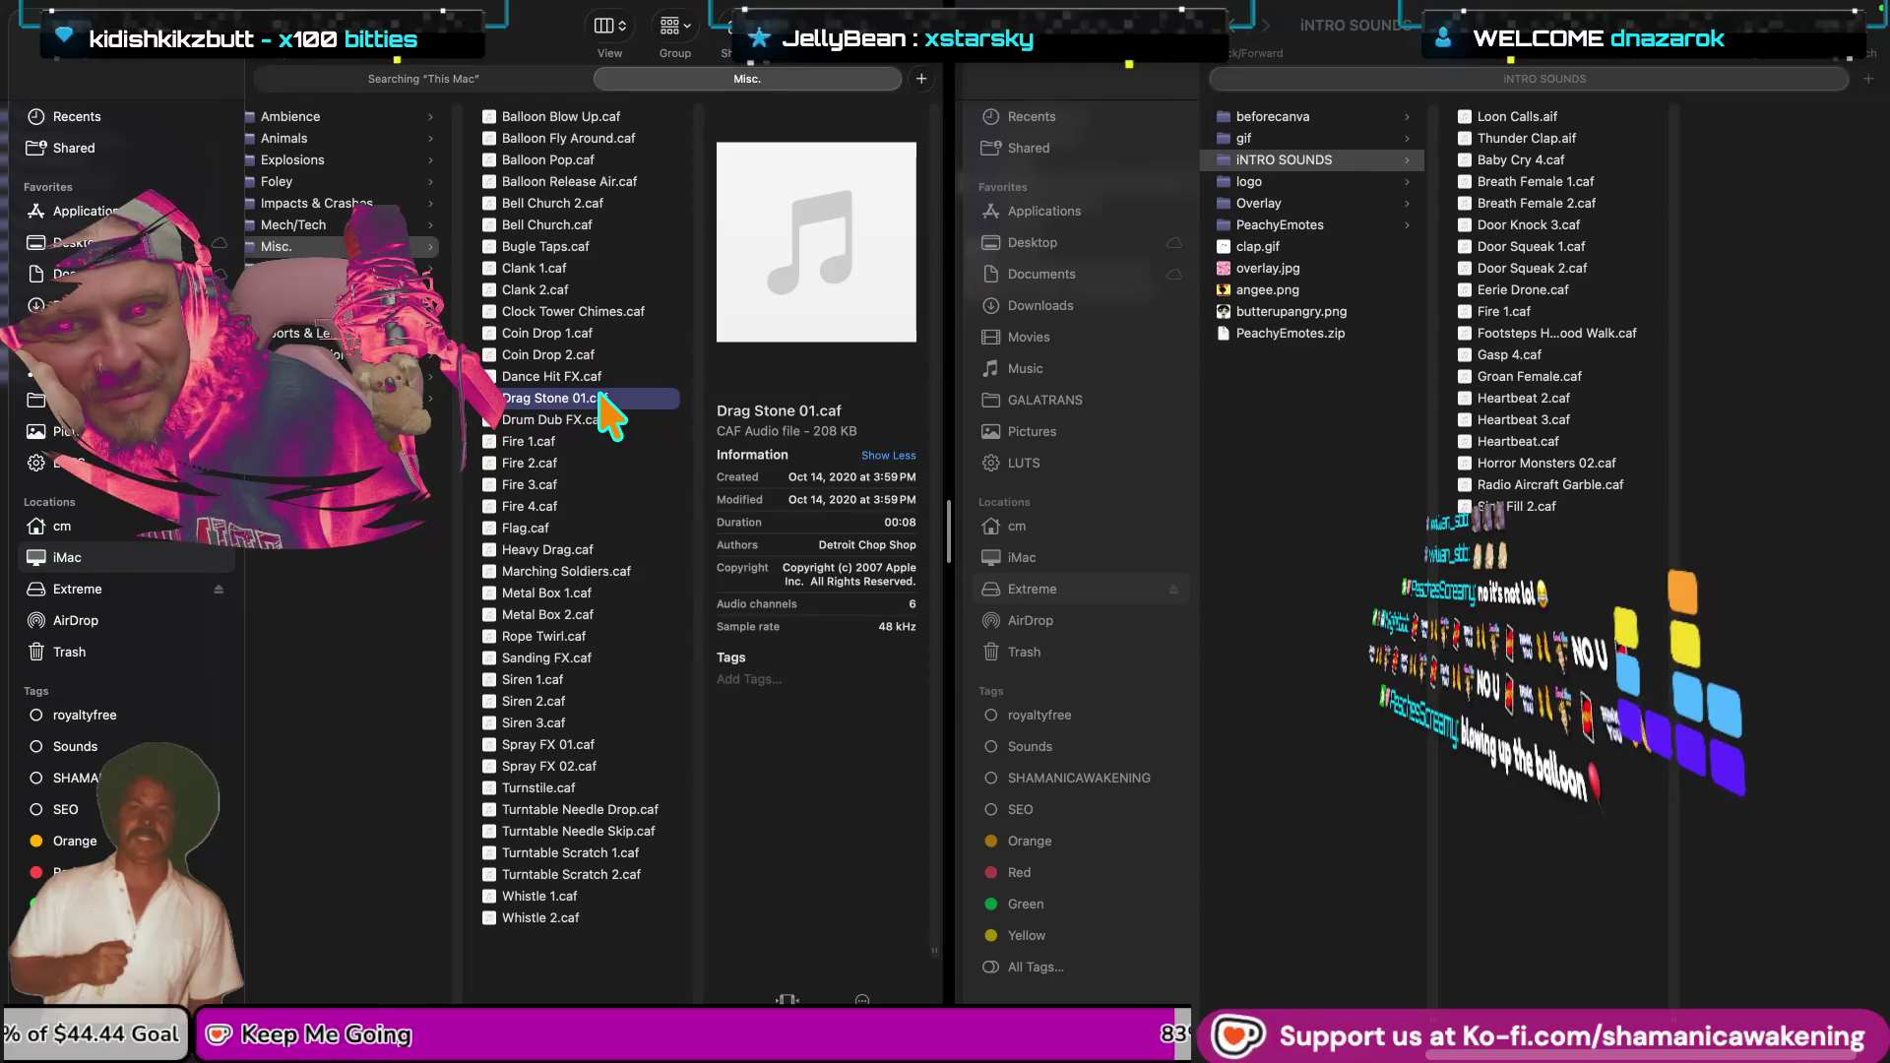
{"action": "key", "text": "space"}
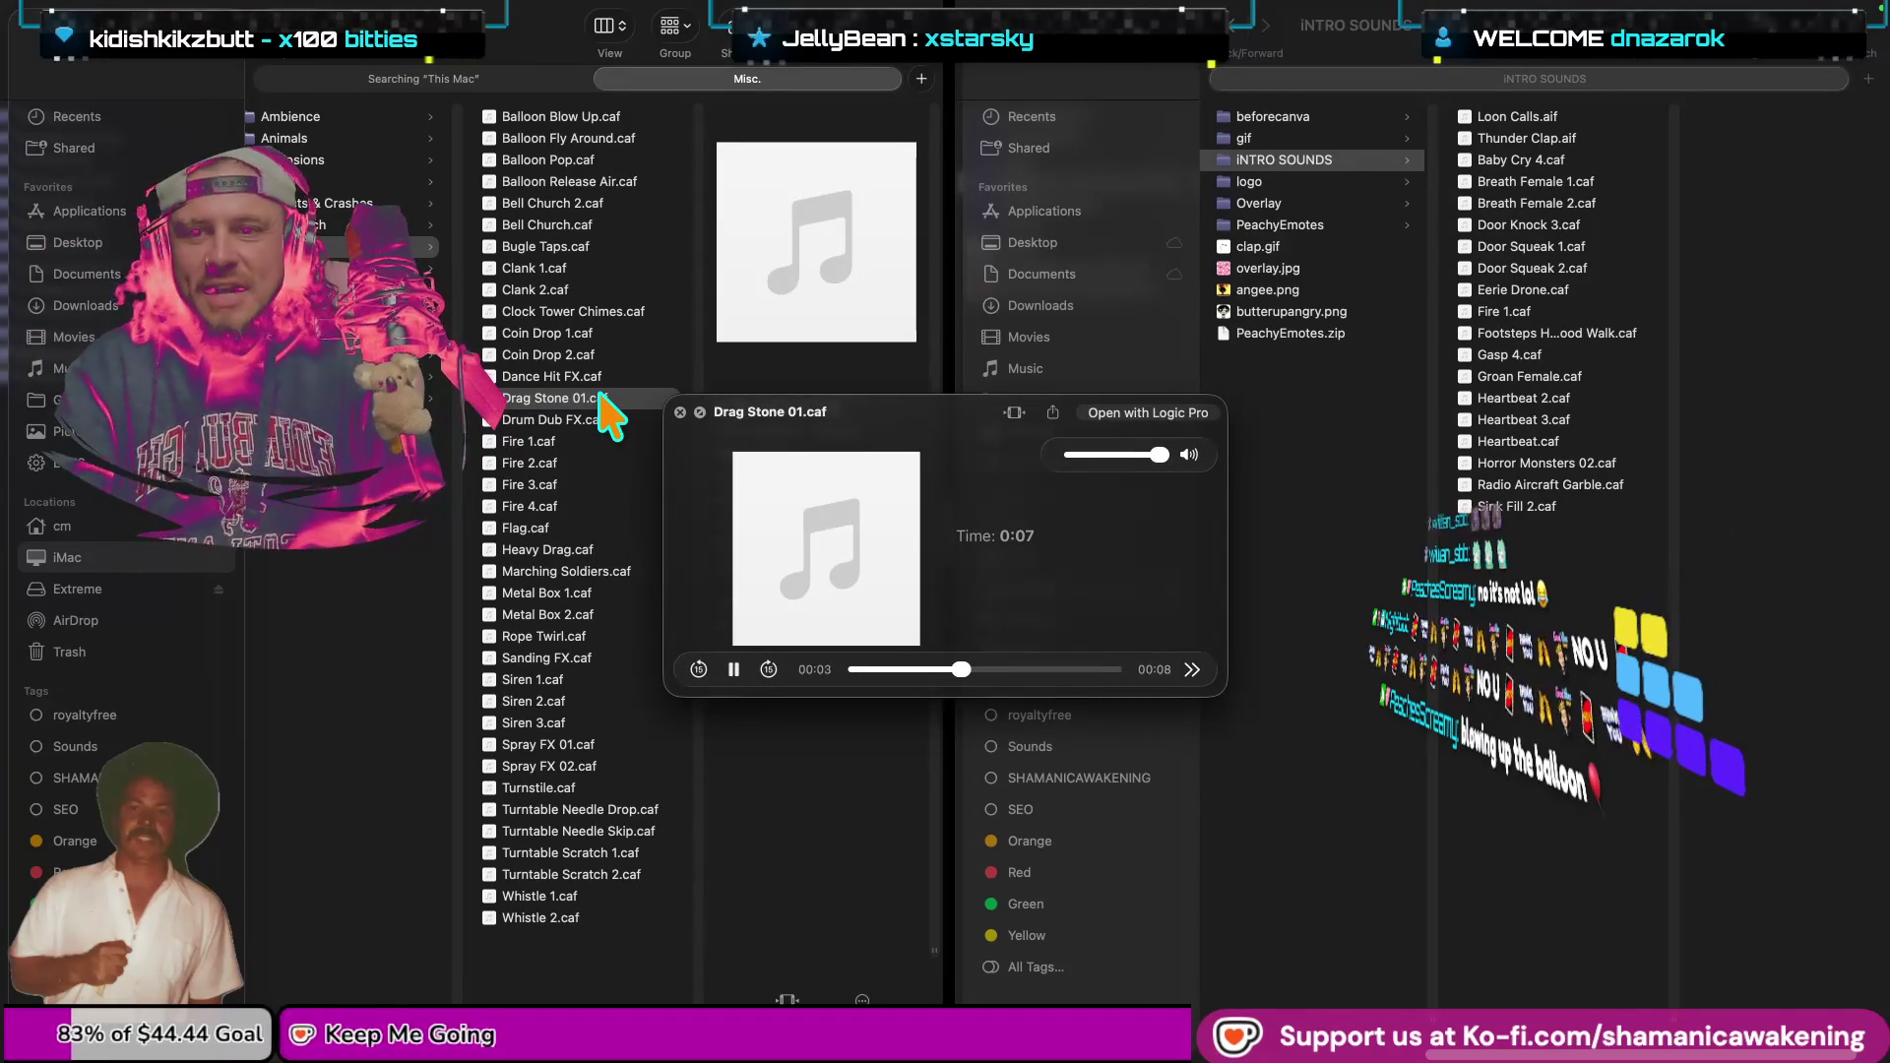
{"action": "key", "text": "space"}
{"action": "left_click", "coordinate": [612, 421]}
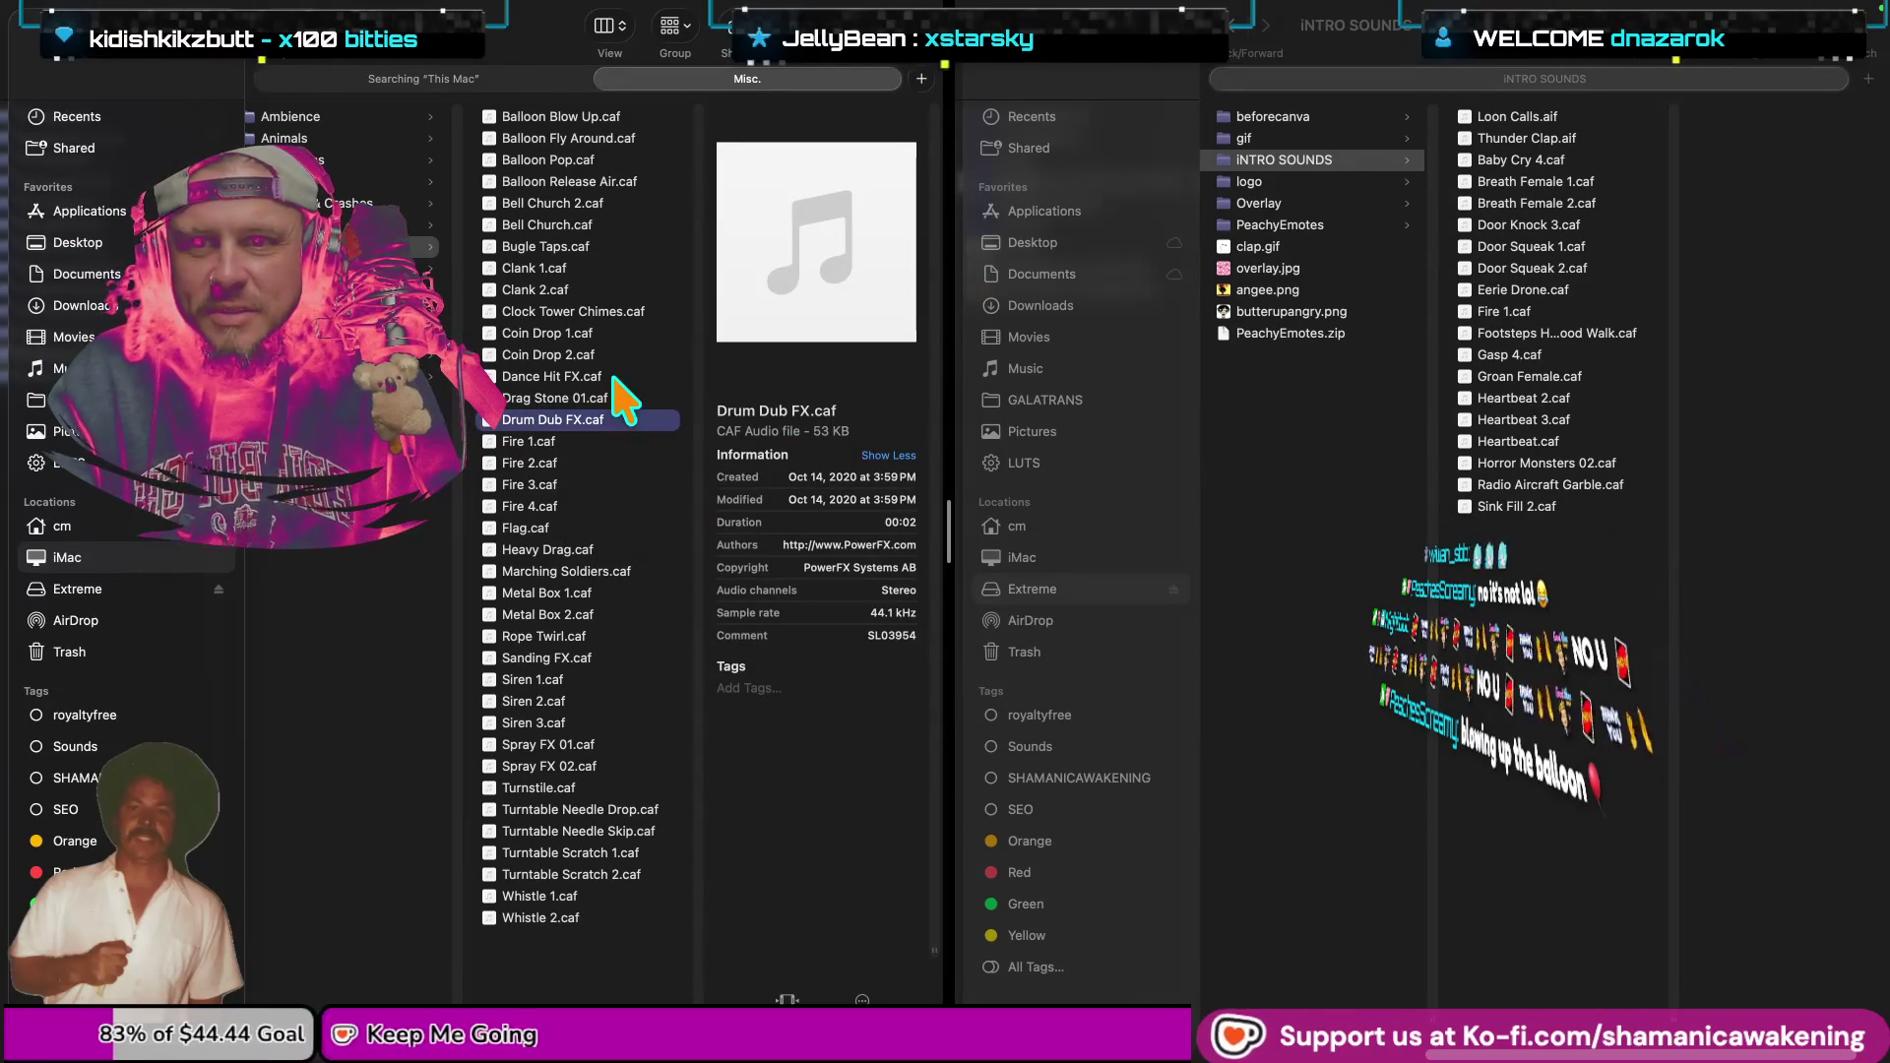
Preview Dance Hit FX.caf, Coin Drop 2.caf and Coin Drop 1.caf.
{"action": "left_click", "coordinate": [614, 378]}
{"action": "key", "text": "space"}
{"action": "key", "text": "space"}
{"action": "left_click", "coordinate": [608, 360]}
{"action": "key", "text": "space"}
{"action": "key", "text": "space"}
{"action": "left_click", "coordinate": [617, 335]}
{"action": "key", "text": "space"}
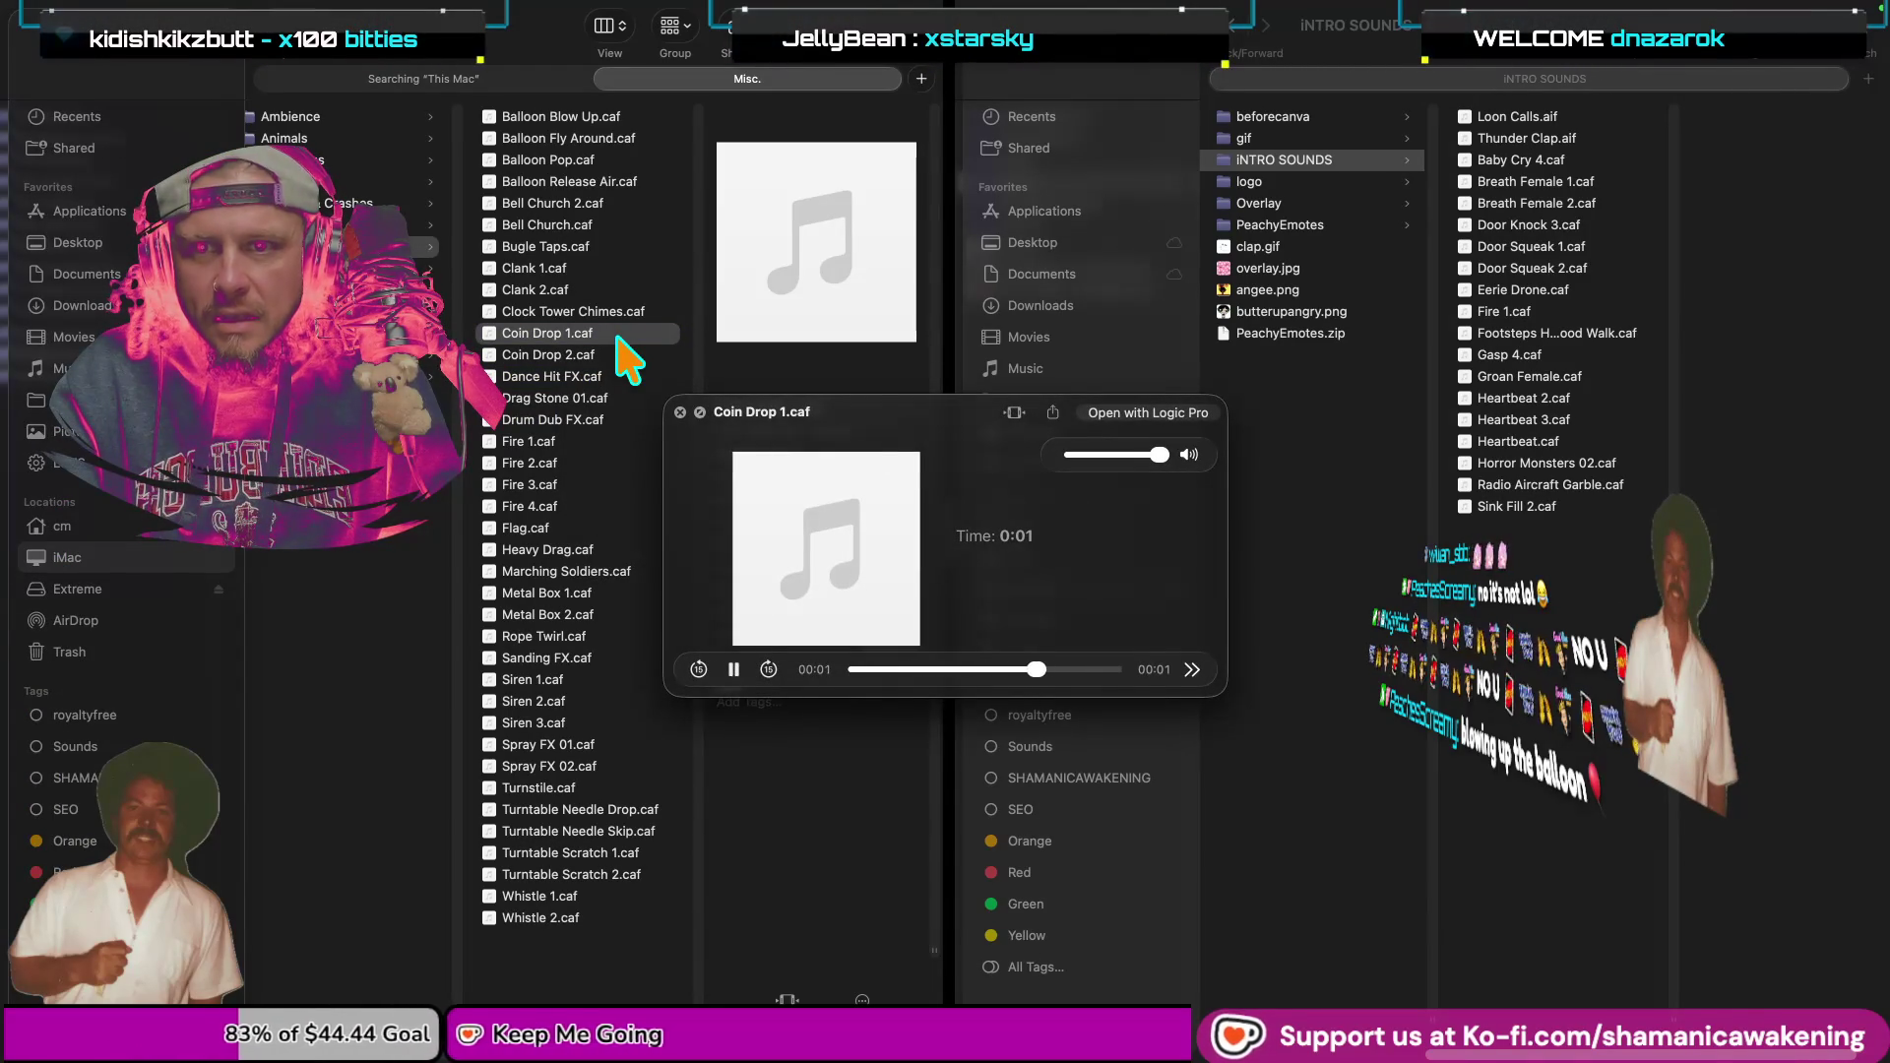
{"action": "key", "text": "space"}
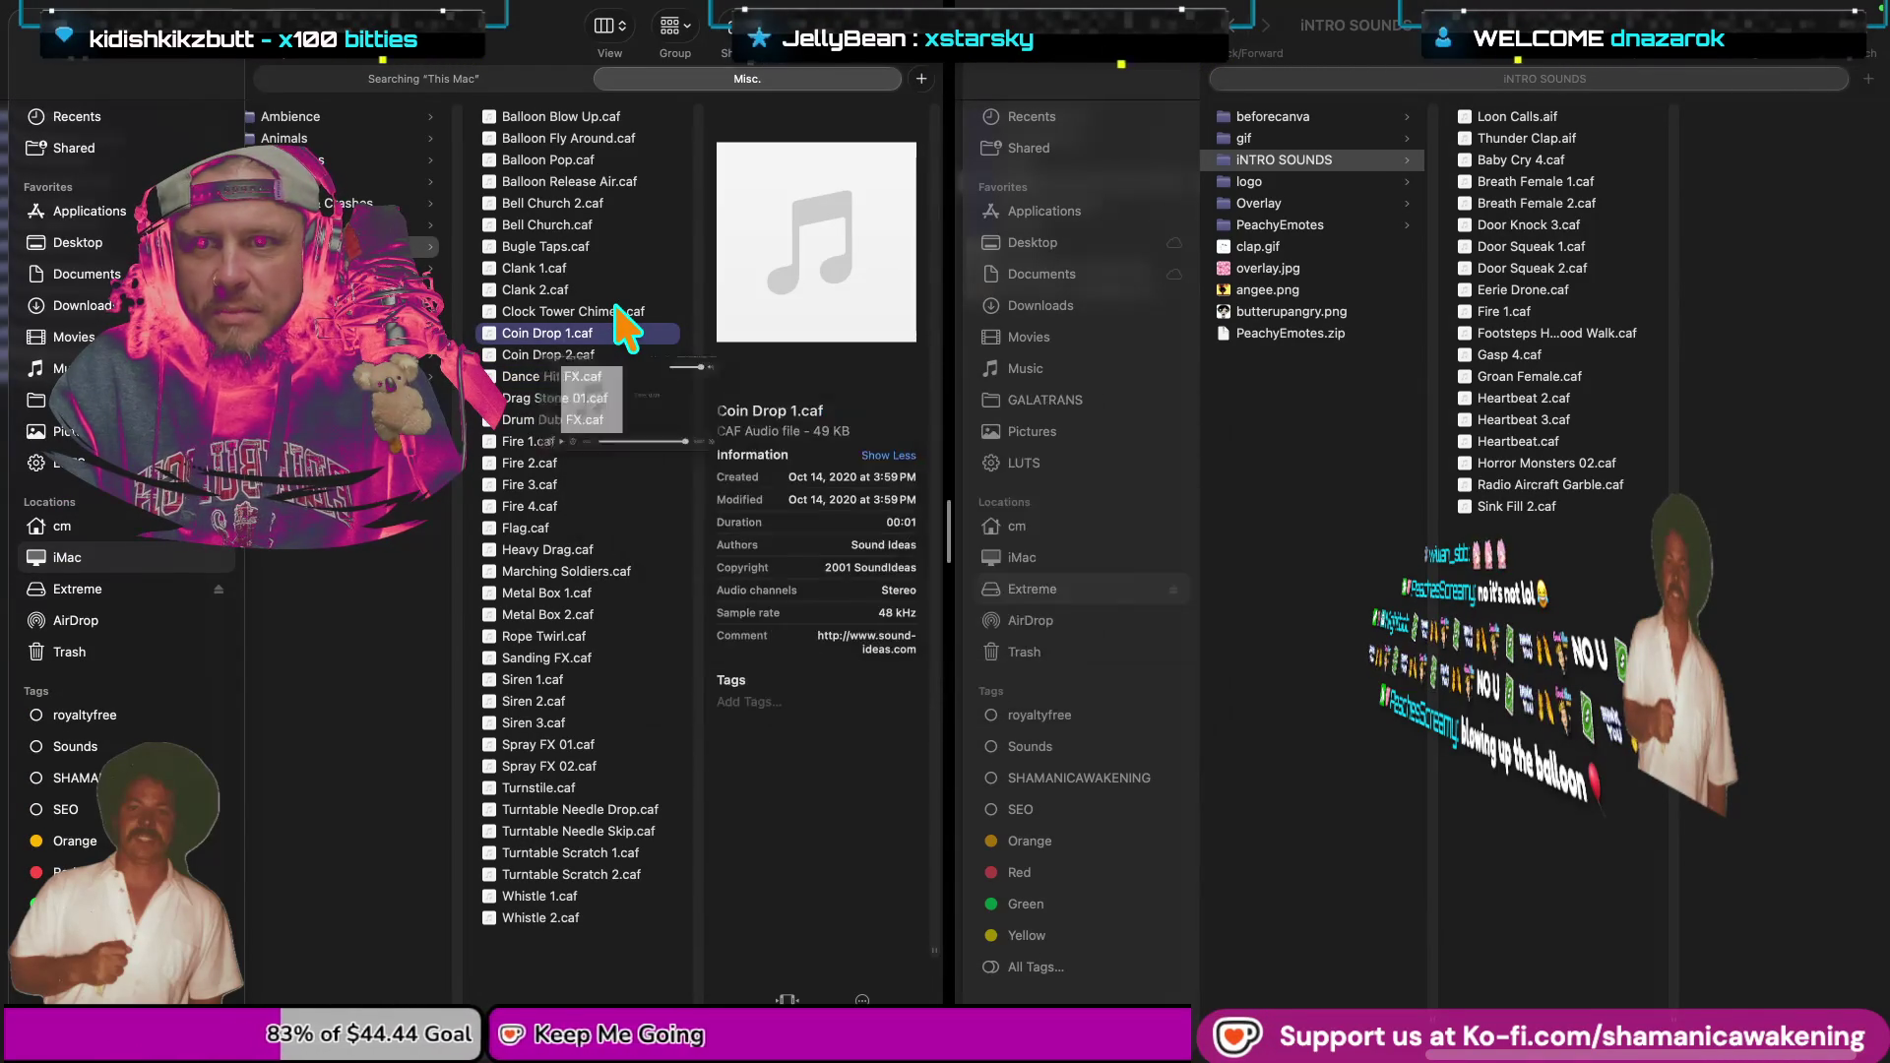
Preview Clock Tower Chimes.caf, Bugle Taps.caf and Bell Church.caf.
{"action": "left_click", "coordinate": [617, 312]}
{"action": "key", "text": "space"}
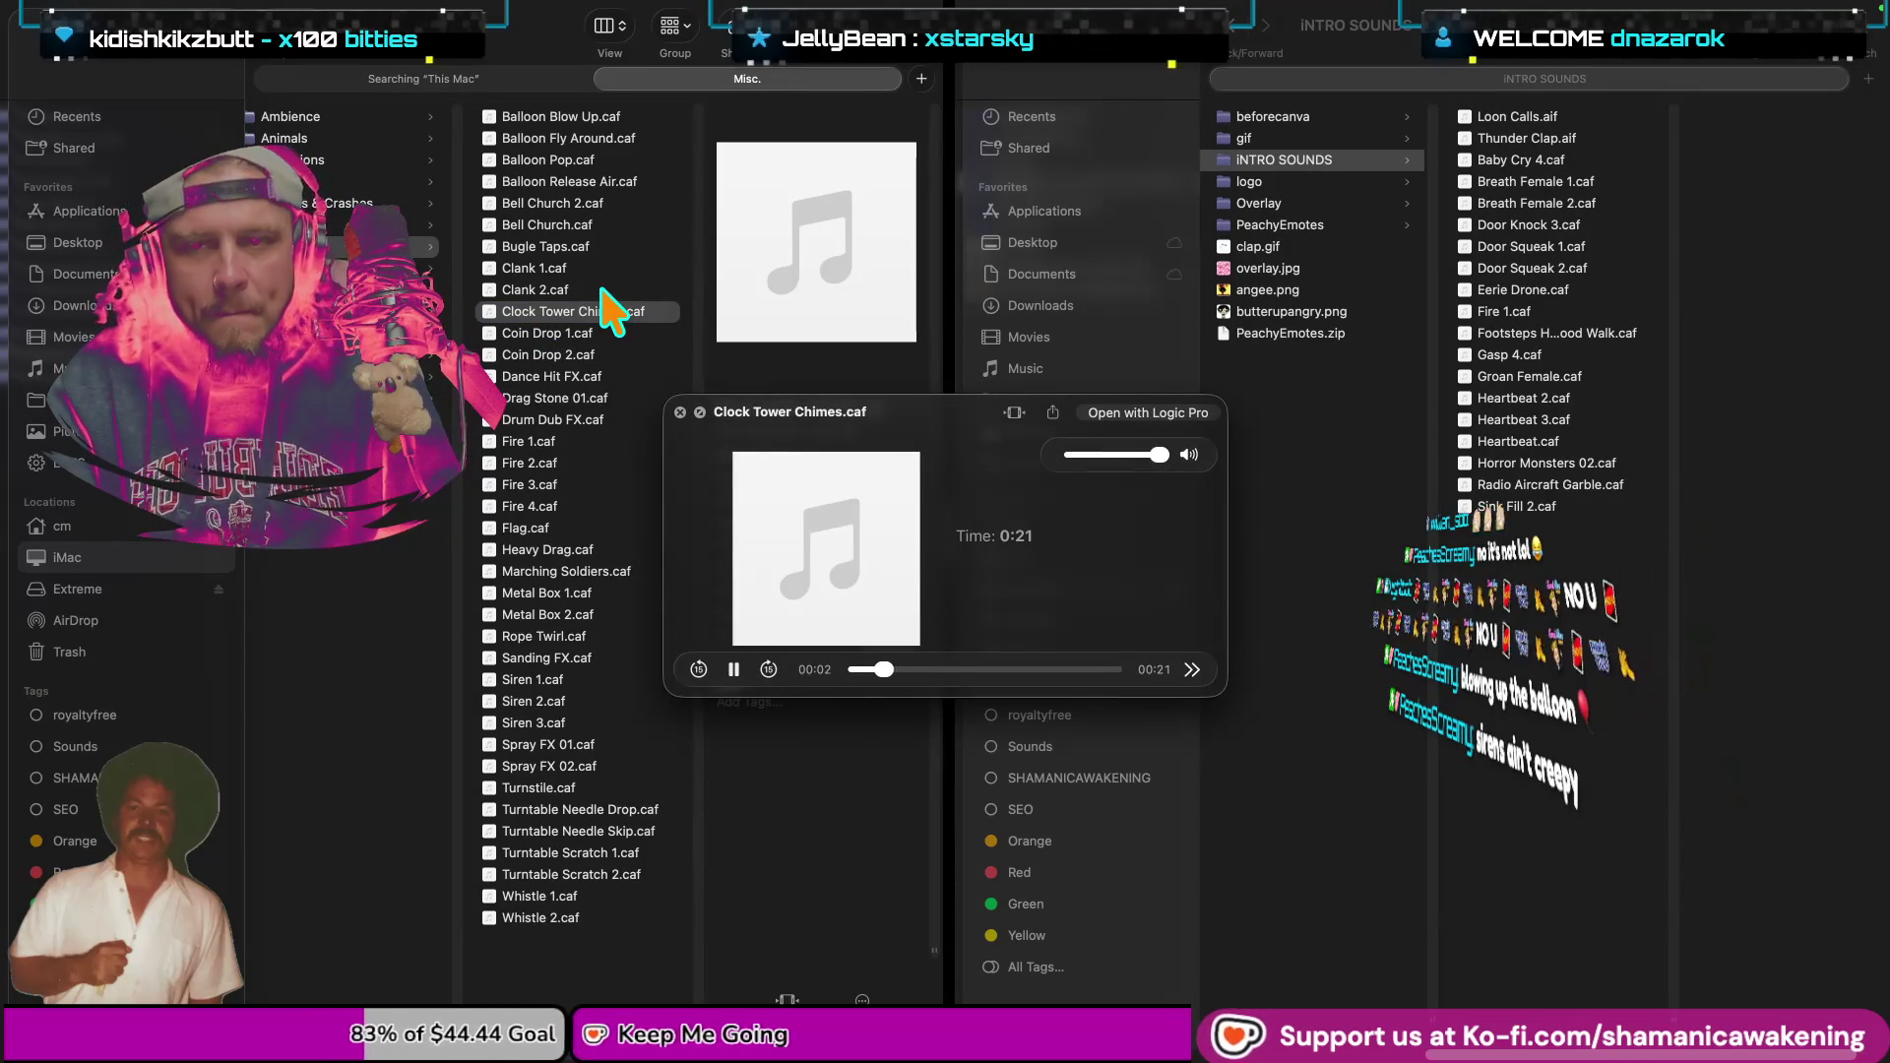
{"action": "key", "text": "space"}
{"action": "left_click", "coordinate": [597, 250]}
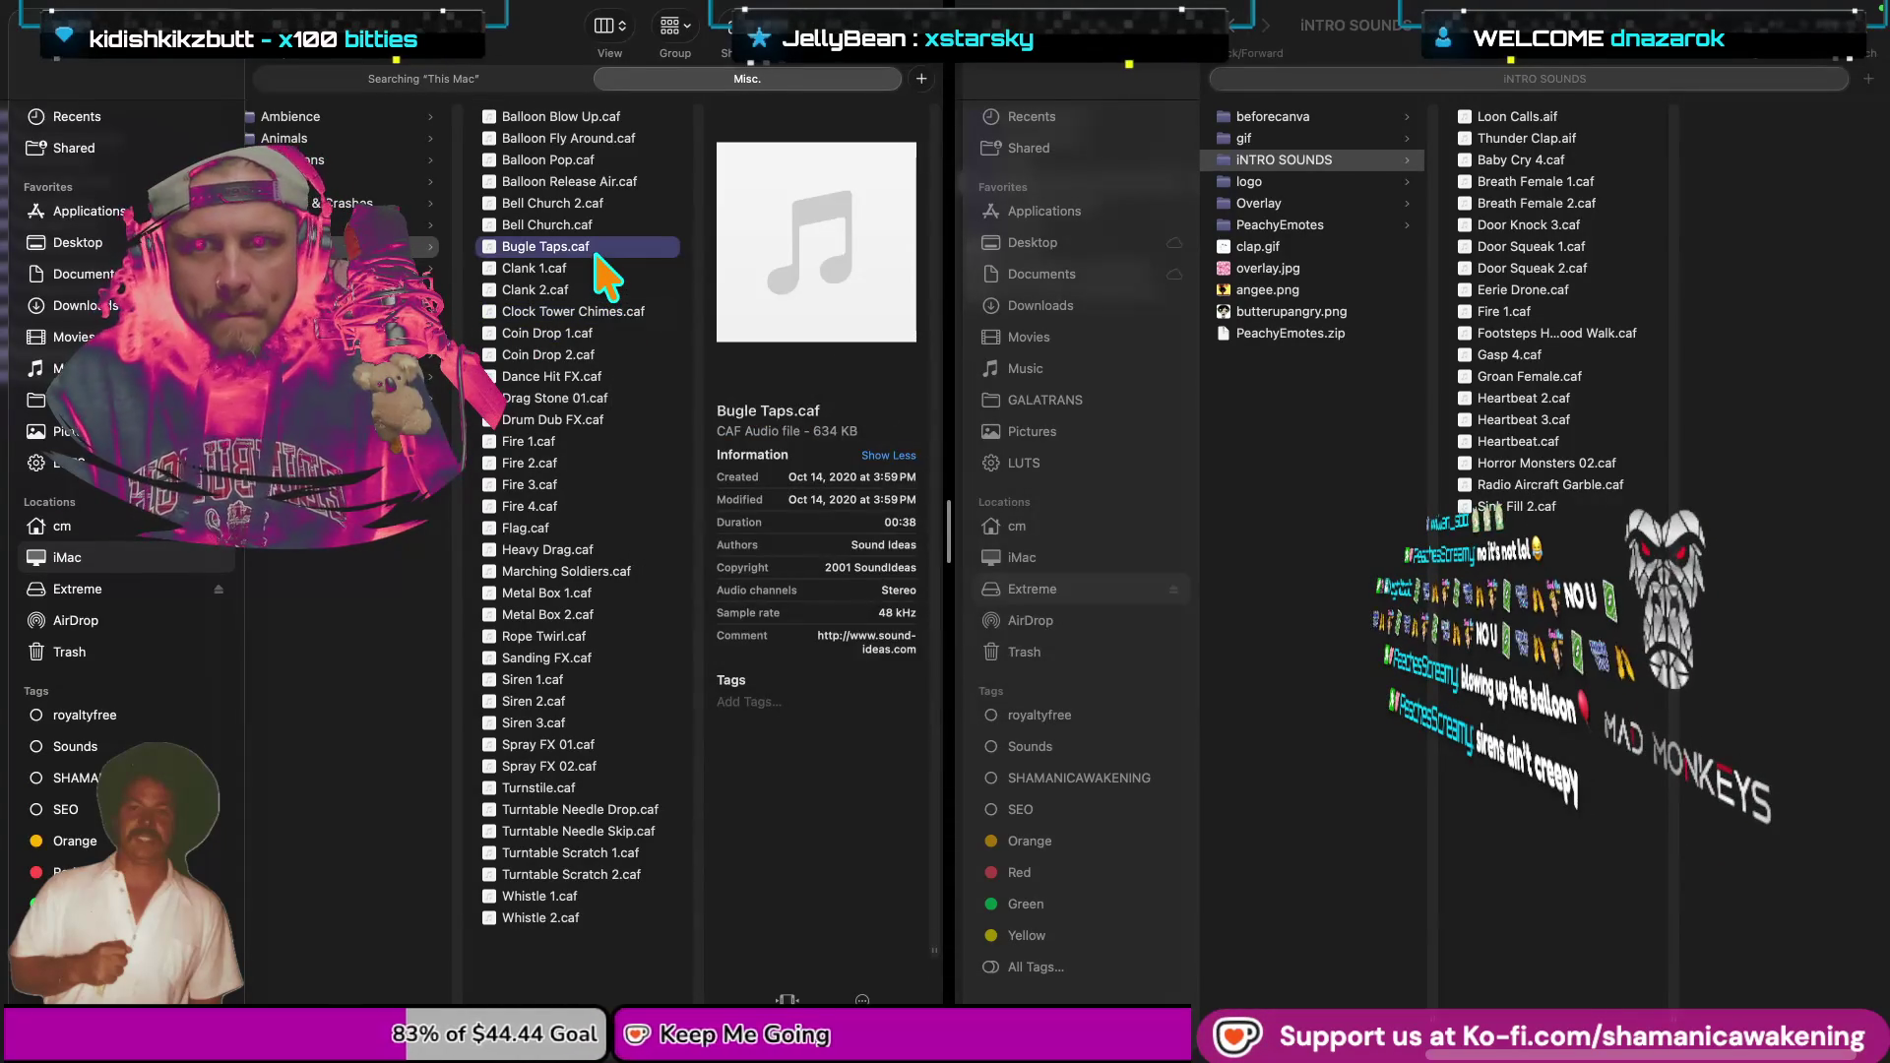
{"action": "key", "text": "space"}
{"action": "key", "text": "space"}
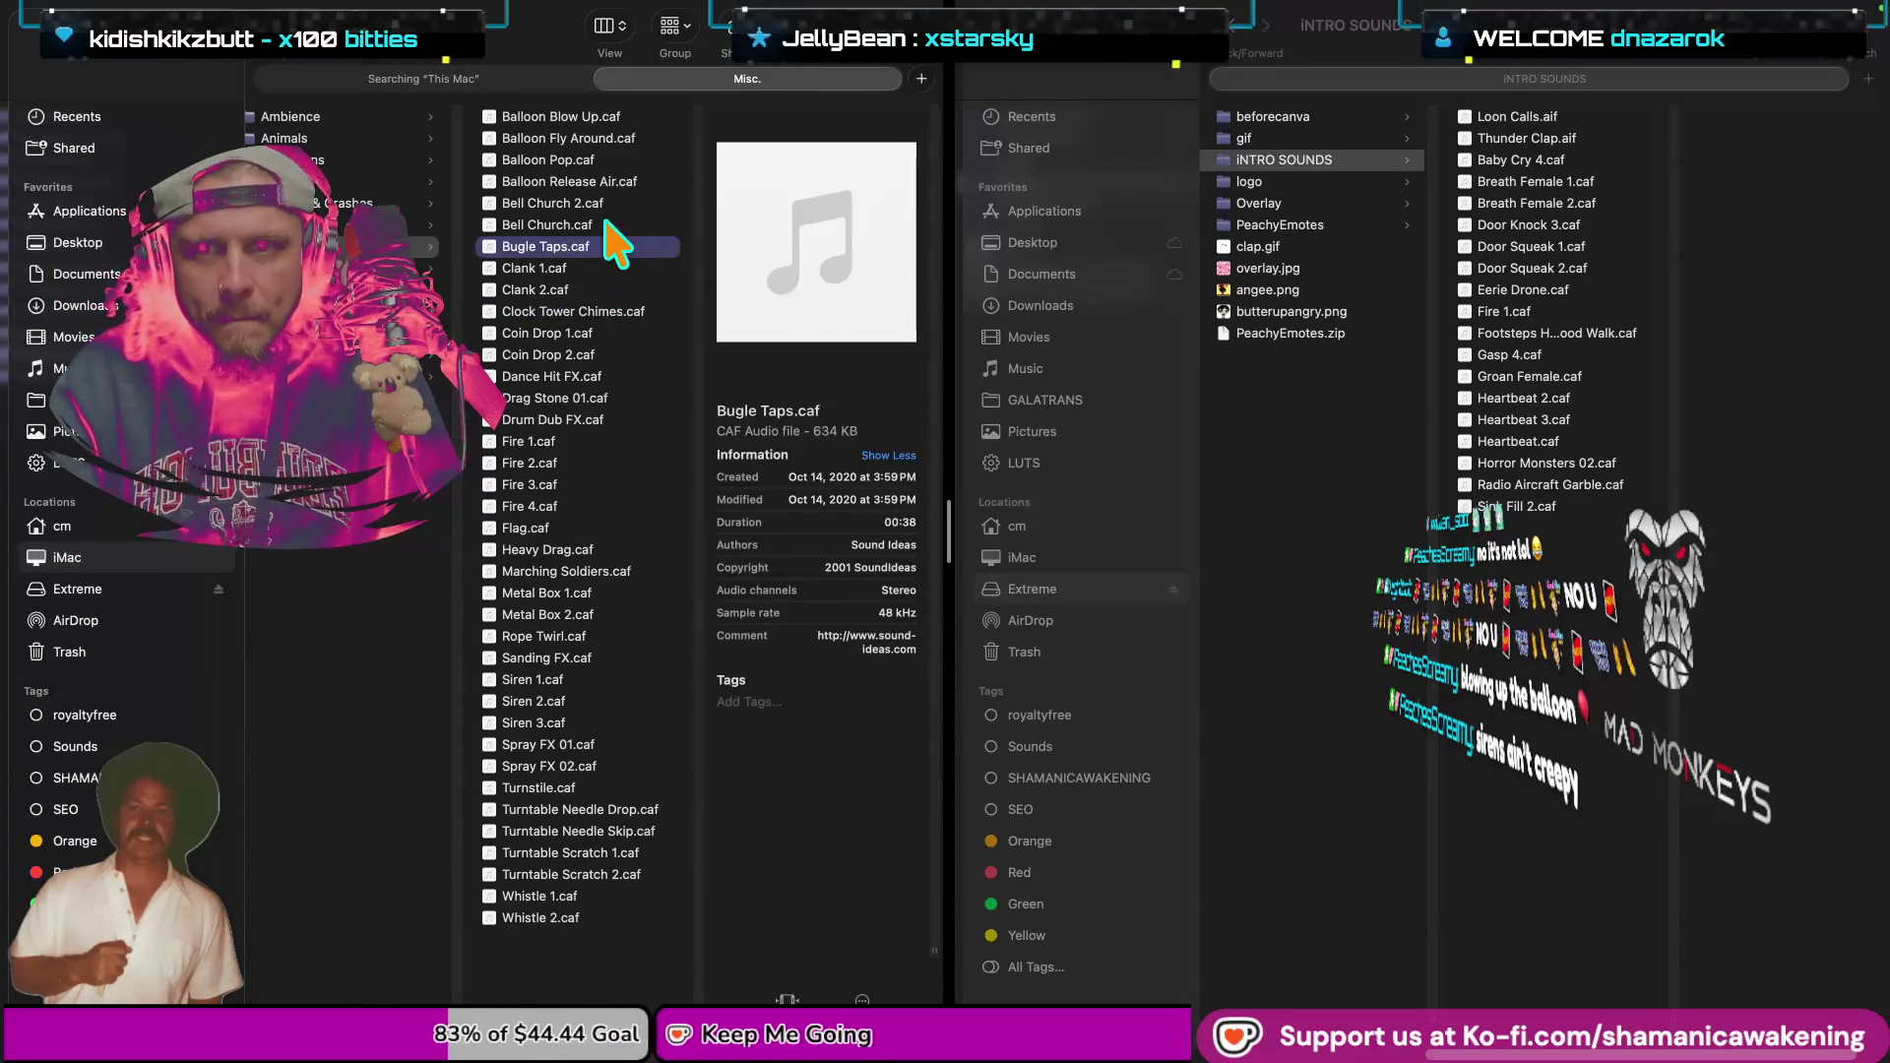
{"action": "left_click", "coordinate": [607, 224]}
{"action": "key", "text": "space"}
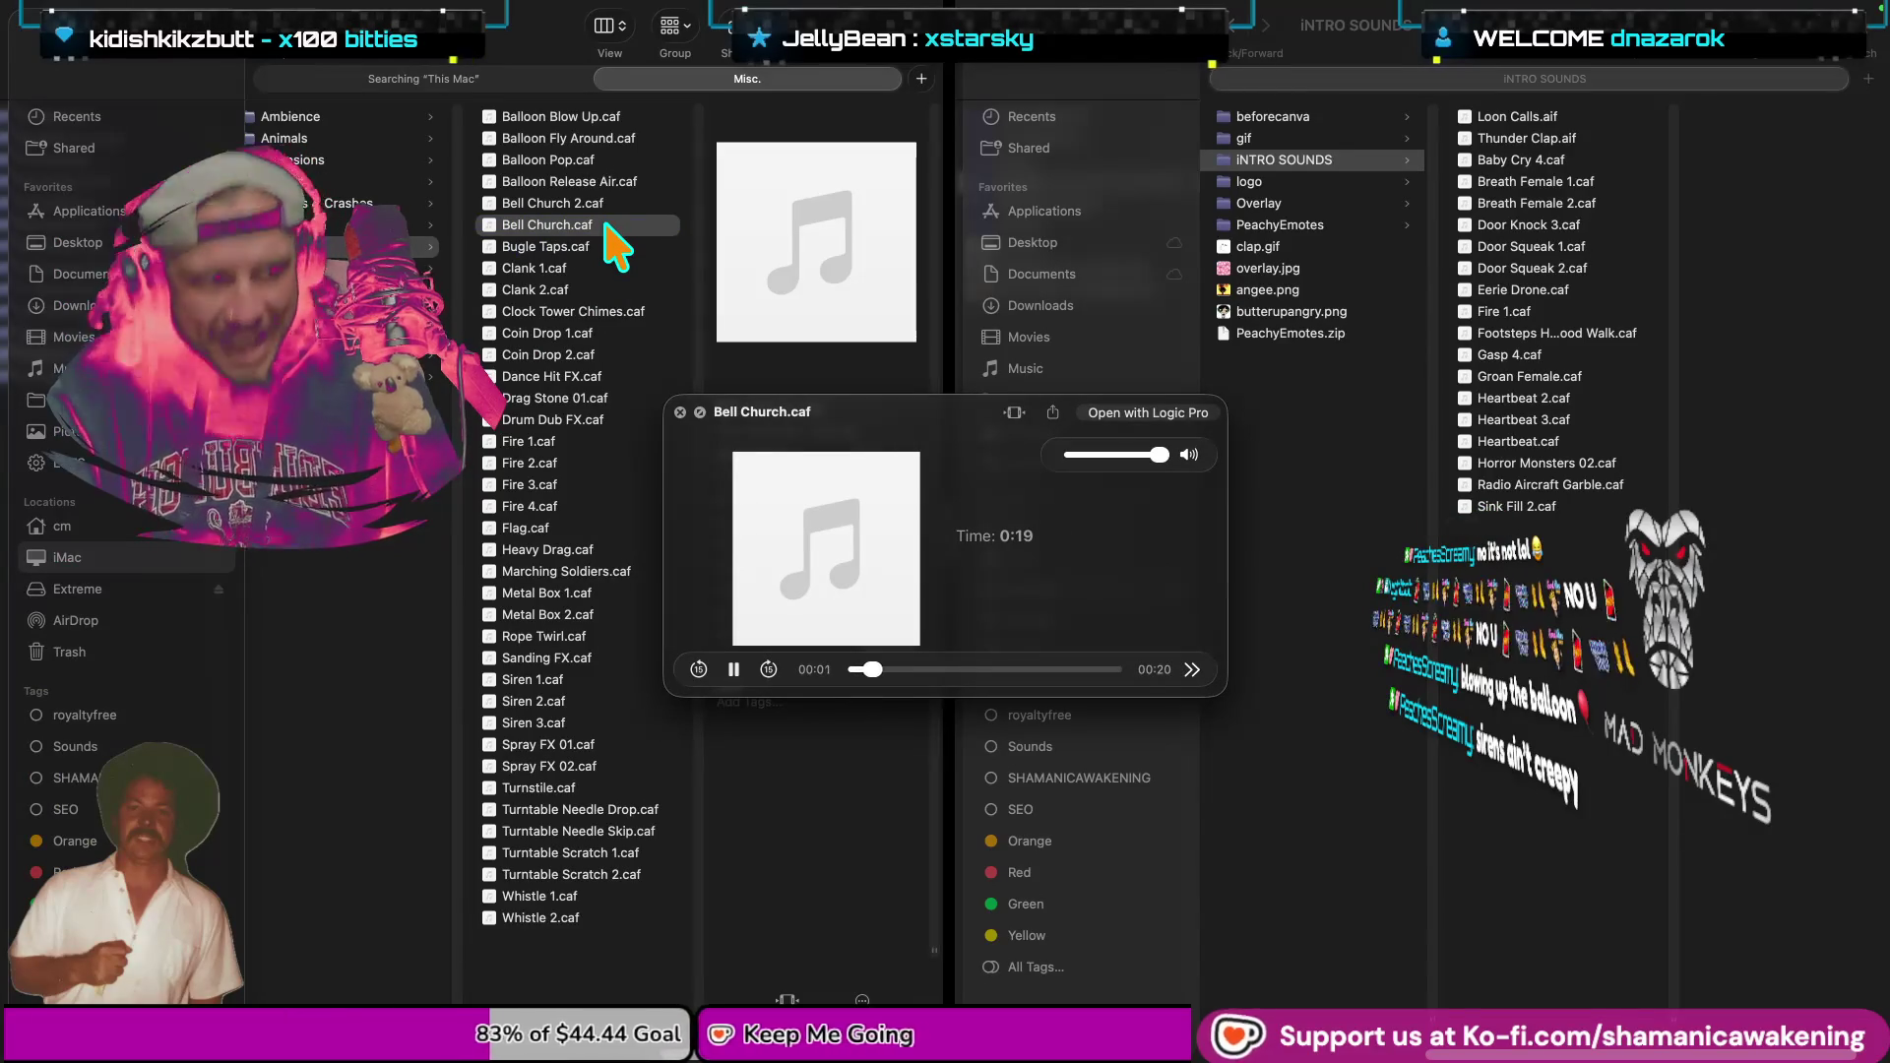
{"action": "key", "text": "space"}
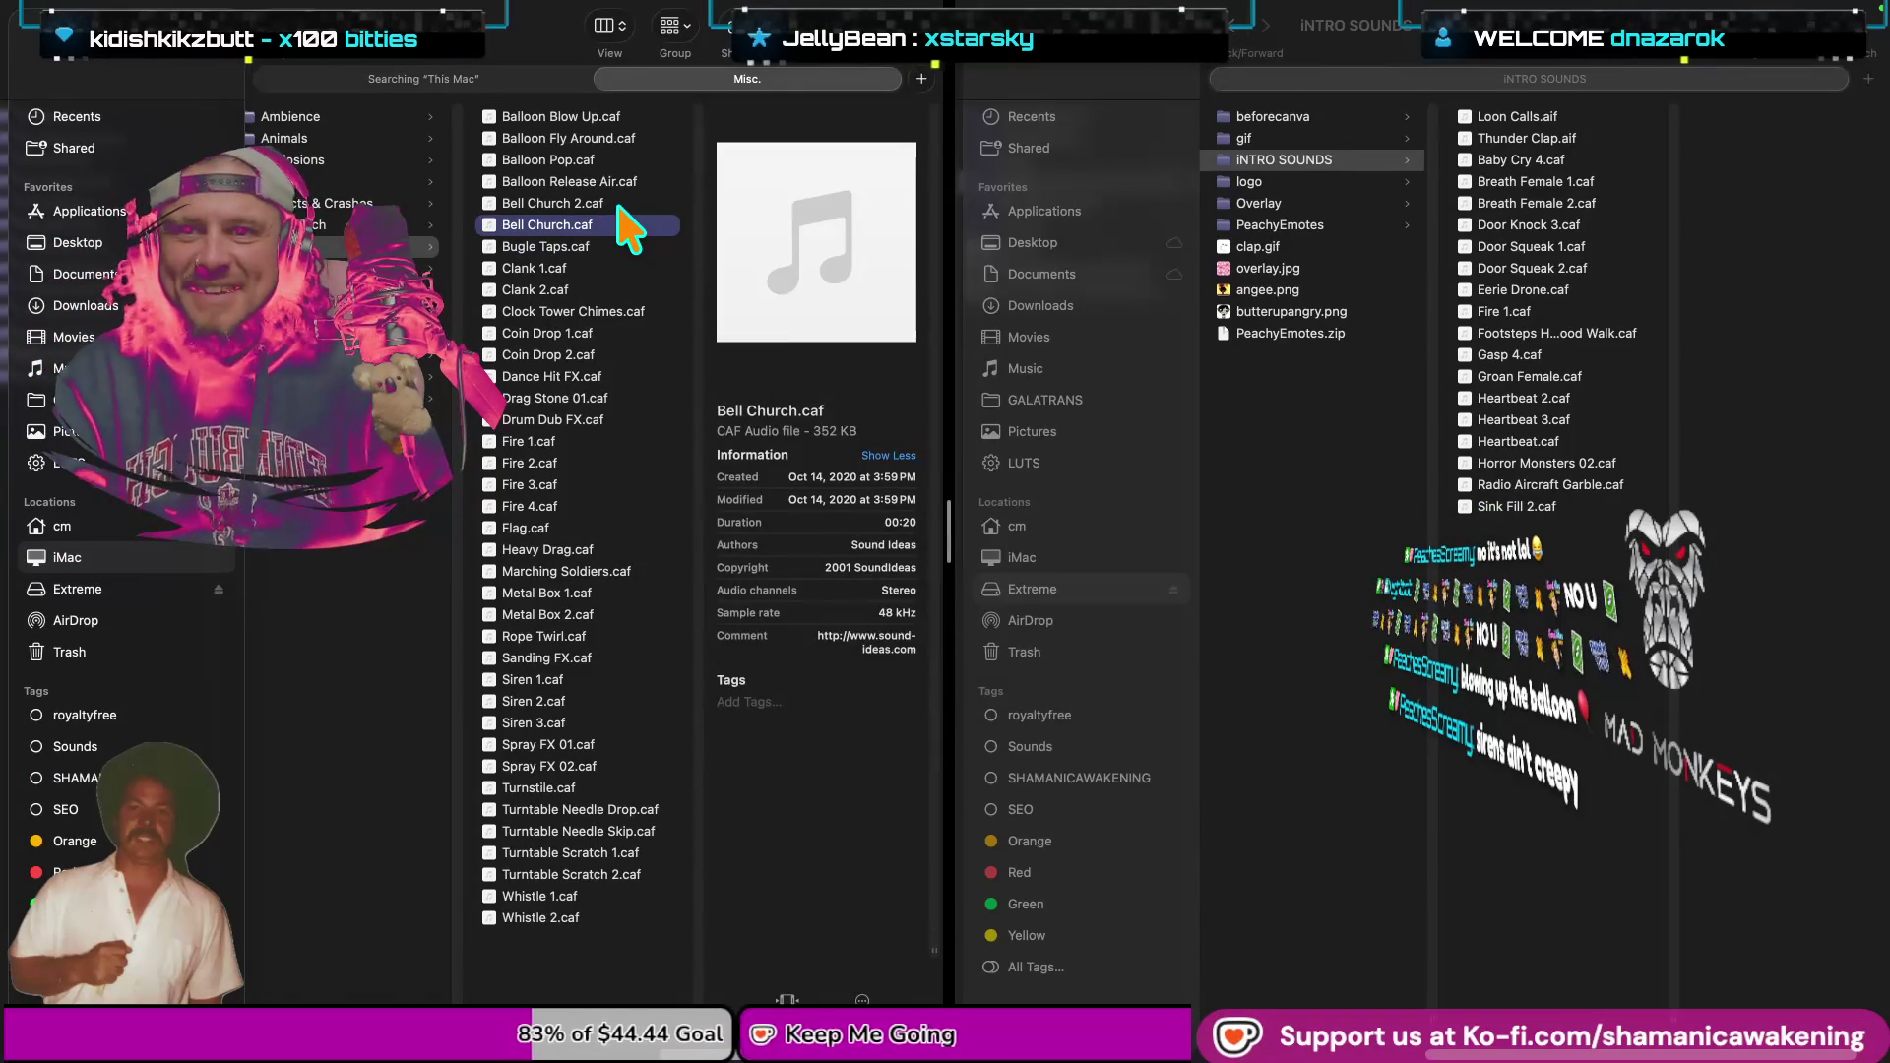
Compare Bell Church.caf with Bell Church 2.caf and keep Bell Church 2.caf selected.
{"action": "left_click", "coordinate": [618, 205]}
{"action": "key", "text": "space"}
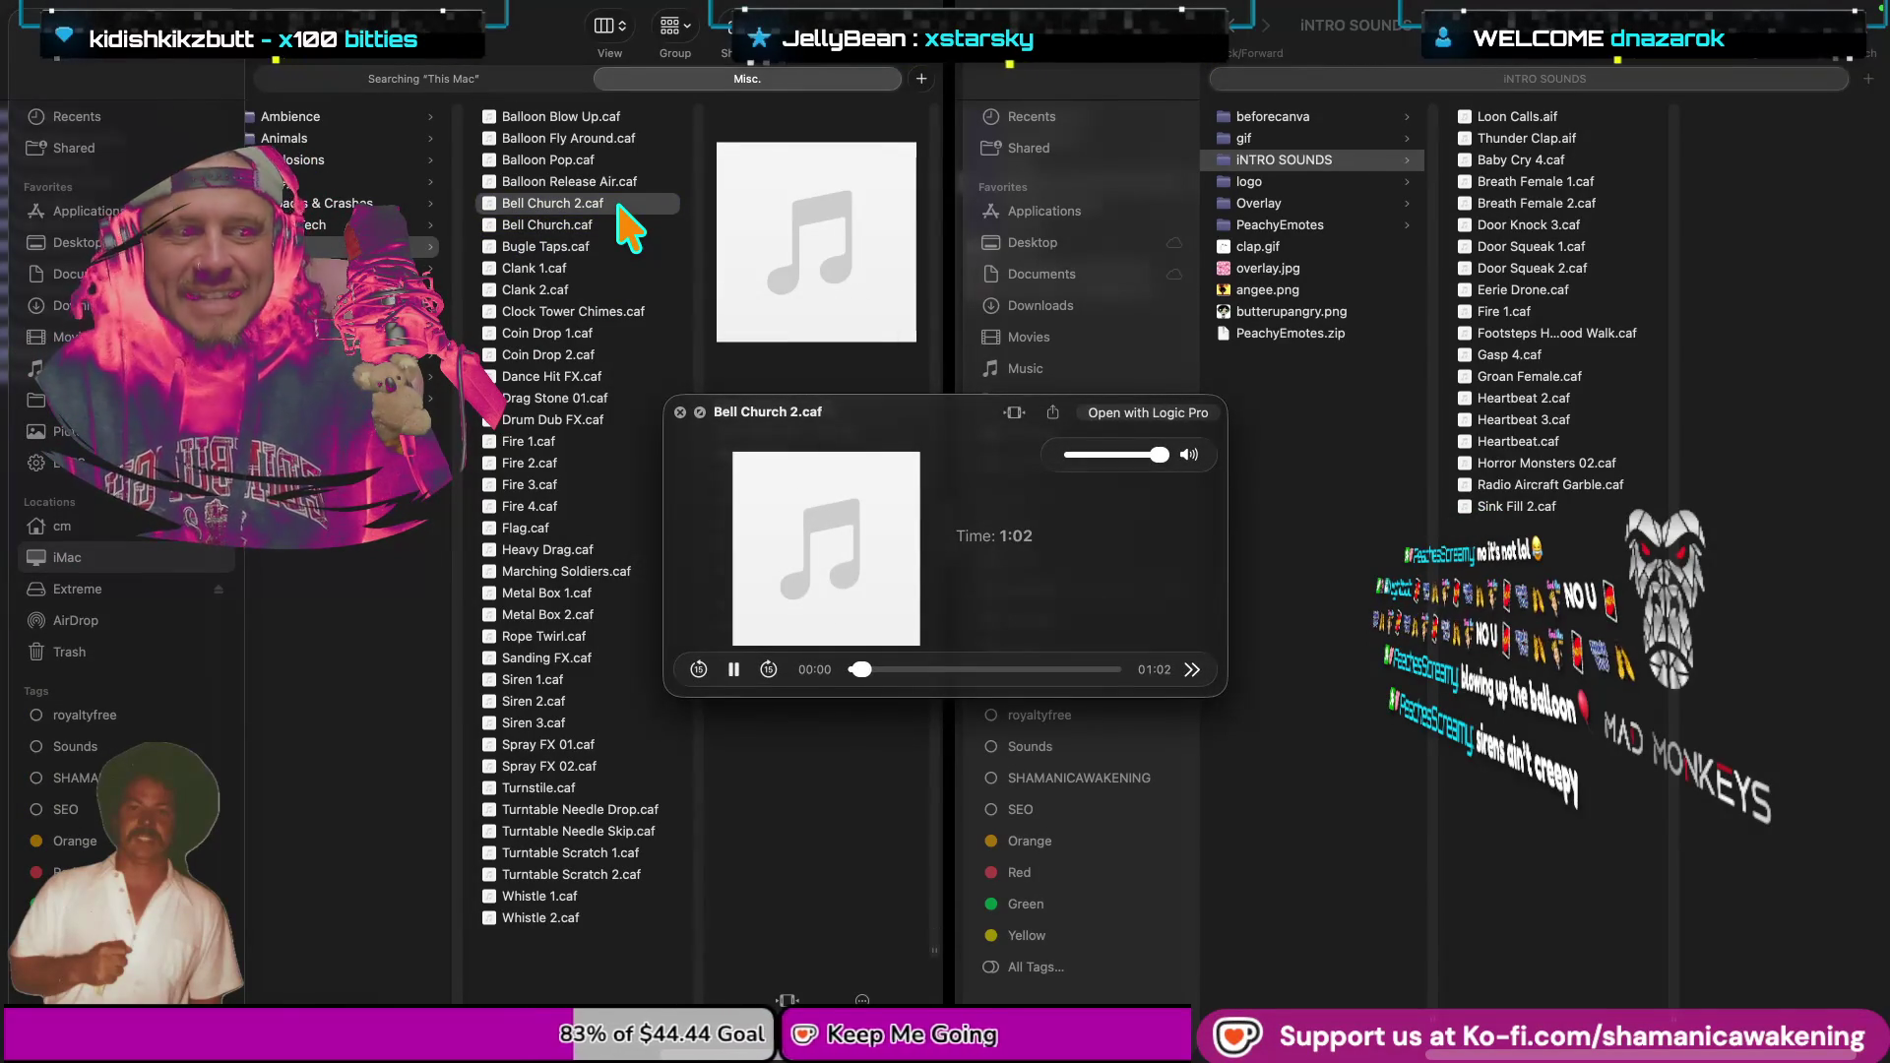
{"action": "key", "text": "space"}
{"action": "left_click", "coordinate": [620, 226]}
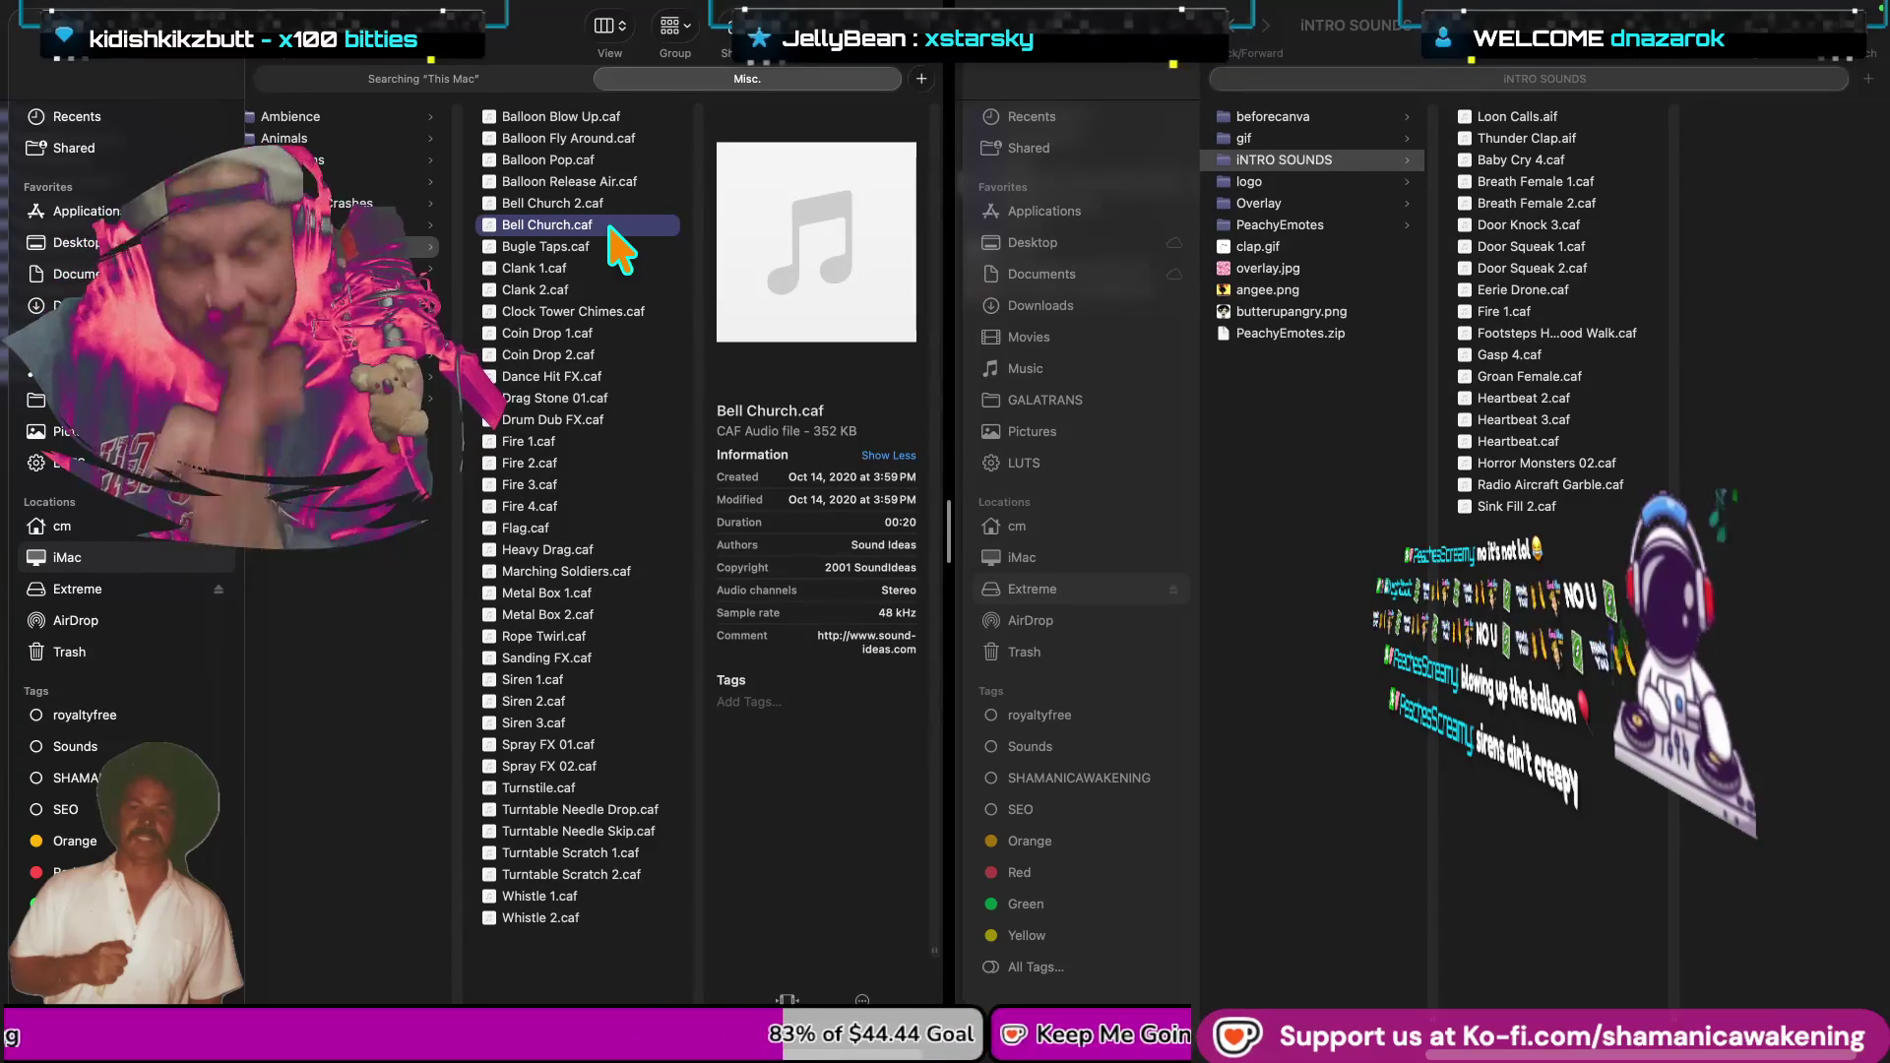
{"action": "key", "text": "space"}
{"action": "key", "text": "space"}
{"action": "left_click", "coordinate": [593, 203]}
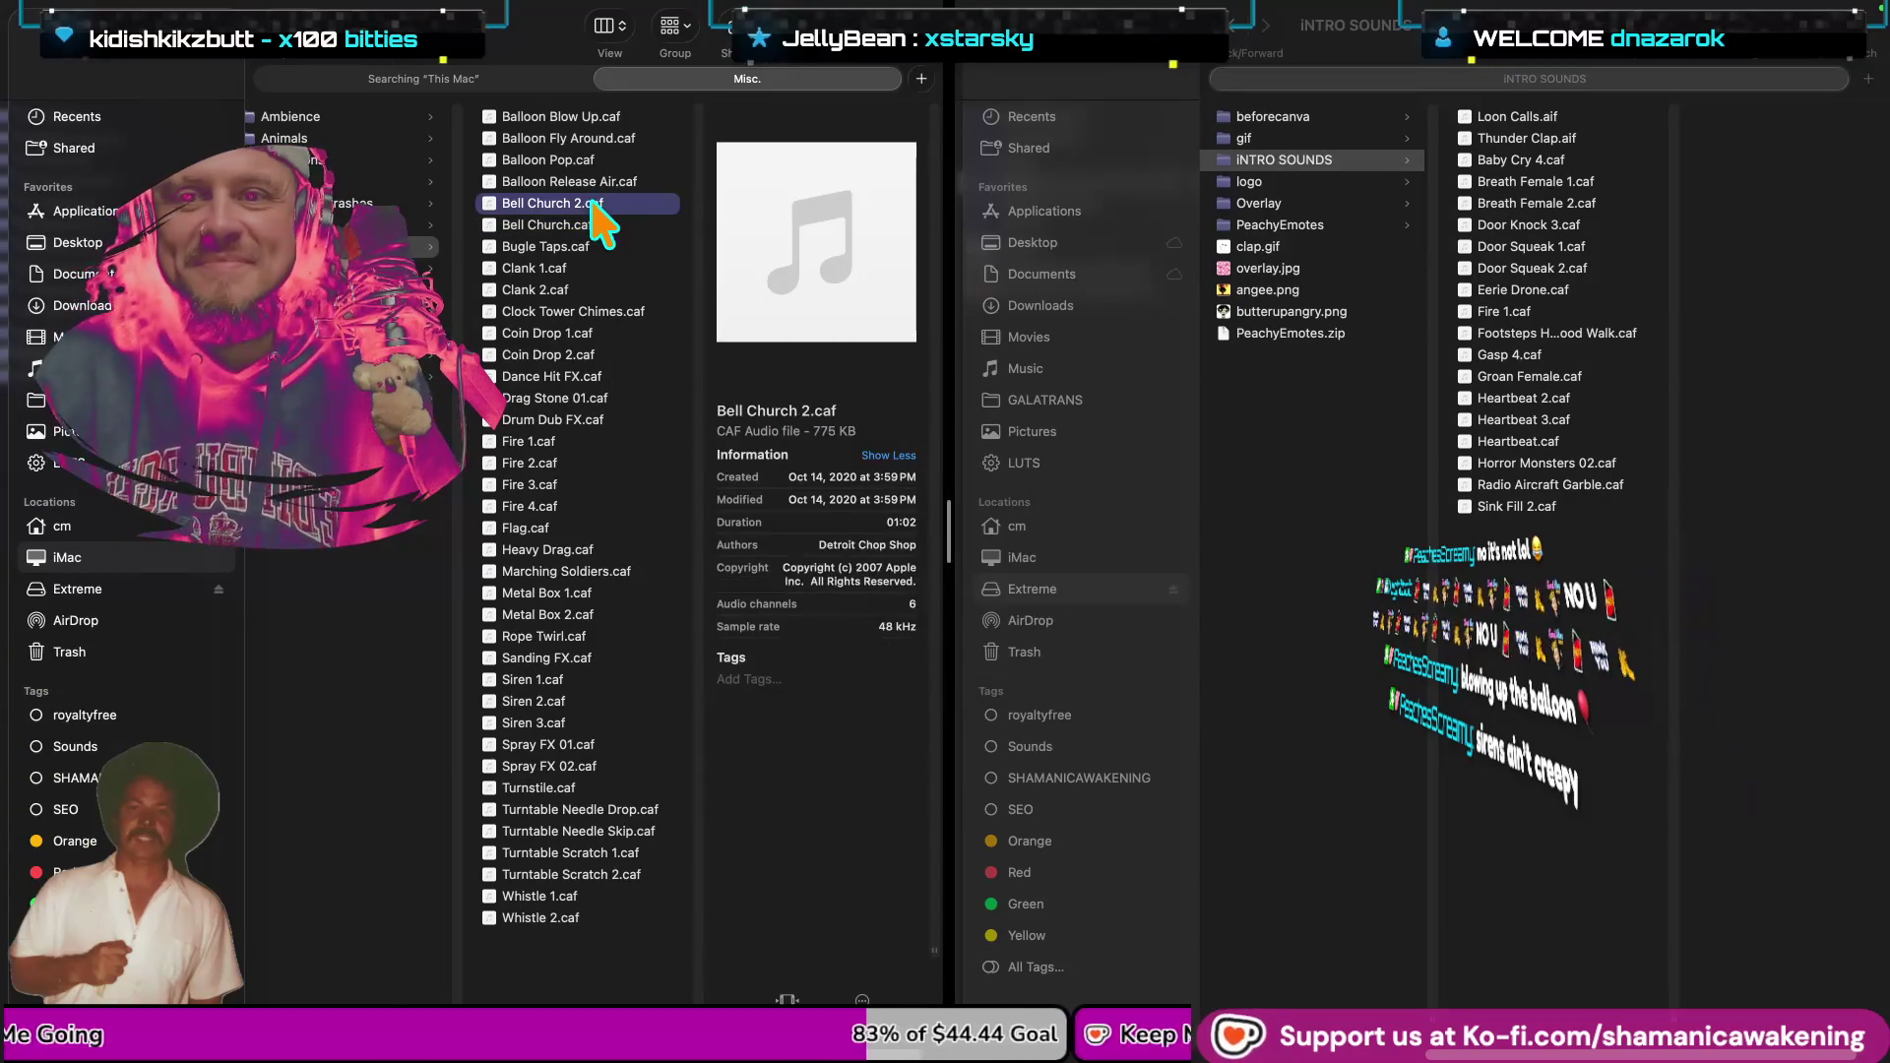
{"action": "key", "text": "space"}
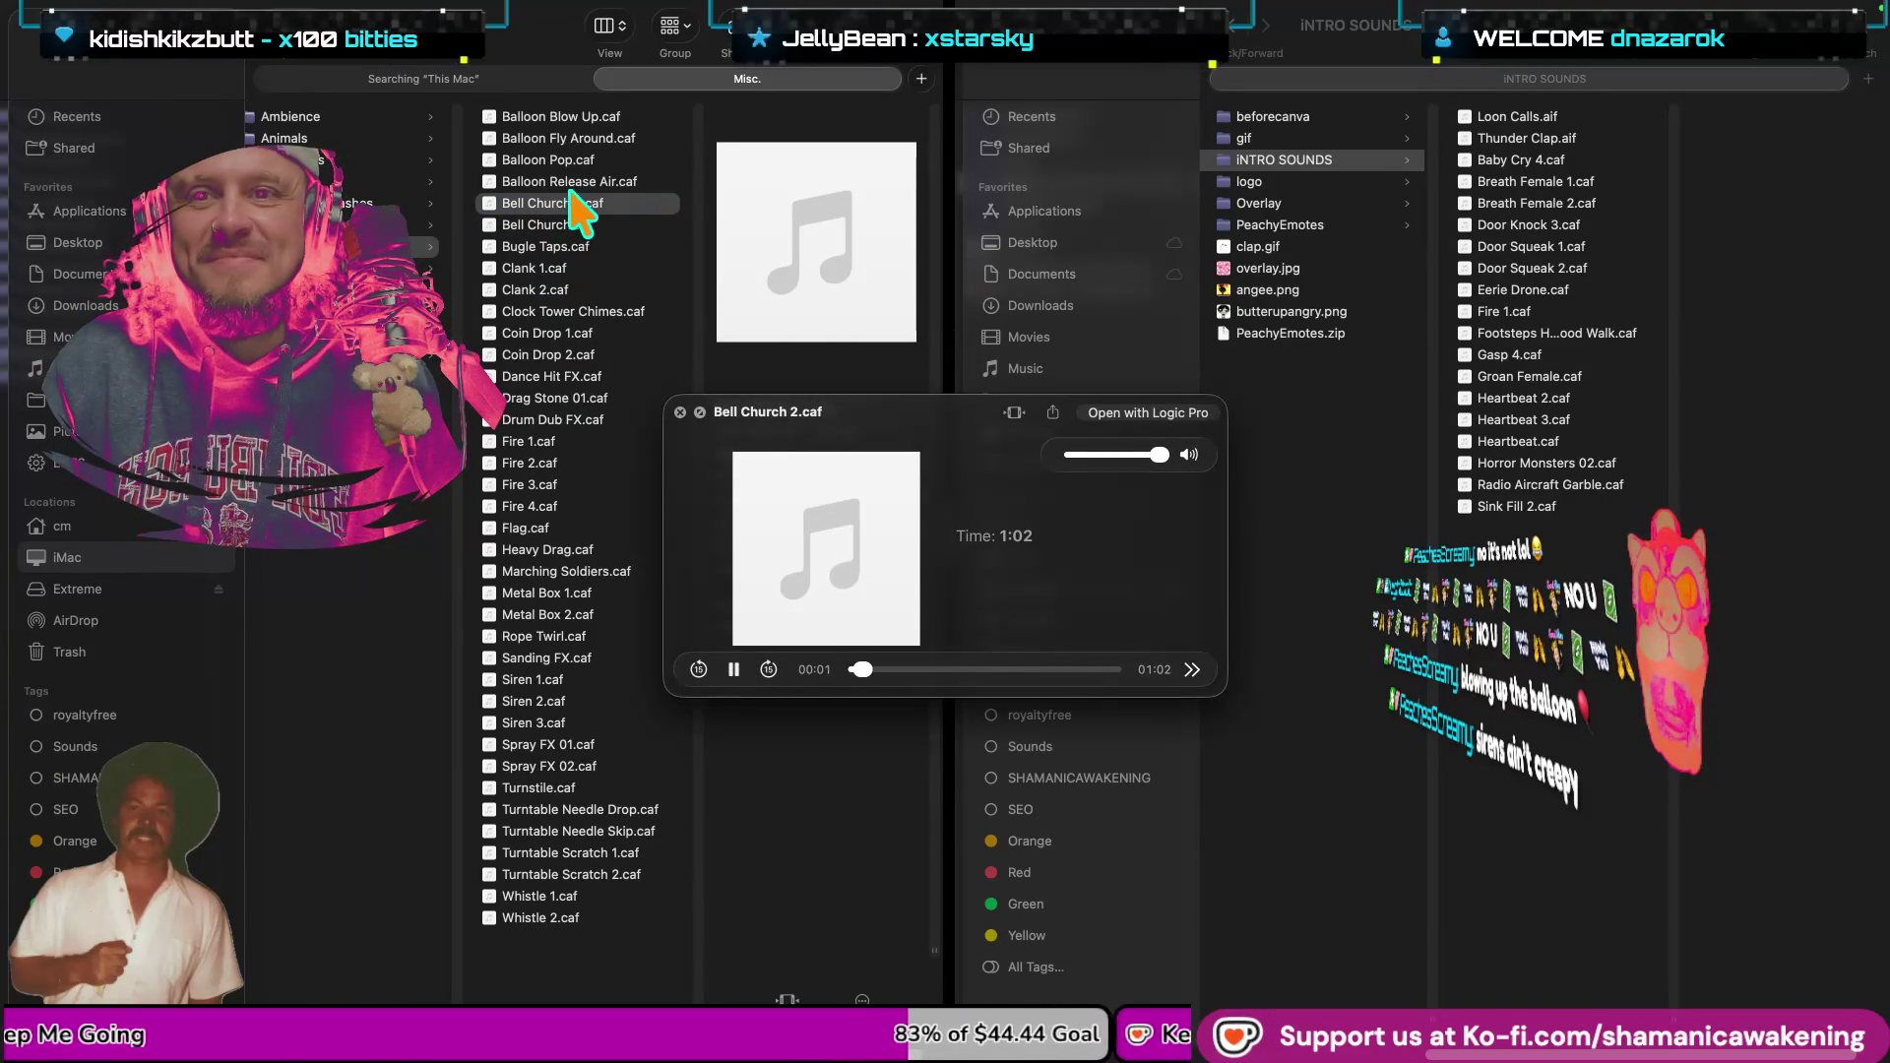
{"action": "key", "text": "space"}
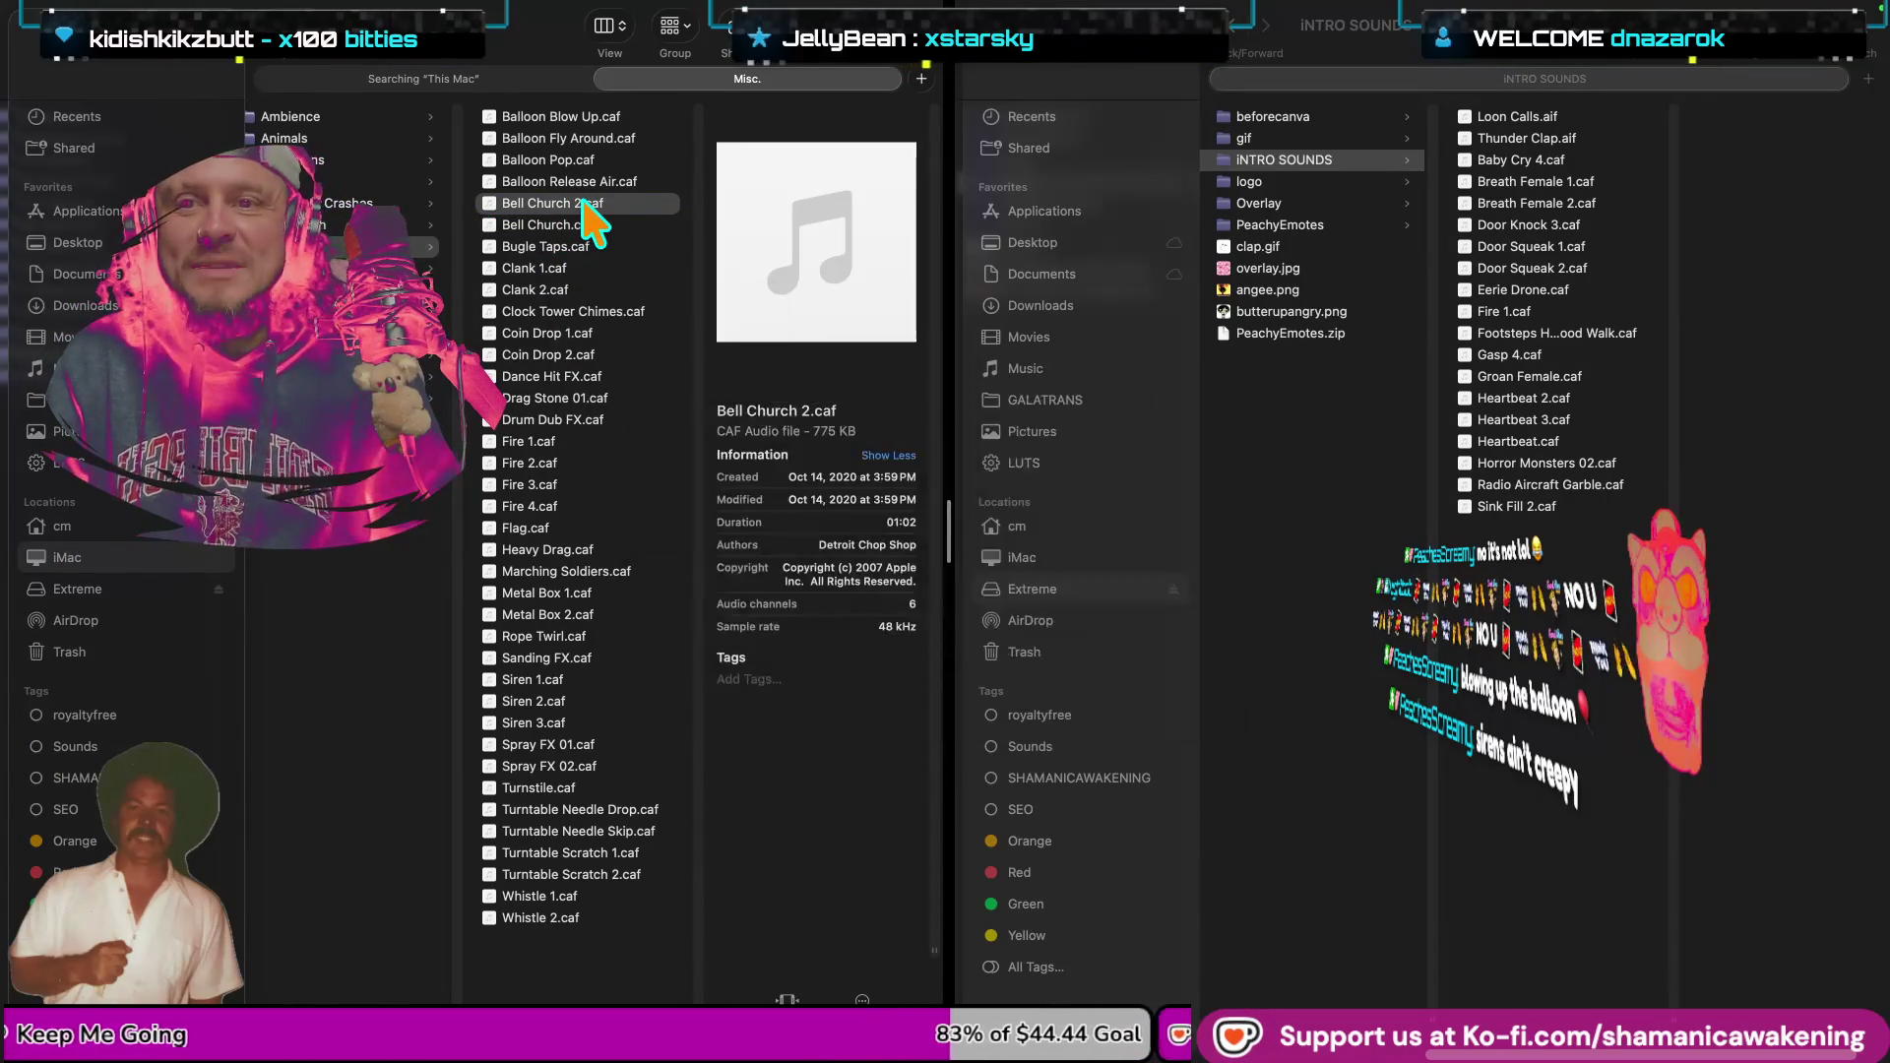
{"action": "left_click", "coordinate": [593, 180]}
{"action": "left_click", "coordinate": [595, 206]}
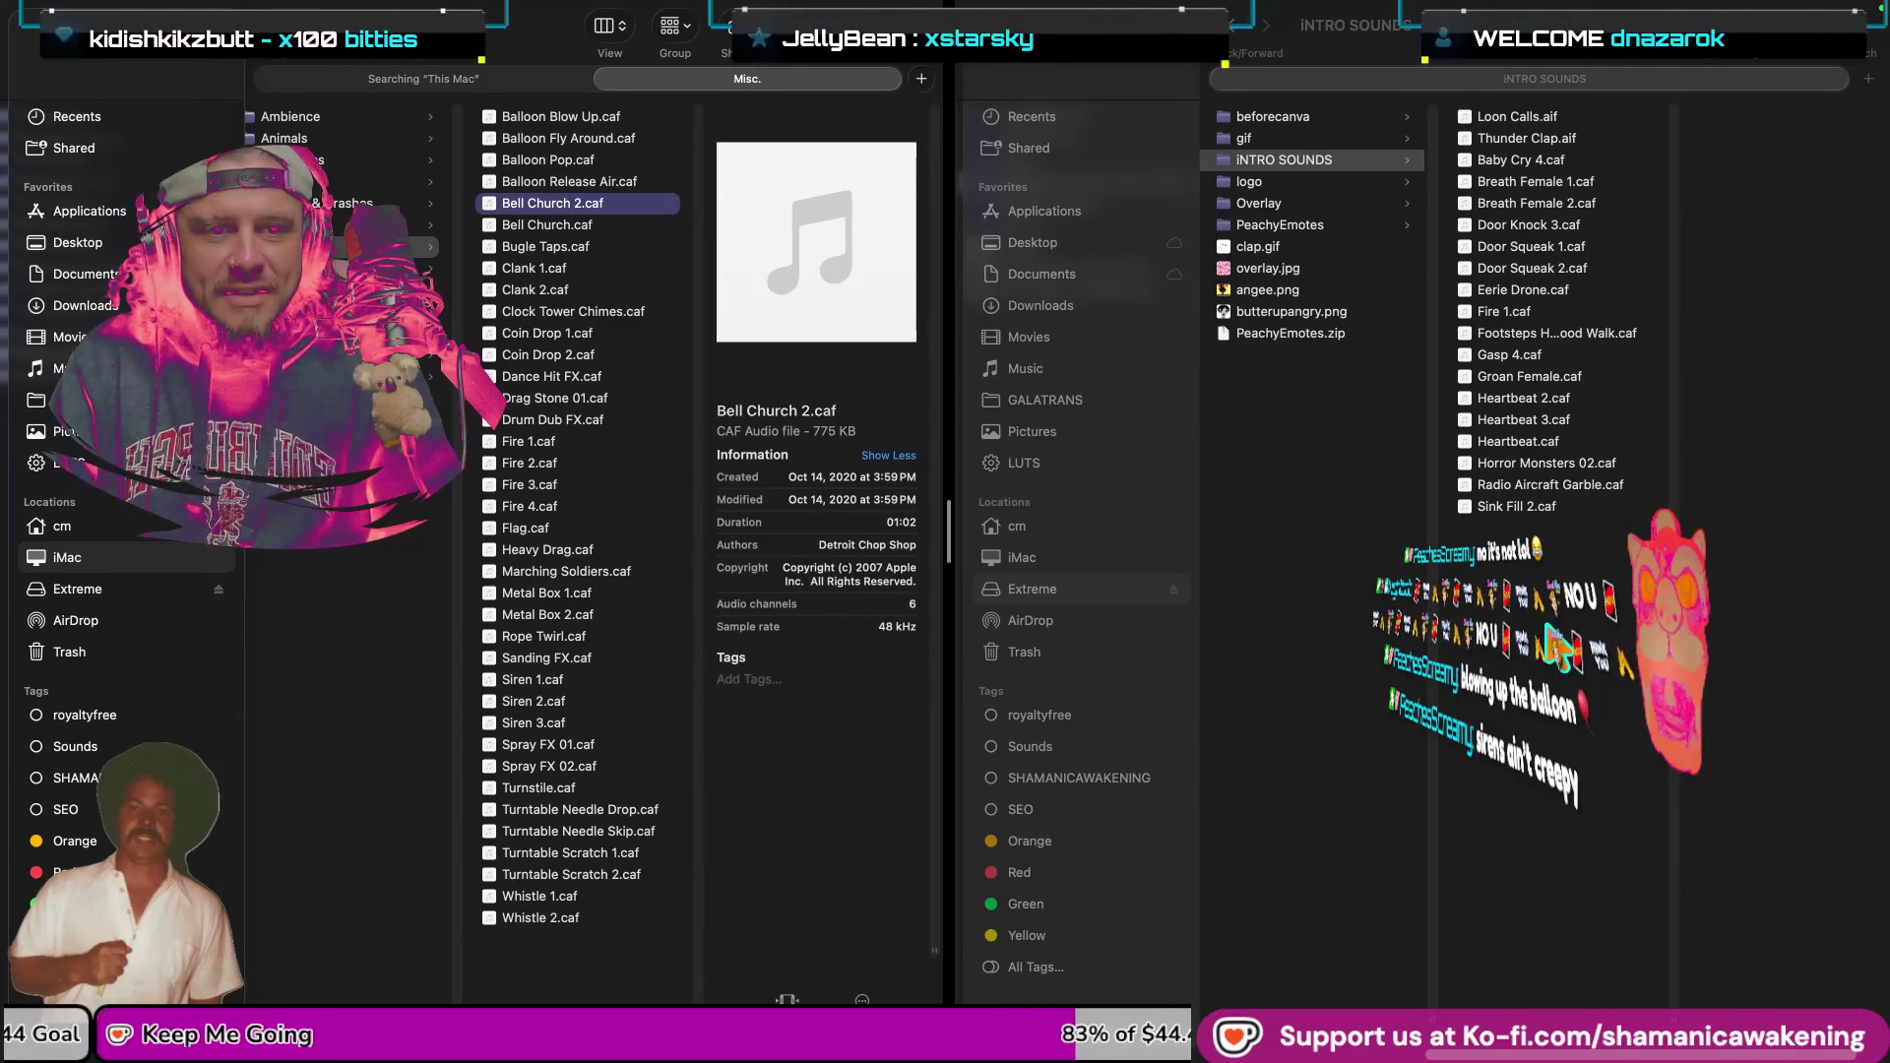
Check the iNTRO SOUNDS folder contents, then return to the Misc sound list.
{"action": "left_click", "coordinate": [1555, 645]}
{"action": "key", "text": "space"}
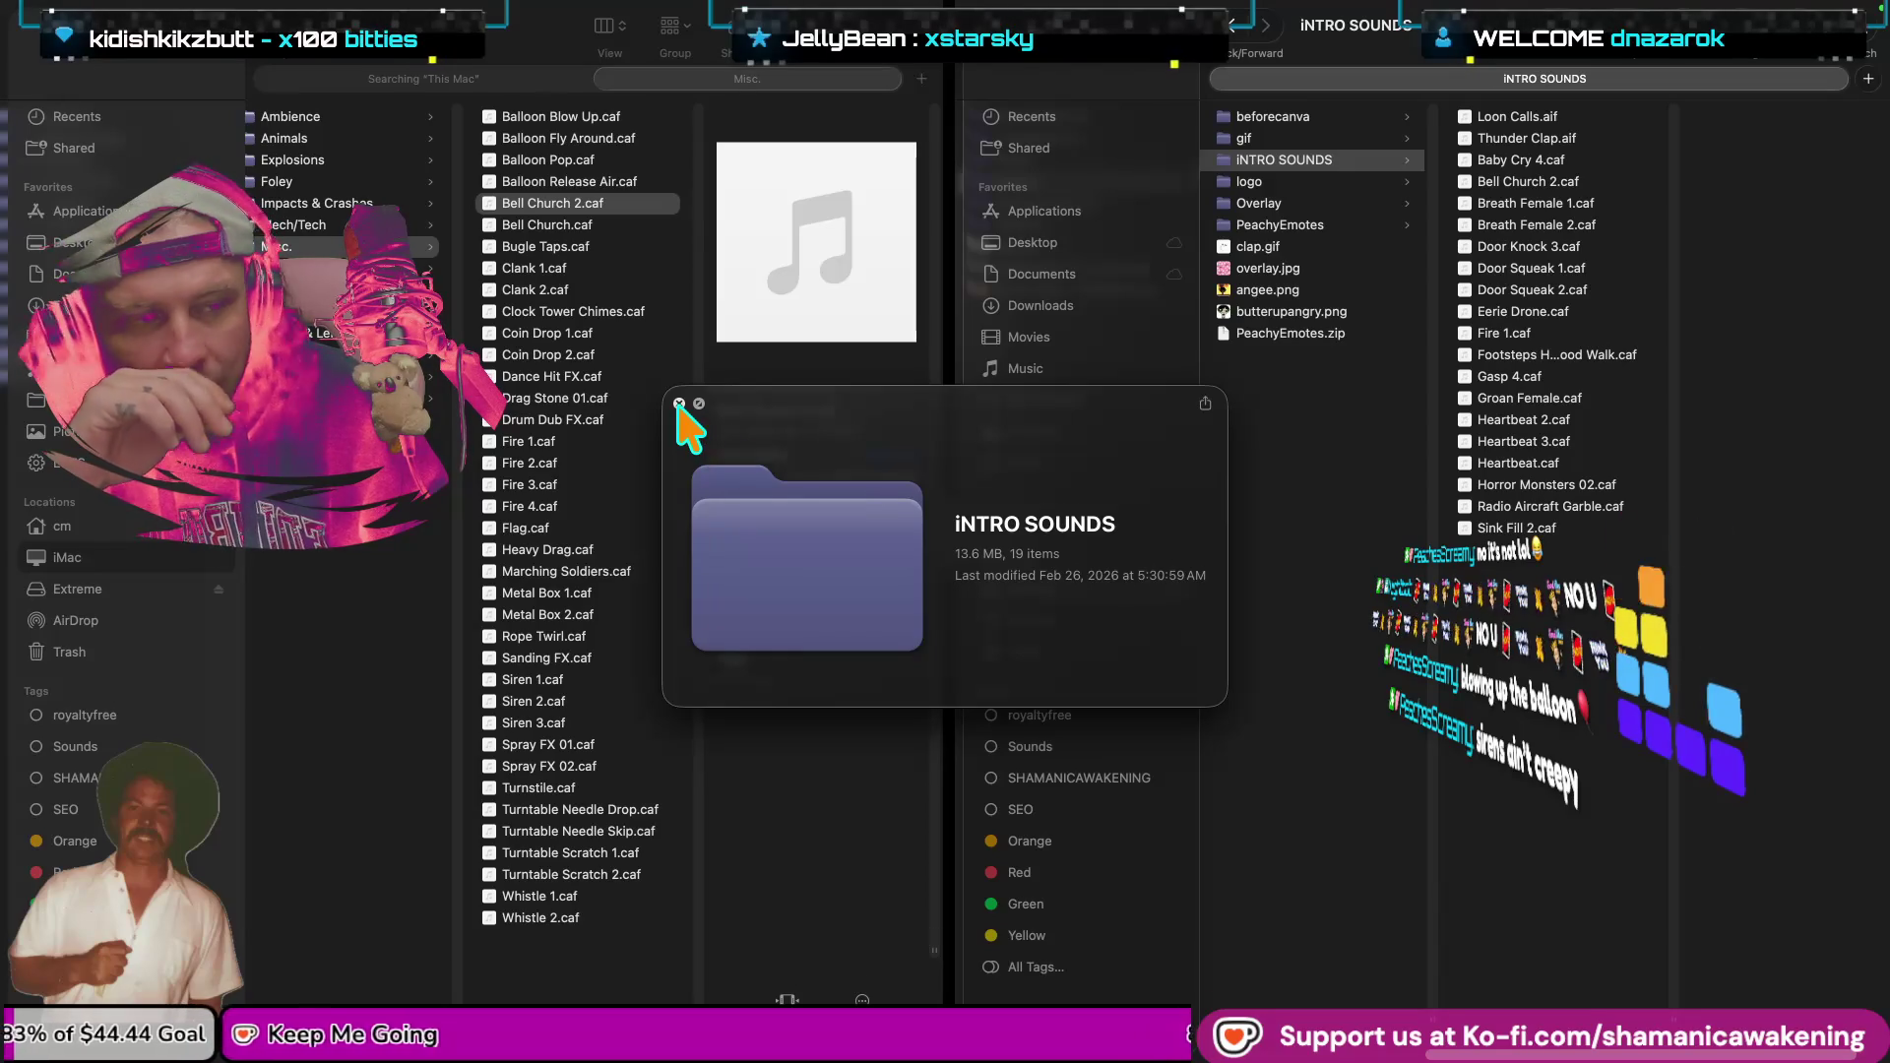
{"action": "left_click", "coordinate": [679, 403]}
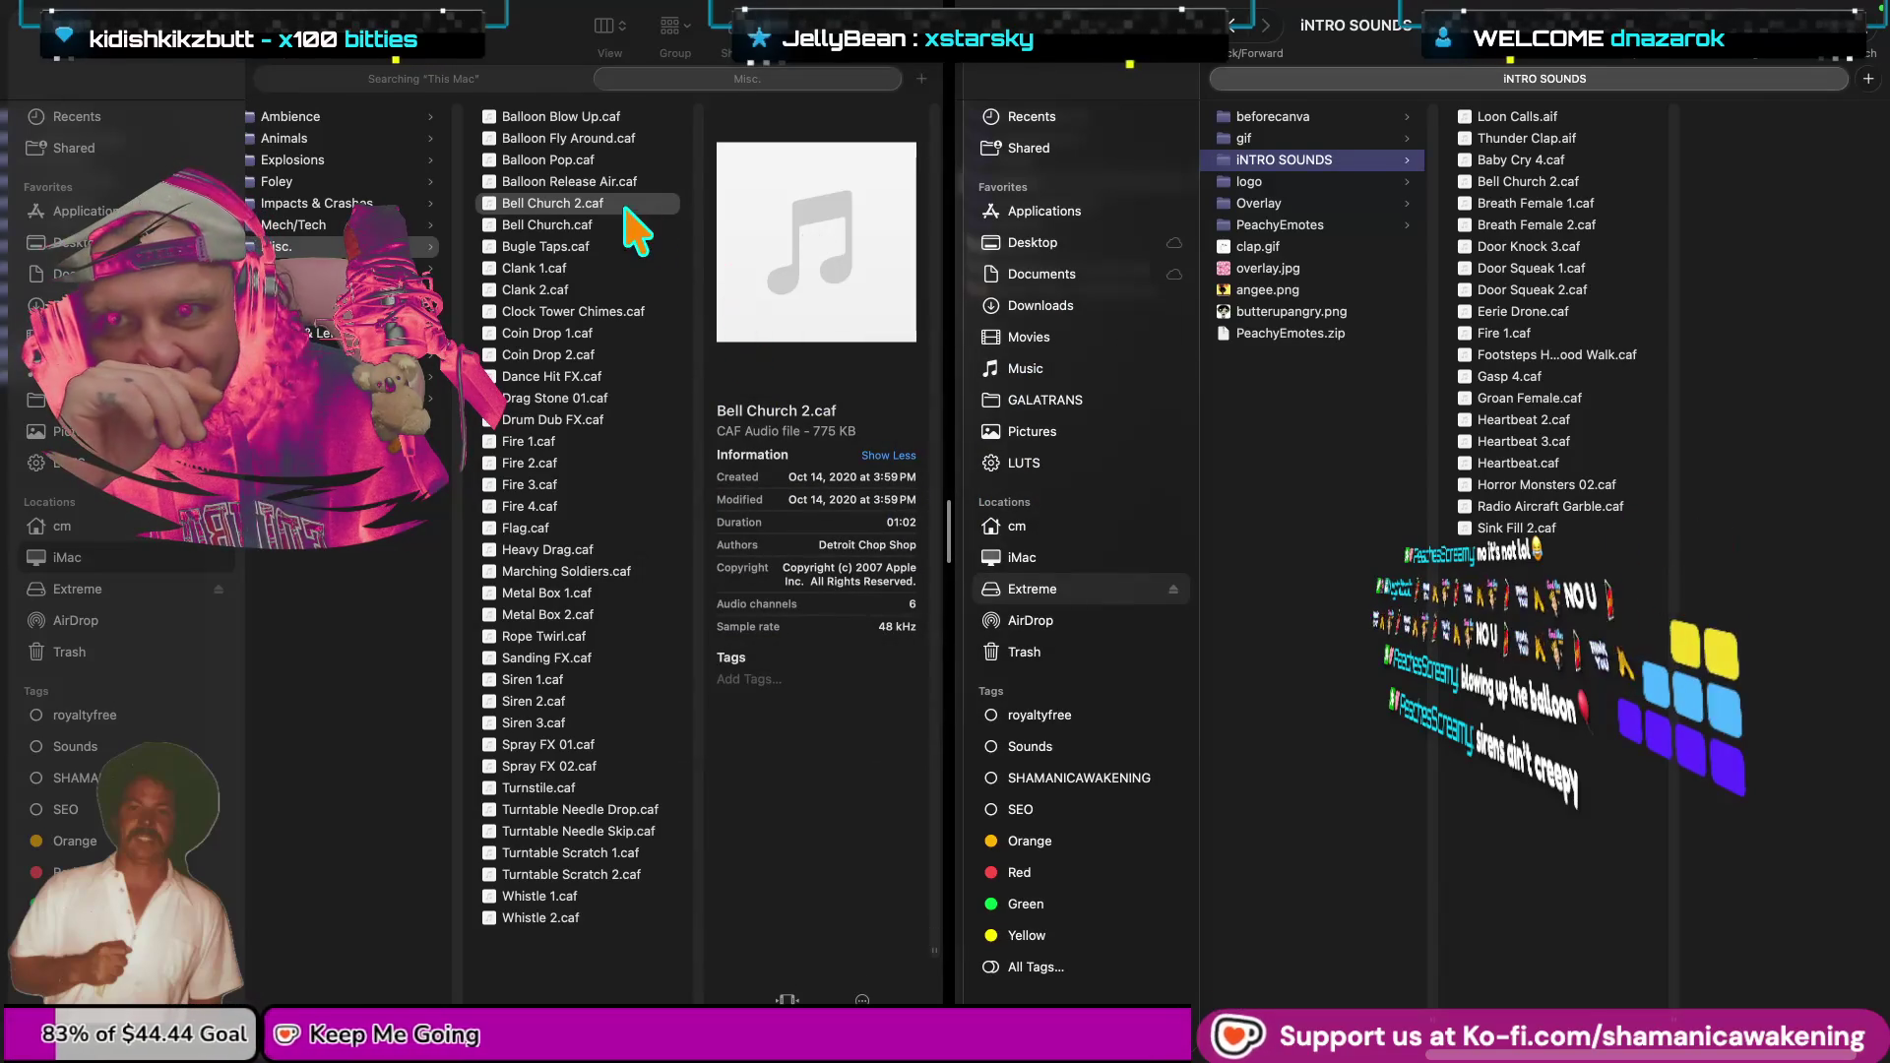
{"action": "left_click", "coordinate": [629, 203]}
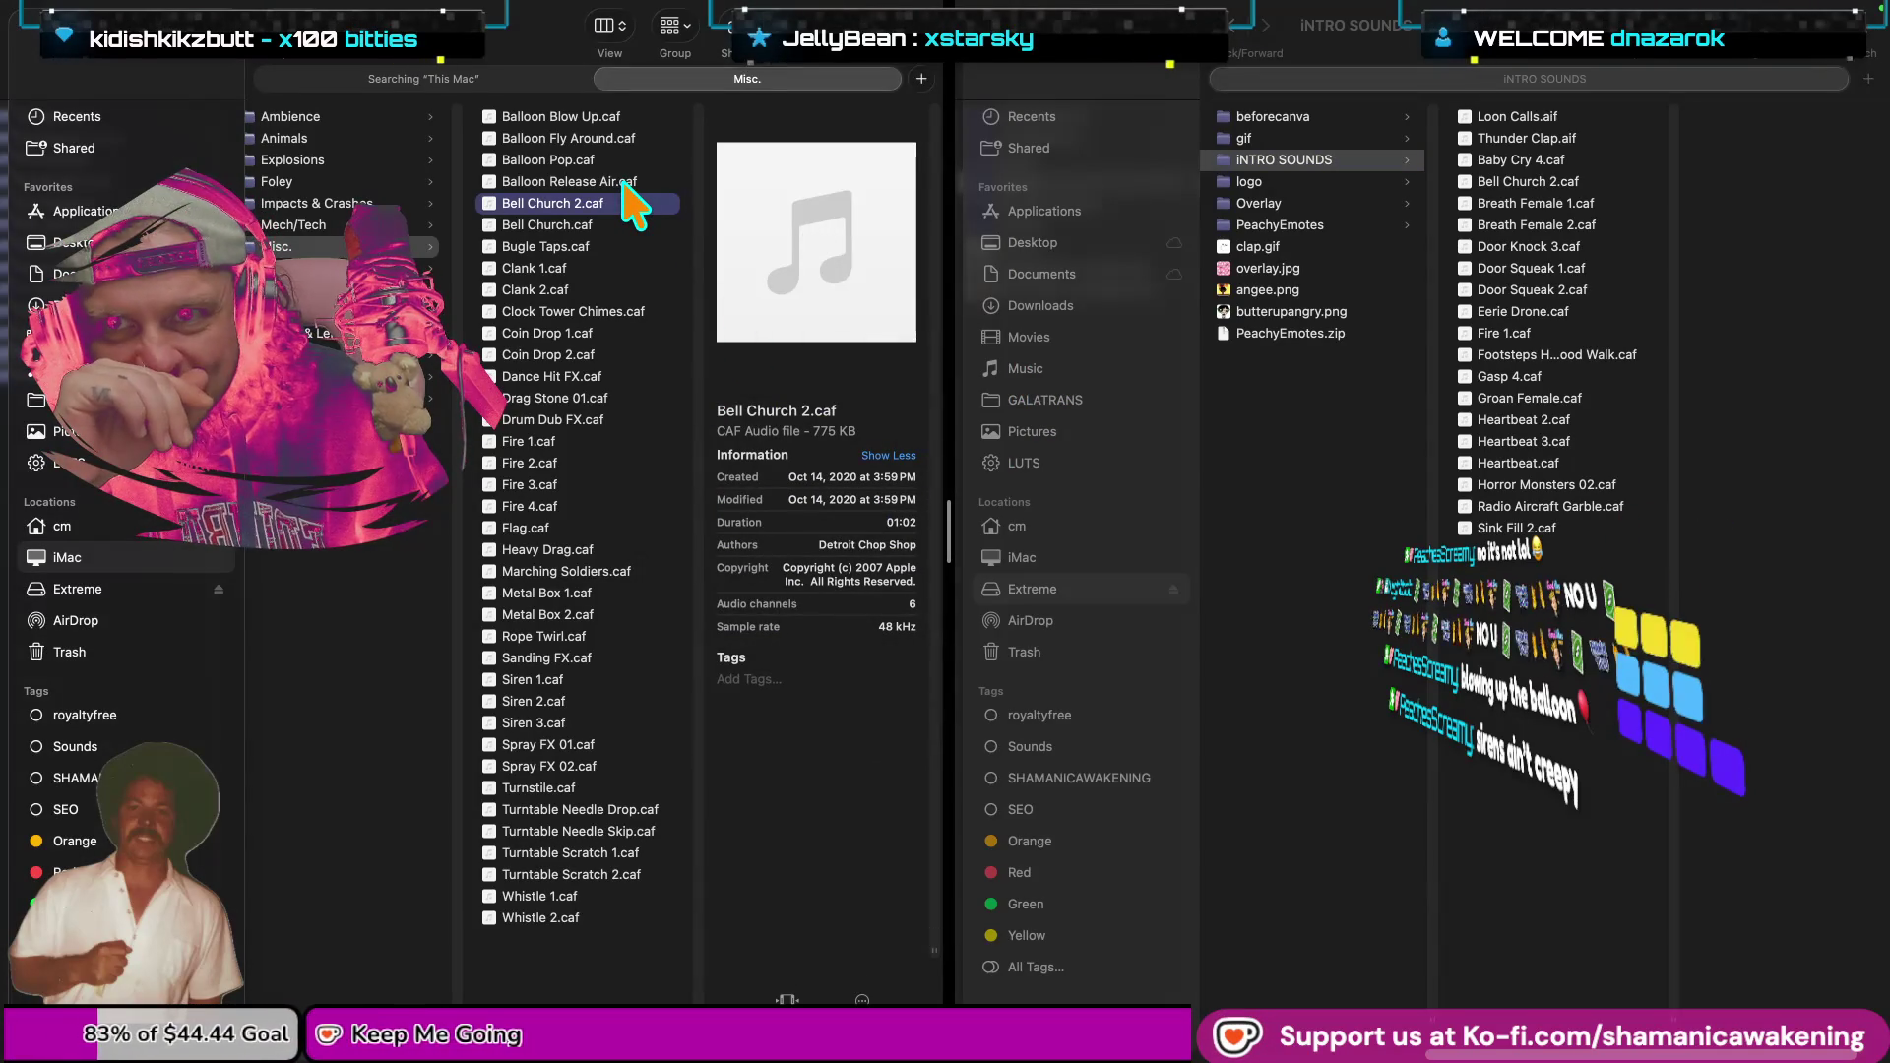
Preview Balloon Release Air.caf, Balloon Pop.caf and Balloon Fly Around.caf.
{"action": "key", "text": "Up"}
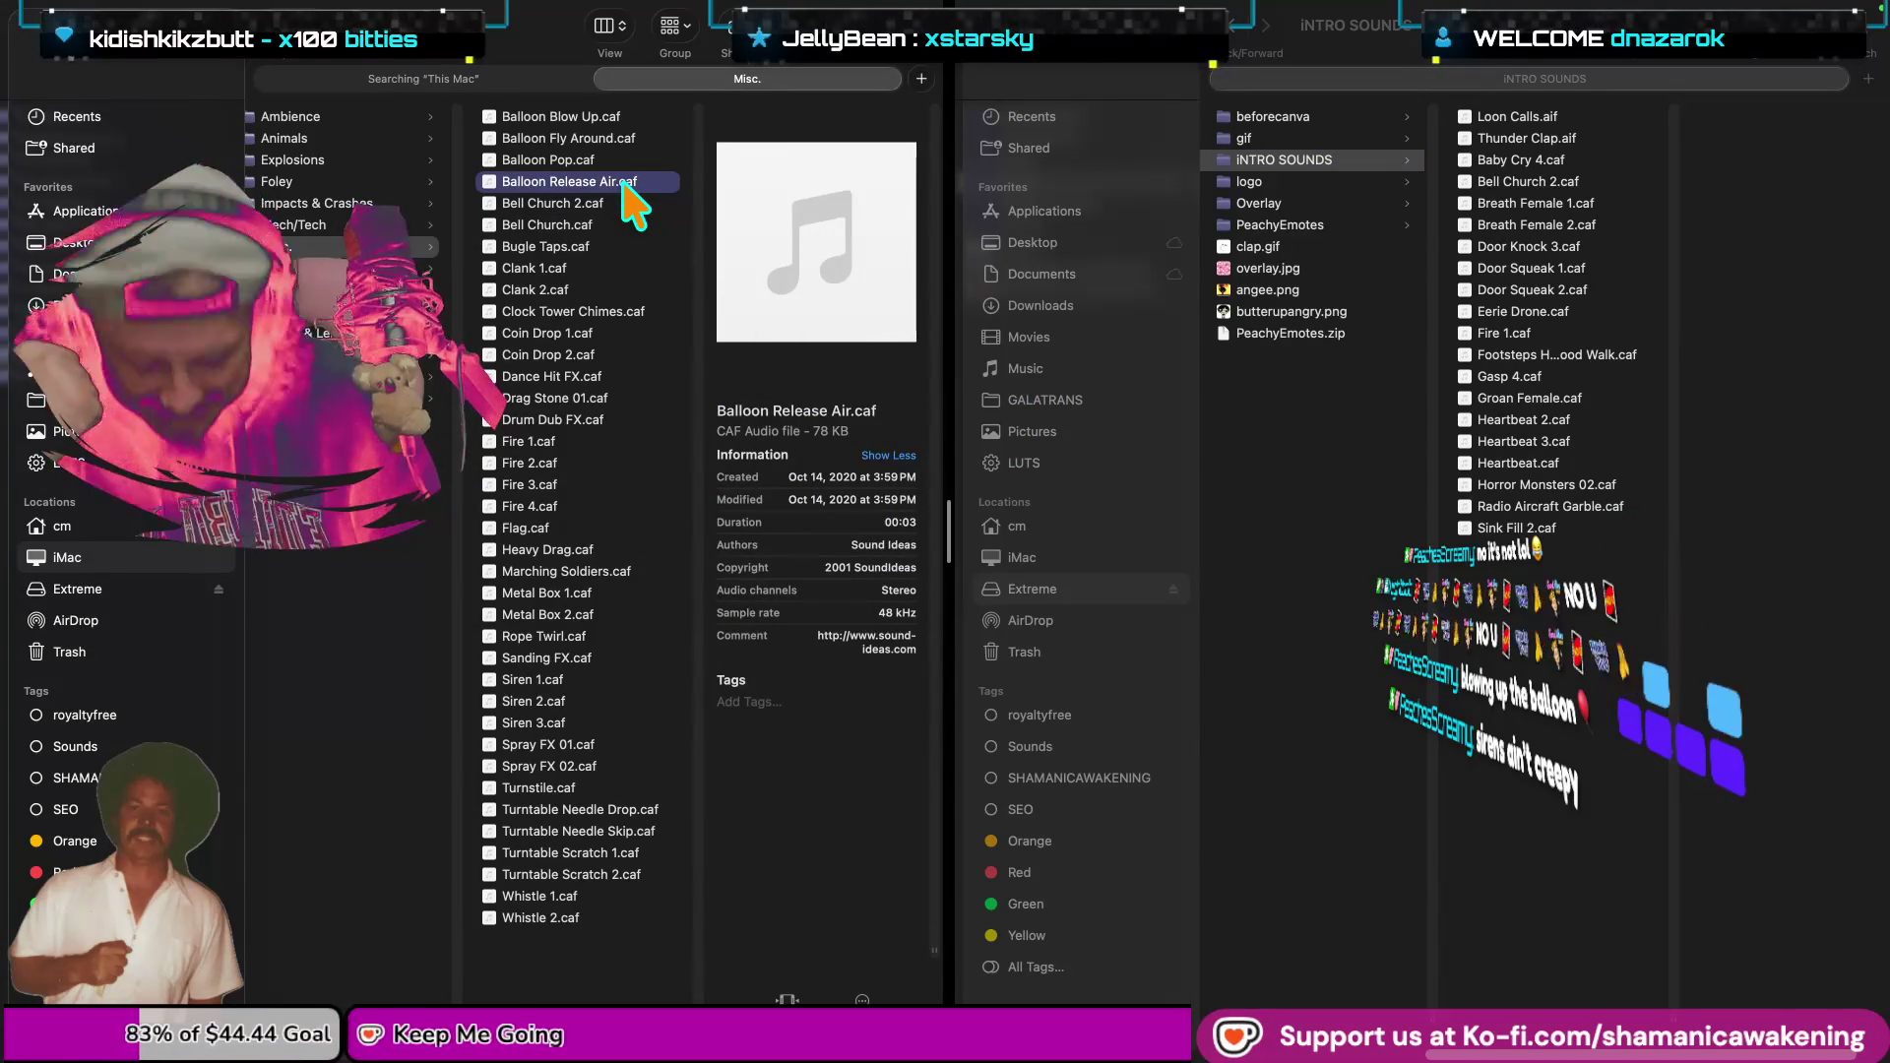
{"action": "key", "text": "space"}
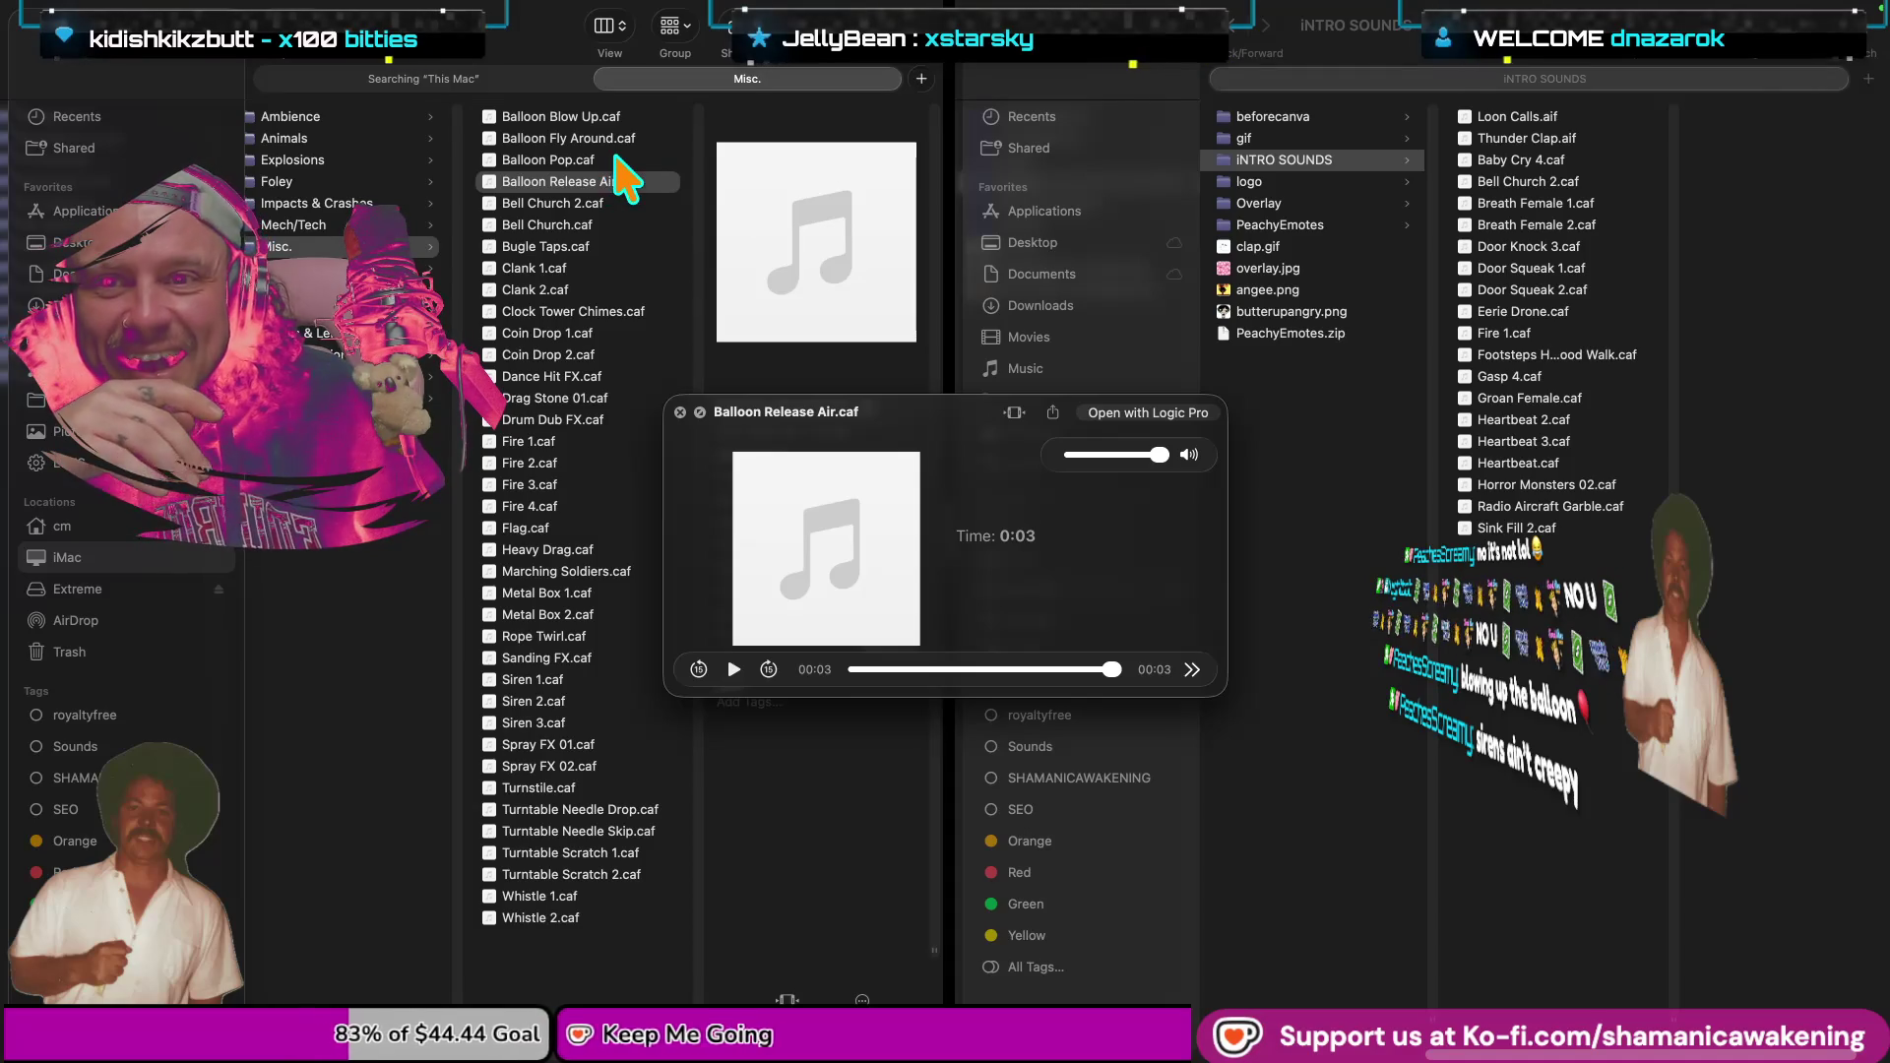
{"action": "left_click", "coordinate": [617, 159]}
{"action": "key", "text": "space"}
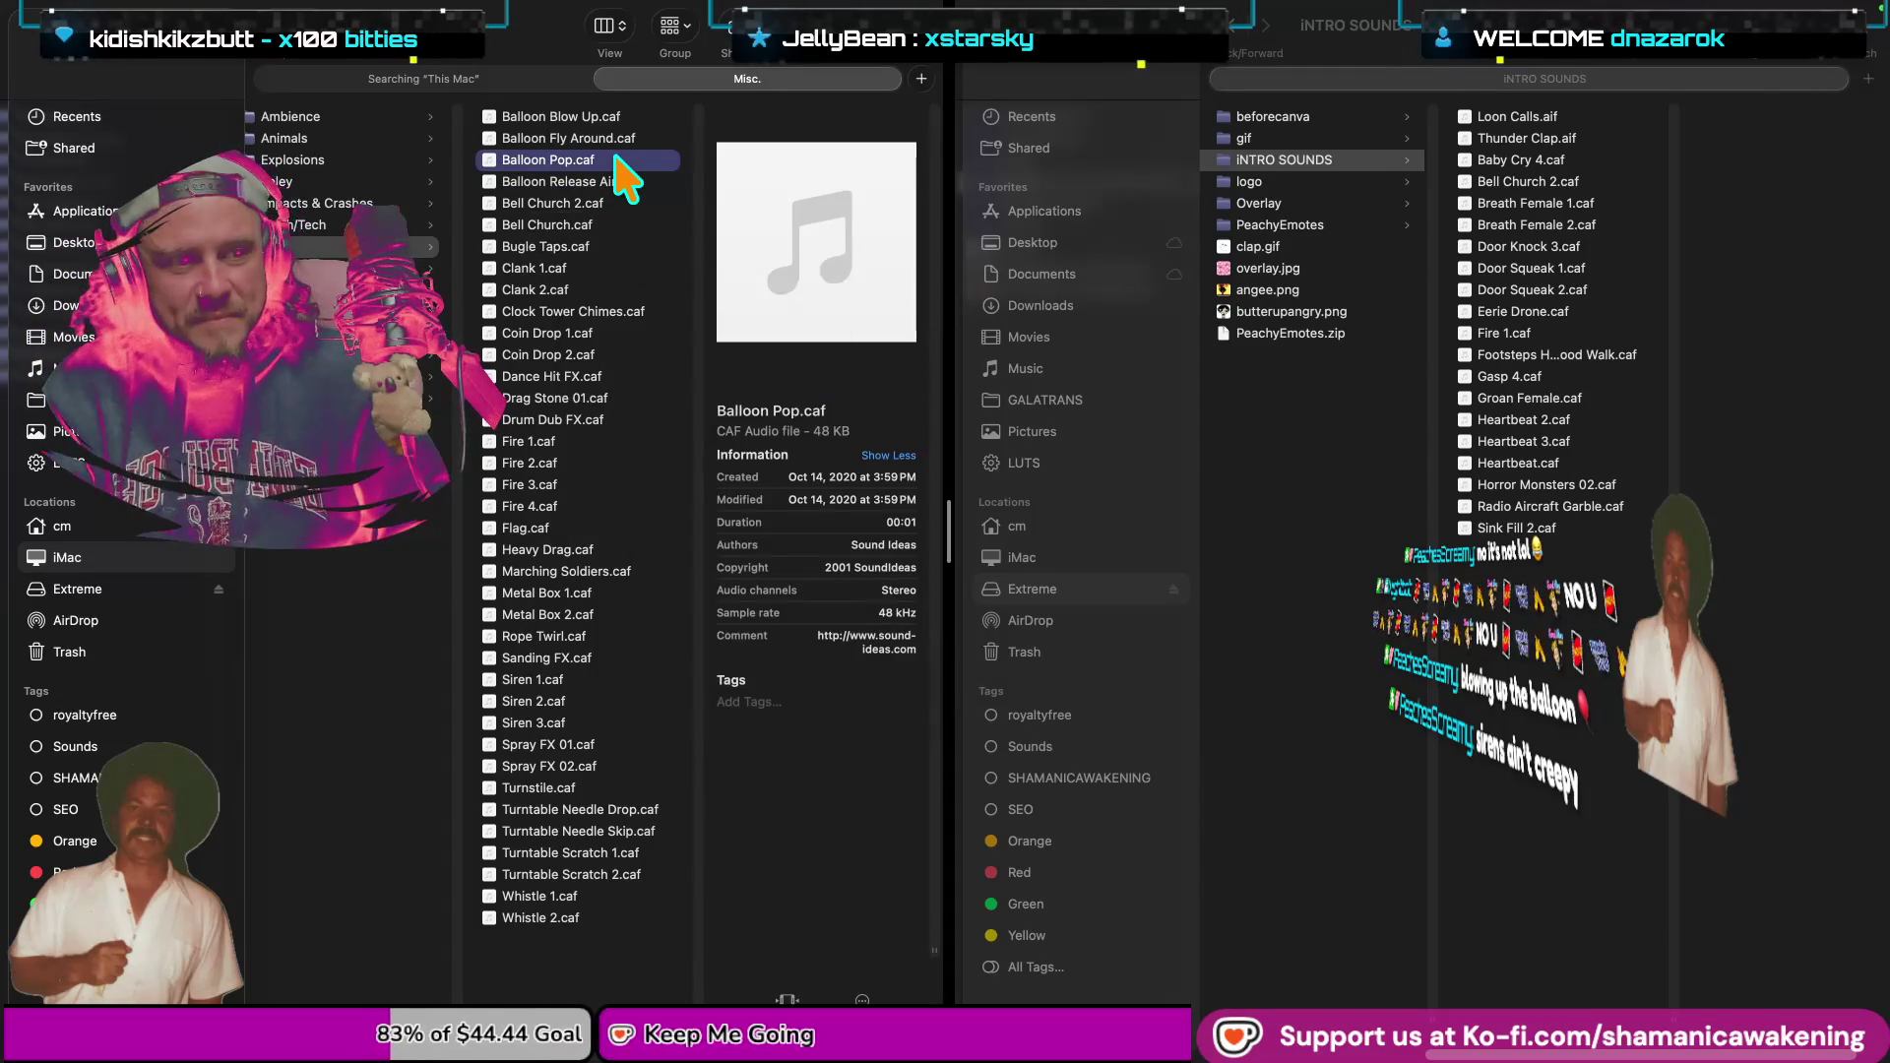
{"action": "key", "text": "space"}
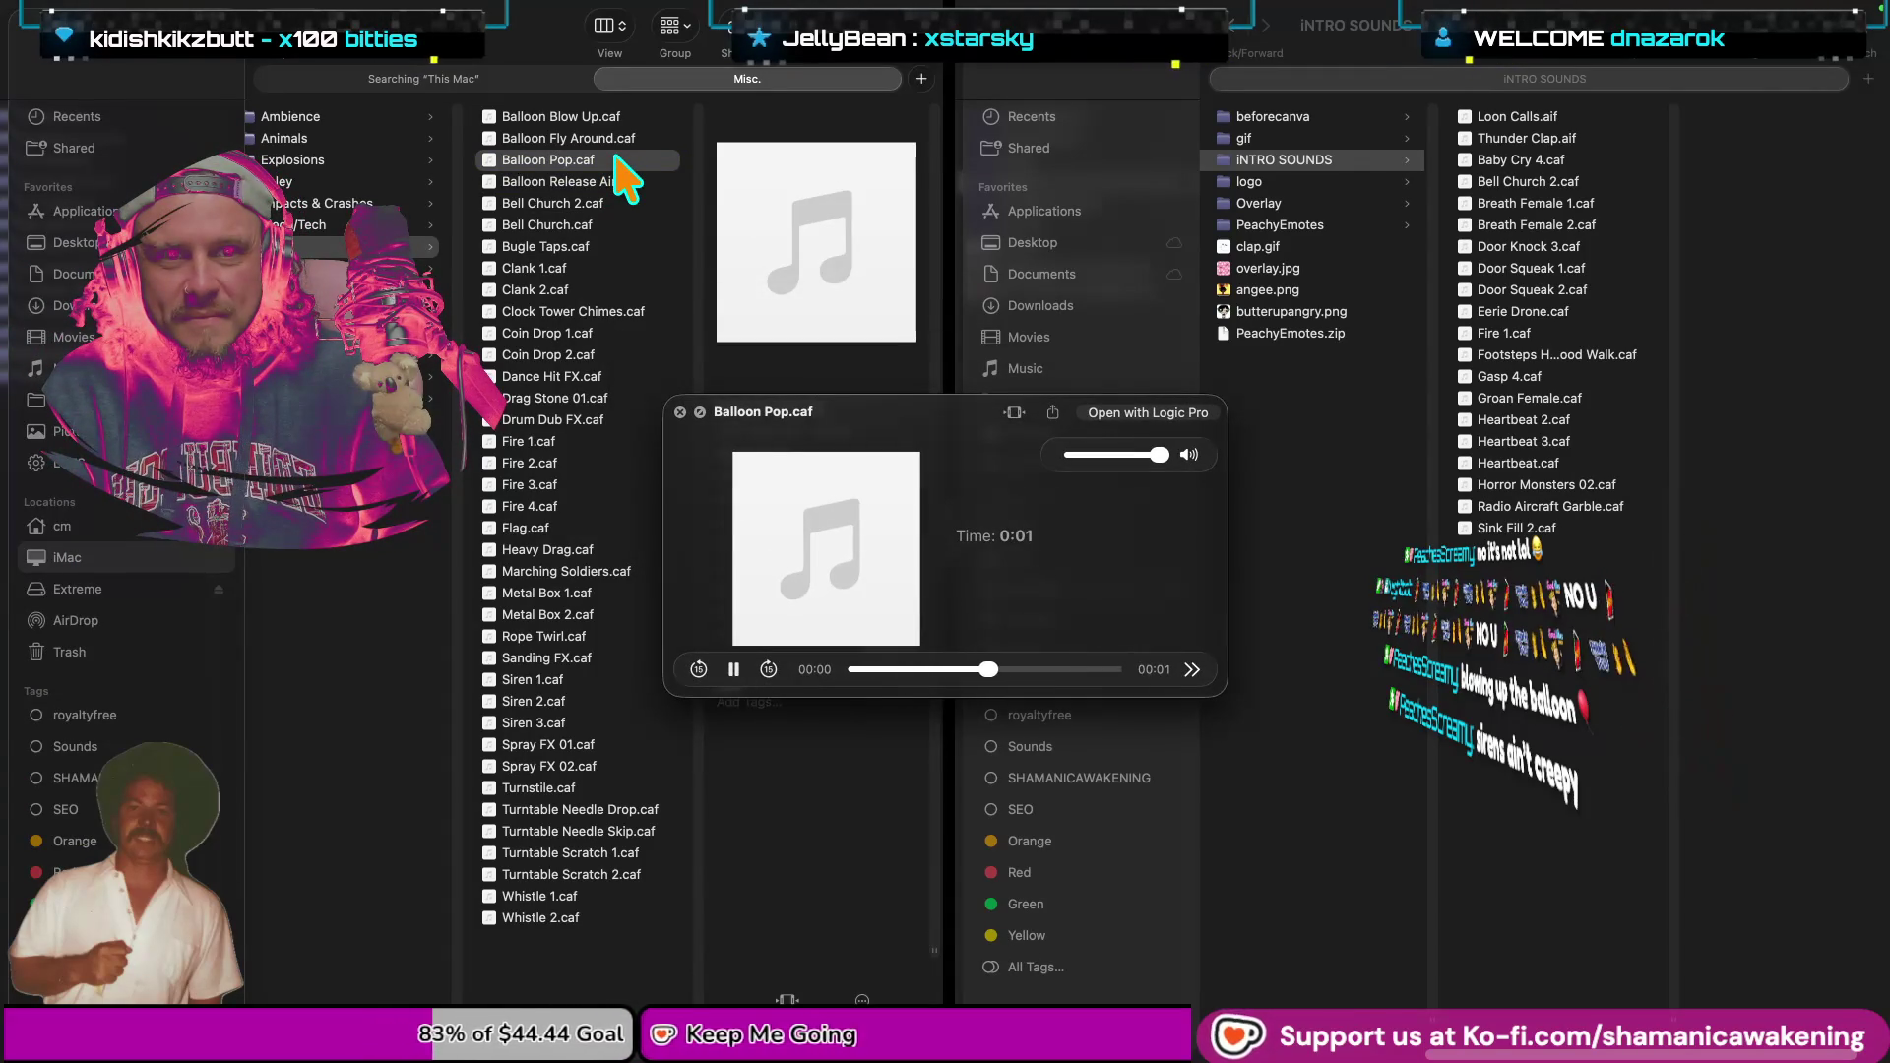
{"action": "key", "text": "space"}
{"action": "left_click", "coordinate": [631, 140]}
{"action": "key", "text": "space"}
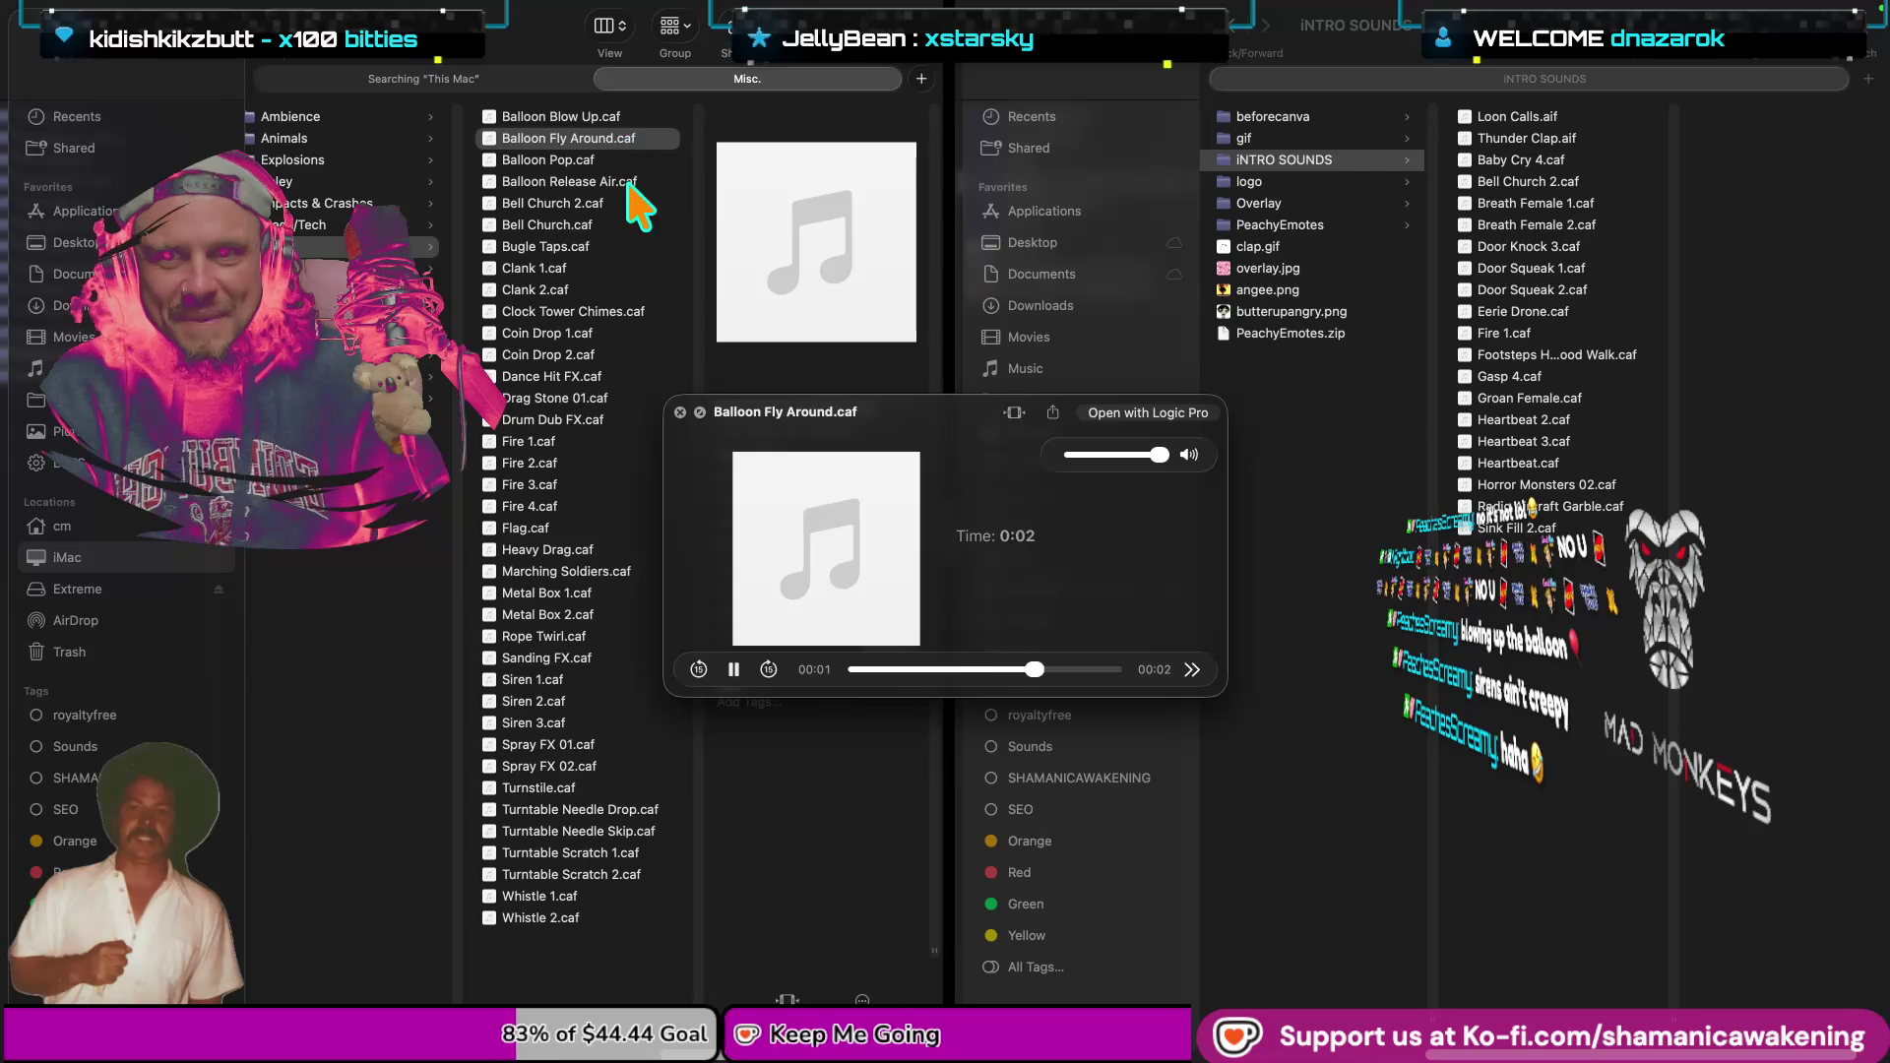
{"action": "key", "text": "space"}
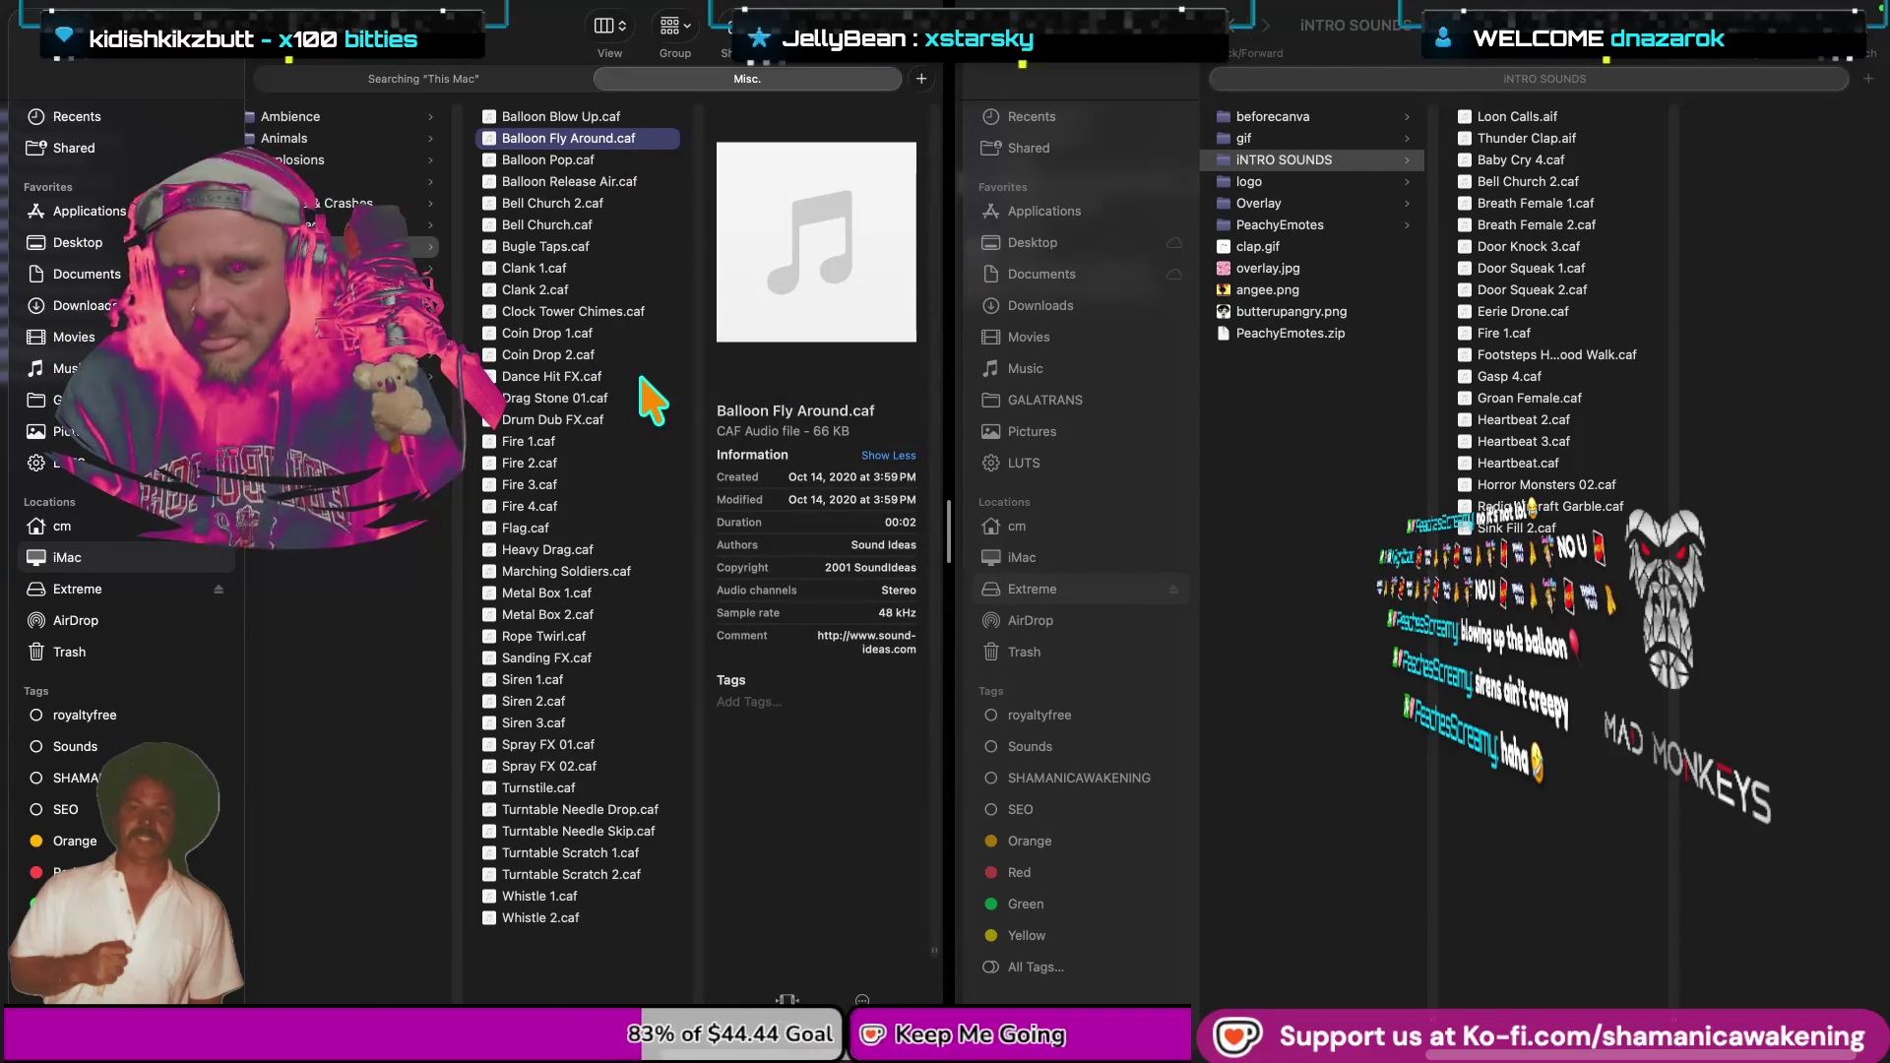
Preview Bugle Taps.caf, the 36-second Marching Soldiers.caf and Whistle 1.caf.
{"action": "left_click", "coordinate": [622, 248]}
{"action": "key", "text": "space"}
{"action": "key", "text": "space"}
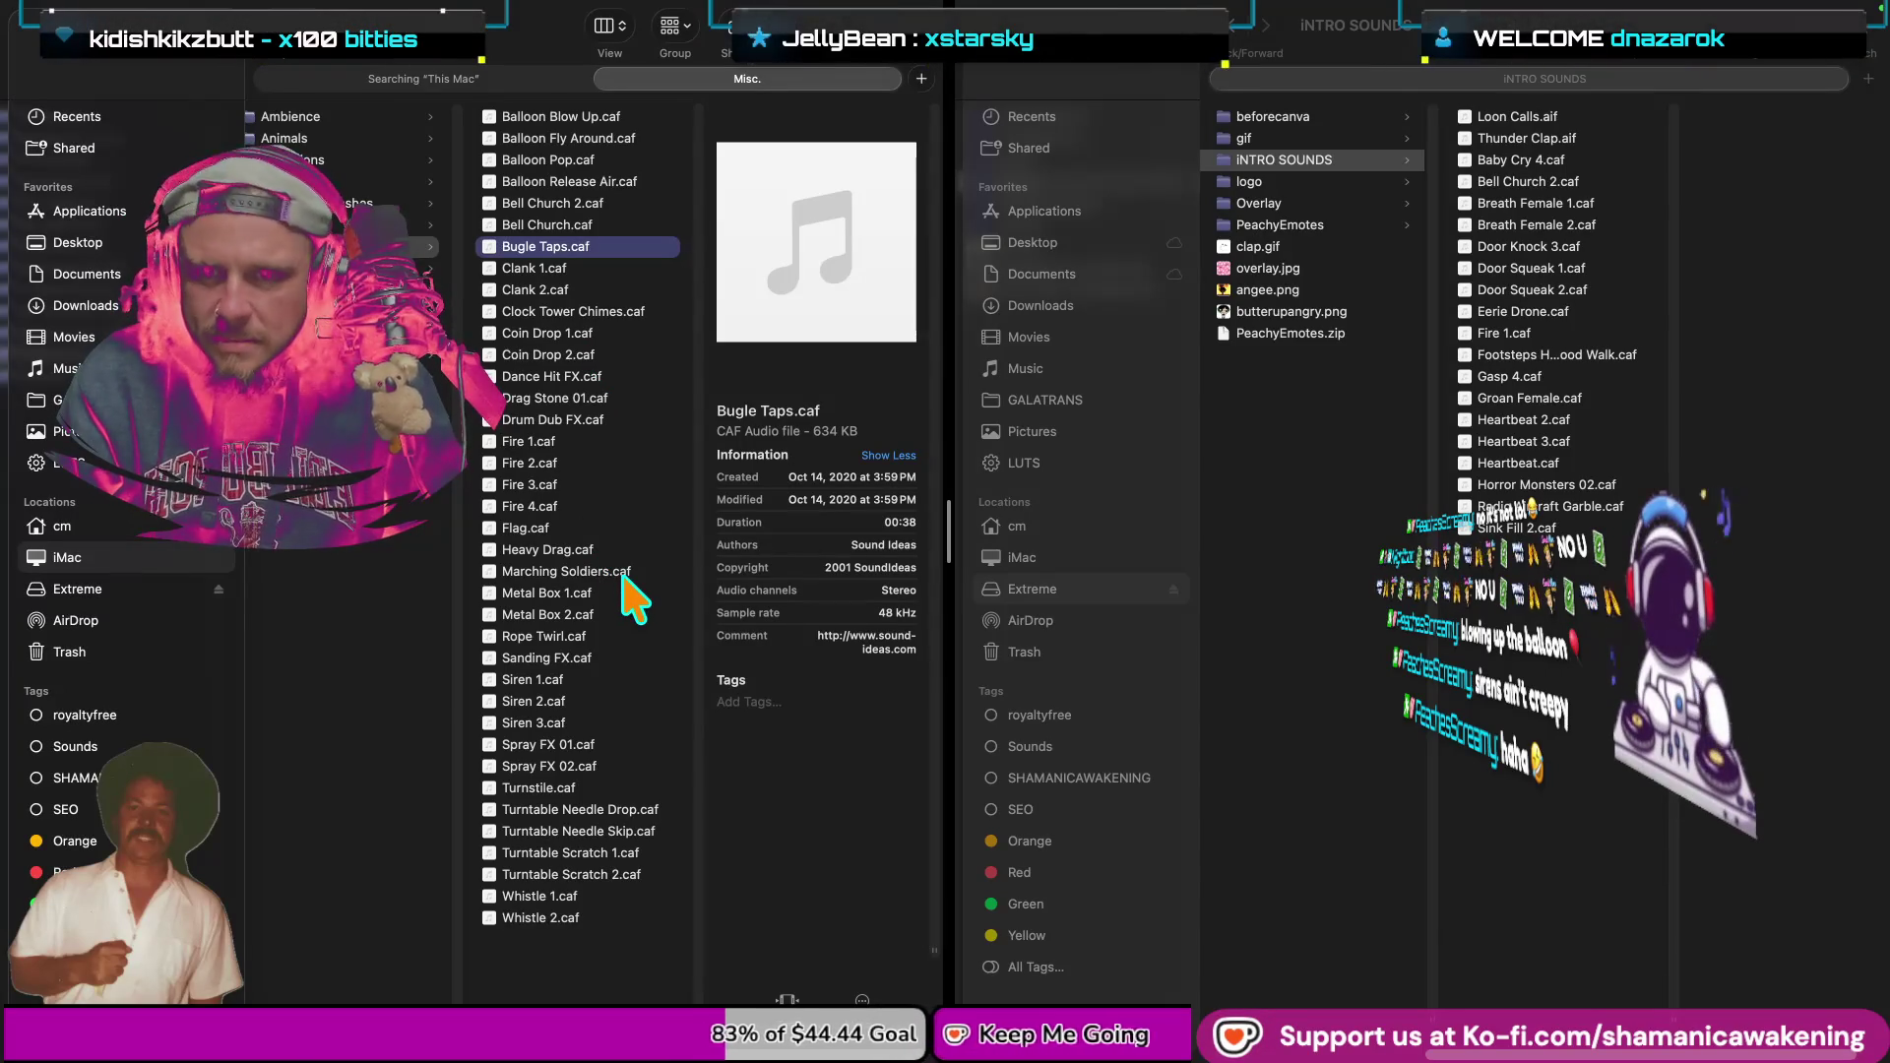
{"action": "left_click", "coordinate": [623, 573]}
{"action": "key", "text": "space"}
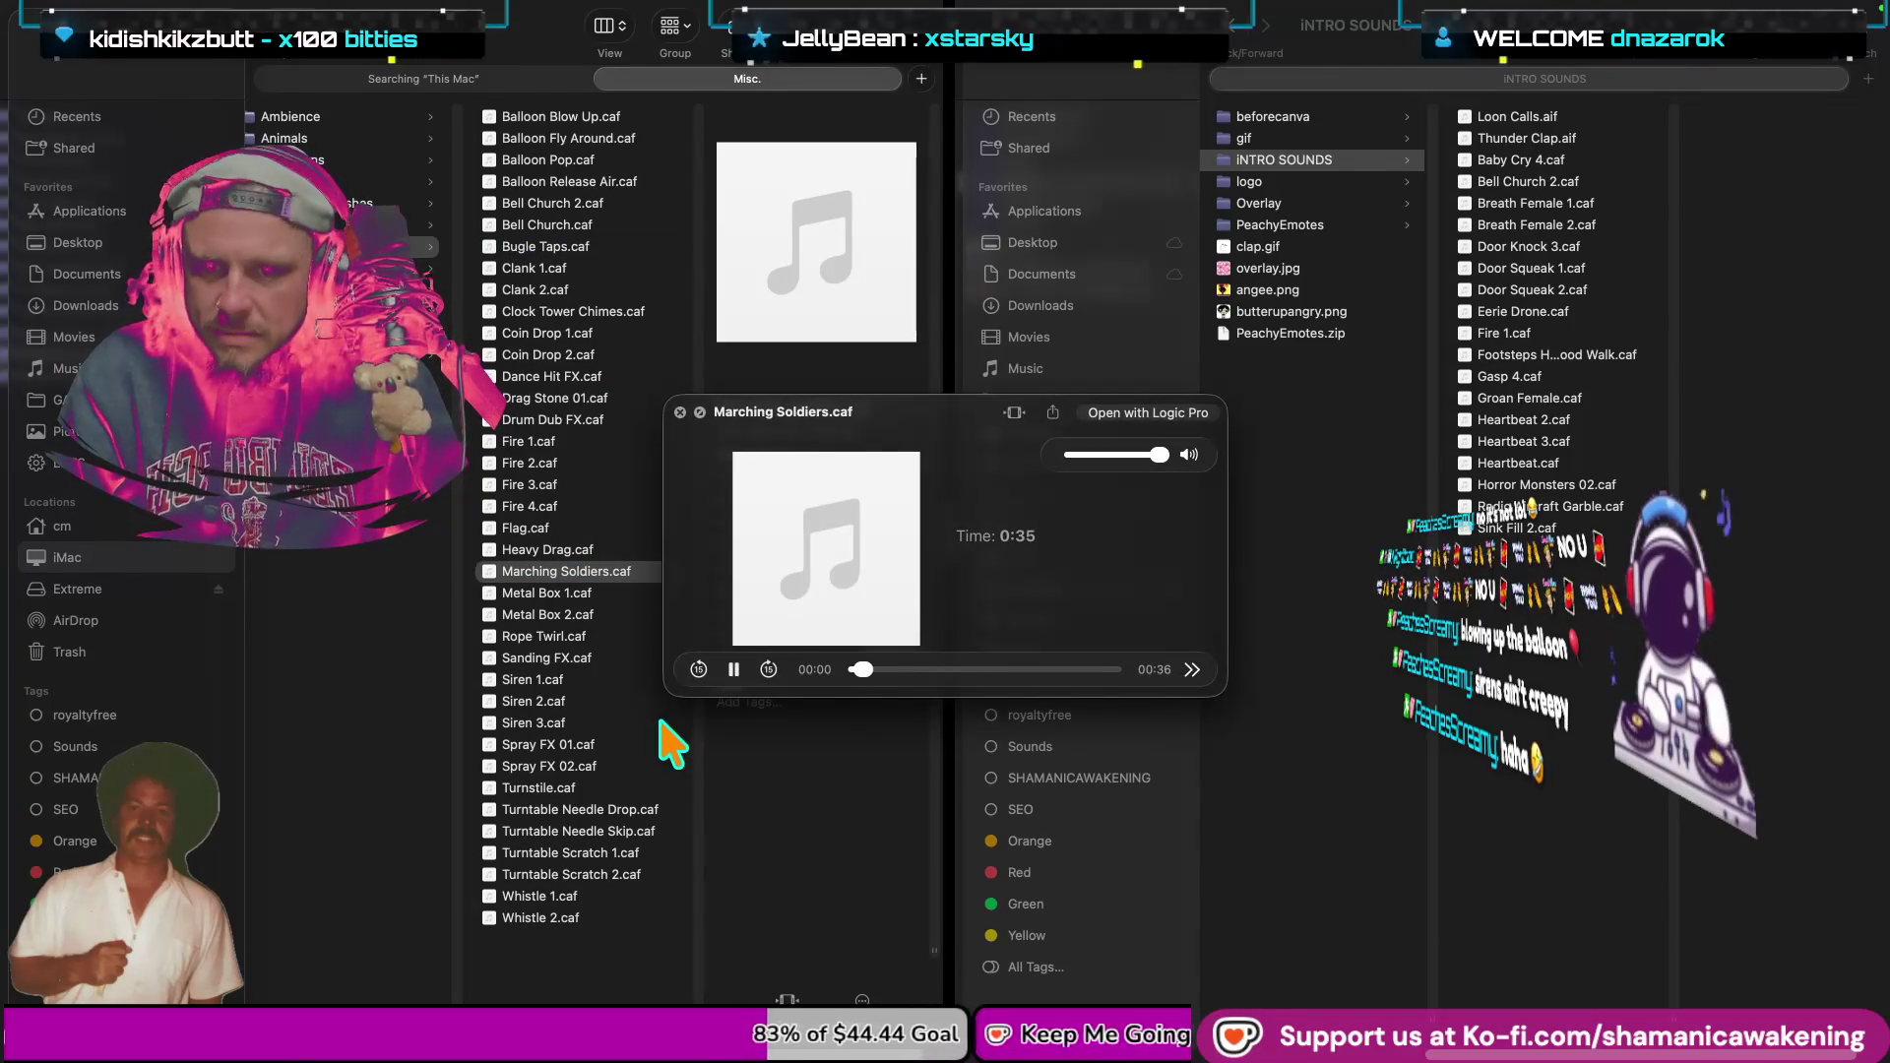
{"action": "key", "text": "space"}
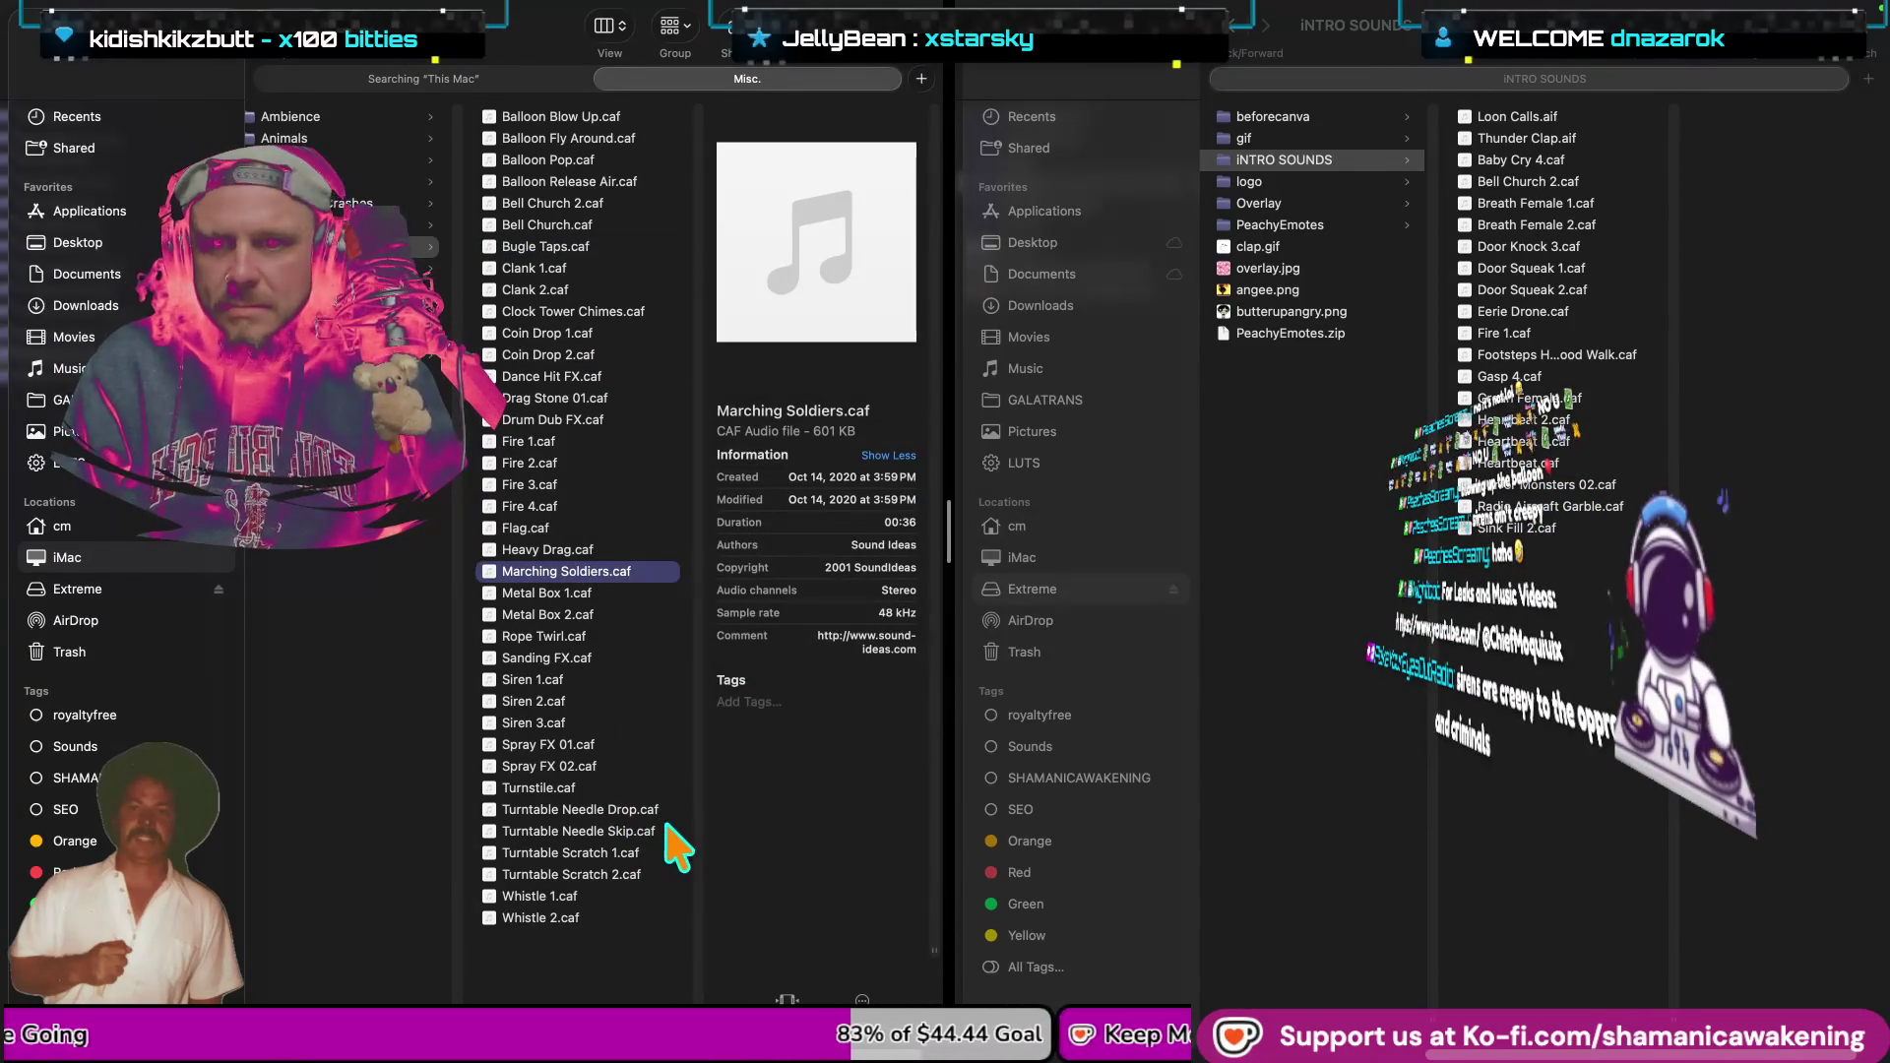
{"action": "left_click", "coordinate": [618, 896]}
{"action": "key", "text": "space"}
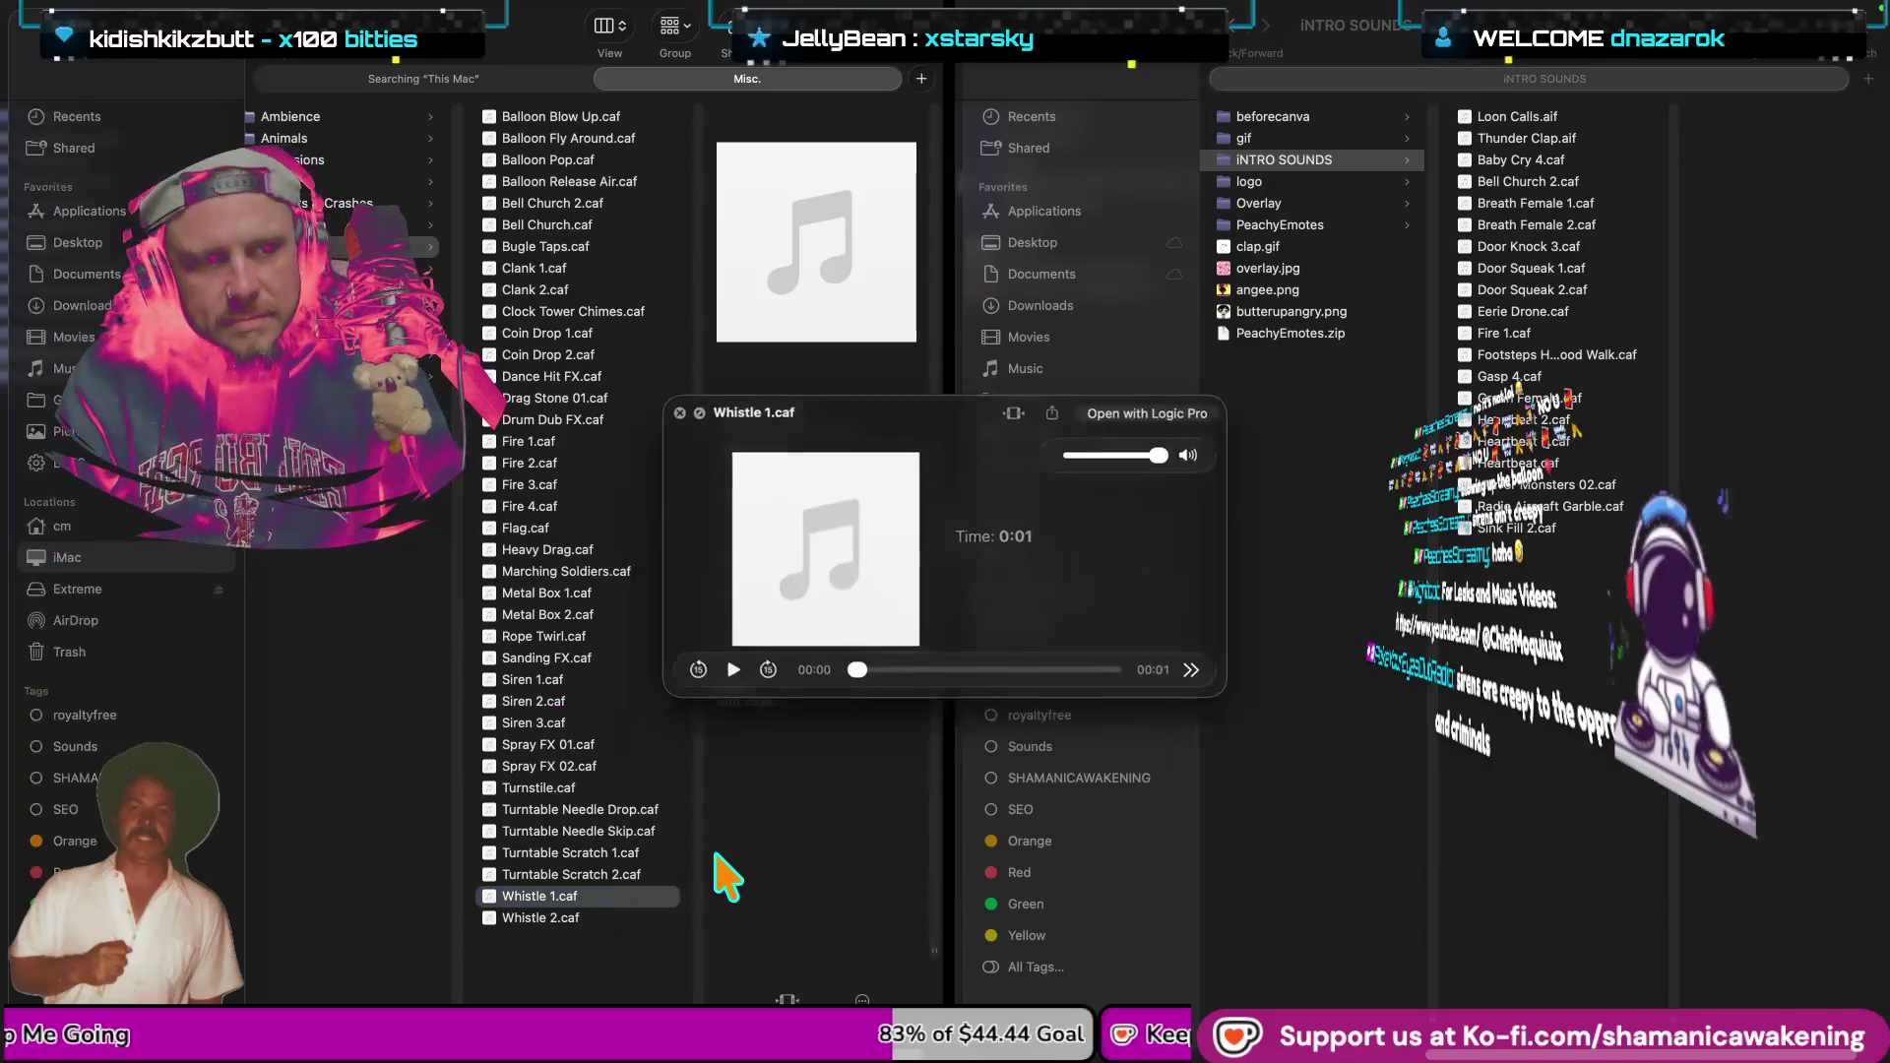
Stop Whistle 1 and check Coin Drop 1, Clank 1 and Bell Church 2 details.
{"action": "key", "text": "space"}
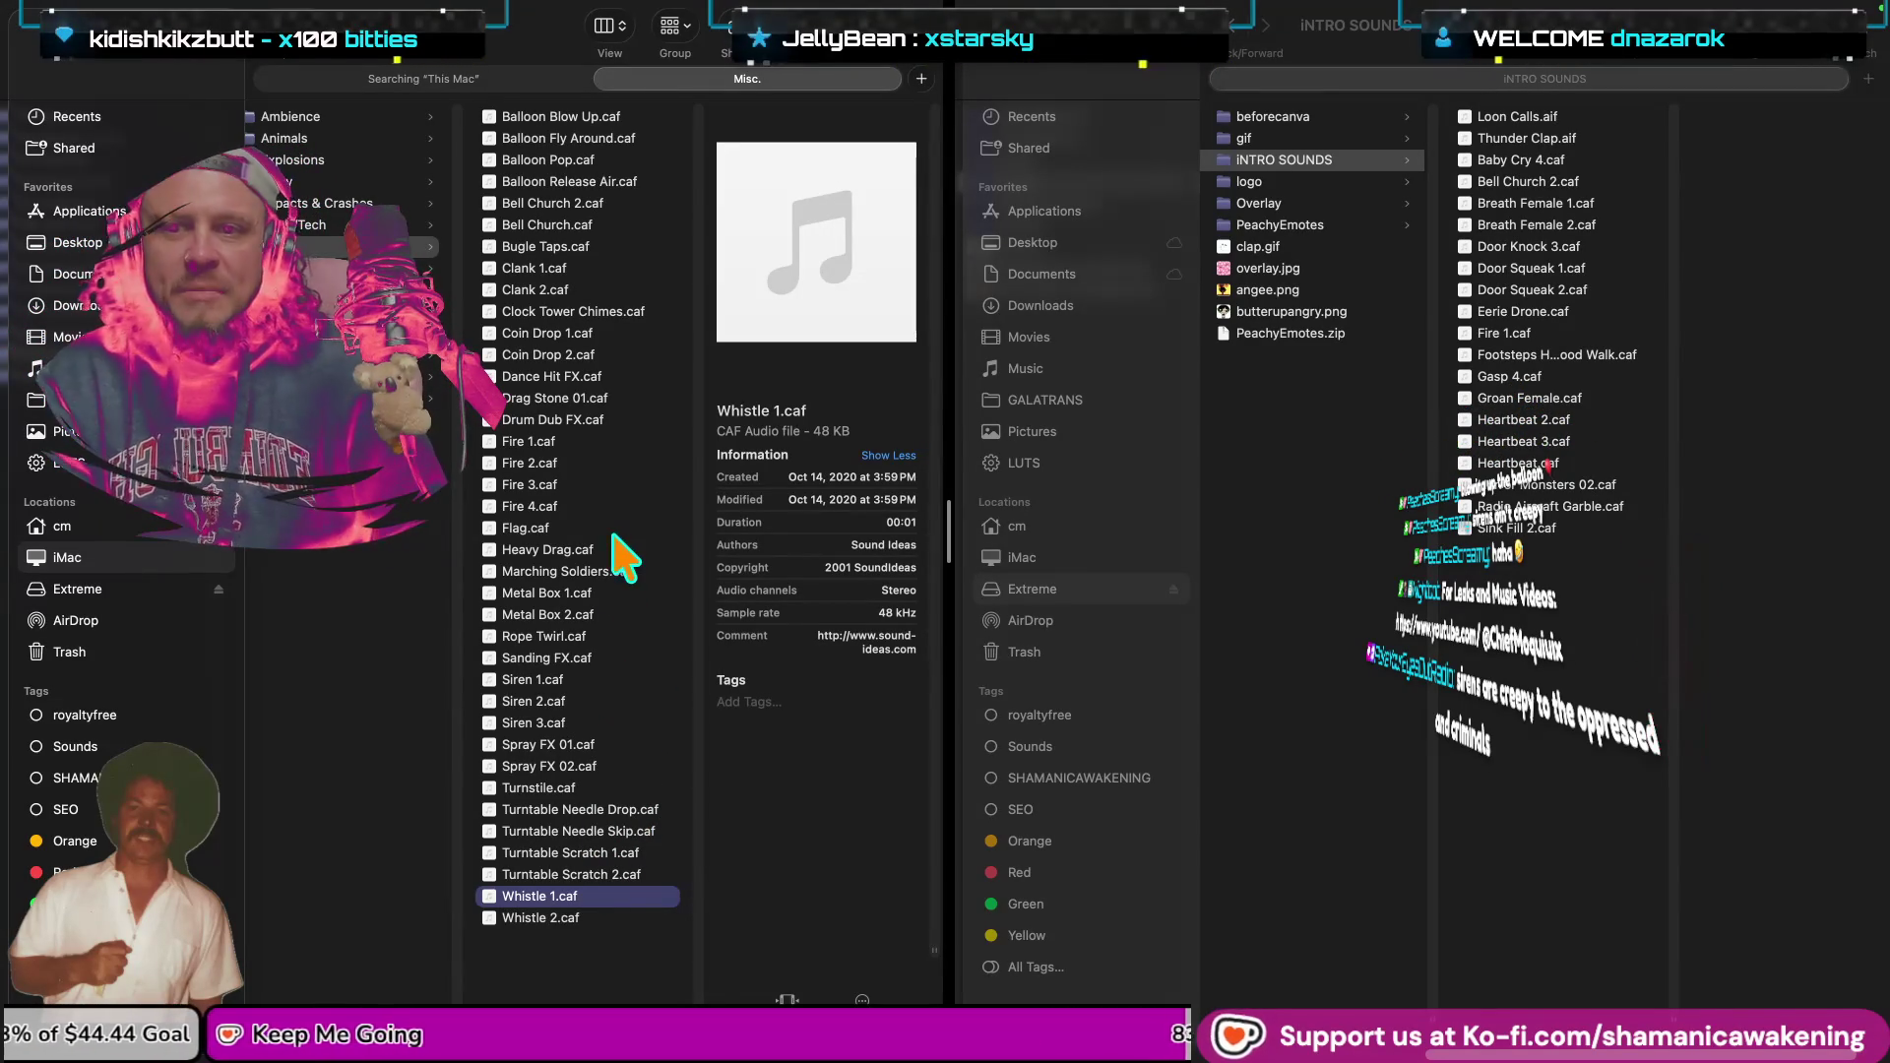
{"action": "left_click", "coordinate": [621, 335]}
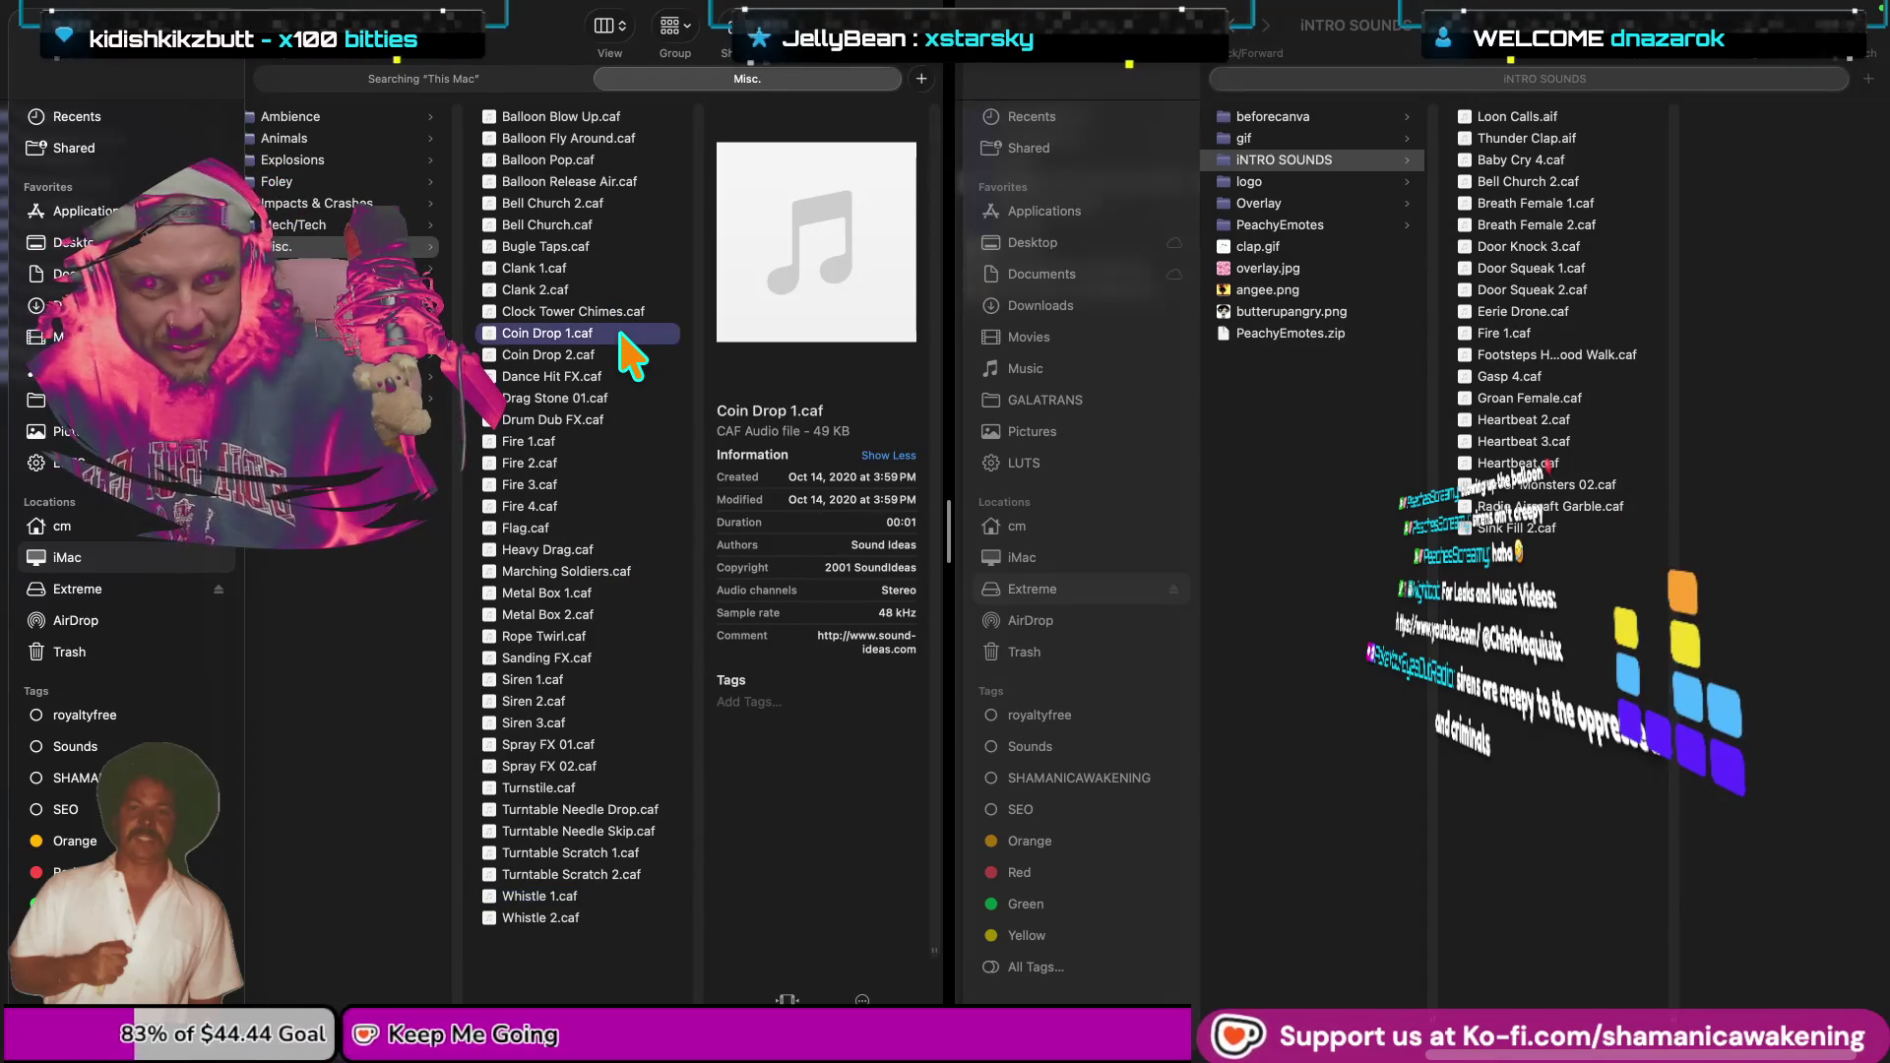
{"action": "left_click", "coordinate": [632, 262]}
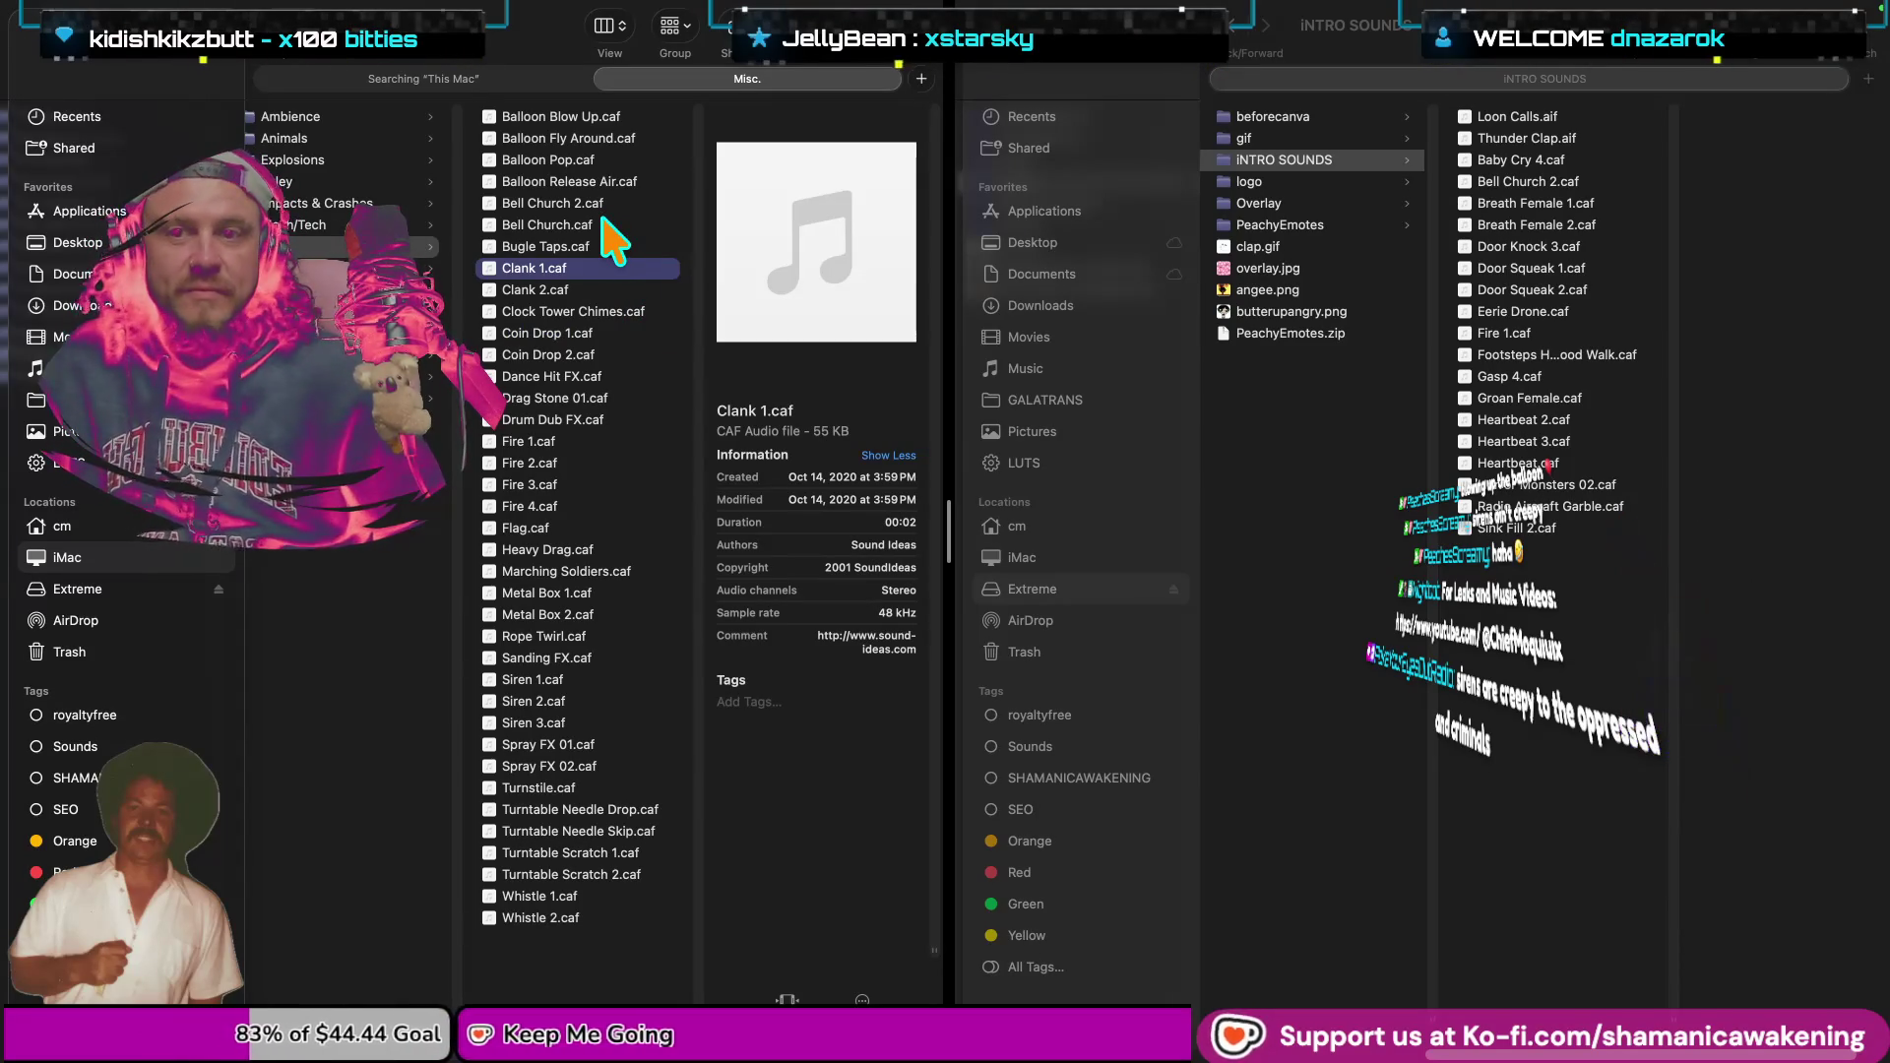
{"action": "left_click", "coordinate": [620, 205]}
{"action": "left_click", "coordinate": [626, 268]}
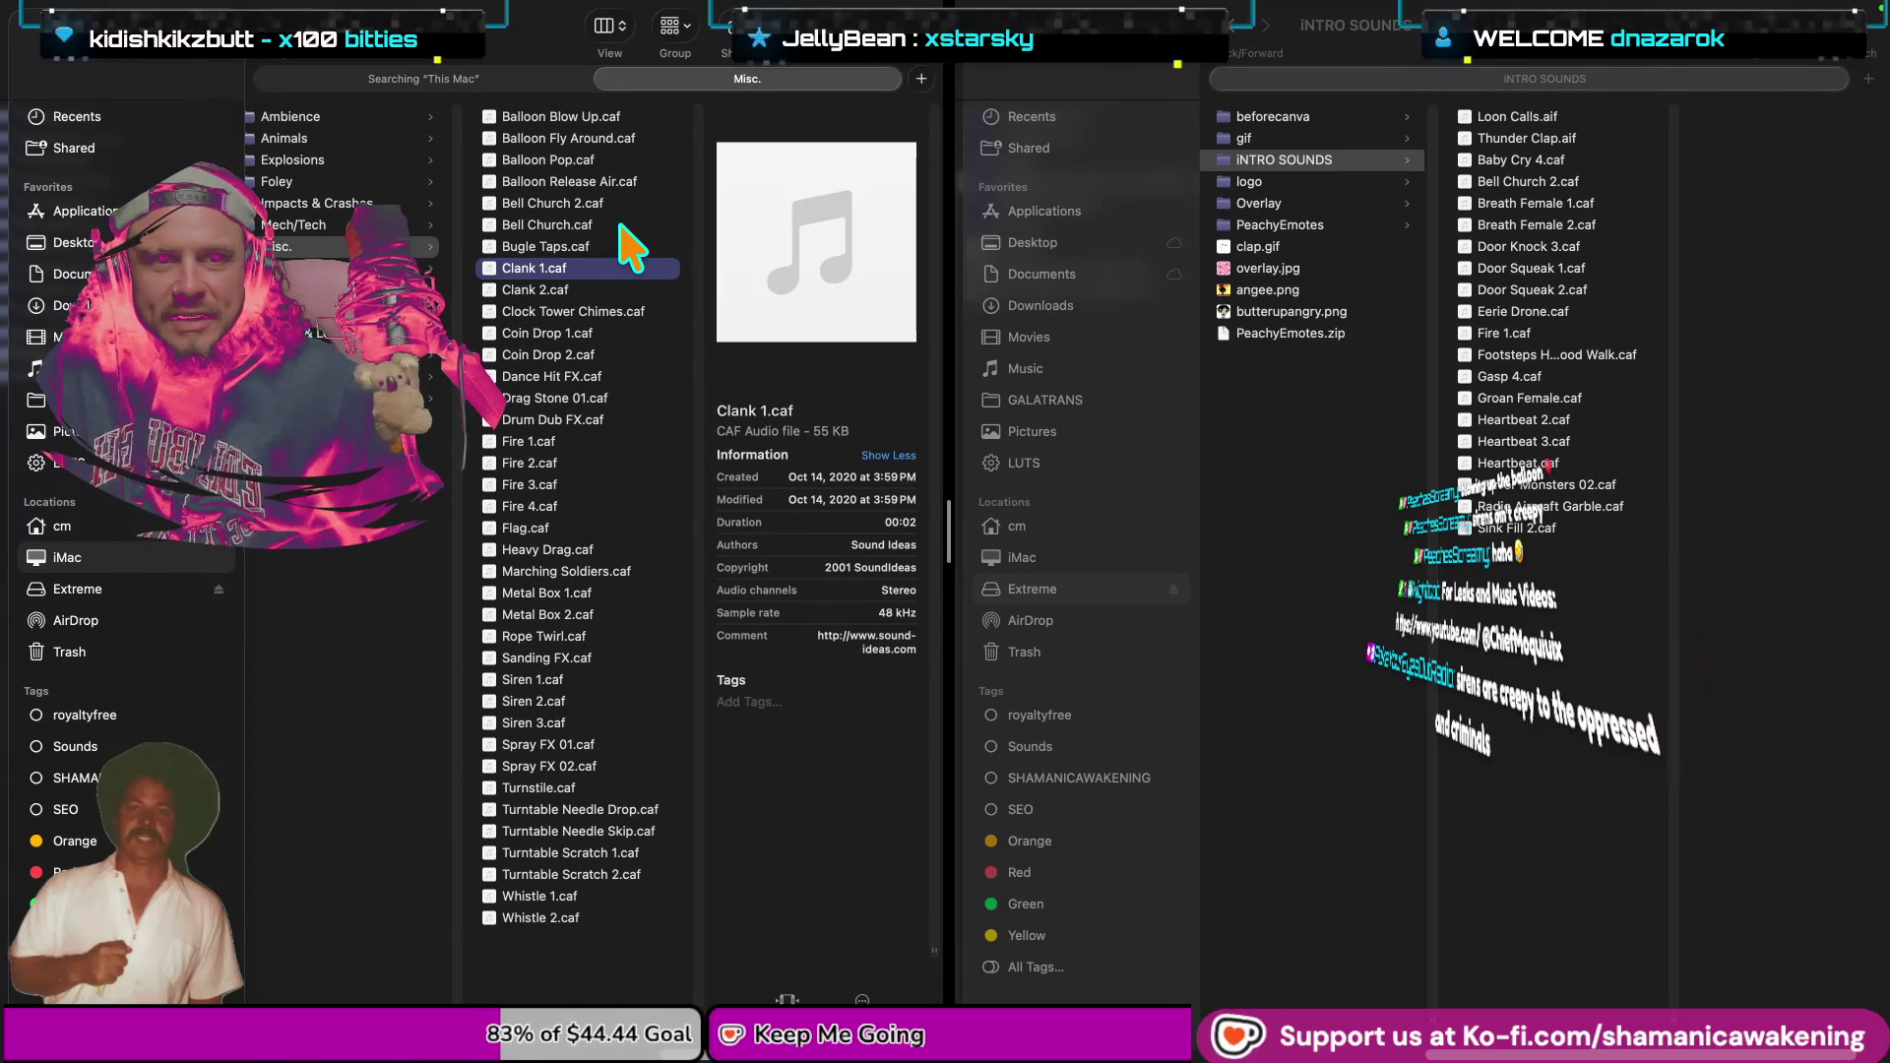
Preview Bell Church 2.caf inside the INTRO SOUNDS window, then return to the sound library.
{"action": "left_click", "coordinate": [1582, 188]}
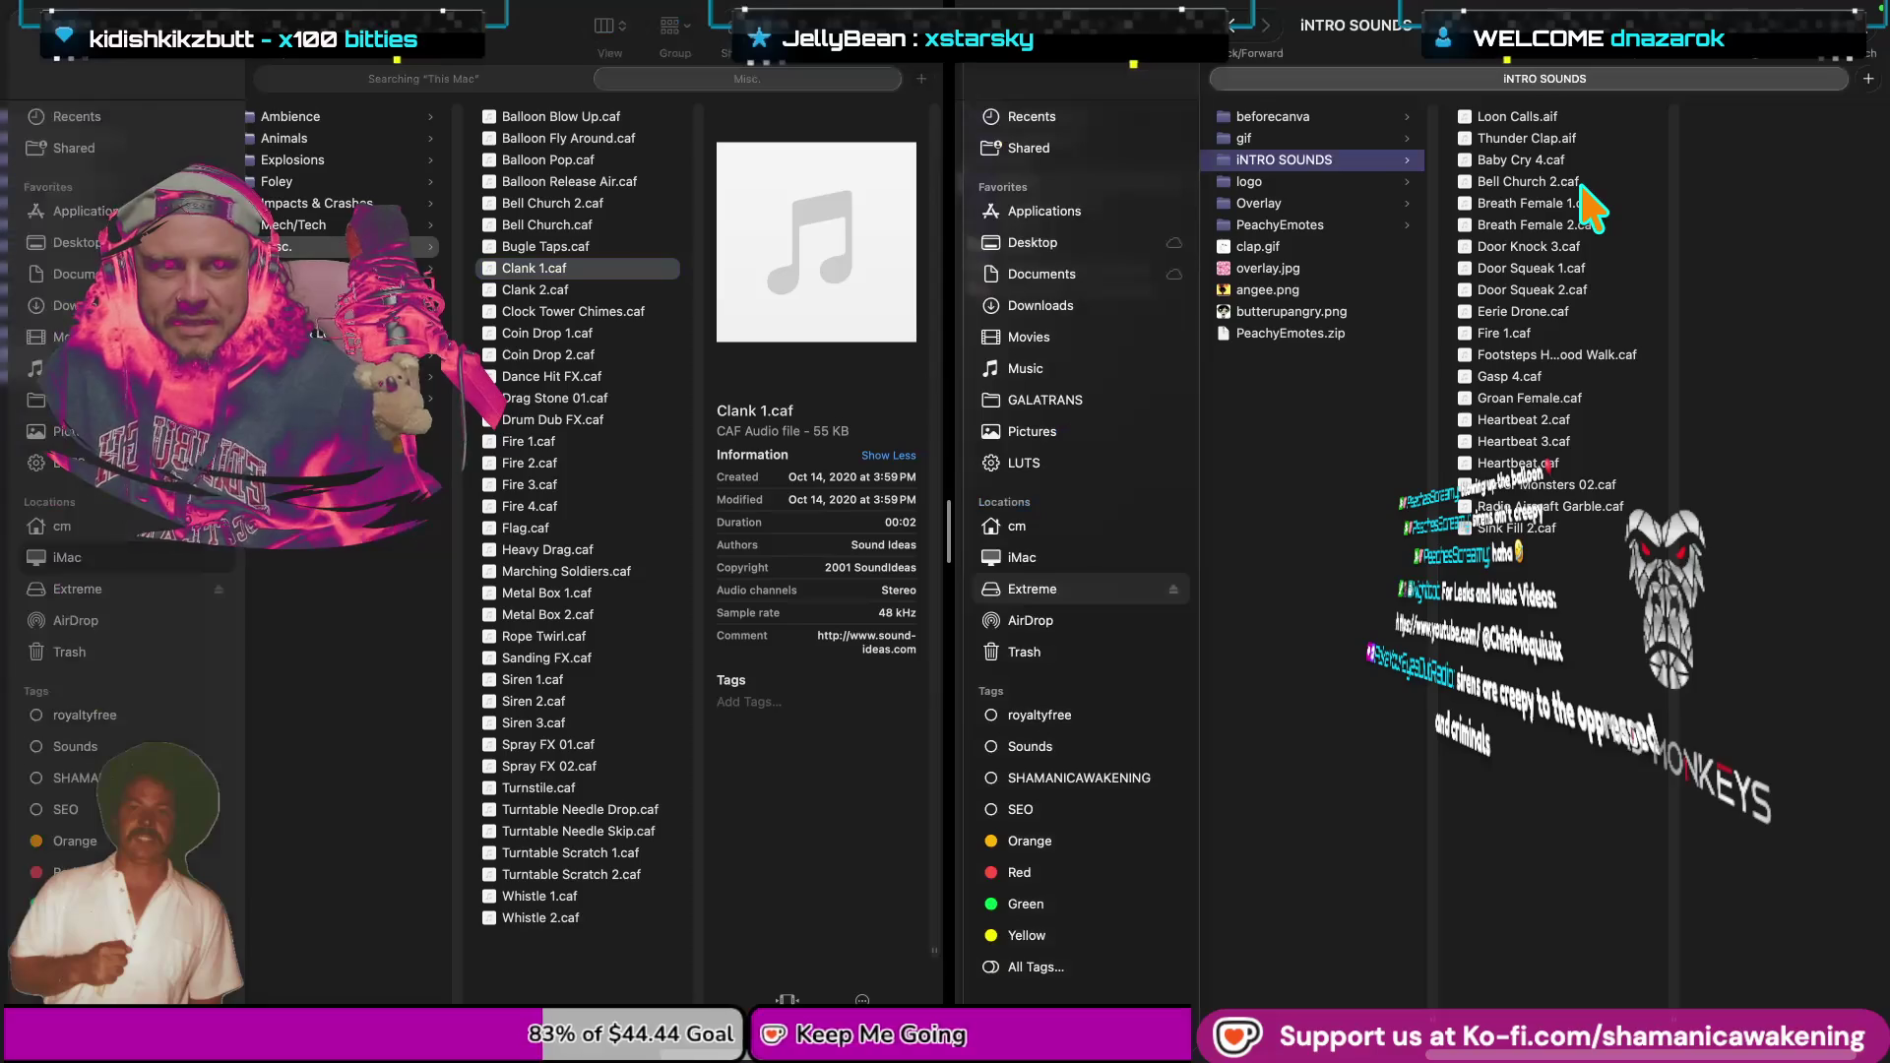
{"action": "left_click", "coordinate": [1580, 185]}
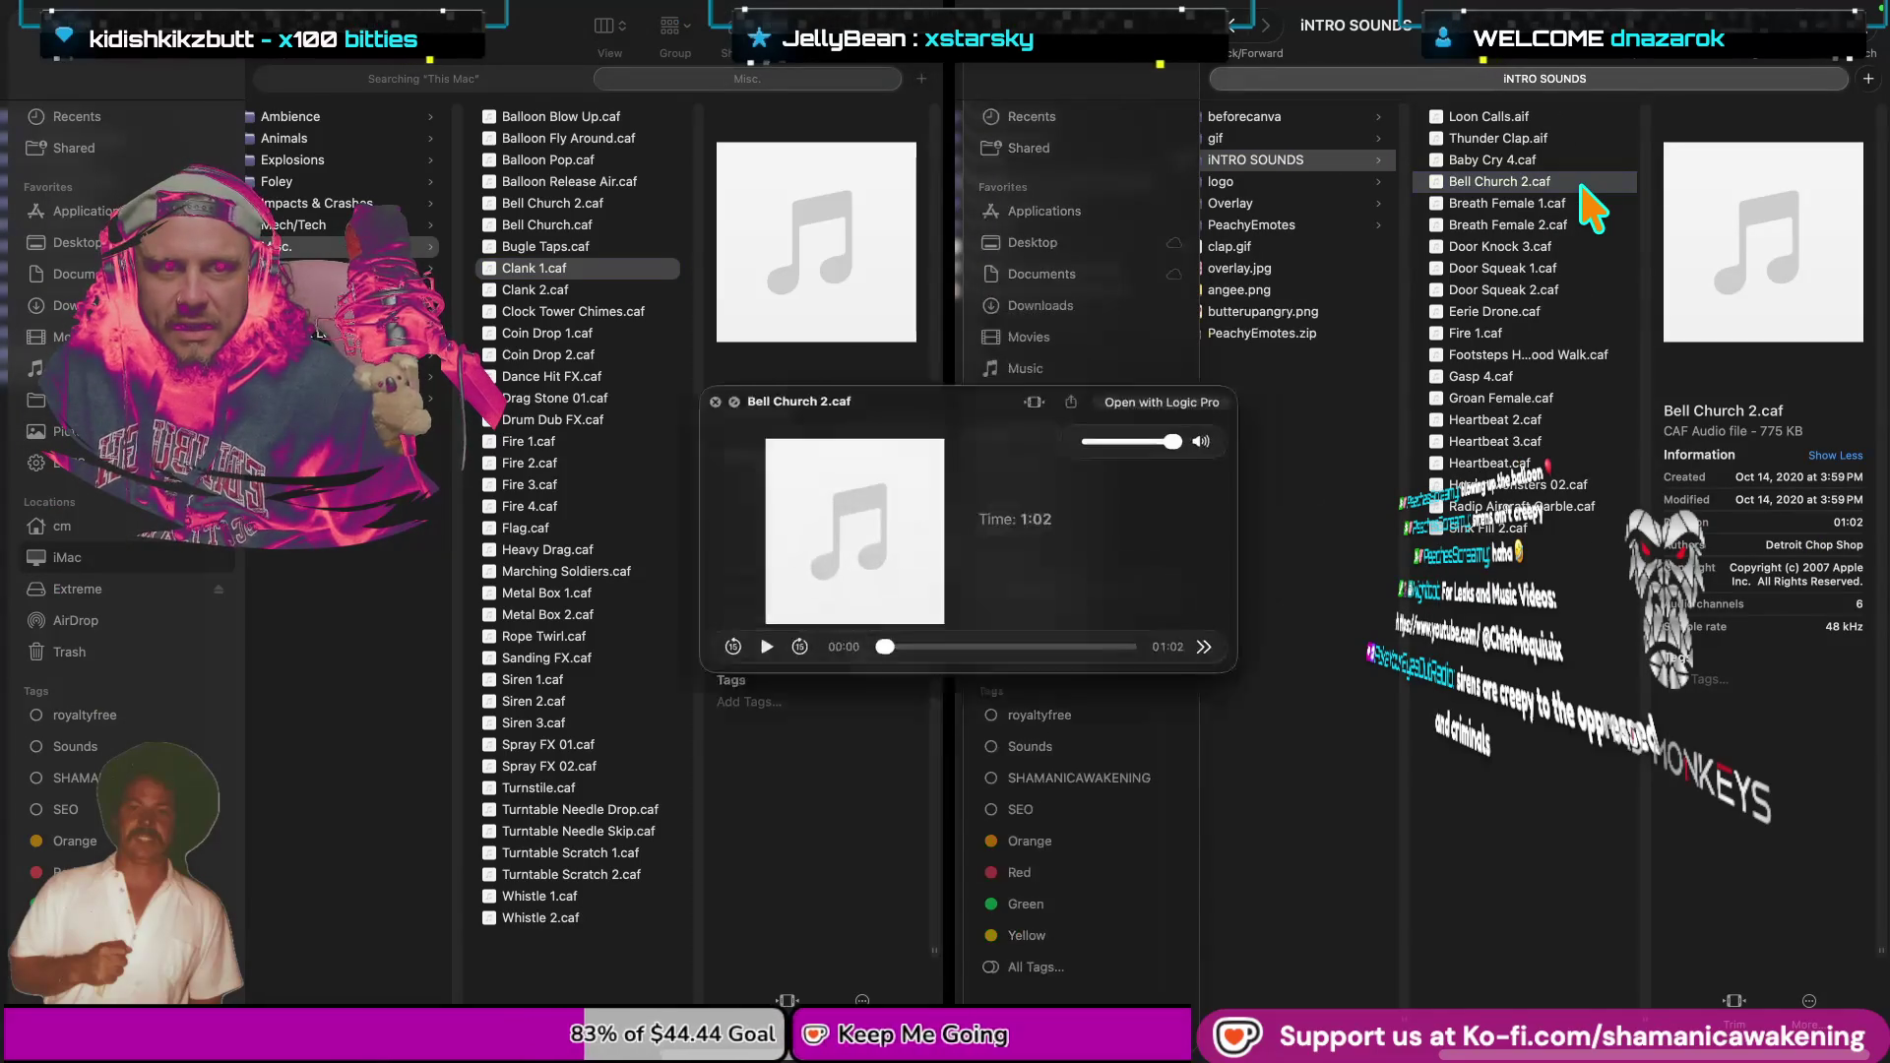
{"action": "key", "text": "space"}
{"action": "key", "text": "space"}
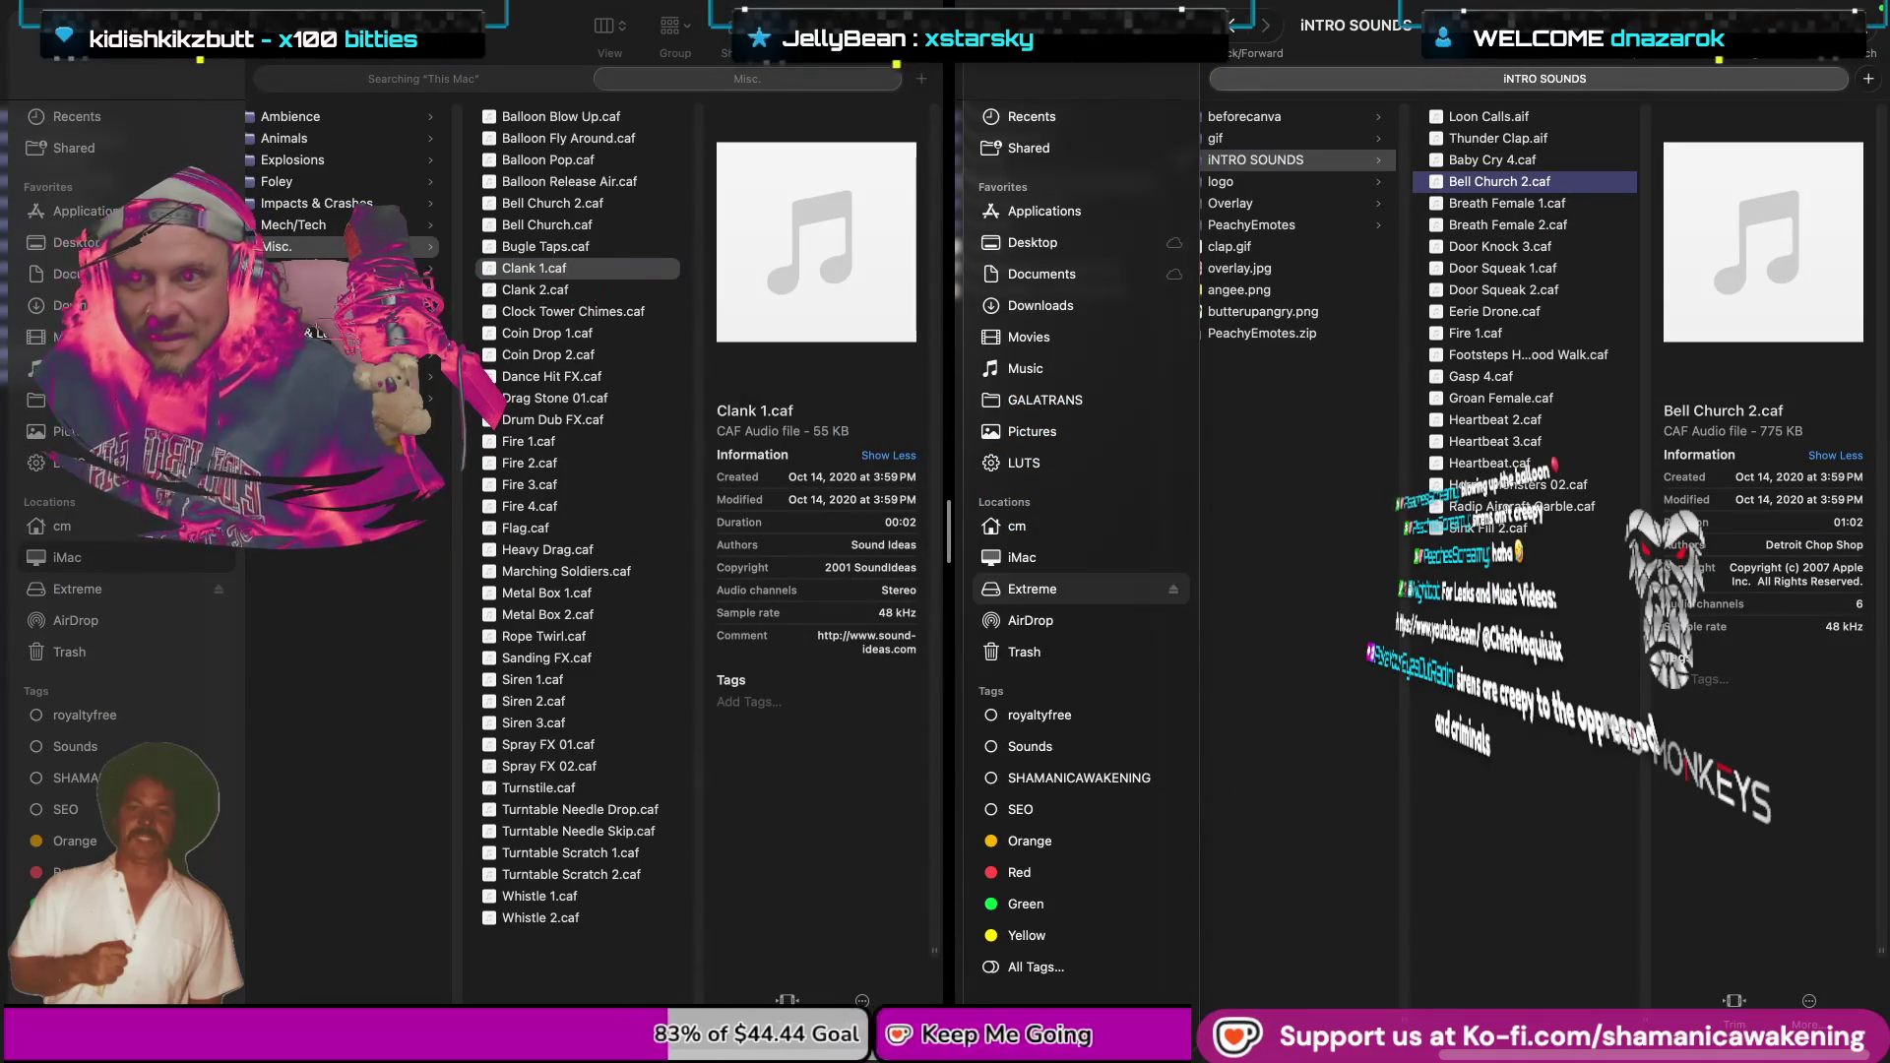
{"action": "key", "text": "super+grave"}
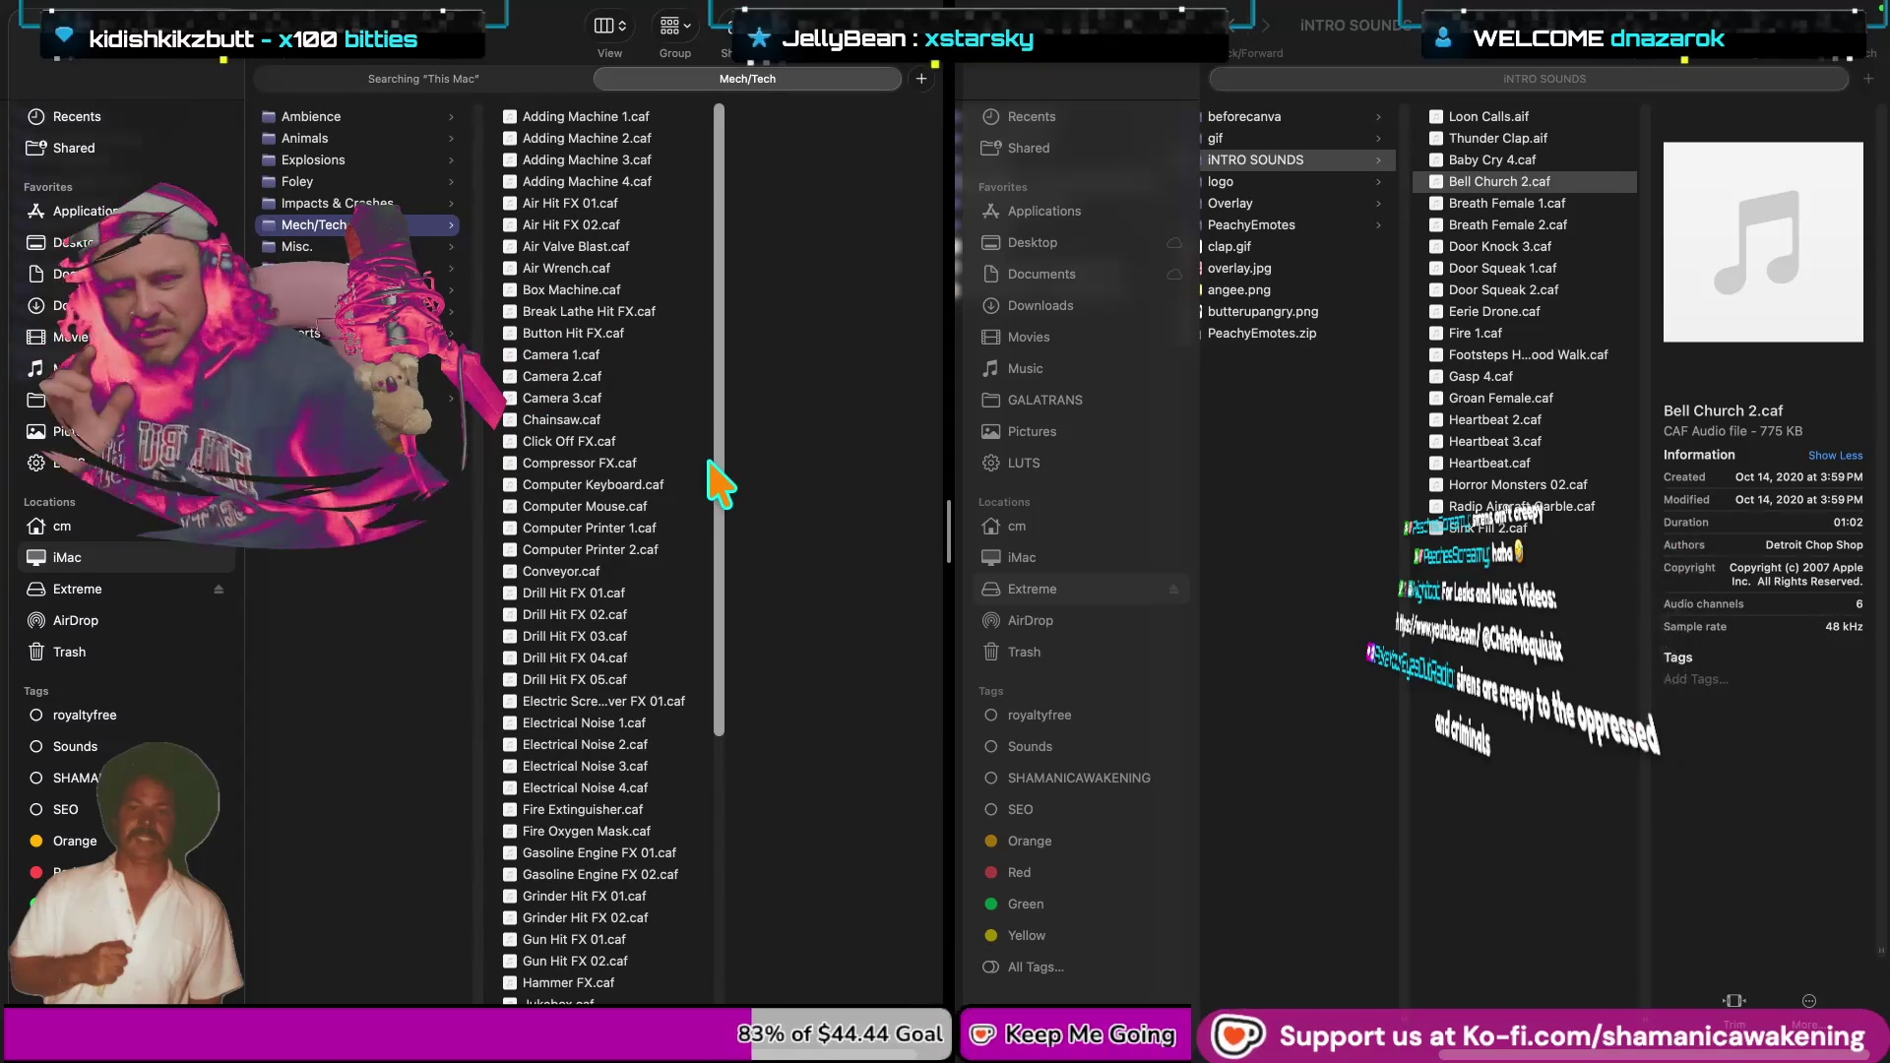
Bring the full-screen Final Cut Pro window with the PeachesScreamy project back via Mission Control.
{"action": "key", "text": "super+Tab"}
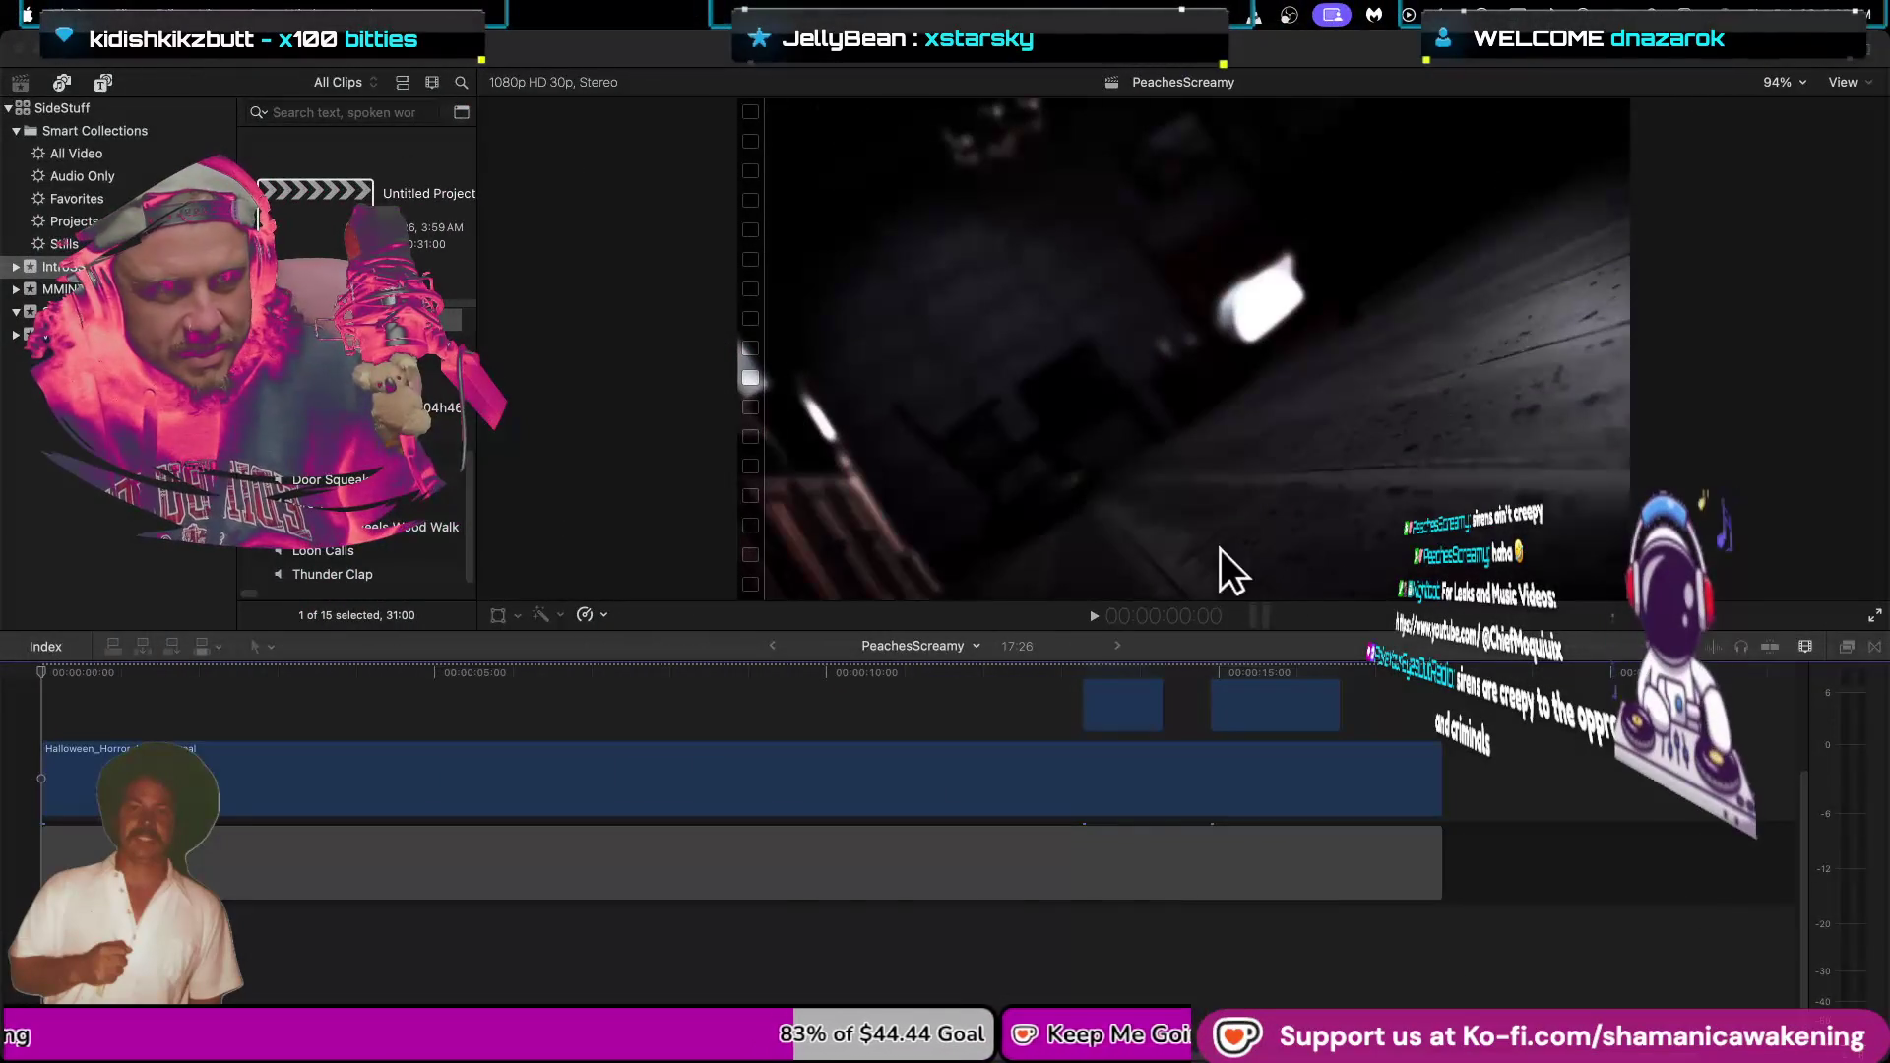
{"action": "key", "text": "super+Tab"}
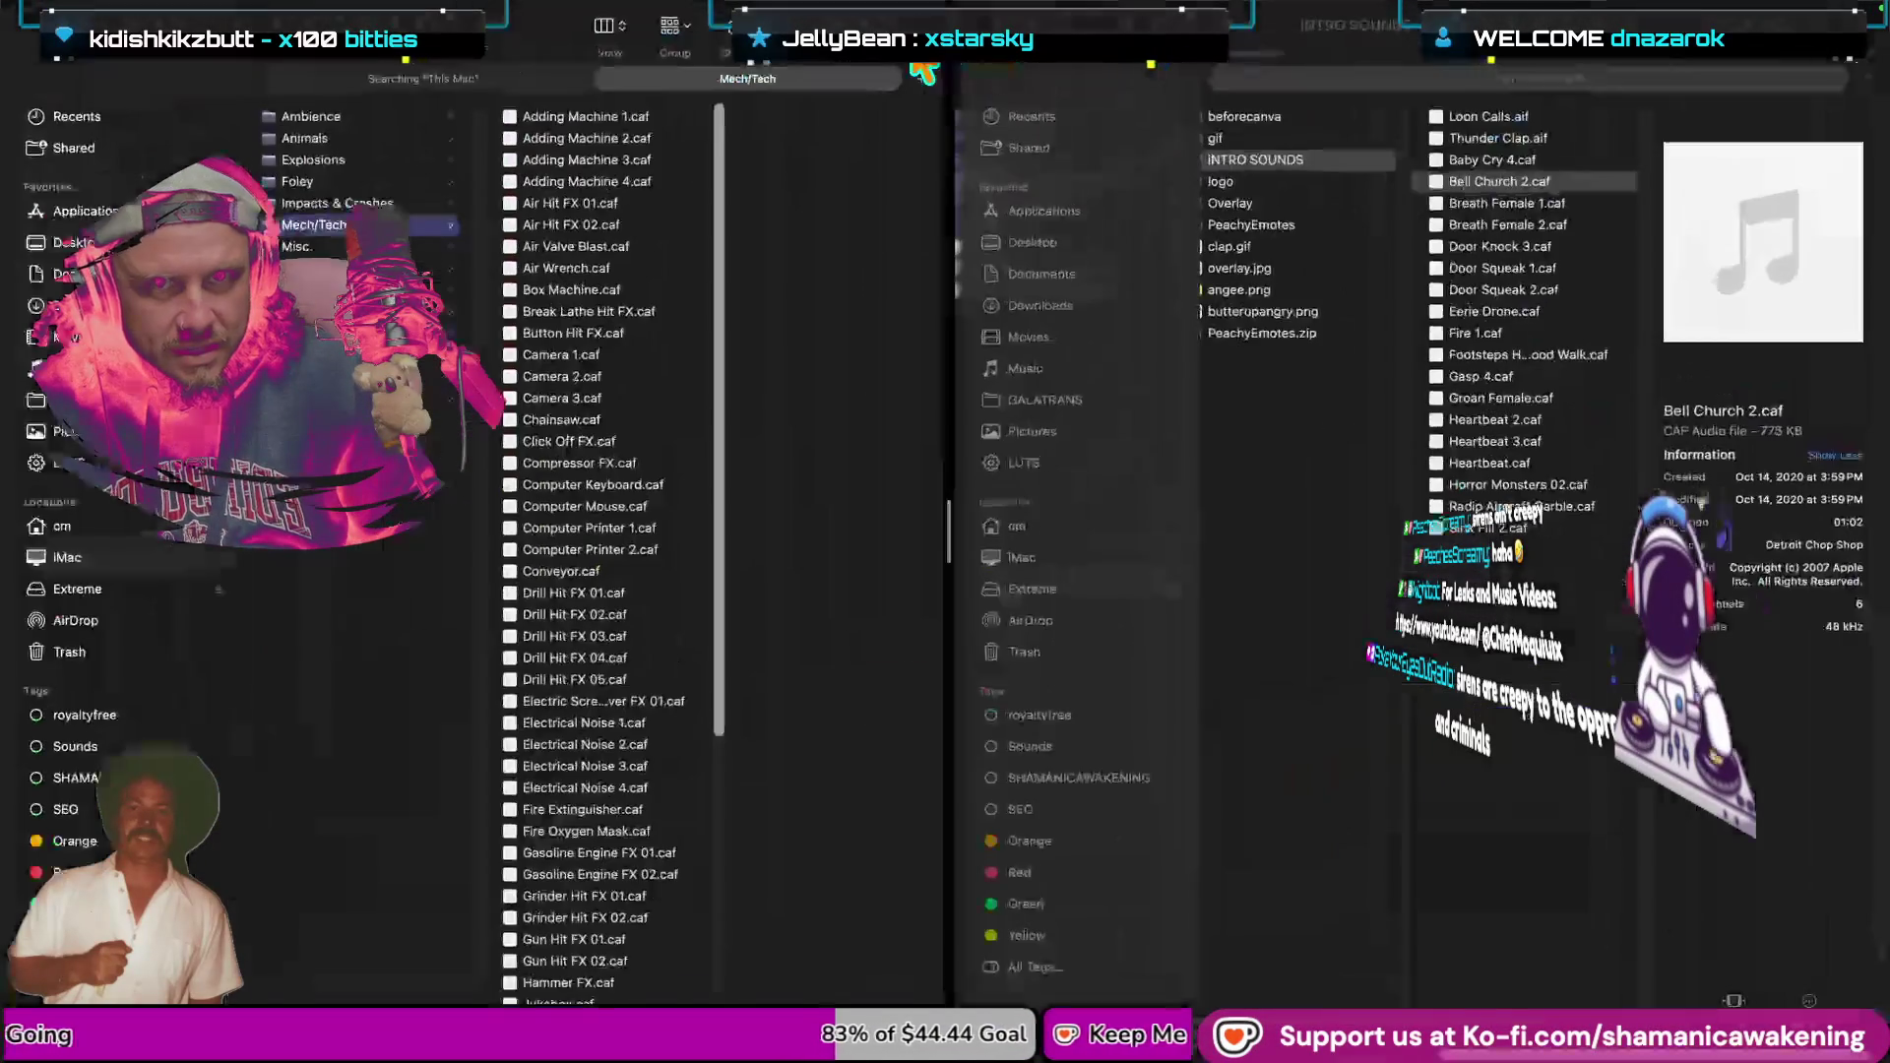
{"action": "key", "text": "ctrl+Up"}
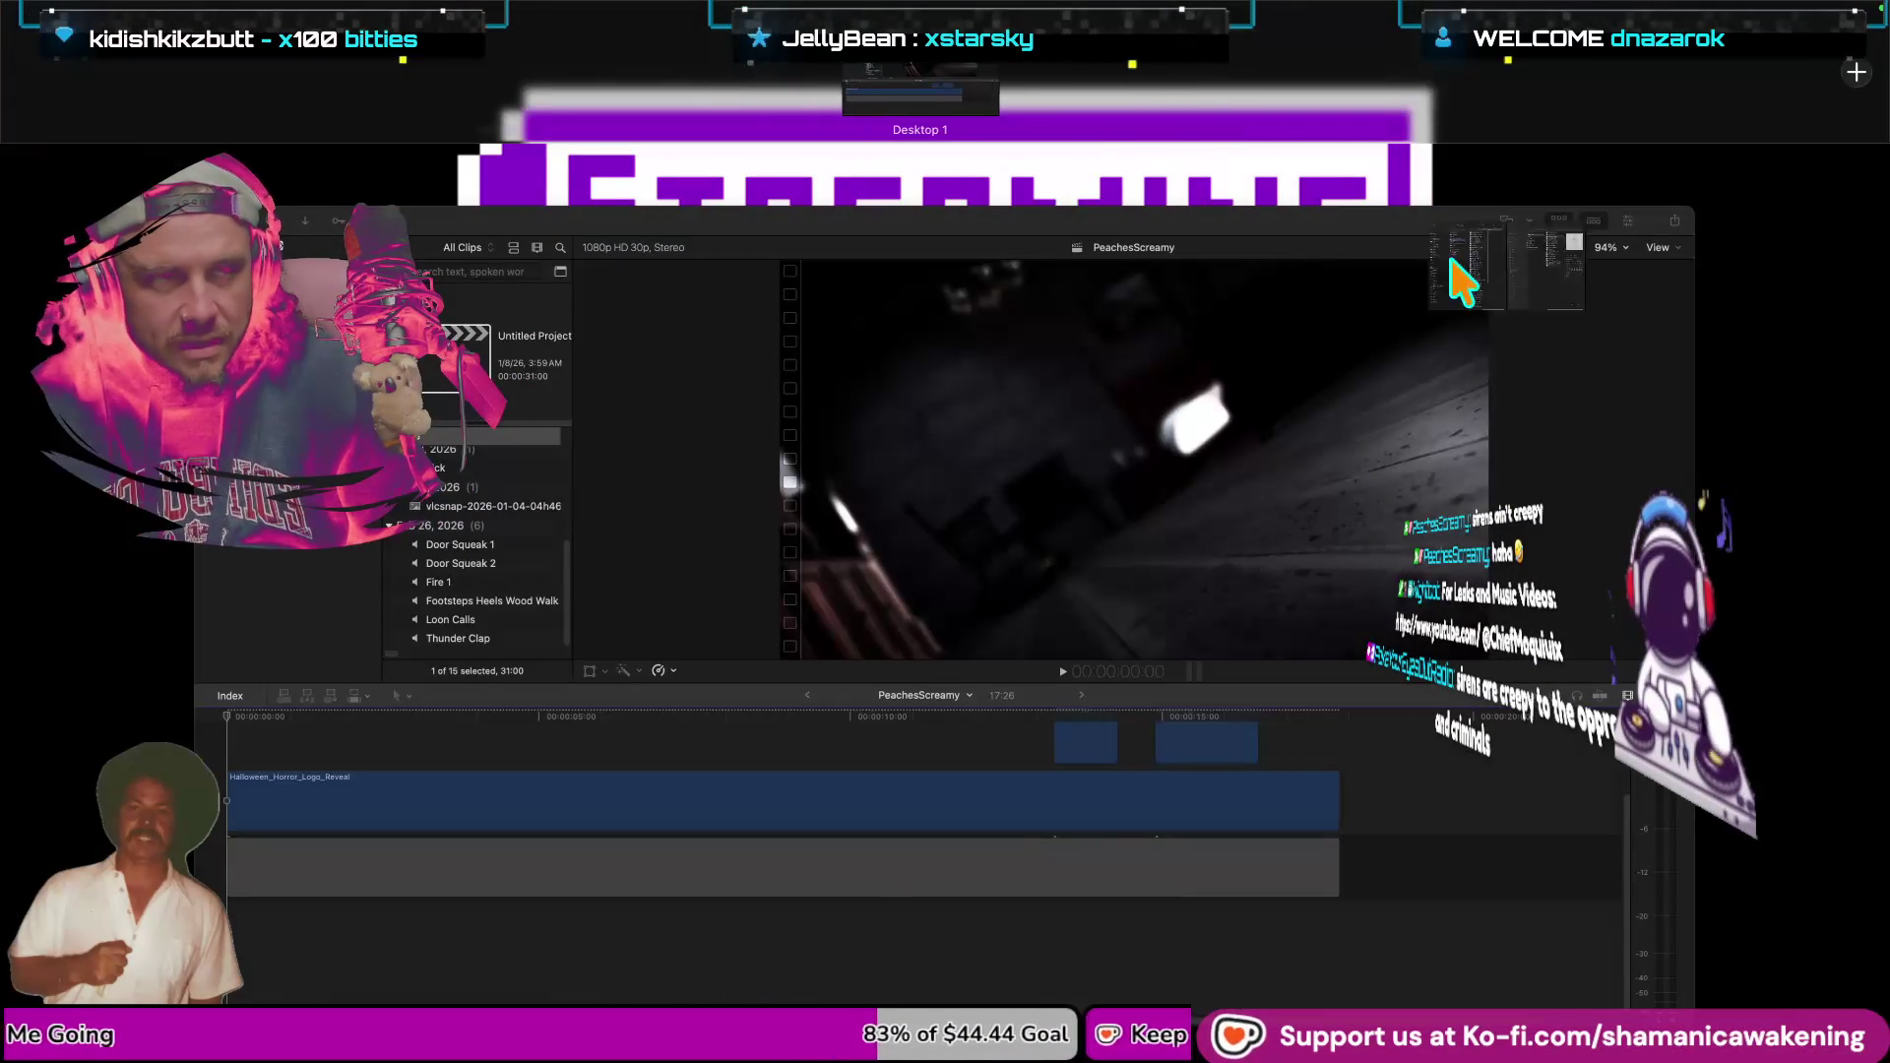
{"action": "left_click", "coordinate": [1050, 337]}
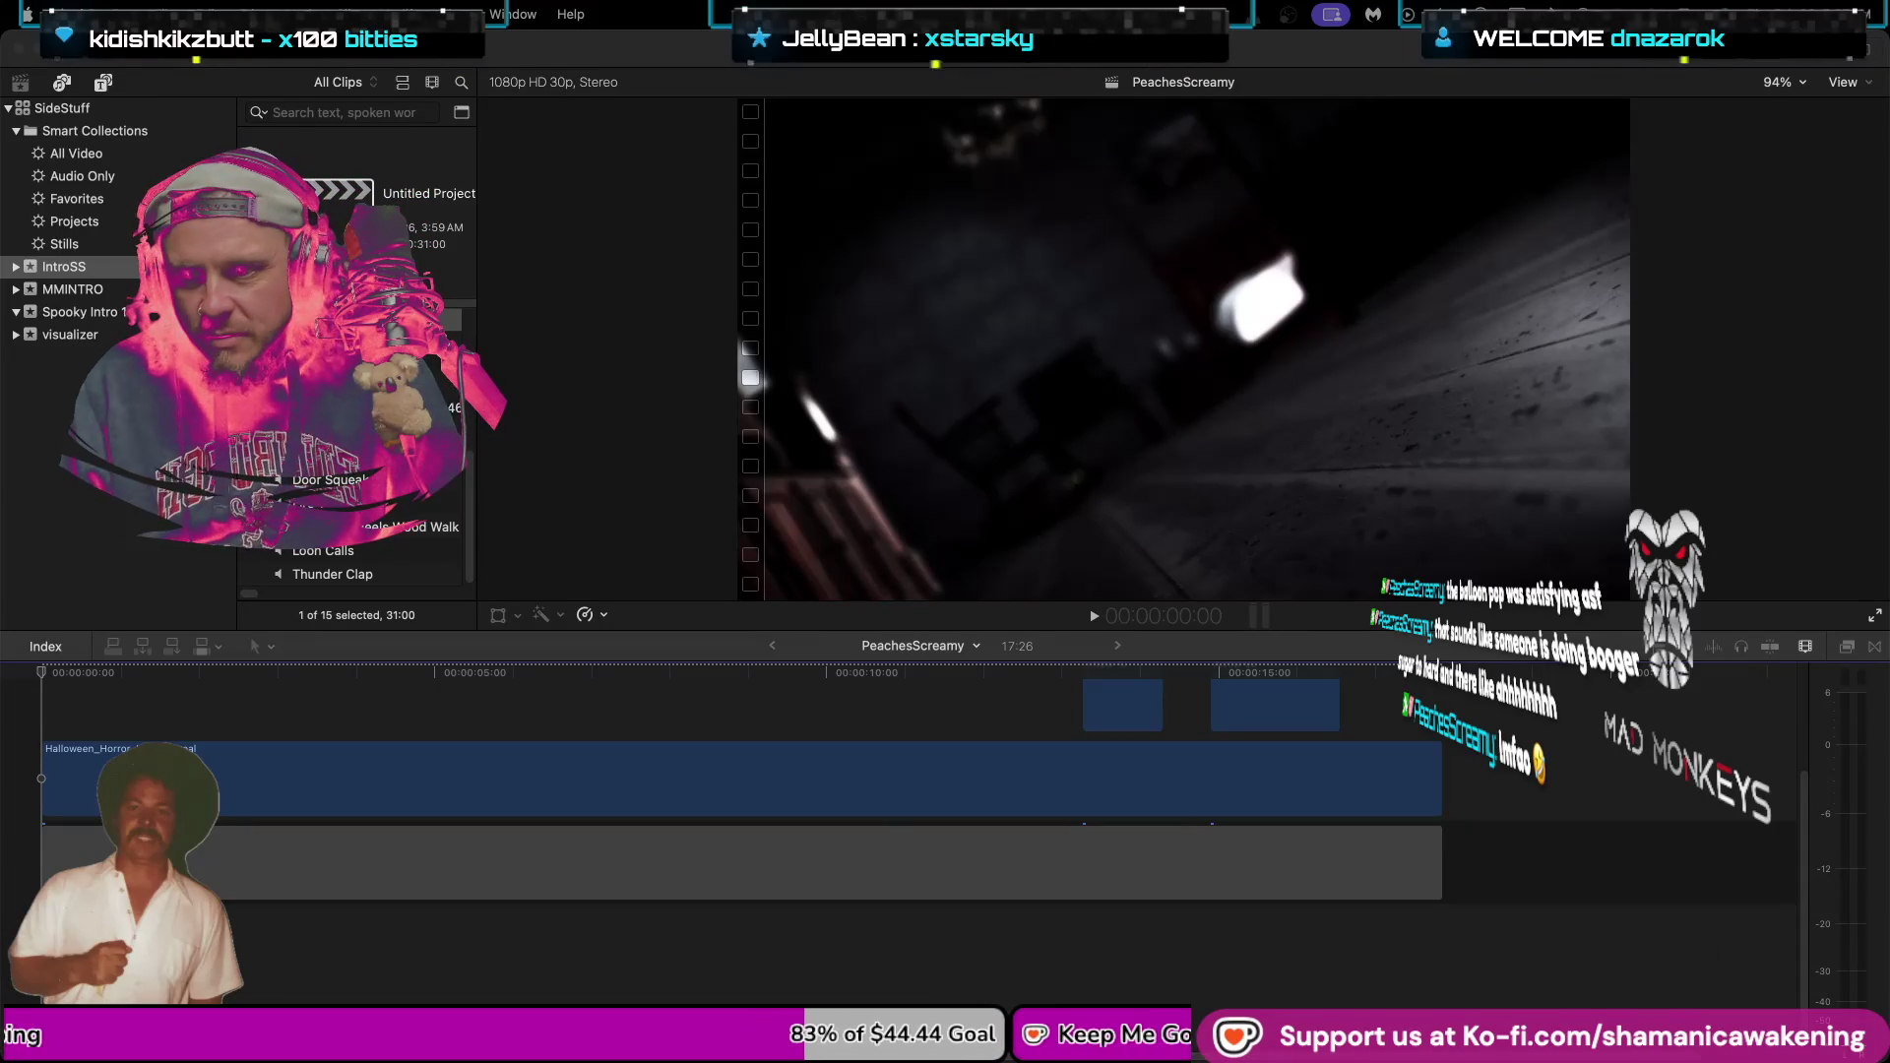
Play the intro in an enlarged viewer, replay the haunted room shot from ~7 seconds, zoom to 200%.
{"action": "key", "text": "space"}
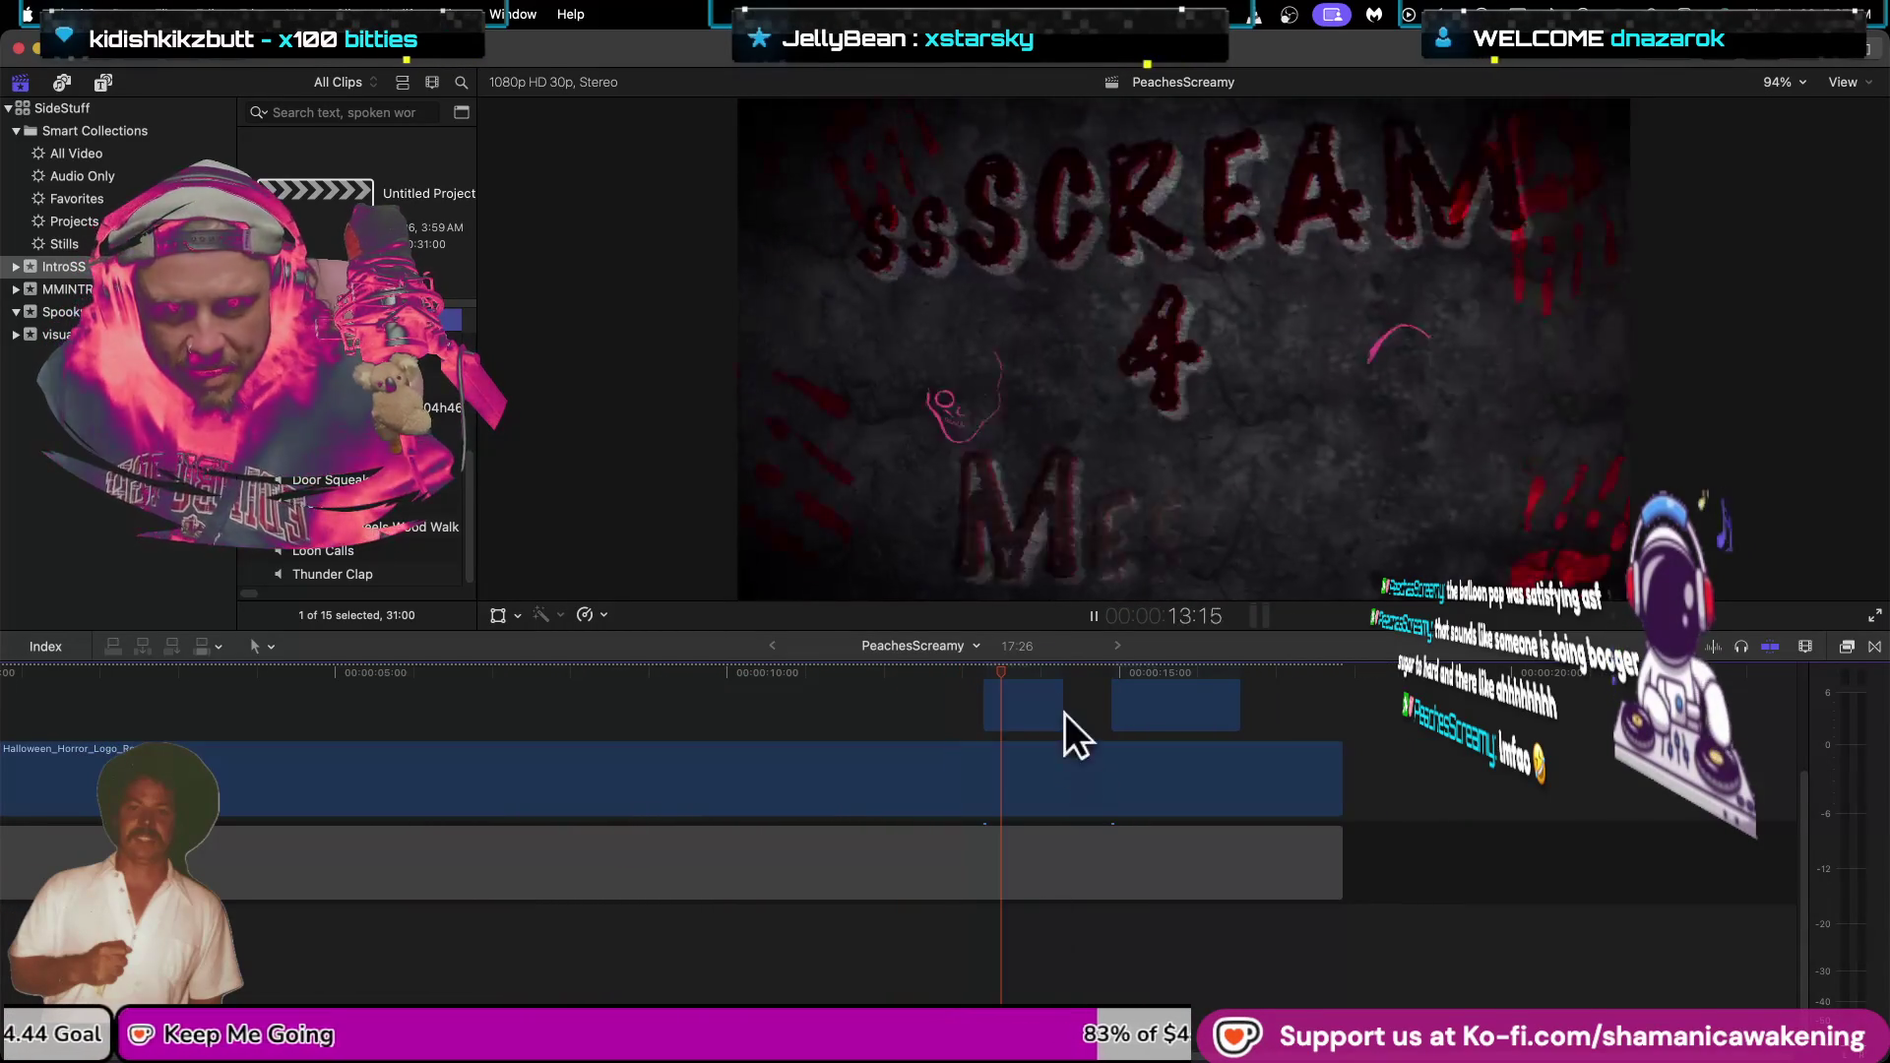
{"action": "left_click_drag", "start_coordinate": [1039, 631], "coordinate": [1038, 884]}
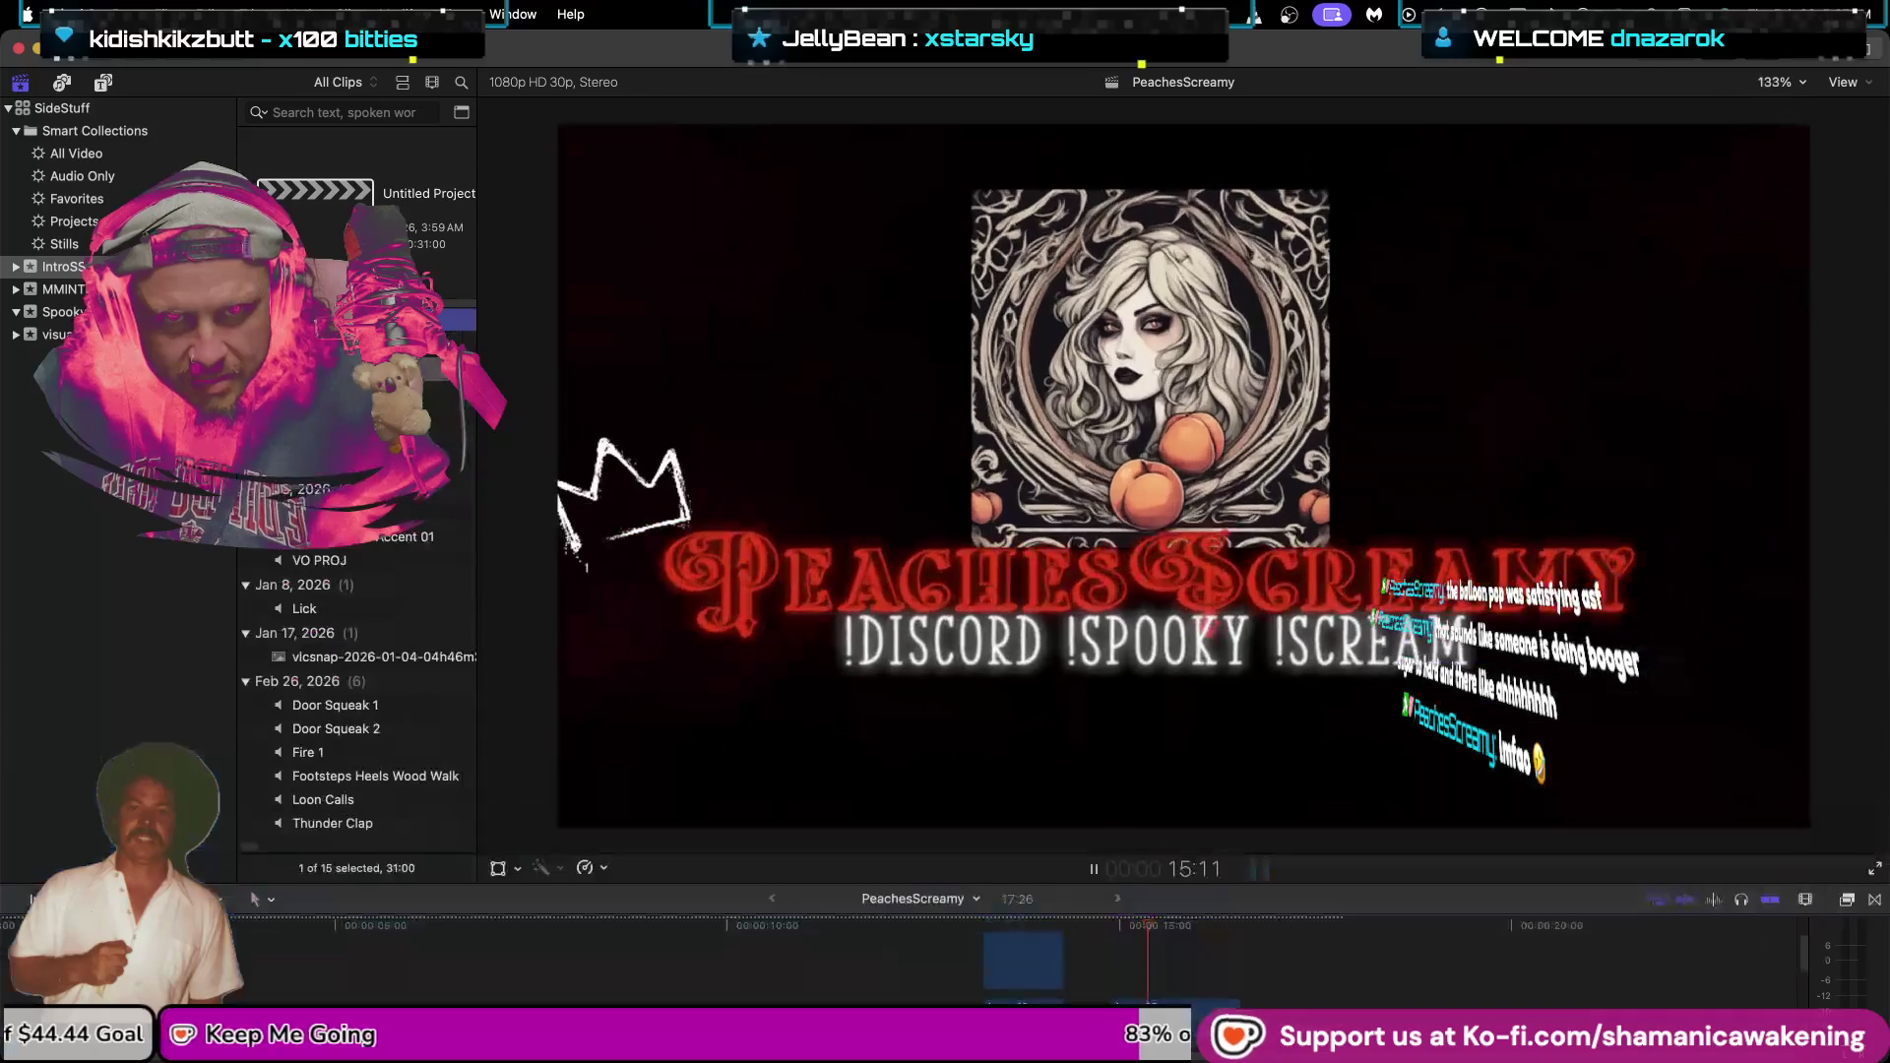
{"action": "key", "text": "space"}
{"action": "left_click", "coordinate": [915, 953]}
{"action": "key", "text": "space"}
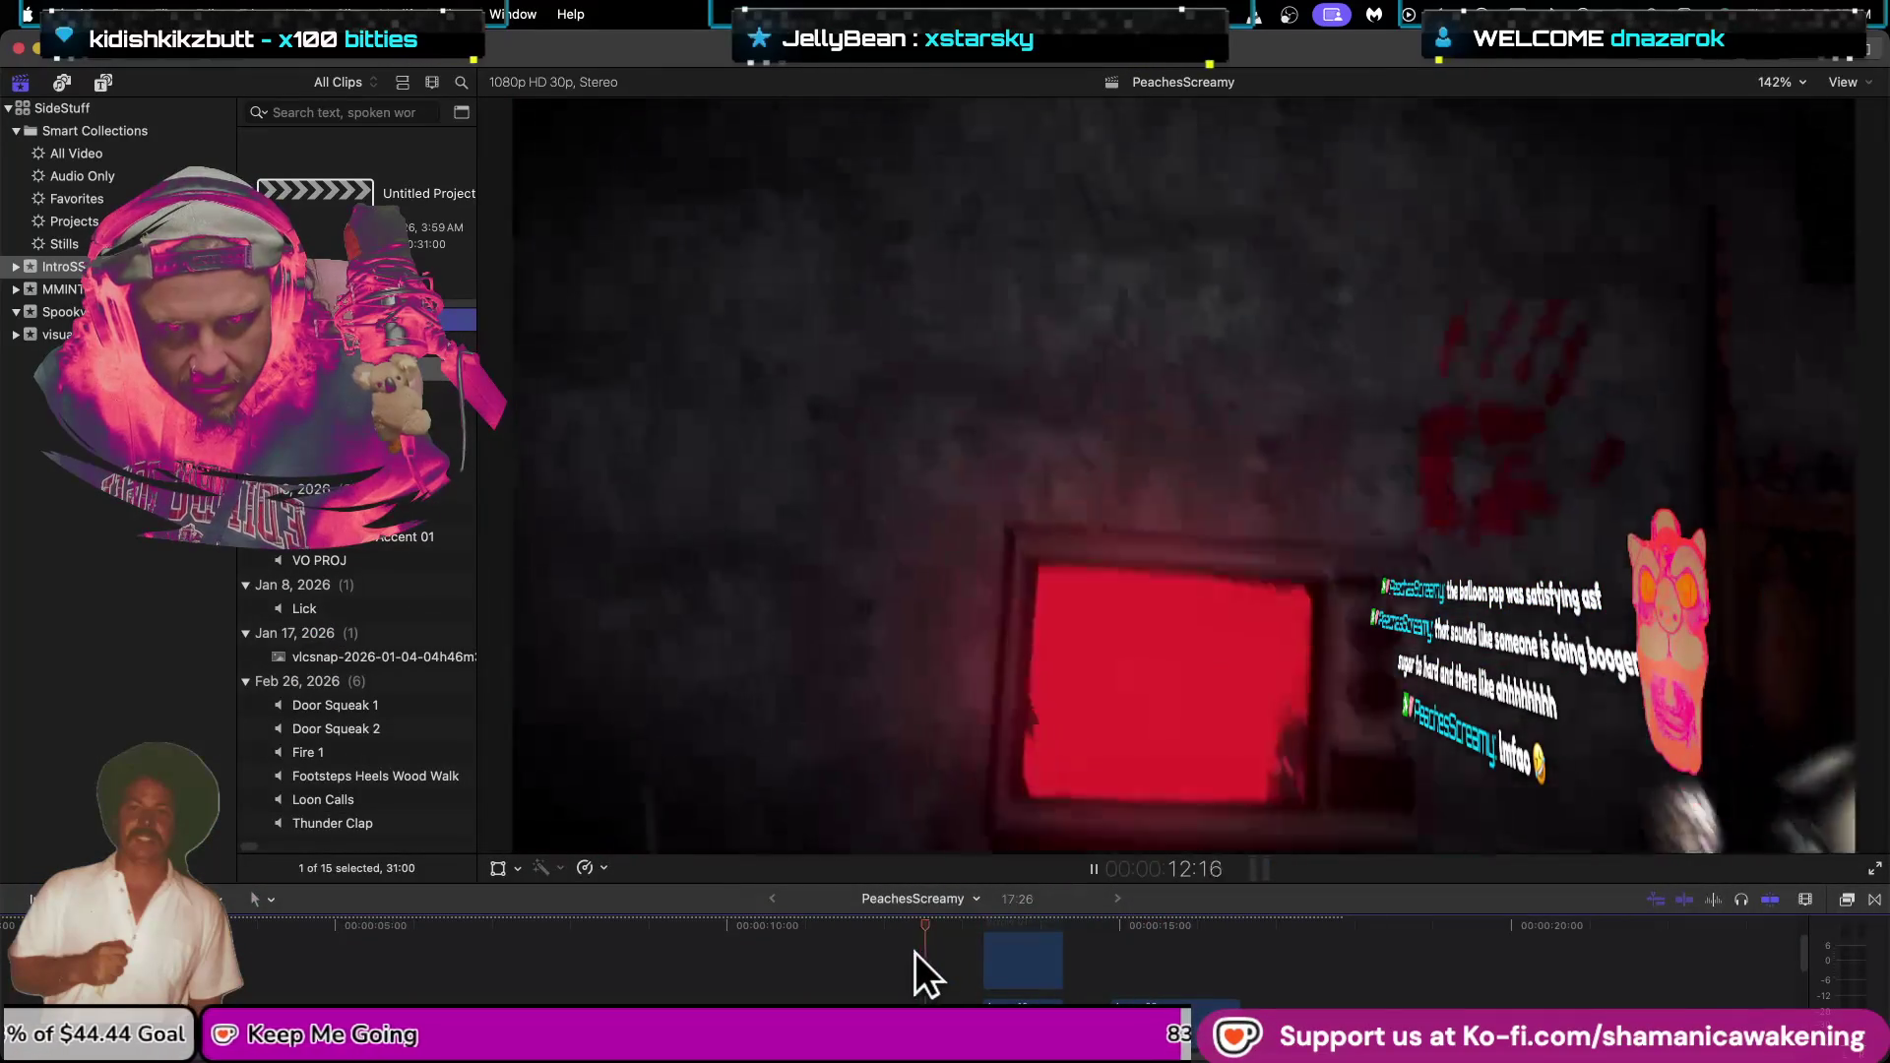
{"action": "left_click", "coordinate": [500, 949]}
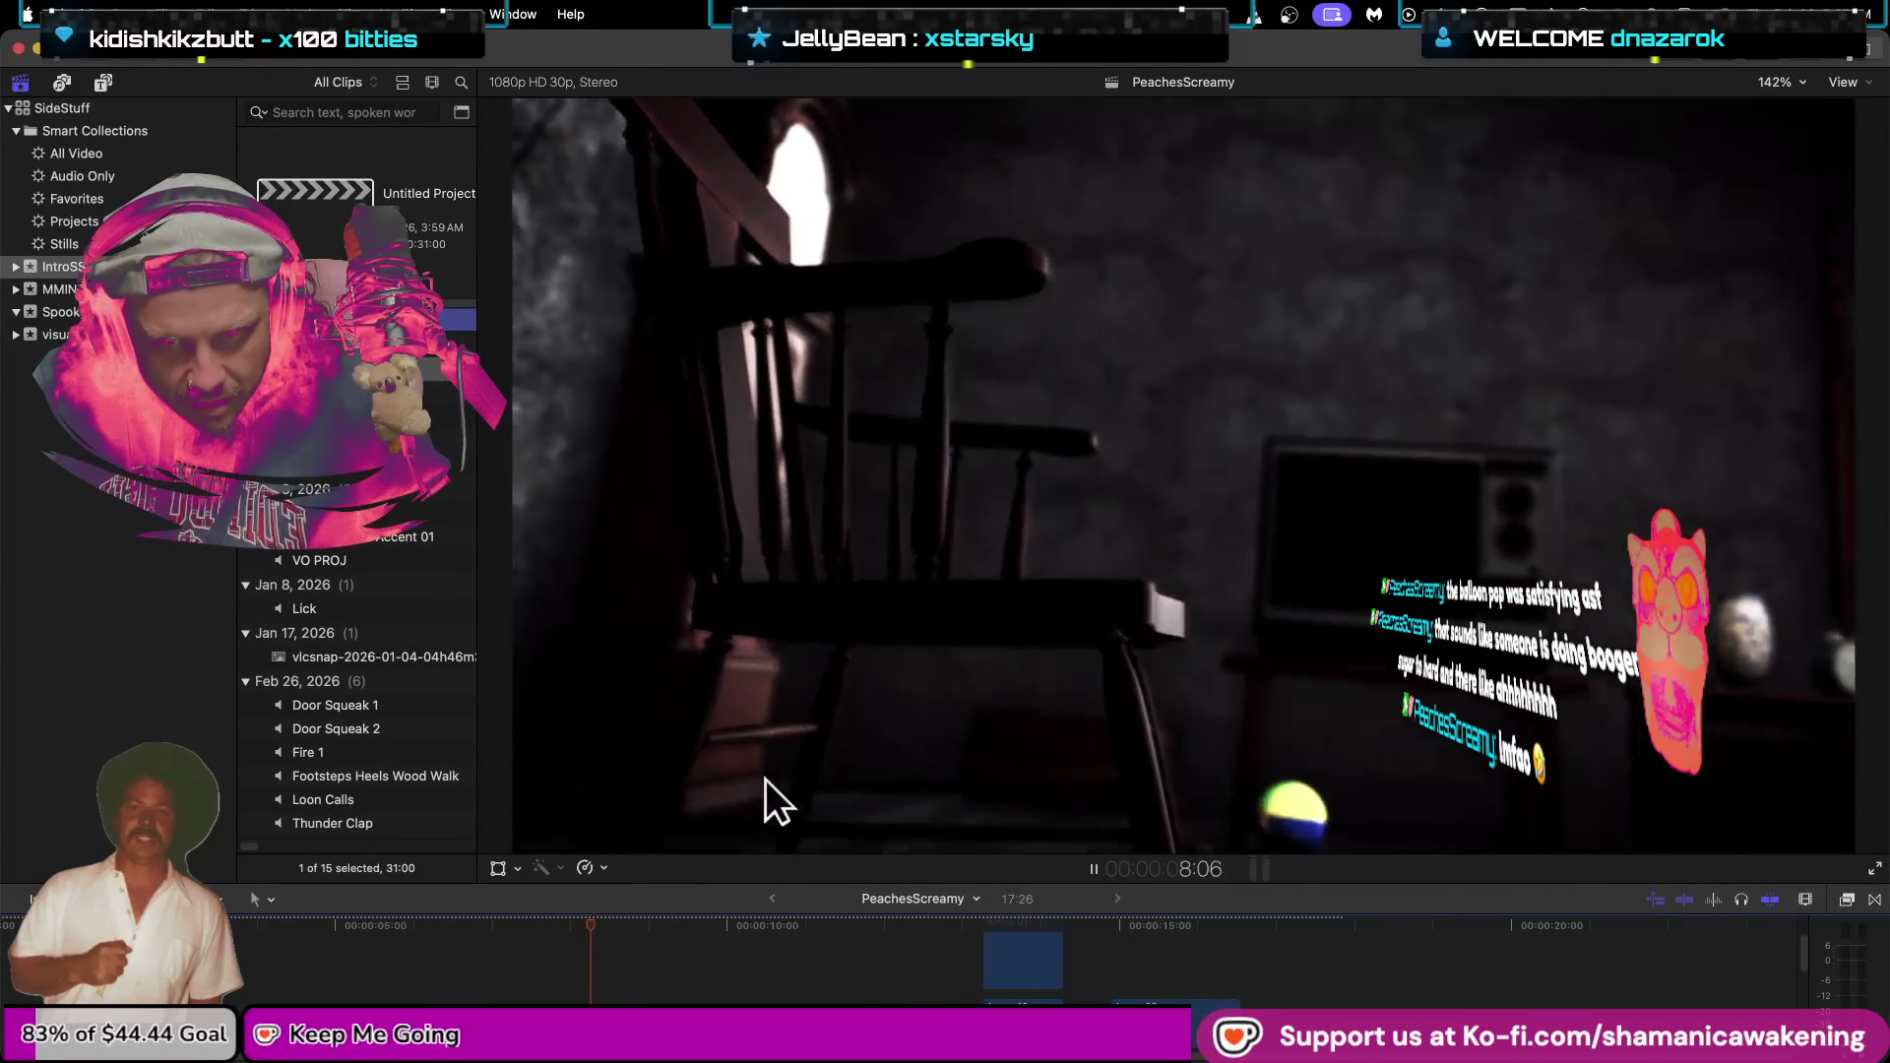
{"action": "key", "text": "space"}
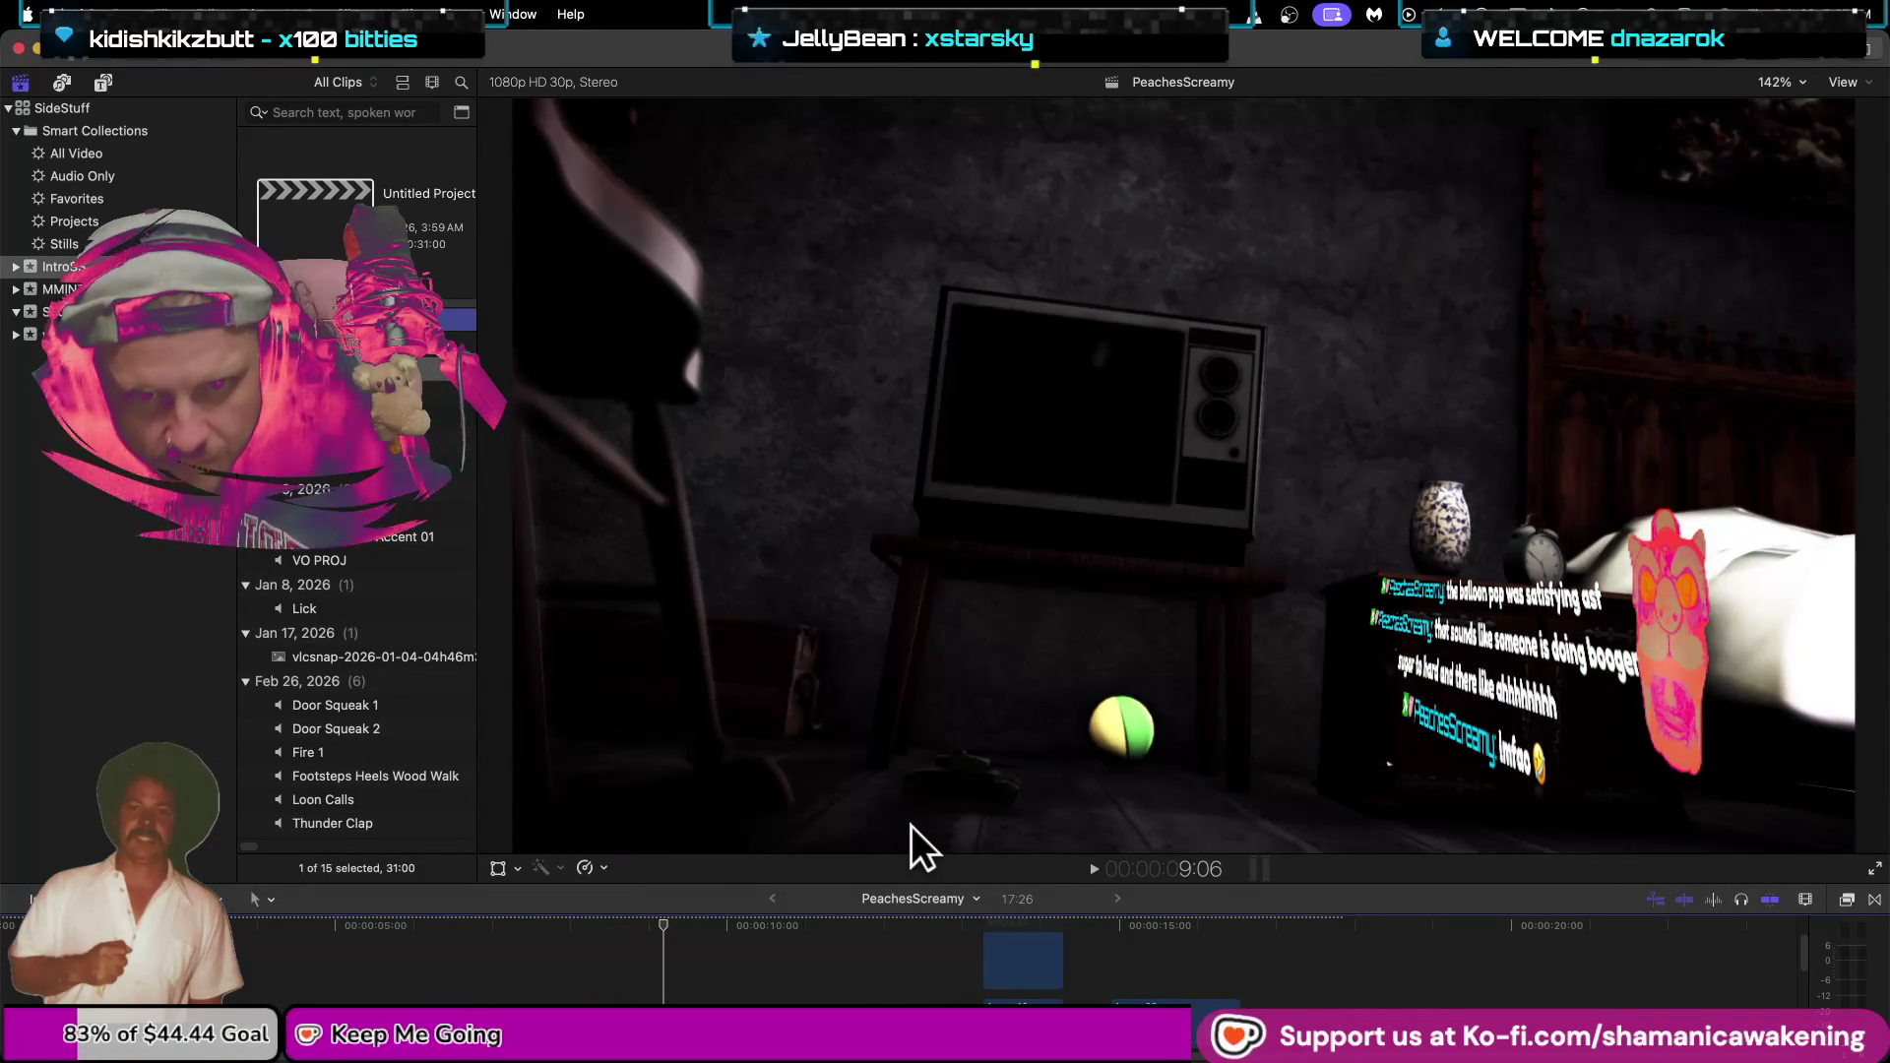
{"action": "key", "text": "space"}
{"action": "key", "text": "space"}
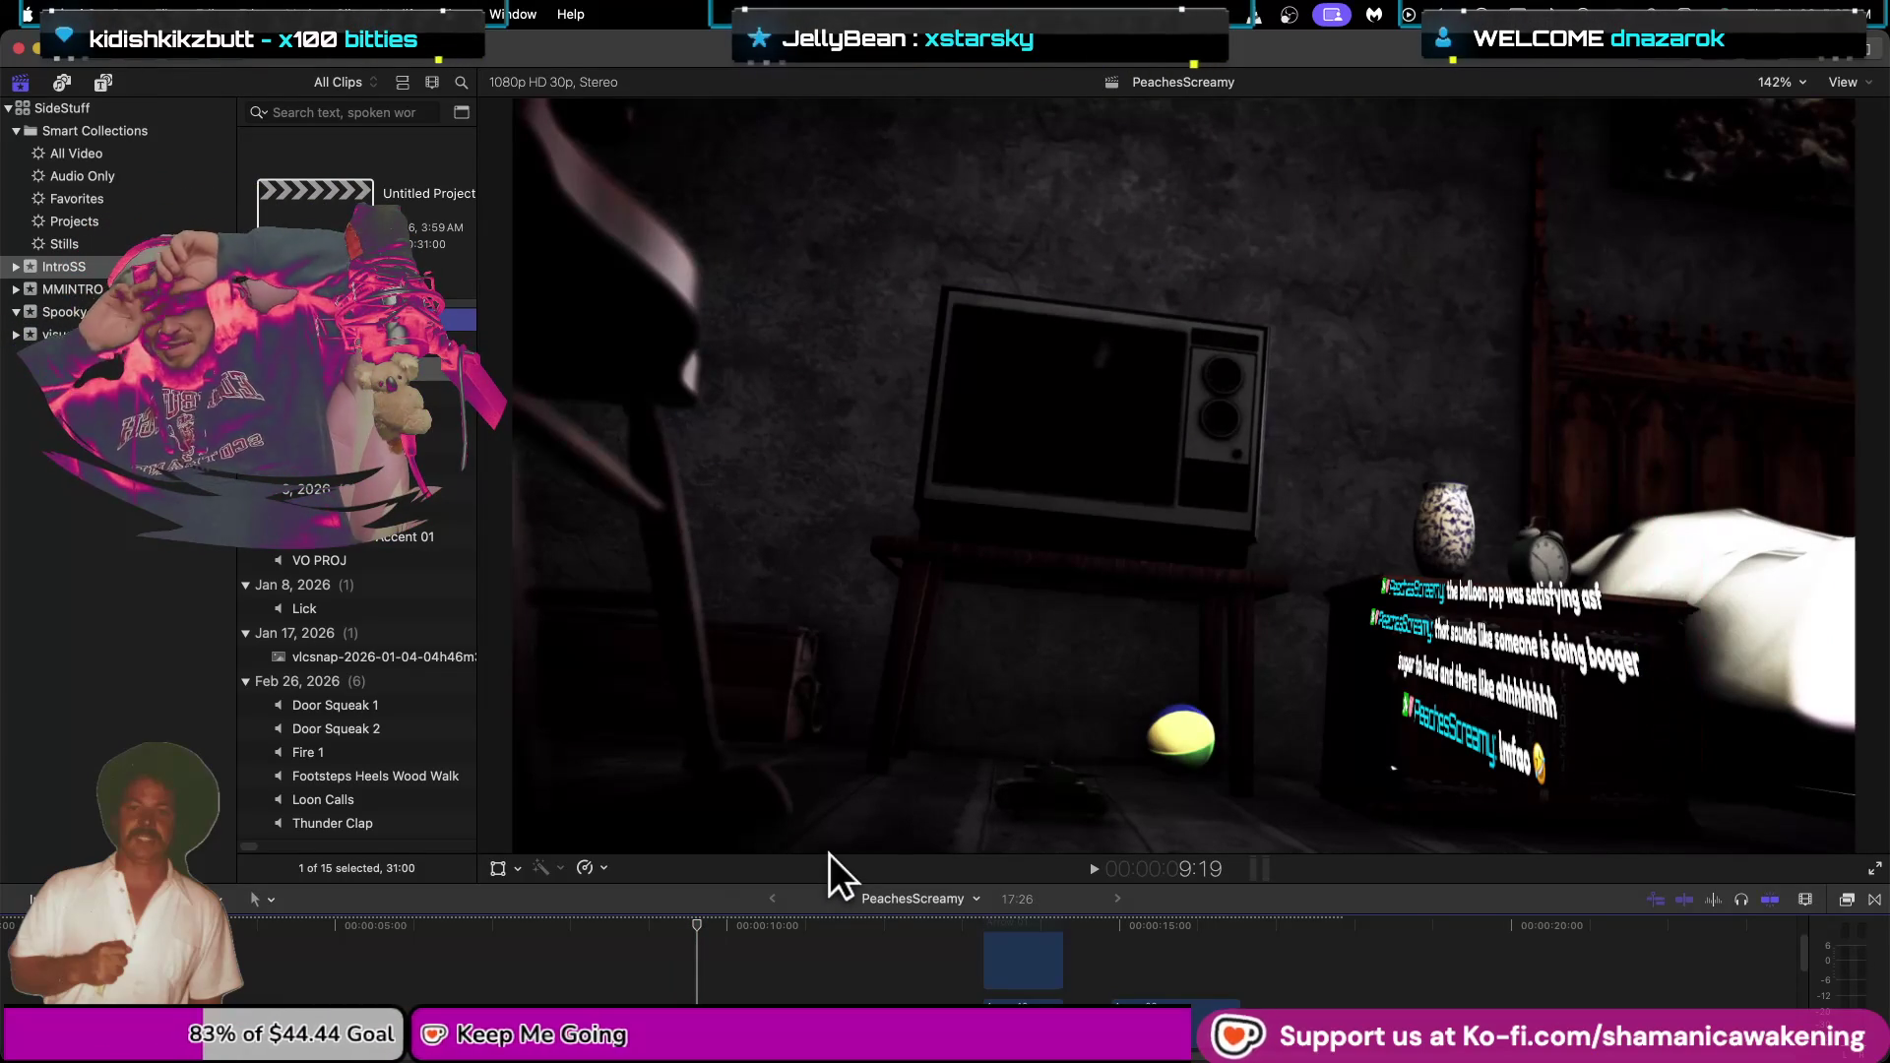
{"action": "key", "text": "super+equal"}
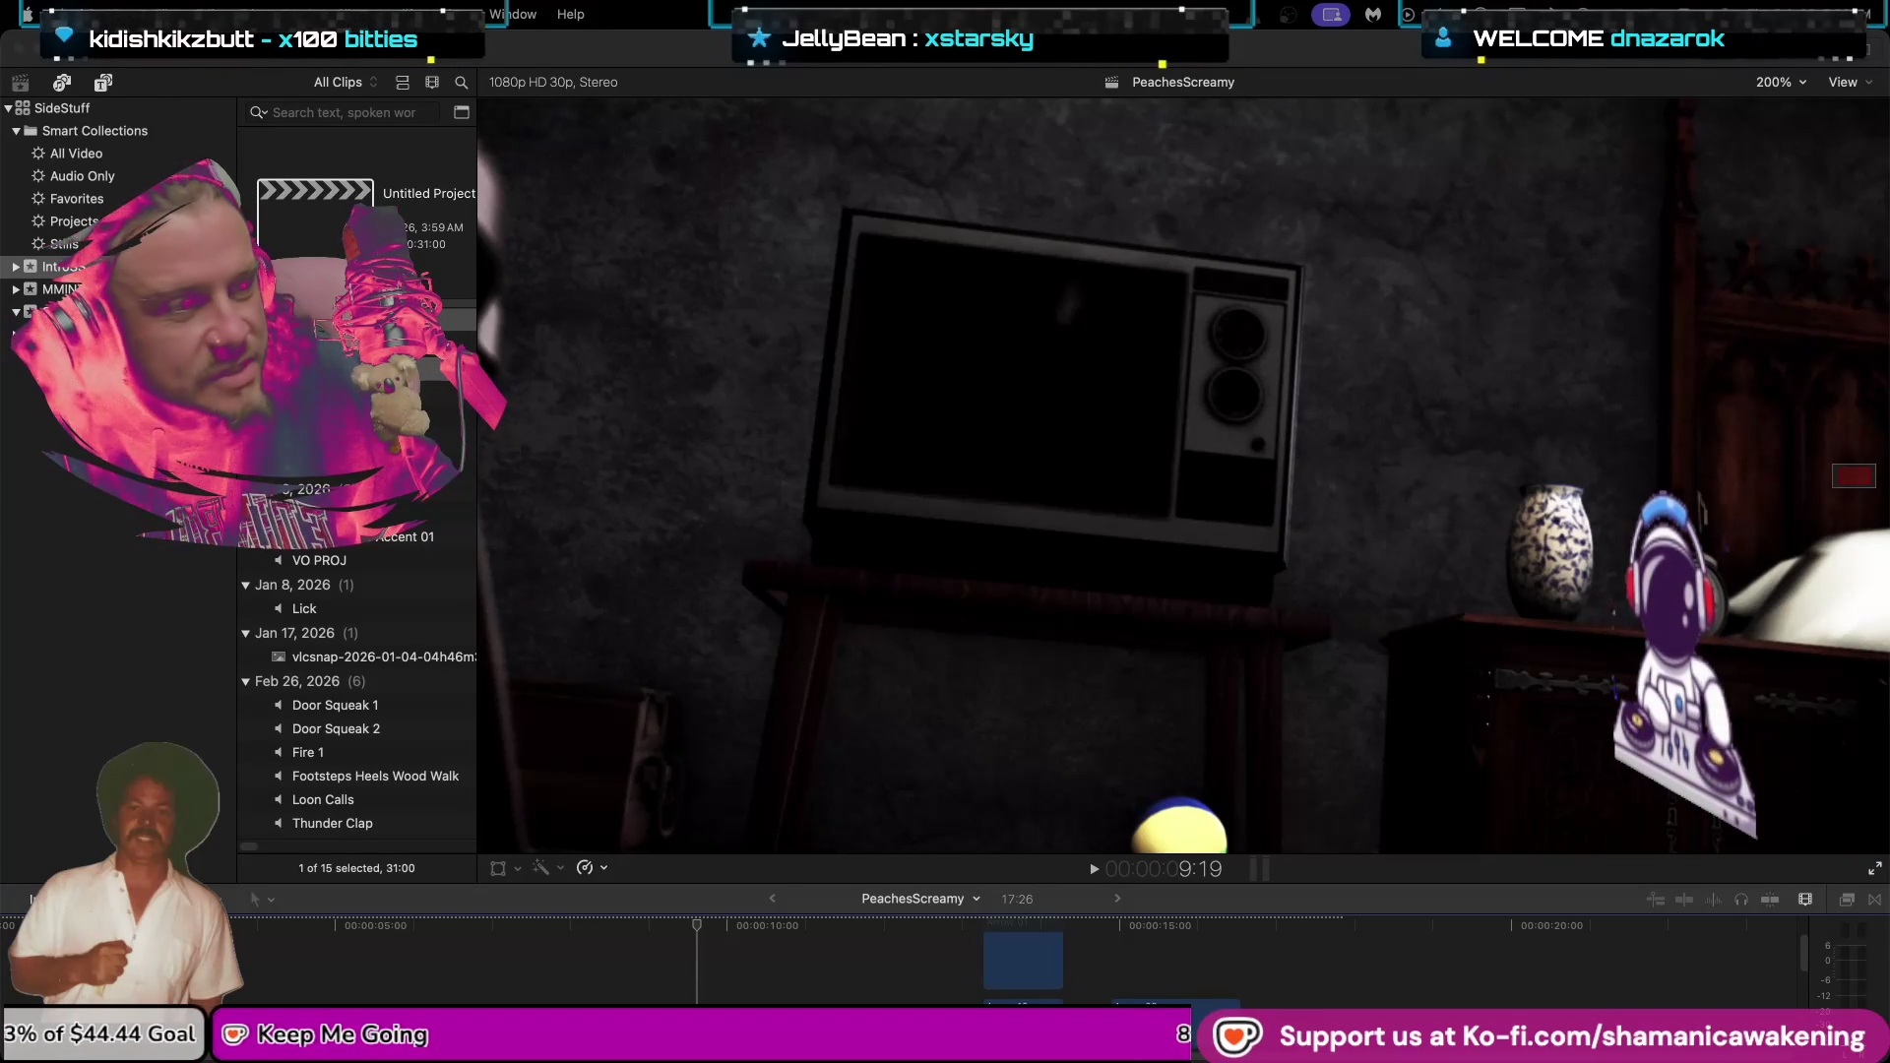
Fit the viewer to the window and play the intro from the start to about 11 seconds.
{"action": "left_click", "coordinate": [1779, 81]}
{"action": "left_click", "coordinate": [1788, 109]}
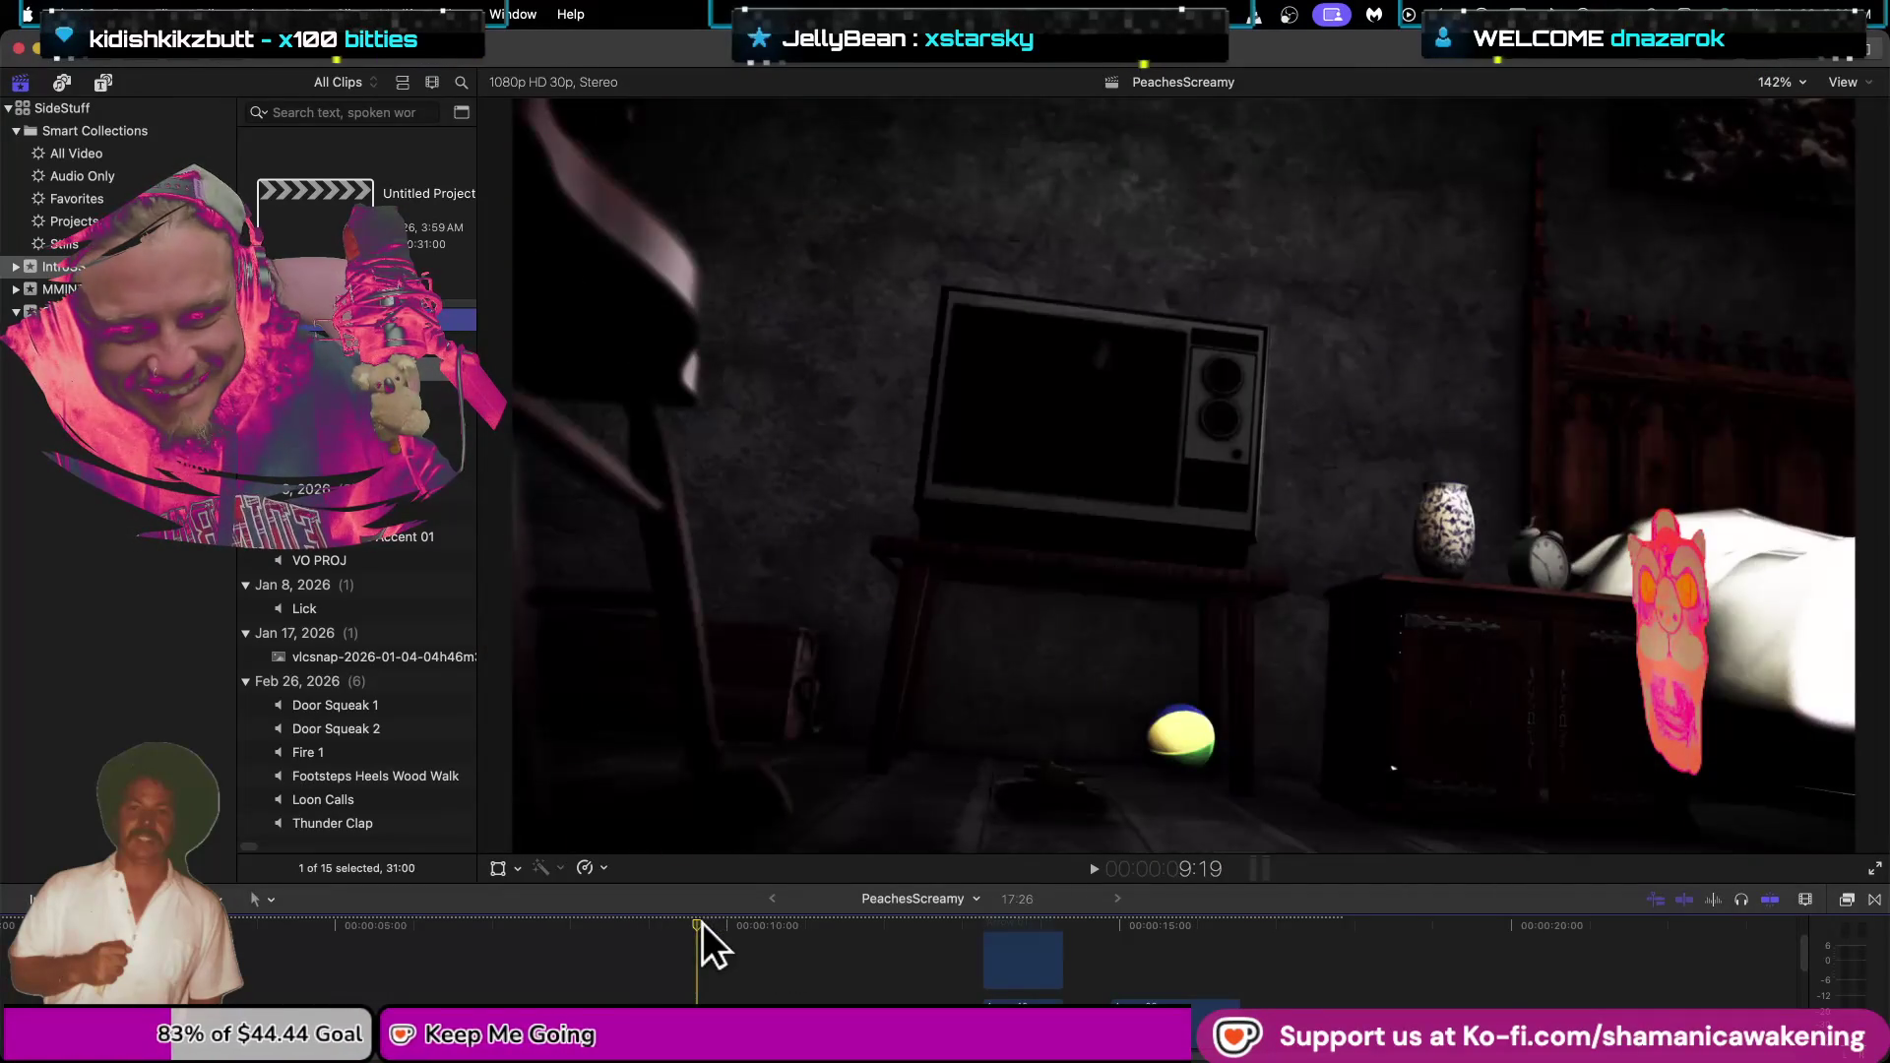
{"action": "scroll", "coordinate": [701, 923], "scroll_direction": "left", "scroll_amount": 1}
{"action": "key", "text": "space"}
{"action": "scroll", "coordinate": [20, 989], "scroll_direction": "left", "scroll_amount": 2}
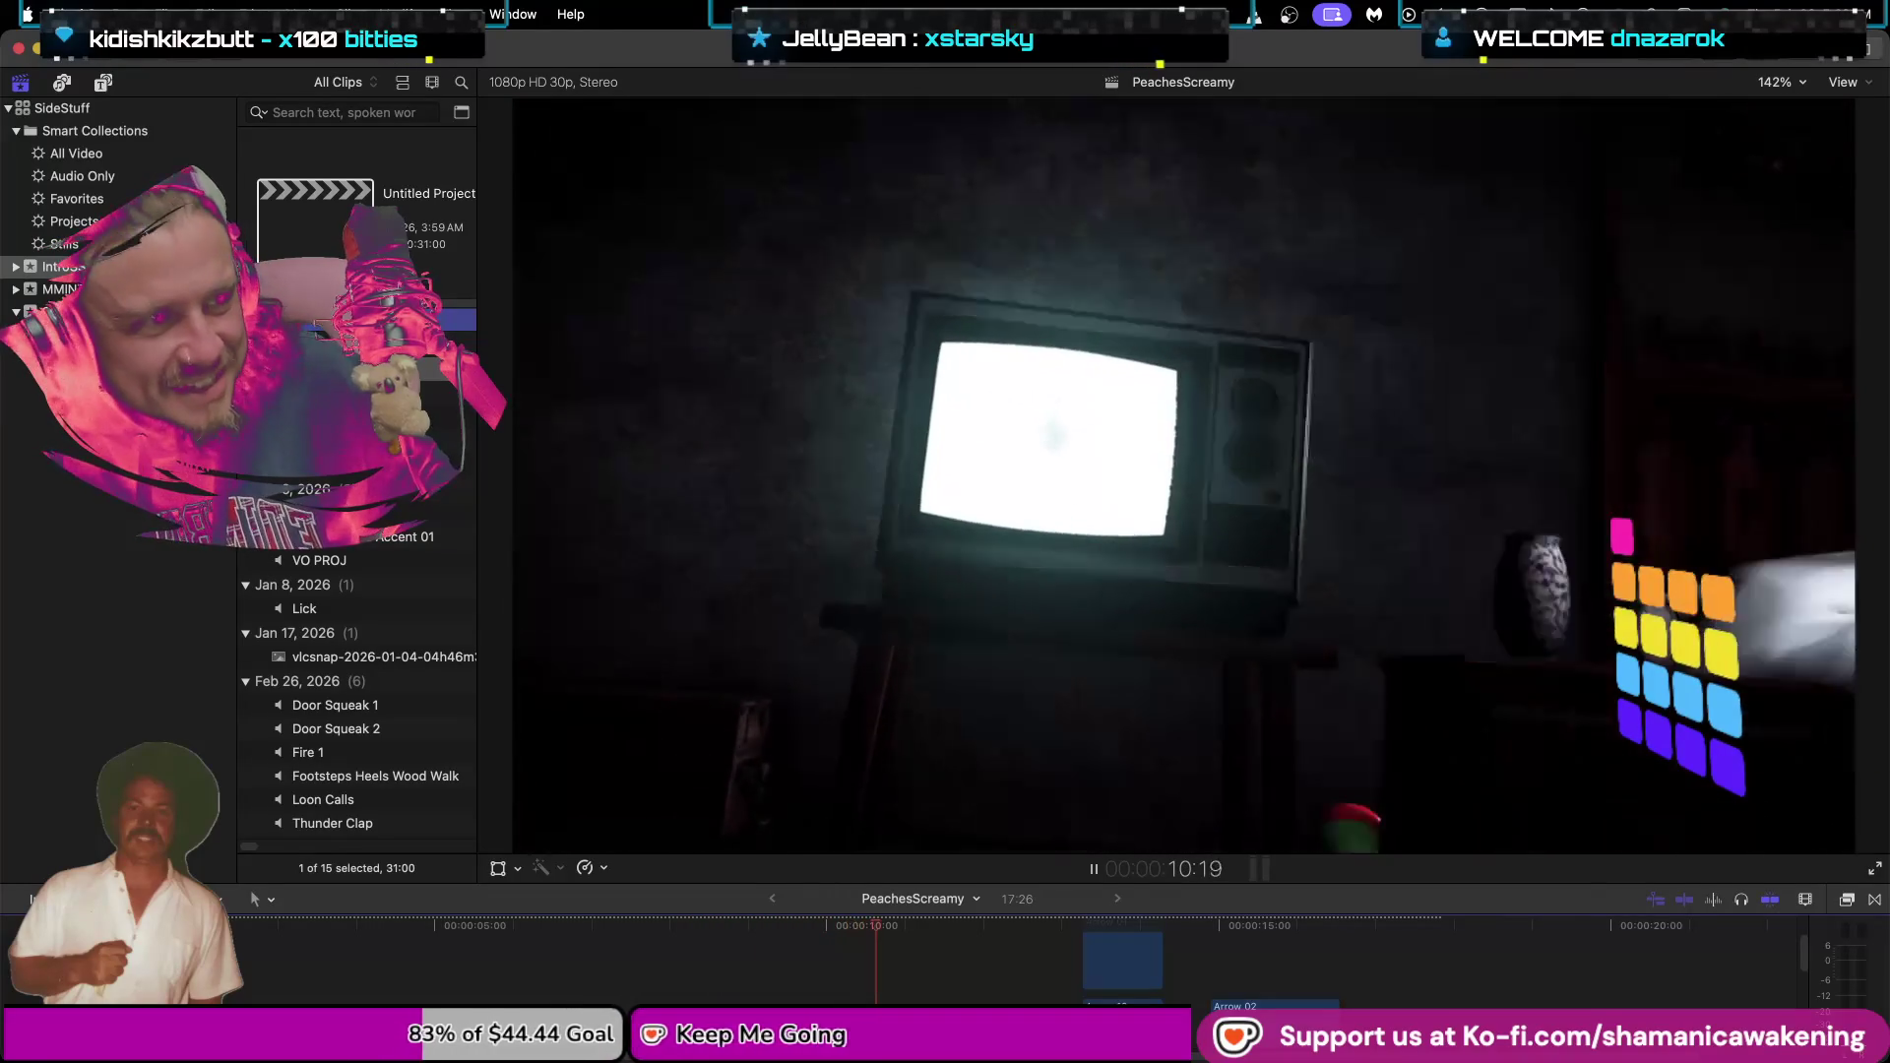
{"action": "key", "text": "space"}
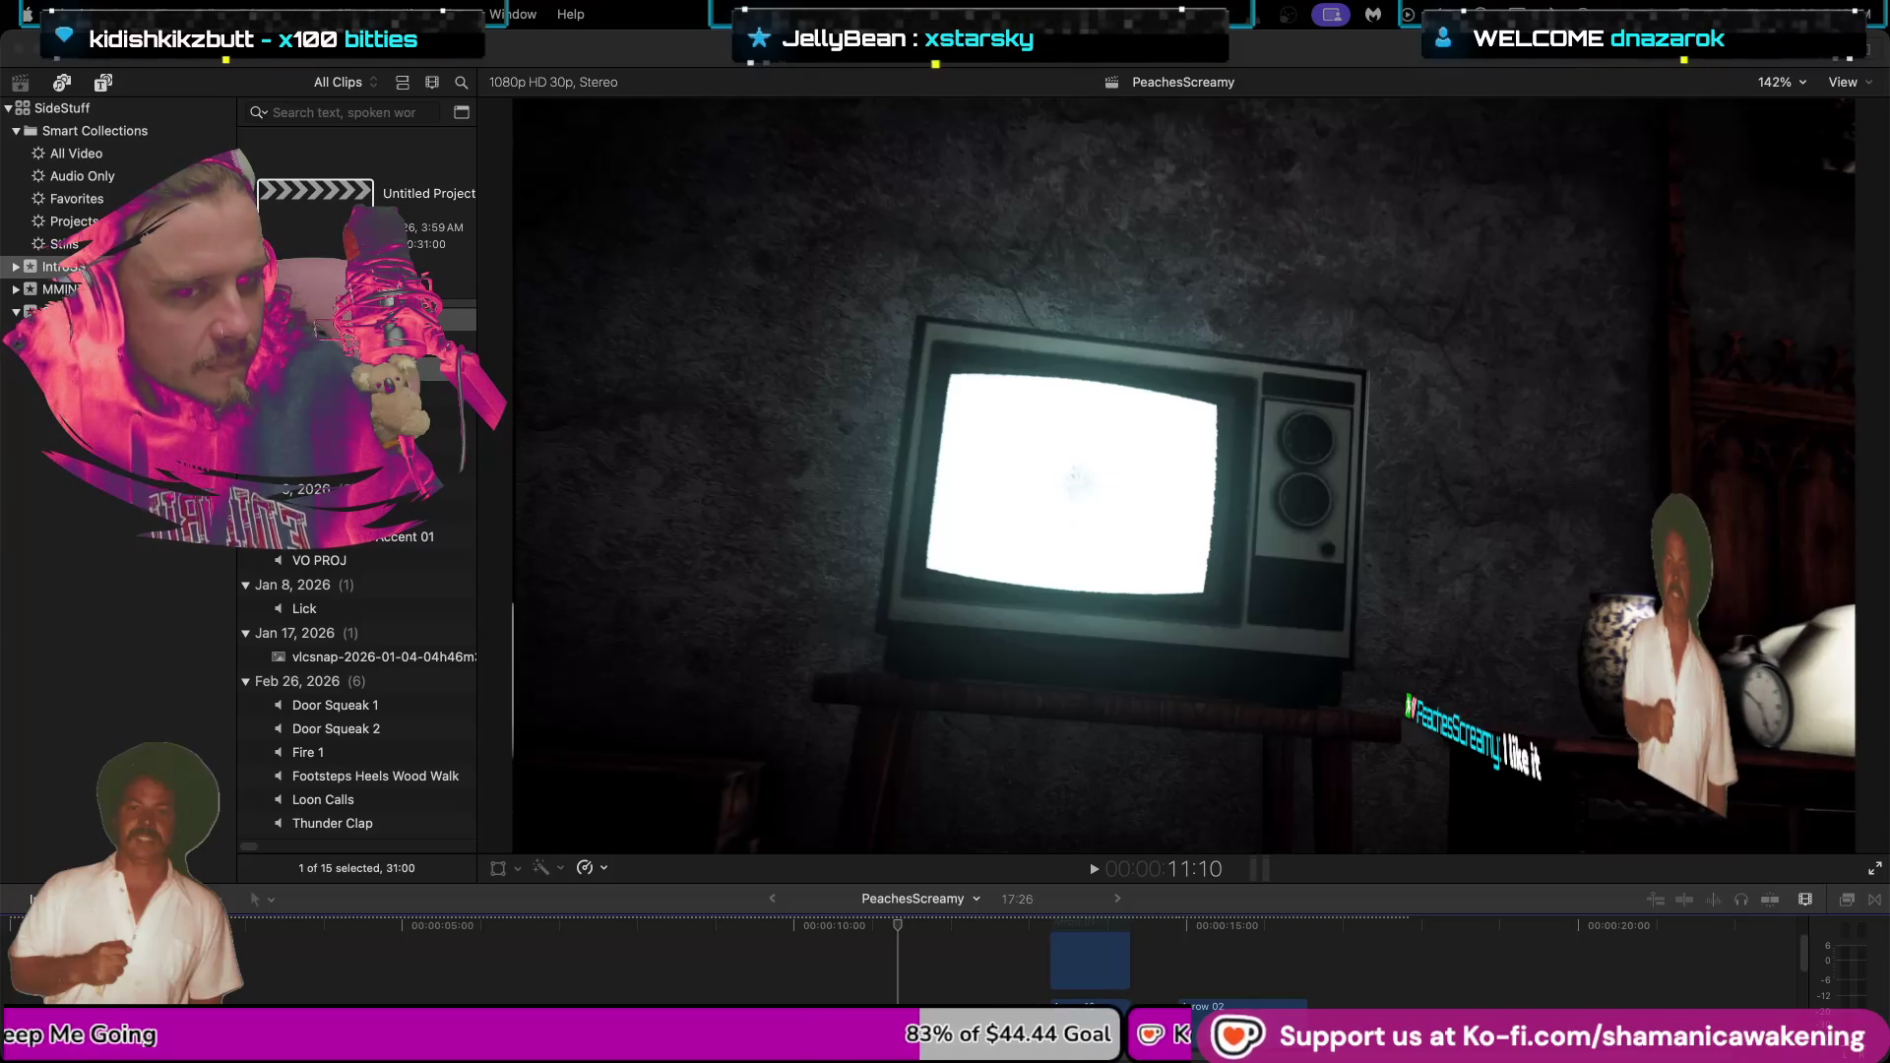
Play from 11:10 through the red TV frame to the title, then show Photos and Audio sources.
{"action": "key", "text": "space"}
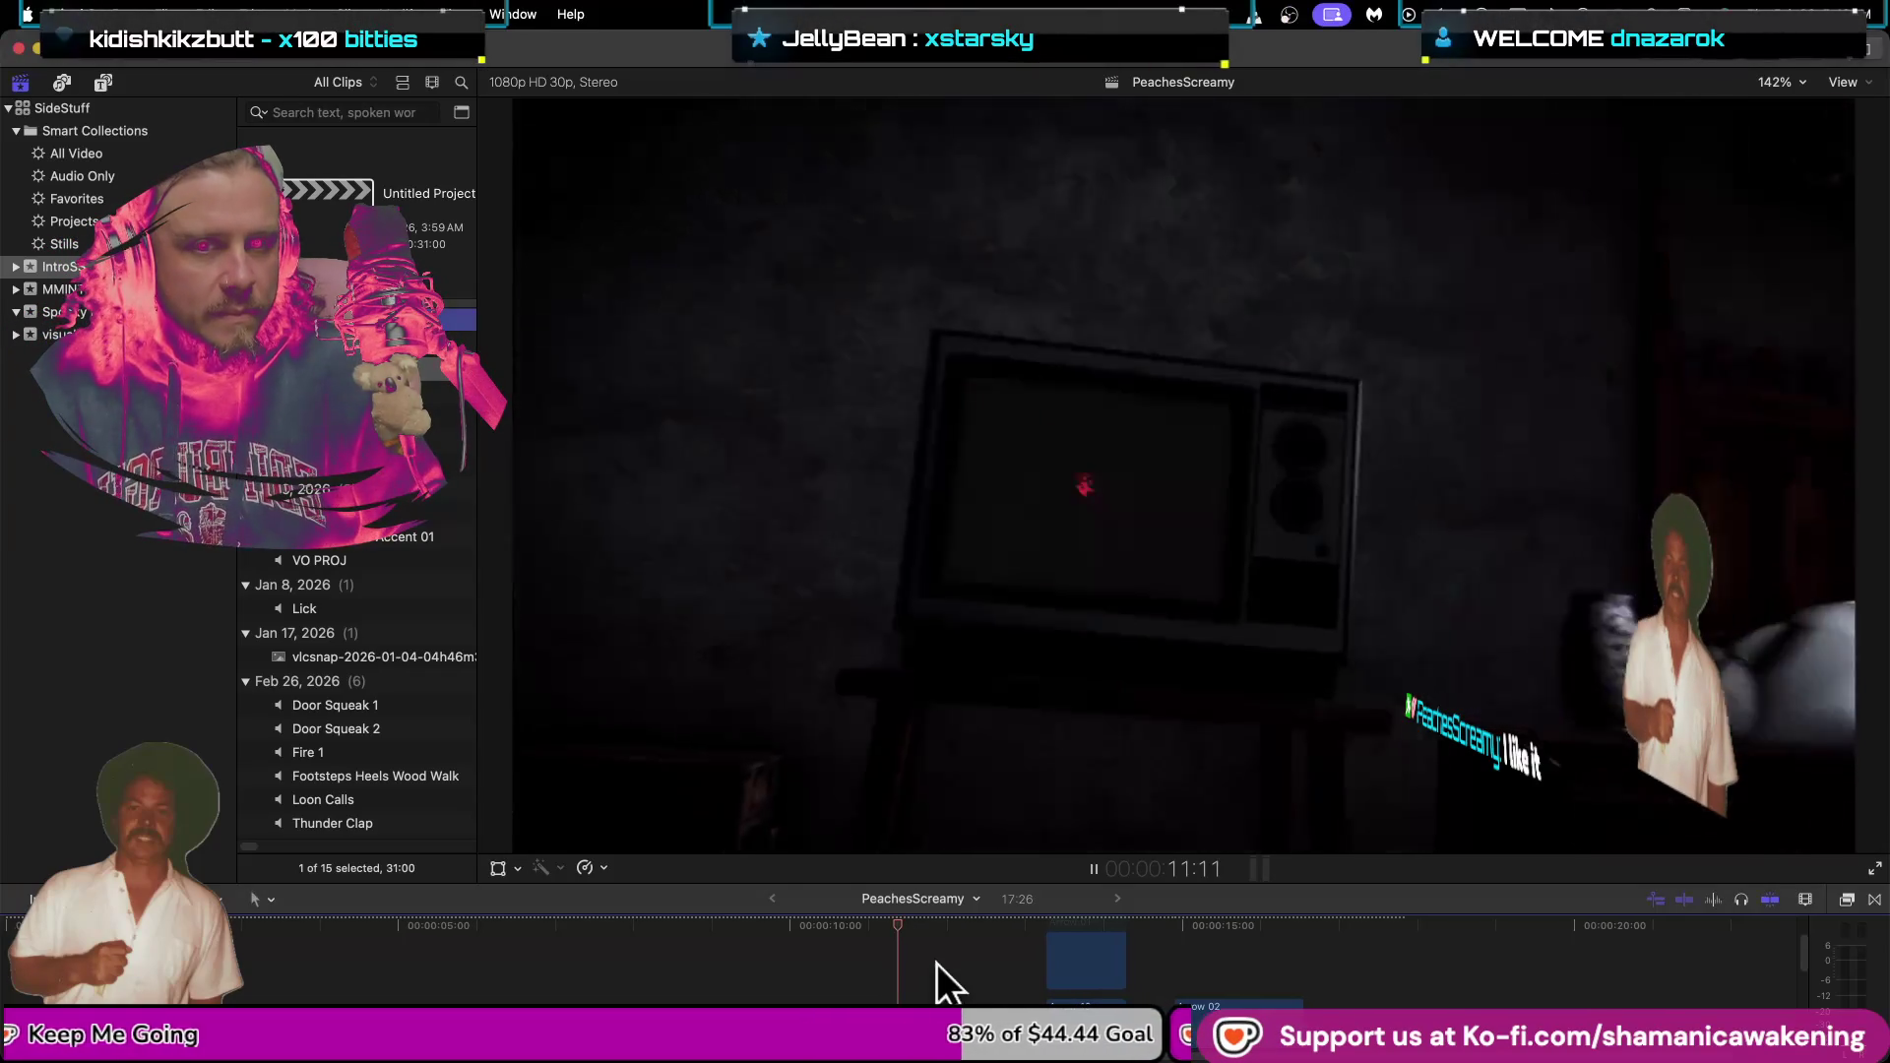
{"action": "key", "text": "space"}
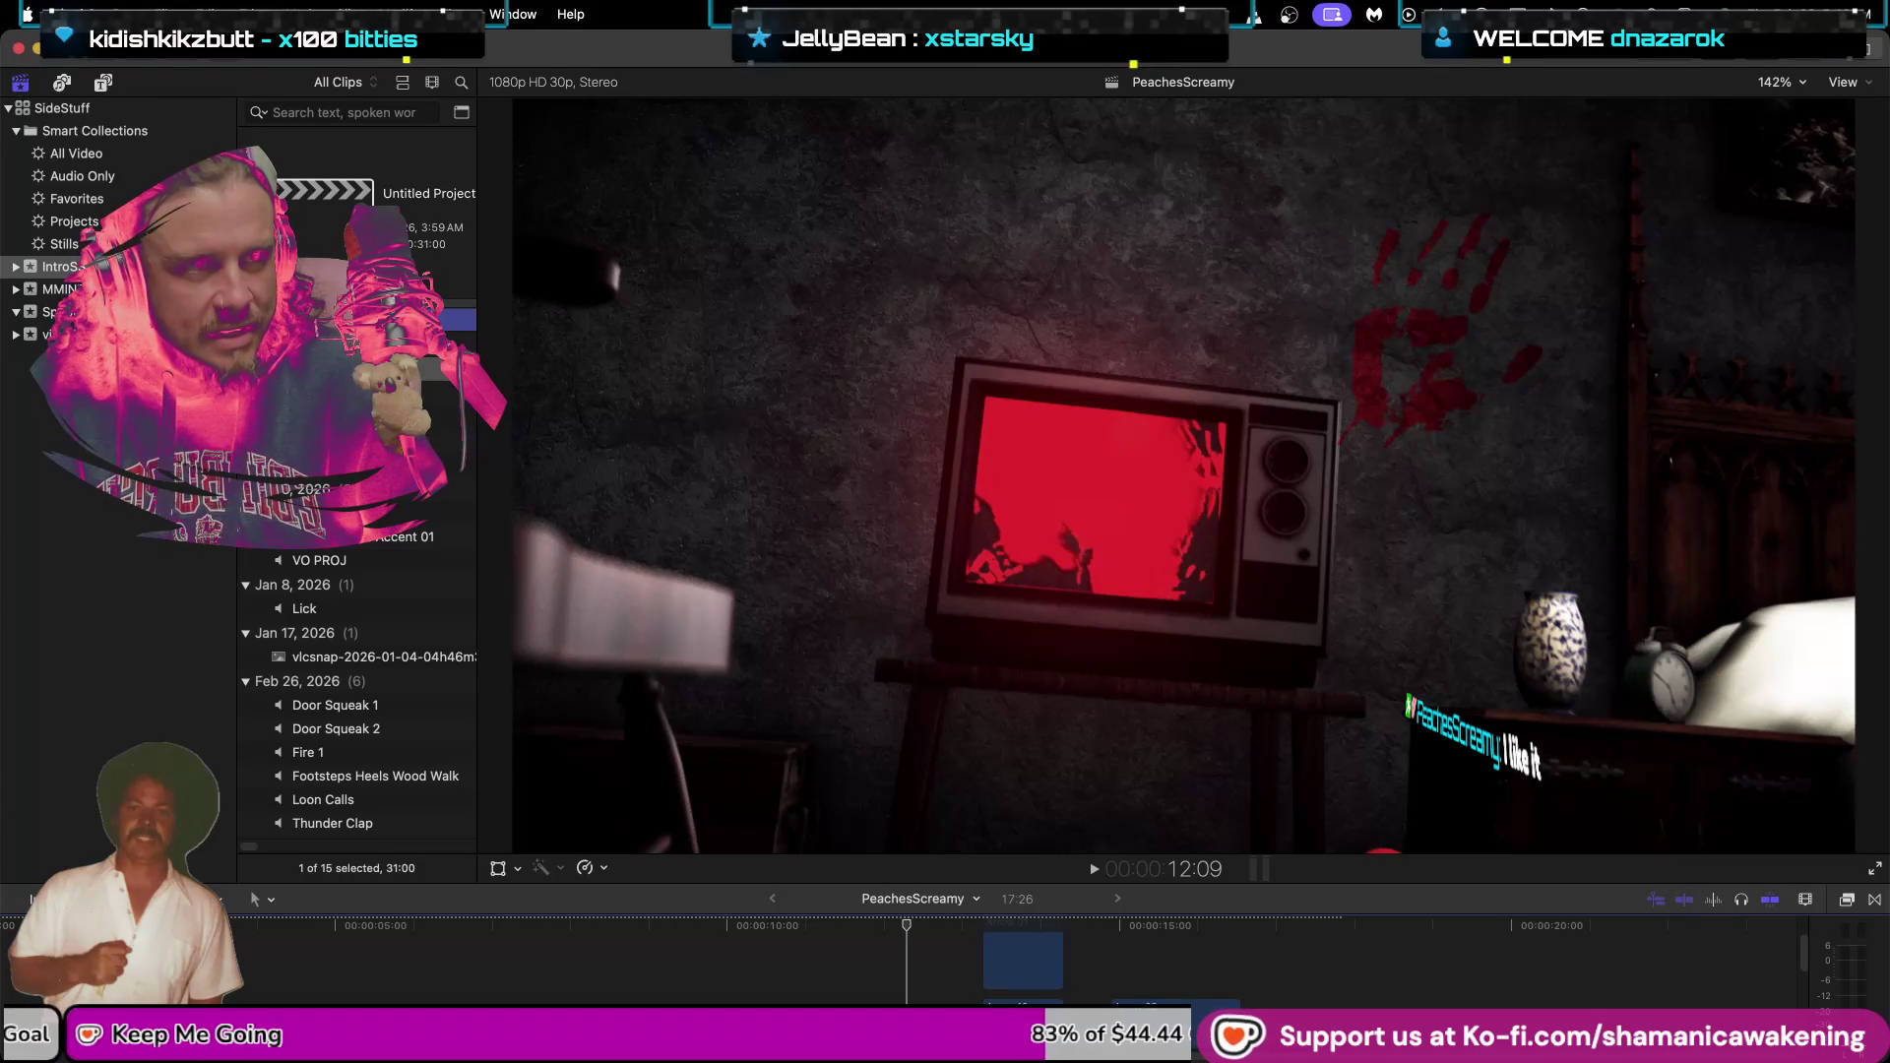
{"action": "key", "text": "space"}
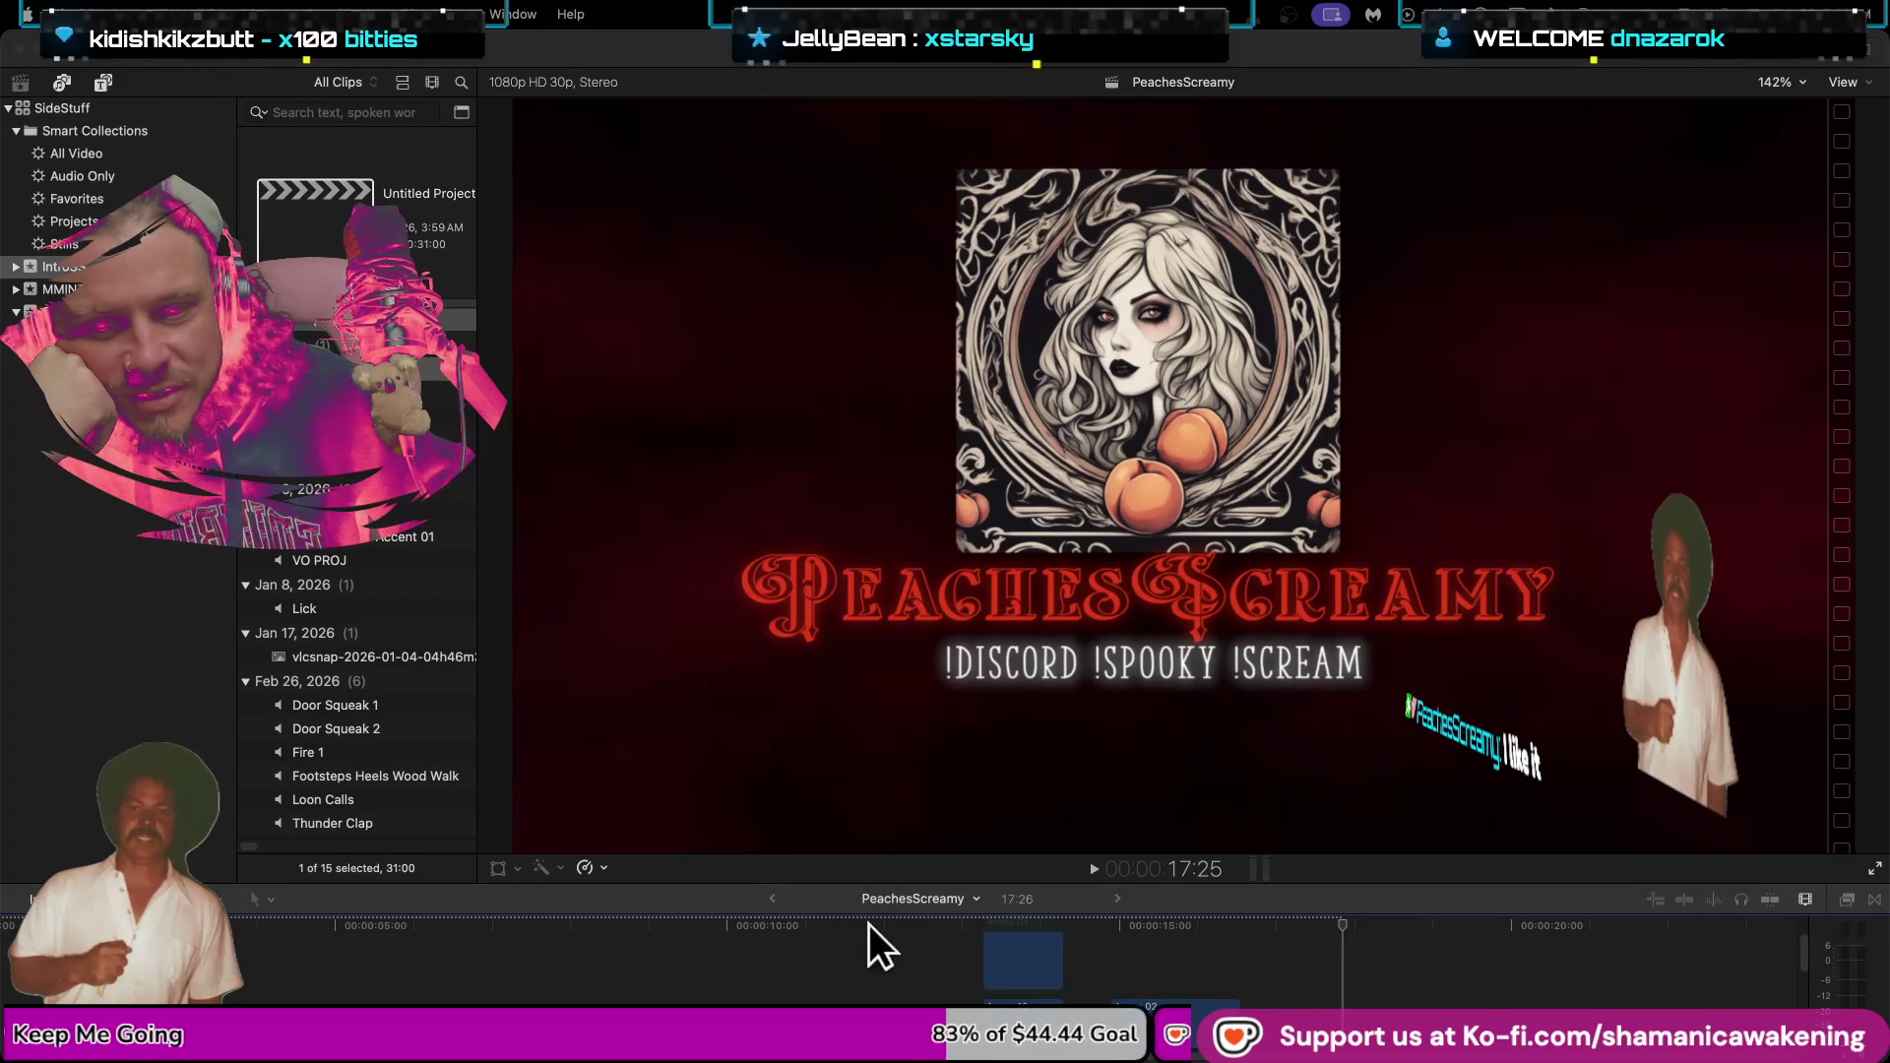
{"action": "left_click", "coordinate": [901, 898]}
{"action": "left_click", "coordinate": [921, 920]}
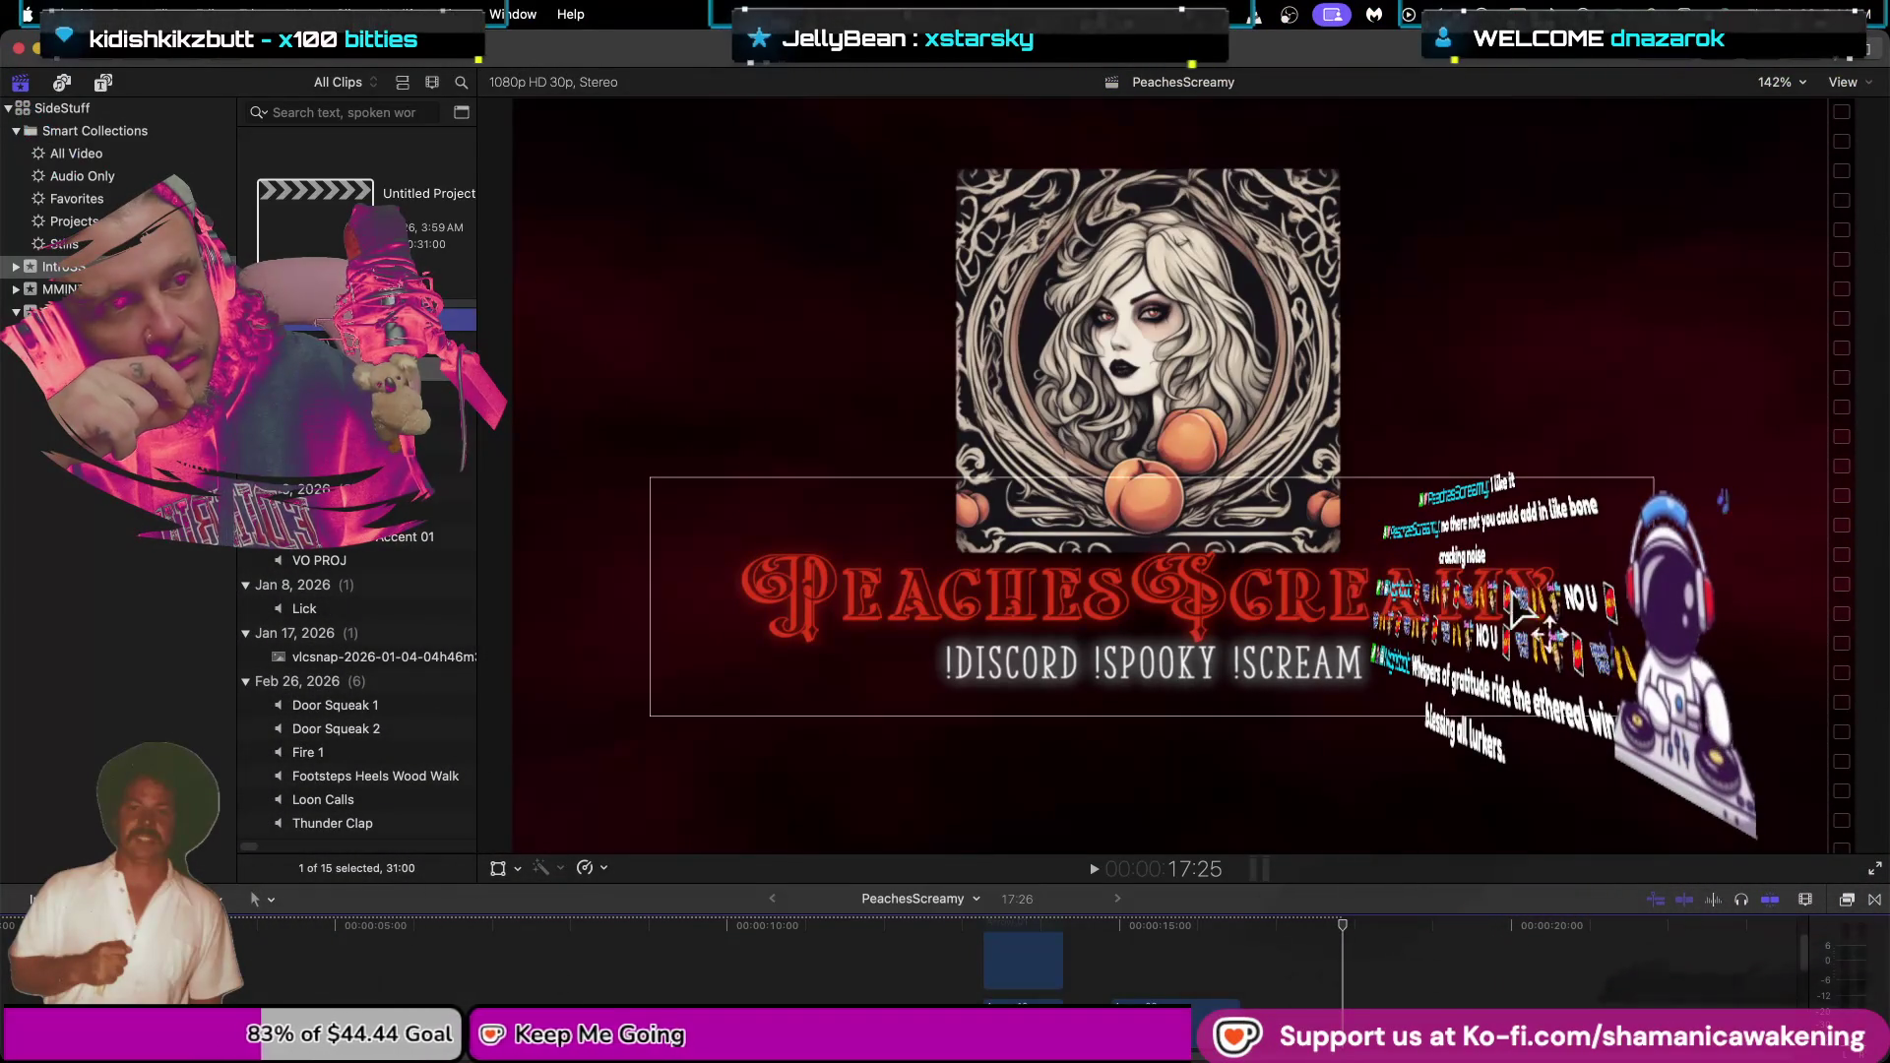
{"action": "left_click", "coordinate": [54, 84]}
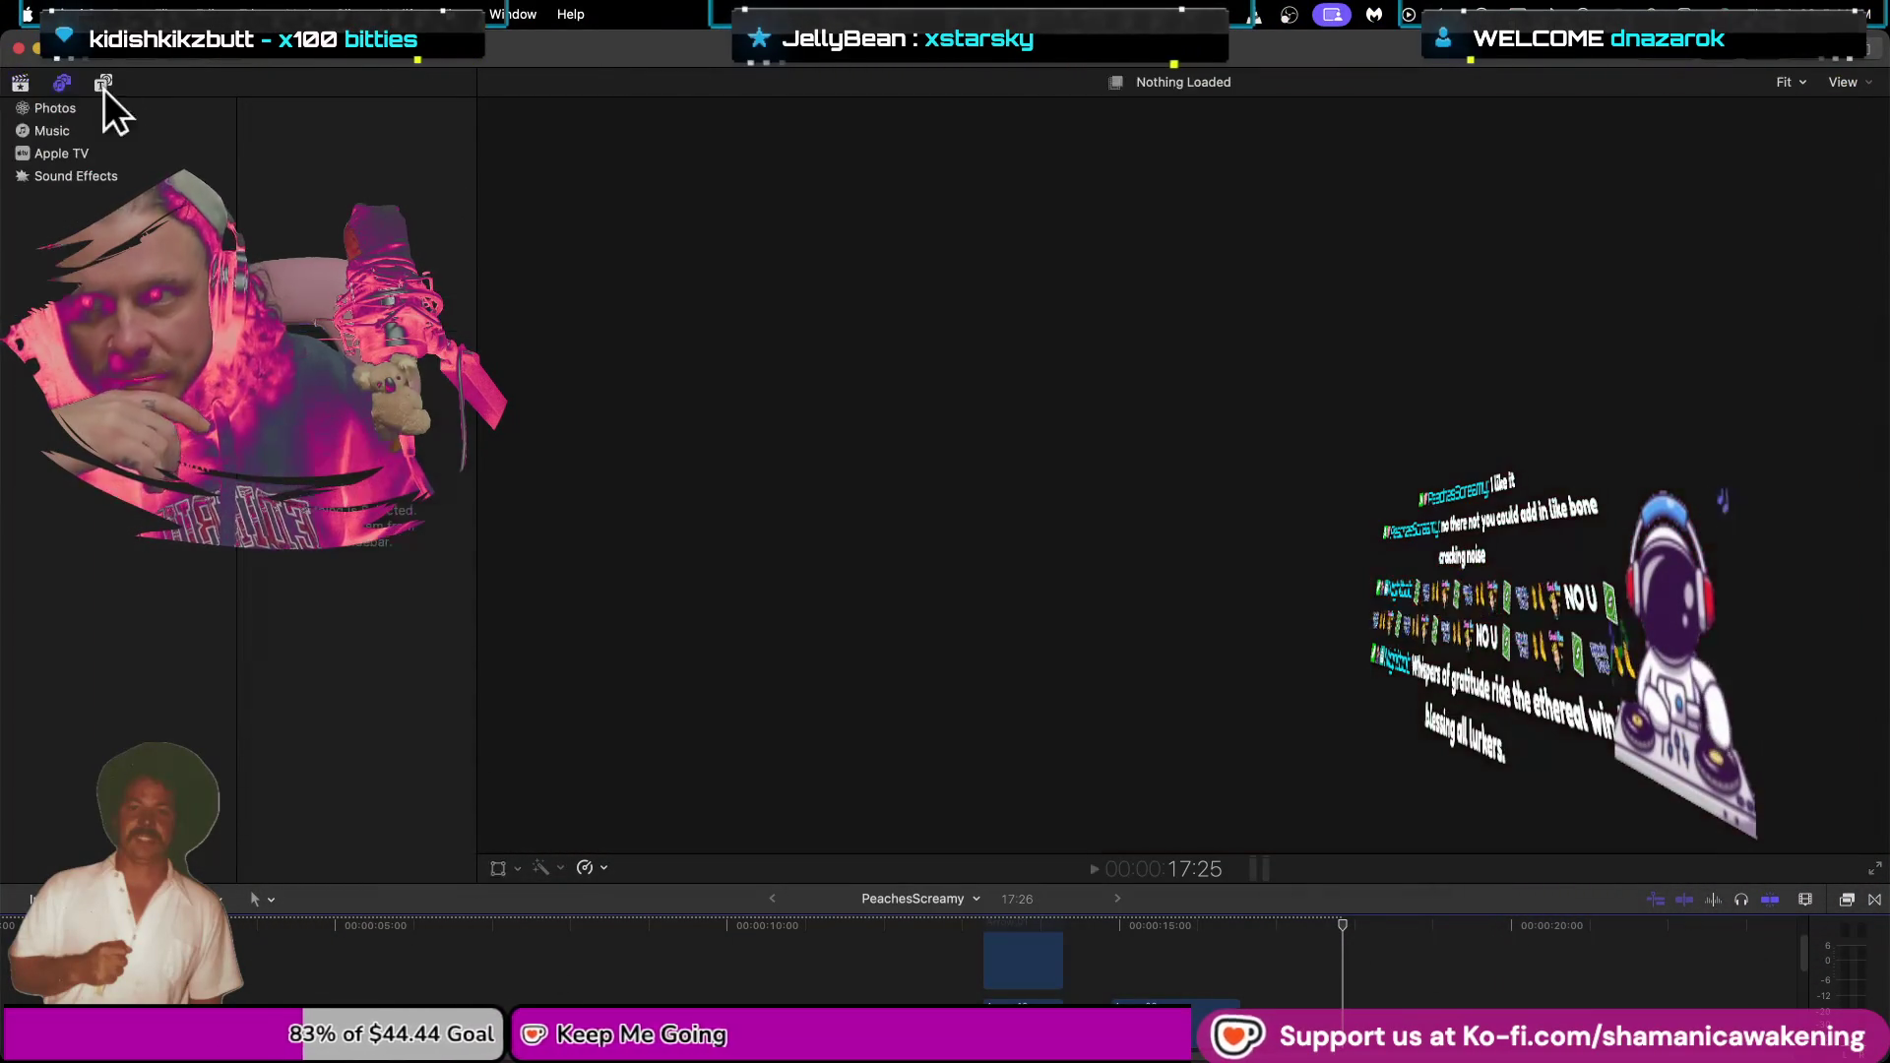
Search the Sound Effects library for 'bone' and widen the results list.
{"action": "left_click", "coordinate": [98, 81]}
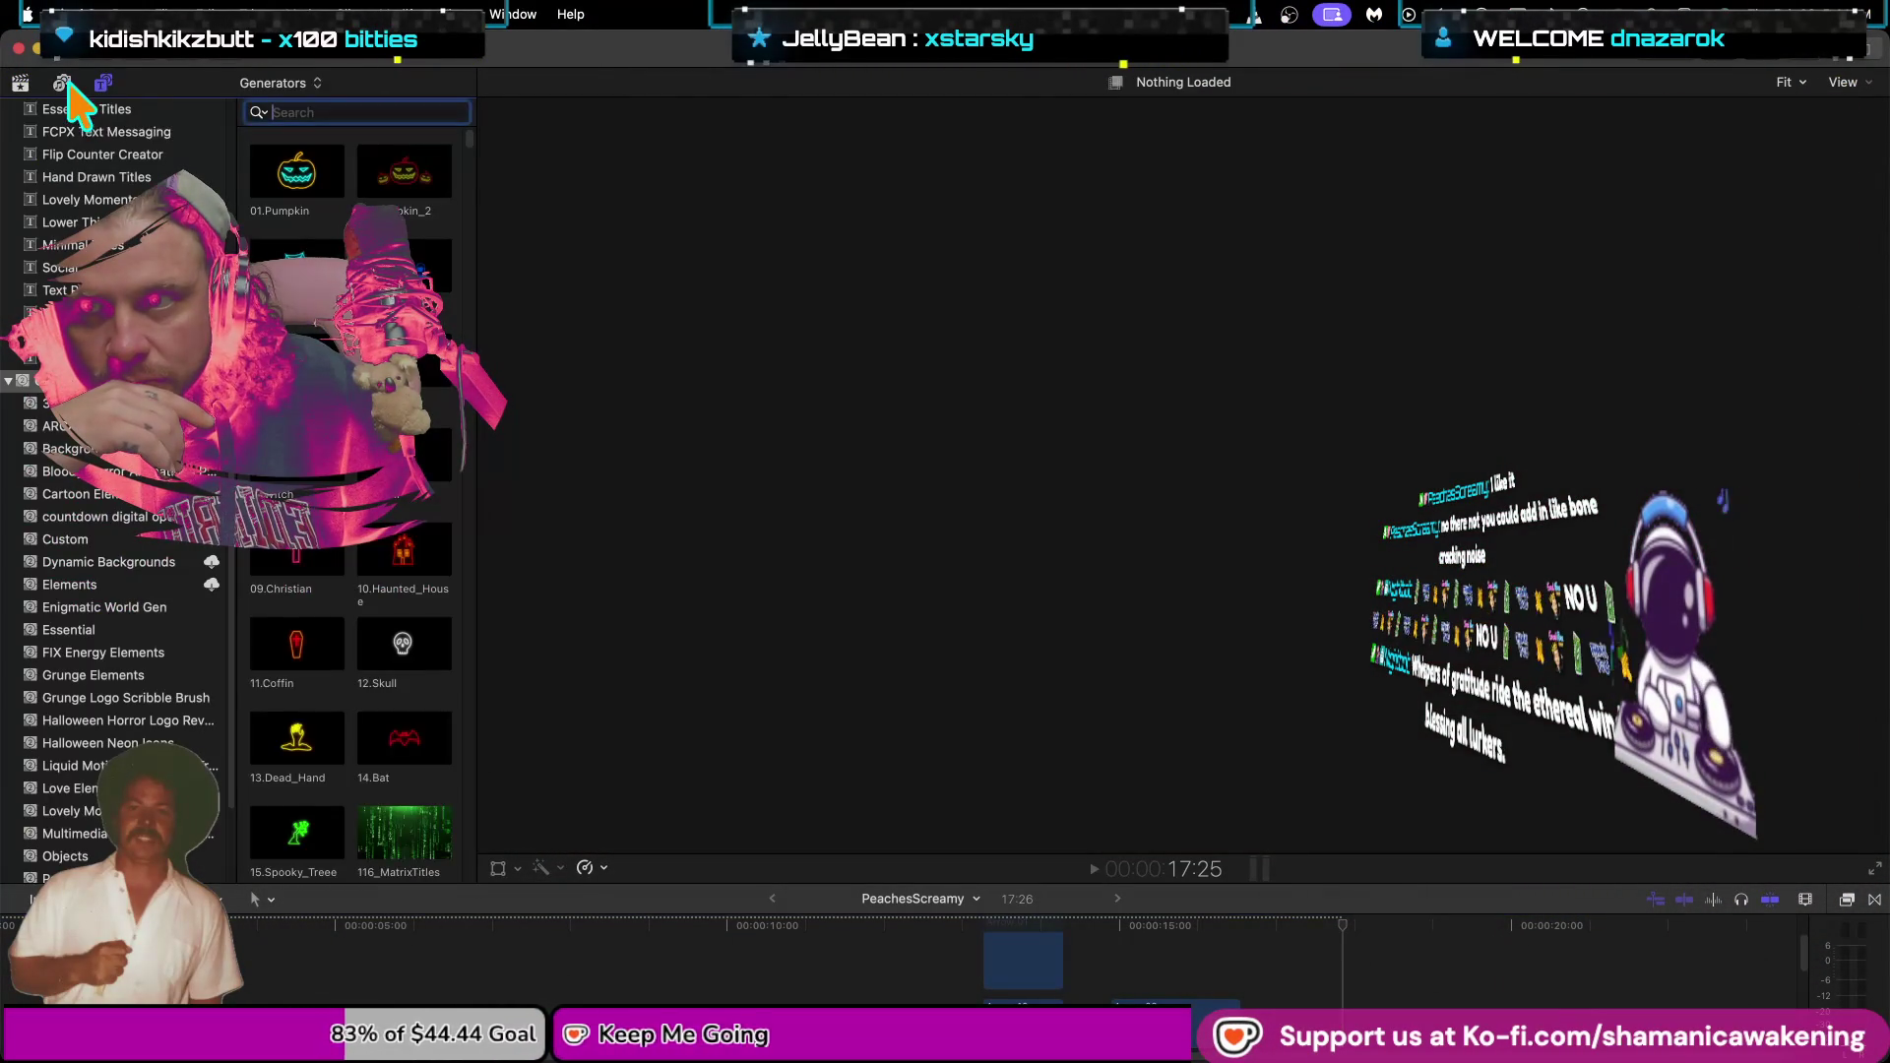
{"action": "left_click", "coordinate": [61, 83]}
{"action": "left_click", "coordinate": [439, 112]}
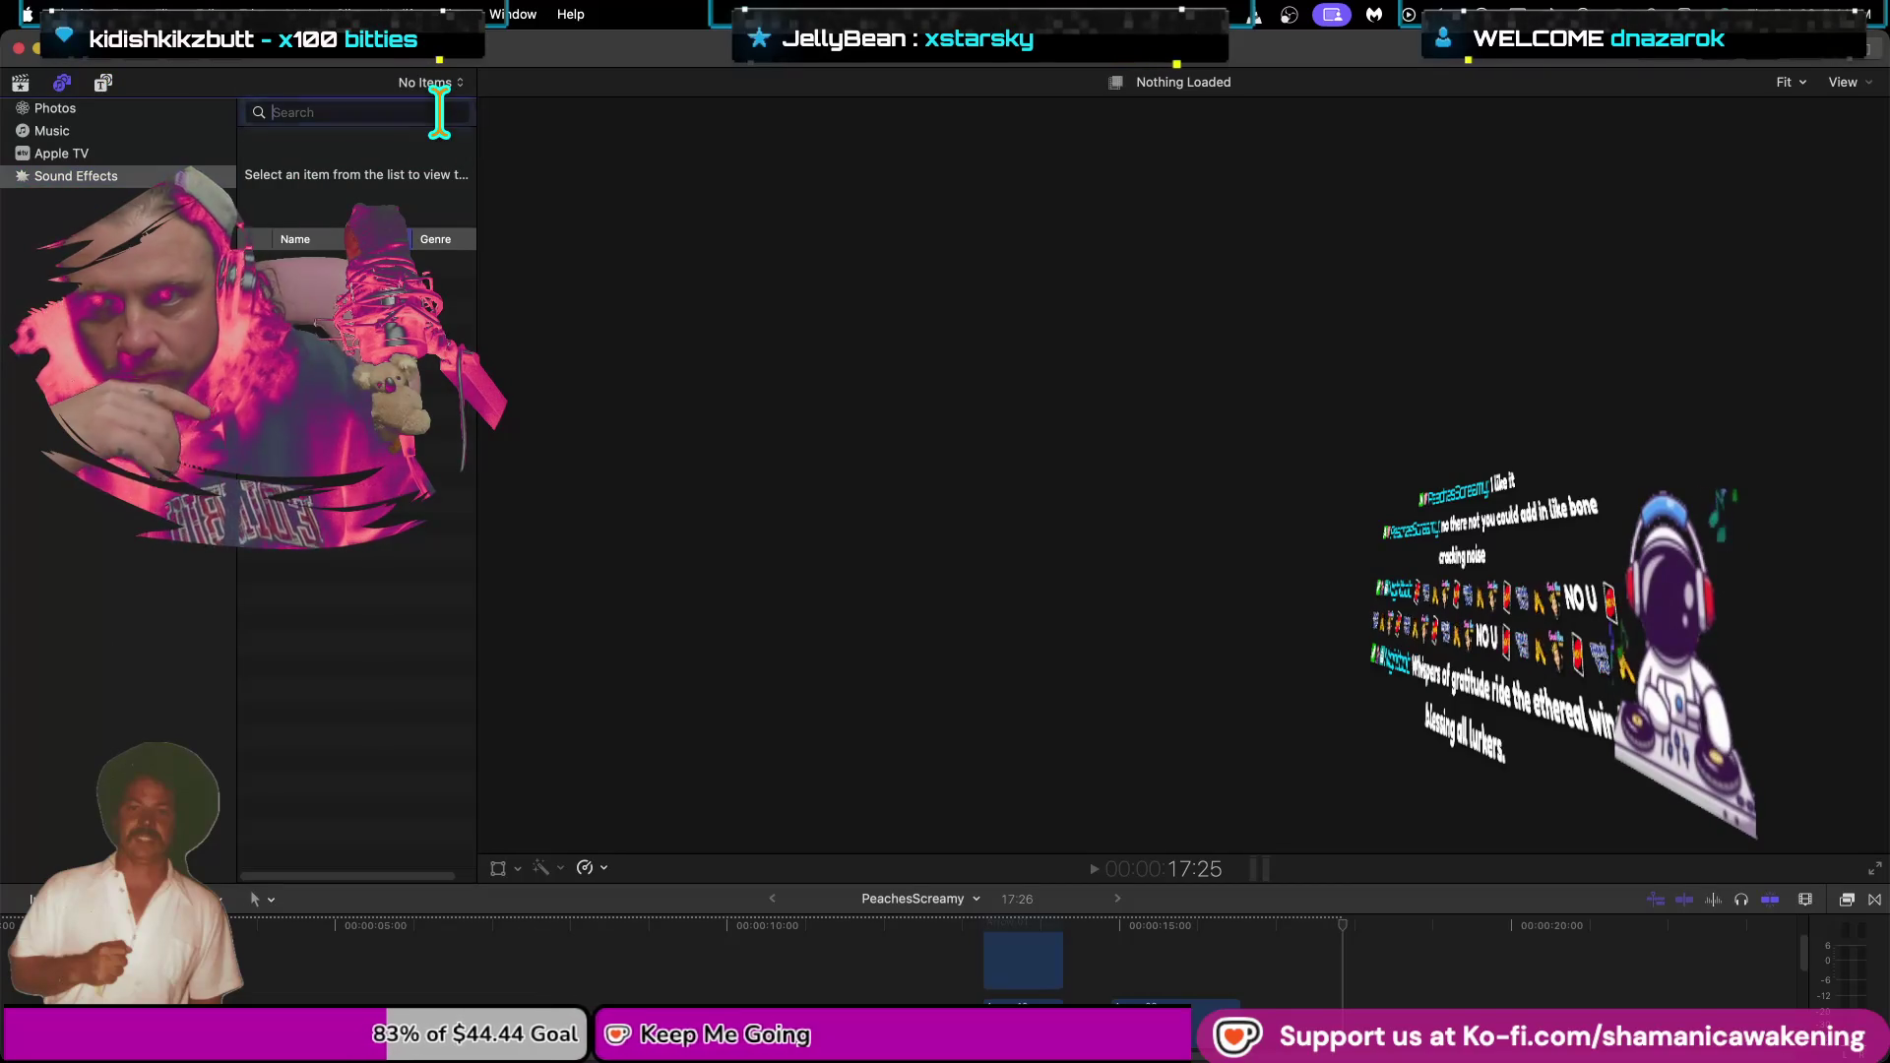
{"action": "type", "text": "bo"}
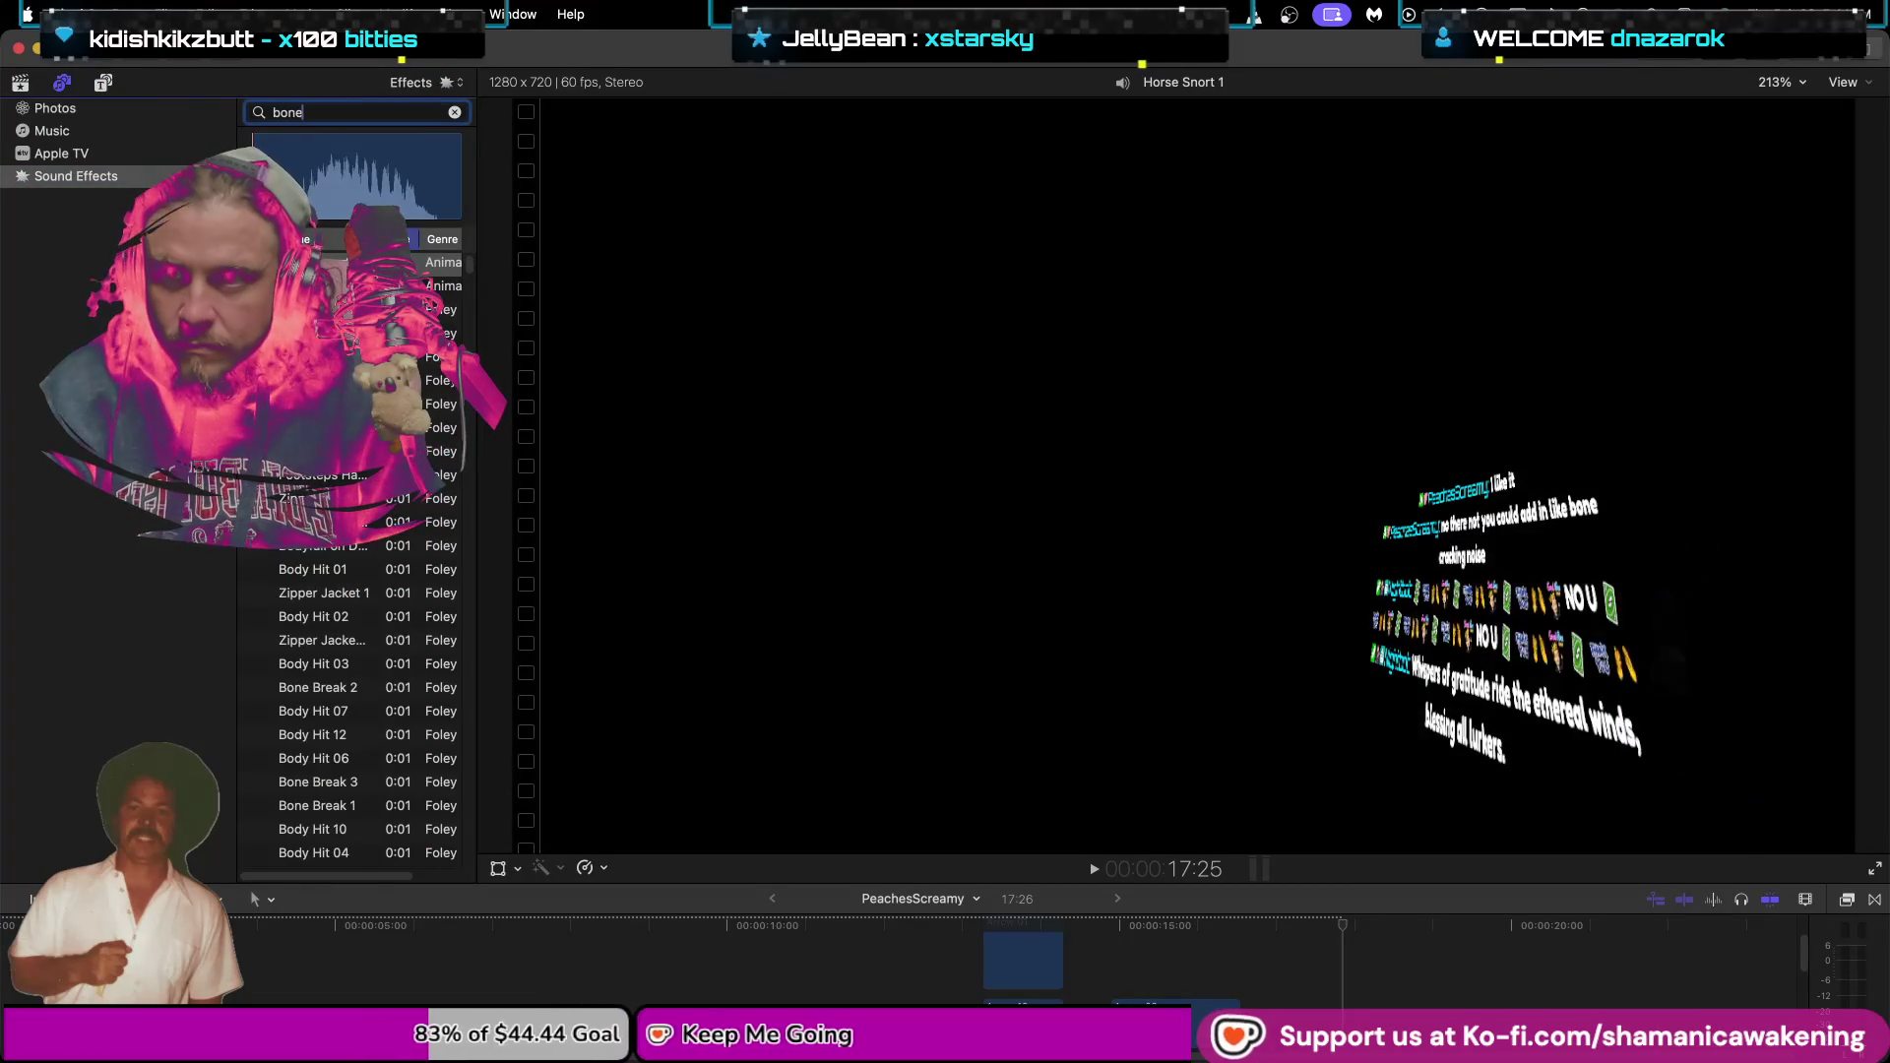
{"action": "type", "text": "ne"}
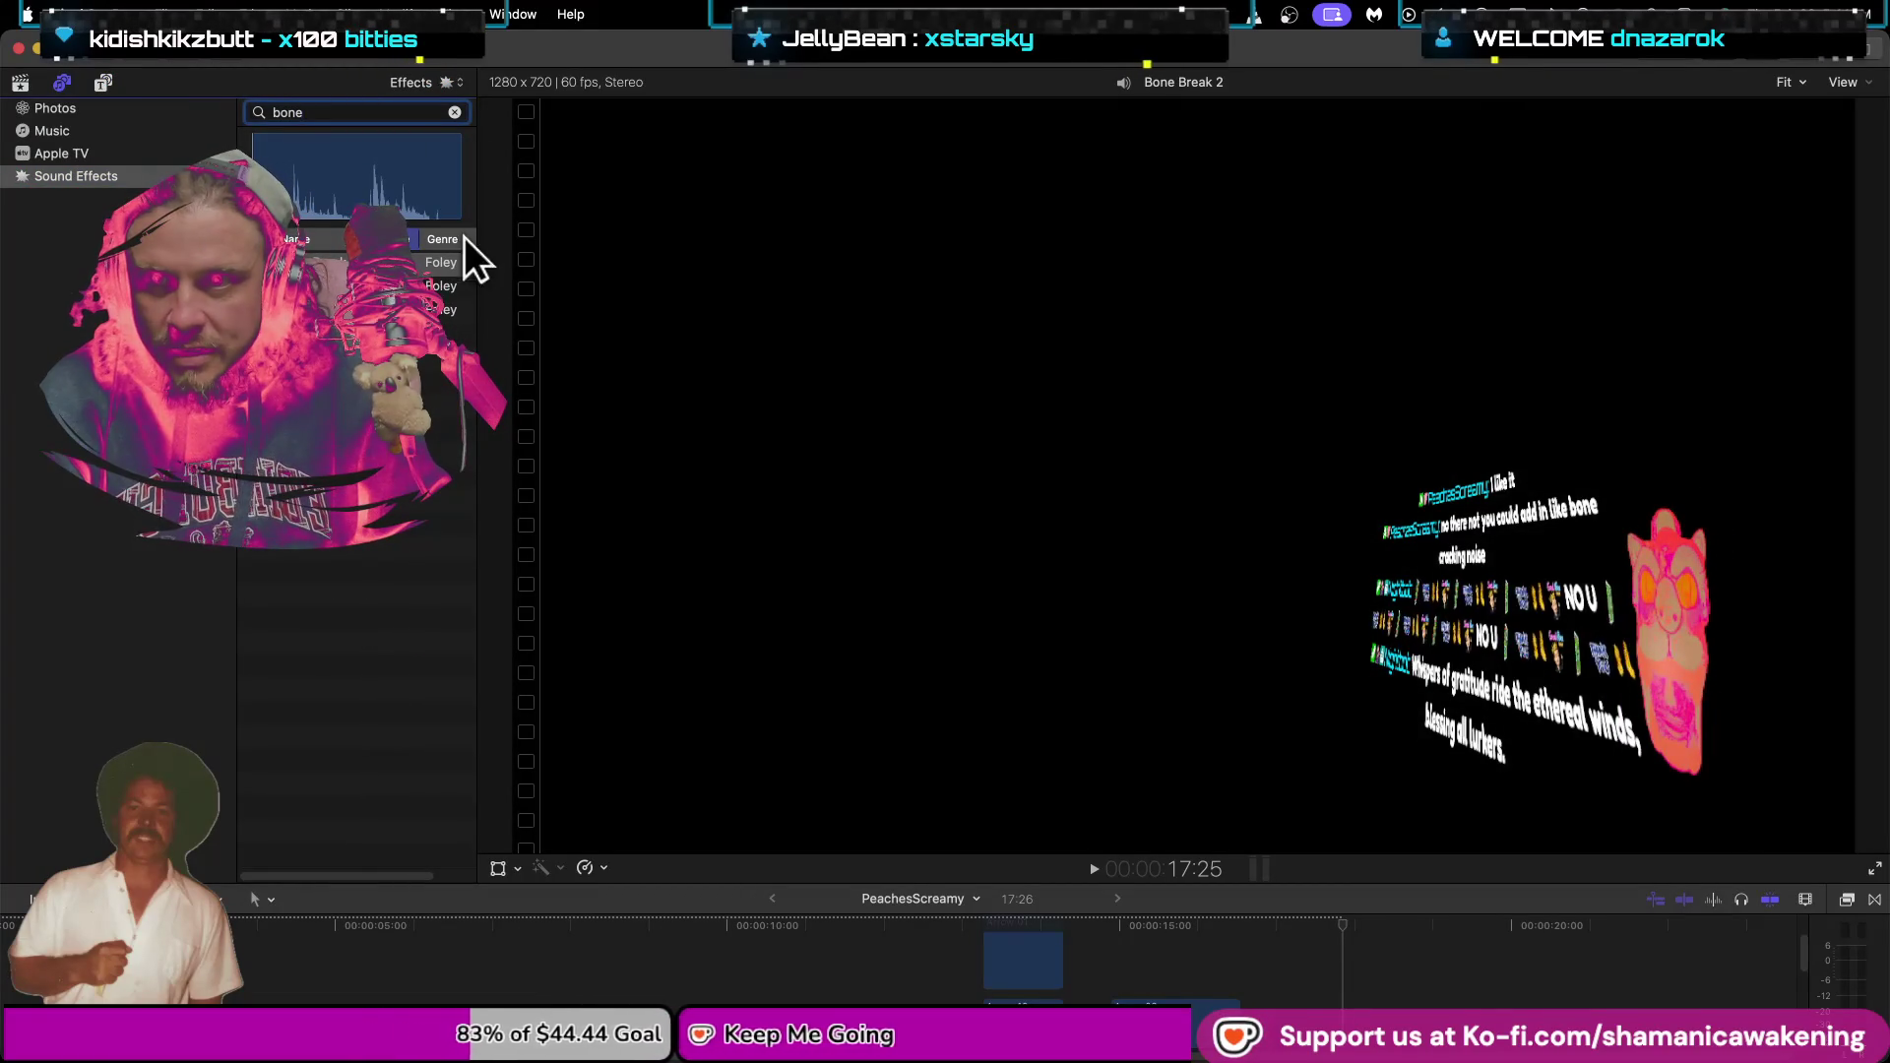
{"action": "left_click_drag", "start_coordinate": [479, 843], "coordinate": [616, 801]}
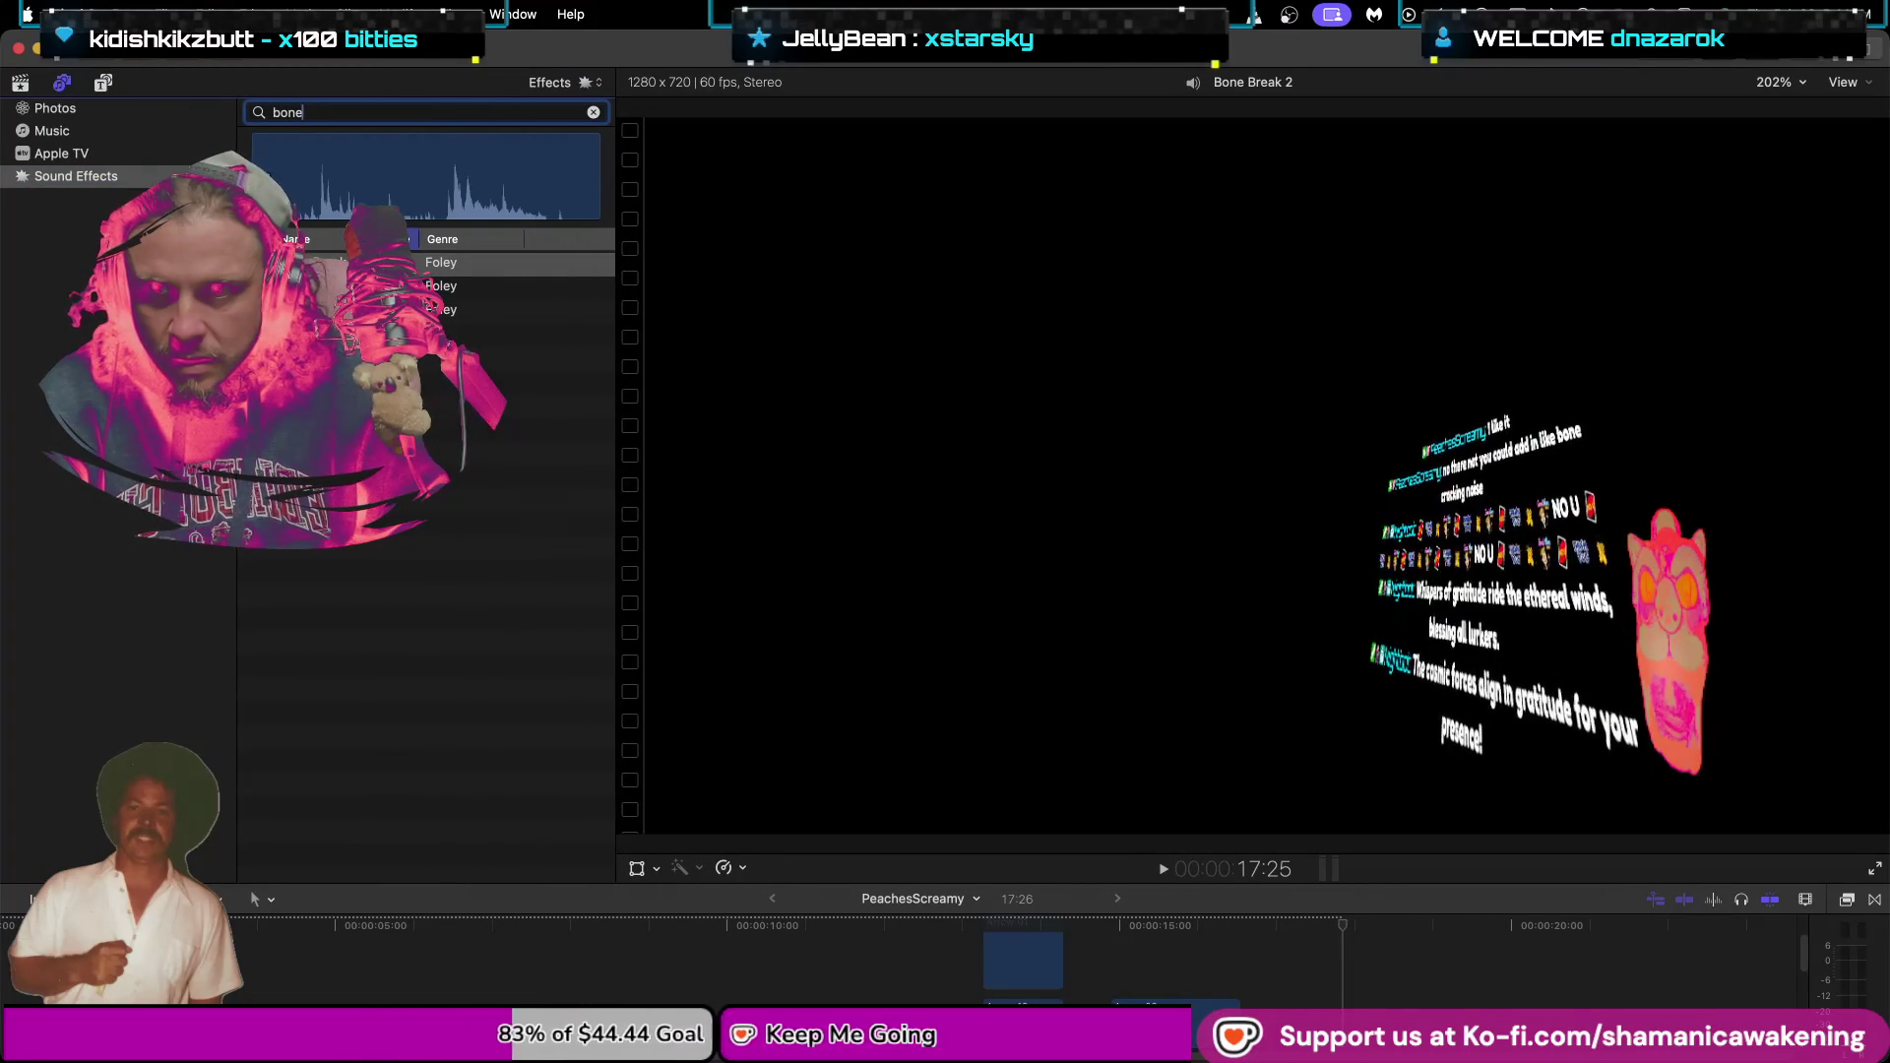
Audition Bone Break 3 and Bone Break 1, ending on Bone Break 3.
{"action": "key", "text": "space"}
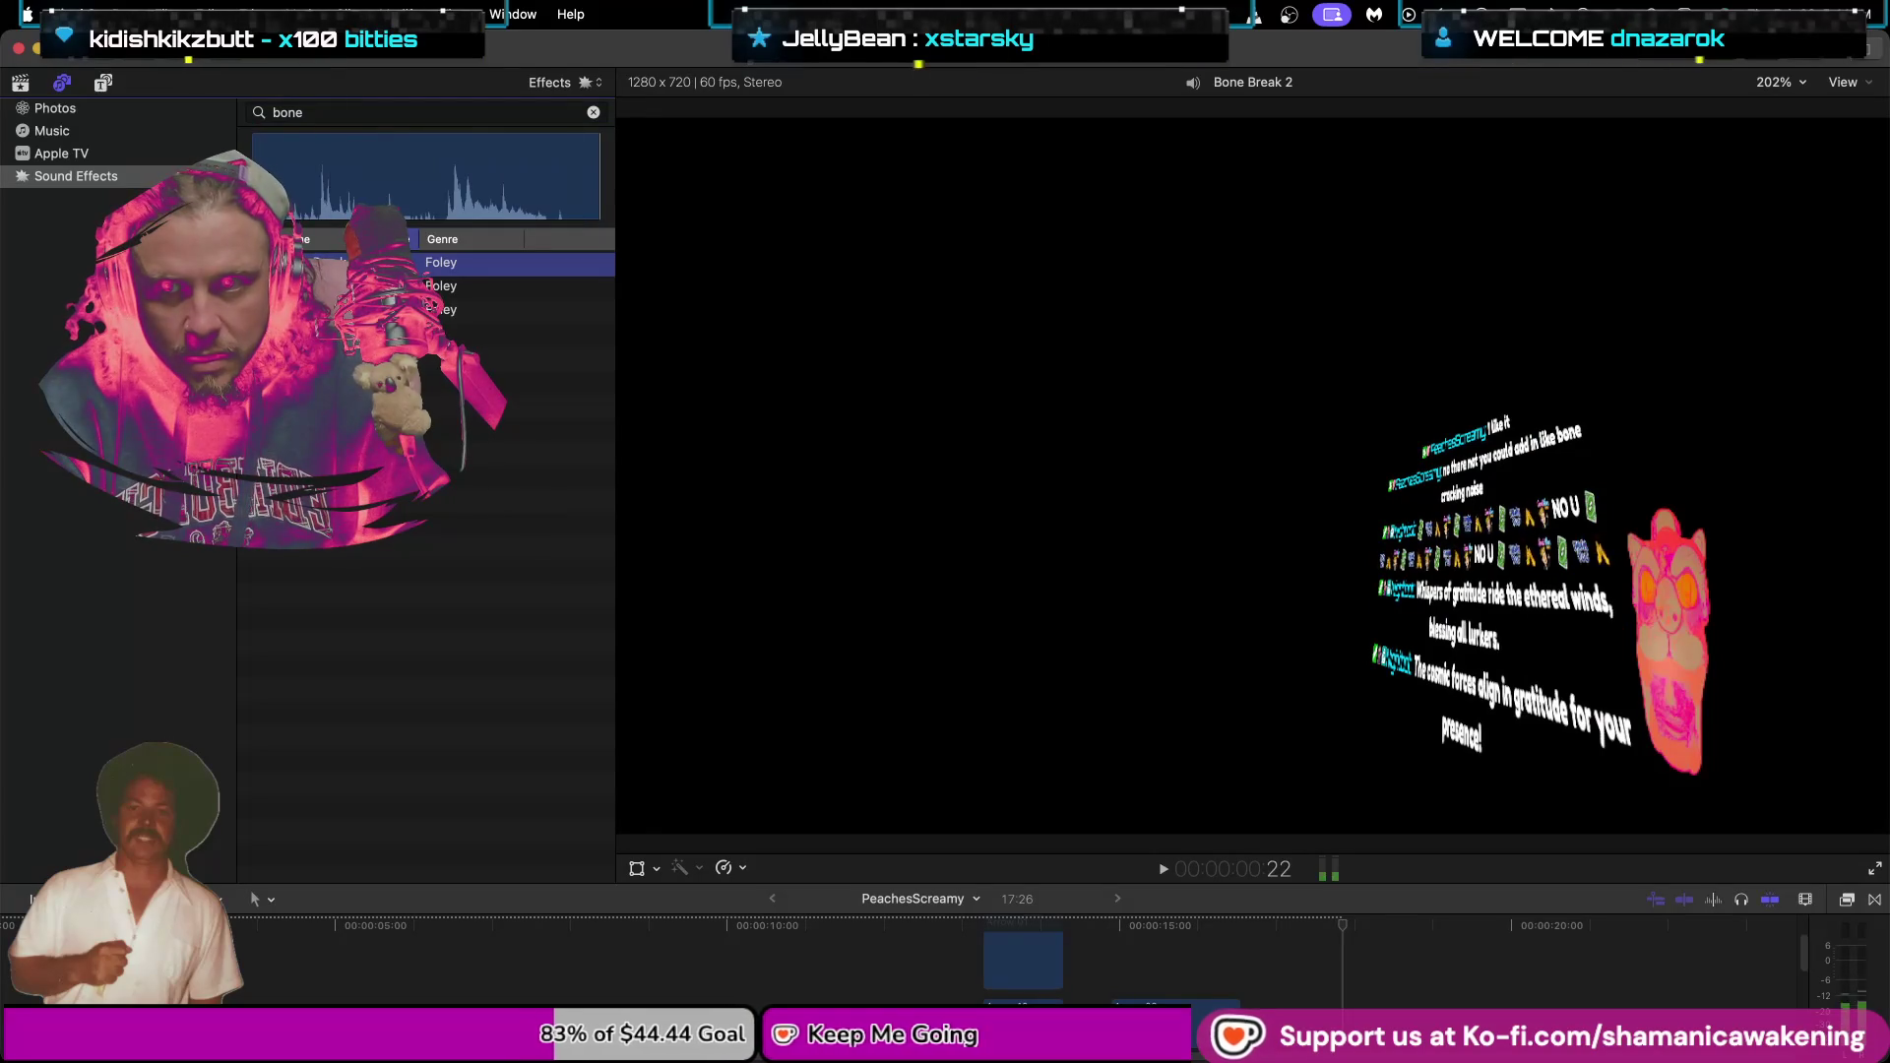
{"action": "left_click", "coordinate": [441, 285]}
{"action": "left_click", "coordinate": [441, 309]}
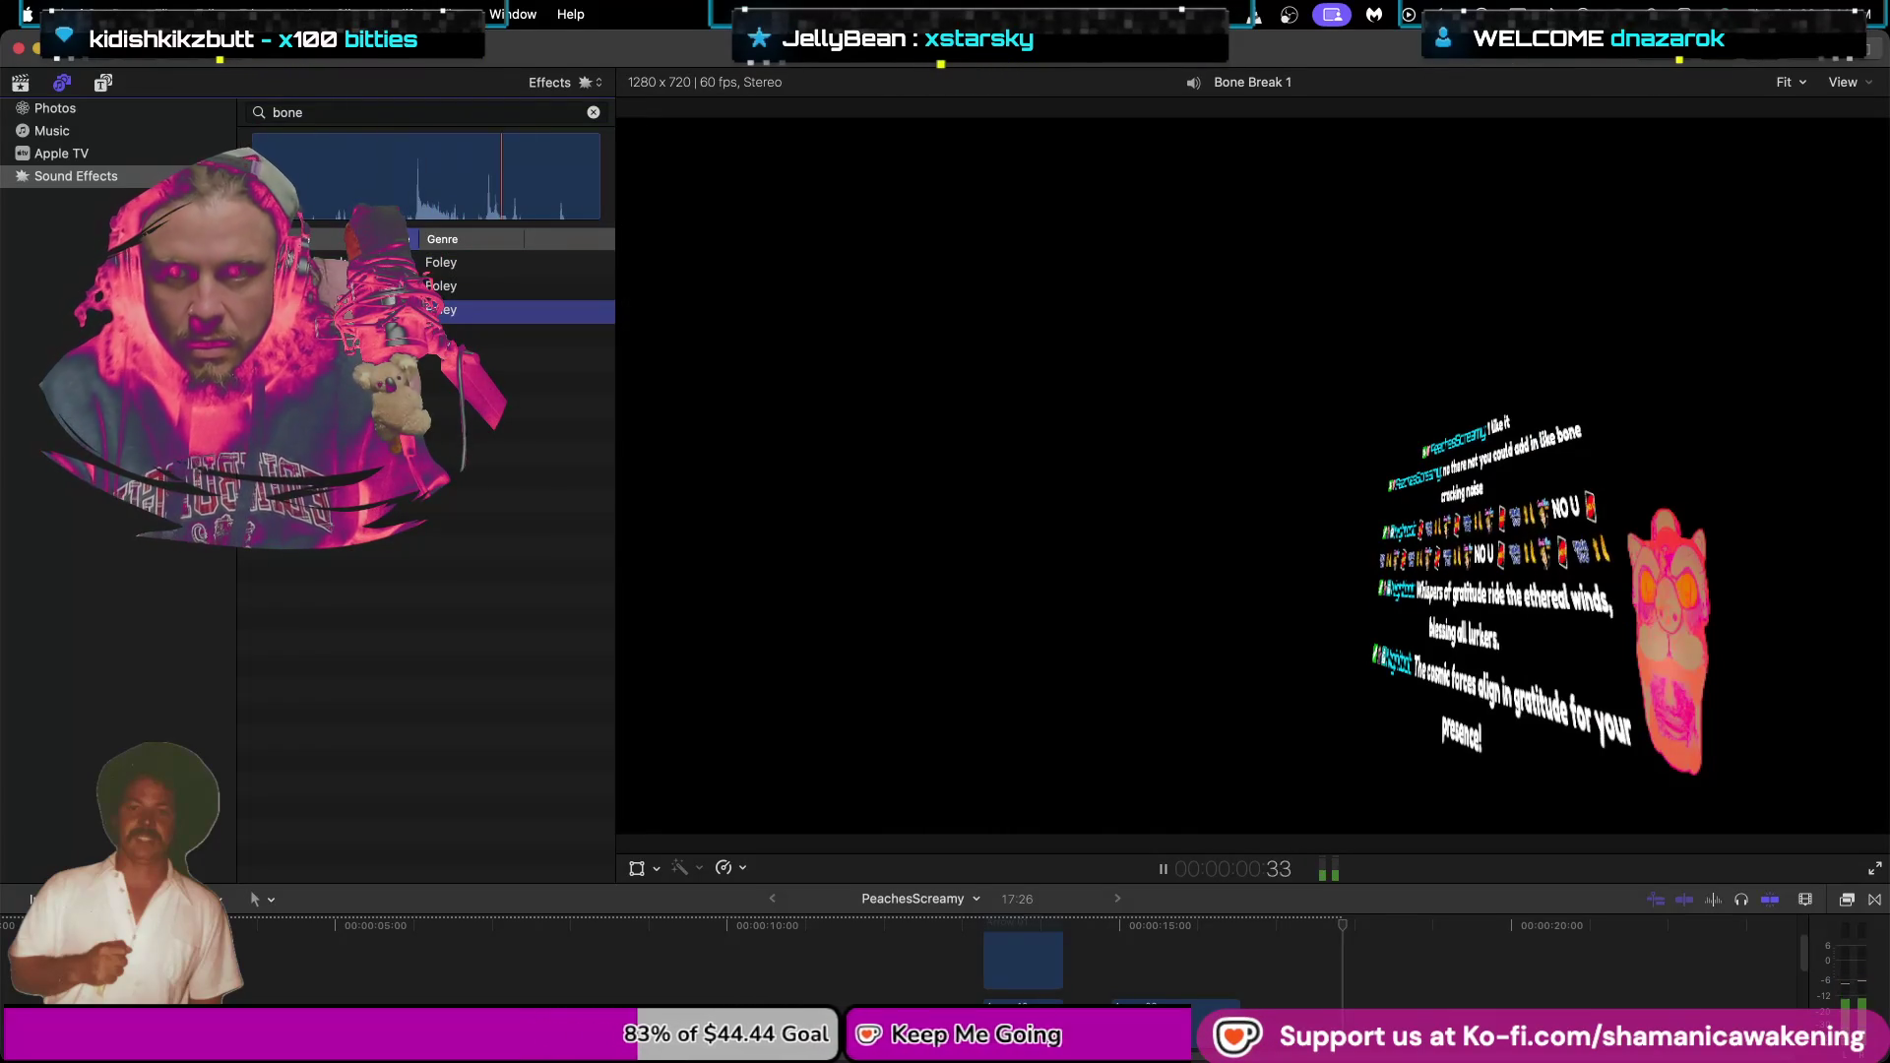
{"action": "left_click", "coordinate": [441, 286]}
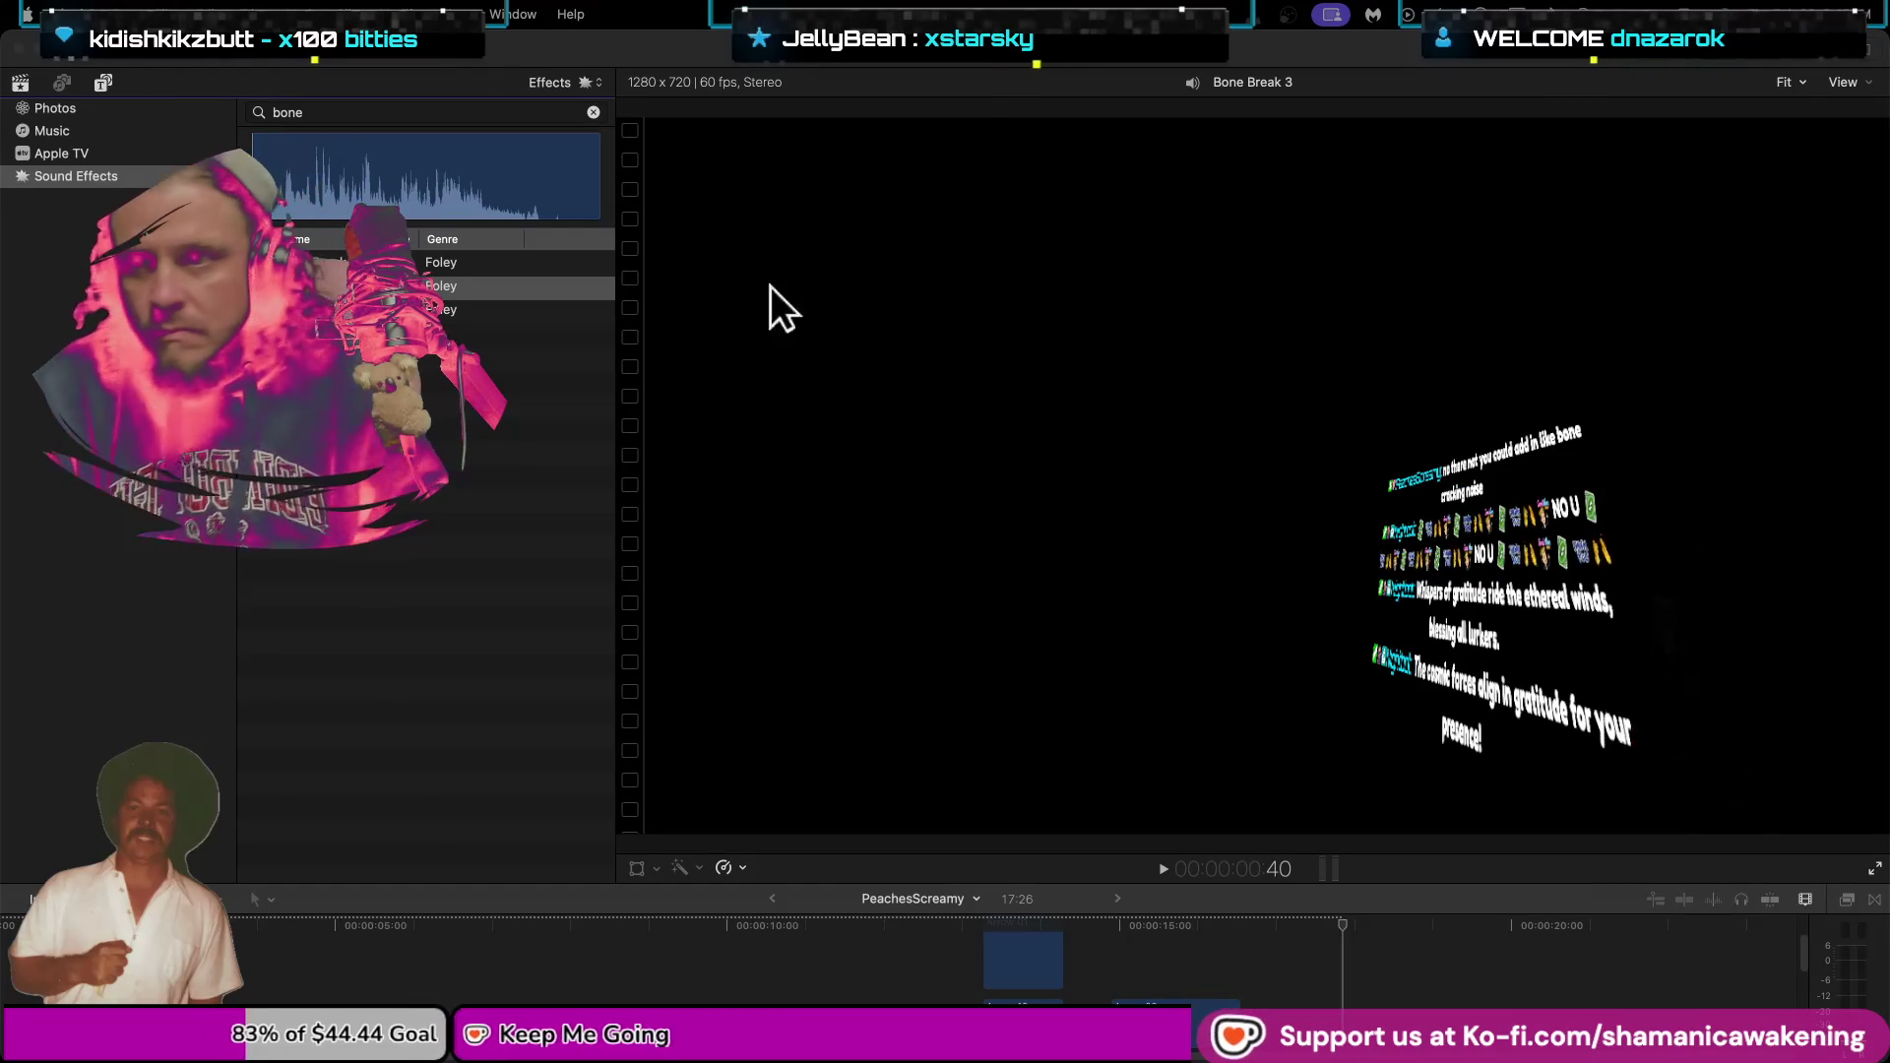
{"action": "left_click", "coordinate": [136, 59]}
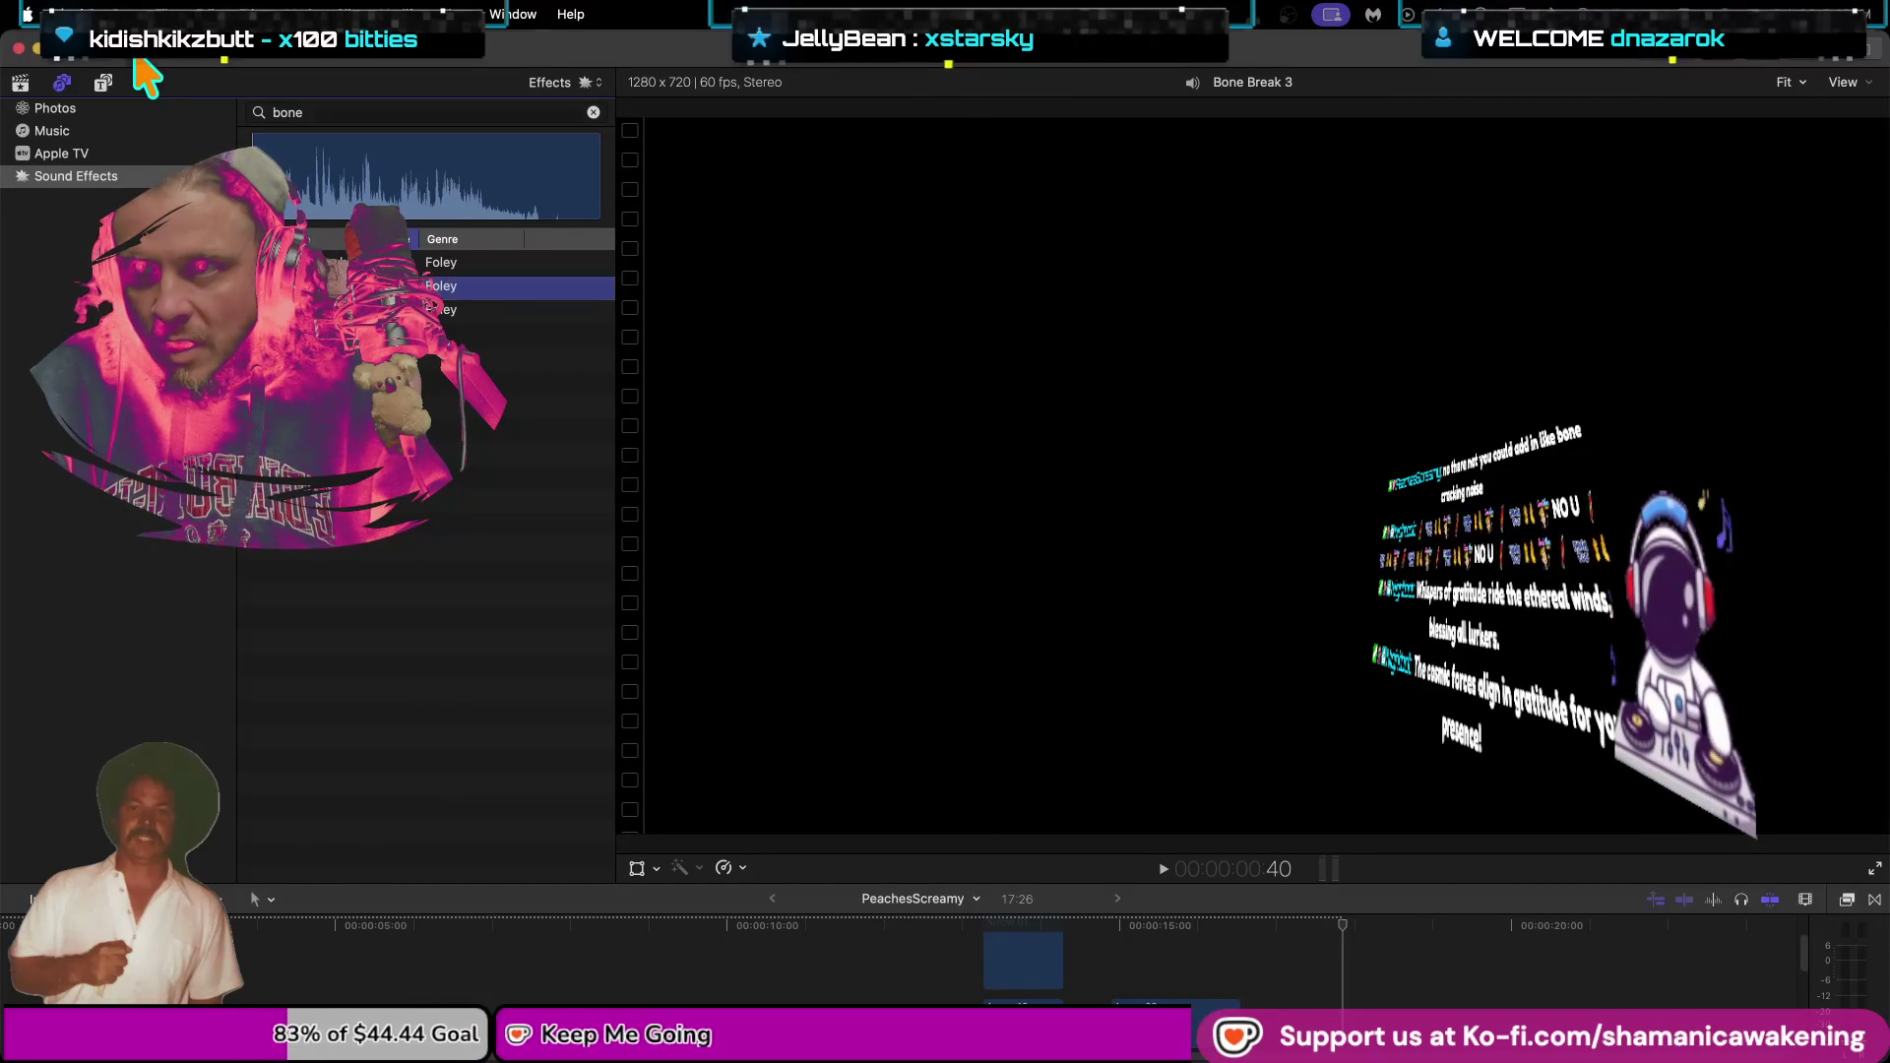
Select all 26 files in the iNTRO SOUNDS folder and import them into the IntroSS event.
{"action": "left_click", "coordinate": [139, 60]}
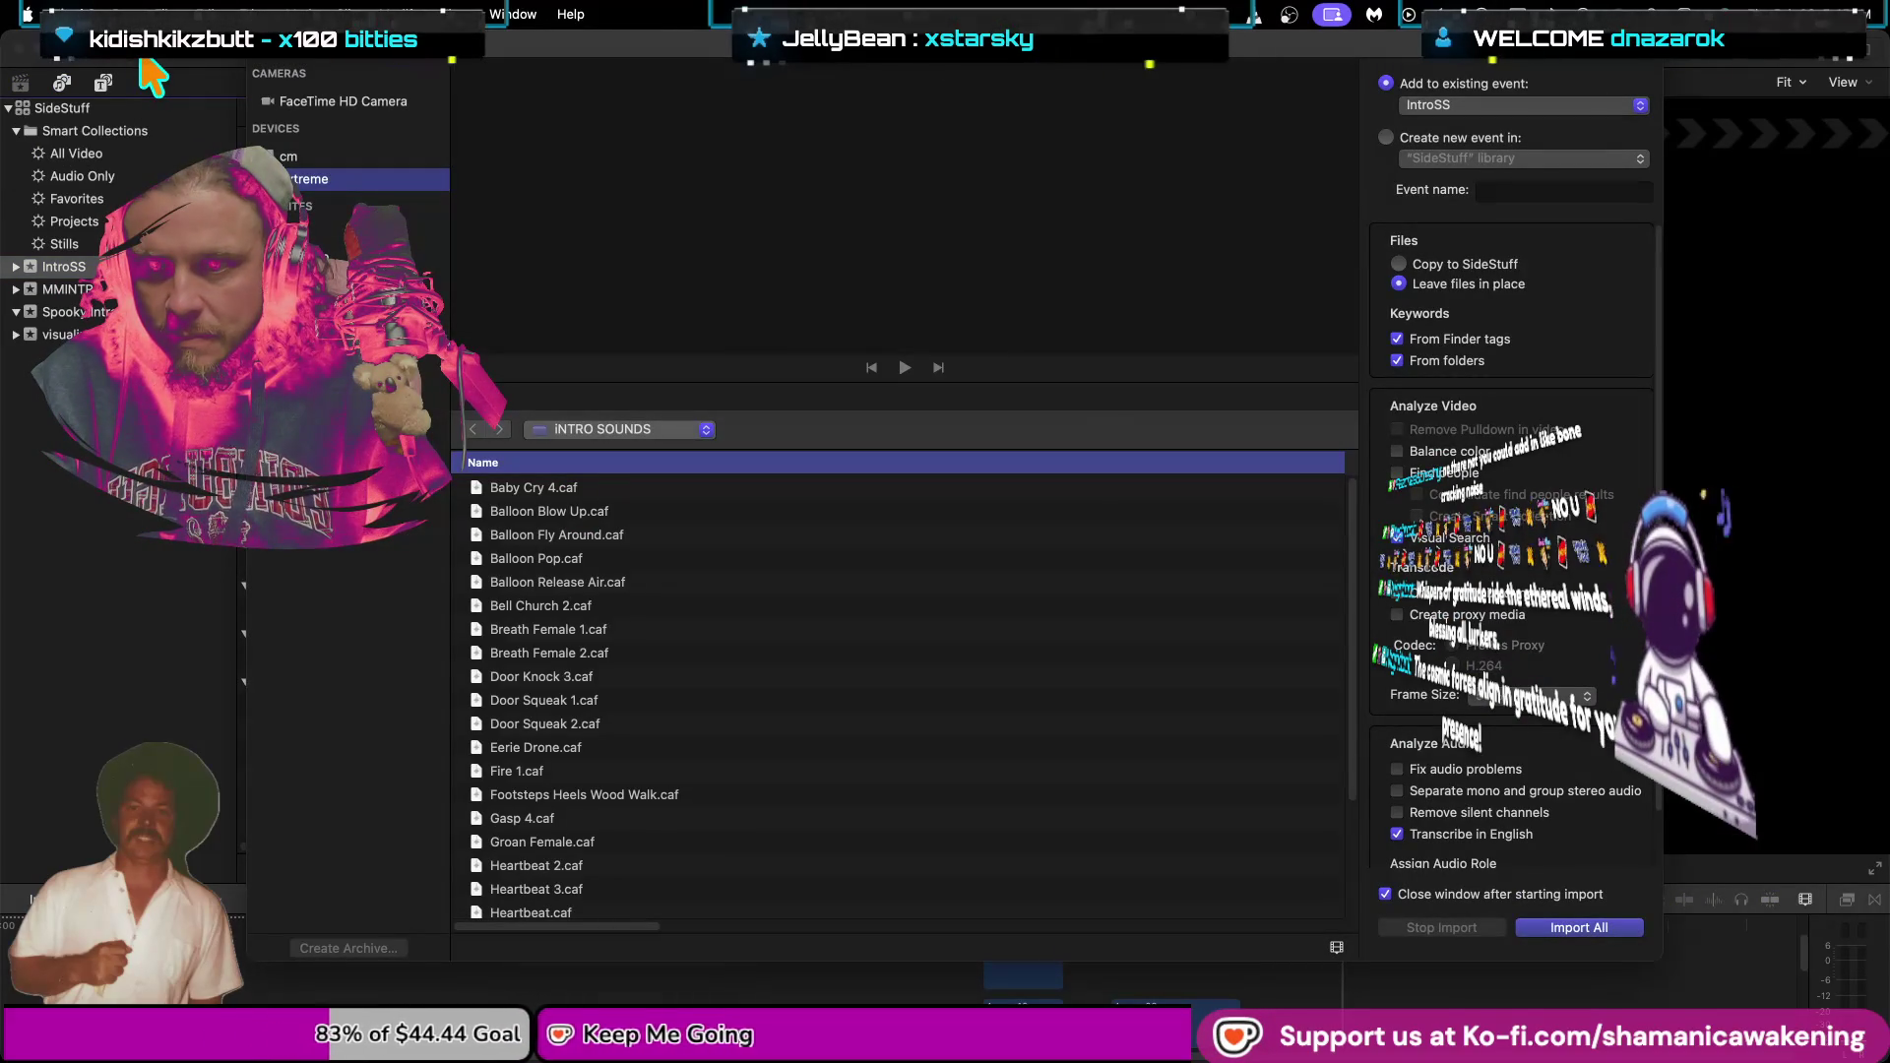
{"action": "scroll", "coordinate": [728, 874], "scroll_direction": "down", "scroll_amount": 4}
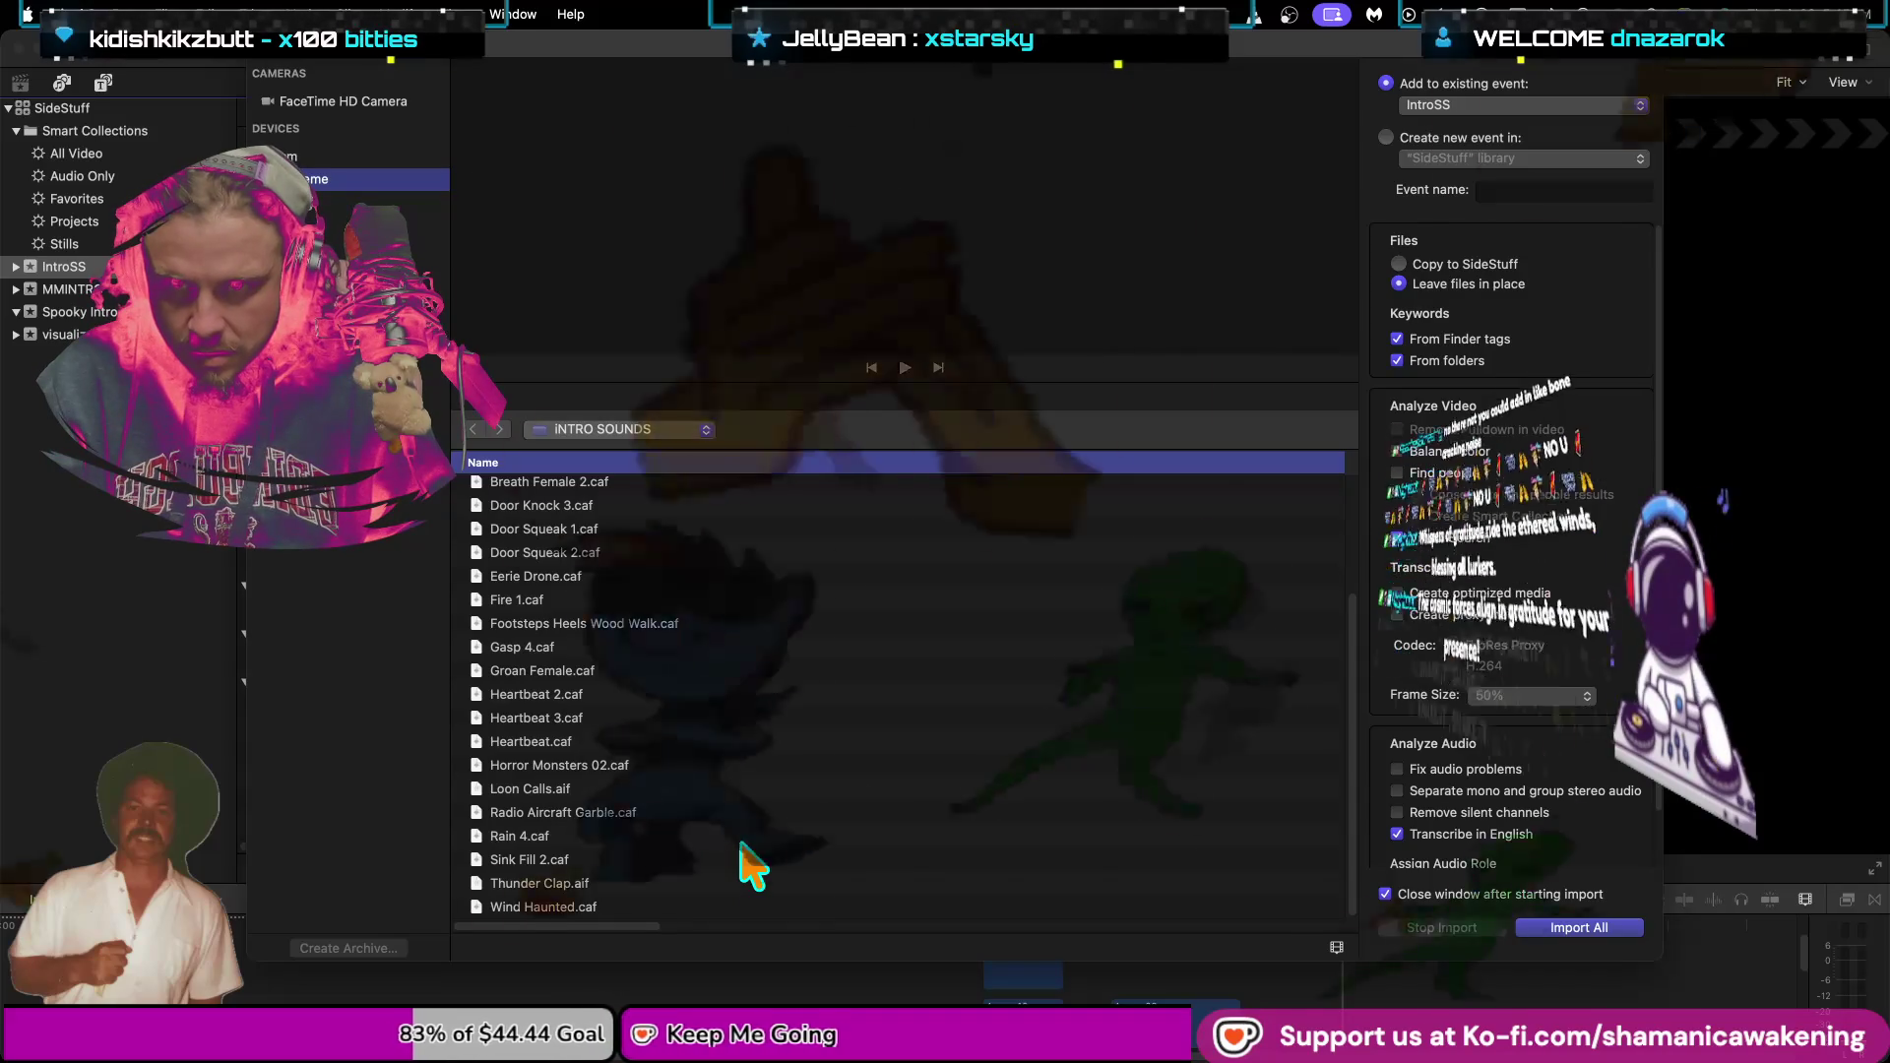
{"action": "left_click", "coordinate": [734, 740]}
{"action": "key", "text": "super+a"}
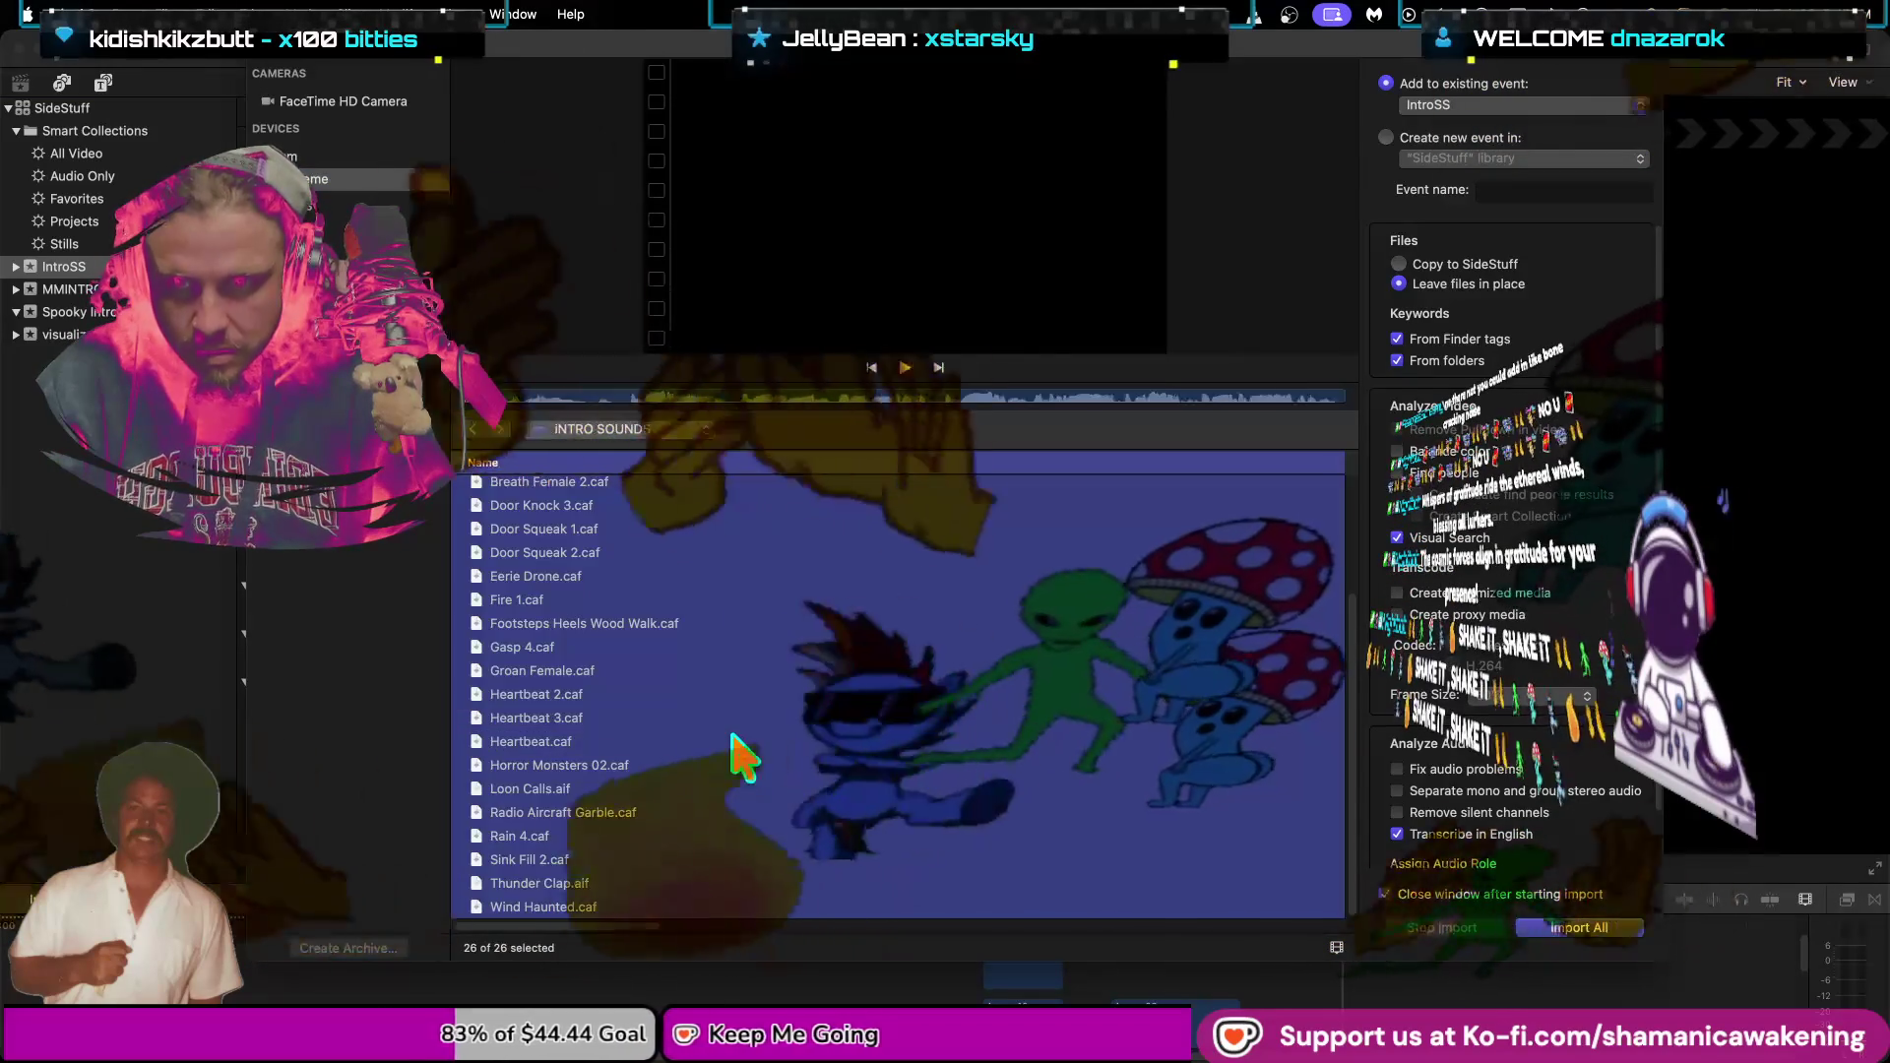
{"action": "left_click", "coordinate": [1591, 928]}
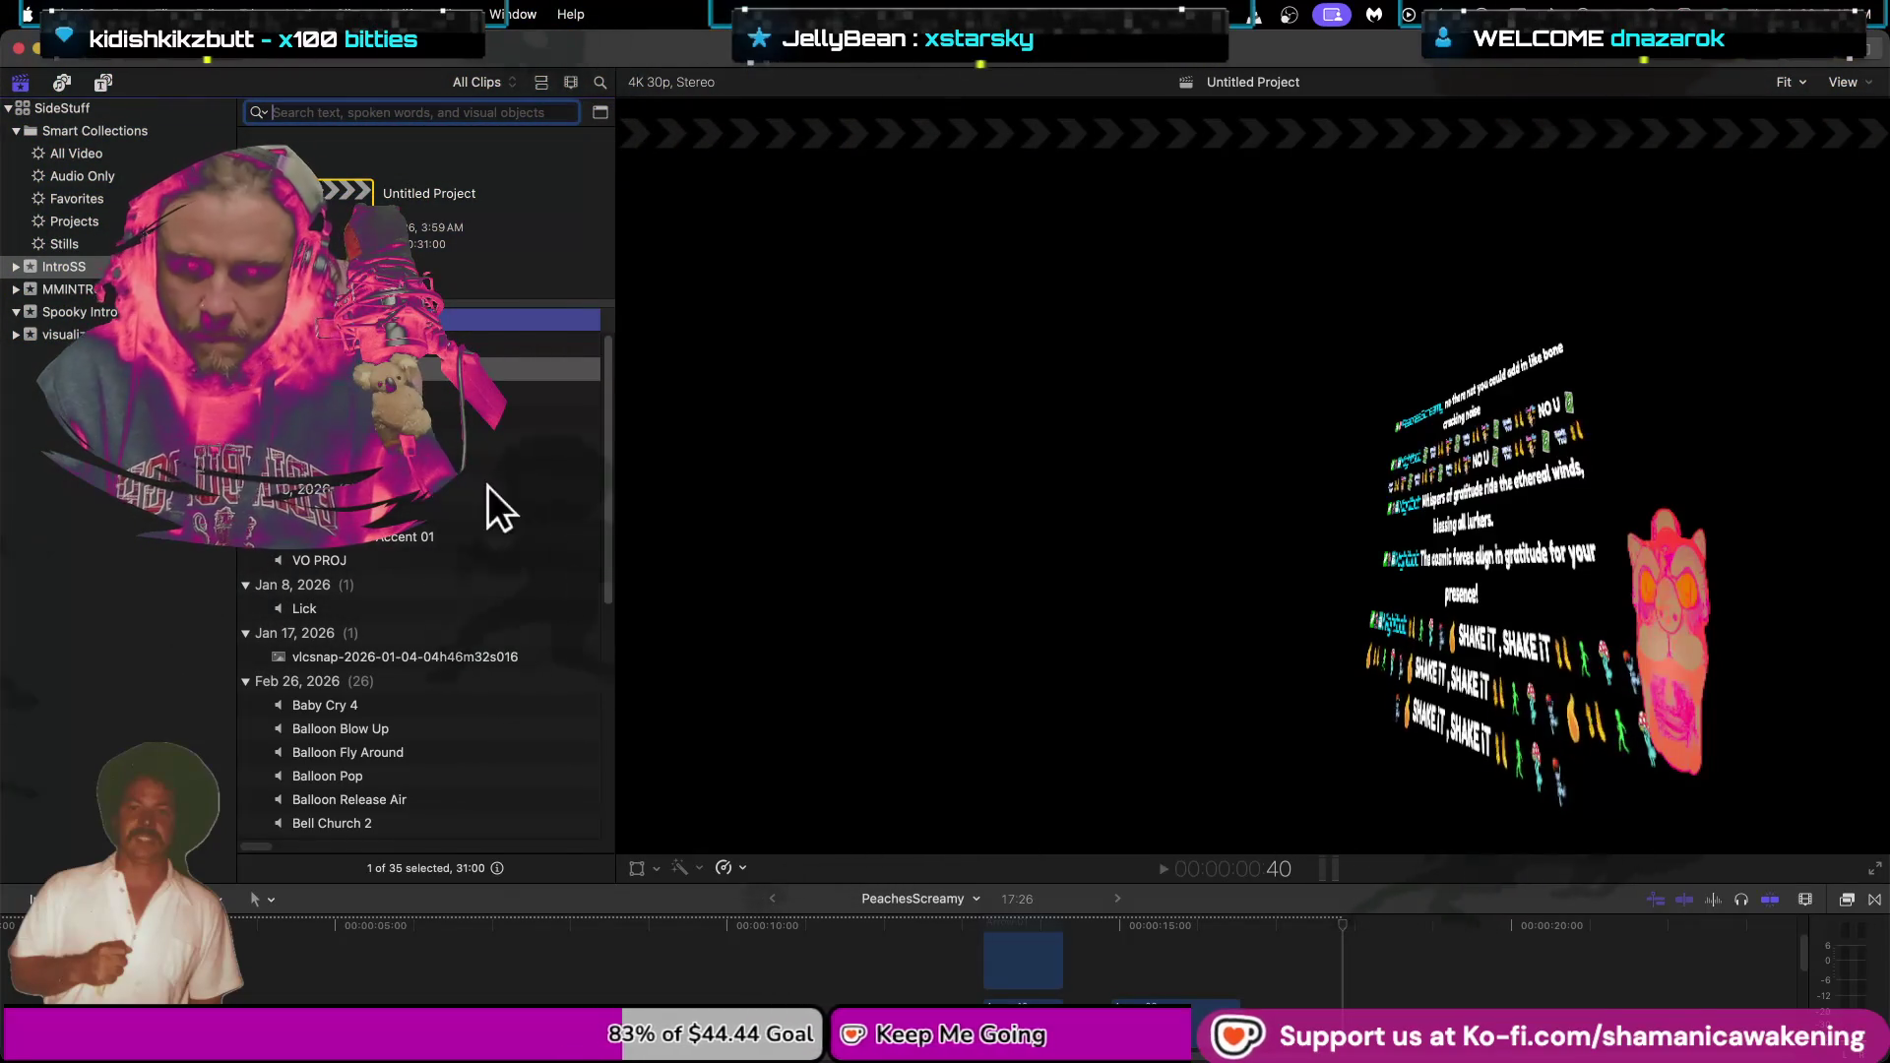
{"action": "left_click", "coordinate": [546, 974]}
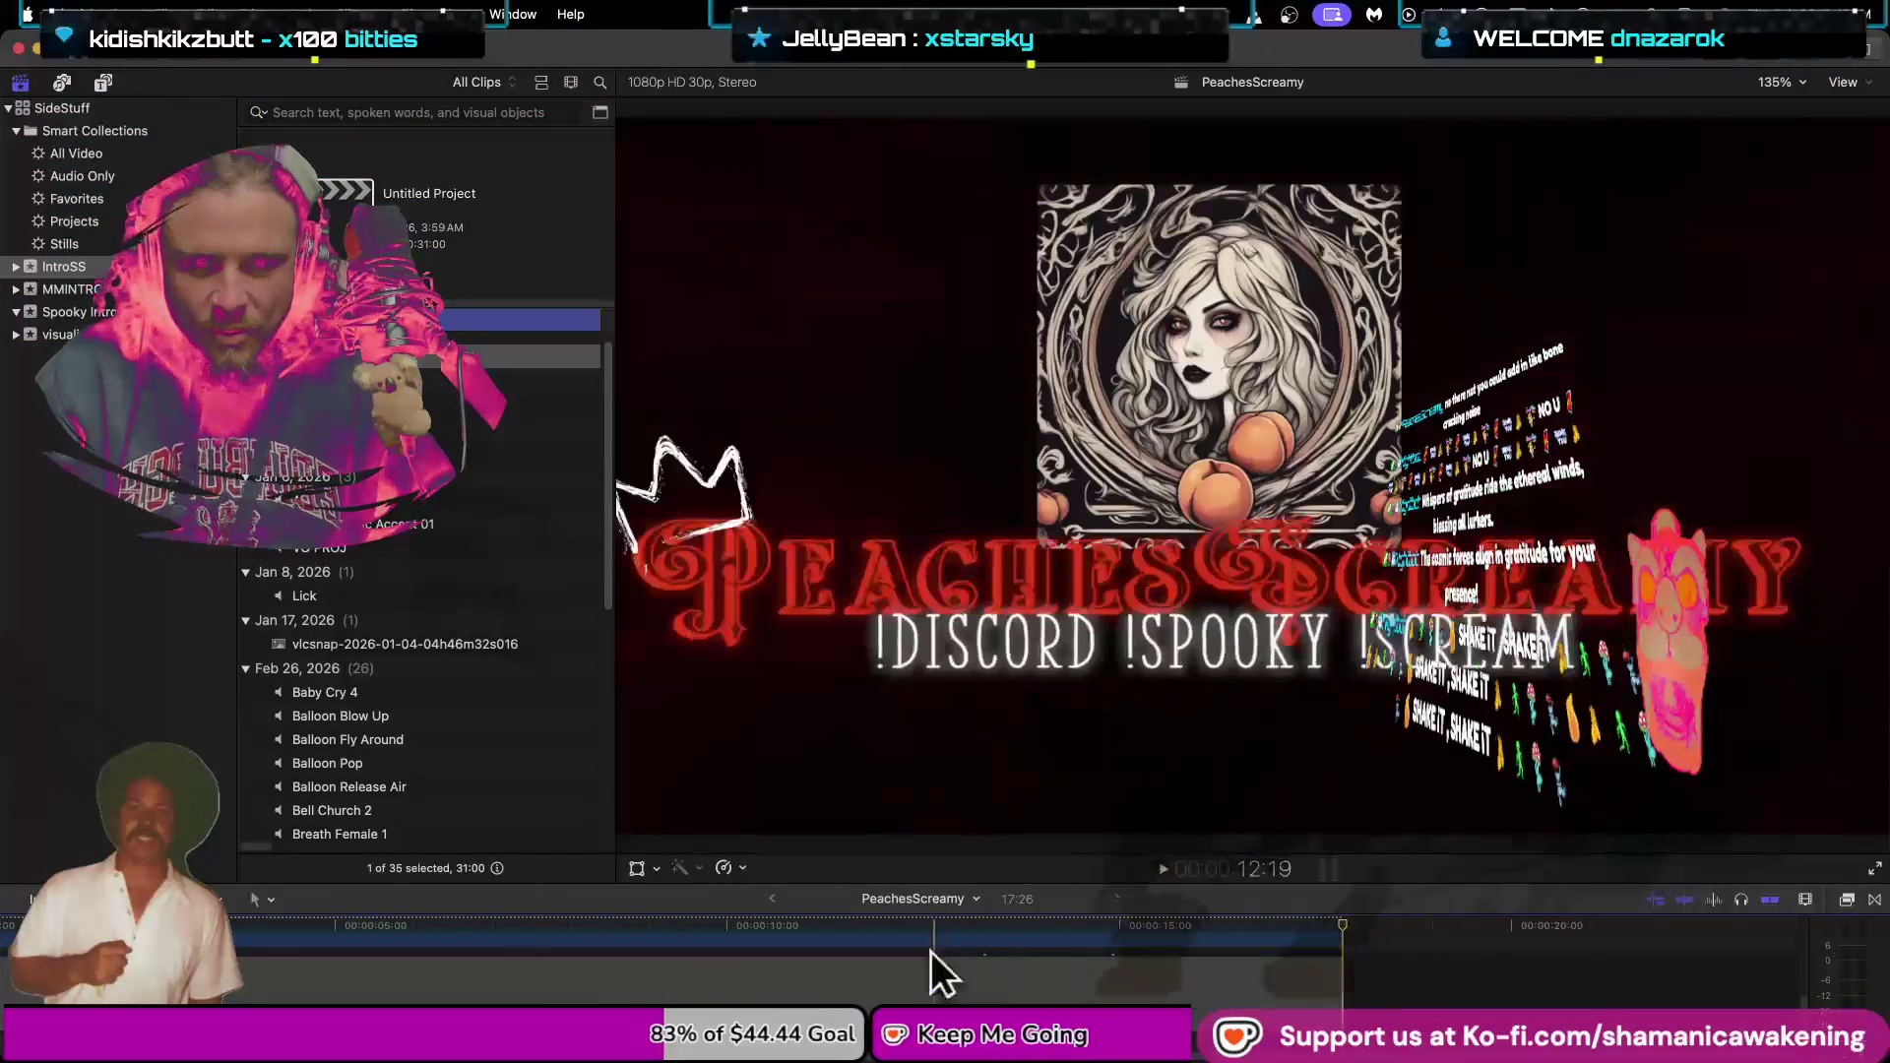
Enlarge the timeline and audition the IntroMusic, Whoosh 17 and Whoosh 19 clips.
{"action": "left_click_drag", "start_coordinate": [924, 884], "coordinate": [978, 706]}
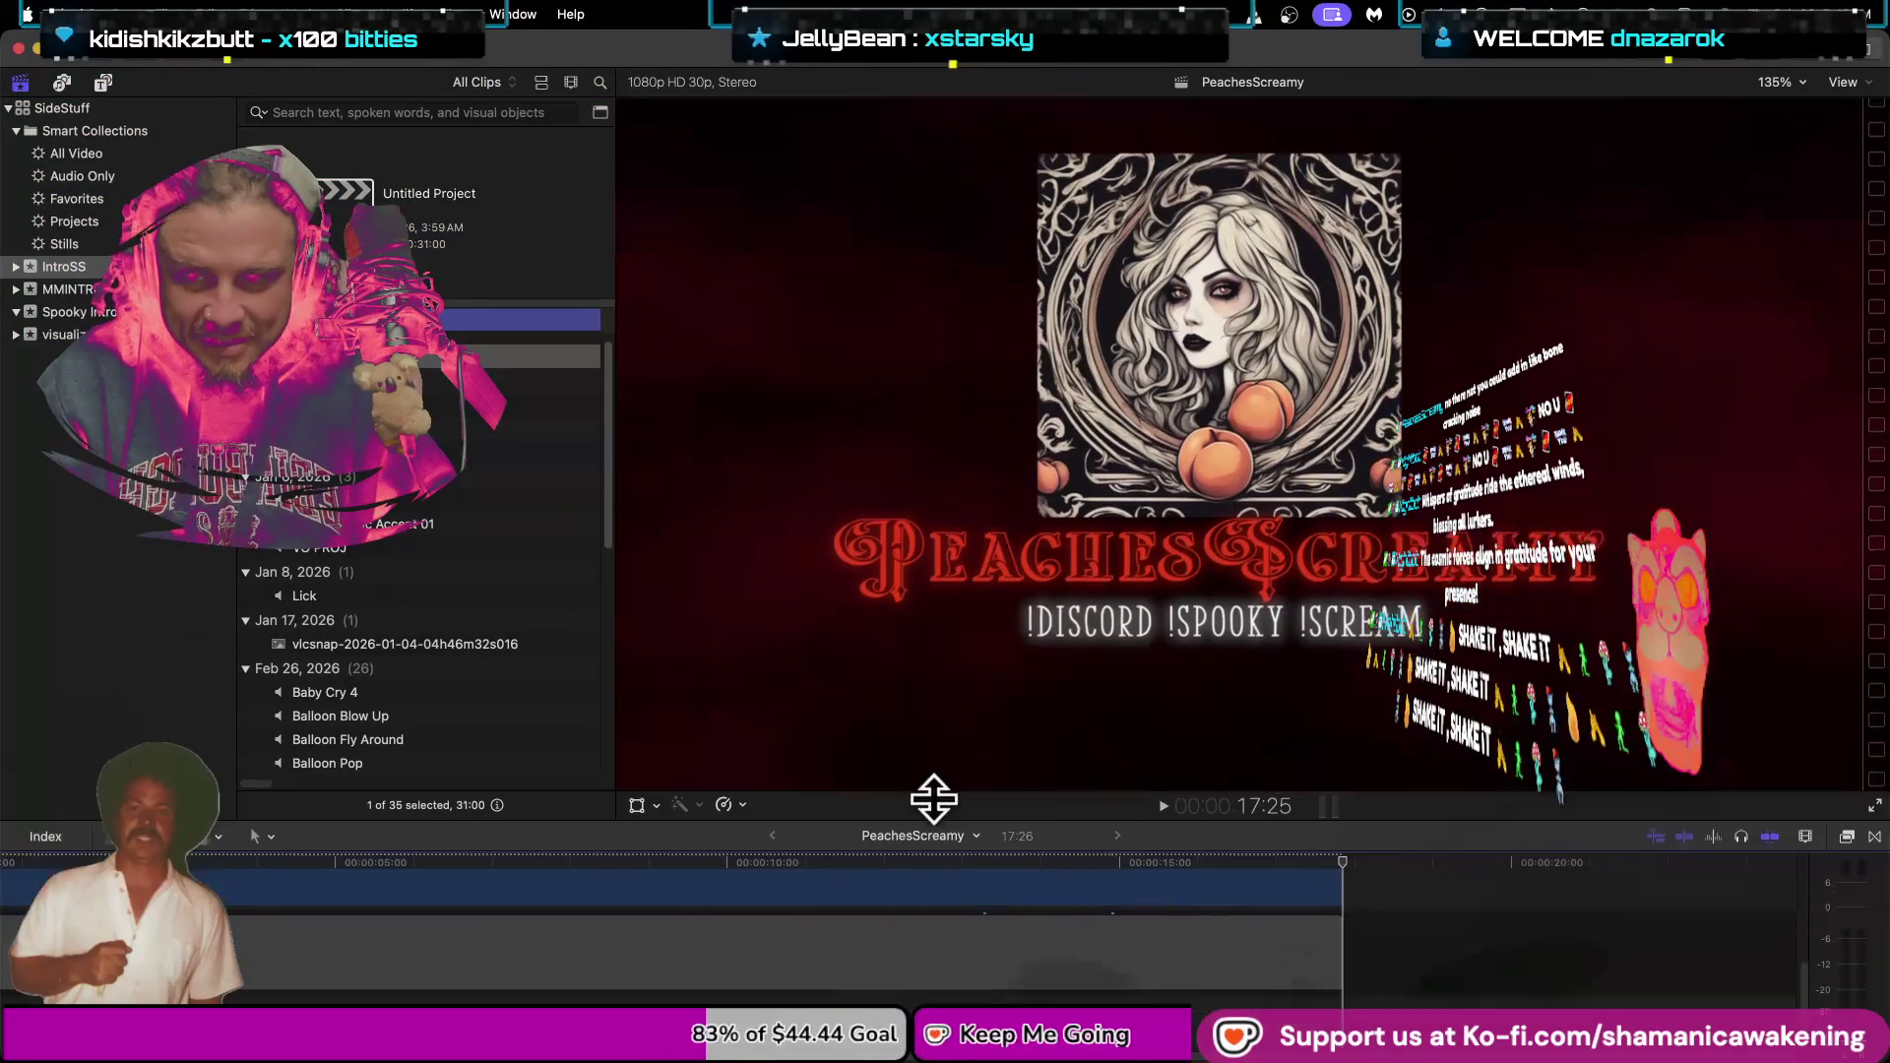
{"action": "key", "text": "space"}
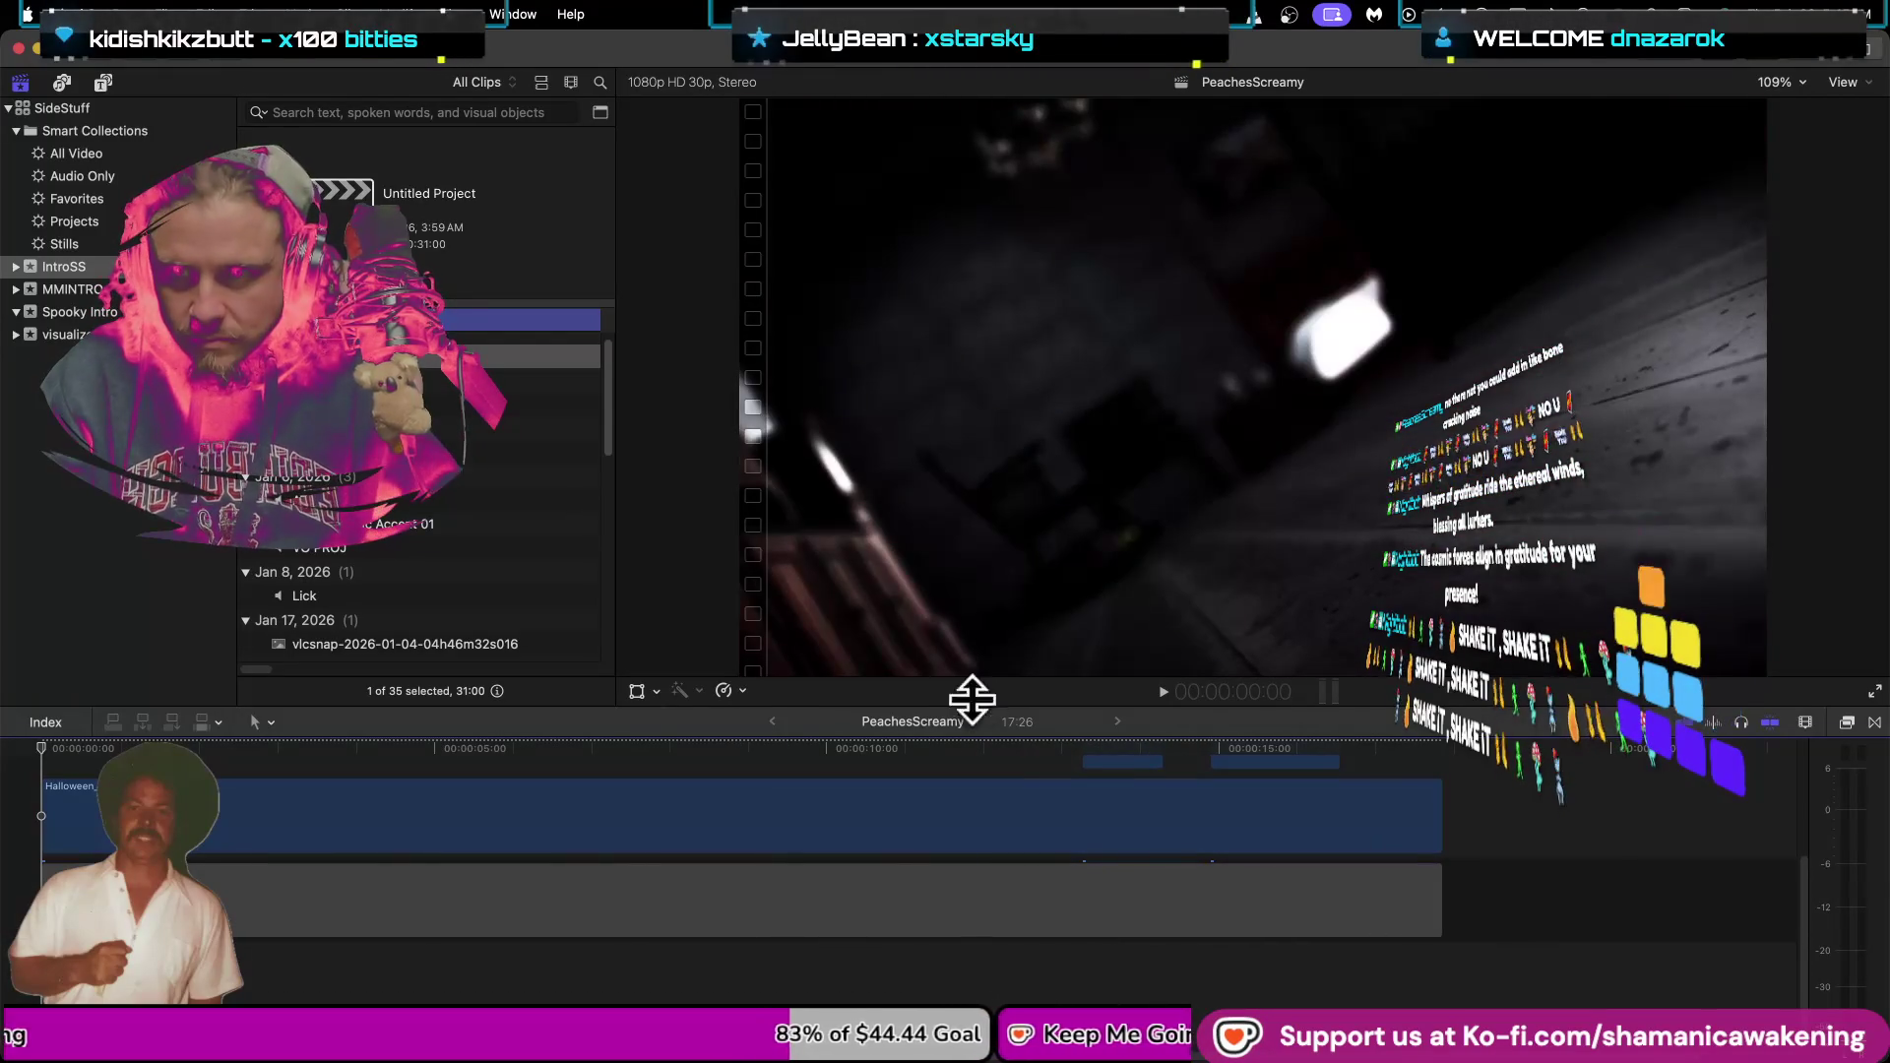
{"action": "left_click", "coordinate": [457, 406]}
{"action": "key", "text": "space"}
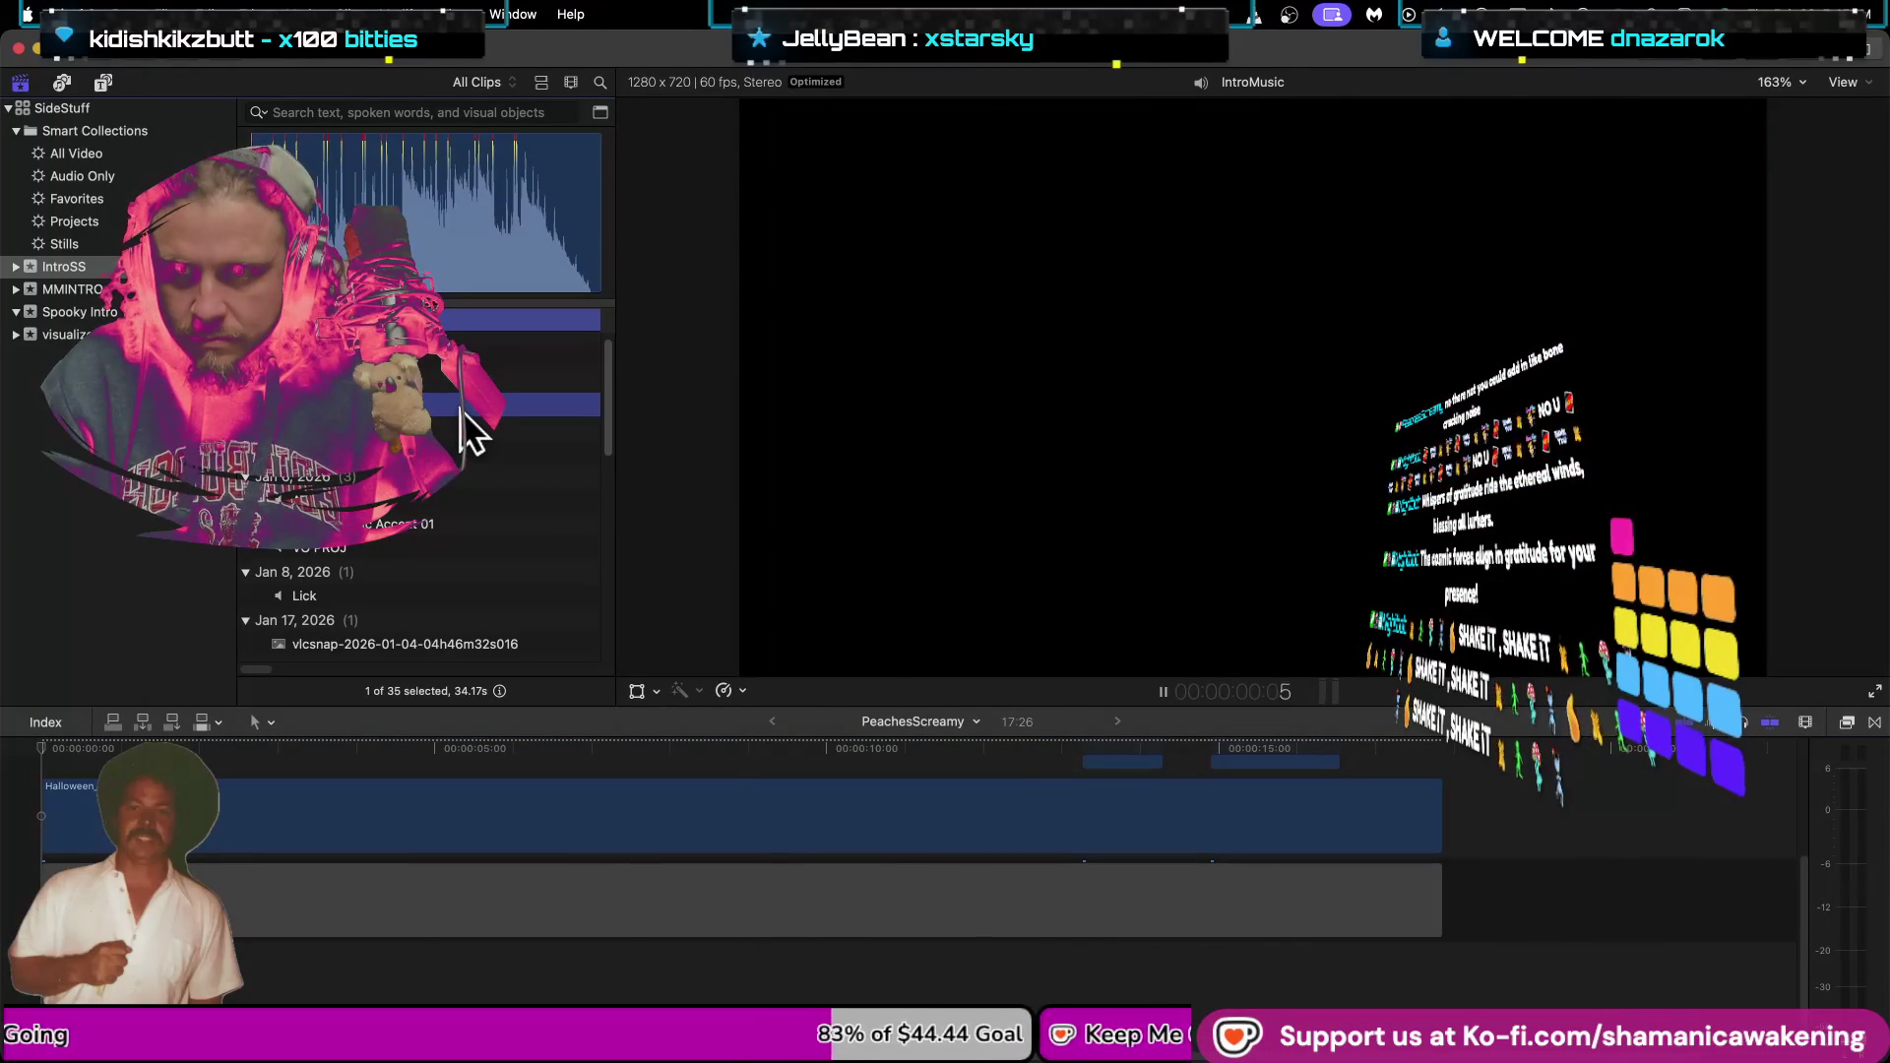
{"action": "key", "text": "space"}
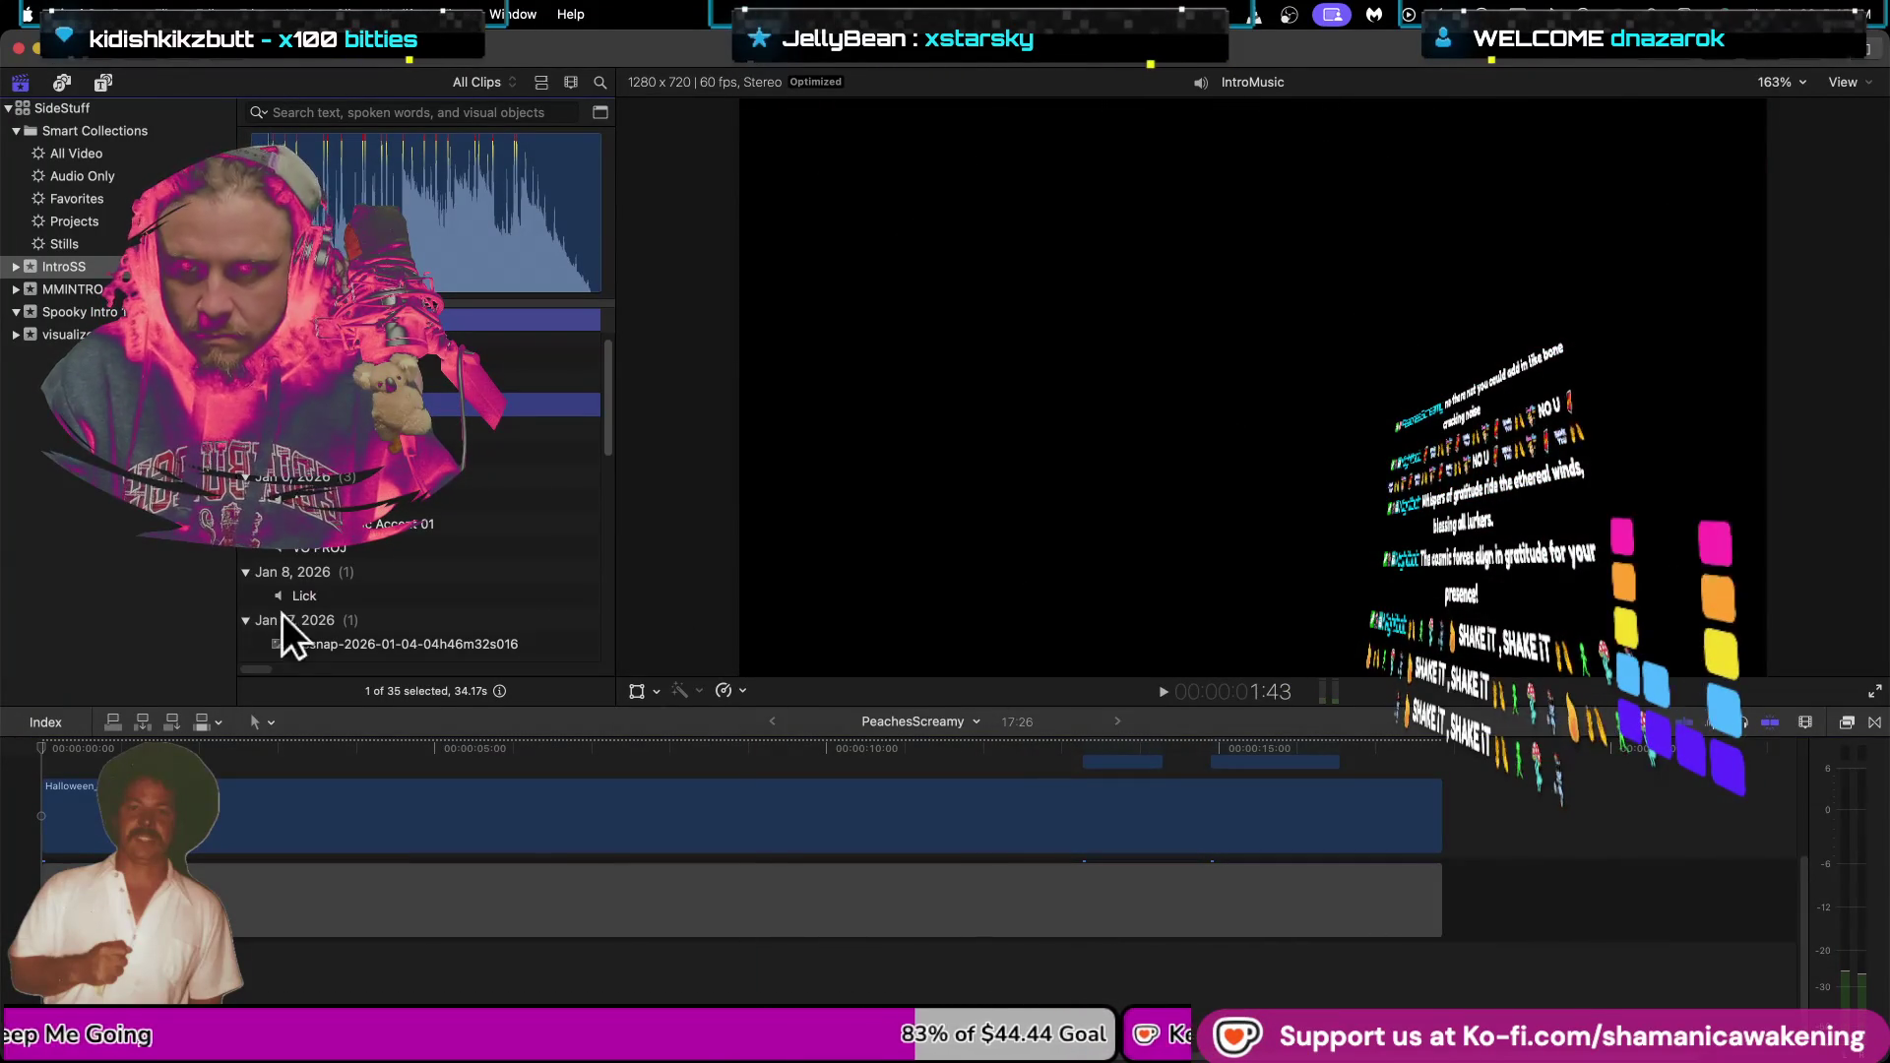
{"action": "left_click", "coordinate": [203, 633]}
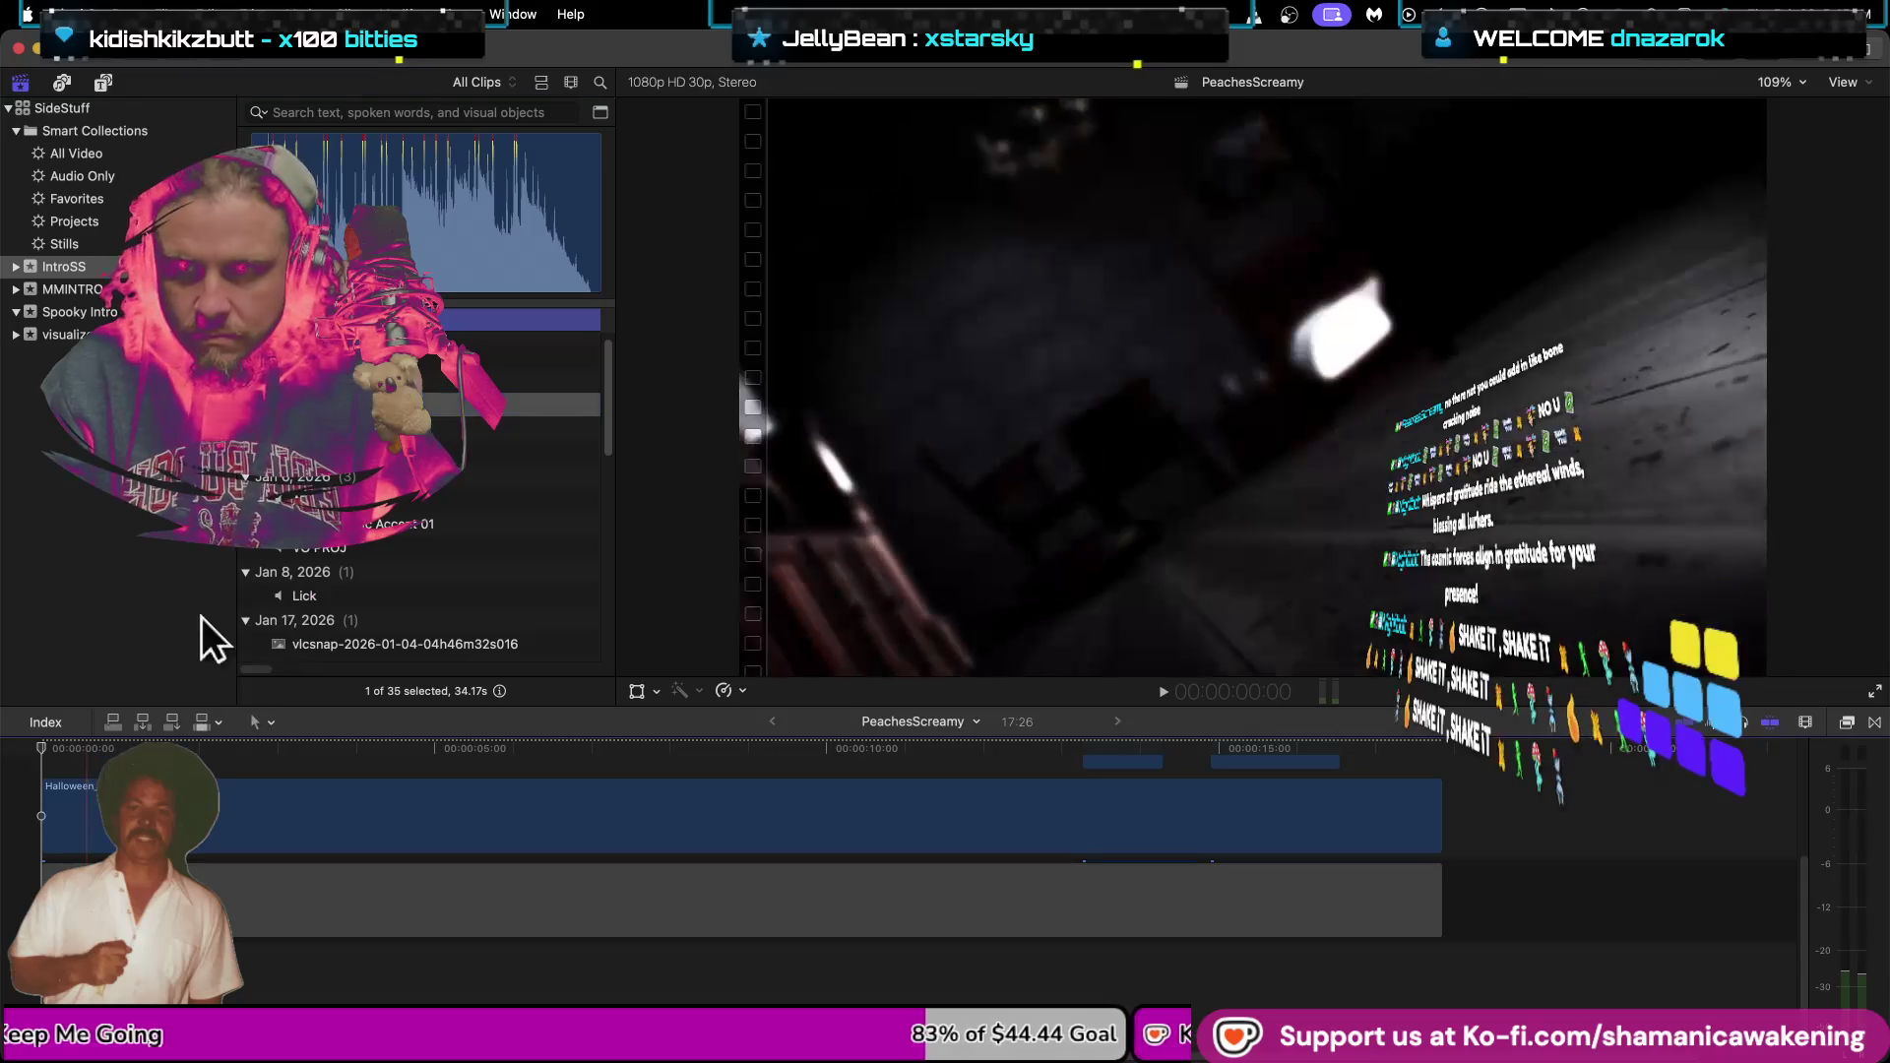
{"action": "left_click", "coordinate": [445, 425]}
{"action": "left_click", "coordinate": [444, 427]}
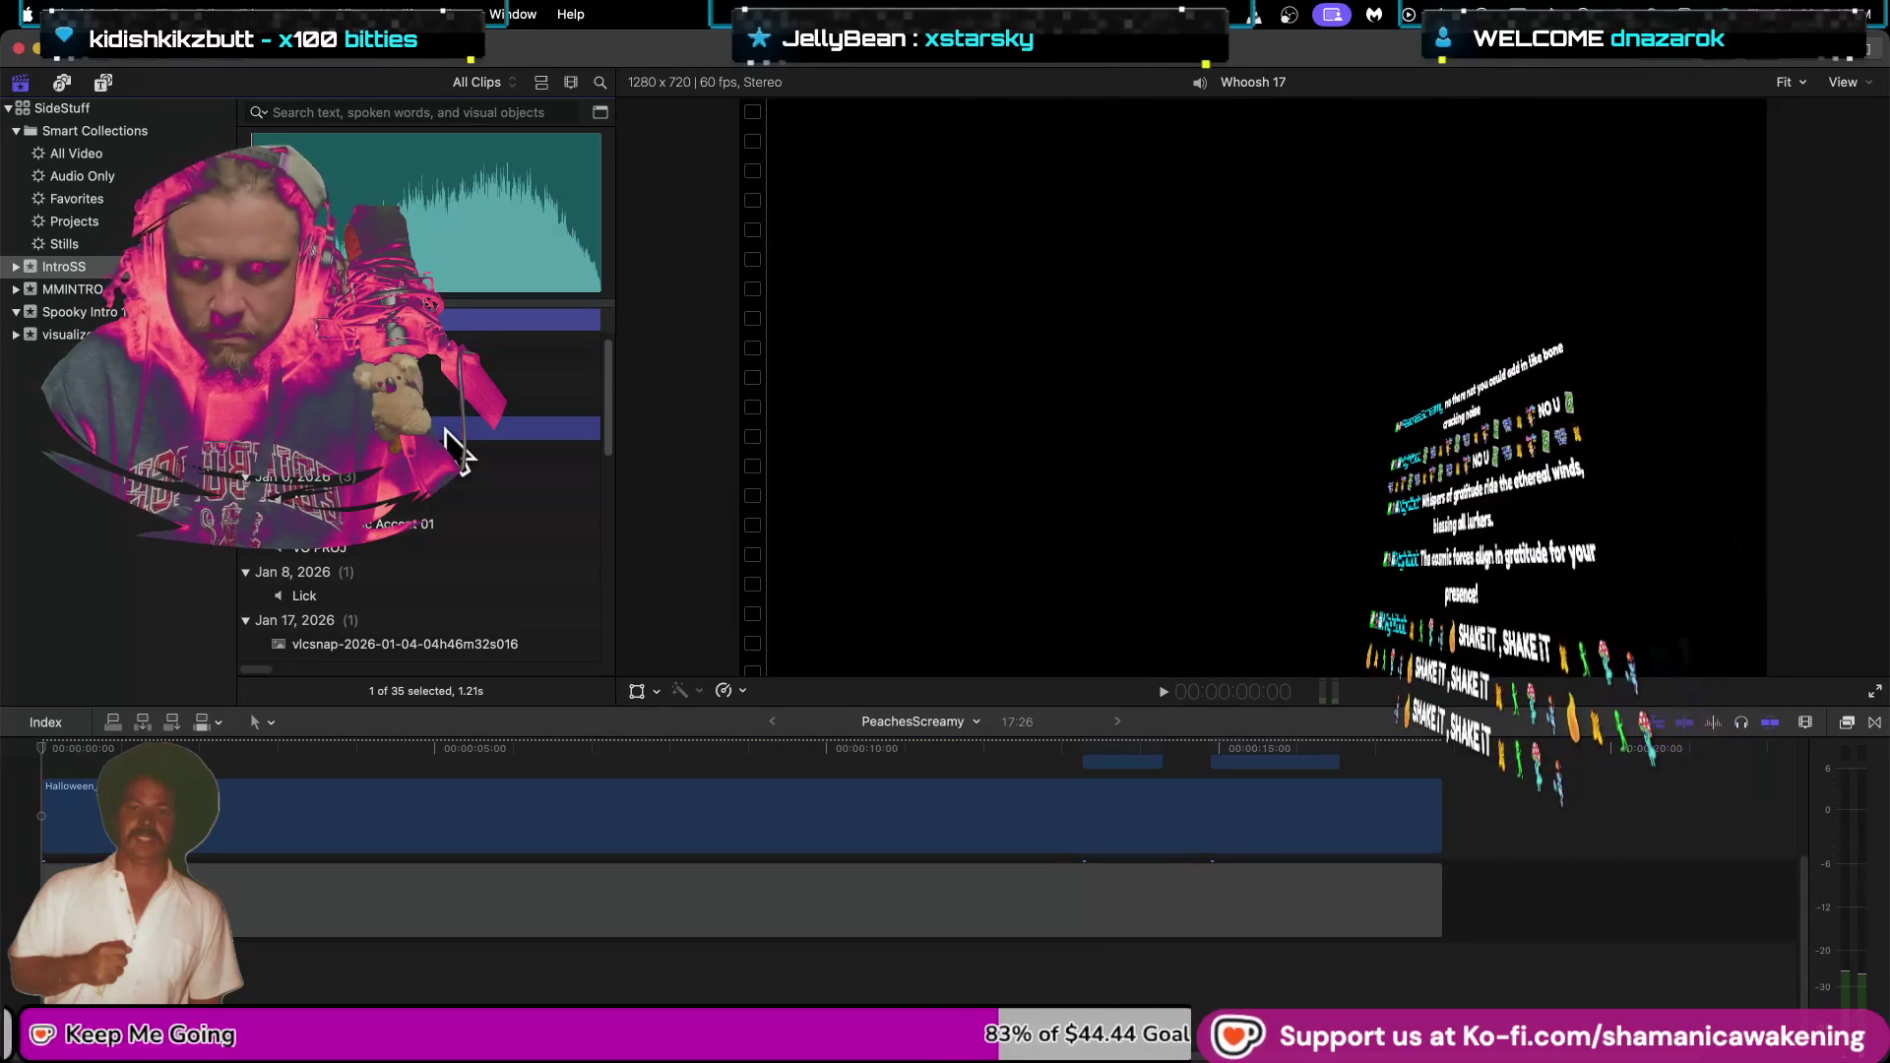
{"action": "key", "text": "space"}
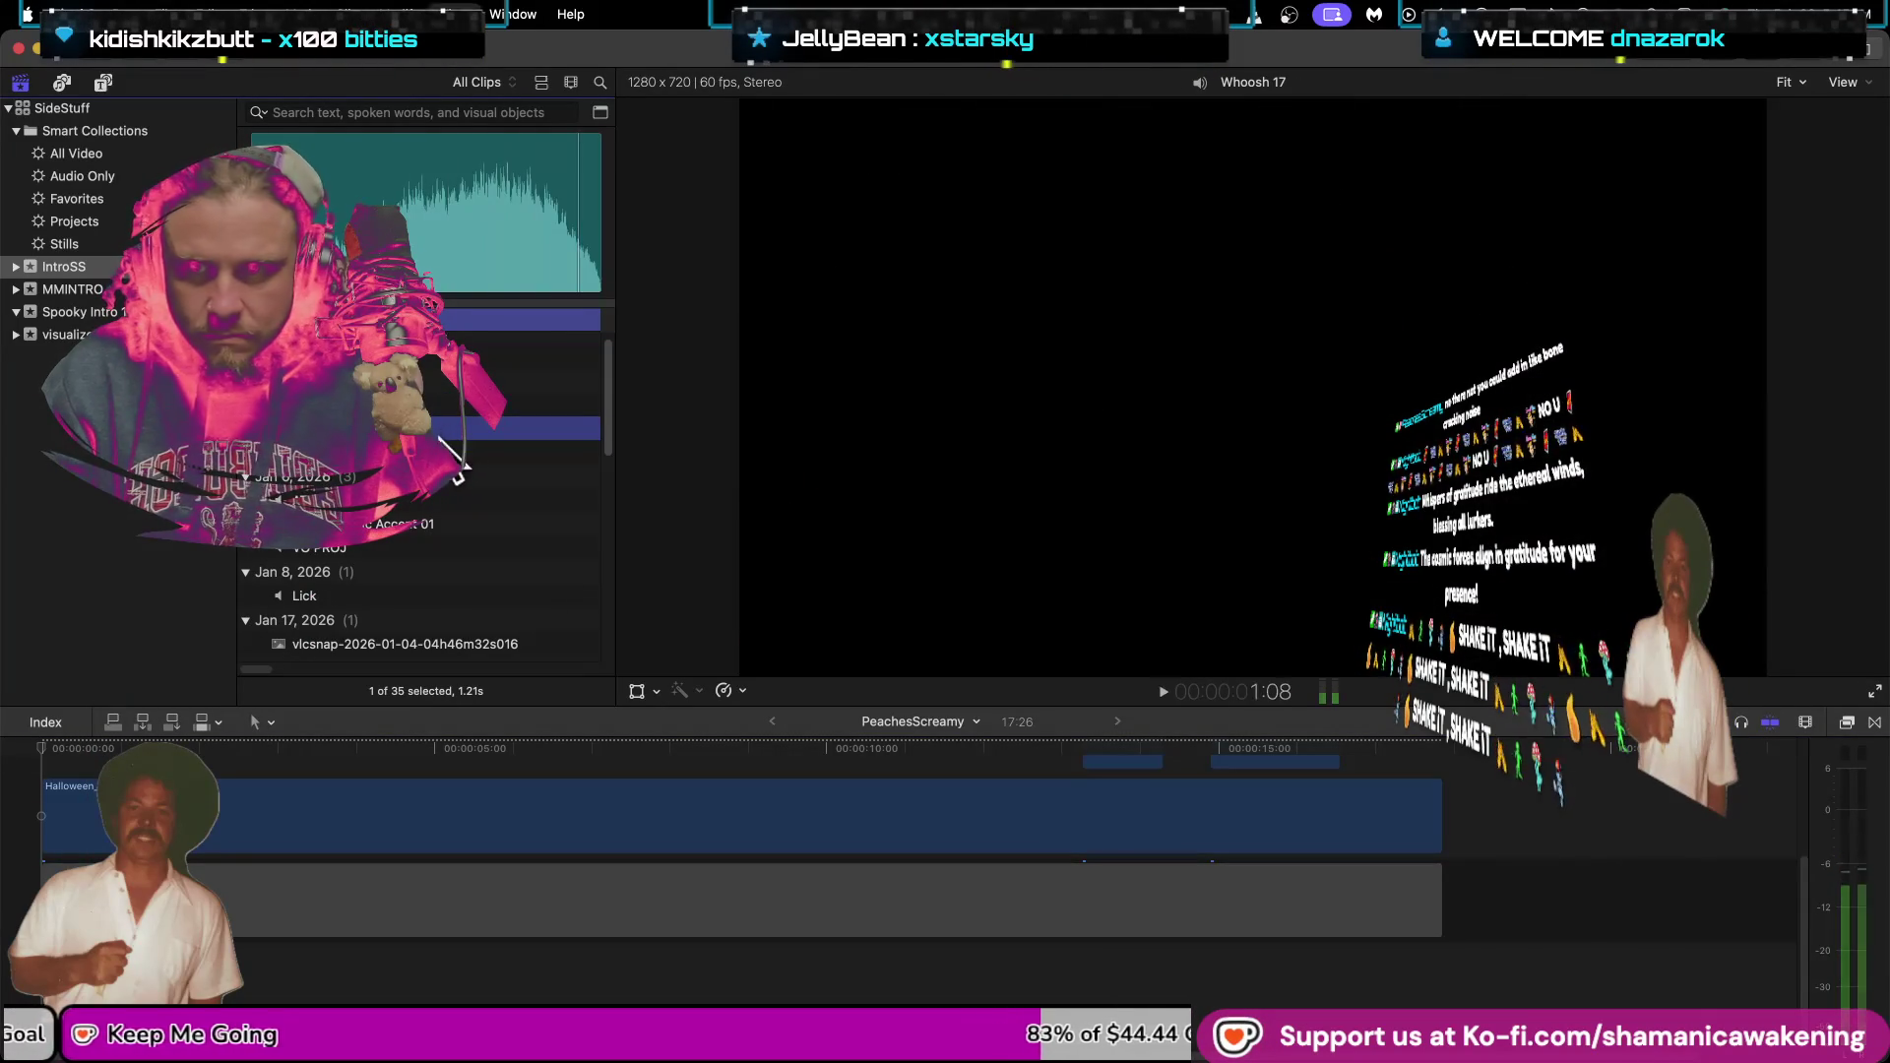
{"action": "left_click", "coordinate": [473, 448]}
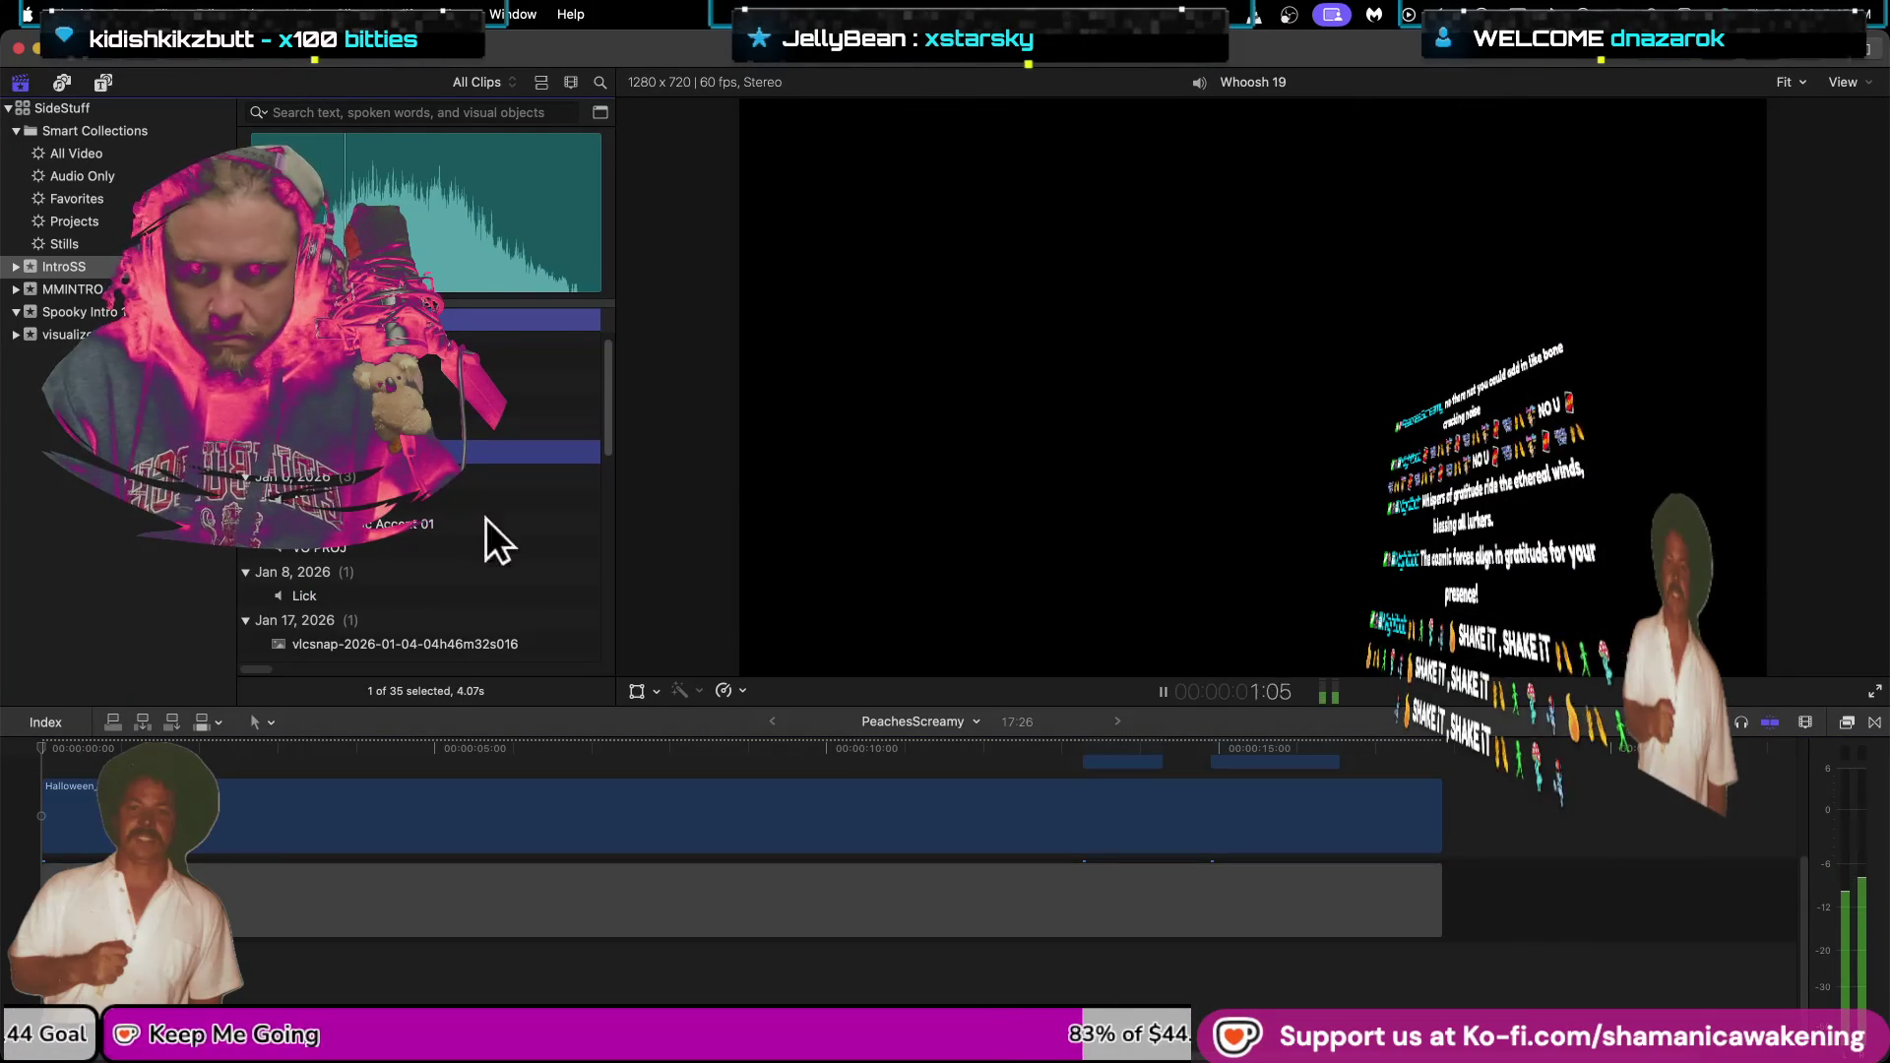
Switch from the IntroSS event to the Spooky Intro 1 event in the library.
{"action": "left_click", "coordinate": [85, 182]}
{"action": "left_click", "coordinate": [84, 177]}
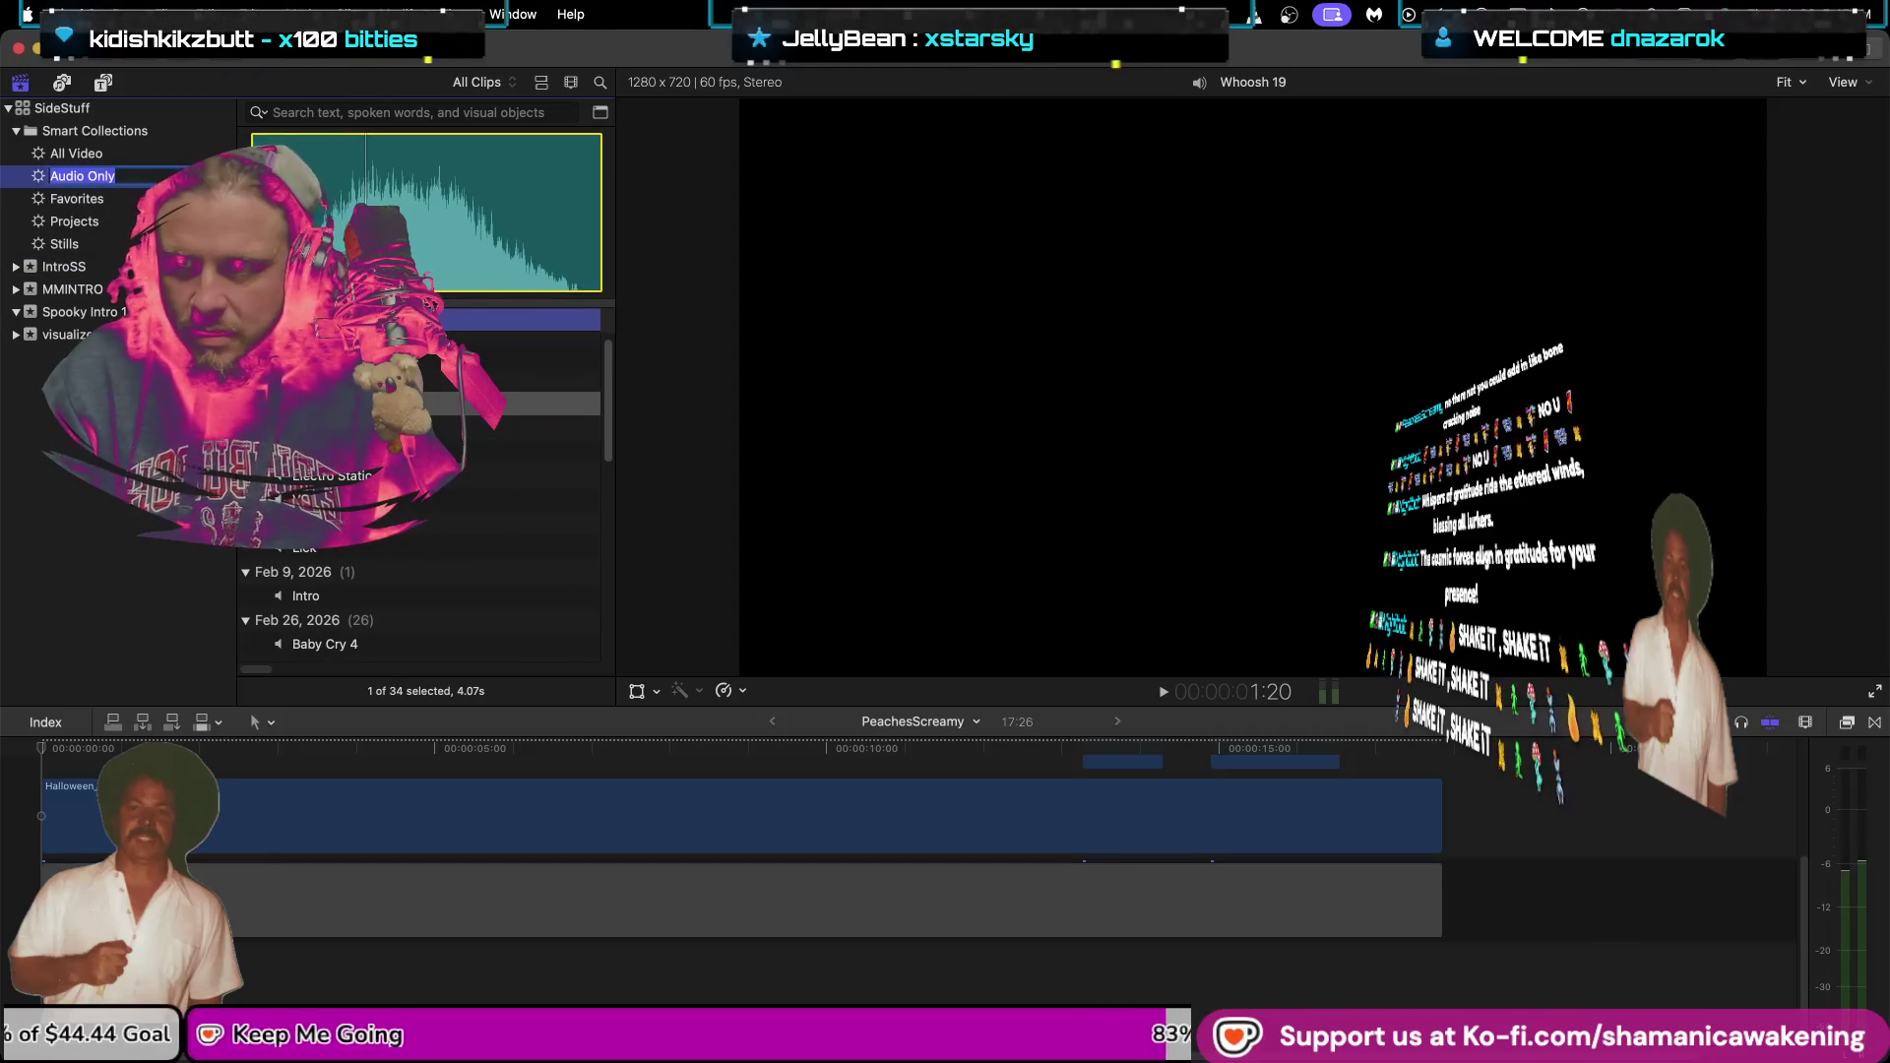
{"action": "left_click", "coordinate": [95, 315]}
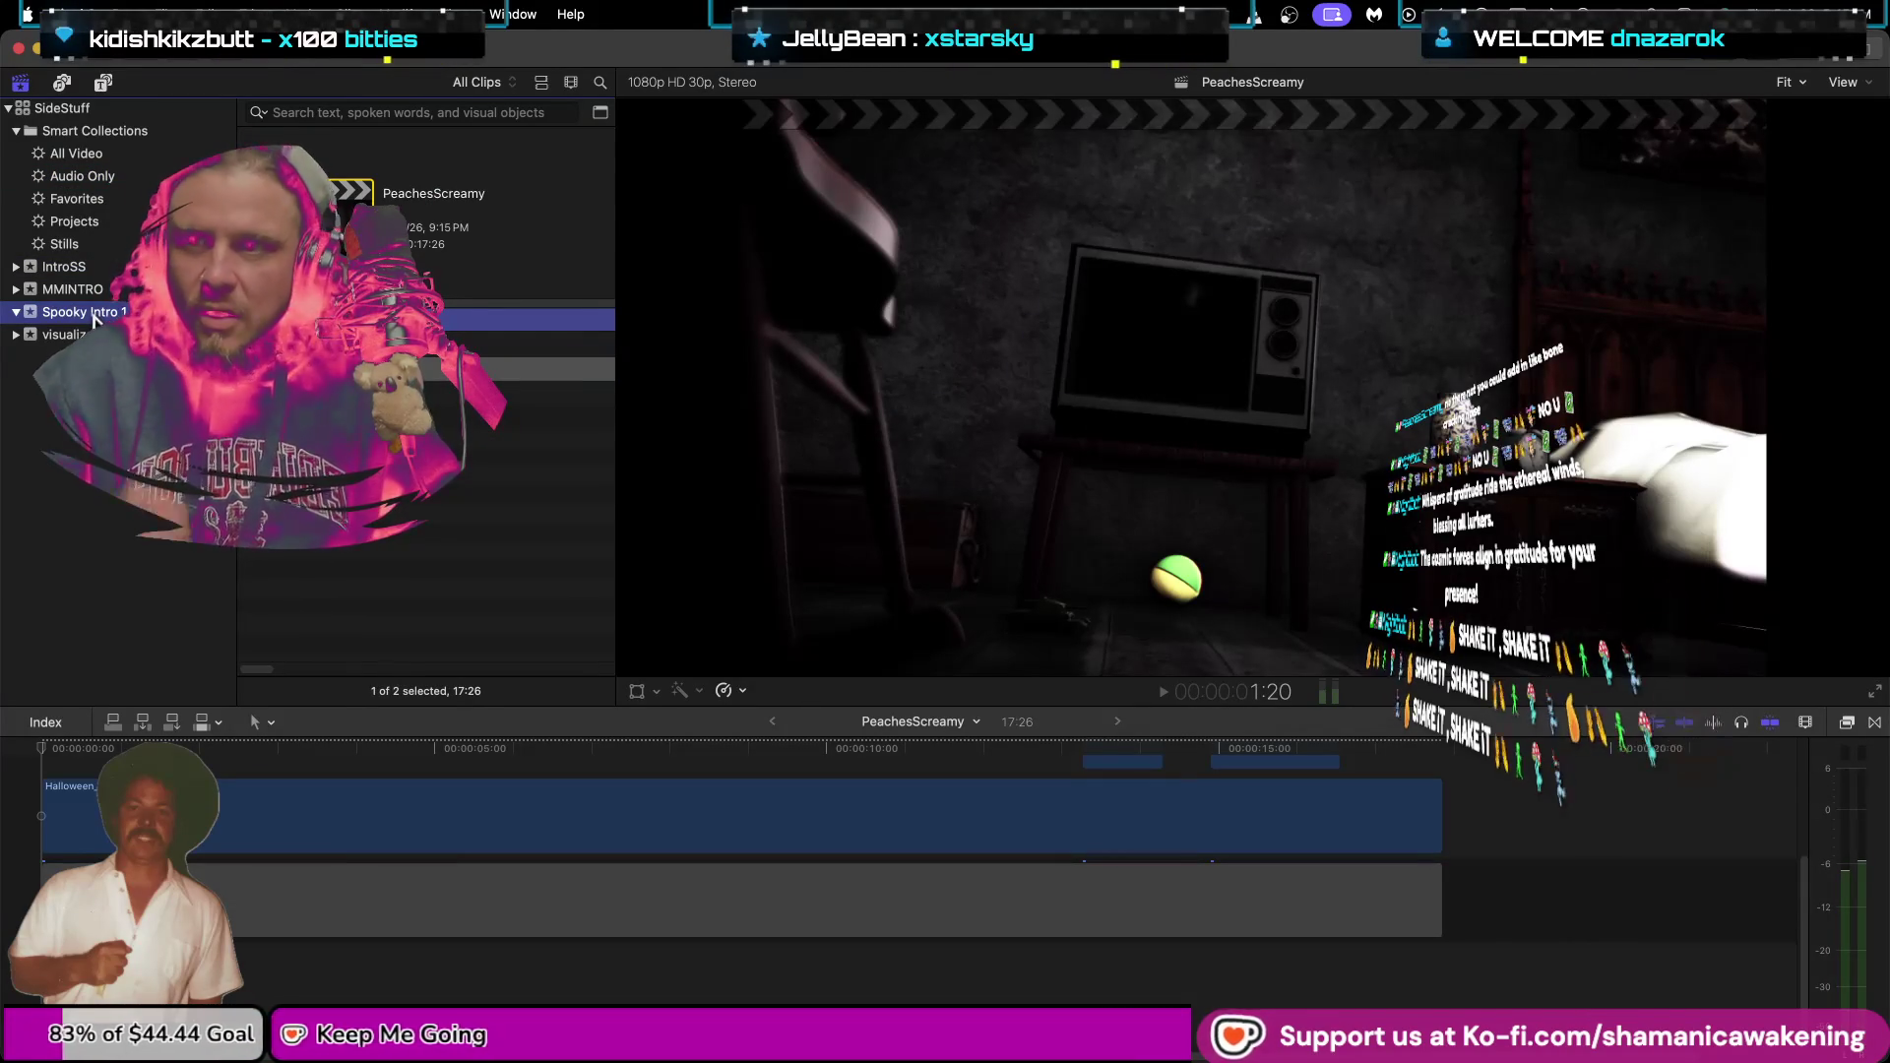
Check the Edit menu without redoing, then start a media import into Spooky Intro 1.
{"action": "left_click", "coordinate": [202, 14]}
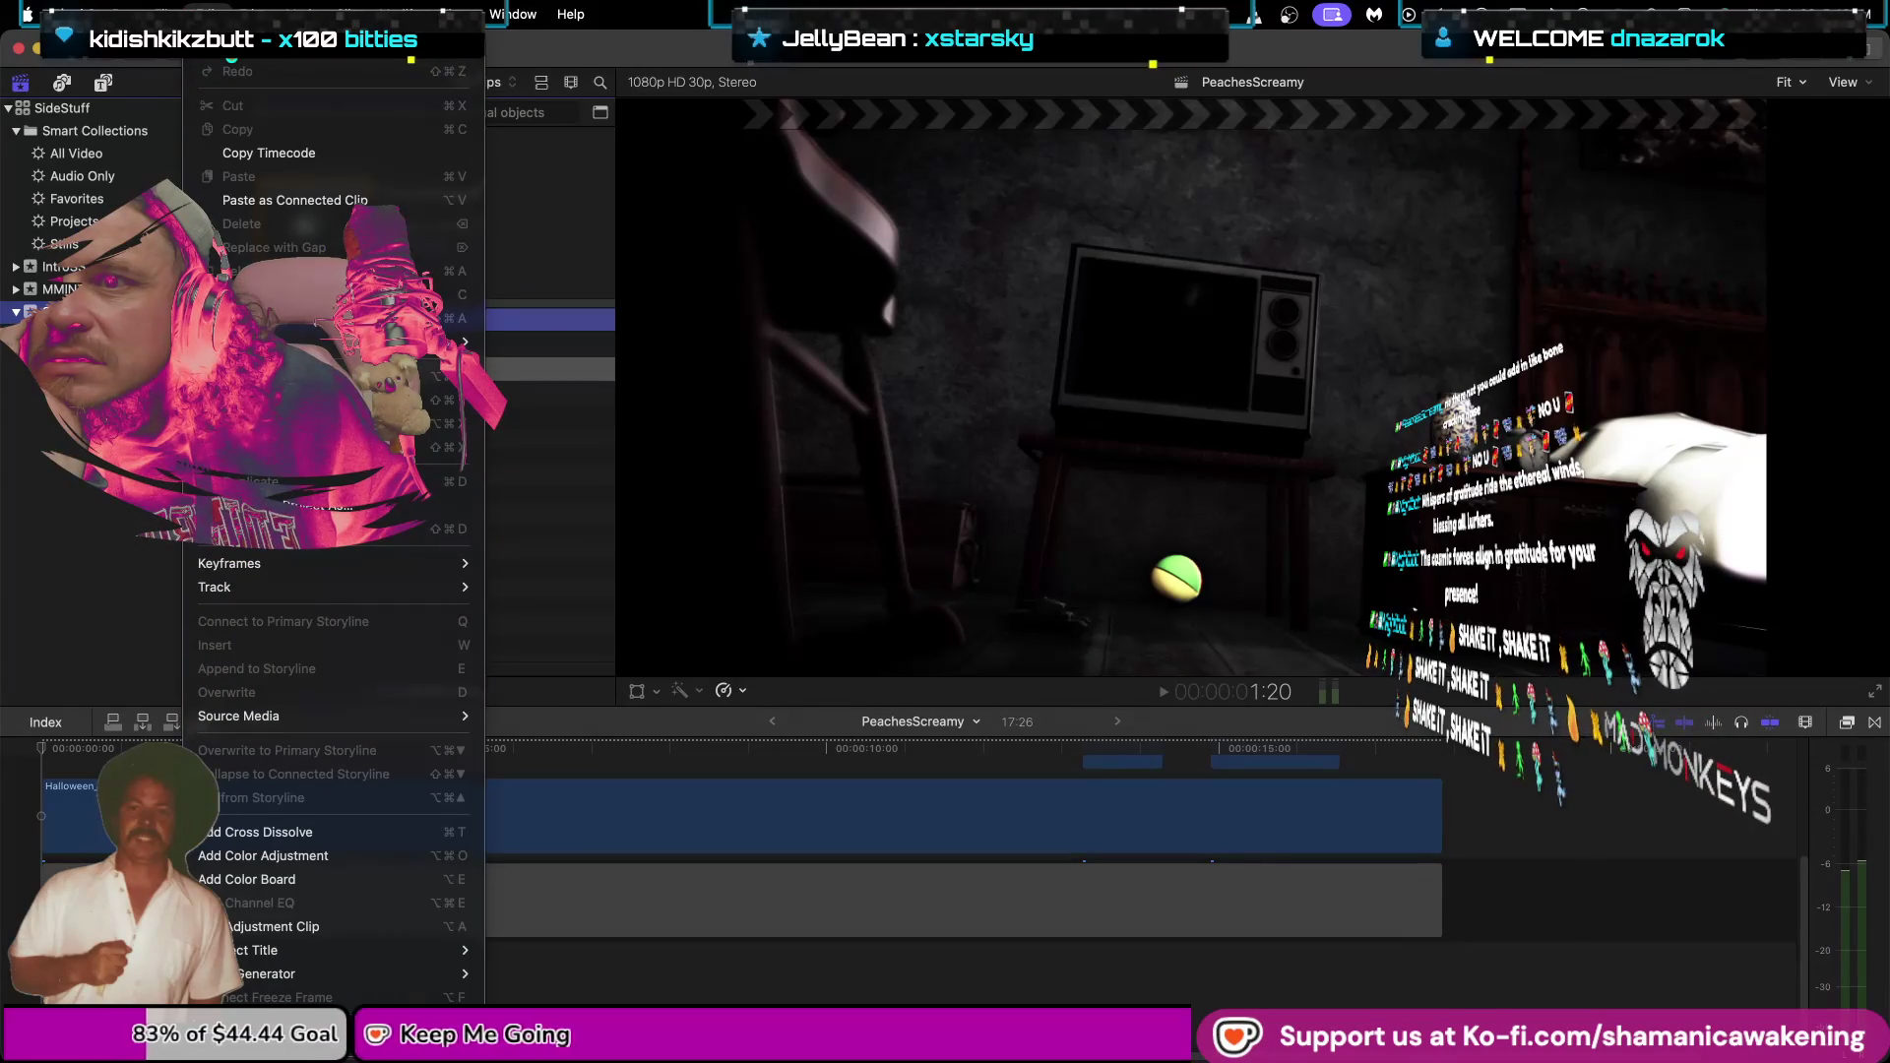
{"action": "key", "text": "Escape"}
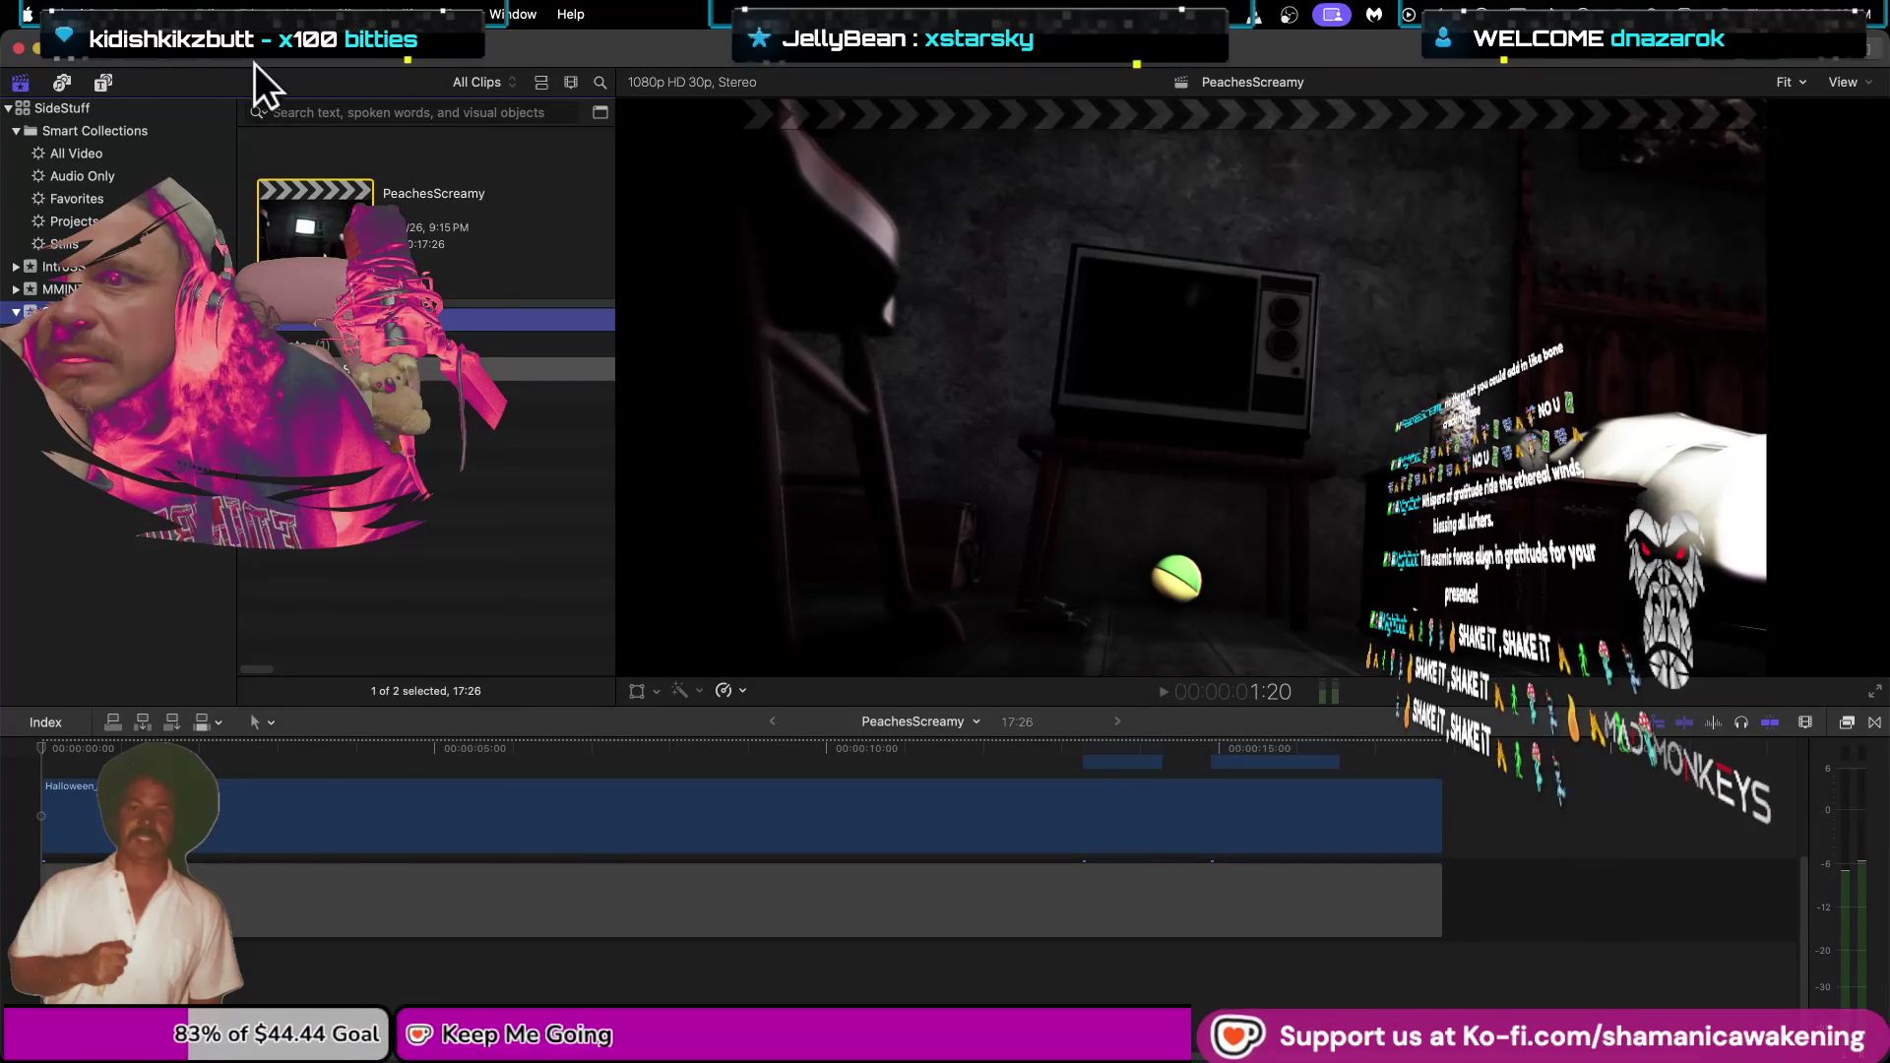
{"action": "left_click", "coordinate": [202, 14]}
{"action": "key", "text": "Escape"}
{"action": "left_click", "coordinate": [202, 14]}
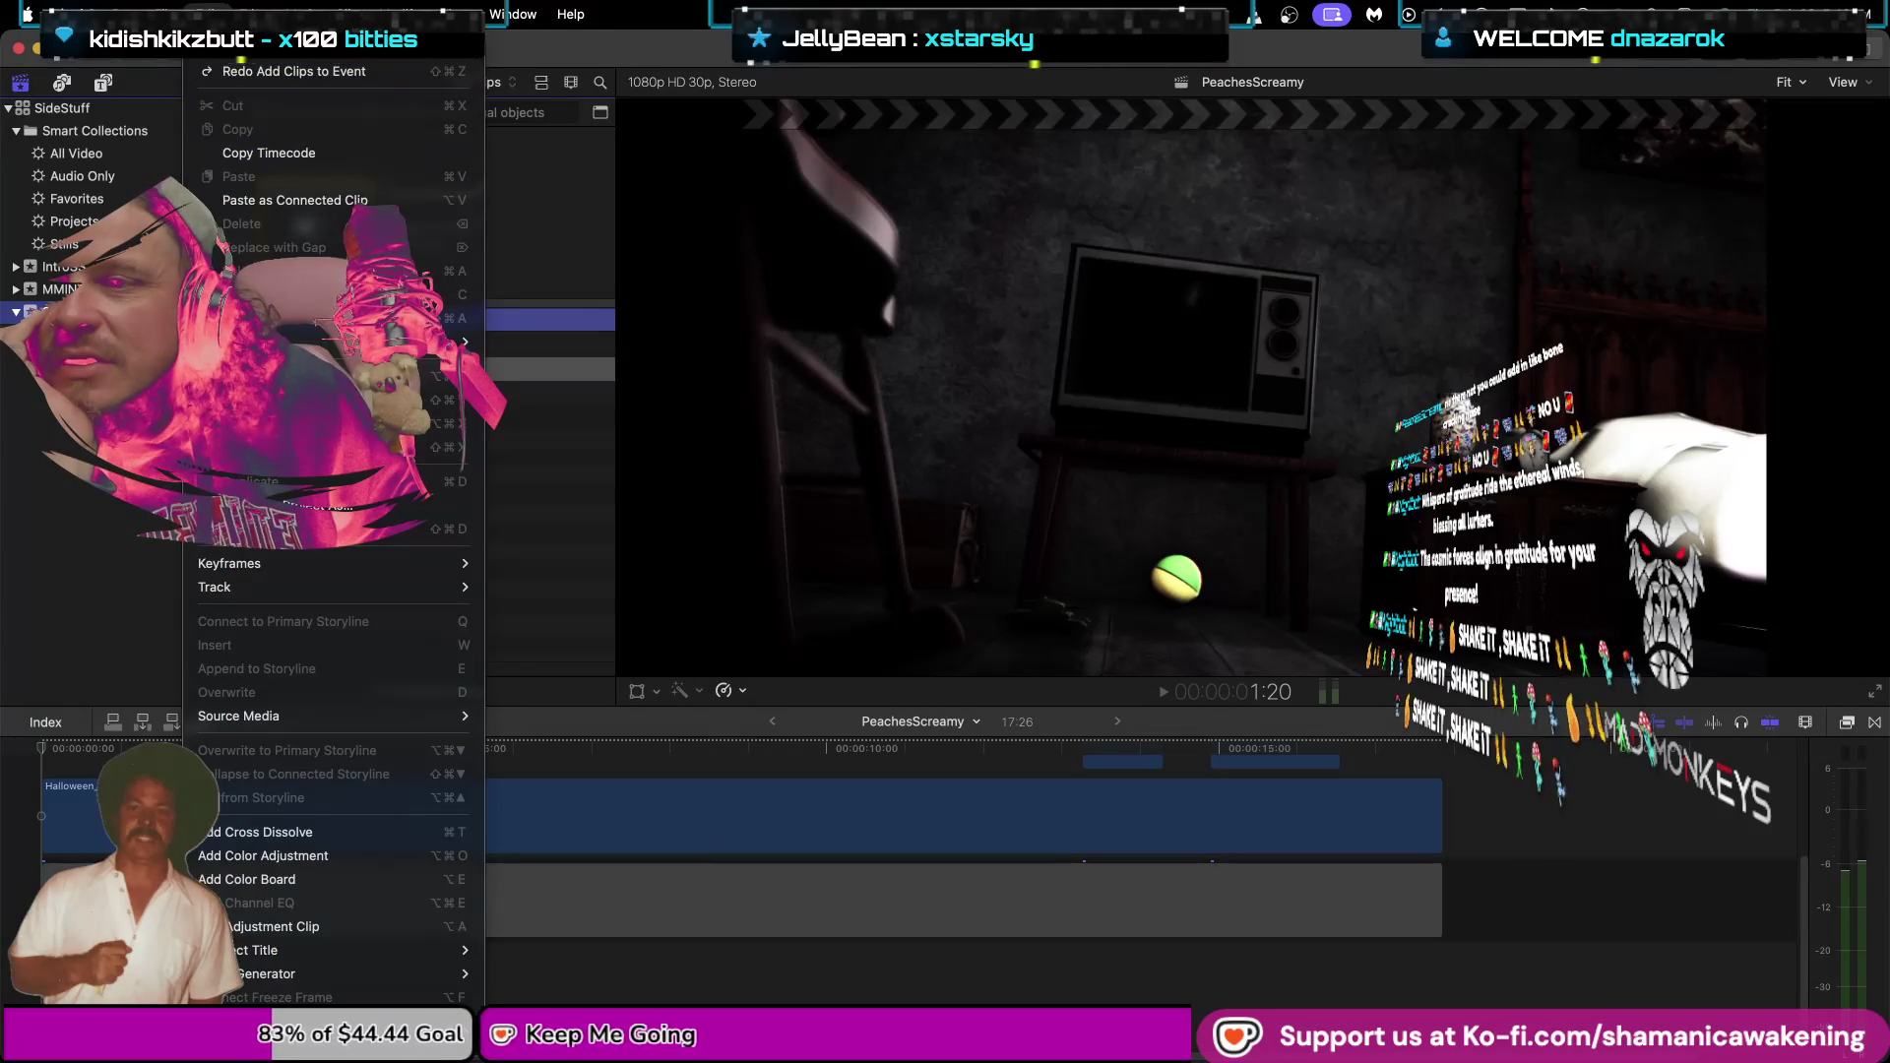
{"action": "key", "text": "Escape"}
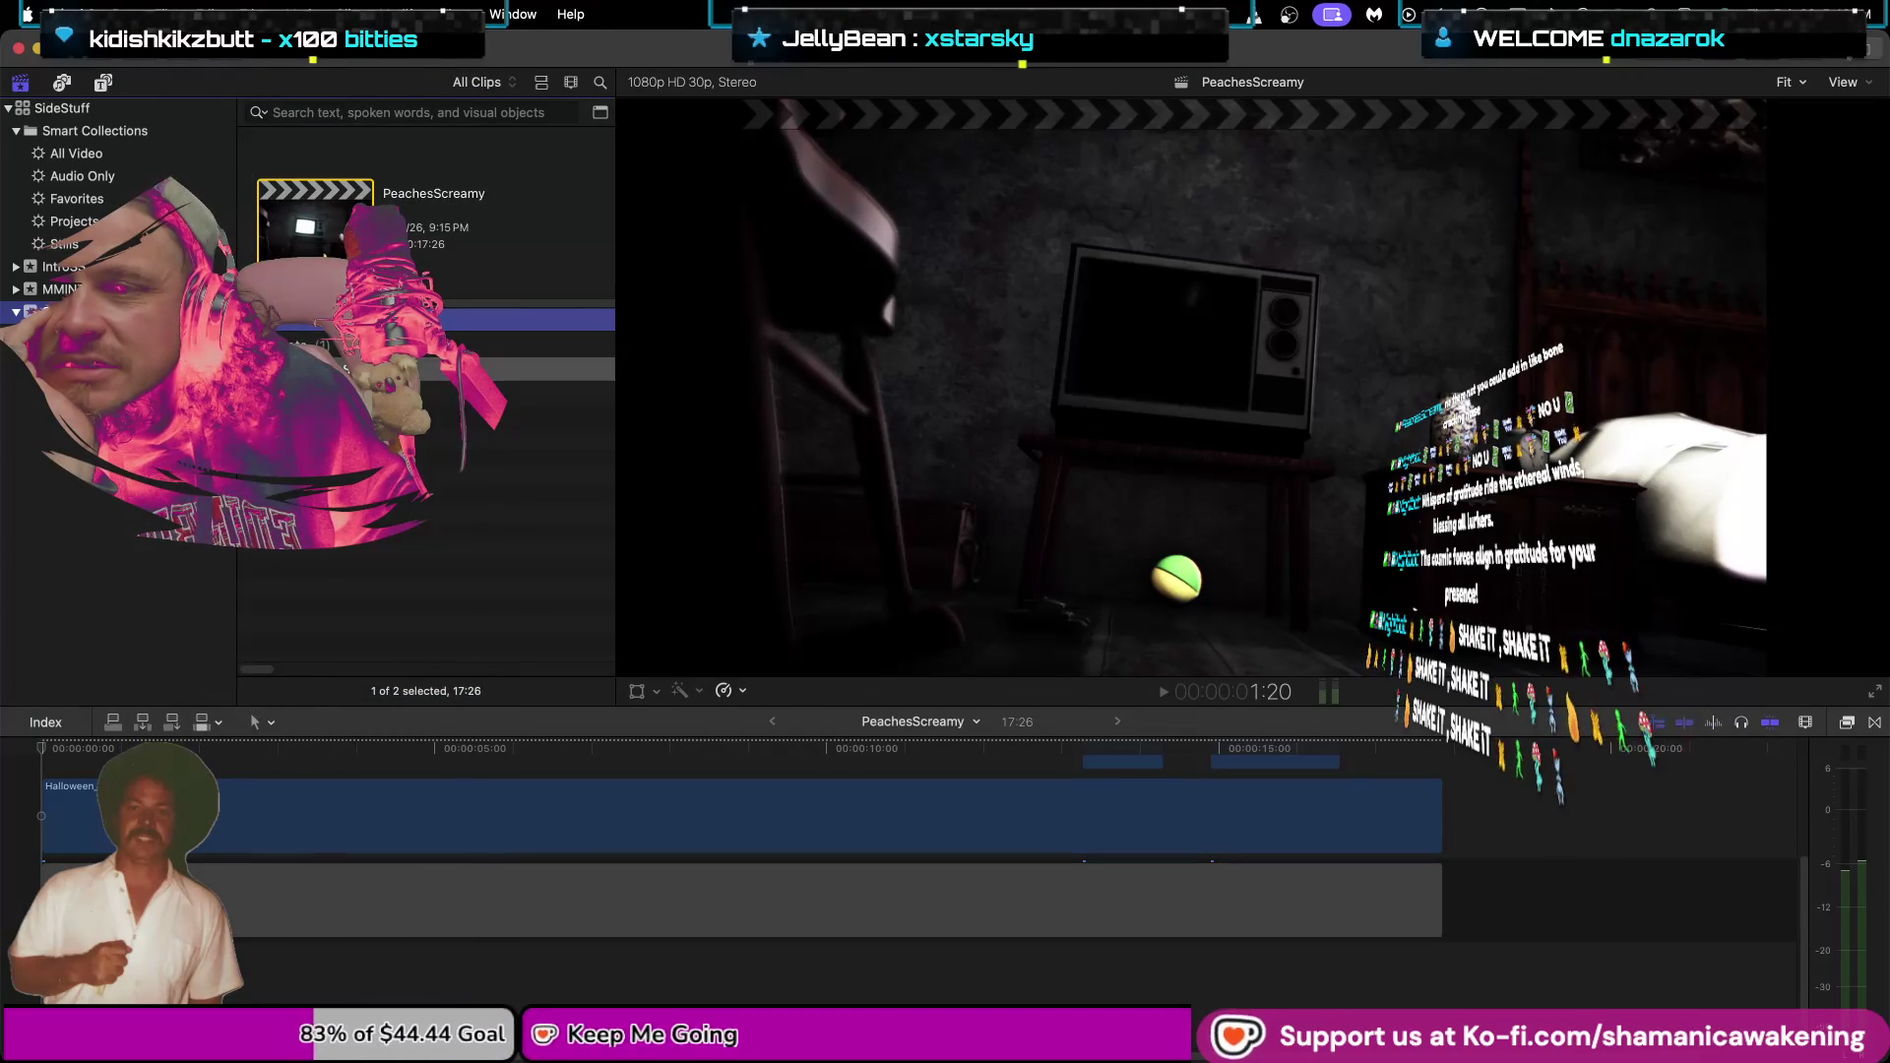
{"action": "right_click", "coordinate": [59, 312]}
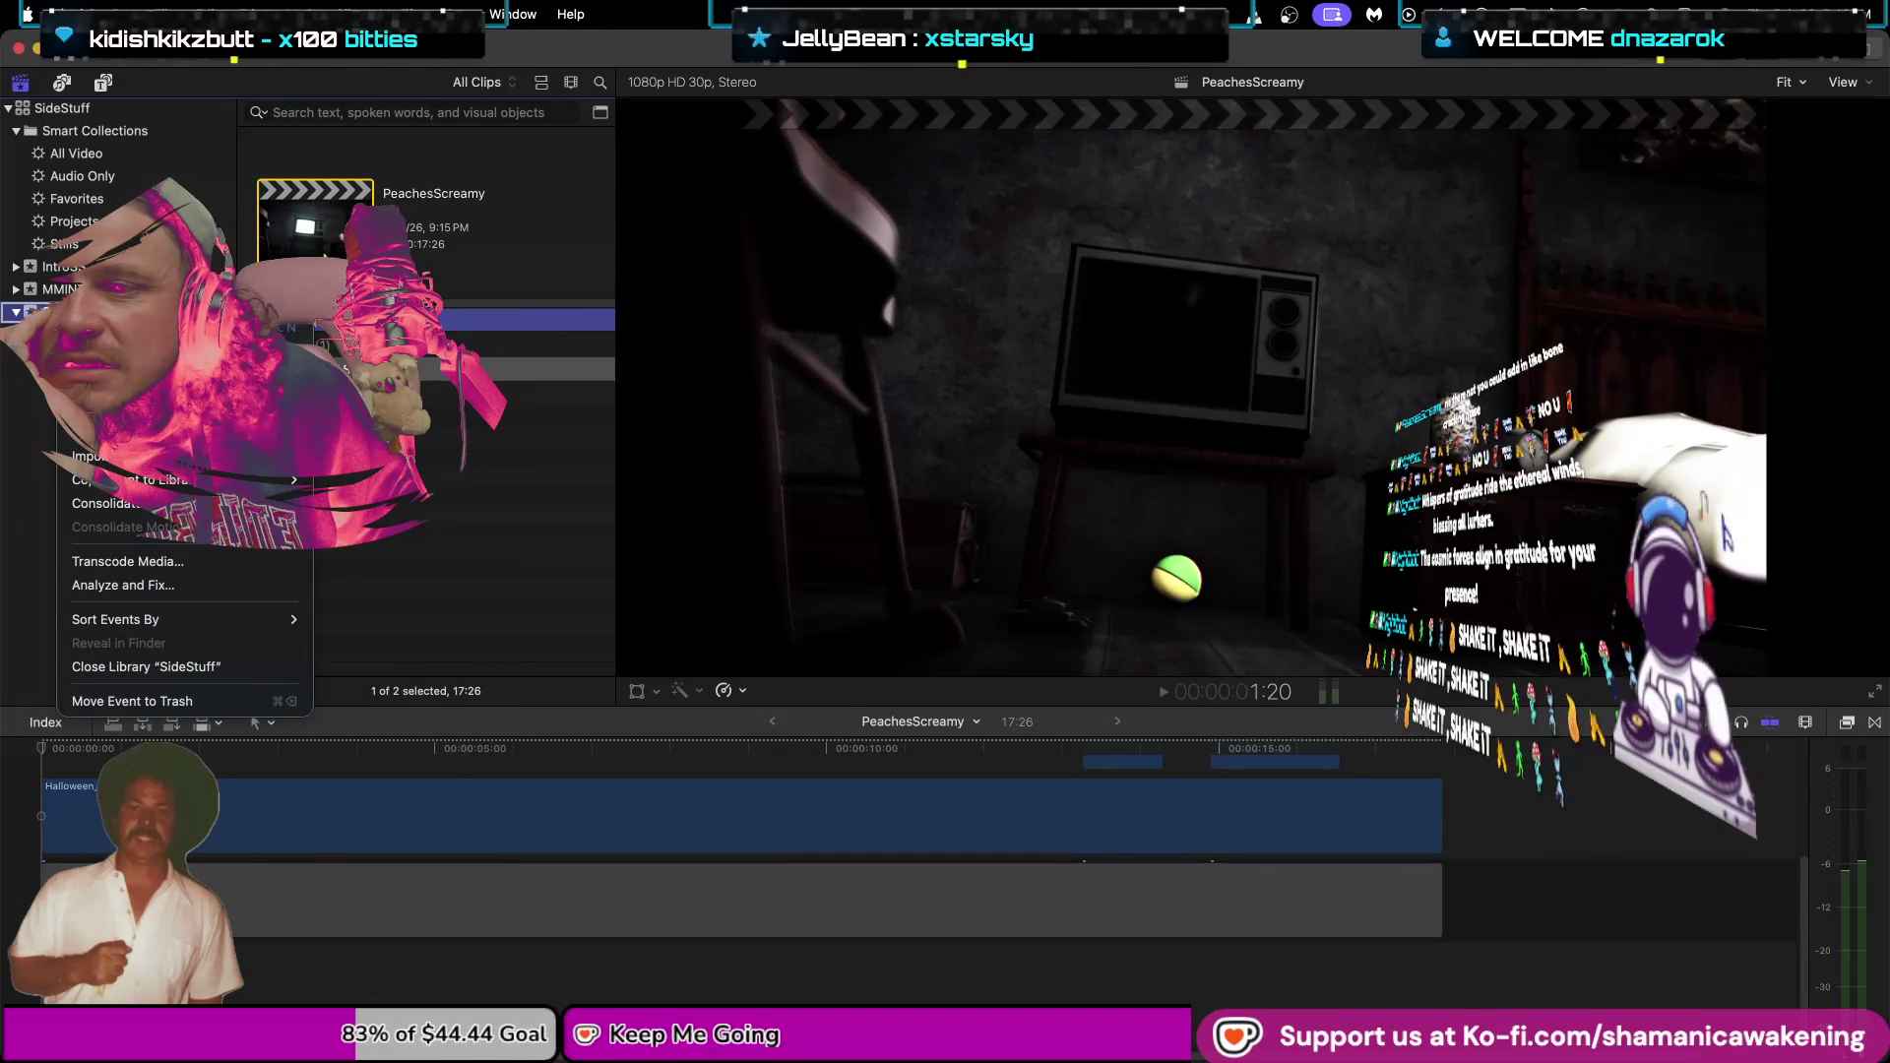
{"action": "left_click", "coordinate": [99, 456]}
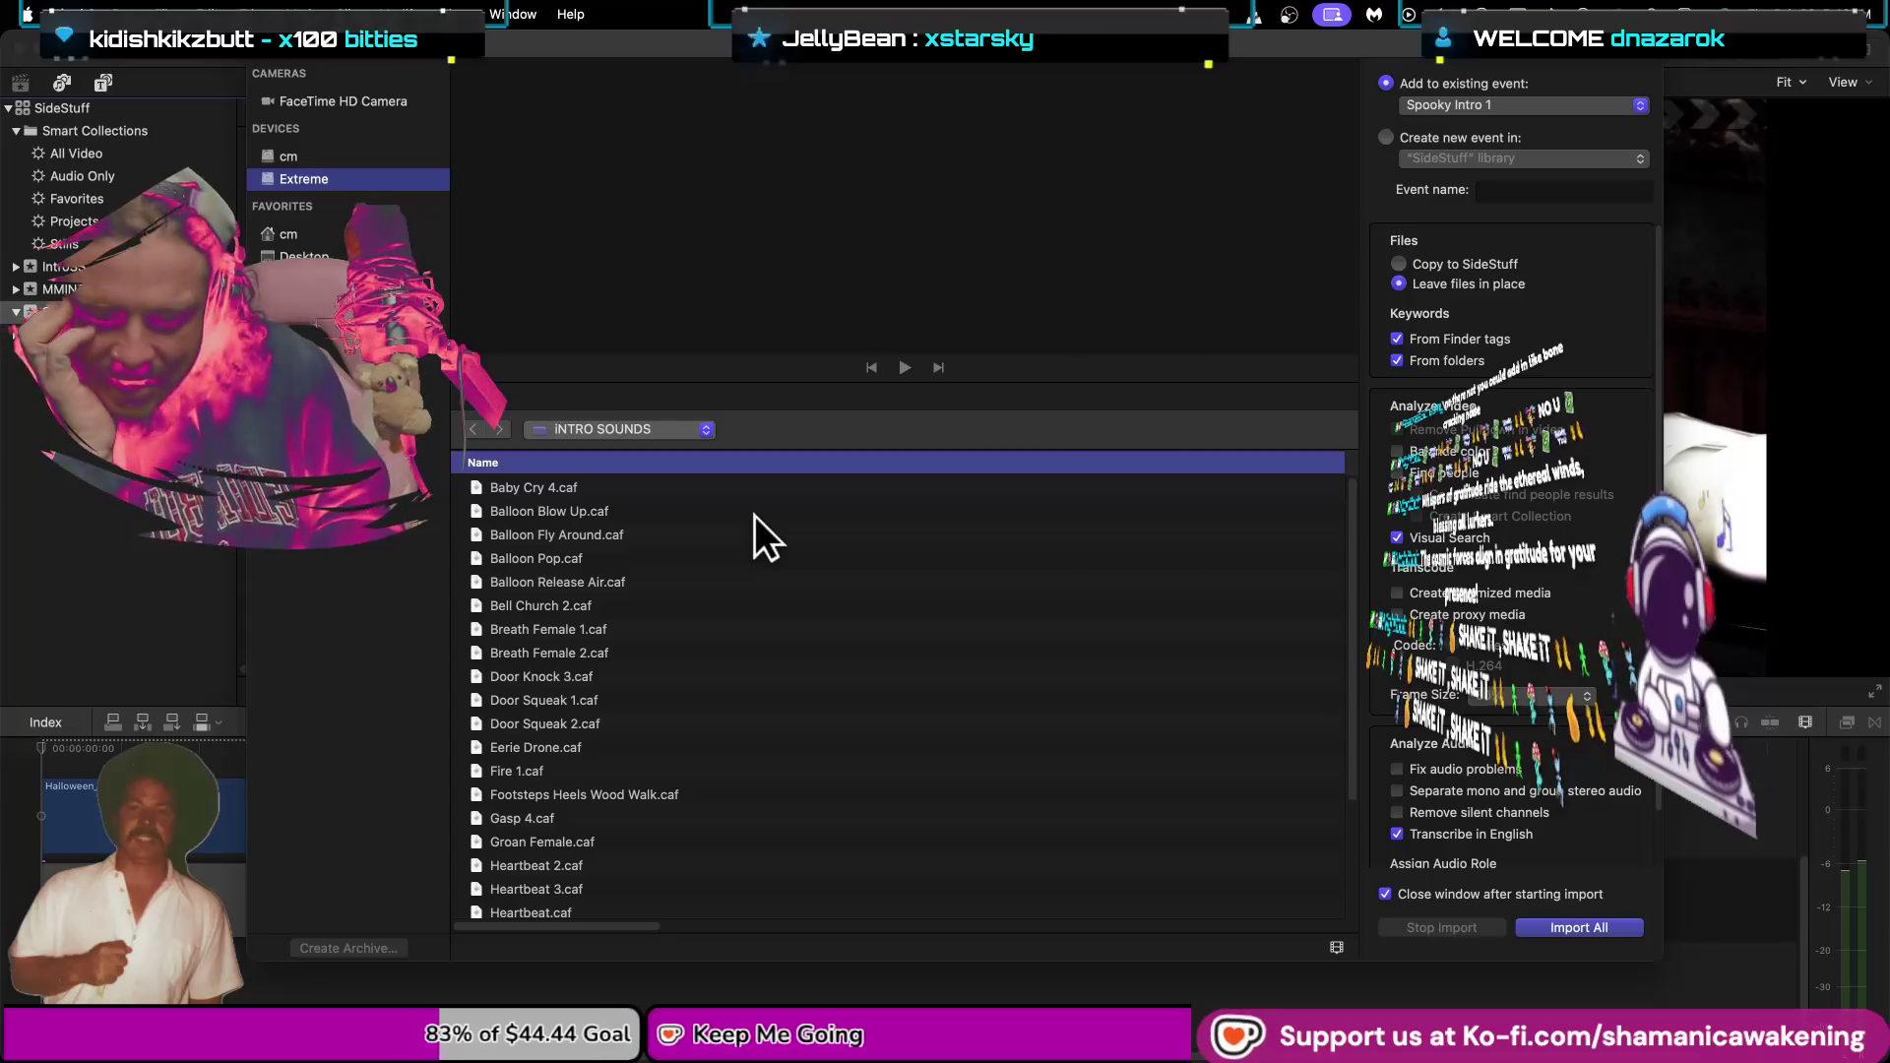
Import every INTRO SOUNDS file into Spooky Intro 1, then select Door Knock 3.
{"action": "left_click", "coordinate": [754, 515]}
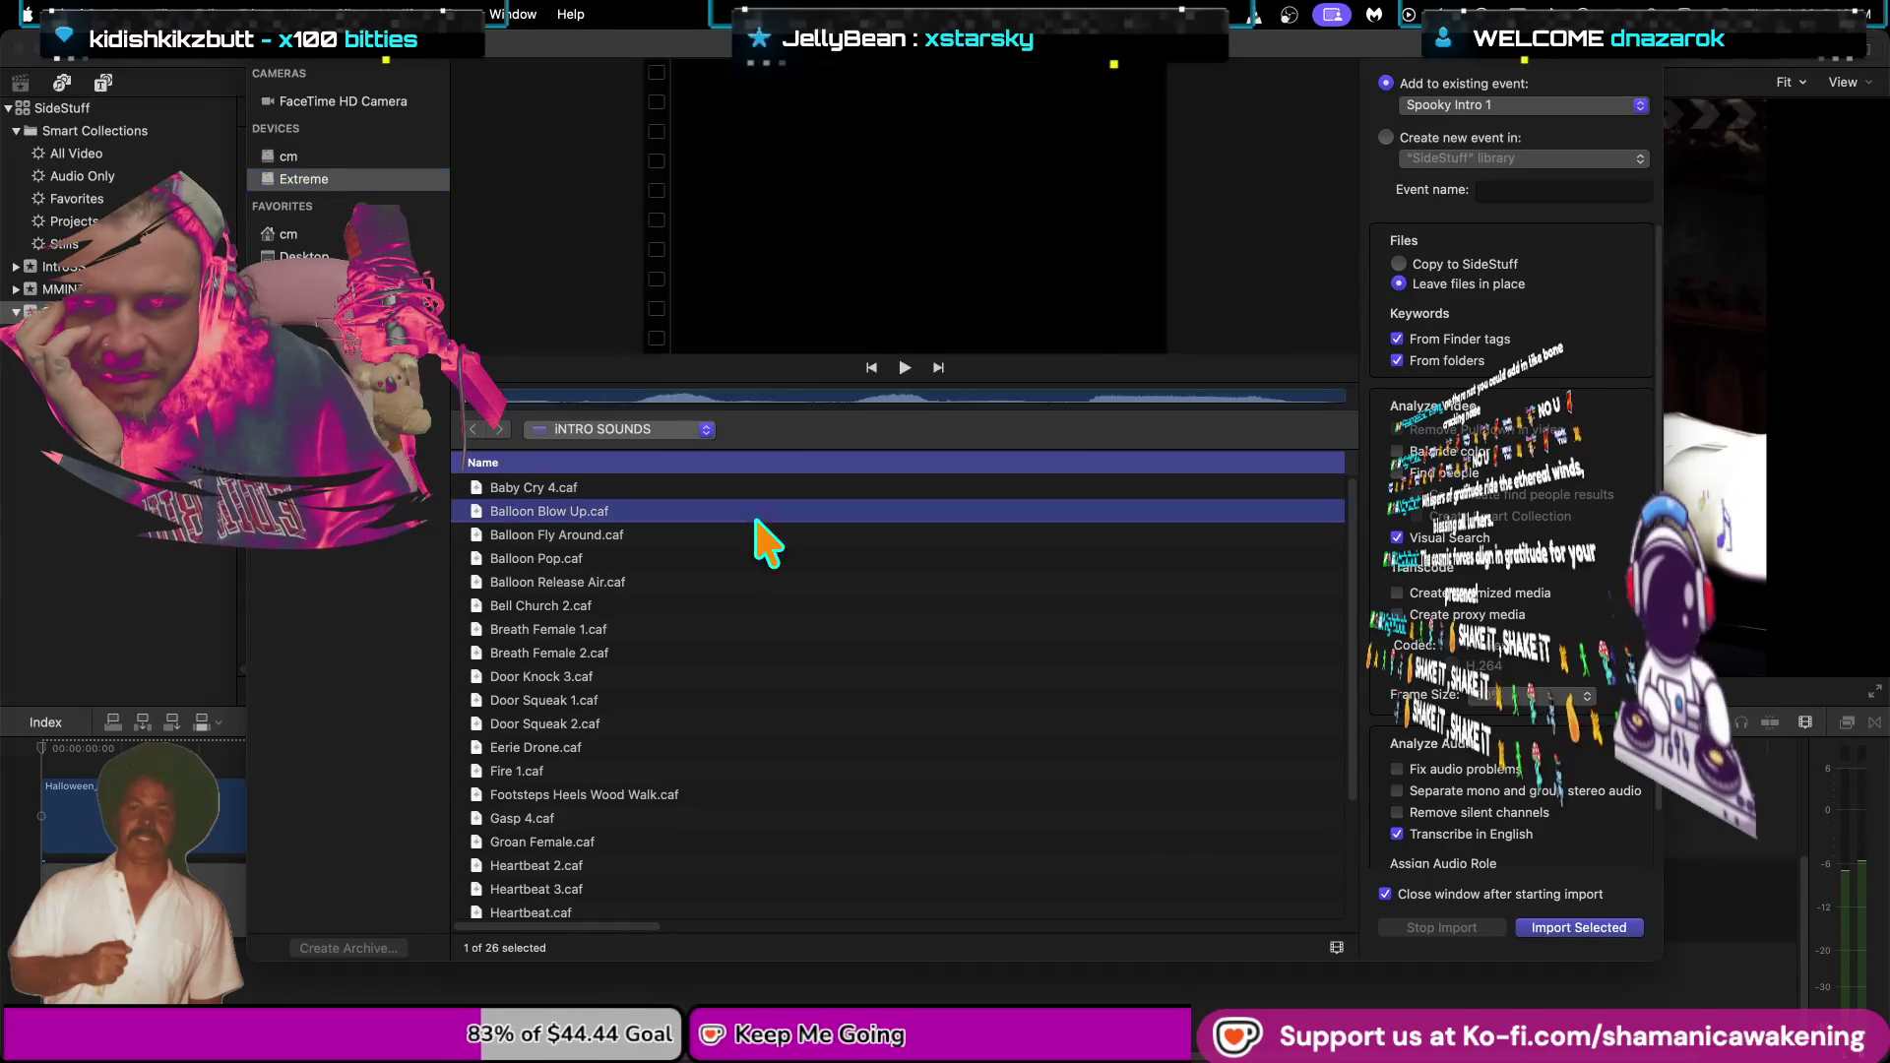
{"action": "key", "text": "super+a"}
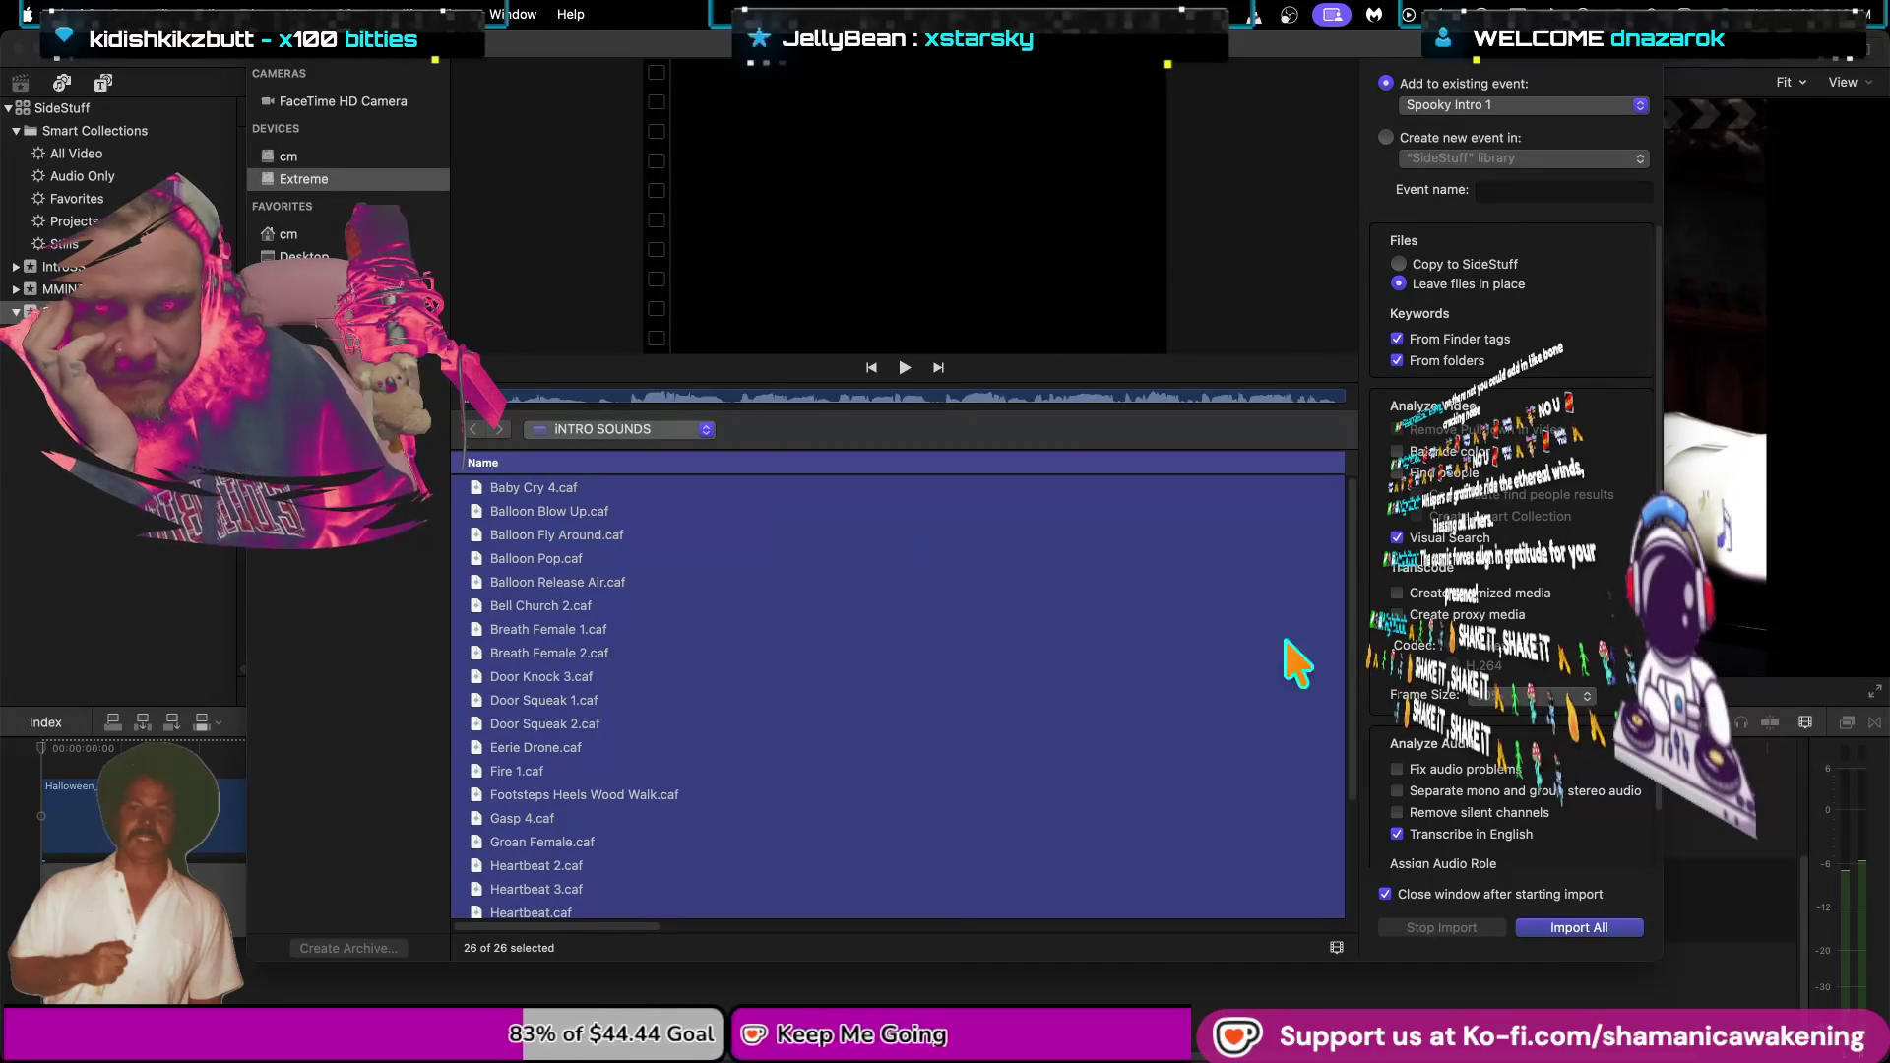
{"action": "left_click", "coordinate": [1578, 930]}
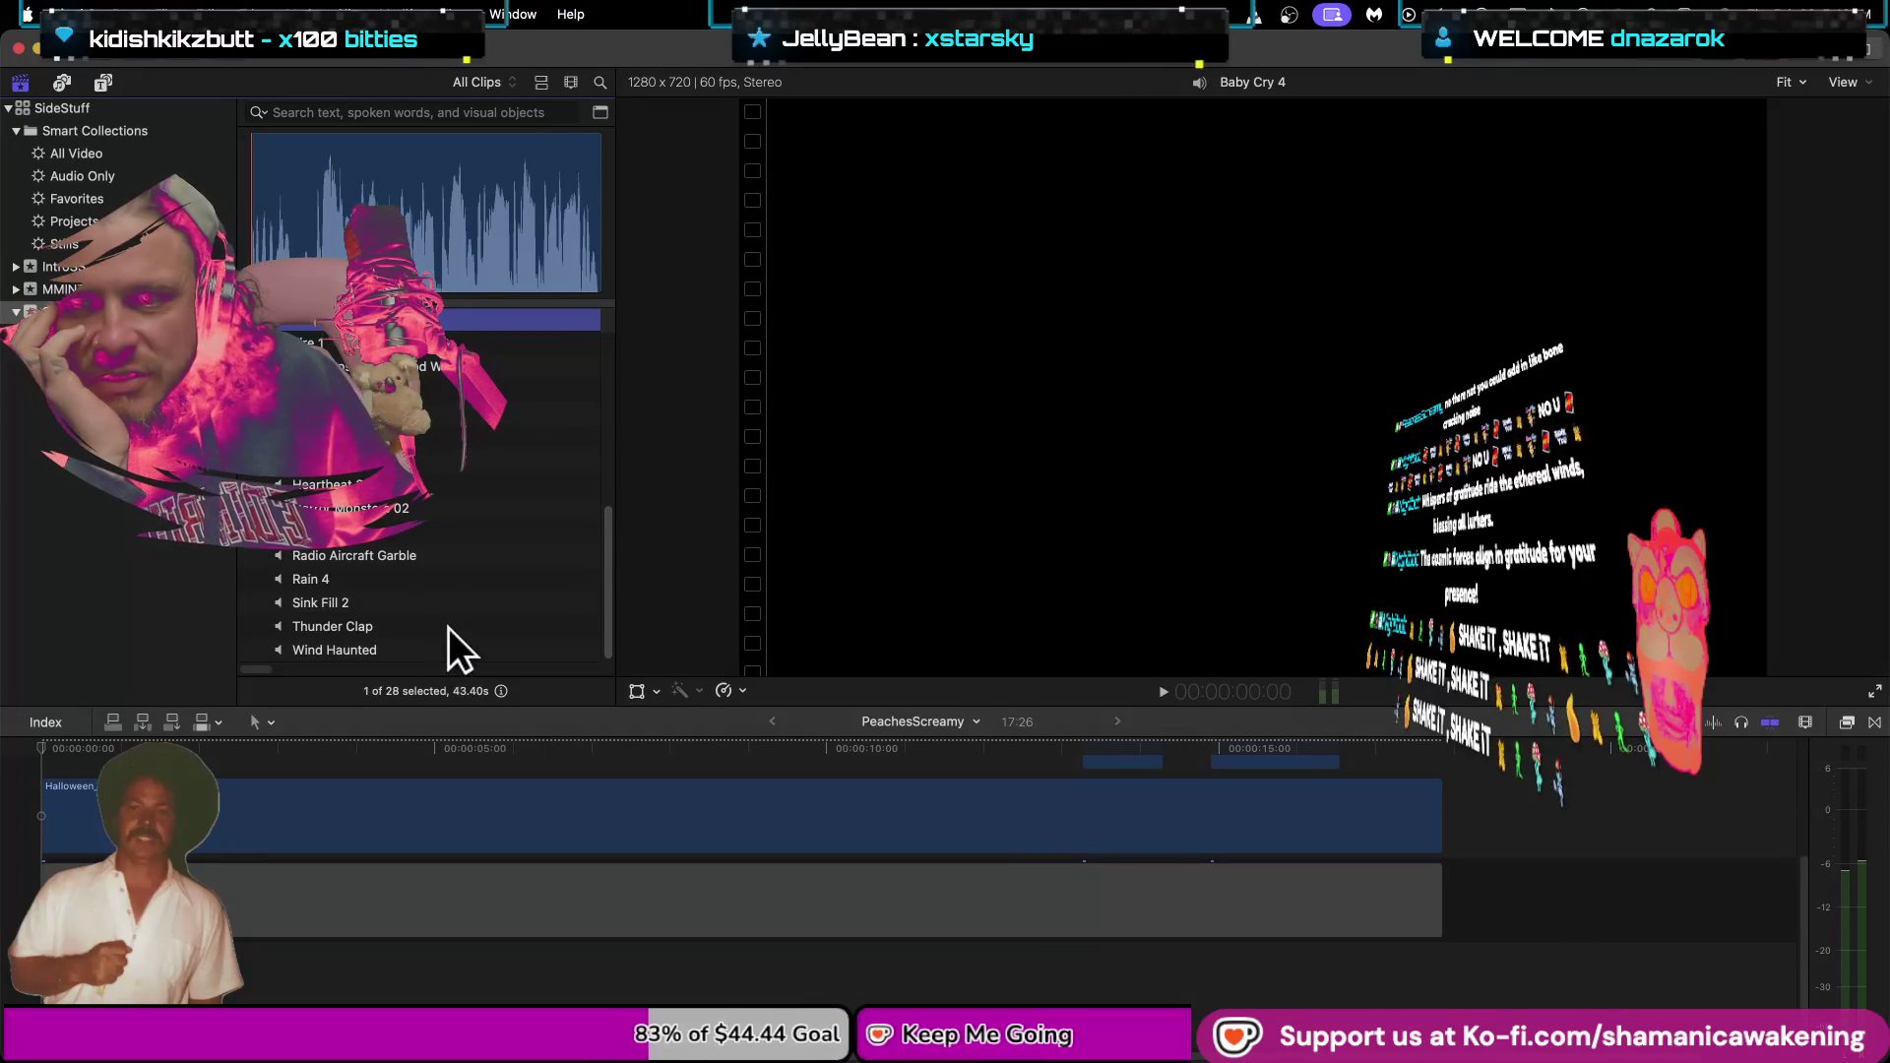
{"action": "scroll", "coordinate": [427, 646], "scroll_direction": "up", "scroll_amount": 1}
{"action": "scroll", "coordinate": [427, 641], "scroll_direction": "up", "scroll_amount": 5}
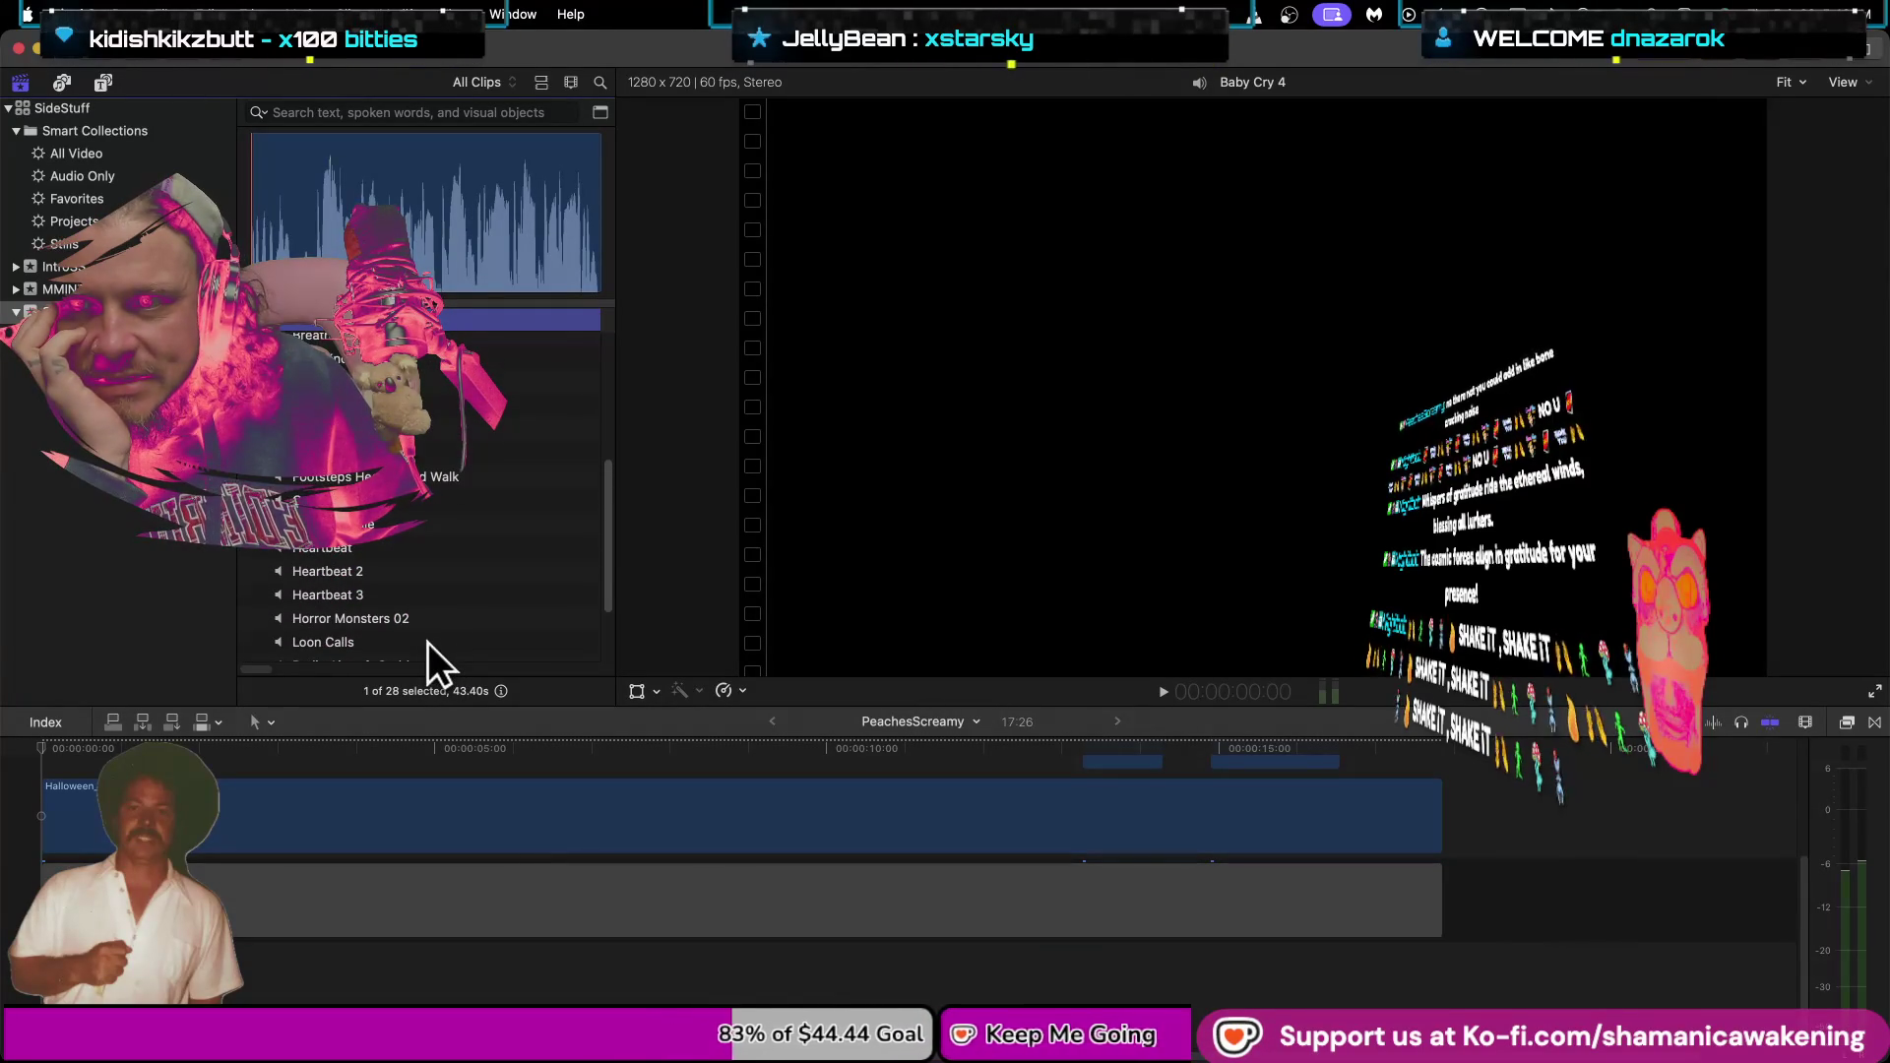
{"action": "scroll", "coordinate": [427, 642], "scroll_direction": "up", "scroll_amount": 1}
{"action": "key", "text": "Down"}
{"action": "key", "text": "Down"}
{"action": "key", "text": "Down"}
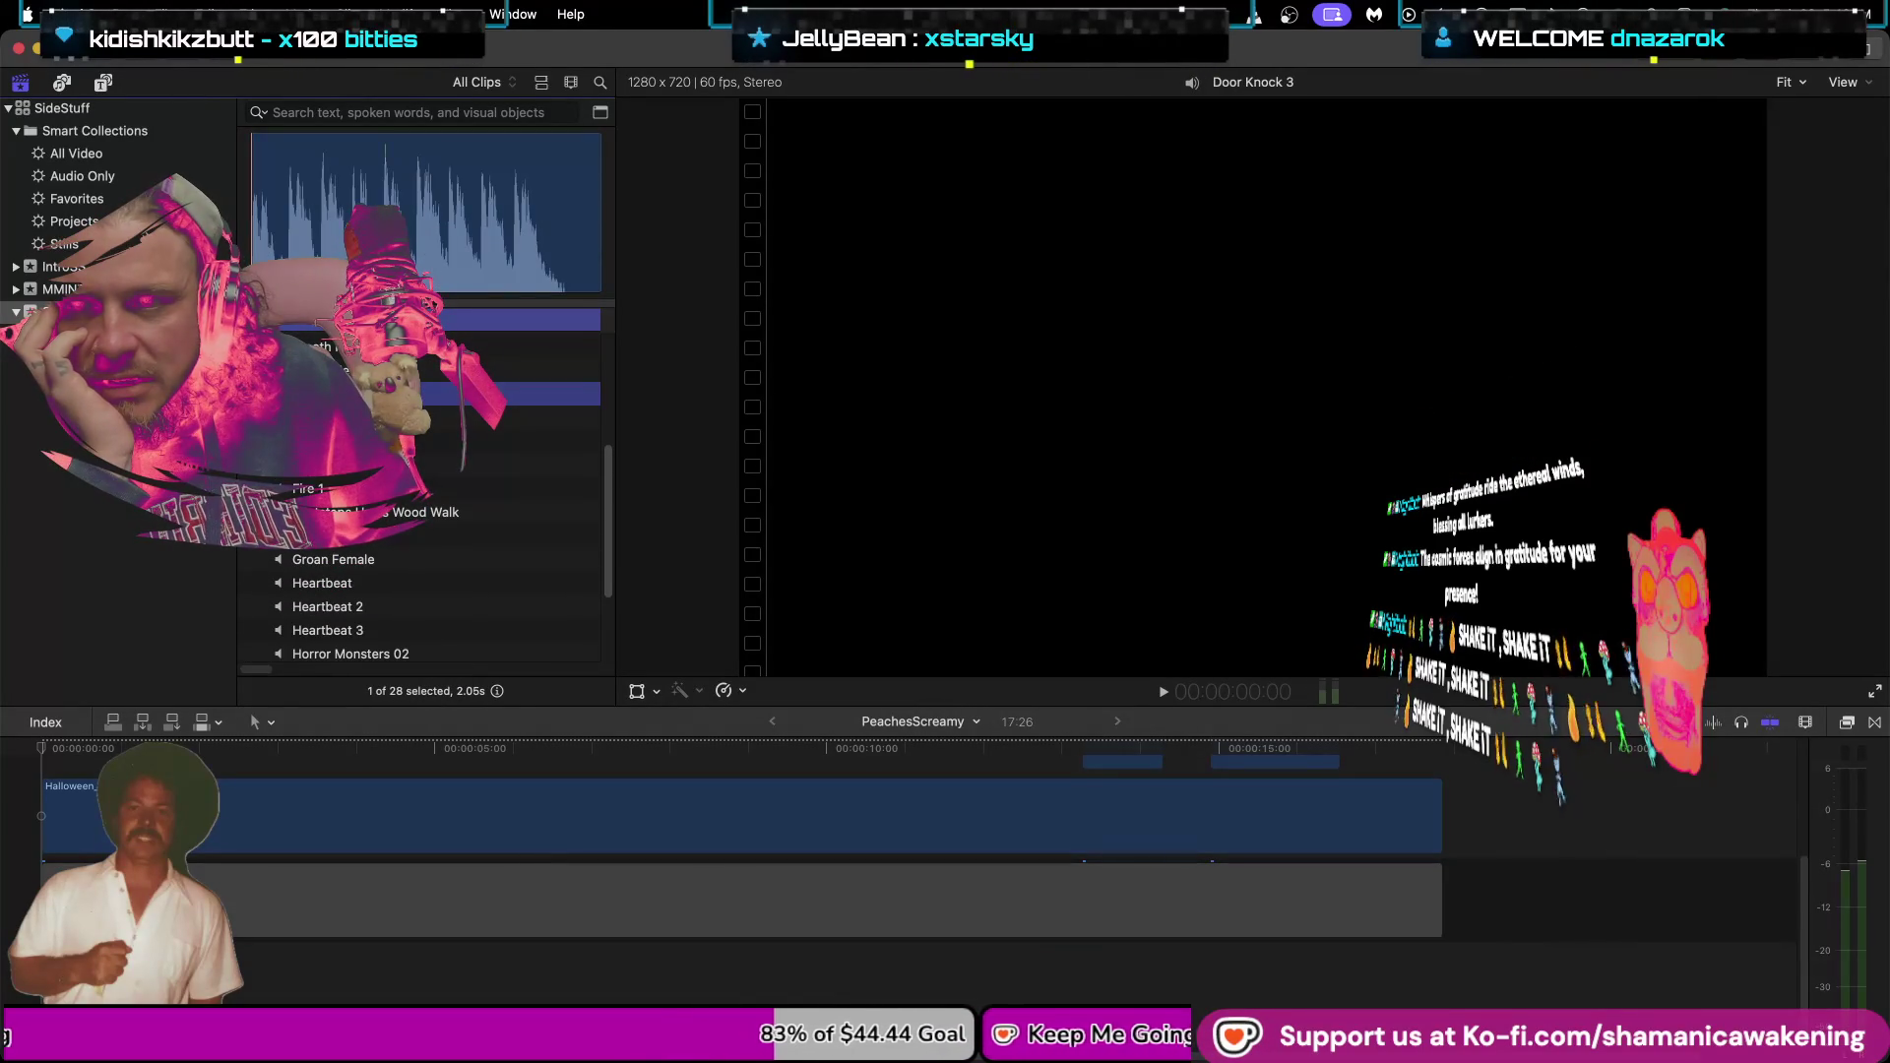
Audition the Door Knock 3 sound and park the playhead near two seconds.
{"action": "key", "text": "space"}
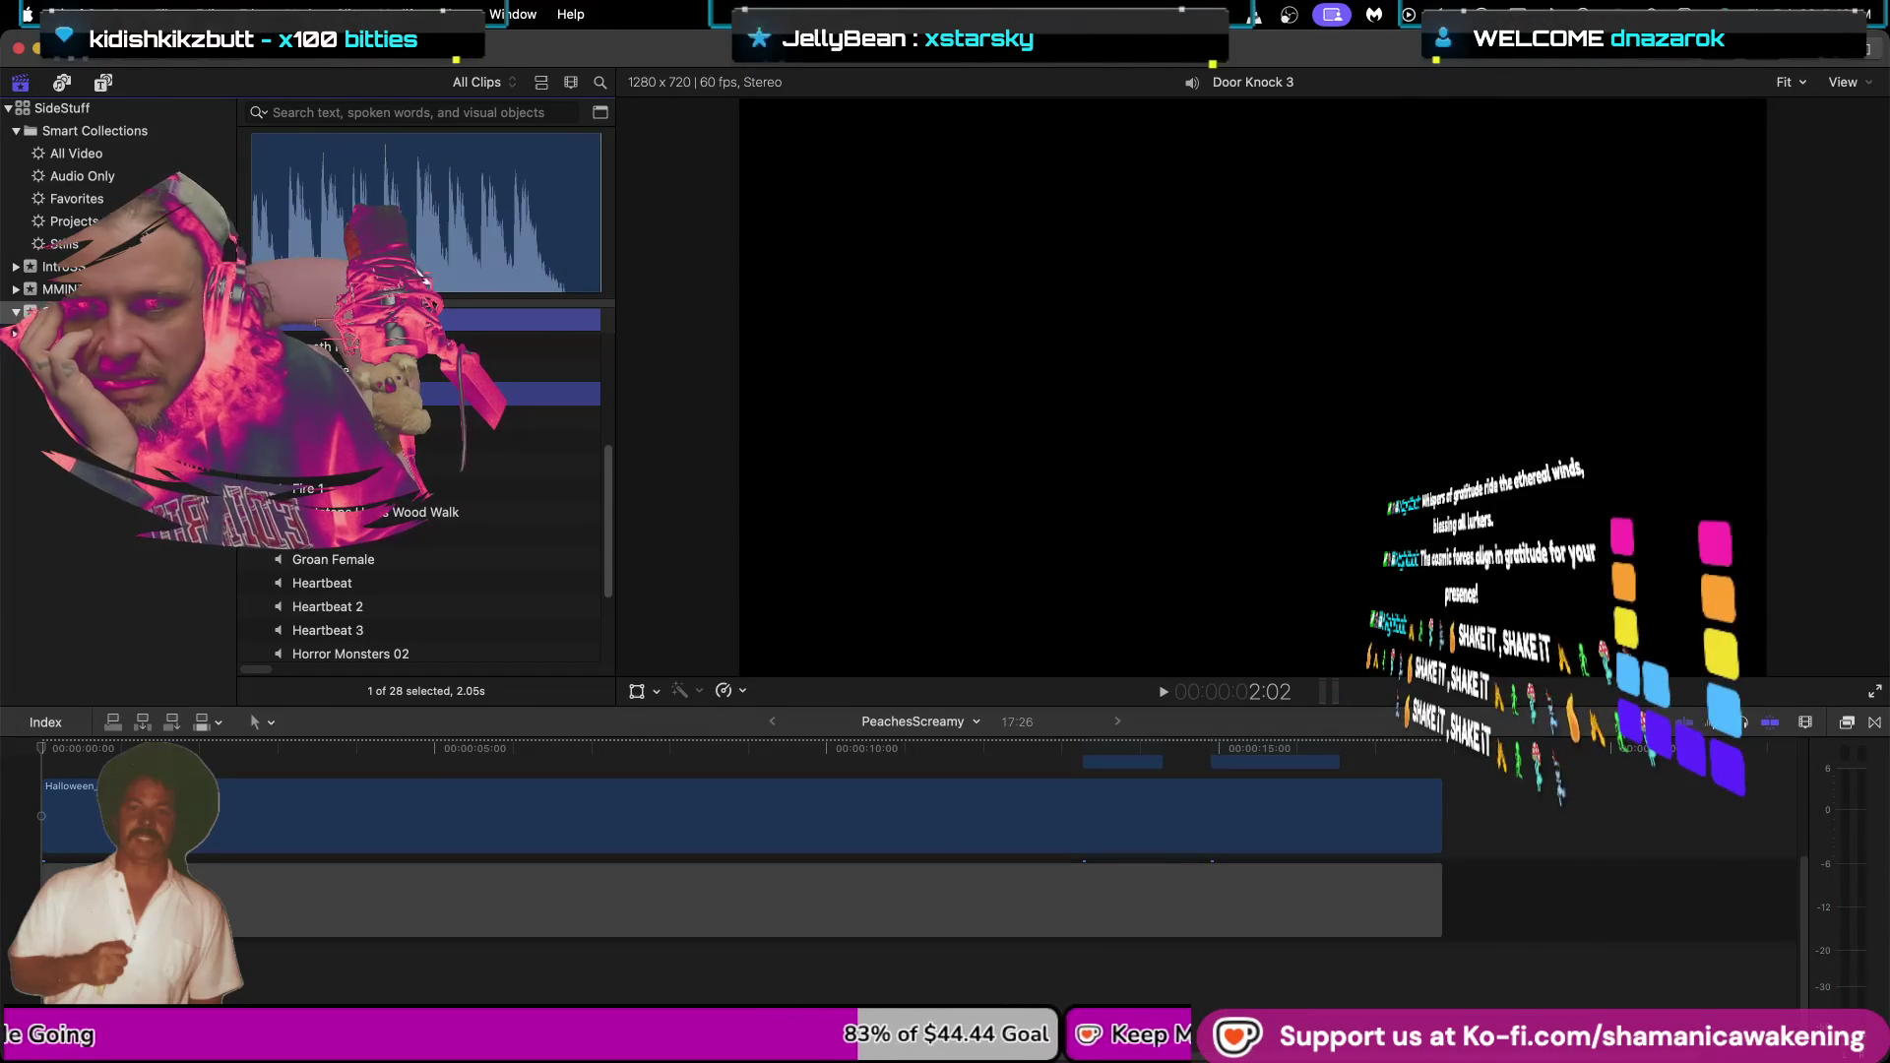
{"action": "left_click", "coordinate": [400, 236]}
{"action": "key", "text": "d"}
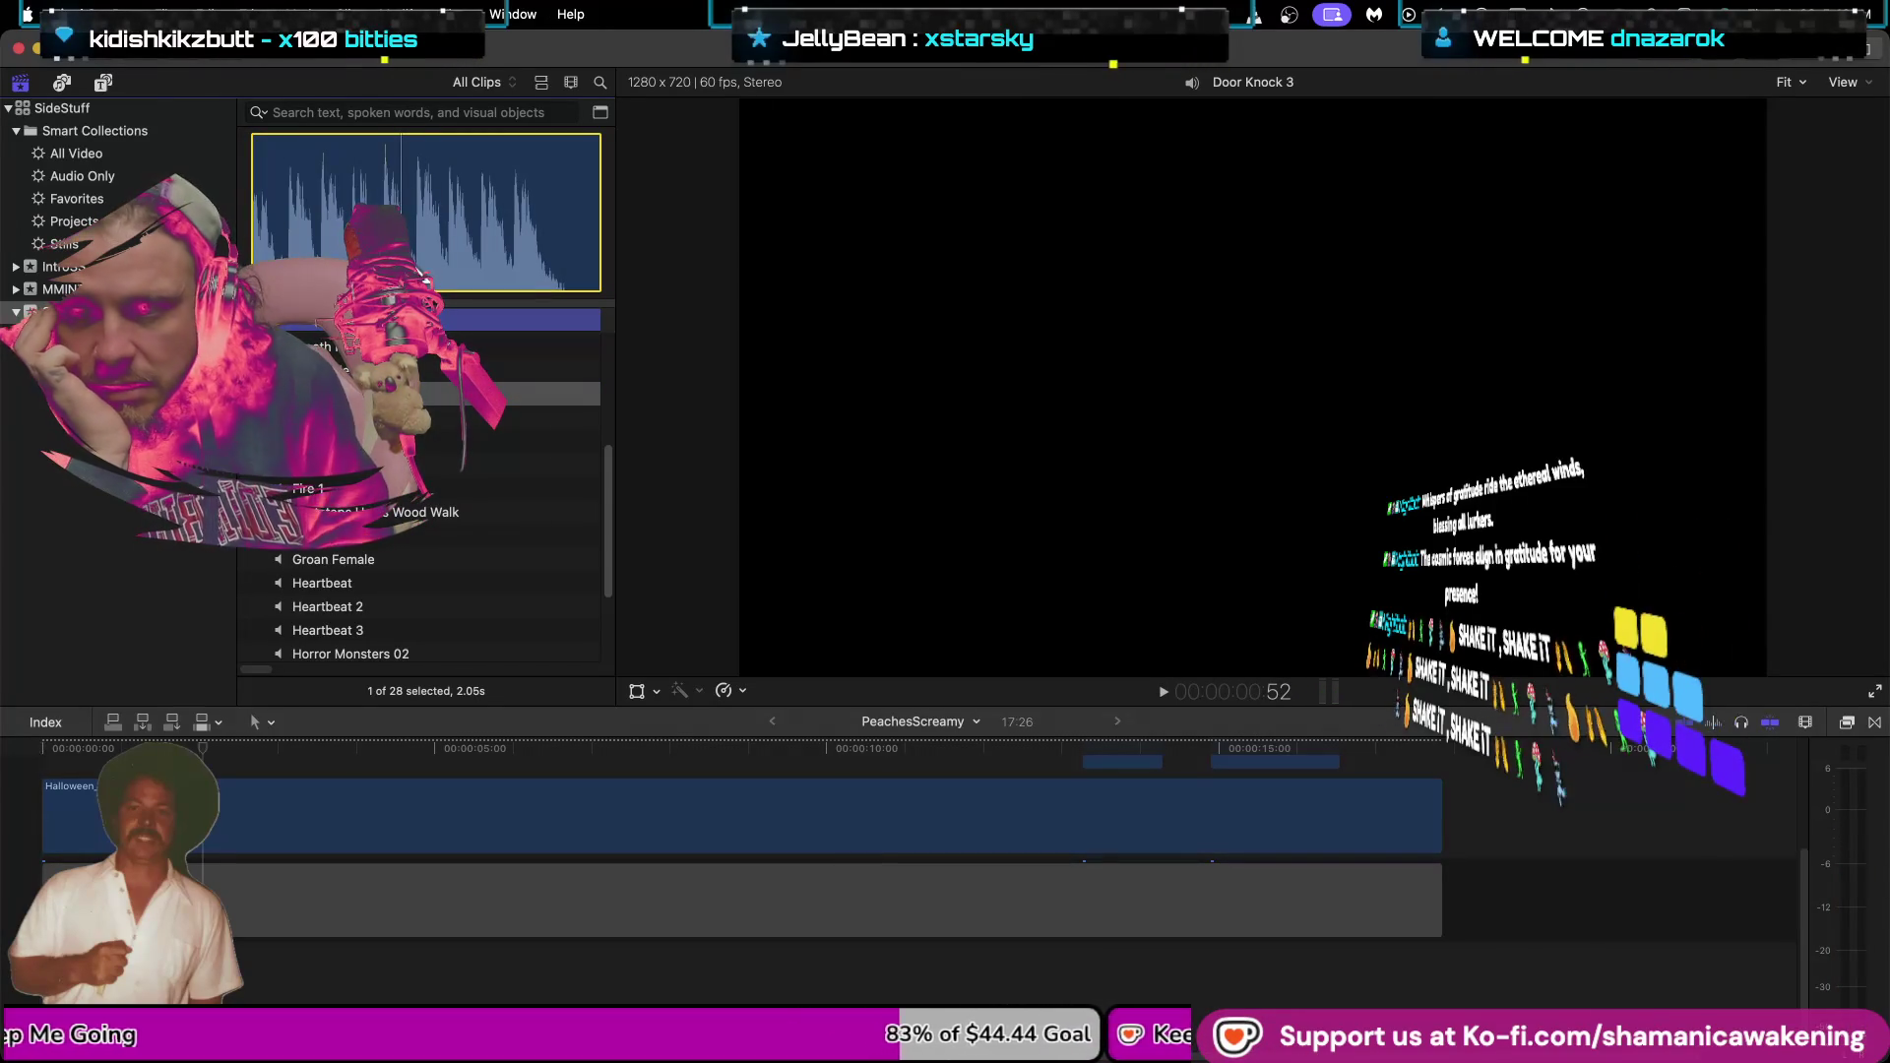
Select the Halloween scene with Arrow 10 and Arrow 02 and shift them 15 frames later.
{"action": "left_click", "coordinate": [612, 894]}
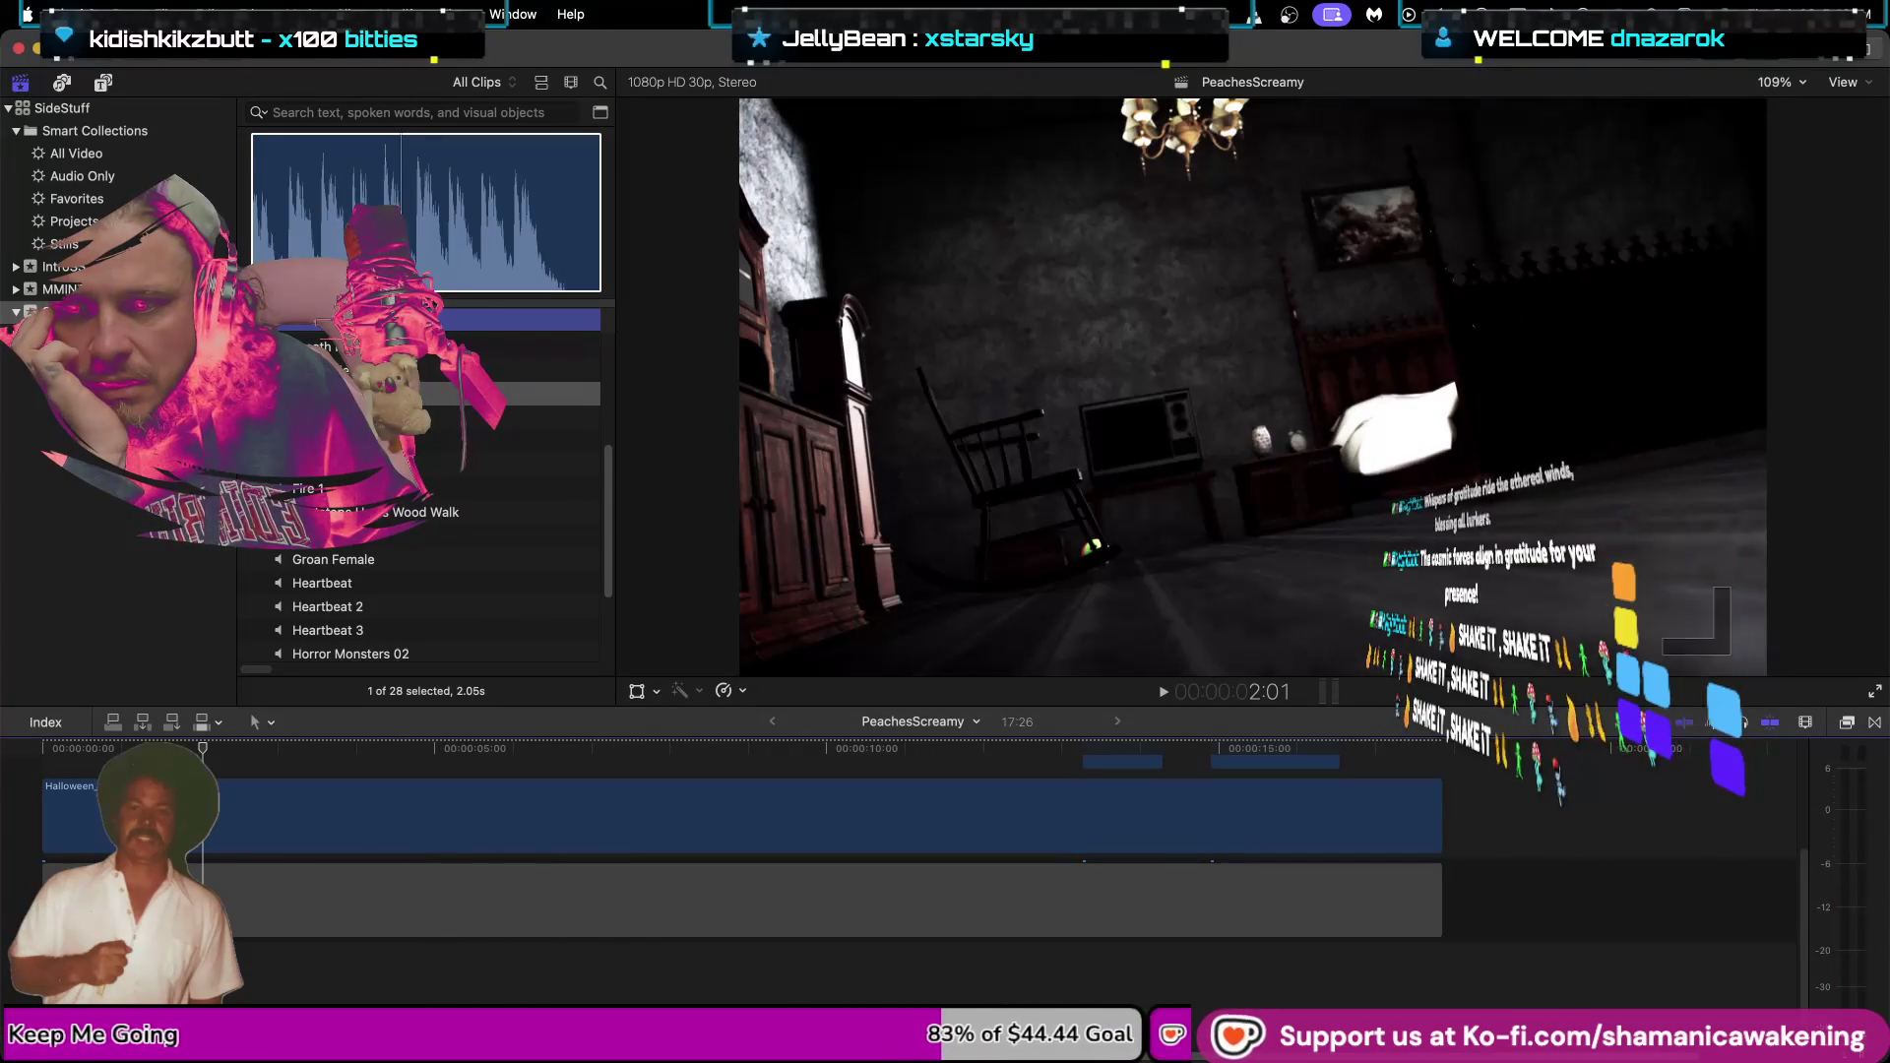
{"action": "left_click", "coordinate": [612, 817]}
{"action": "scroll", "coordinate": [245, 886], "scroll_direction": "up", "scroll_amount": 2}
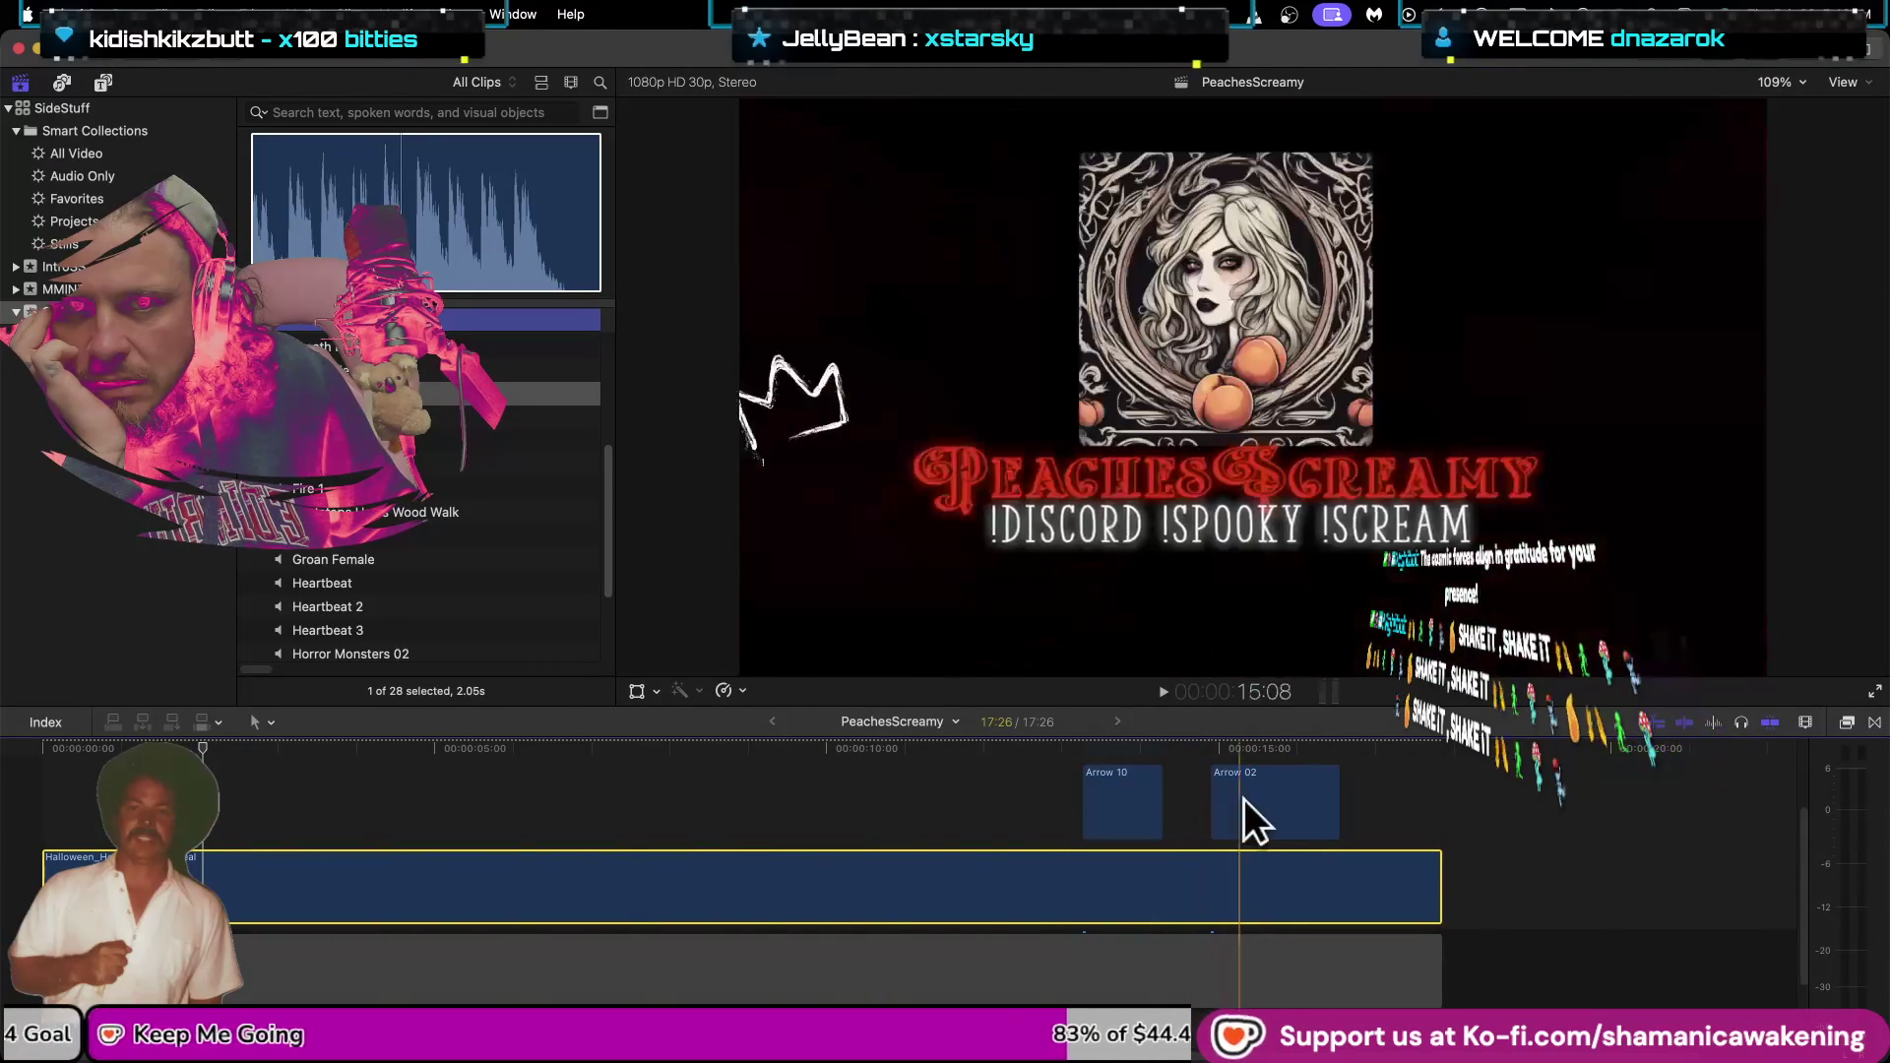
{"action": "mouse_move", "coordinate": [93, 794]}
{"action": "left_mouse_down"}
{"action": "mouse_move", "coordinate": [384, 967]}
{"action": "mouse_move", "coordinate": [1394, 960]}
{"action": "left_mouse_up"}
{"action": "mouse_move", "coordinate": [852, 915]}
{"action": "left_mouse_down"}
{"action": "mouse_move", "coordinate": [865, 904]}
{"action": "mouse_move", "coordinate": [776, 899]}
{"action": "left_mouse_up"}
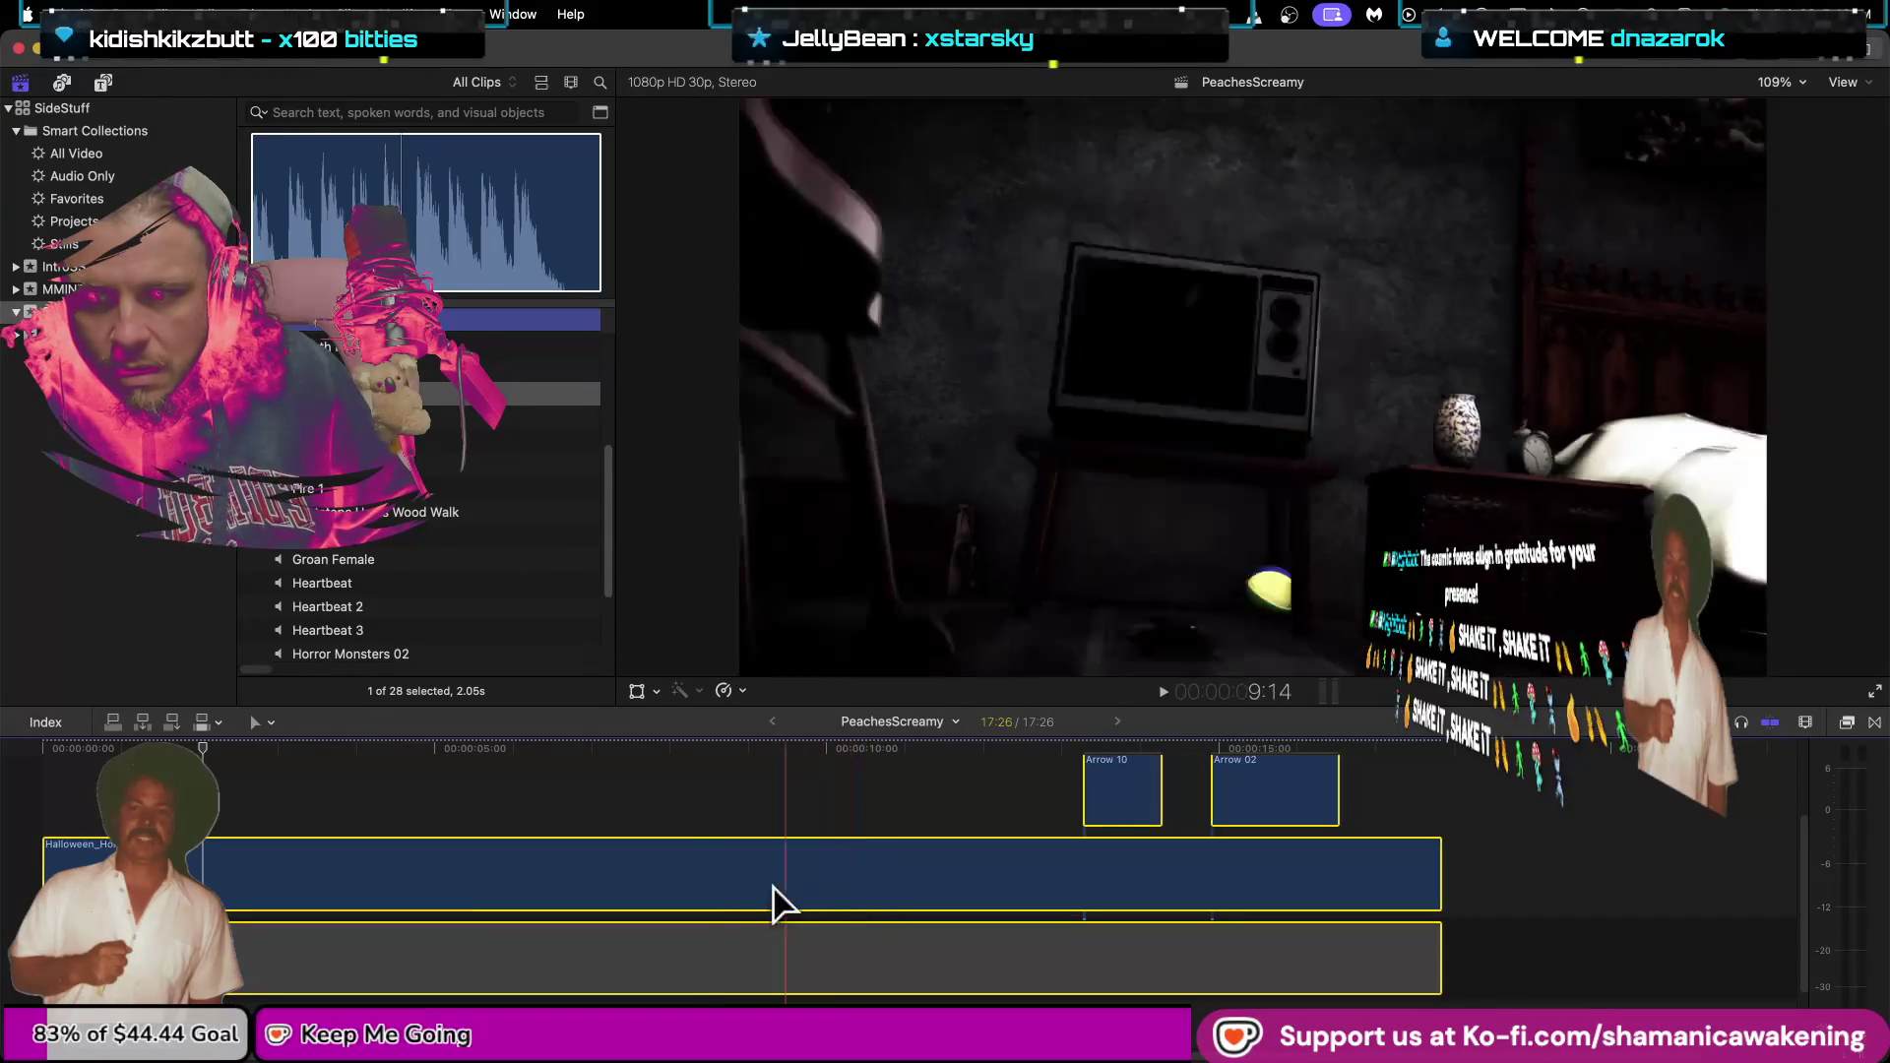
{"action": "left_click", "coordinate": [661, 802]}
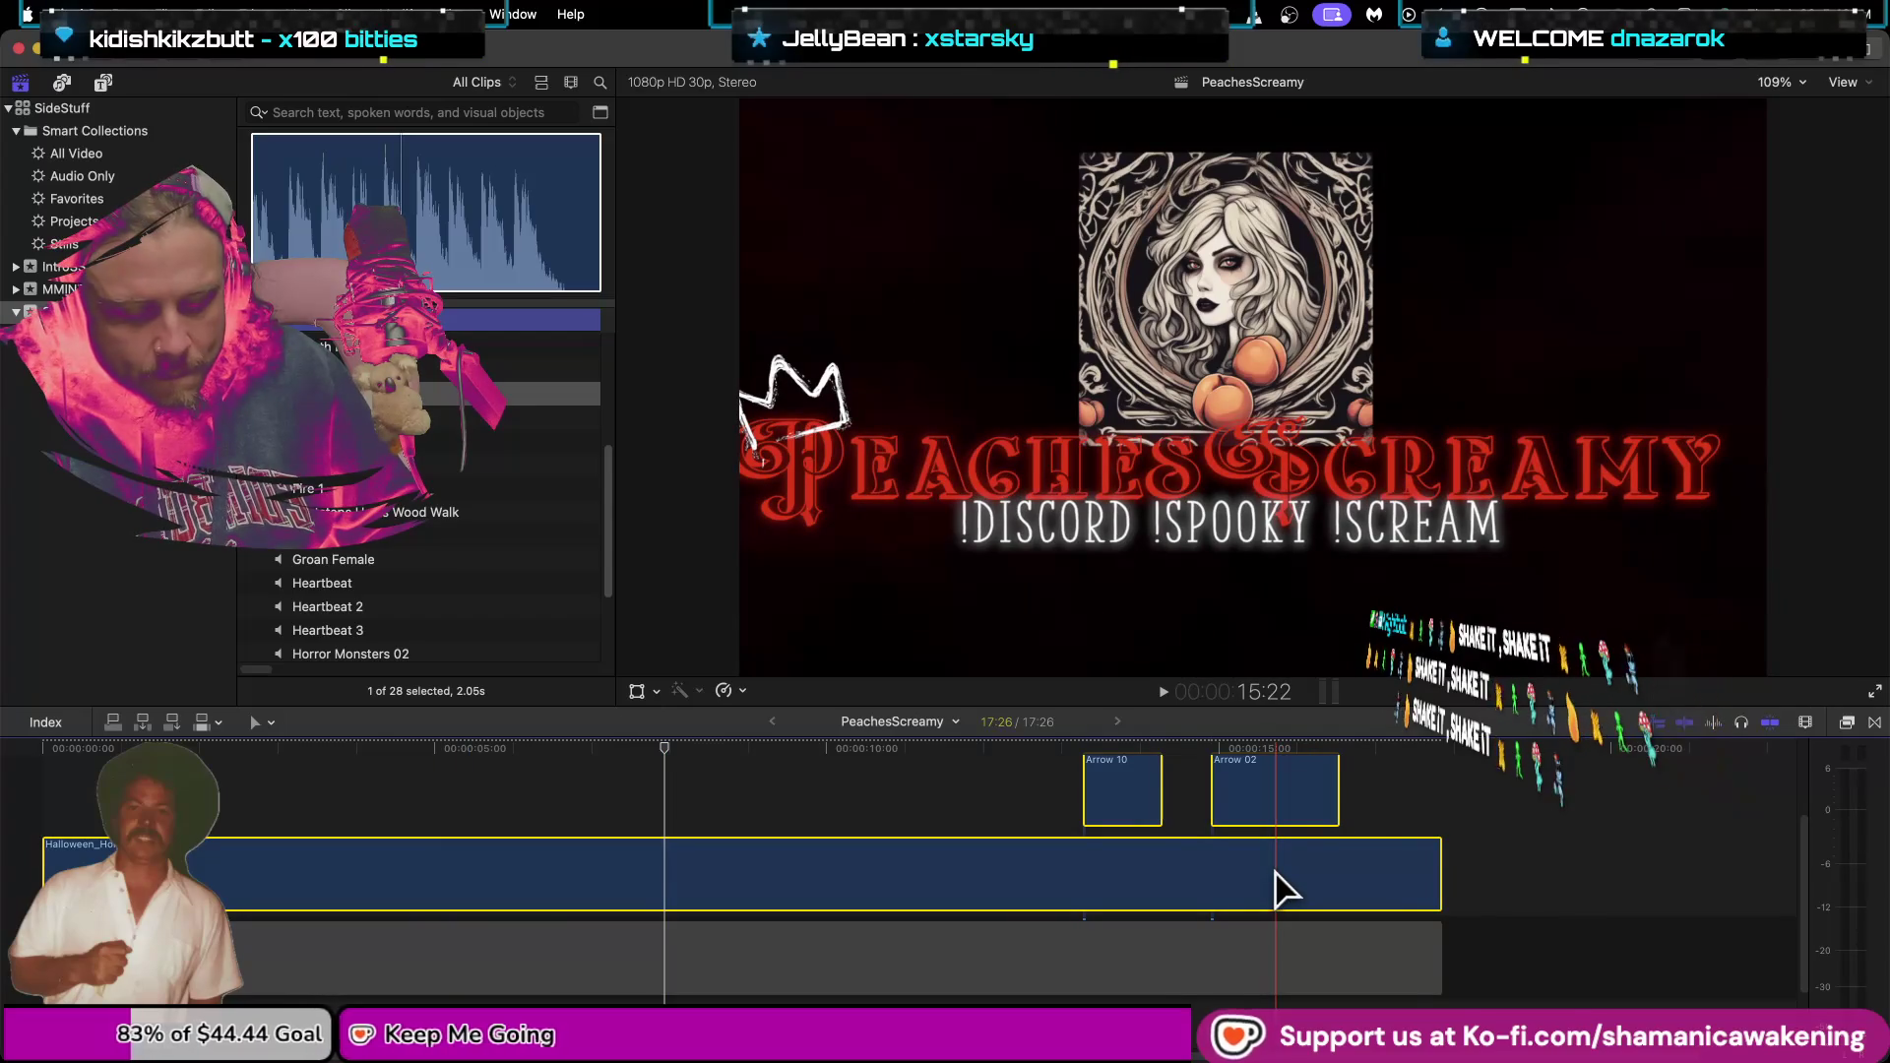
{"action": "left_click_drag", "start_coordinate": [1270, 896], "coordinate": [1309, 896]}
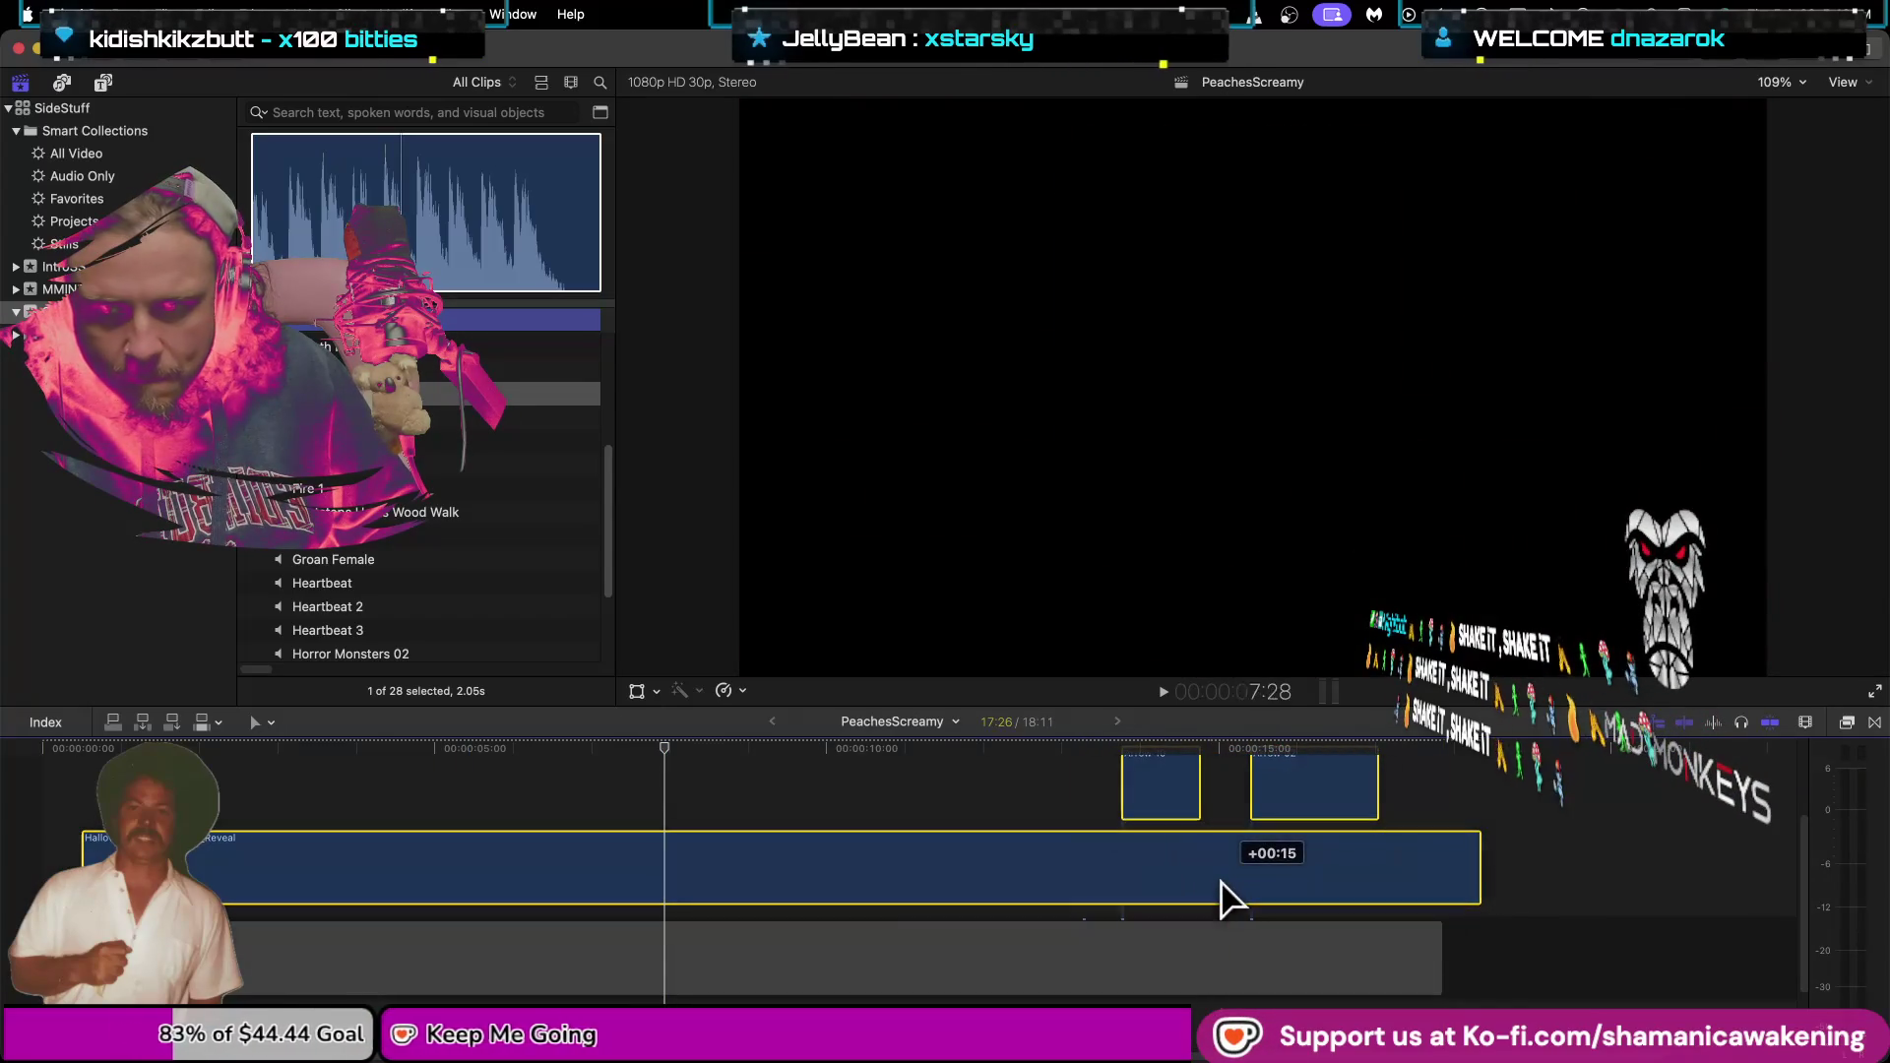
Replay the intro from the beginning to review the clip positions.
{"action": "left_click", "coordinate": [31, 778]}
{"action": "key", "text": "space"}
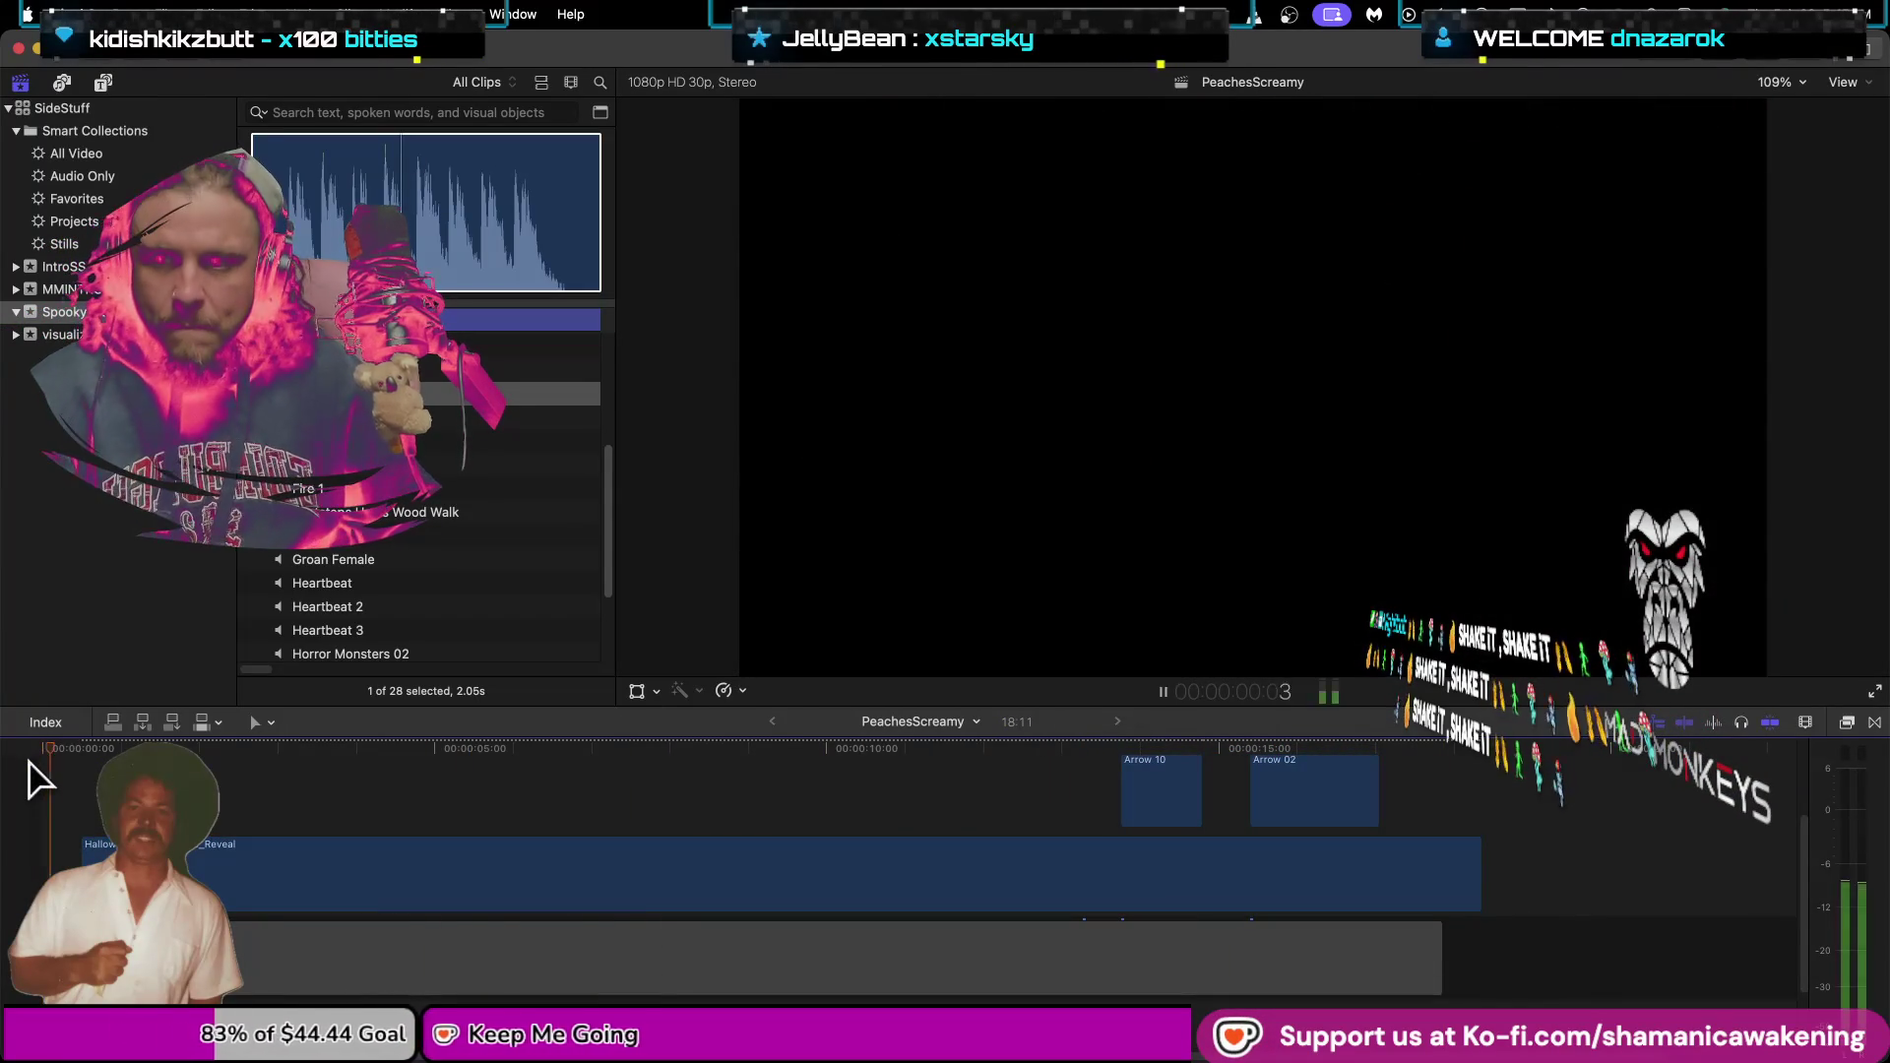
{"action": "key", "text": "space"}
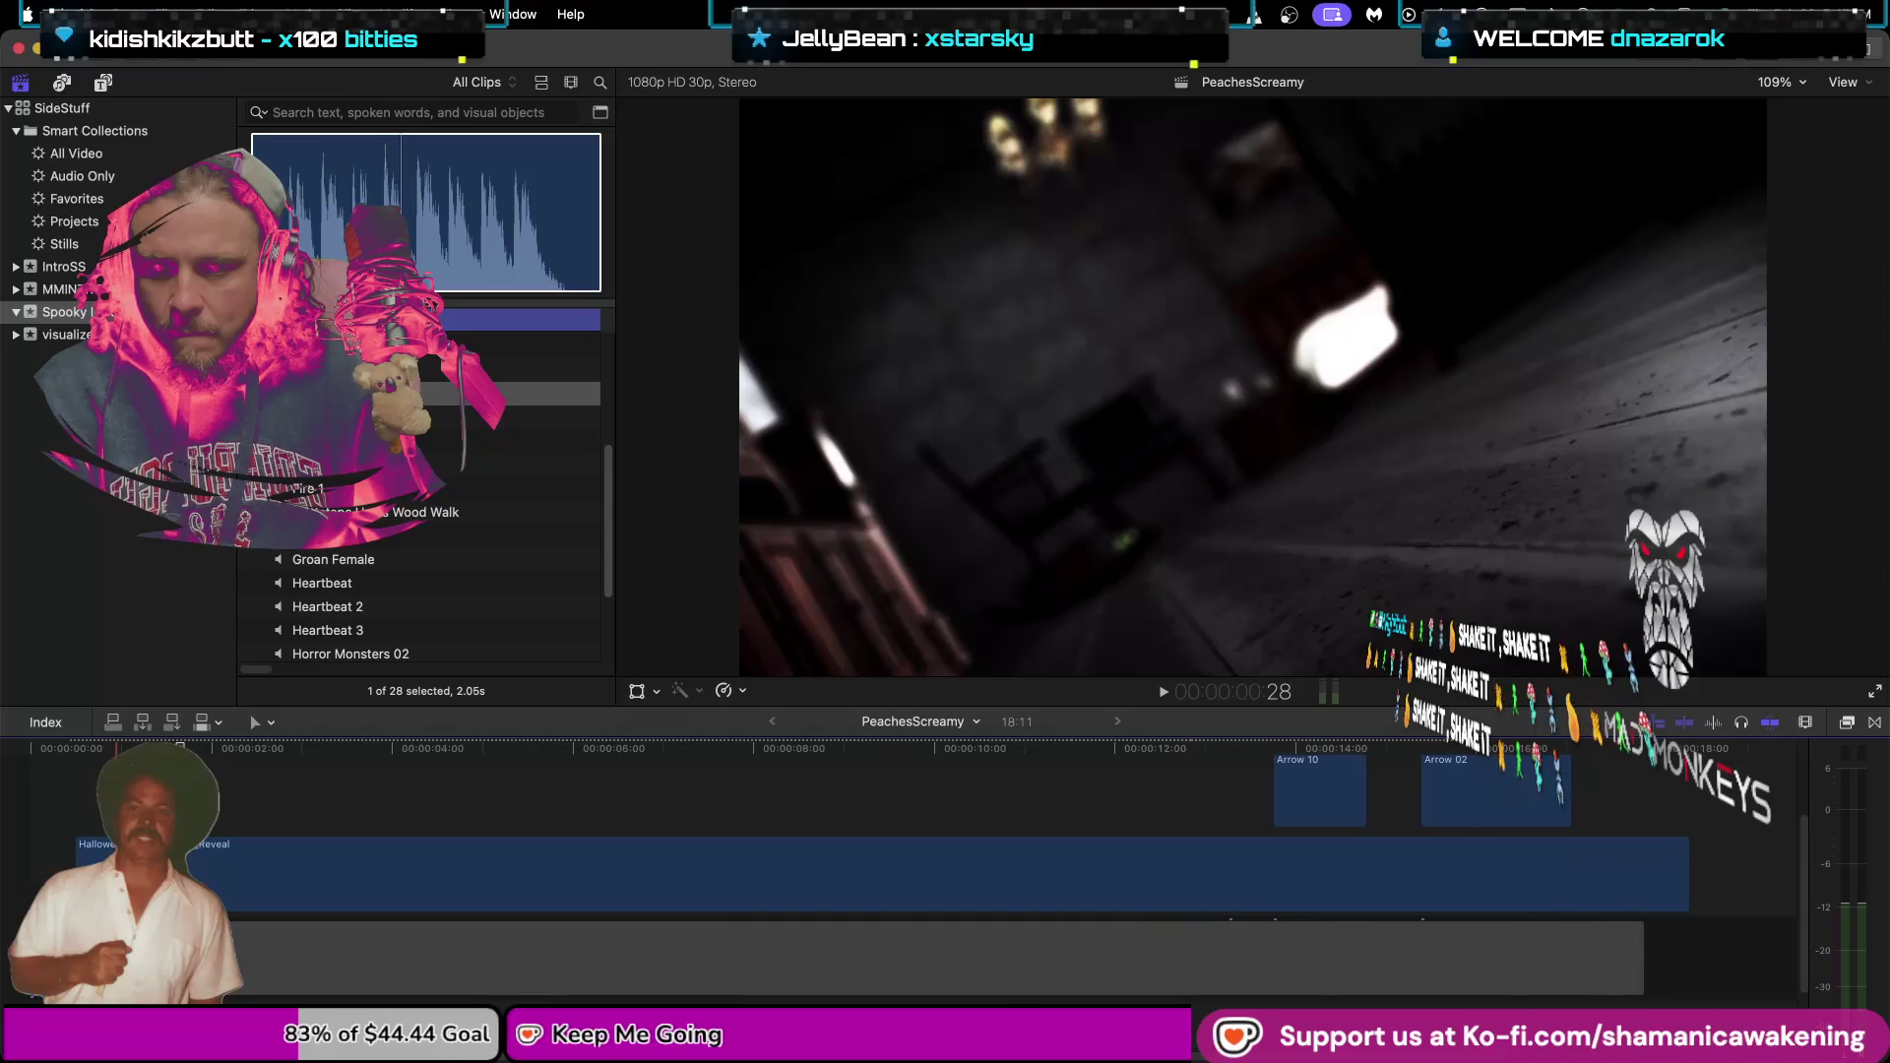
{"action": "scroll", "coordinate": [886, 866], "scroll_direction": "down", "scroll_amount": 3}
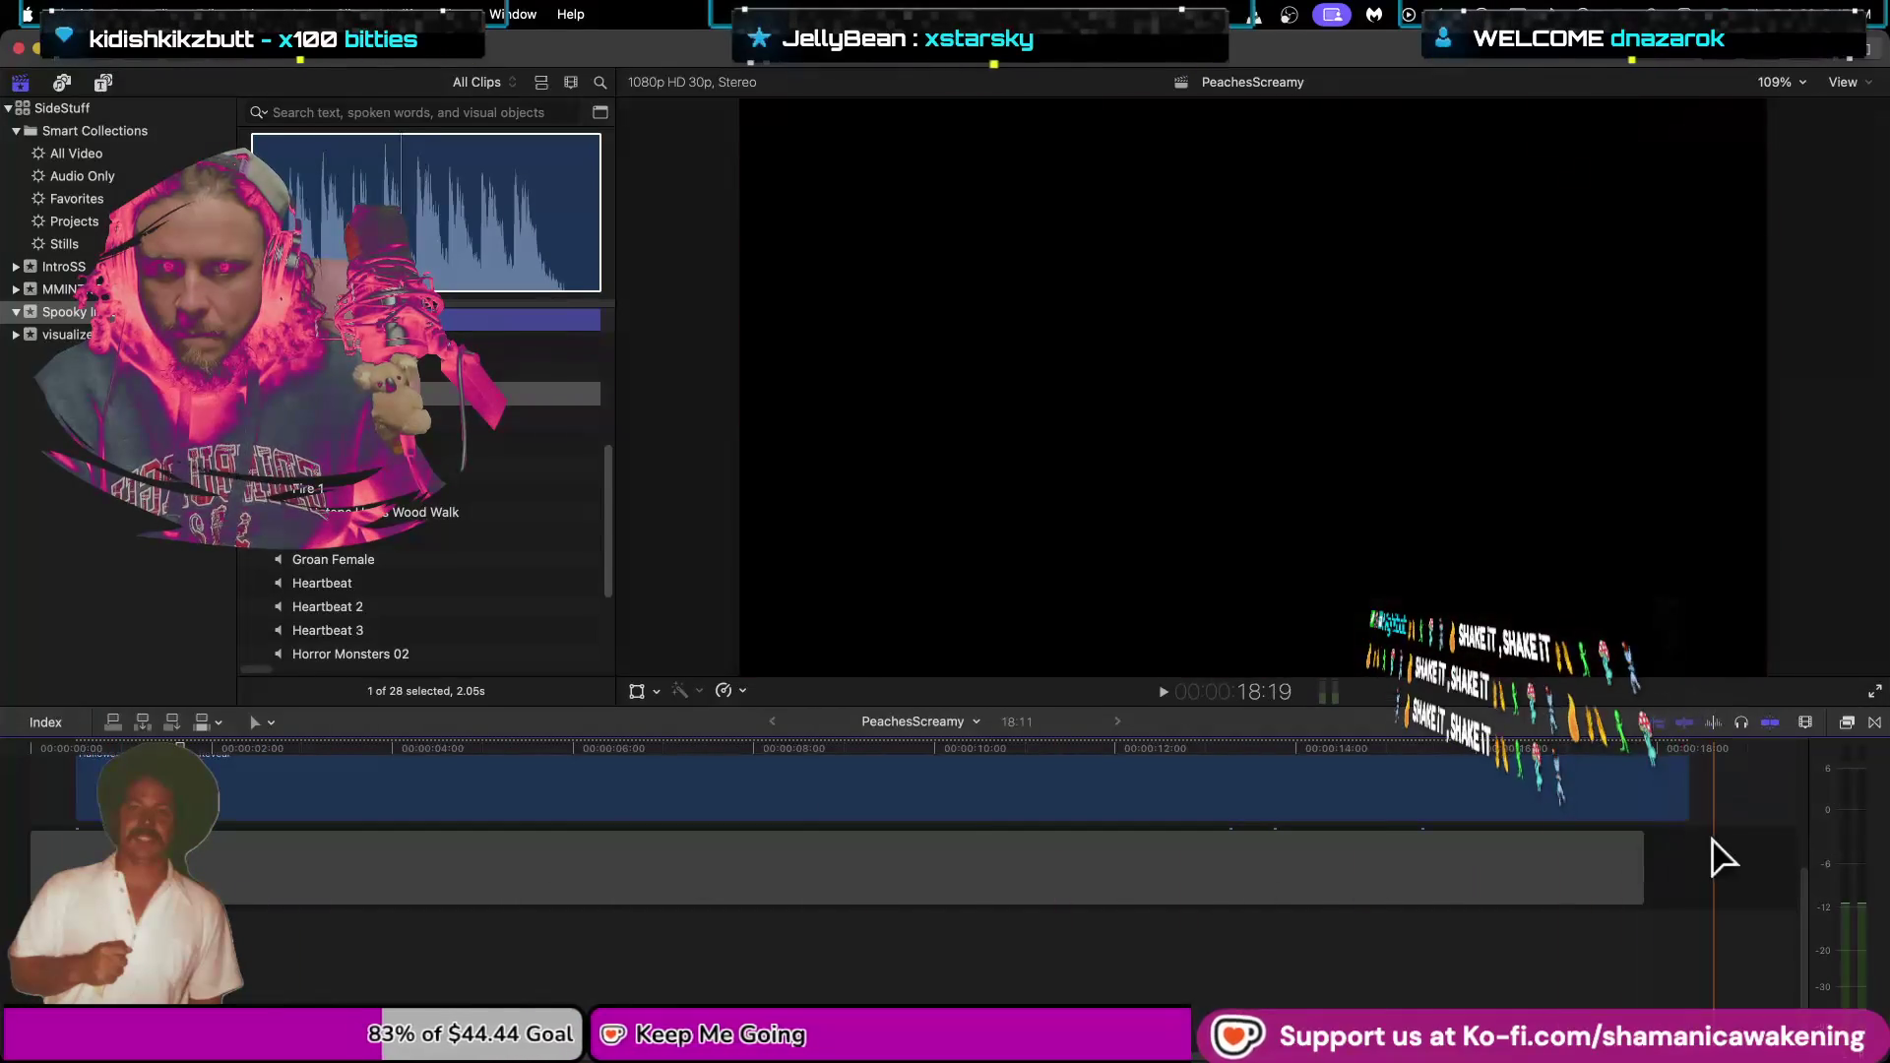
{"action": "scroll", "coordinate": [896, 925], "scroll_direction": "up", "scroll_amount": 3}
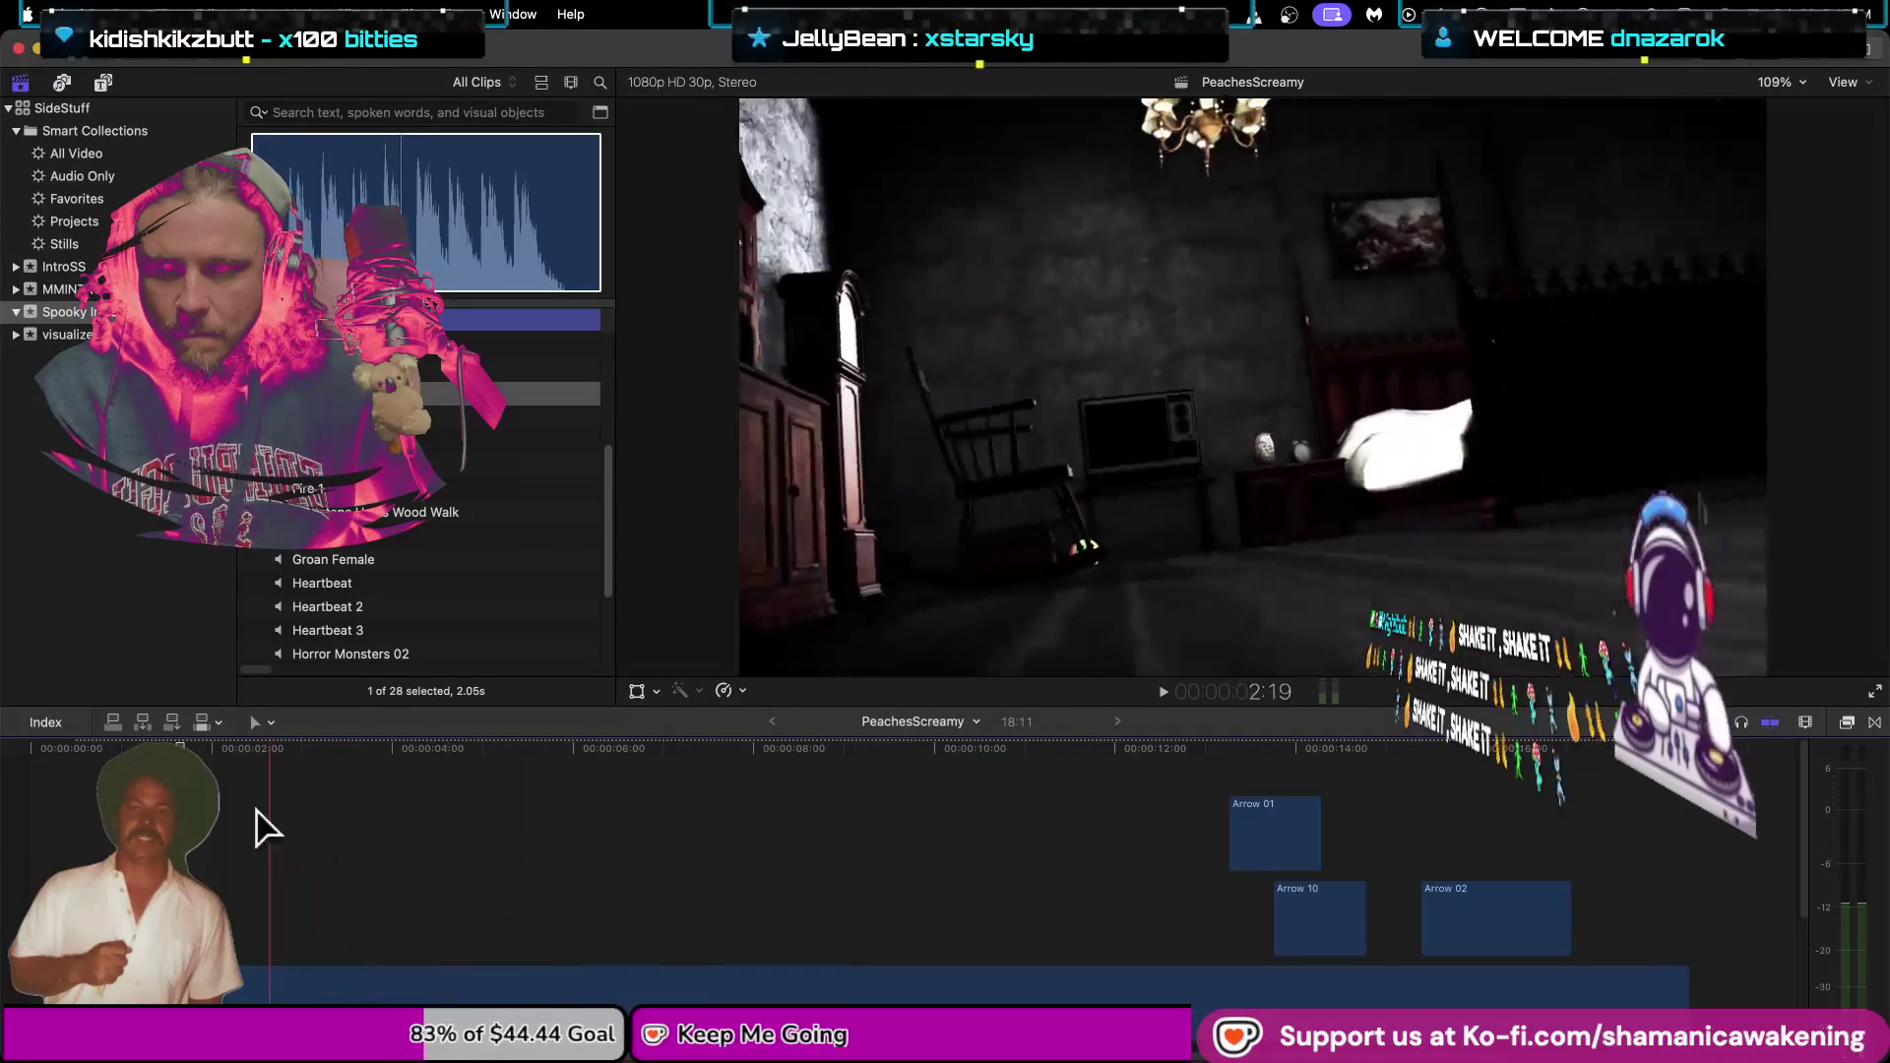
Trim the scene clip's end and cut the opening so the 17:26 intro starts on the tilted room.
{"action": "mouse_move", "coordinate": [301, 904]}
{"action": "left_mouse_down"}
{"action": "mouse_move", "coordinate": [293, 951]}
{"action": "mouse_move", "coordinate": [239, 852]}
{"action": "left_mouse_up"}
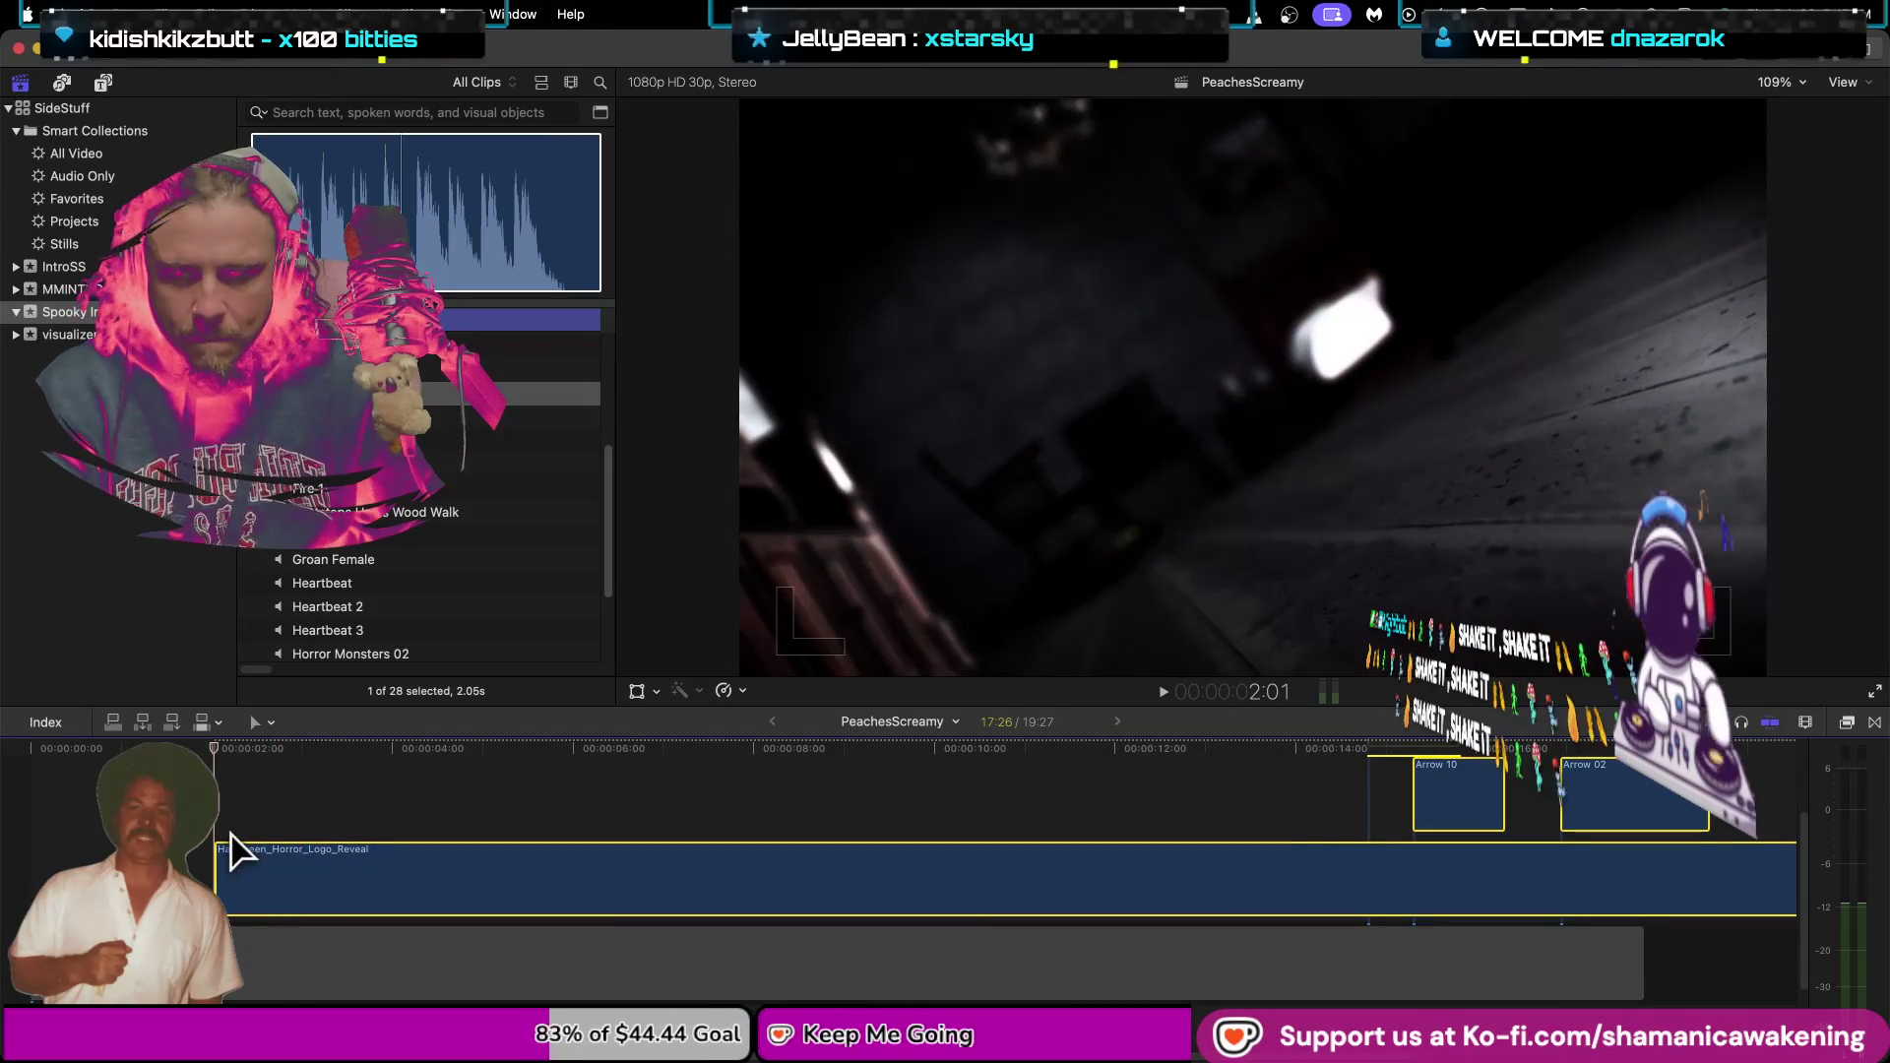
{"action": "scroll", "coordinate": [118, 866], "scroll_direction": "down", "scroll_amount": 2}
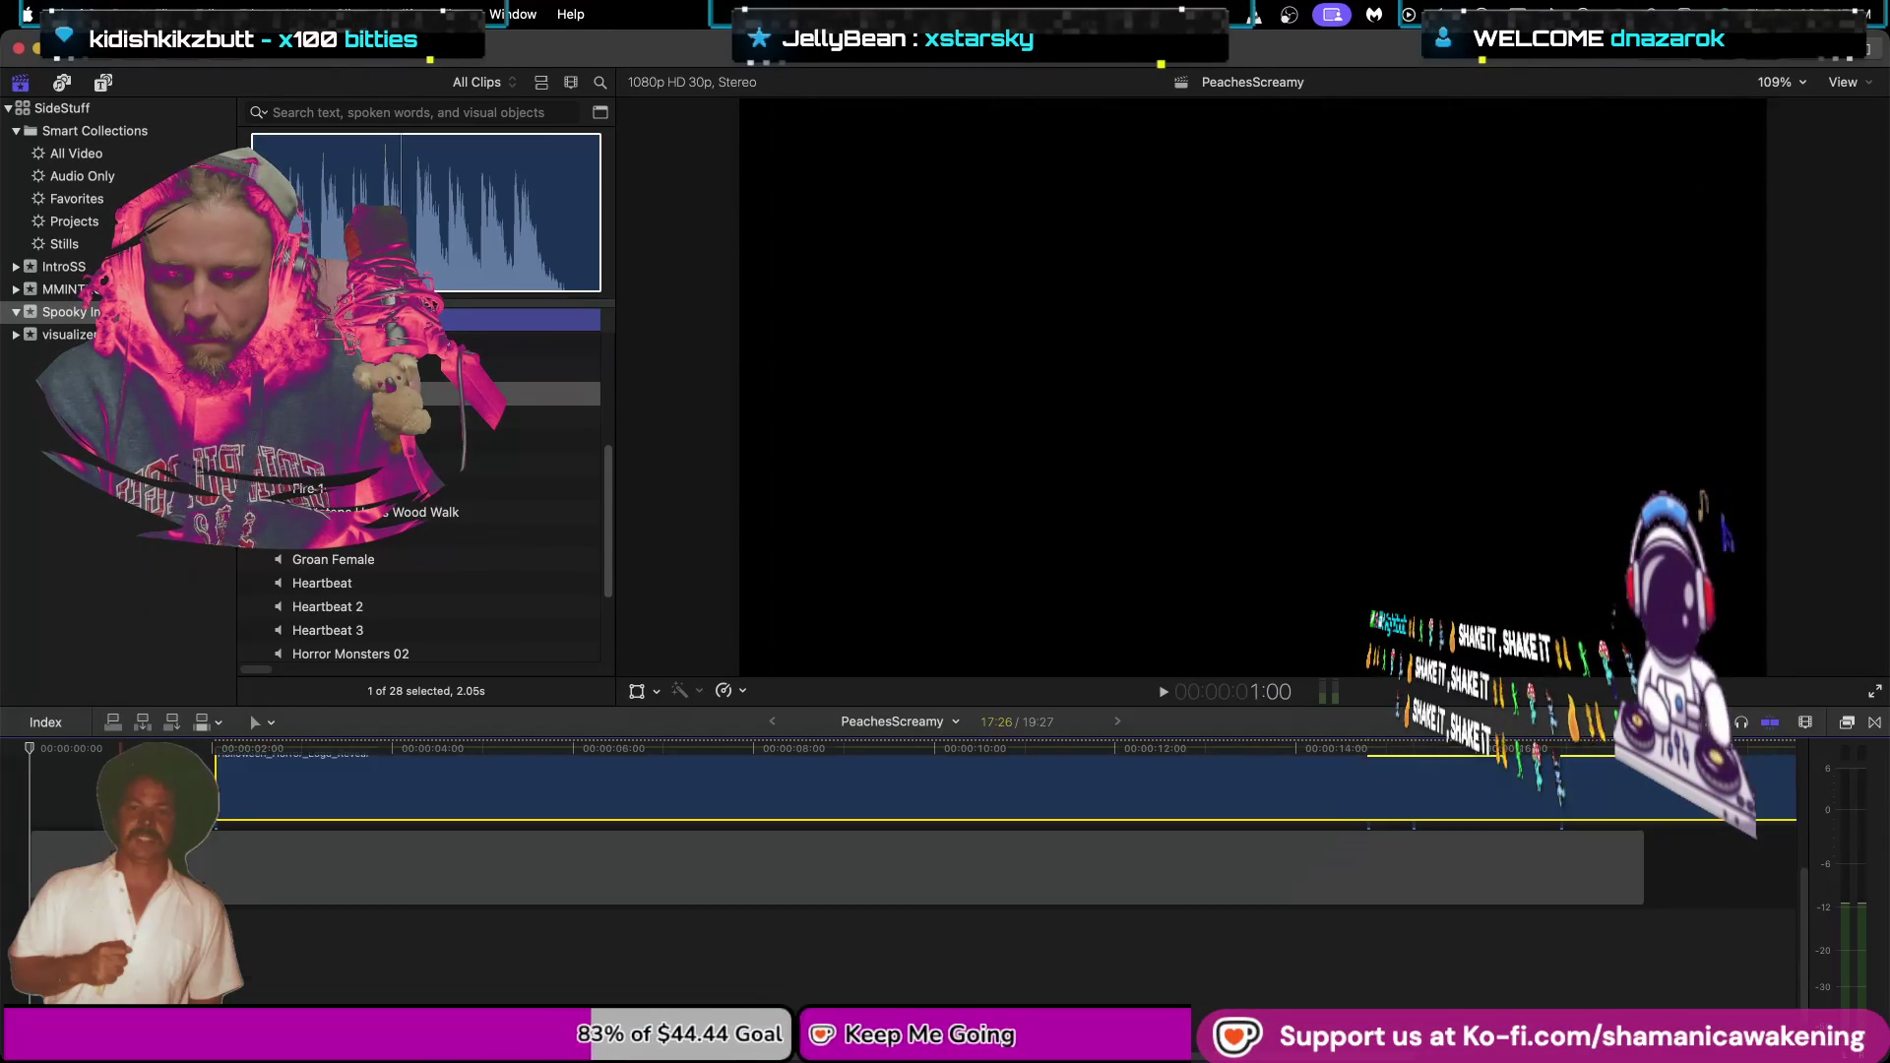
{"action": "left_click_drag", "start_coordinate": [224, 815], "coordinate": [180, 788]}
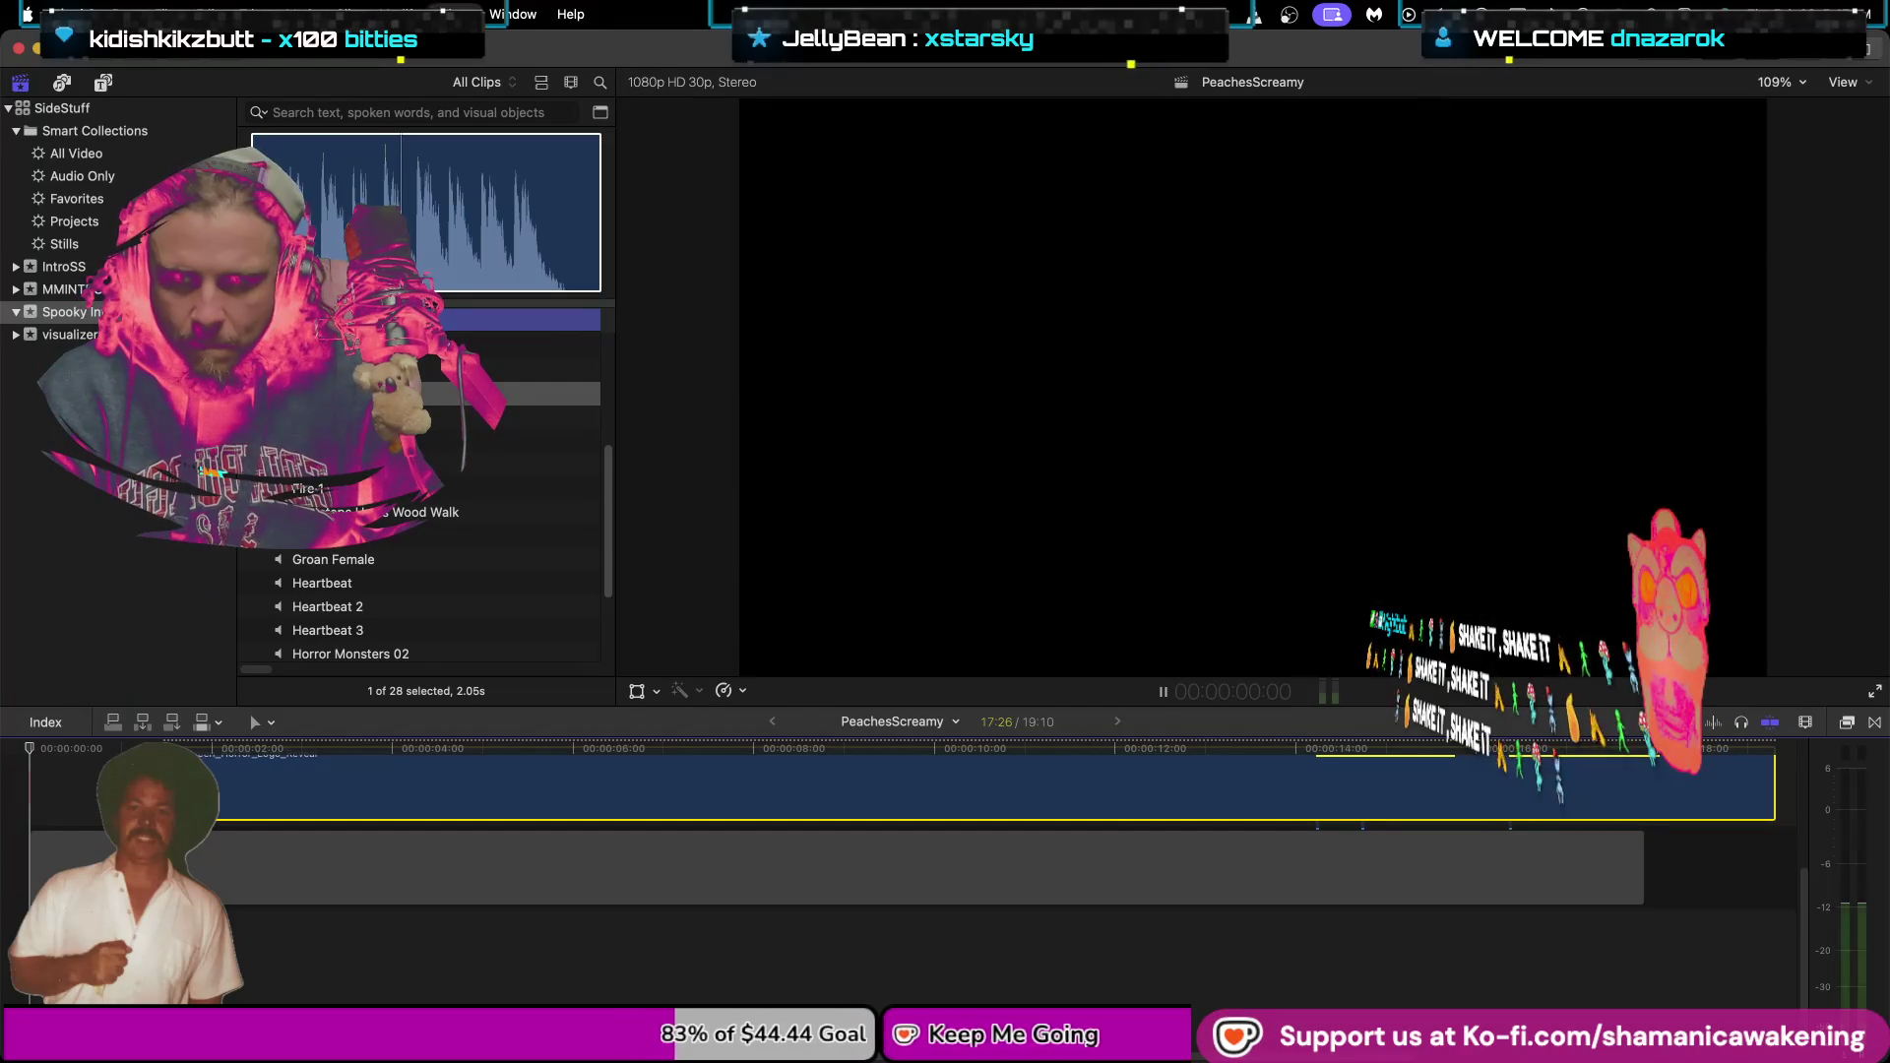
{"action": "key", "text": "space"}
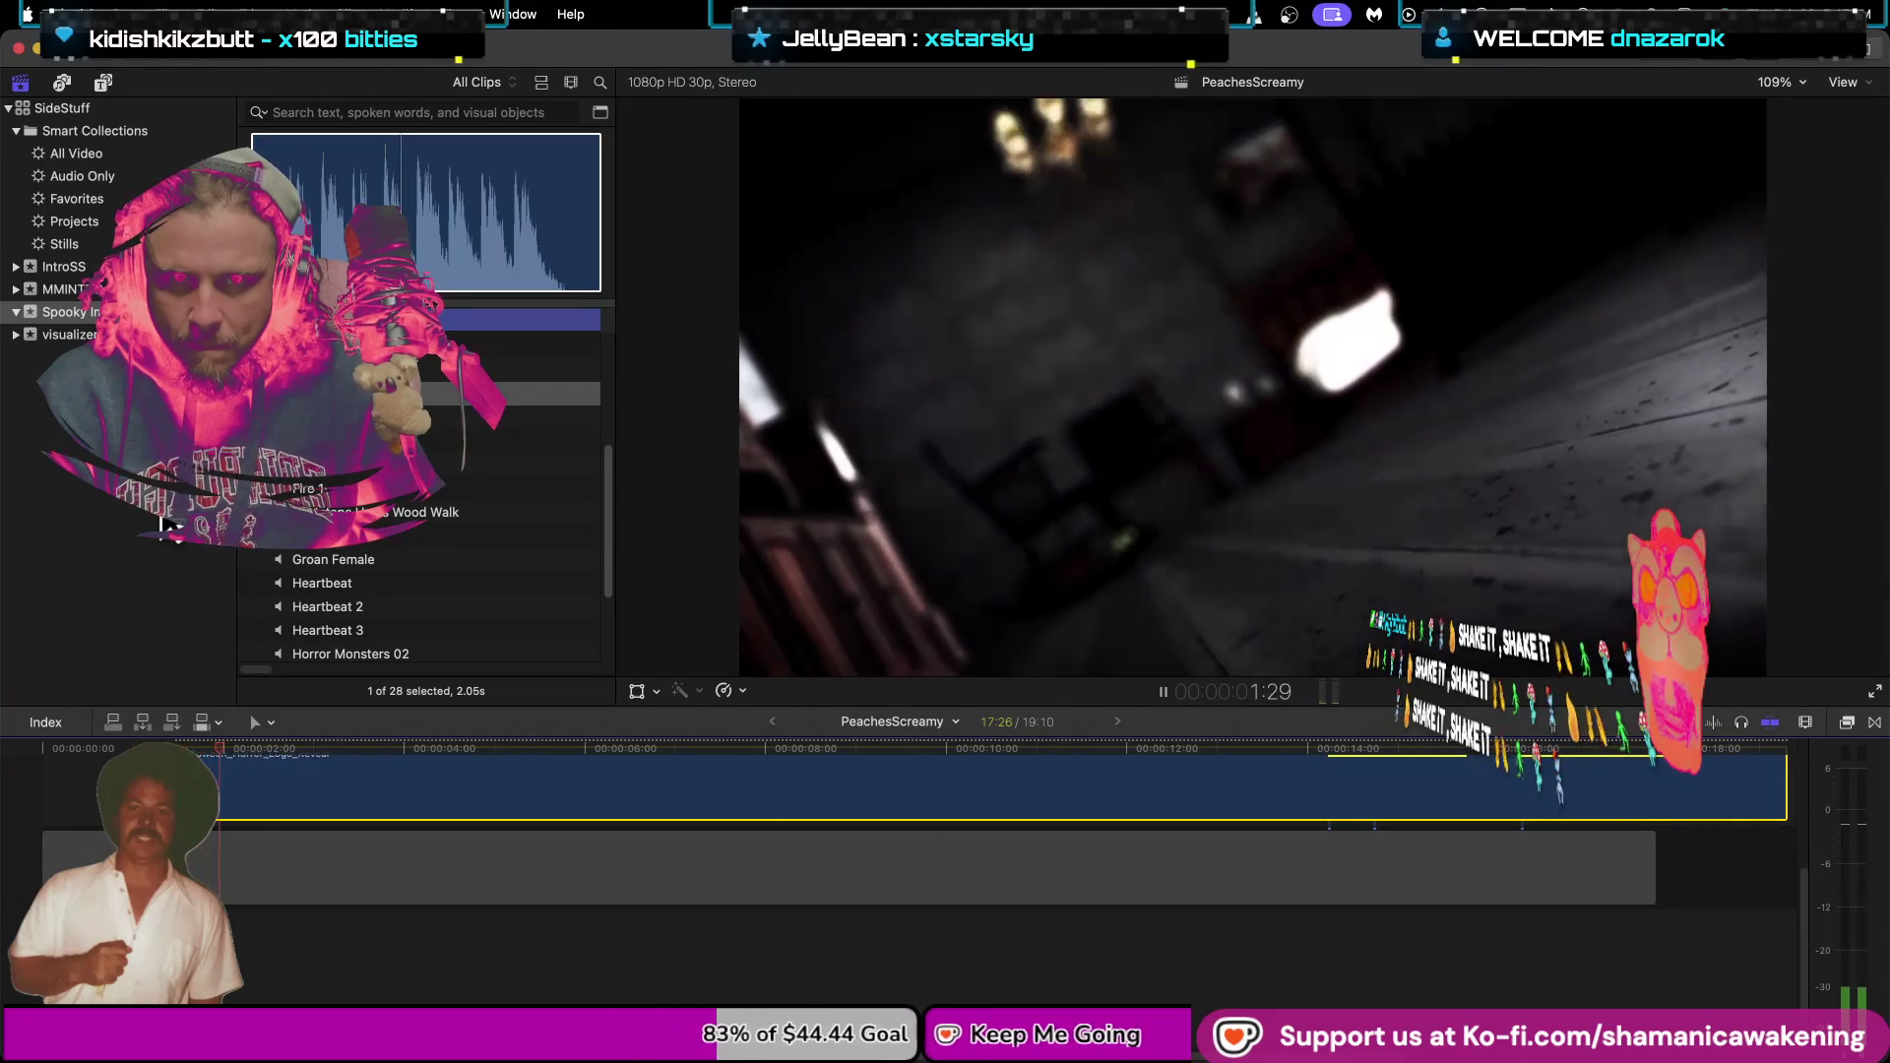
{"action": "key", "text": "space"}
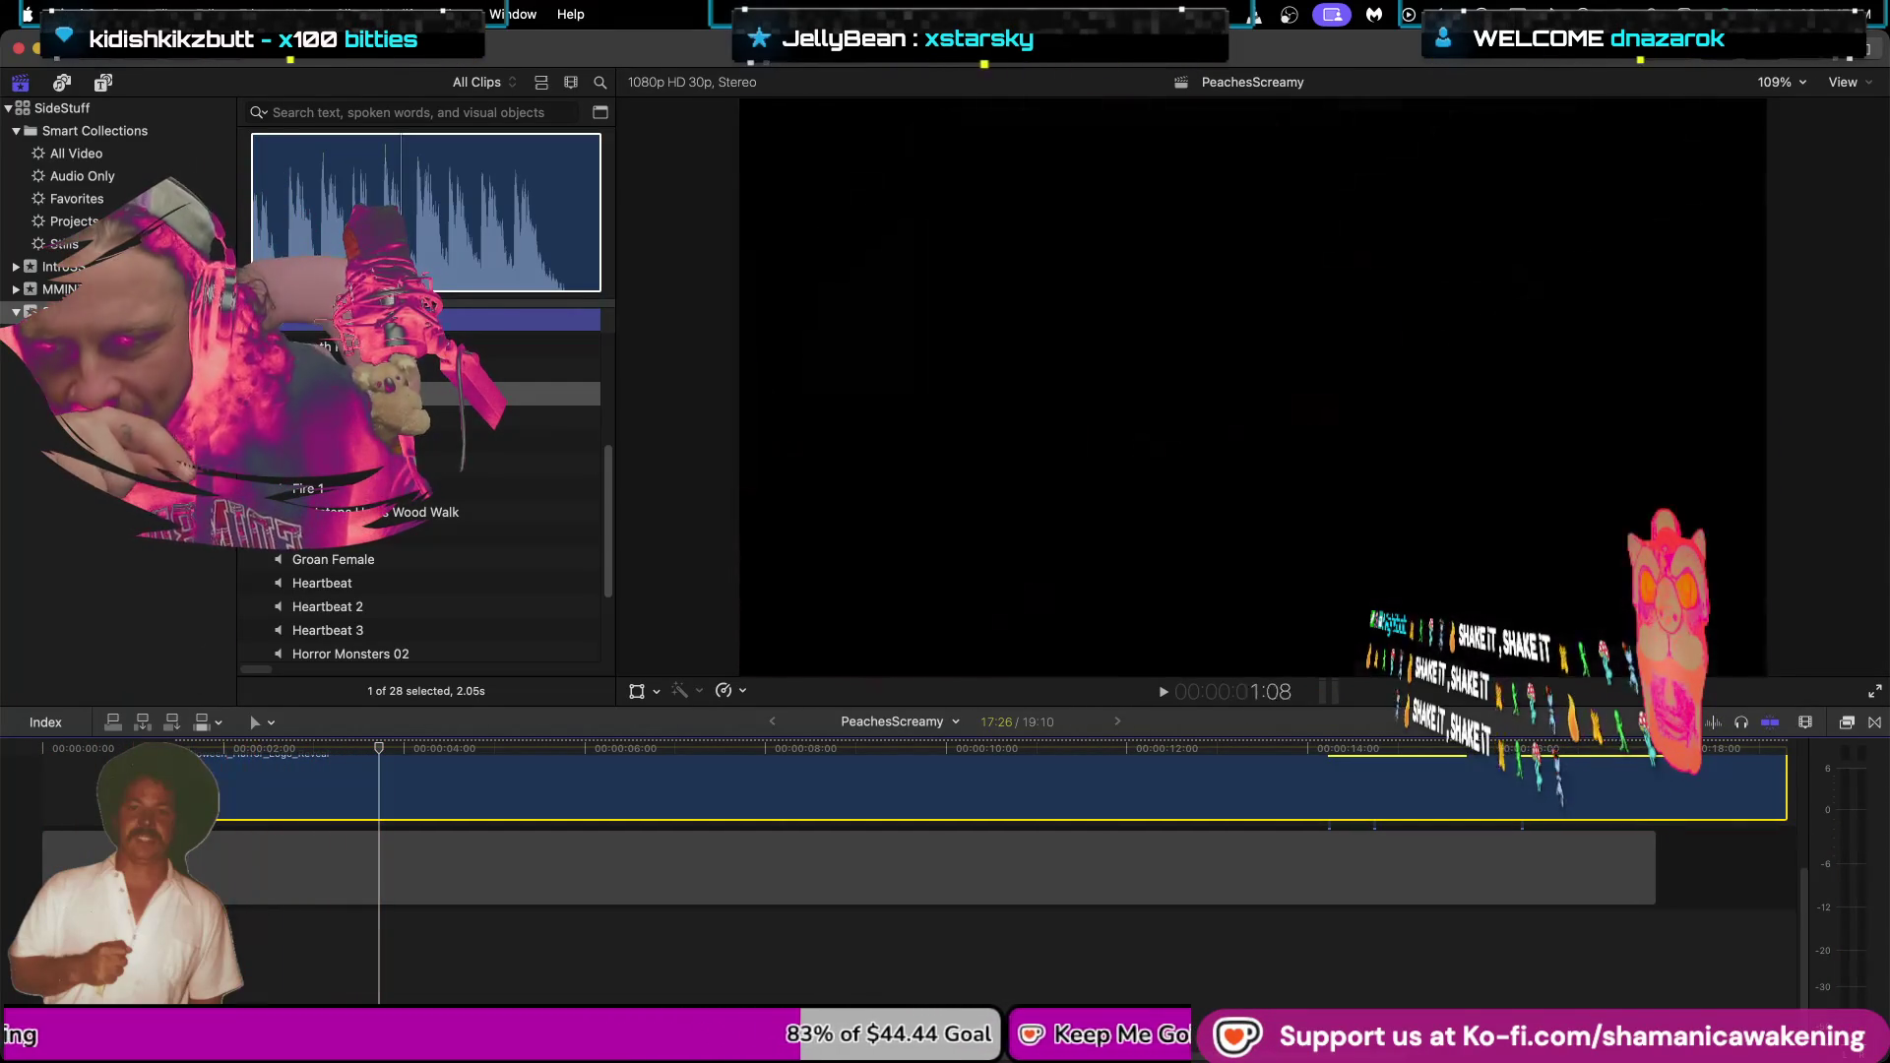
{"action": "left_click", "coordinate": [378, 784]}
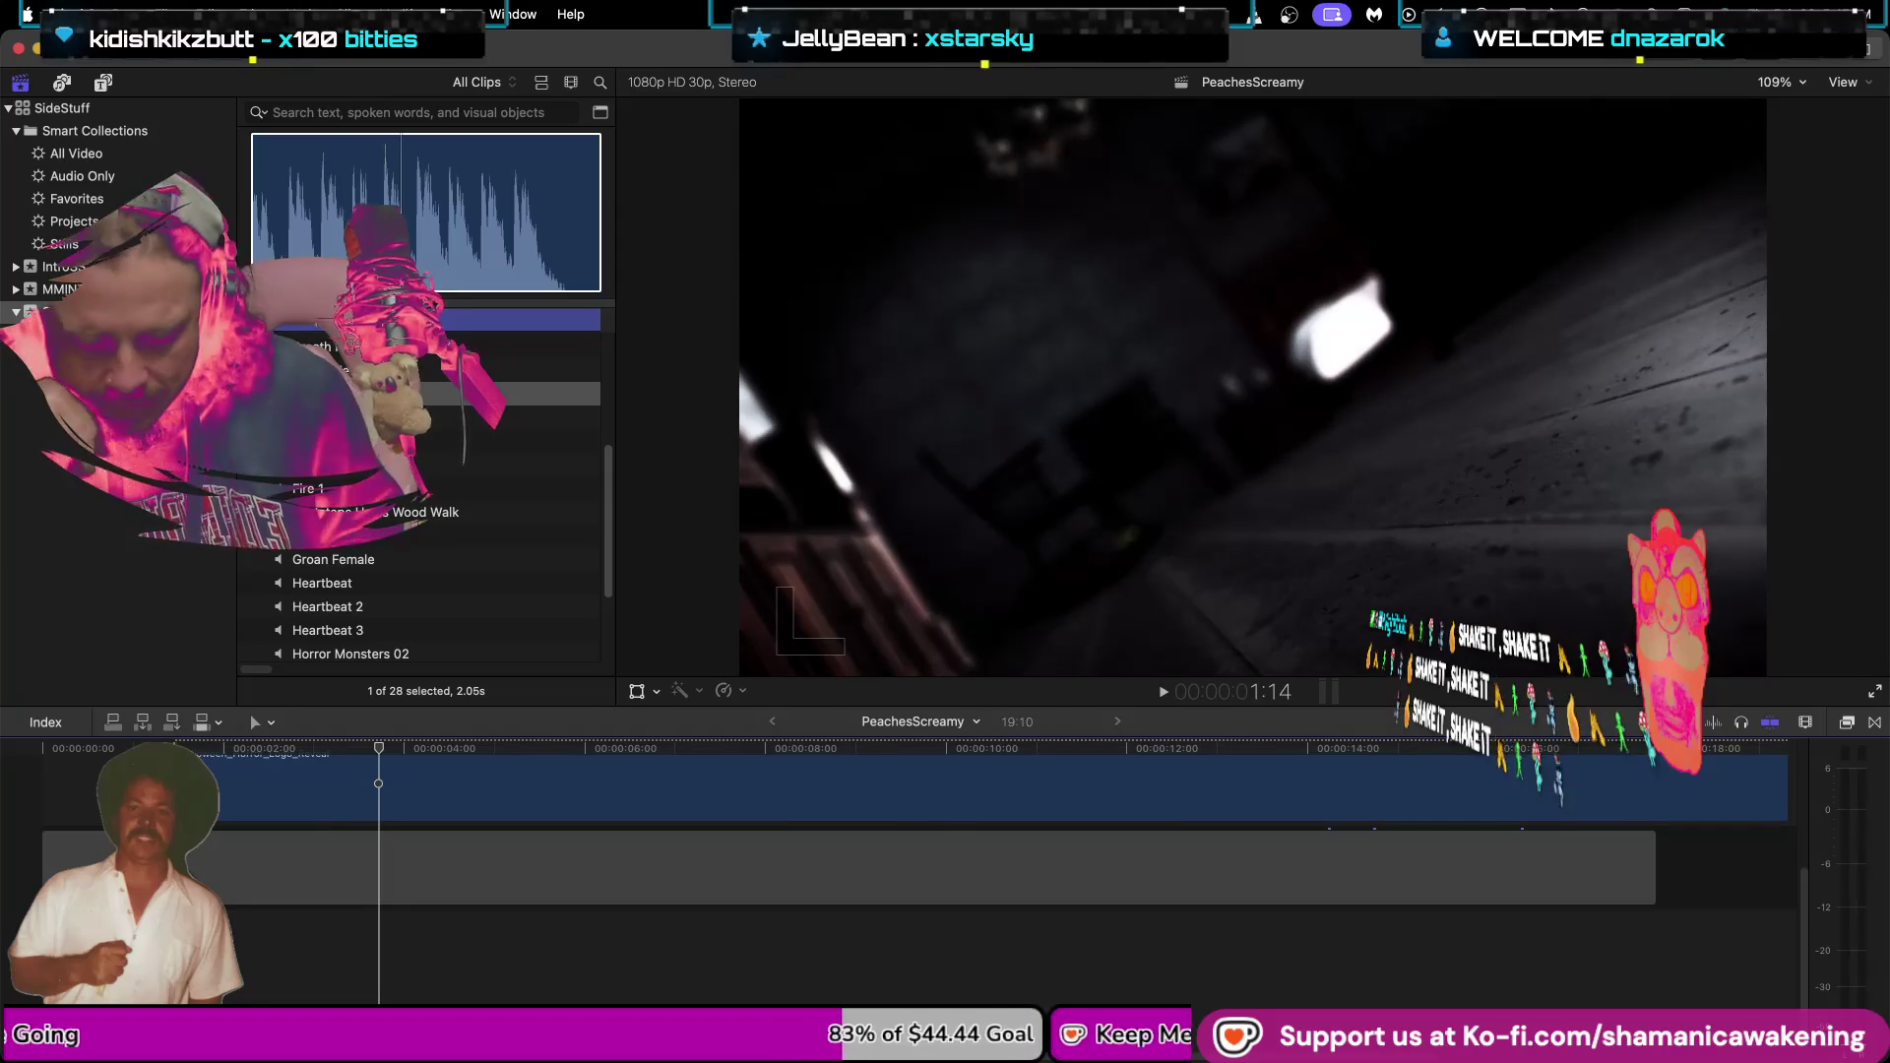
{"action": "key", "text": "alt+bracketleft"}
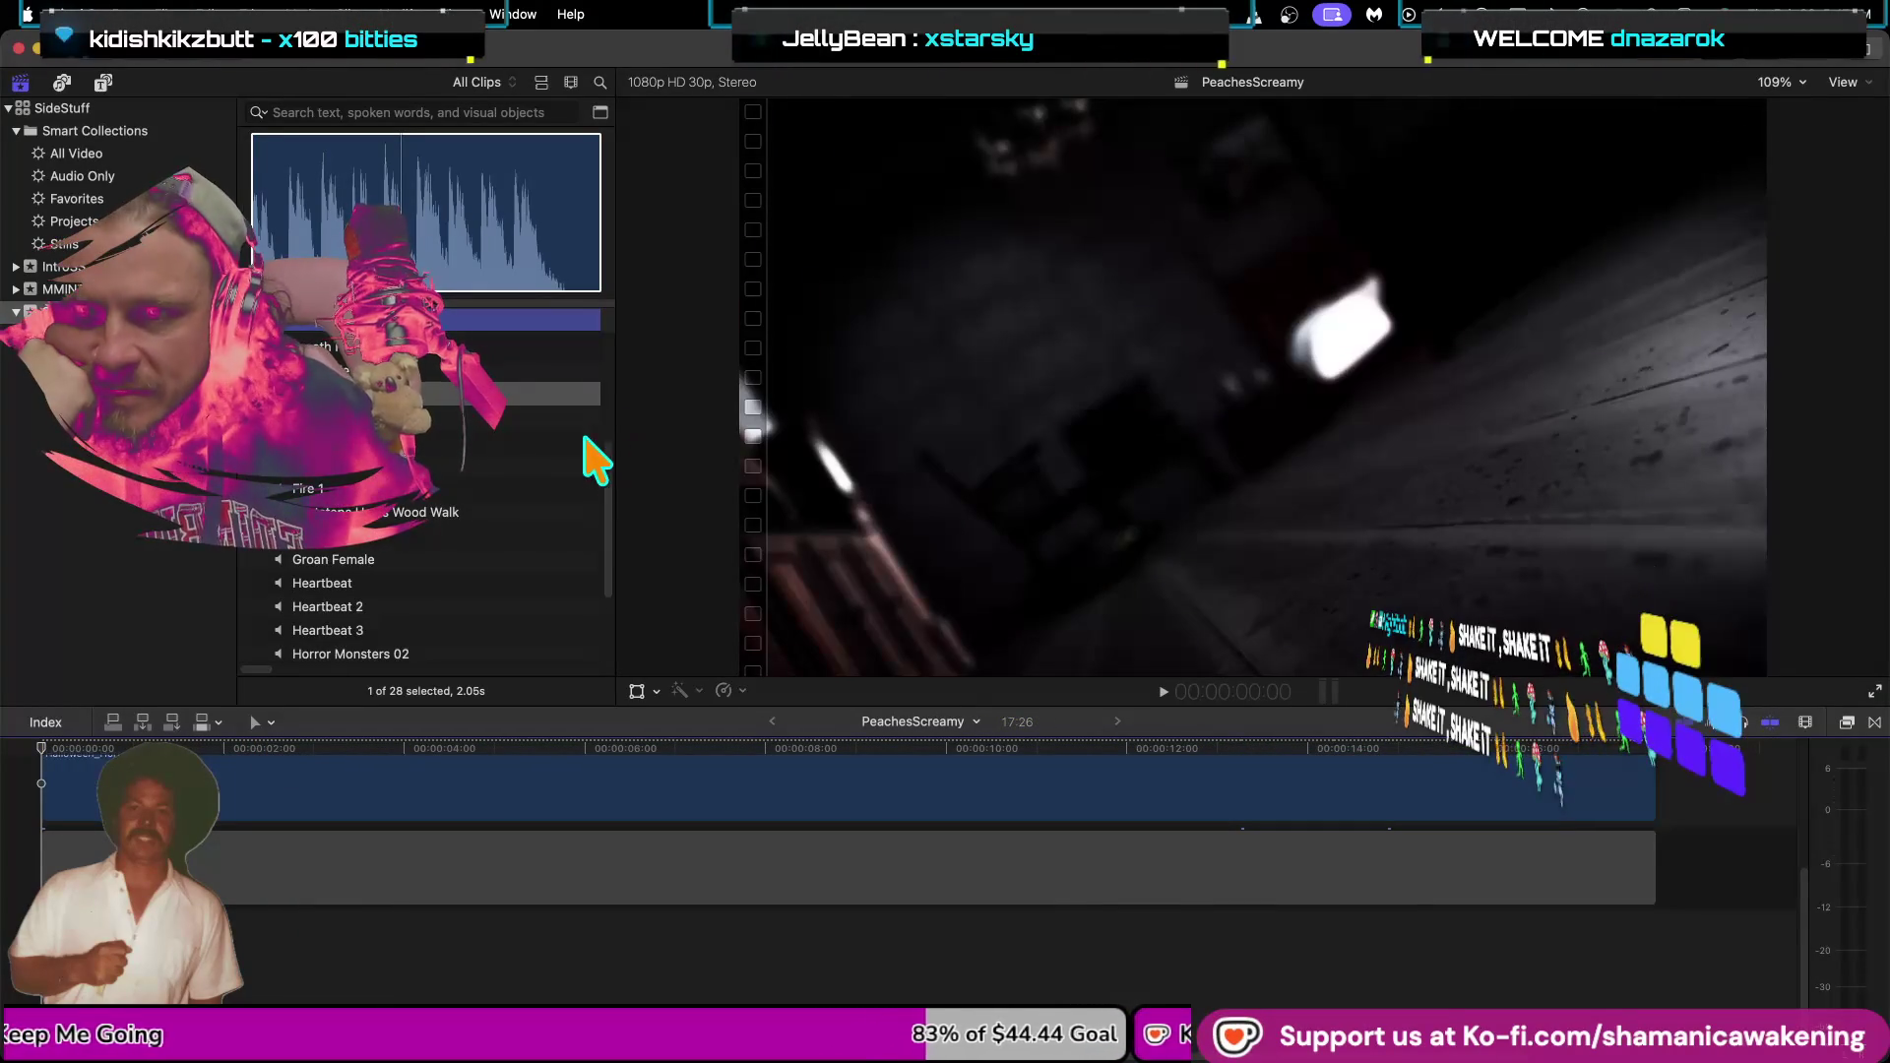
Connect the Eerie Drone sound to the timeline and fit the whole project in view.
{"action": "left_click", "coordinate": [557, 464]}
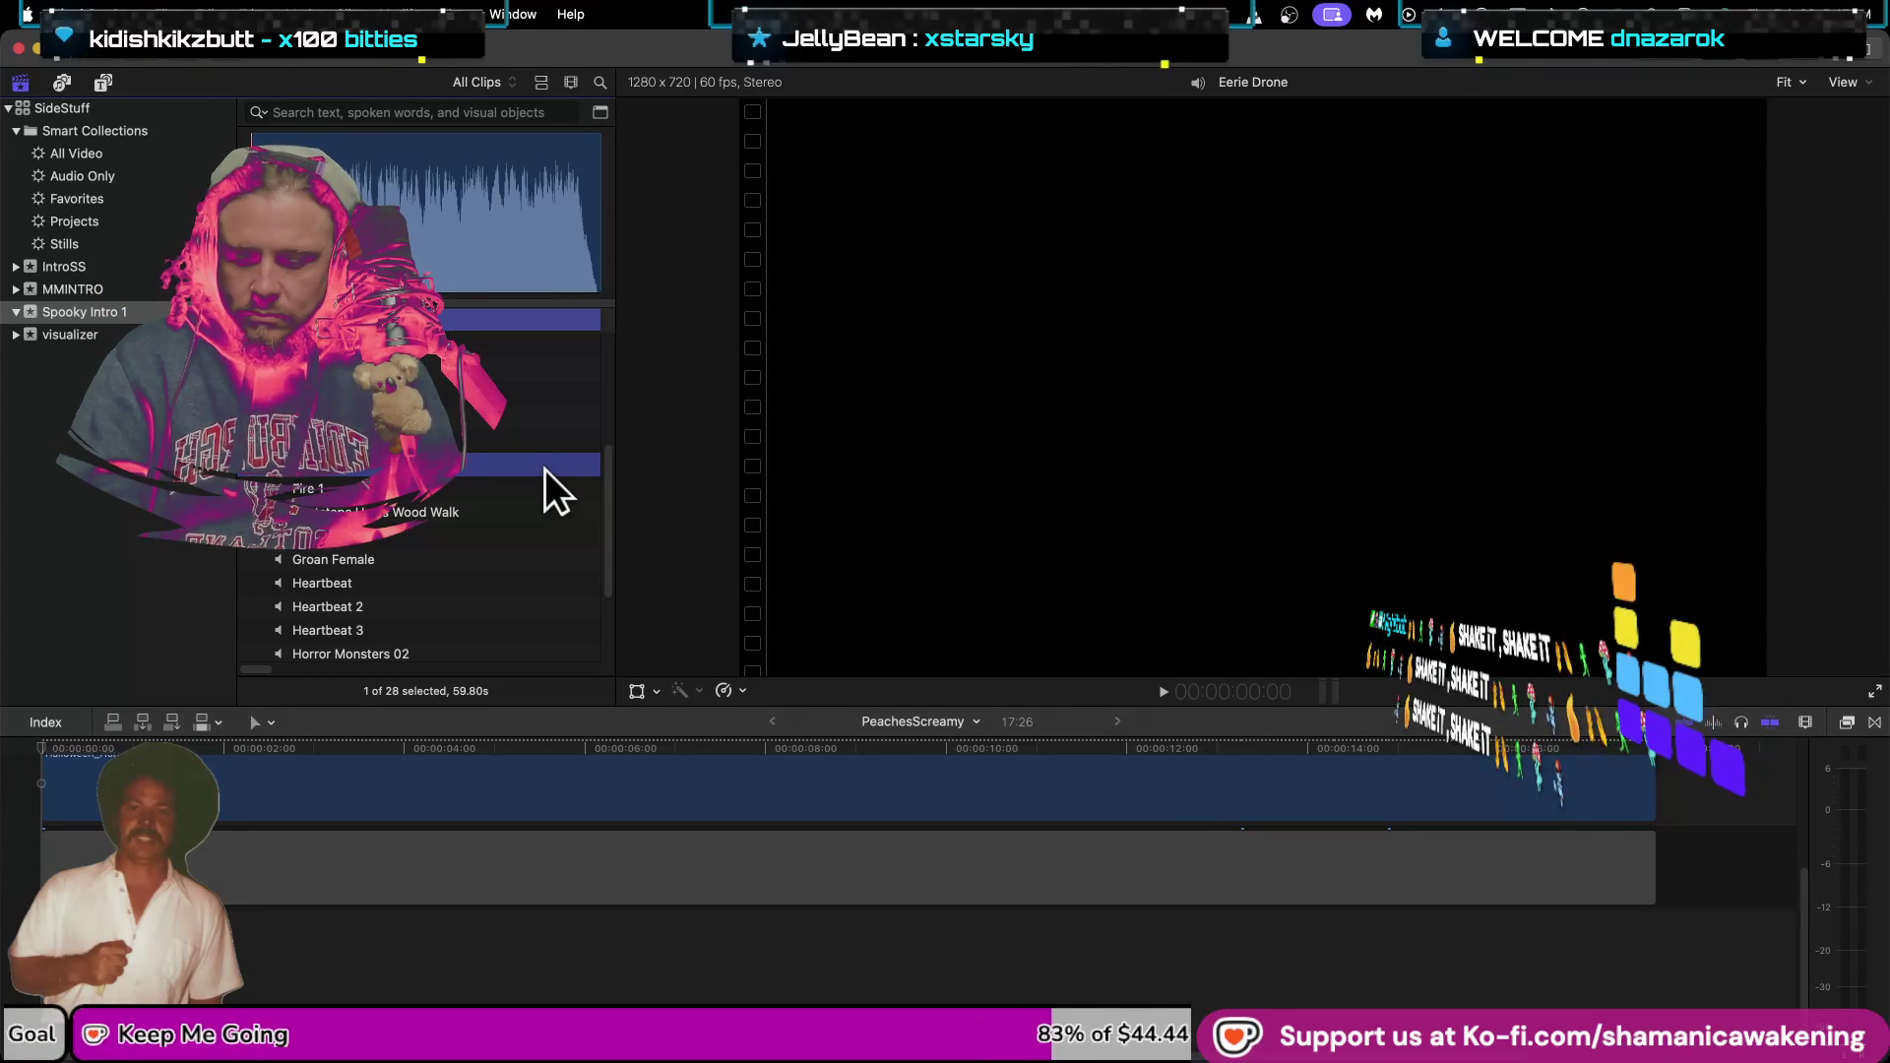
{"action": "key", "text": "q"}
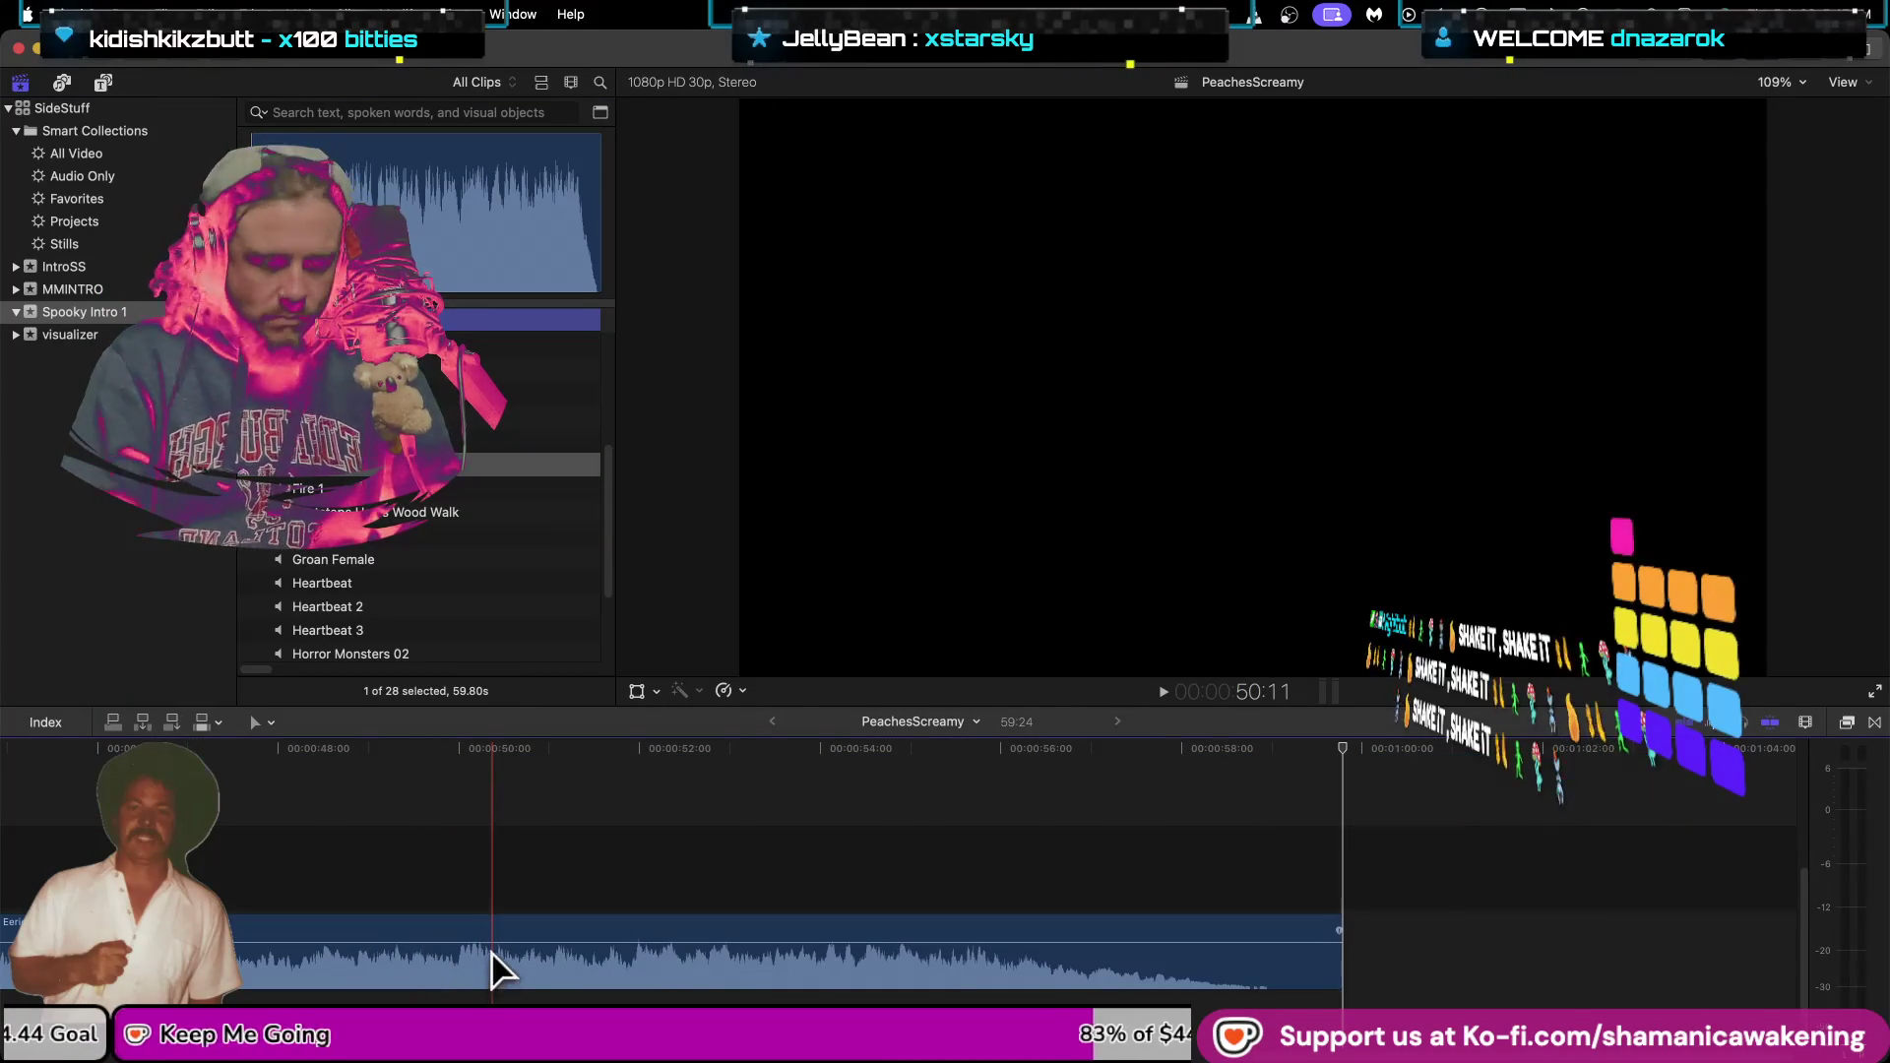
{"action": "scroll", "coordinate": [492, 960], "scroll_direction": "left", "scroll_amount": 10}
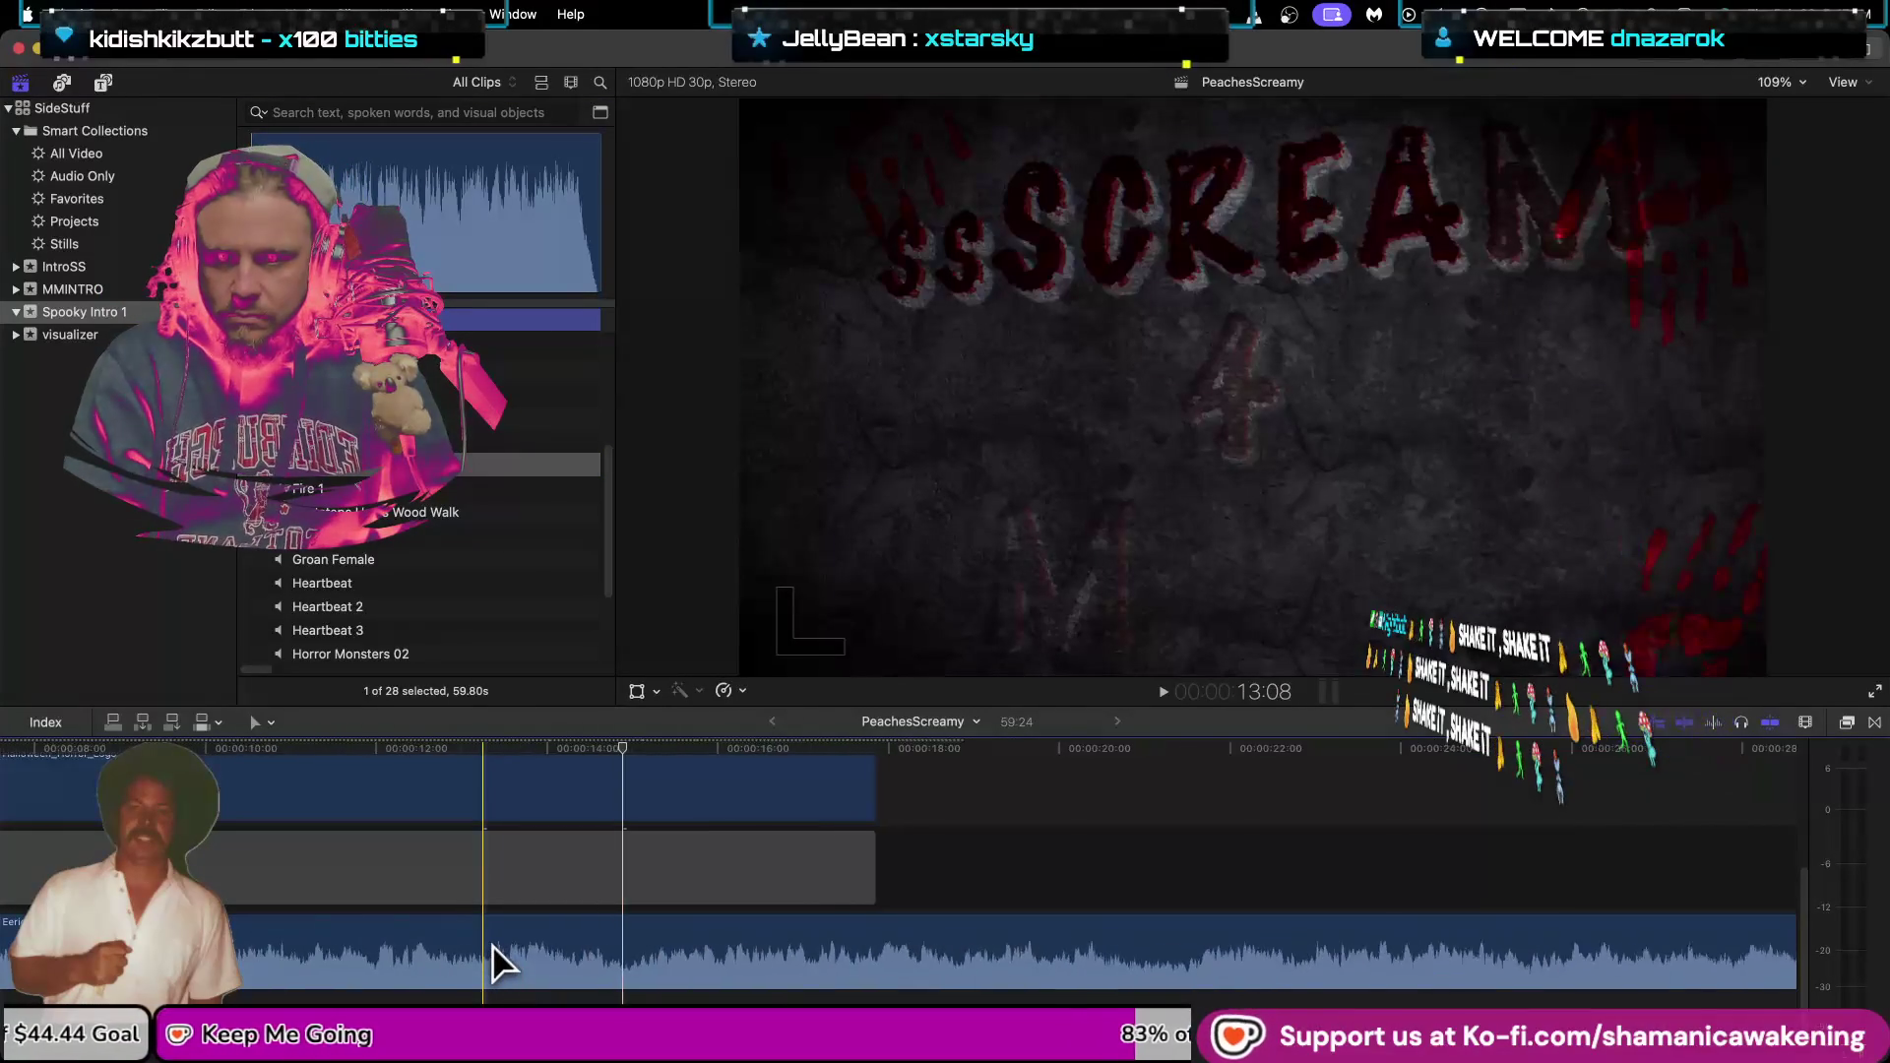
{"action": "key", "text": "shift+z"}
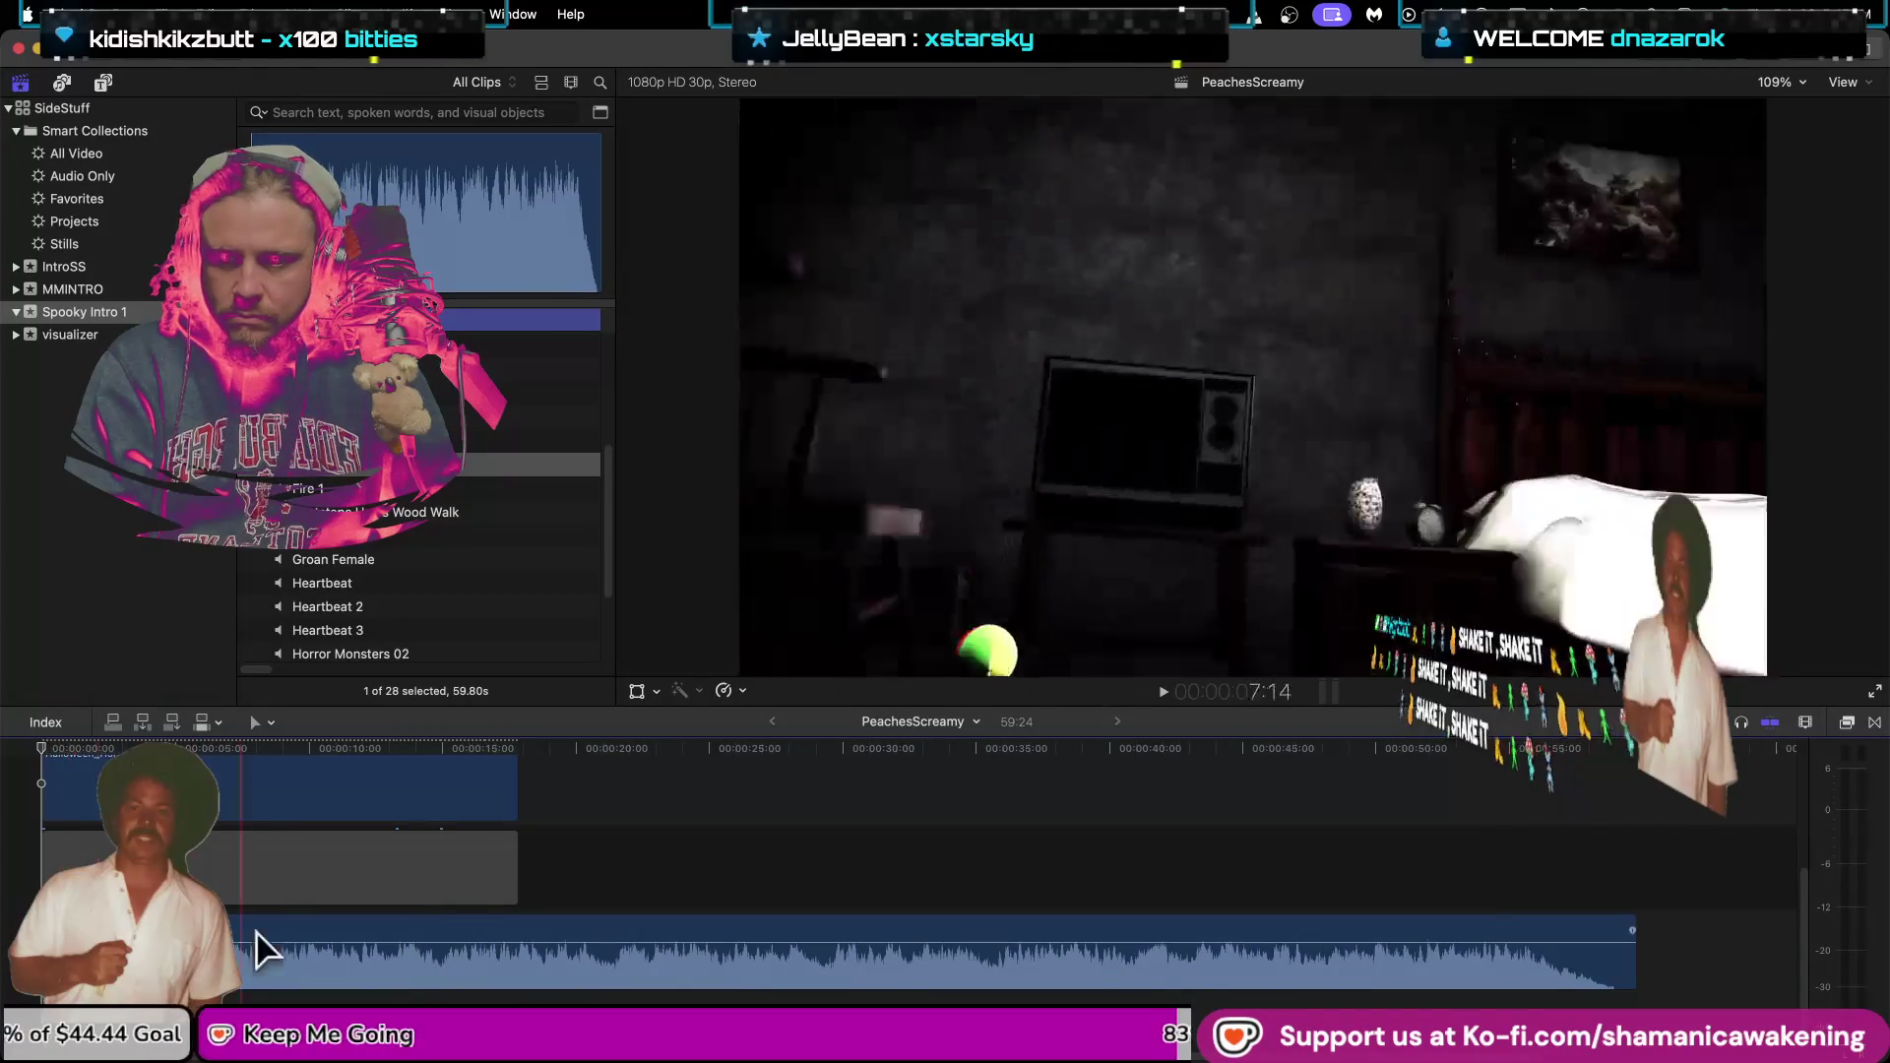
Lower the drone's volume to -12 dB and trim its end to finish at 17:26.
{"action": "left_click_drag", "start_coordinate": [255, 943], "coordinate": [256, 952]}
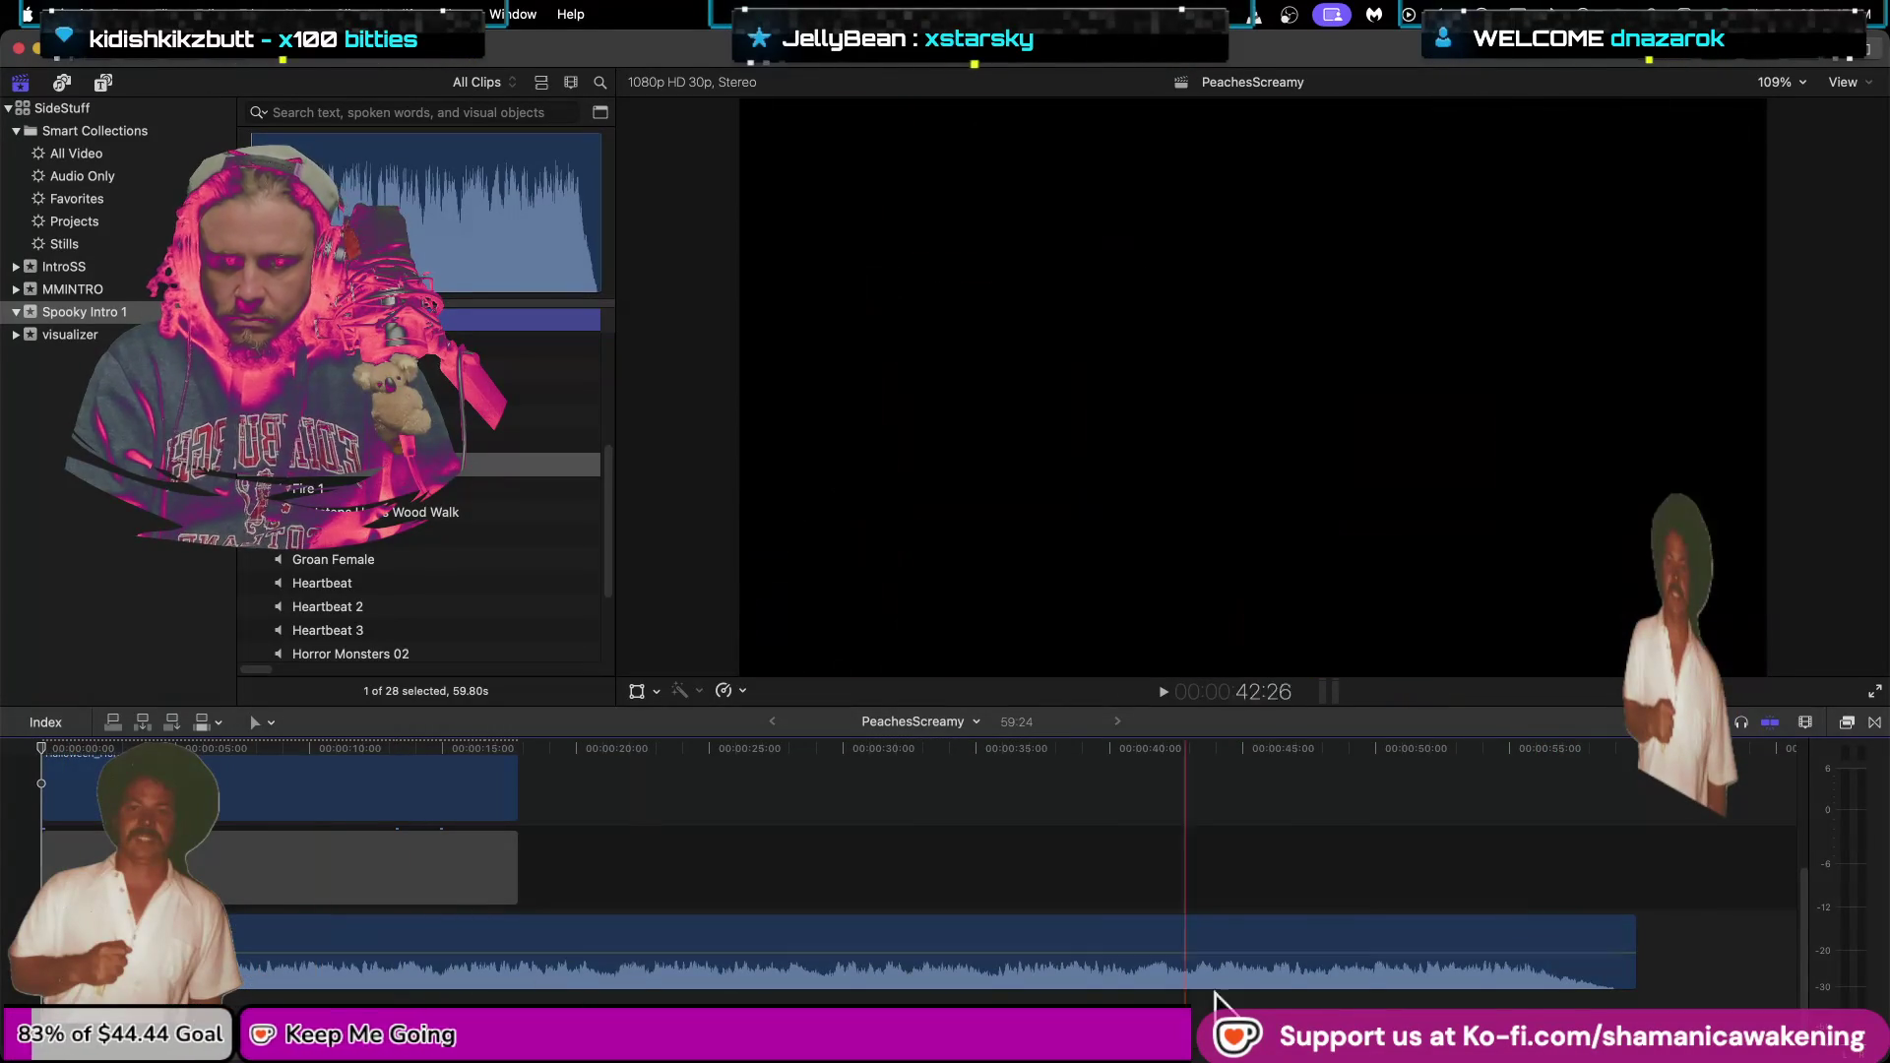
{"action": "mouse_move", "coordinate": [1632, 947]}
{"action": "left_mouse_down"}
{"action": "mouse_move", "coordinate": [566, 964]}
{"action": "mouse_move", "coordinate": [514, 932]}
{"action": "left_mouse_up"}
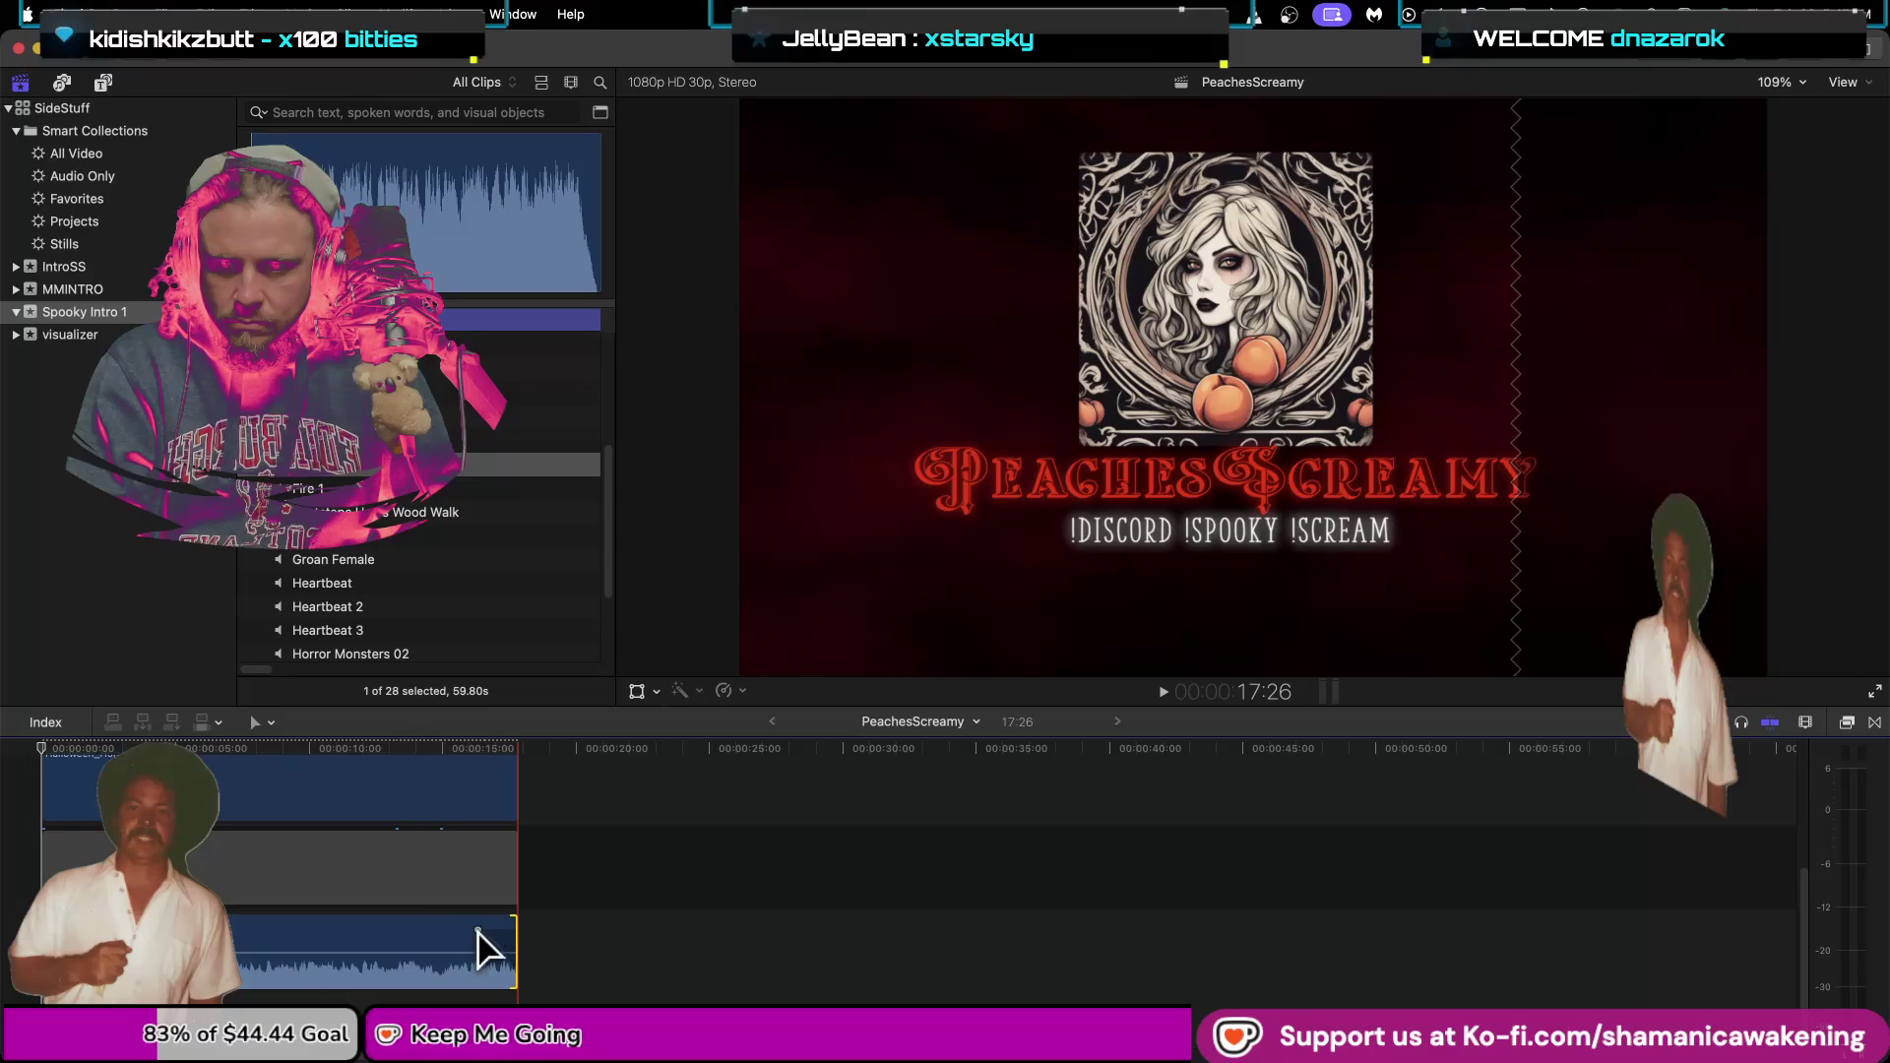
{"action": "right_click", "coordinate": [496, 950]}
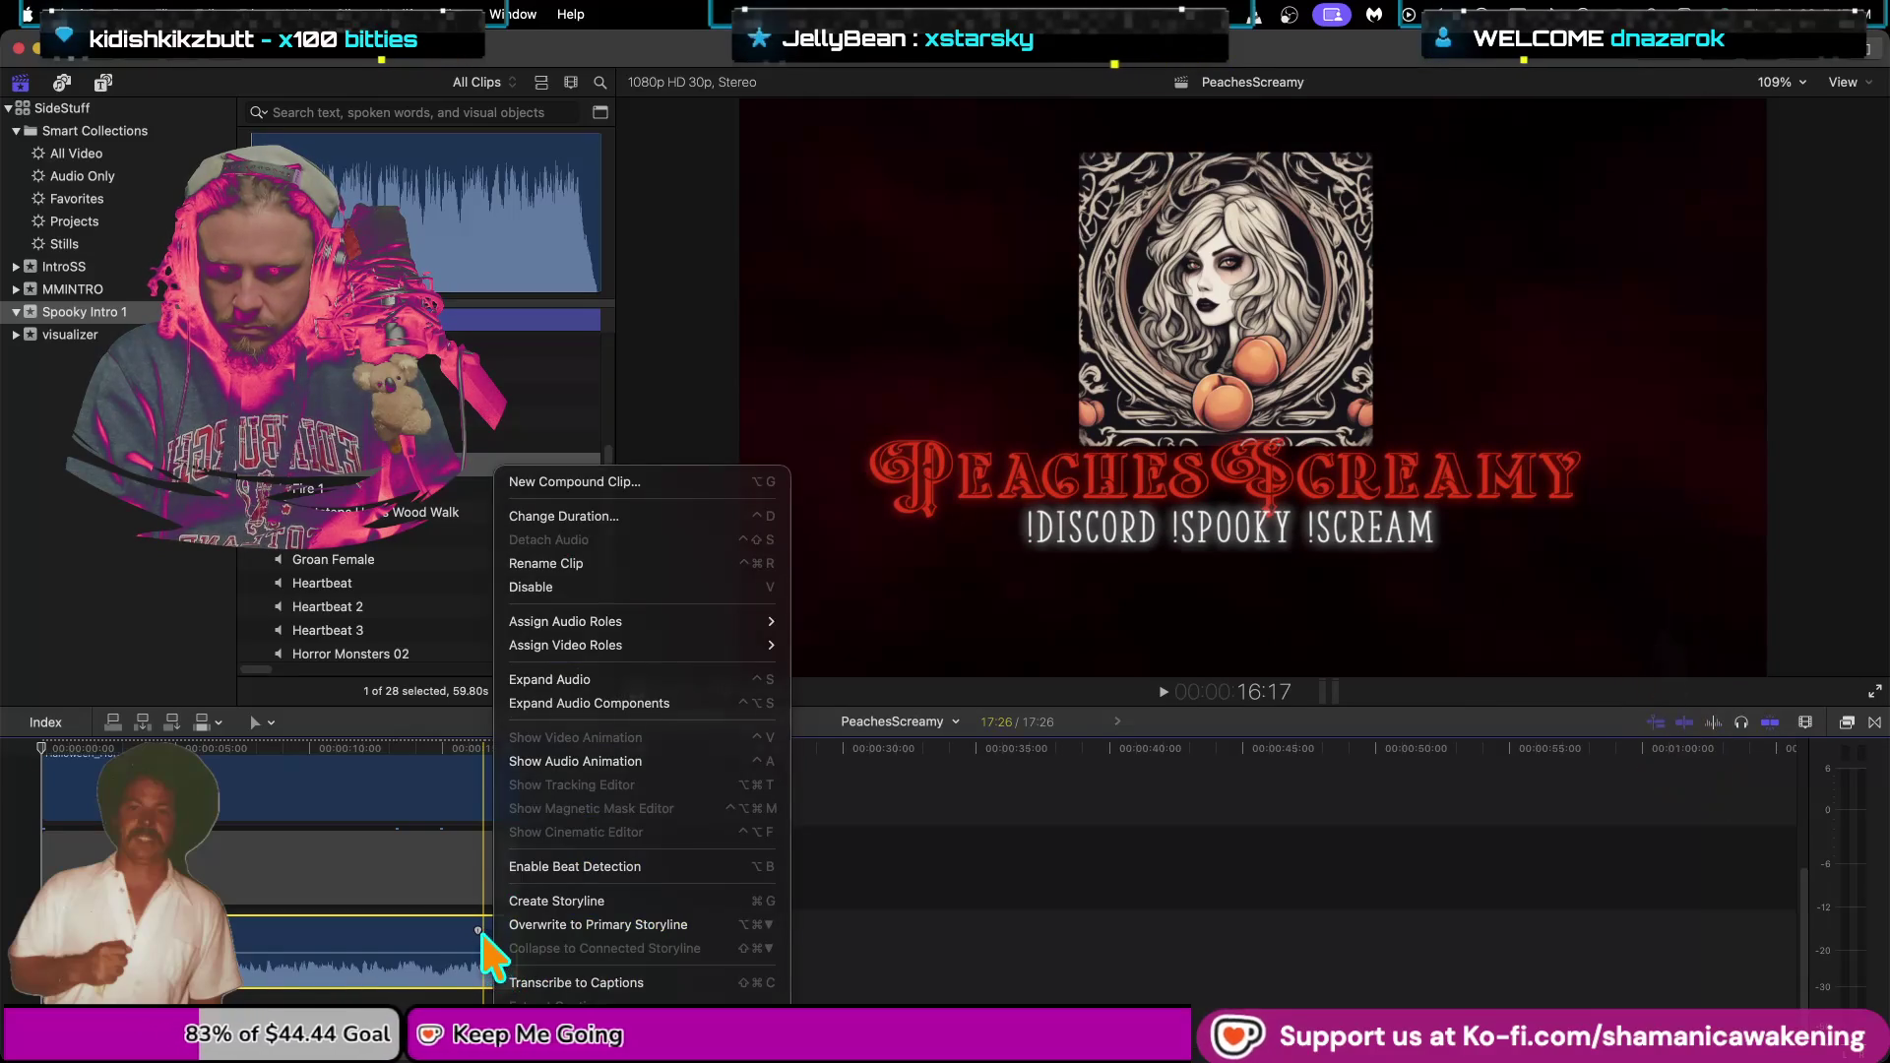
{"action": "left_click", "coordinate": [498, 947]}
{"action": "left_click_drag", "start_coordinate": [495, 925], "coordinate": [498, 927]}
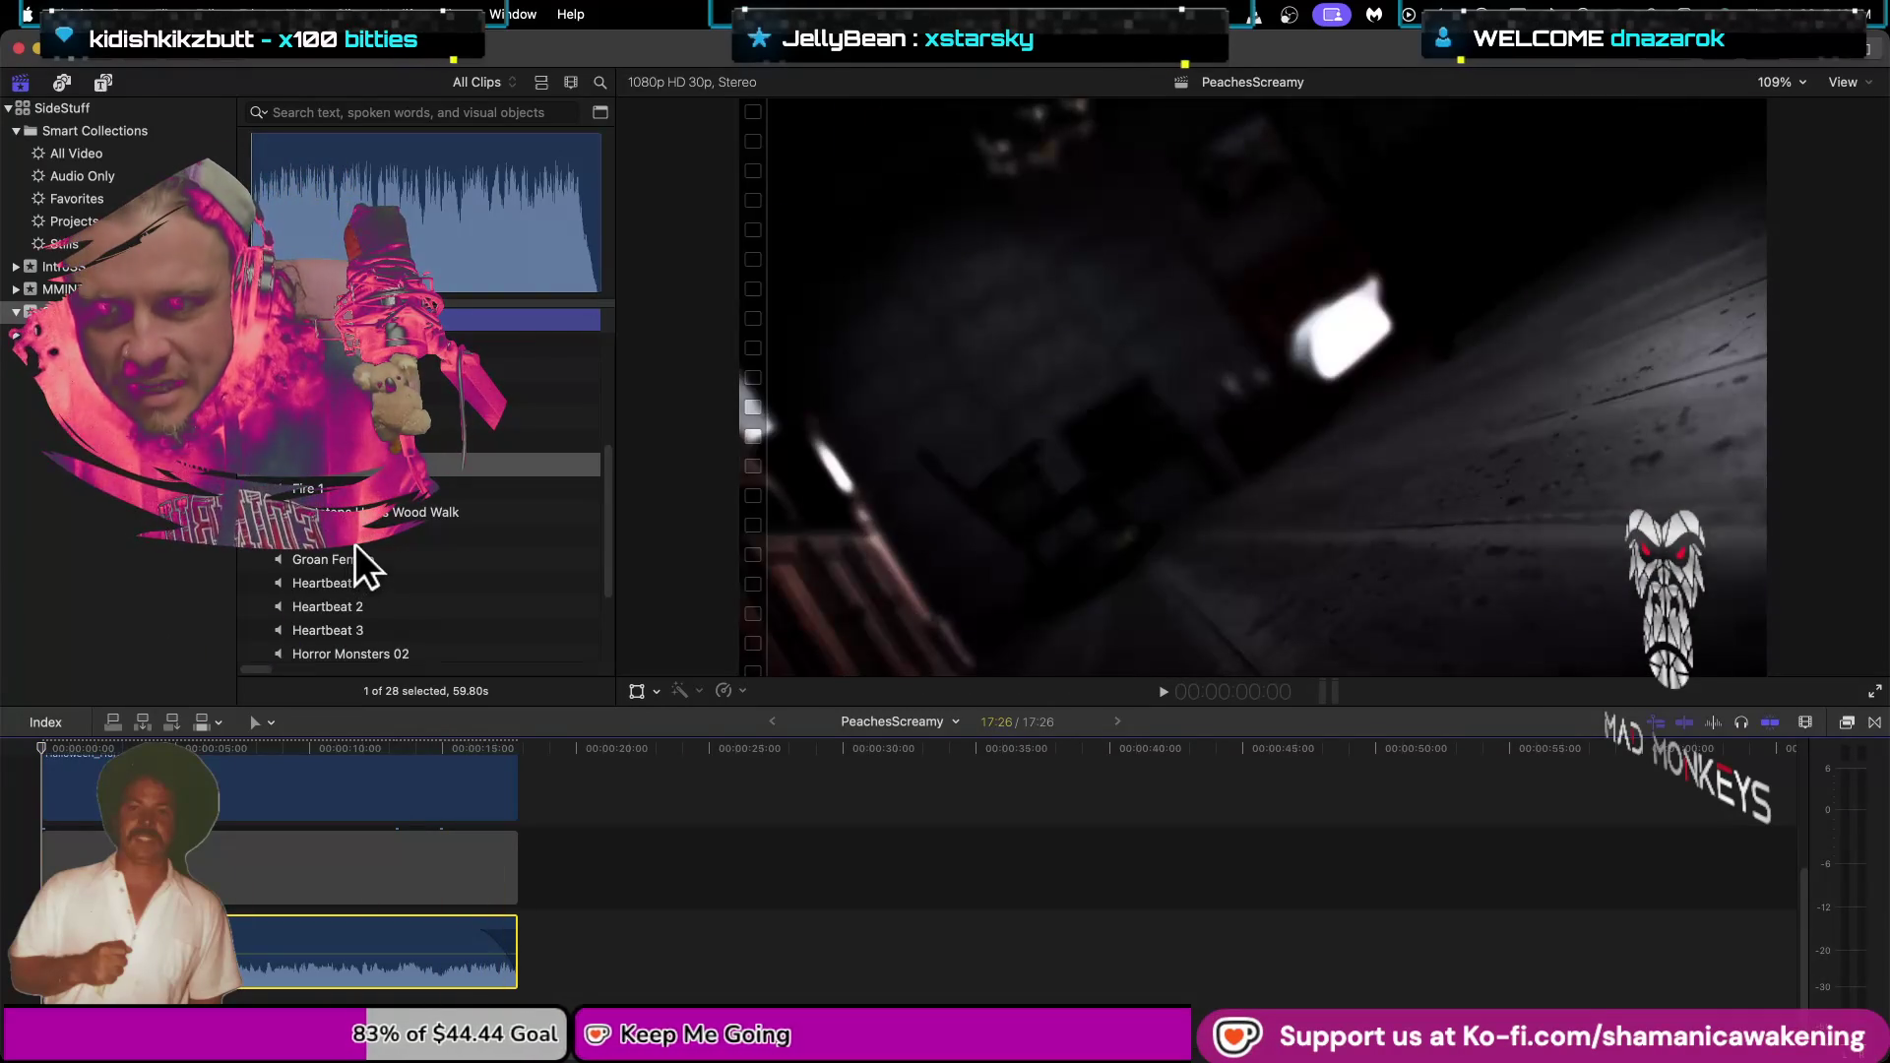
Audition Gasp 4 and insert it at the start of the project.
{"action": "left_click", "coordinate": [355, 539]}
{"action": "key", "text": "space"}
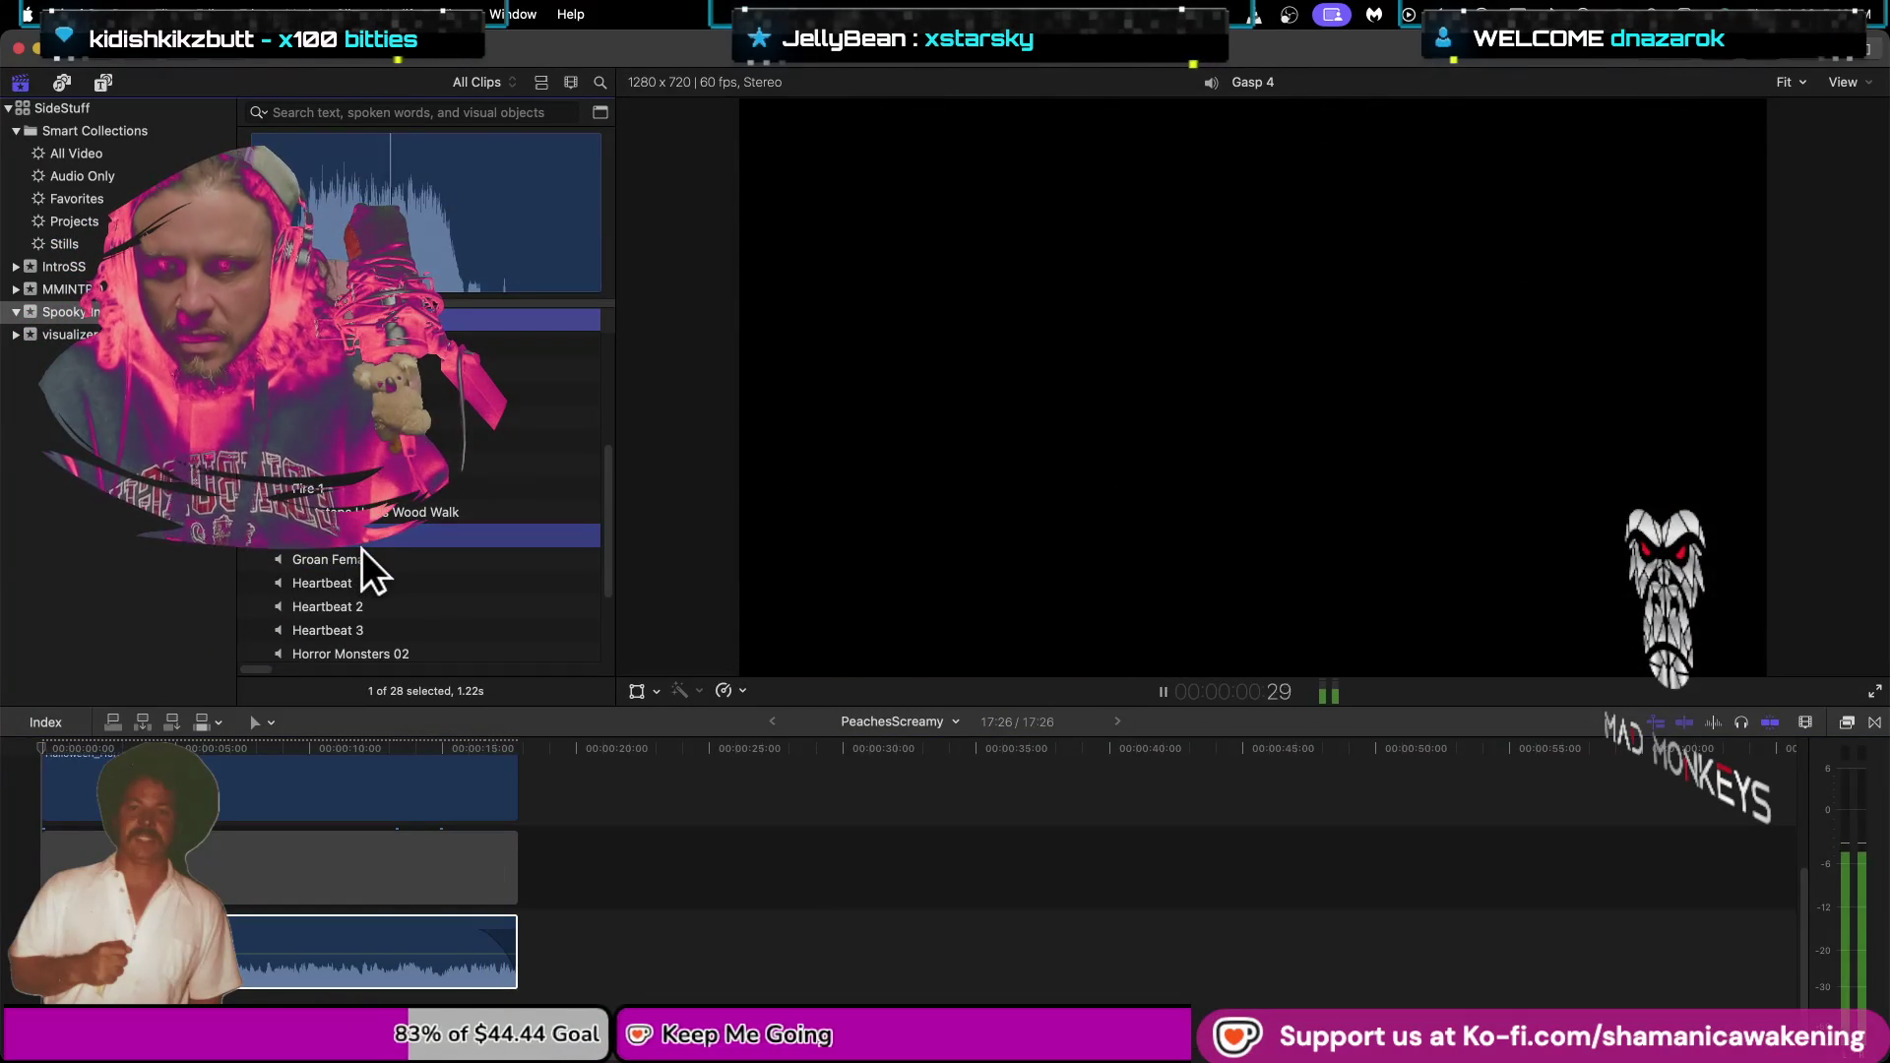
{"action": "left_click", "coordinate": [355, 801]}
{"action": "scroll", "coordinate": [354, 801], "scroll_direction": "up", "scroll_amount": 2}
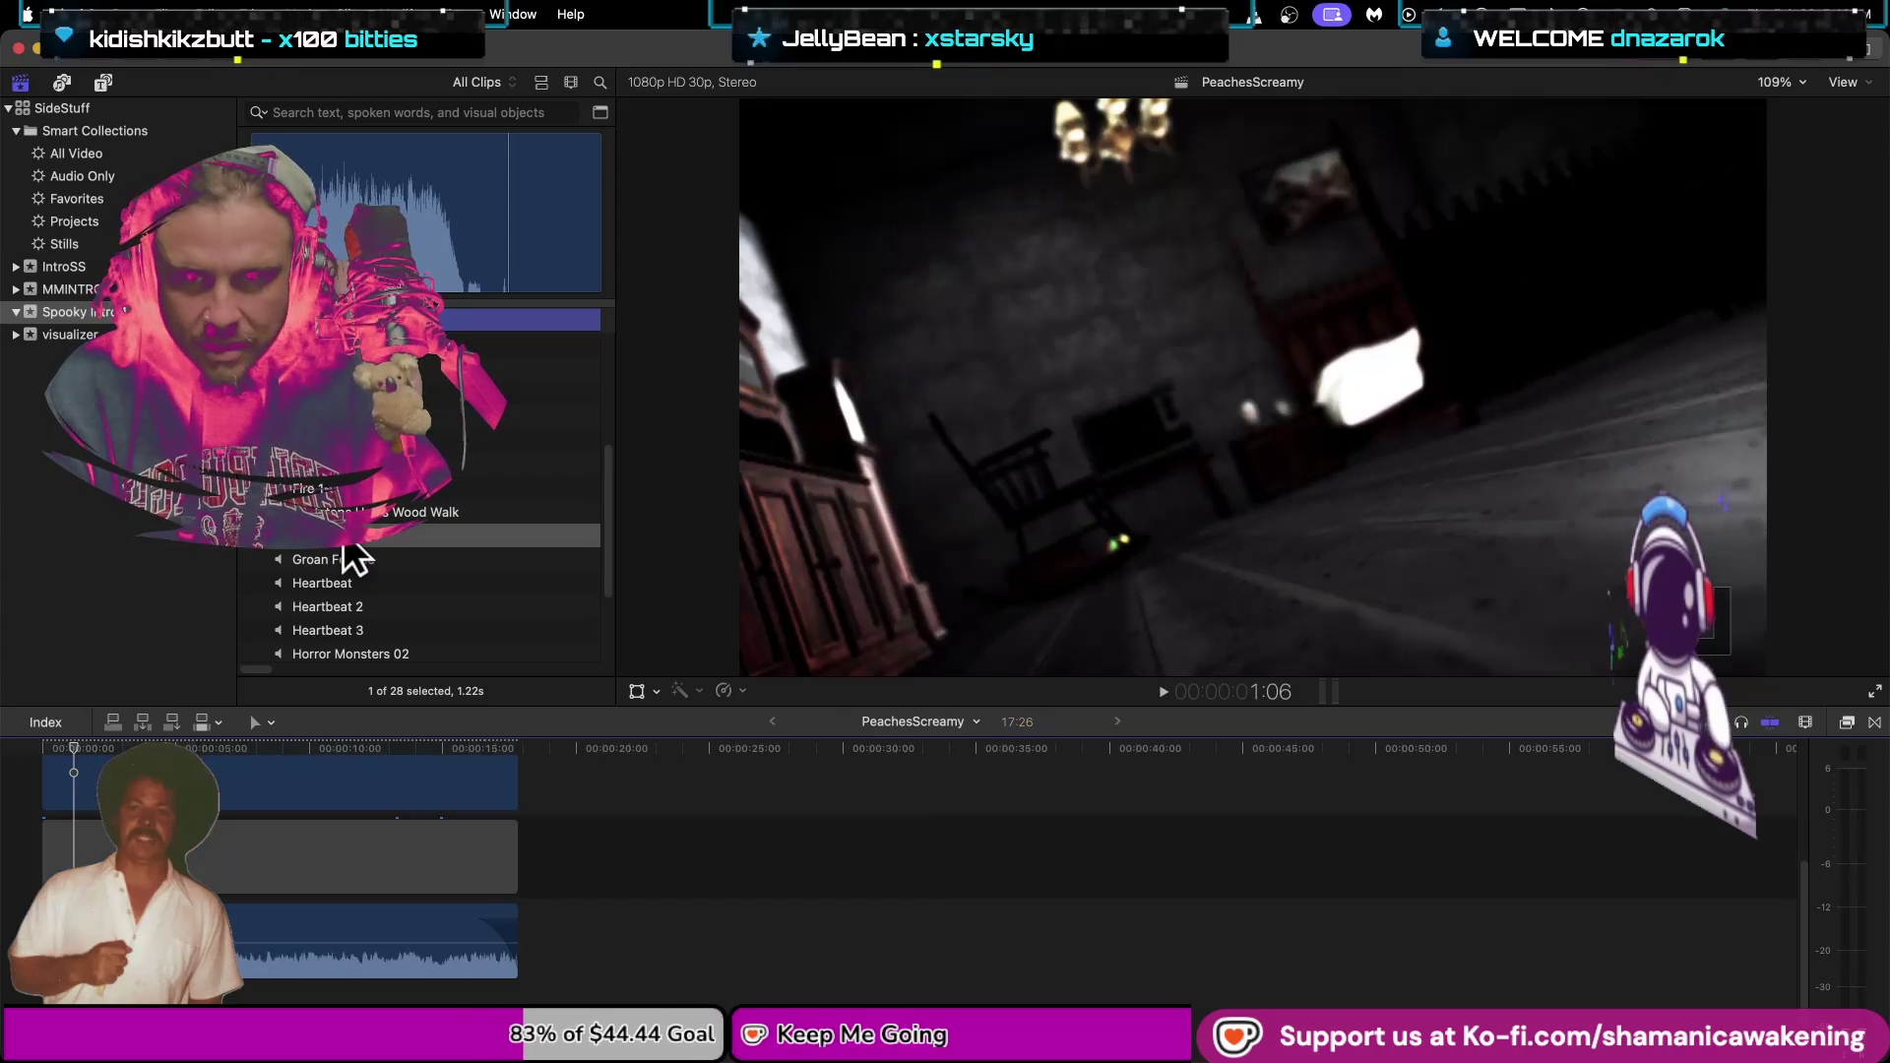
{"action": "key", "text": "Home"}
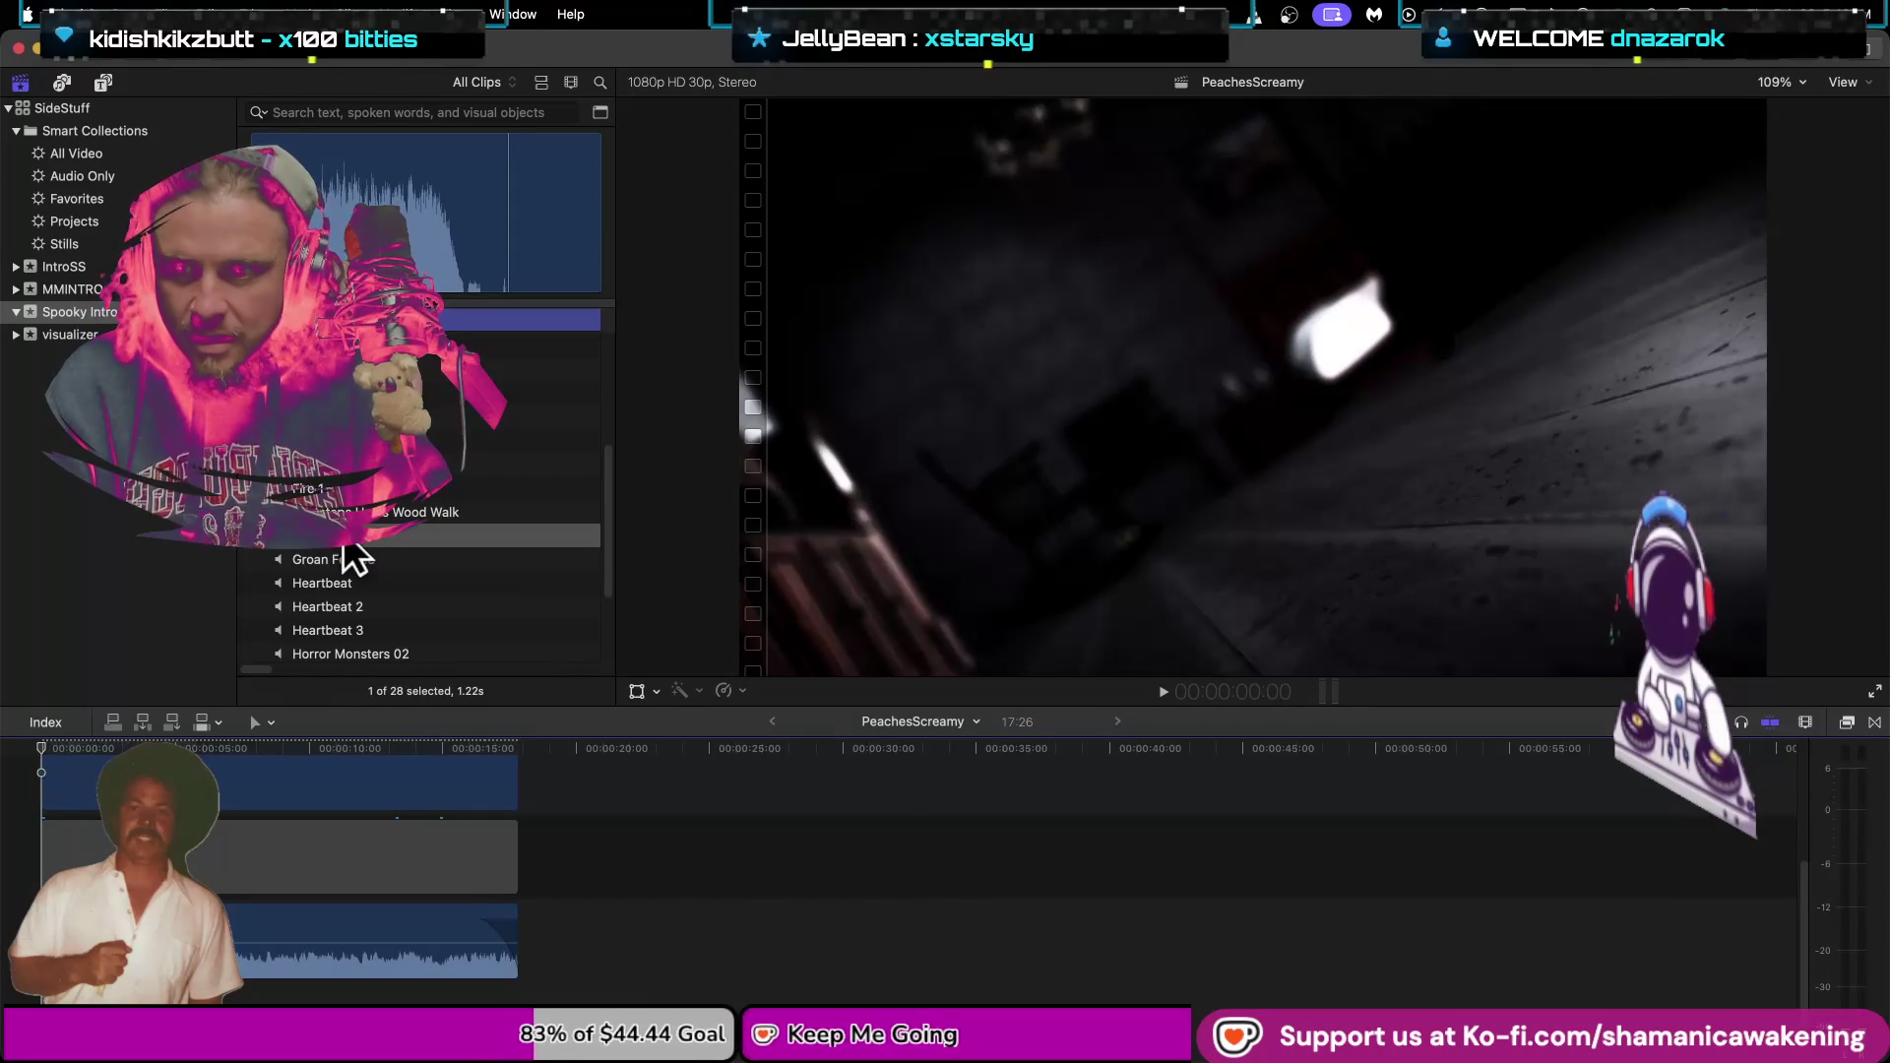
{"action": "scroll", "coordinate": [565, 890], "scroll_direction": "up", "scroll_amount": 3}
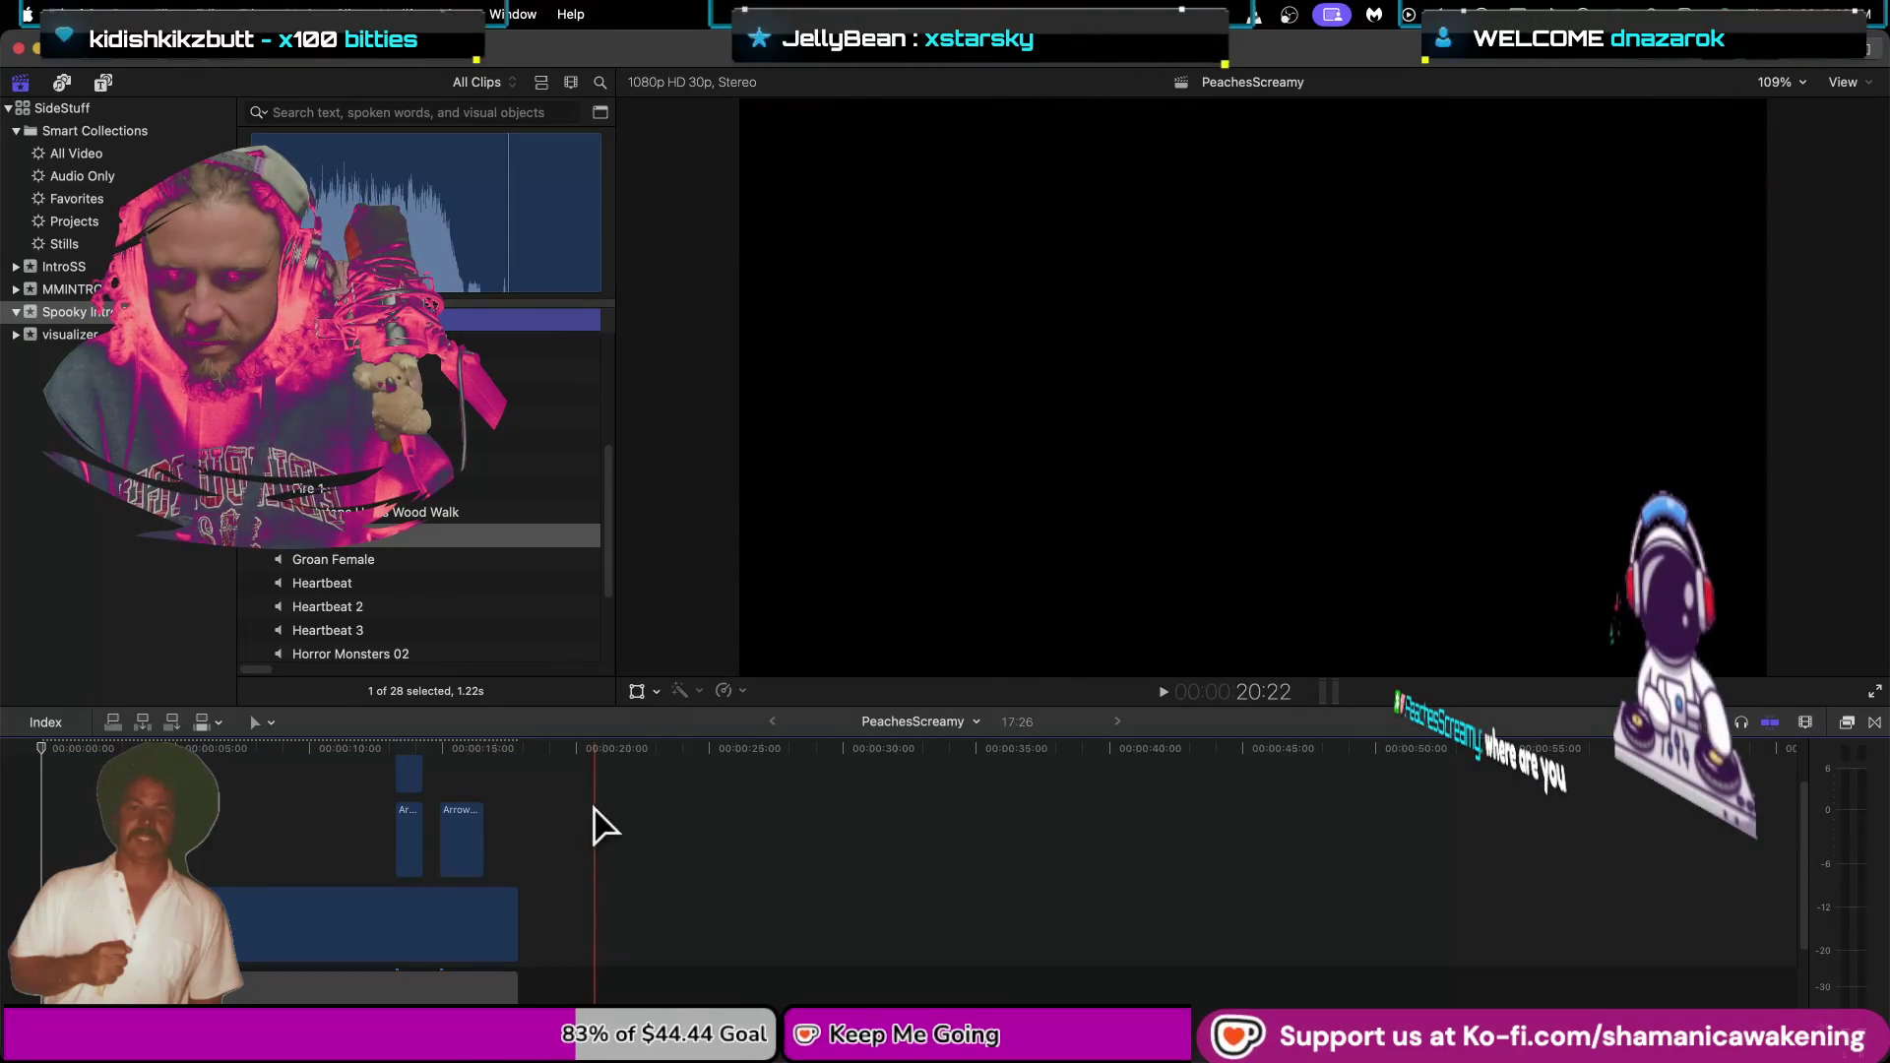
{"action": "left_click_drag", "start_coordinate": [677, 791], "coordinate": [375, 936]}
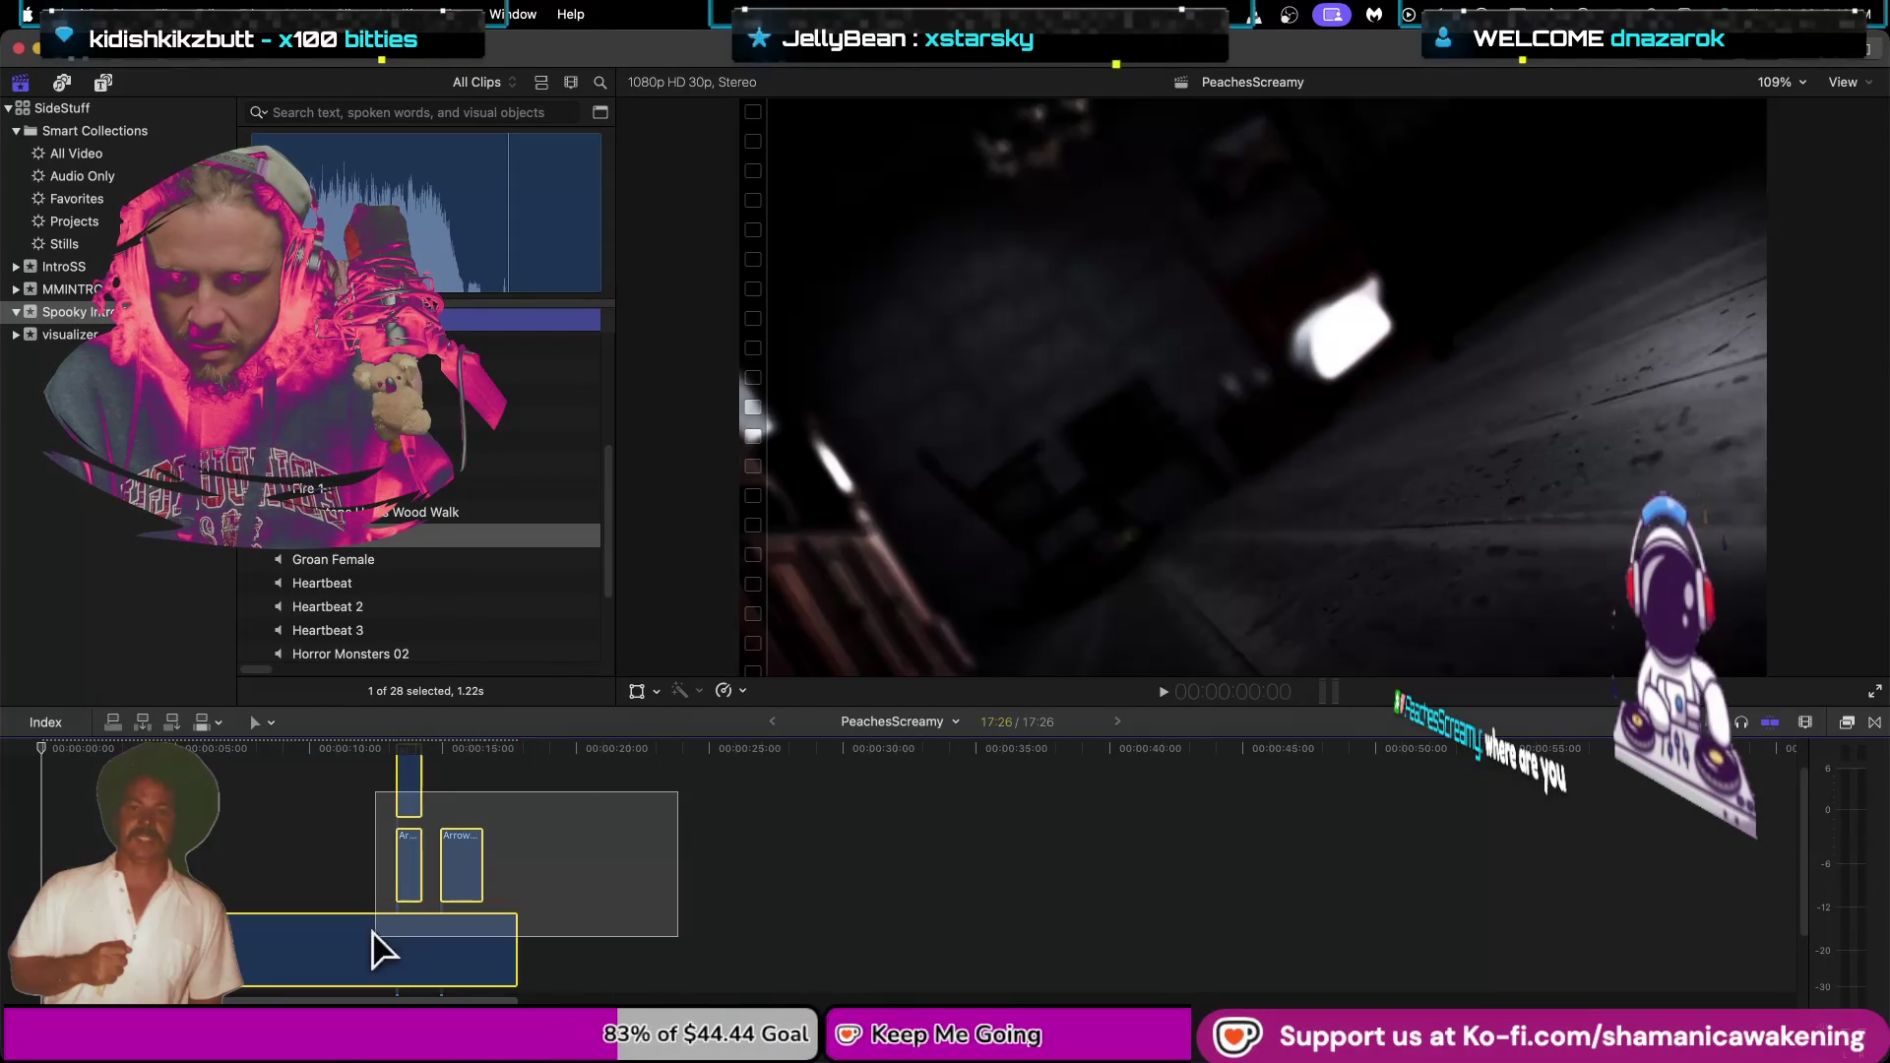
{"action": "key", "text": "w"}
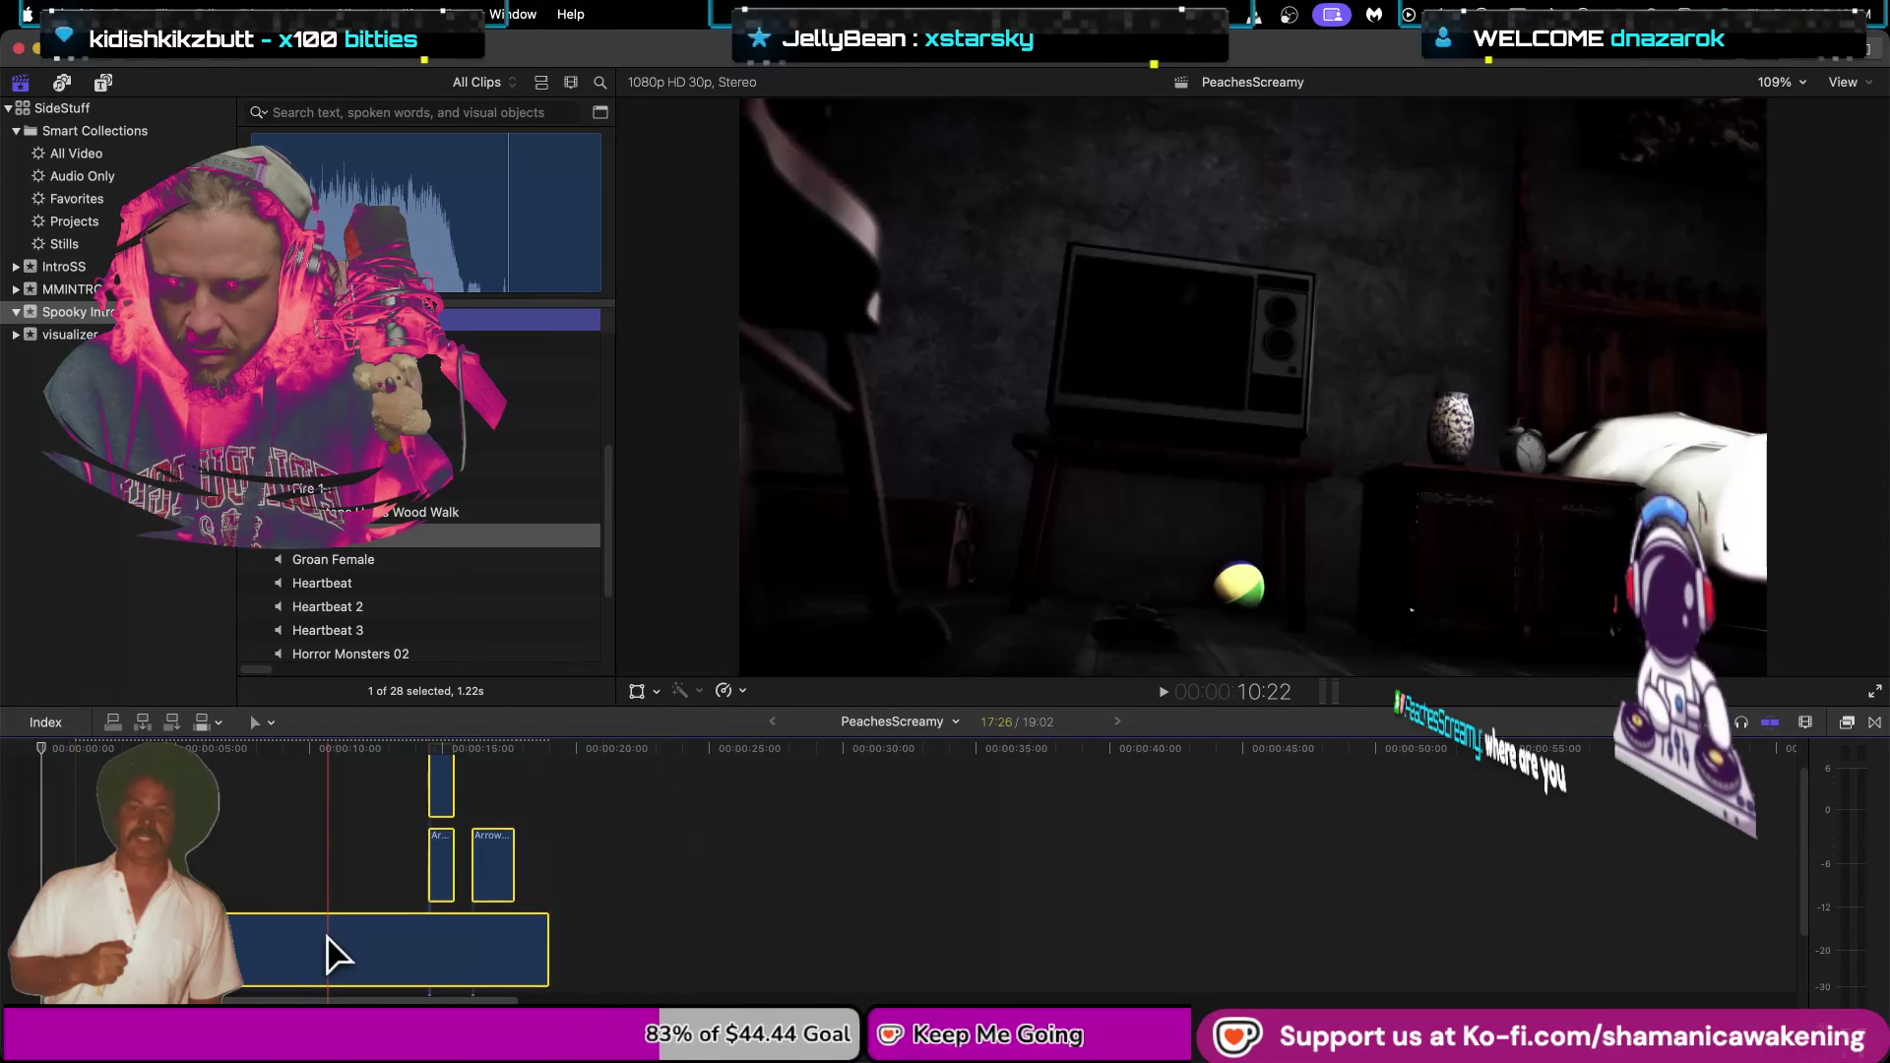
Pull the haunted room clip earlier and replay the intro, now 18:08 long.
{"action": "scroll", "coordinate": [328, 935], "scroll_direction": "down", "scroll_amount": 3}
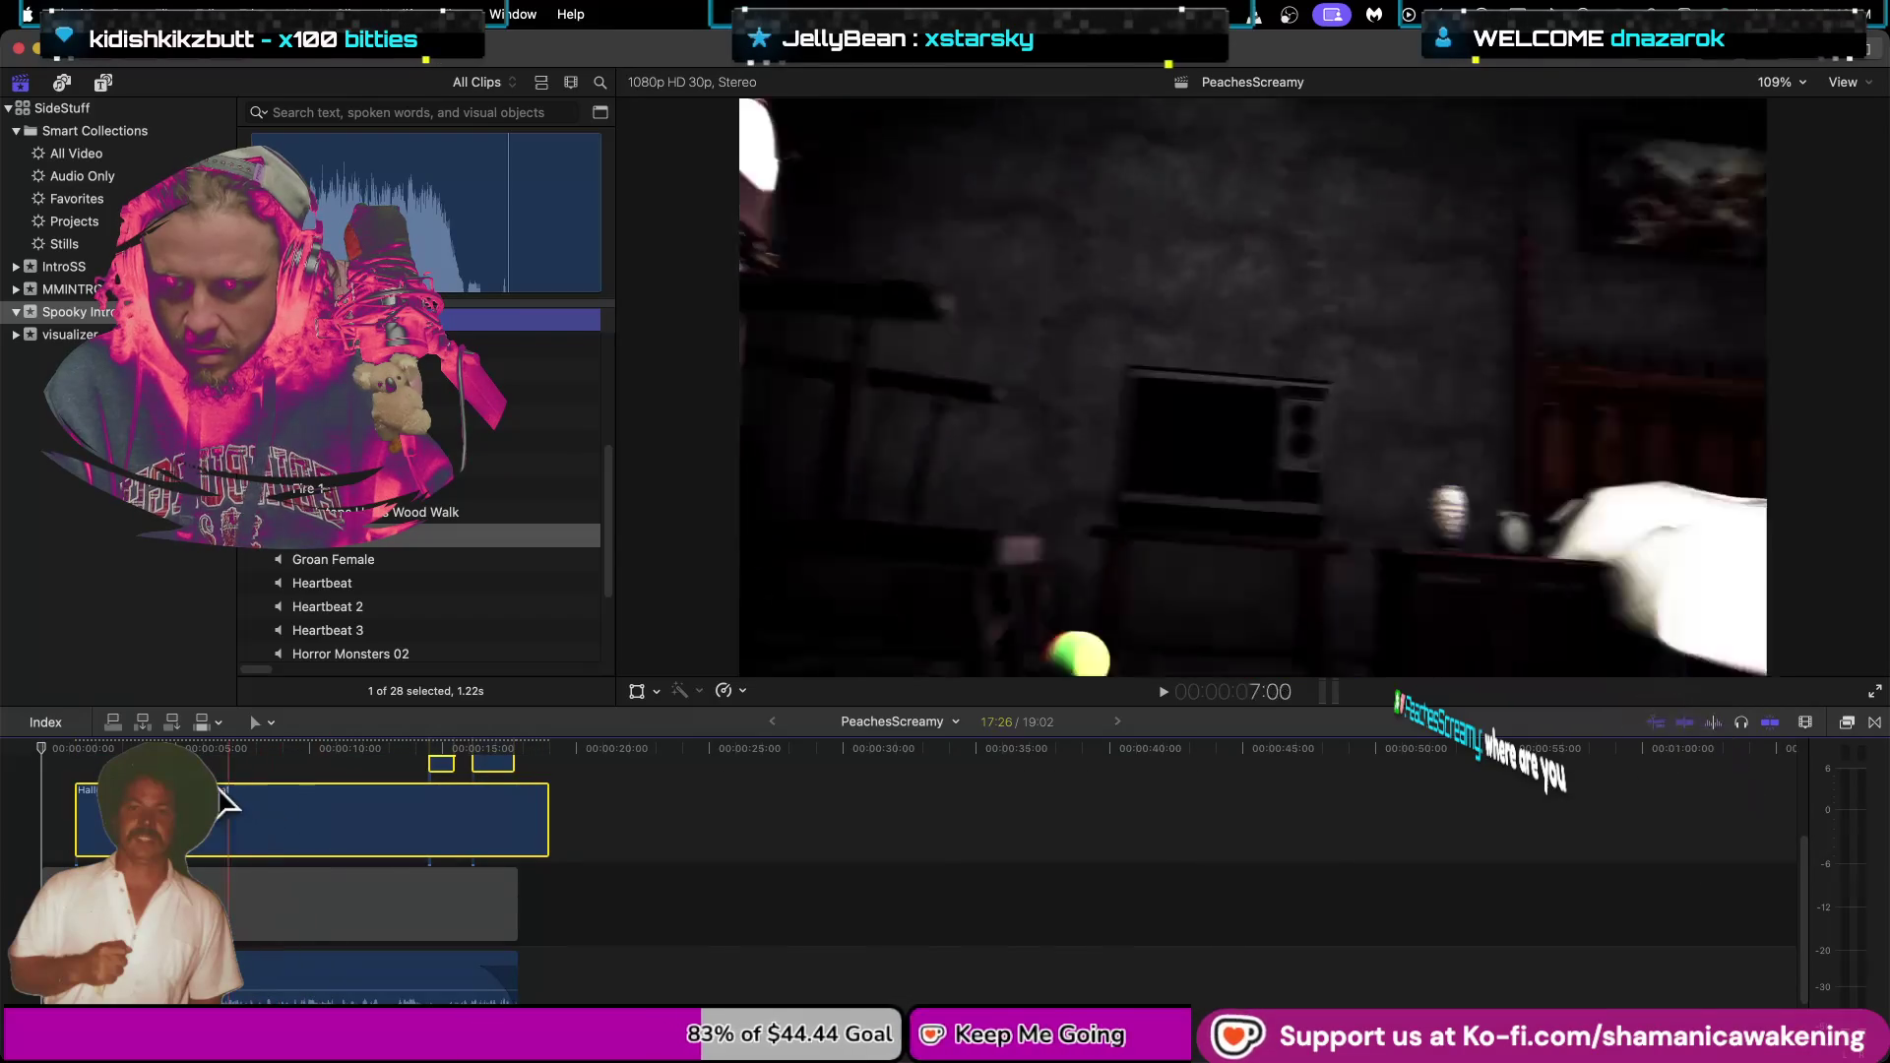
{"action": "key", "text": "space"}
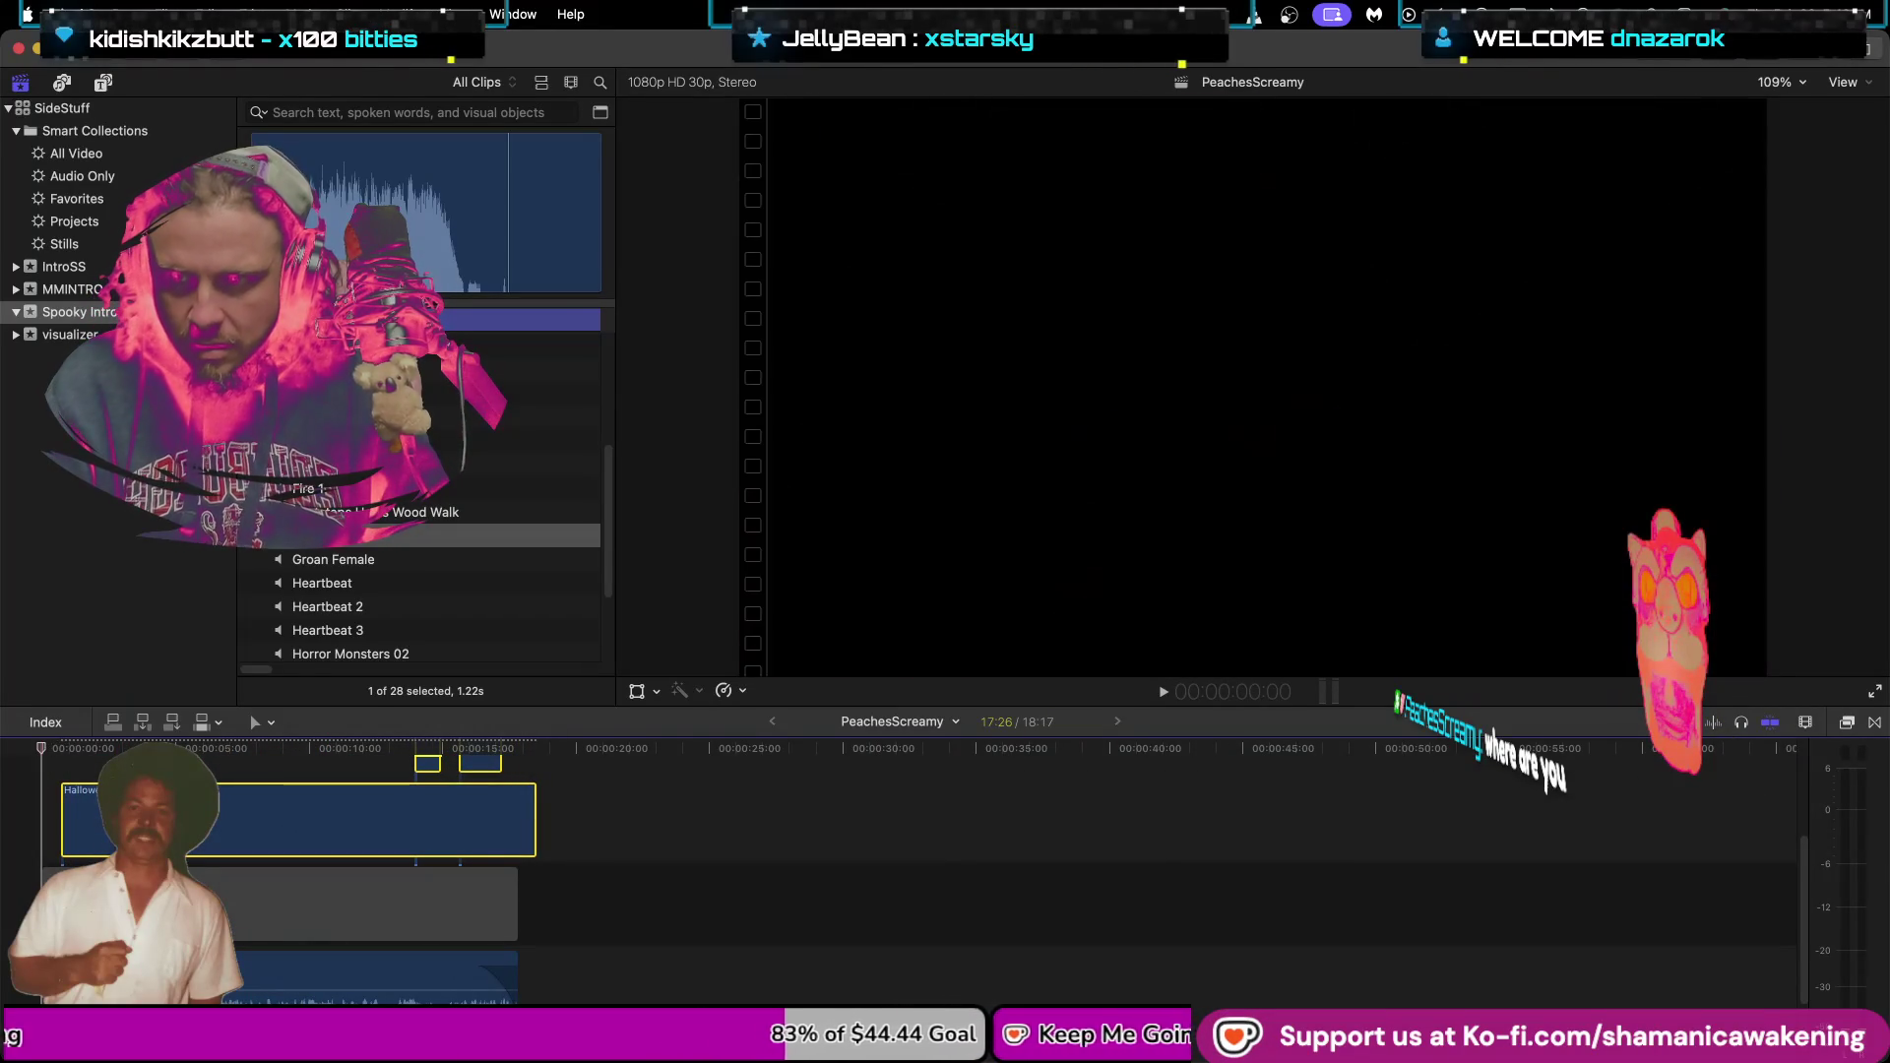
{"action": "key", "text": "space"}
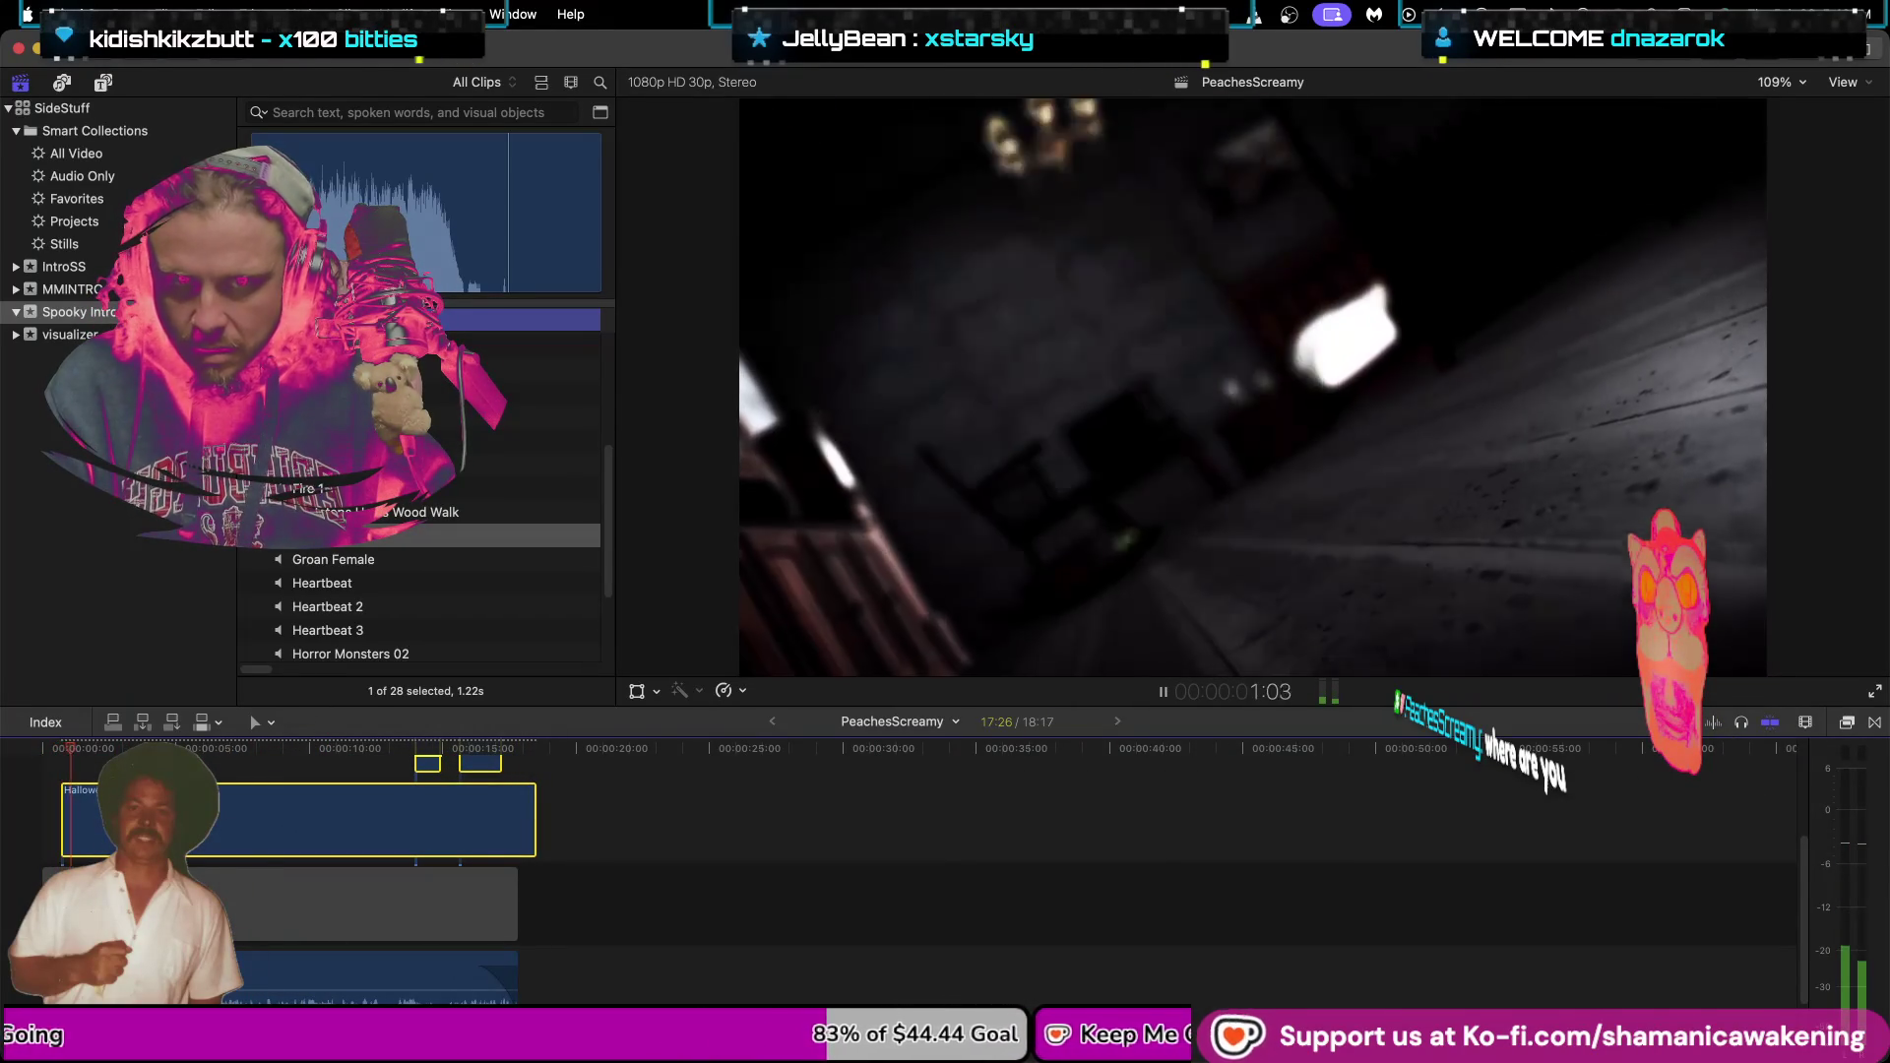
{"action": "left_click_drag", "start_coordinate": [232, 817], "coordinate": [233, 823]}
{"action": "key", "text": "super+equal"}
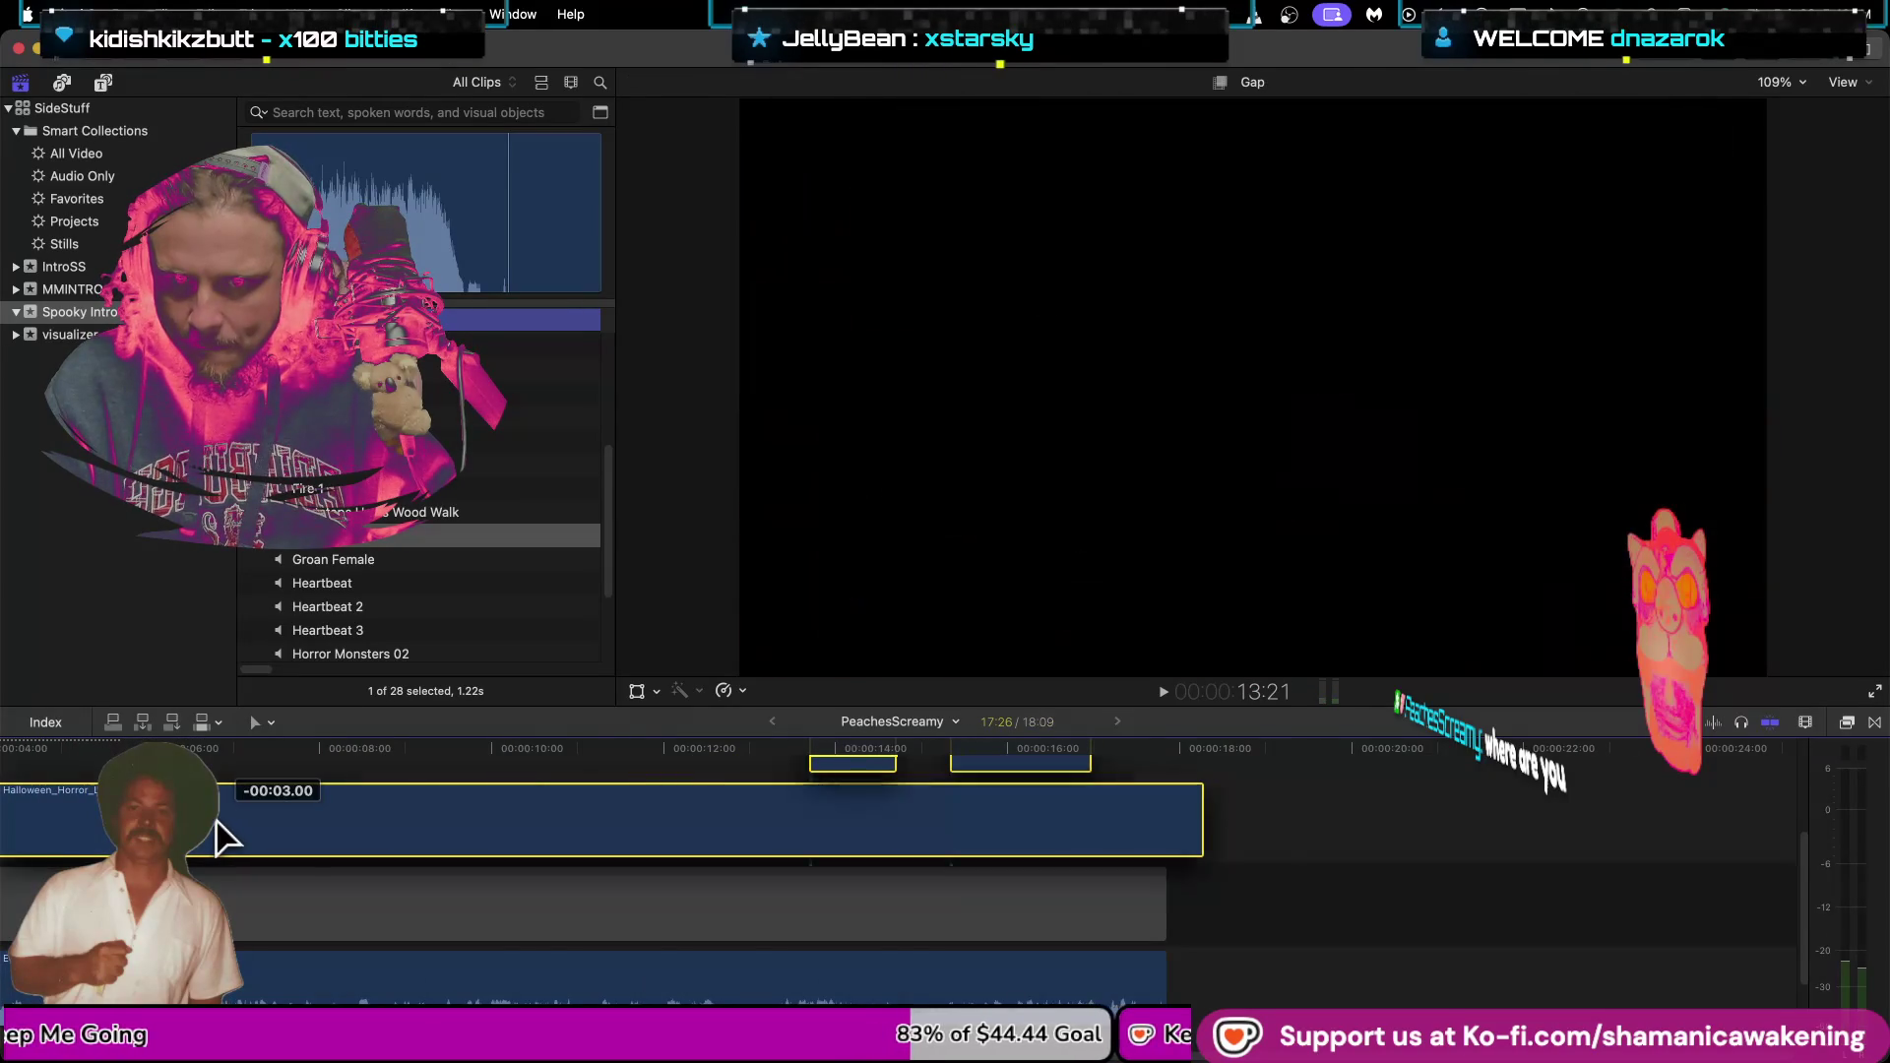
{"action": "key", "text": "Home"}
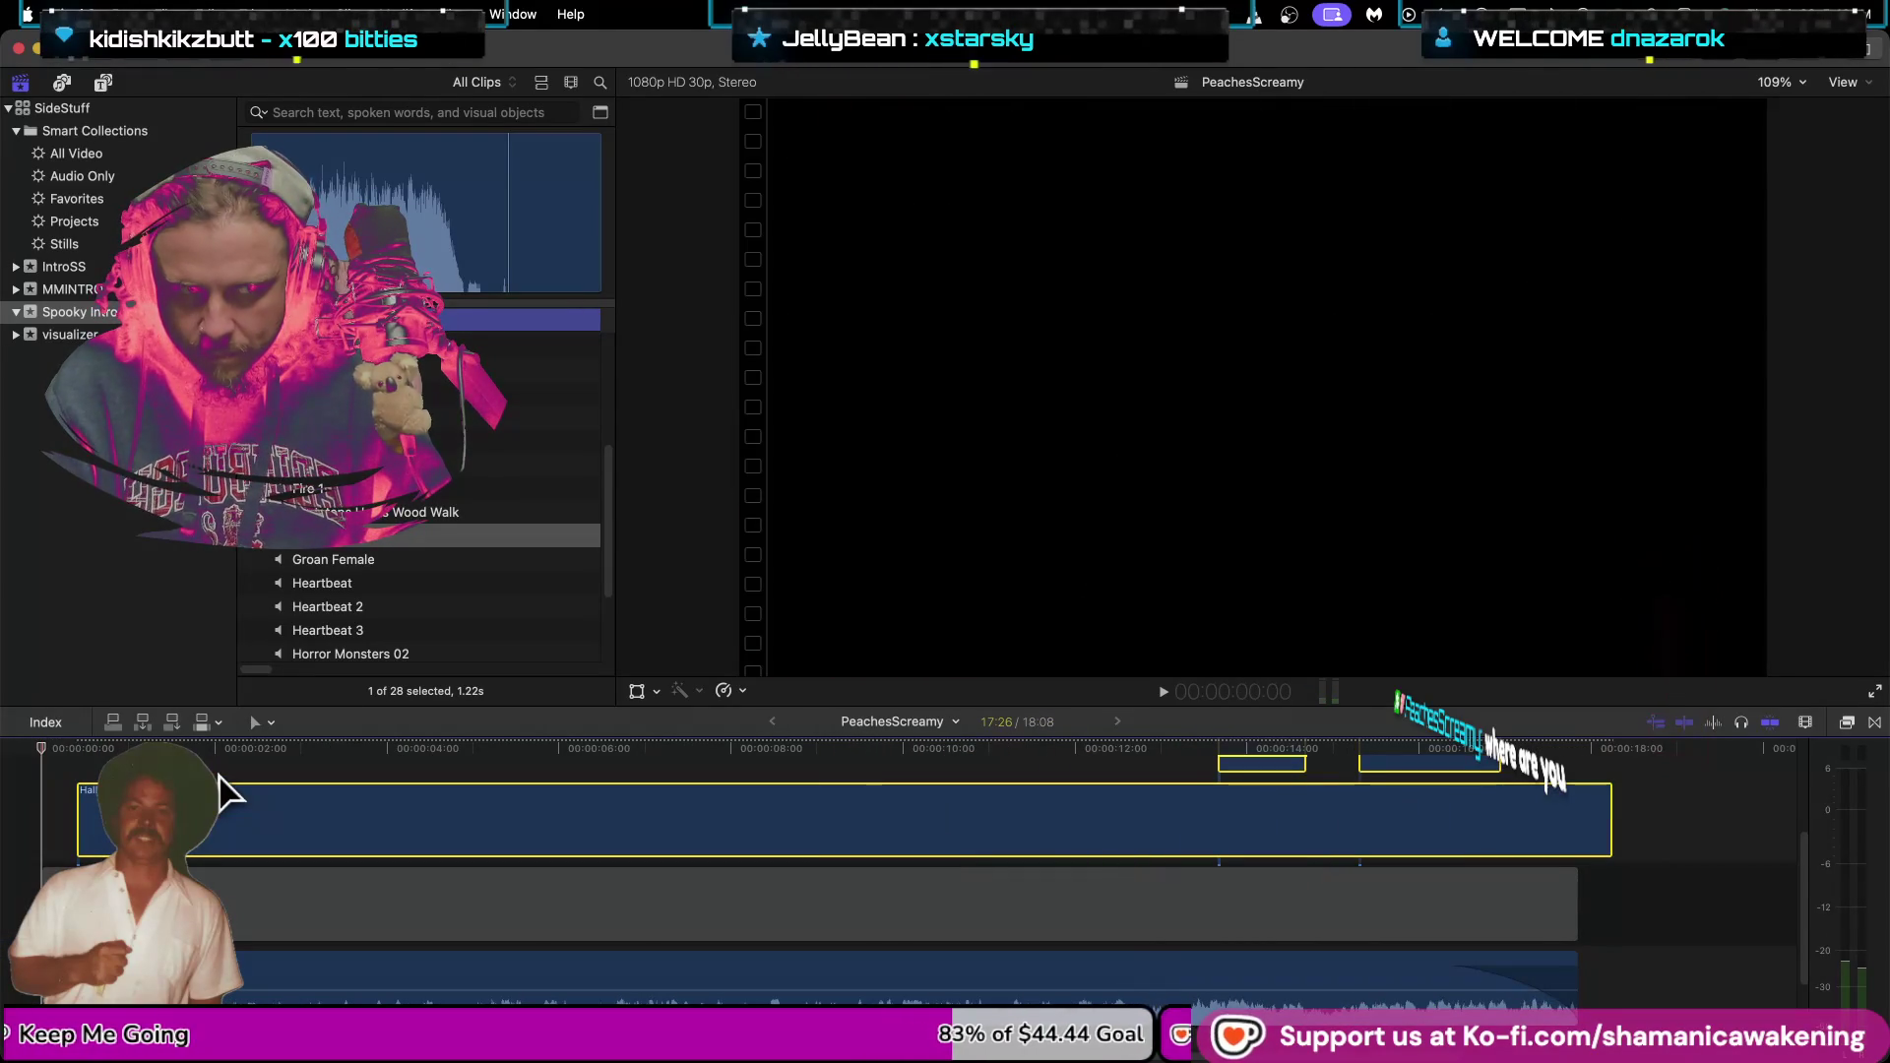
{"action": "key", "text": "space"}
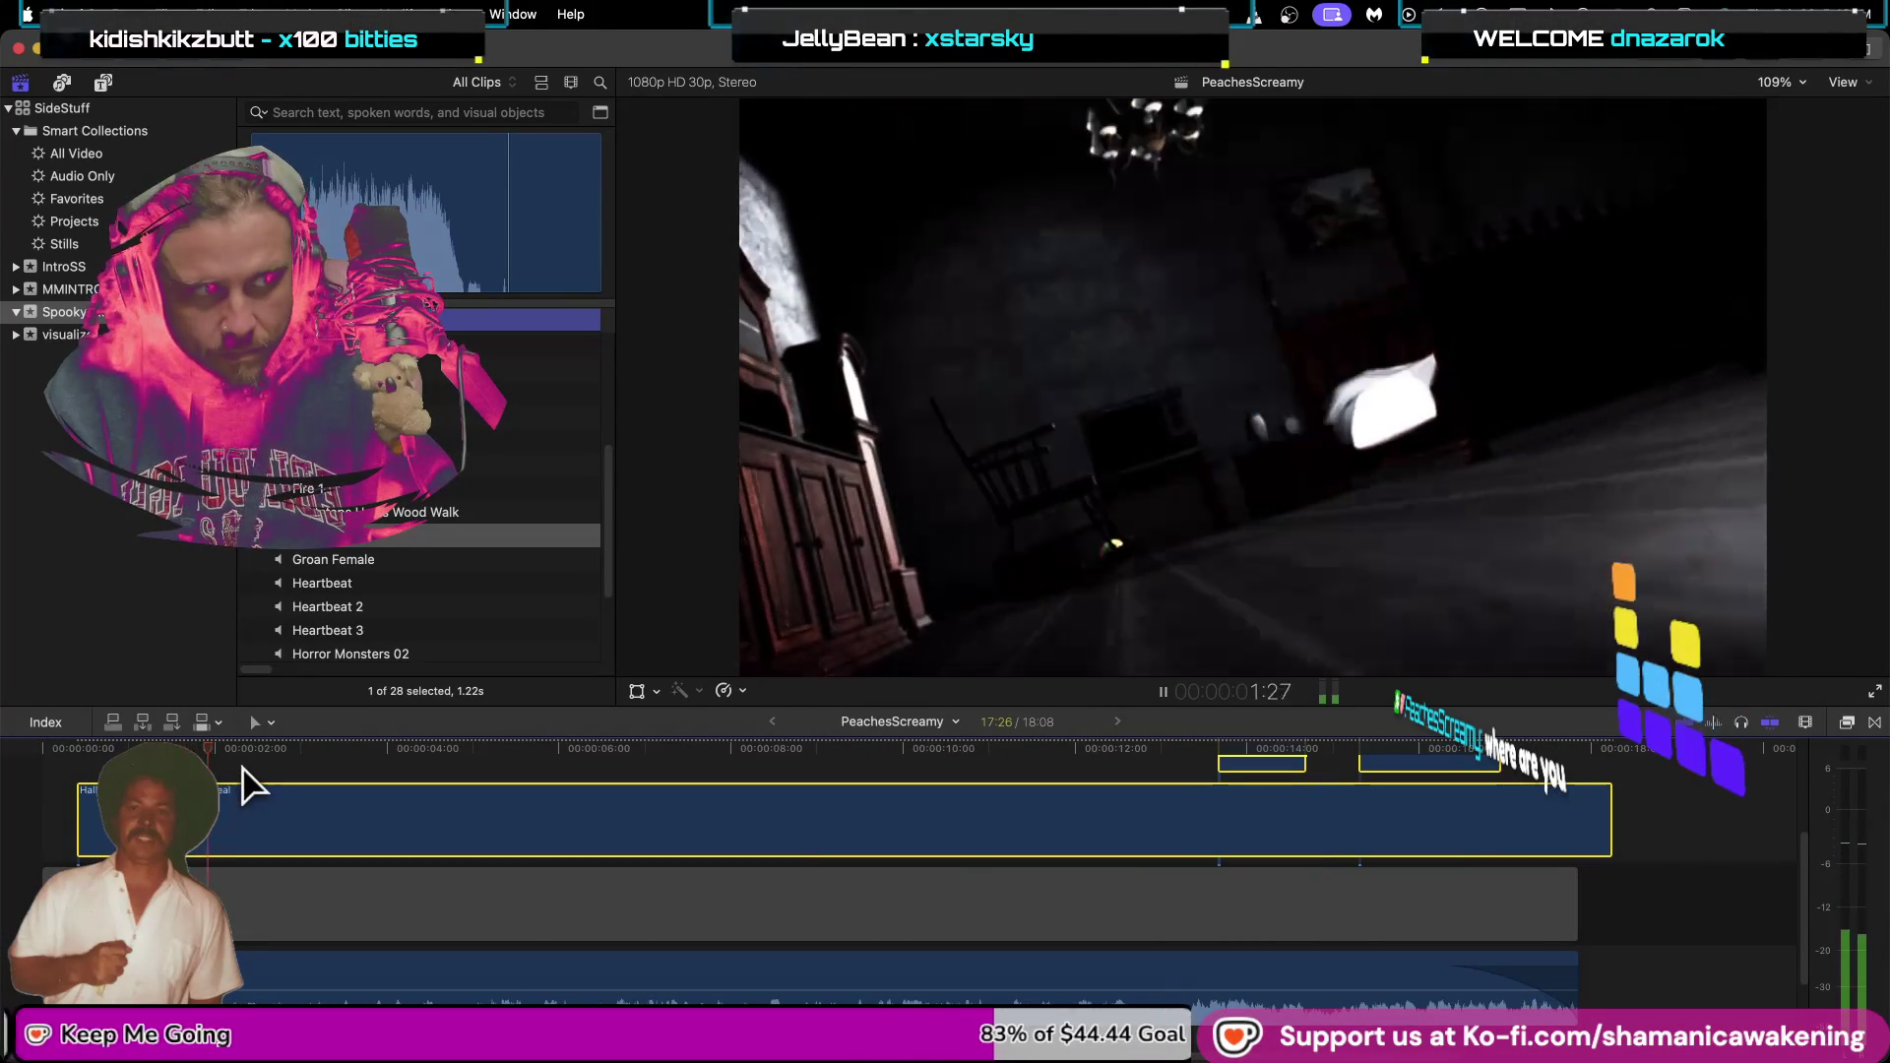
{"action": "key", "text": "space"}
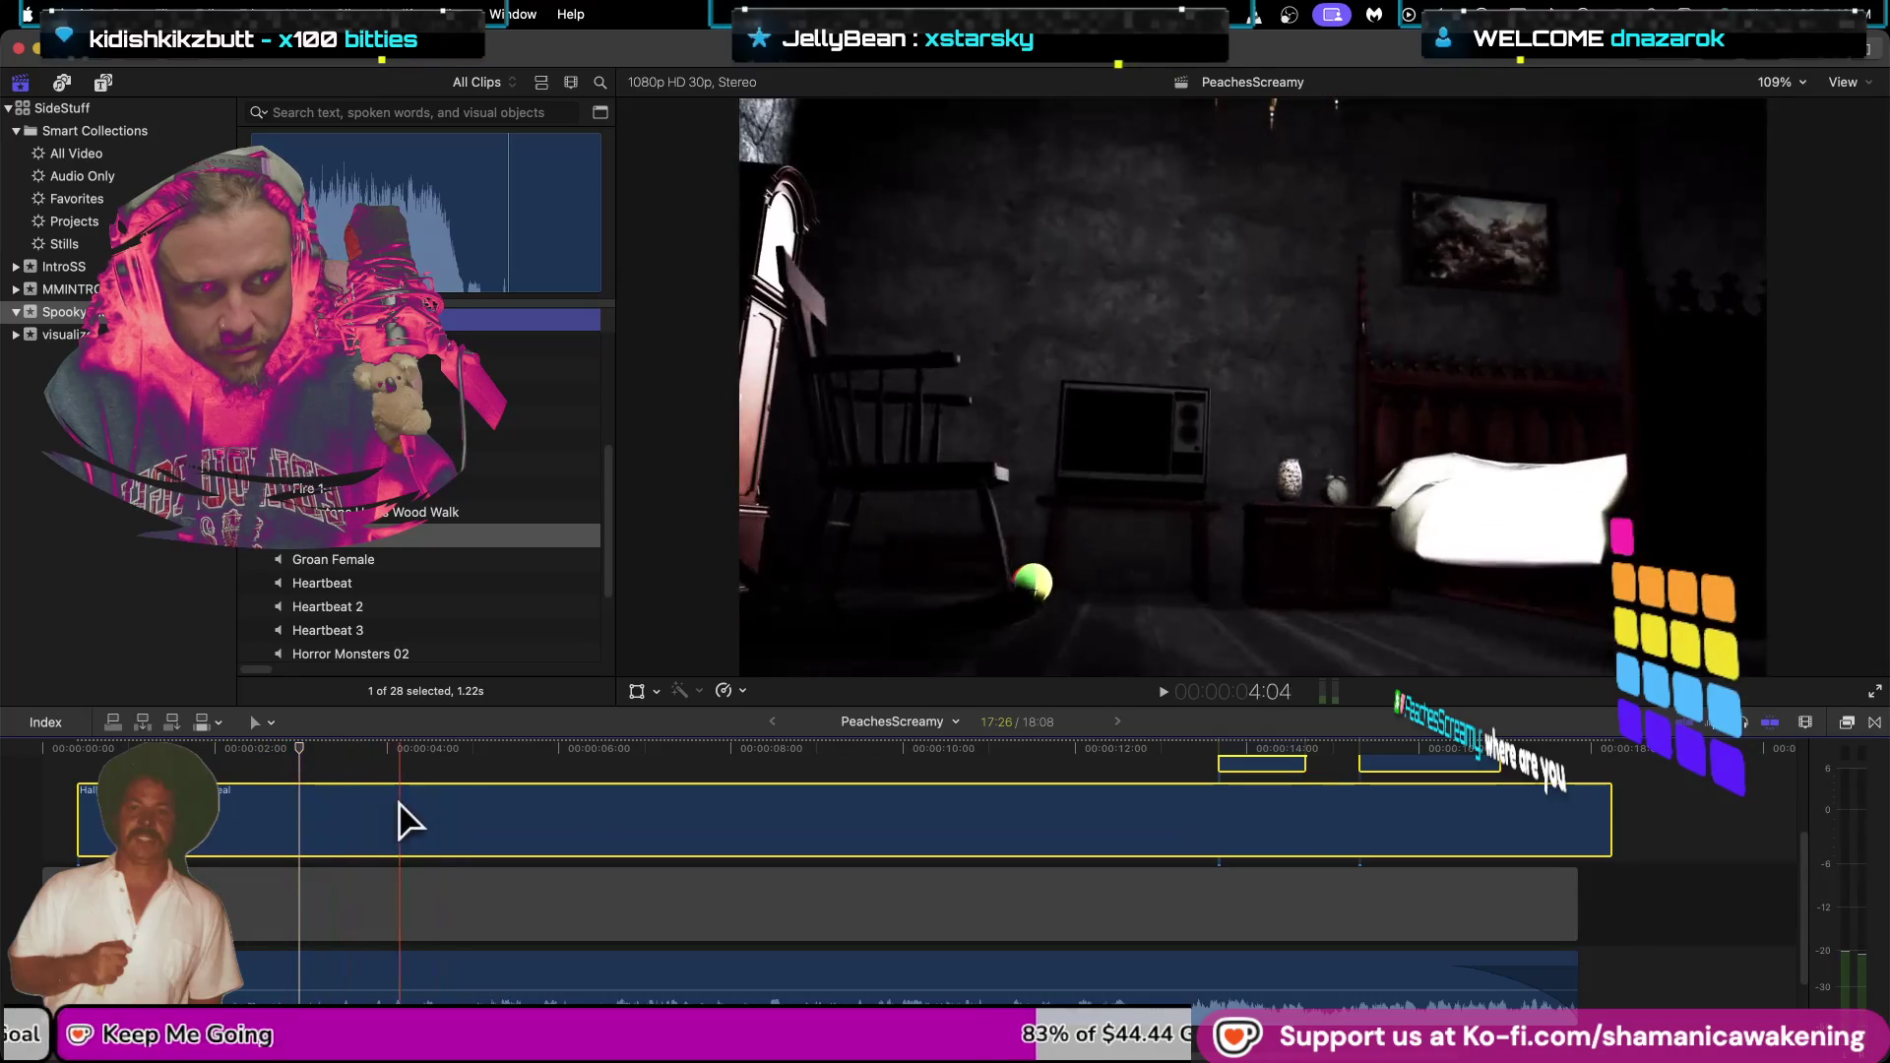
{"action": "left_click", "coordinate": [44, 792]}
{"action": "key", "text": "space"}
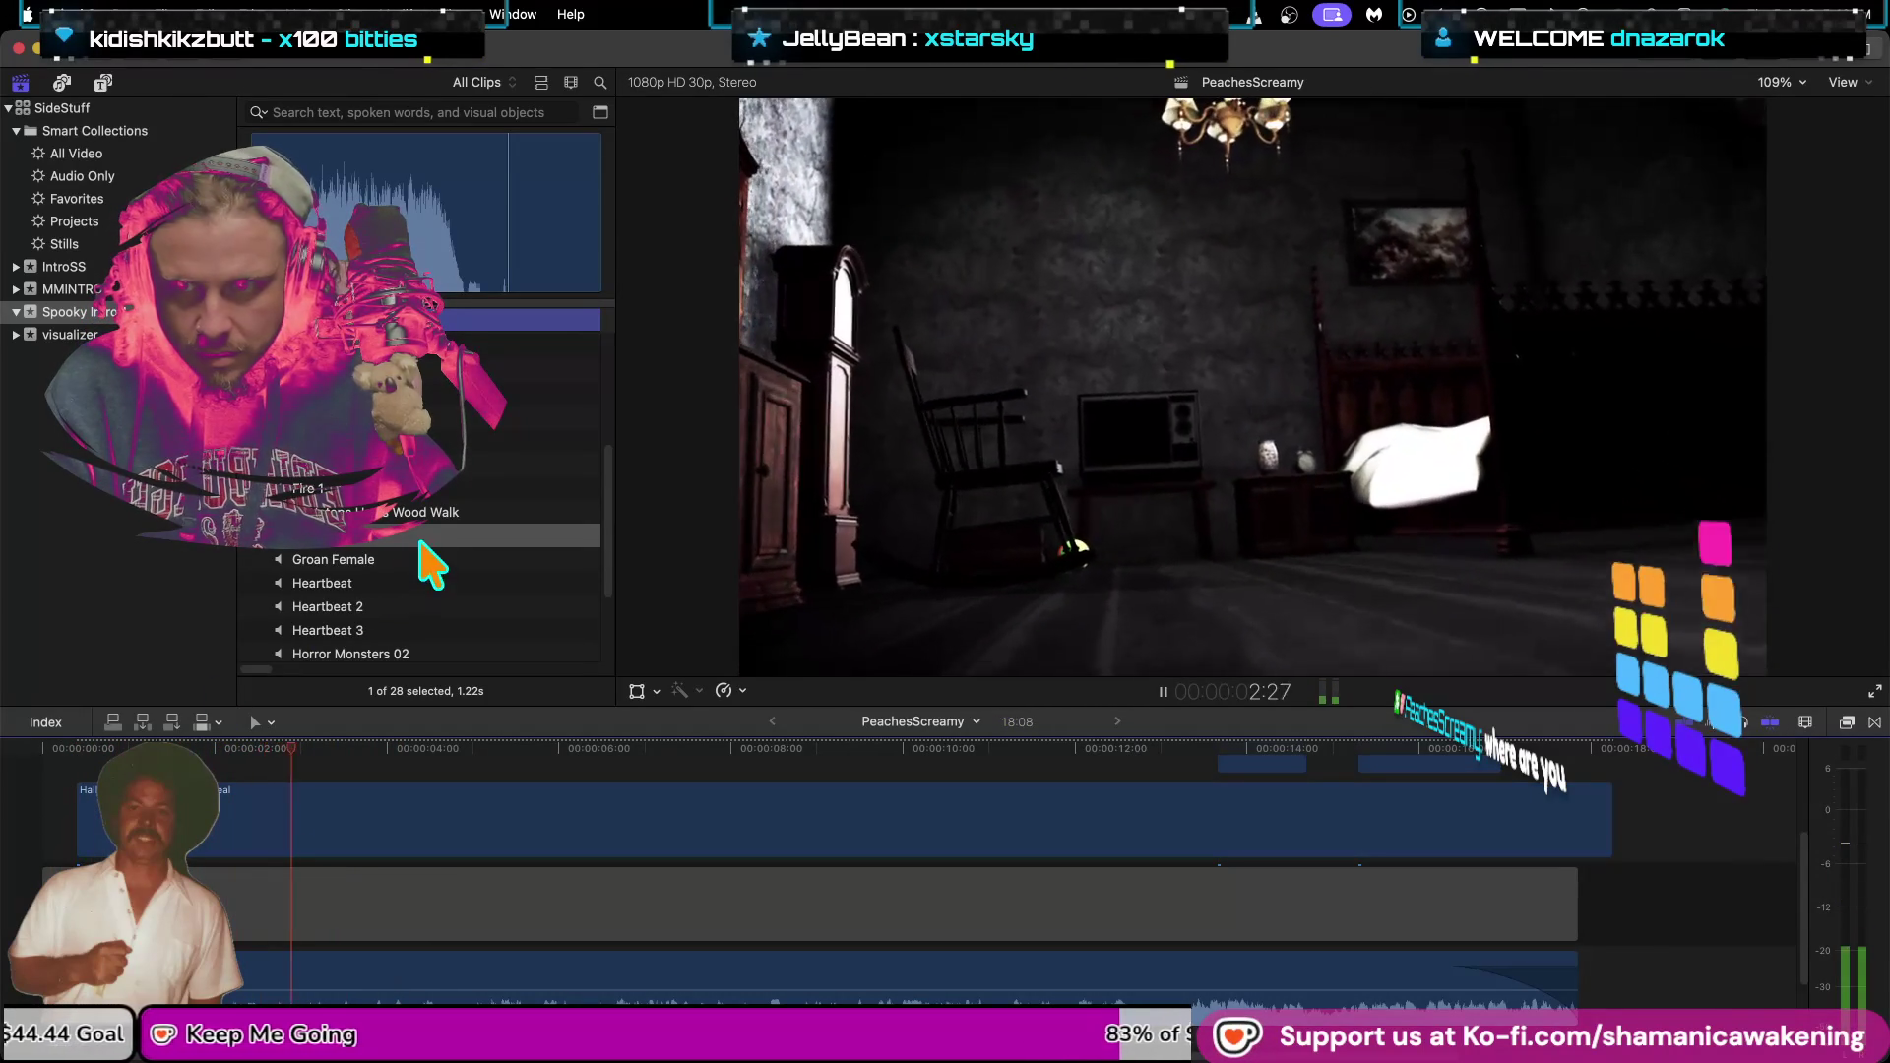
{"action": "key", "text": "space"}
Review the intro and select the Groan Female sound for preview.
{"action": "left_click", "coordinate": [418, 553]}
{"action": "scroll", "coordinate": [417, 553], "scroll_direction": "down", "scroll_amount": 3}
{"action": "scroll", "coordinate": [302, 754], "scroll_direction": "down", "scroll_amount": 2}
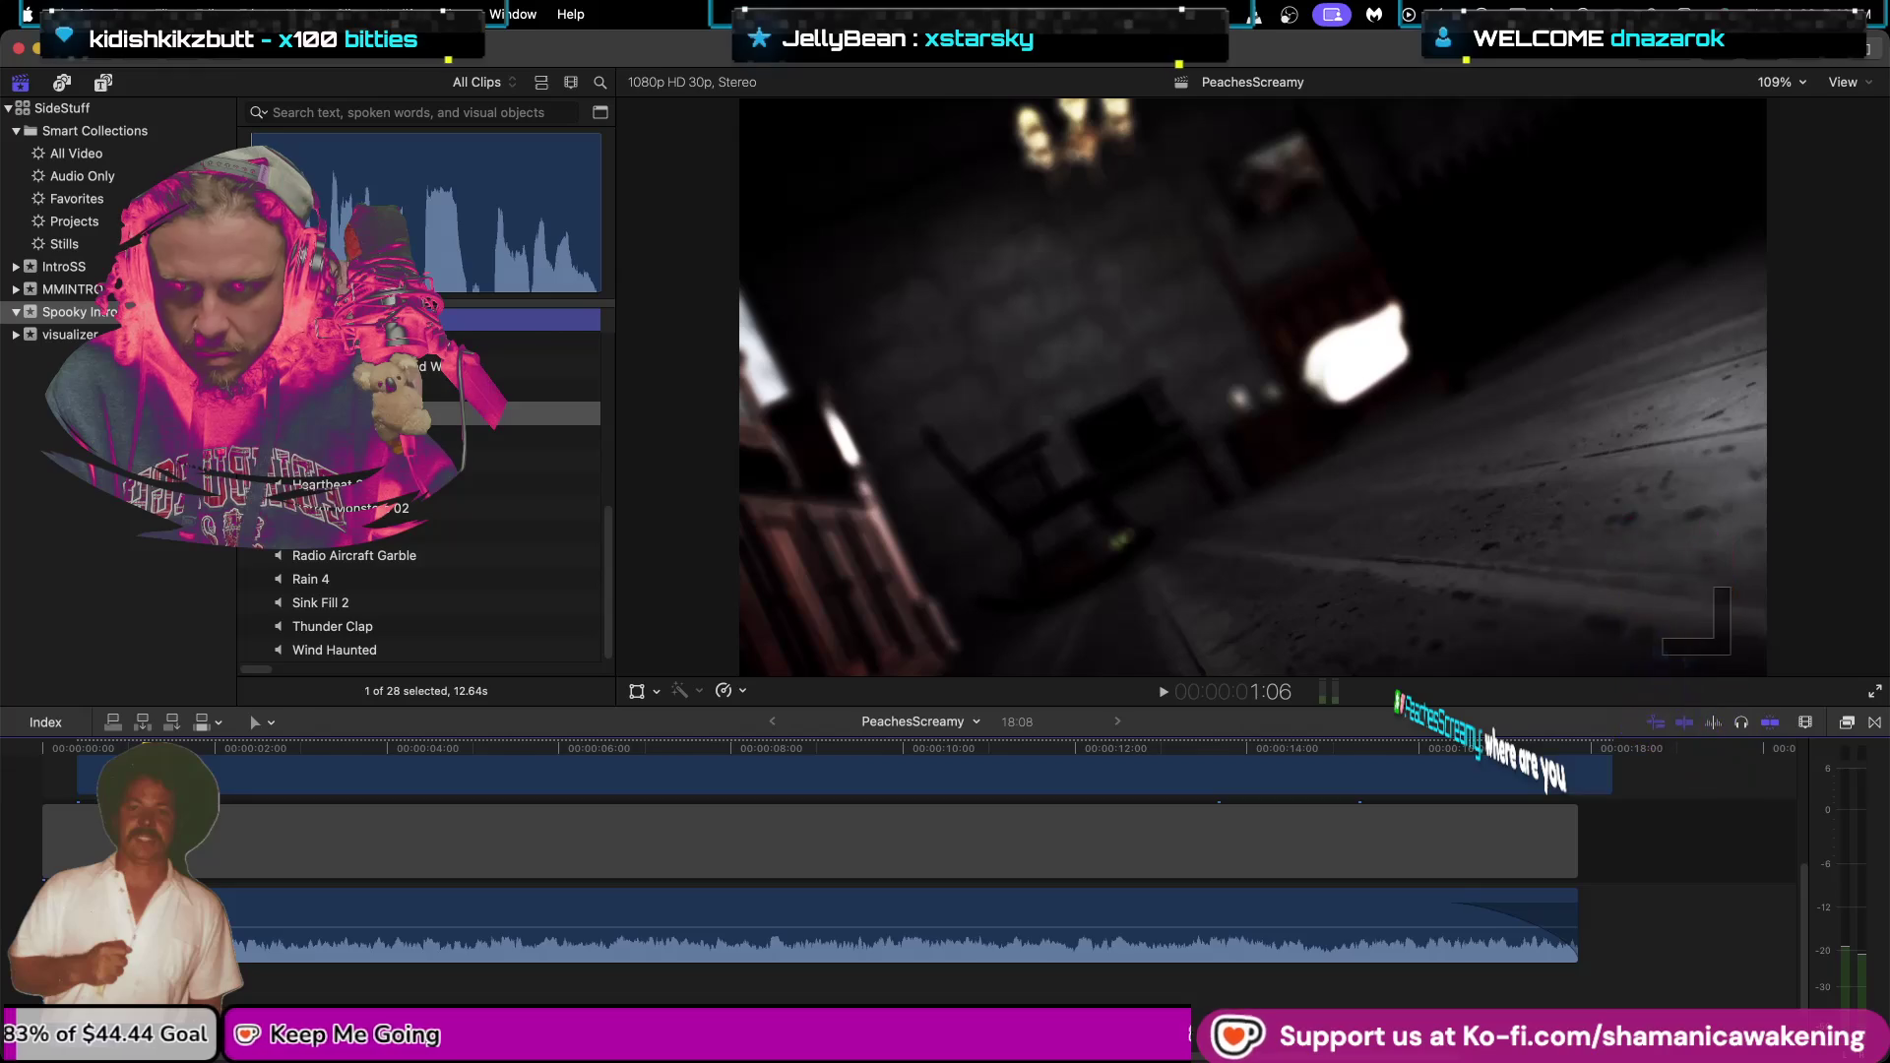
{"action": "scroll", "coordinate": [147, 787], "scroll_direction": "down", "scroll_amount": 2}
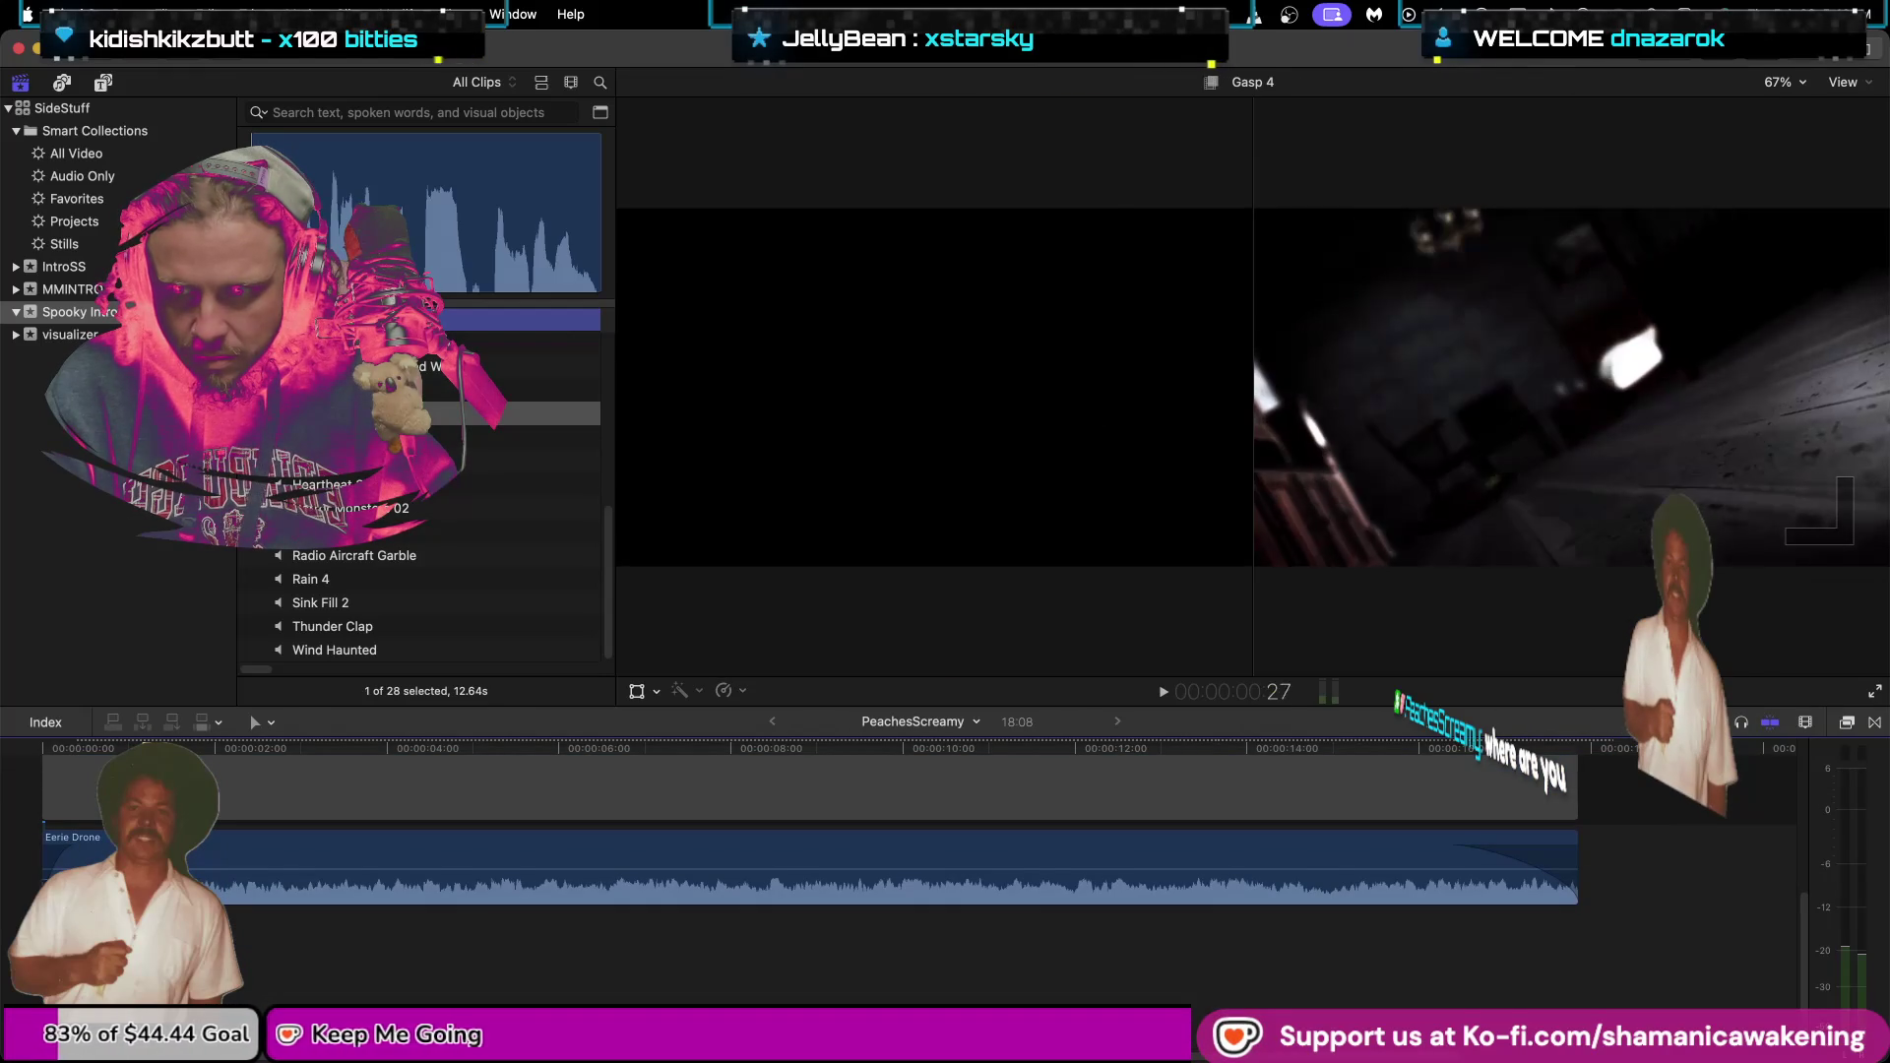
{"action": "scroll", "coordinate": [39, 866], "scroll_direction": "up", "scroll_amount": 2}
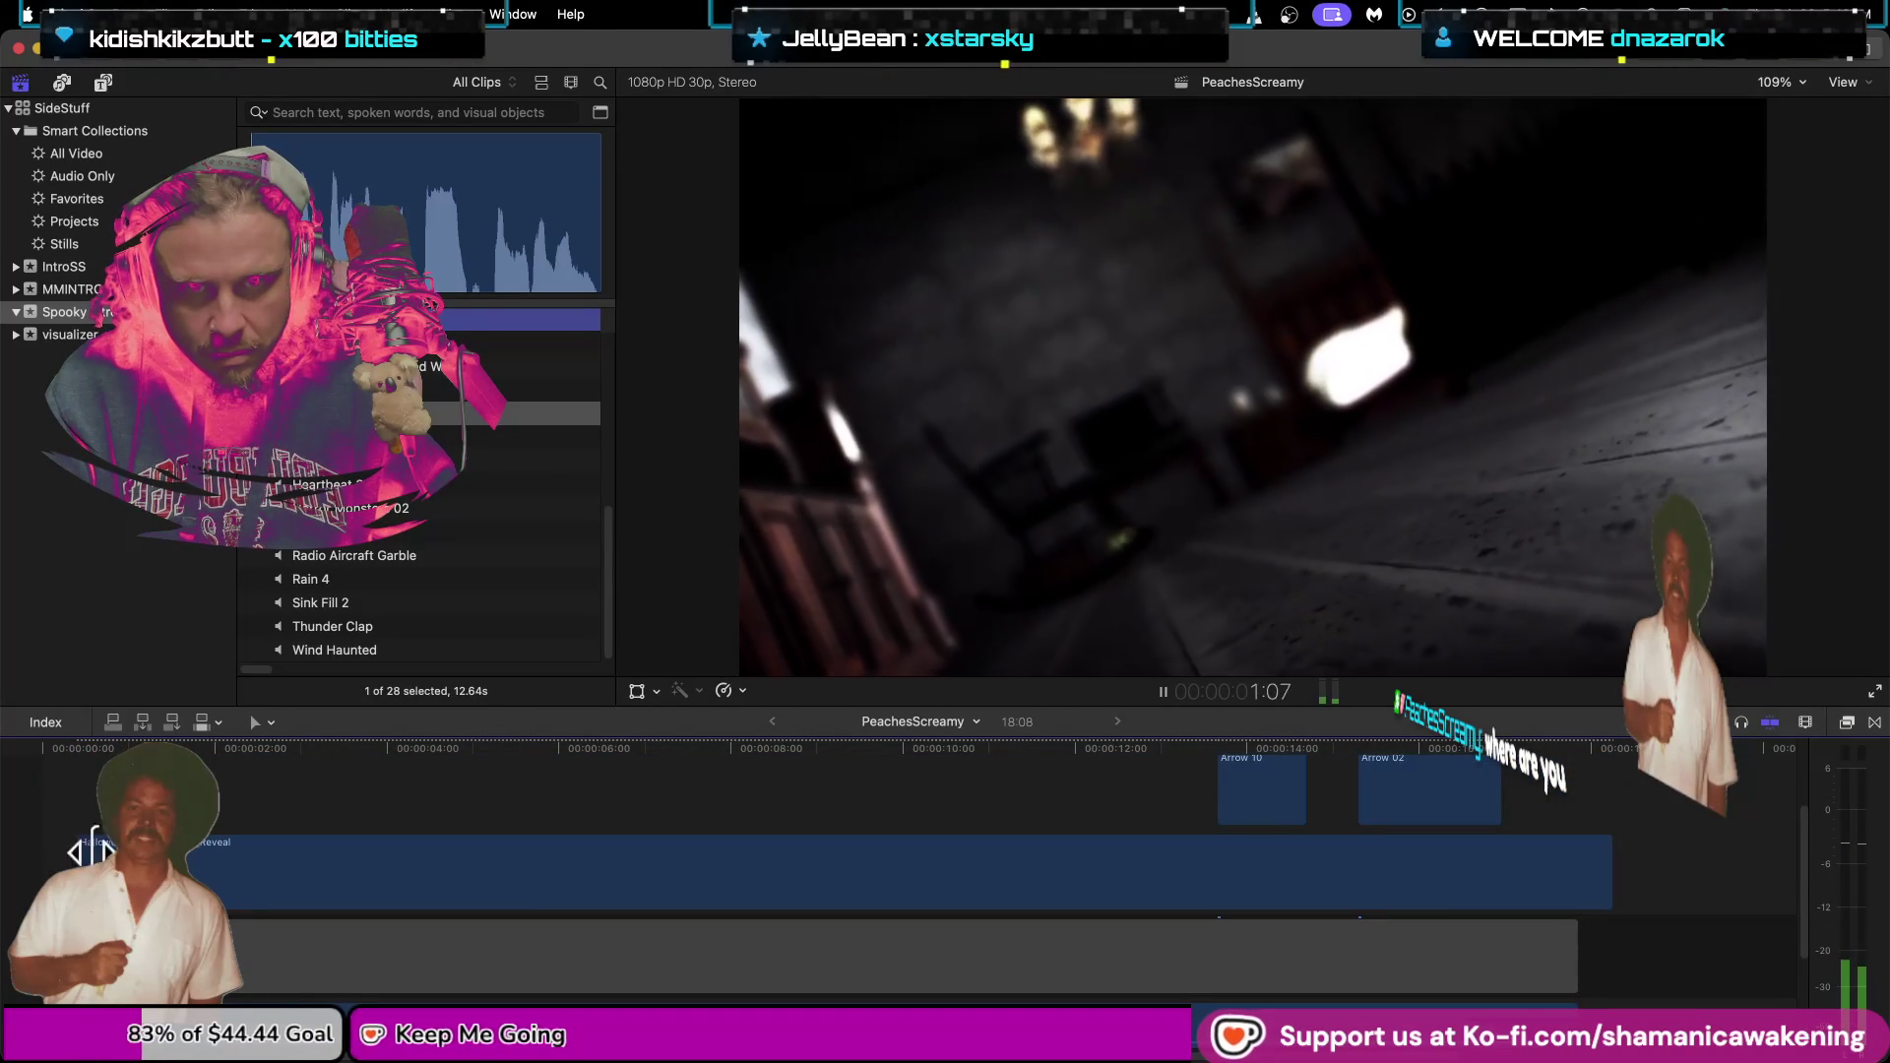
{"action": "key", "text": "space"}
{"action": "scroll", "coordinate": [128, 787], "scroll_direction": "down", "scroll_amount": 3}
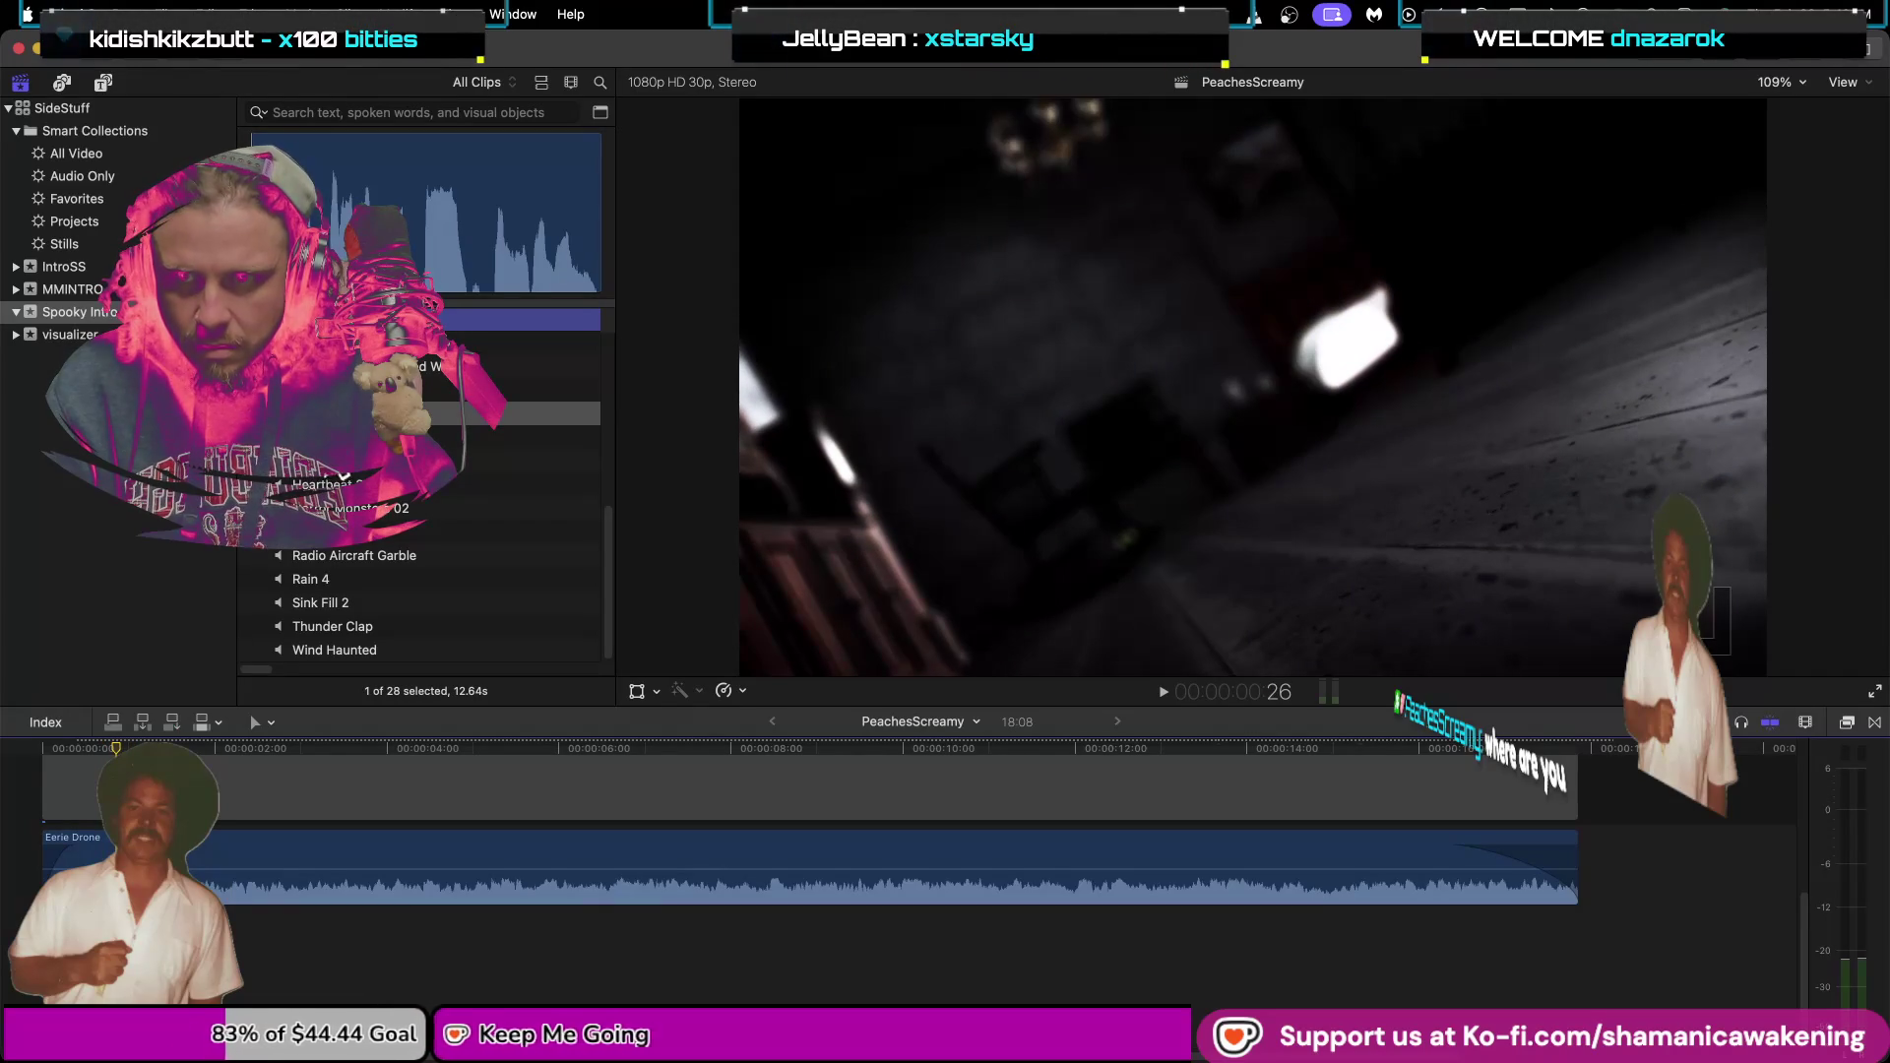
{"action": "left_click", "coordinate": [522, 413]}
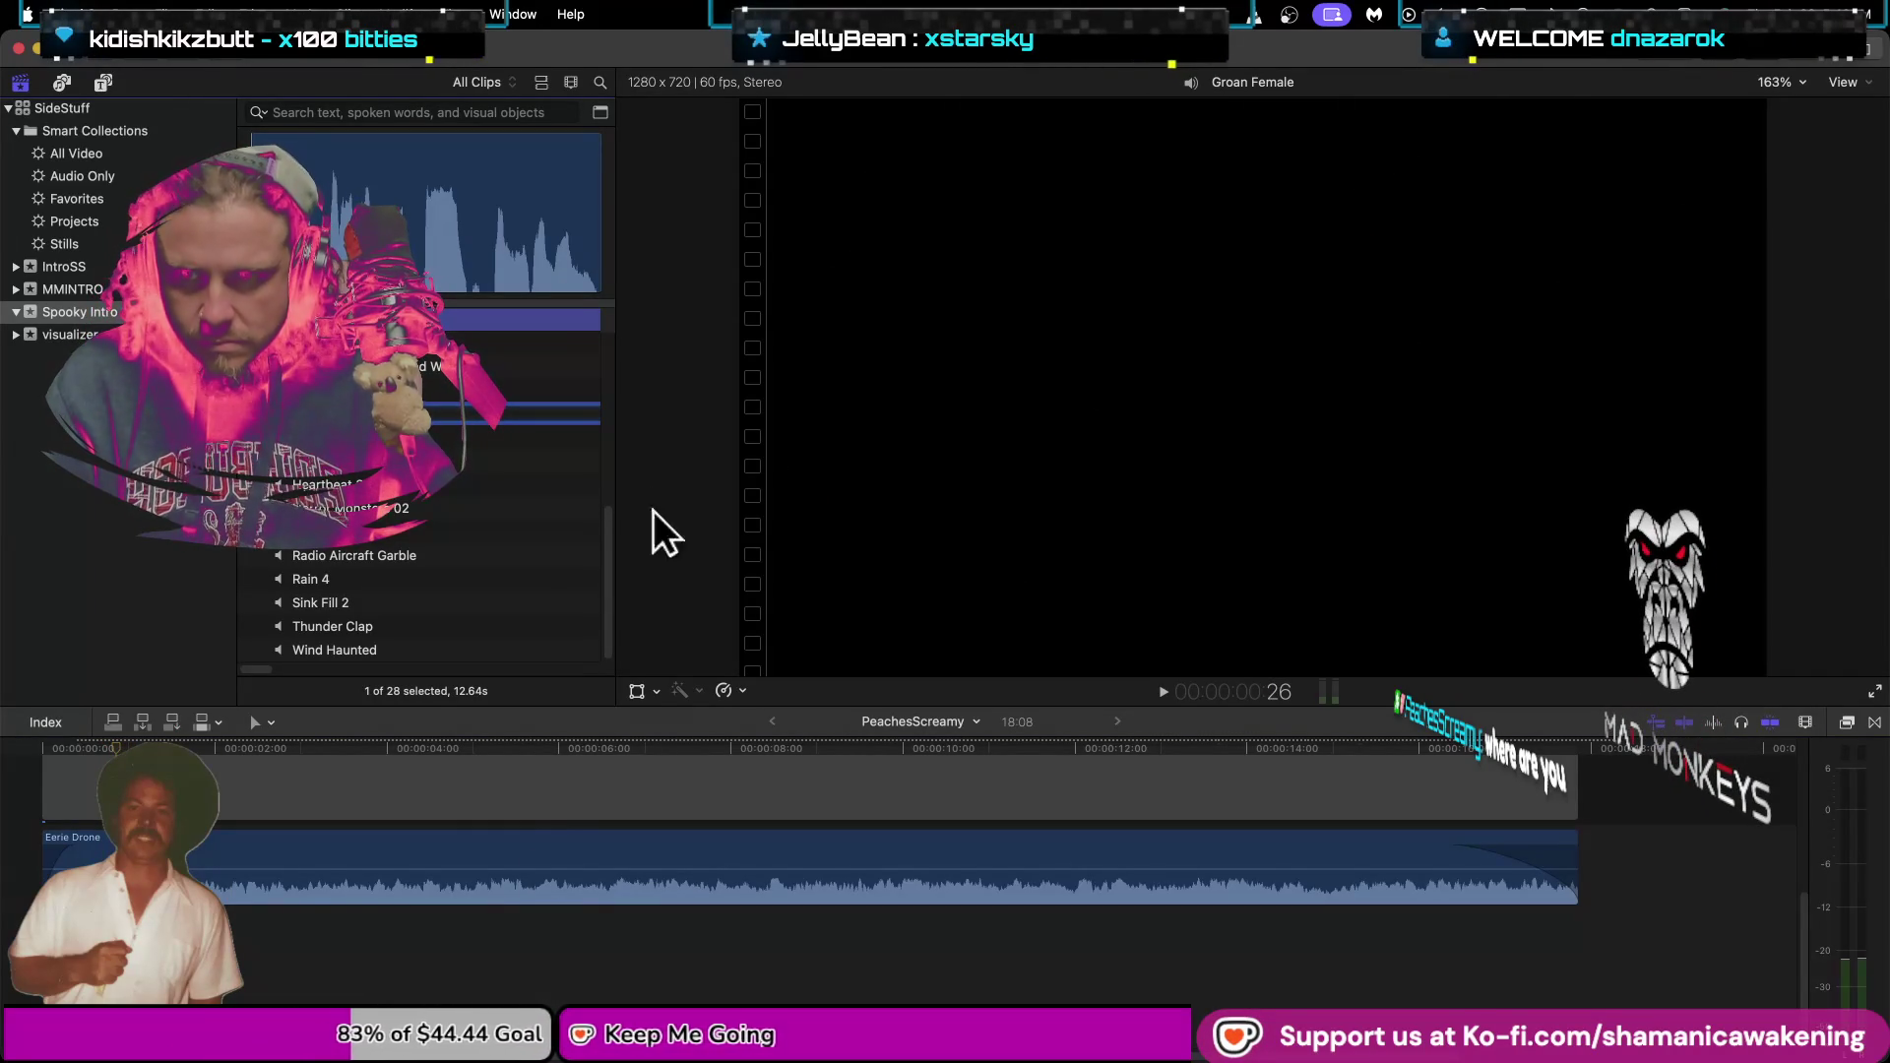
{"action": "left_click", "coordinate": [517, 886]}
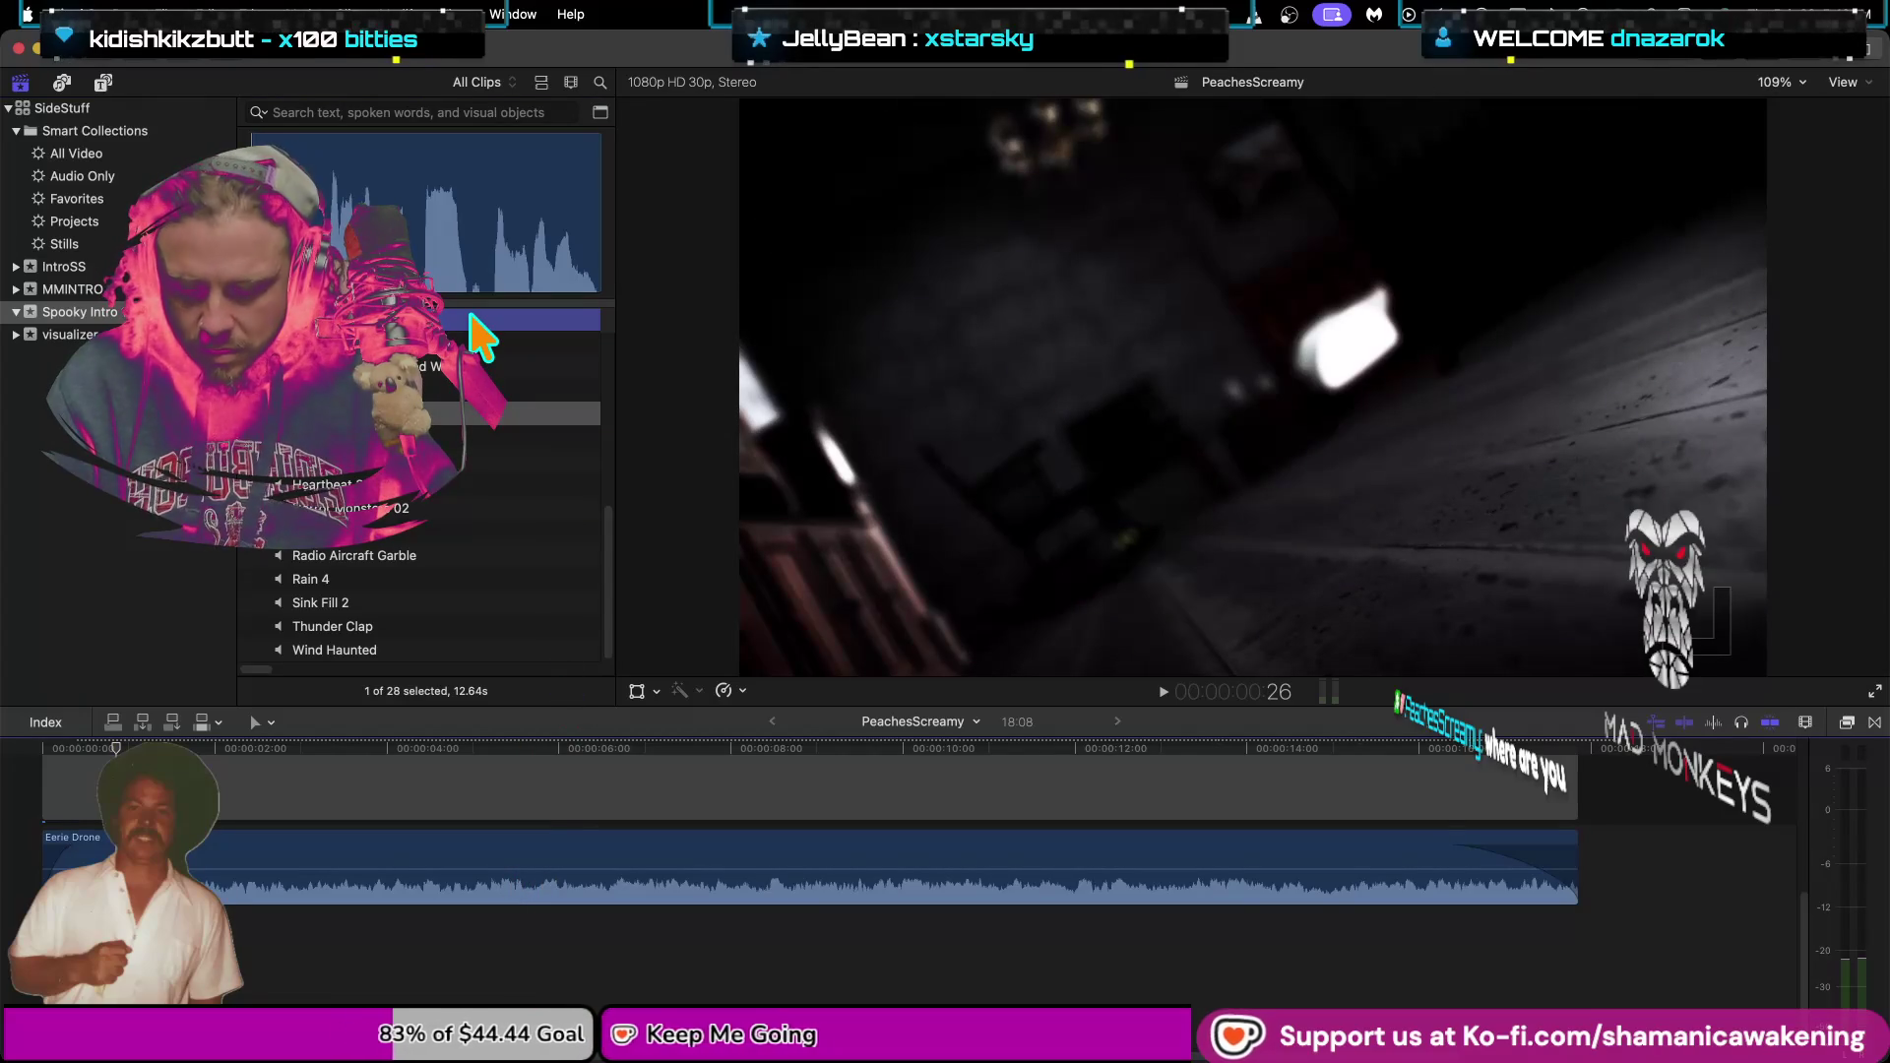
{"action": "left_click", "coordinate": [429, 415]}
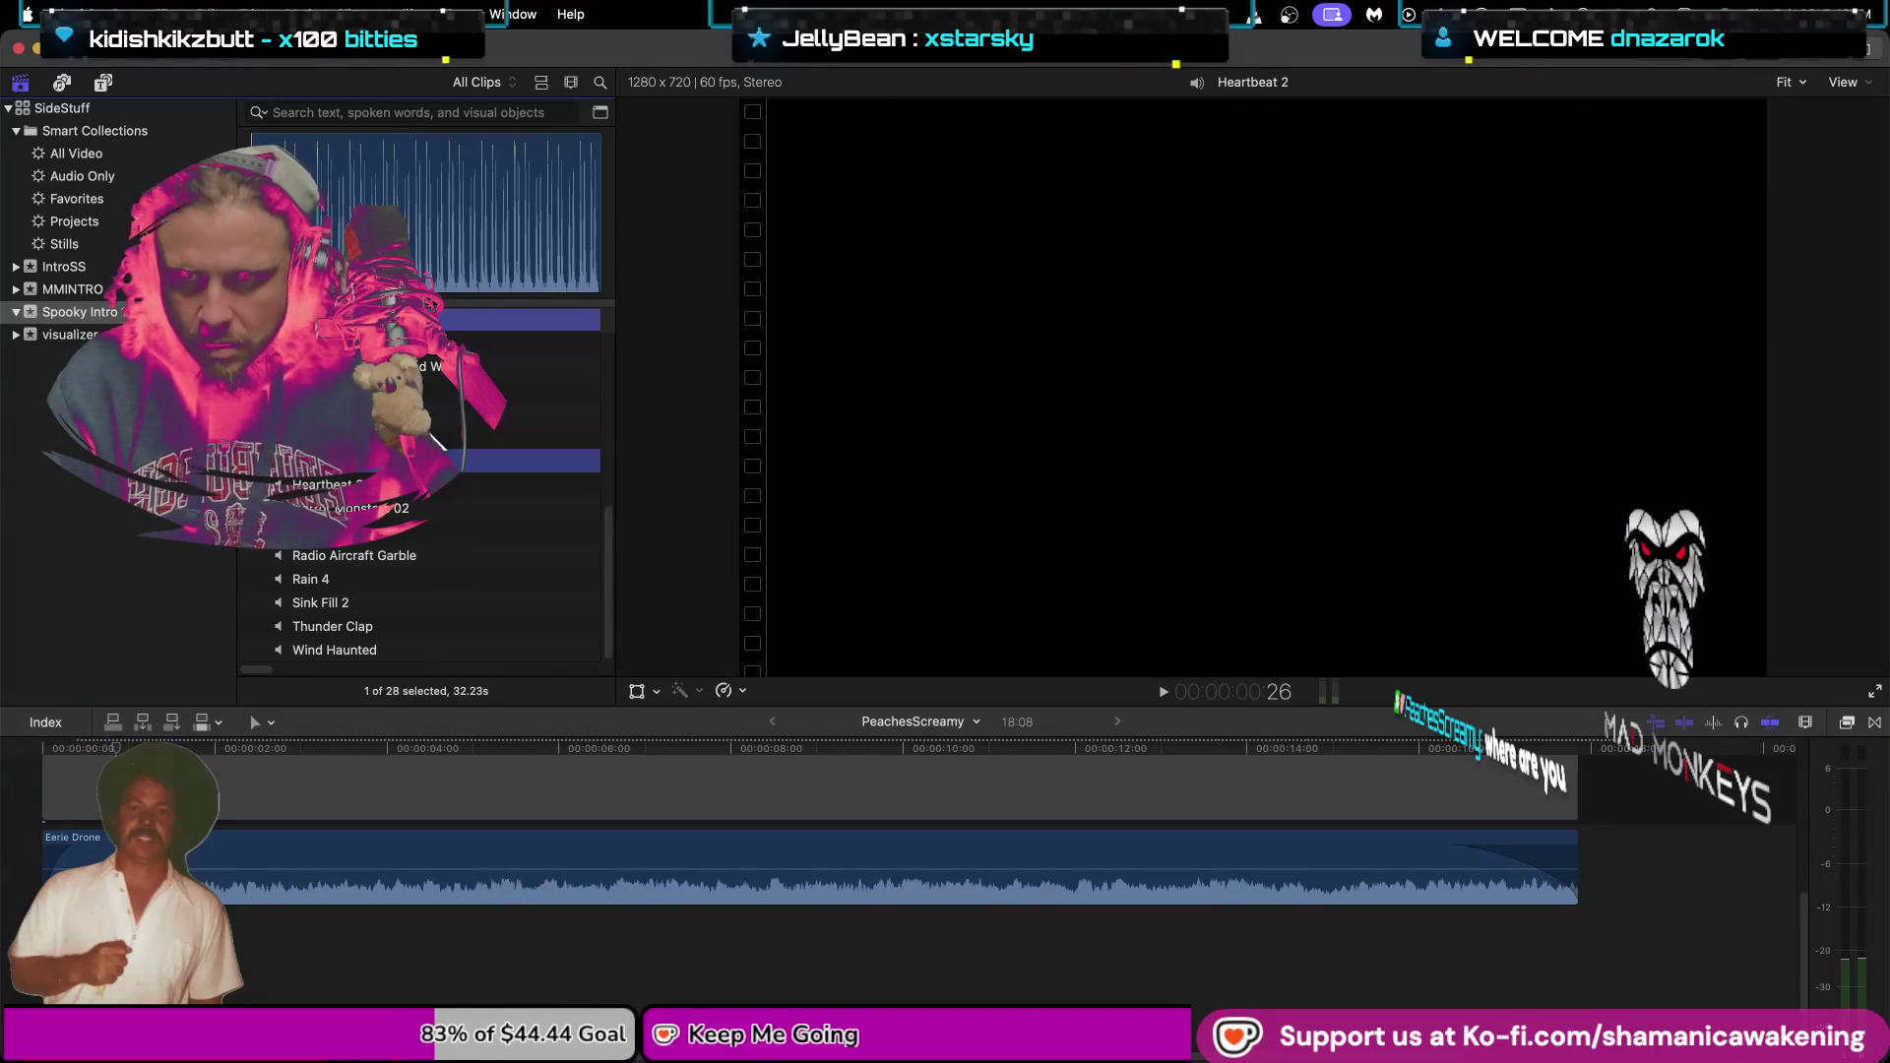
{"action": "key", "text": "q"}
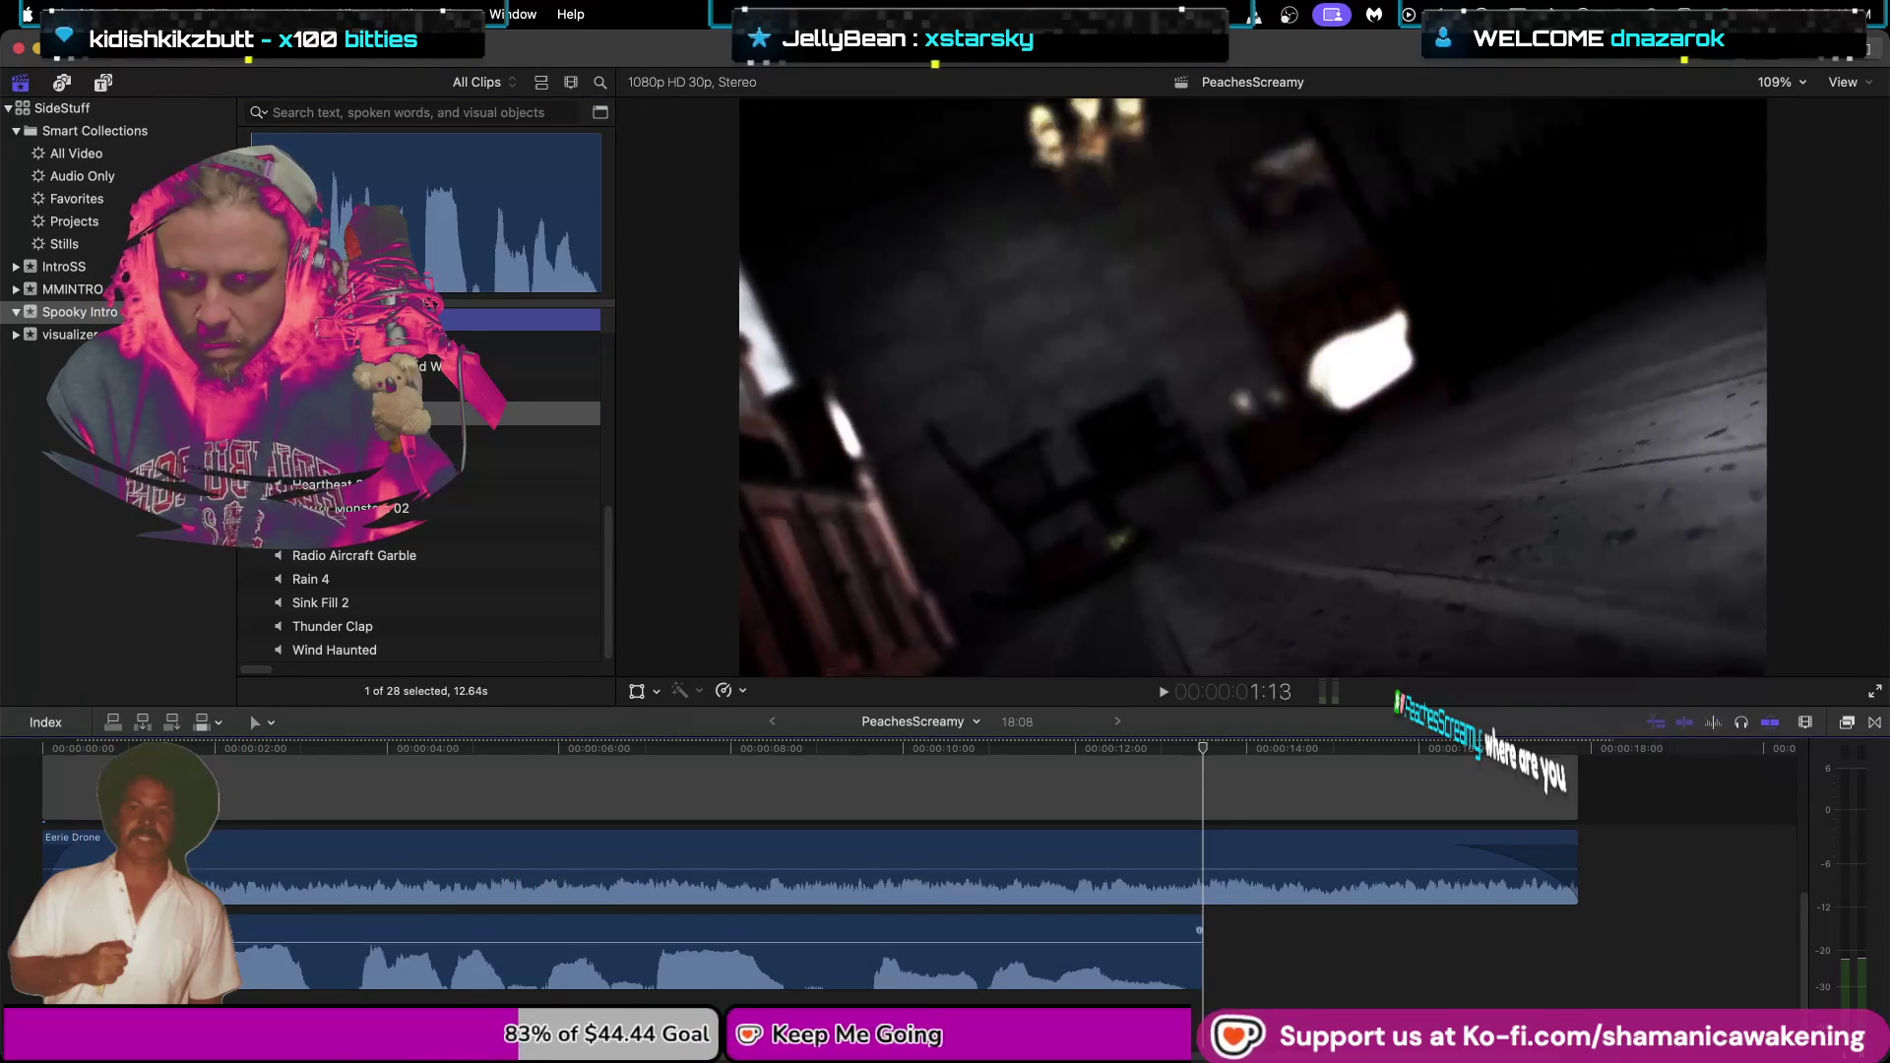
{"action": "scroll", "coordinate": [276, 935], "scroll_direction": "up", "scroll_amount": 5}
{"action": "scroll", "coordinate": [276, 935], "scroll_direction": "down", "scroll_amount": 5}
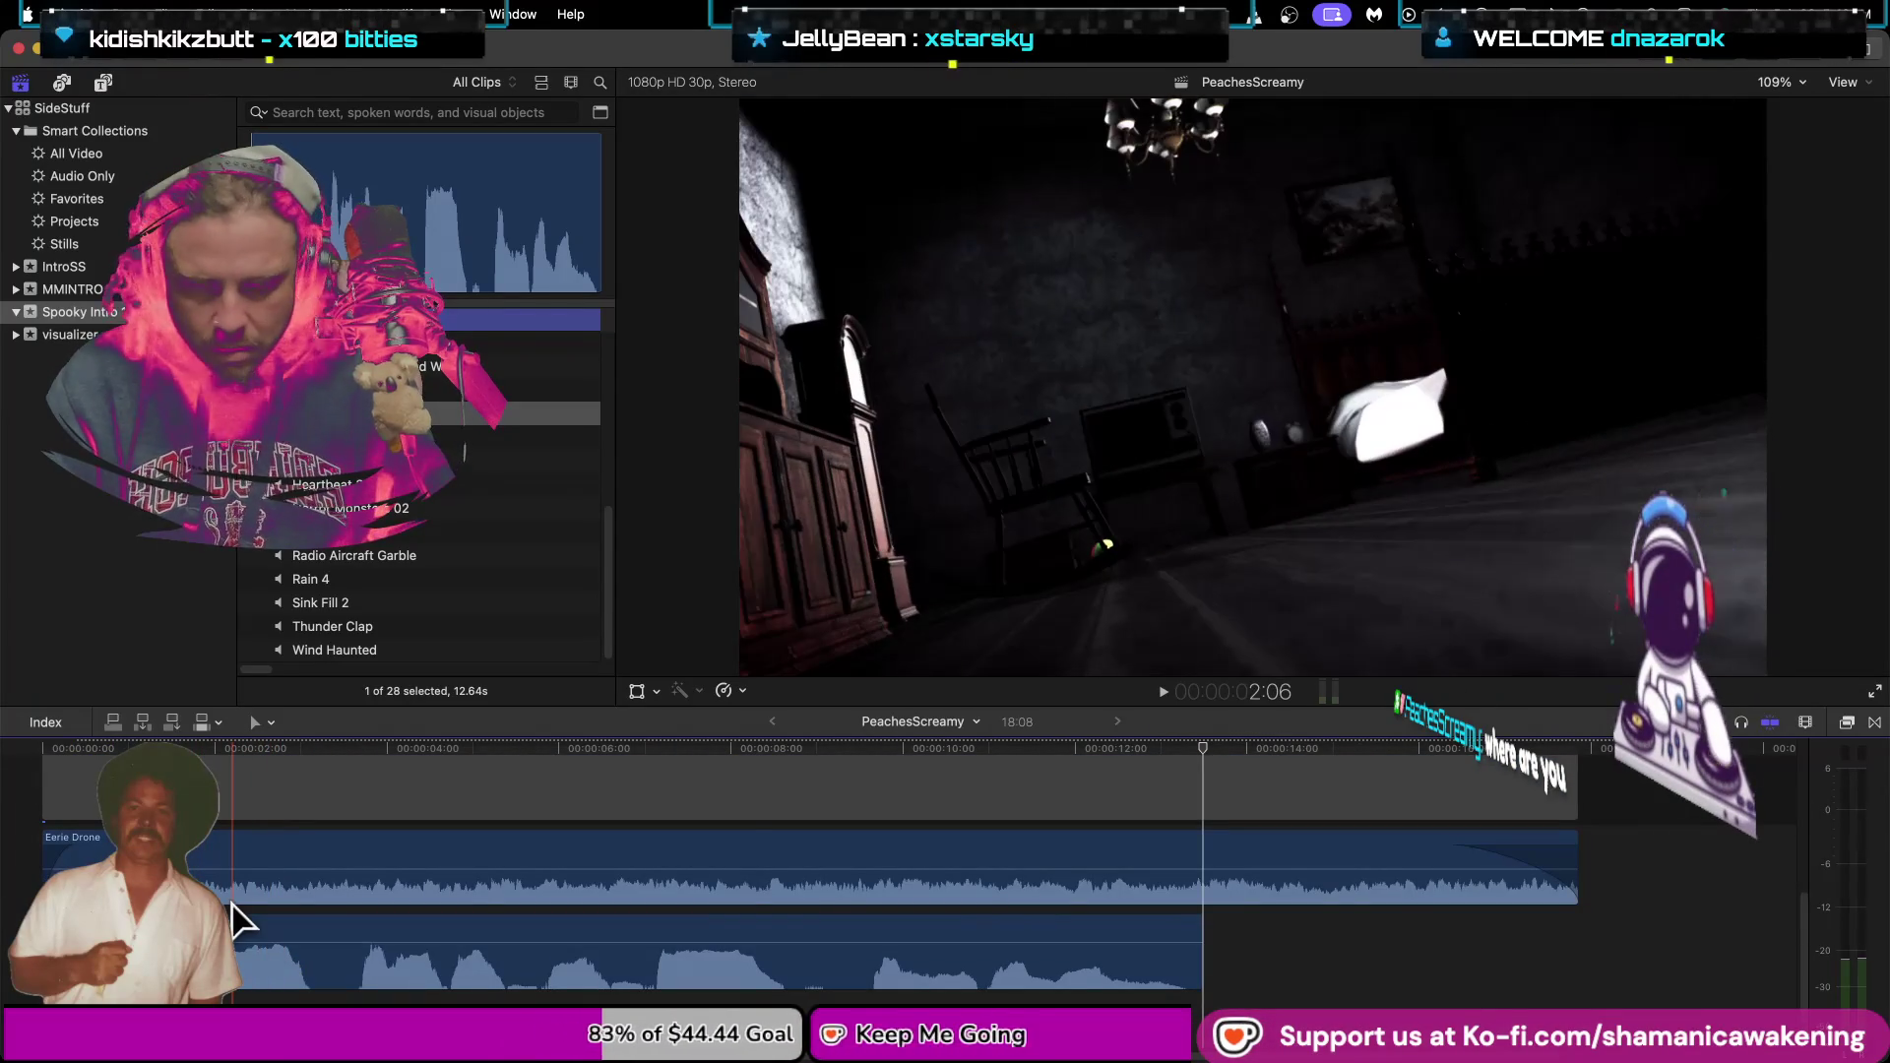
{"action": "key", "text": "Home"}
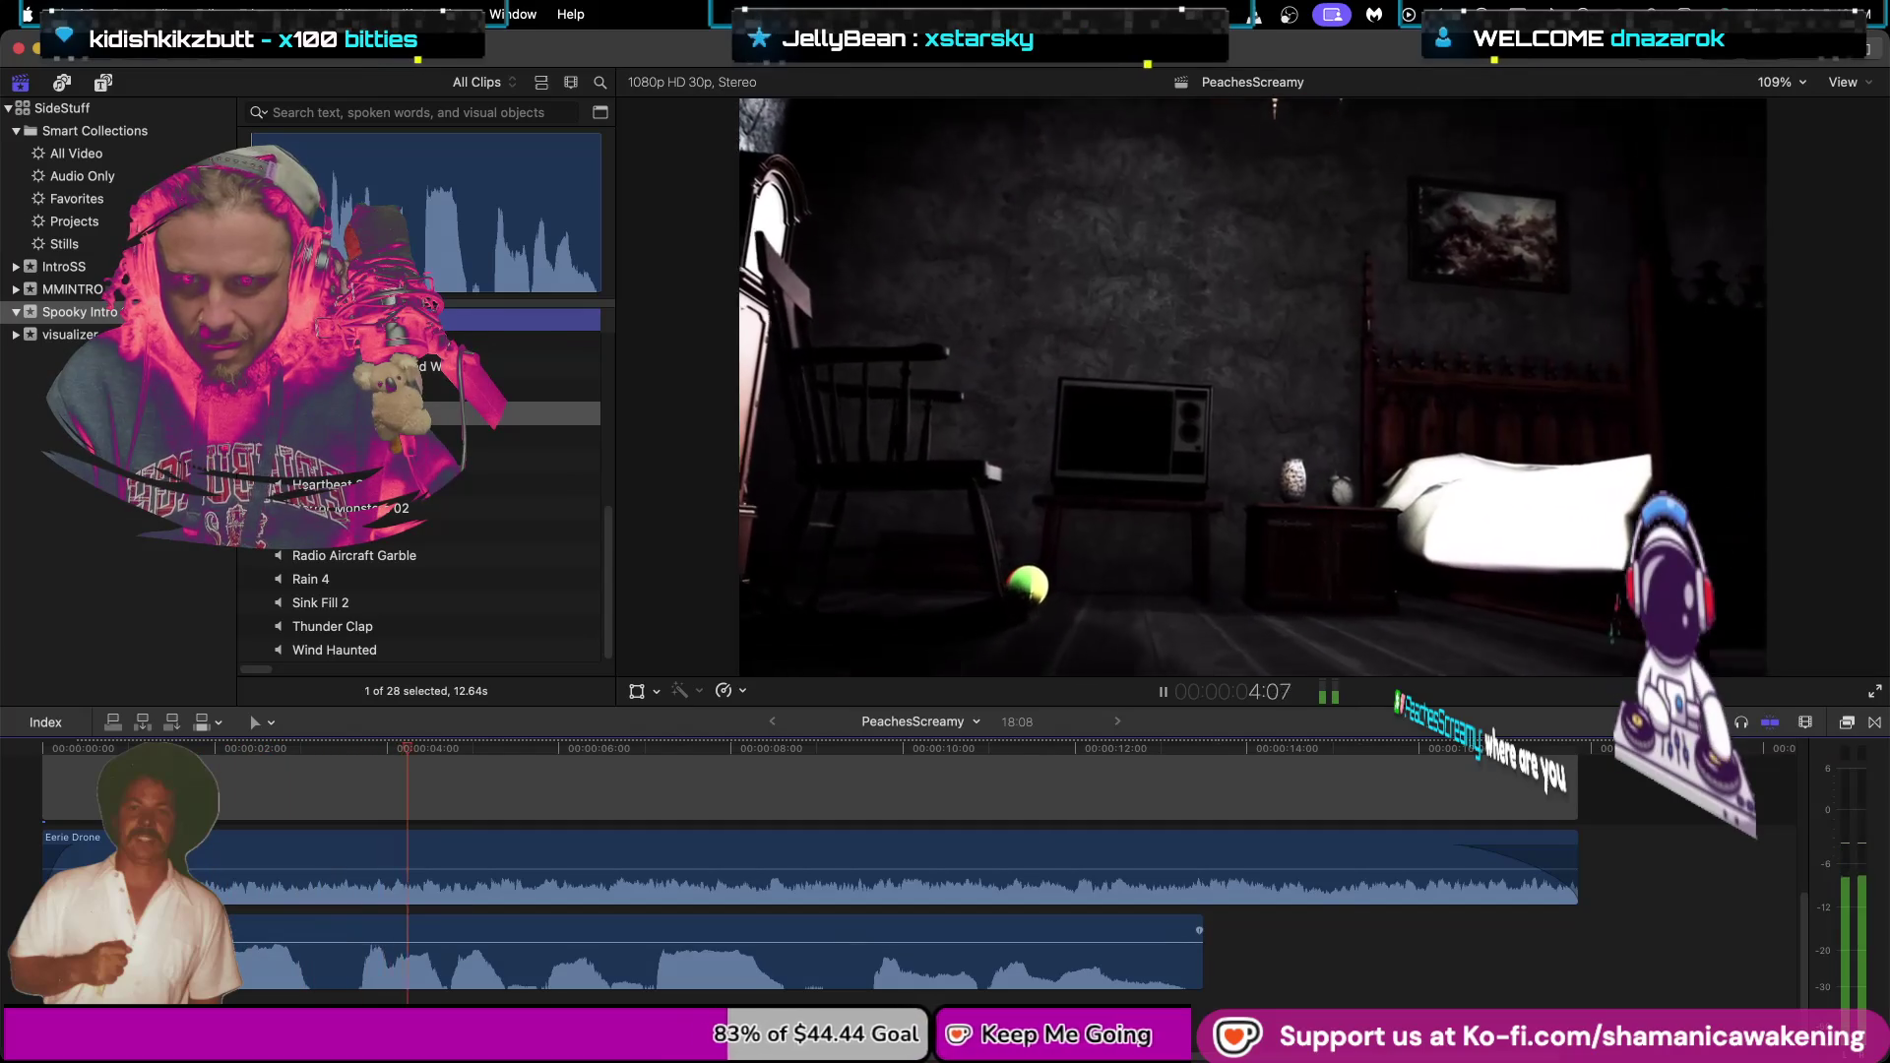
{"action": "left_click_drag", "start_coordinate": [120, 949], "coordinate": [349, 999]}
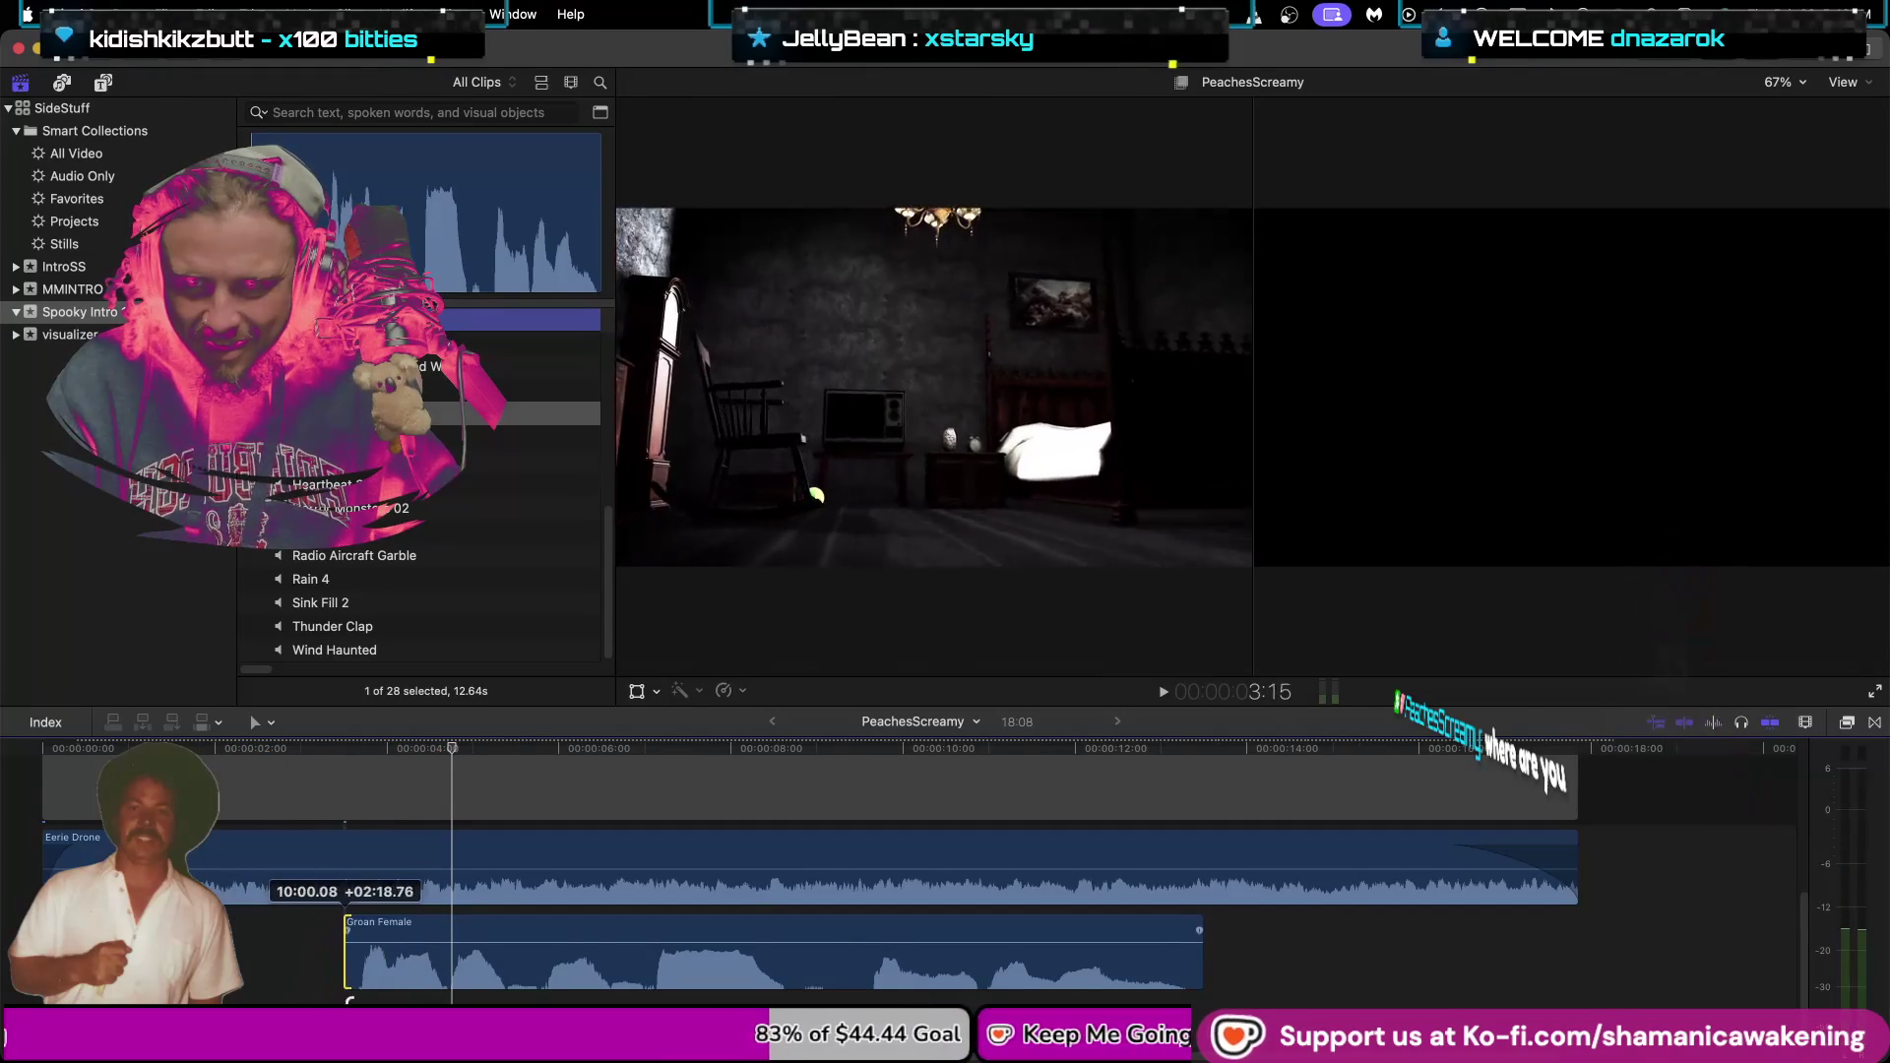
Lower Groan Female's volume to -8 dB and trim more off its start.
{"action": "left_click", "coordinate": [362, 744]}
{"action": "key", "text": "space"}
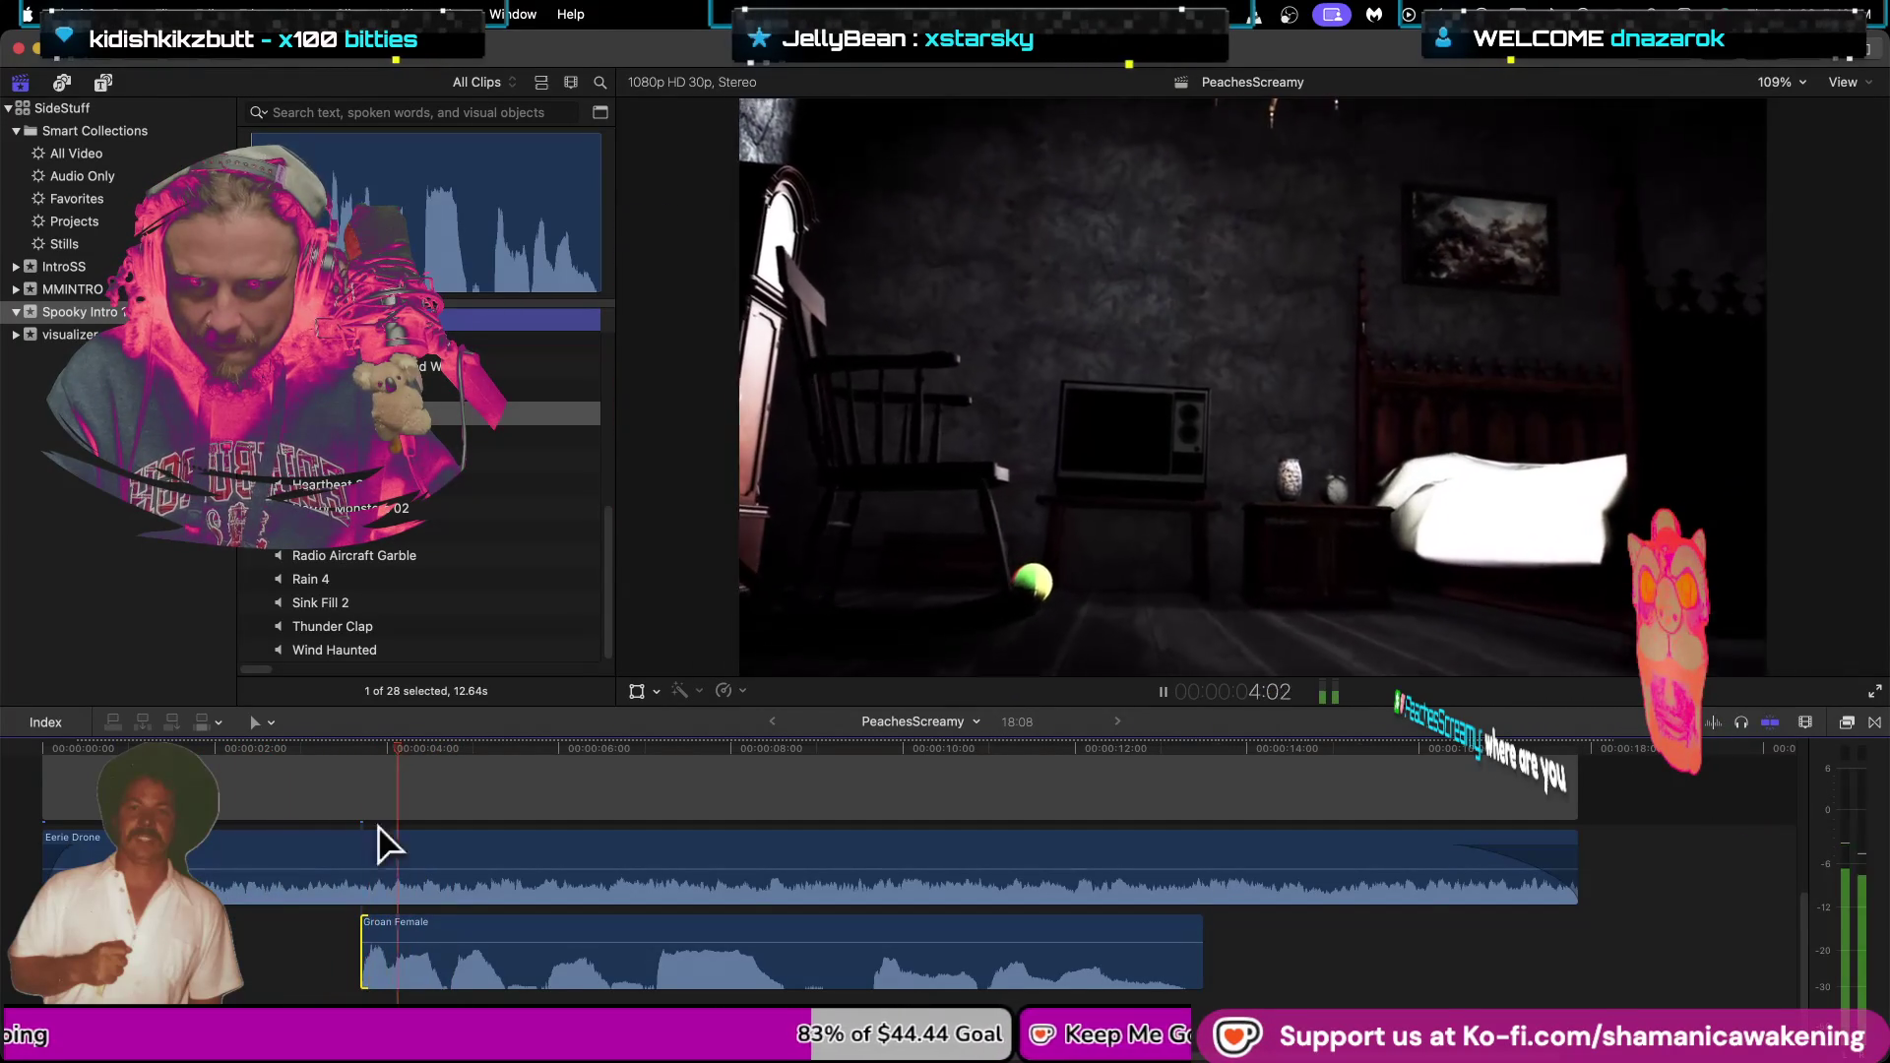
{"action": "left_click_drag", "start_coordinate": [513, 942], "coordinate": [514, 952]}
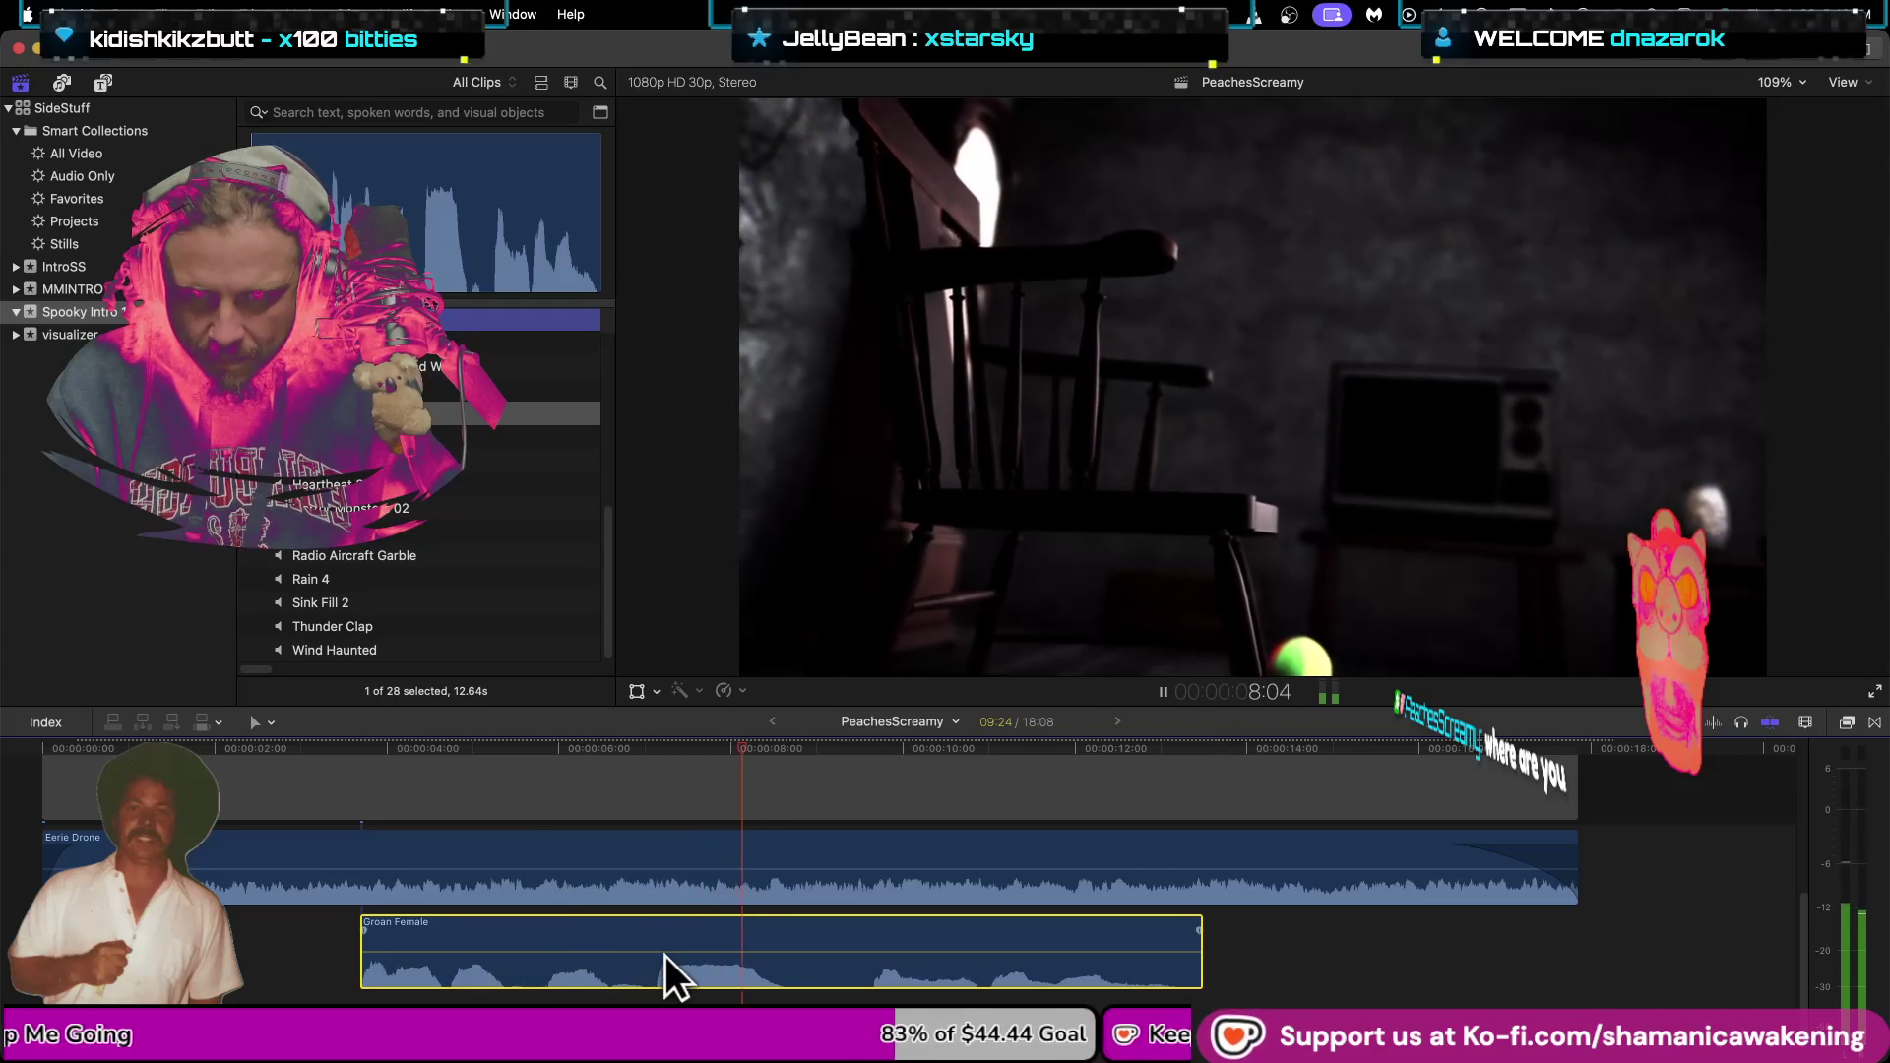
{"action": "left_click_drag", "start_coordinate": [664, 952], "coordinate": [666, 951]}
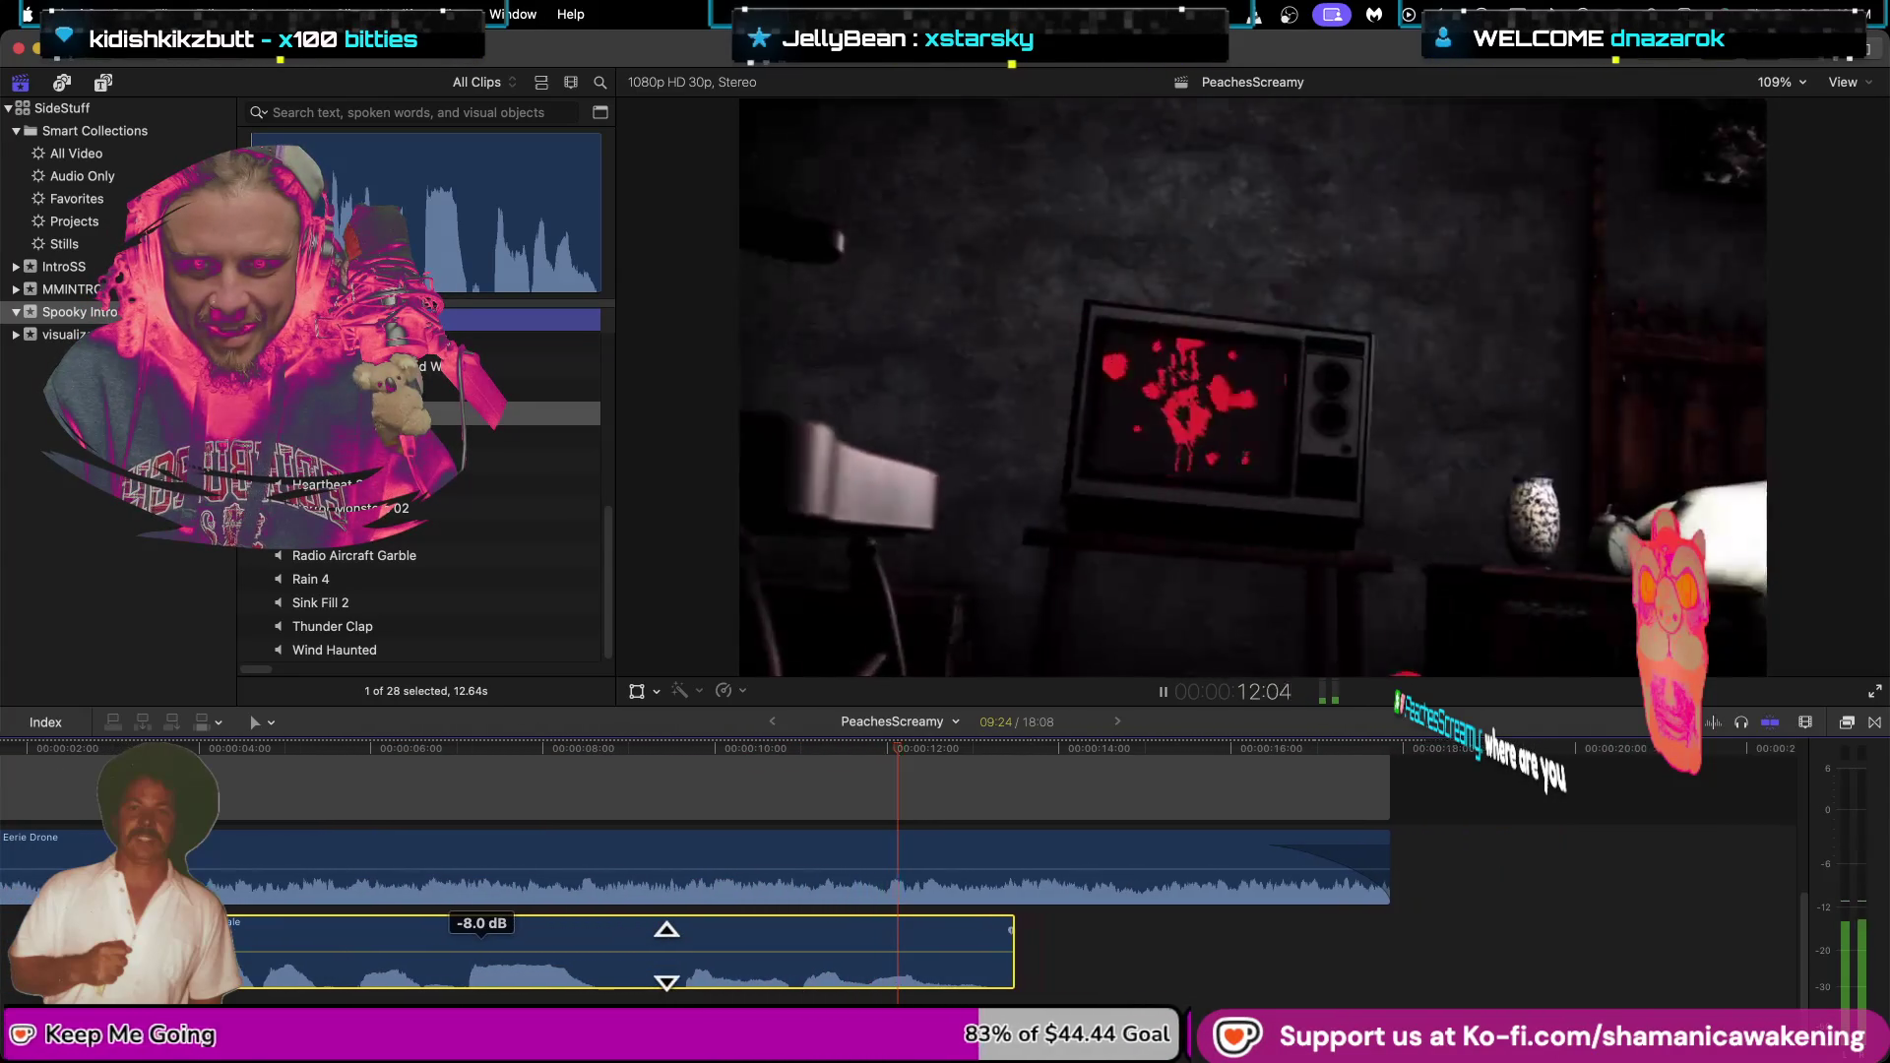
{"action": "left_click_drag", "start_coordinate": [666, 953], "coordinate": [574, 974]}
{"action": "key", "text": "space"}
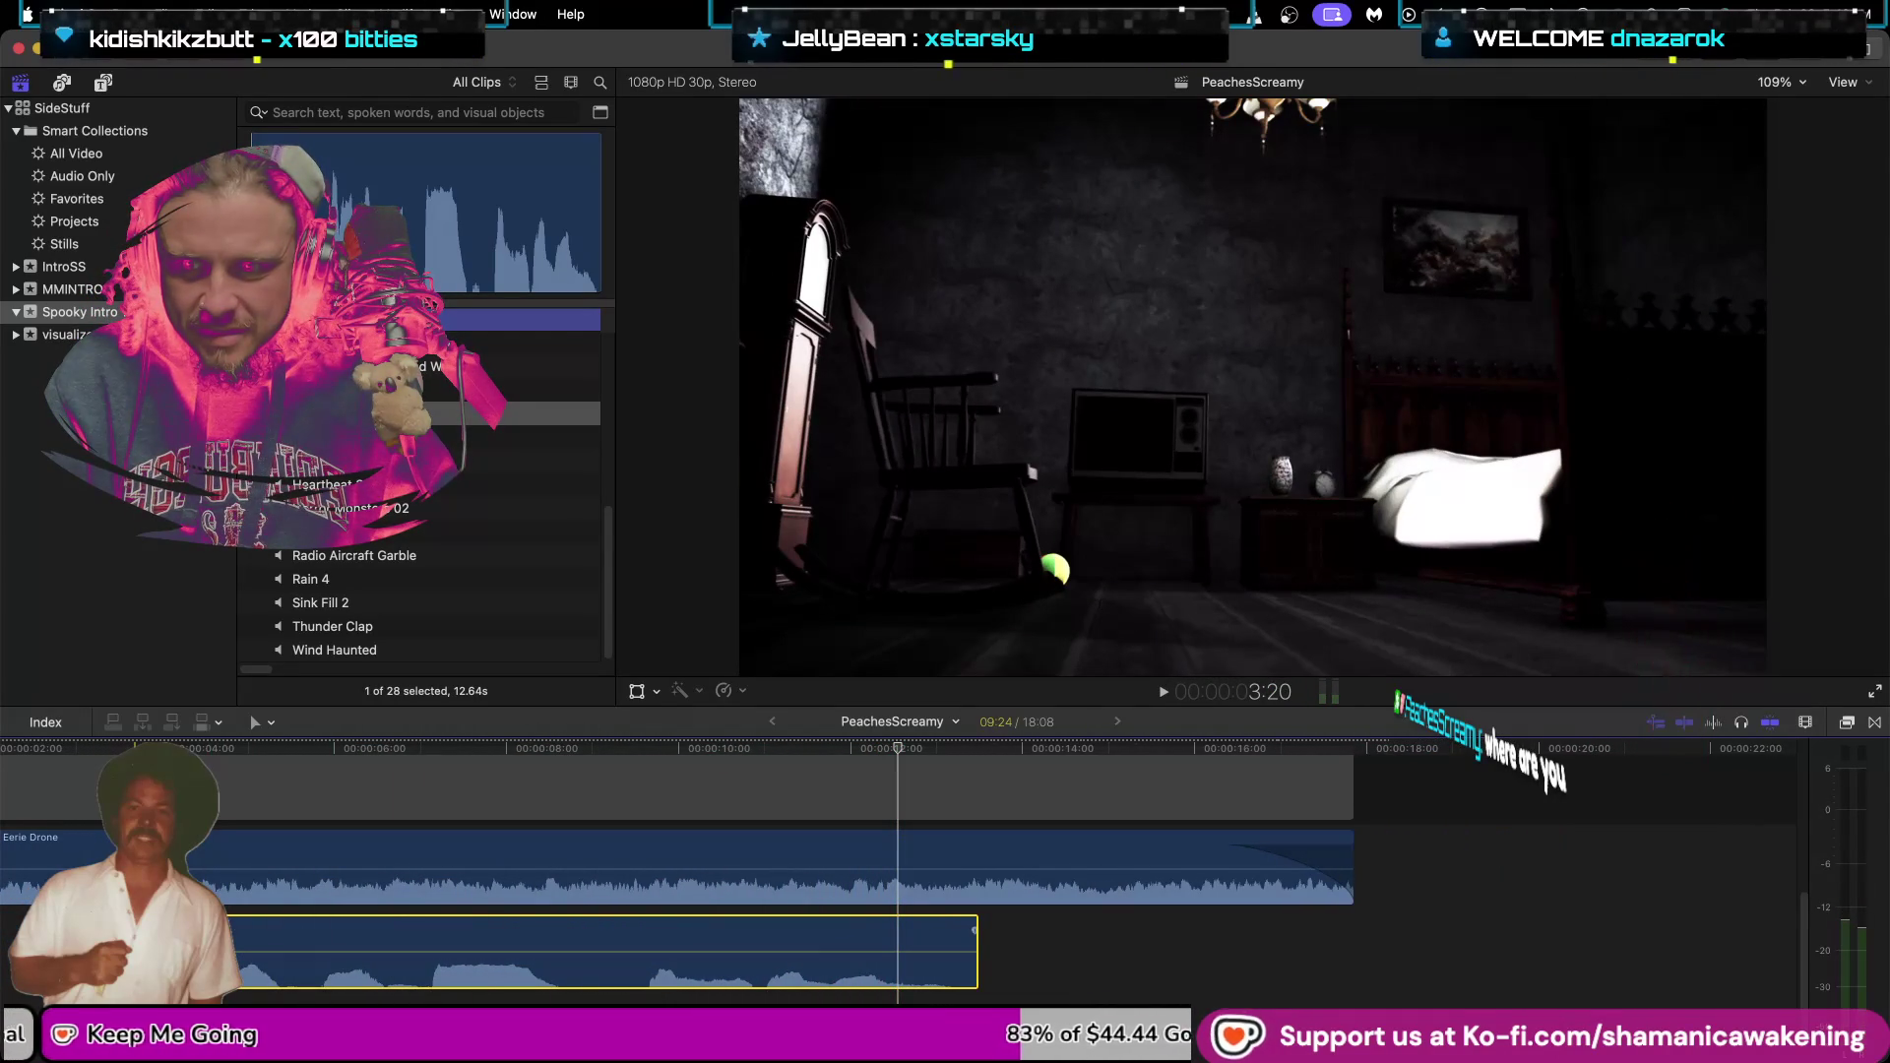
{"action": "left_click_drag", "start_coordinate": [230, 970], "coordinate": [647, 992]}
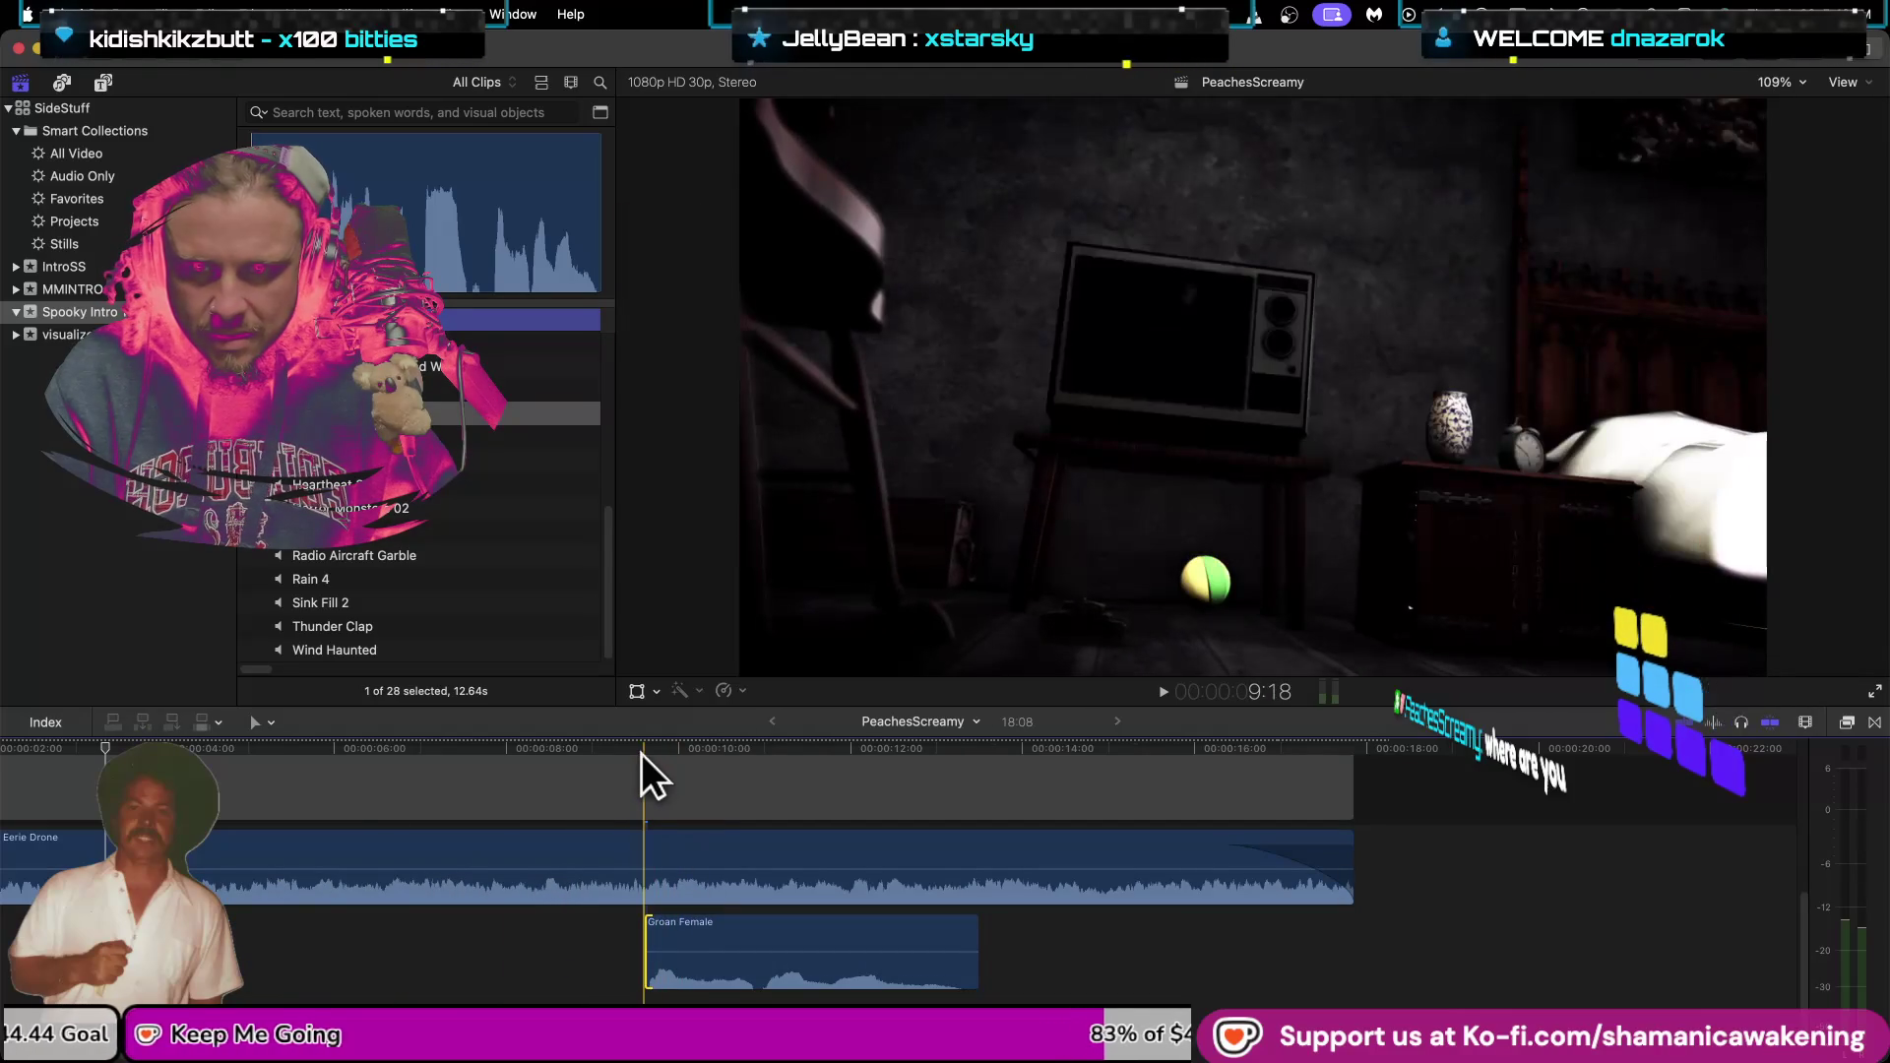
{"action": "key", "text": "space"}
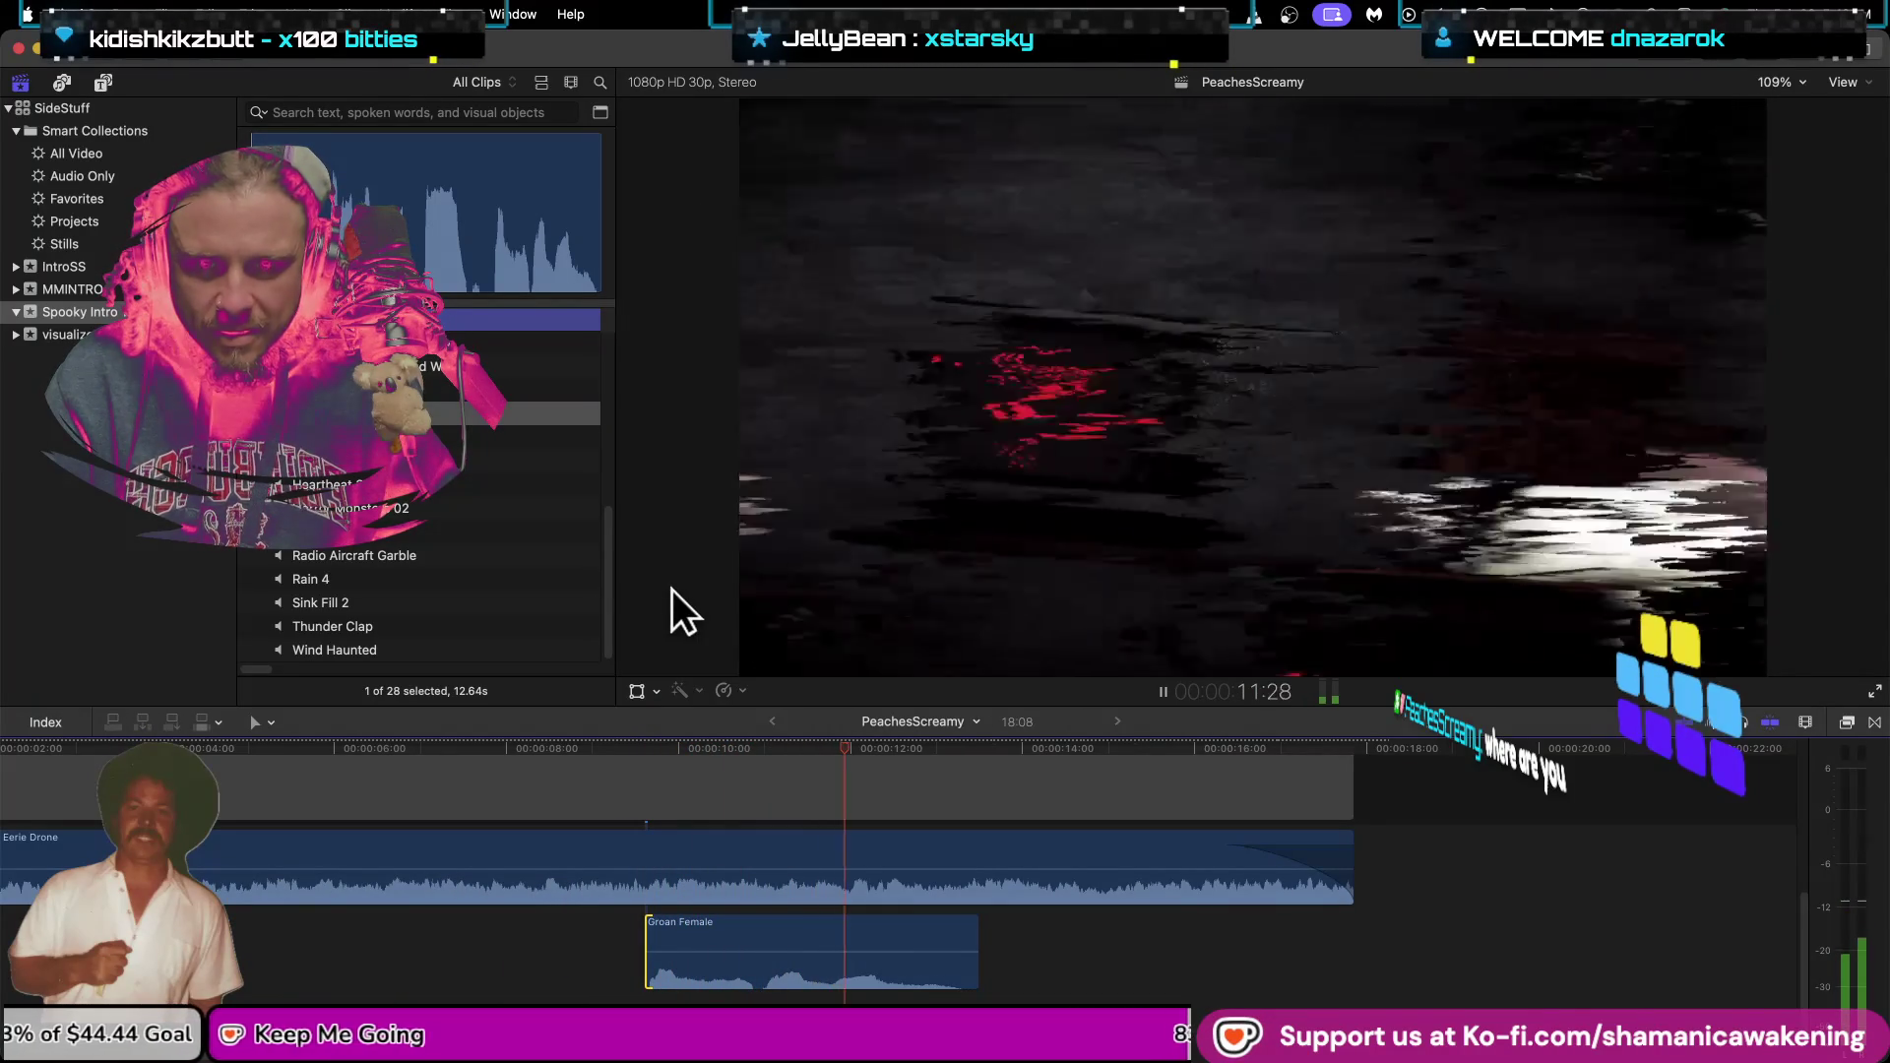
{"action": "key", "text": "space"}
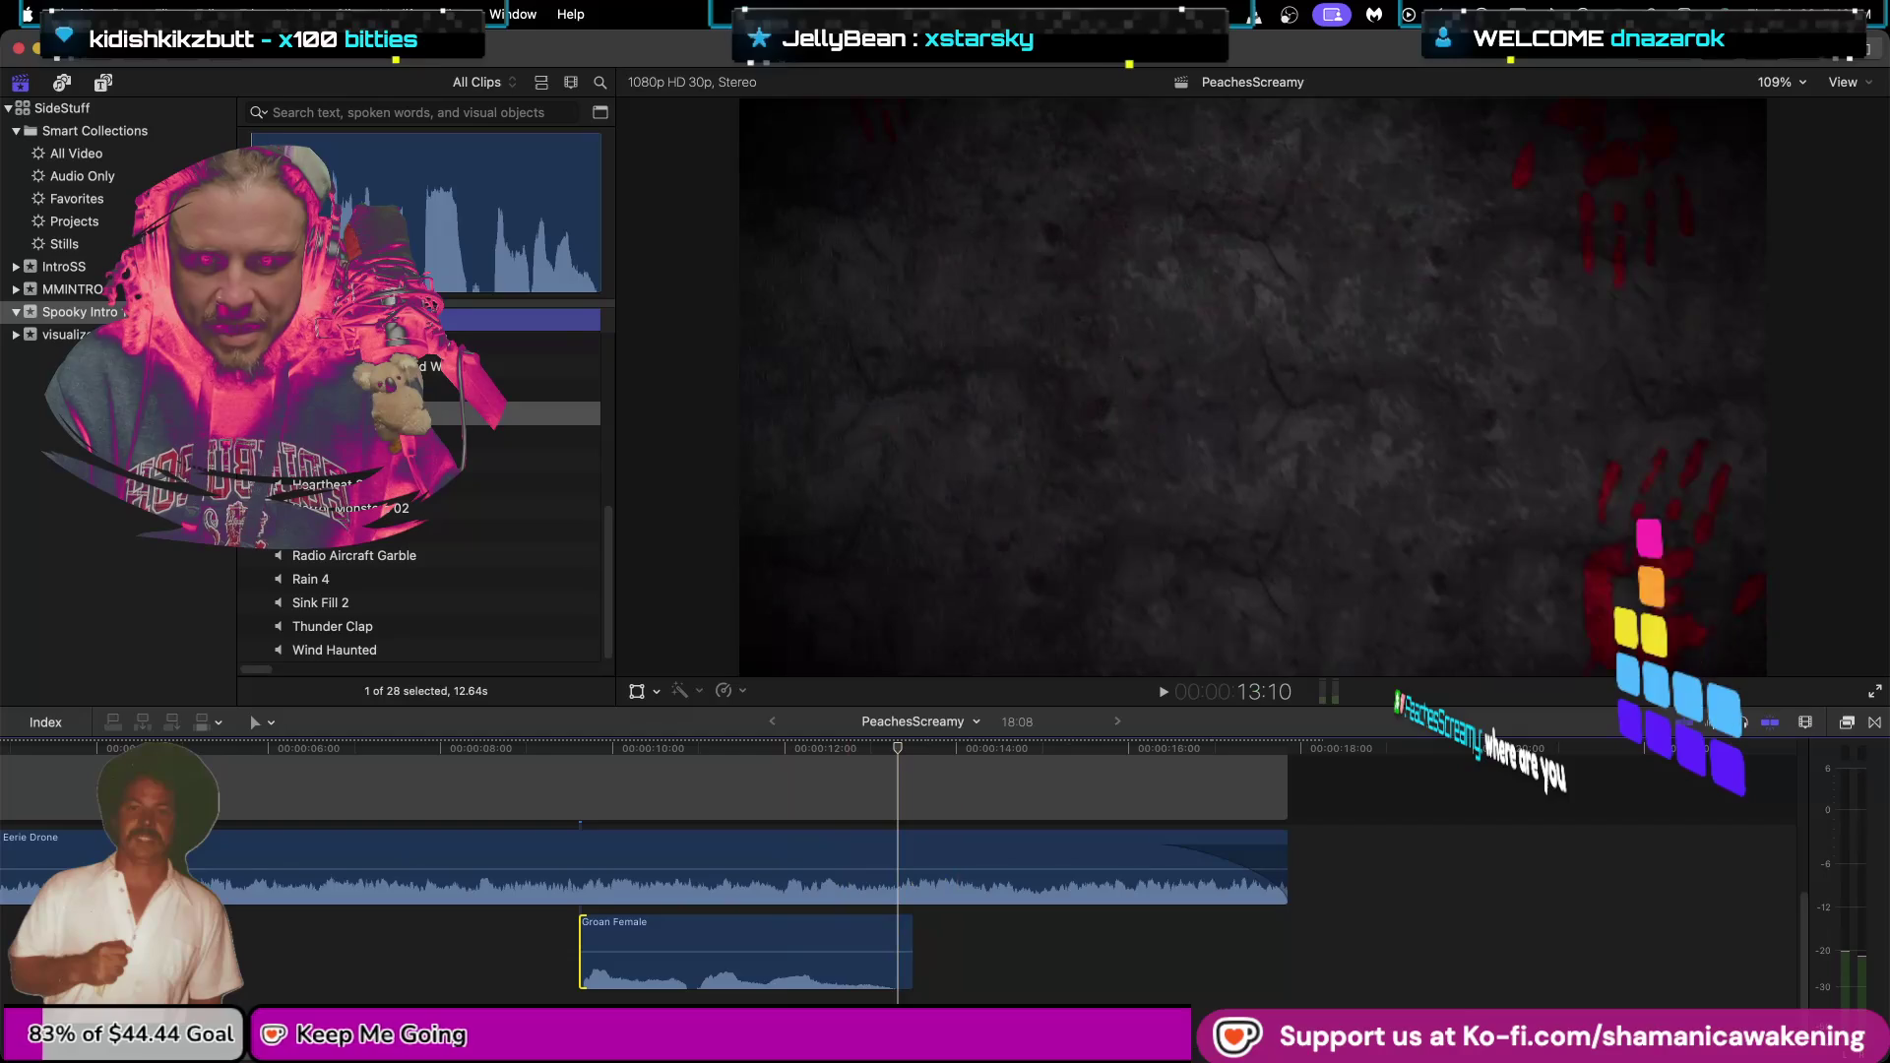
Position Groan Female just after four seconds and replay from the start to check timing.
{"action": "scroll", "coordinate": [885, 866], "scroll_direction": "left", "scroll_amount": 3}
{"action": "mouse_move", "coordinate": [1004, 984]}
{"action": "left_mouse_down"}
{"action": "mouse_move", "coordinate": [292, 970]}
{"action": "mouse_move", "coordinate": [311, 970]}
{"action": "left_mouse_up"}
{"action": "key", "text": "Home"}
{"action": "key", "text": "space"}
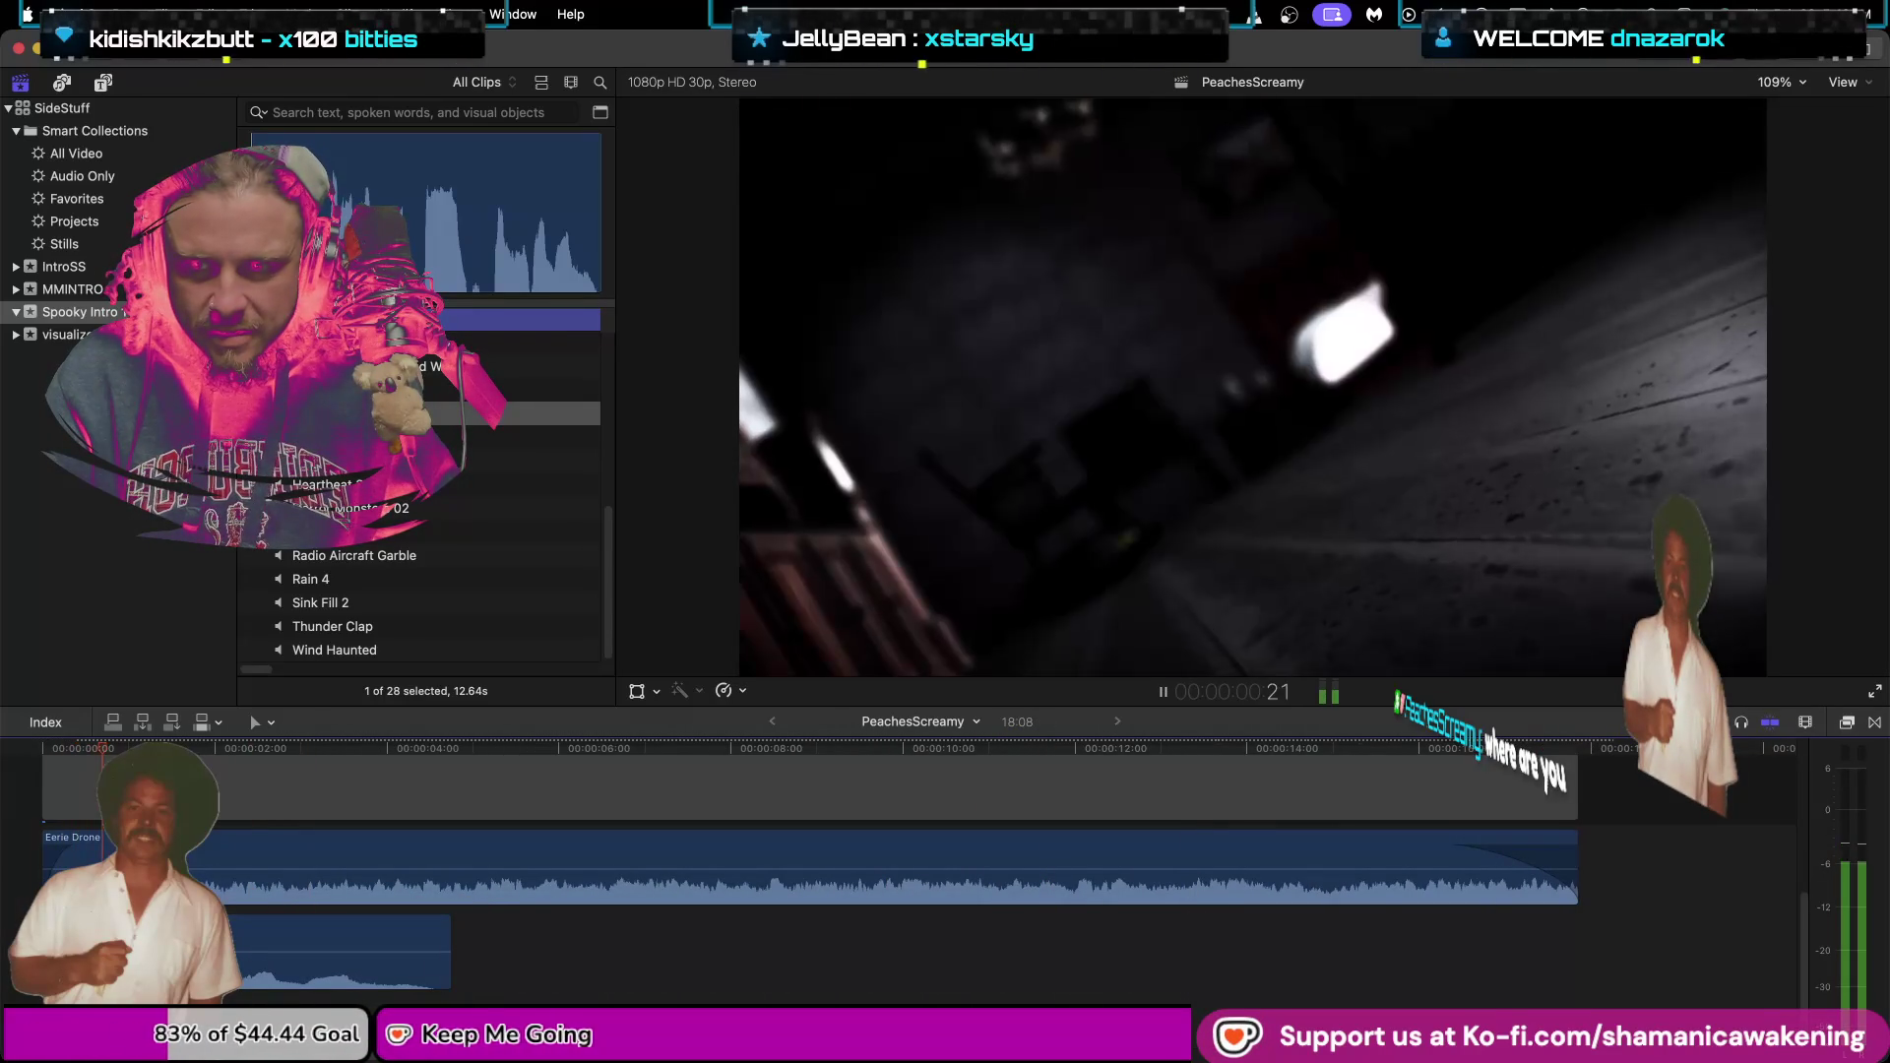
{"action": "mouse_move", "coordinate": [296, 996]}
{"action": "left_mouse_down"}
{"action": "mouse_move", "coordinate": [536, 999]}
{"action": "mouse_move", "coordinate": [538, 978]}
{"action": "left_mouse_up"}
{"action": "key", "text": "Home"}
{"action": "key", "text": "space"}
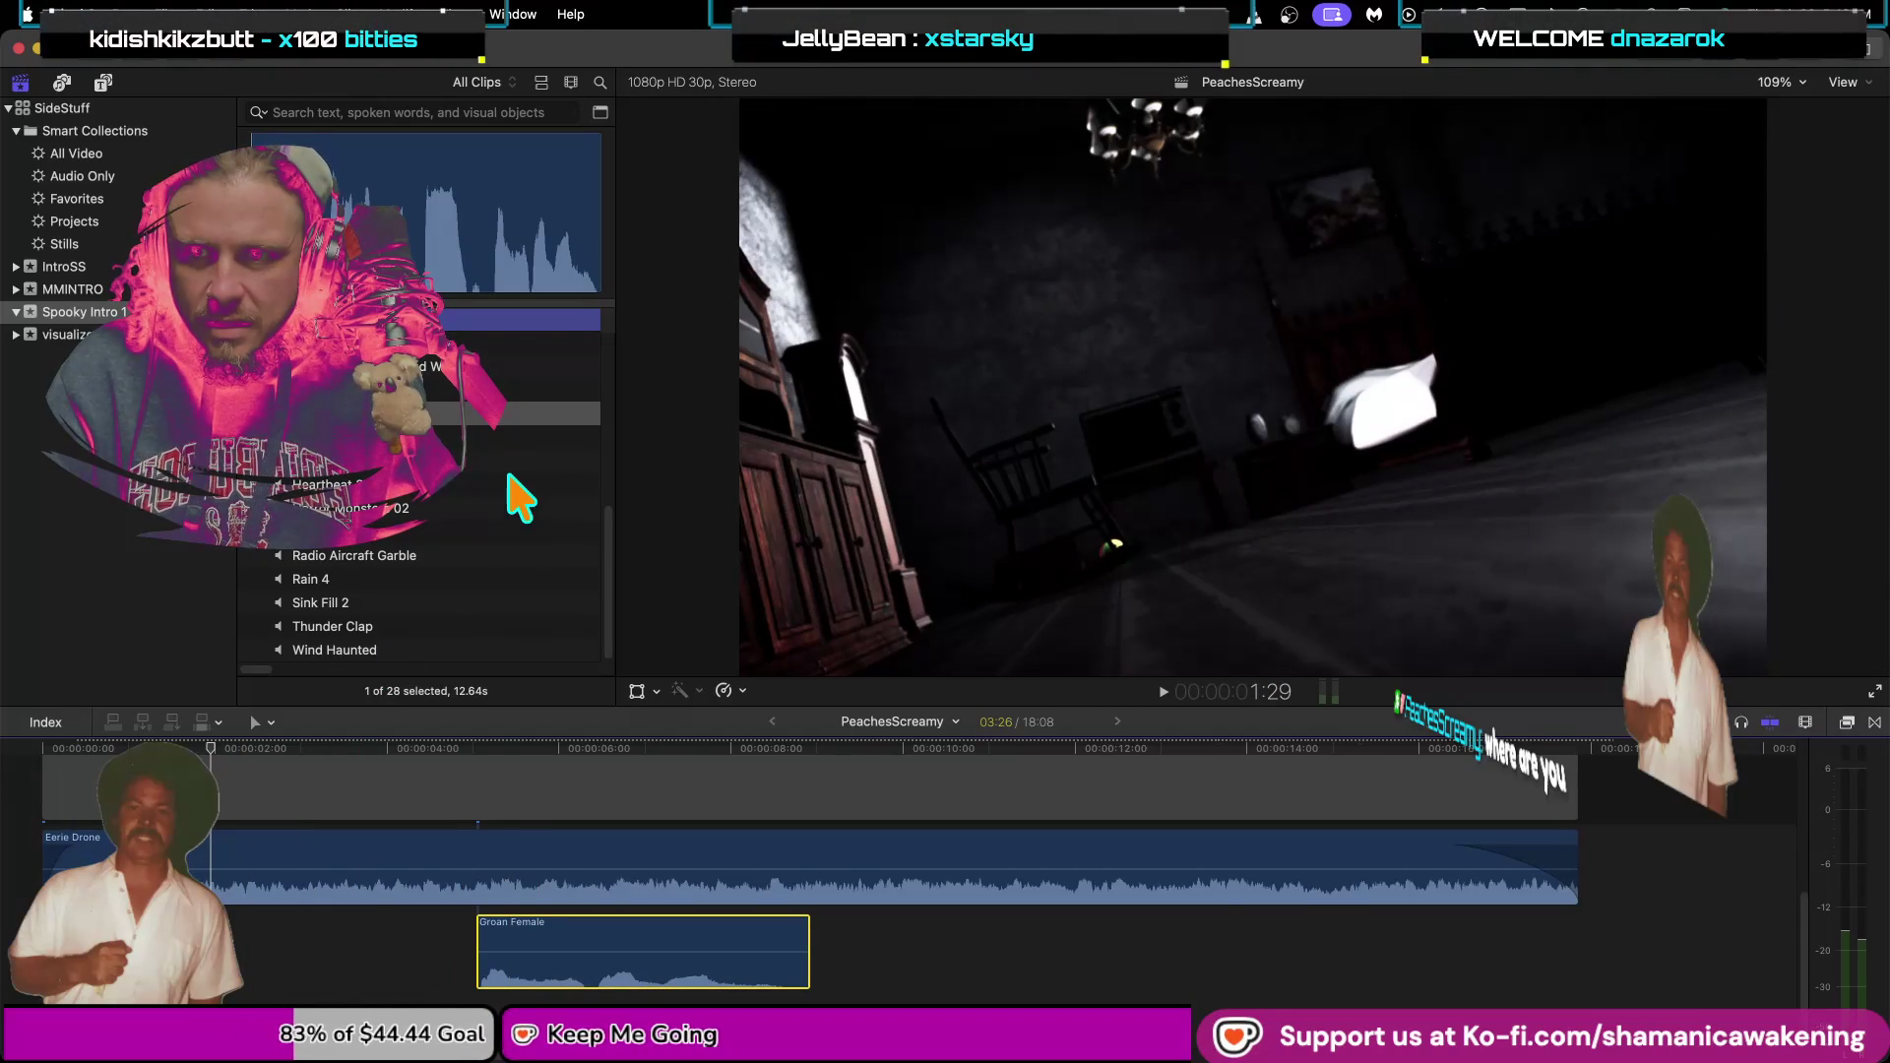
{"action": "scroll", "coordinate": [506, 470], "scroll_direction": "up", "scroll_amount": 1}
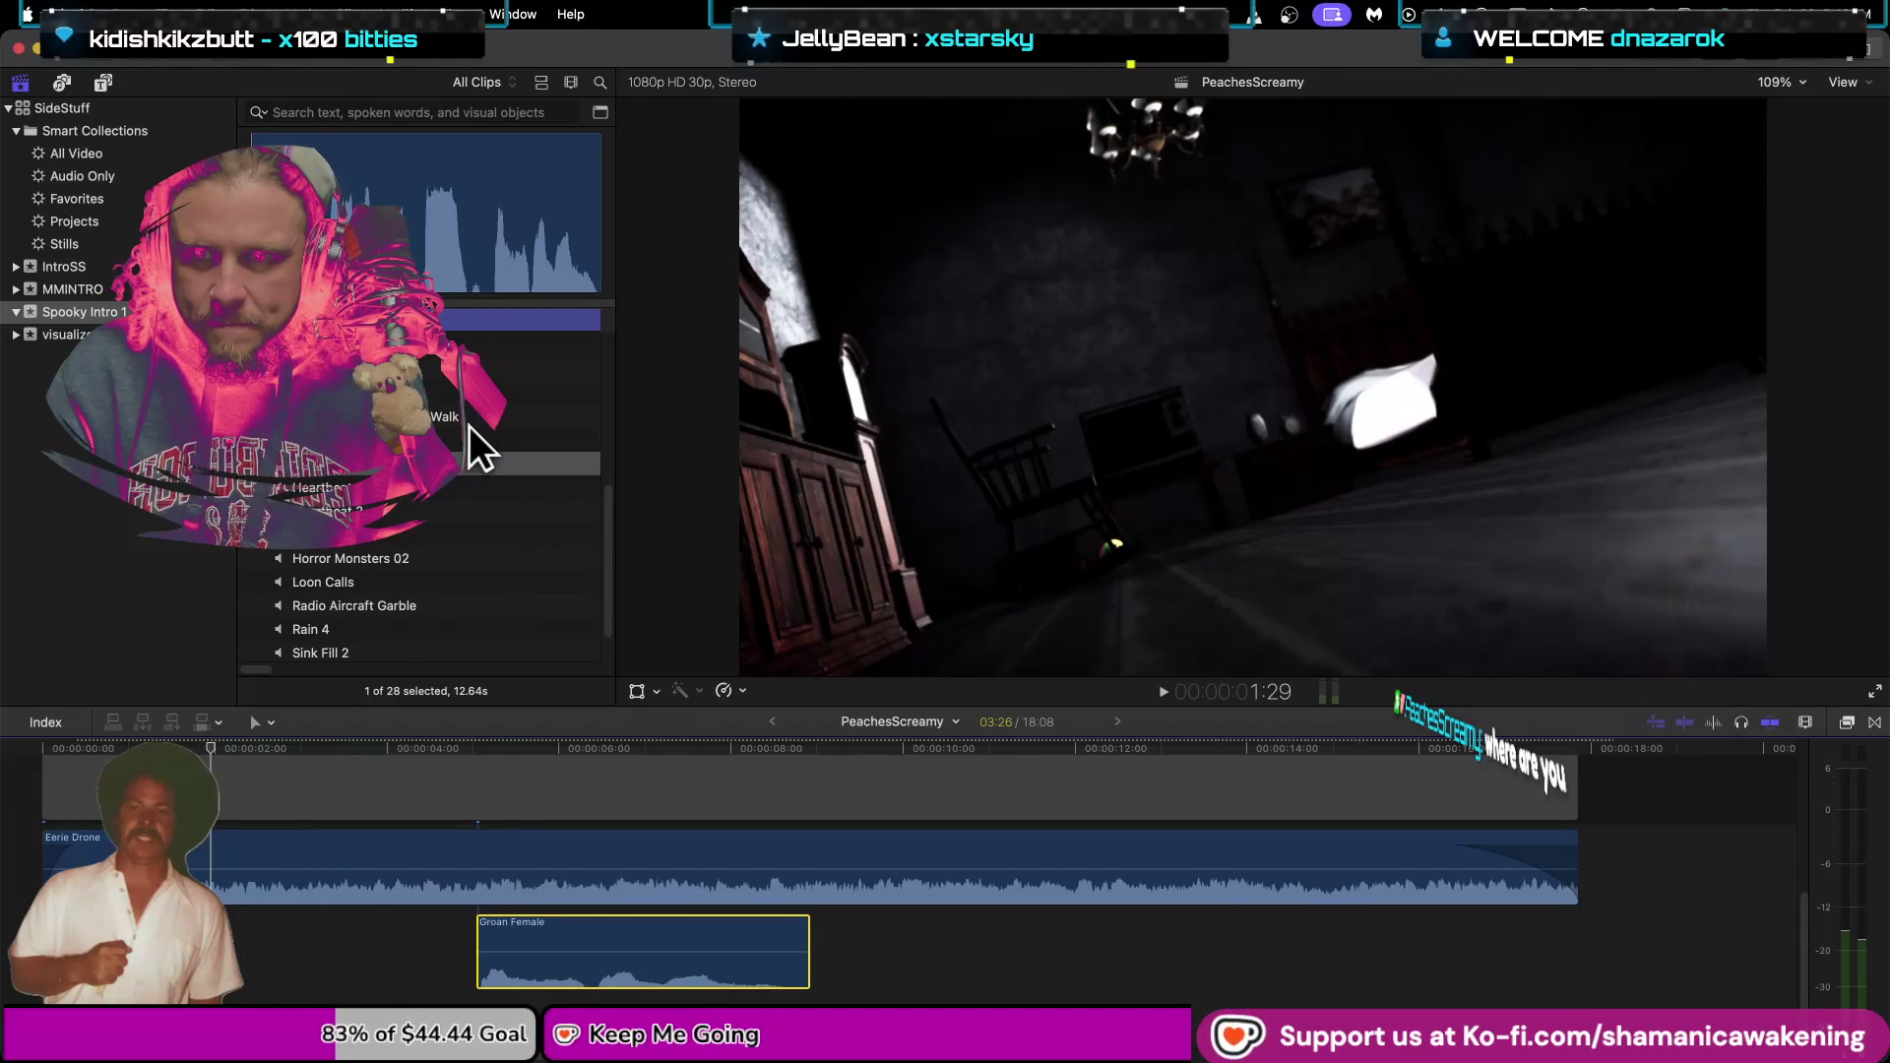
Connect the Footsteps Heels Wood Walk sound at about four seconds.
{"action": "left_click", "coordinate": [469, 433]}
{"action": "left_click", "coordinate": [469, 409]}
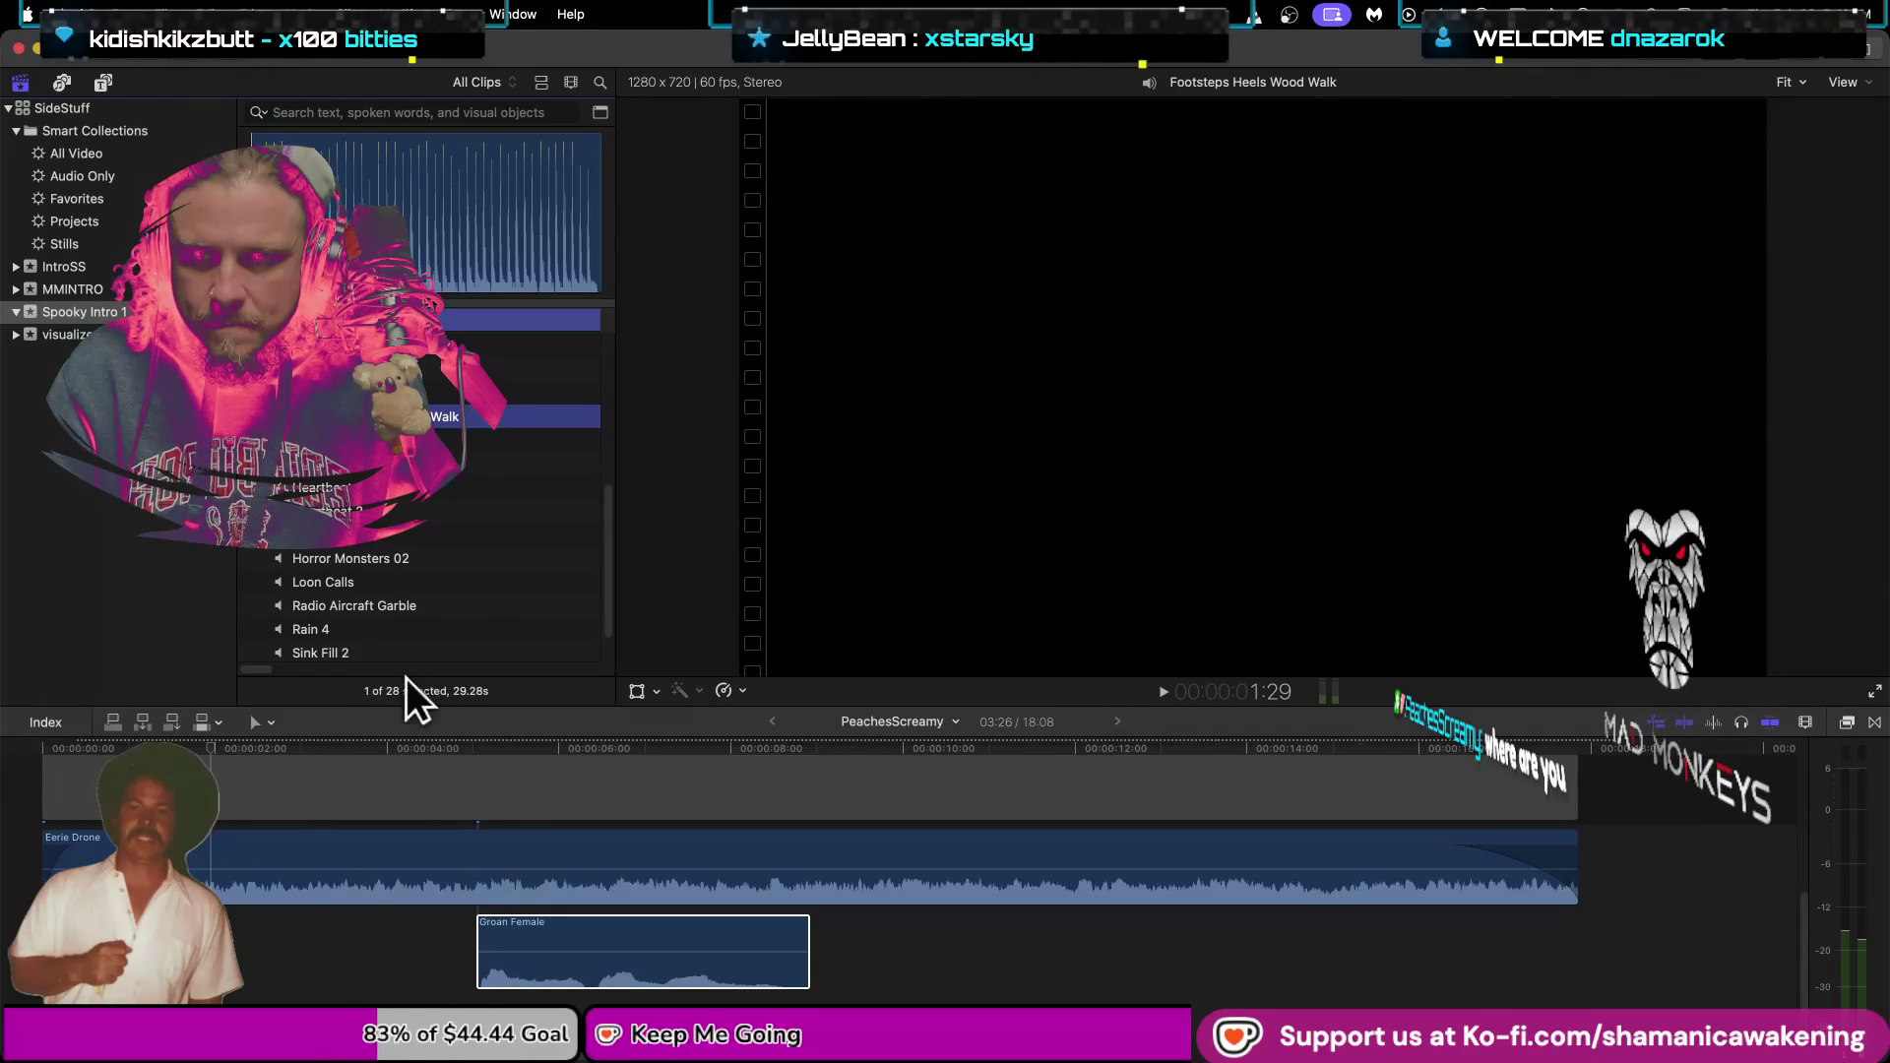
{"action": "left_click", "coordinate": [386, 750]}
{"action": "key", "text": "Left"}
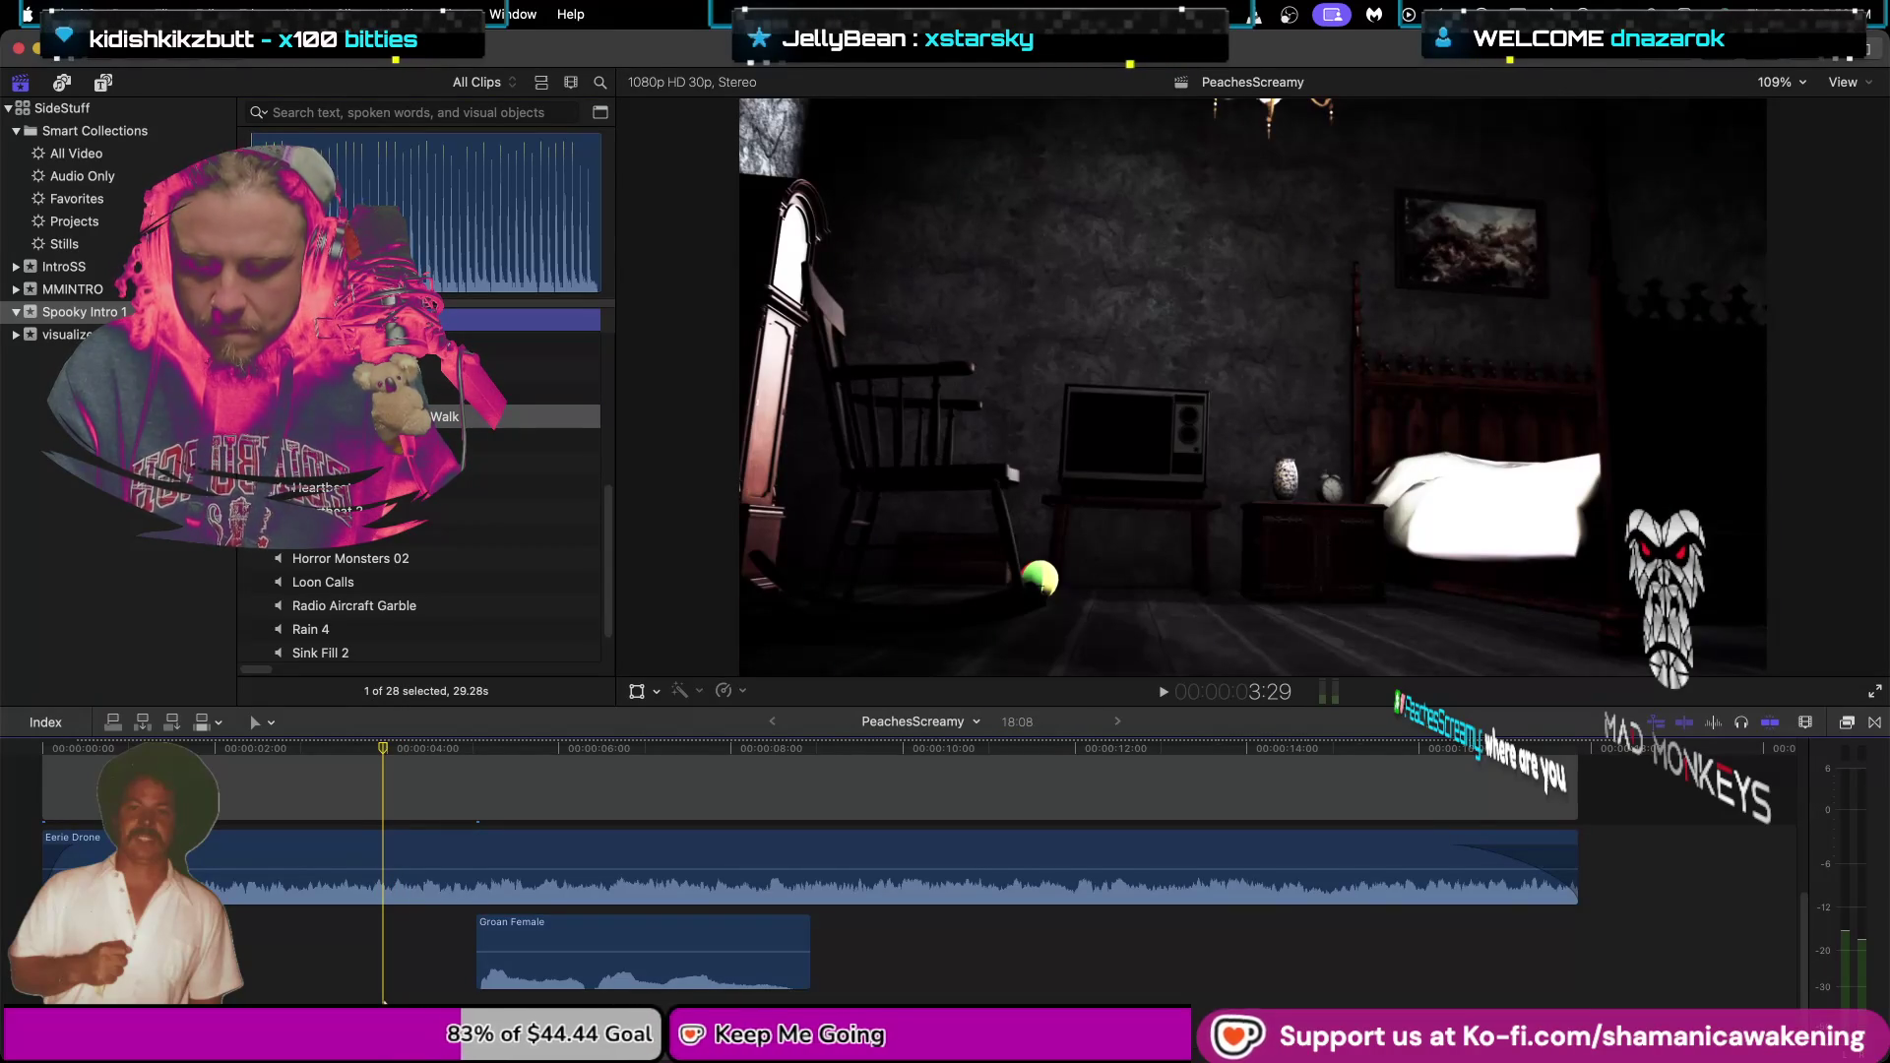
{"action": "key", "text": "q"}
{"action": "key", "text": "space"}
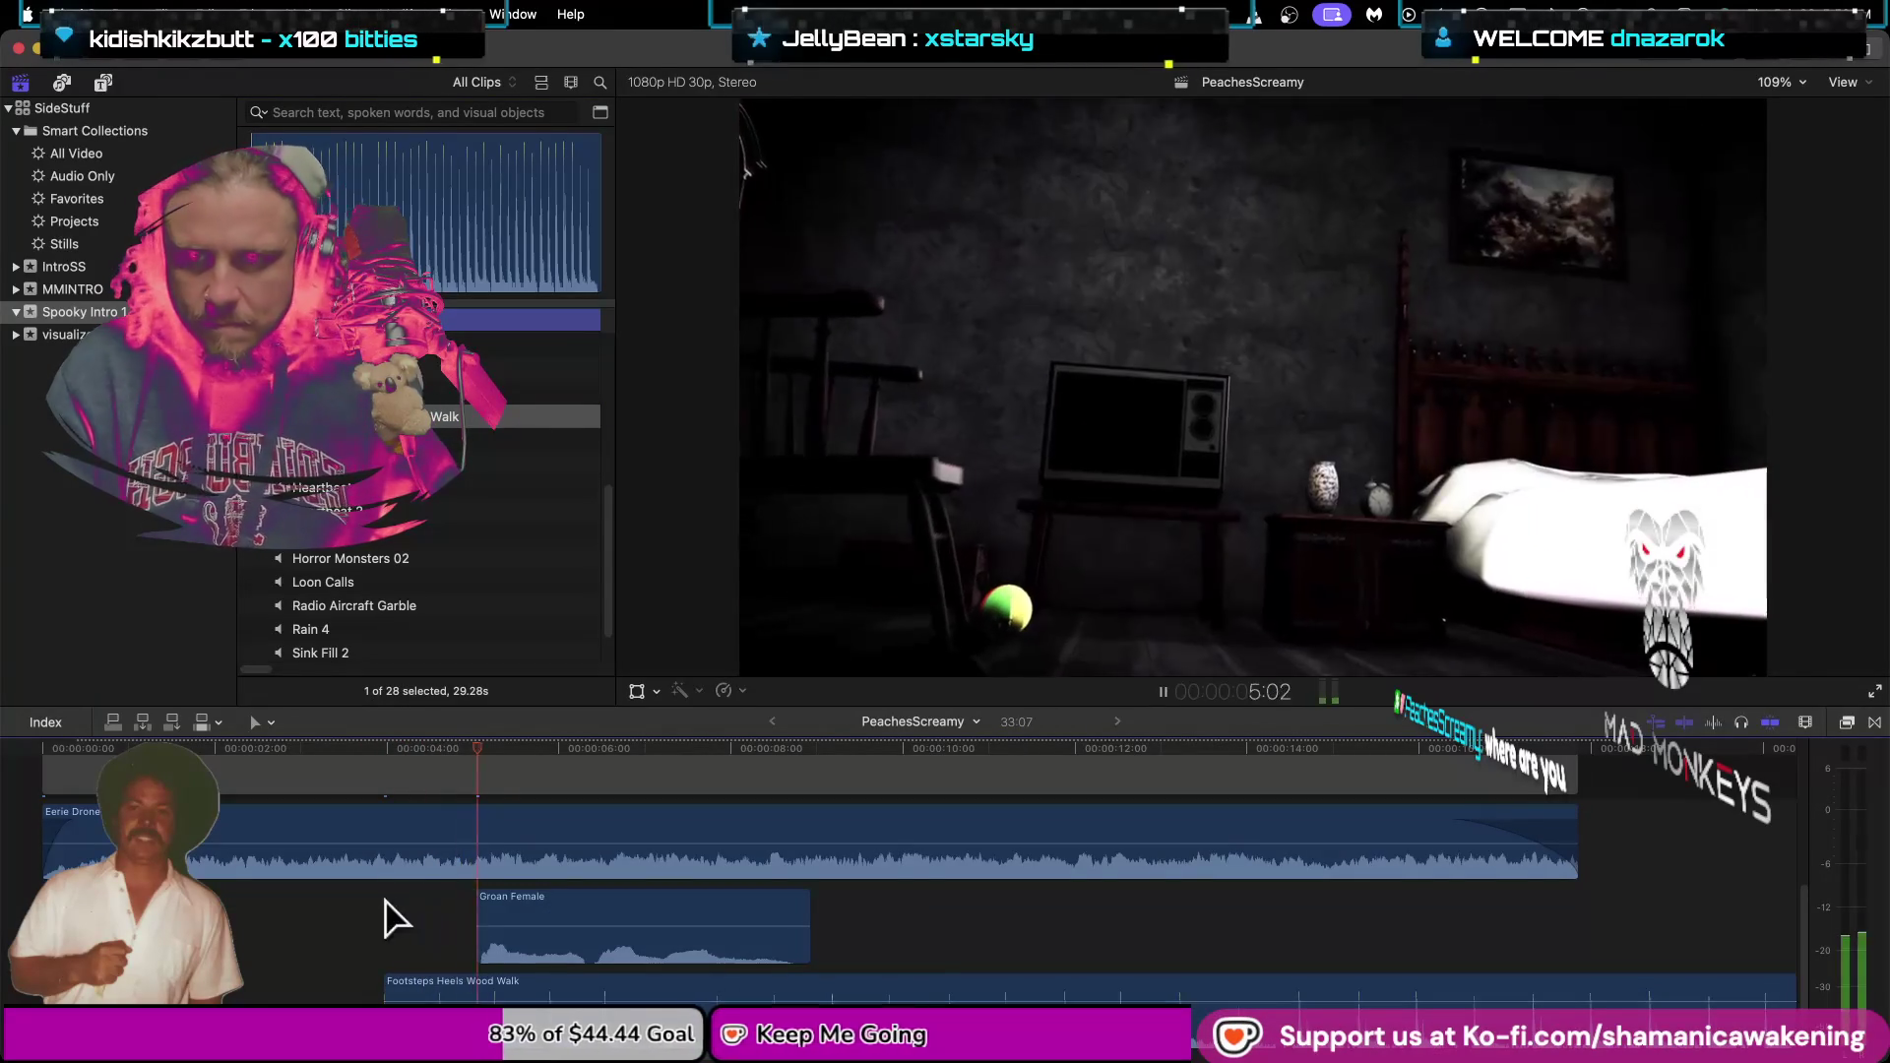
{"action": "key", "text": "space"}
Move the footsteps clip earlier and fine-tune its position while previewing.
{"action": "left_click", "coordinate": [477, 979]}
{"action": "scroll", "coordinate": [577, 935], "scroll_direction": "down", "scroll_amount": 2}
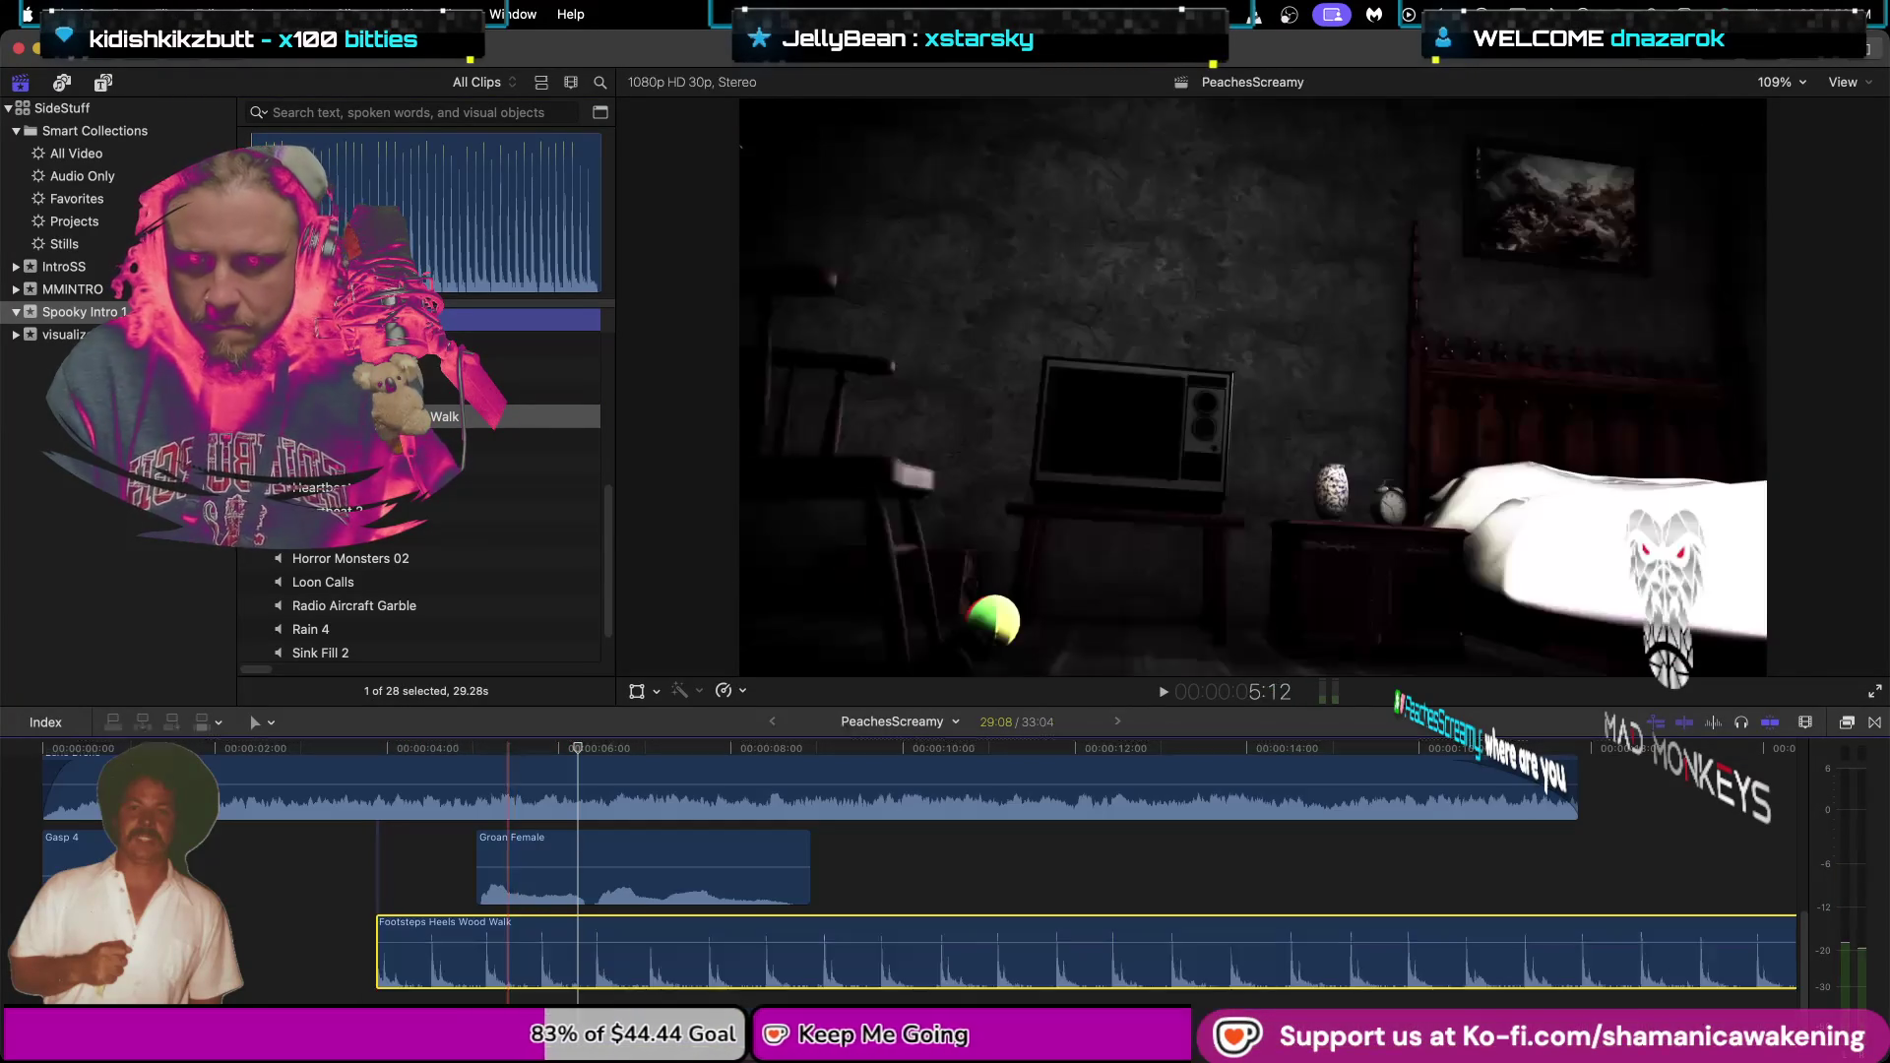
{"action": "left_click_drag", "start_coordinate": [434, 979], "coordinate": [216, 980]}
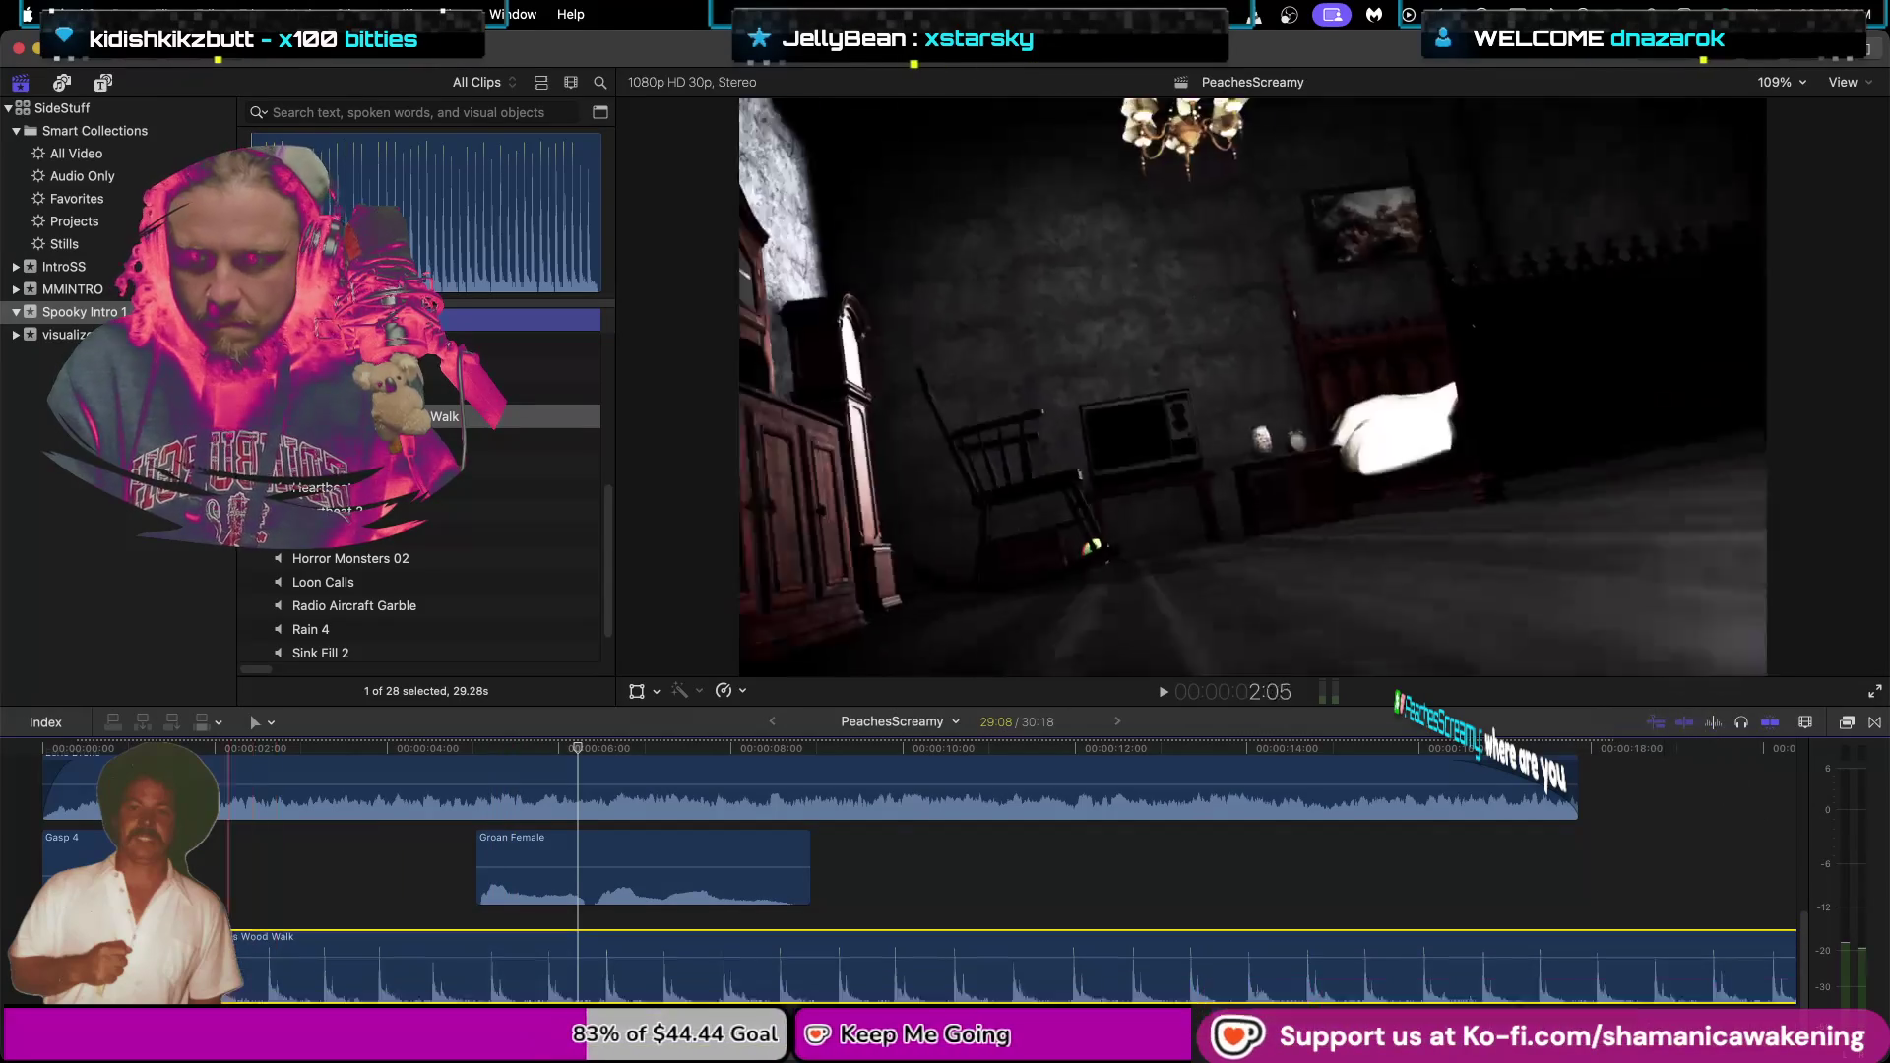
{"action": "key", "text": "space"}
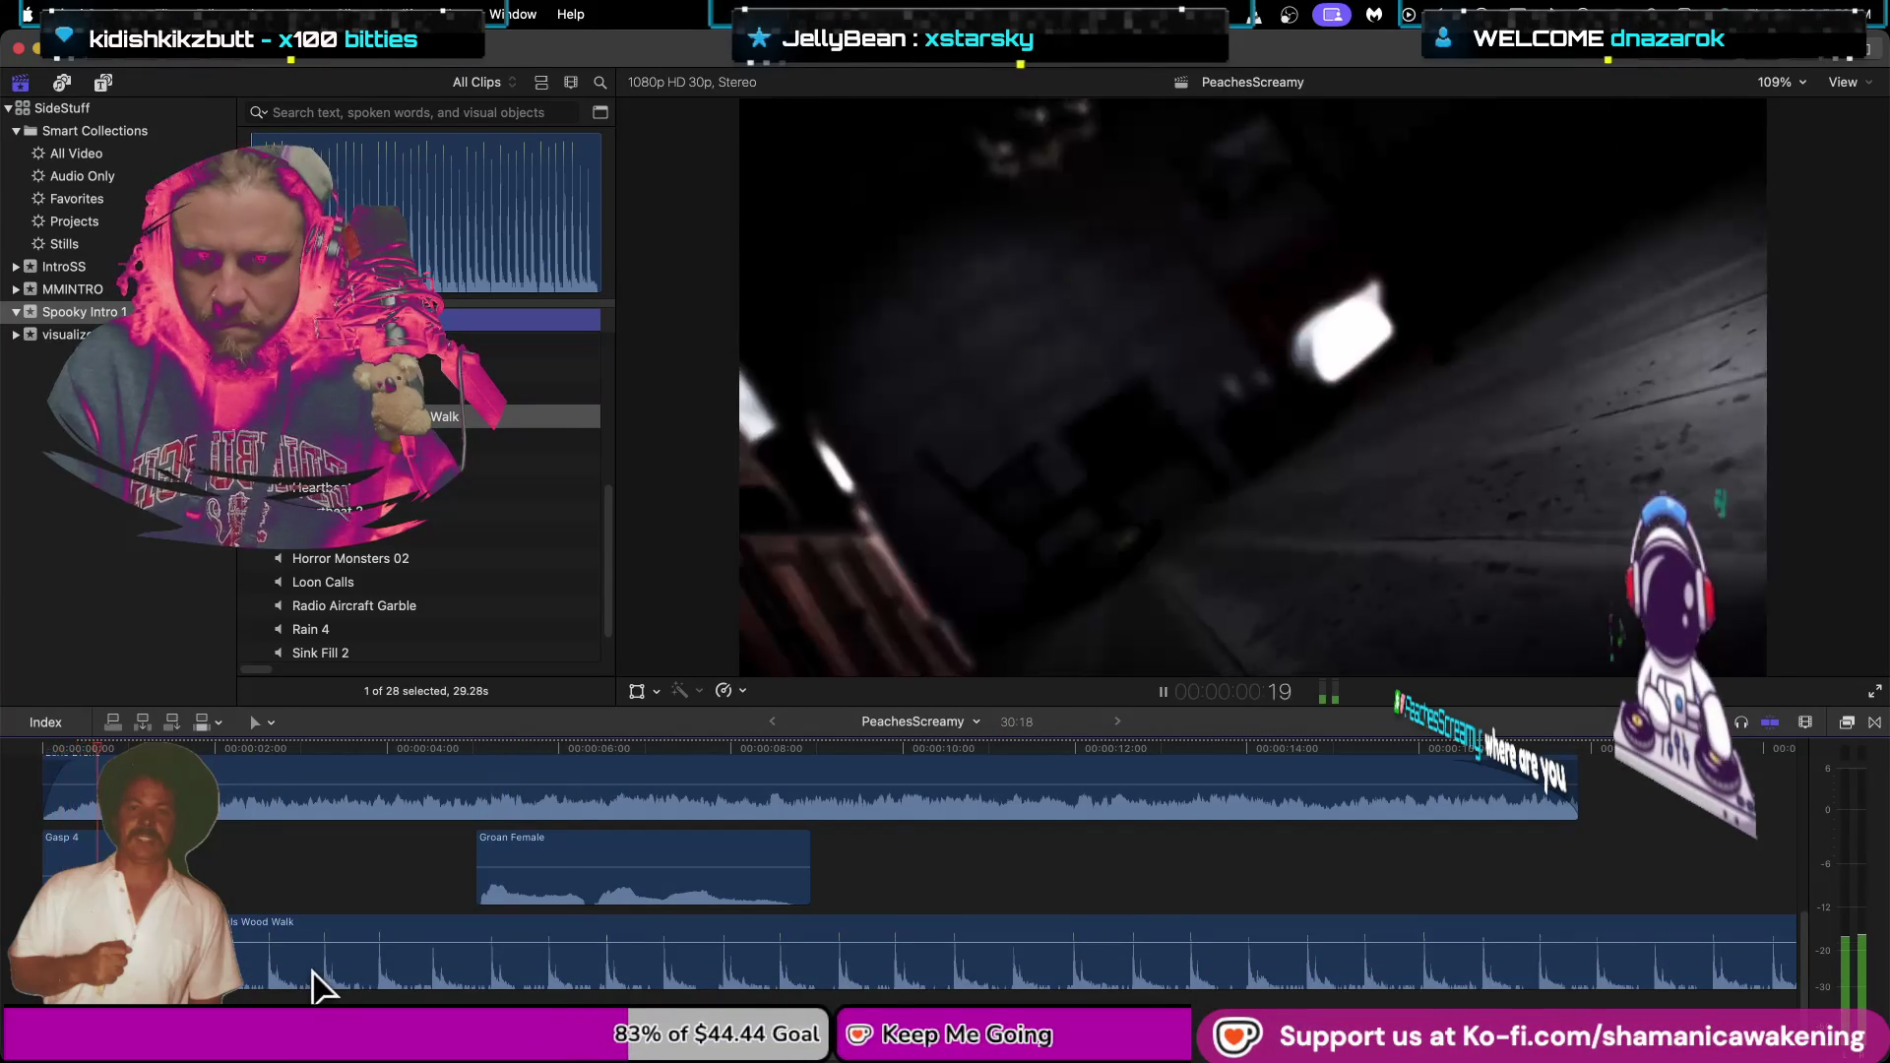
{"action": "left_click_drag", "start_coordinate": [308, 979], "coordinate": [293, 979]}
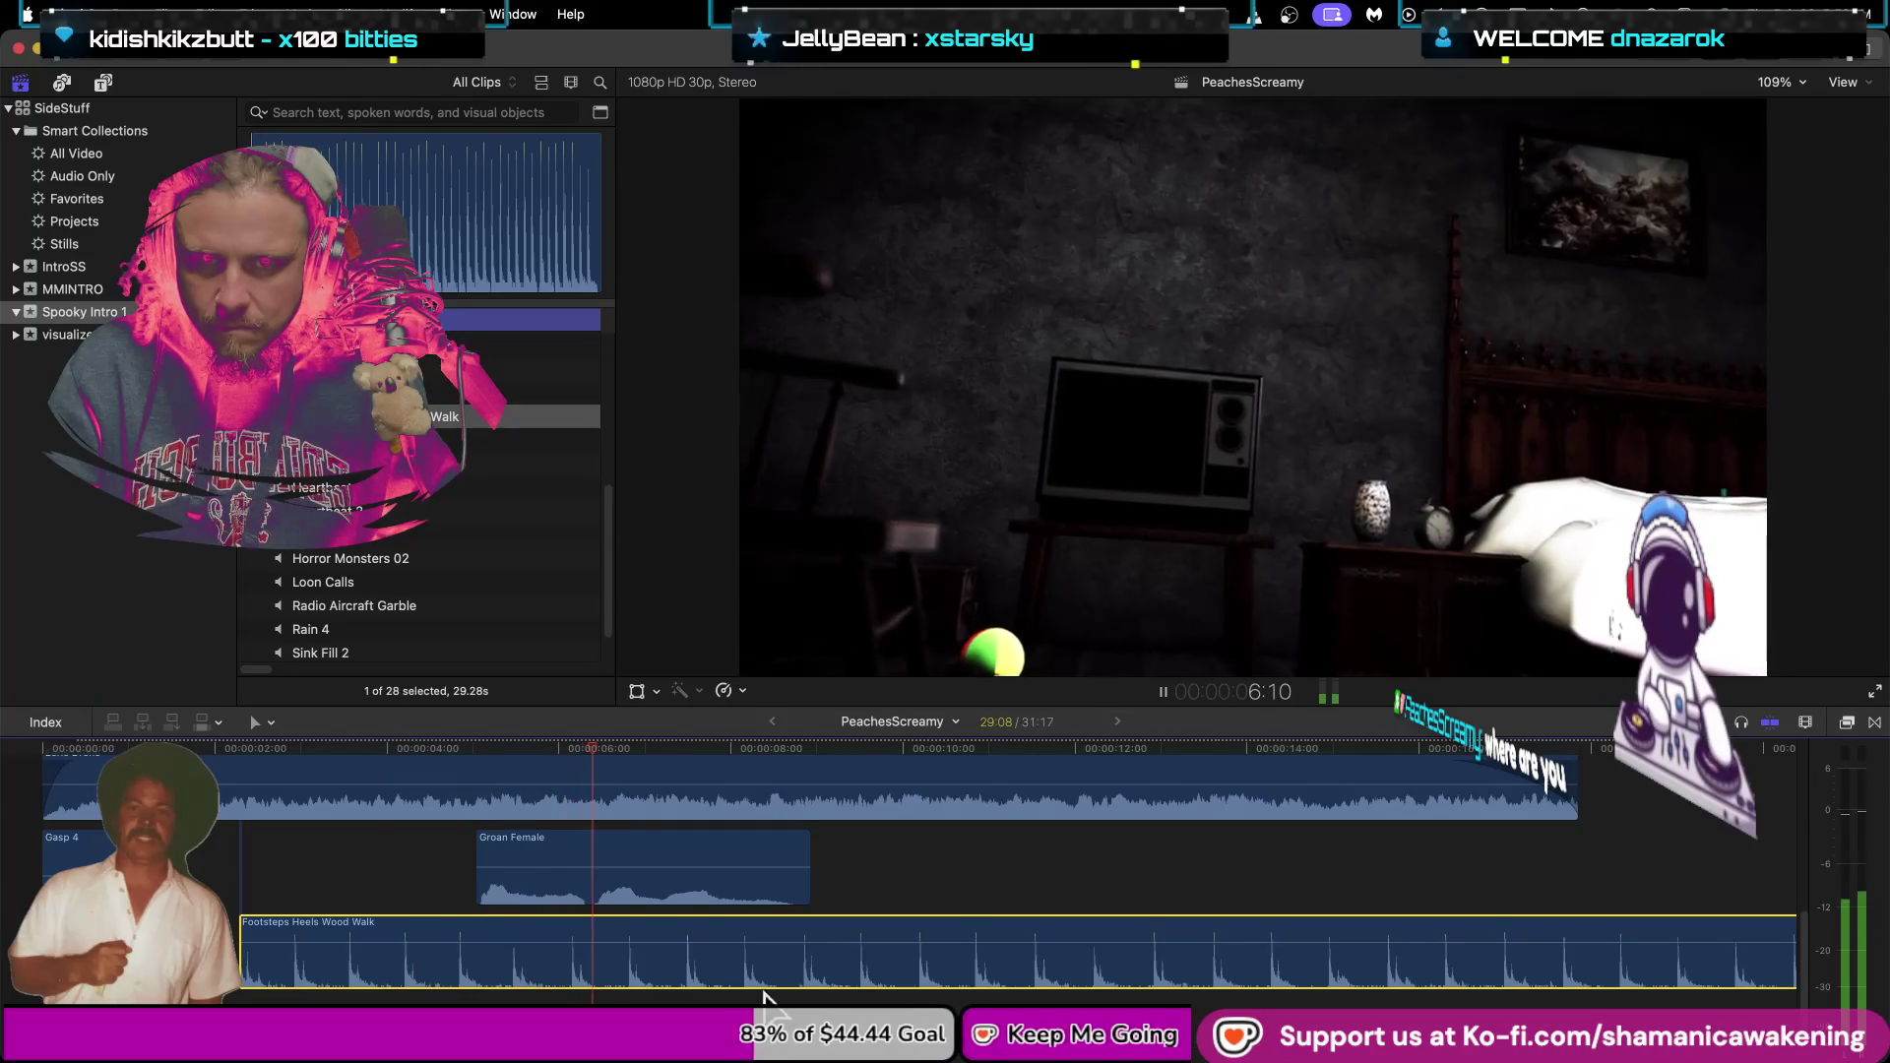
{"action": "key", "text": "space"}
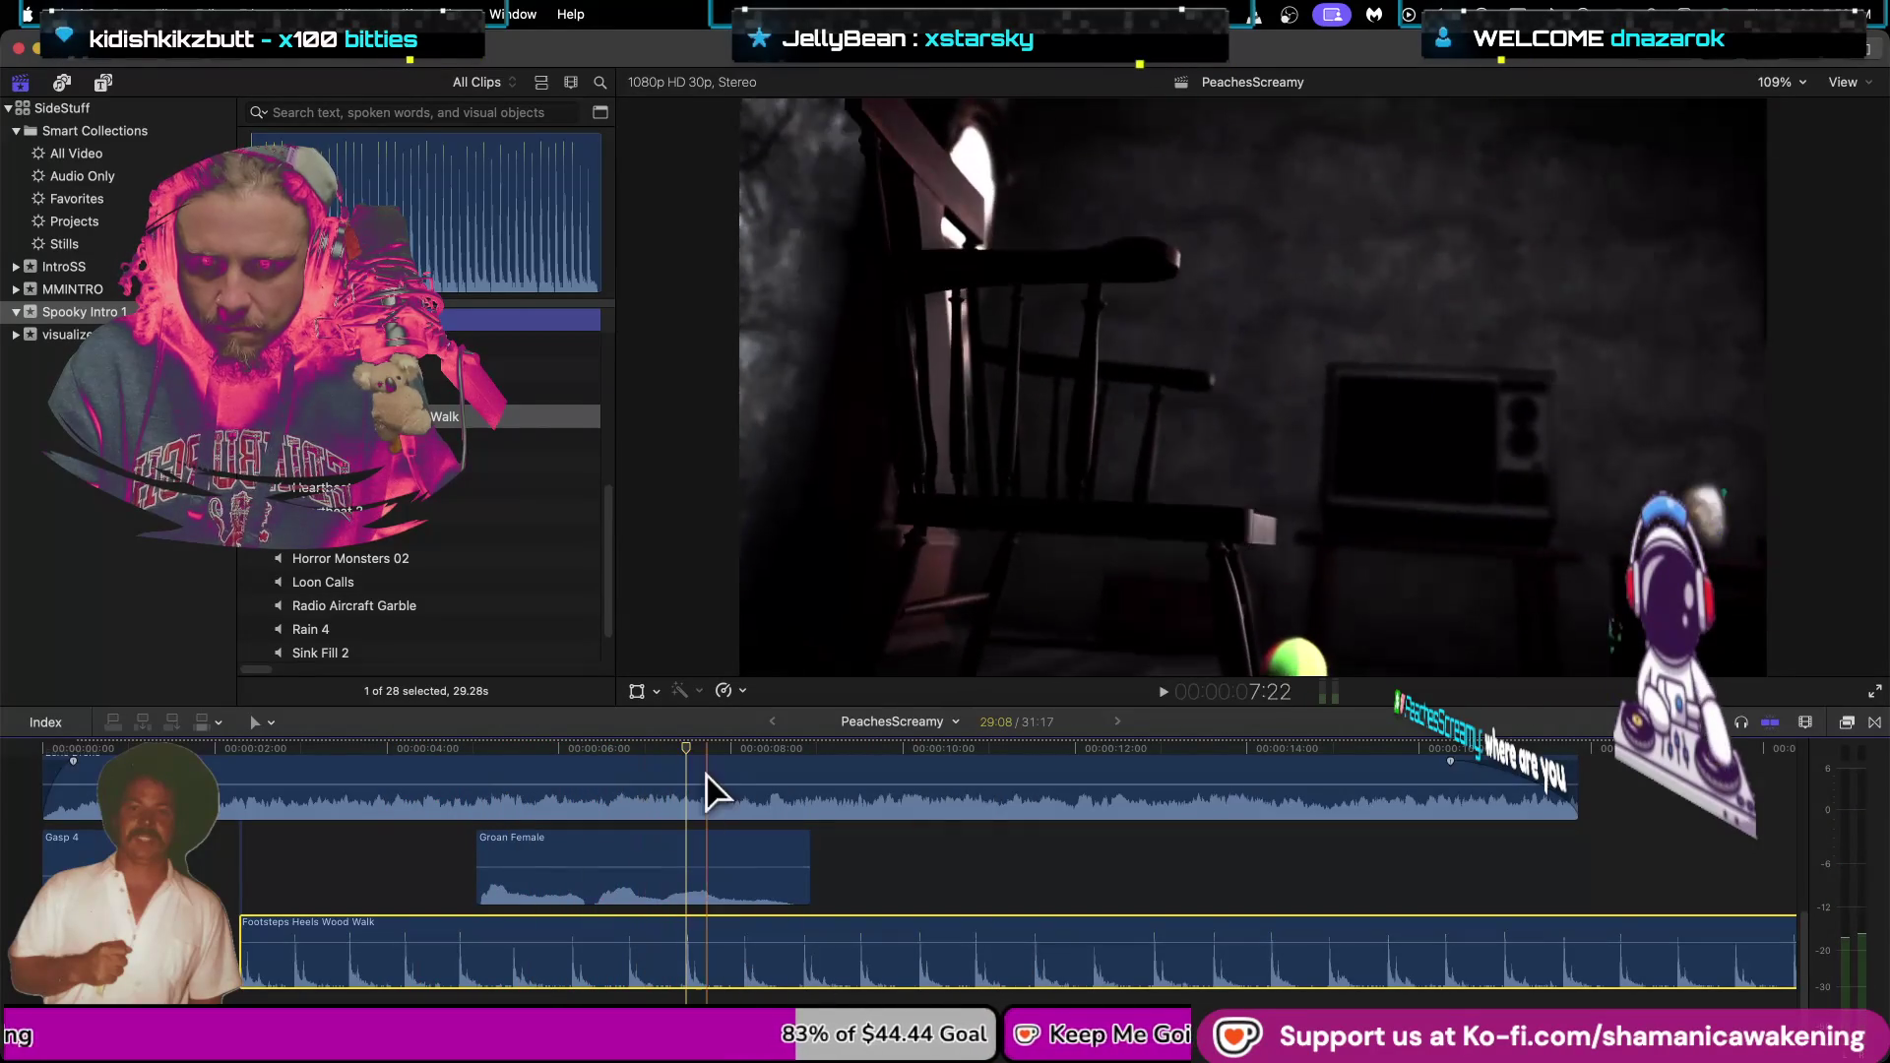
{"action": "key", "text": "space"}
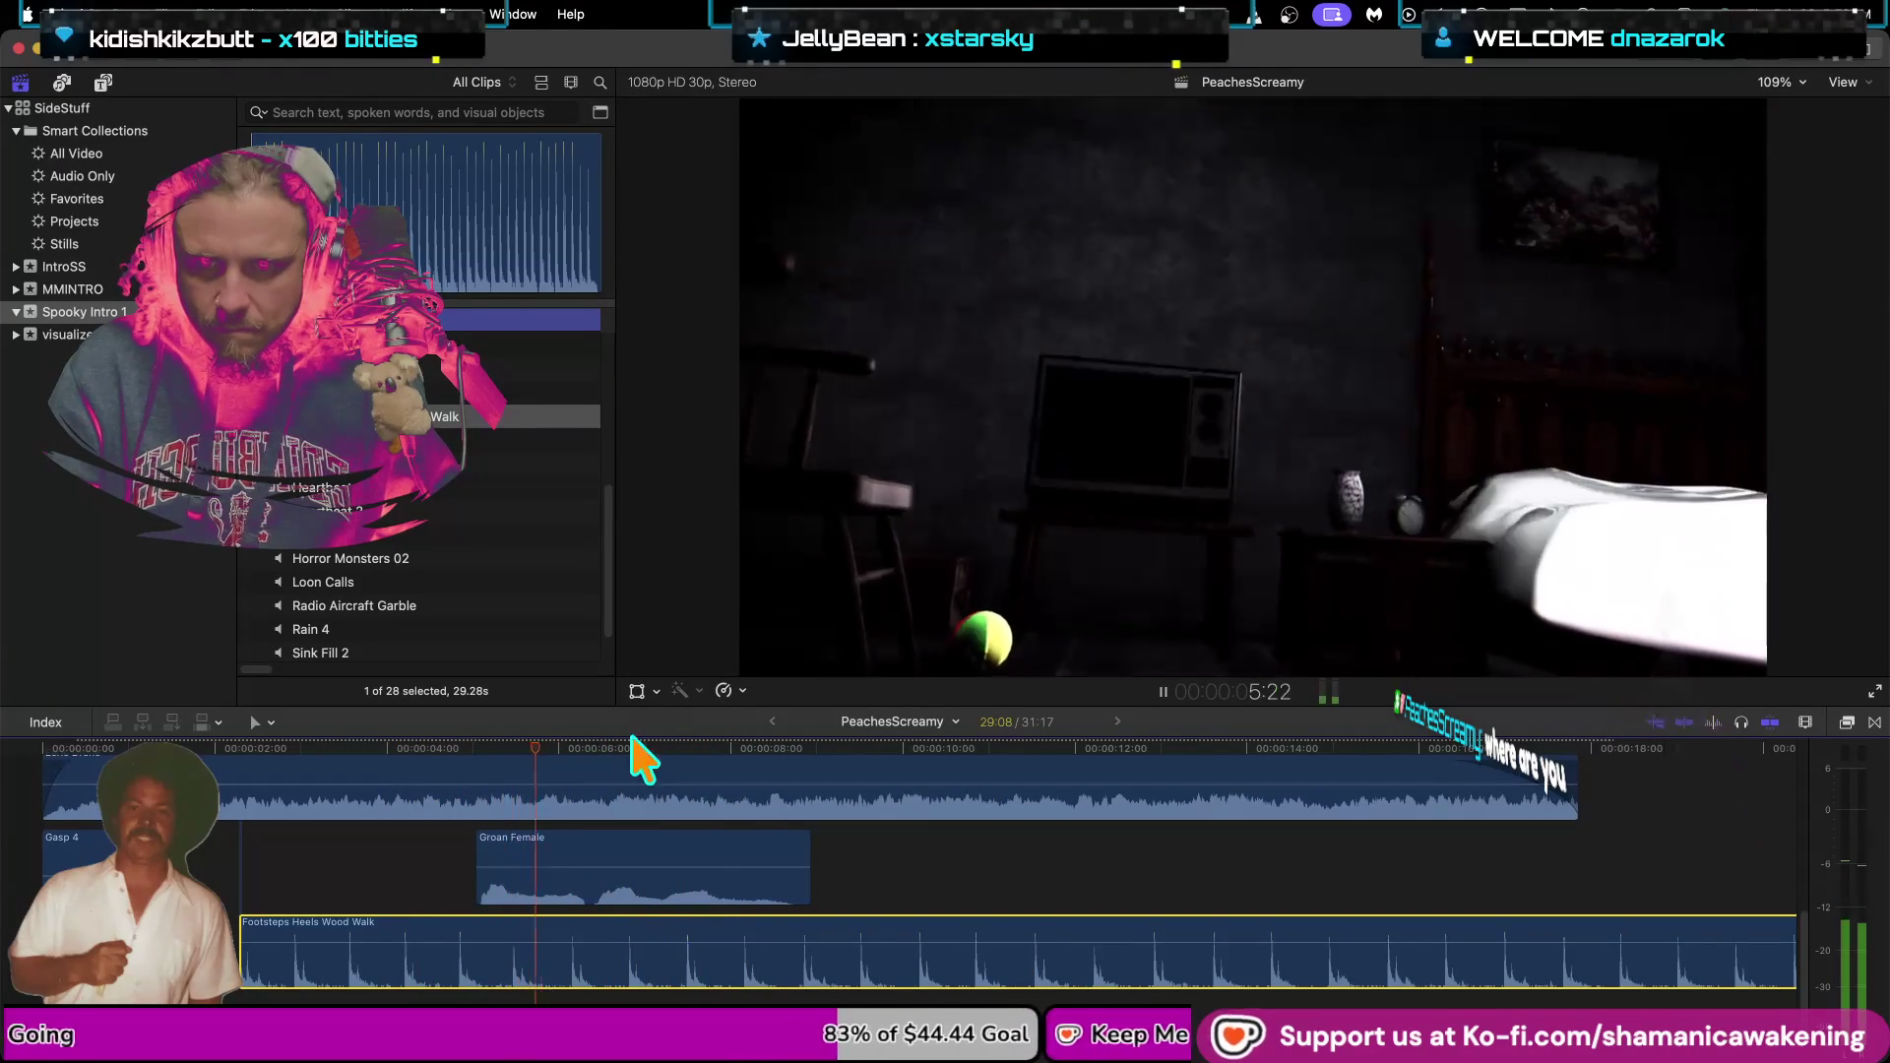
{"action": "key", "text": "space"}
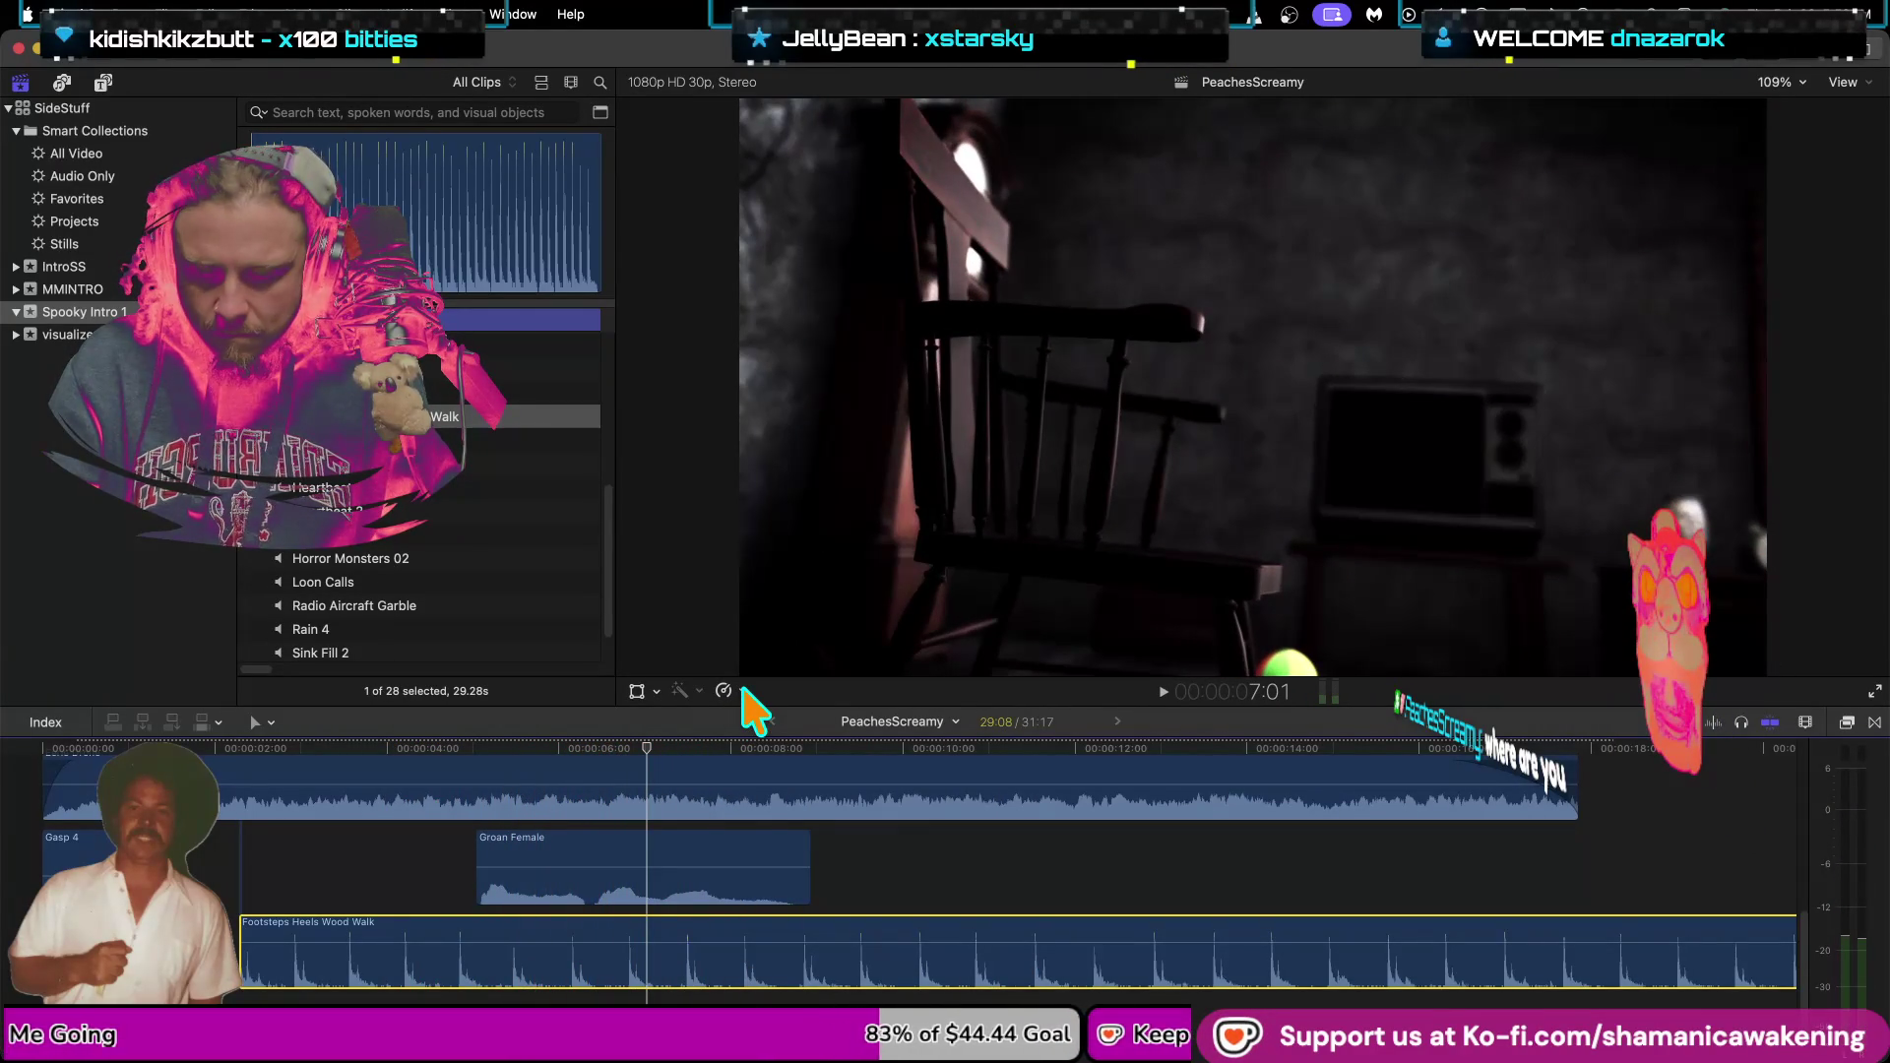
Split the footsteps near seven seconds and move the second half after Groan Female.
{"action": "key", "text": "b"}
{"action": "left_click", "coordinate": [651, 965]}
{"action": "key", "text": "a"}
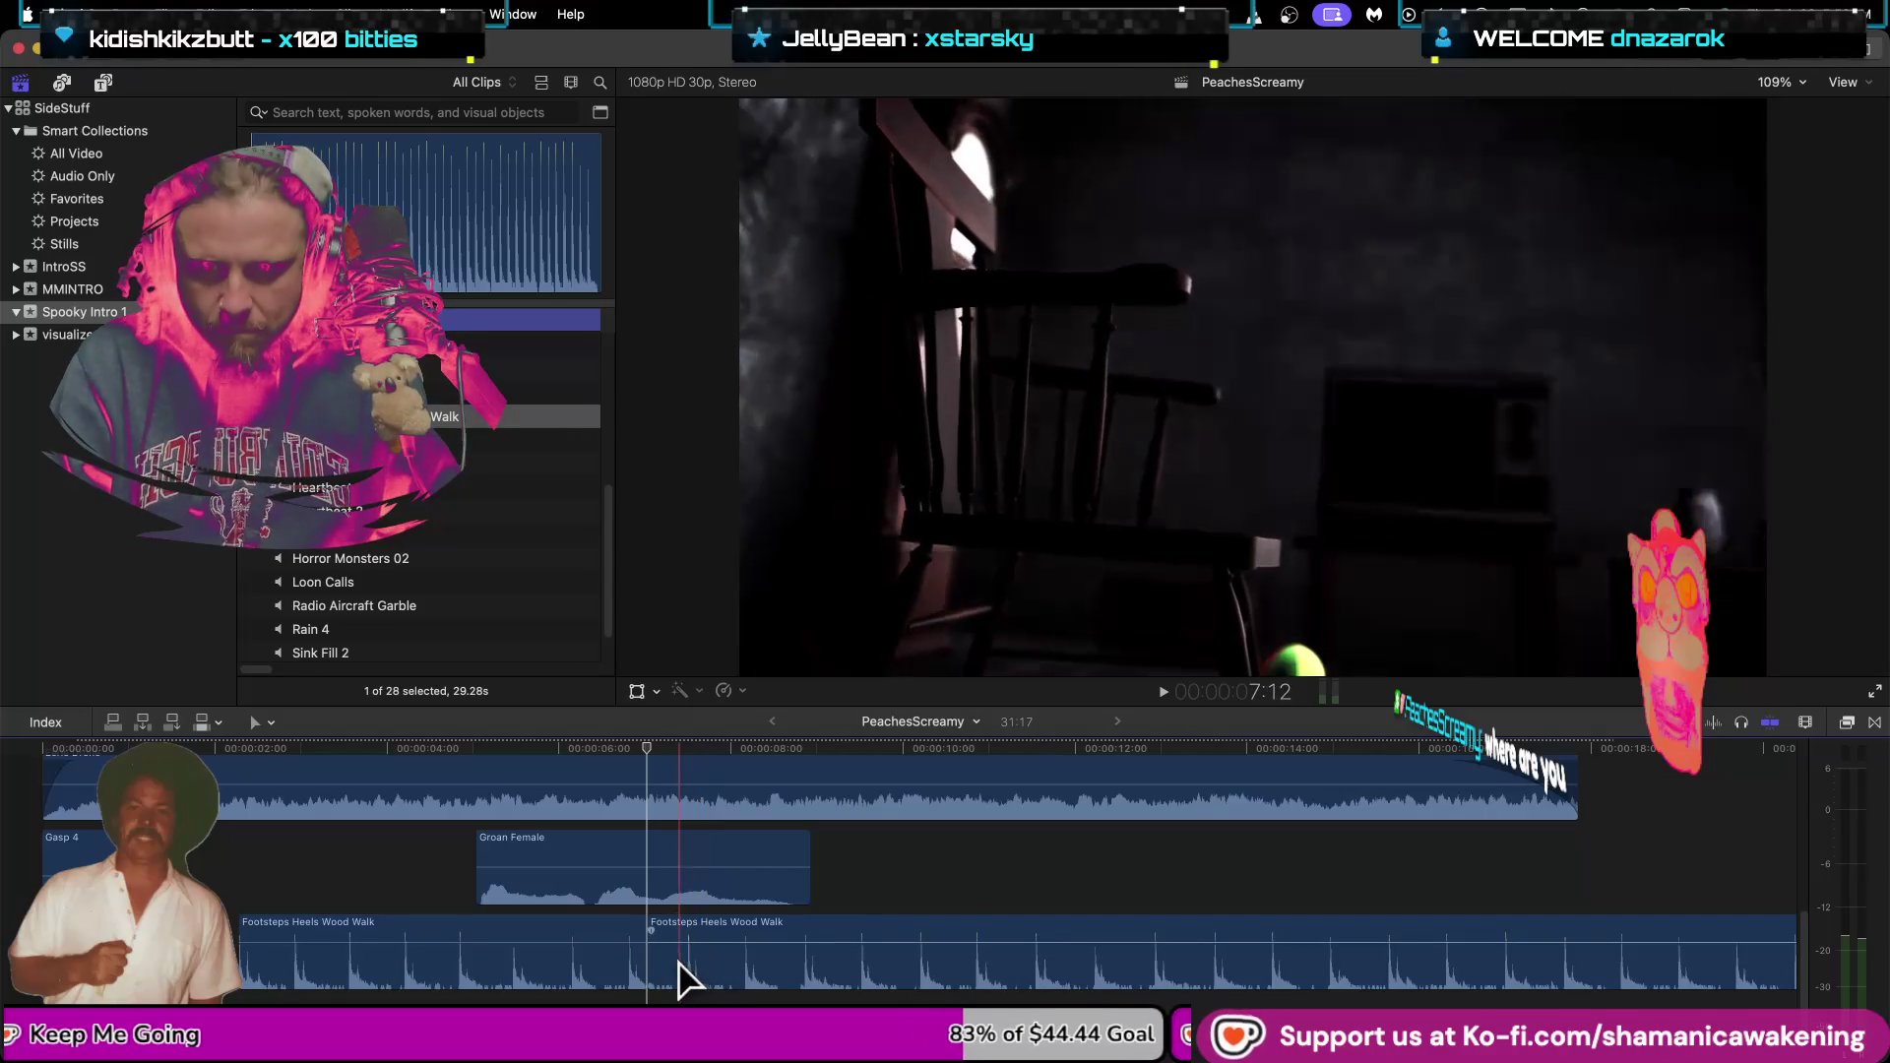
{"action": "left_click_drag", "start_coordinate": [652, 970], "coordinate": [813, 970]}
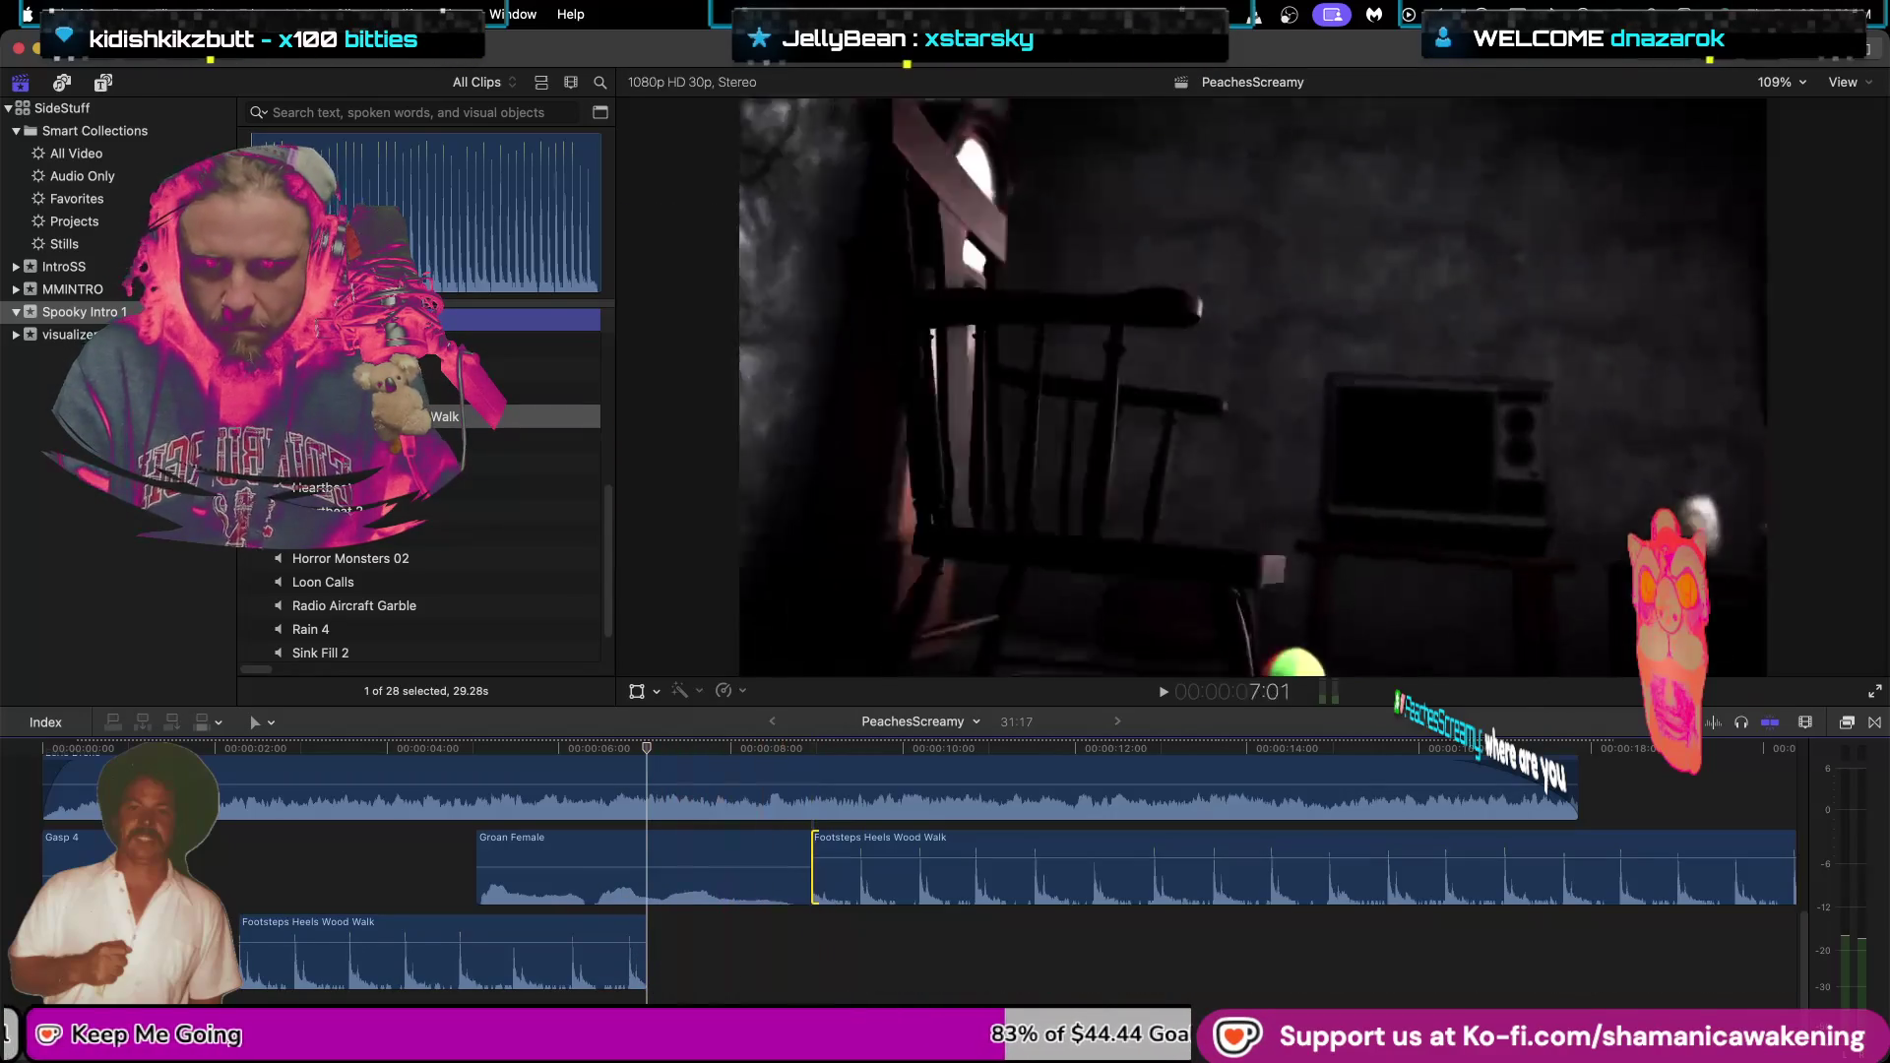